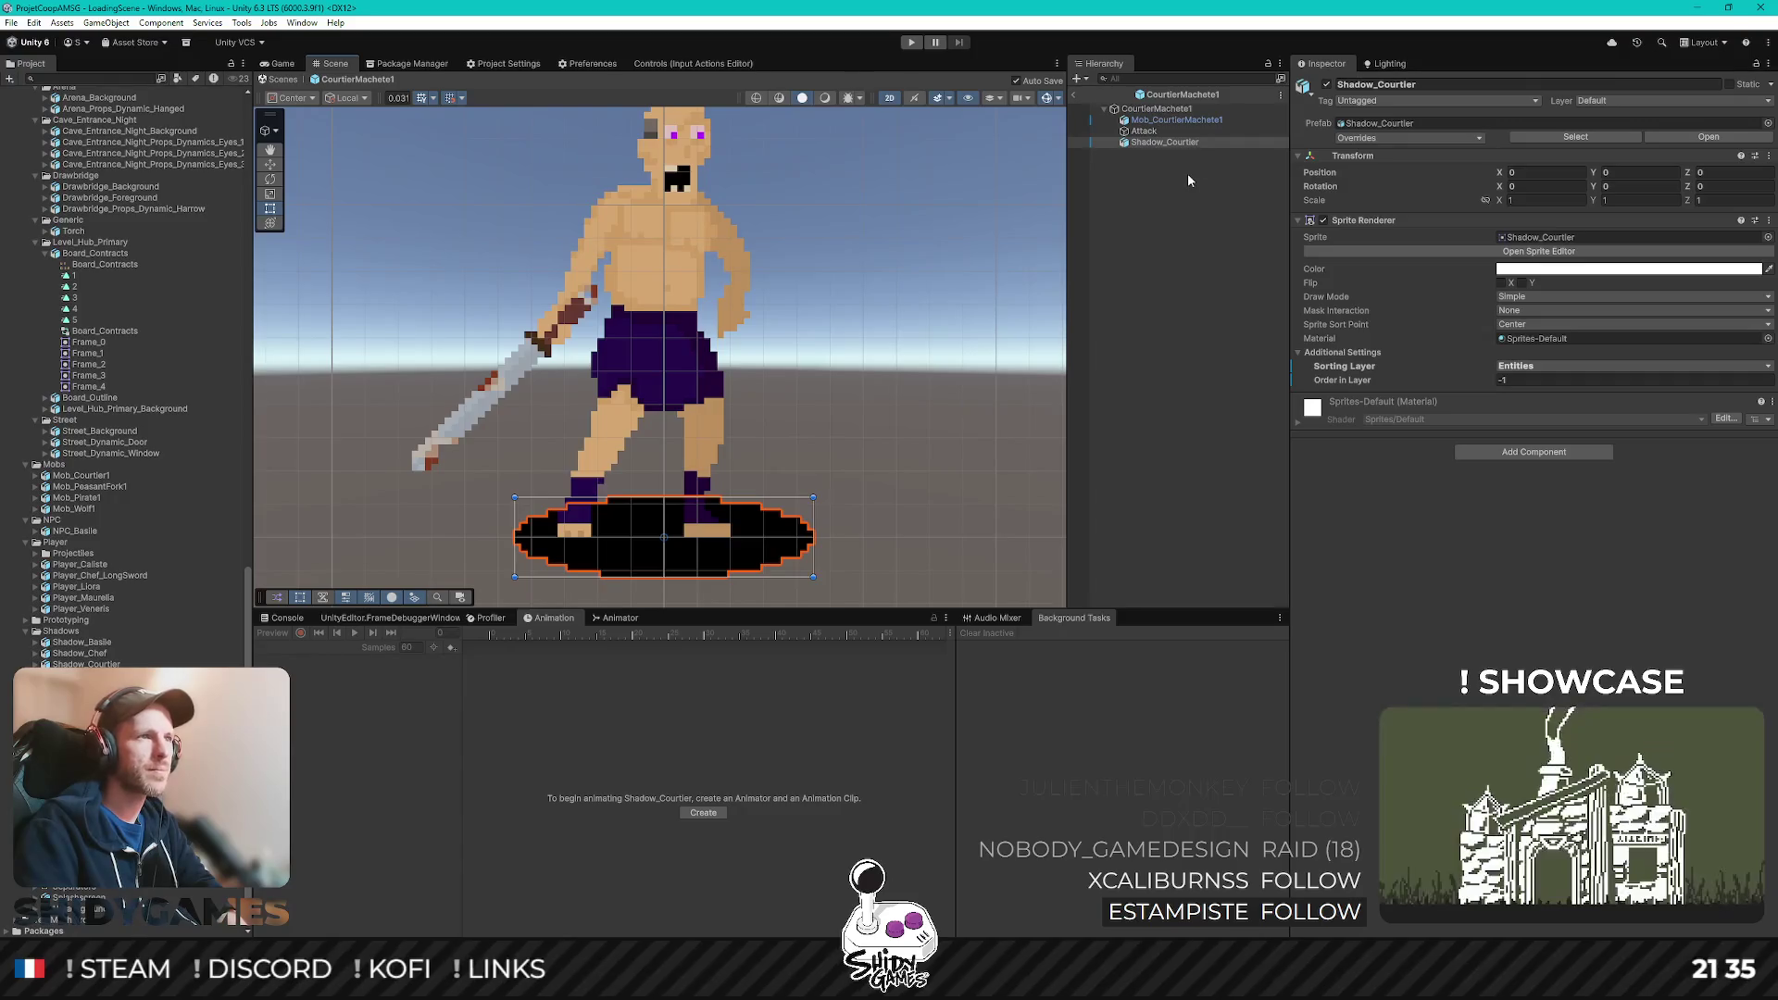
Step: Set the Shadow_Courtier sprite's colour alpha to 0.50196 and go back to LoadingScene
scroll(728, 274, "down", 2)
scroll(740, 278, "up", 3)
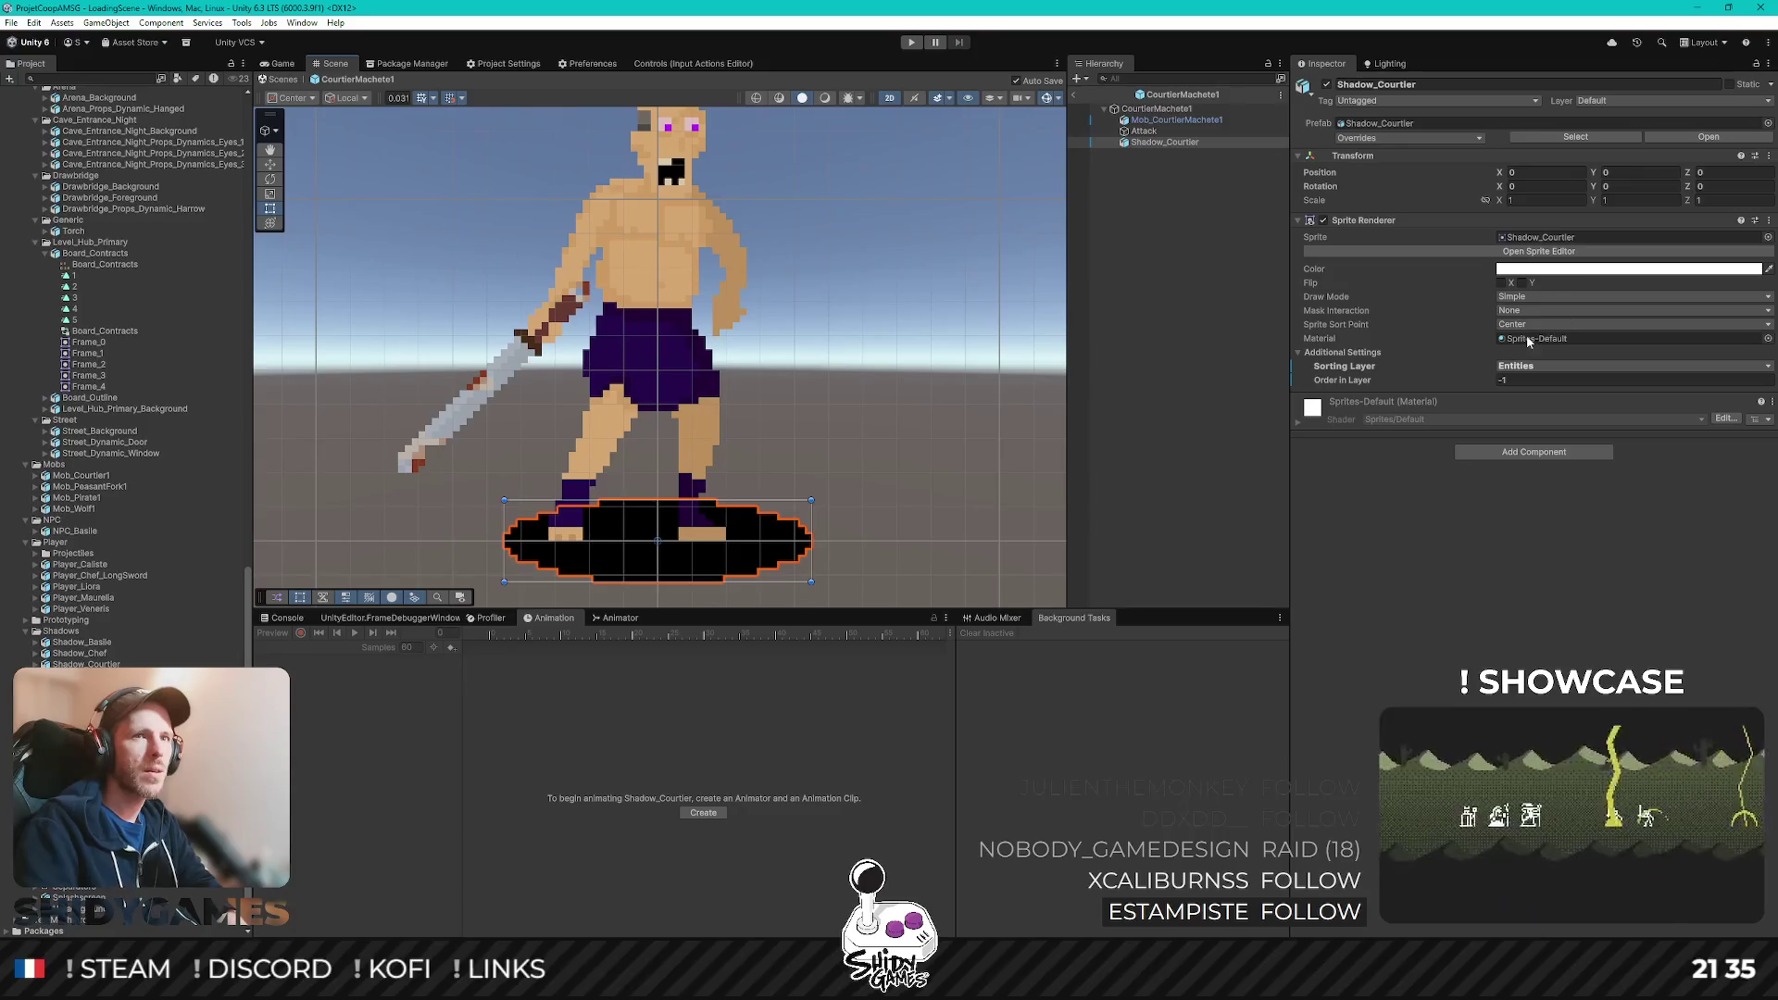
left_click(1555, 271)
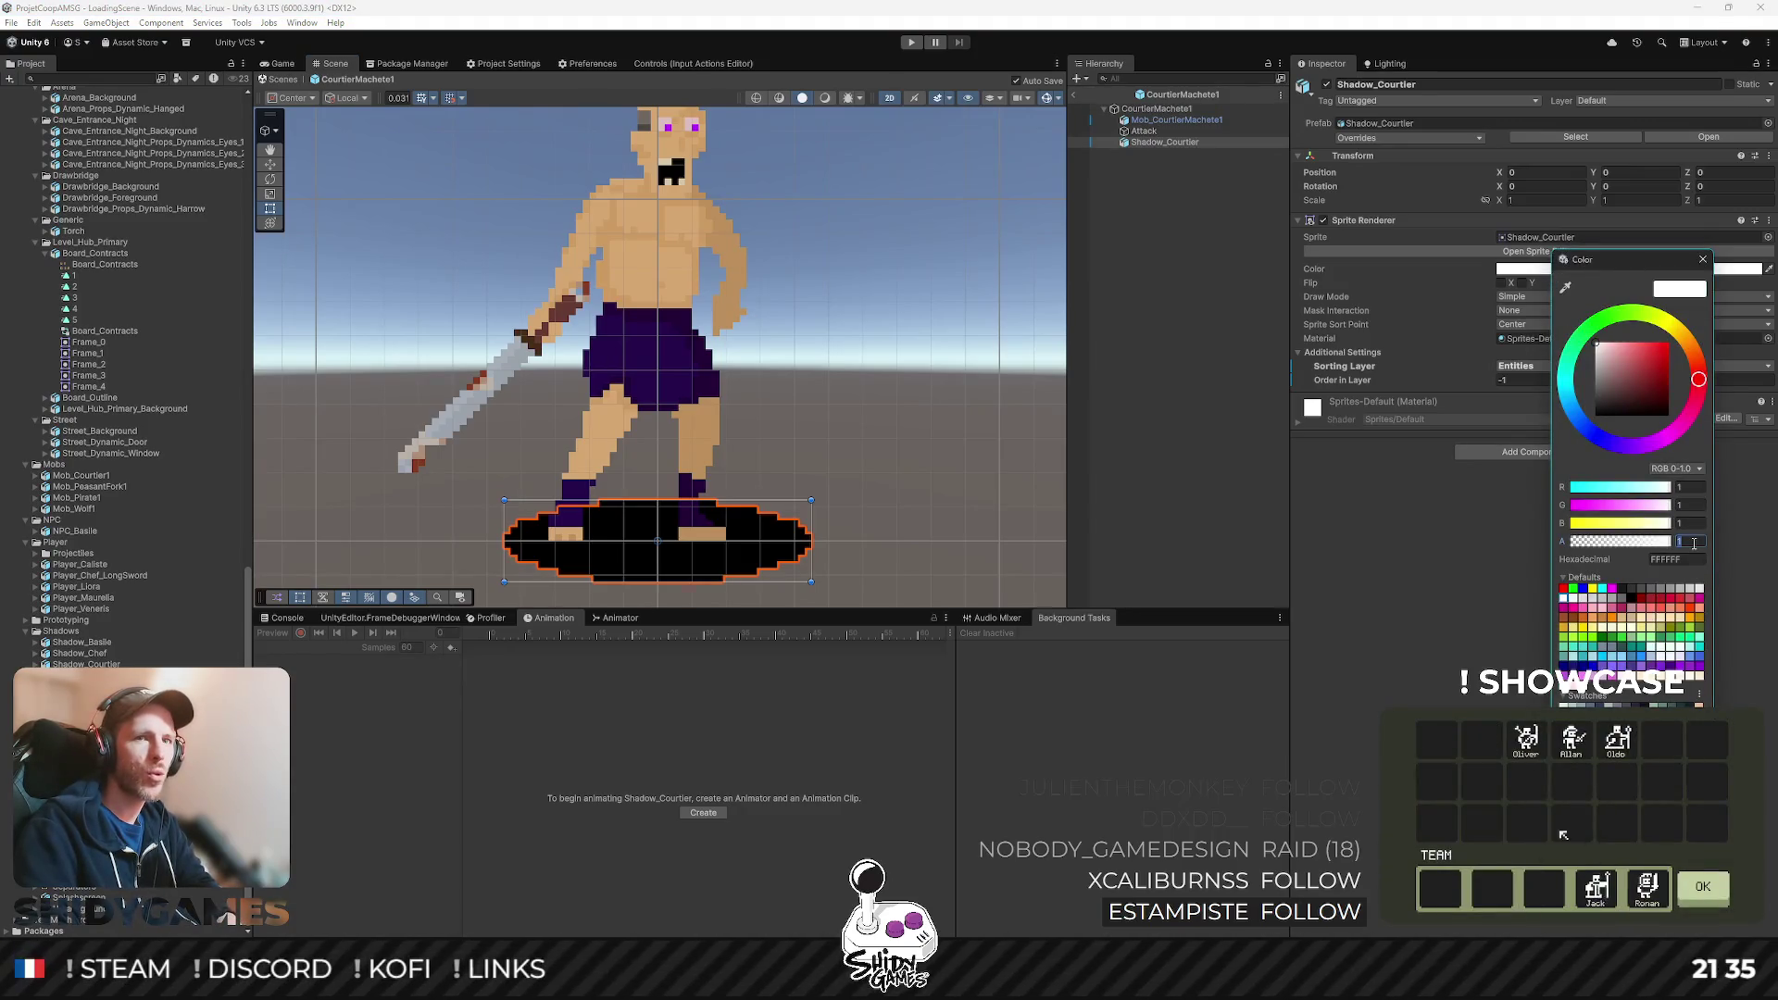
type("0.50196")
key("Return")
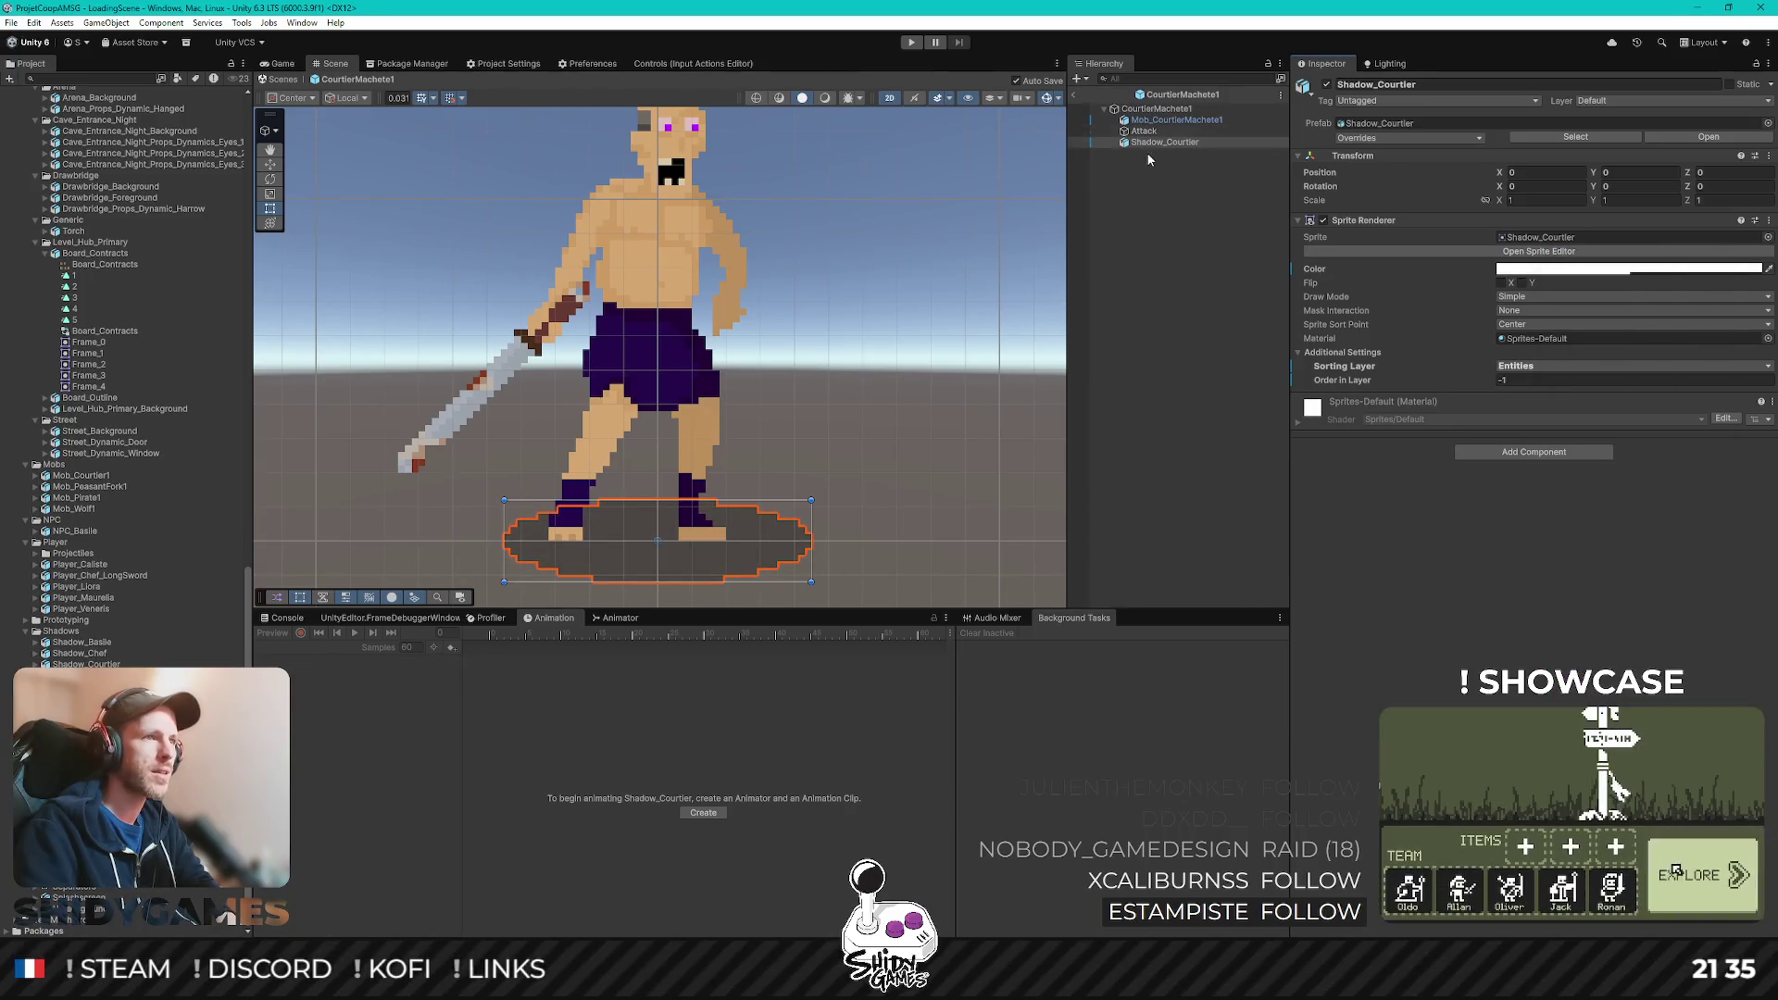
left_click(1073, 94)
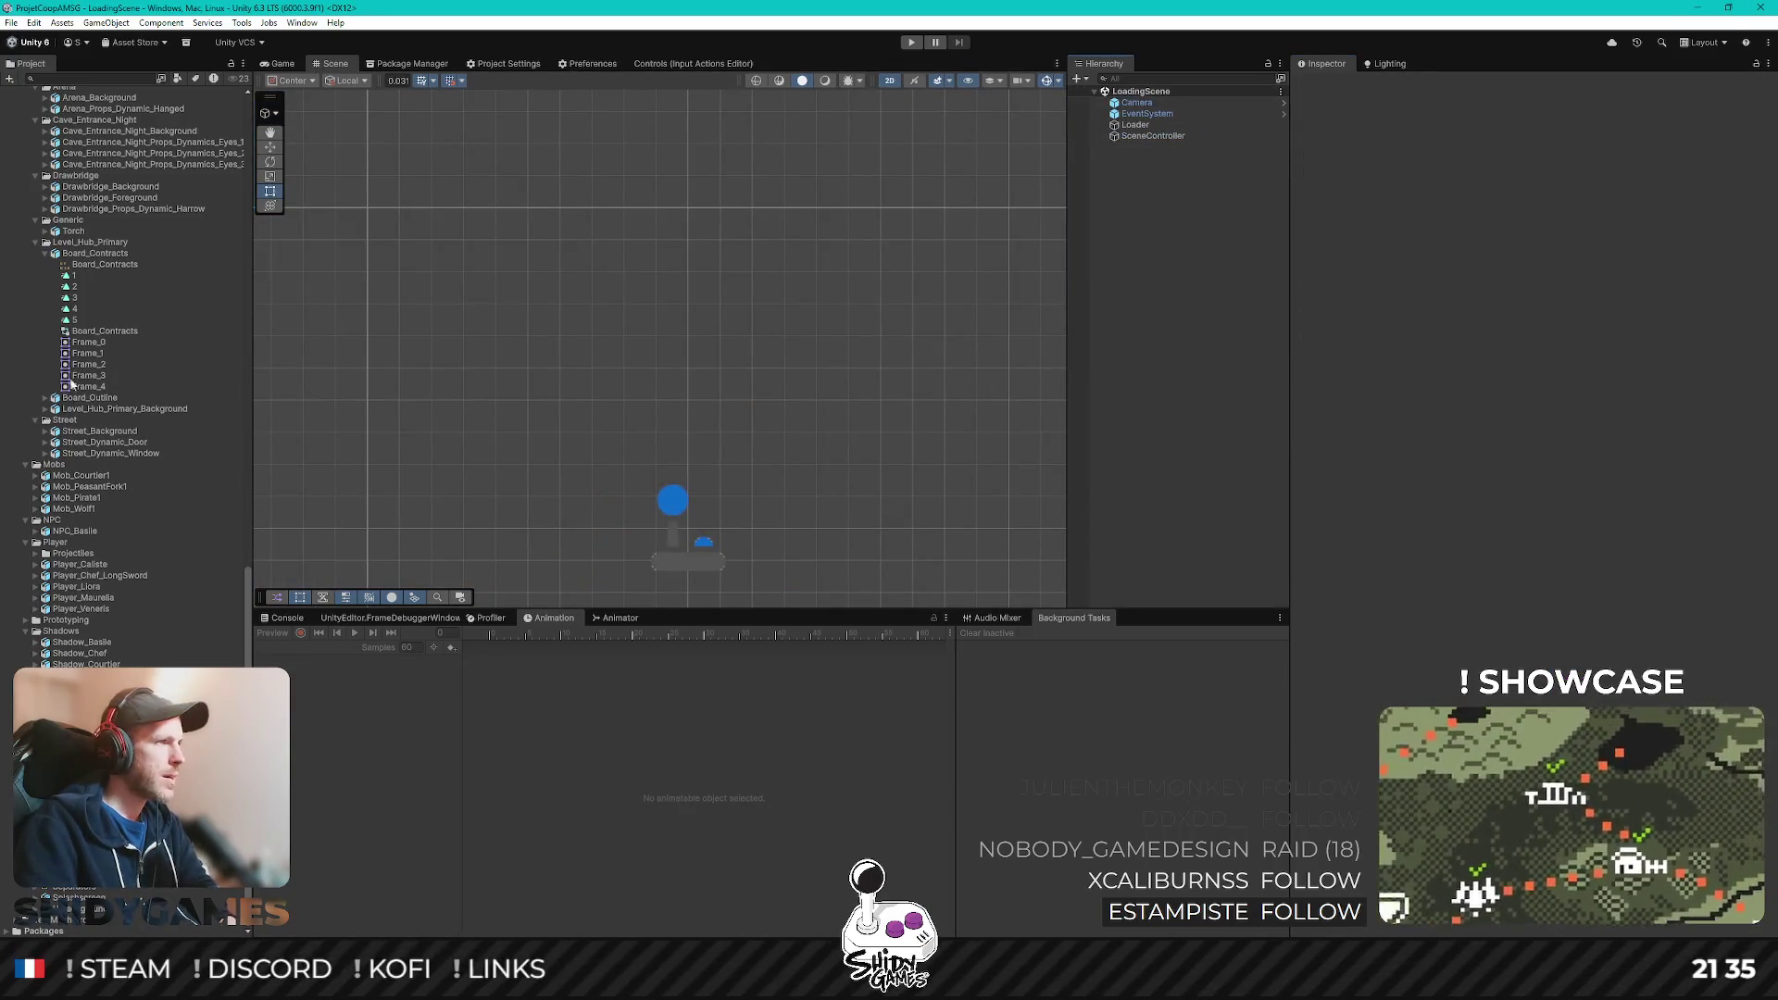
Step: Open the PeasantFork1 prefab and add Shadow_Peasant as its child
scroll(128, 303, "up", 3)
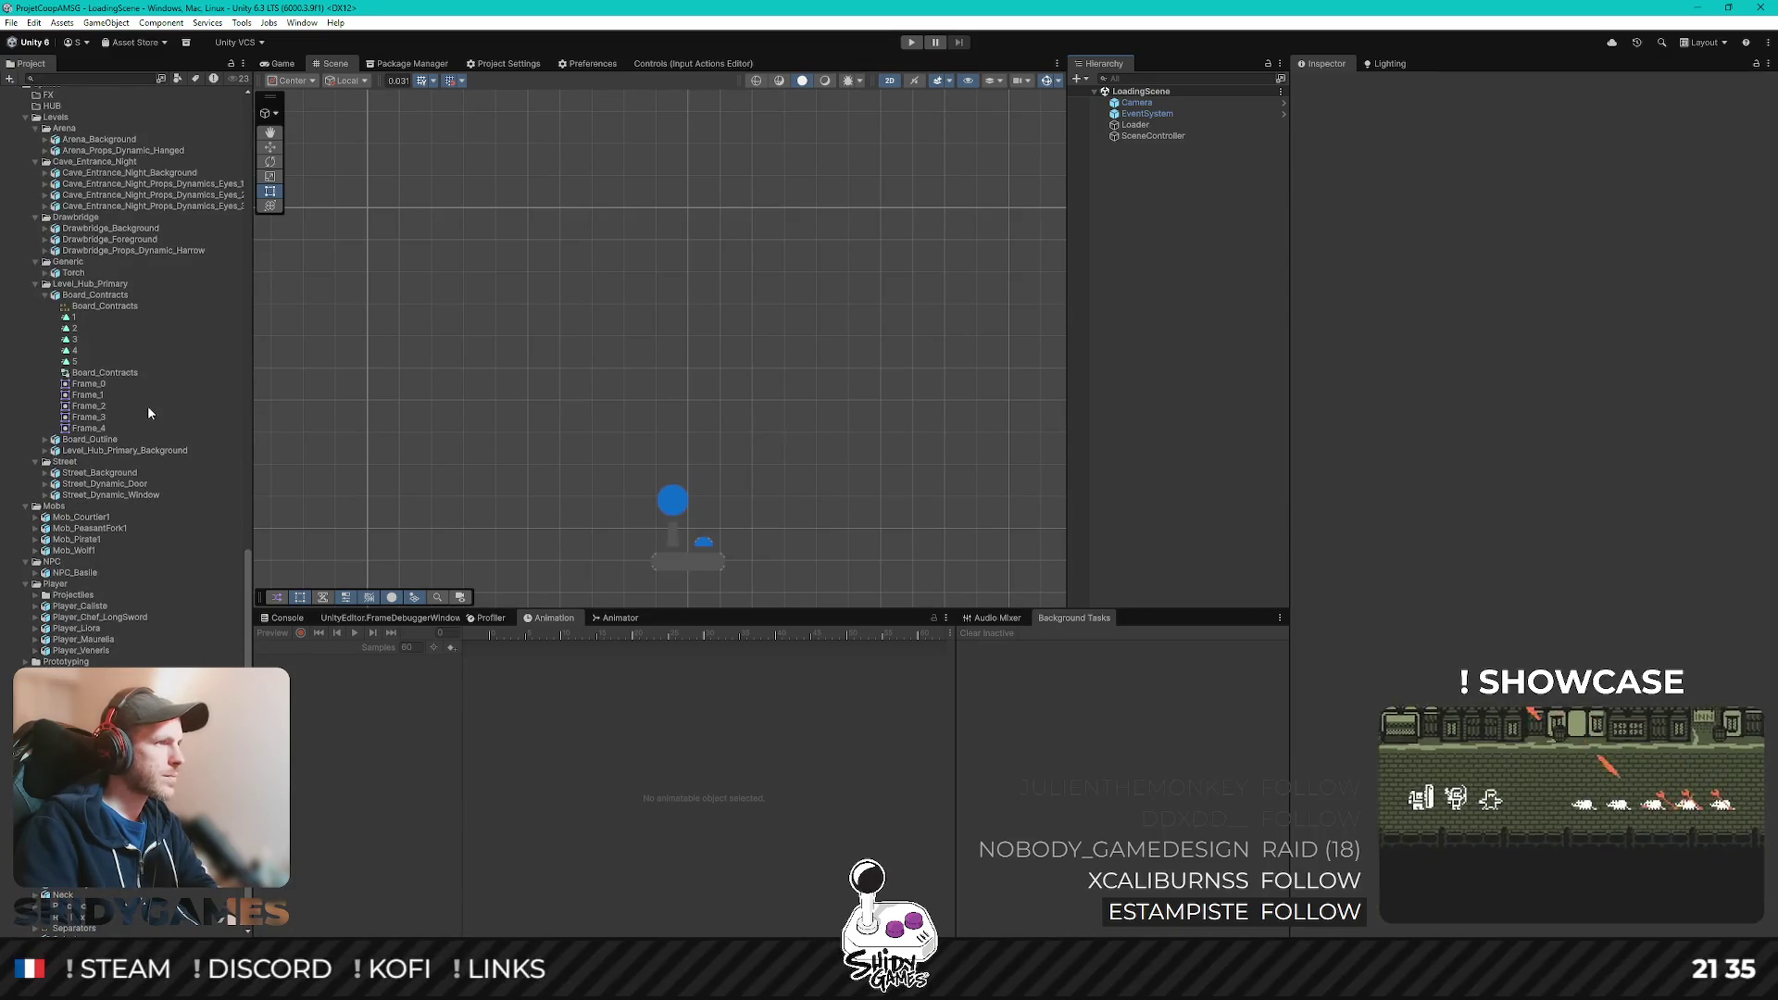
scroll(149, 416, "up", 5)
scroll(148, 436, "up", 15)
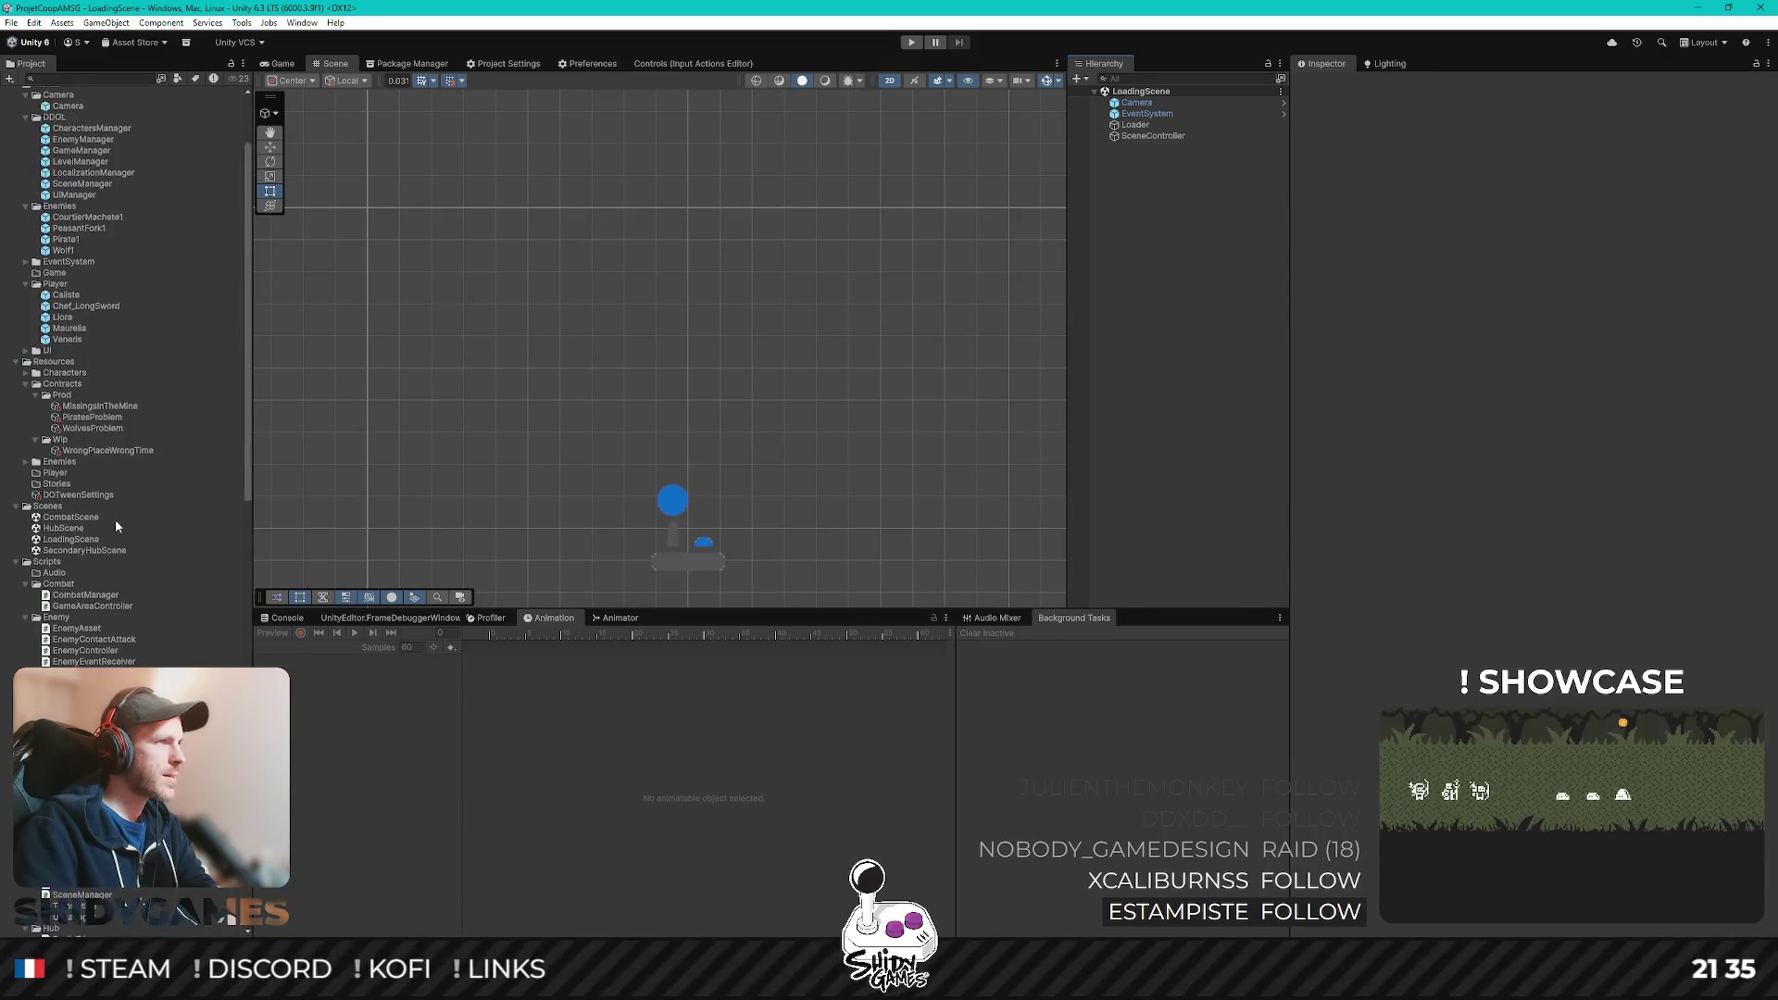
scroll(87, 318, "up", 3)
double_click(87, 319)
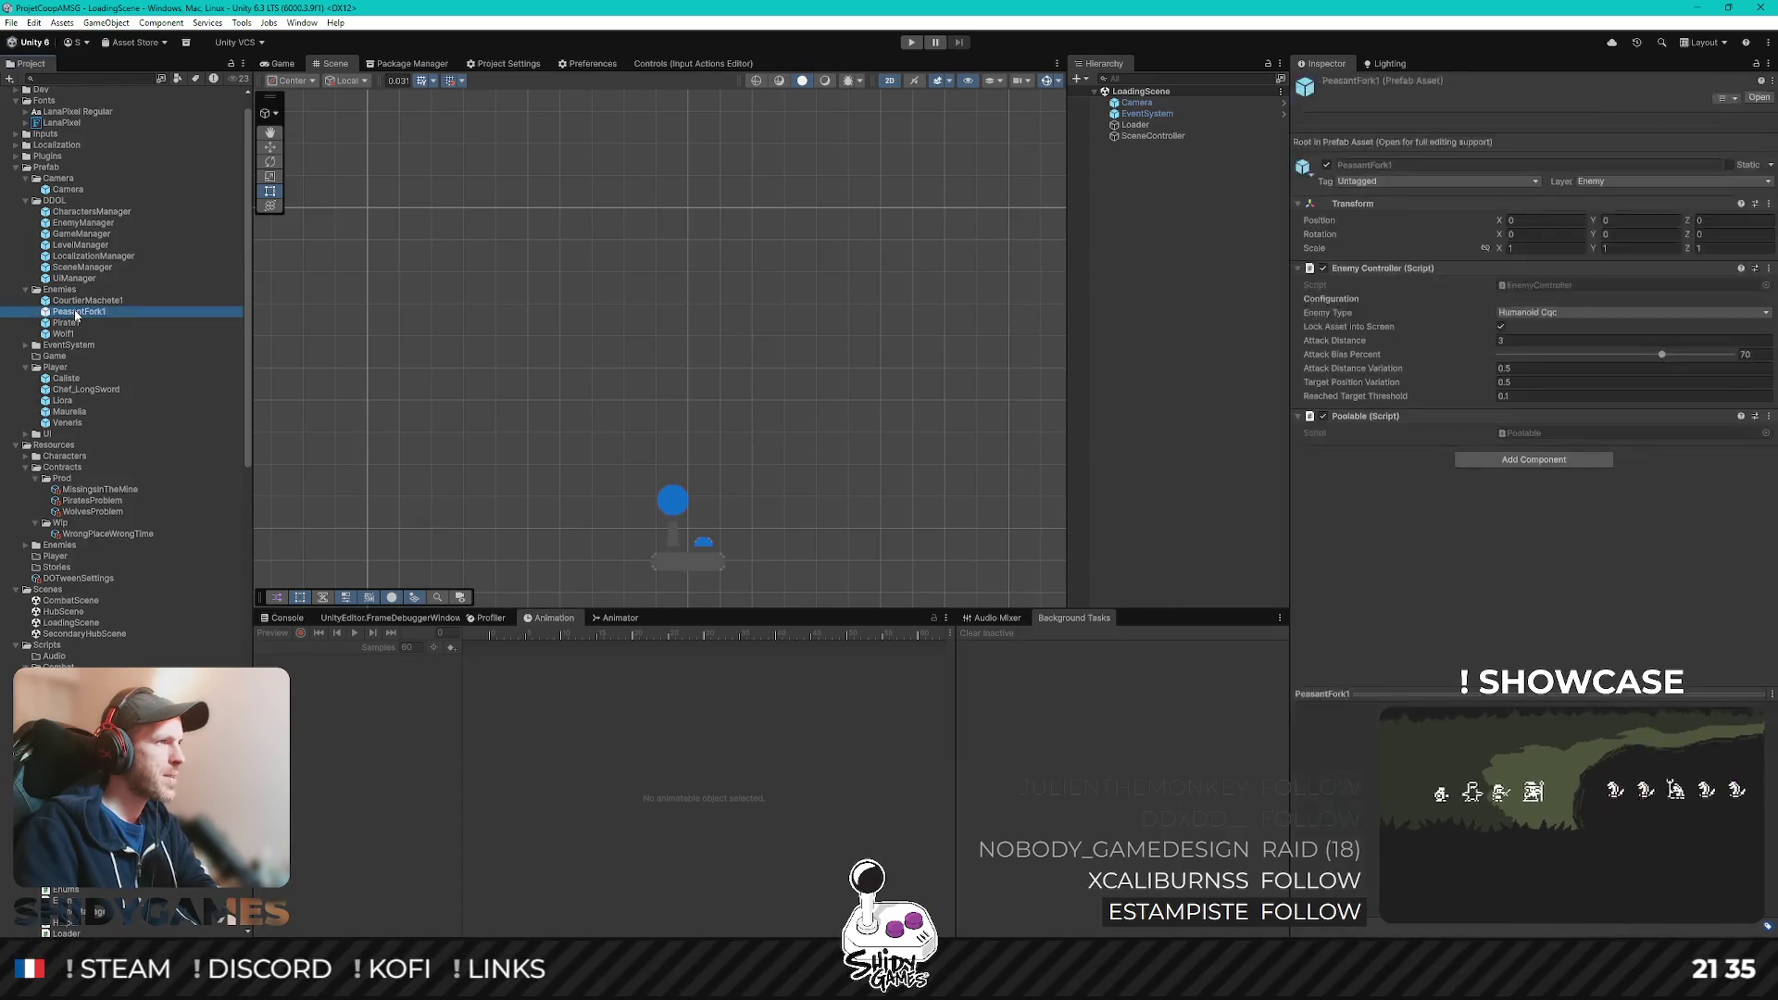
scroll(131, 487, "down", 10)
scroll(130, 486, "down", 10)
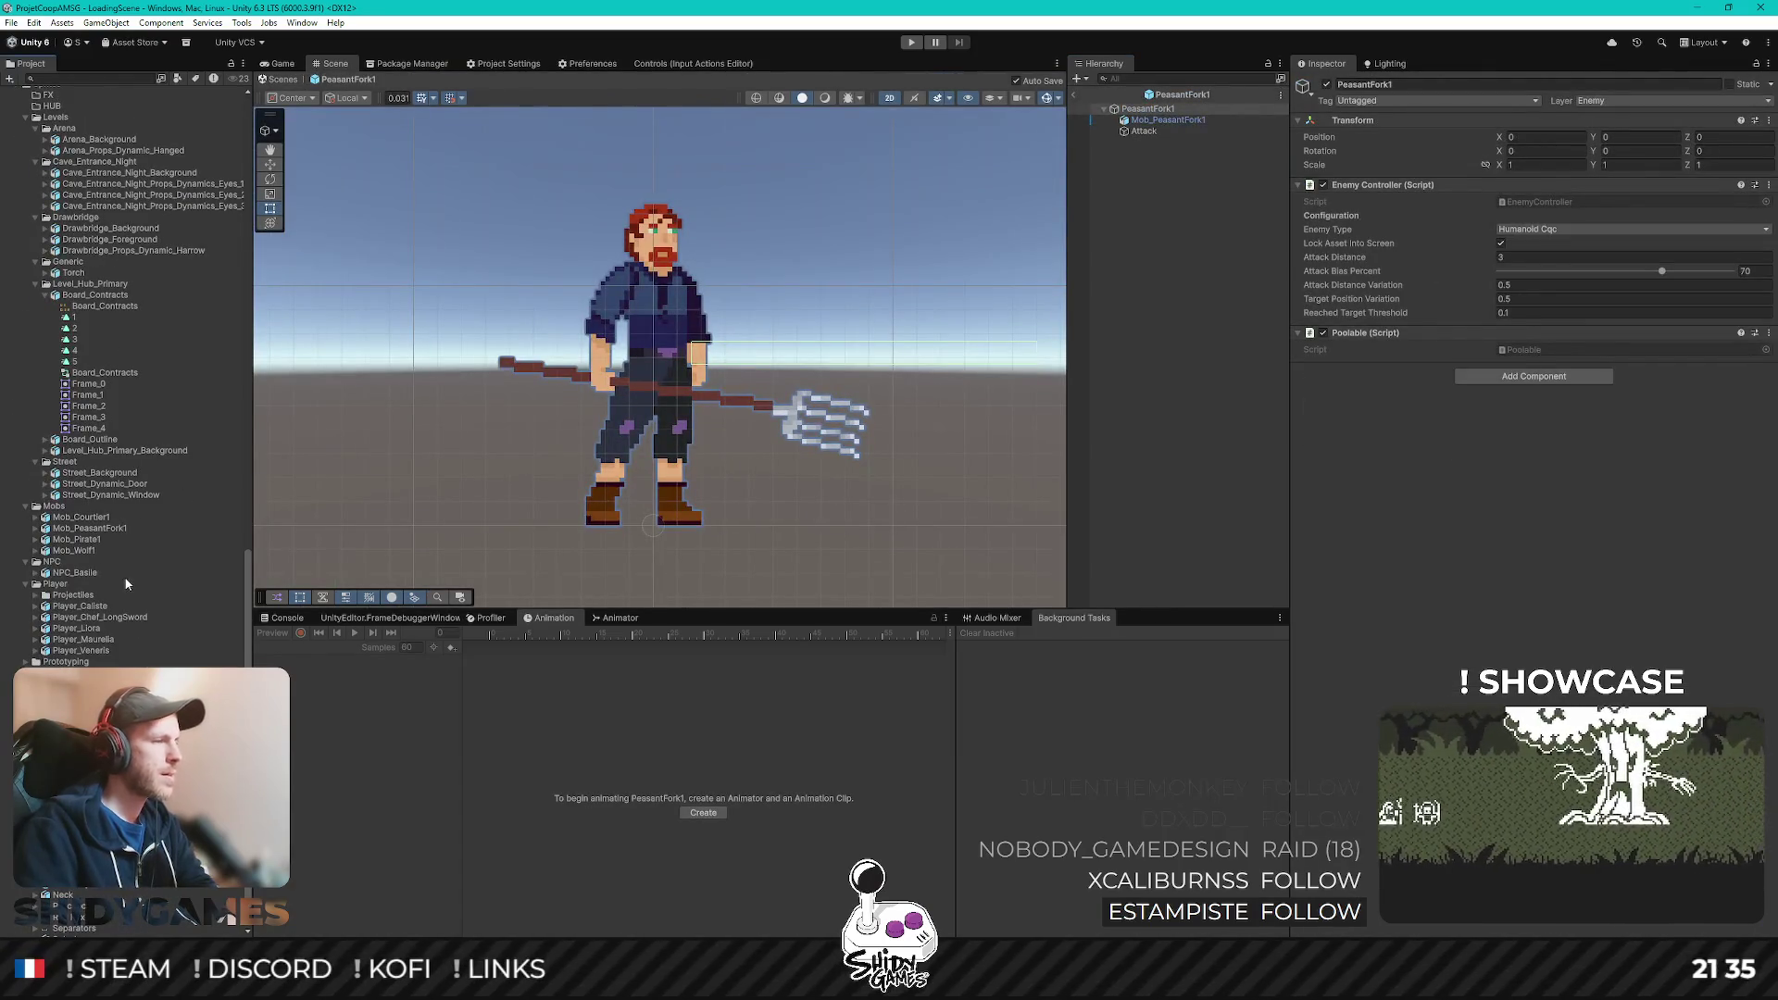
scroll(127, 583, "down", 2)
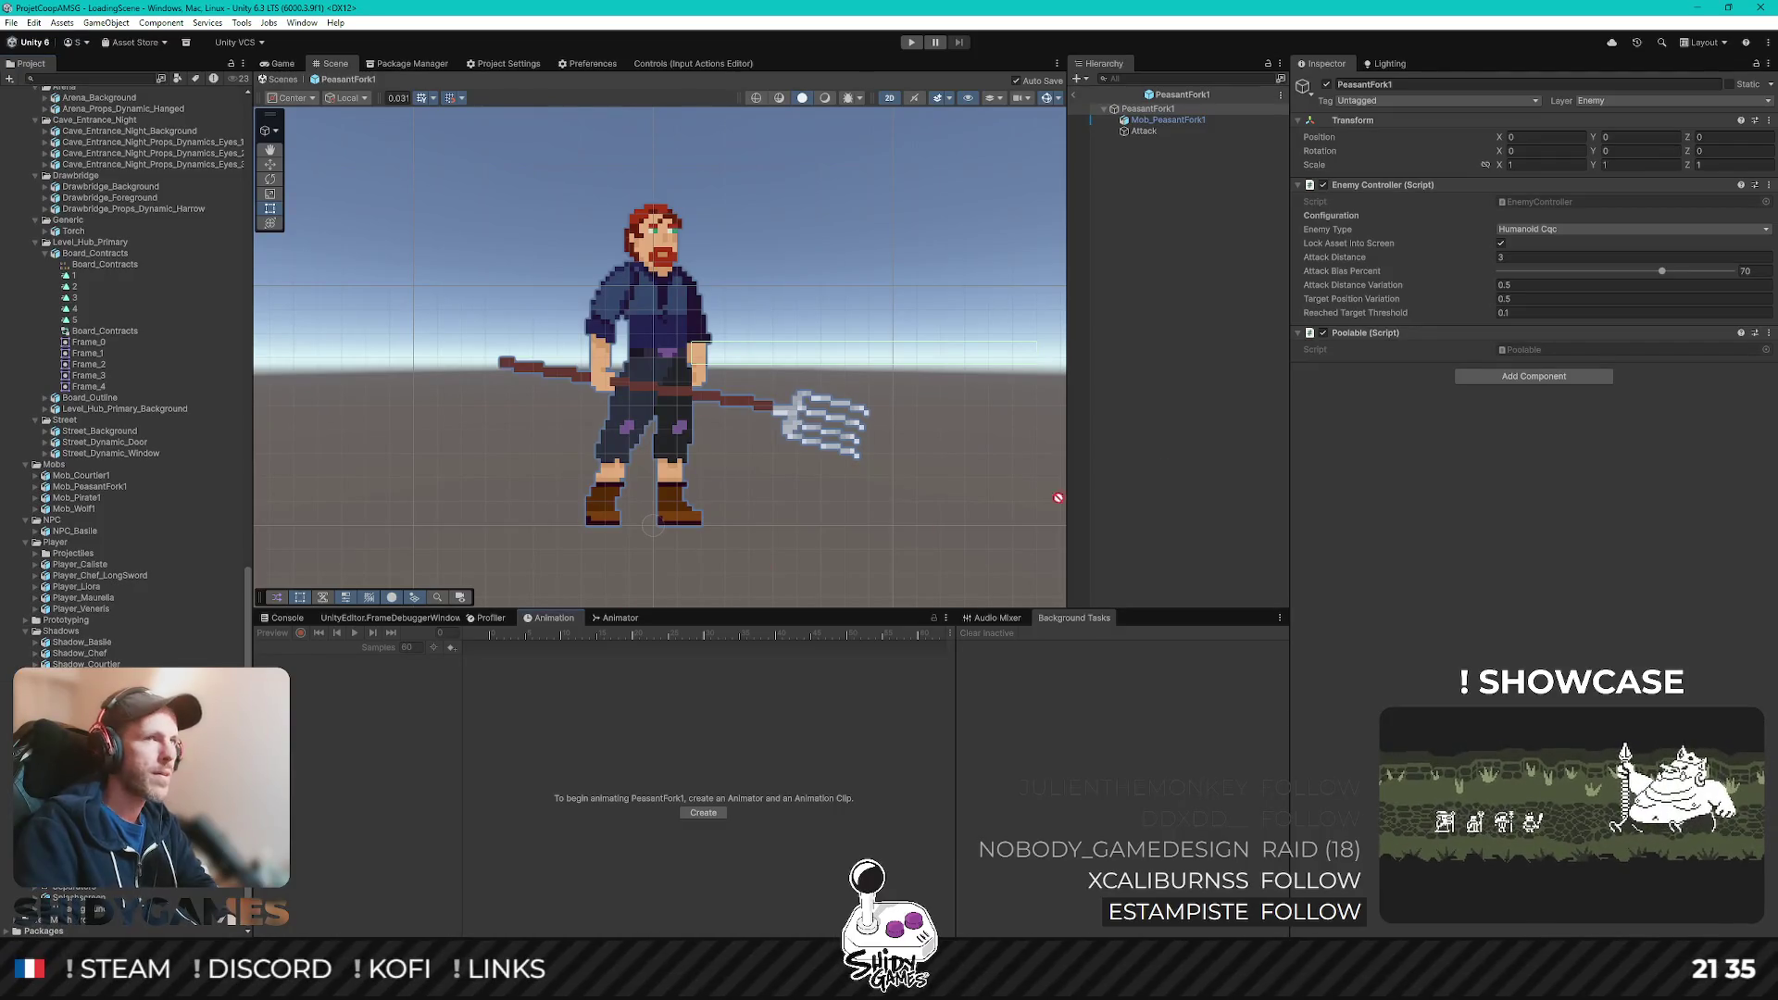
left_click(1147, 109)
left_click_drag(1160, 113, 1153, 112)
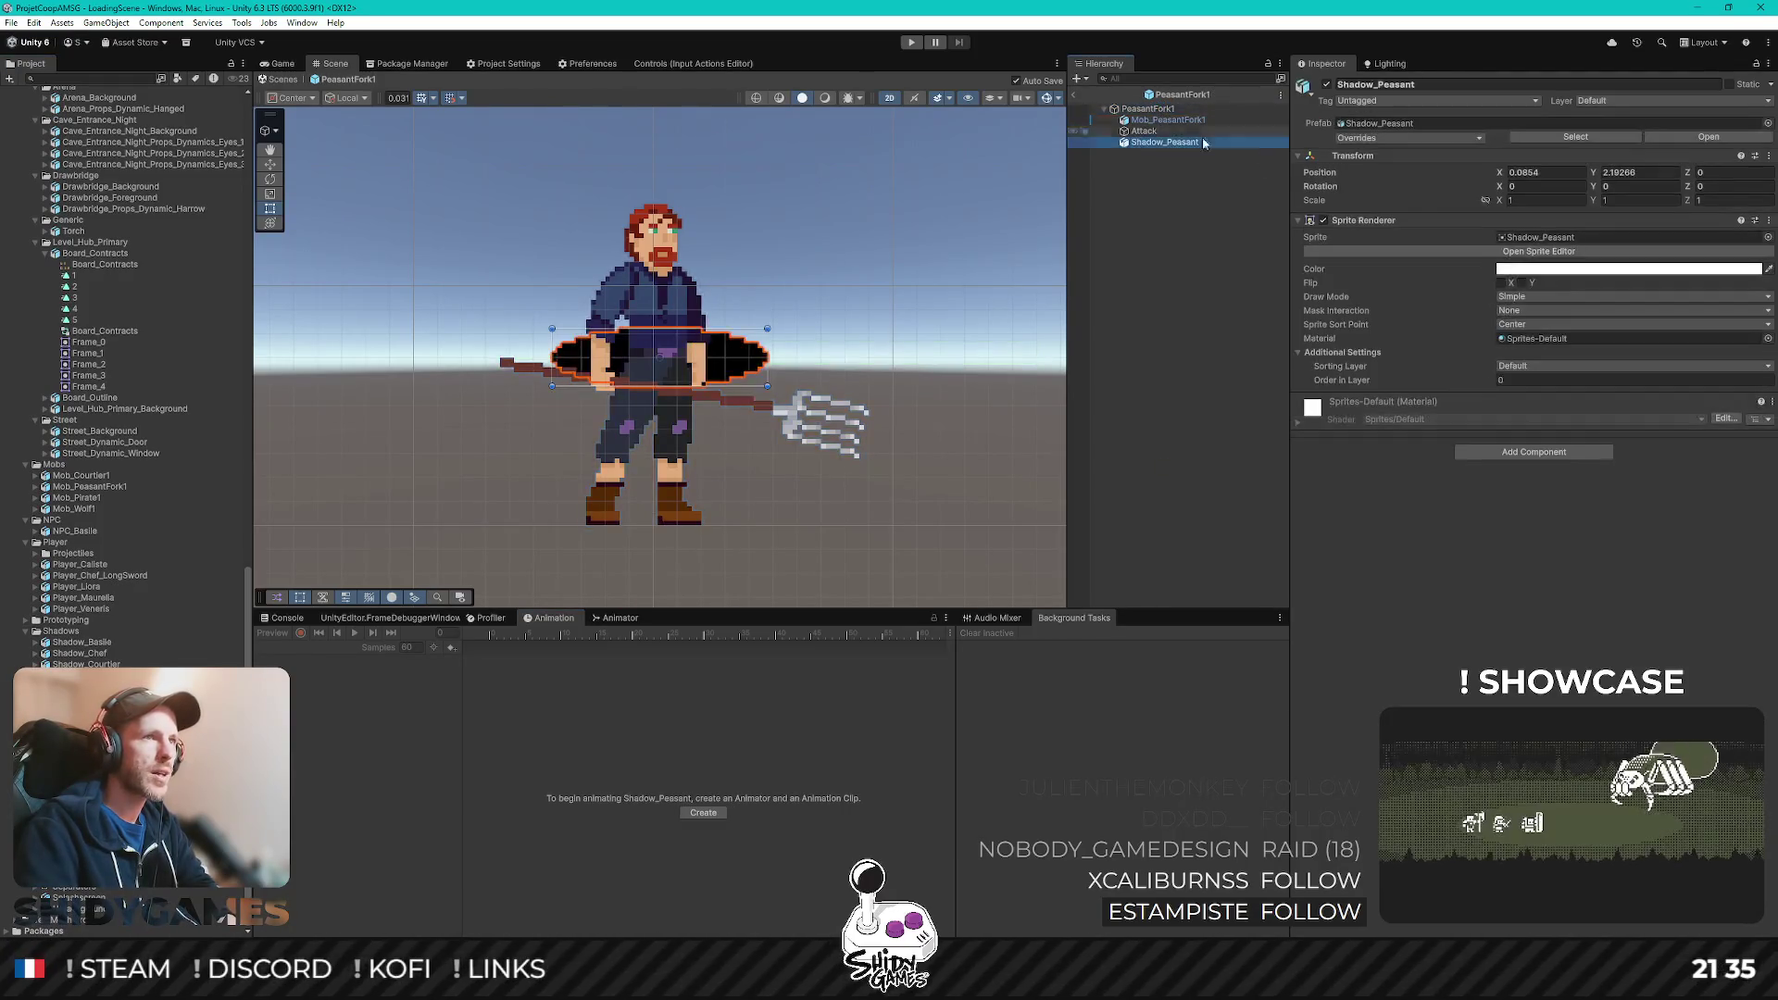
Step: Set the shadow's Position Y to 0 and its colour alpha to 0.3
left_click(1545, 172)
left_click(1627, 172)
type("0")
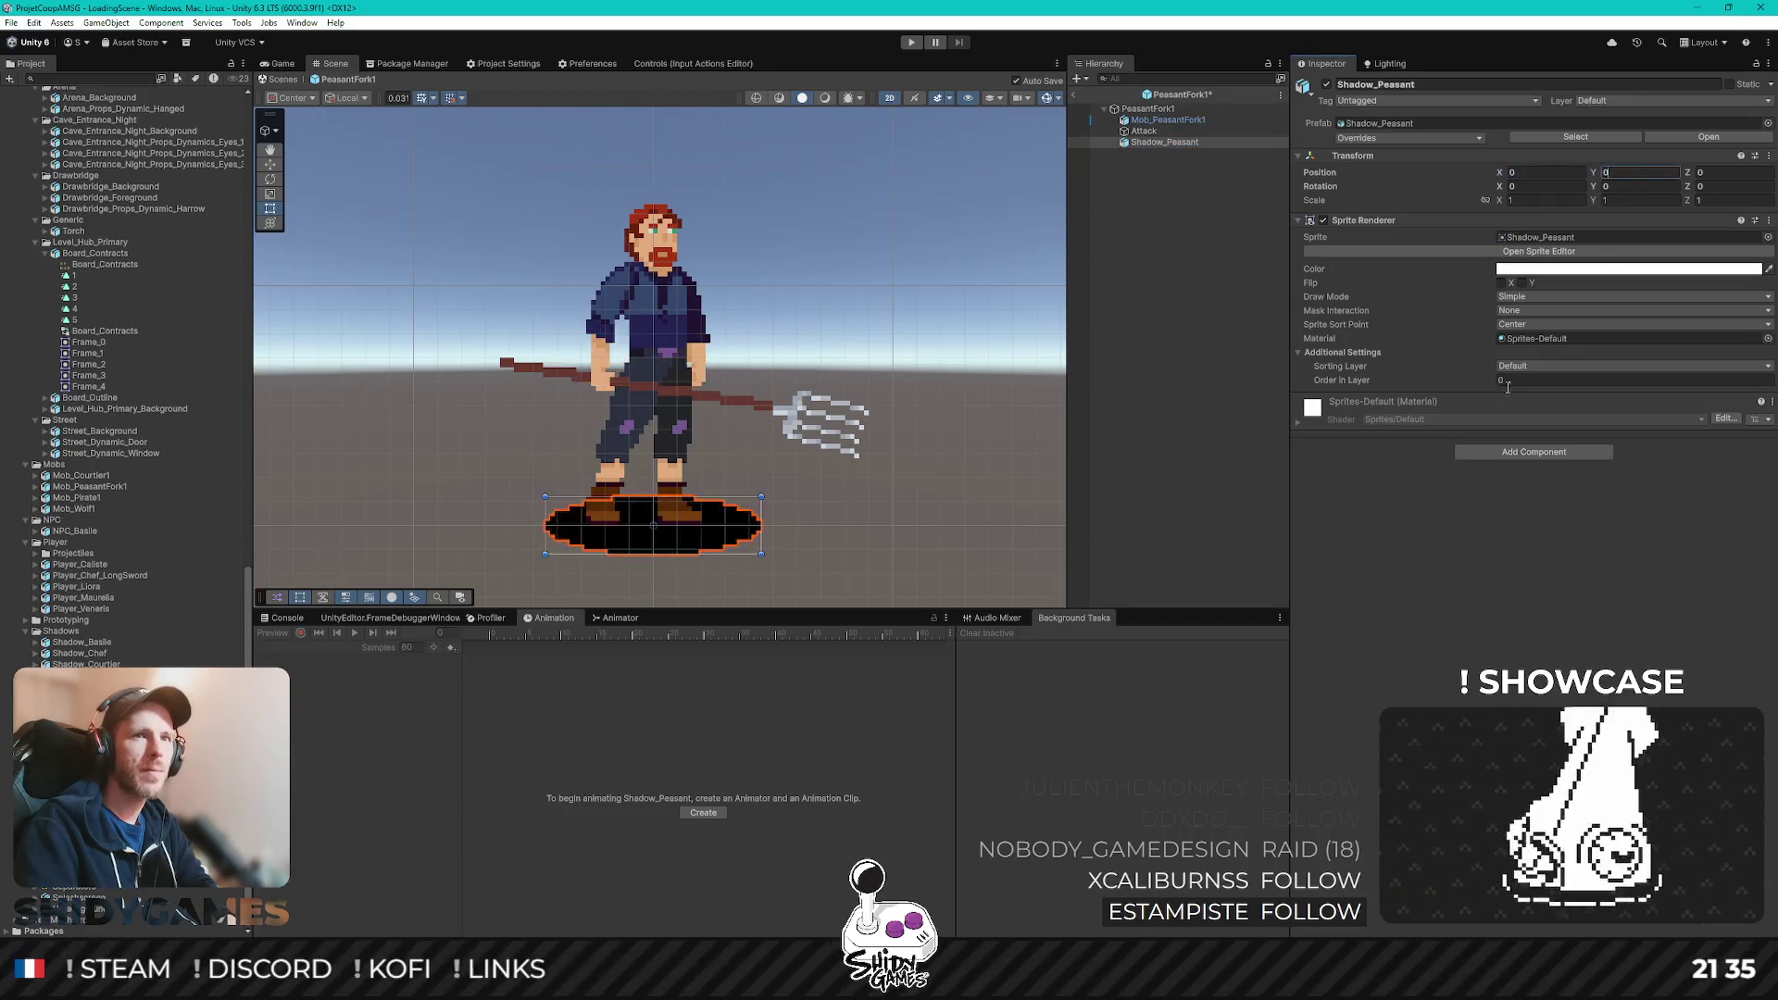
left_click(1555, 269)
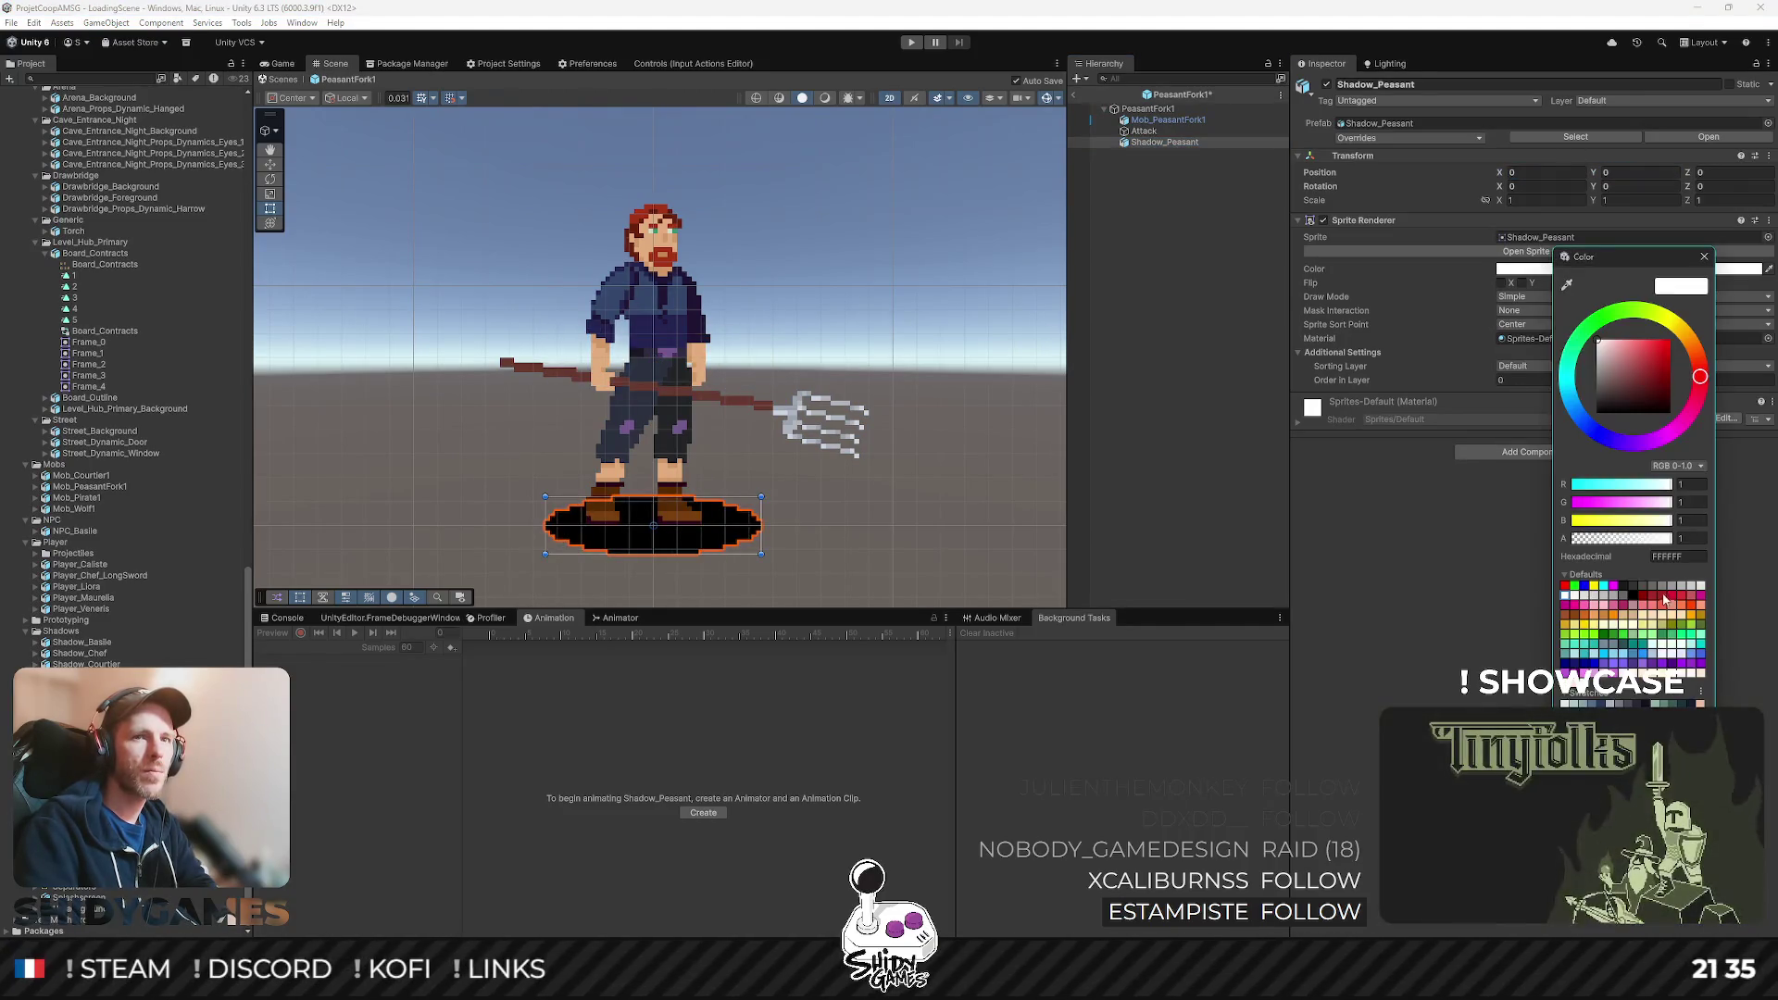
left_click(1686, 539)
type("0.3")
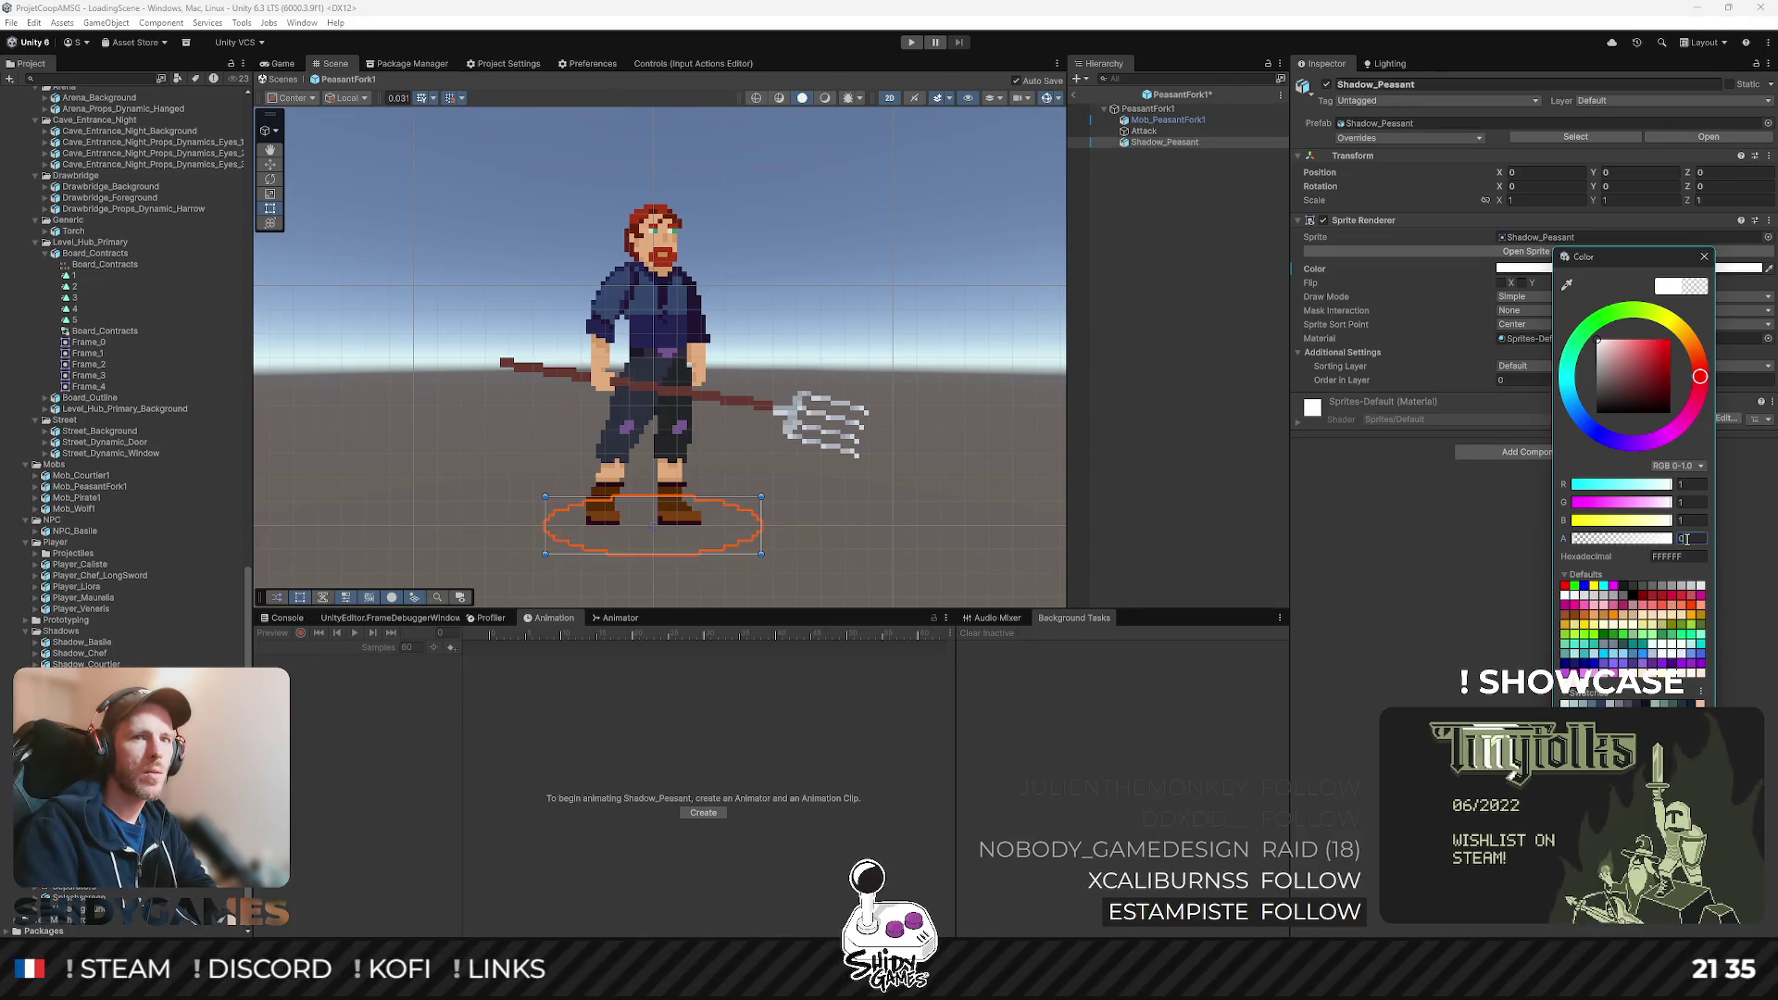
left_click(1485, 563)
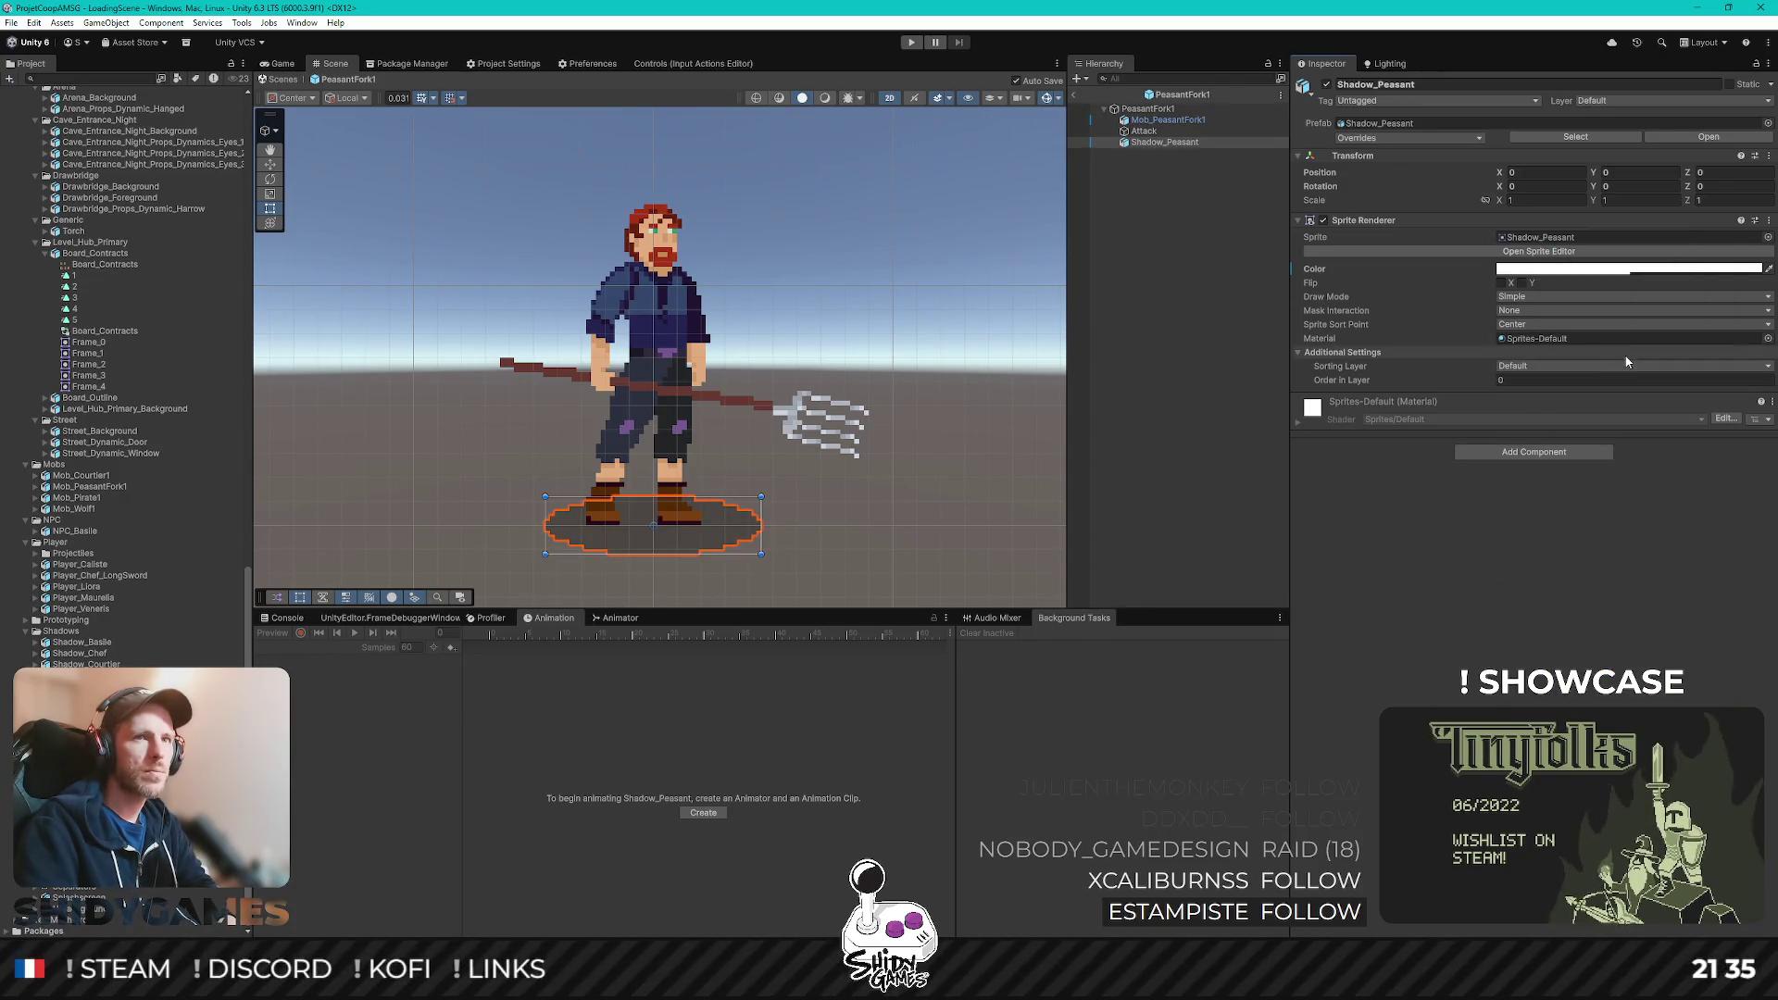
Step: Put the shadow on the Entities sorting layer at order -1, then exit Prefab Mode
left_click(1545, 365)
left_click(1535, 426)
left_click(1540, 381)
type("-1")
key("Return")
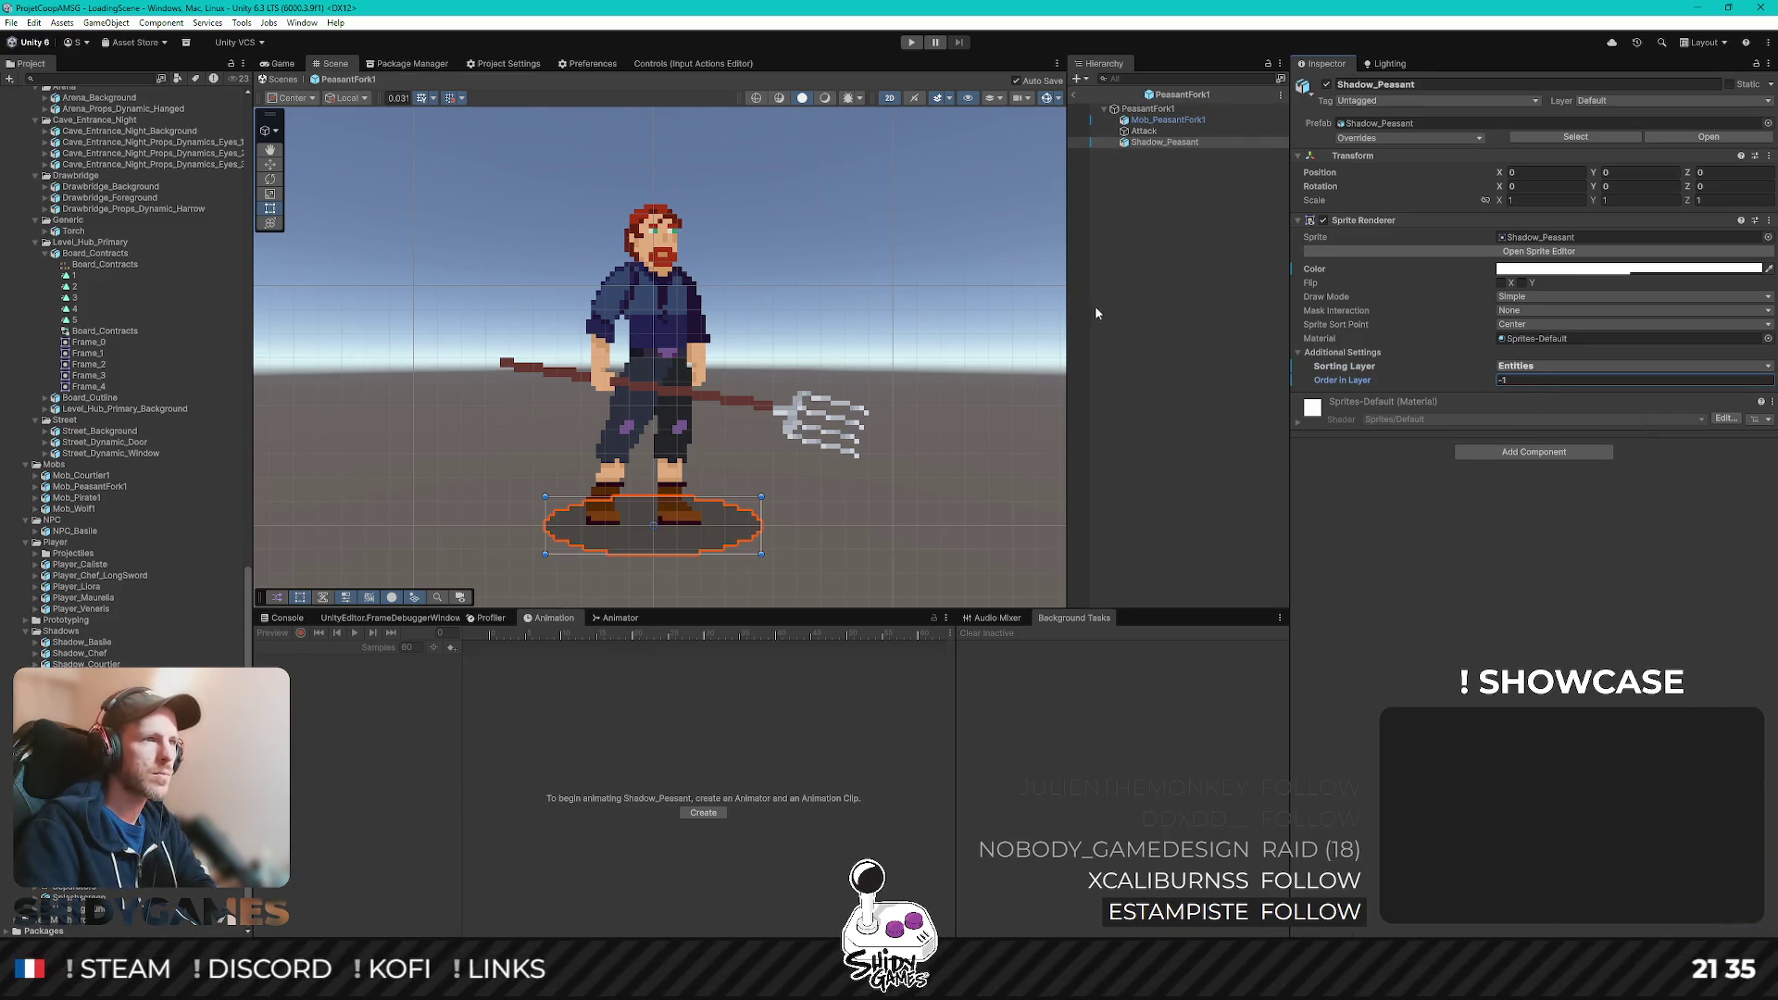
left_click(1077, 97)
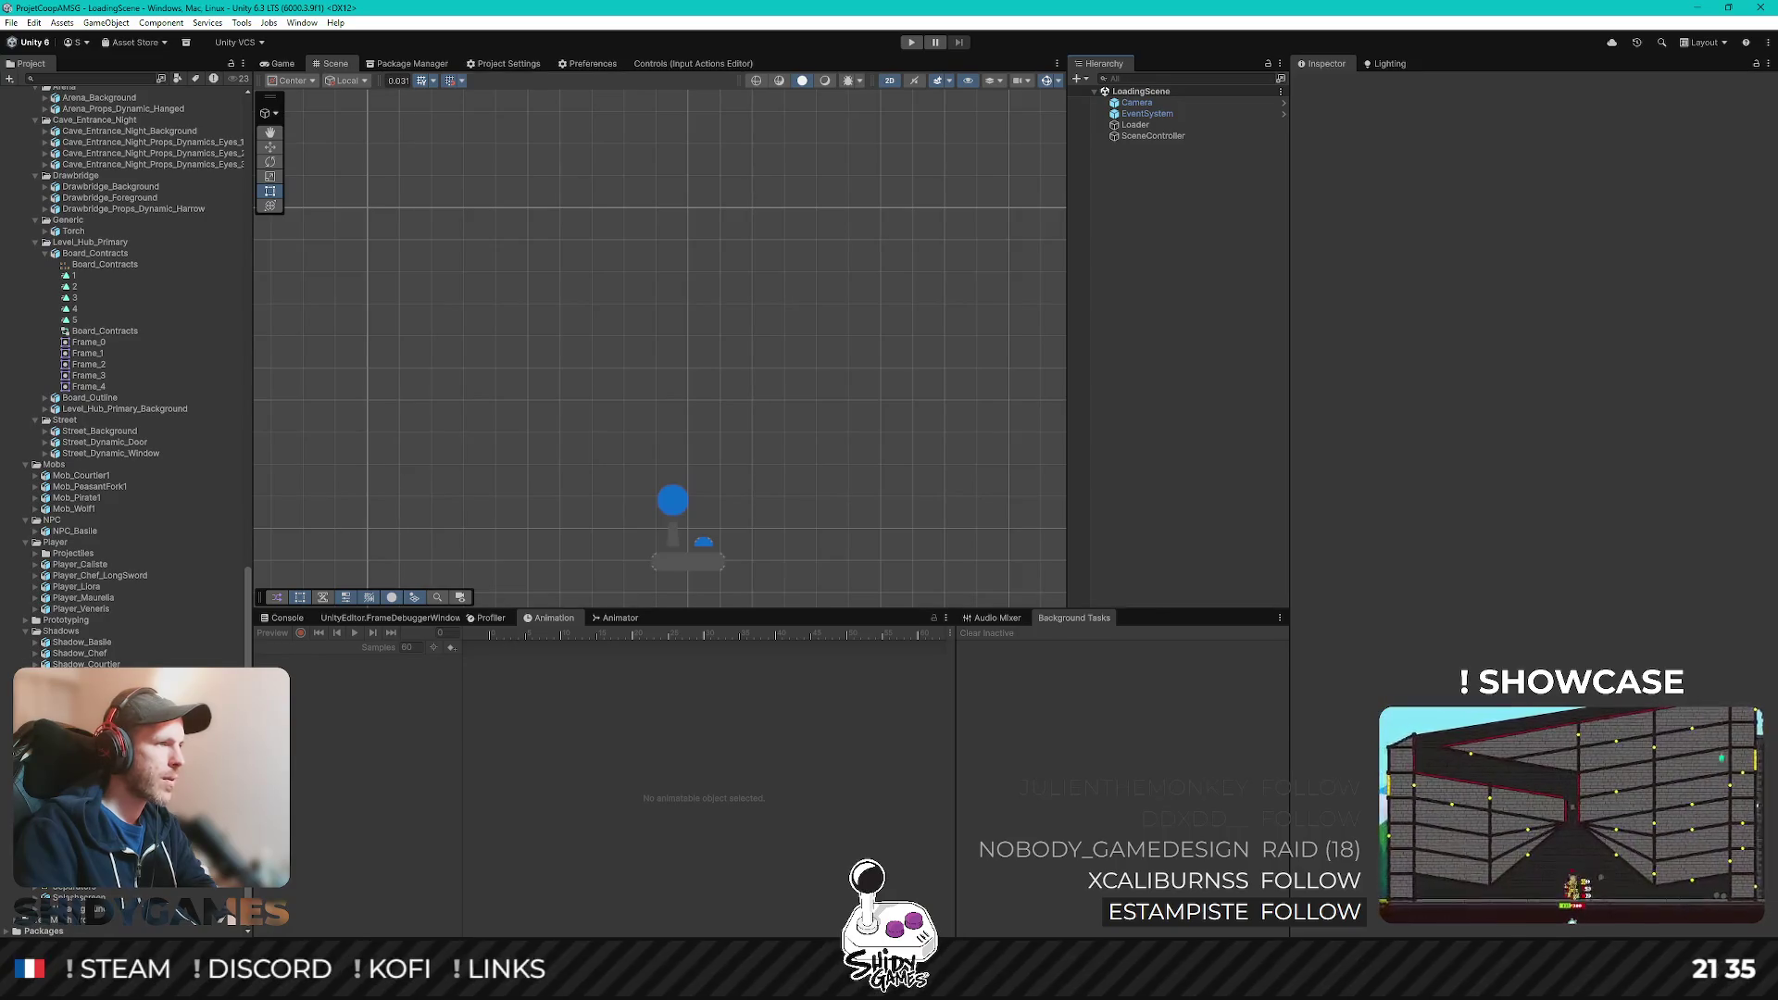
Step: Open the Wolf1 prefab and drag Shadow_Wolf in as its child
scroll(113, 647, "up", 15)
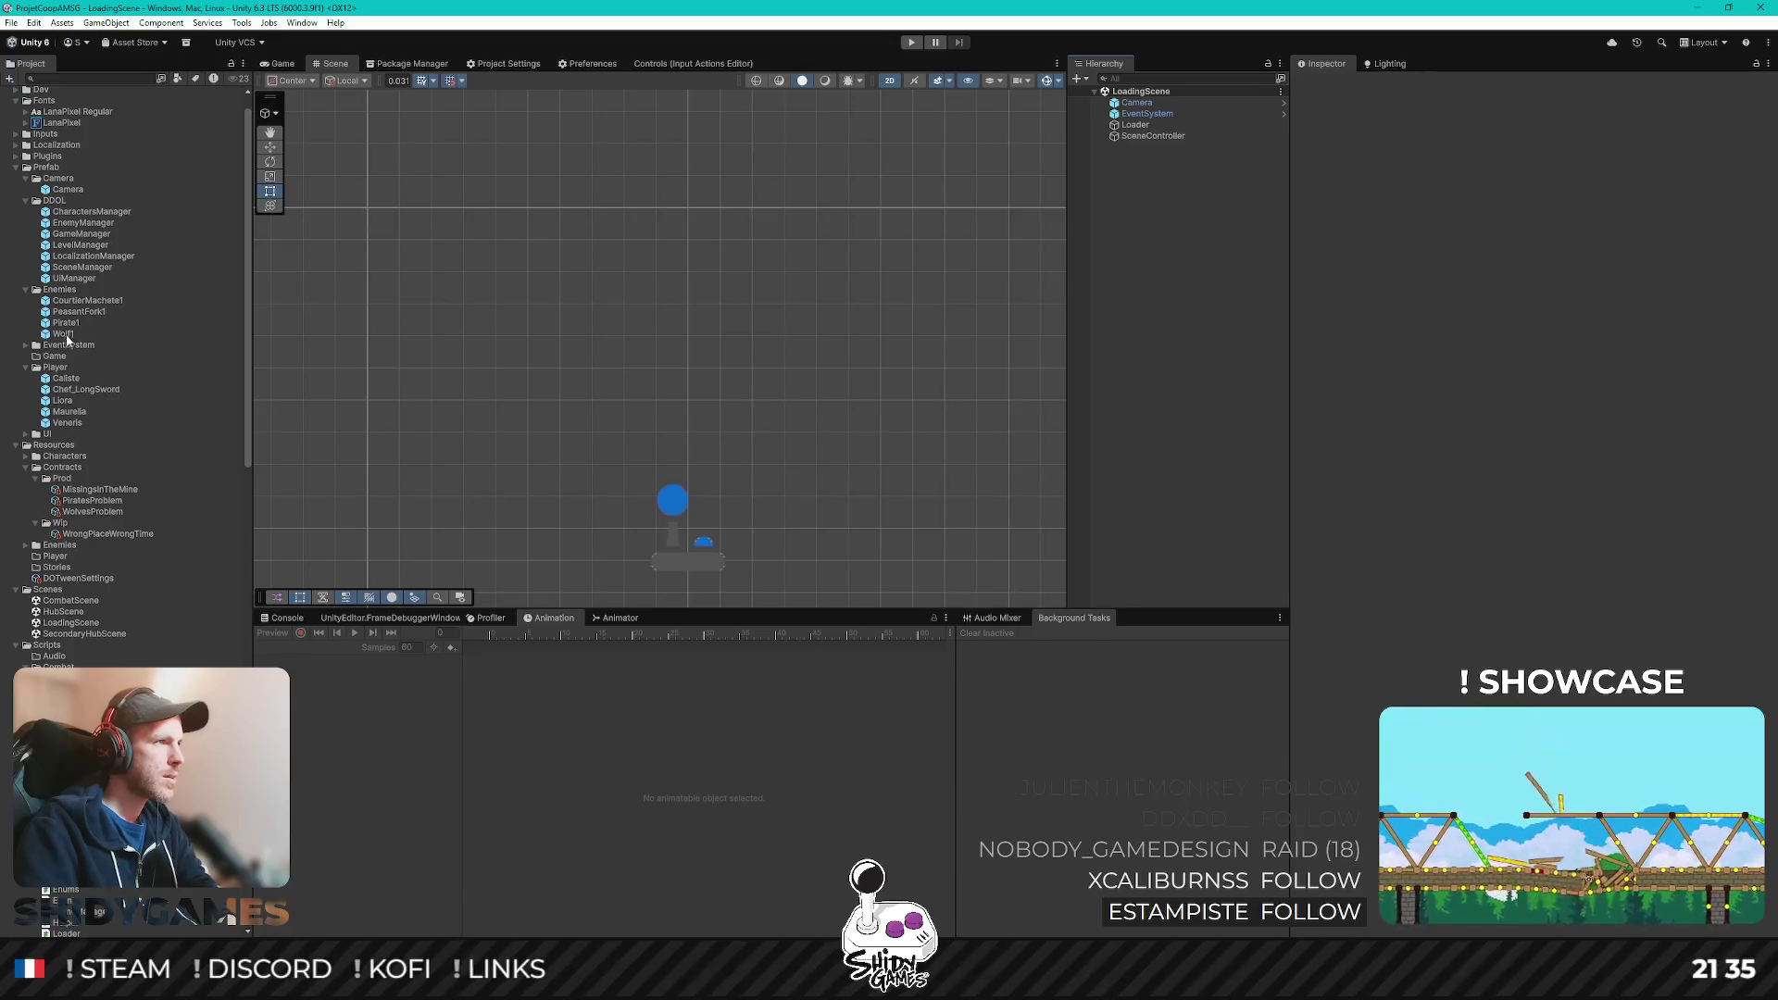
double_click(63, 335)
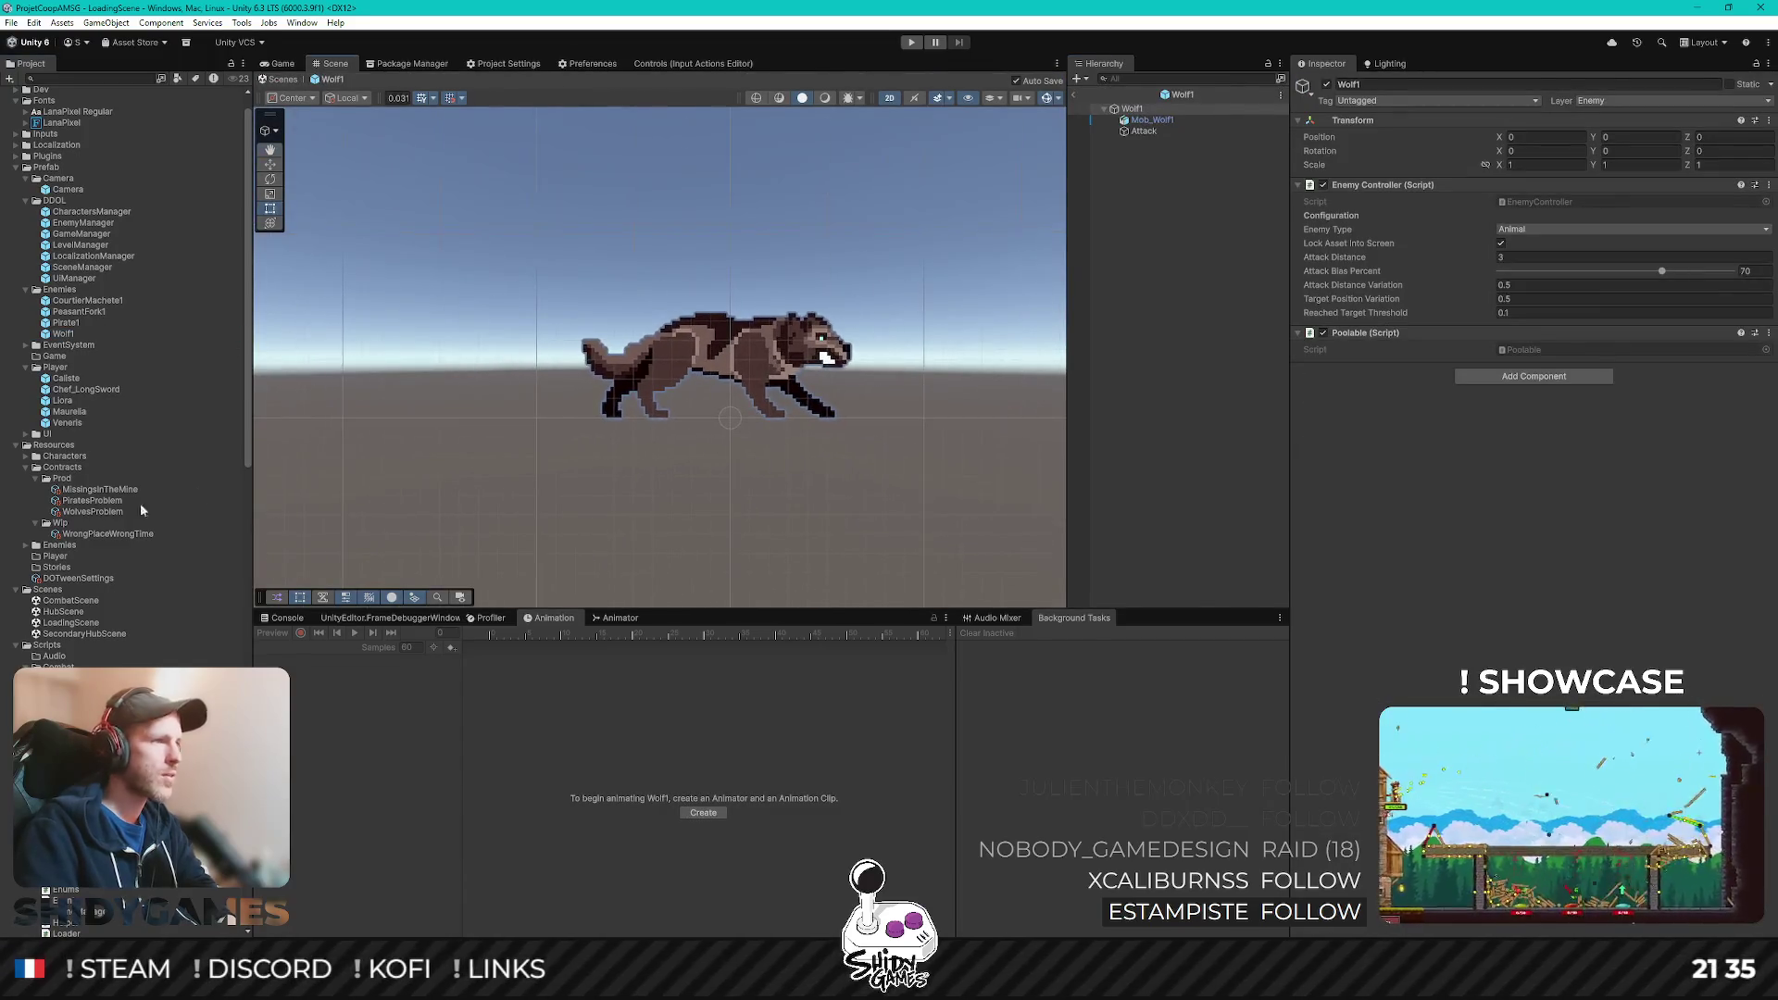
scroll(105, 521, "down", 15)
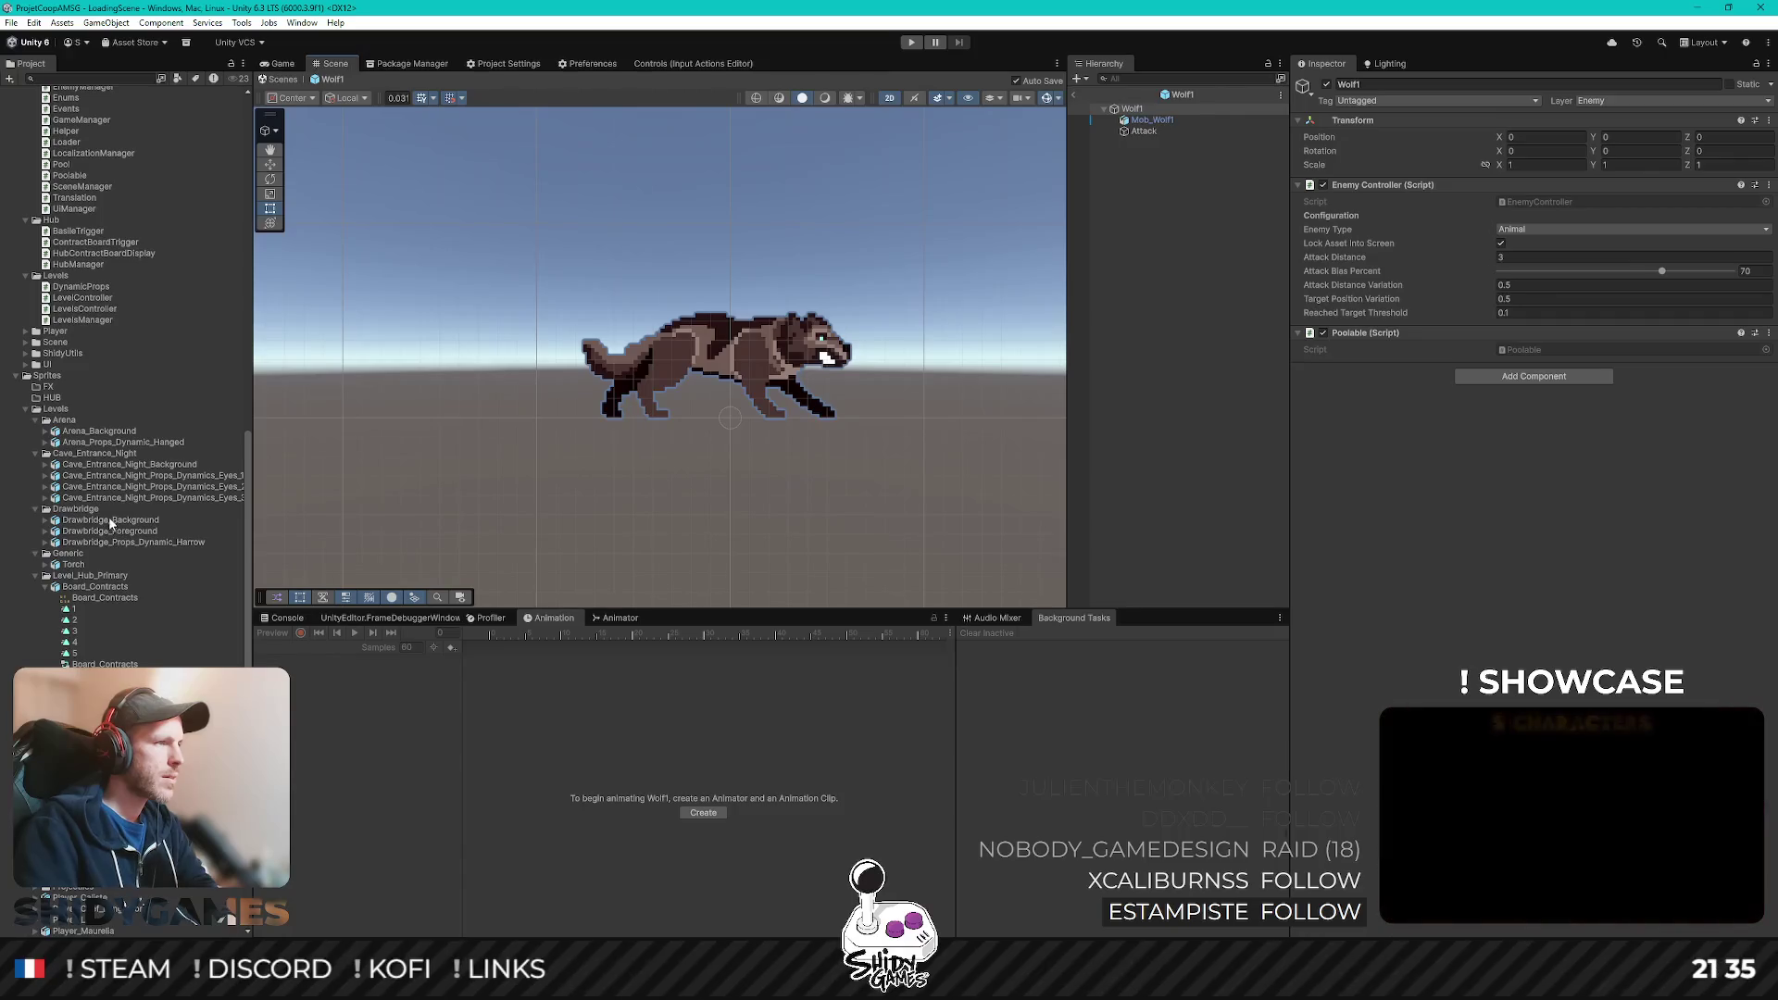
scroll(109, 521, "down", 5)
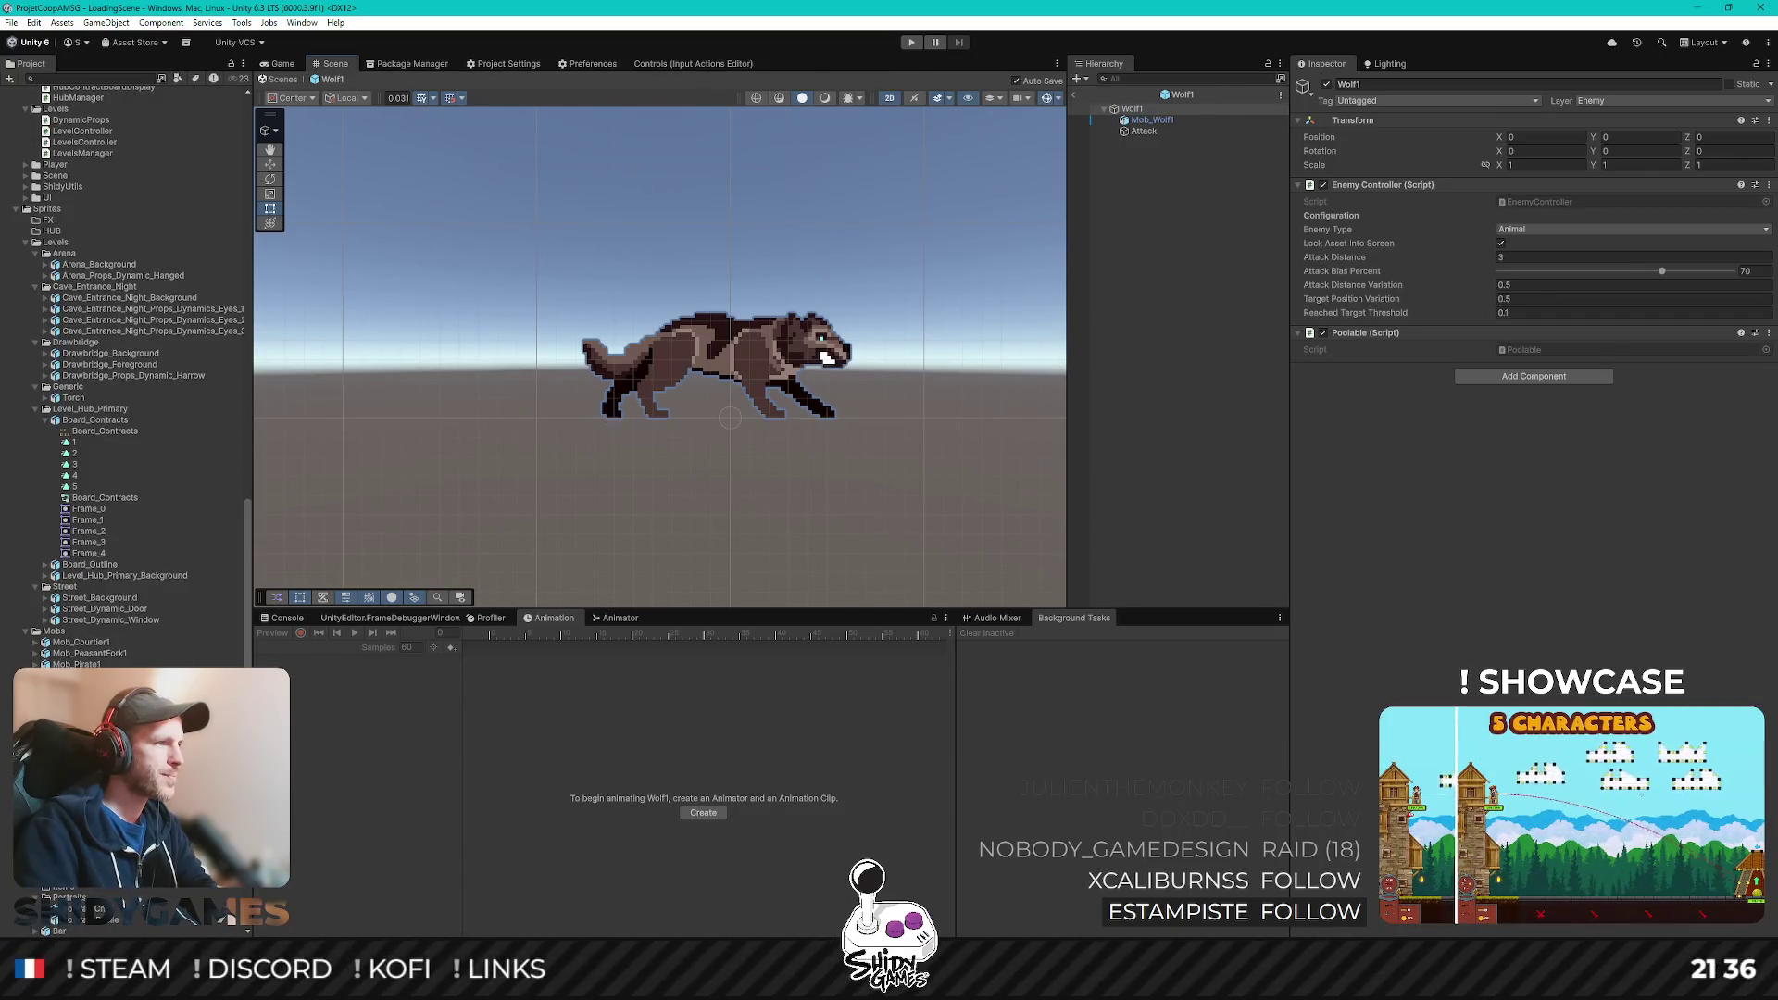
scroll(128, 371, "down", 4)
mouse_move(511, 712)
left_mouse_down()
mouse_move(1171, 119)
mouse_move(1157, 173)
left_mouse_up()
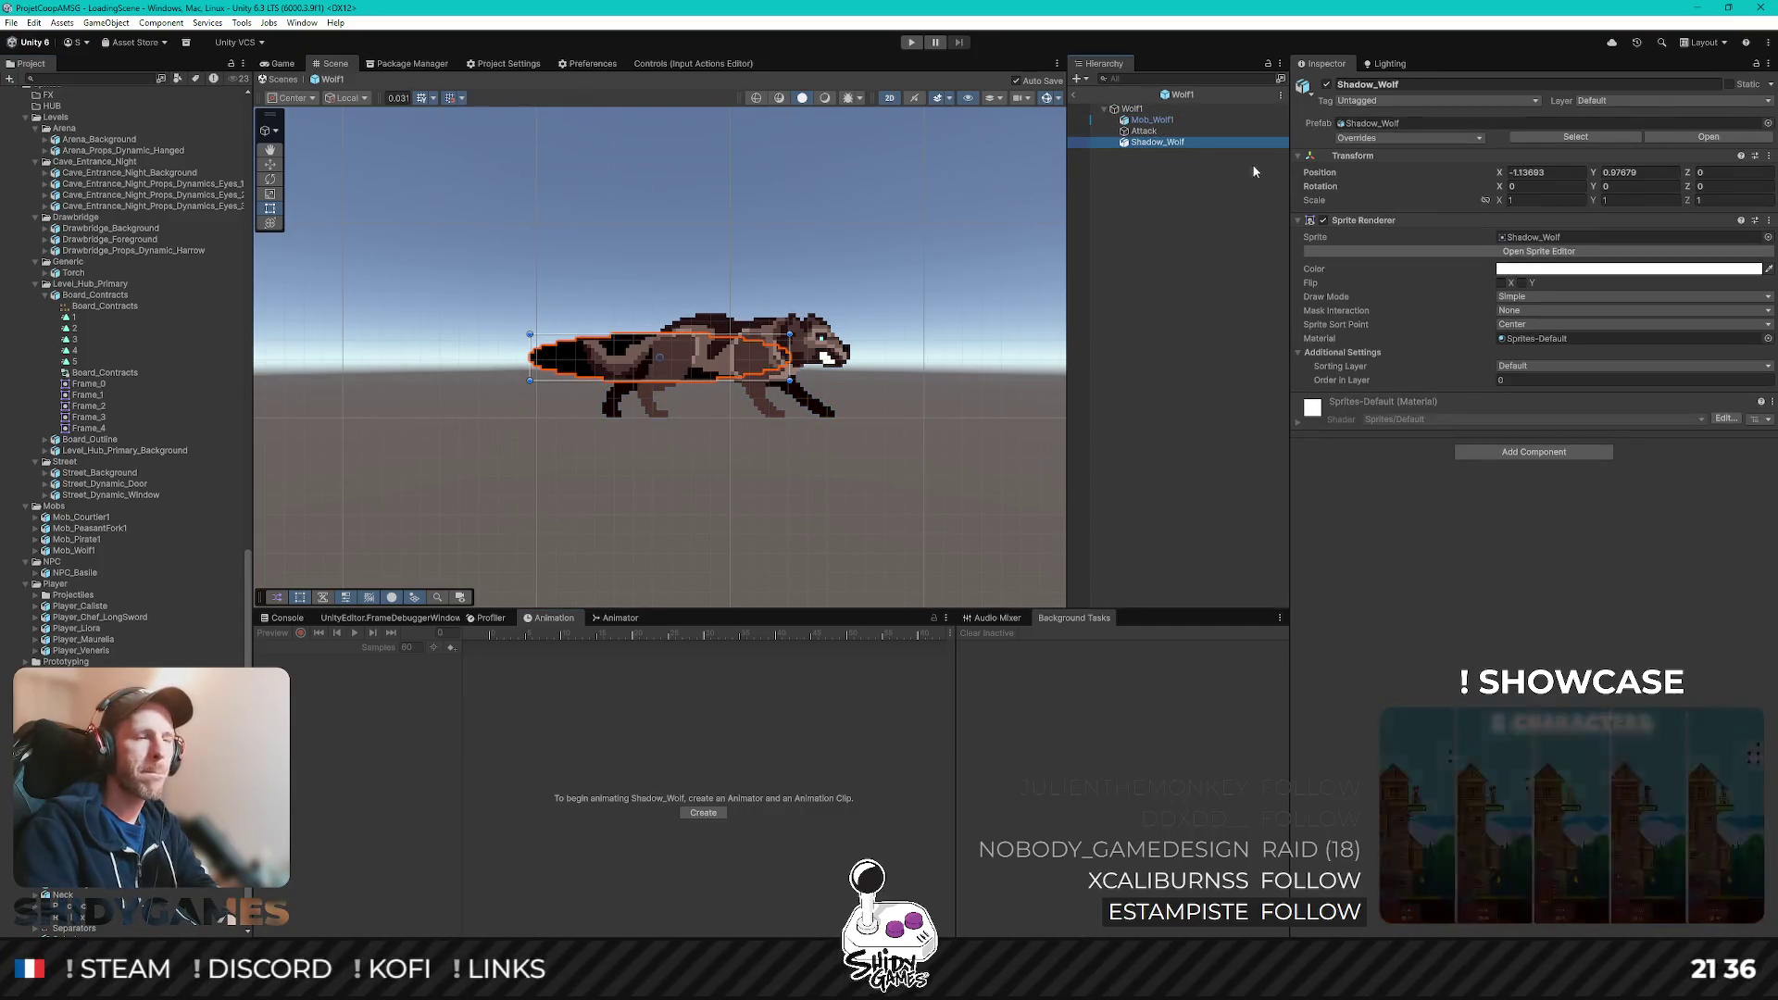
Step: Centre the shadow under the wolf with Position X and Y set to 0
left_click(1568, 176)
type("0")
left_click(1616, 173)
type("0")
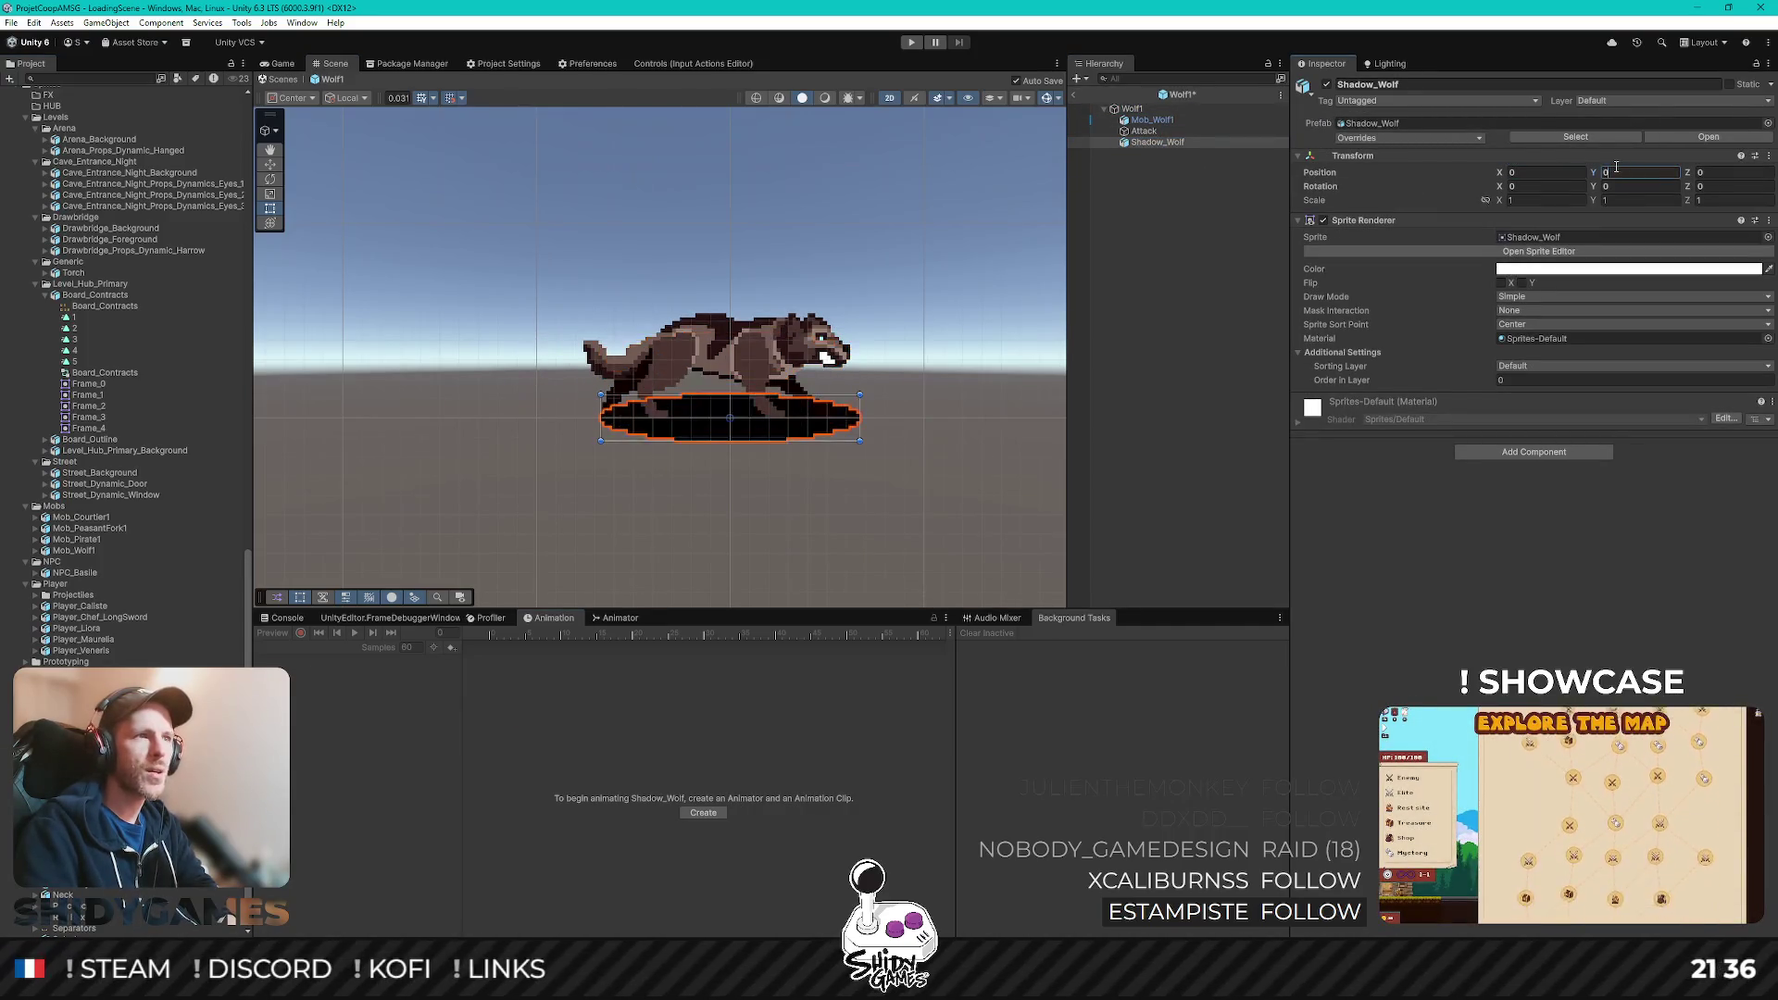
scroll(611, 446, "up", 2)
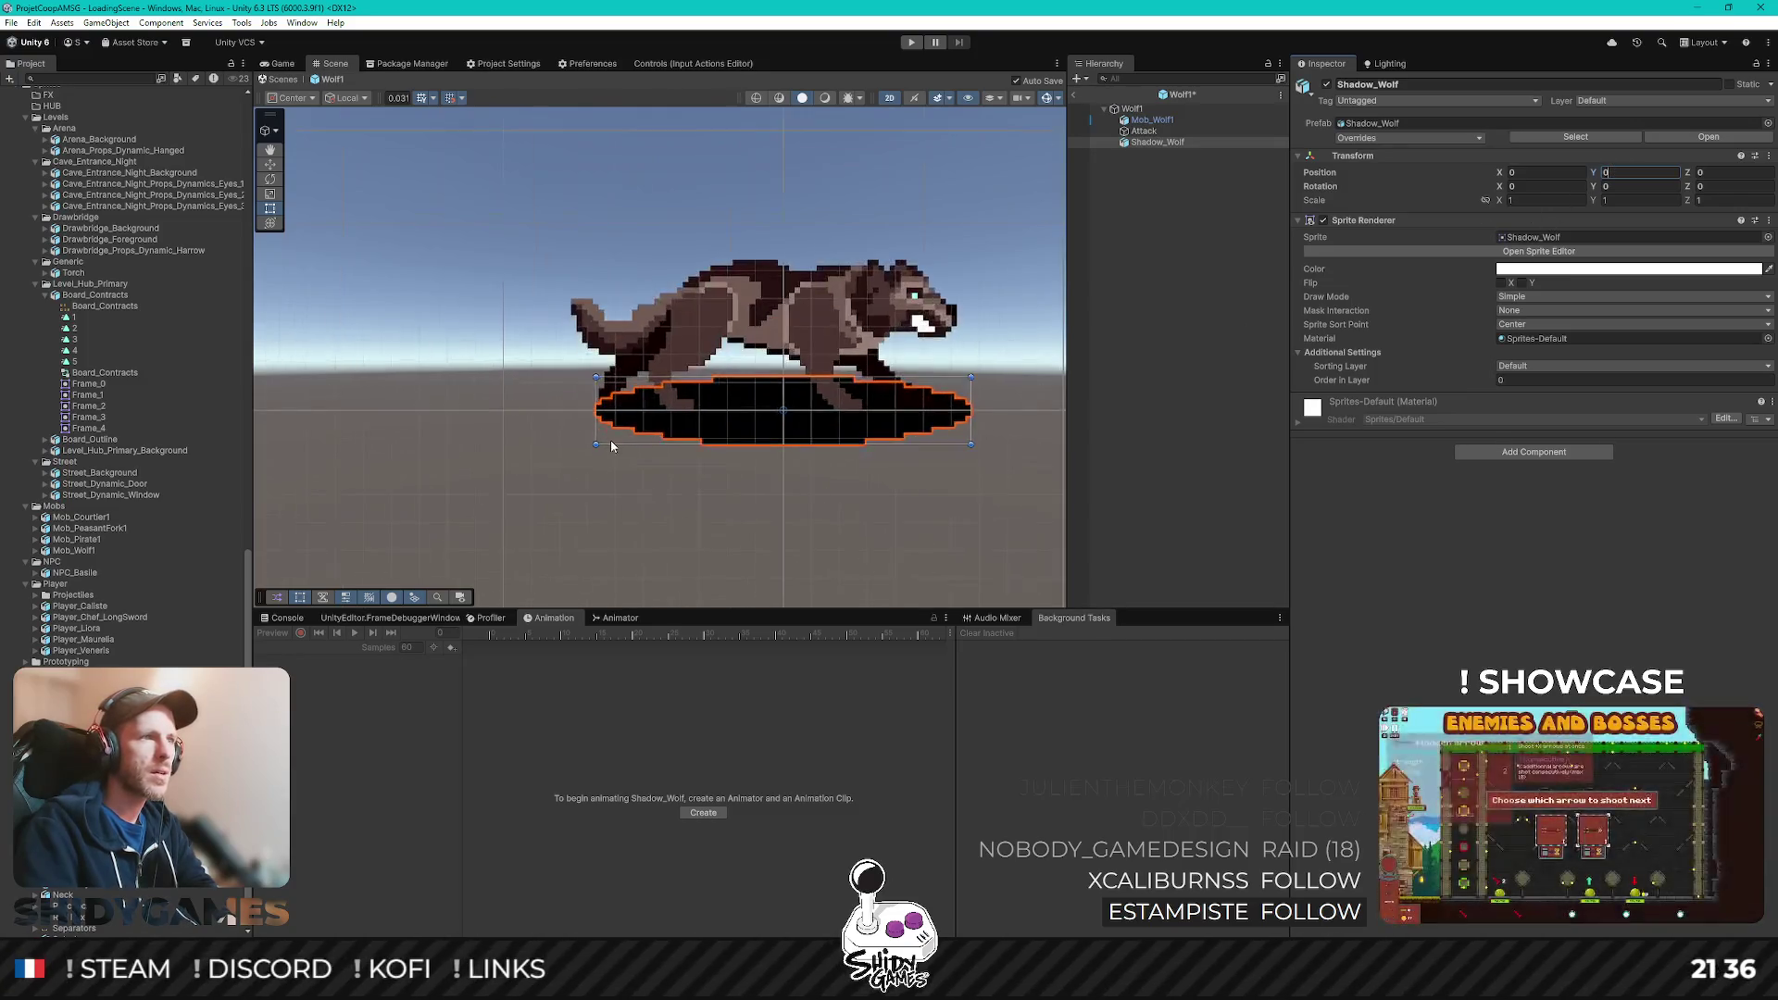
left_click_drag(844, 390, 756, 392)
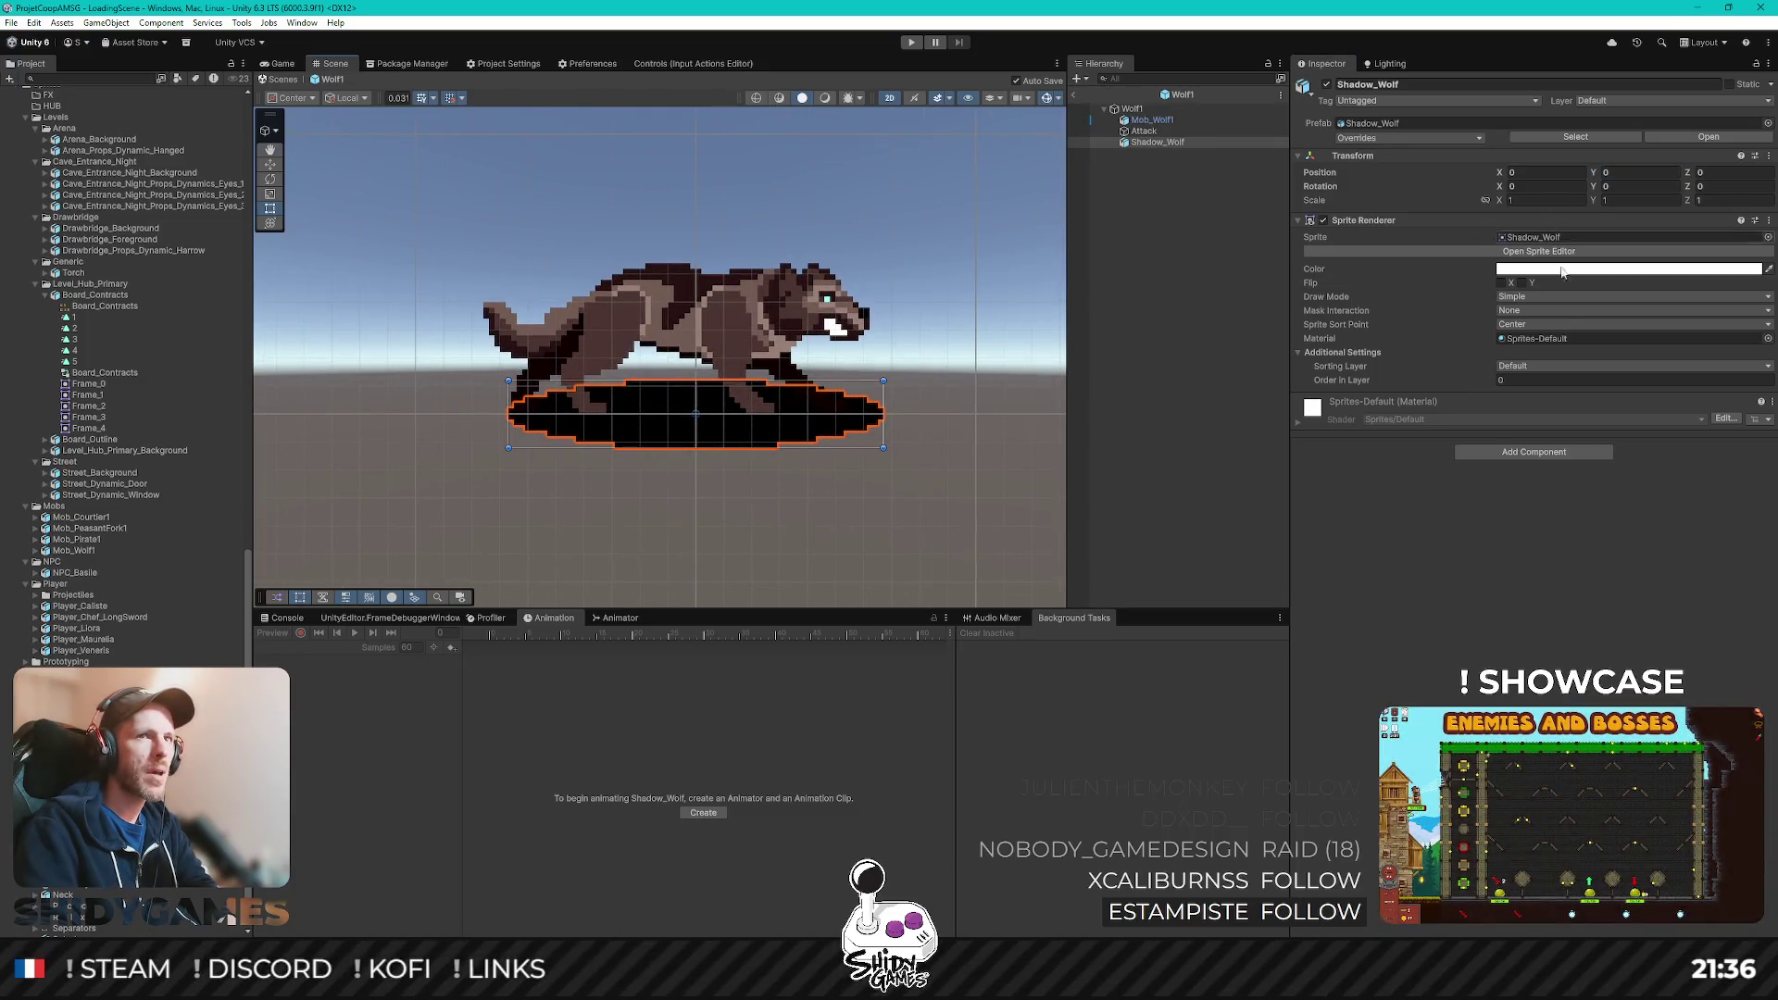
Step: Place the shadow on the Entities sorting layer with Order in Layer -1
left_click(1519, 368)
left_click(1536, 428)
left_click(1542, 382)
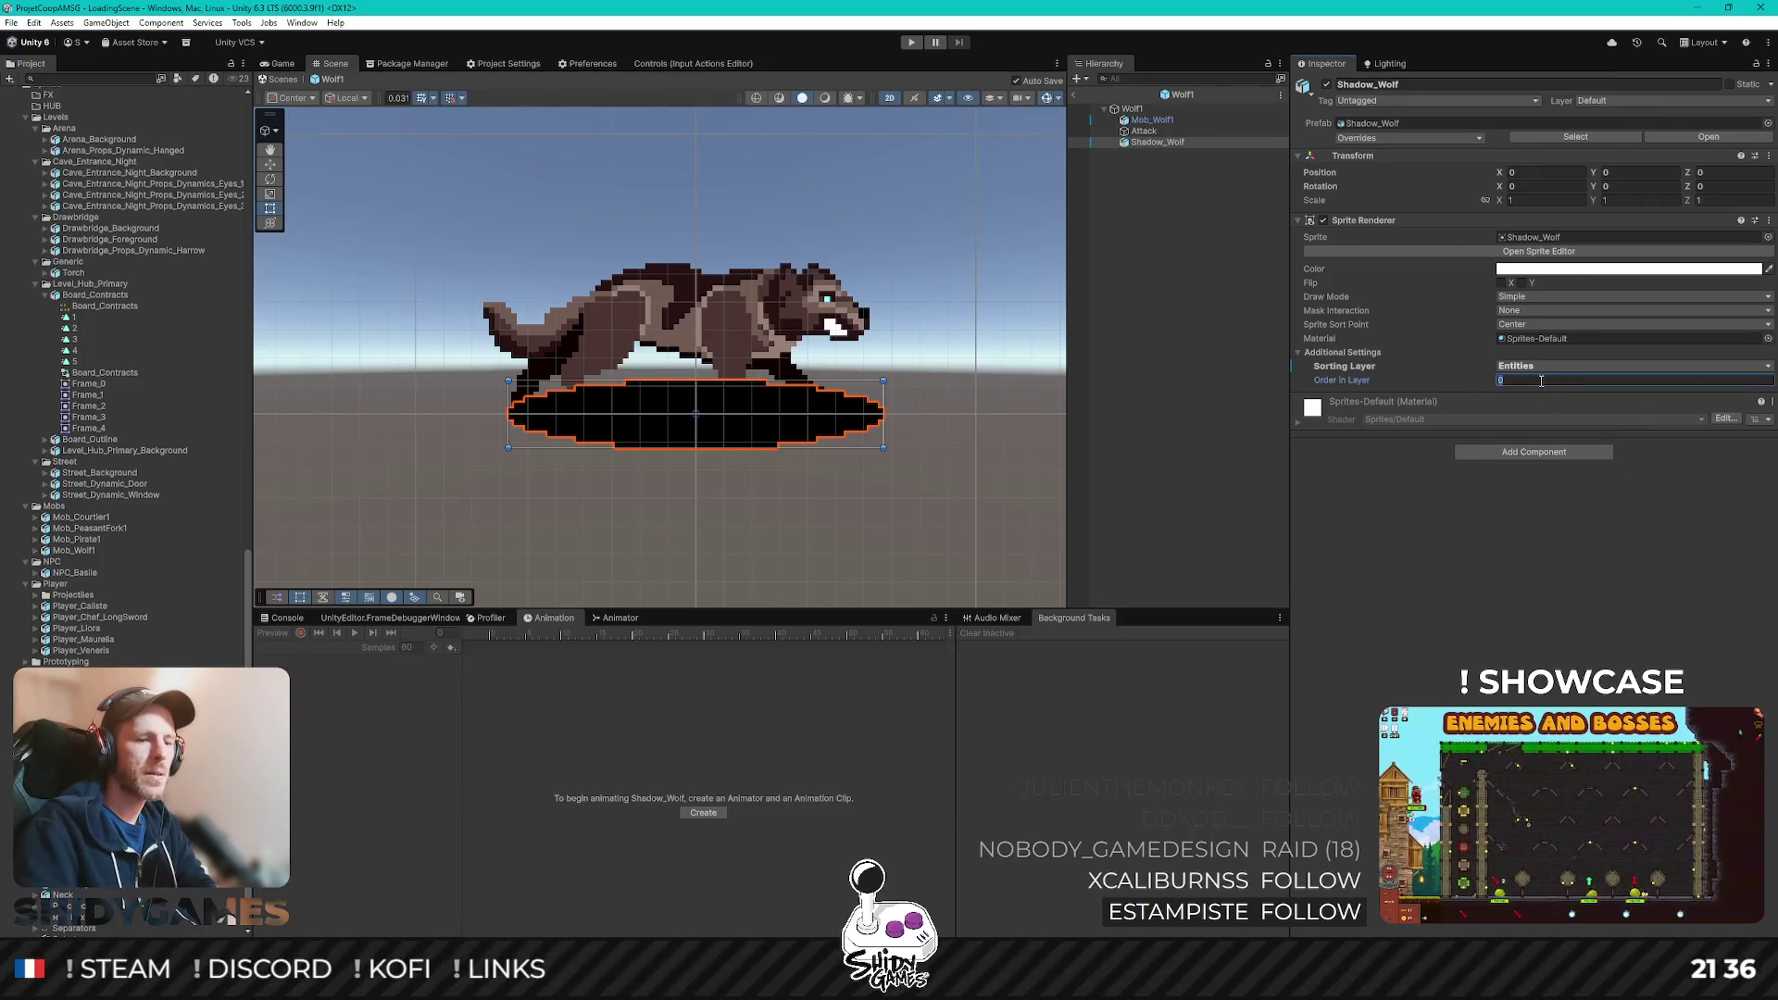
type("-1")
Step: Set the shadow's colour alpha to 0.5 and return to LoadingScene
left_click(1544, 270)
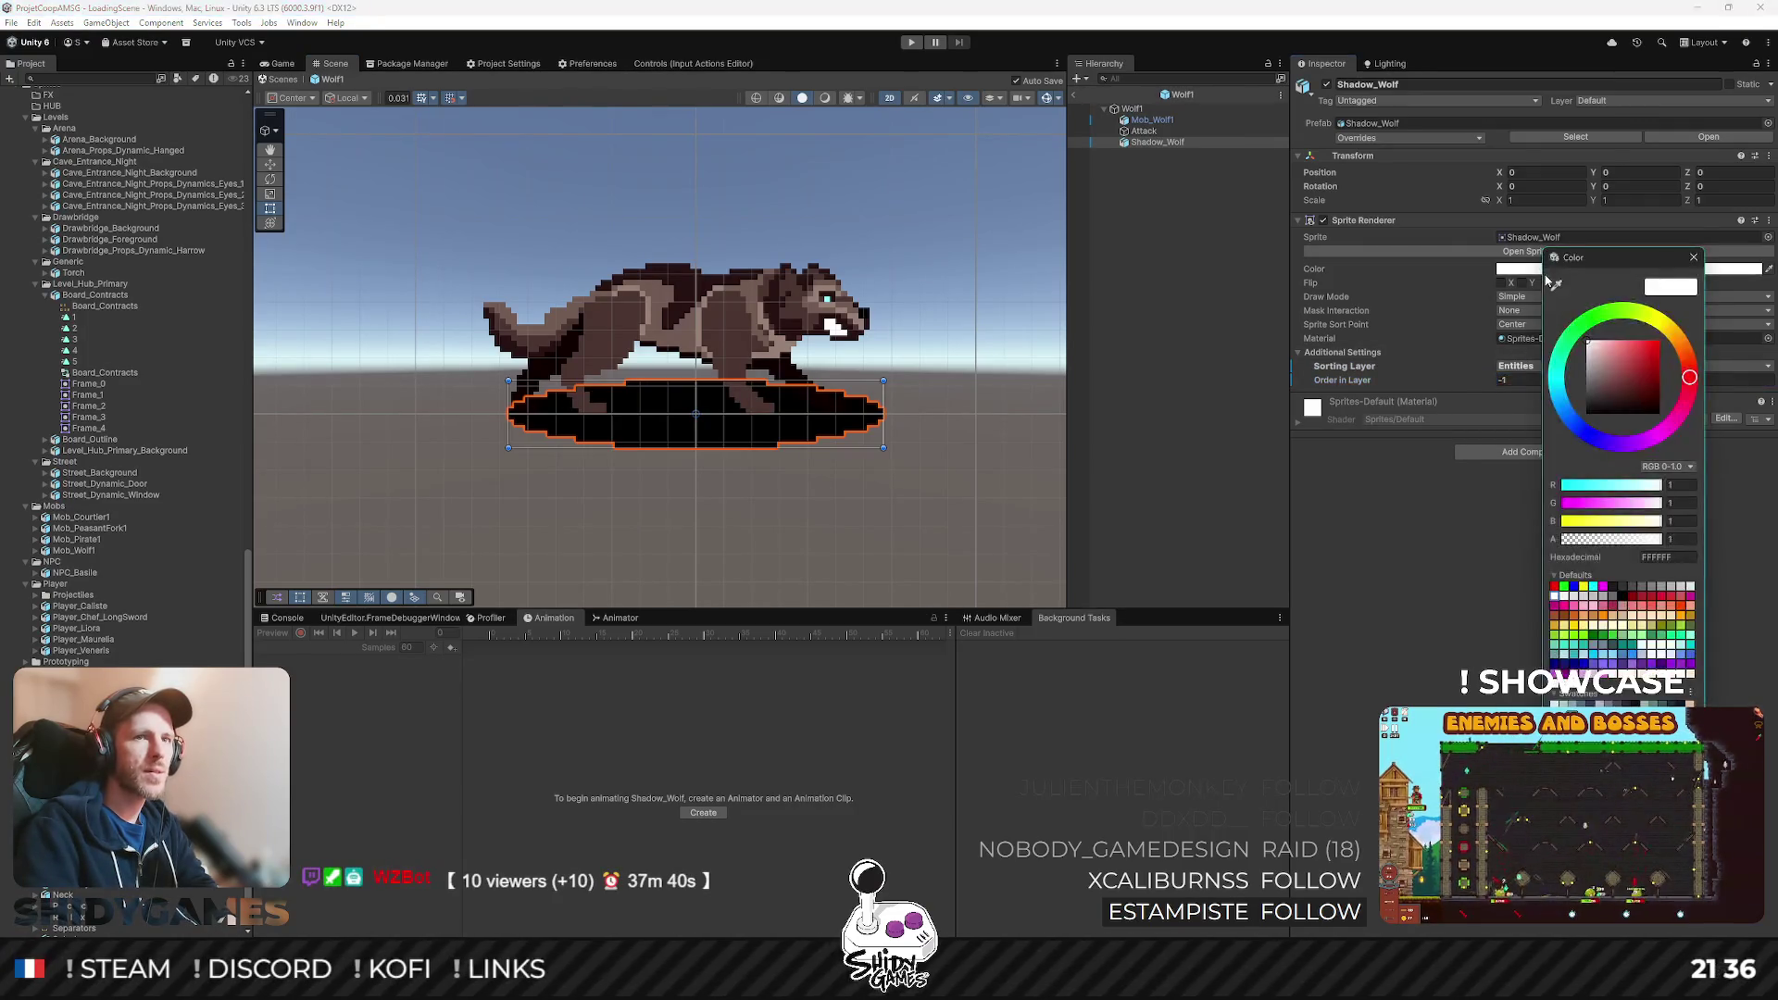
left_click(1679, 538)
type("0.50196")
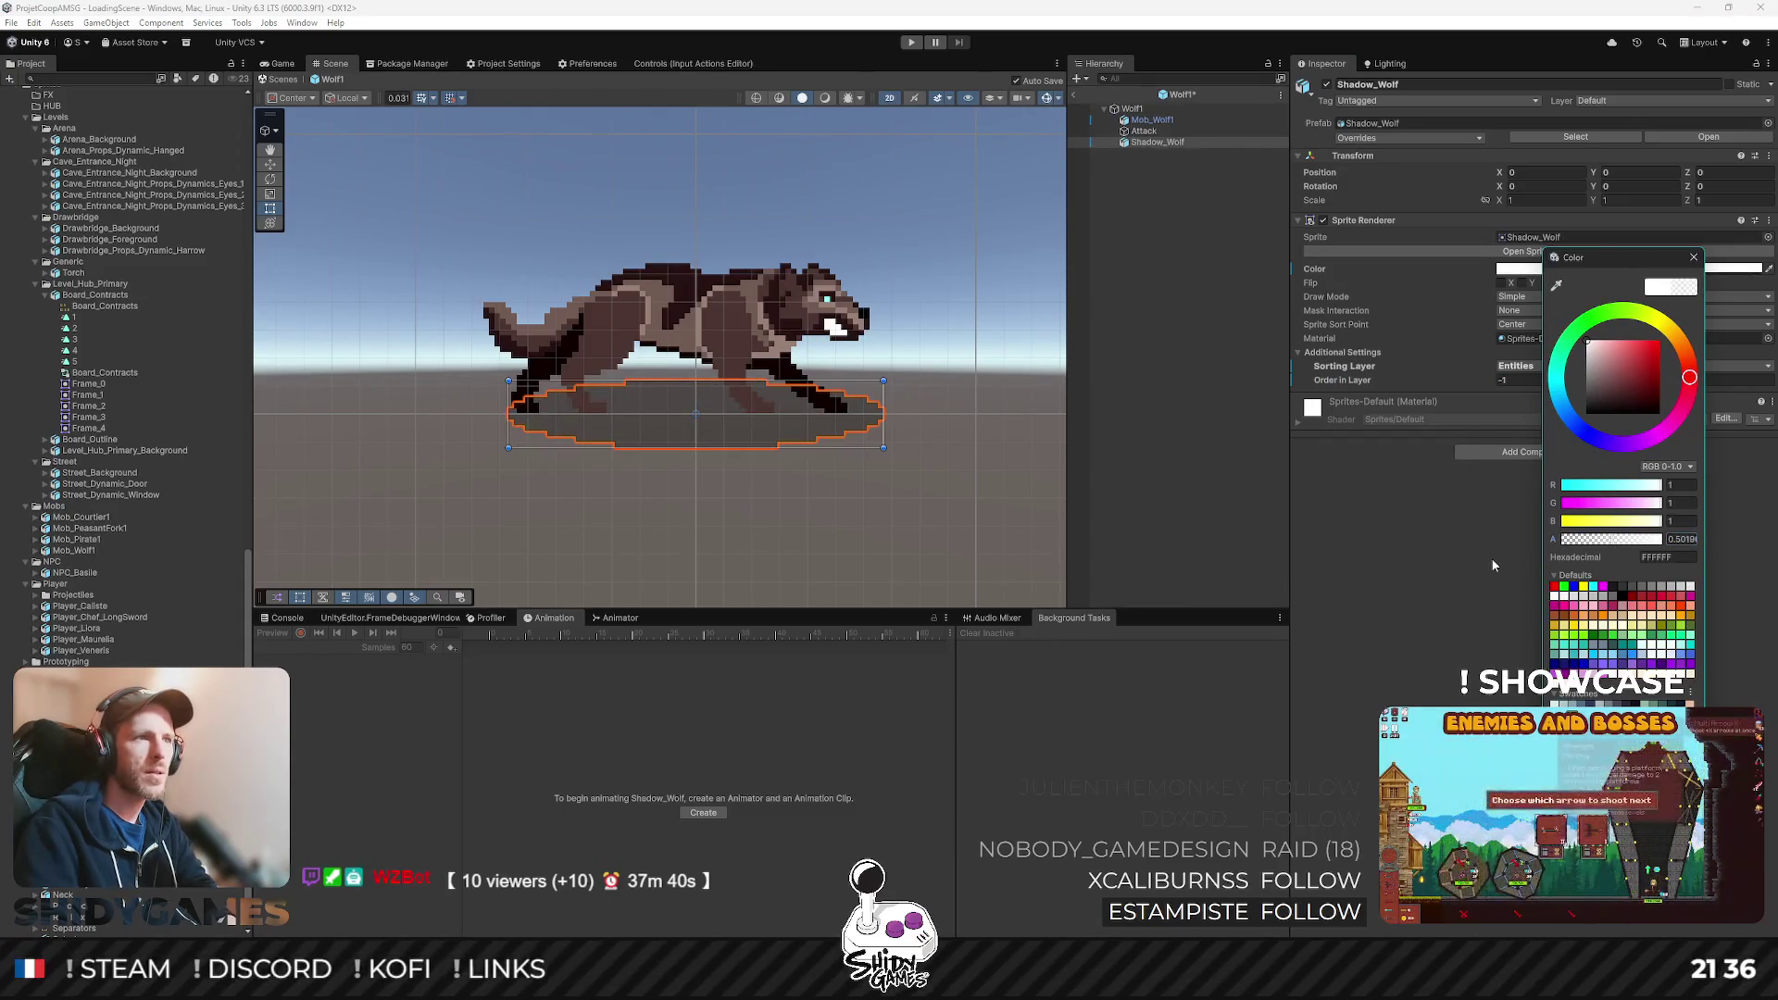
left_click(1493, 564)
left_click(1217, 413)
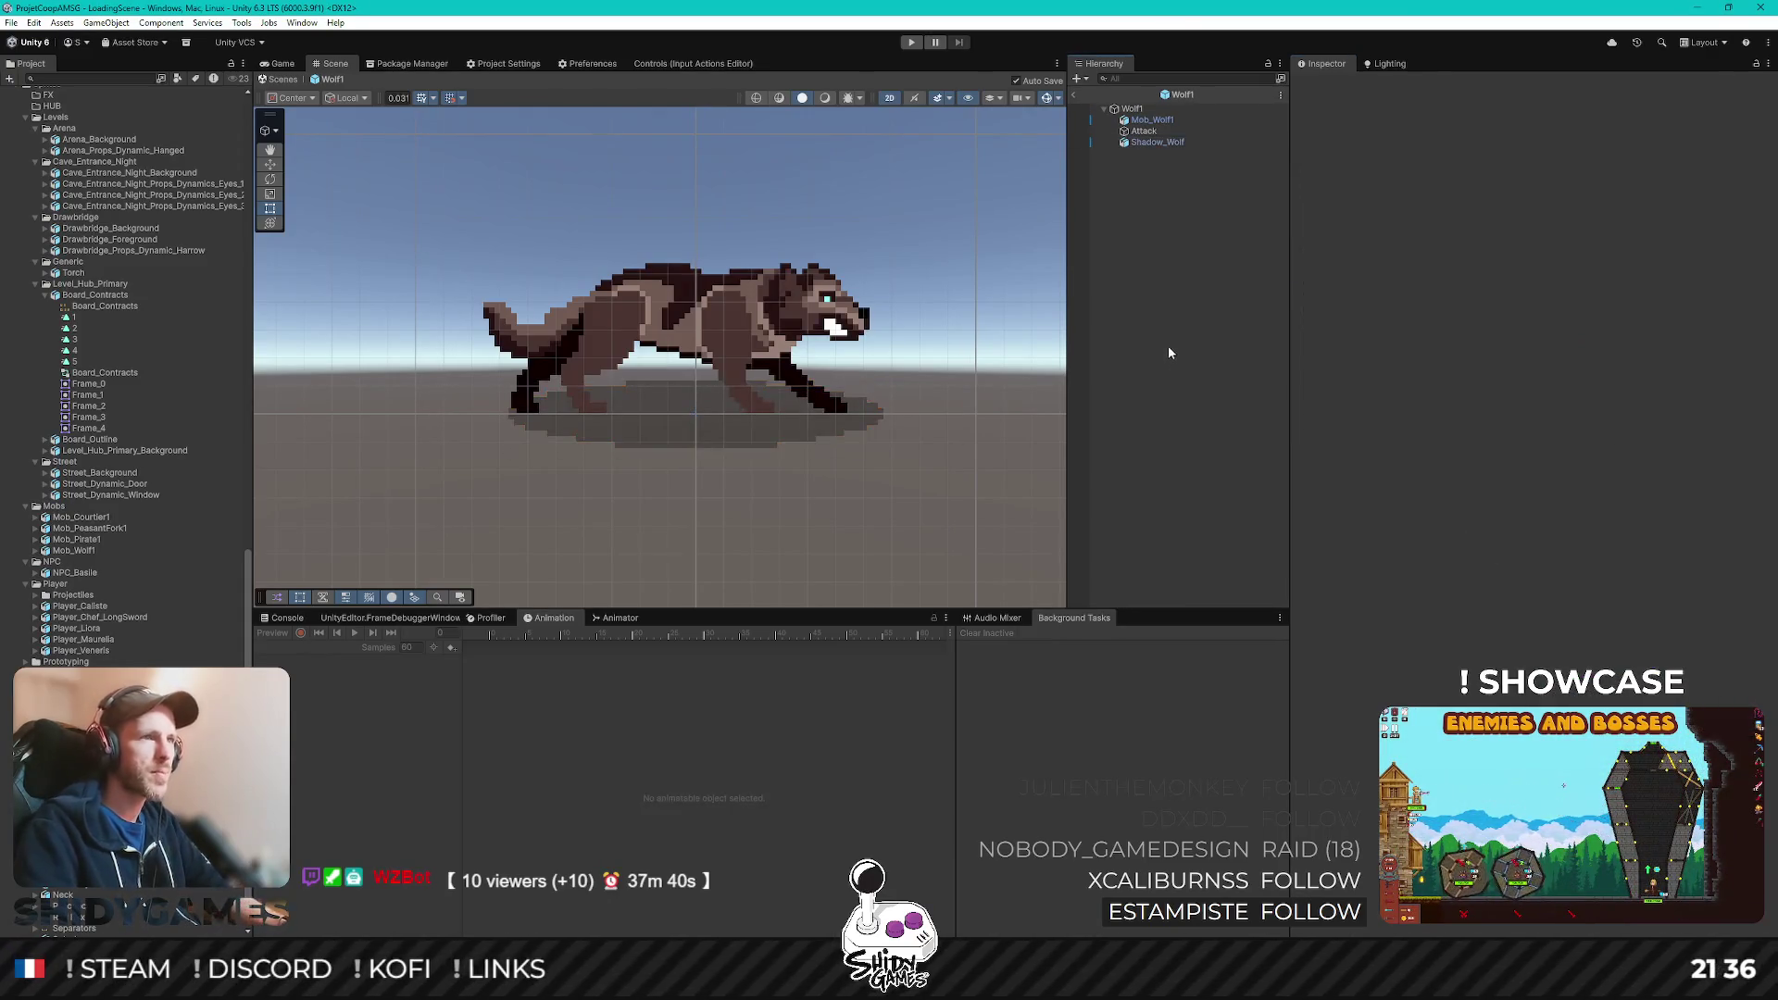
left_click(1077, 95)
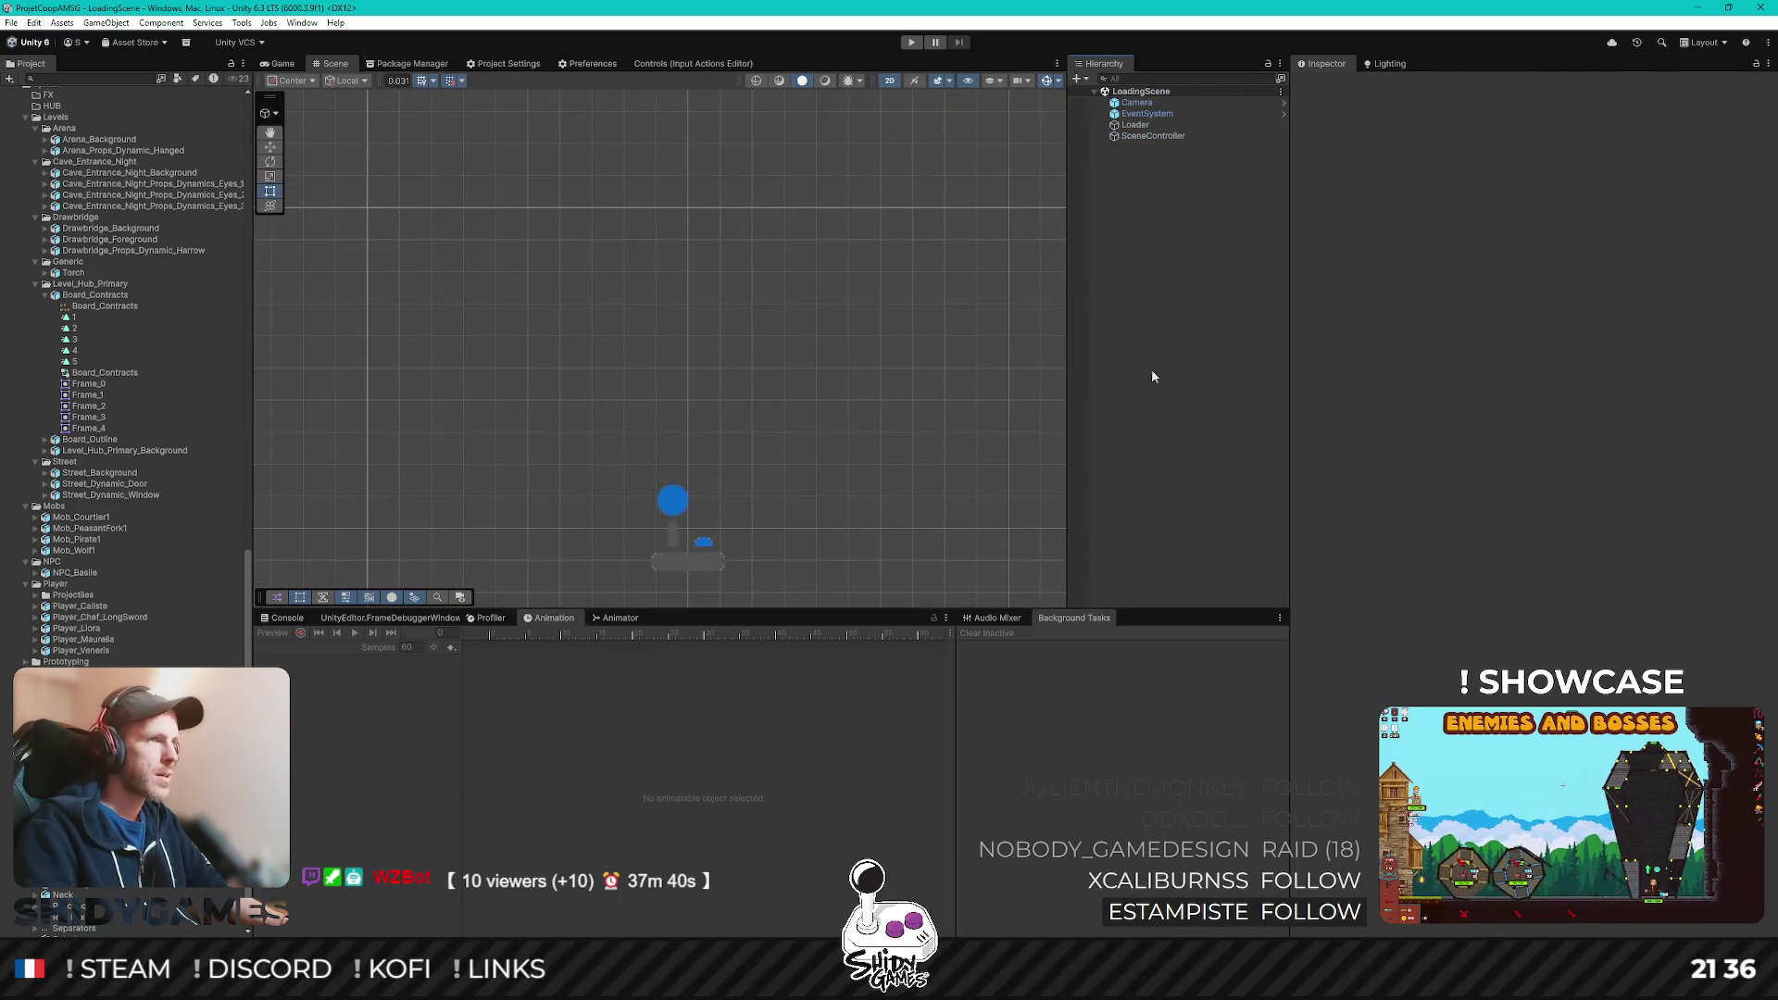
left_click(283, 64)
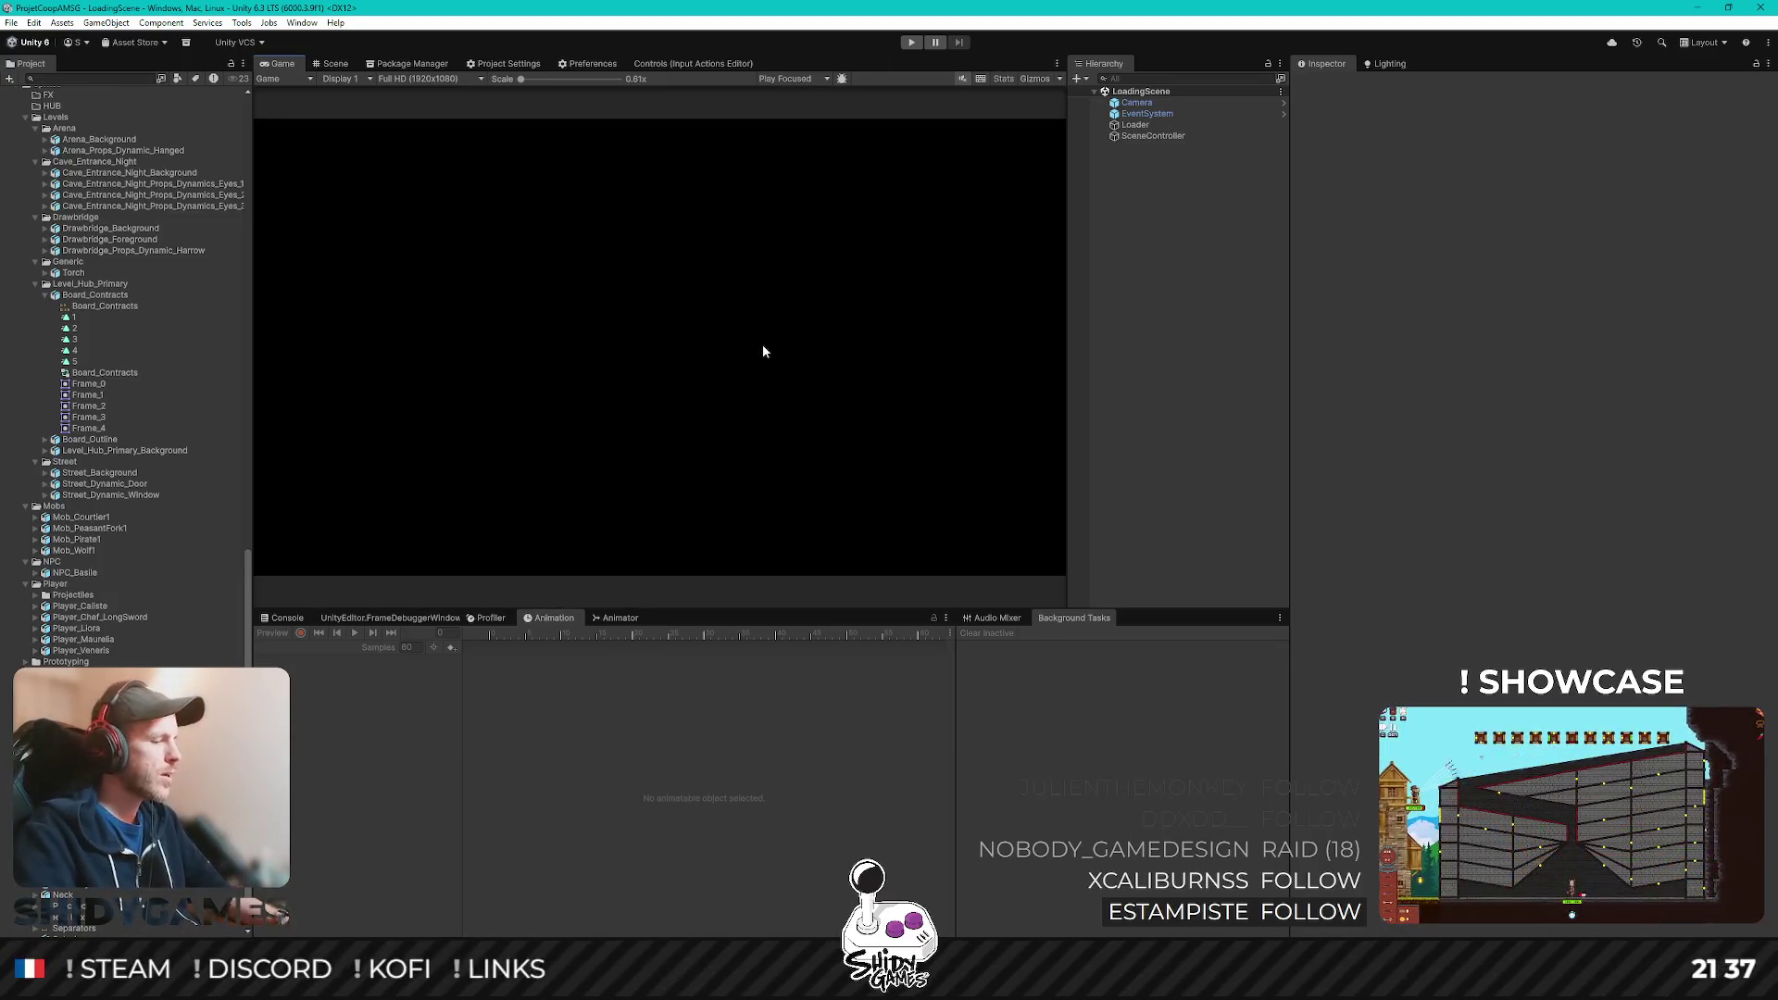
Step: Start Play mode and choose Jouer from the title menu to enter the hub
left_click(911, 43)
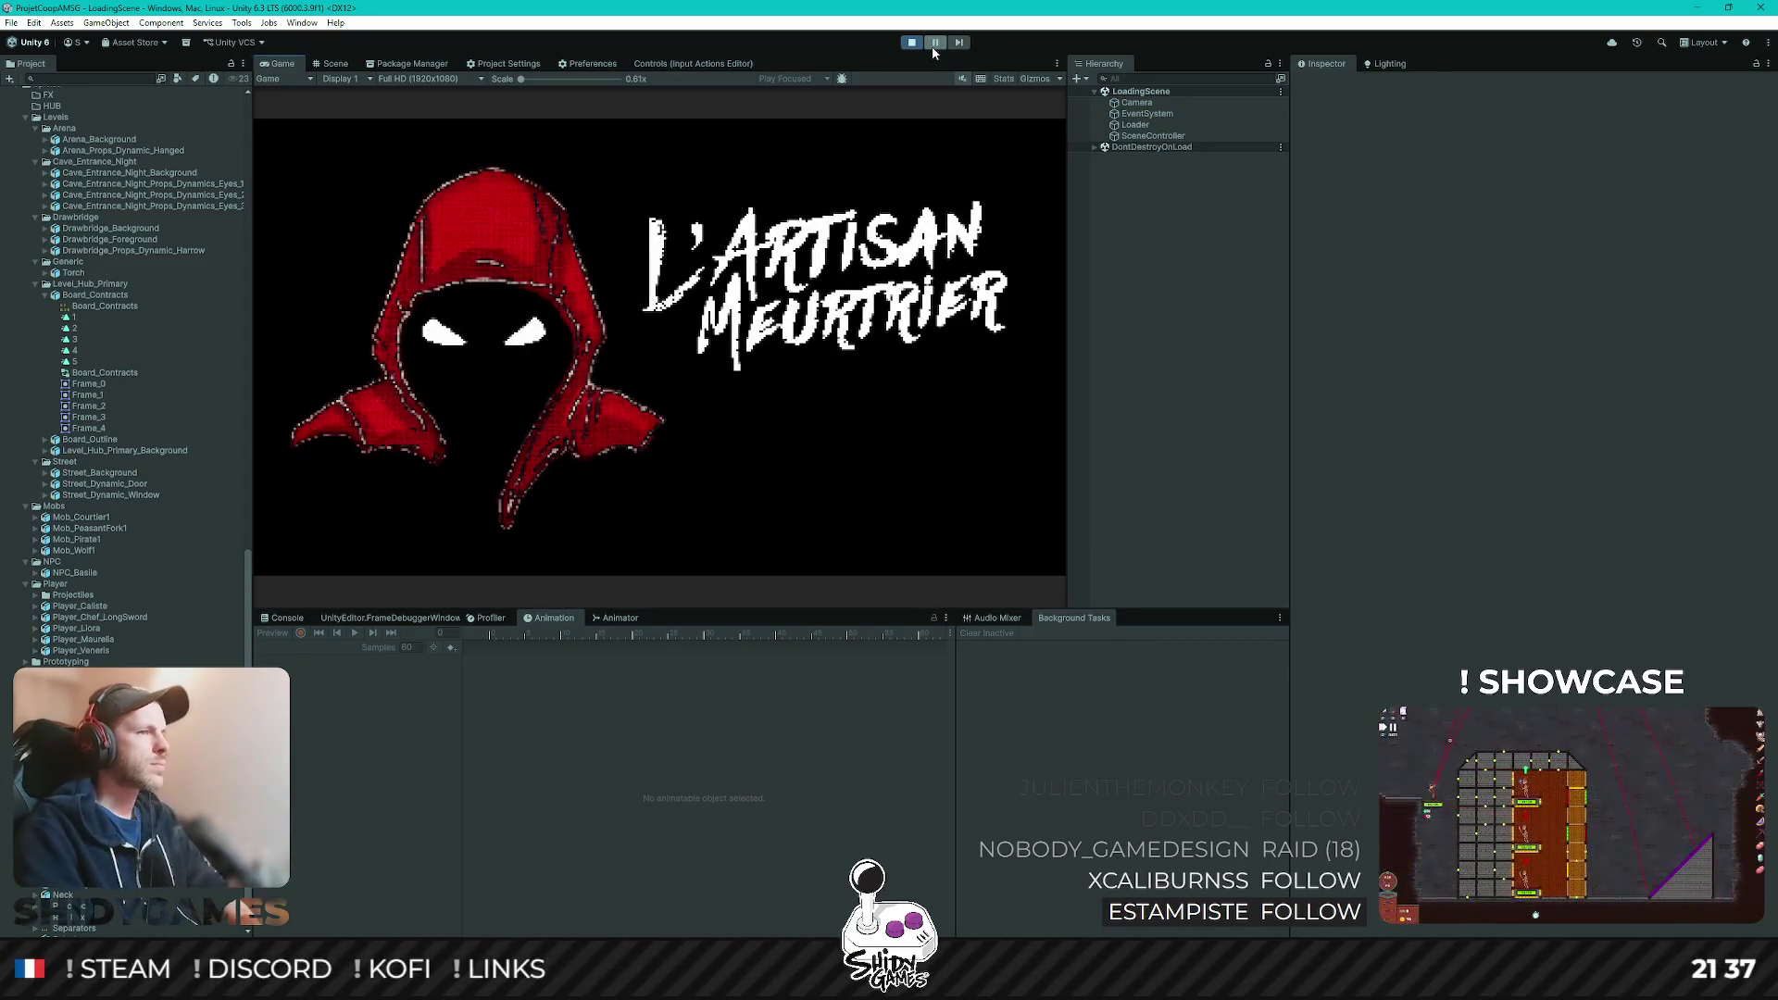
key("Return")
key("d")
key("a")
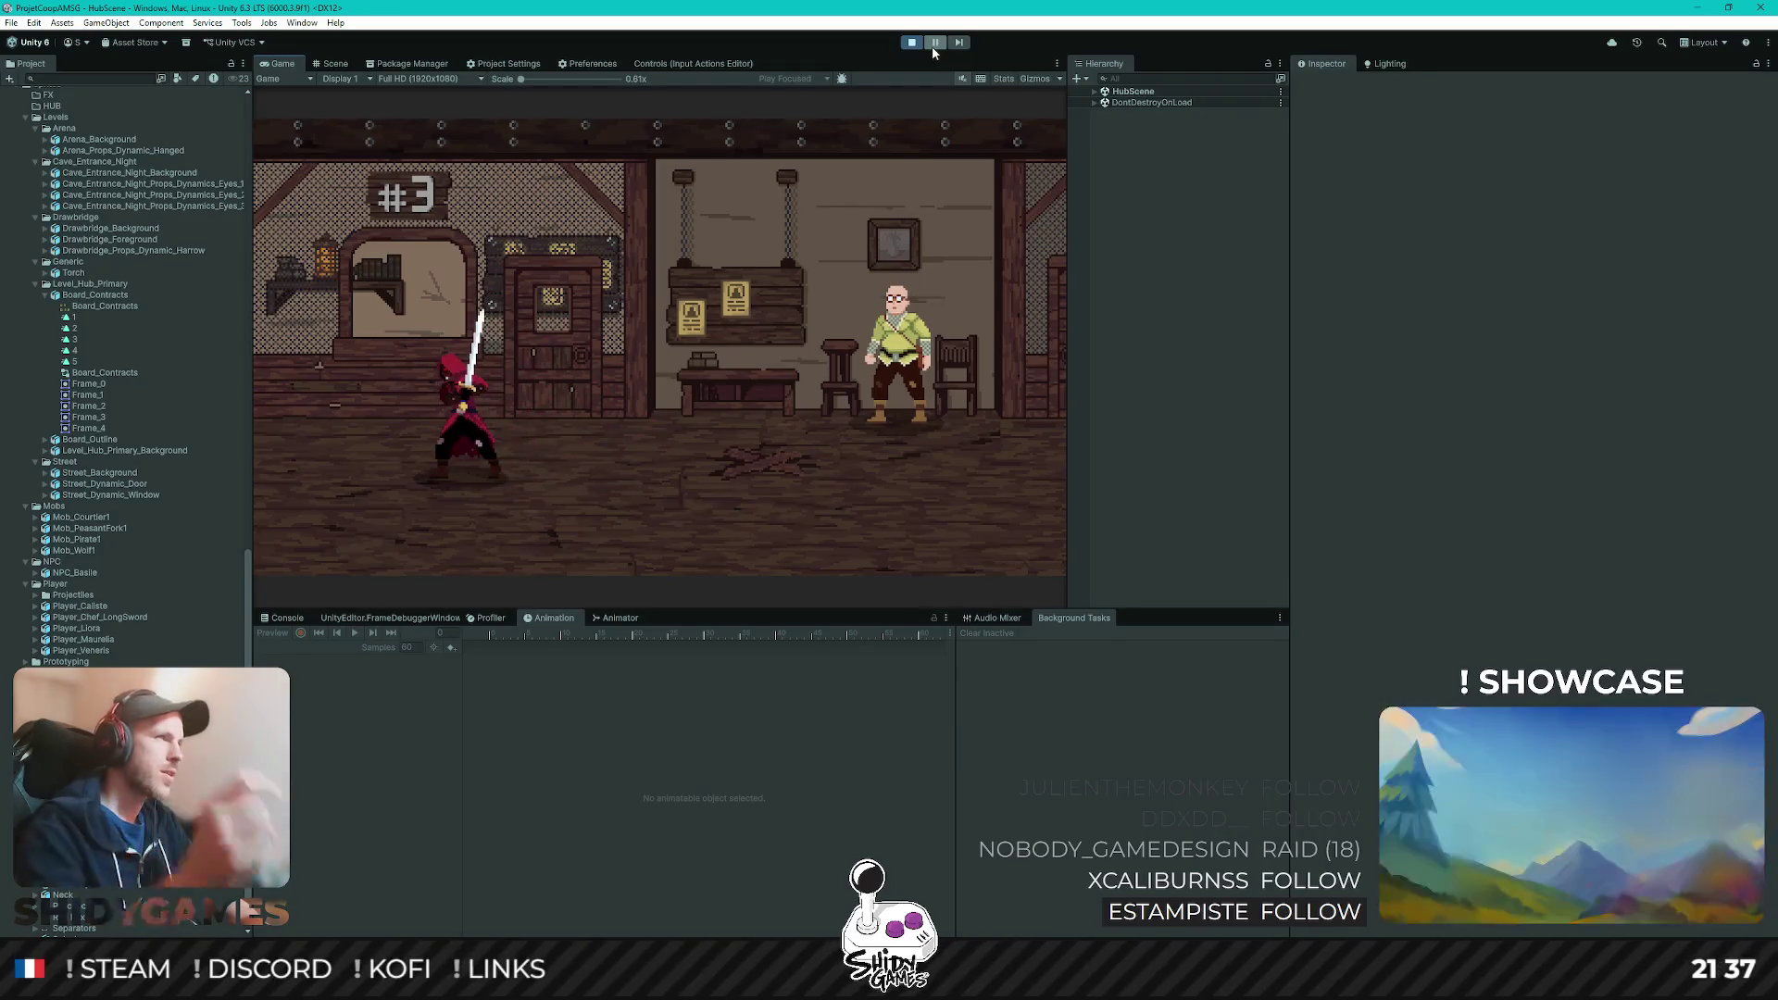
Step: Maximize the Game view and walk the hero up to the notice board
double_click(283, 63)
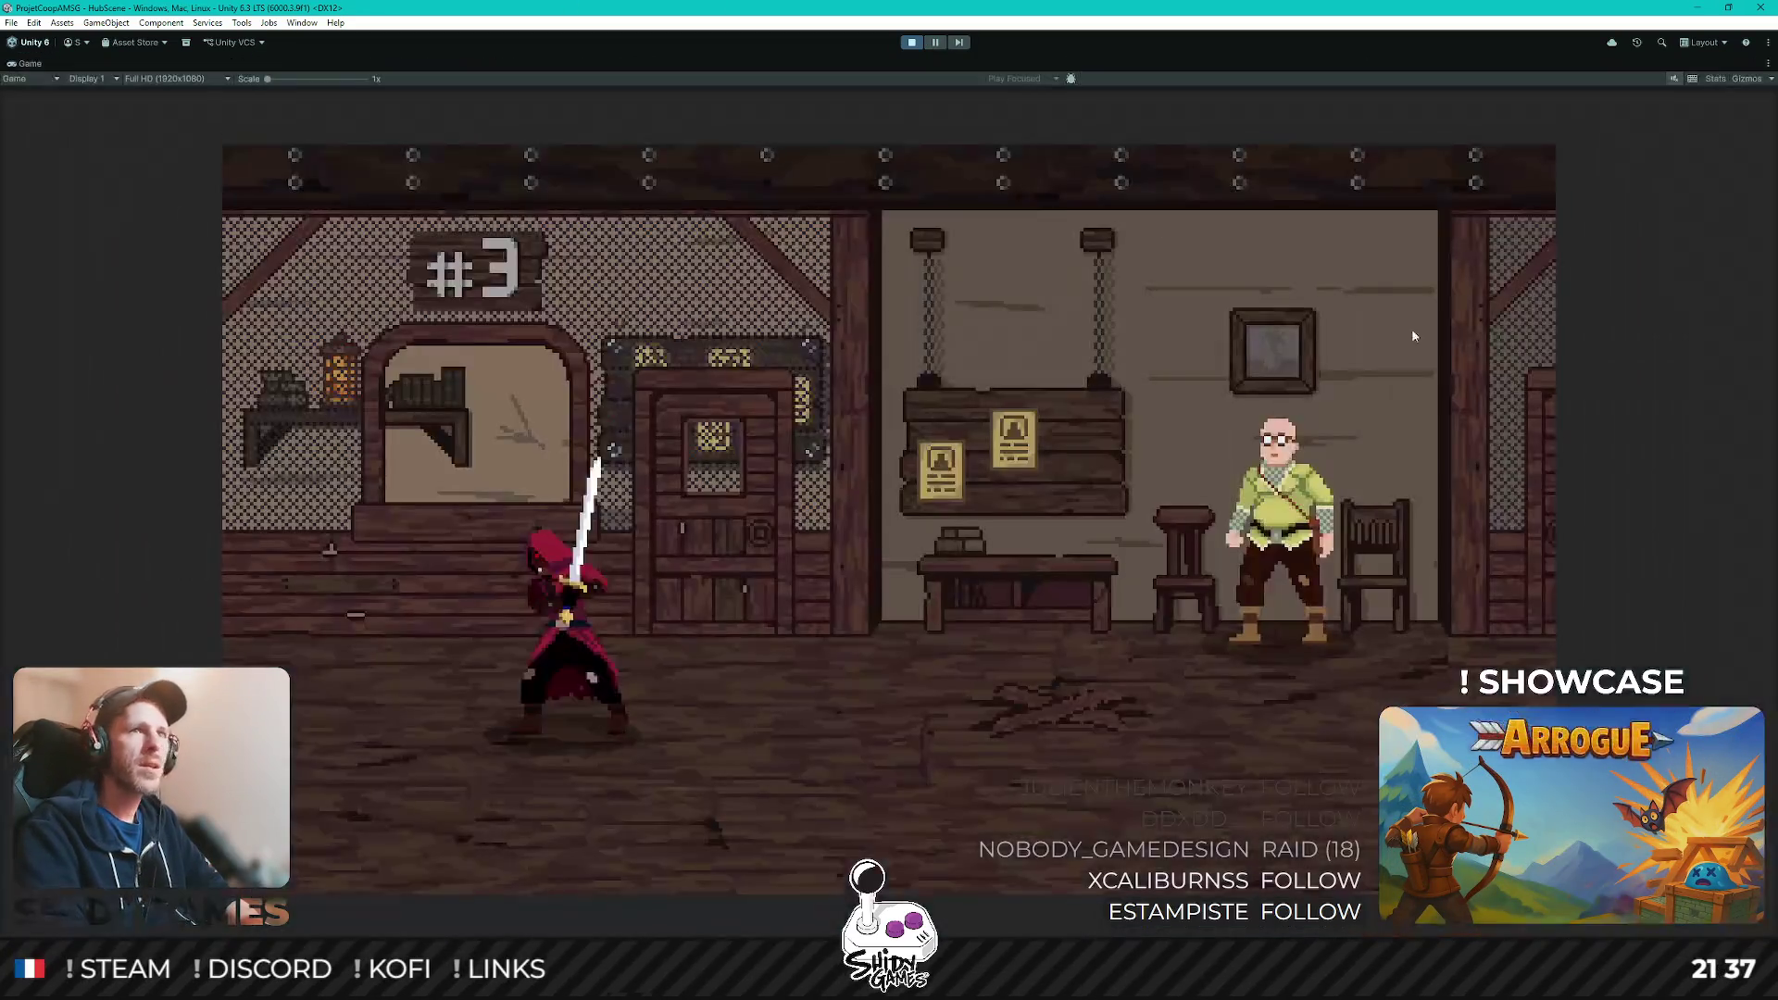
key("d")
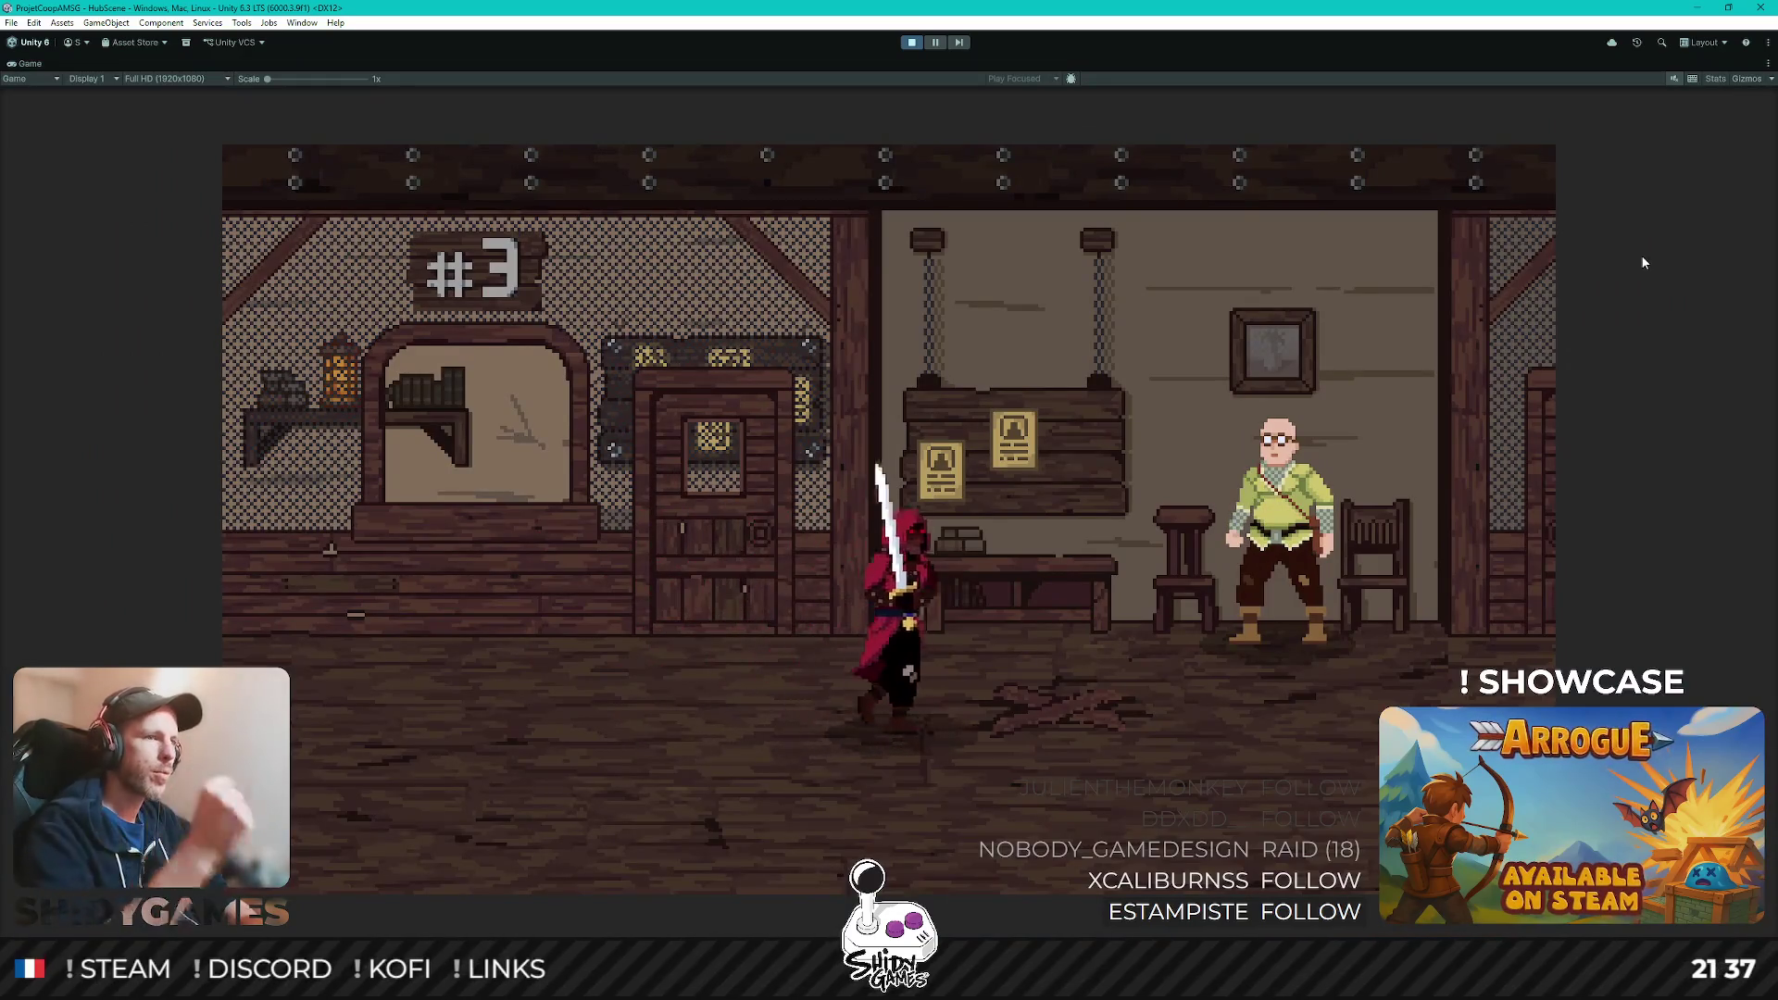
key("a")
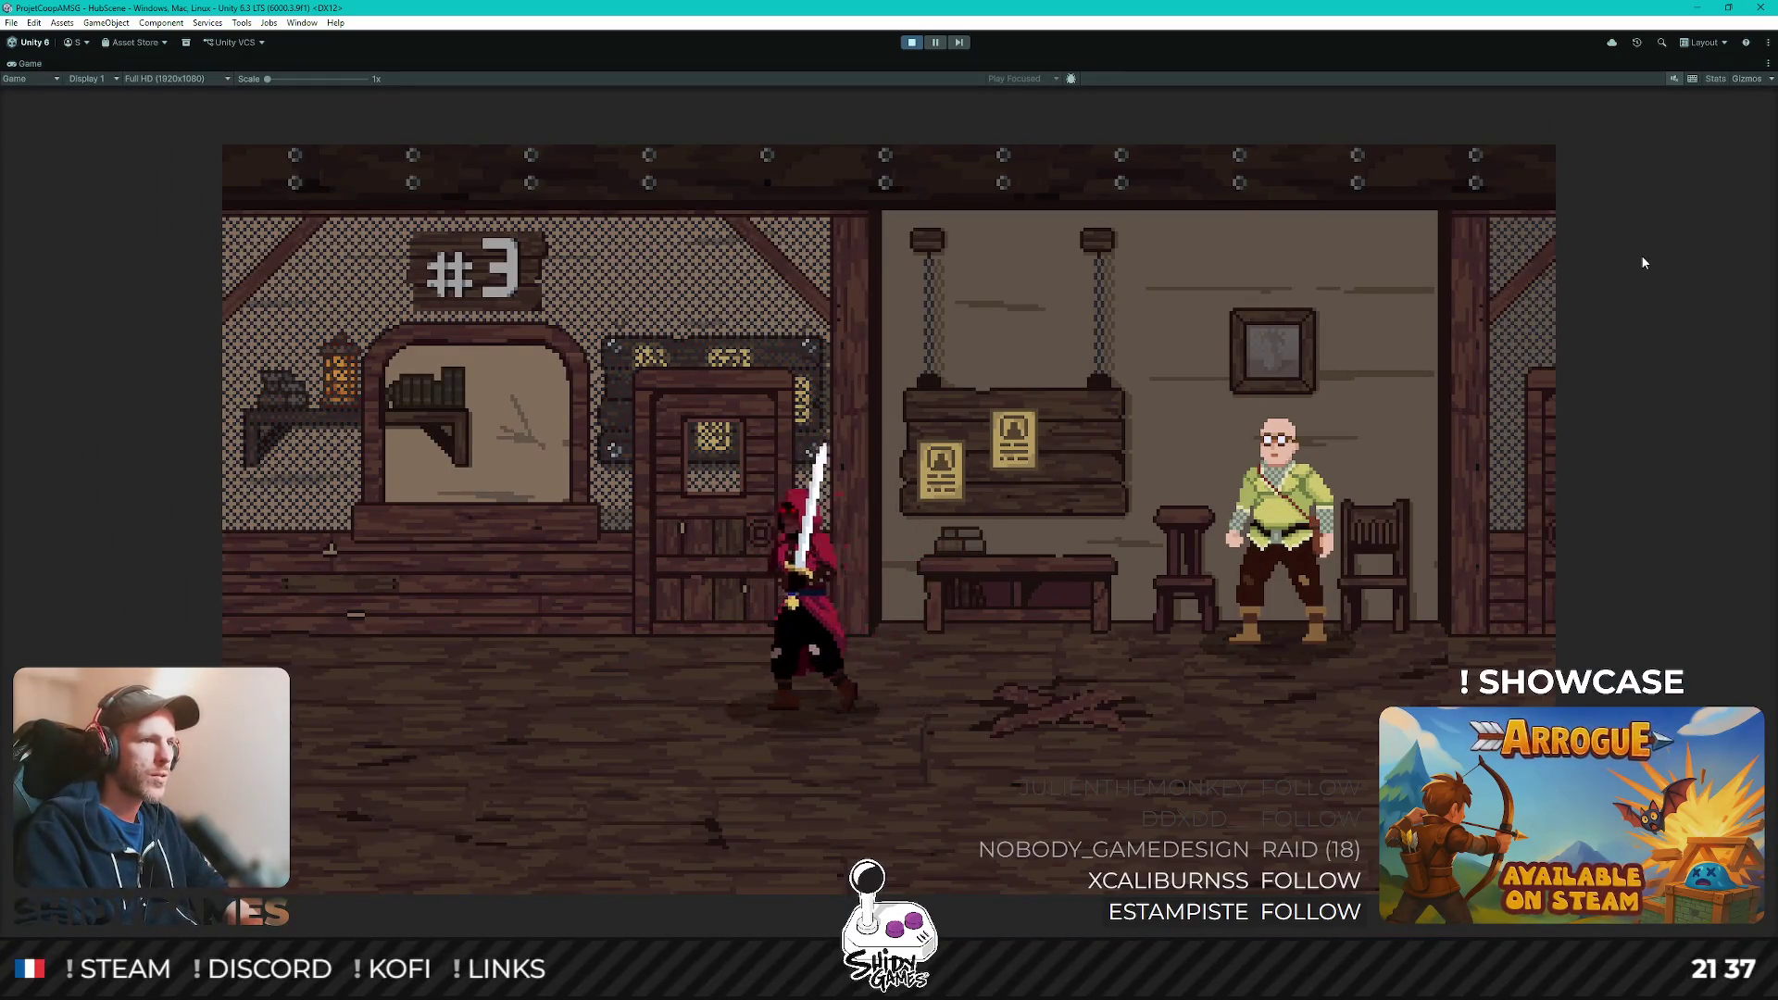
key("d")
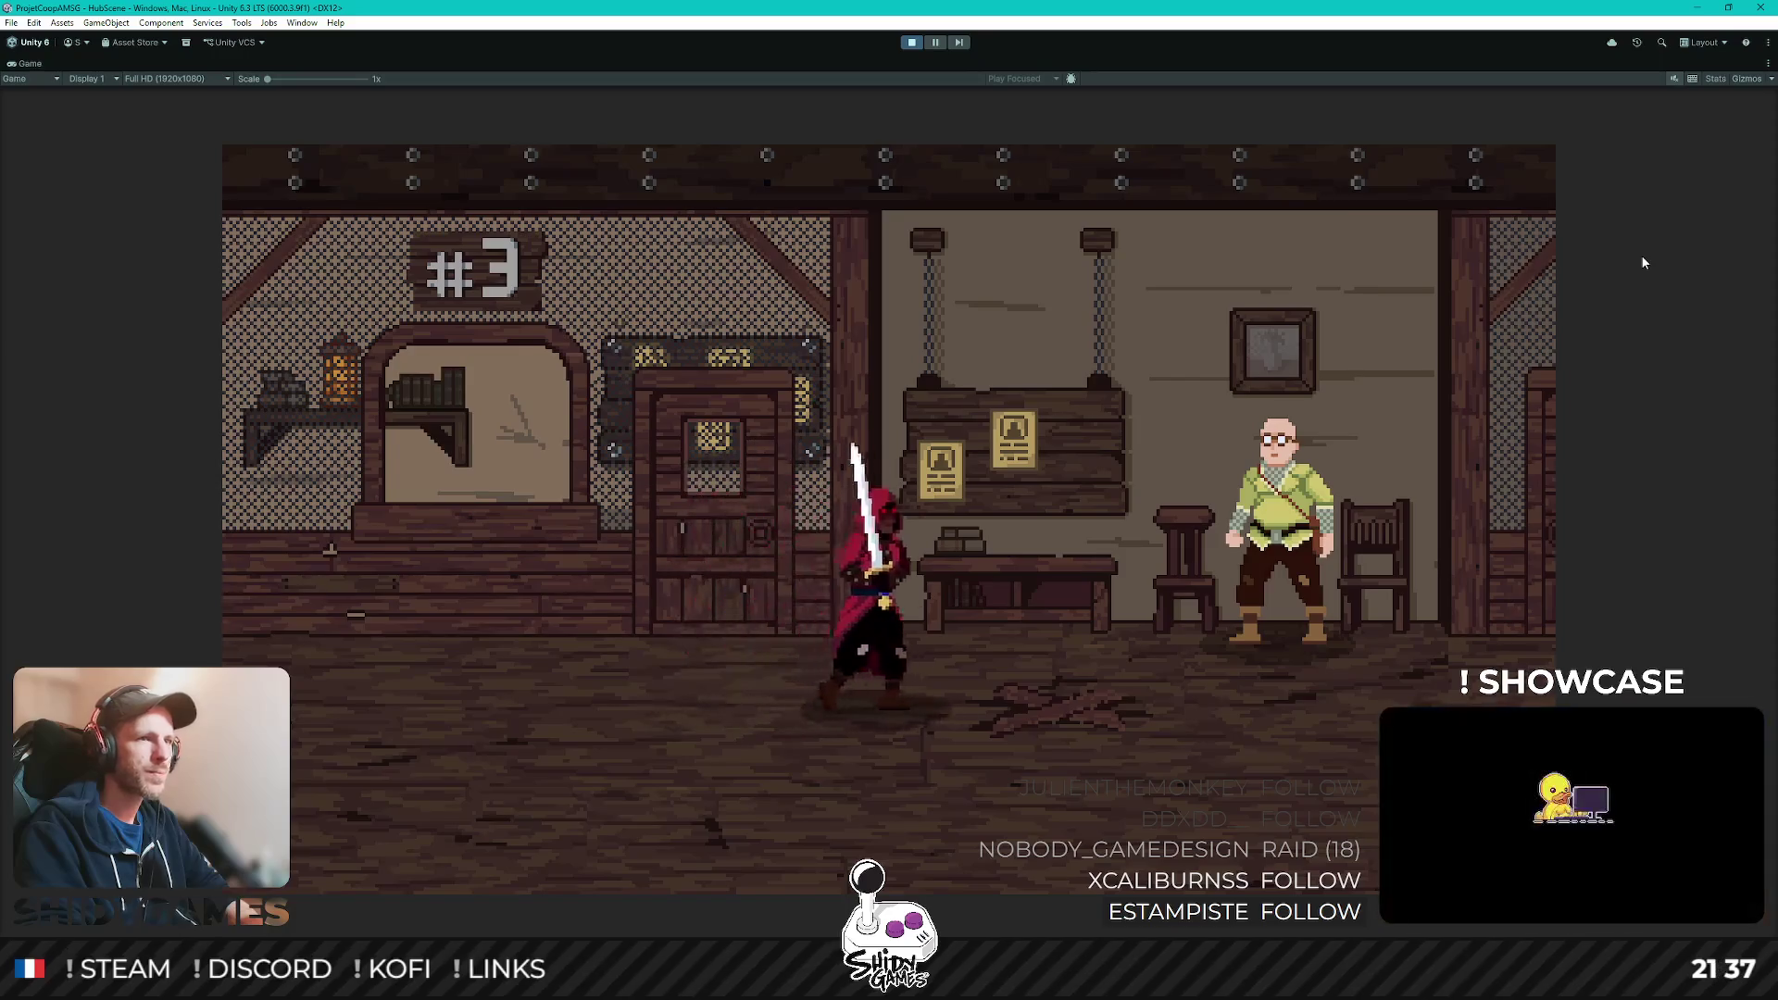
key("d")
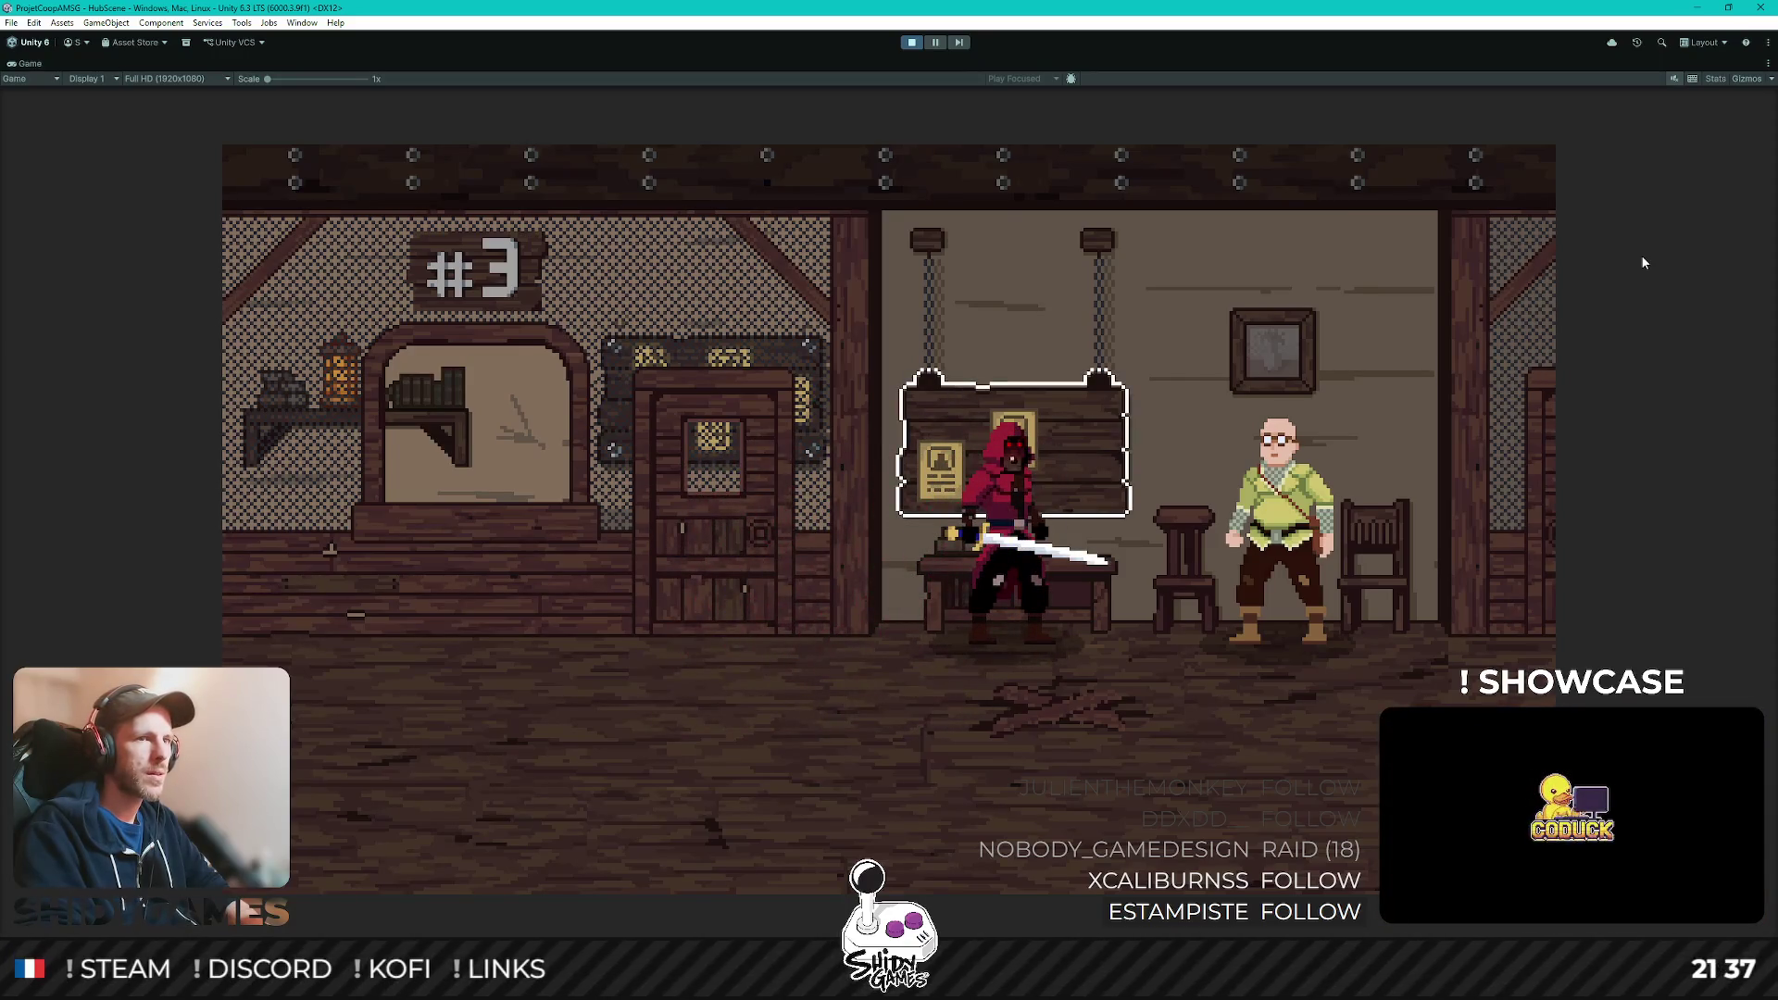
Step: Browse the two contracts on the notice board, then close the list
key("e")
key("s")
key("w")
key("v")
Step: Walk over to the NPC and talk to them to launch the mission
key("d")
key("a")
key("d")
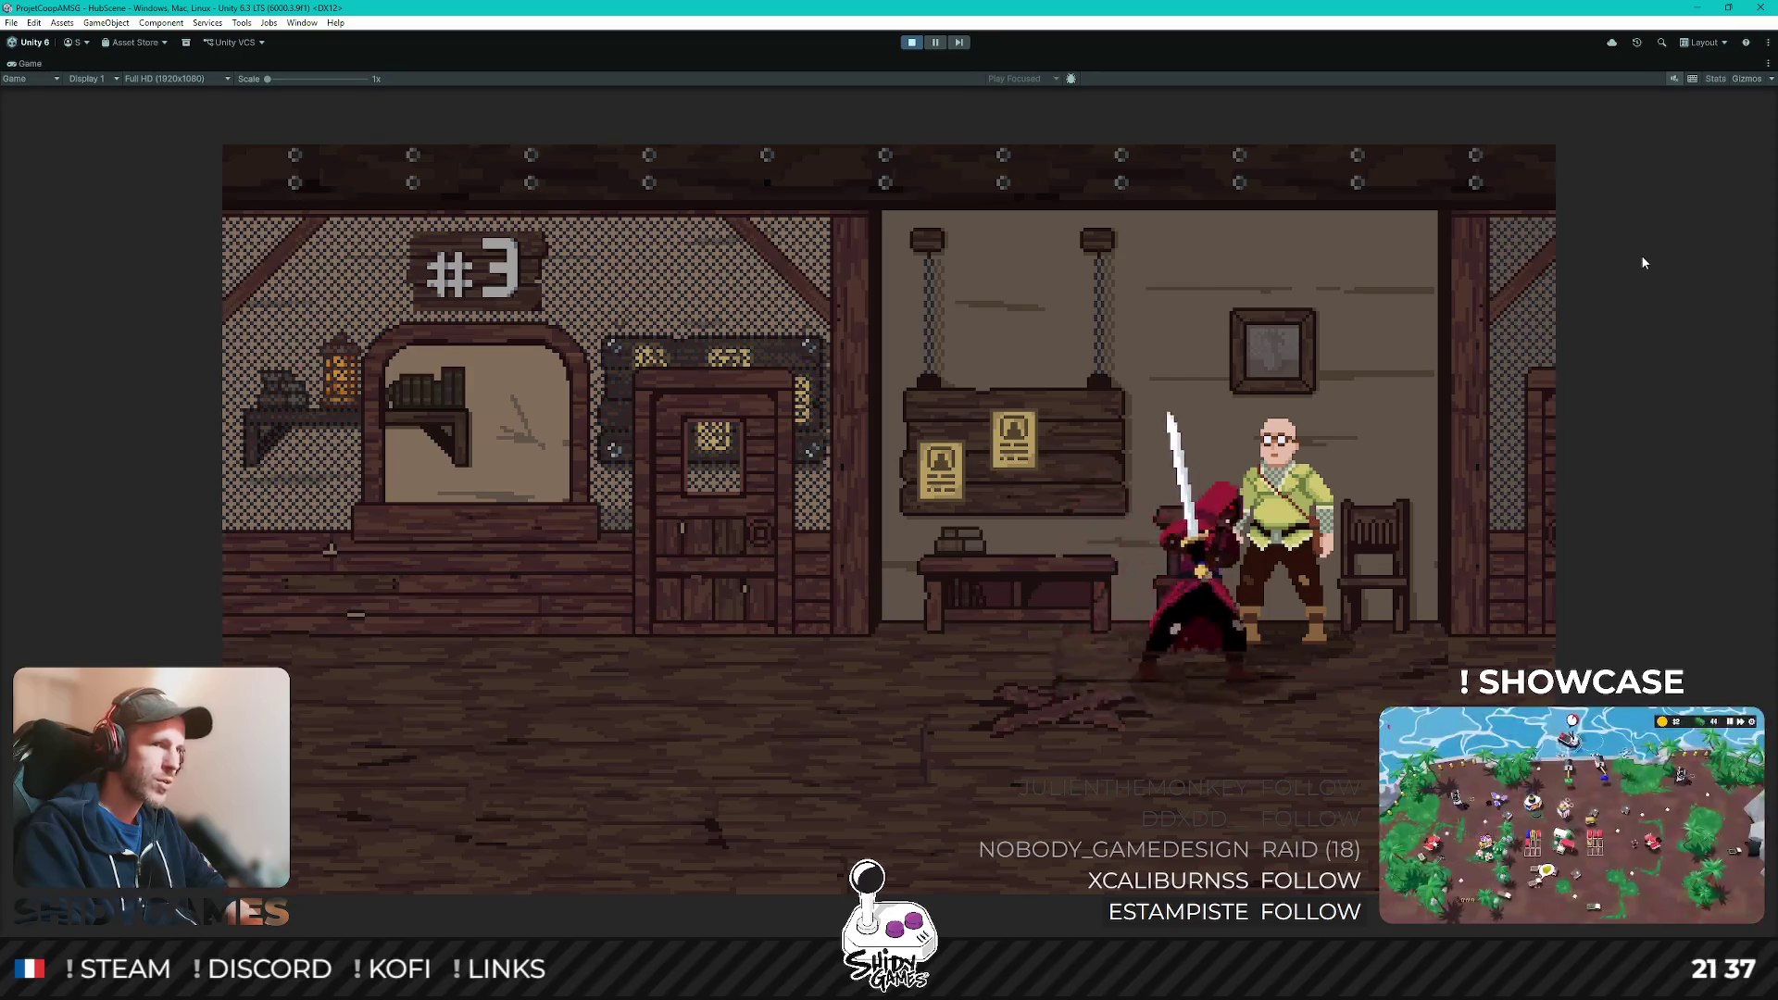
key("d")
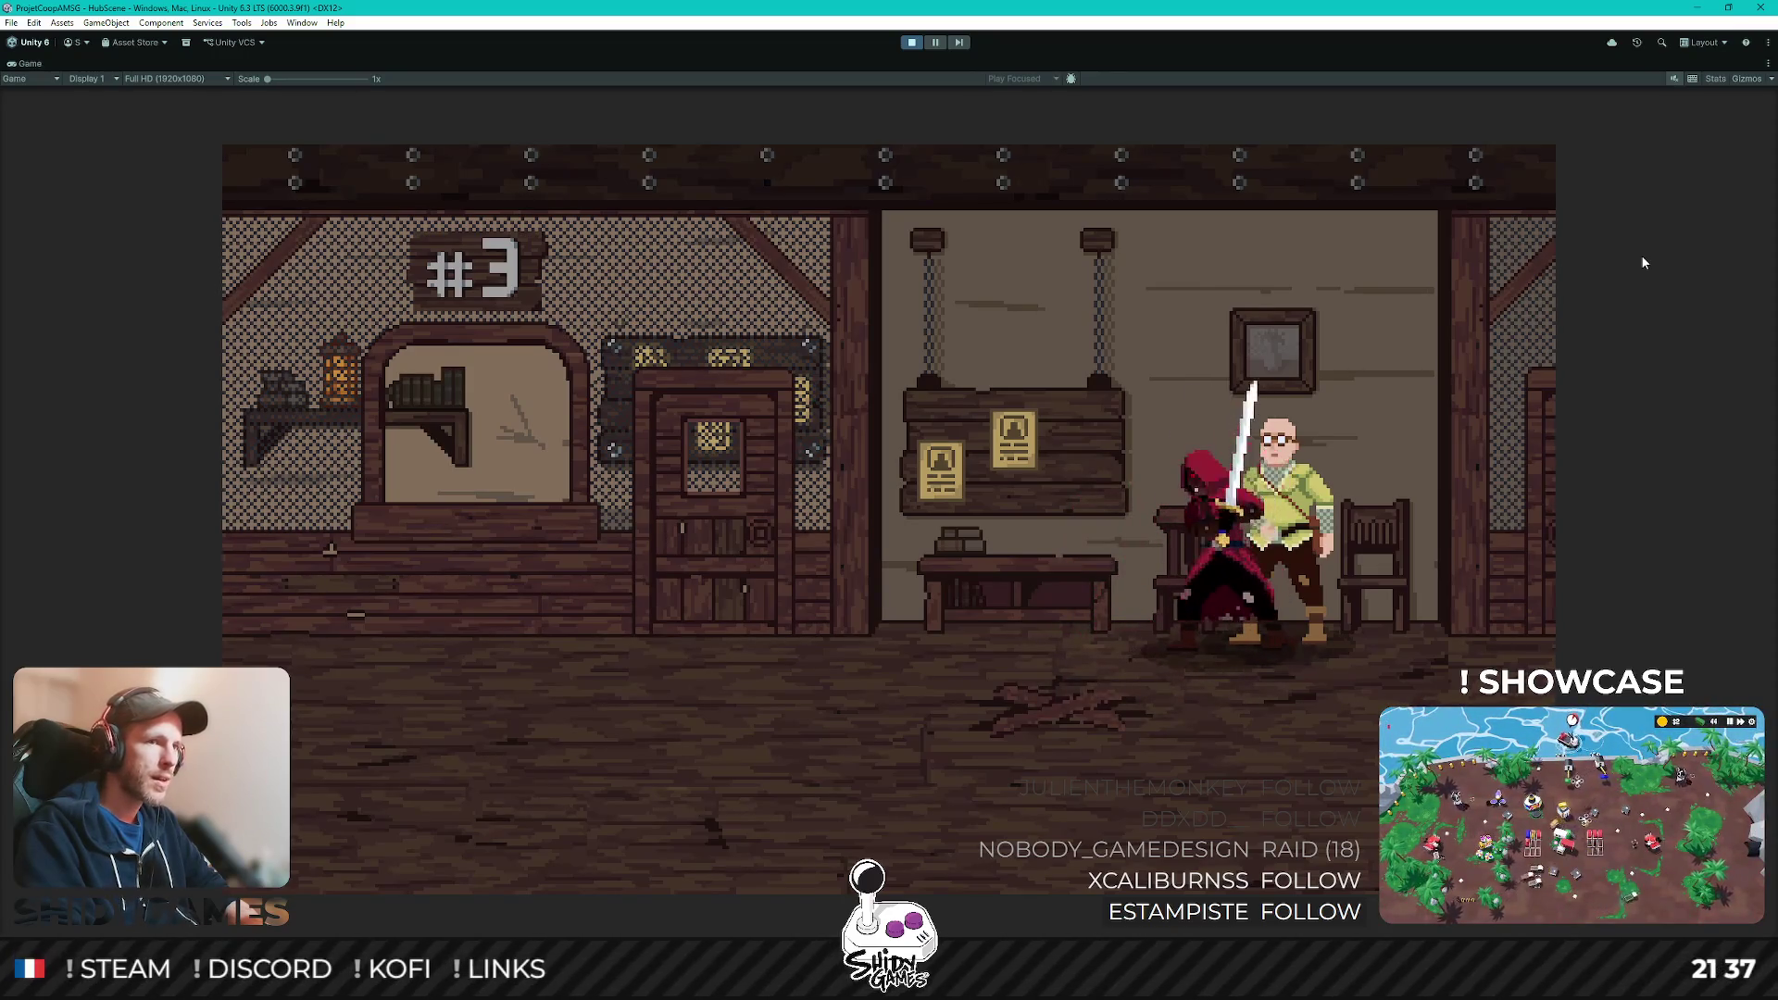
key("a")
key("d")
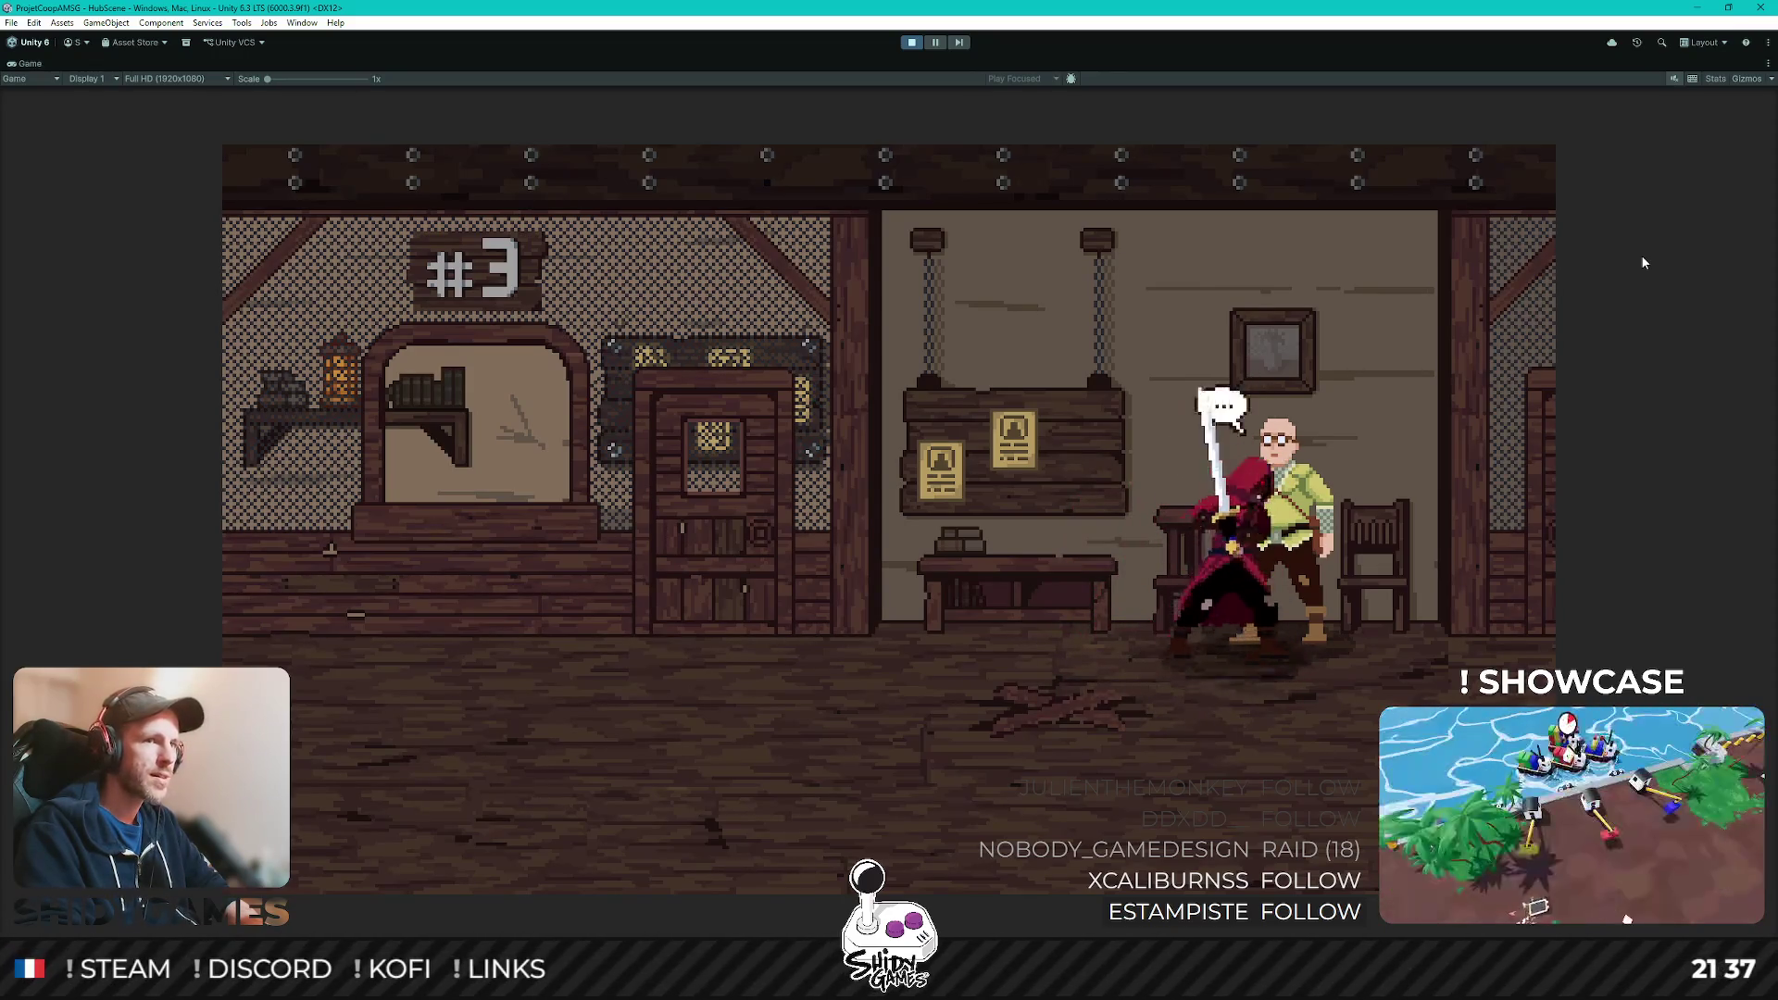
key("a")
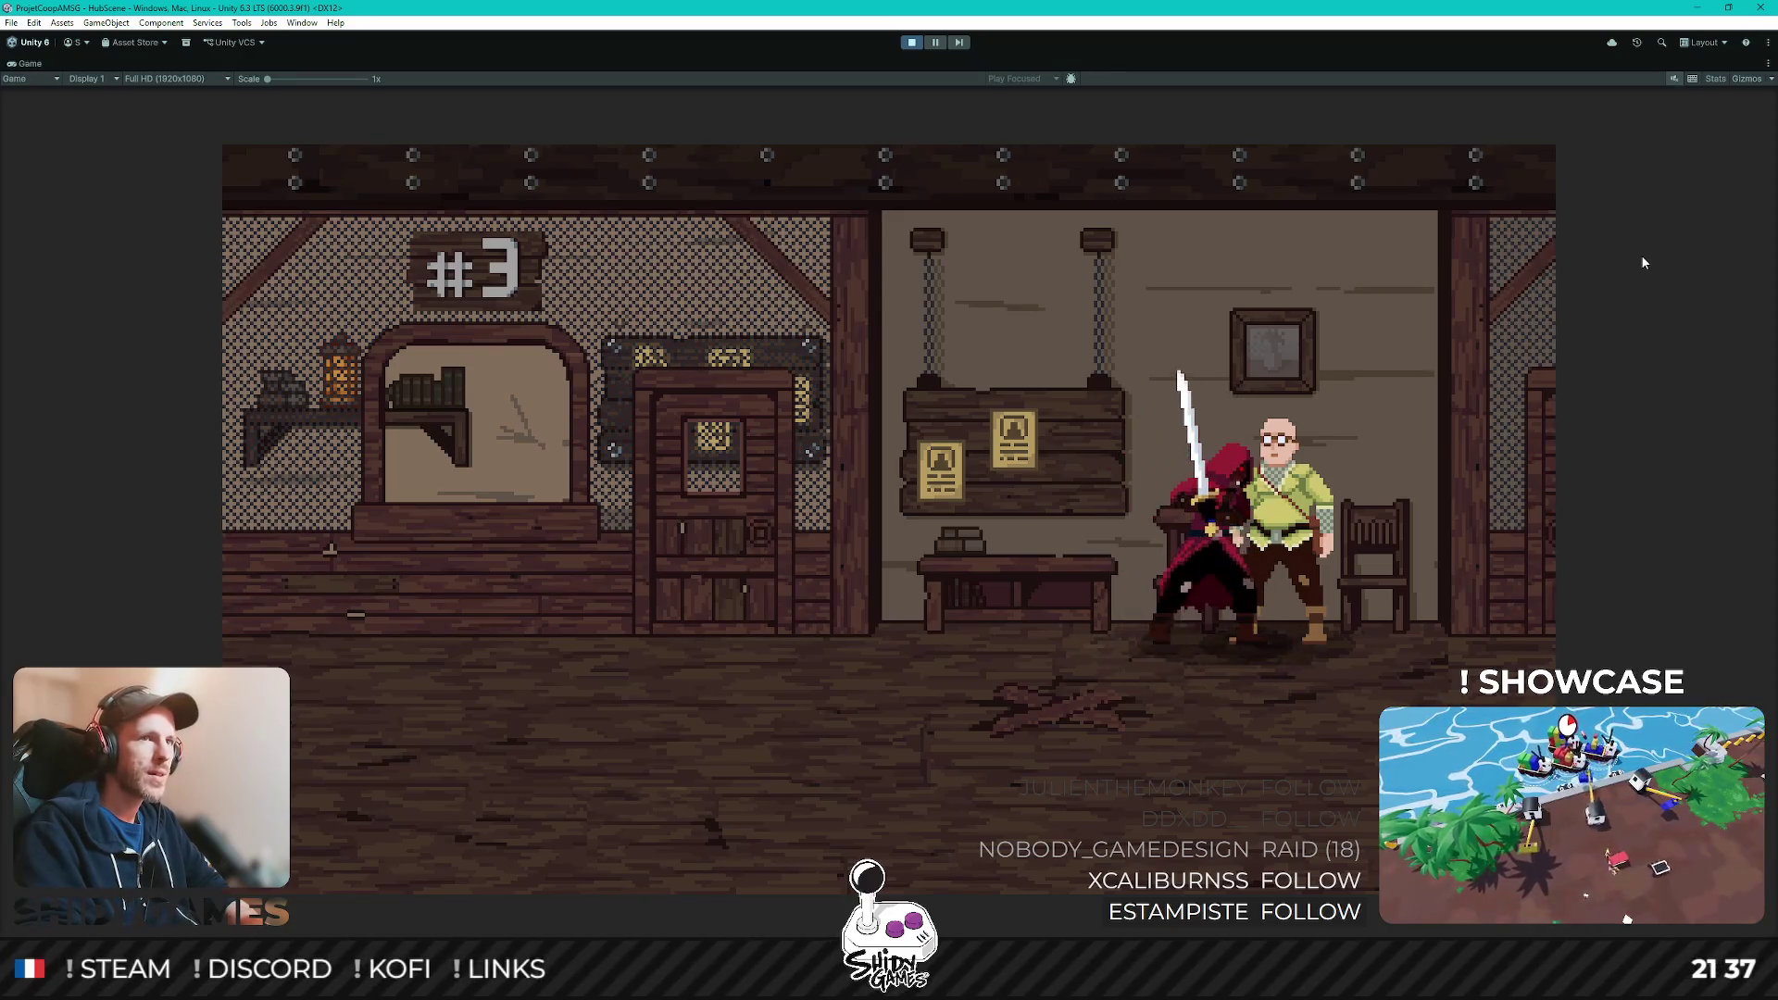
key("d")
key("e")
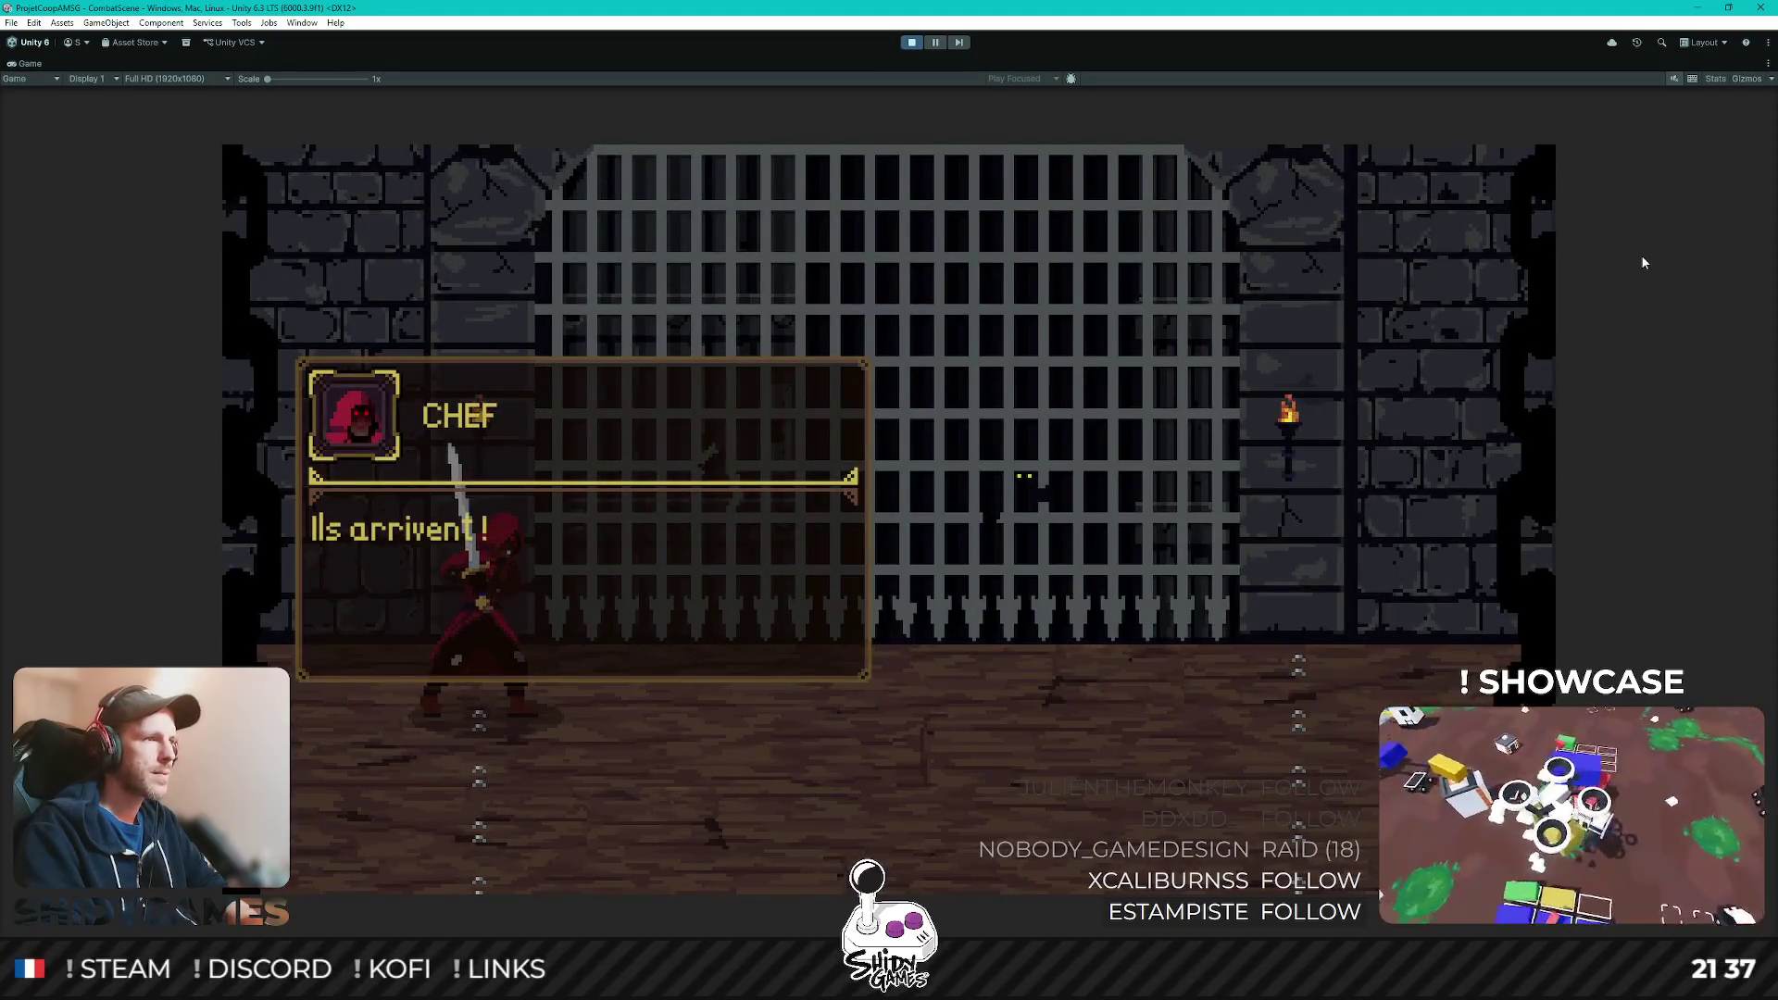
Step: Dismiss the CHEF dialog, then run and jump across the arena past the wolves
key("e")
key("d")
key("a")
key("d")
key("space")
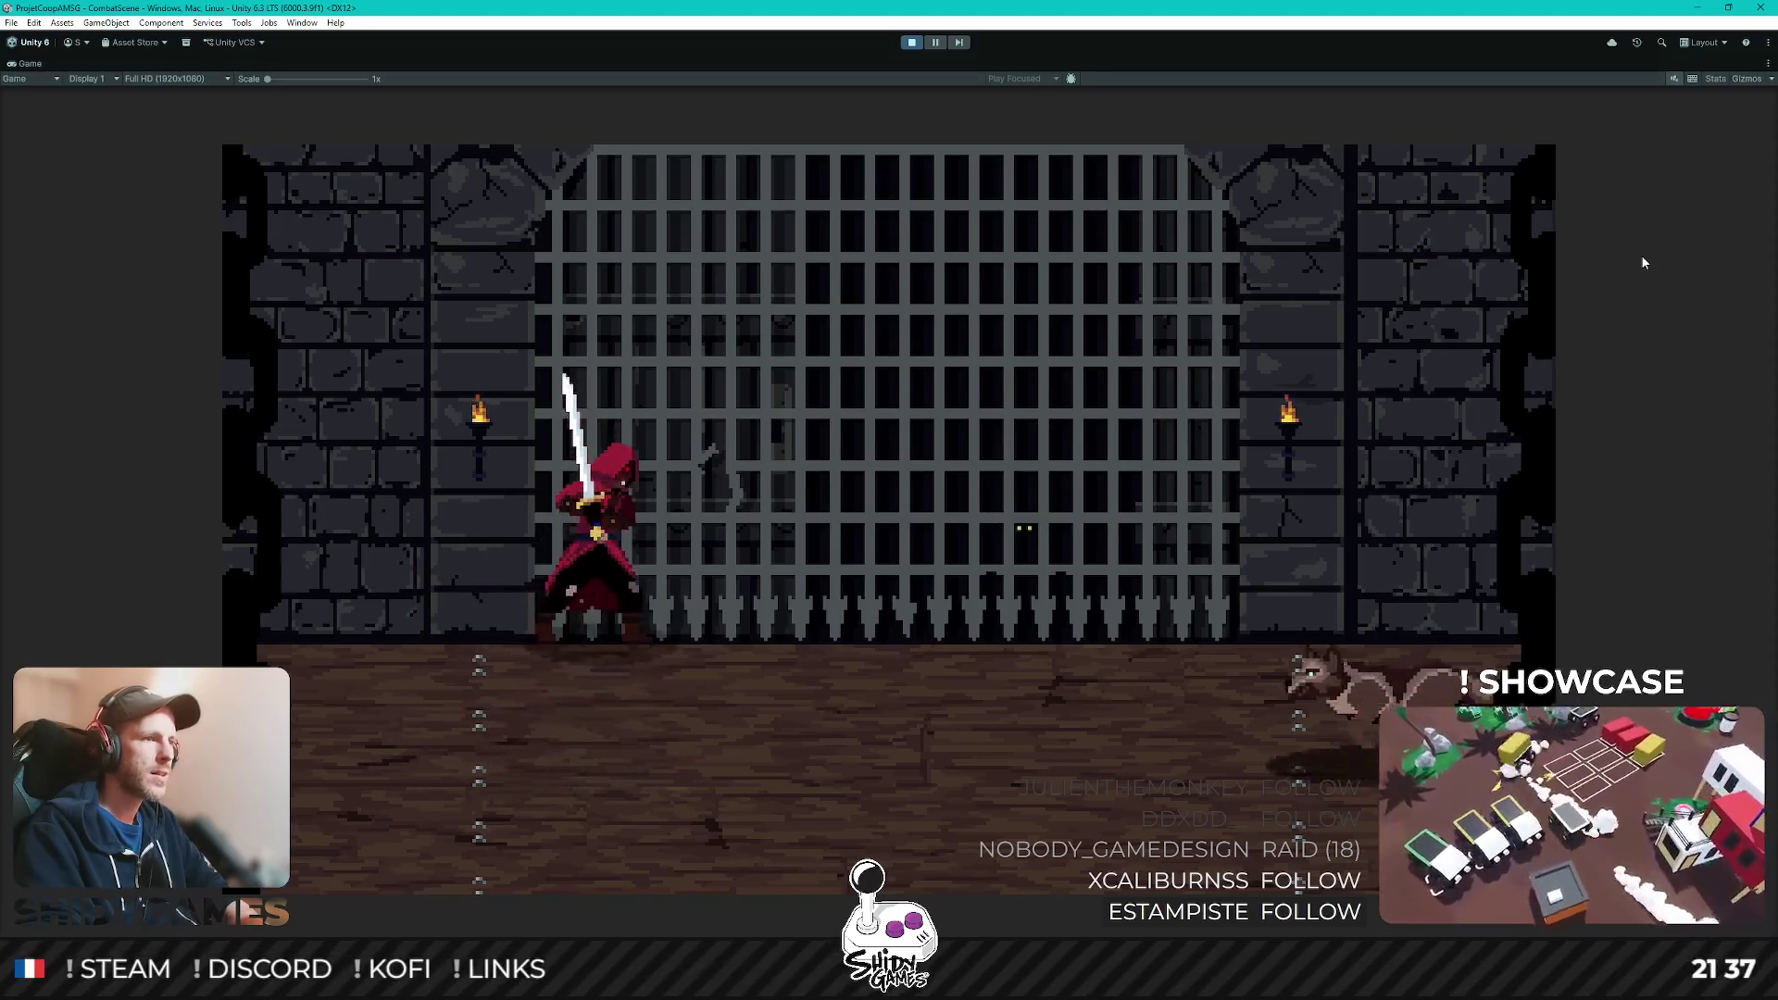
key("d")
key("d")
key("space")
key("a")
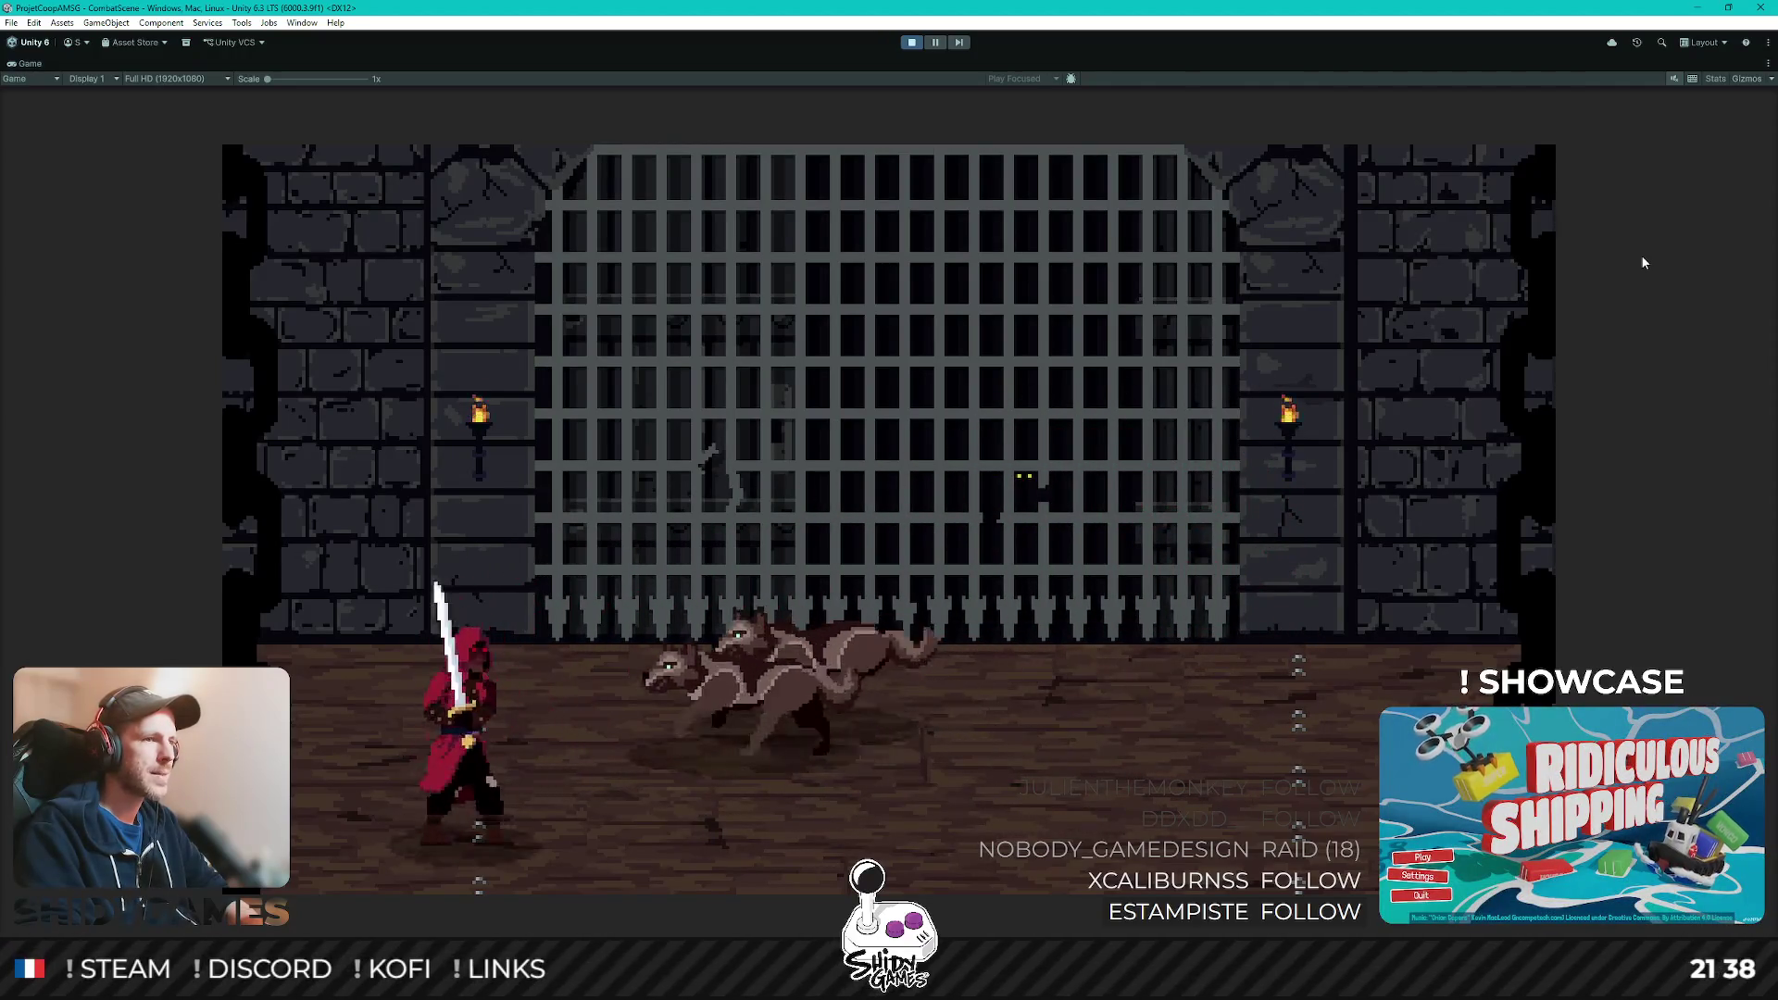
key("d")
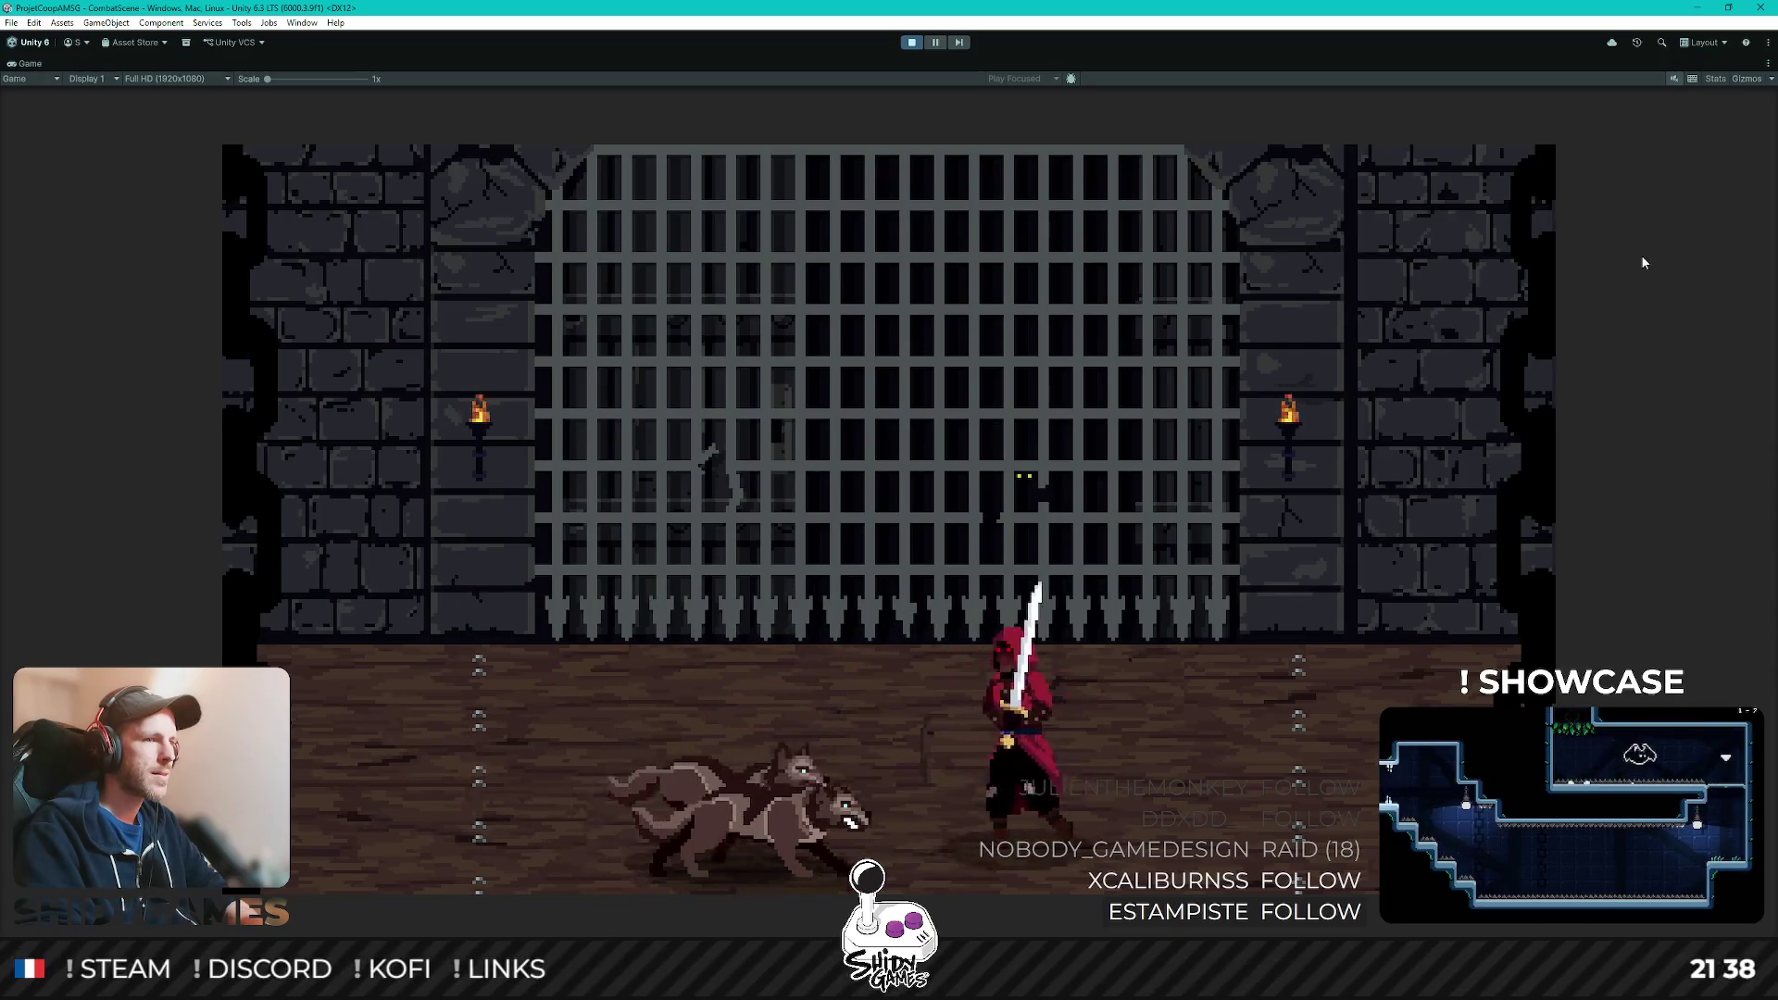
Step: Slash repeatedly at the attacking wolves, including in mid-air
left_click(1641, 254)
key("a")
left_click(1642, 253)
left_click(1641, 254)
left_click(1641, 253)
left_click(1641, 254)
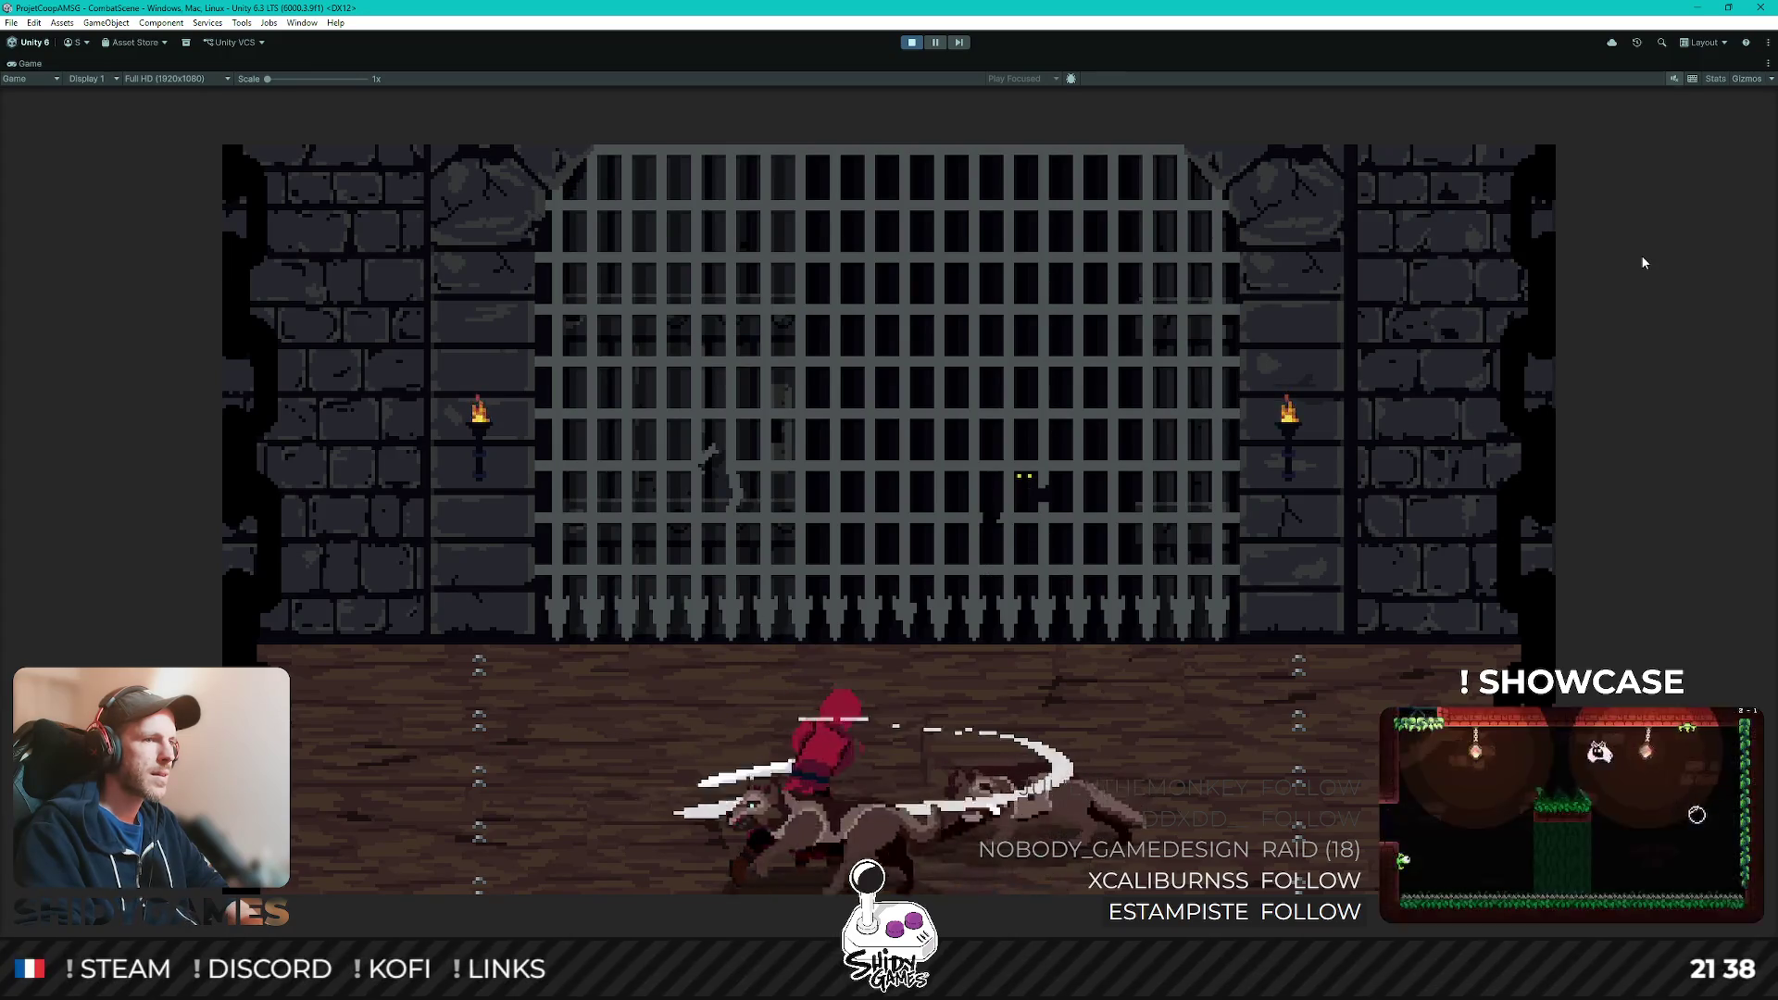
key("d")
left_click(1644, 263)
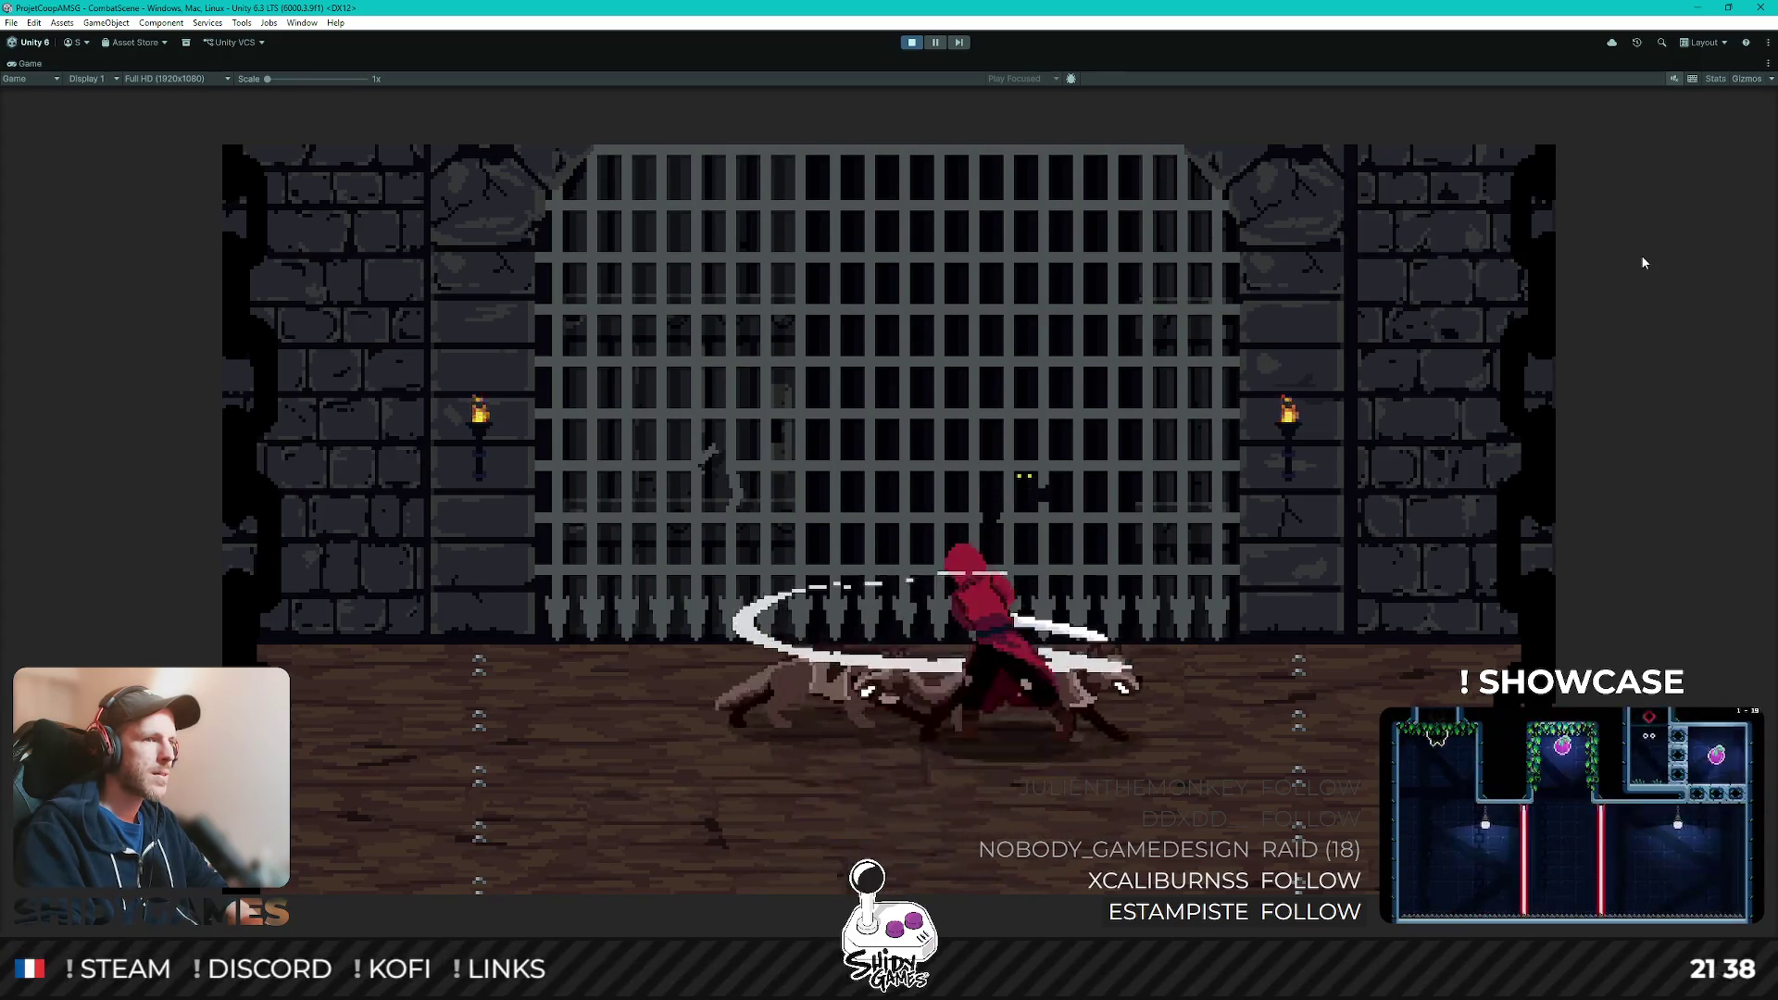
left_click(1644, 263)
Step: Keep moving and slashing until the wolves are defeated and the game returns to the hub
key("a")
left_click(1645, 263)
left_click(1645, 263)
key("d")
left_click(1644, 263)
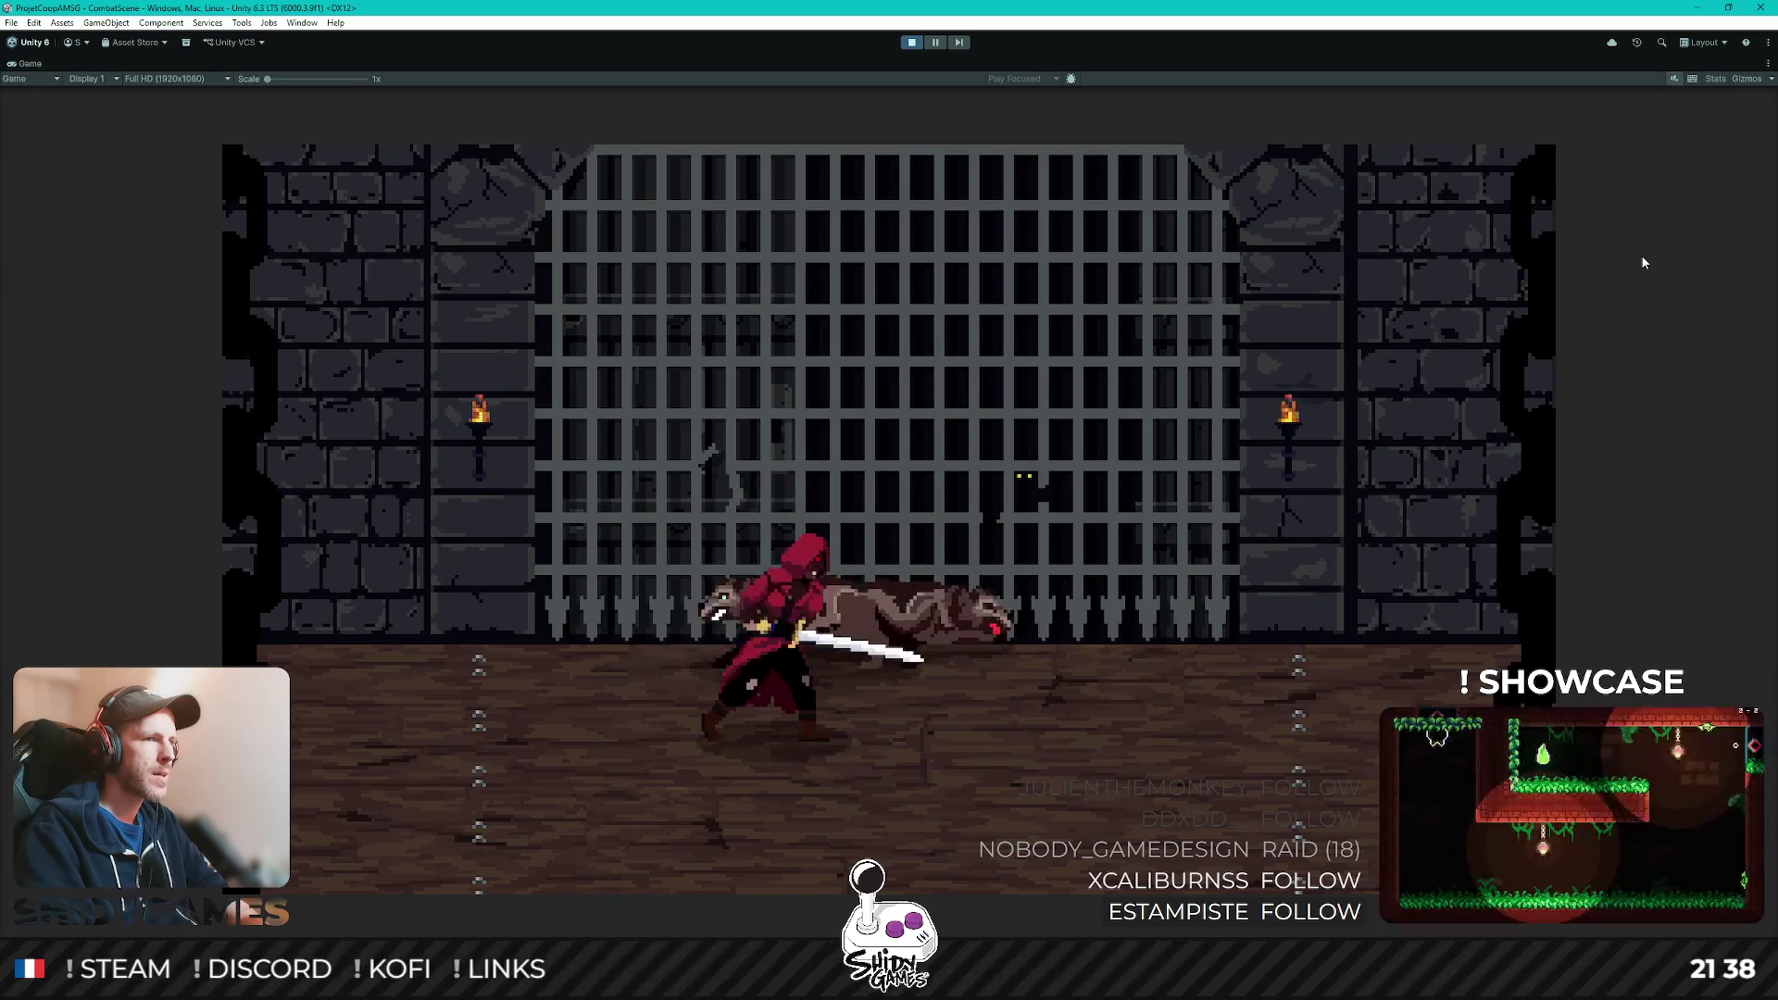
key("d")
left_click(1645, 263)
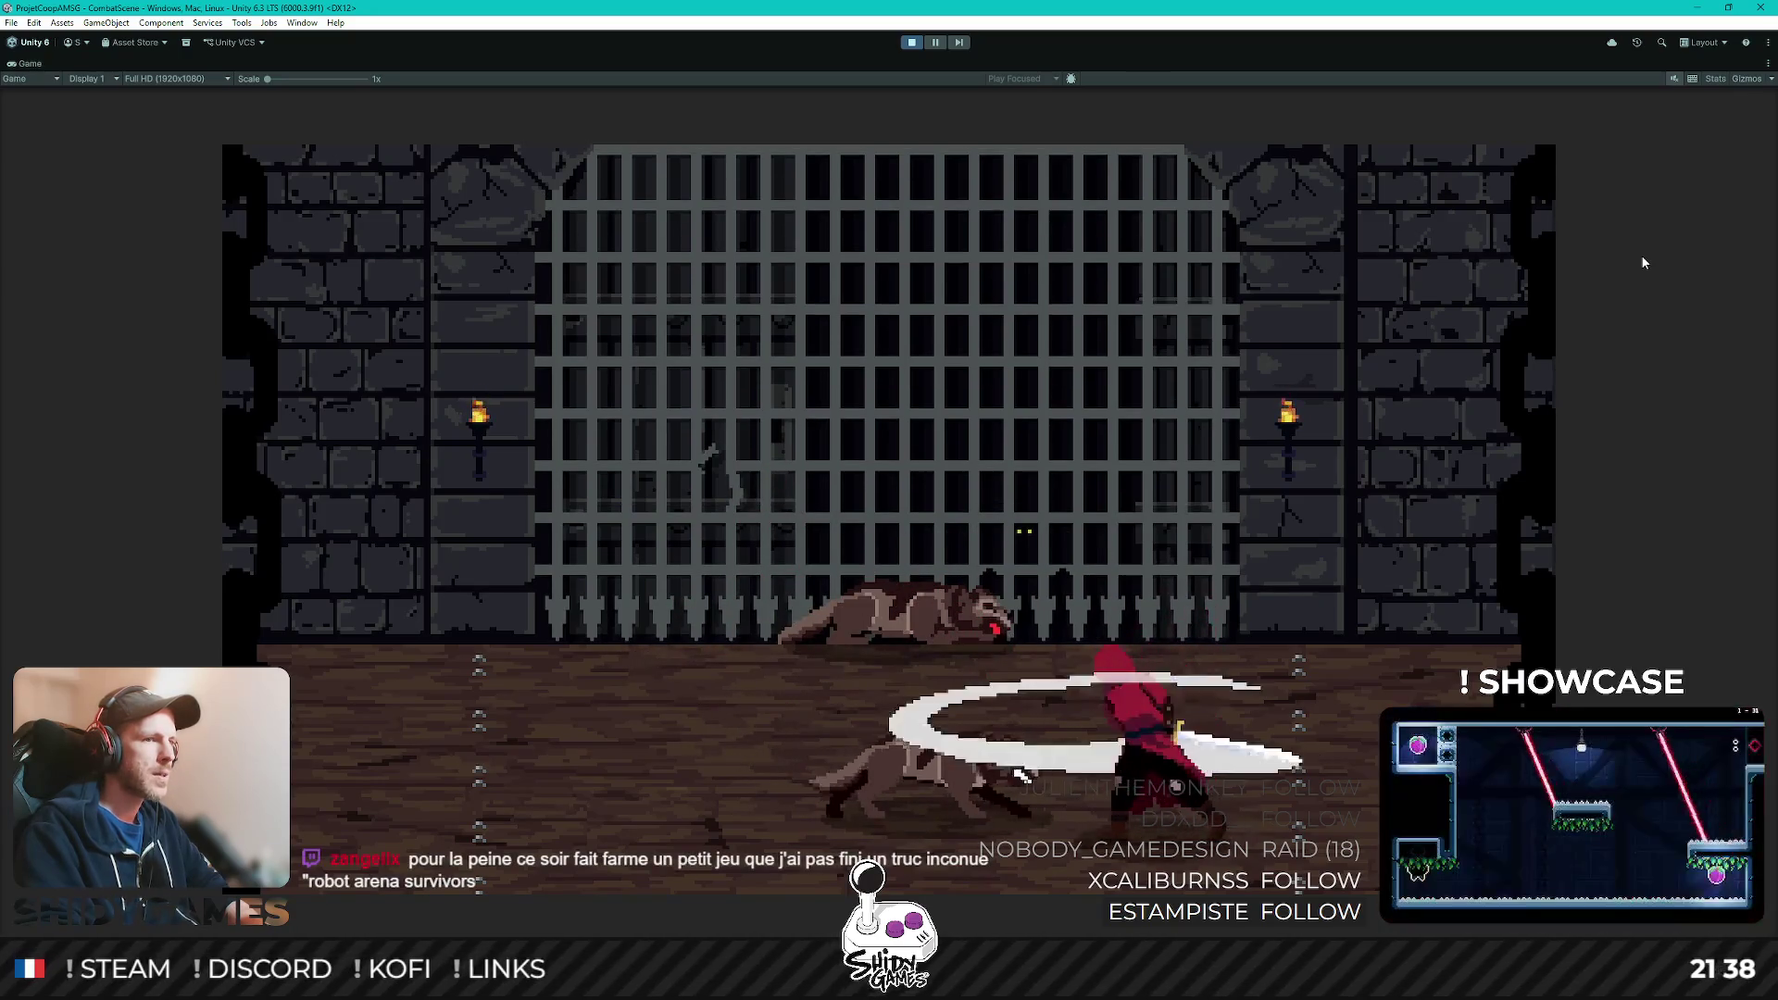
left_click(1644, 263)
left_click(1644, 263)
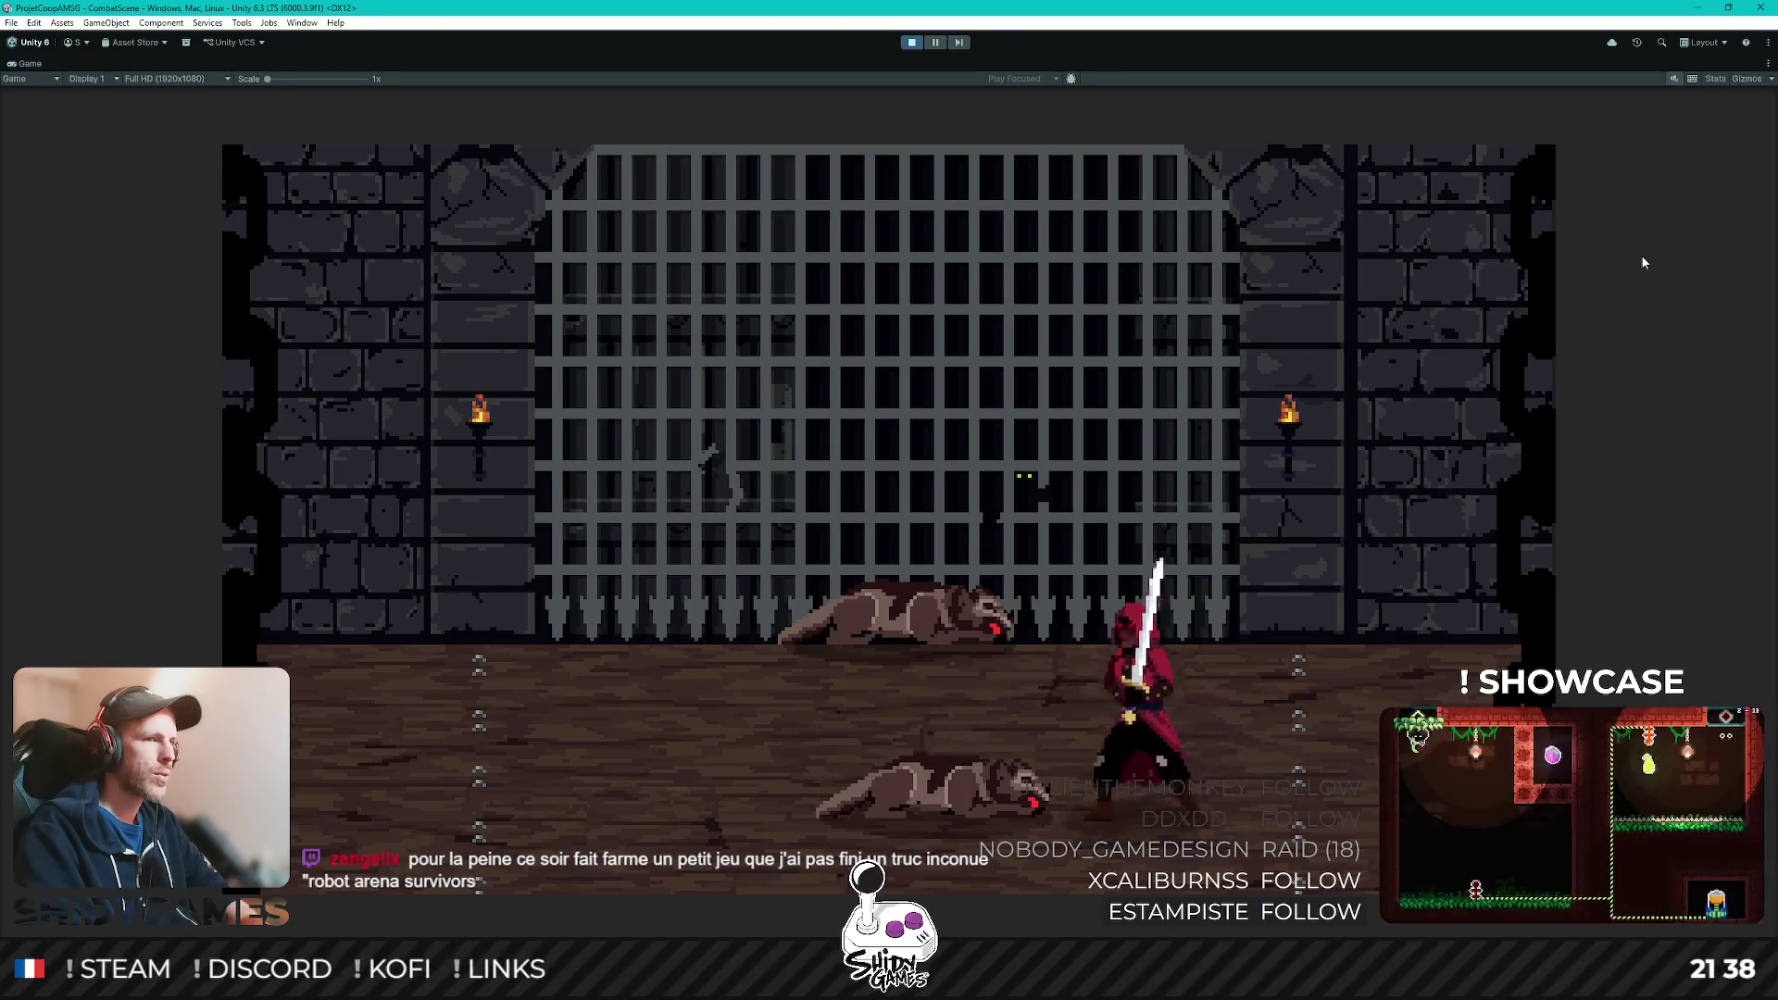
key("a")
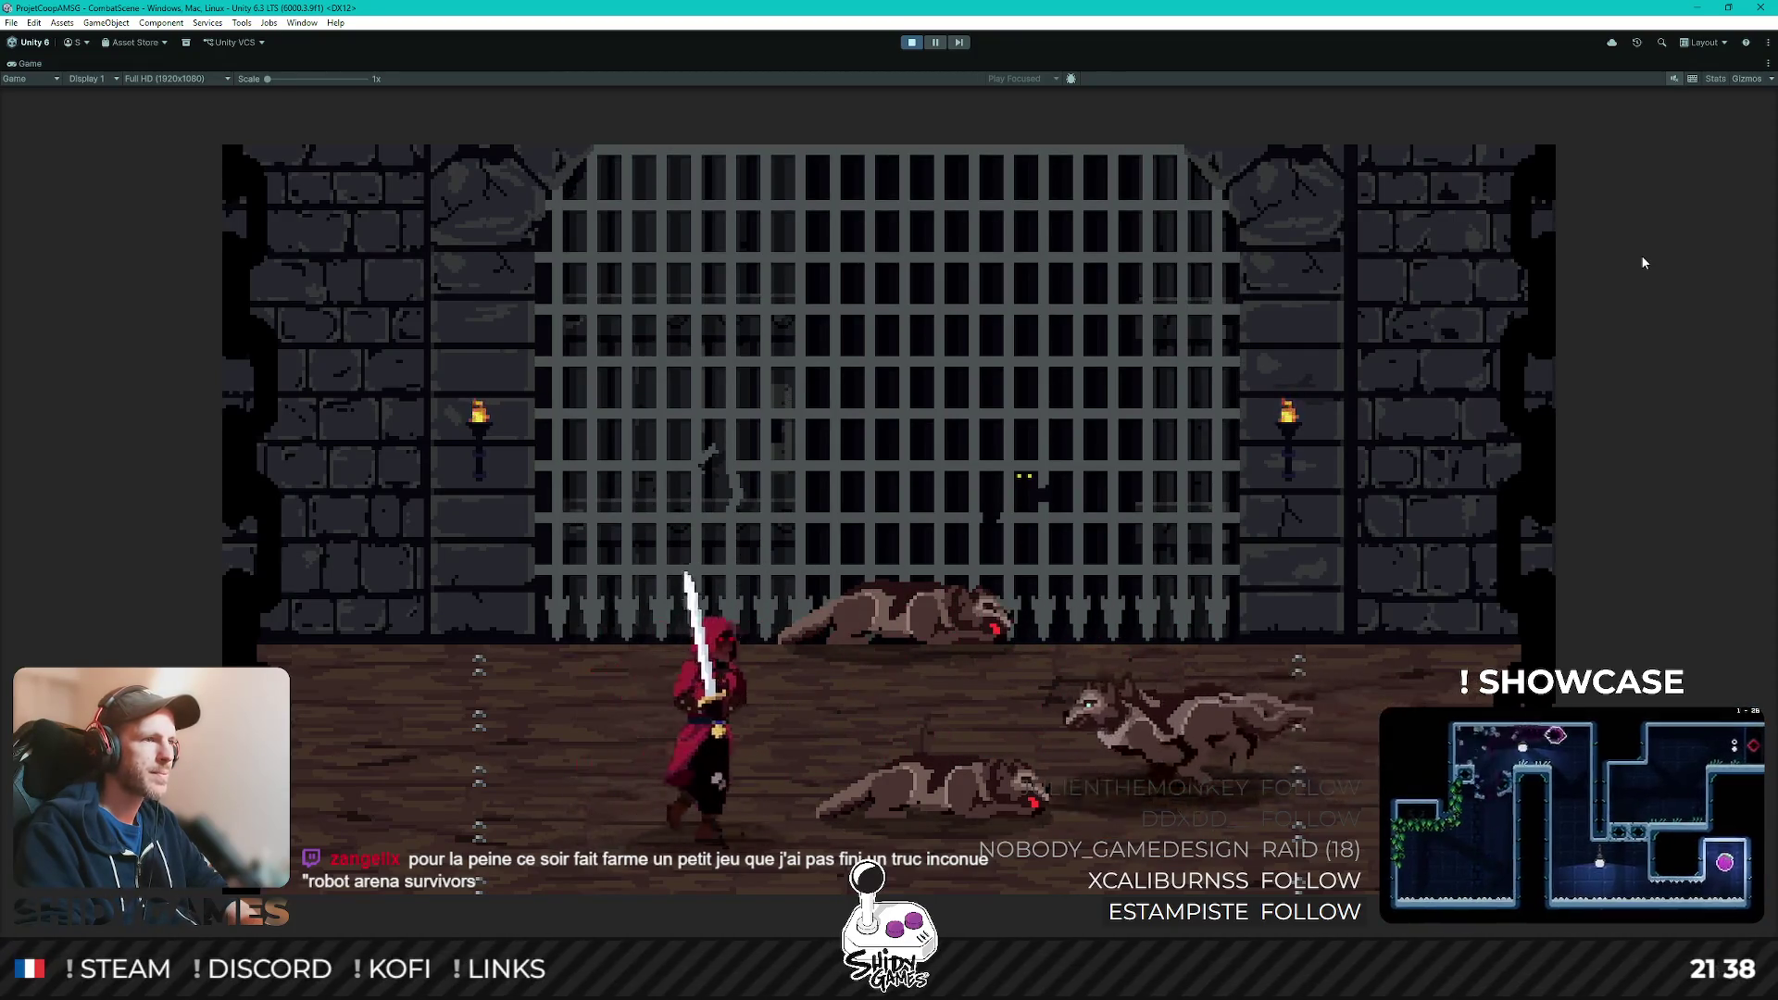
key("d")
left_click(1643, 263)
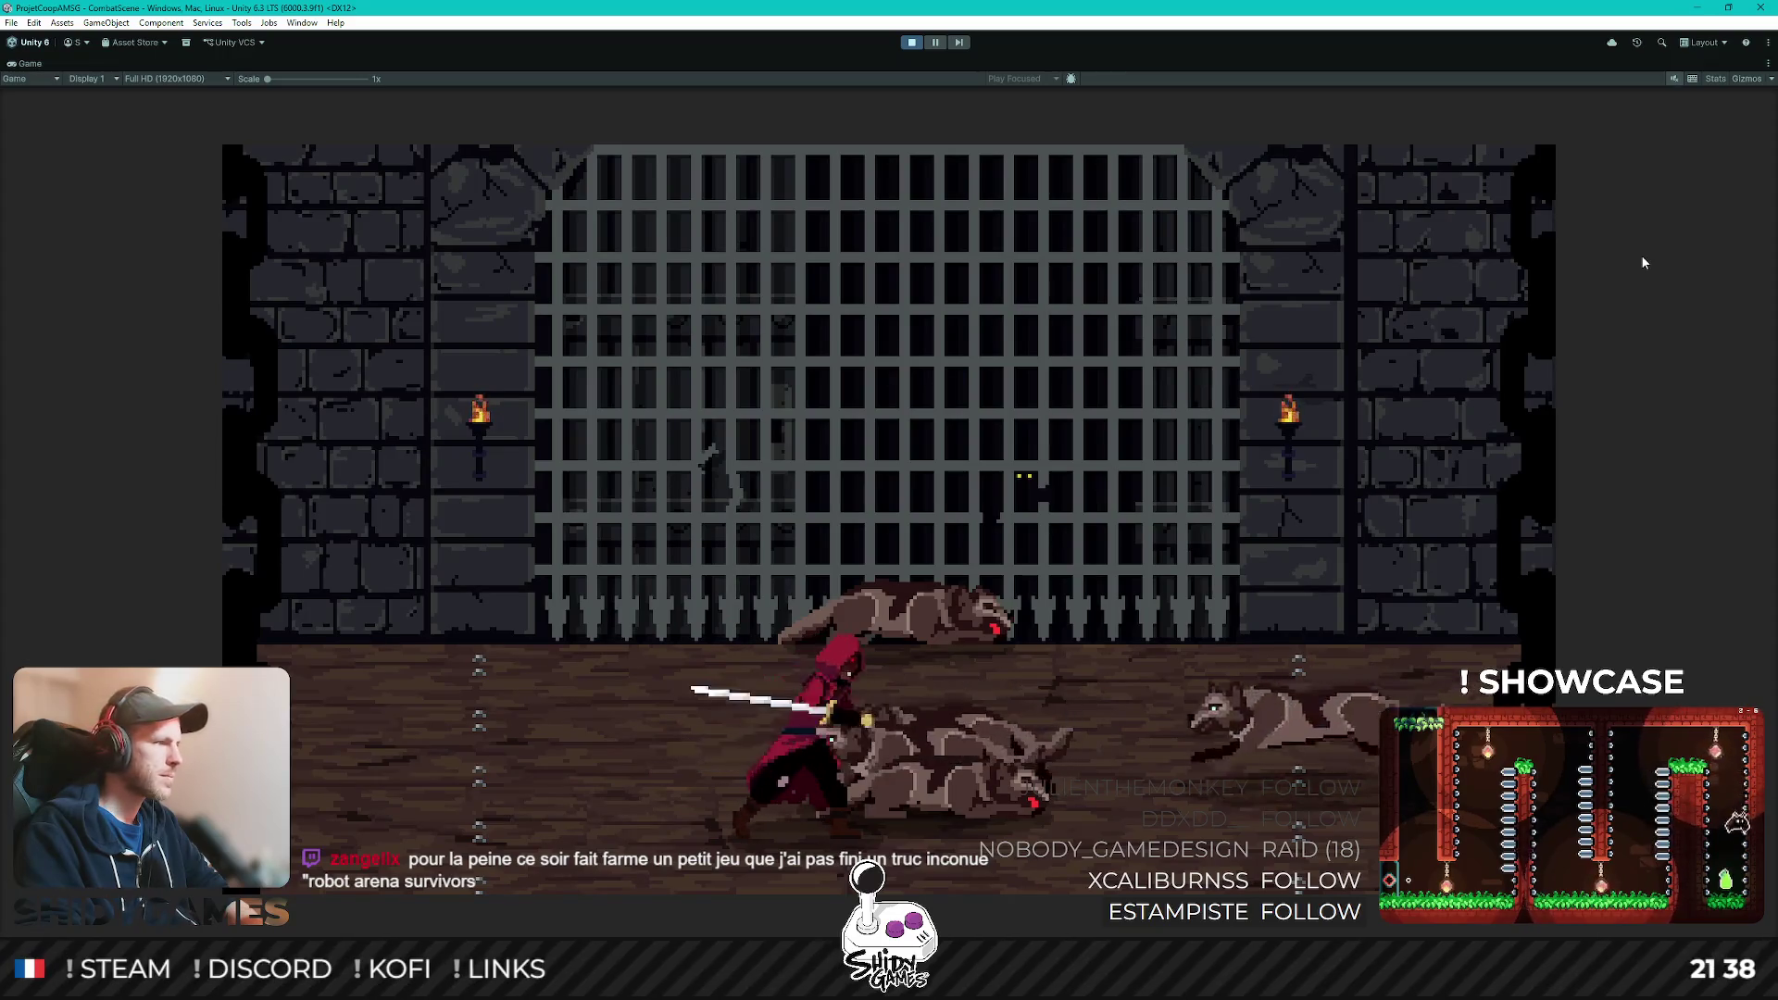
key("a")
left_click(1644, 263)
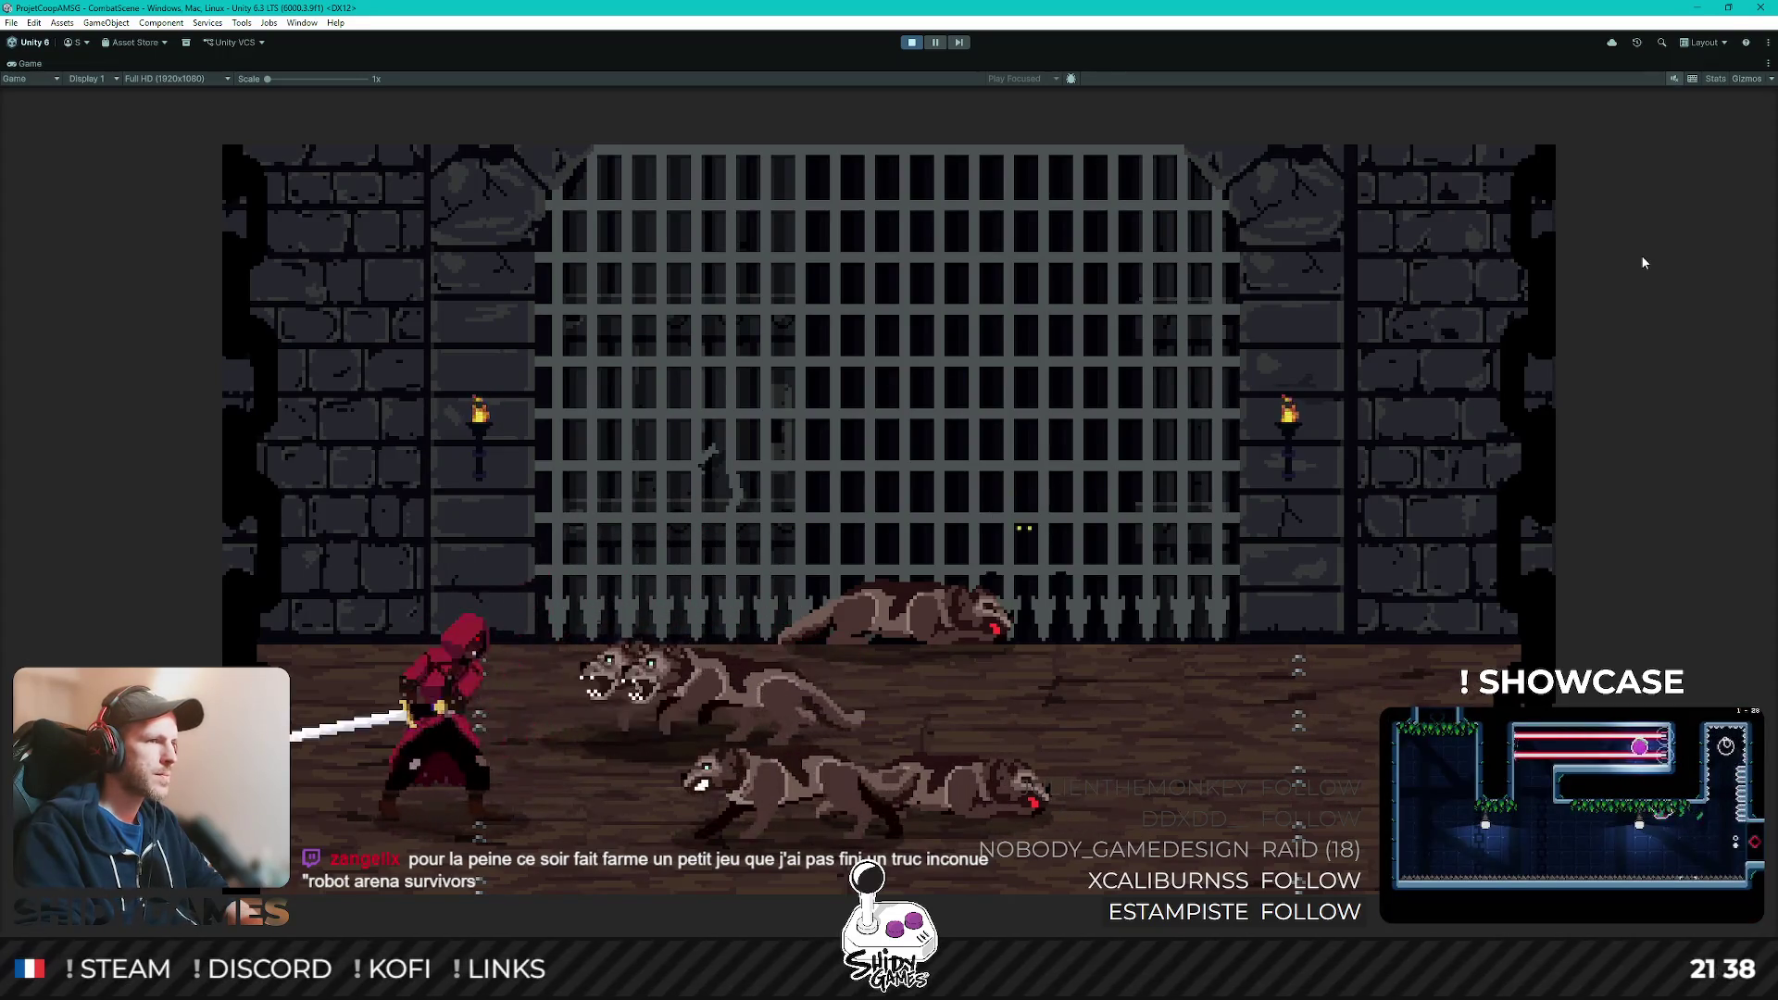
left_click(1644, 263)
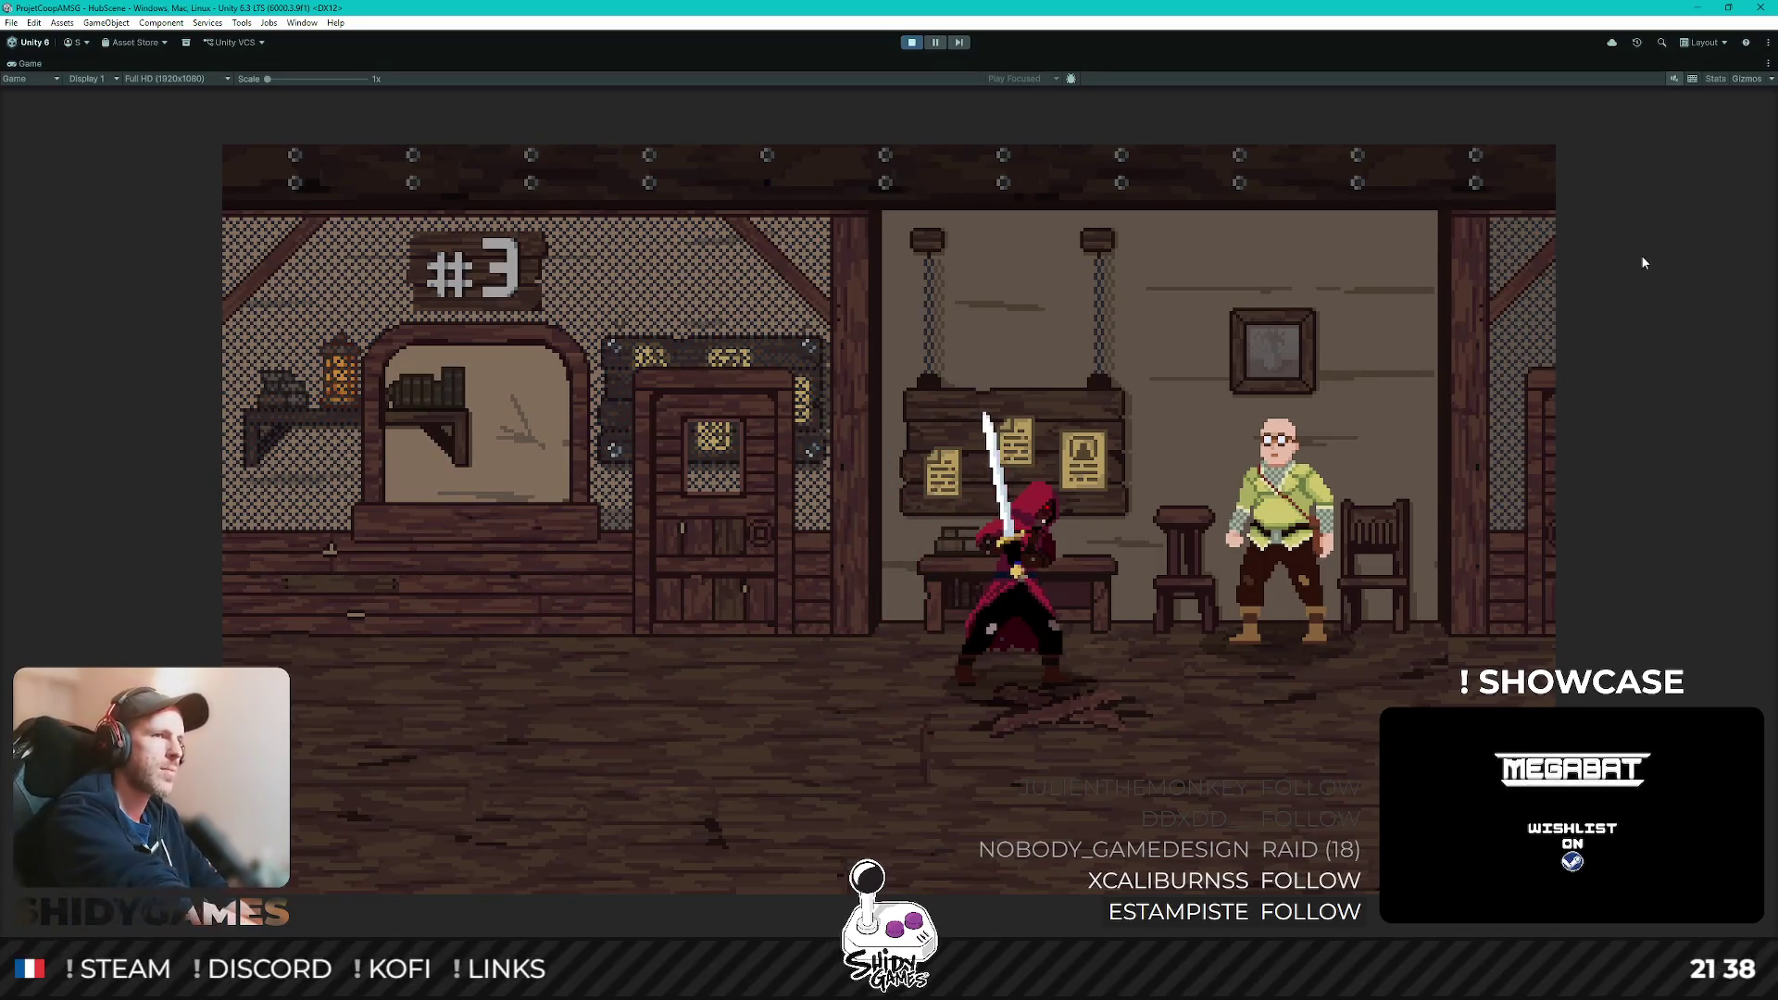
Step: Exit Play mode so the editor returns to LoadingScene
left_click(915, 43)
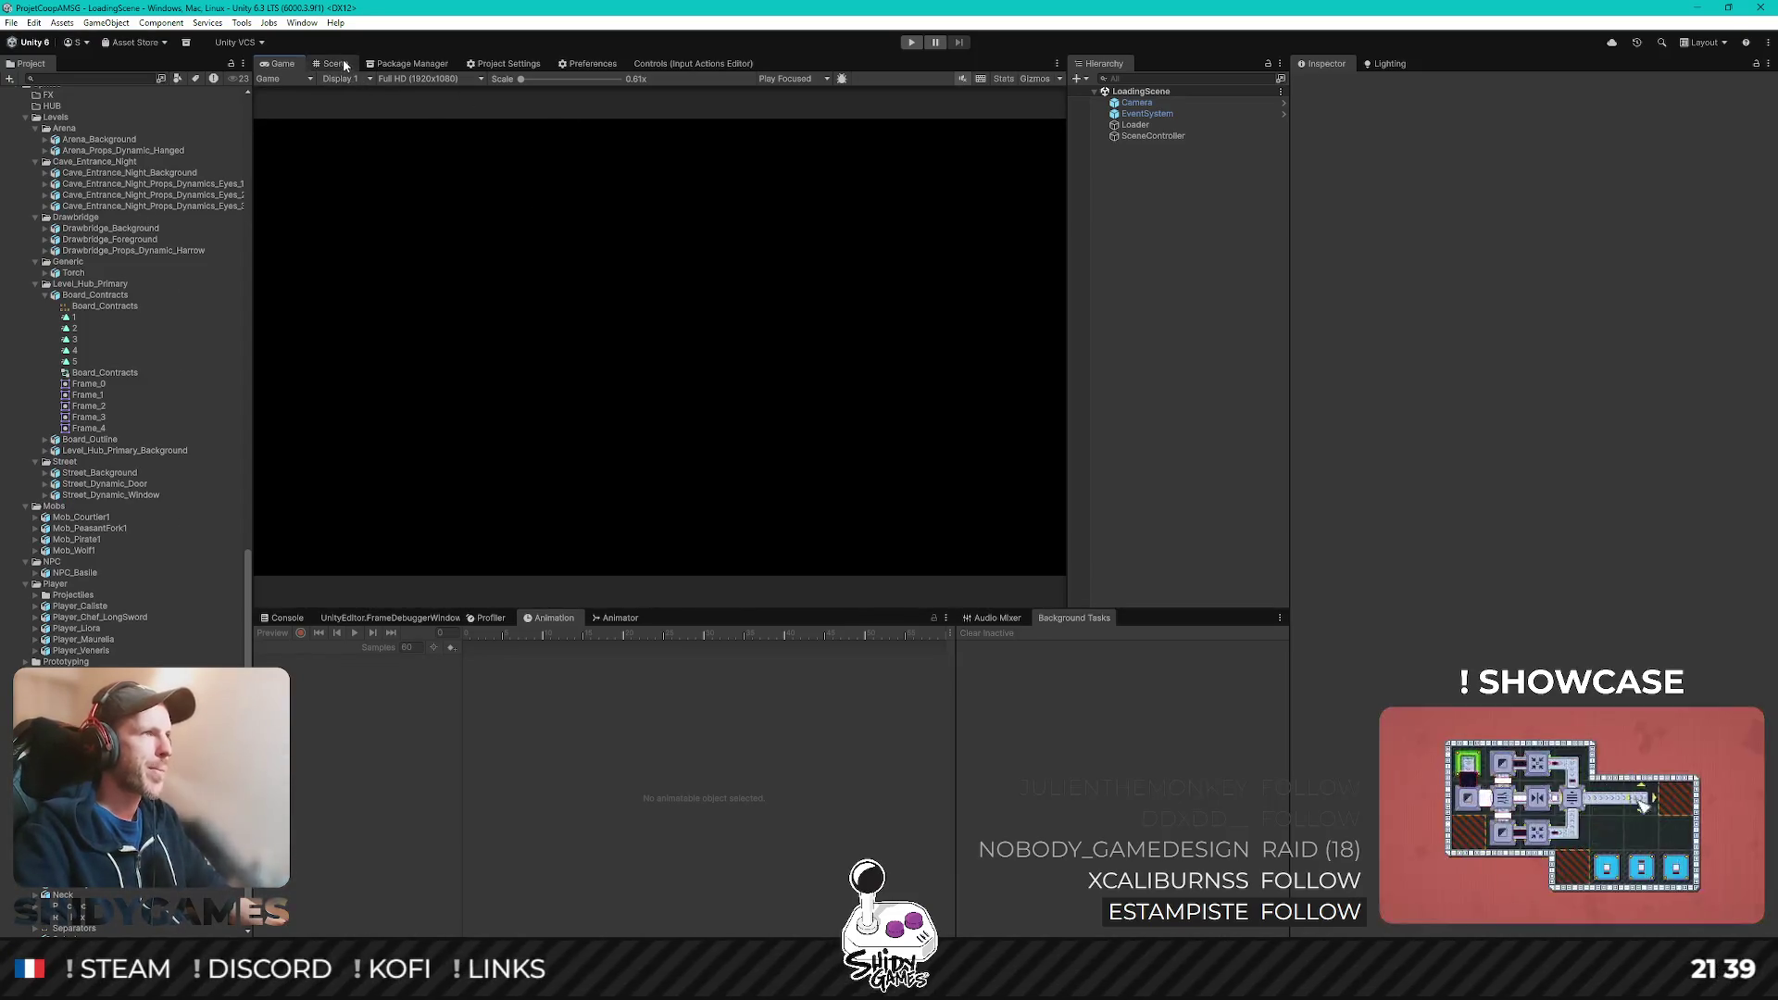
scroll(88, 426, "down", 15)
scroll(97, 401, "up", 10)
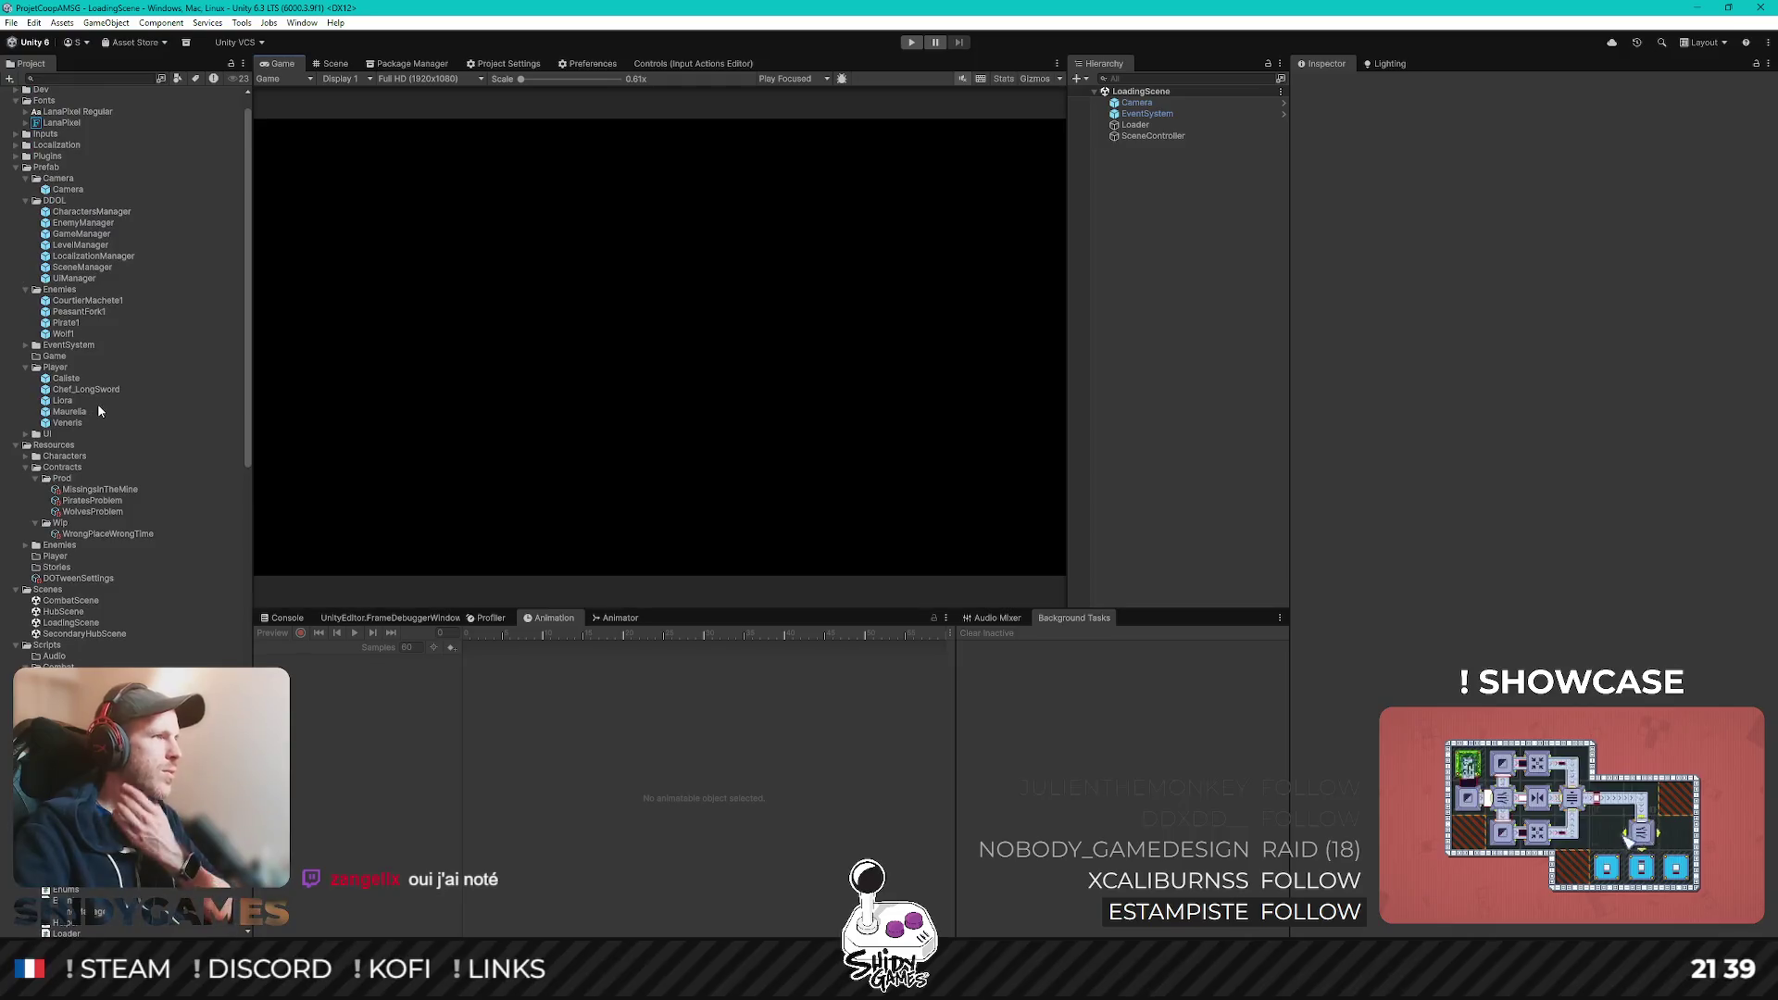
double_click(104, 416)
left_click(1159, 143)
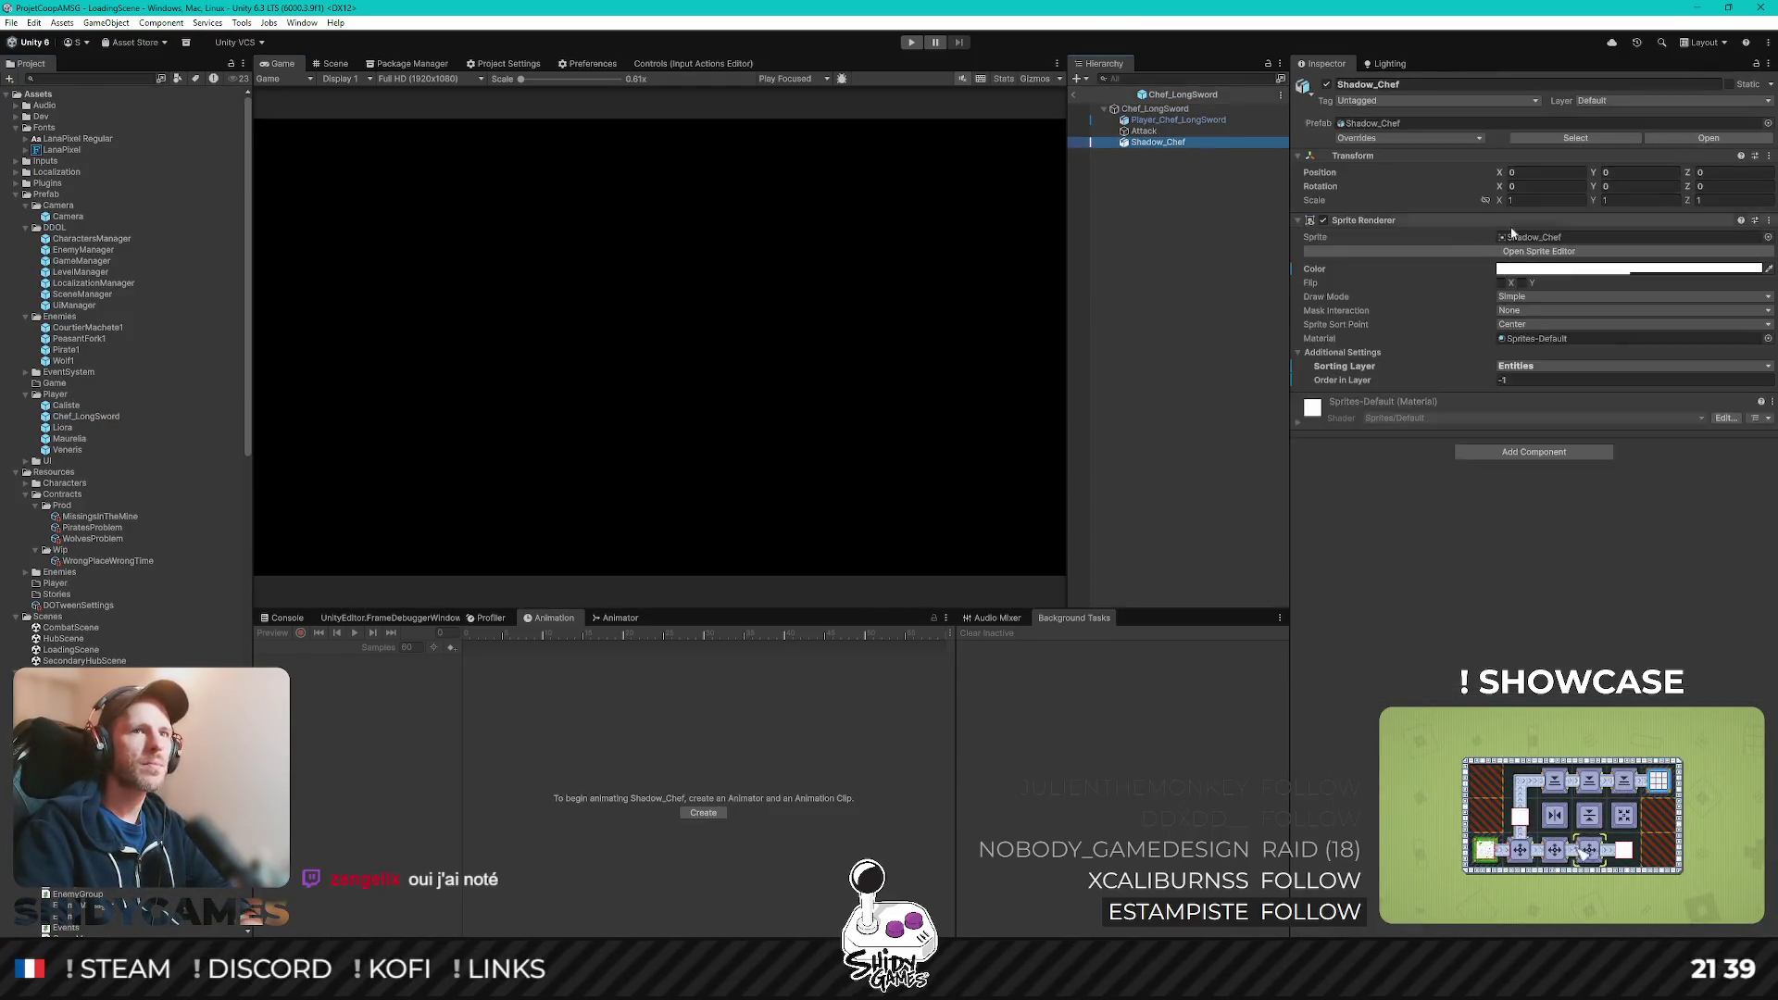
left_click(1580, 270)
left_click(1724, 541)
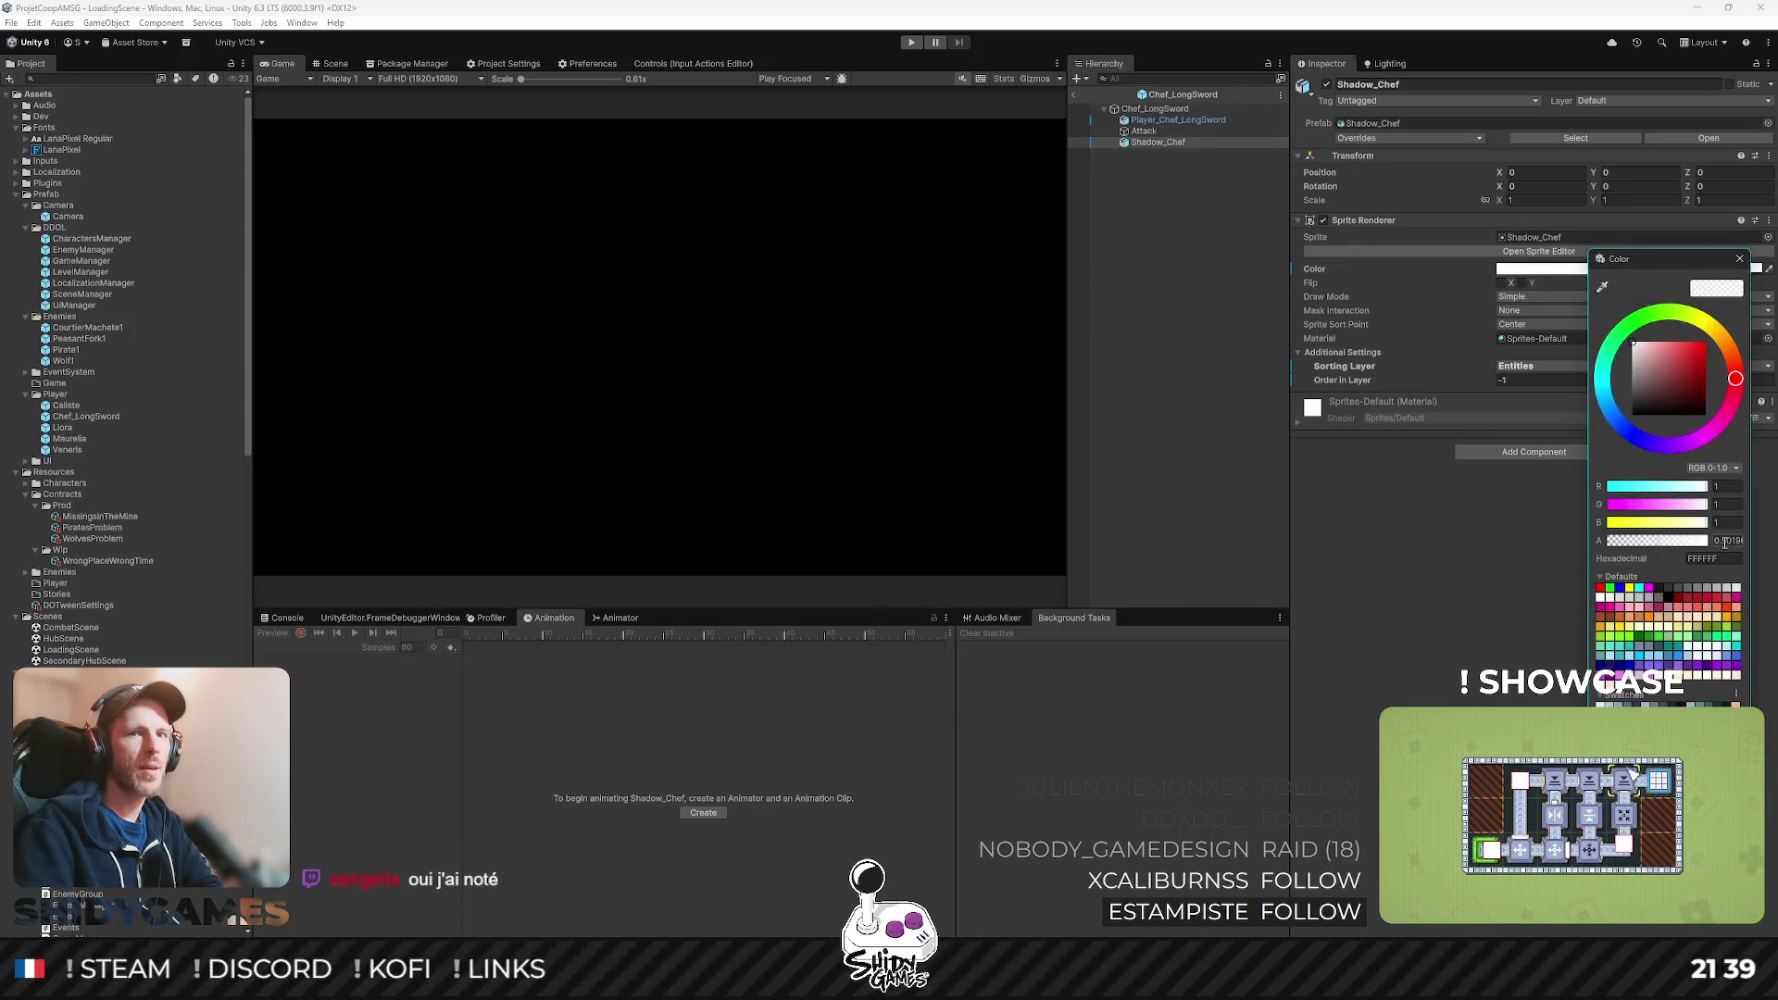
left_click(396, 417)
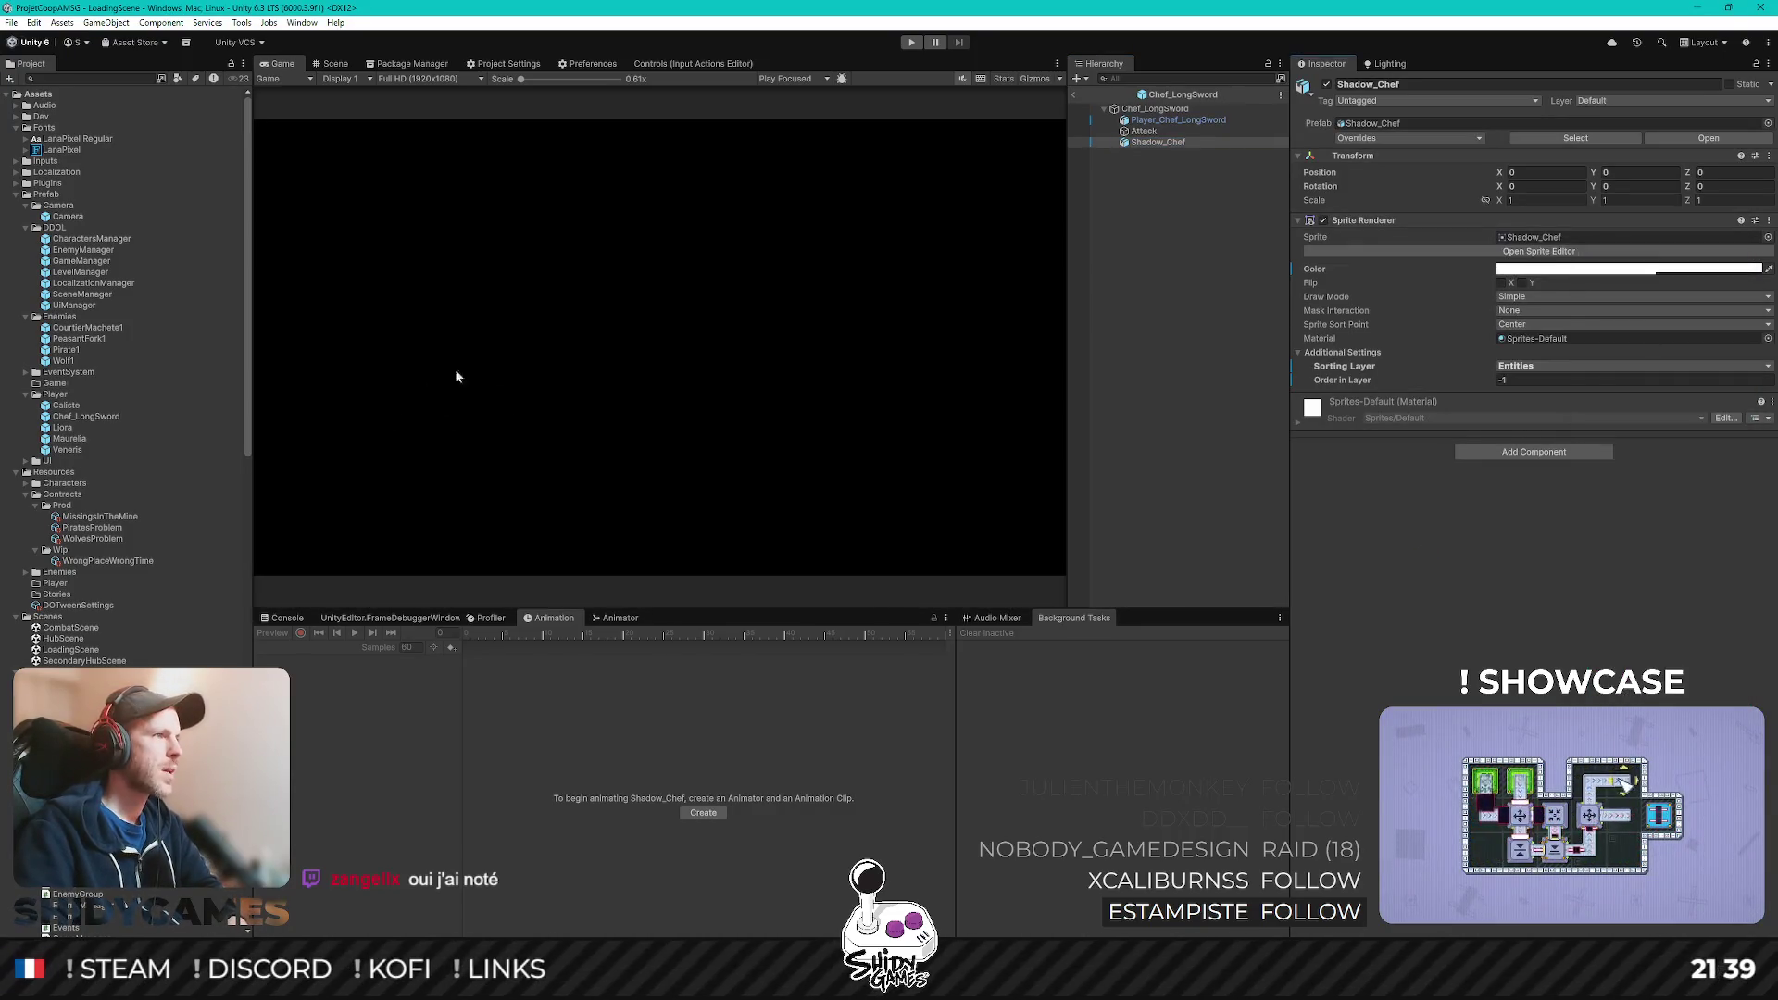
left_click(1072, 94)
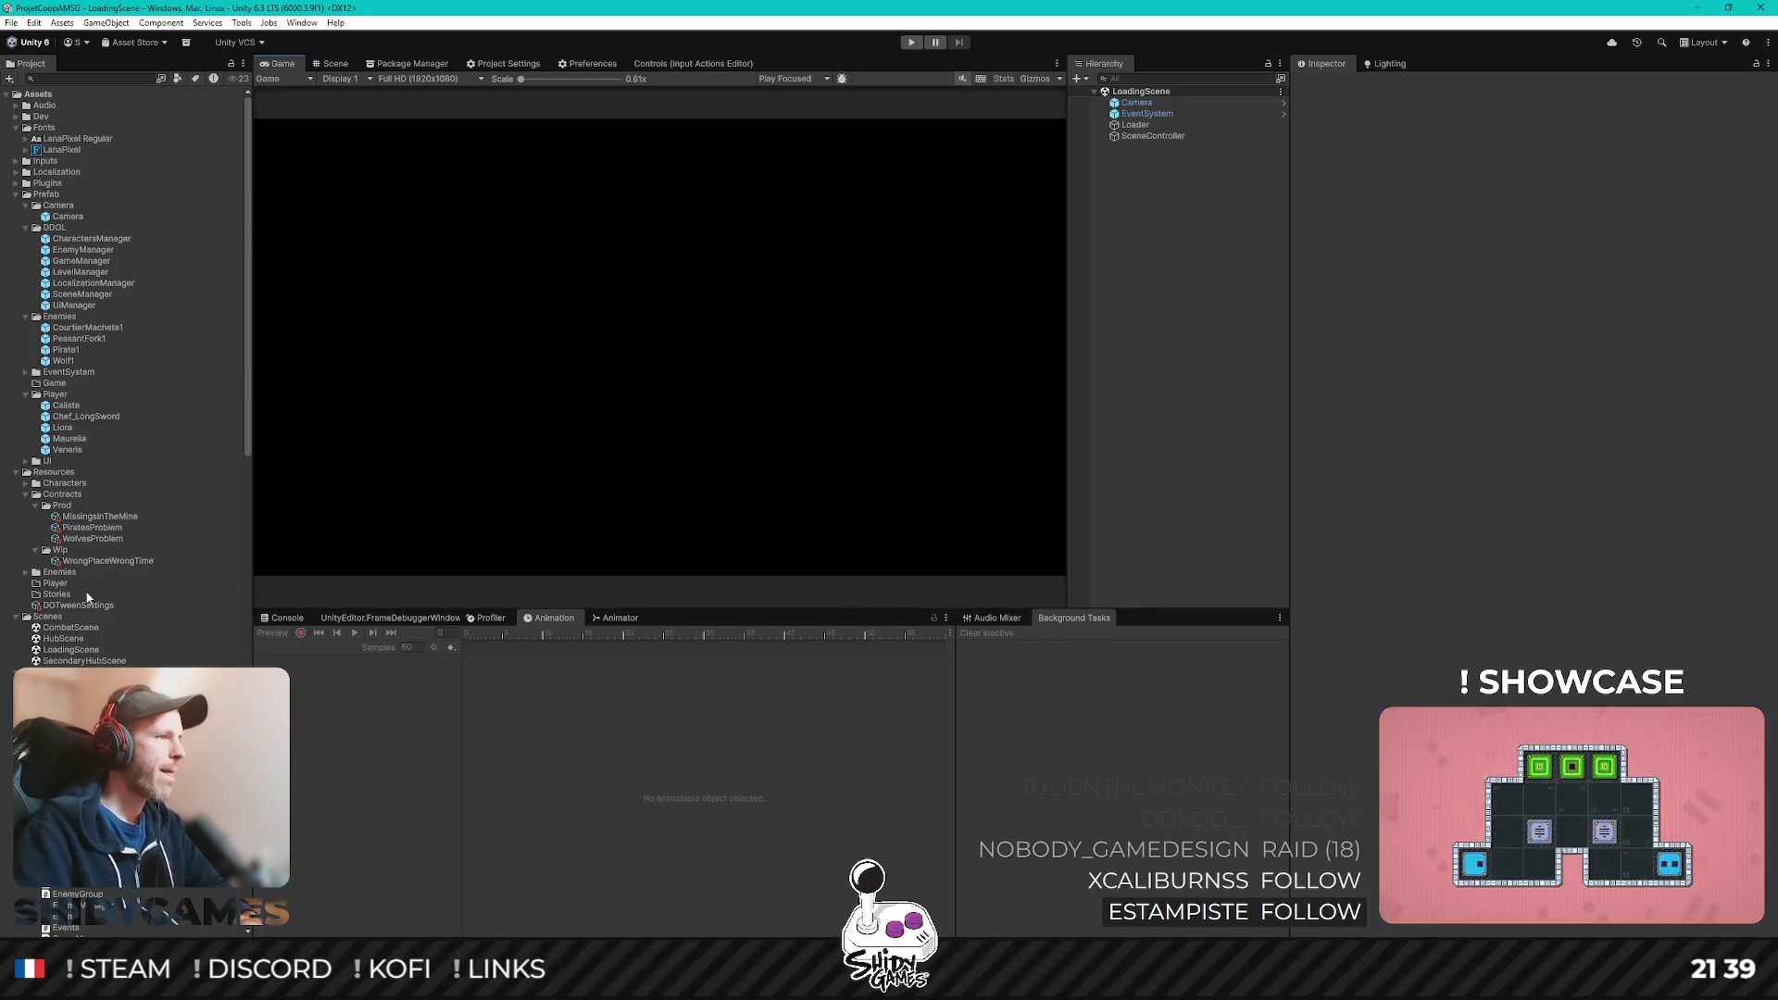
left_click(57, 638)
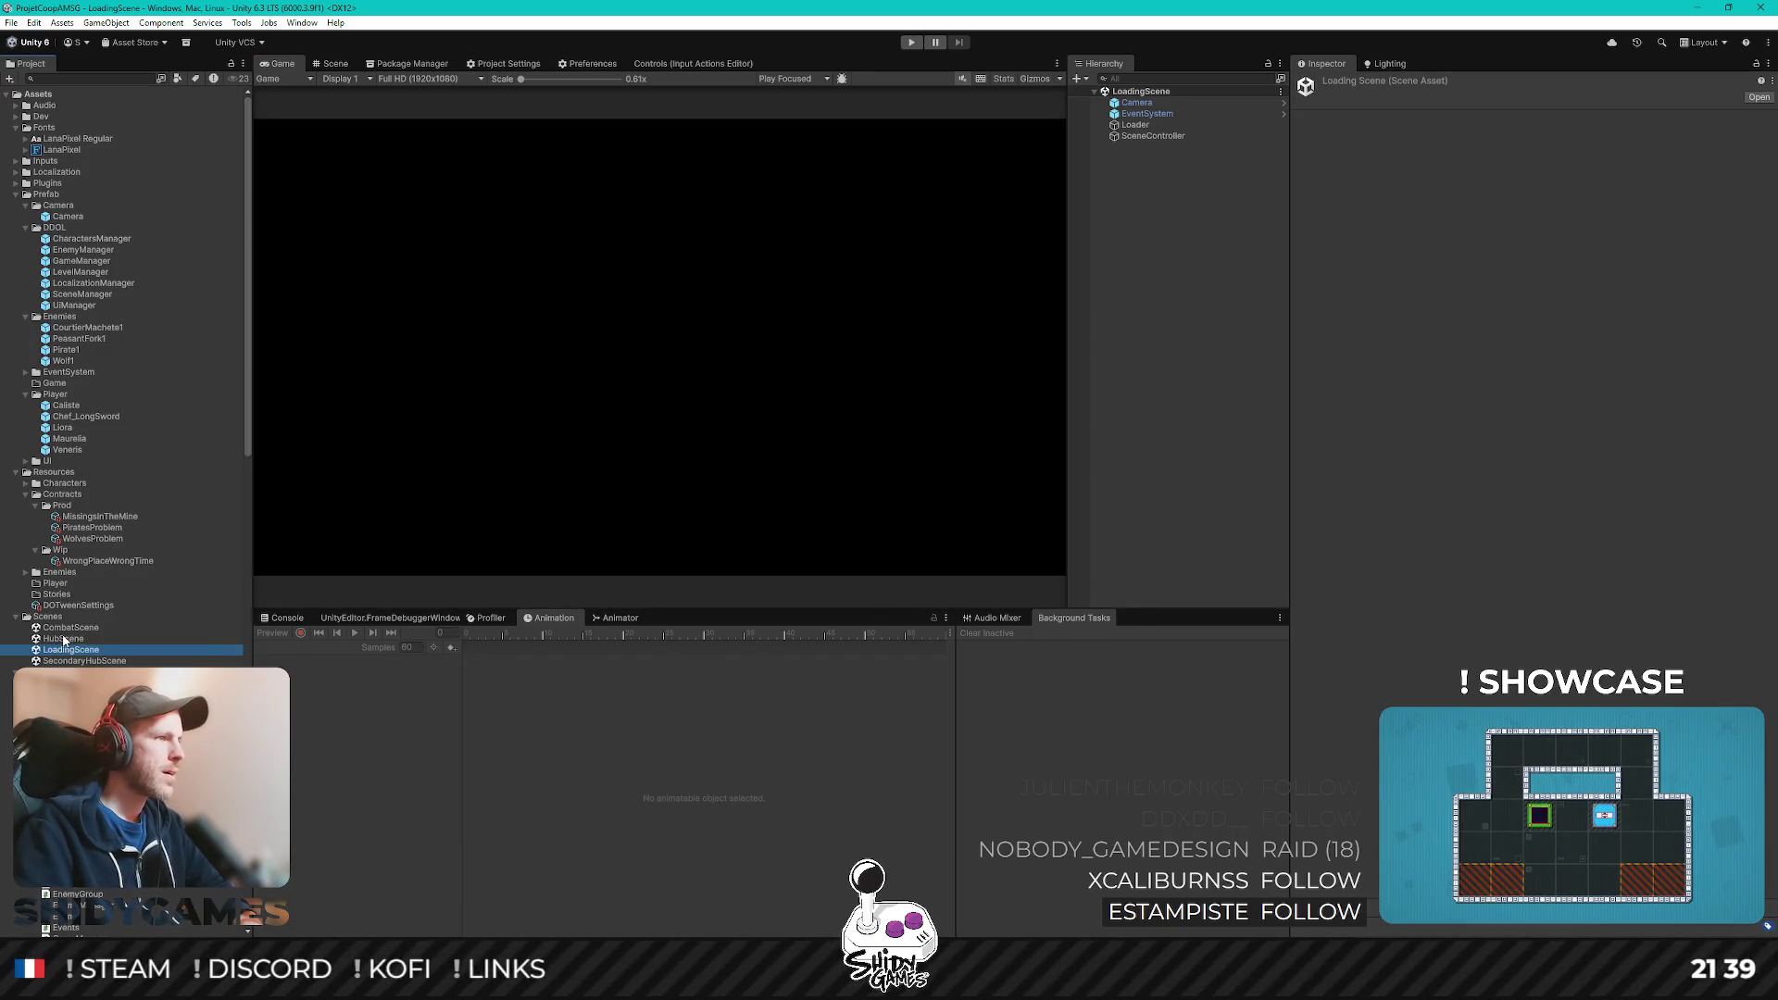
Step: Open HubScene and expand HubManager > Npc > HUB_Basile to reach Shadow_Basile
left_click(1134, 124)
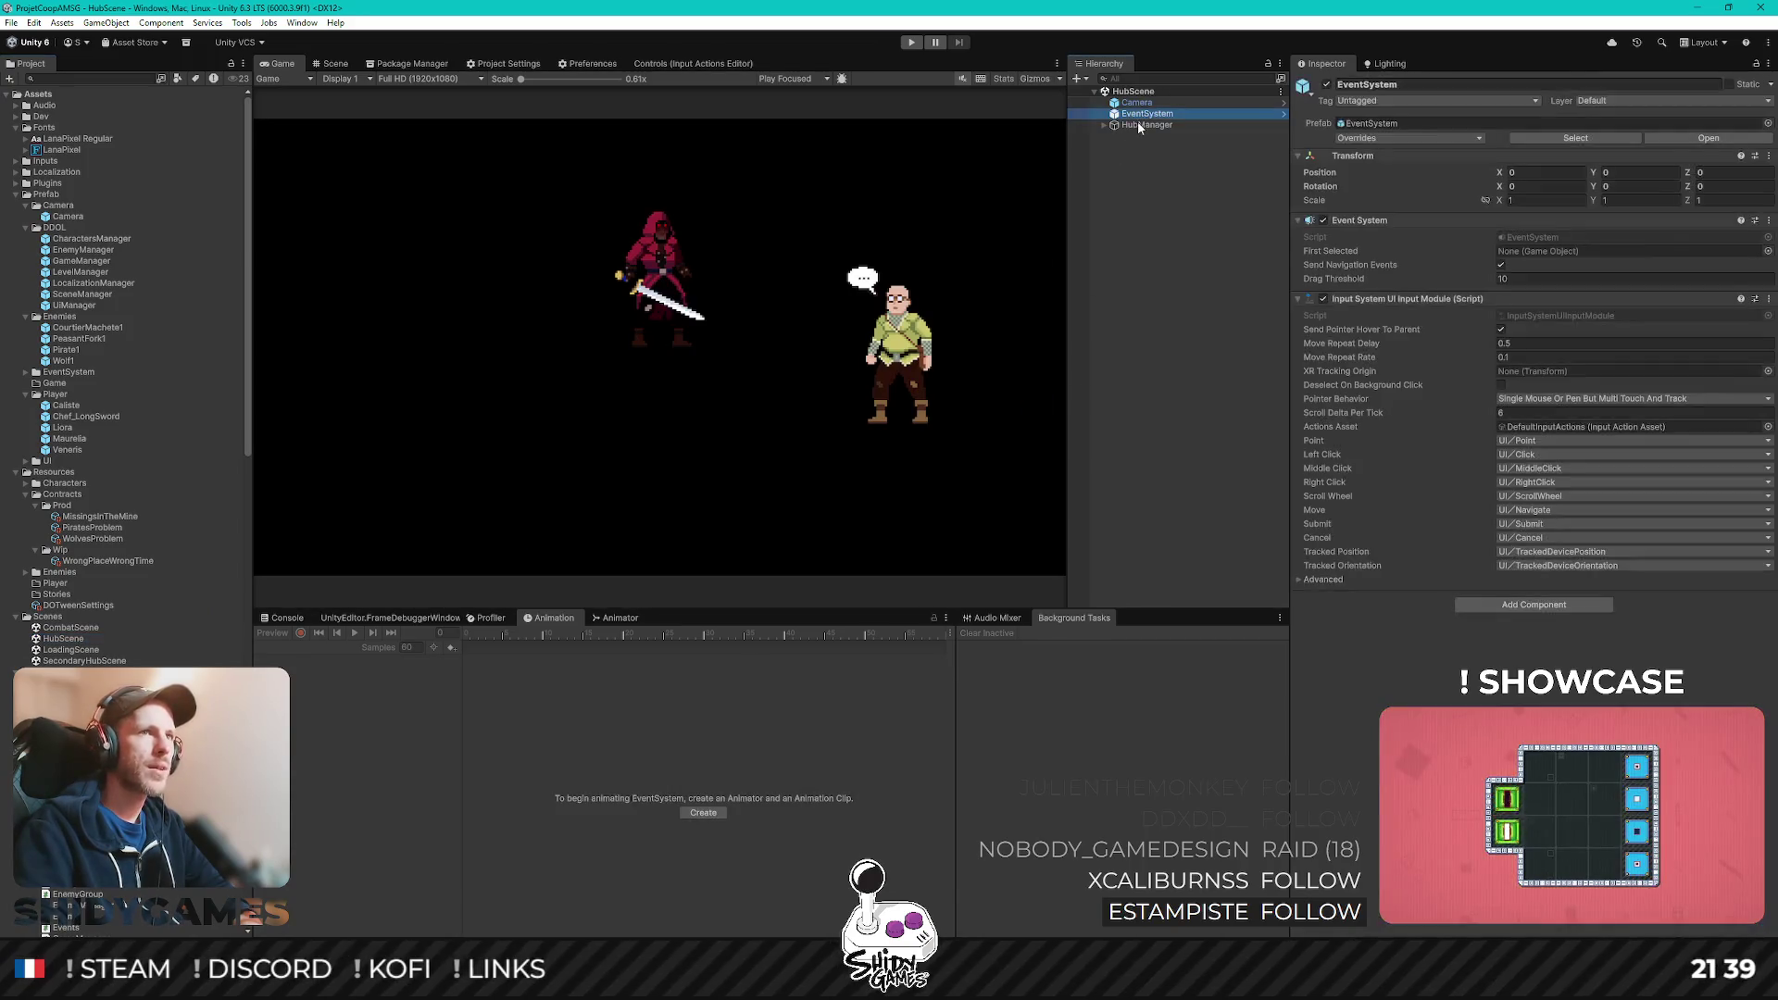
key("Right")
left_click(1143, 146)
left_click(1152, 157)
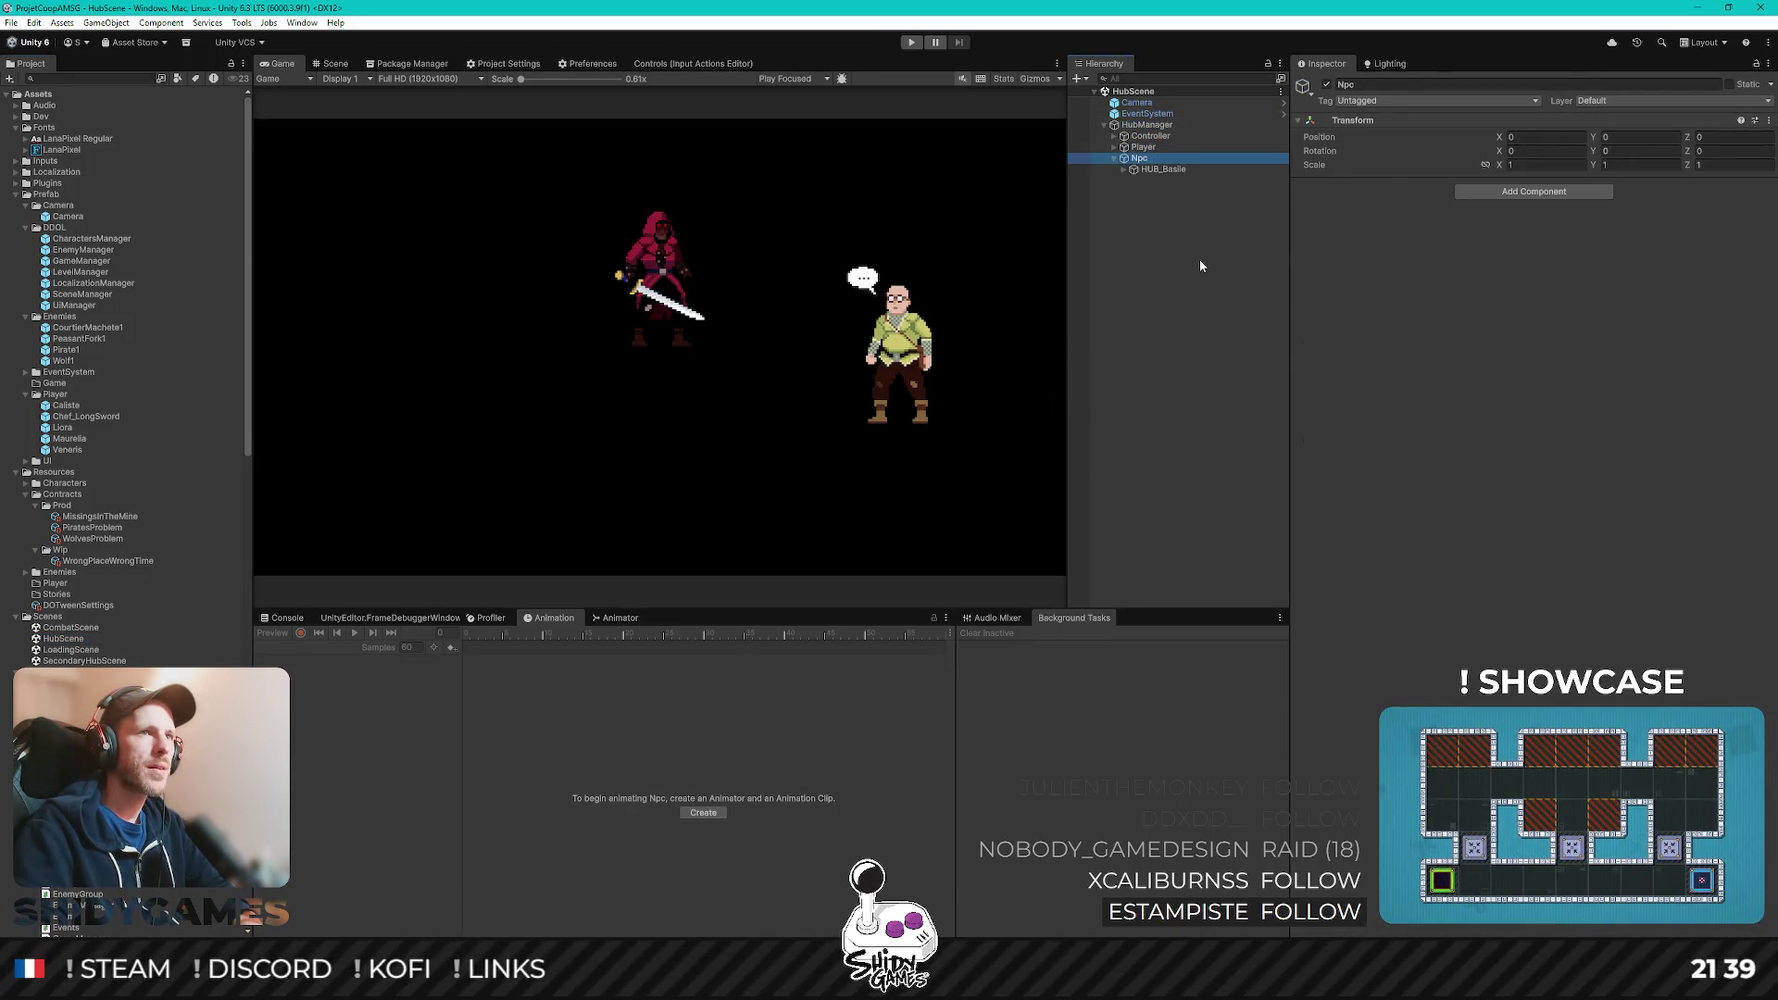
key("Right")
key("Down")
key("Right")
key("Down")
key("Down")
key("Down")
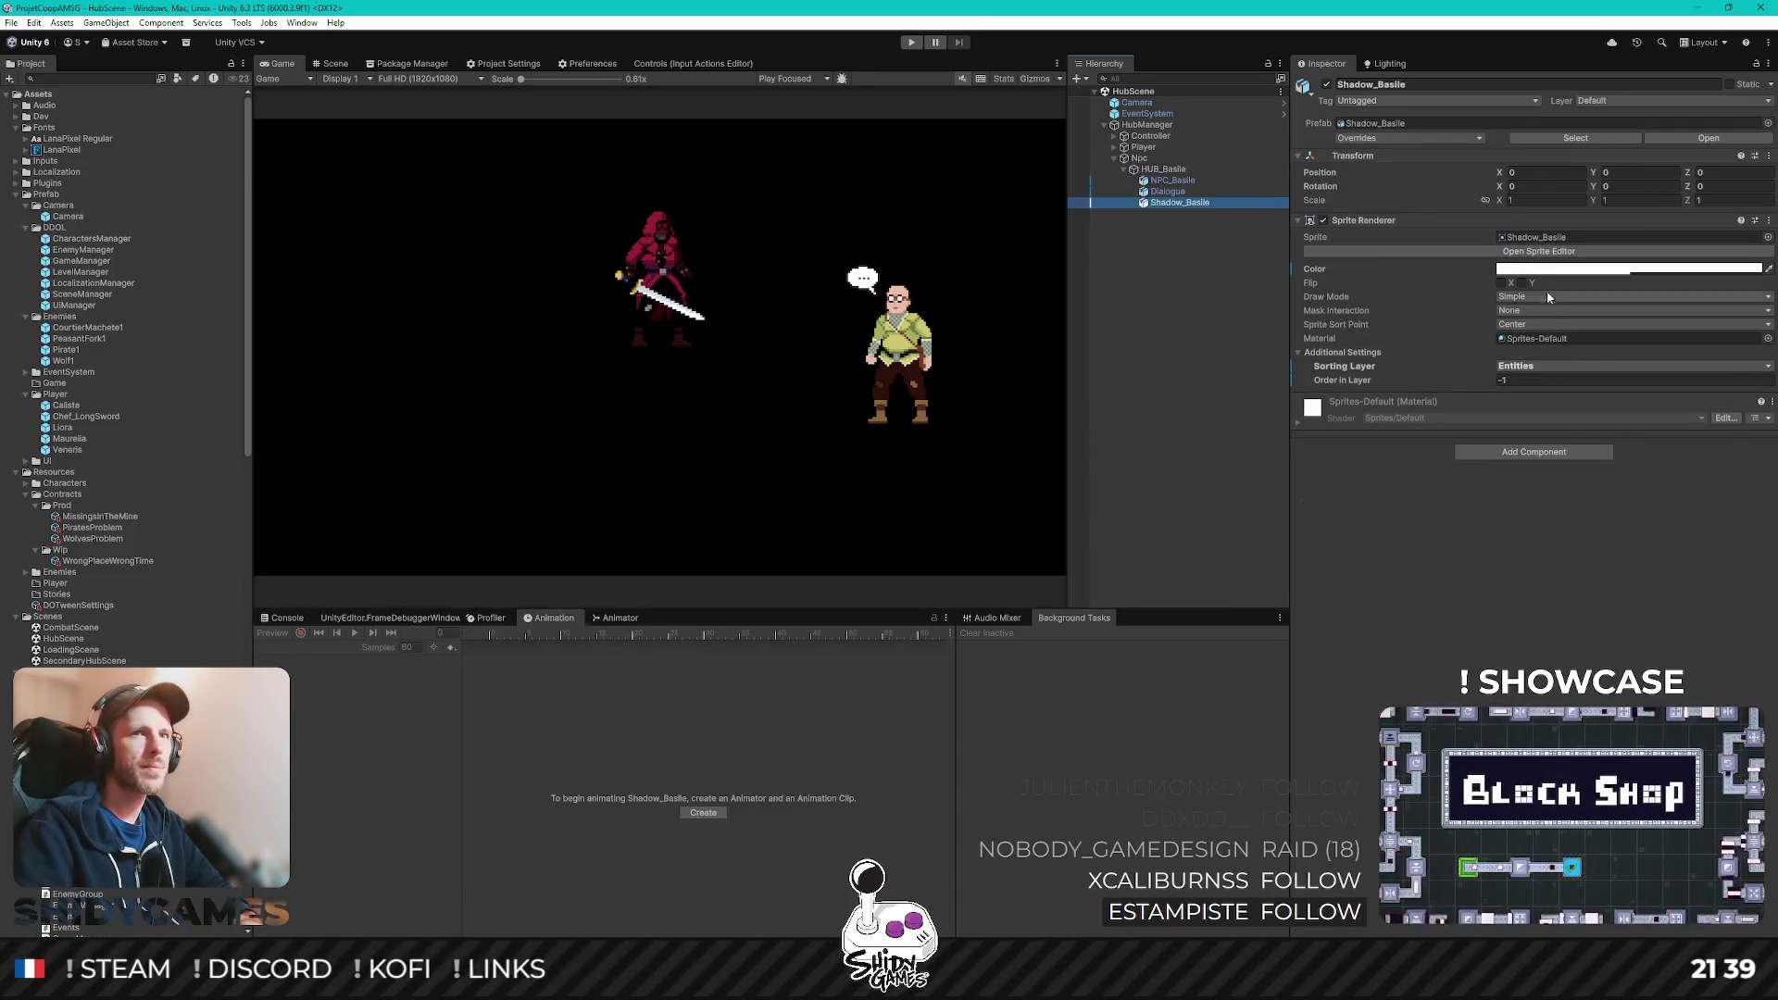
Step: Change the alpha of Shadow_Basile's colour and save the HubScene
left_click(1667, 268)
left_click(1711, 540)
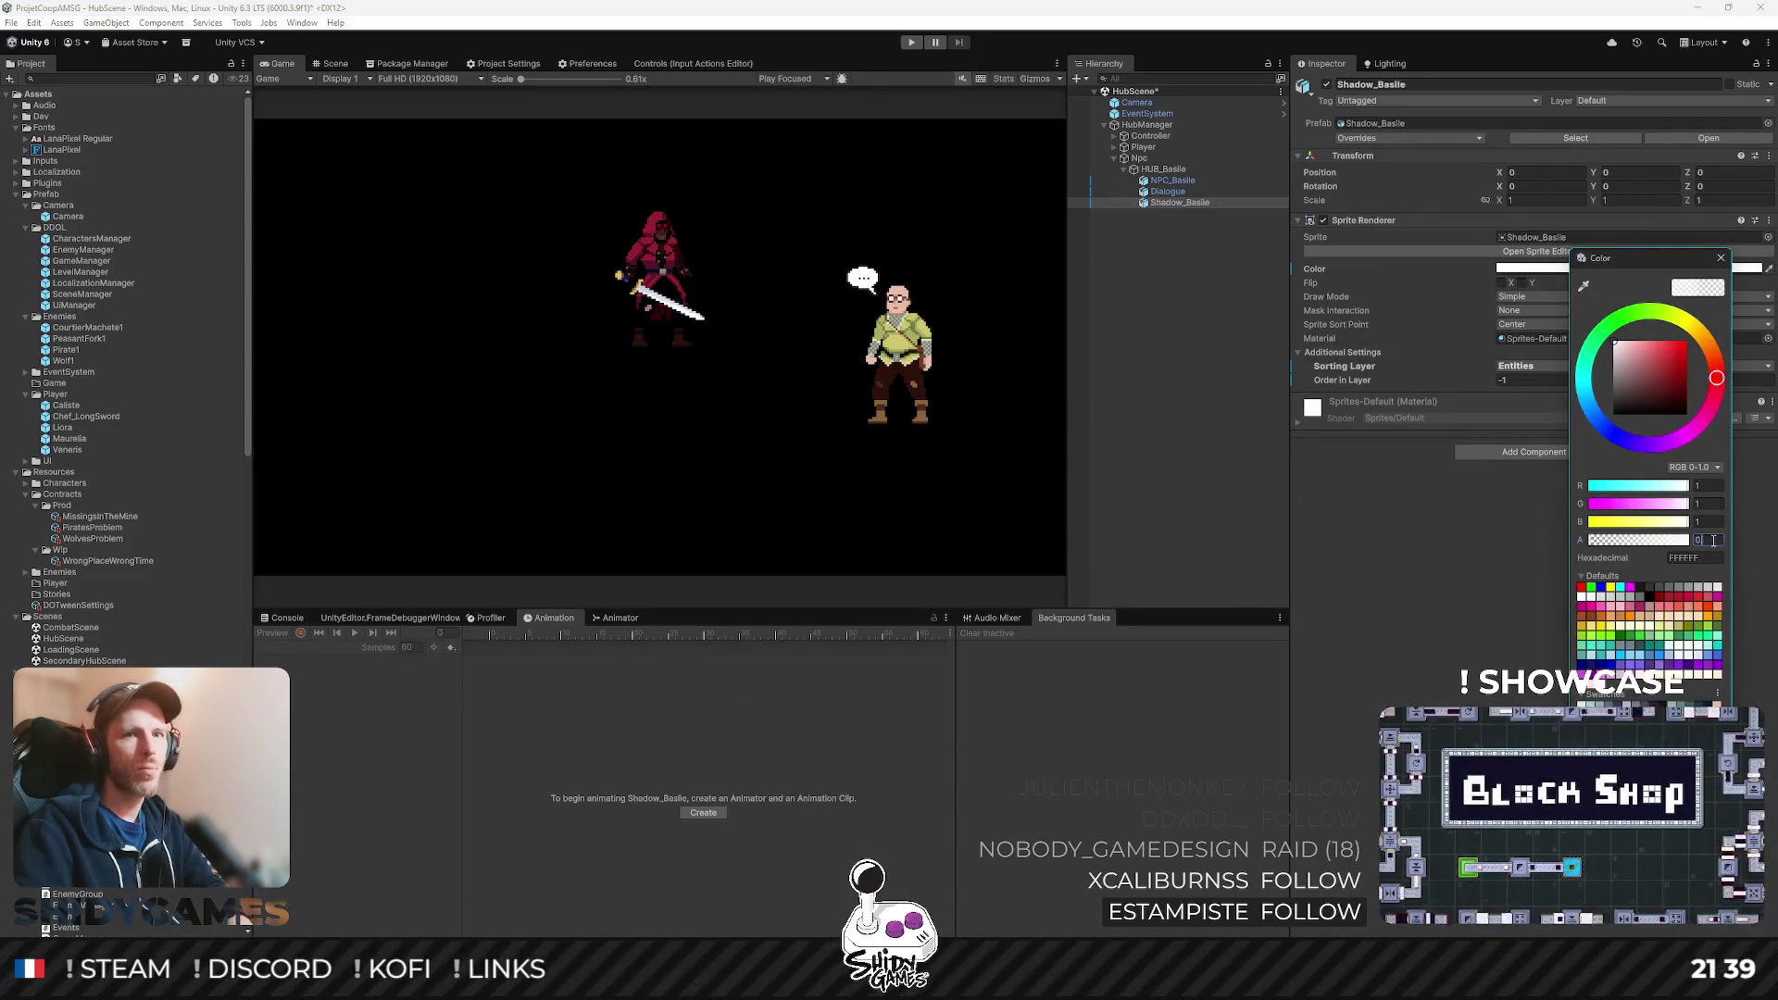
left_click(1321, 281)
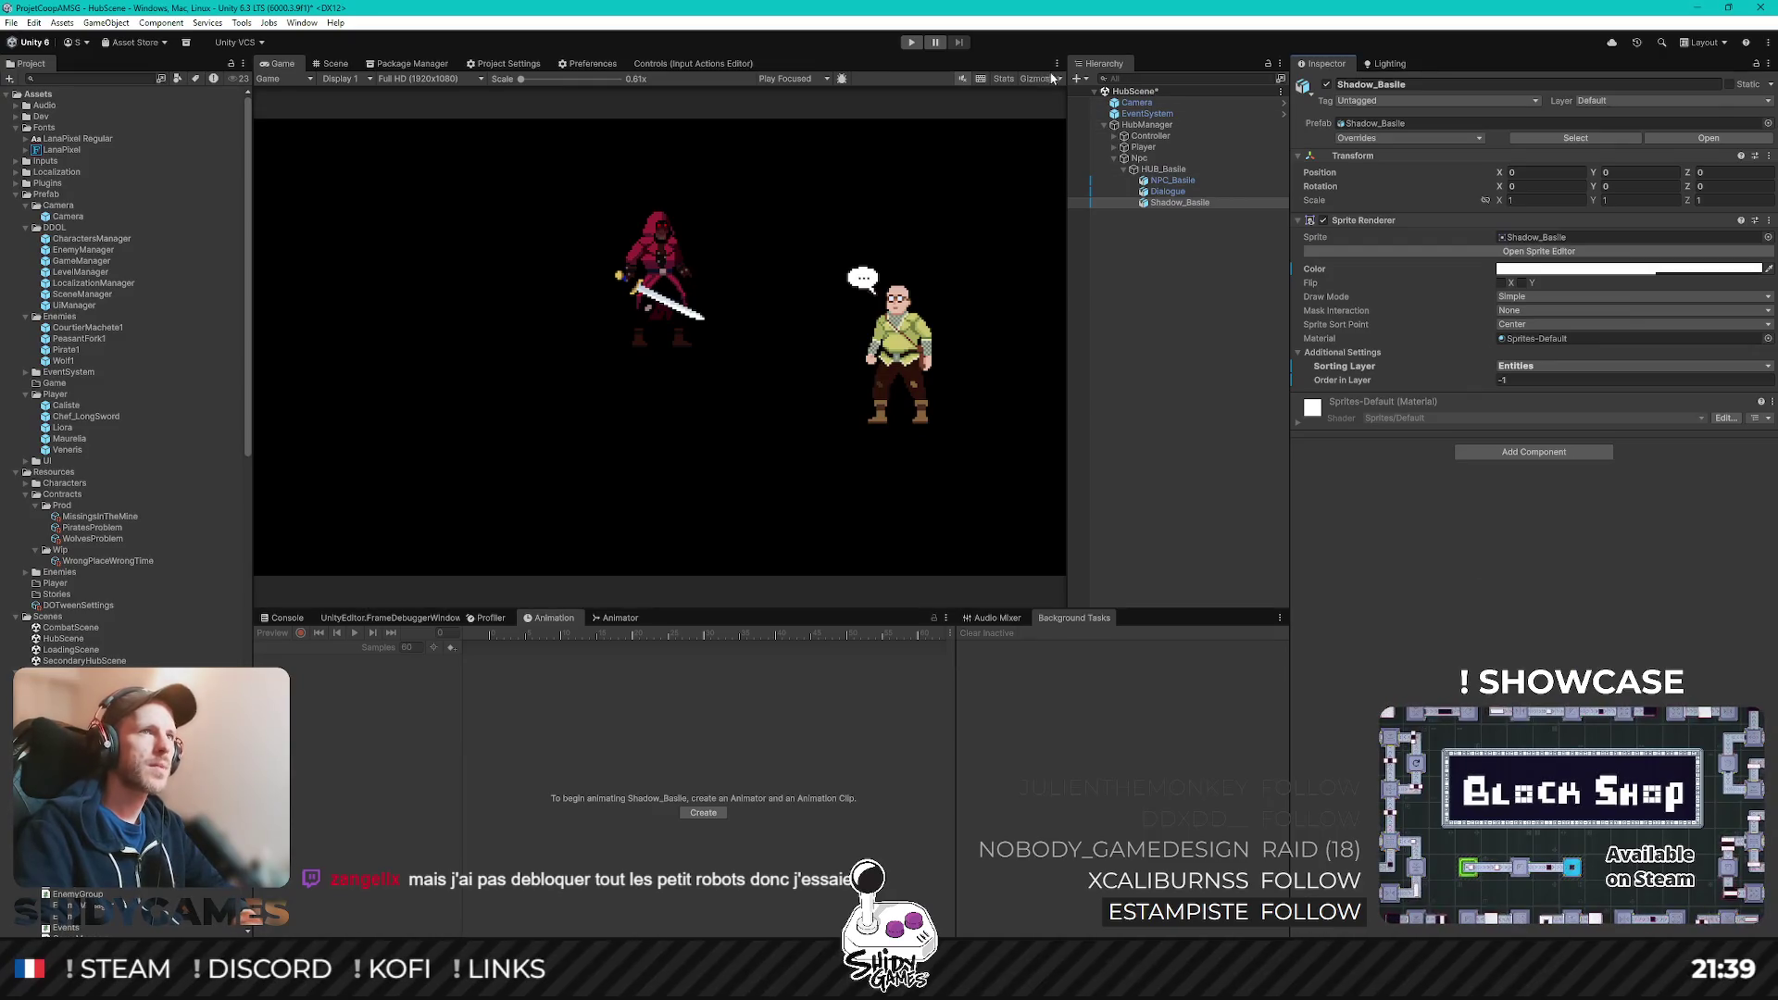
left_click(1148, 273)
key("ctrl+s")
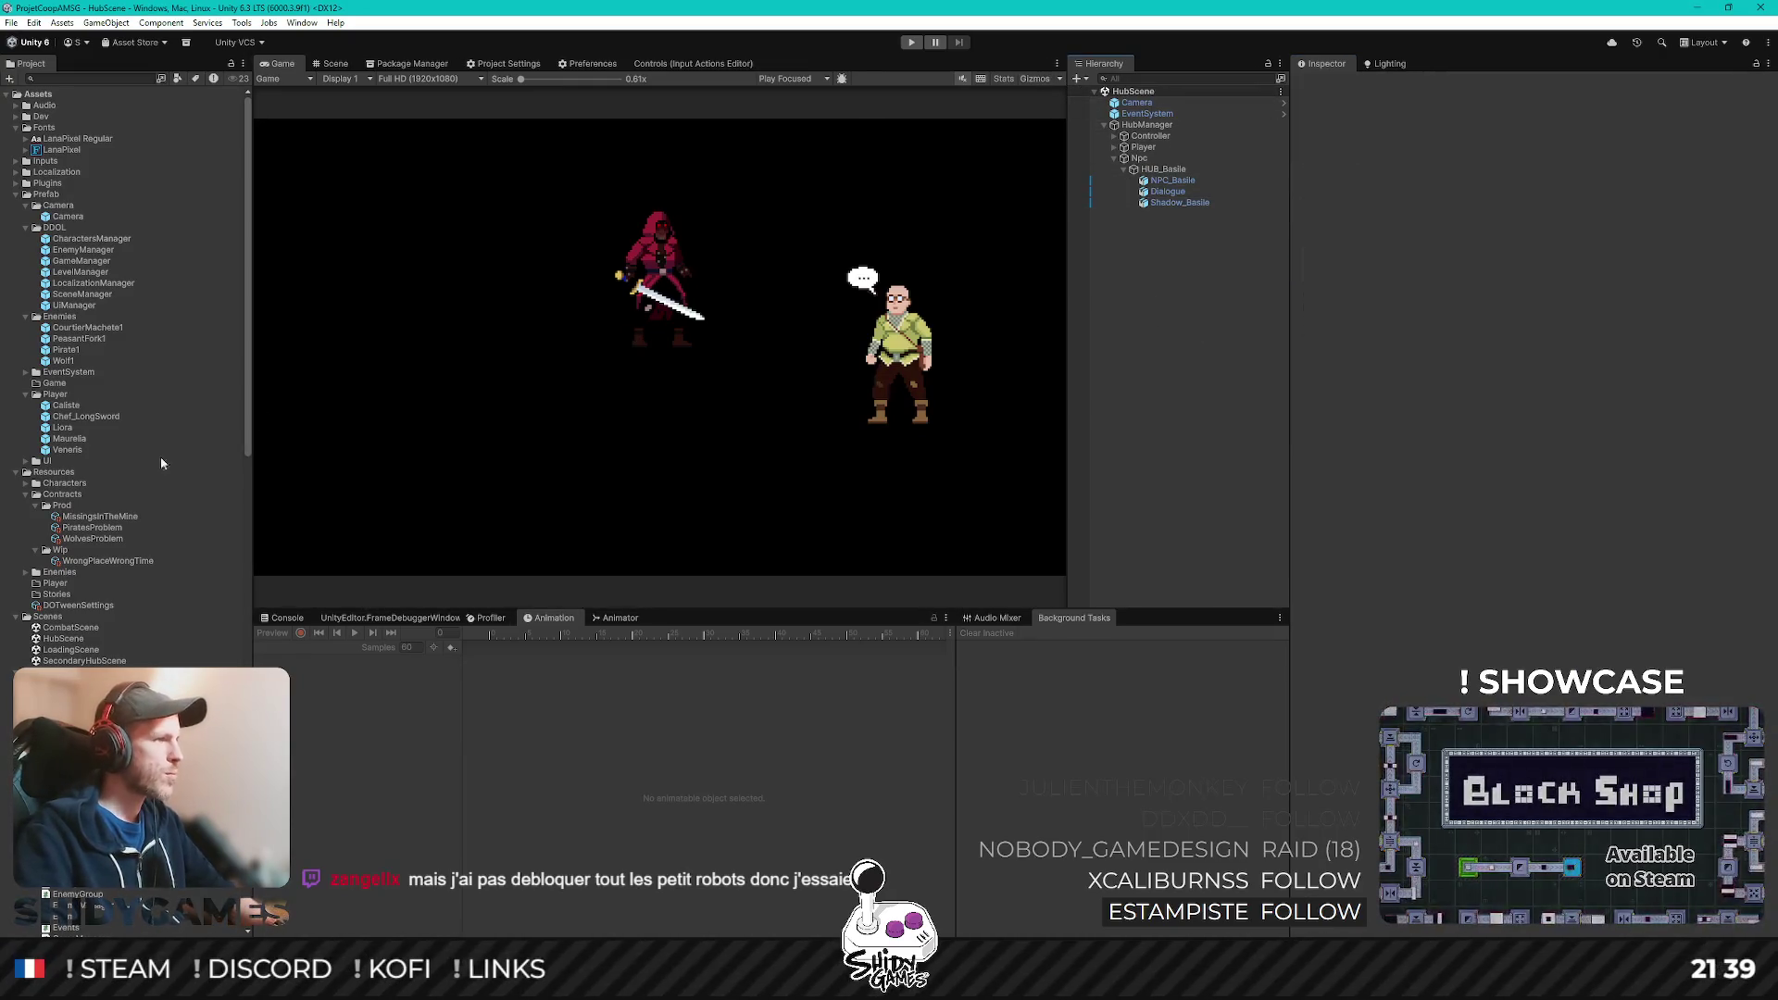
scroll(119, 507, "down", 15)
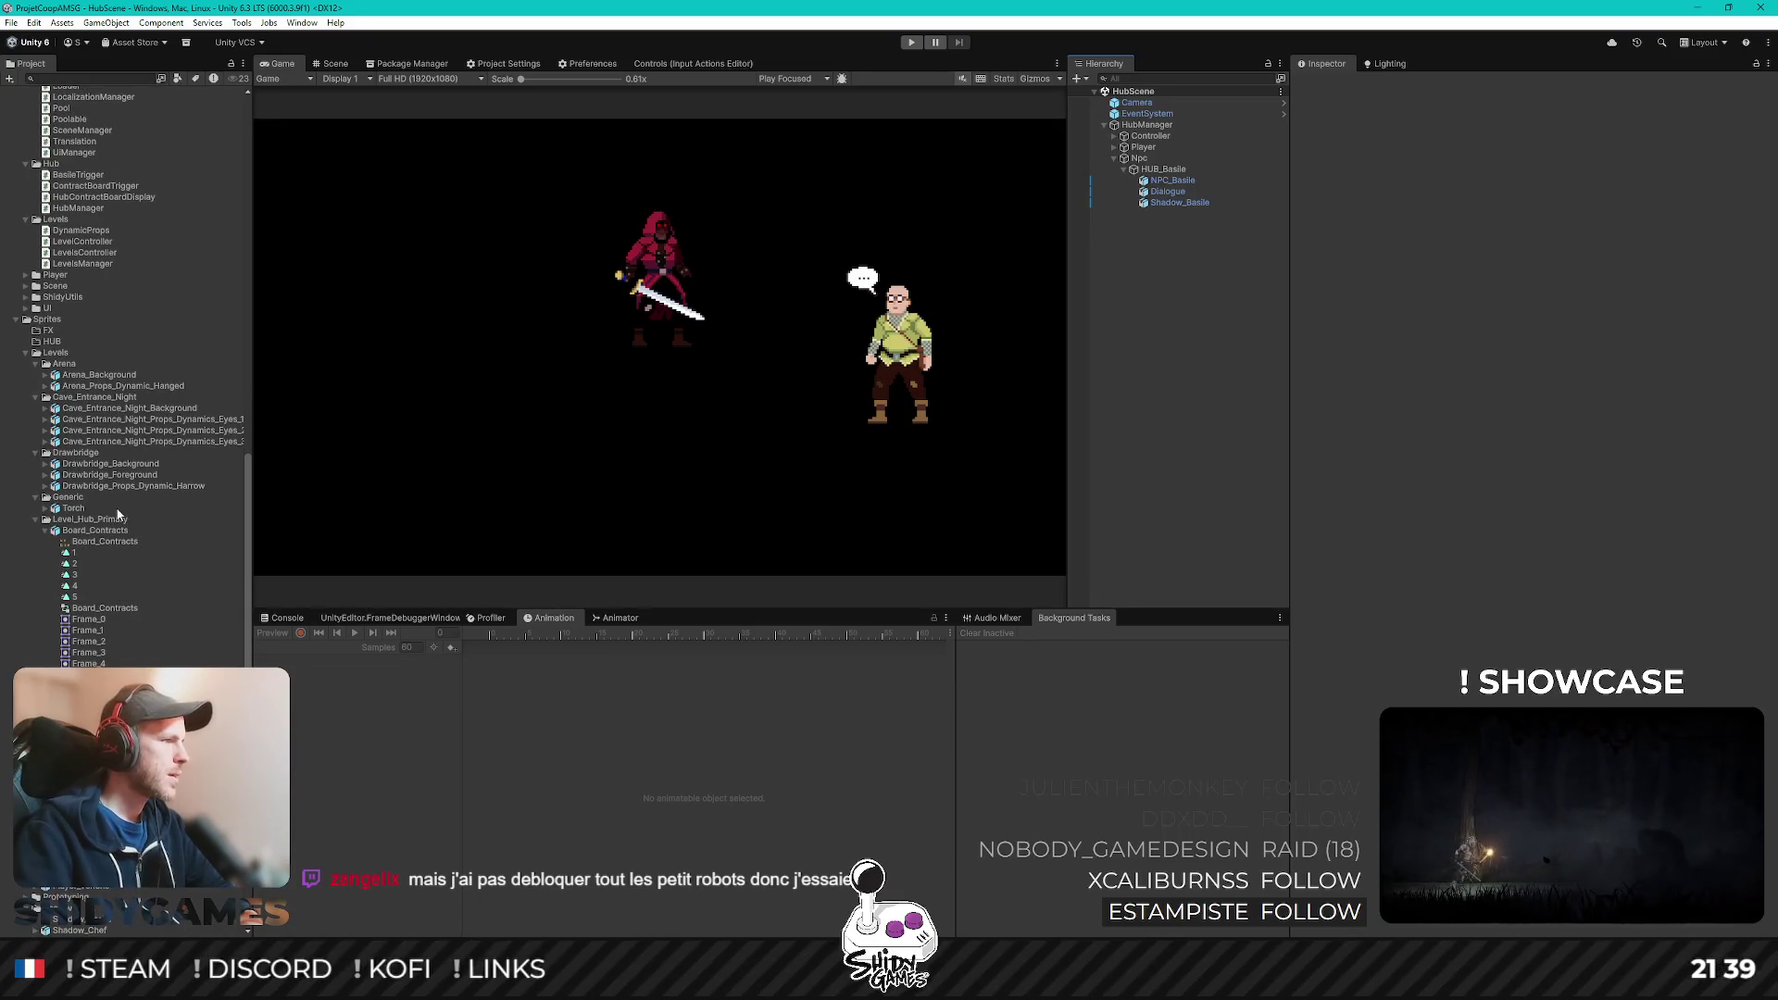
scroll(112, 476, "up", 5)
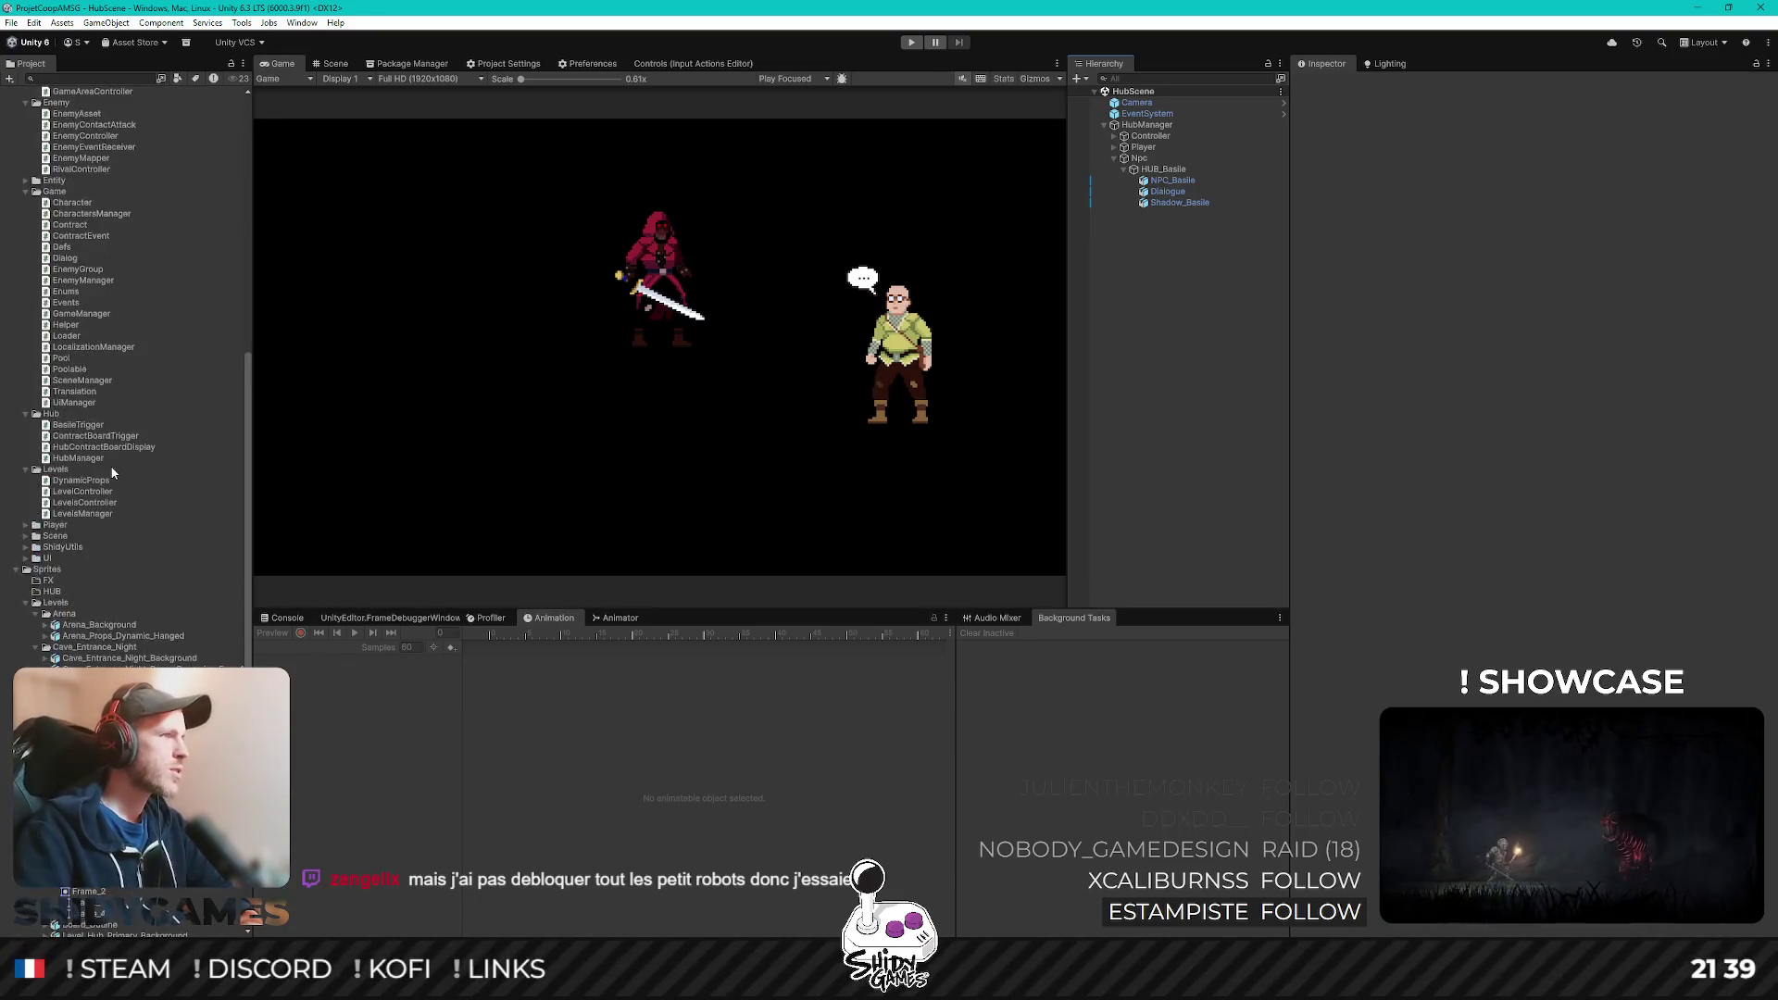
scroll(111, 476, "up", 15)
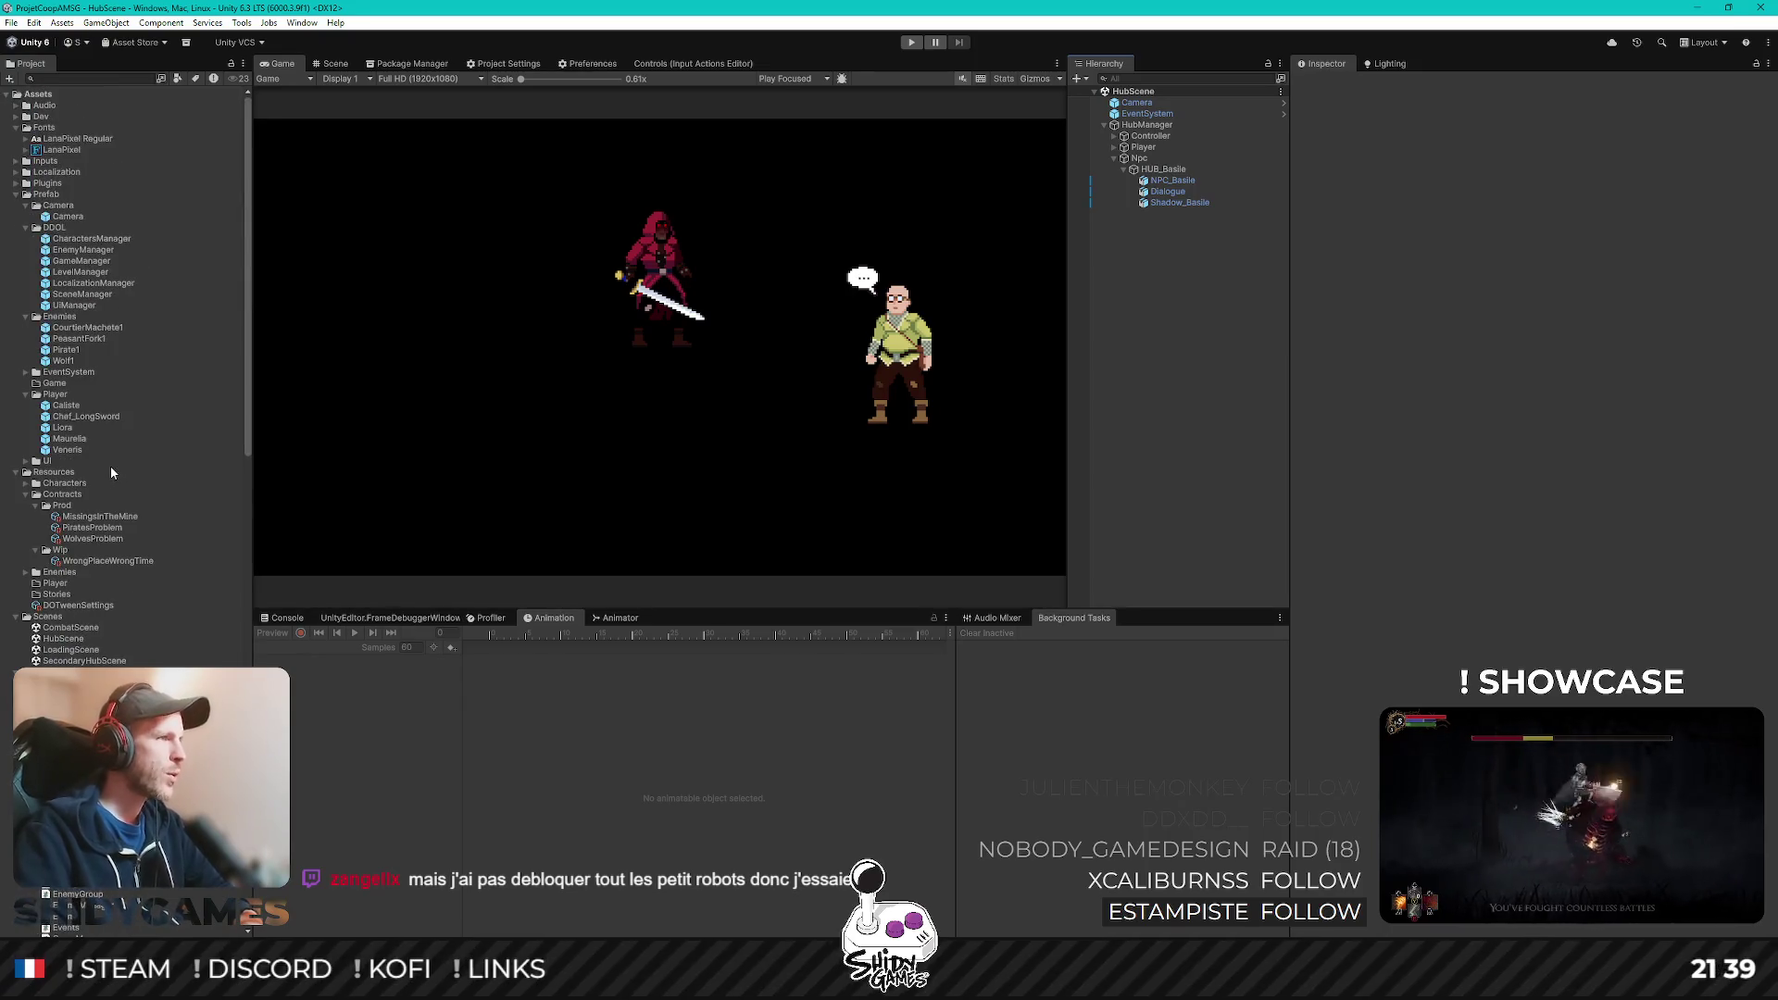
Step: In the CourtierMachete1 prefab, set the Shadow_Courtier colour alpha to 0
double_click(90, 327)
left_click(1182, 141)
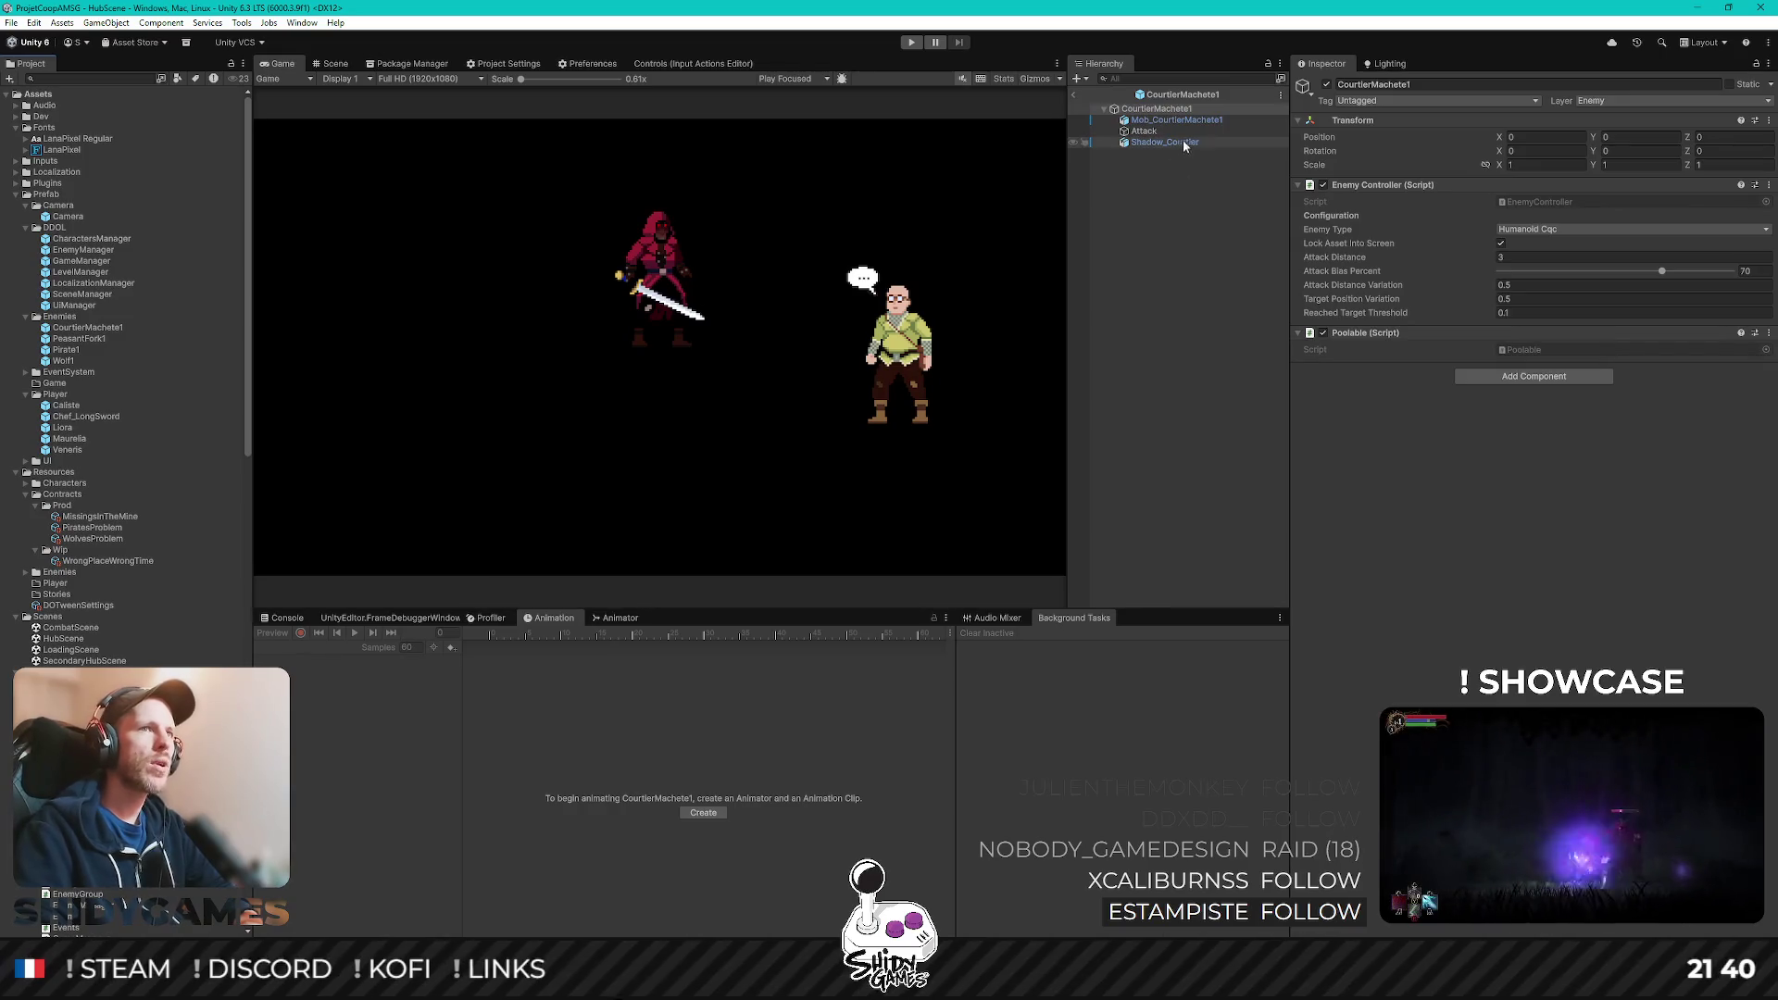
left_click(1598, 269)
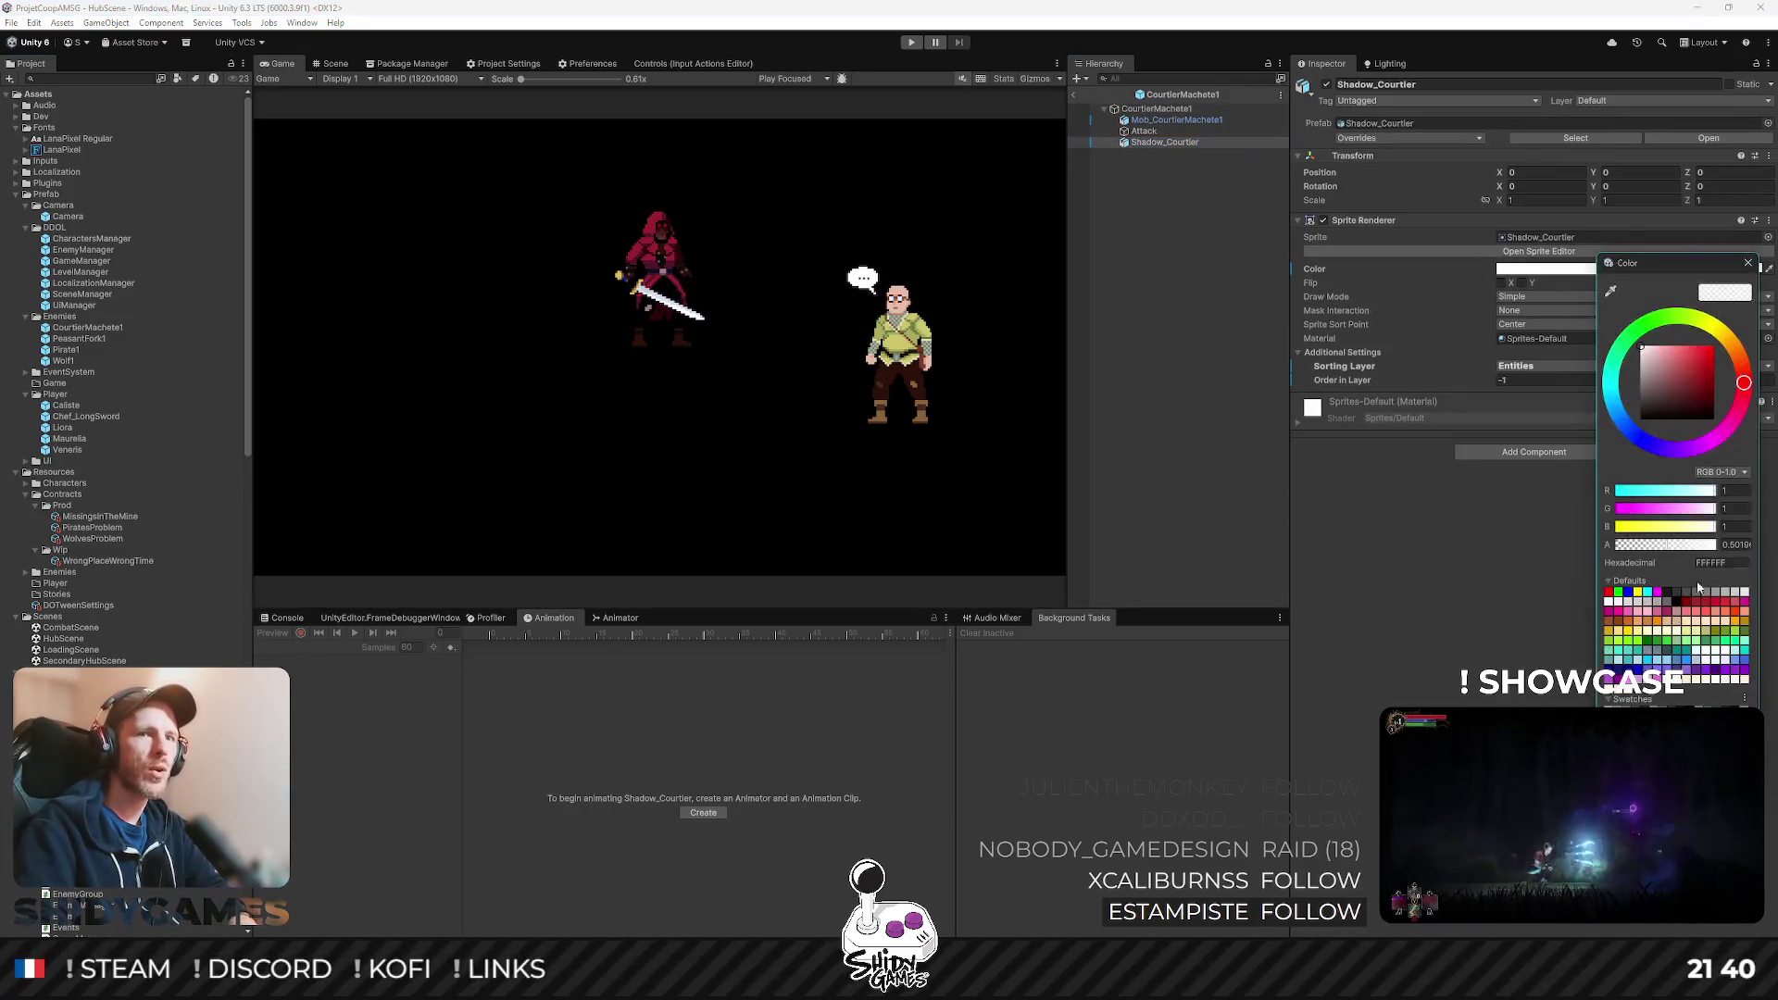
double_click(1737, 545)
type("0.6")
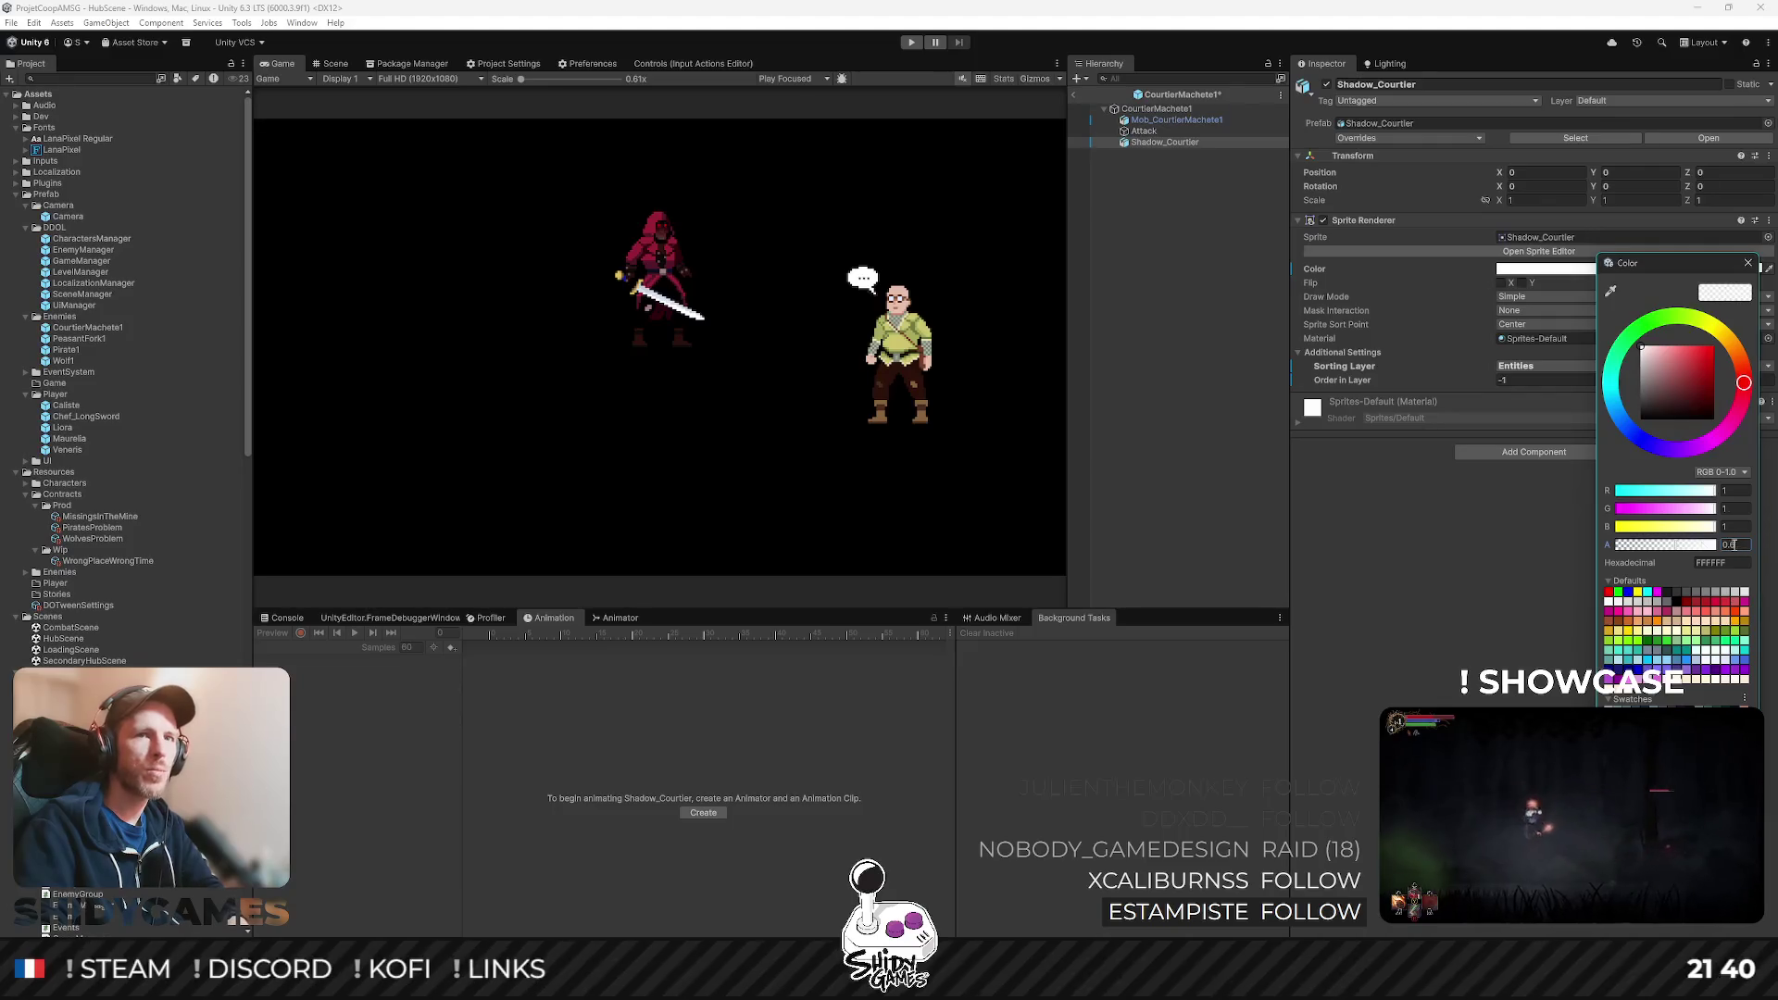
left_click(1472, 526)
Step: Adjust the Shadow_Peasant colour alpha in PeasantFork1, then open the Pirate1 prefab
double_click(88, 339)
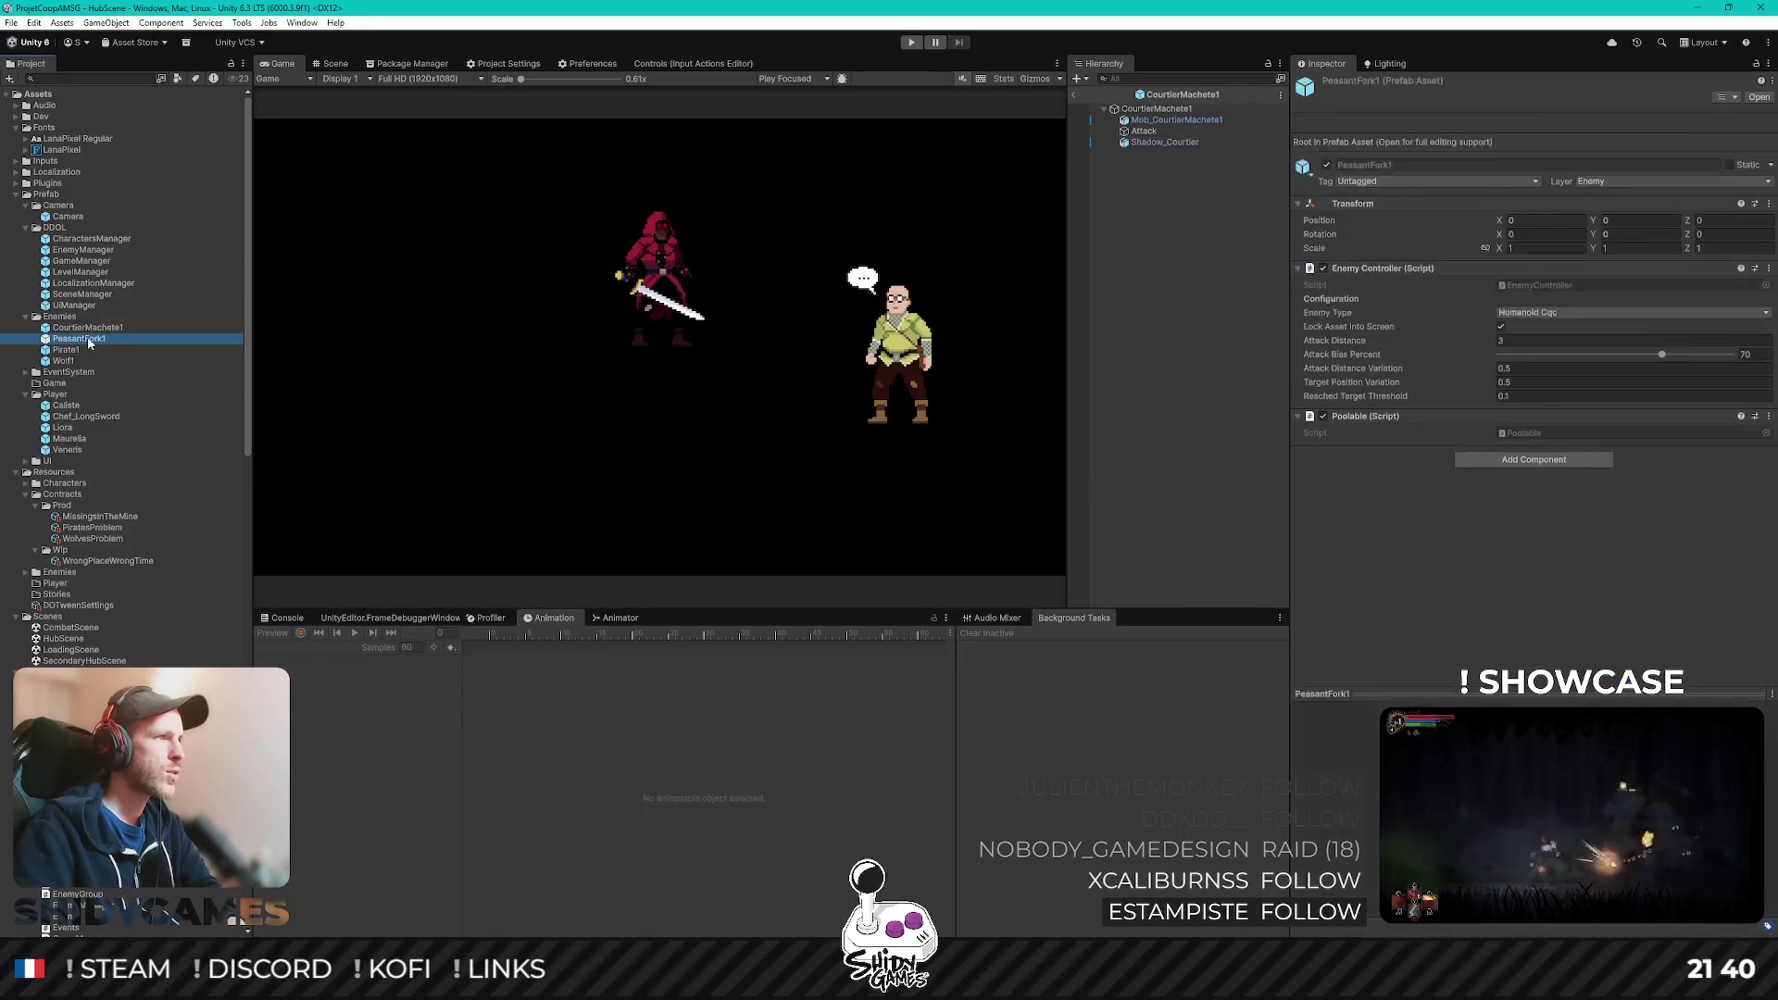
left_click(1162, 142)
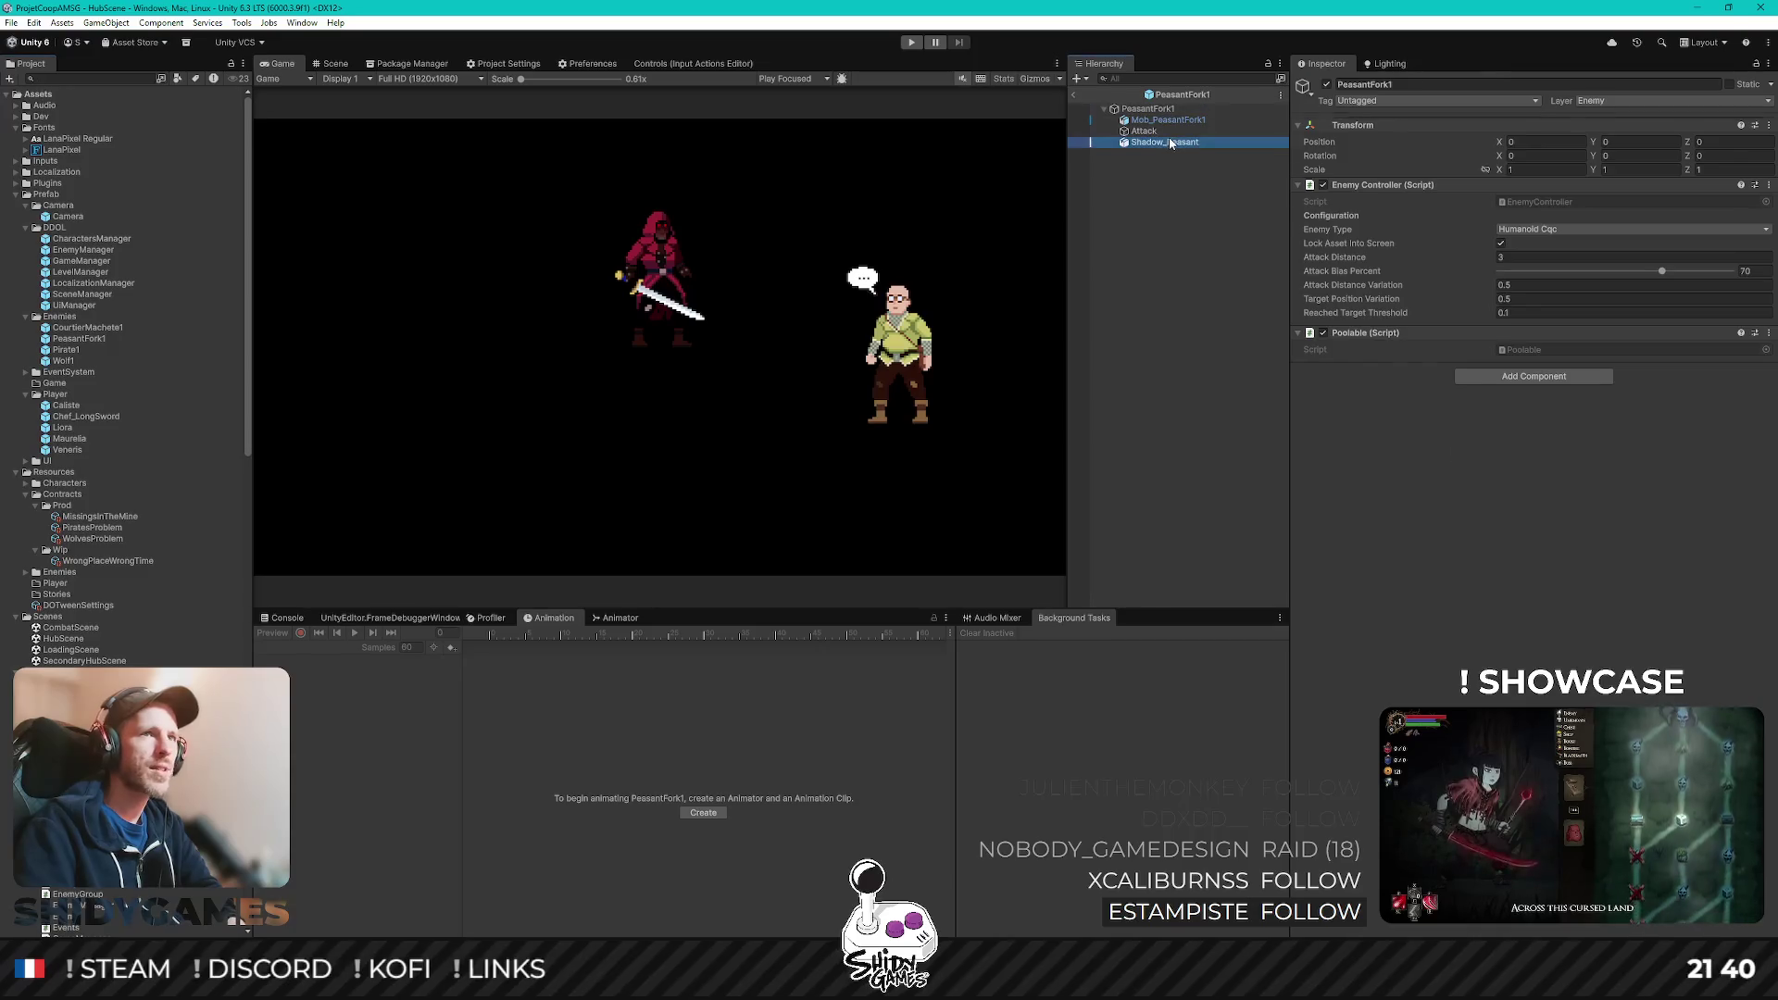
left_click(1593, 270)
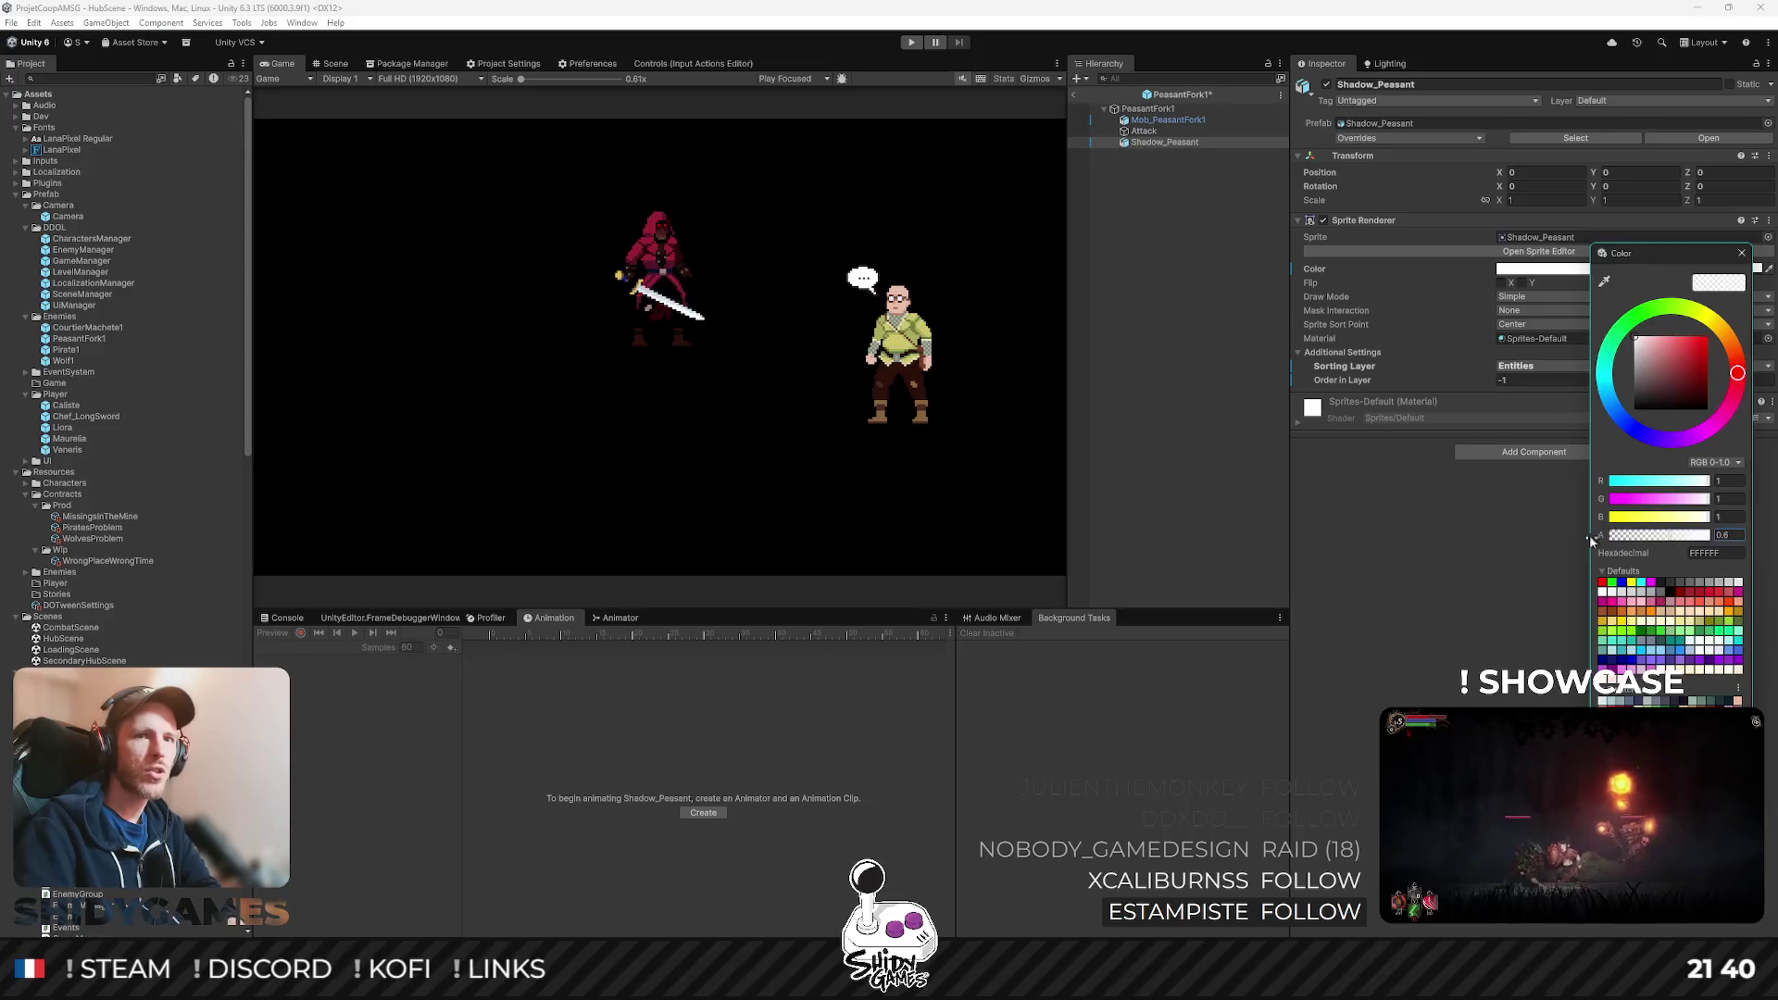
key("Return")
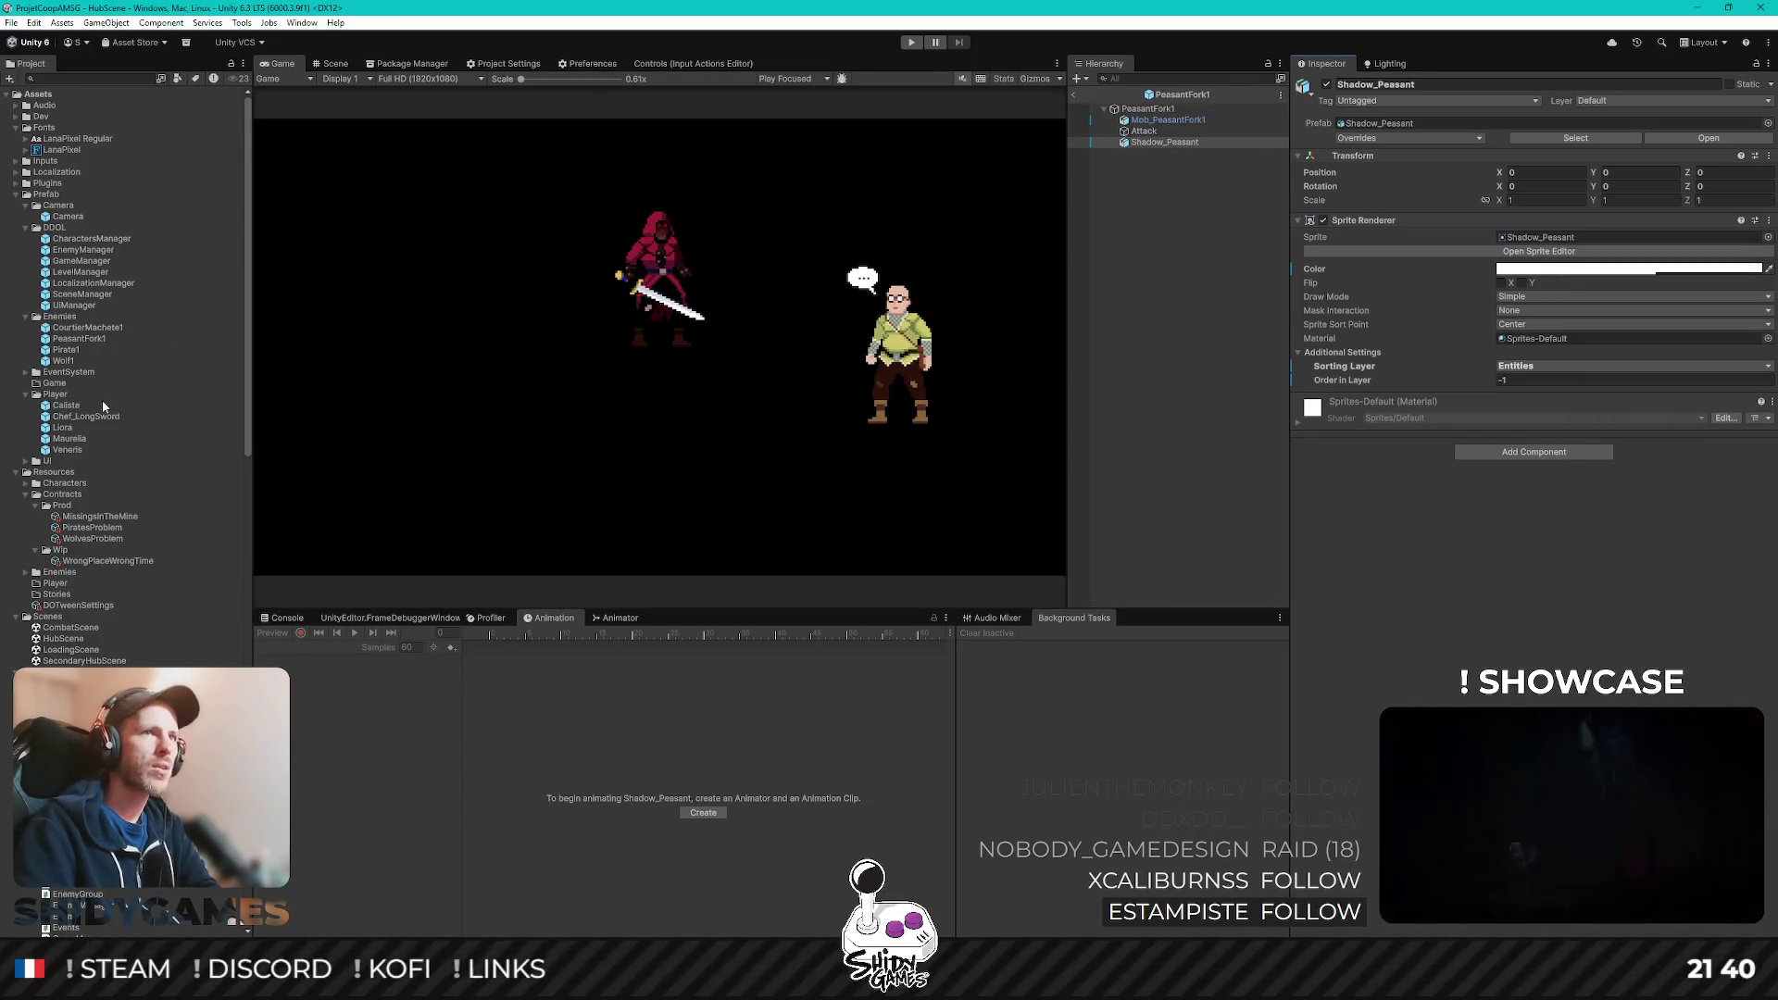
double_click(74, 350)
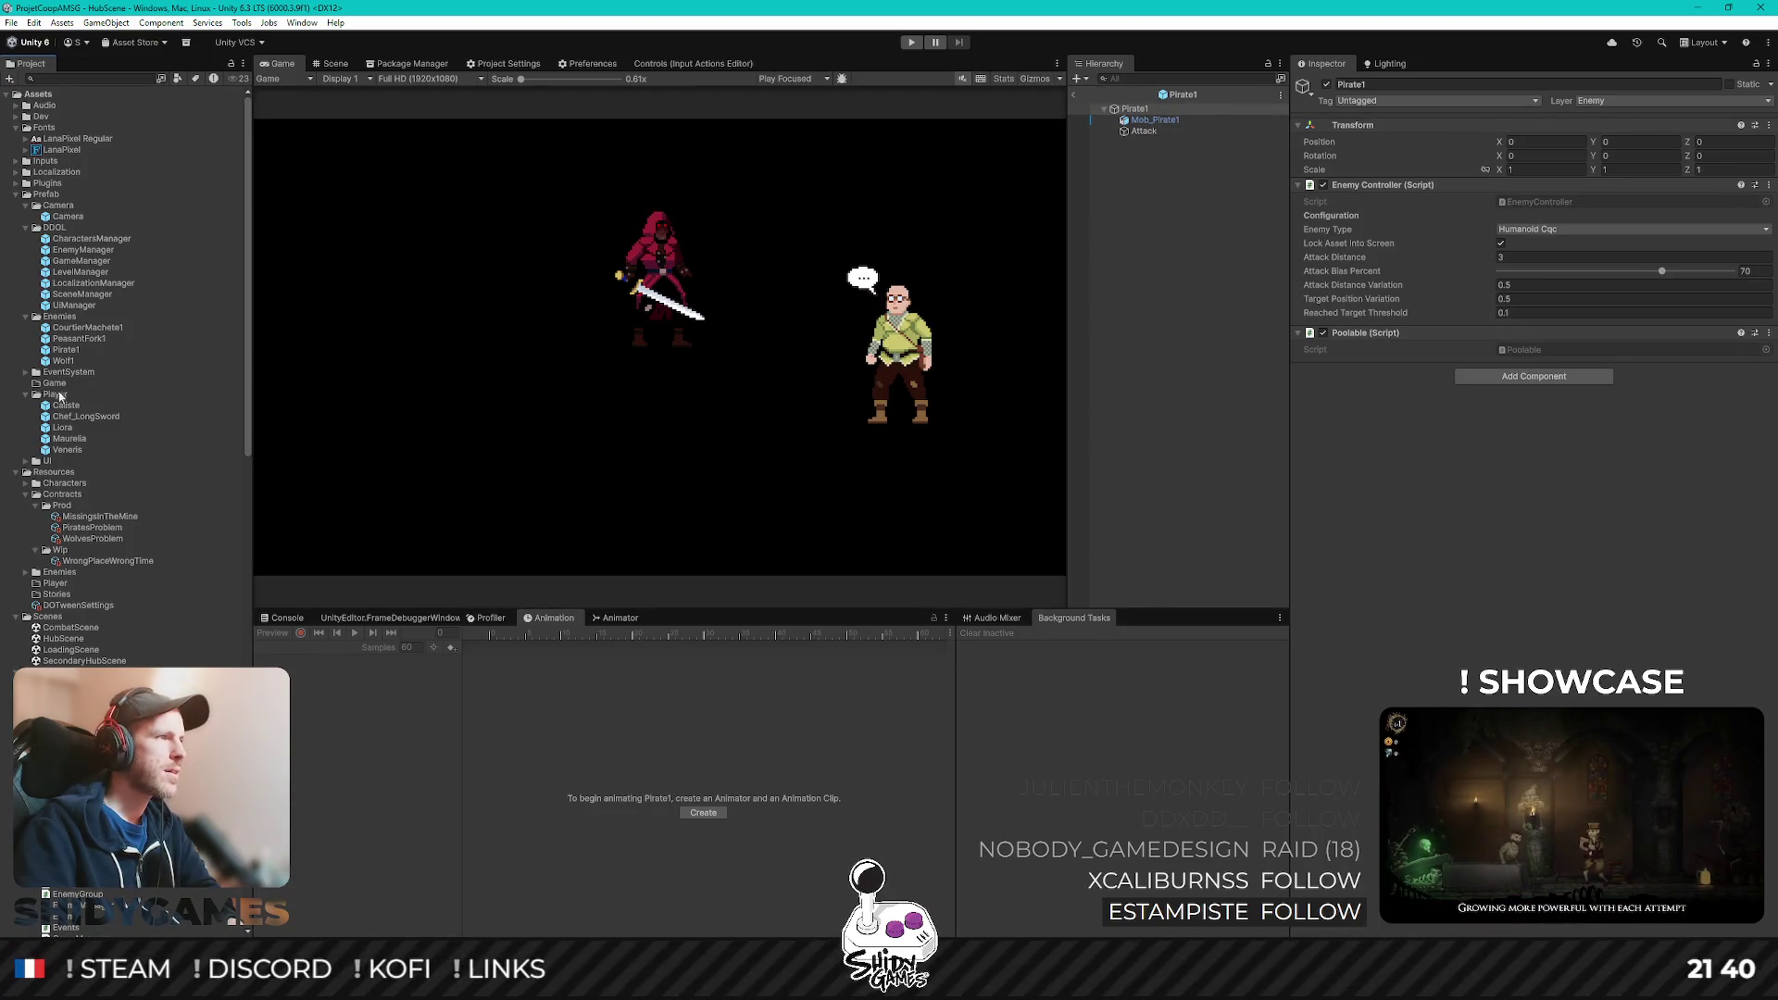
Step: Set Shadow_Wolf's colour alpha to 0.8 in the Wolf1 prefab, then open the Pirate1 prefab
double_click(63, 361)
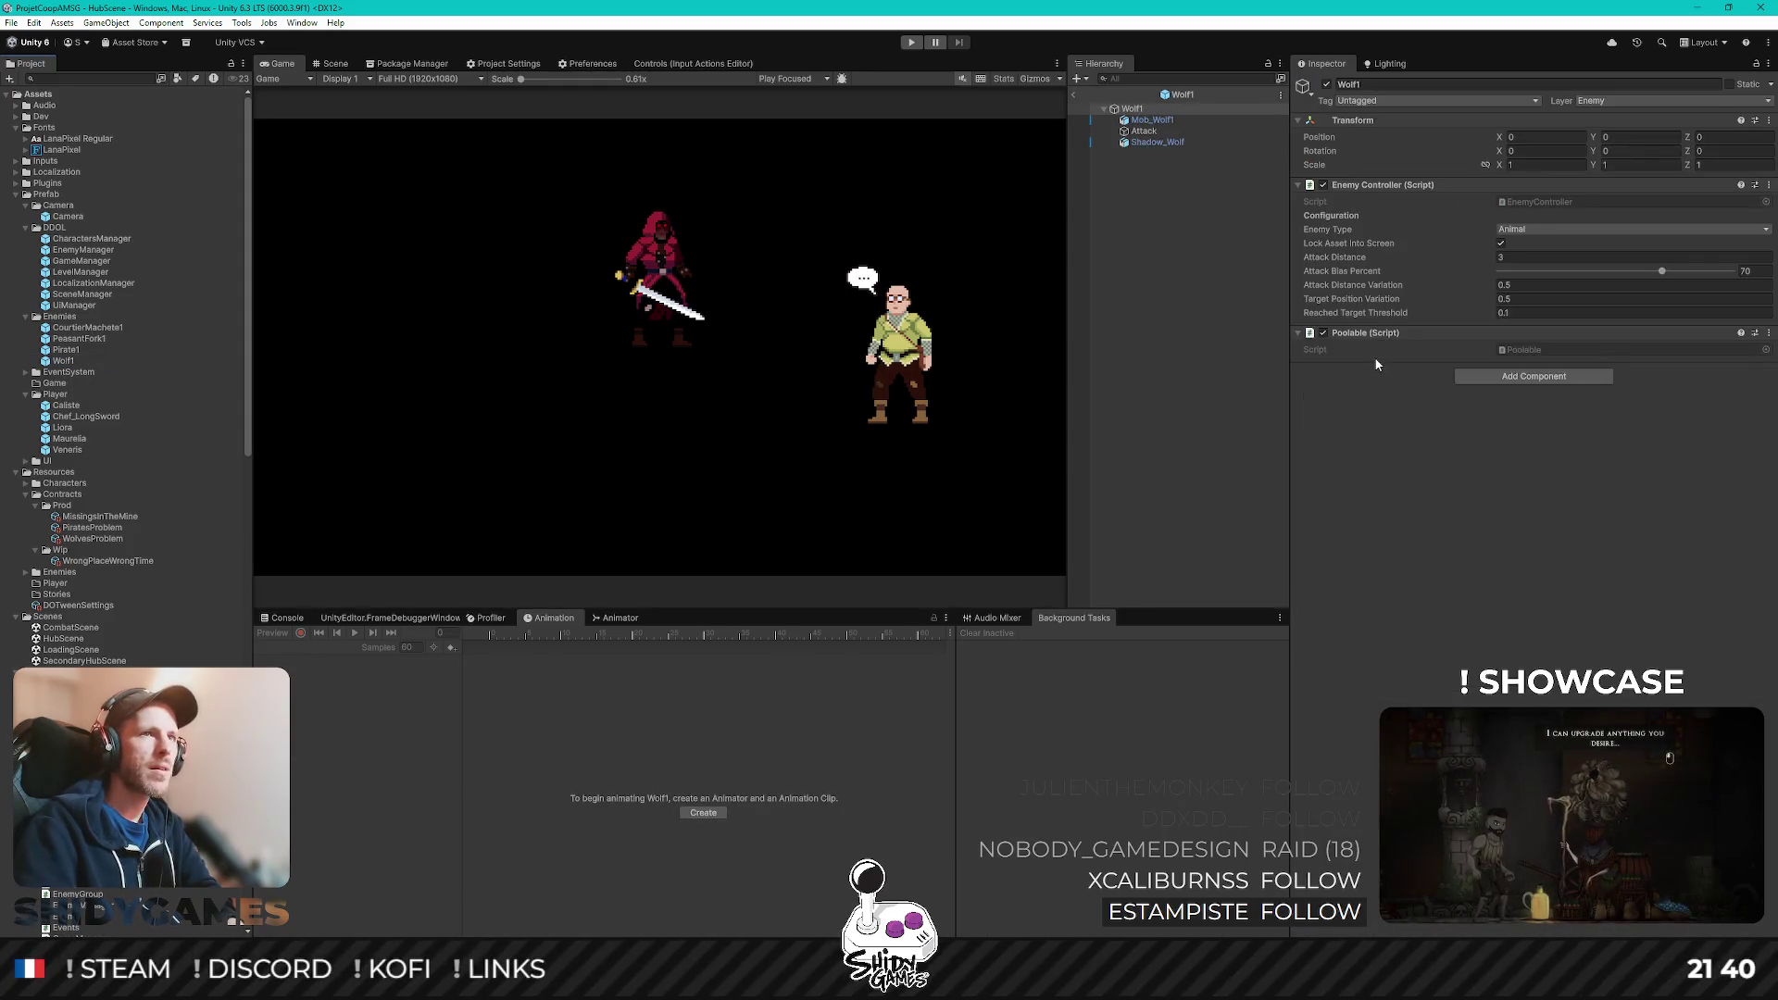
left_click(1158, 142)
left_click(1579, 269)
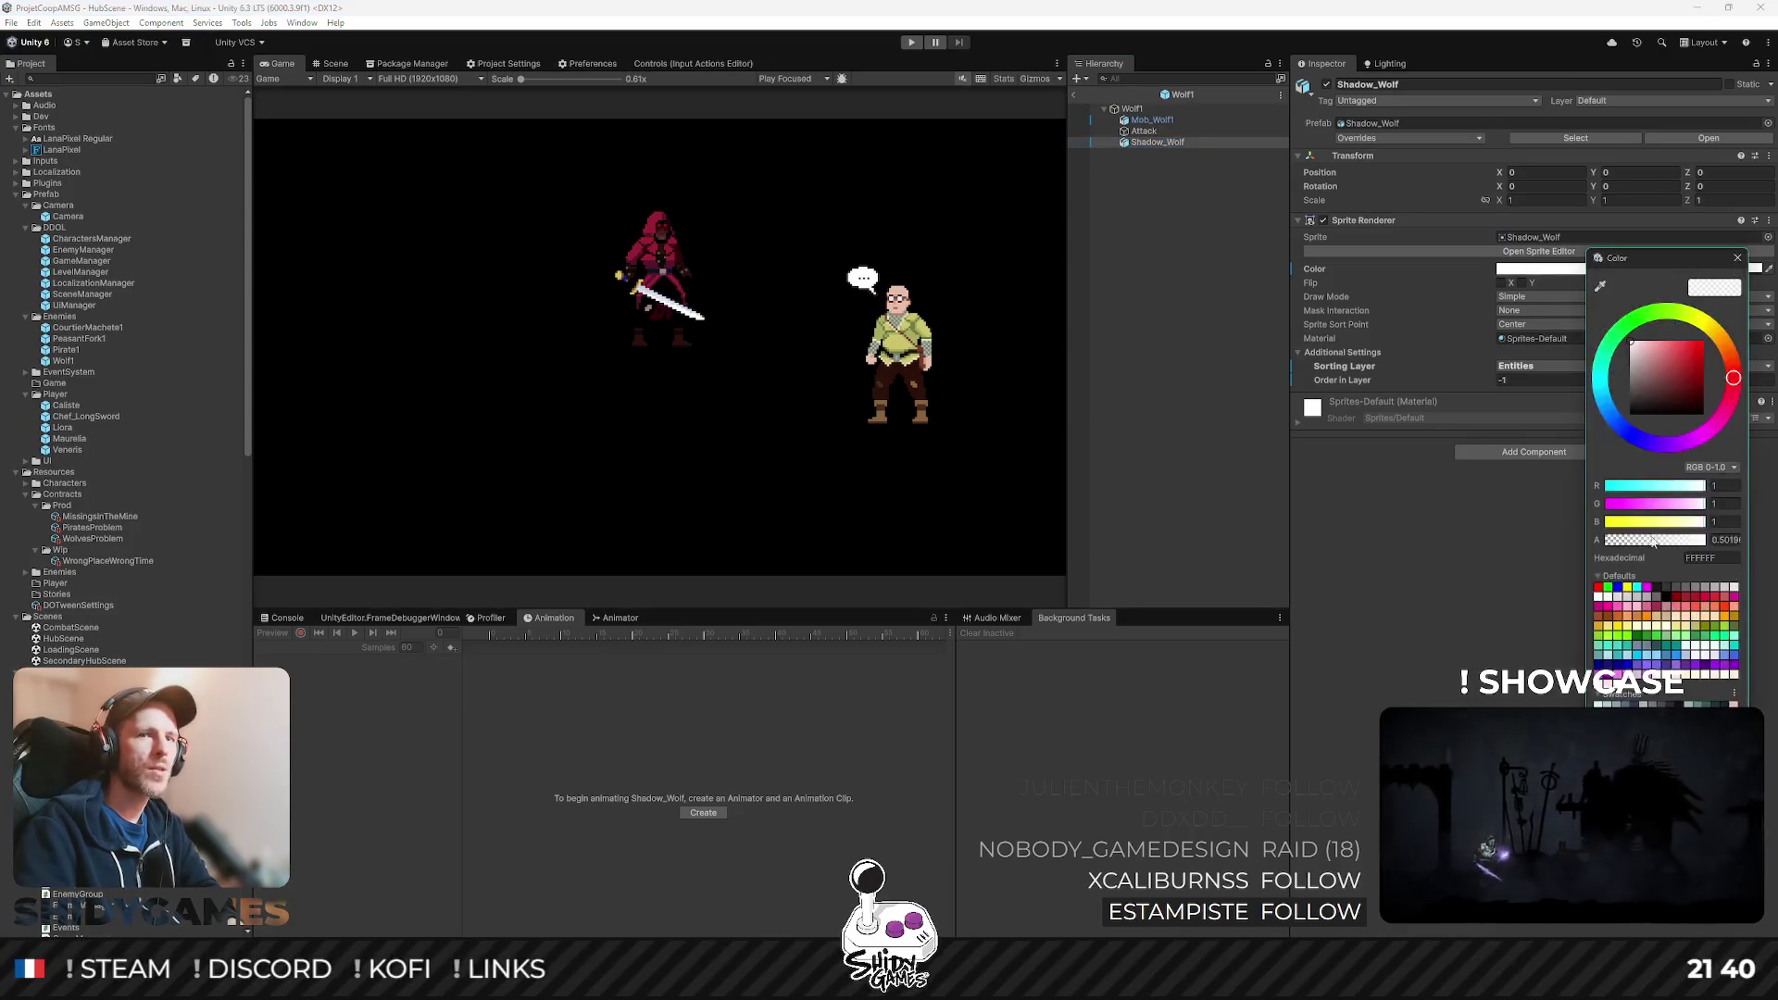
left_click(1726, 539)
type("0.8")
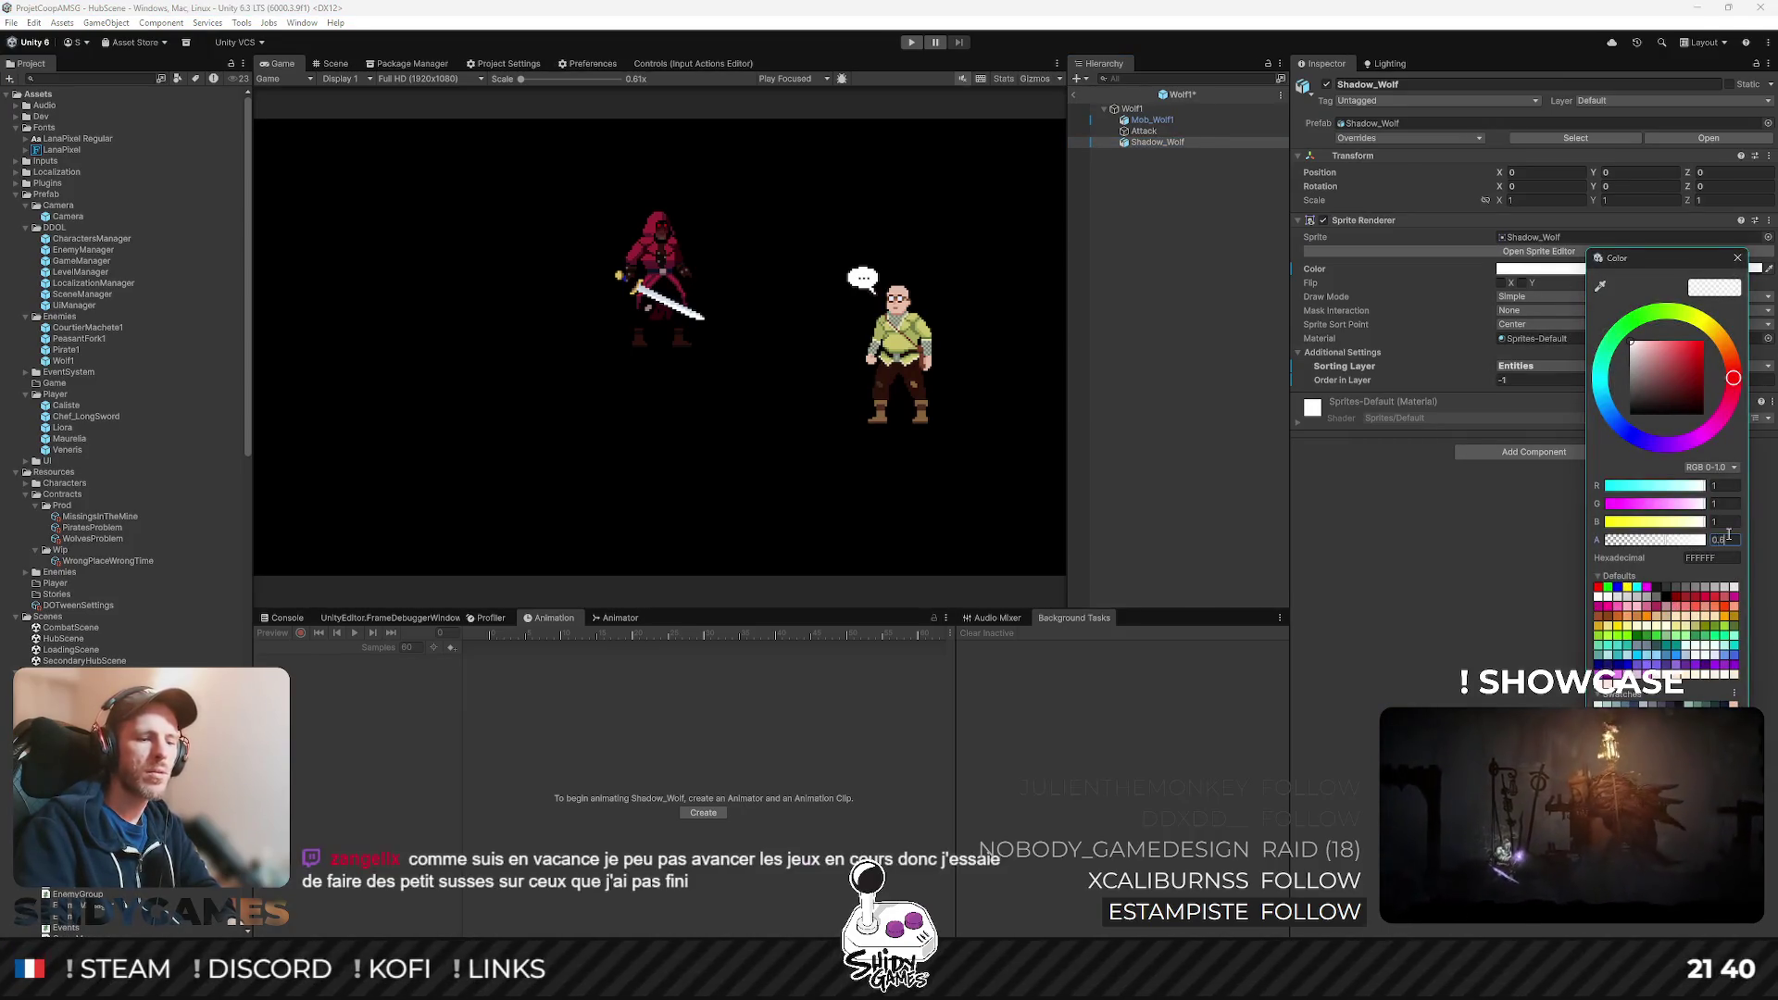
left_click(1520, 584)
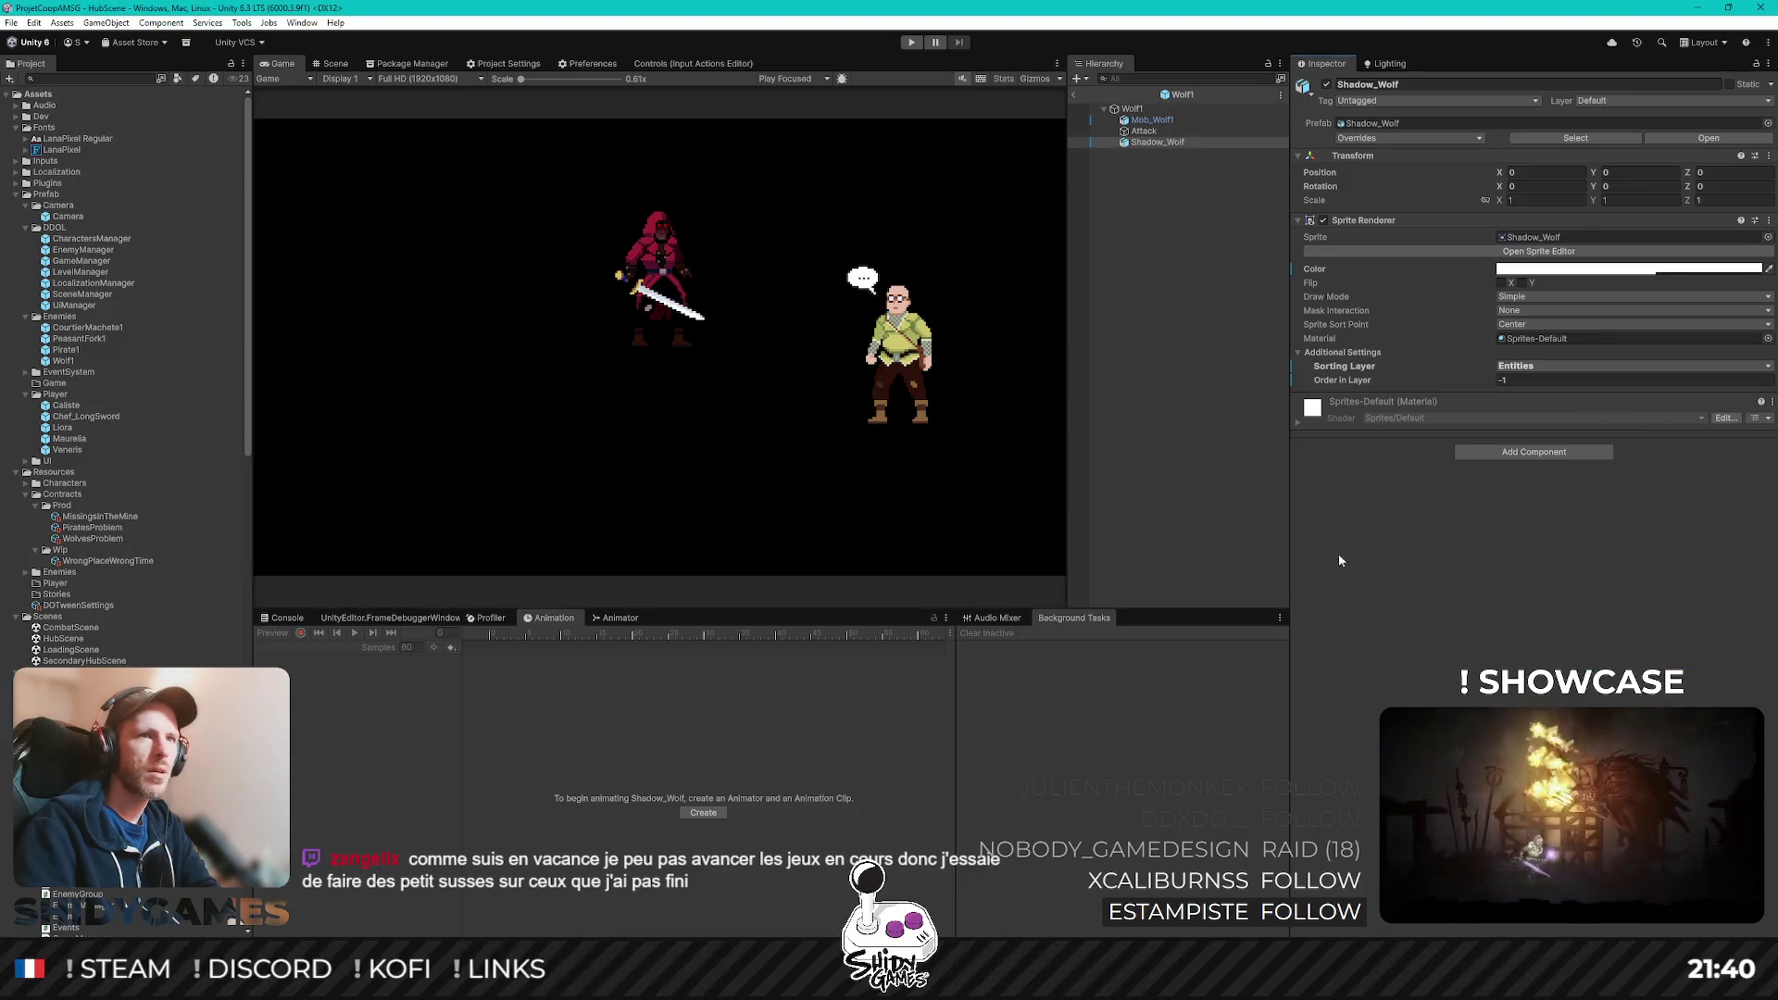
left_click(1072, 94)
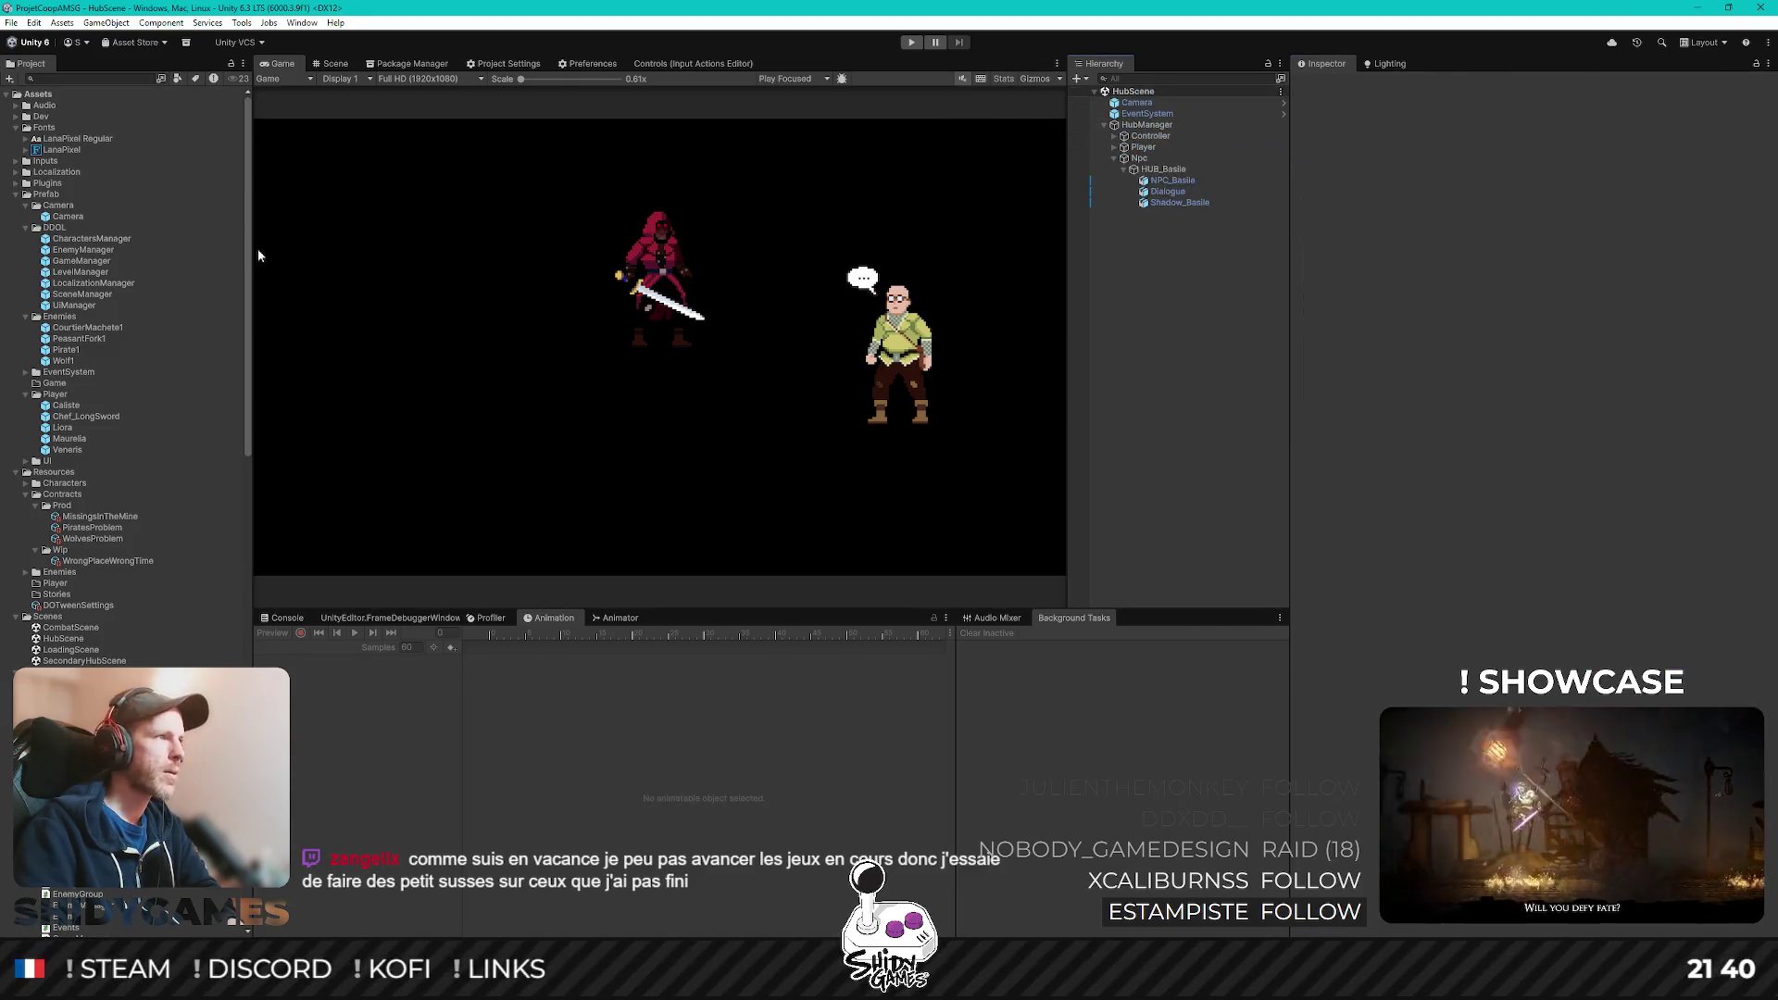
double_click(74, 349)
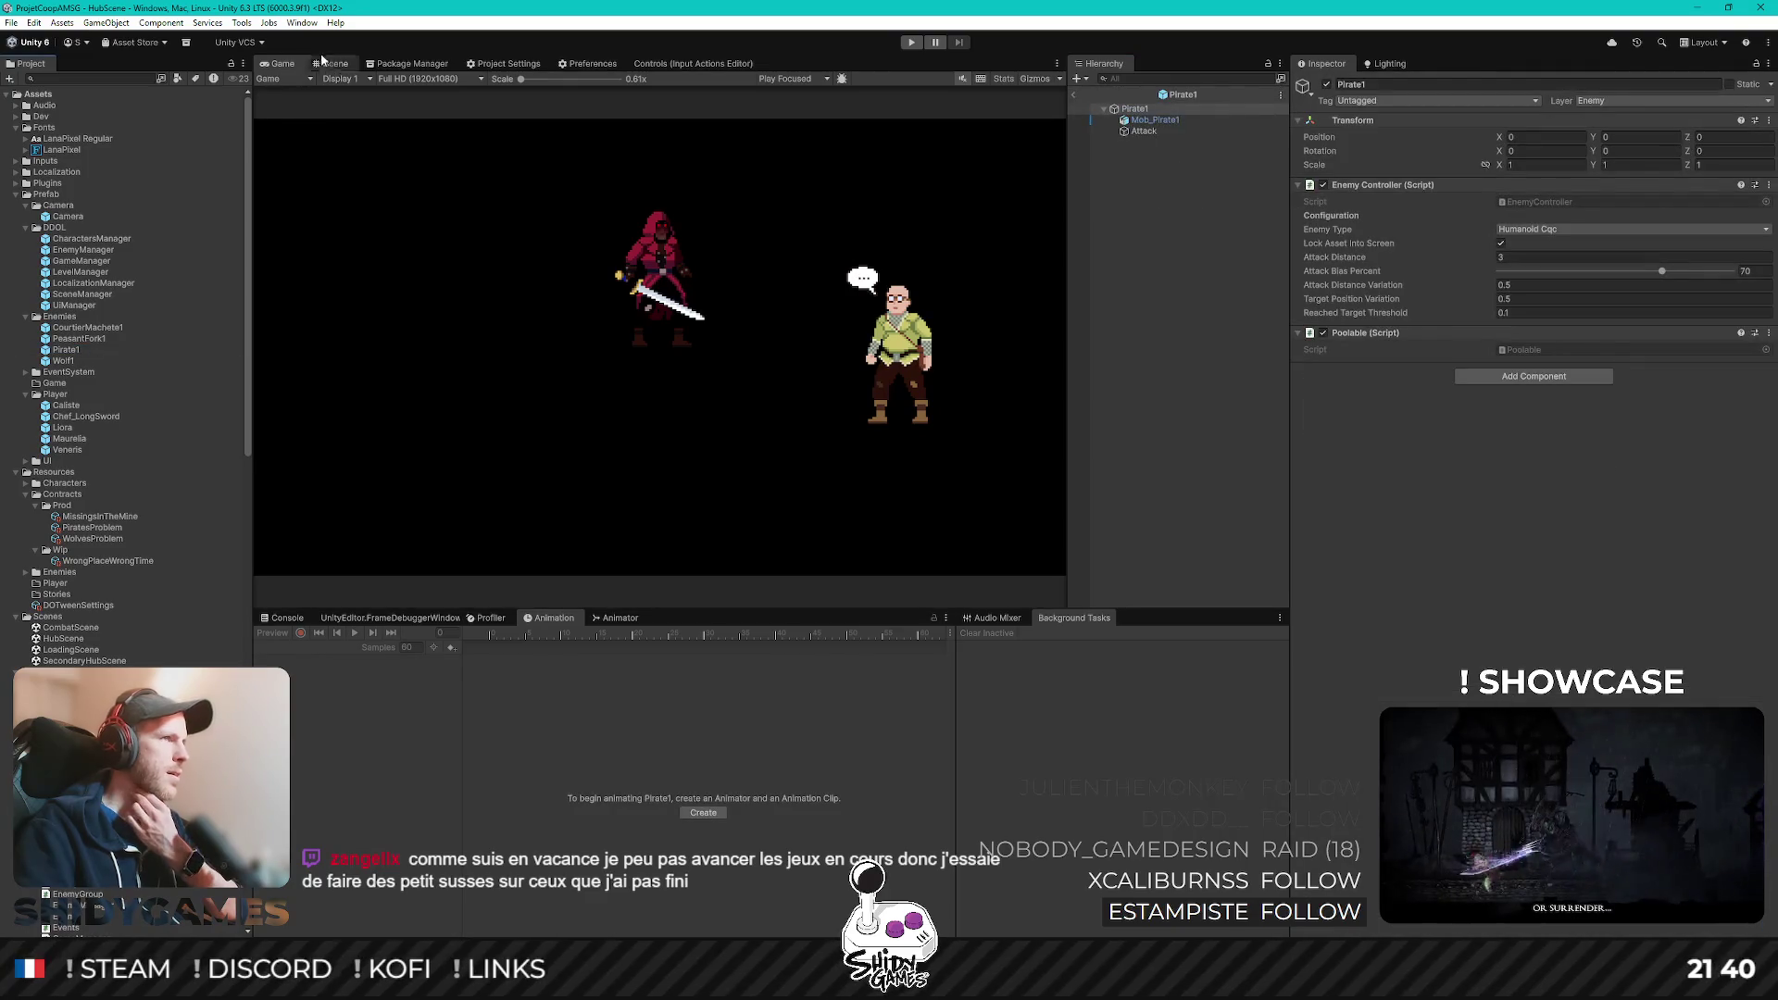
Step: Add the Shadow_Pirate sprite as a child of Pirate1
left_click(337, 65)
mouse_move(594, 326)
left_mouse_down()
mouse_move(741, 268)
mouse_move(738, 297)
left_mouse_up()
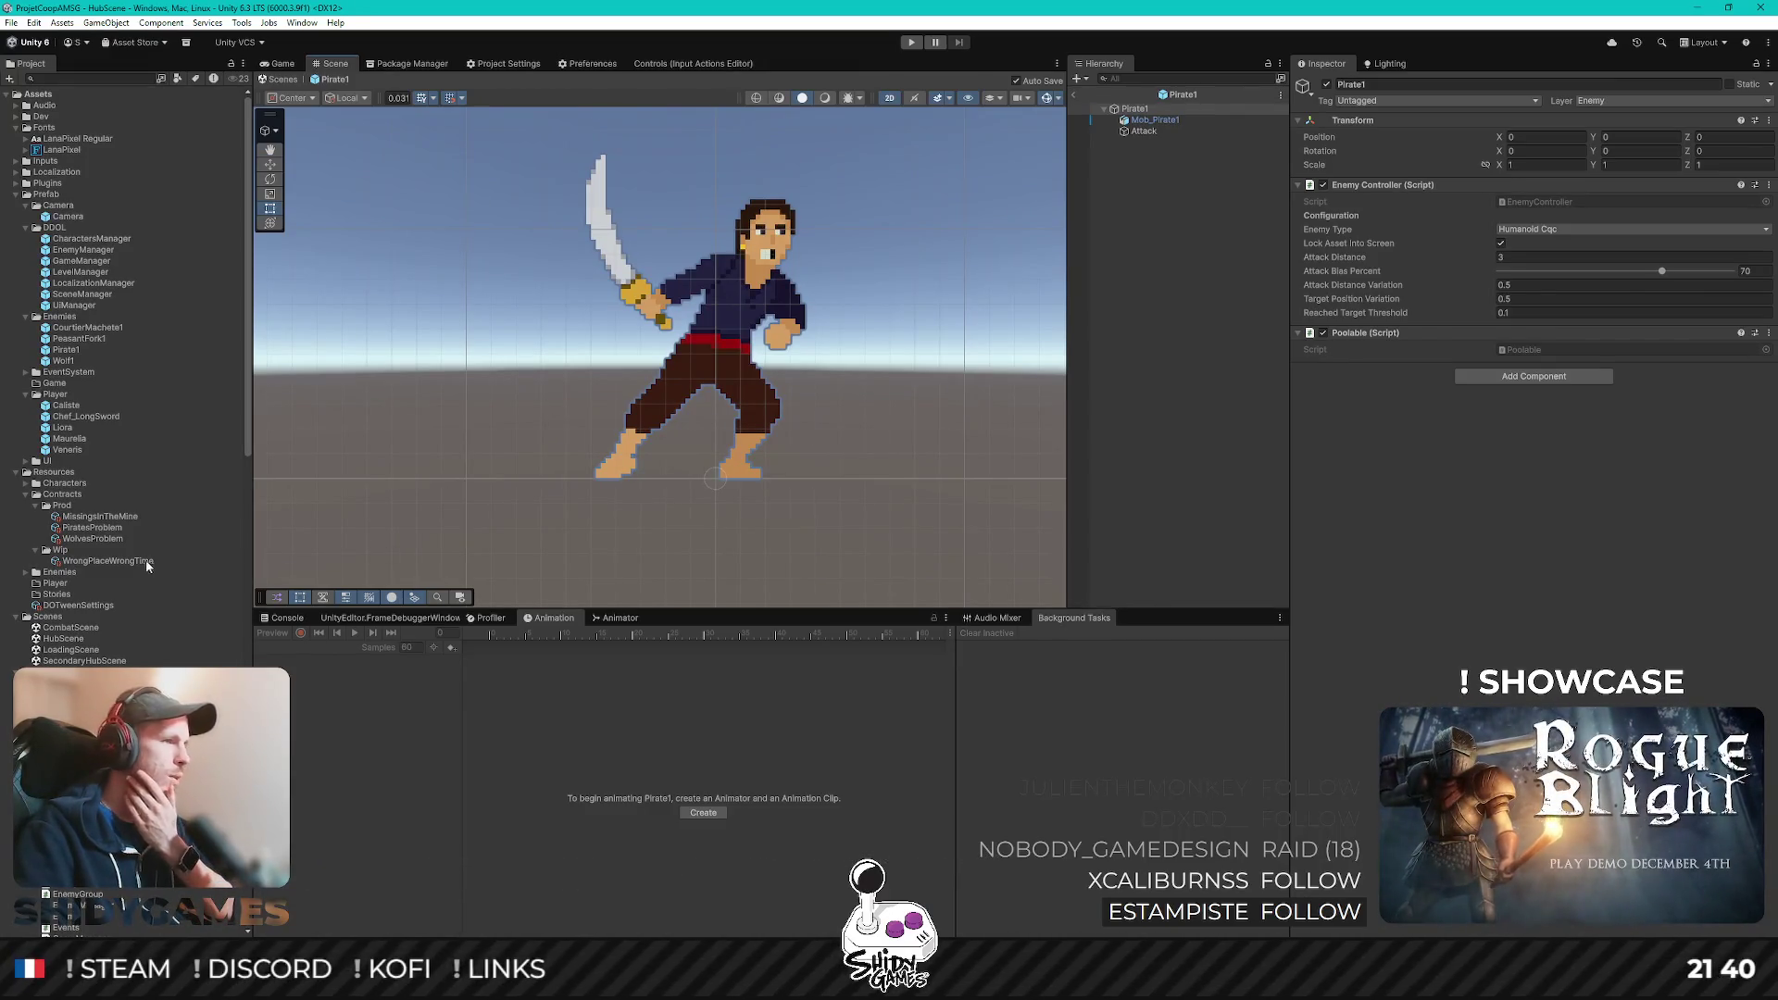
scroll(147, 556, "down", 10)
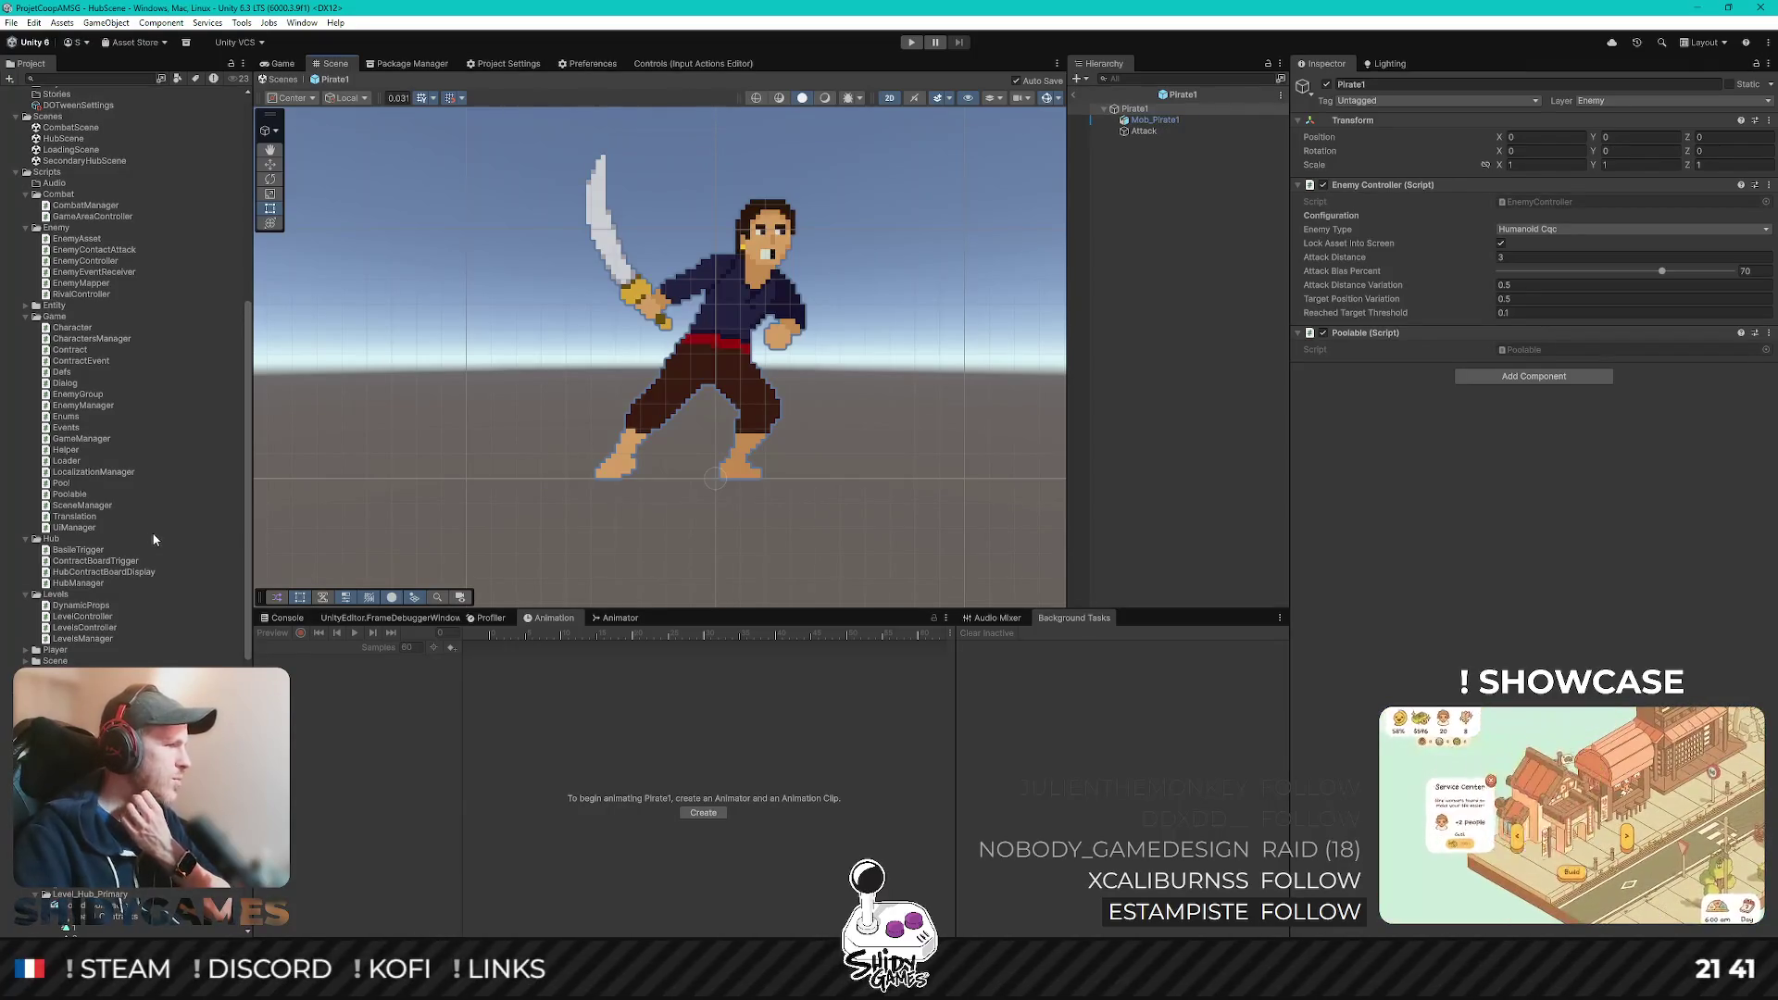
scroll(166, 527, "up", 10)
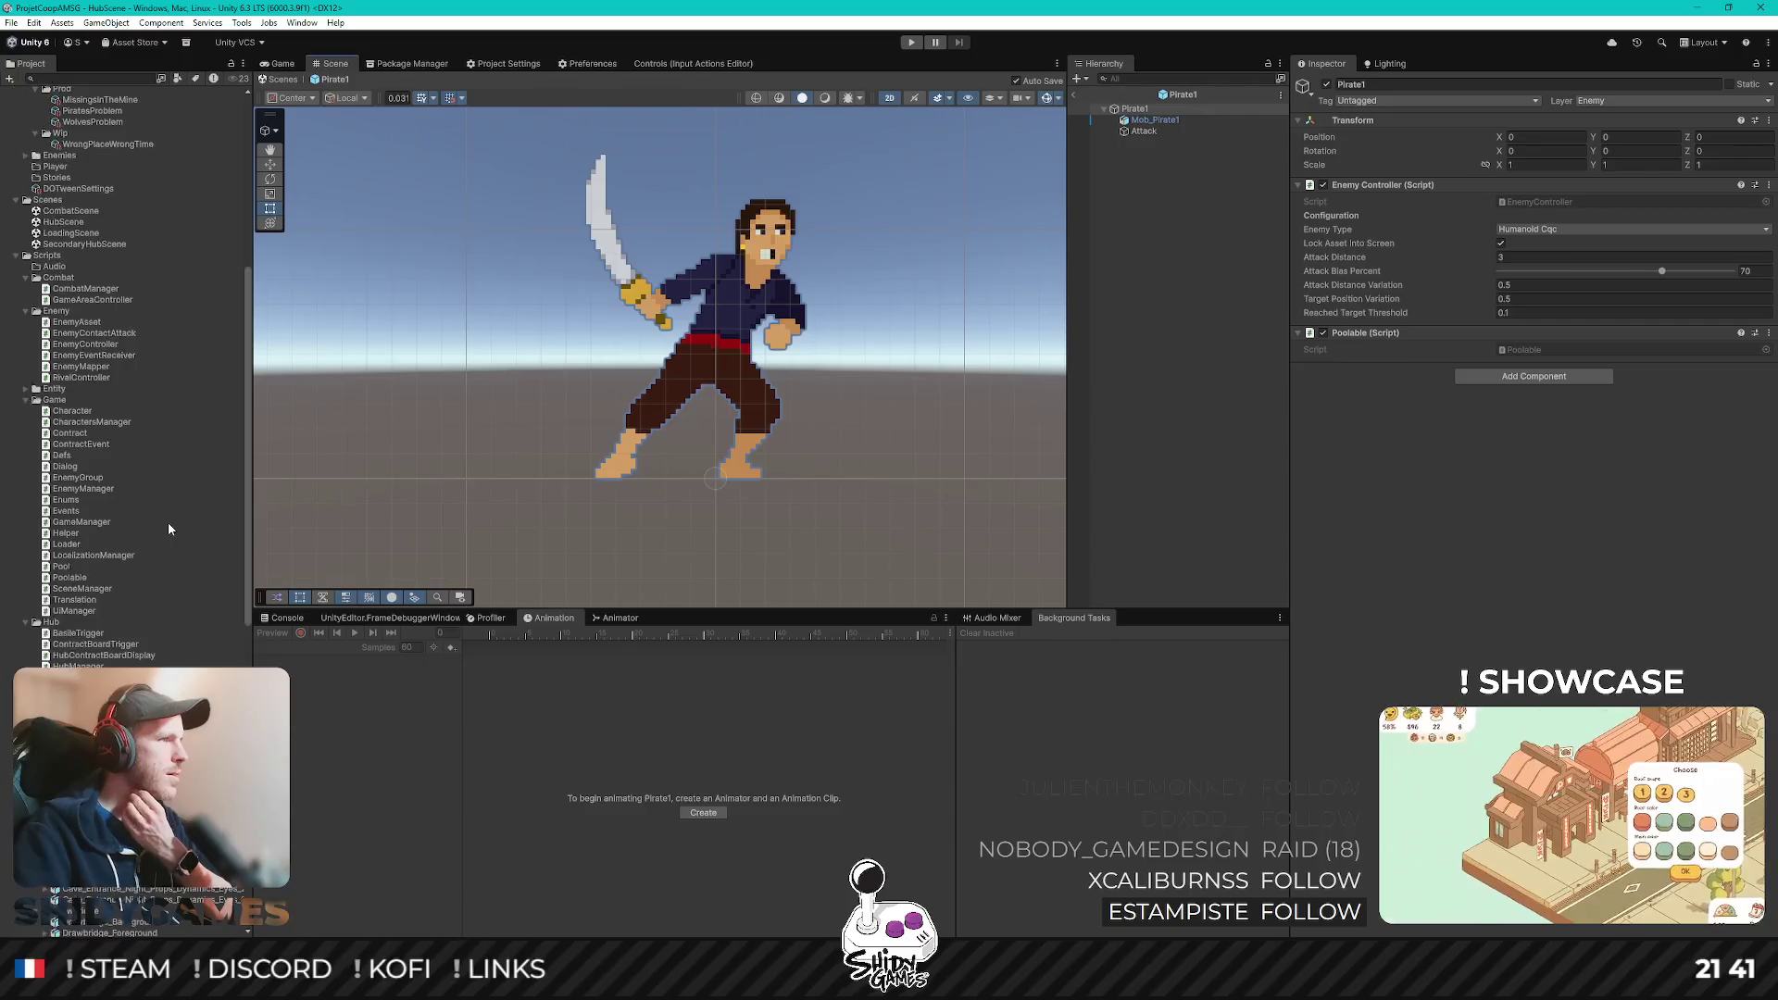
scroll(165, 522, "down", 15)
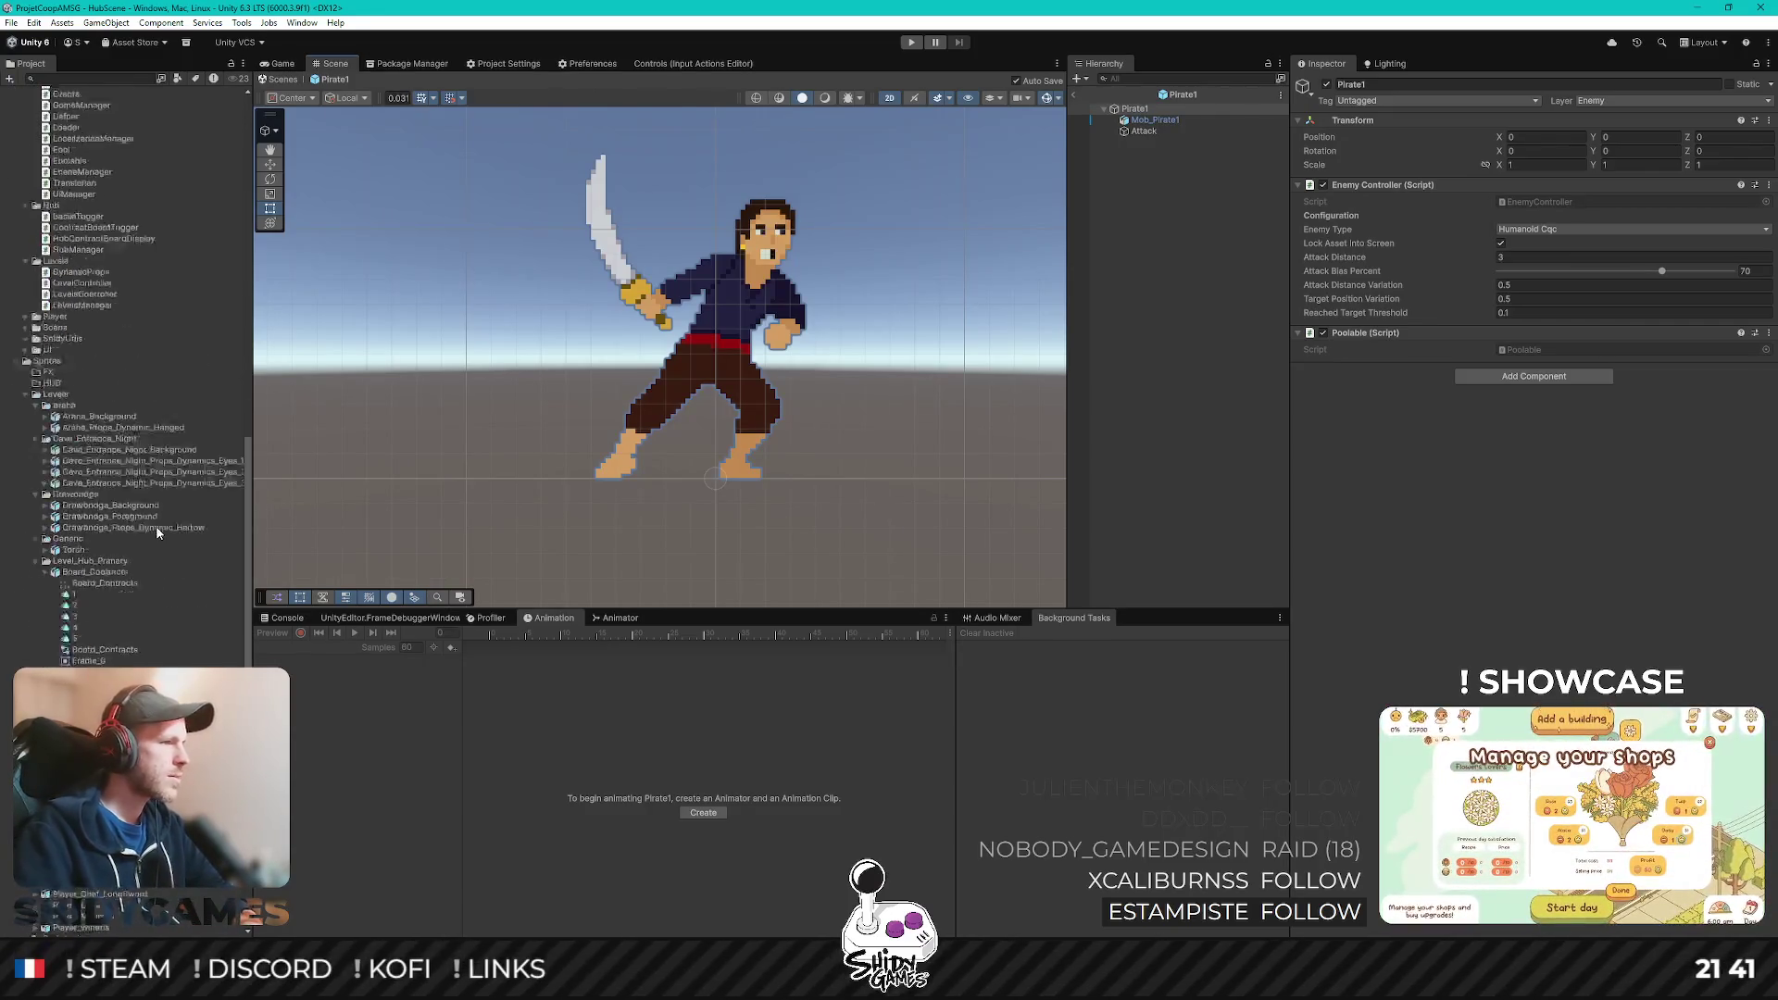
scroll(162, 544, "down", 5)
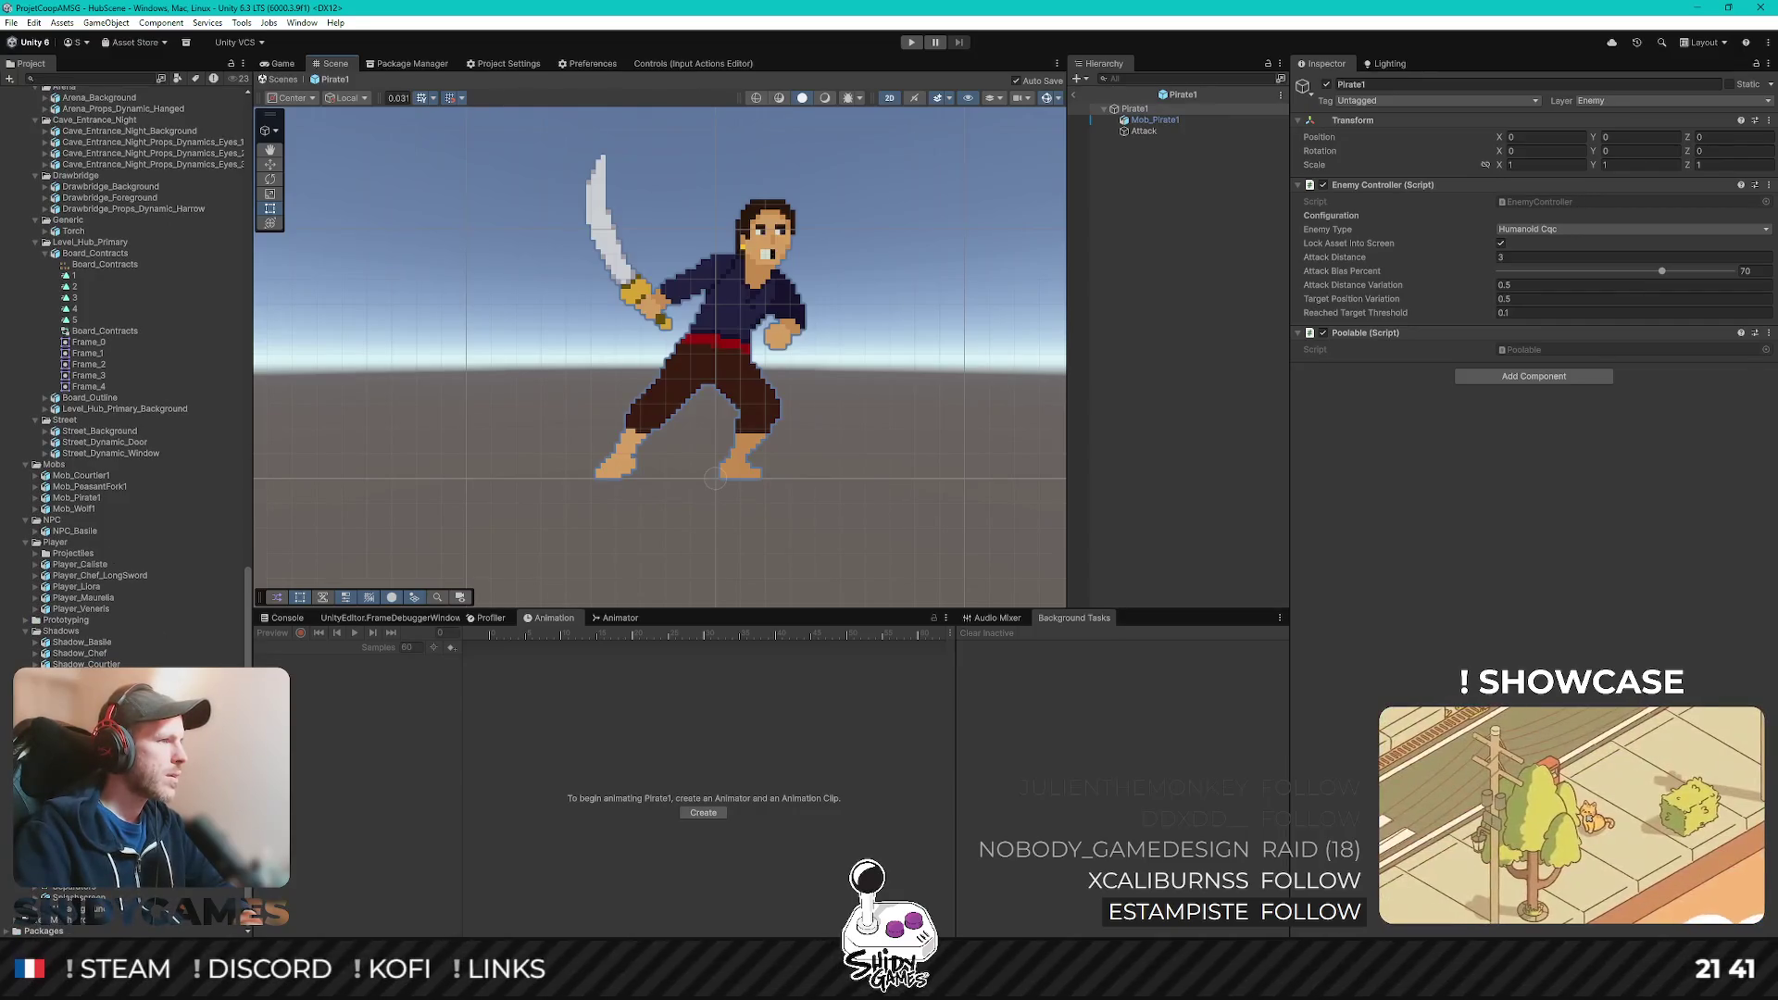
mouse_move(745, 607)
left_mouse_down()
mouse_move(1210, 126)
mouse_move(1191, 134)
left_mouse_up()
Step: Place Shadow_Pirate at position 0, 0 on the Entities sorting layer
double_click(1545, 172)
type("0")
double_click(1633, 172)
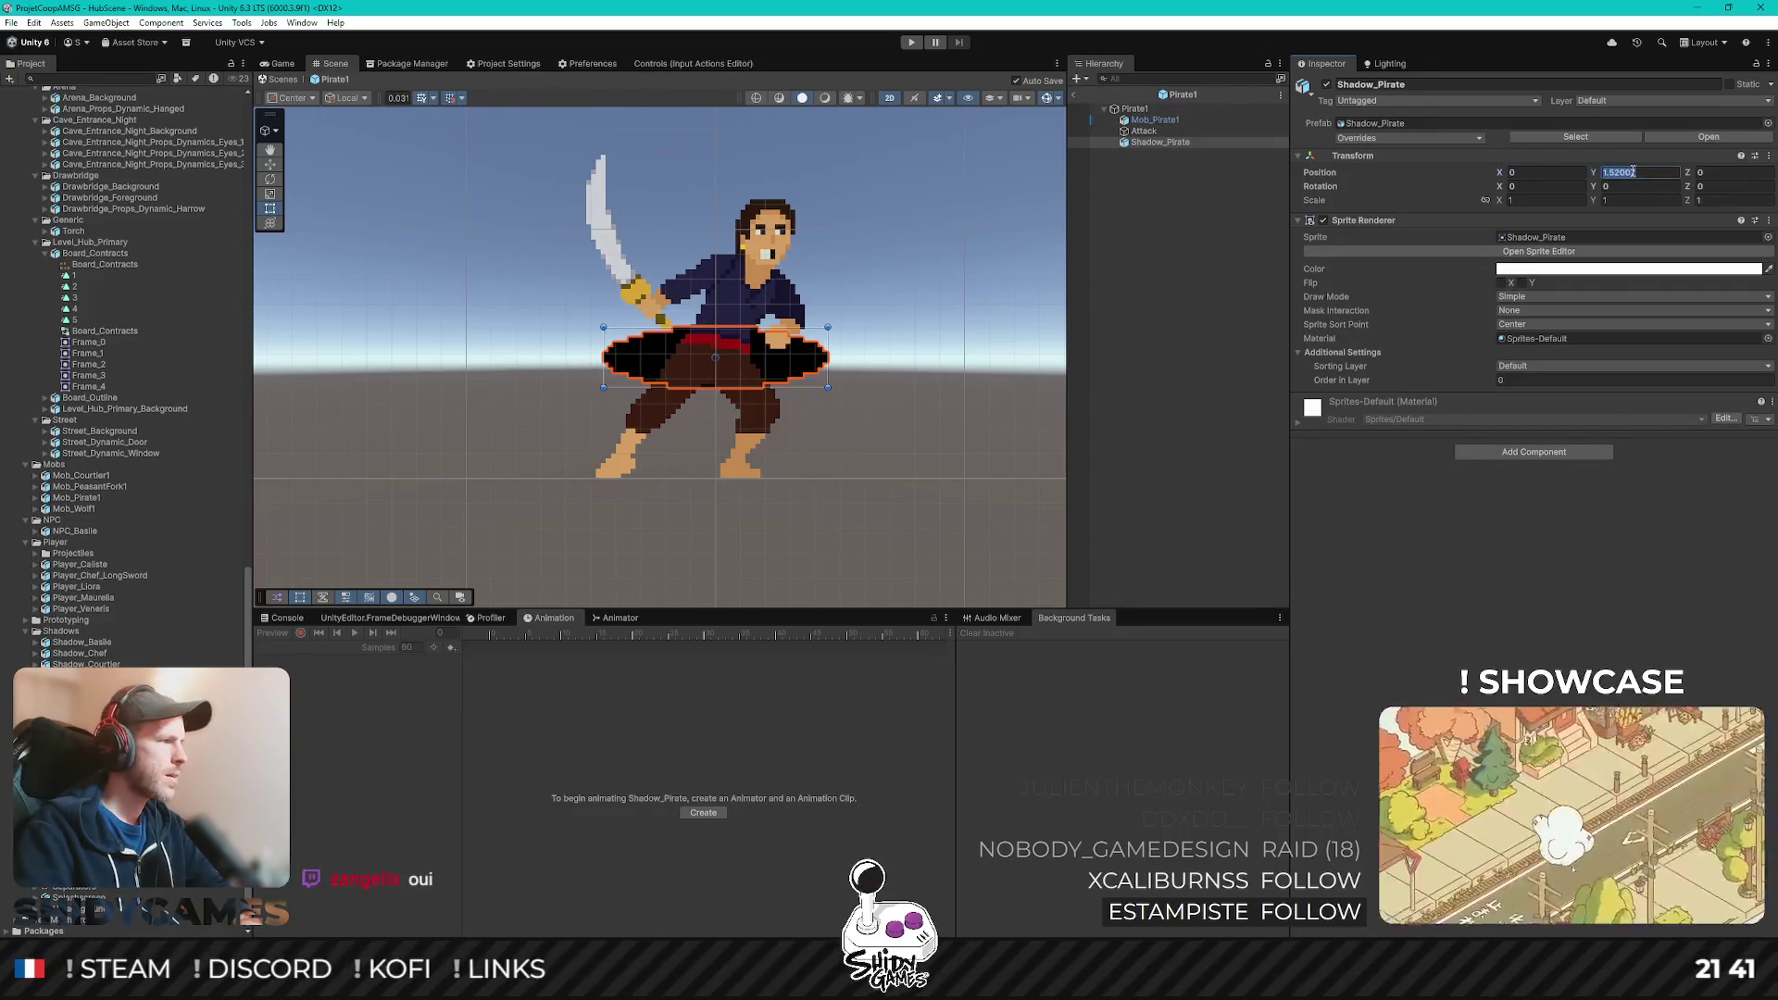
type("0")
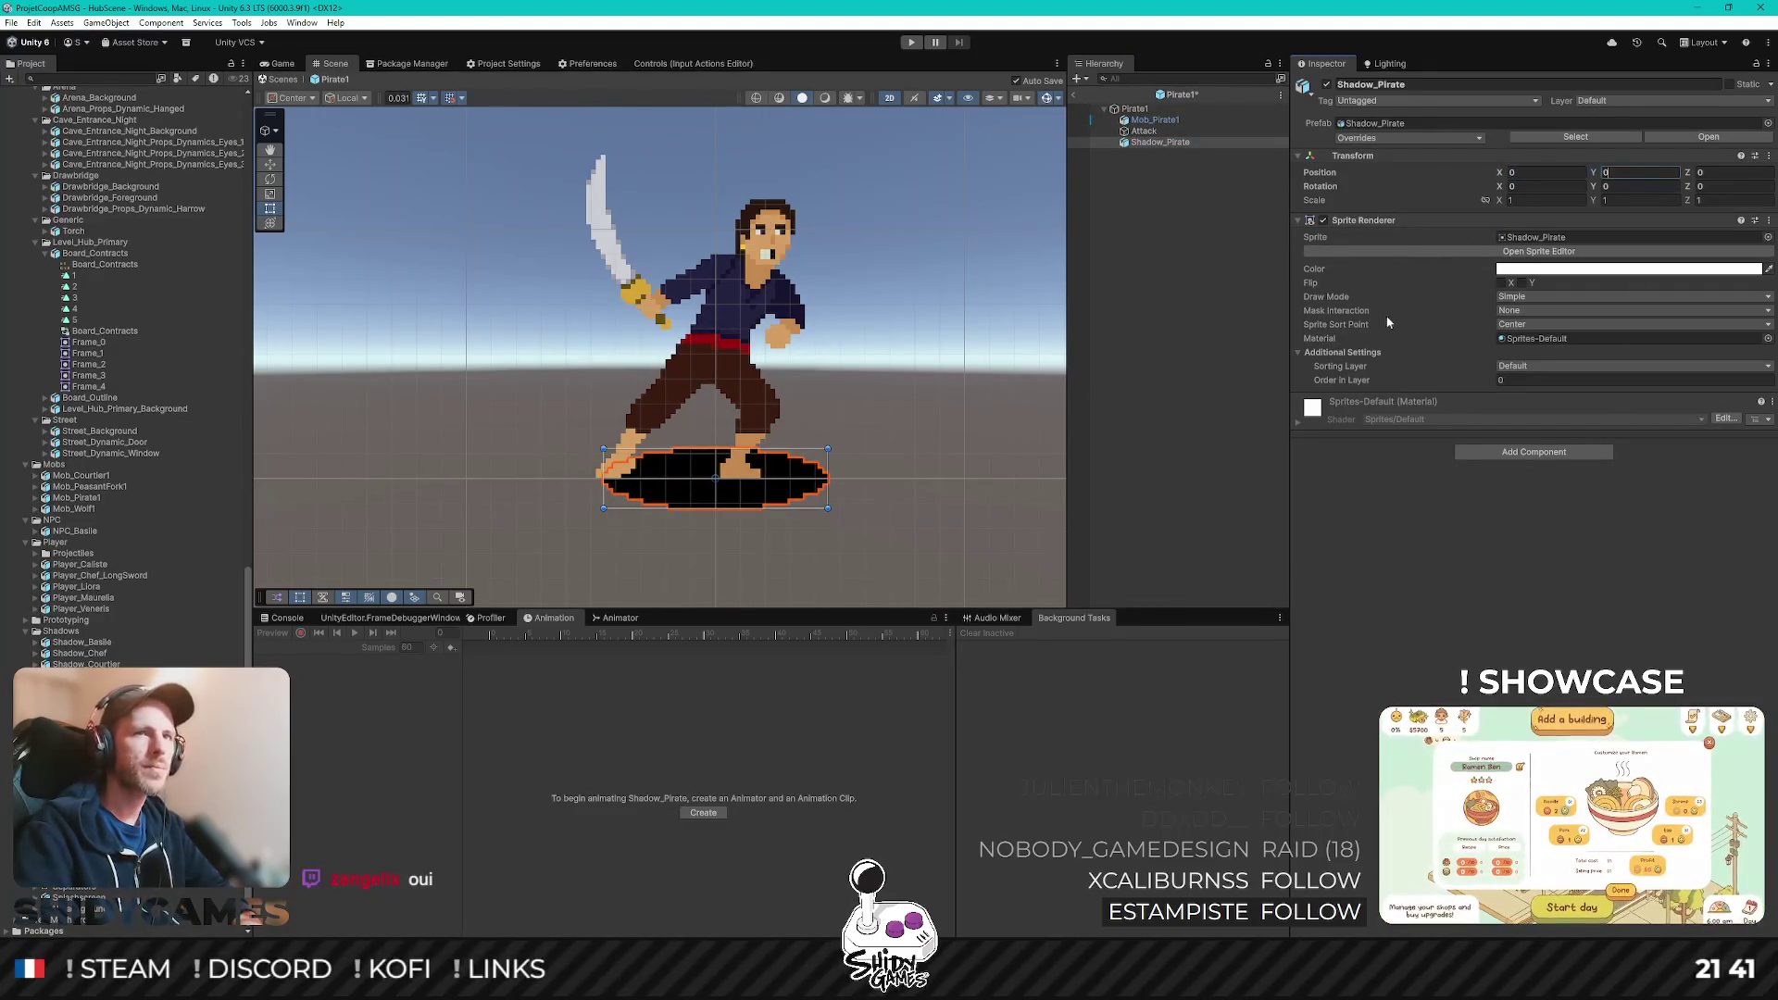
left_click(1519, 367)
left_click(1565, 442)
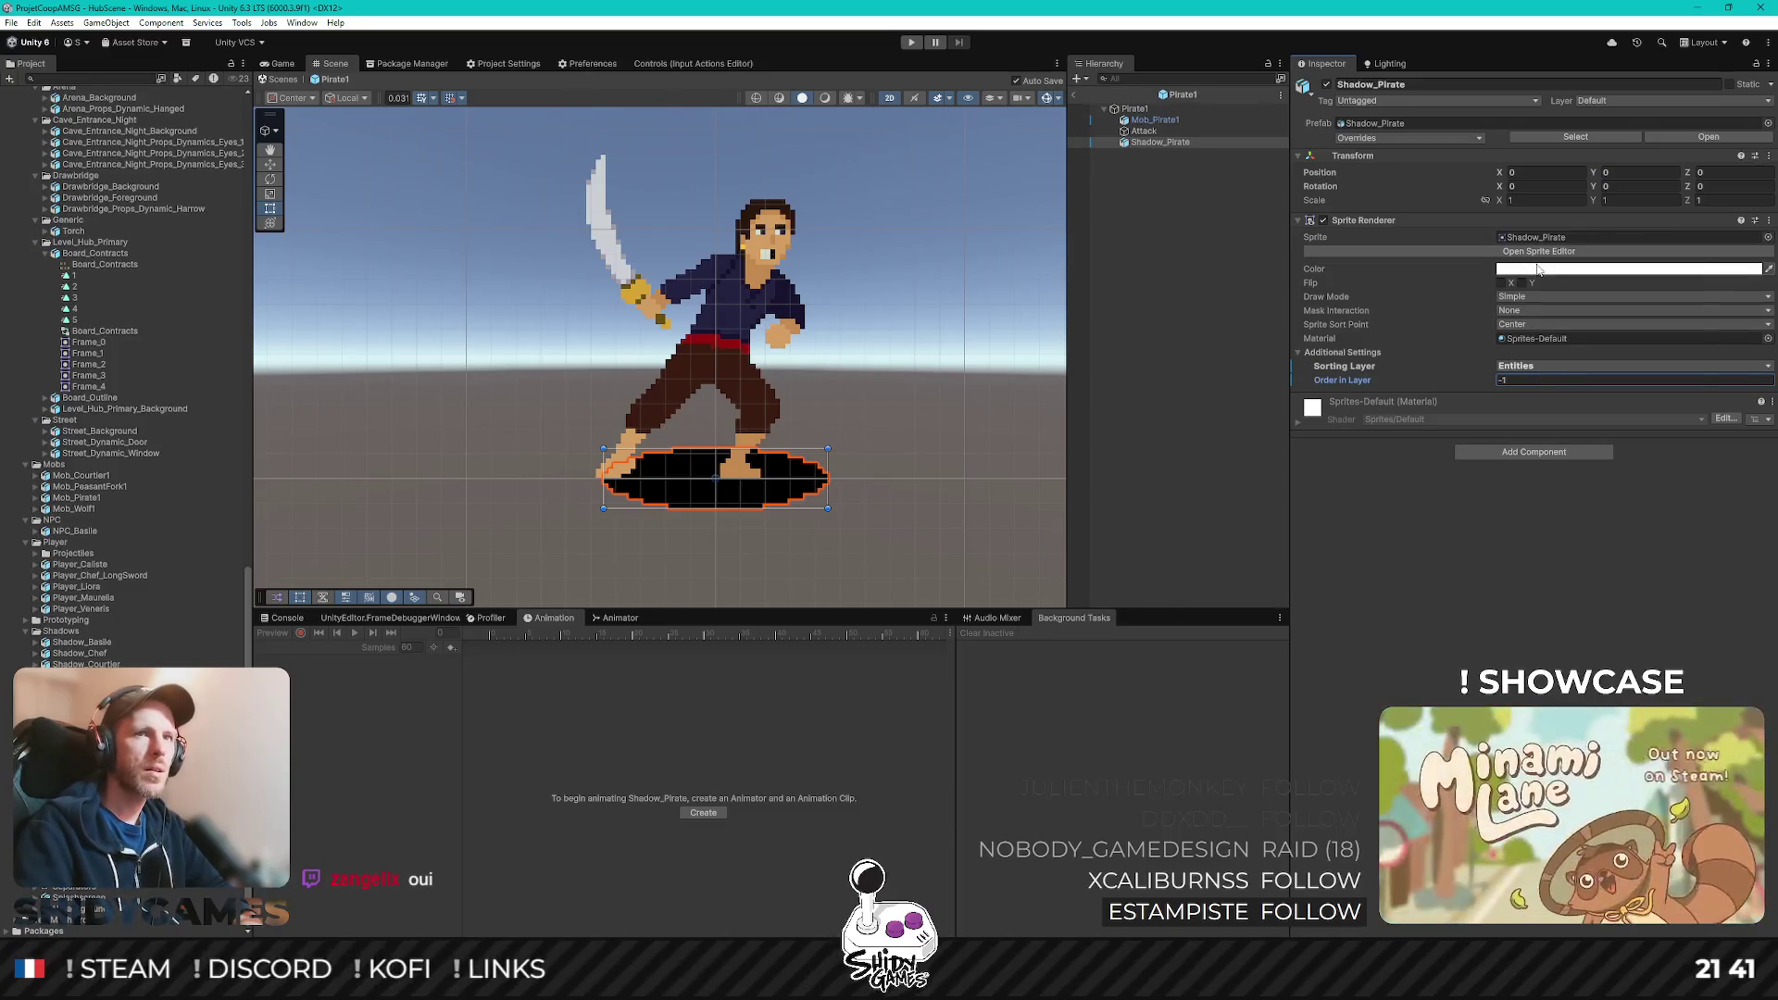
Step: Set the pirate shadow's colour alpha to 0.6 and return to HubScene
left_click(1542, 269)
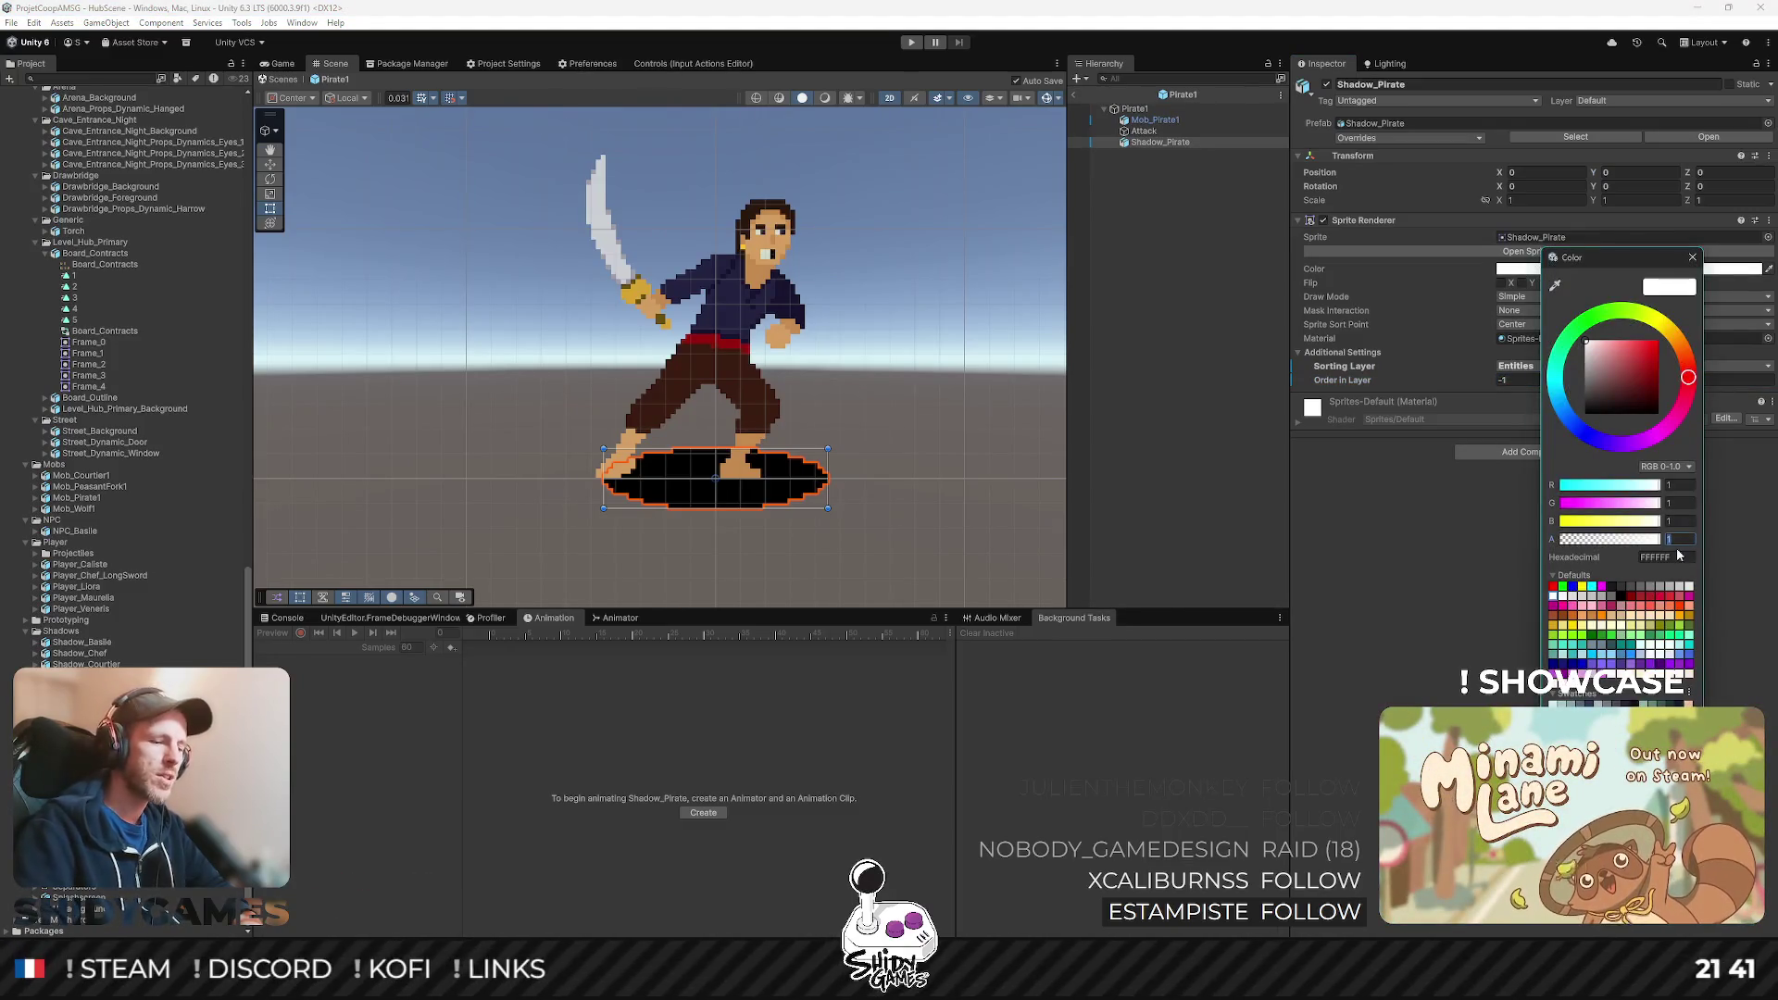
type("0.6")
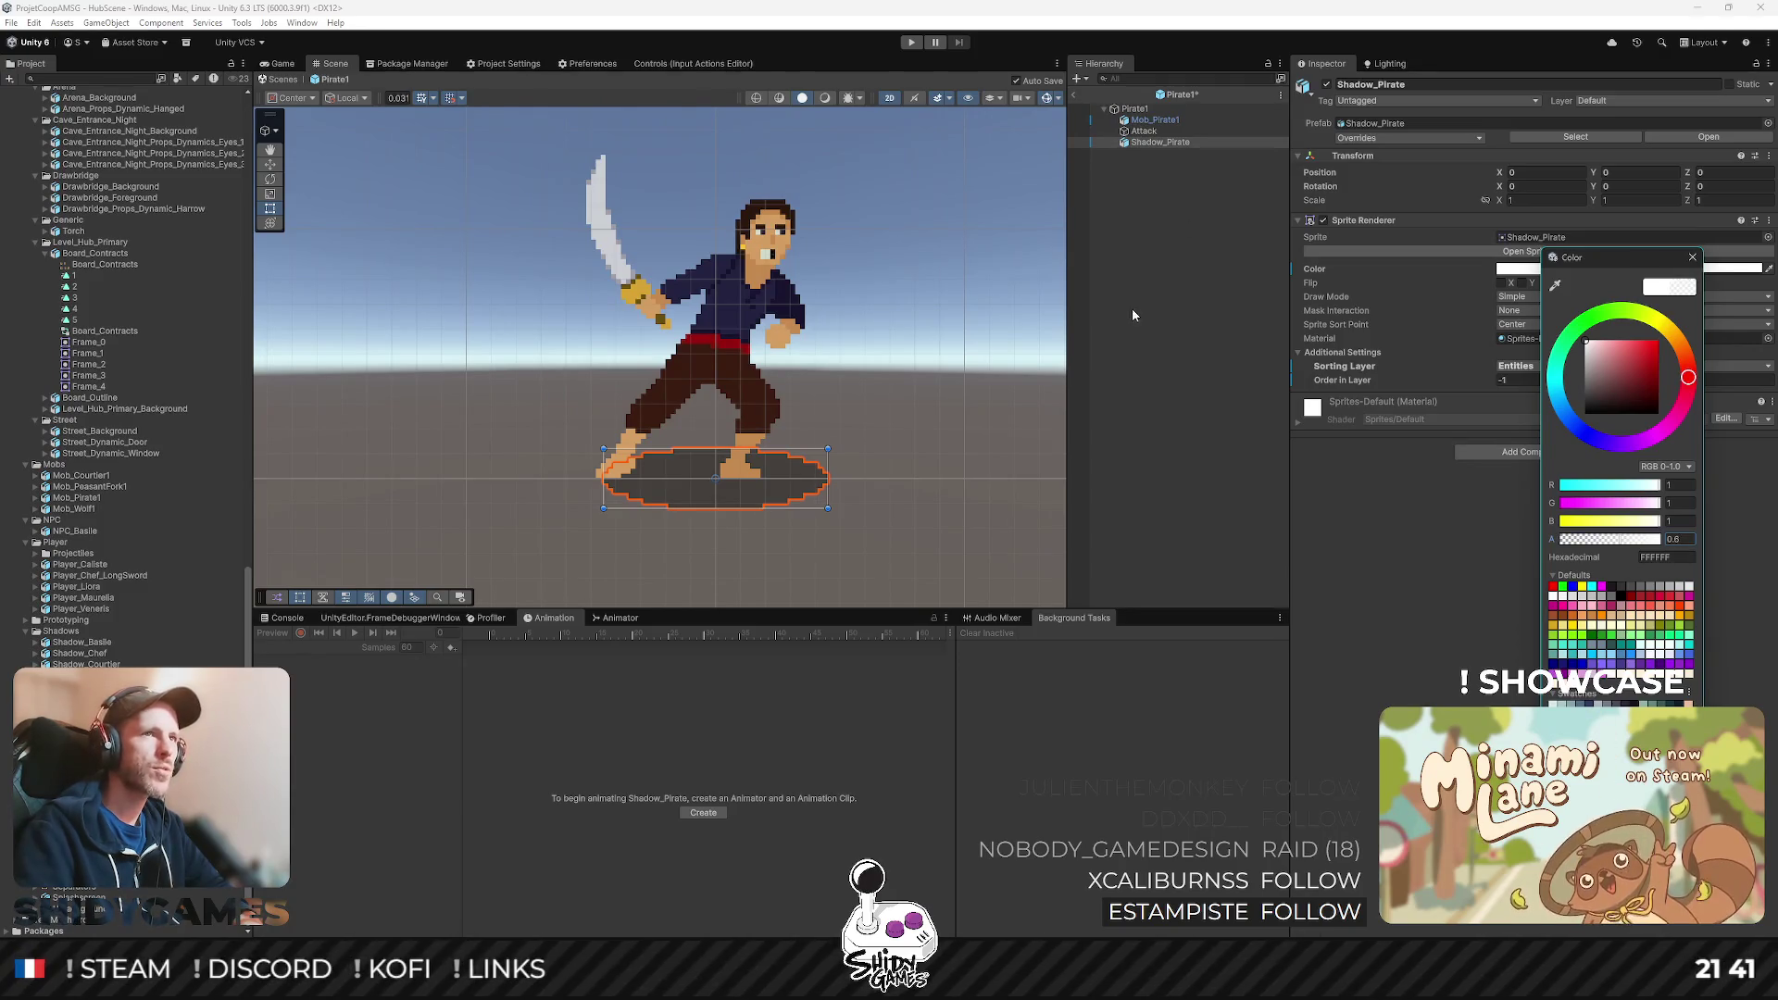
left_click(1131, 315)
left_click(1073, 95)
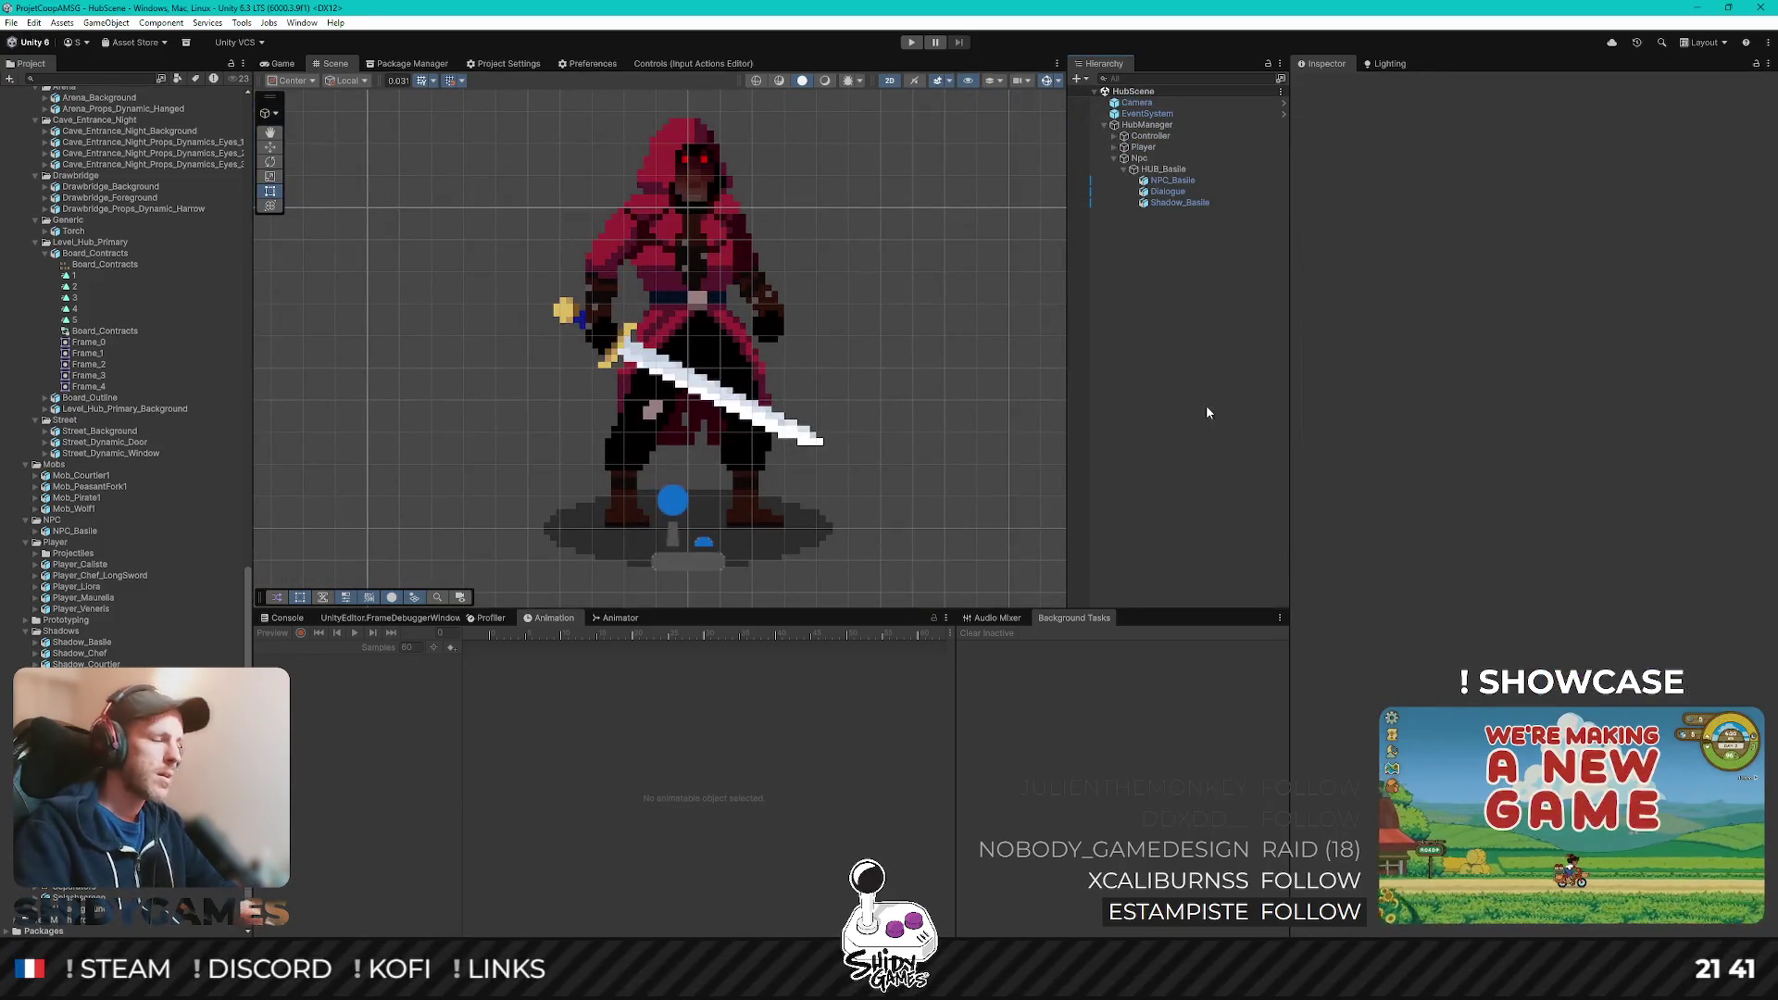
Step: Open the Chef_LongSword prefab and check Shadow_Chef's colour alpha
key("ctrl+p")
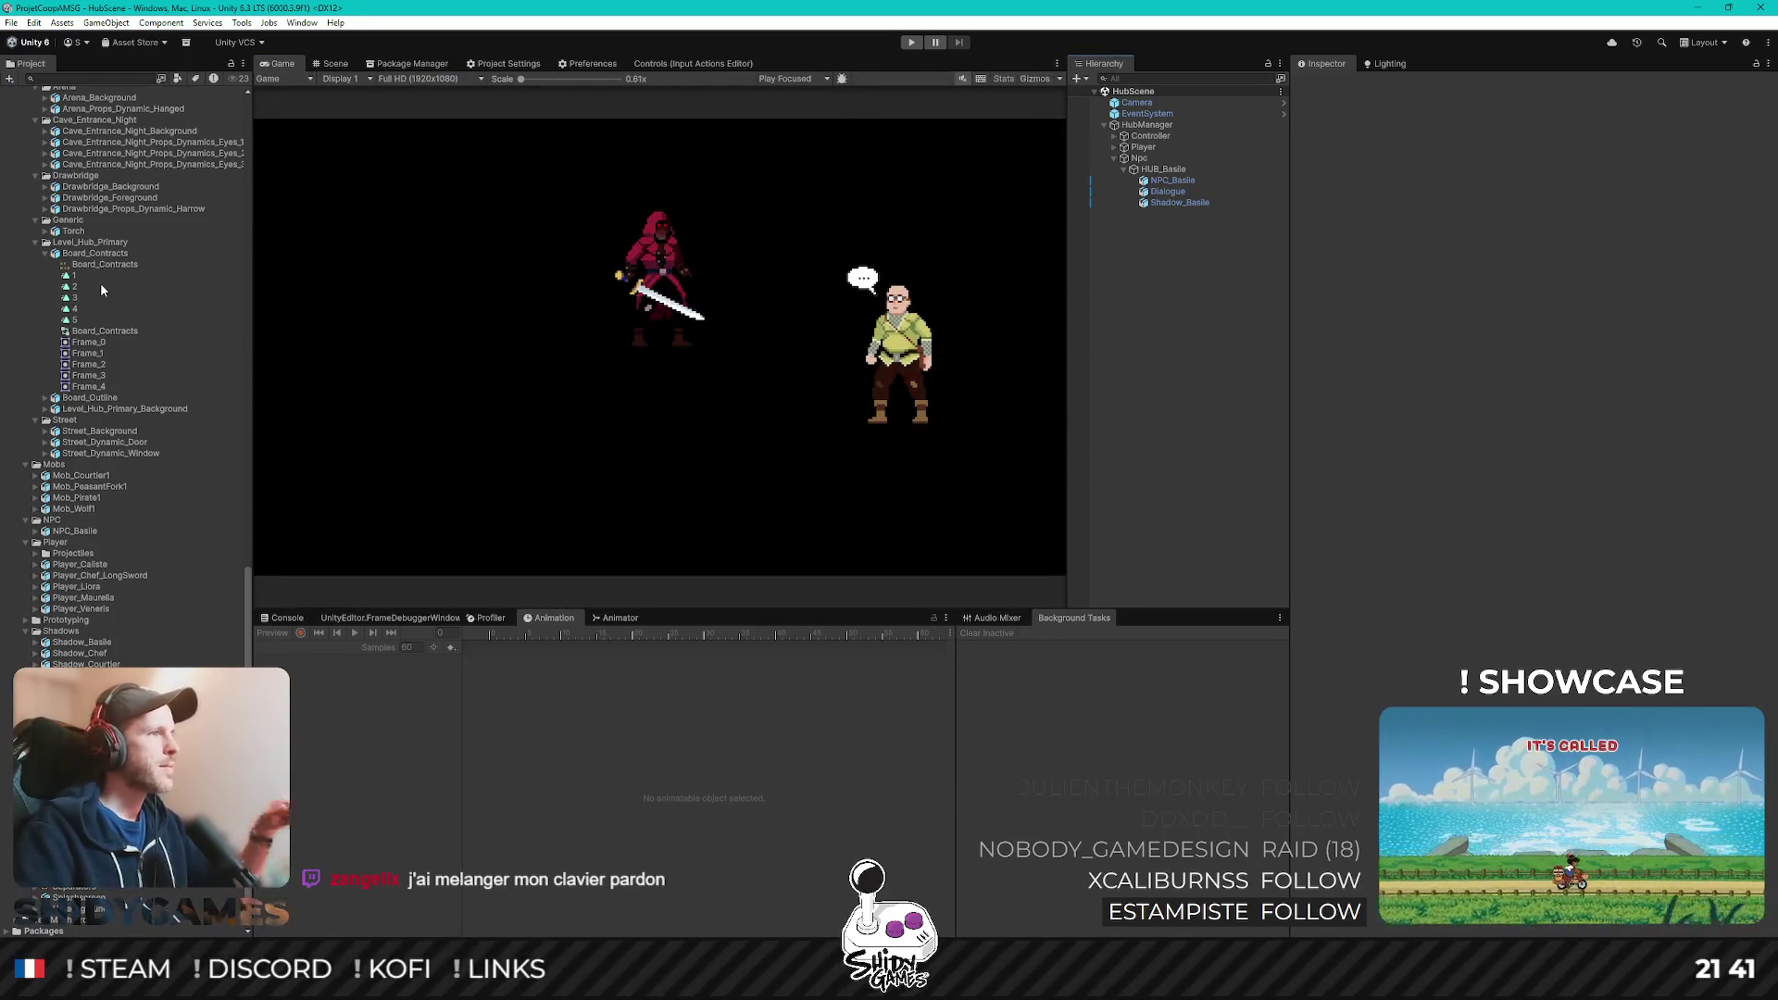
scroll(100, 282, "up", 15)
scroll(96, 296, "up", 10)
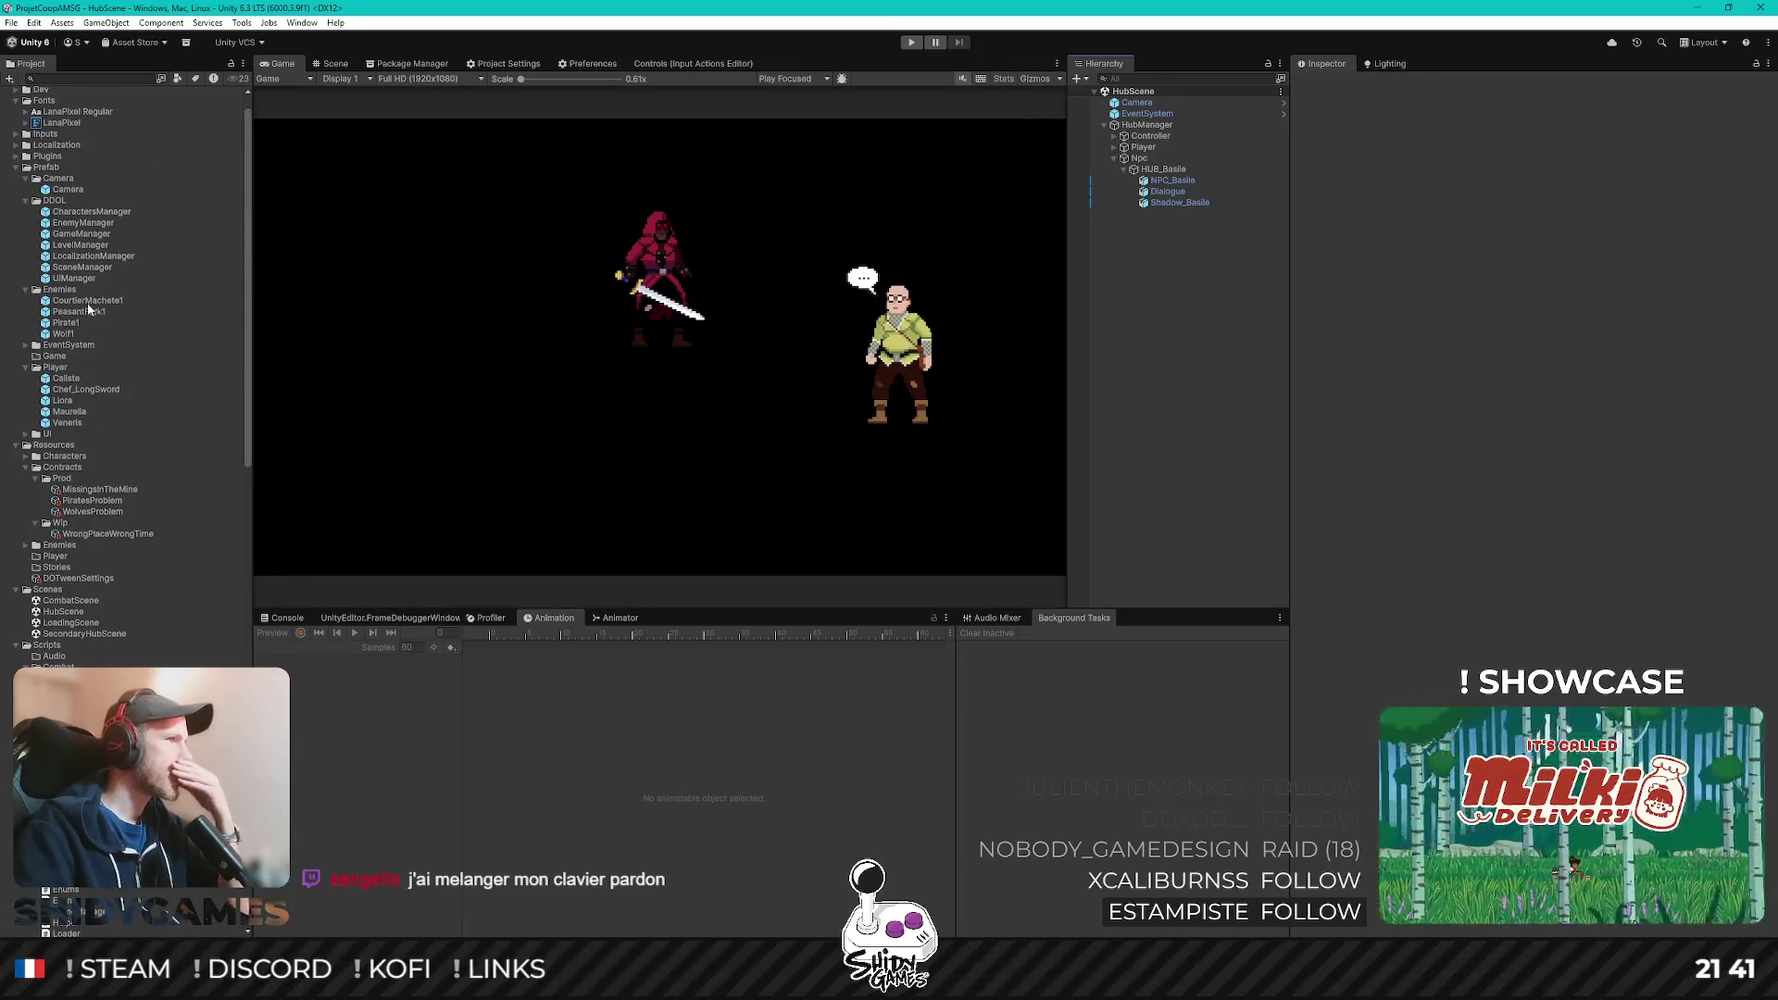
left_click(75, 380)
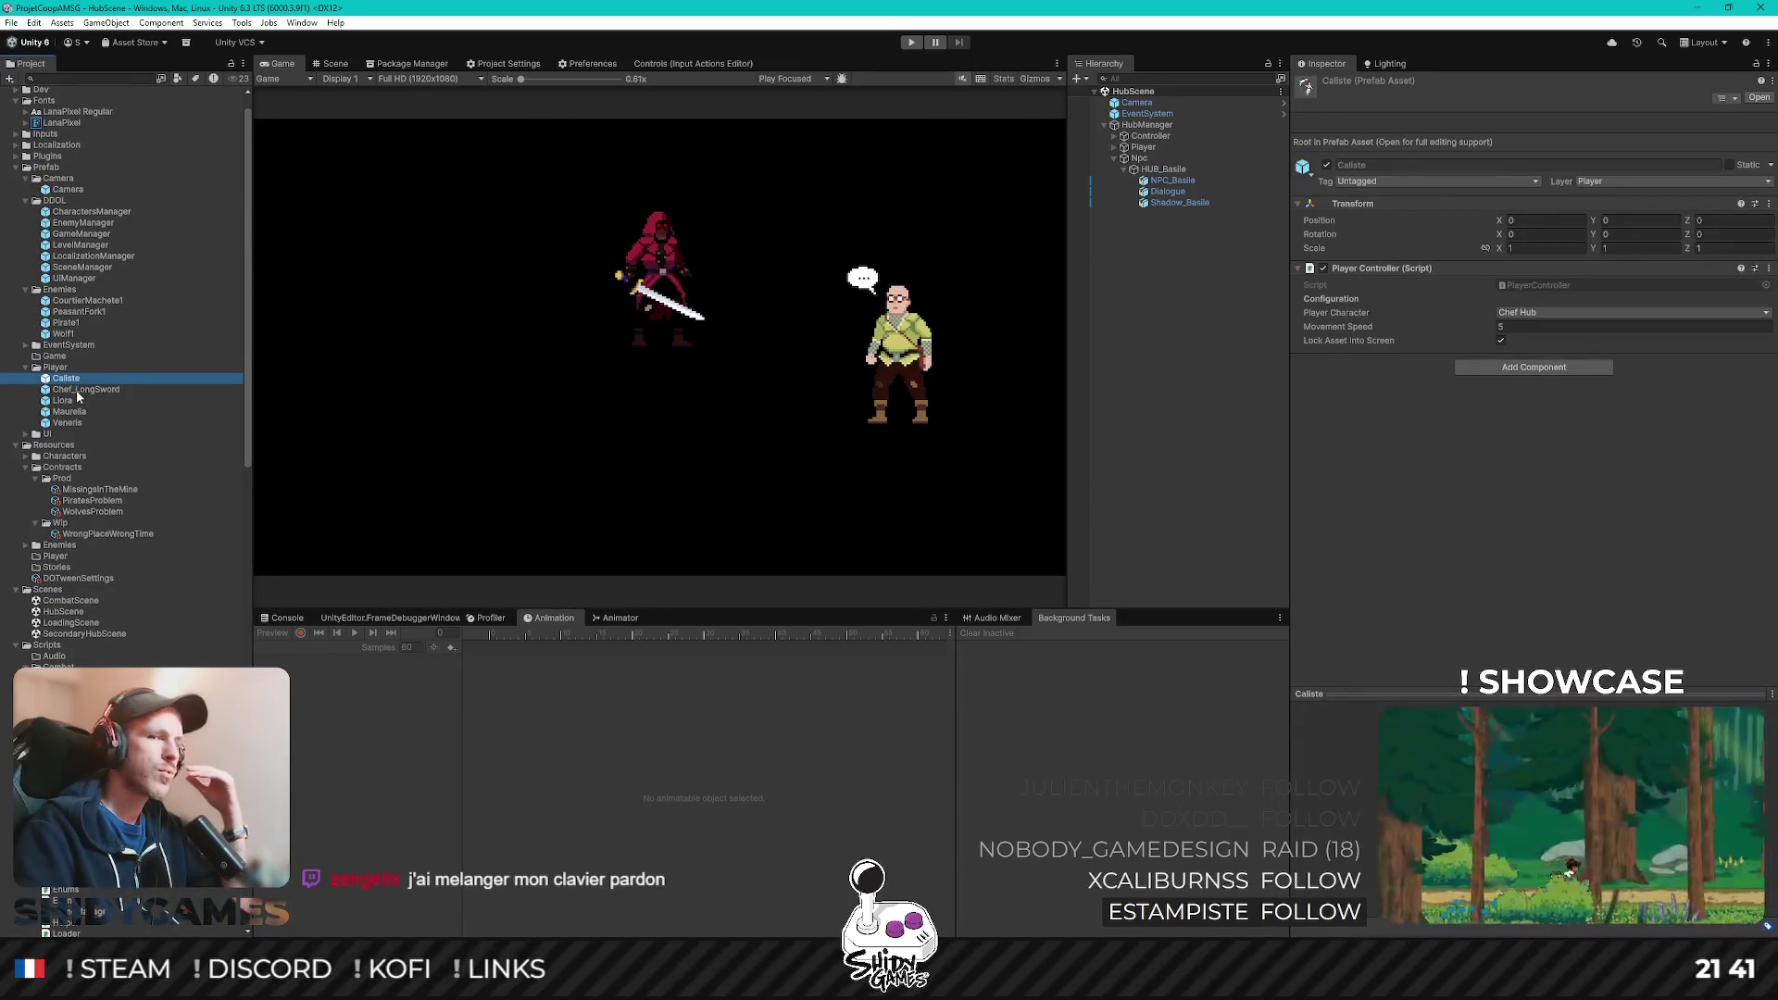
double_click(76, 391)
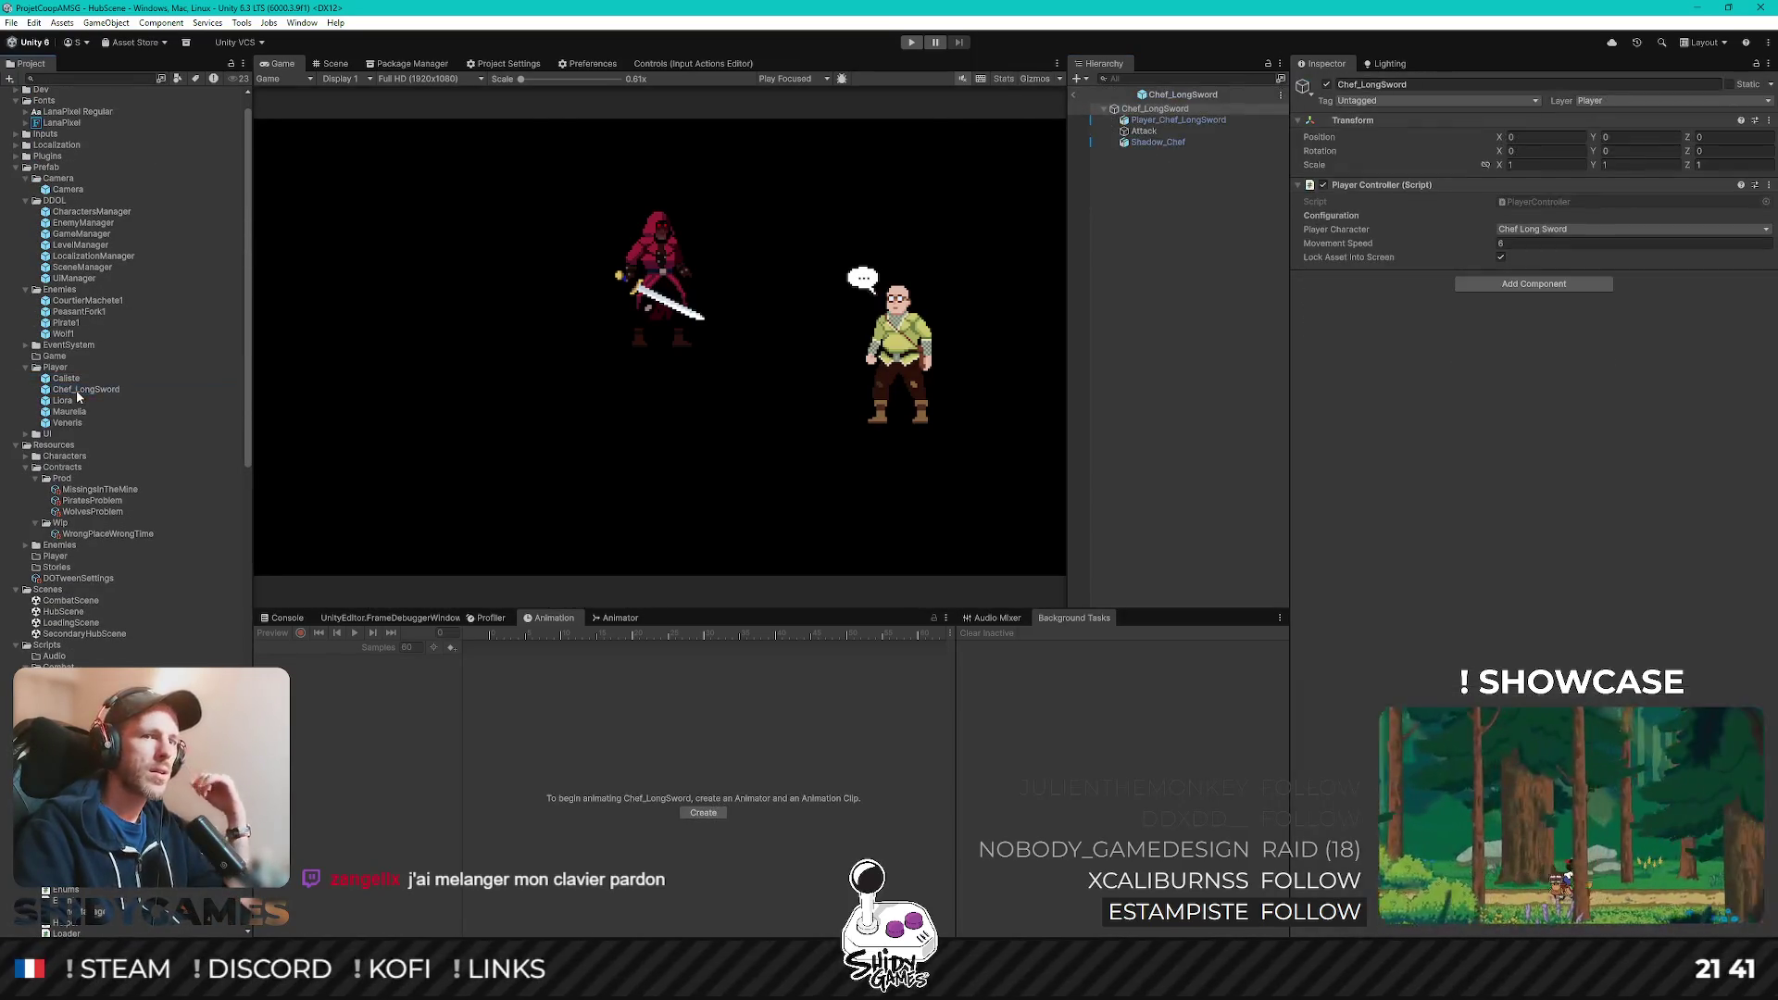
left_click(1158, 141)
left_click(1561, 270)
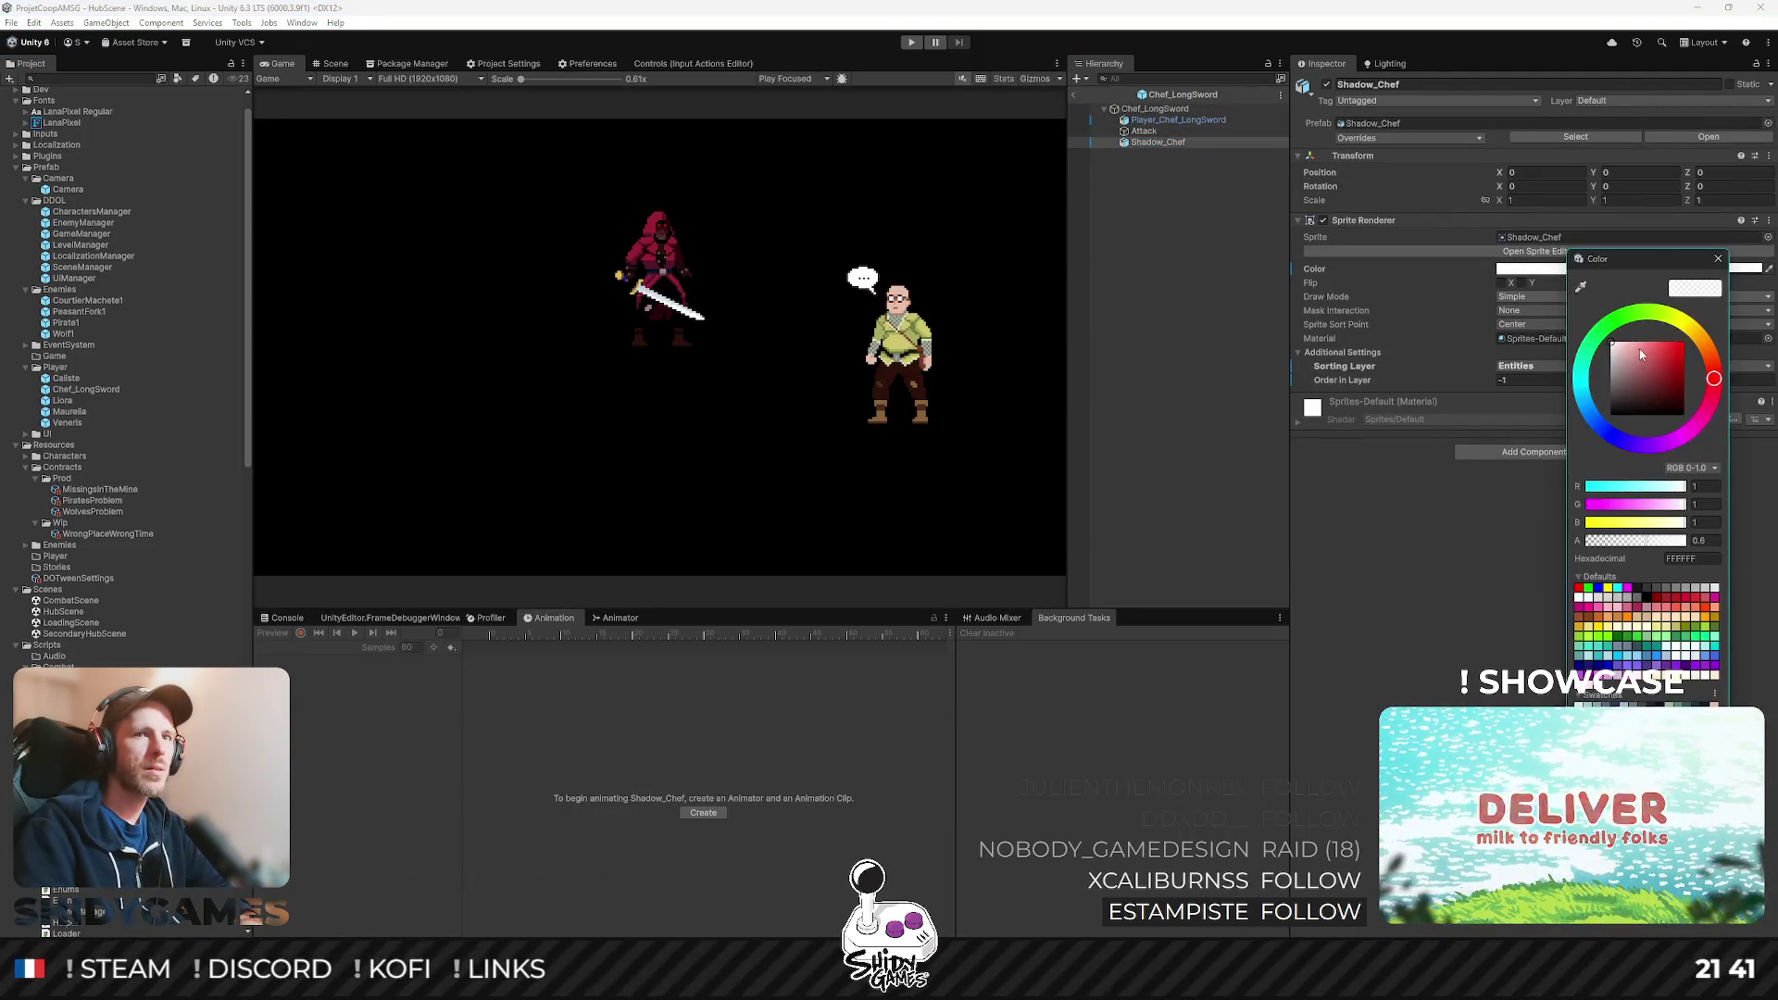
left_click(1716, 261)
Step: Leave the Chef prefab and open LoadingScene
left_click(1071, 94)
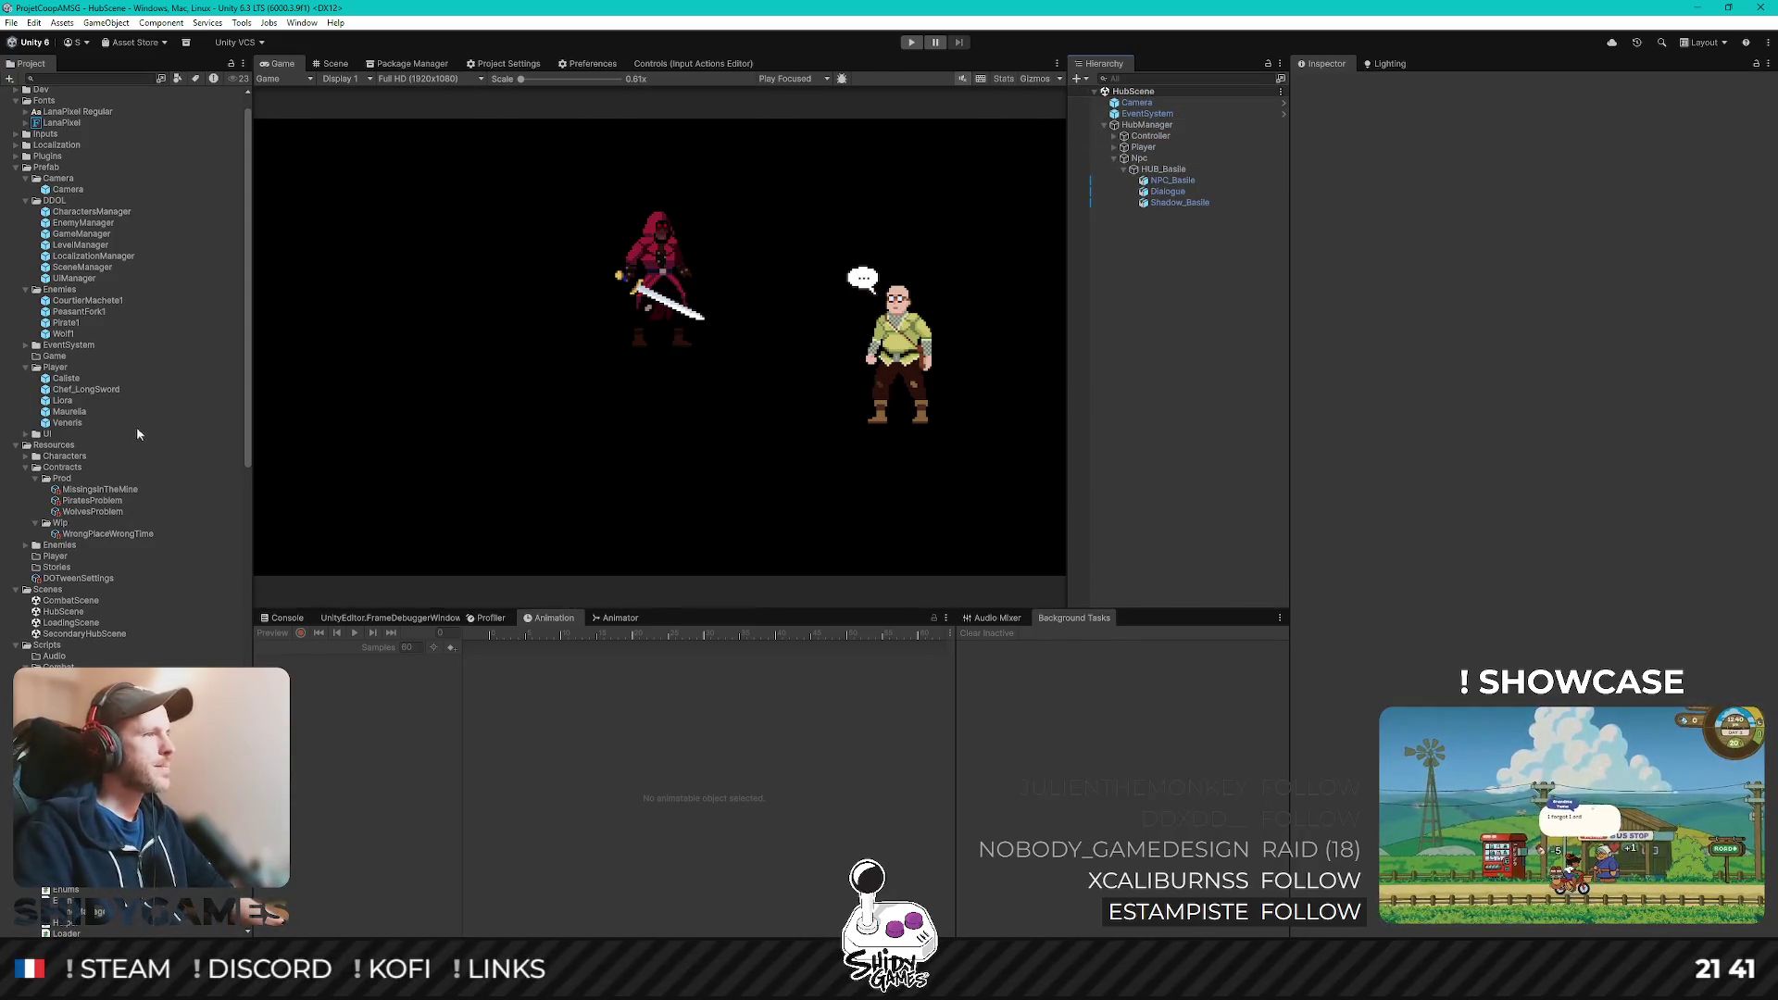
scroll(71, 483, "down", 2)
double_click(80, 575)
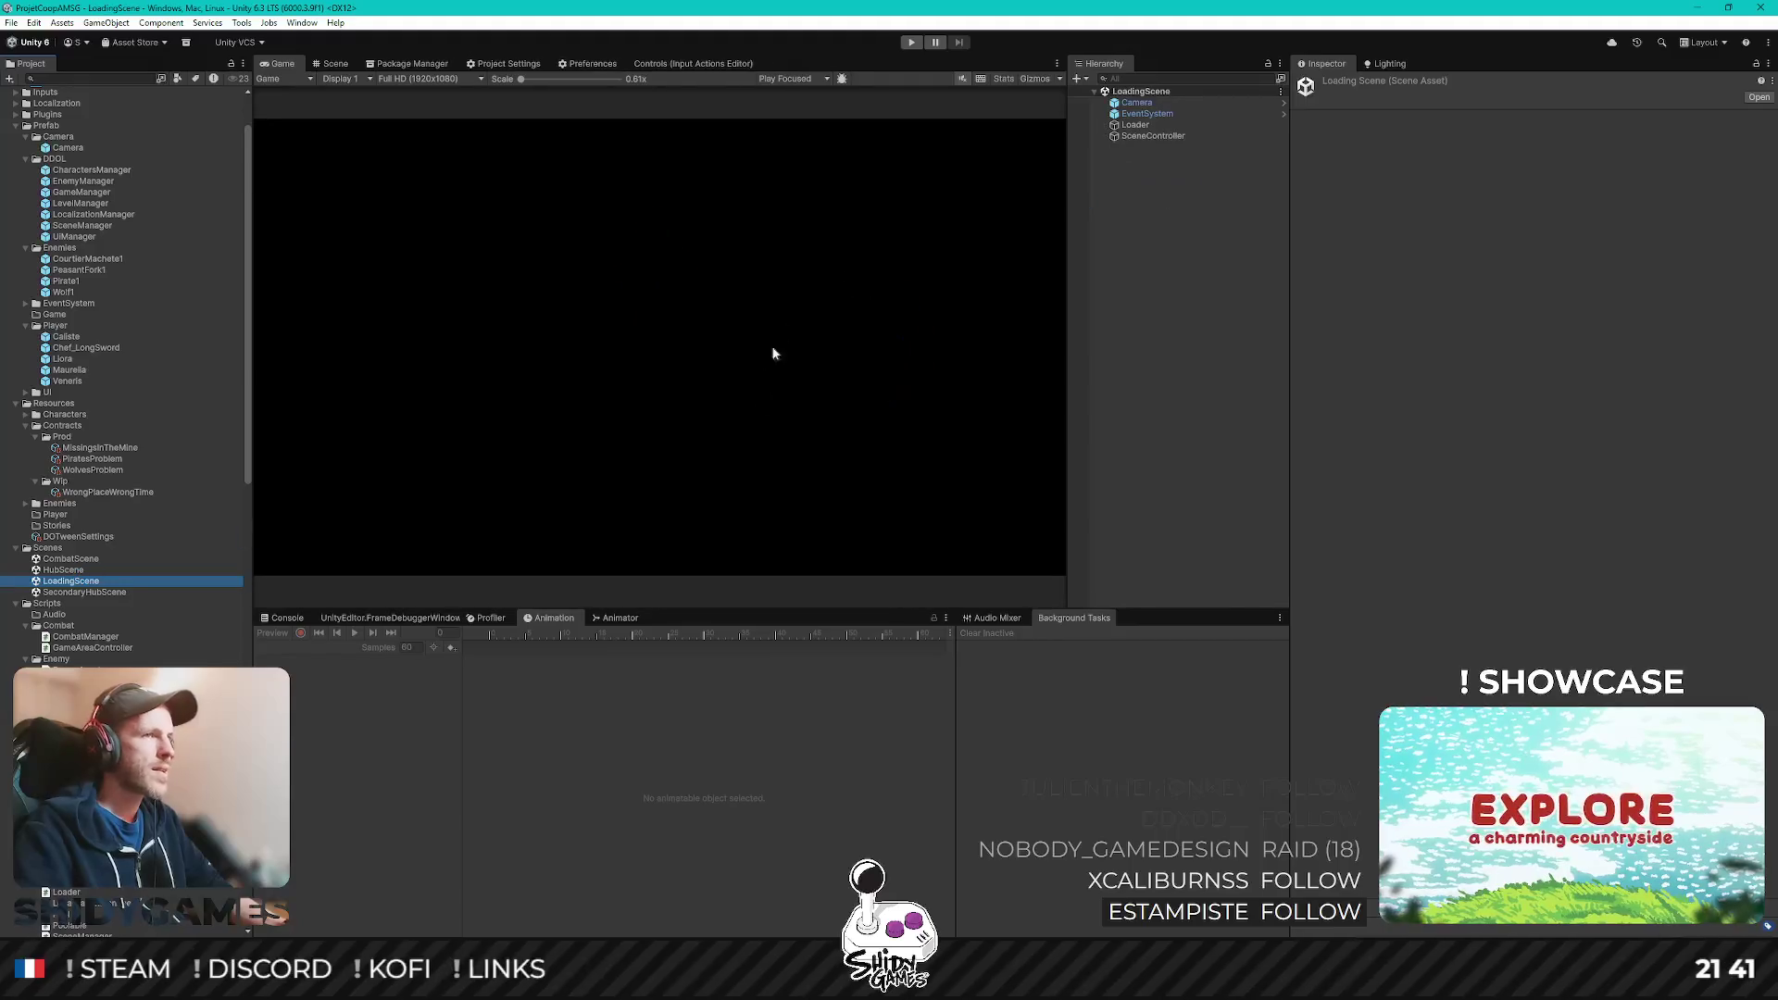
Step: Enter play mode, start a new game with Jouer, and widen the game view
left_click(911, 42)
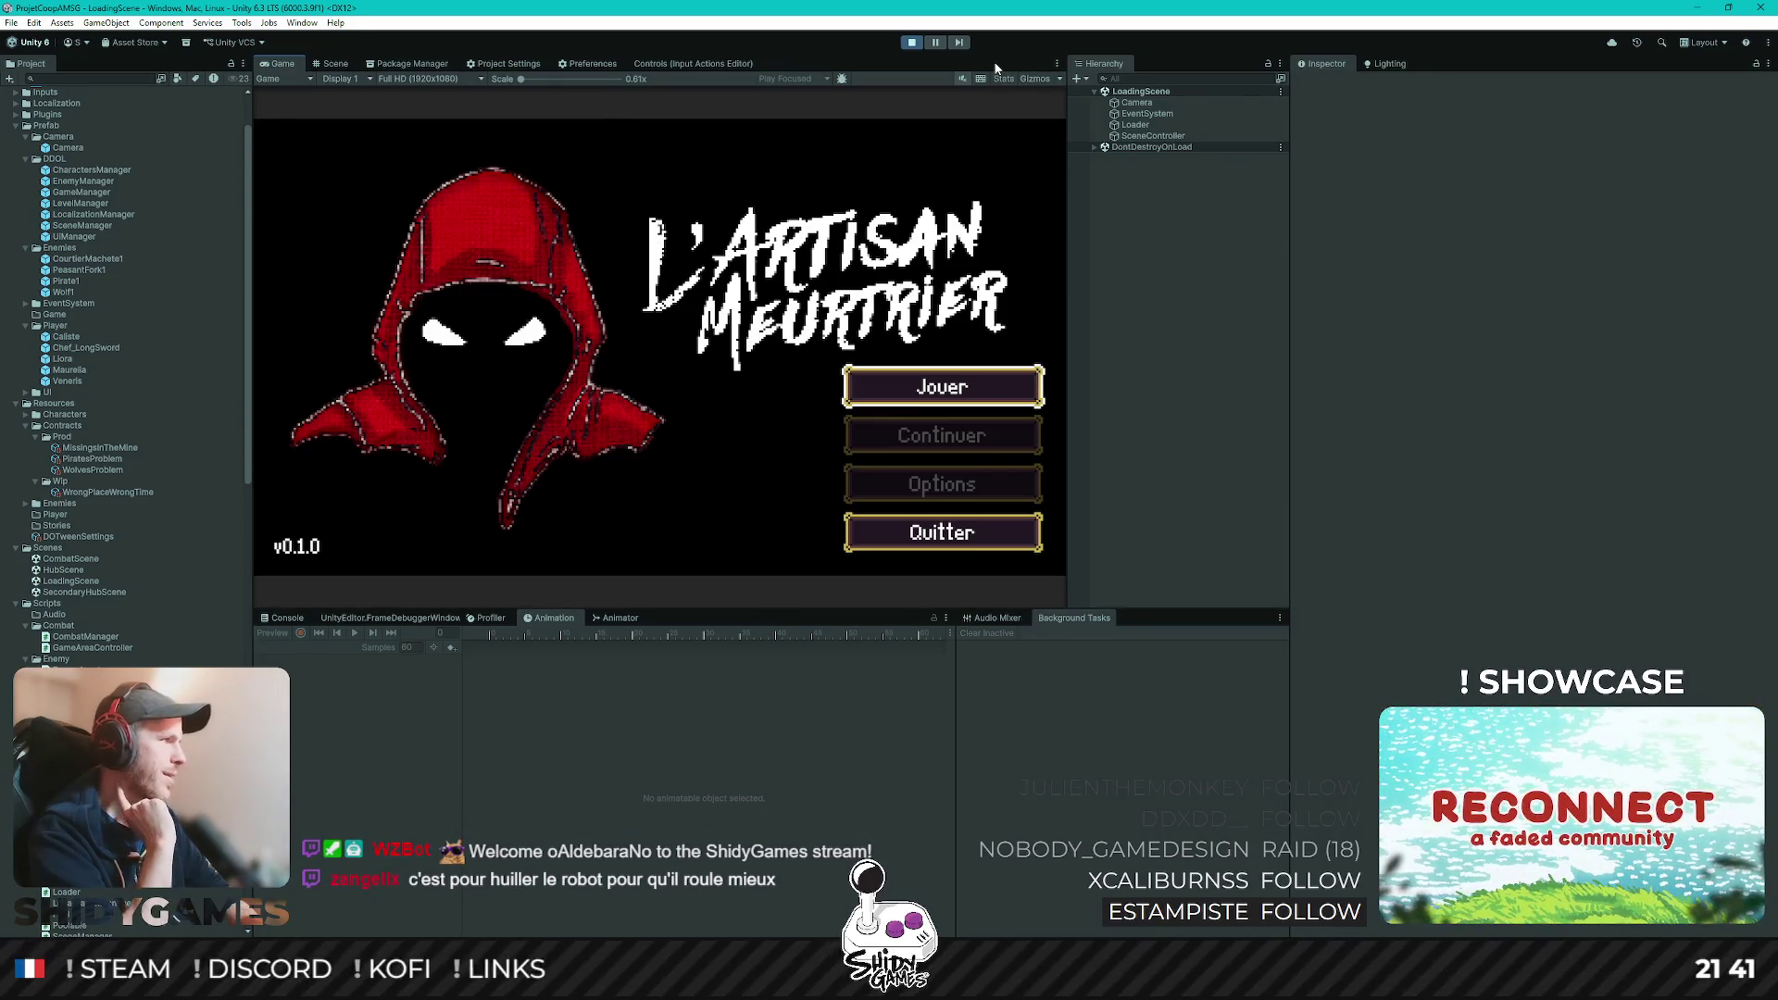
key("Return")
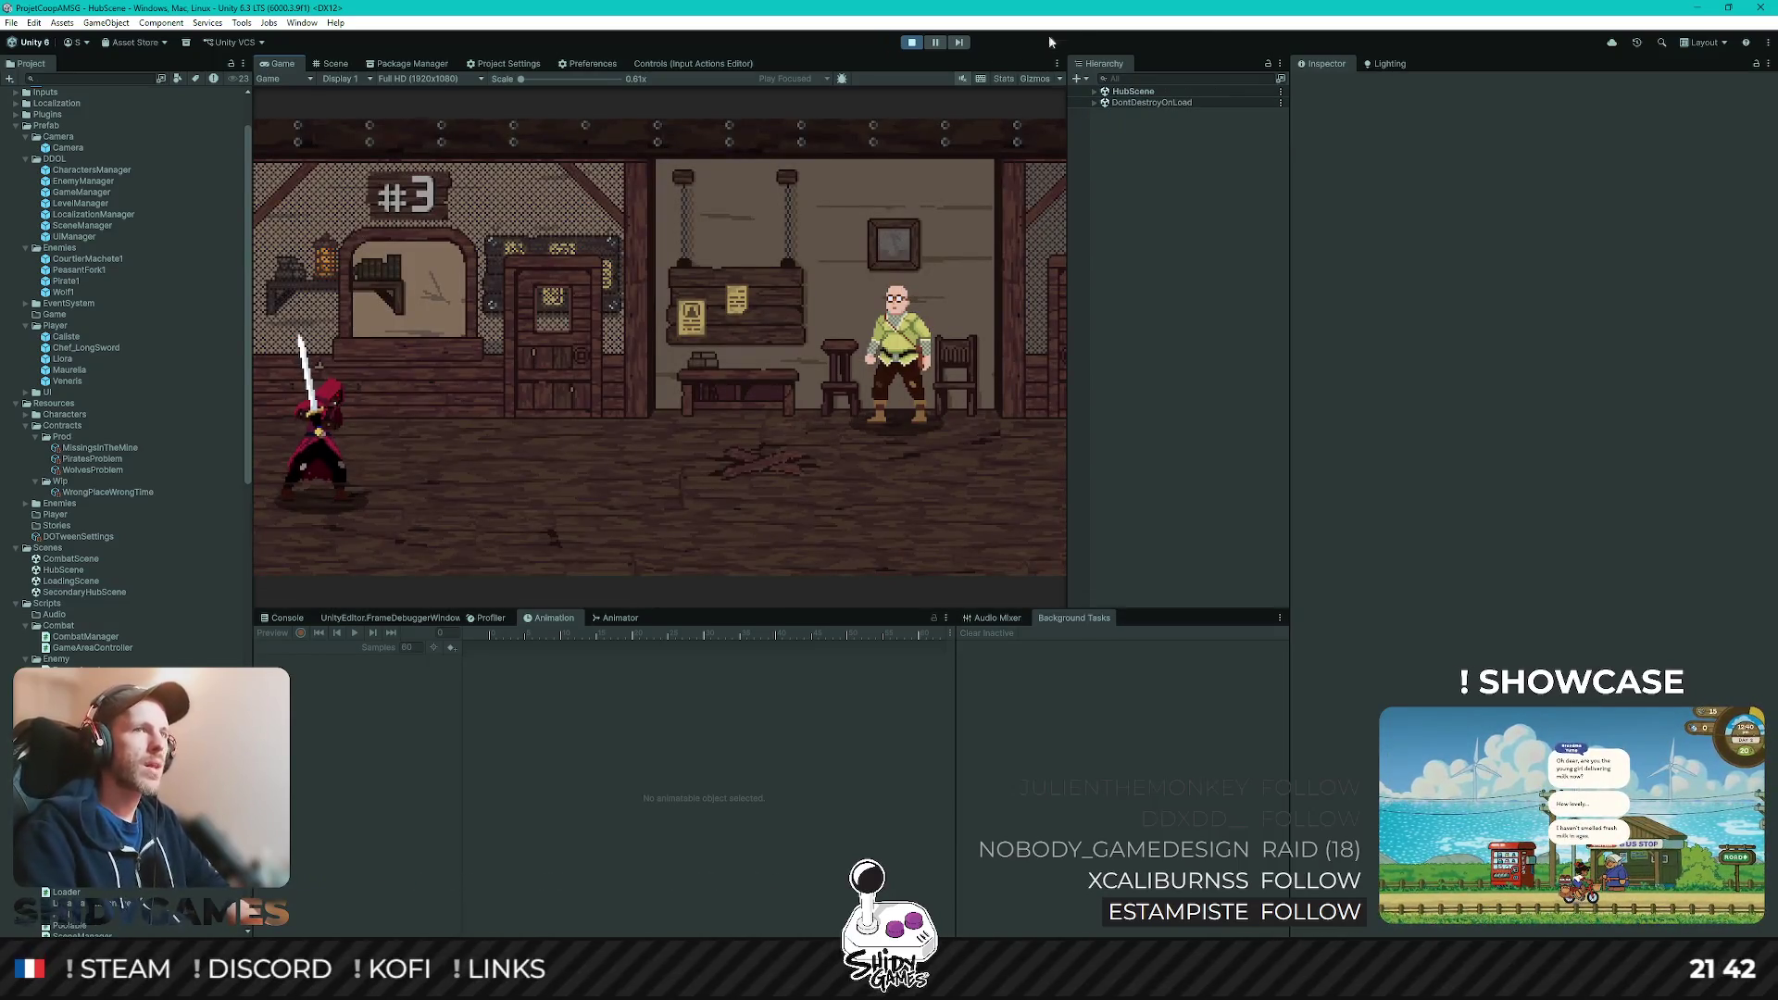
left_click_drag(1290, 236, 1435, 244)
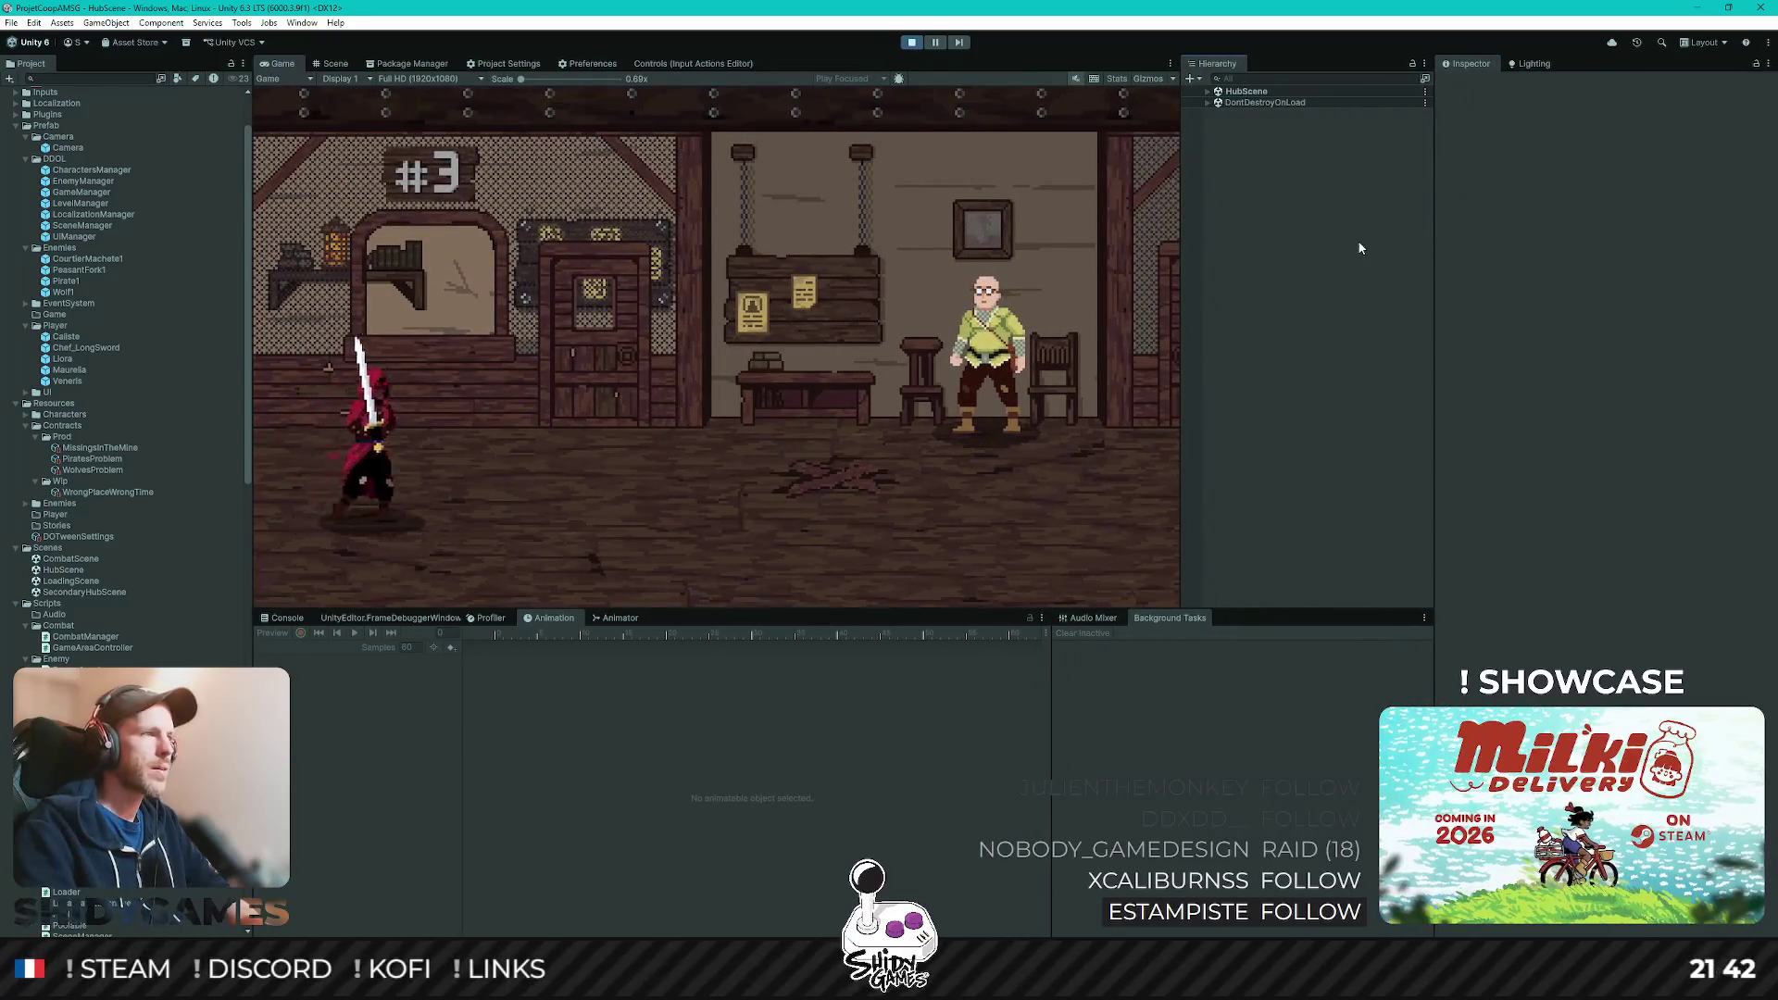
Step: Walk to the notice board and browse both contracts, including Problème de pirates, then close it
key("d")
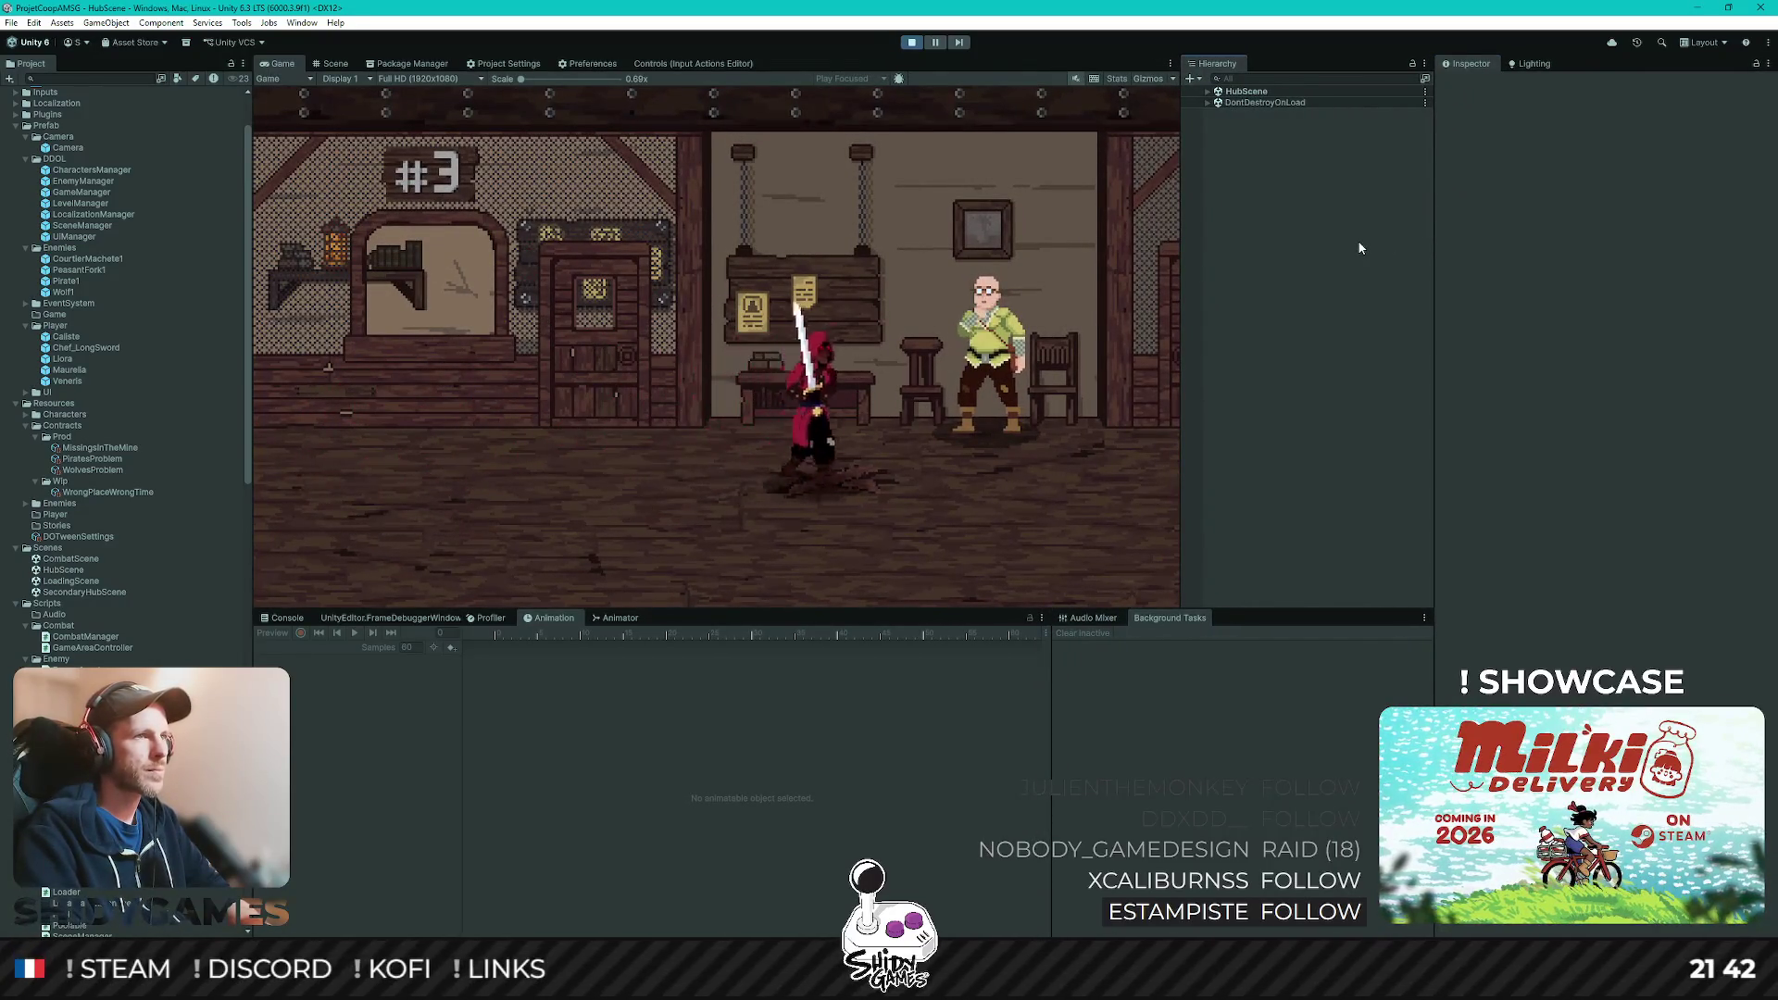
key("e")
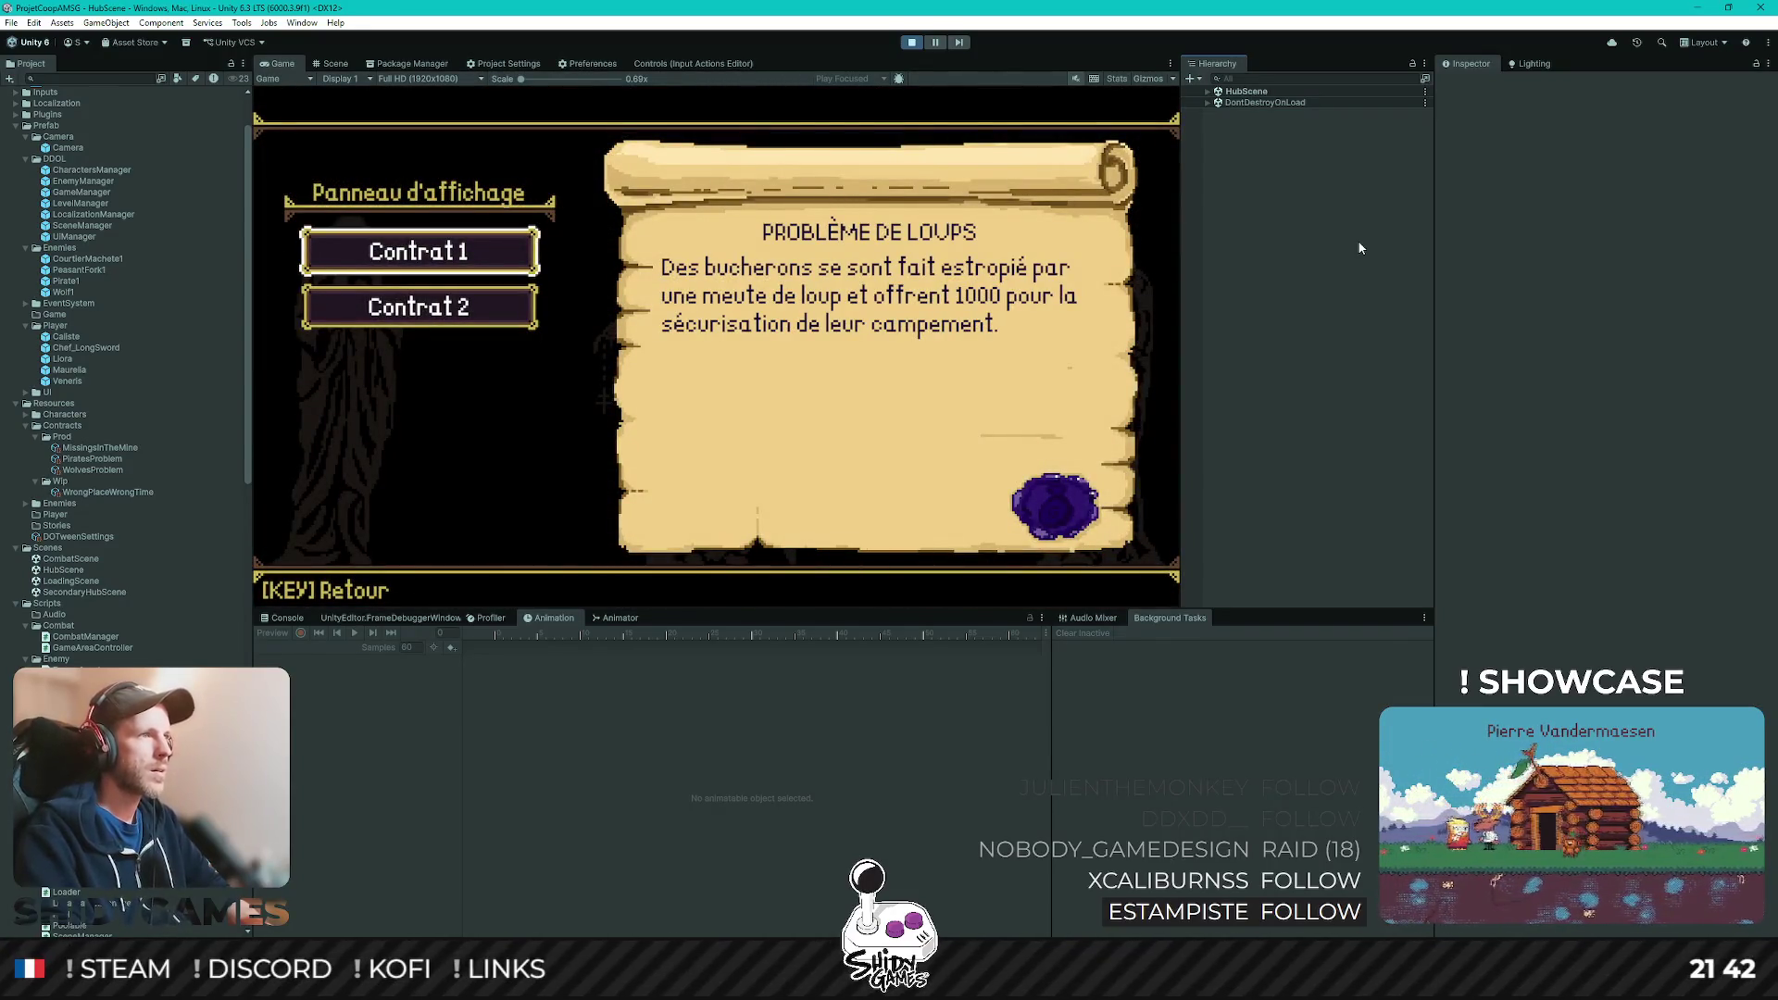
key("s")
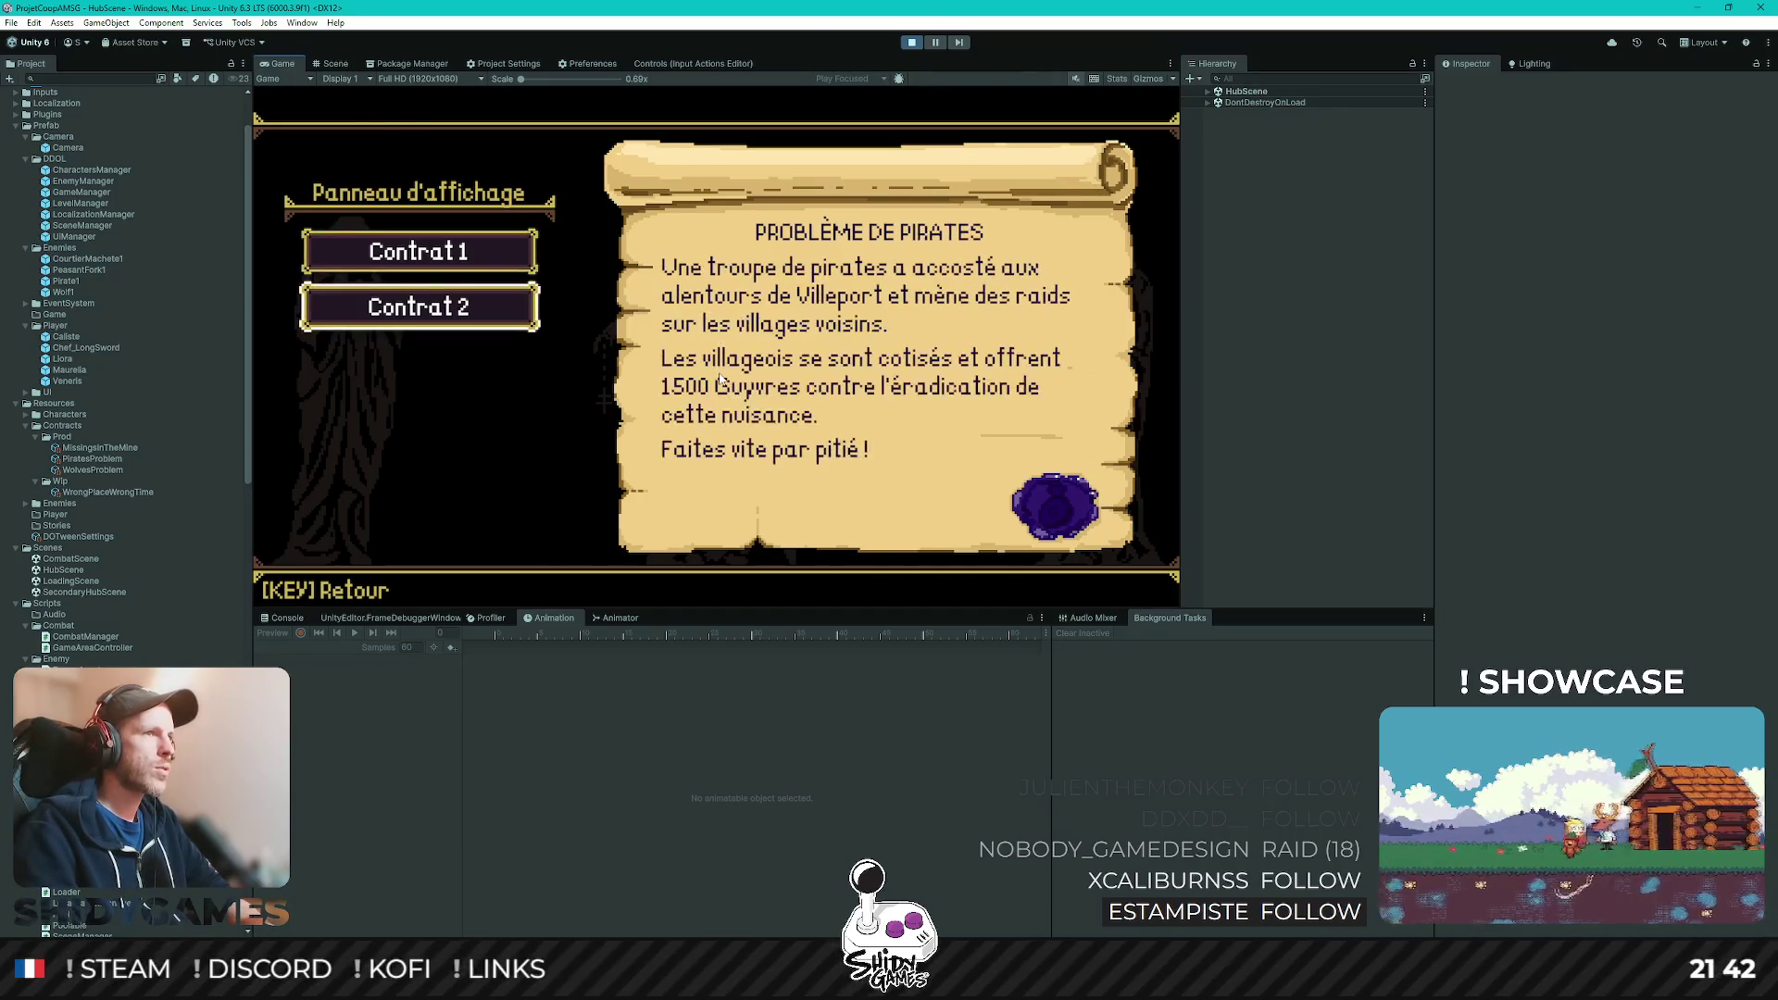
key("w")
key("s")
key("w")
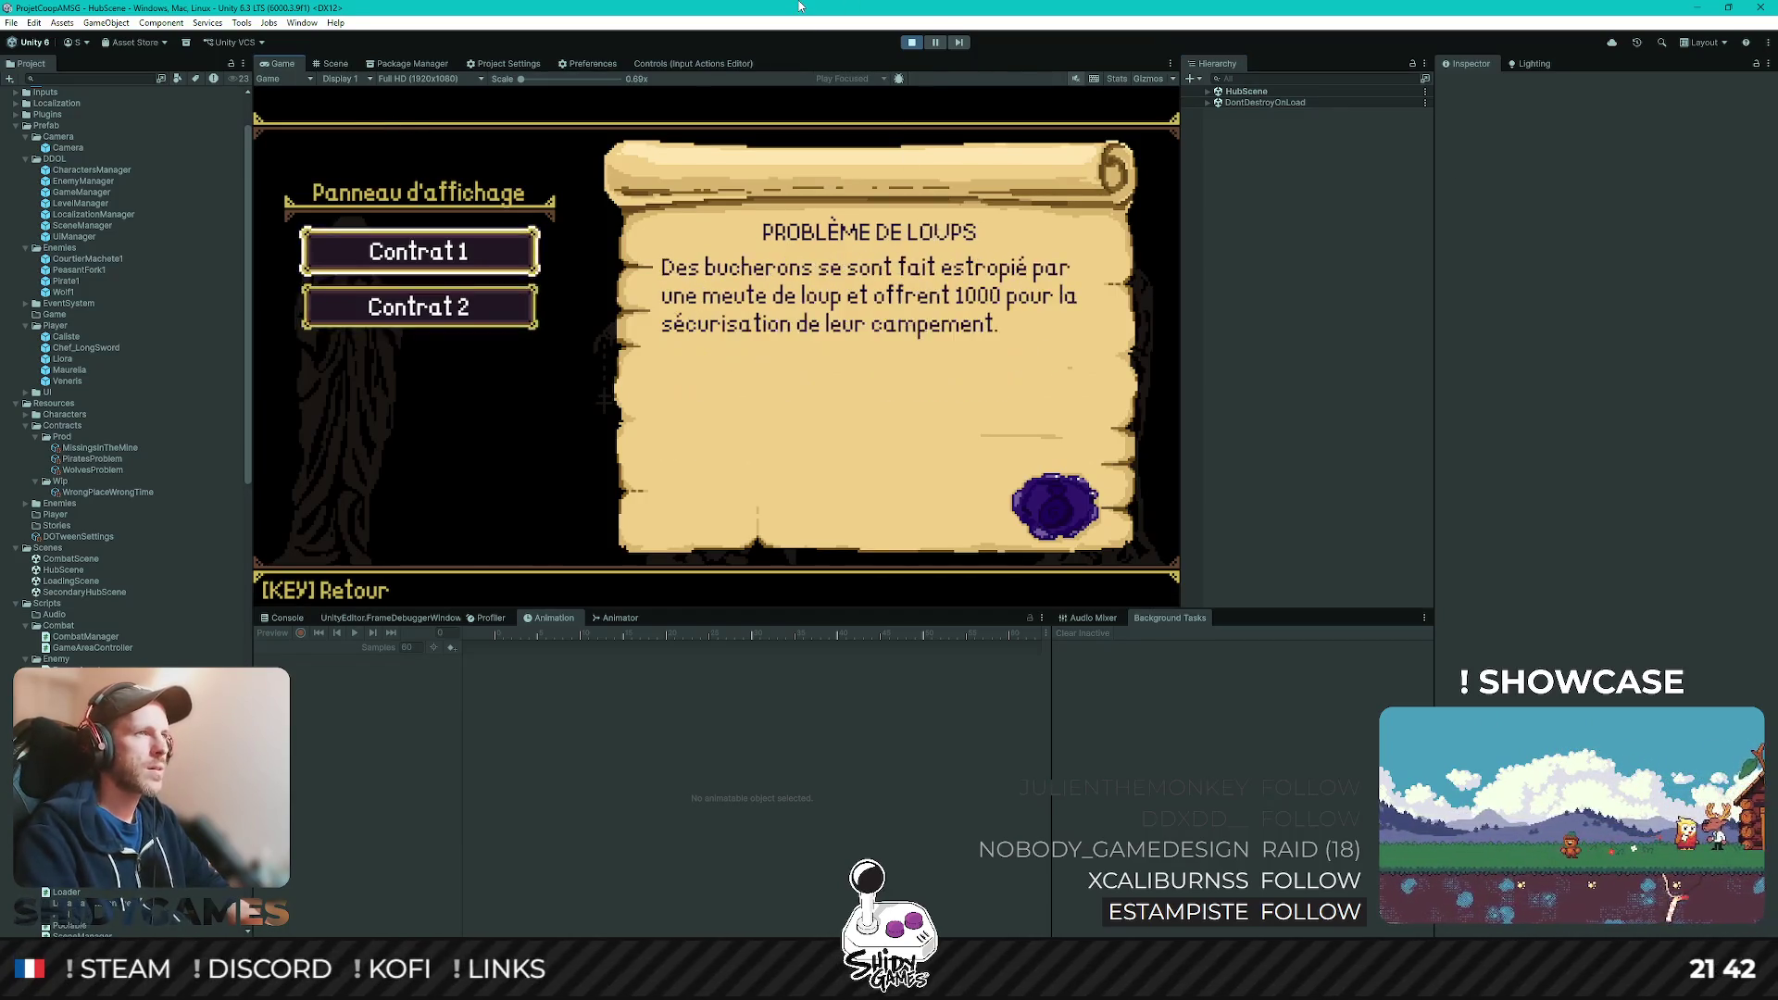
key("Escape")
Step: Talk to the NPC, advance the combat dialogue to Chef's line, then stop playing
key("d")
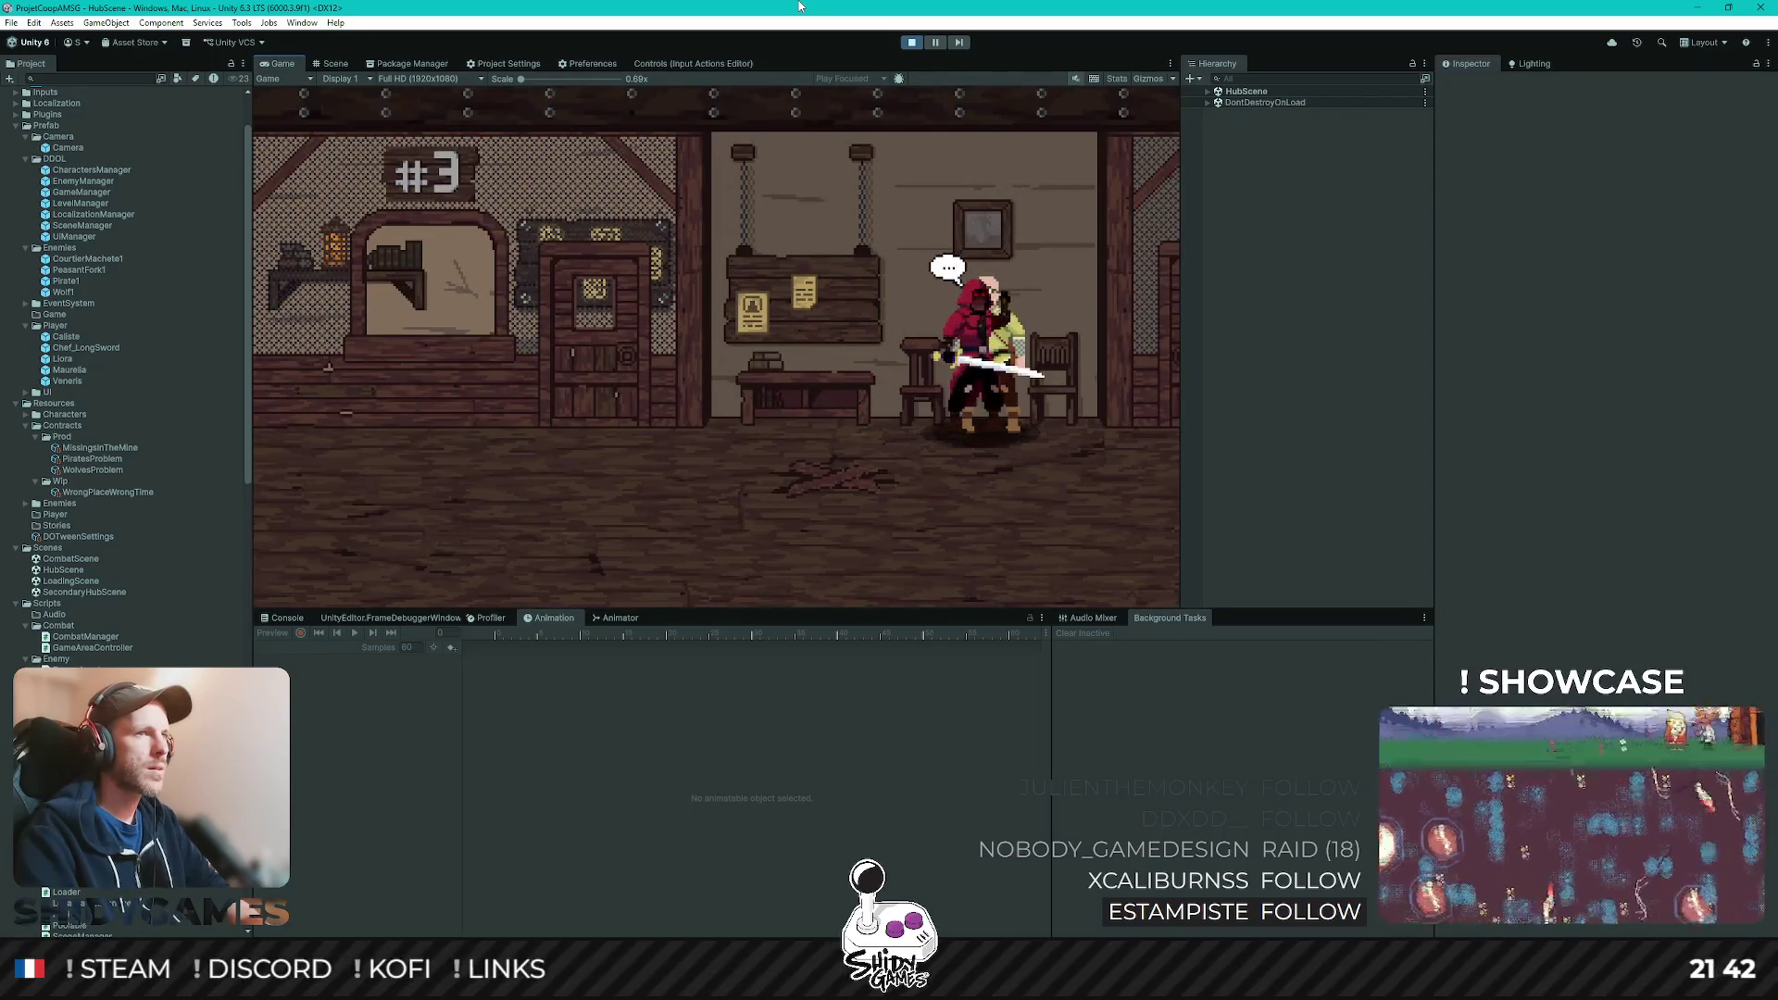
key("e")
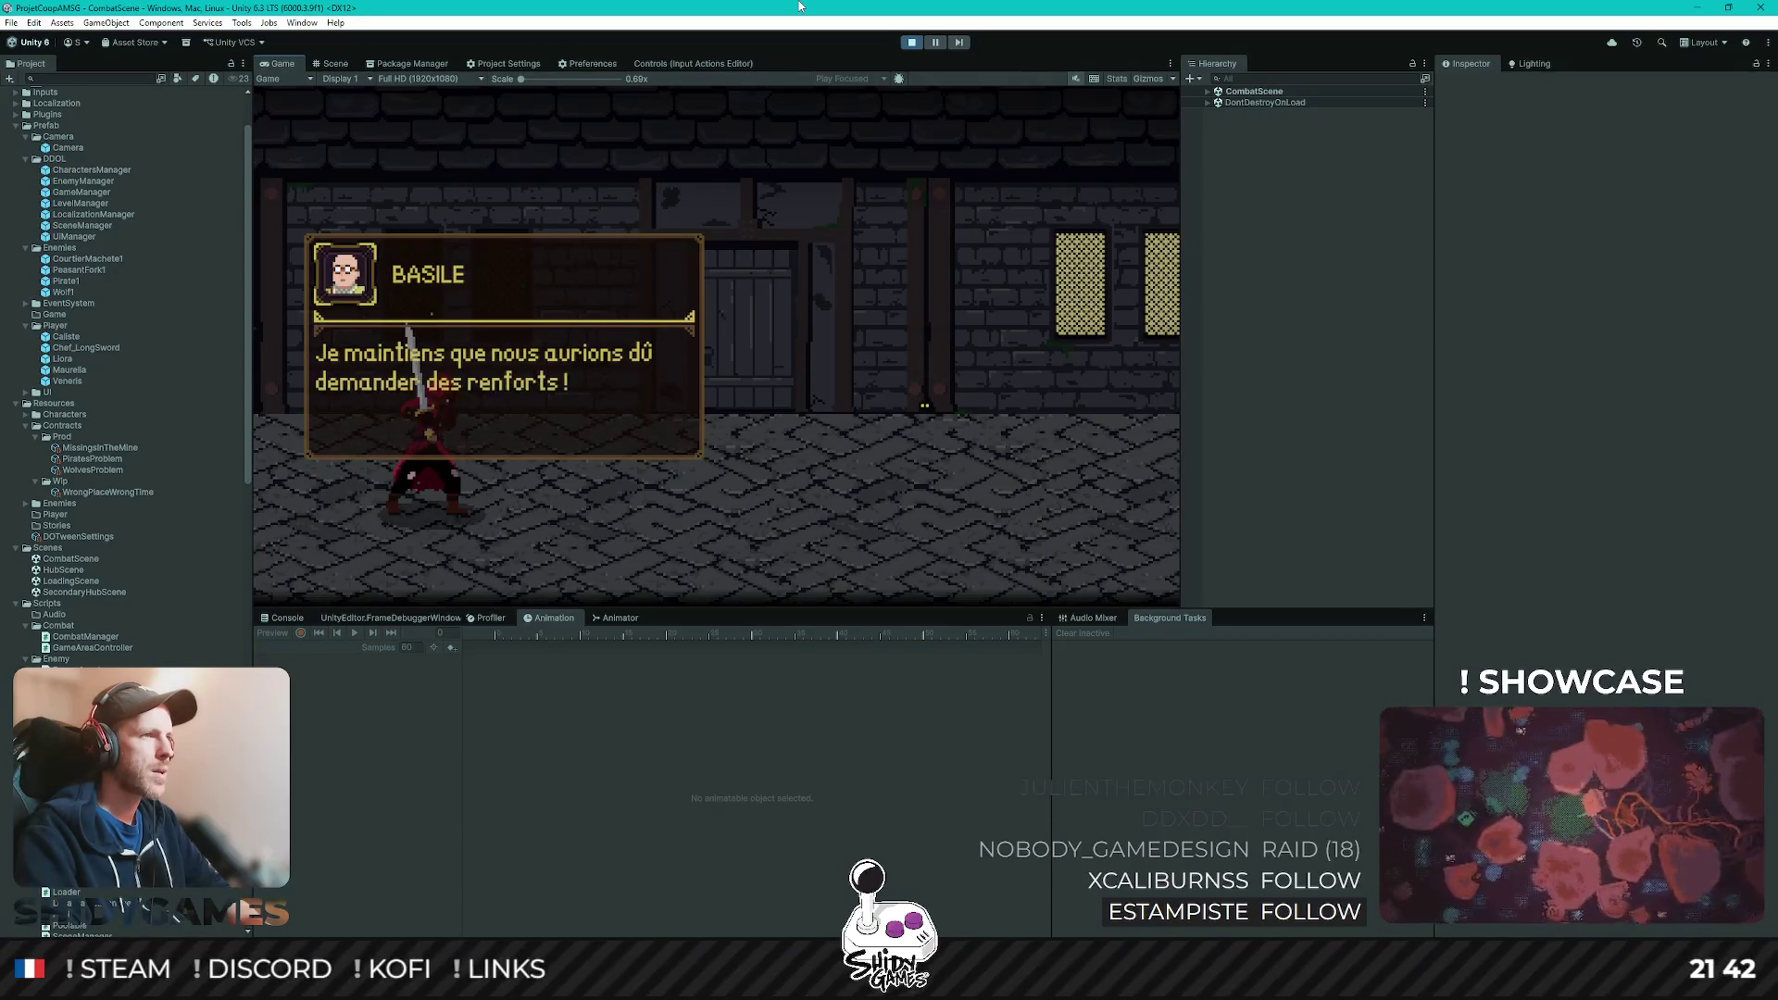
key("e")
key("e")
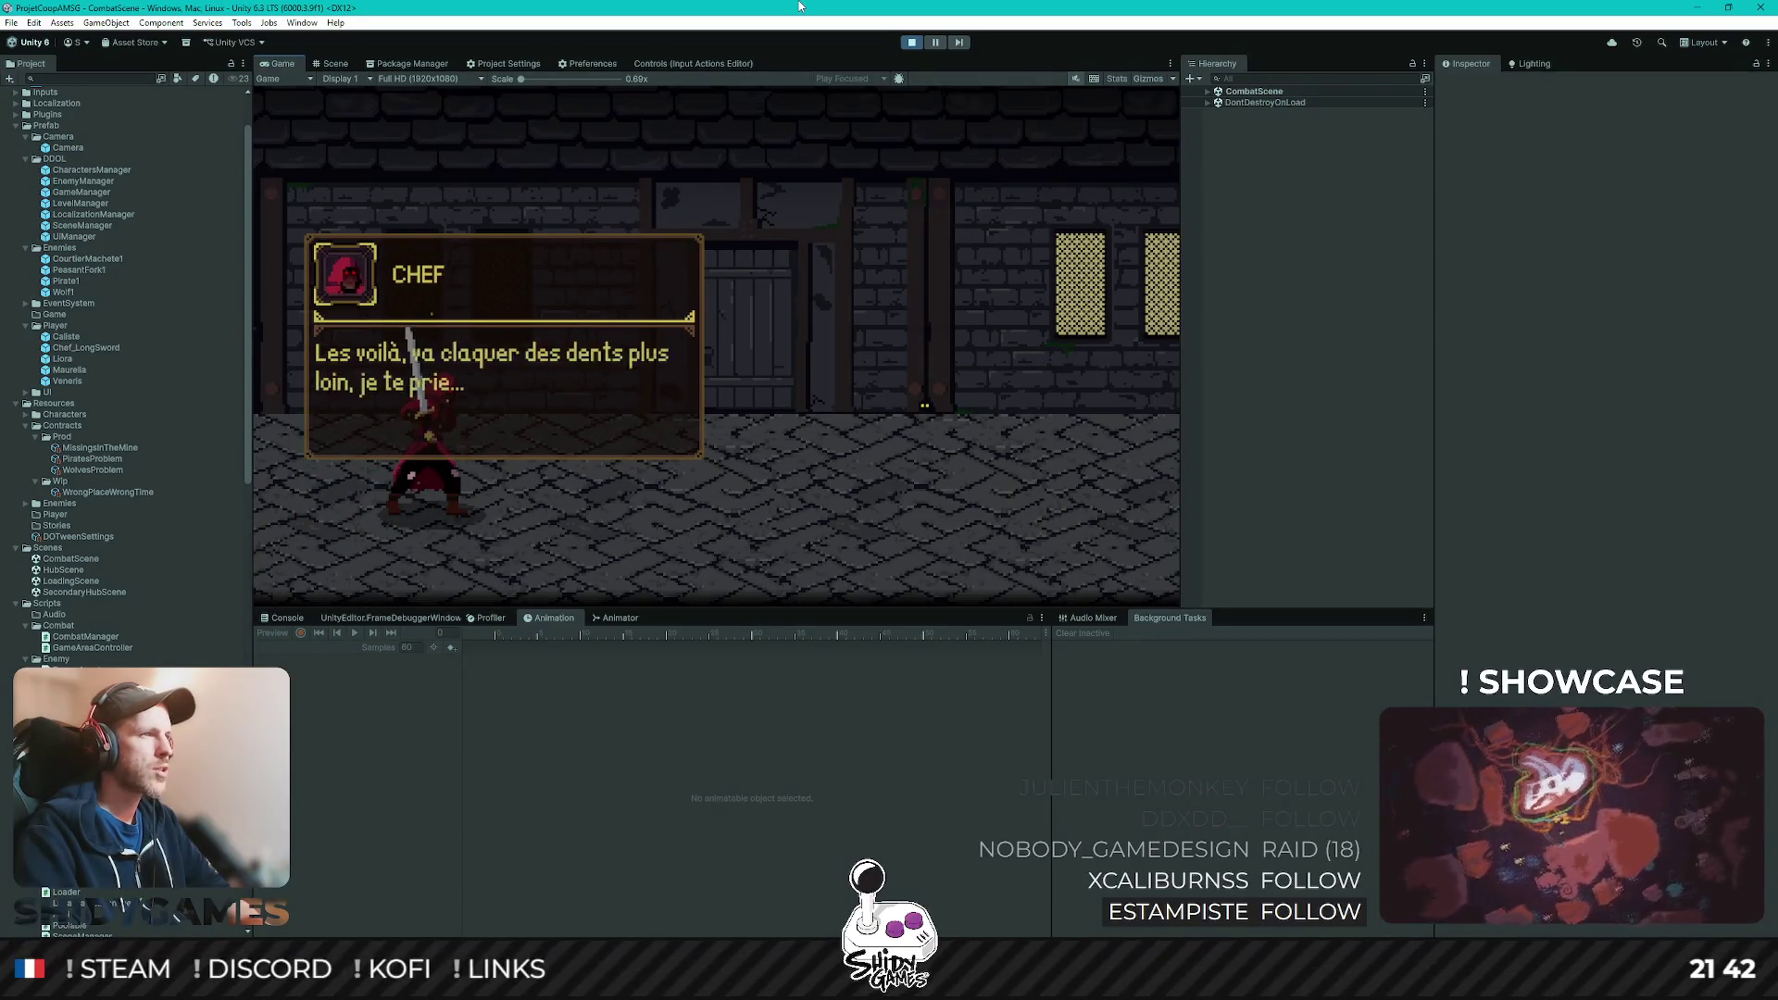
key("e")
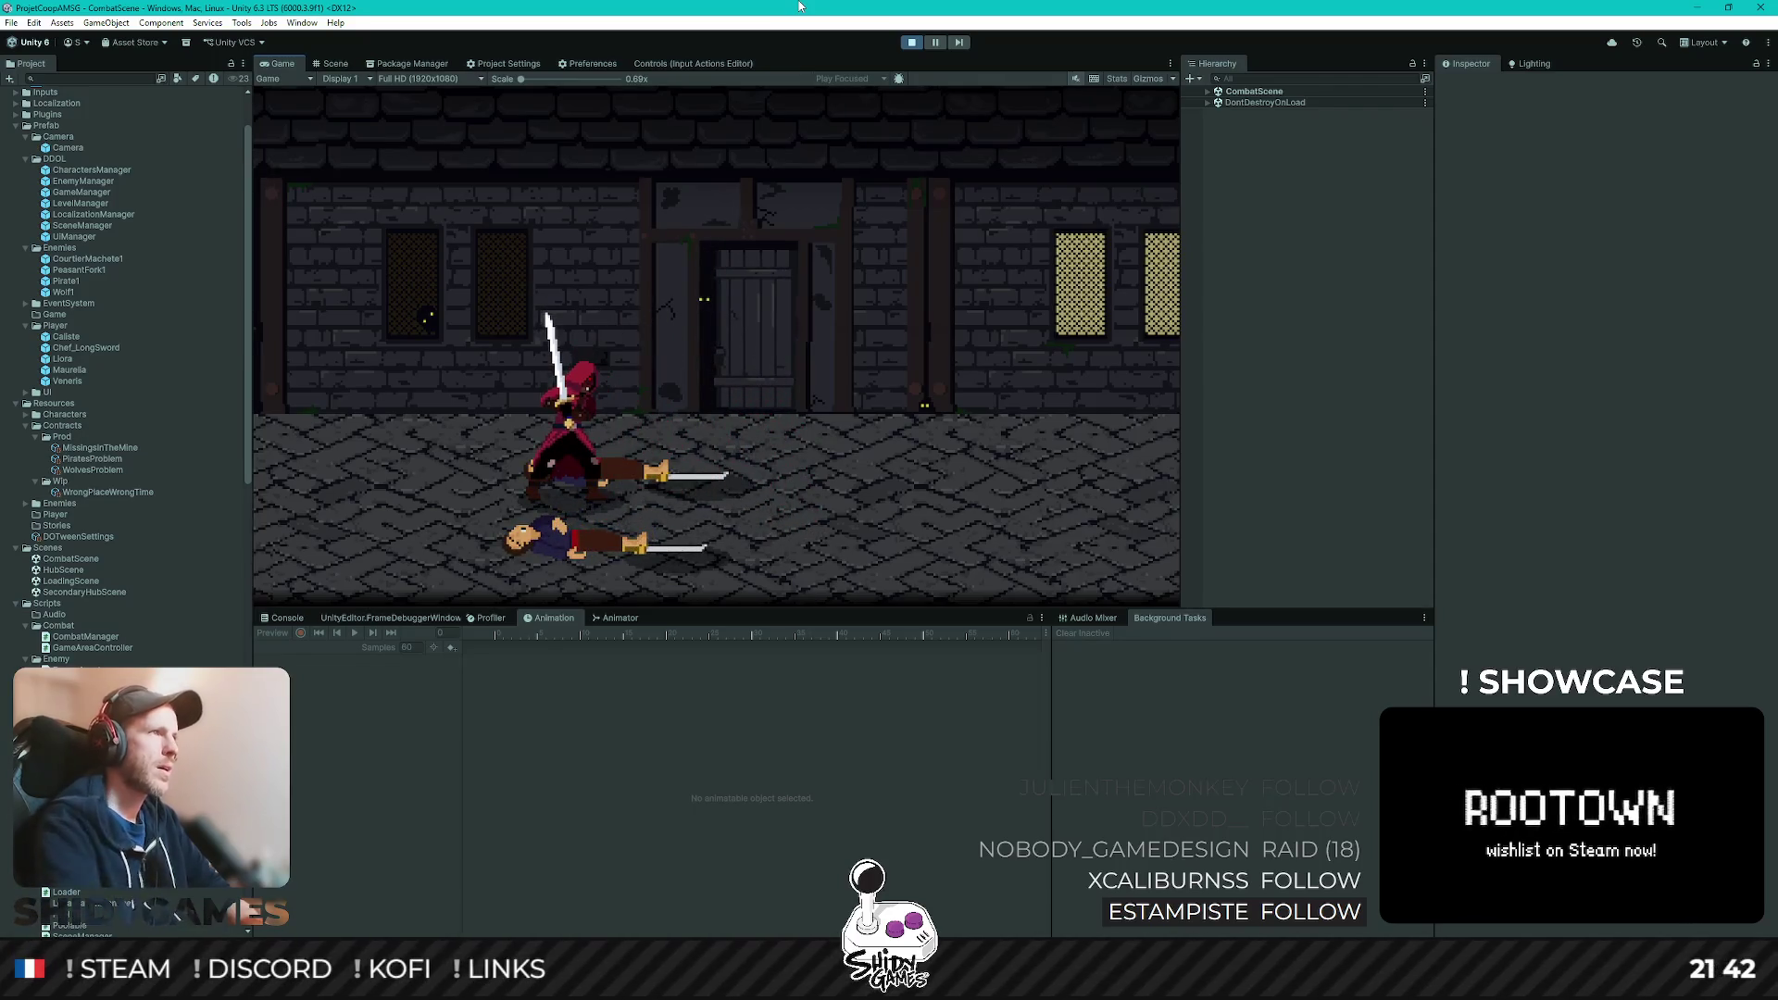
key("ctrl+p")
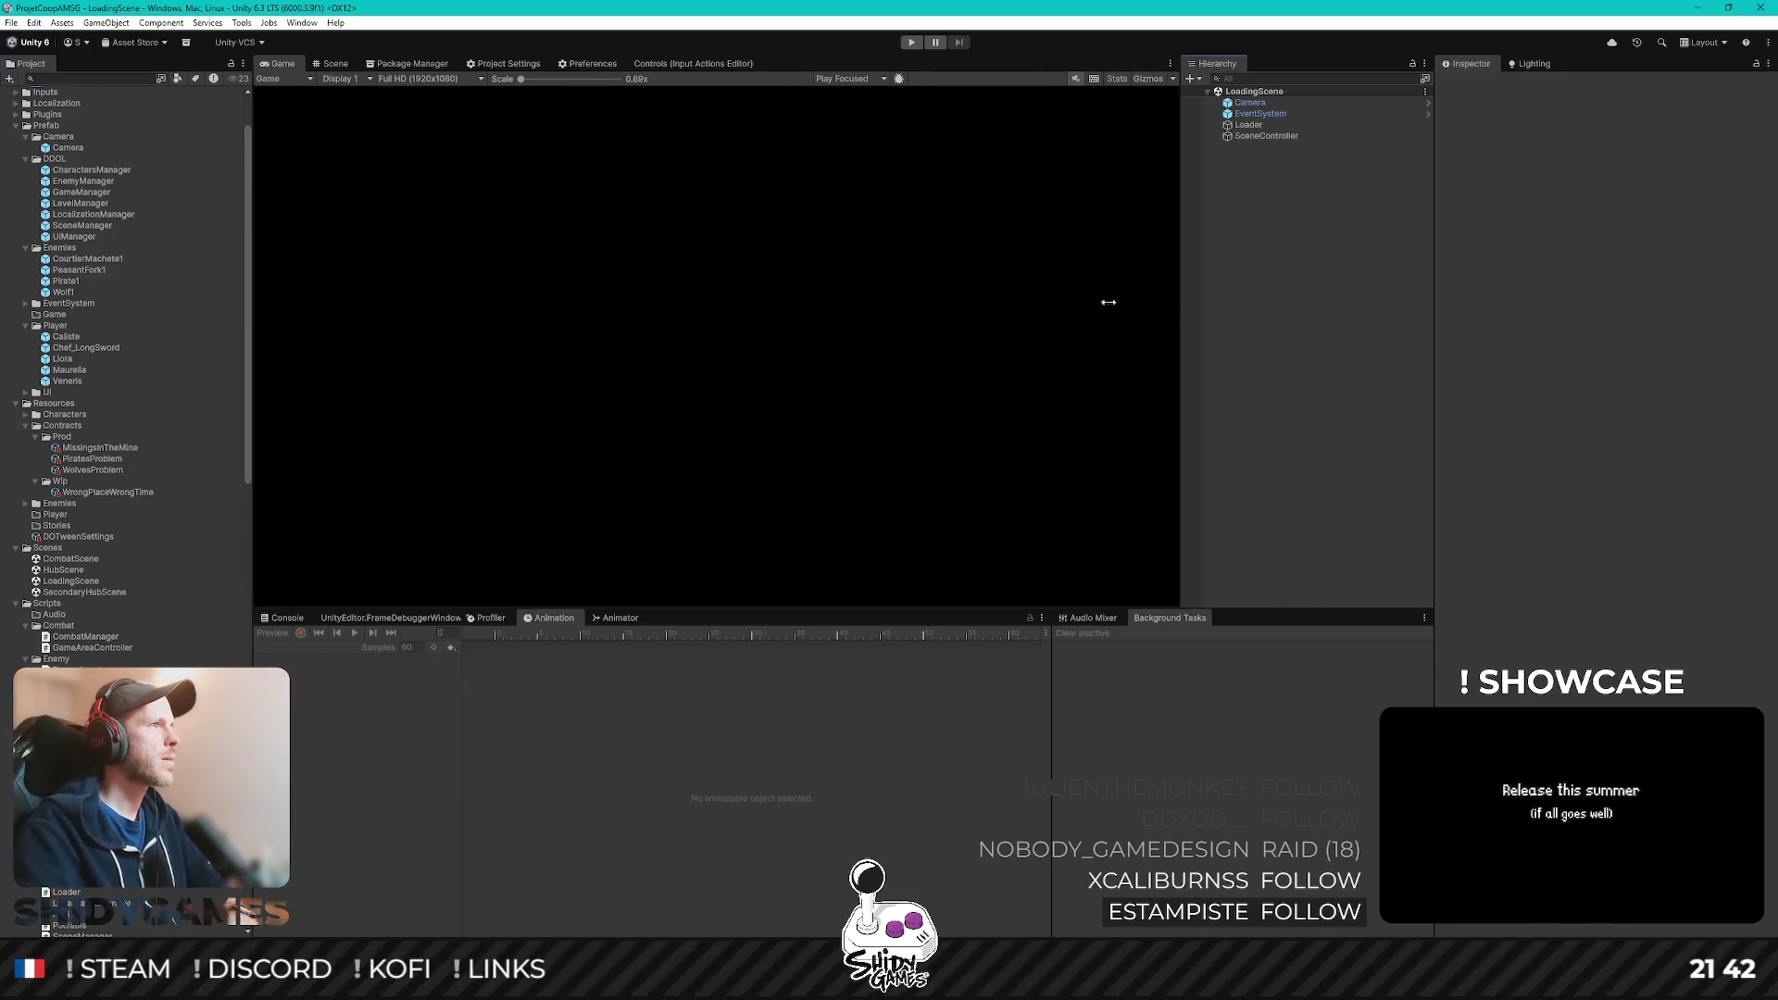
Step: Start a Windows build from File > Build Profiles to bring up the output folder picker
left_click(11, 23)
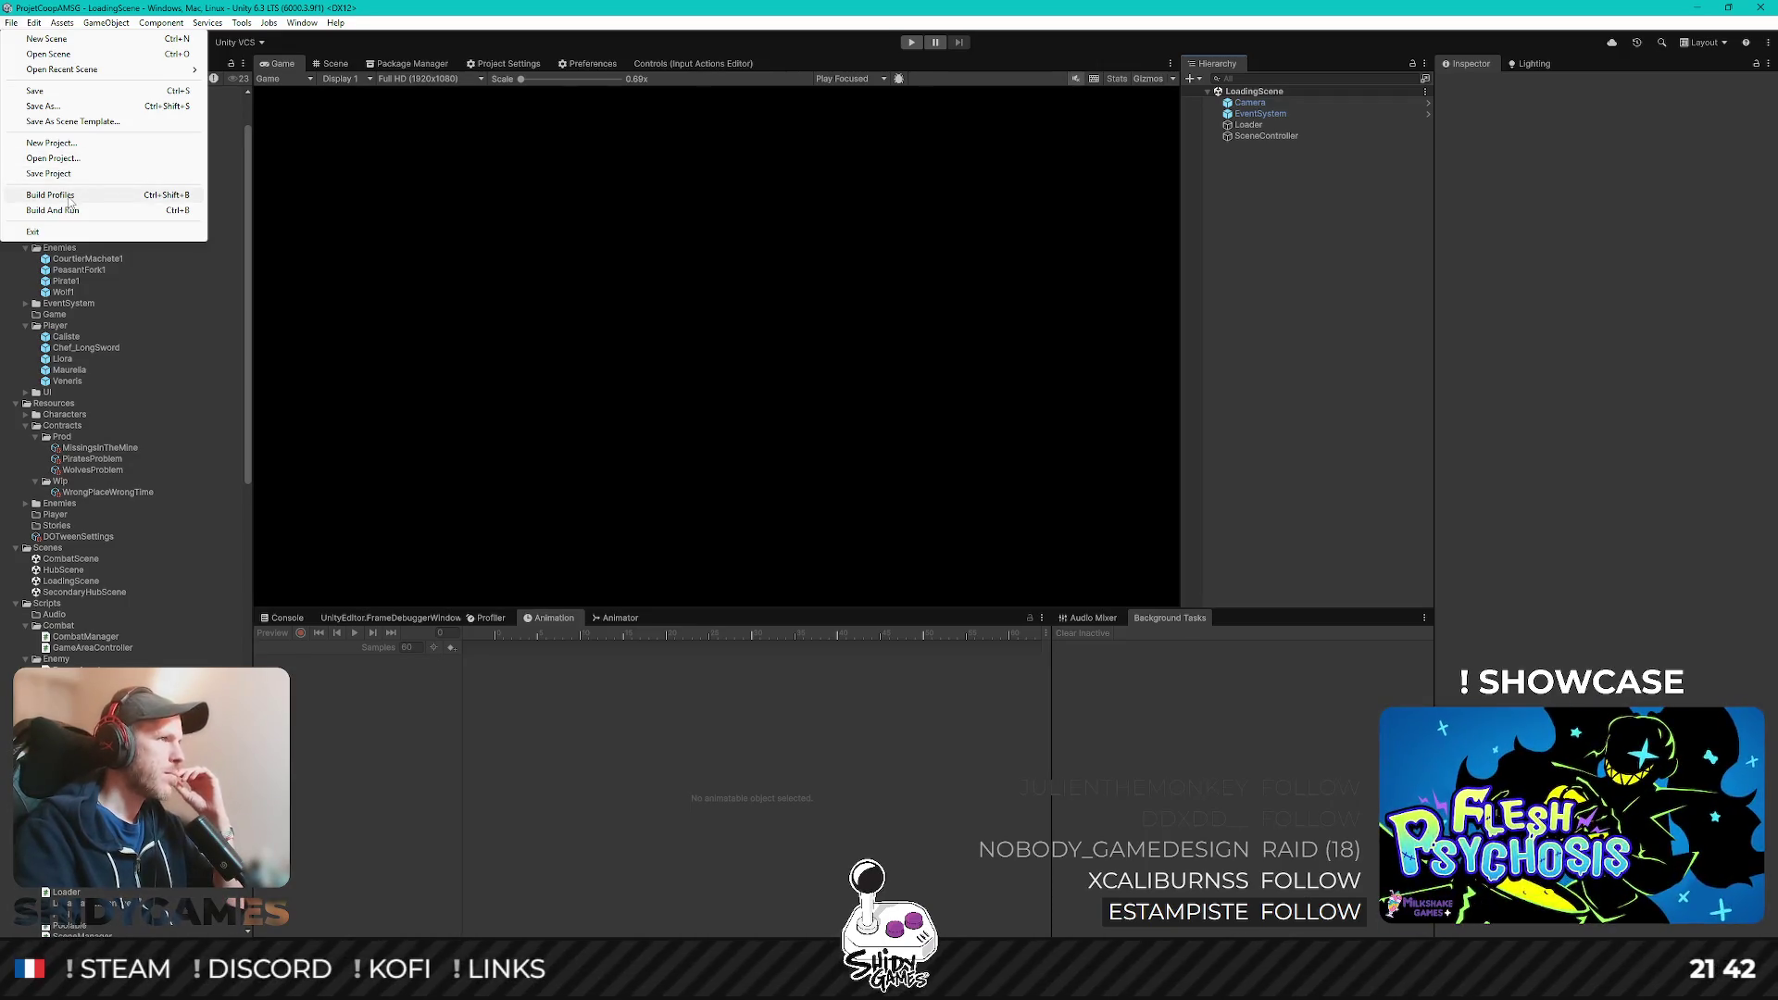
left_click(74, 162)
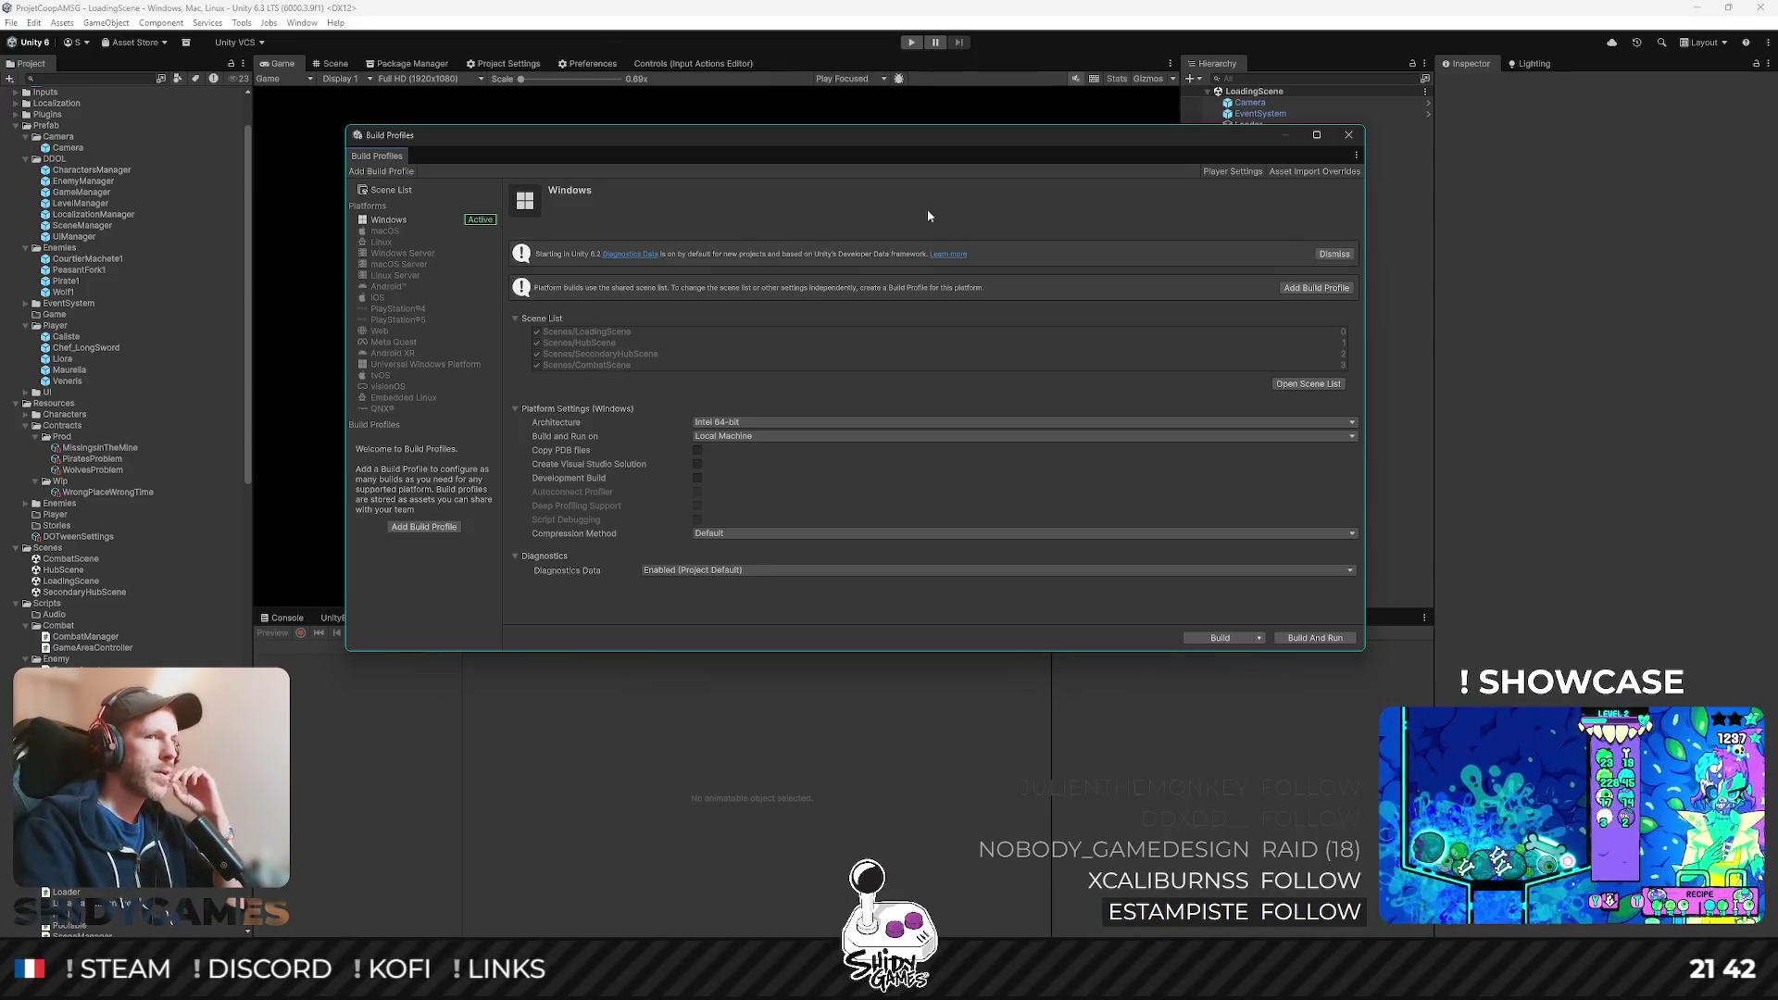
left_click(1221, 638)
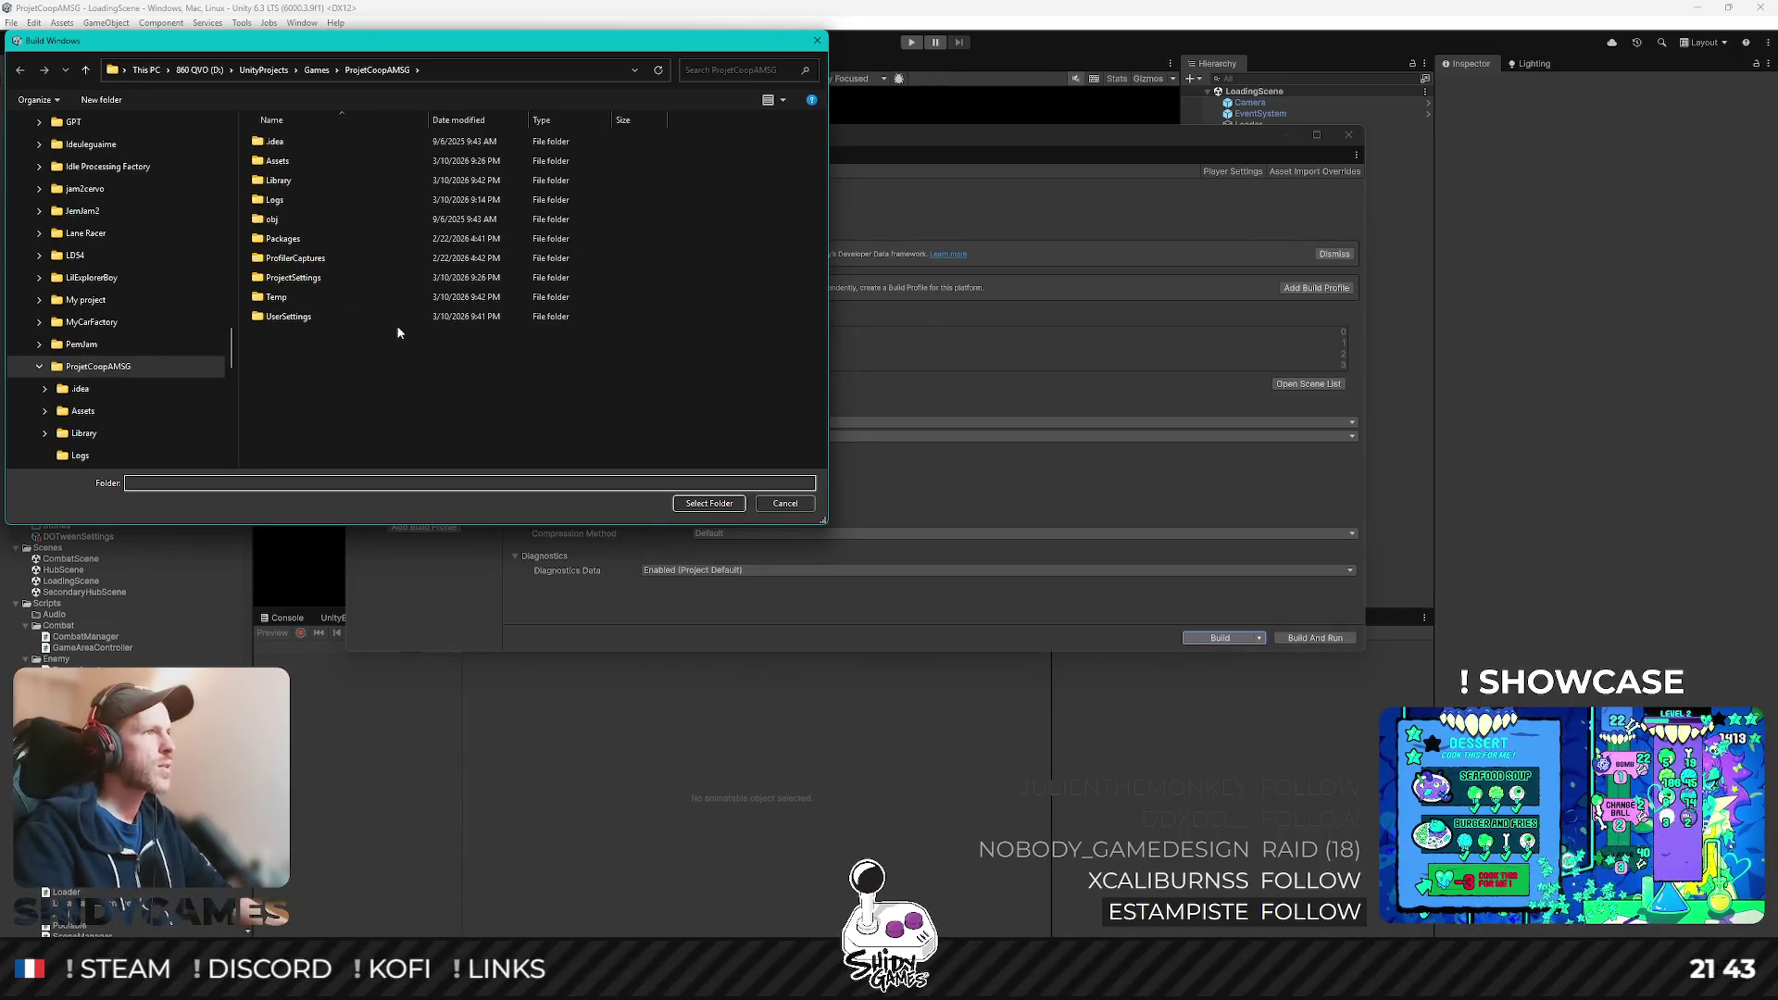
Step: Create a folder named L'Artisan Meurtrier inside the Builds folder
left_click(319, 71)
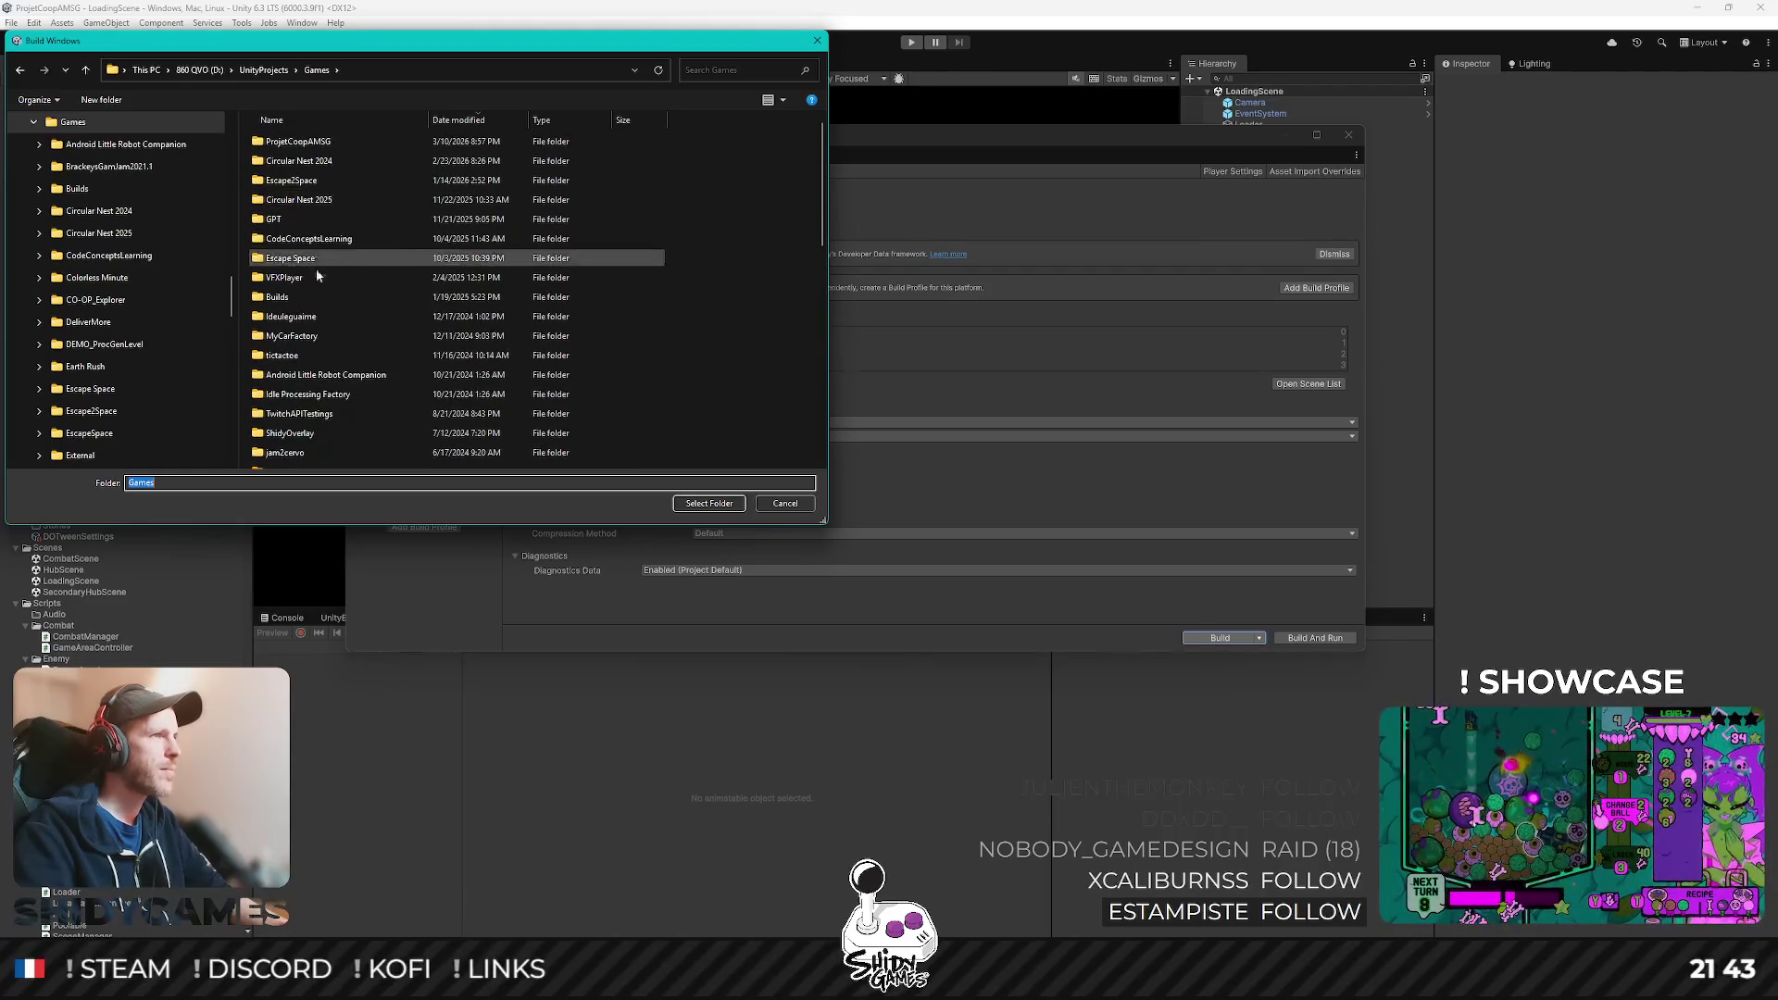
double_click(278, 297)
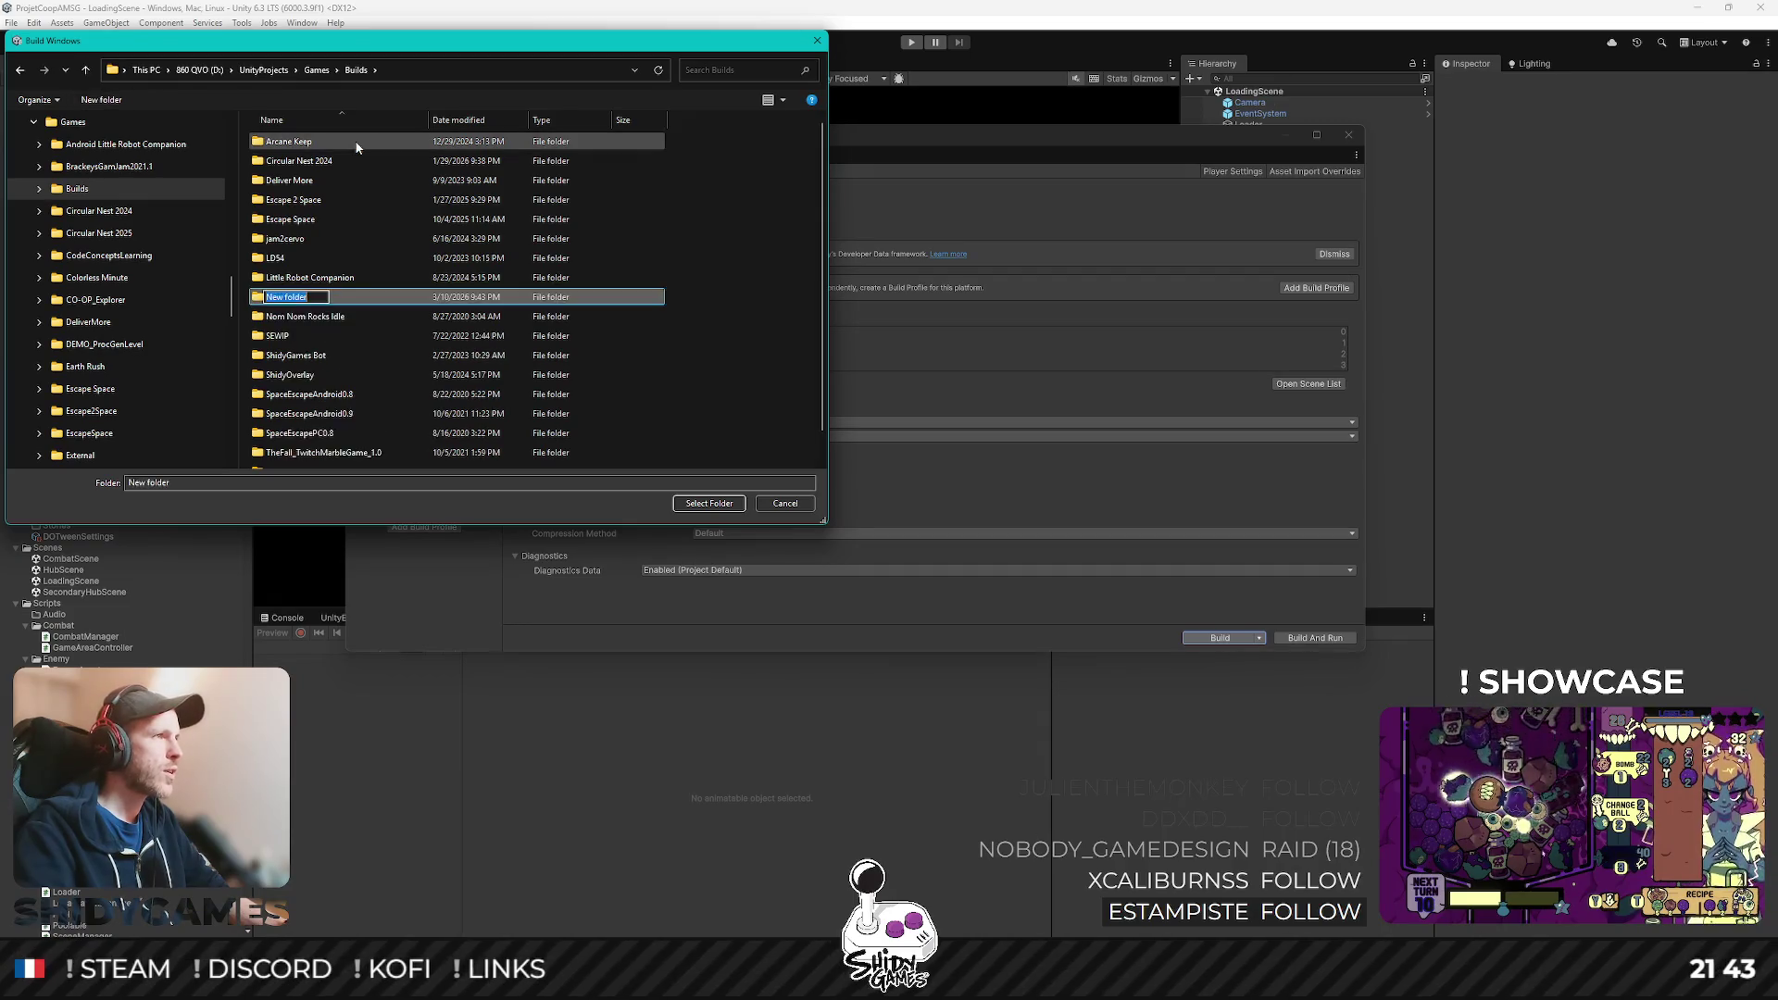
type("L'Arti")
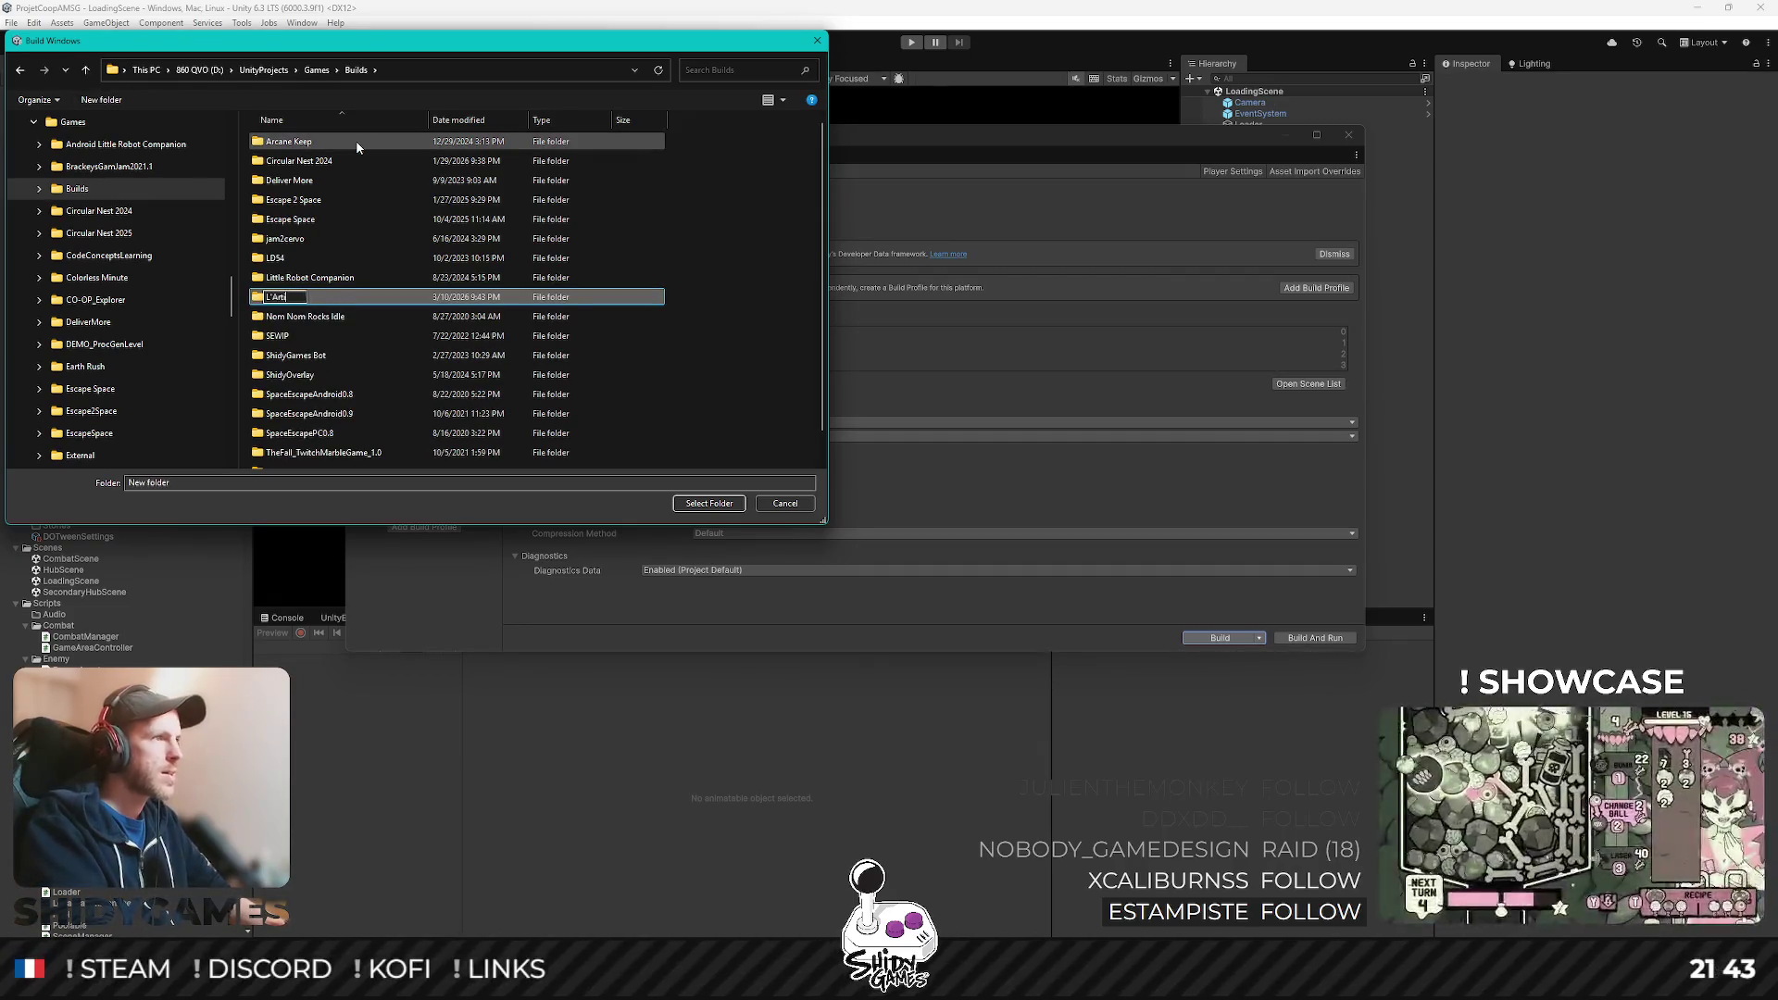
type("san Meurtrier")
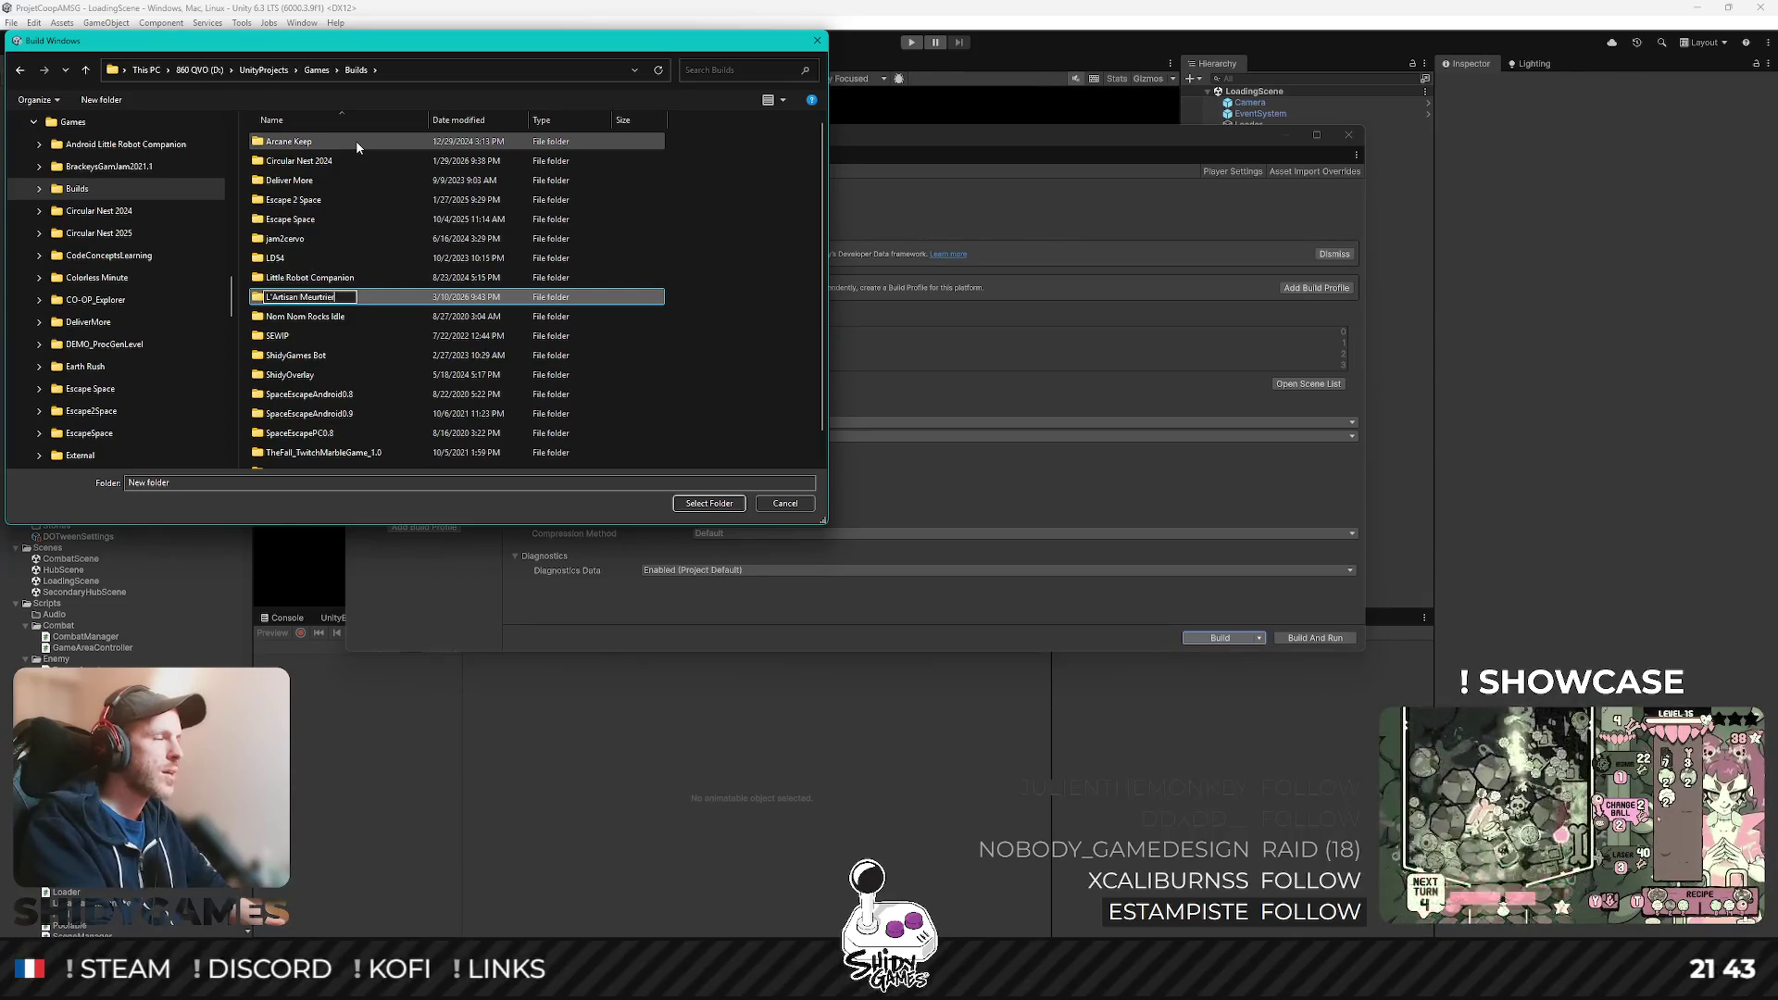
key("Return")
key("Return")
Step: Create a 0.1 subfolder, go into it, and choose it as the build destination
right_click(307, 244)
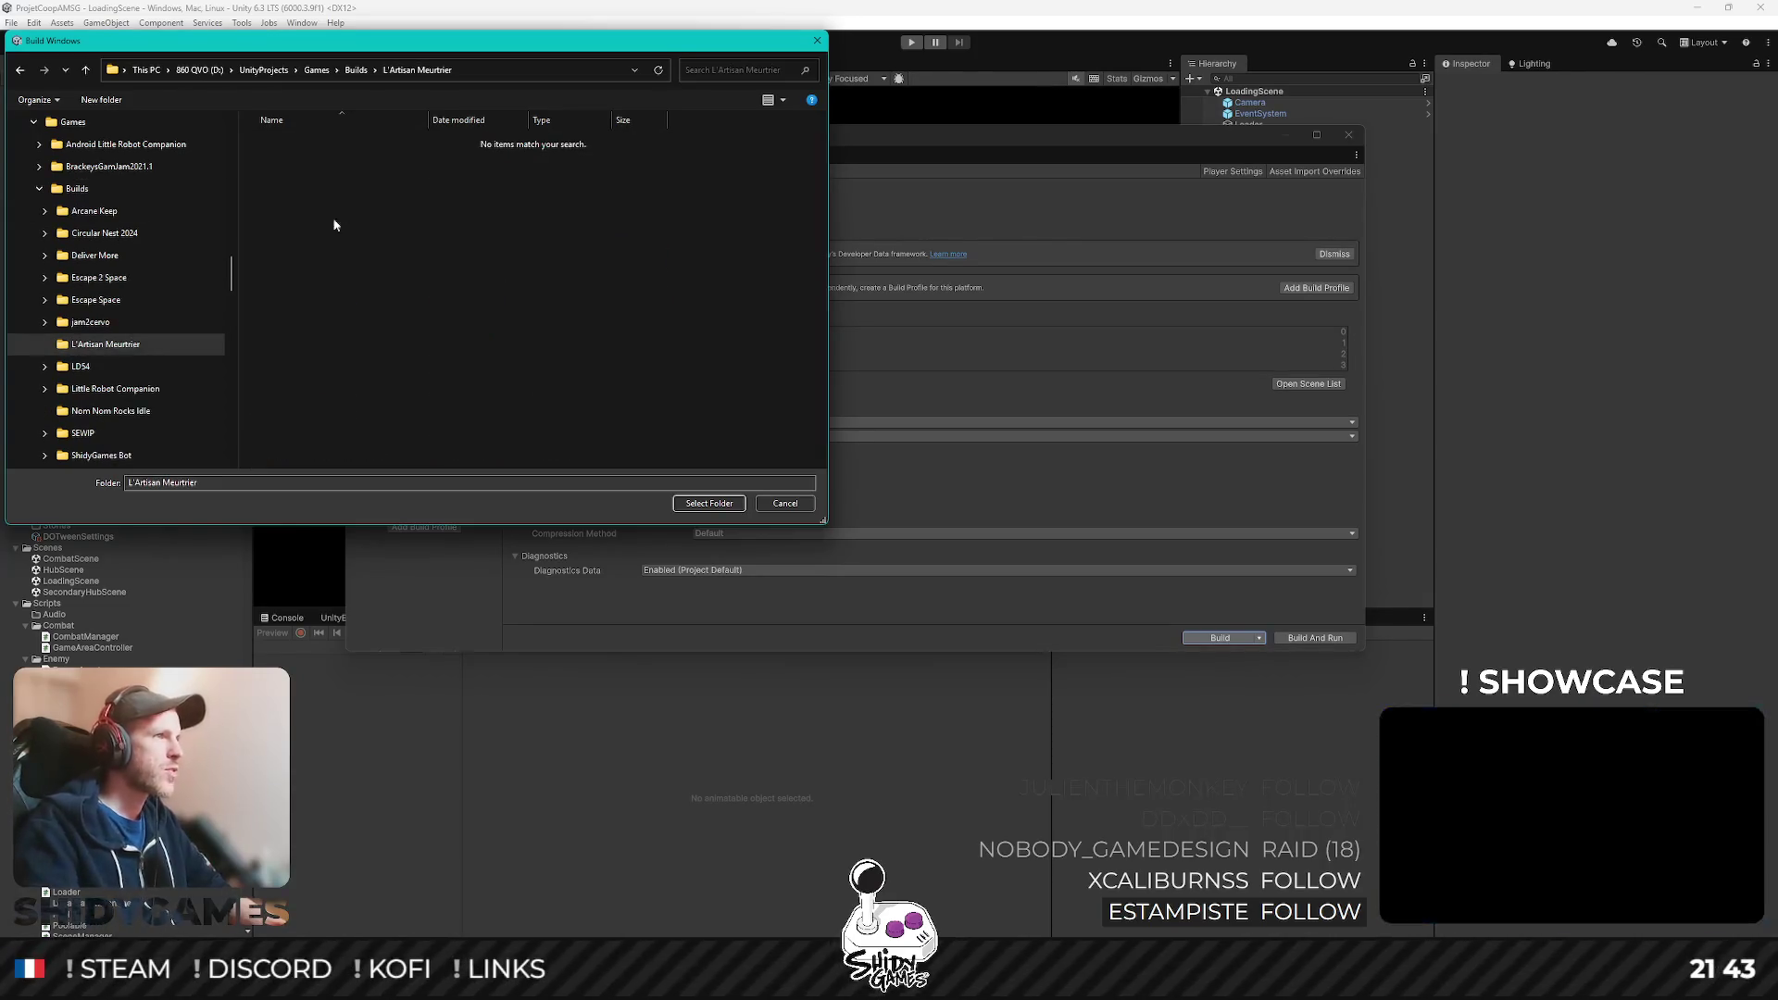
mouse_move(479, 469)
left_click(557, 476)
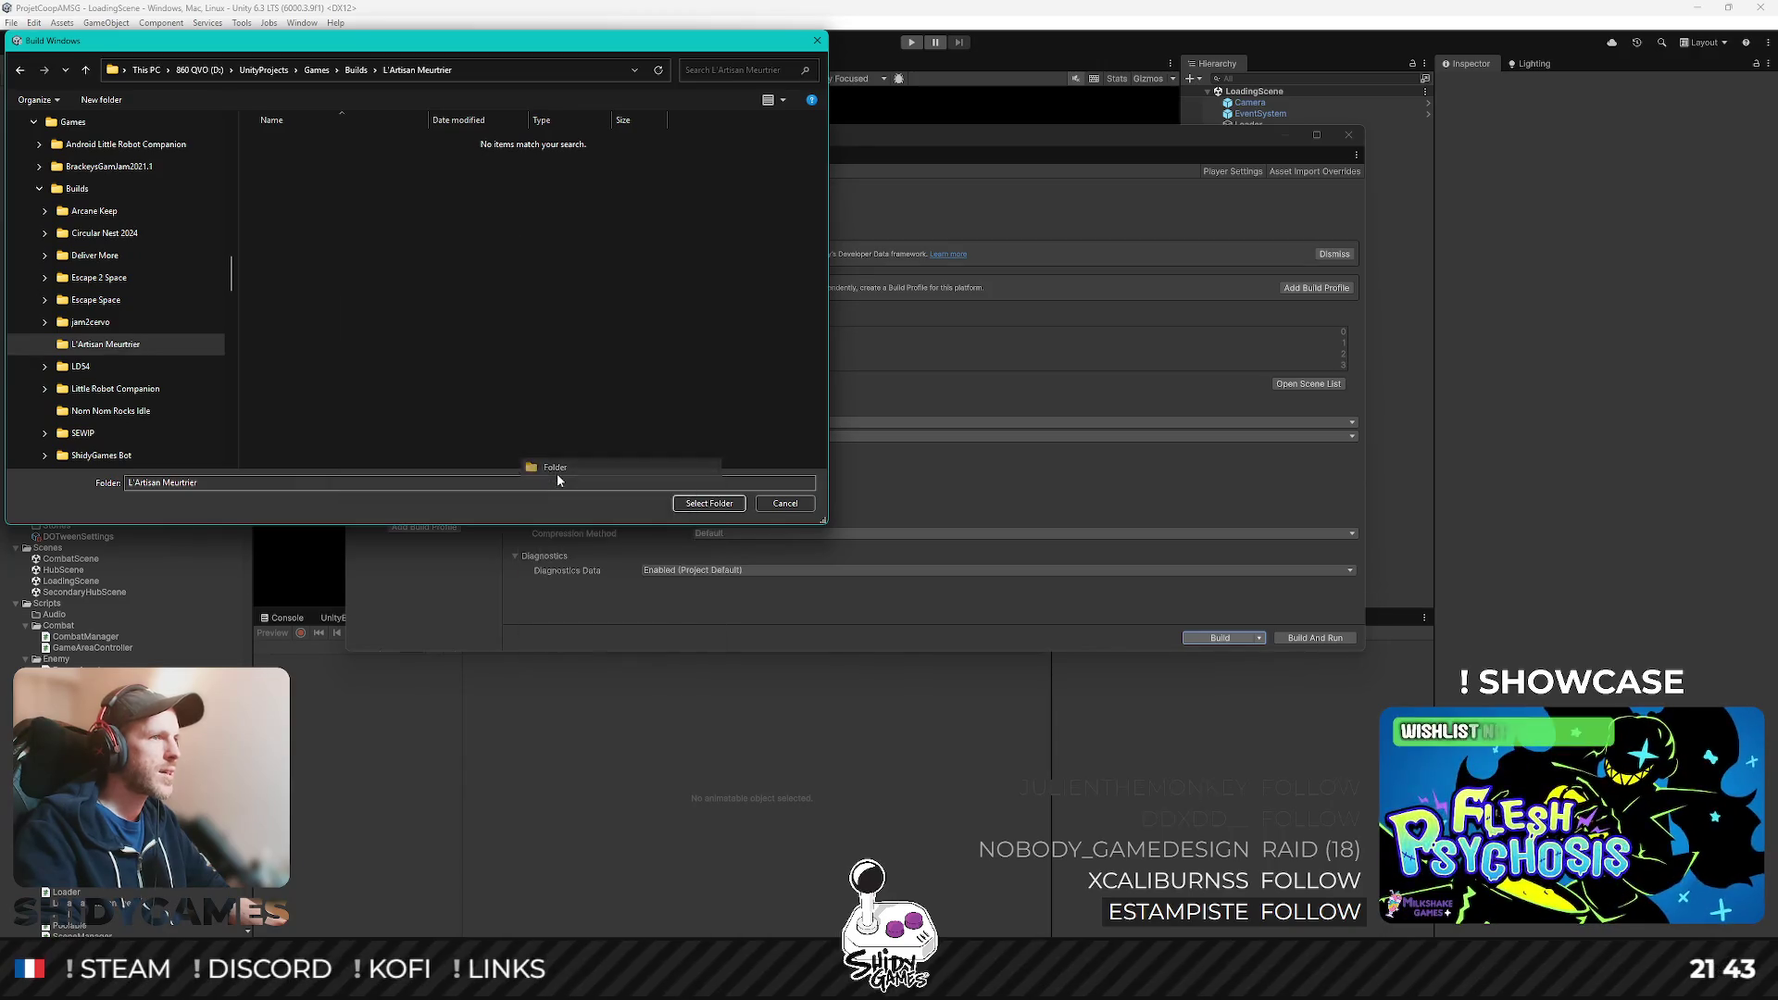
type("0.1")
key("Return")
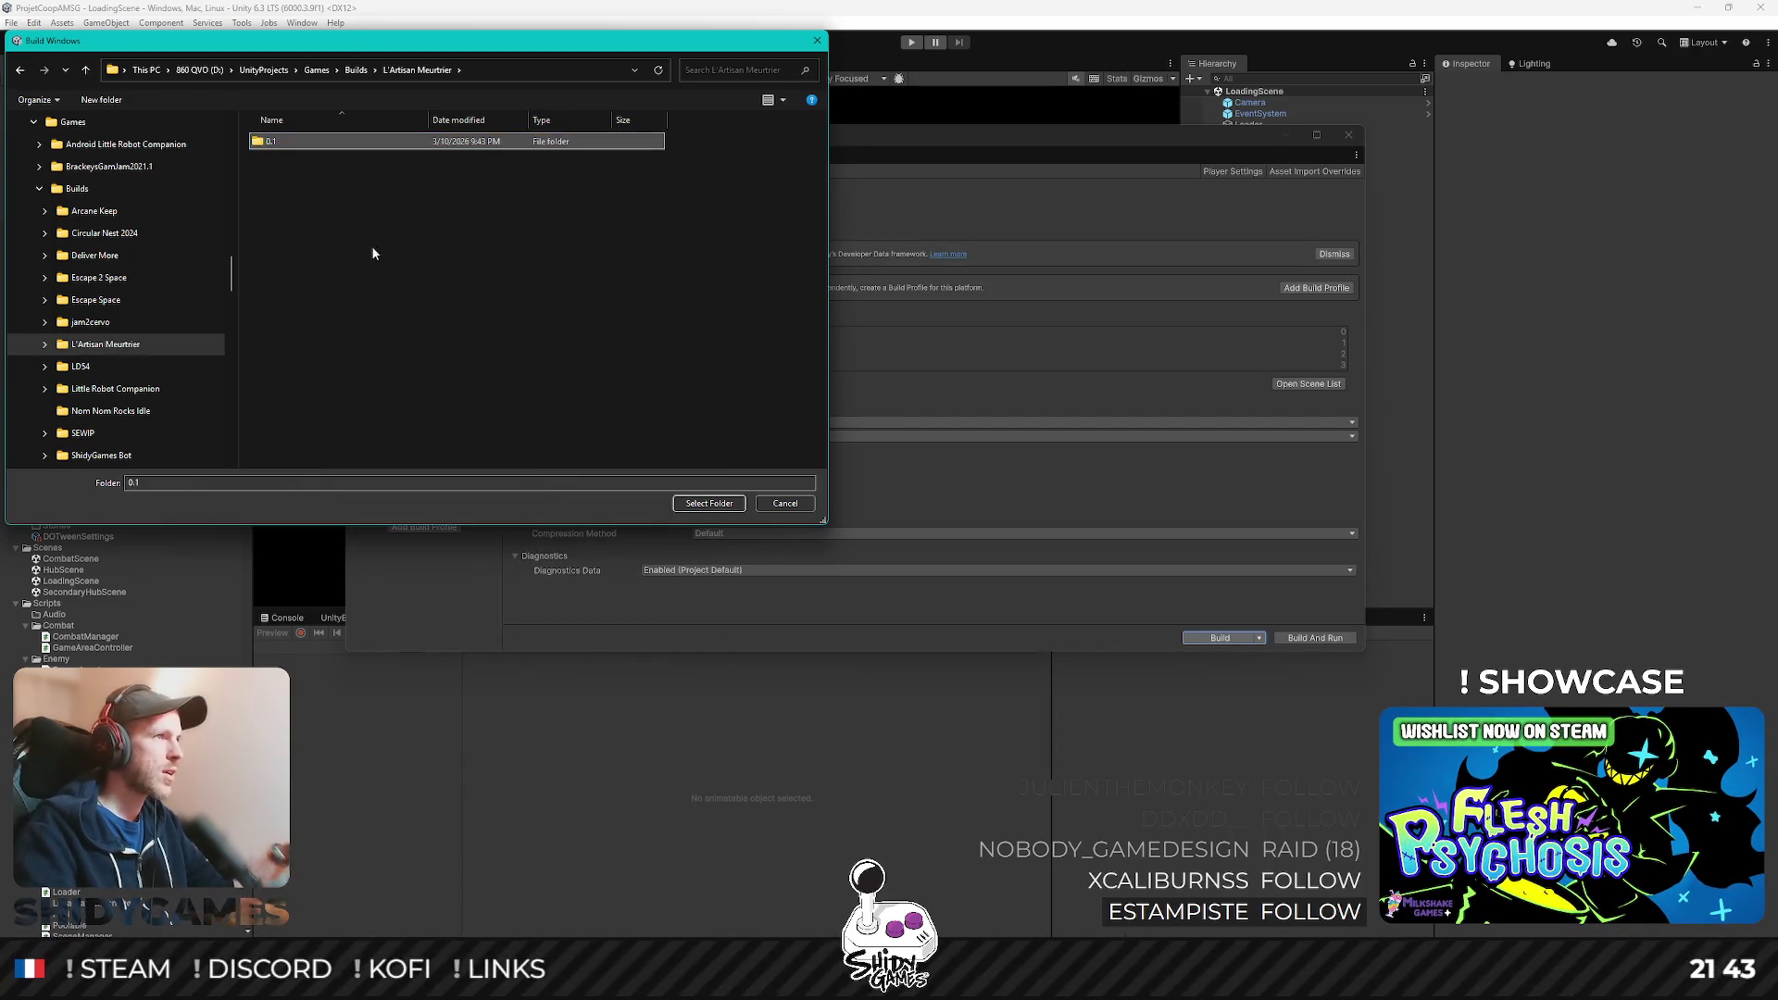
double_click(311, 143)
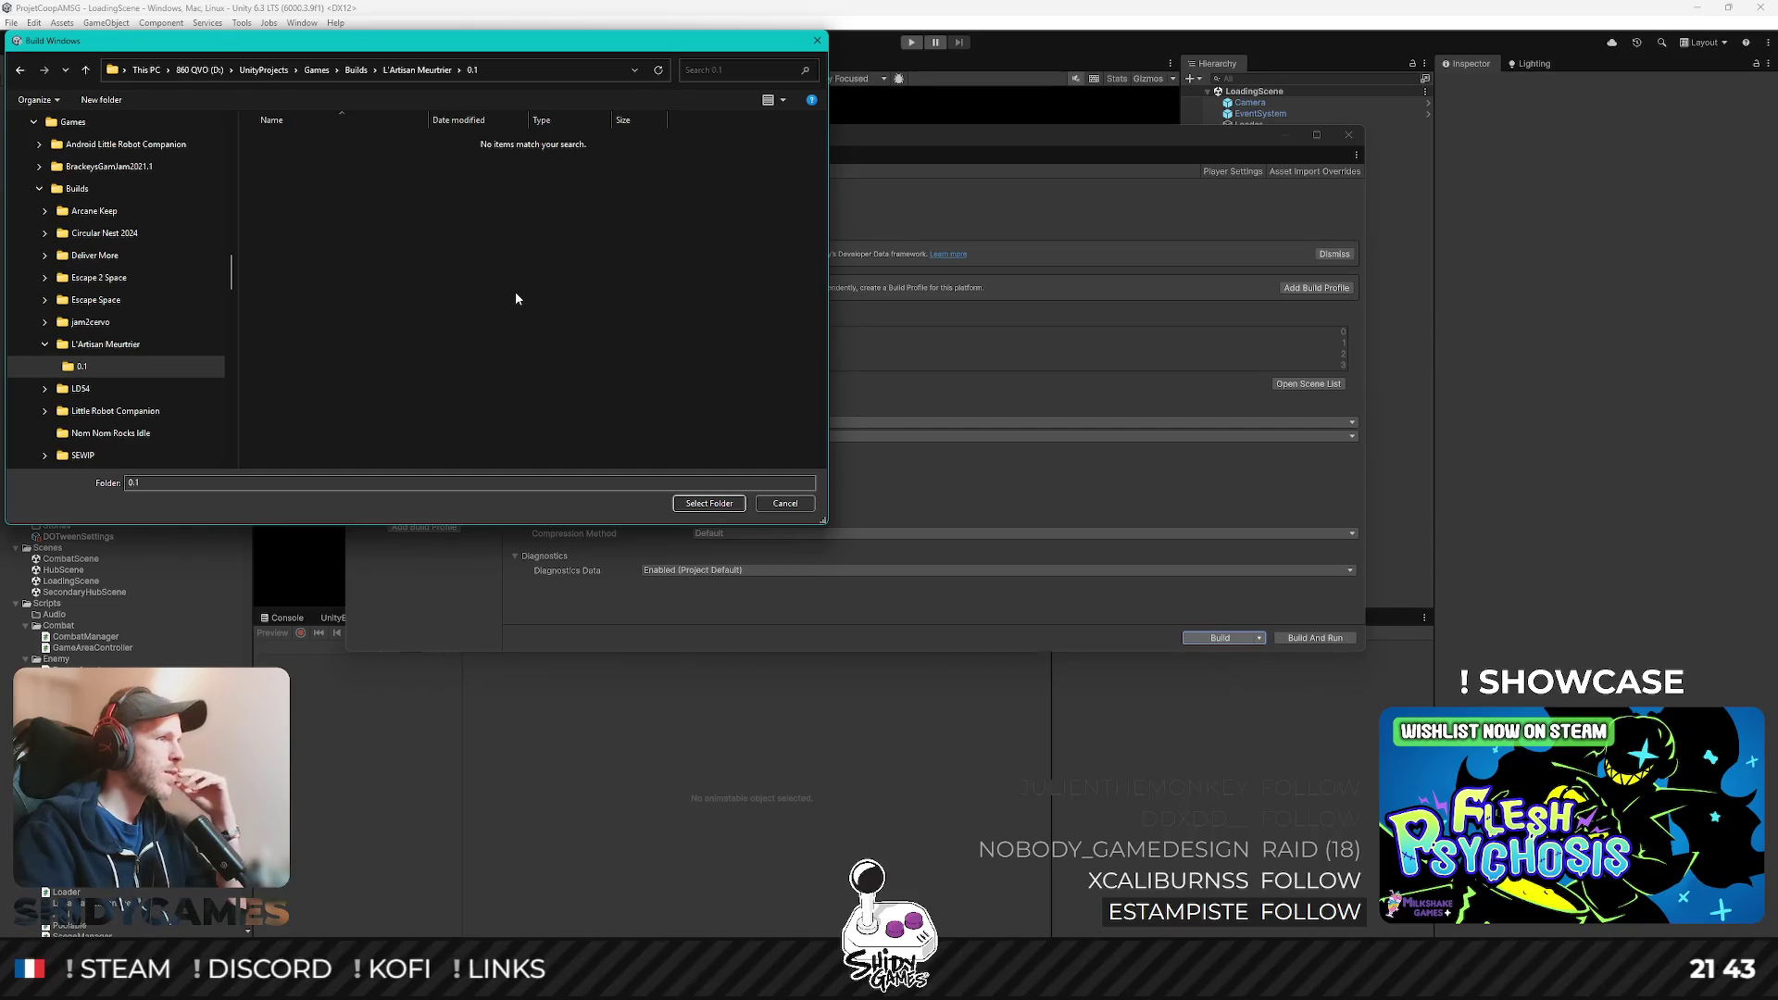
left_click(722, 509)
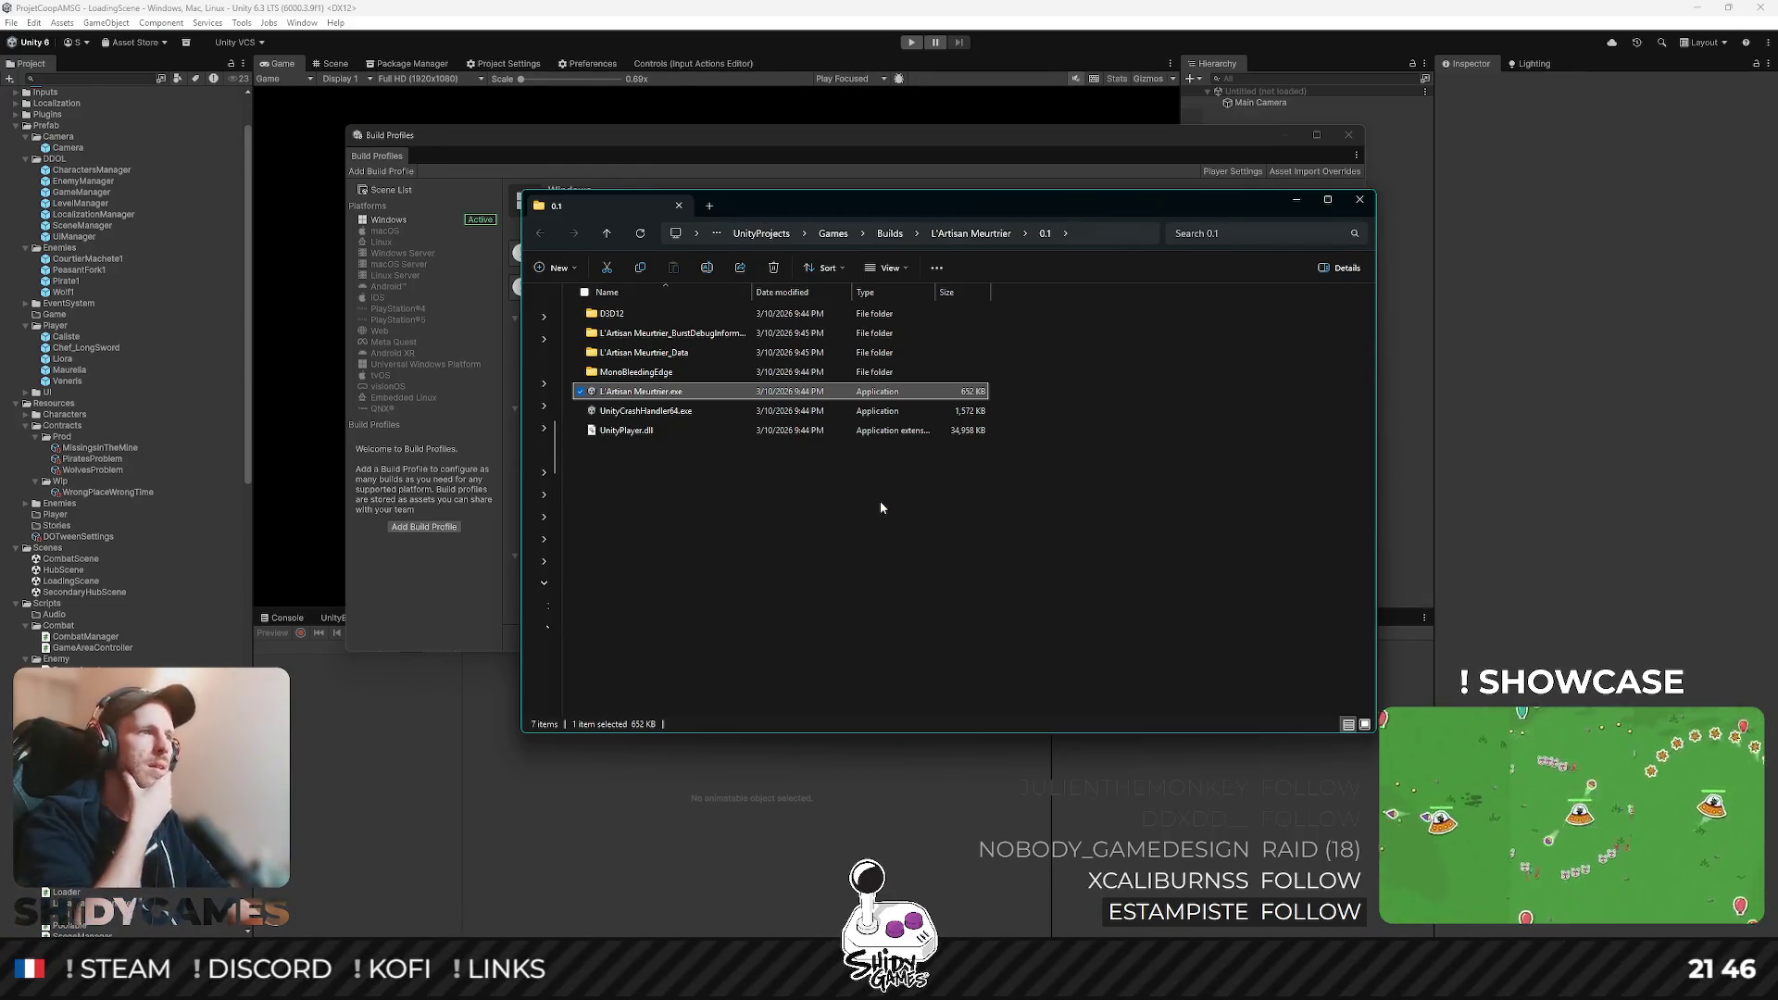
Step: Launch the built L'Artisan Meurtrier game from the 0.1 output folder
key("Return")
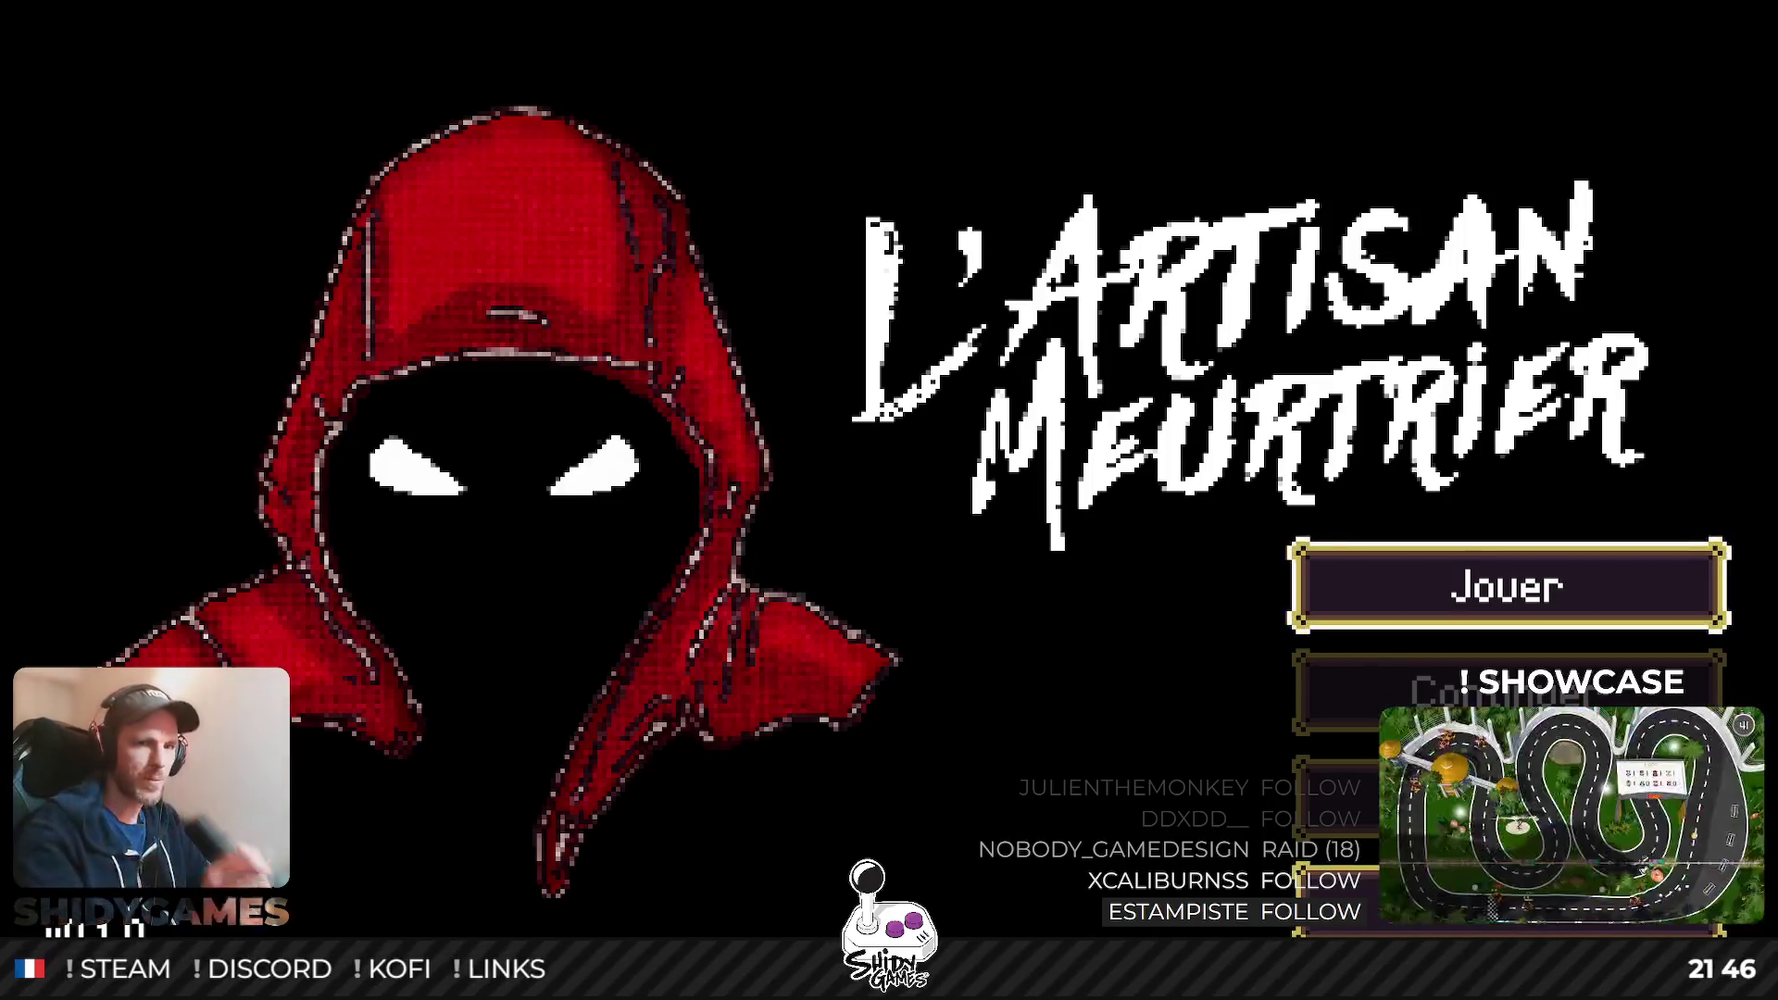
Step: Start the game from Jouer and walk the hooded swordsman around the tavern
key("Return")
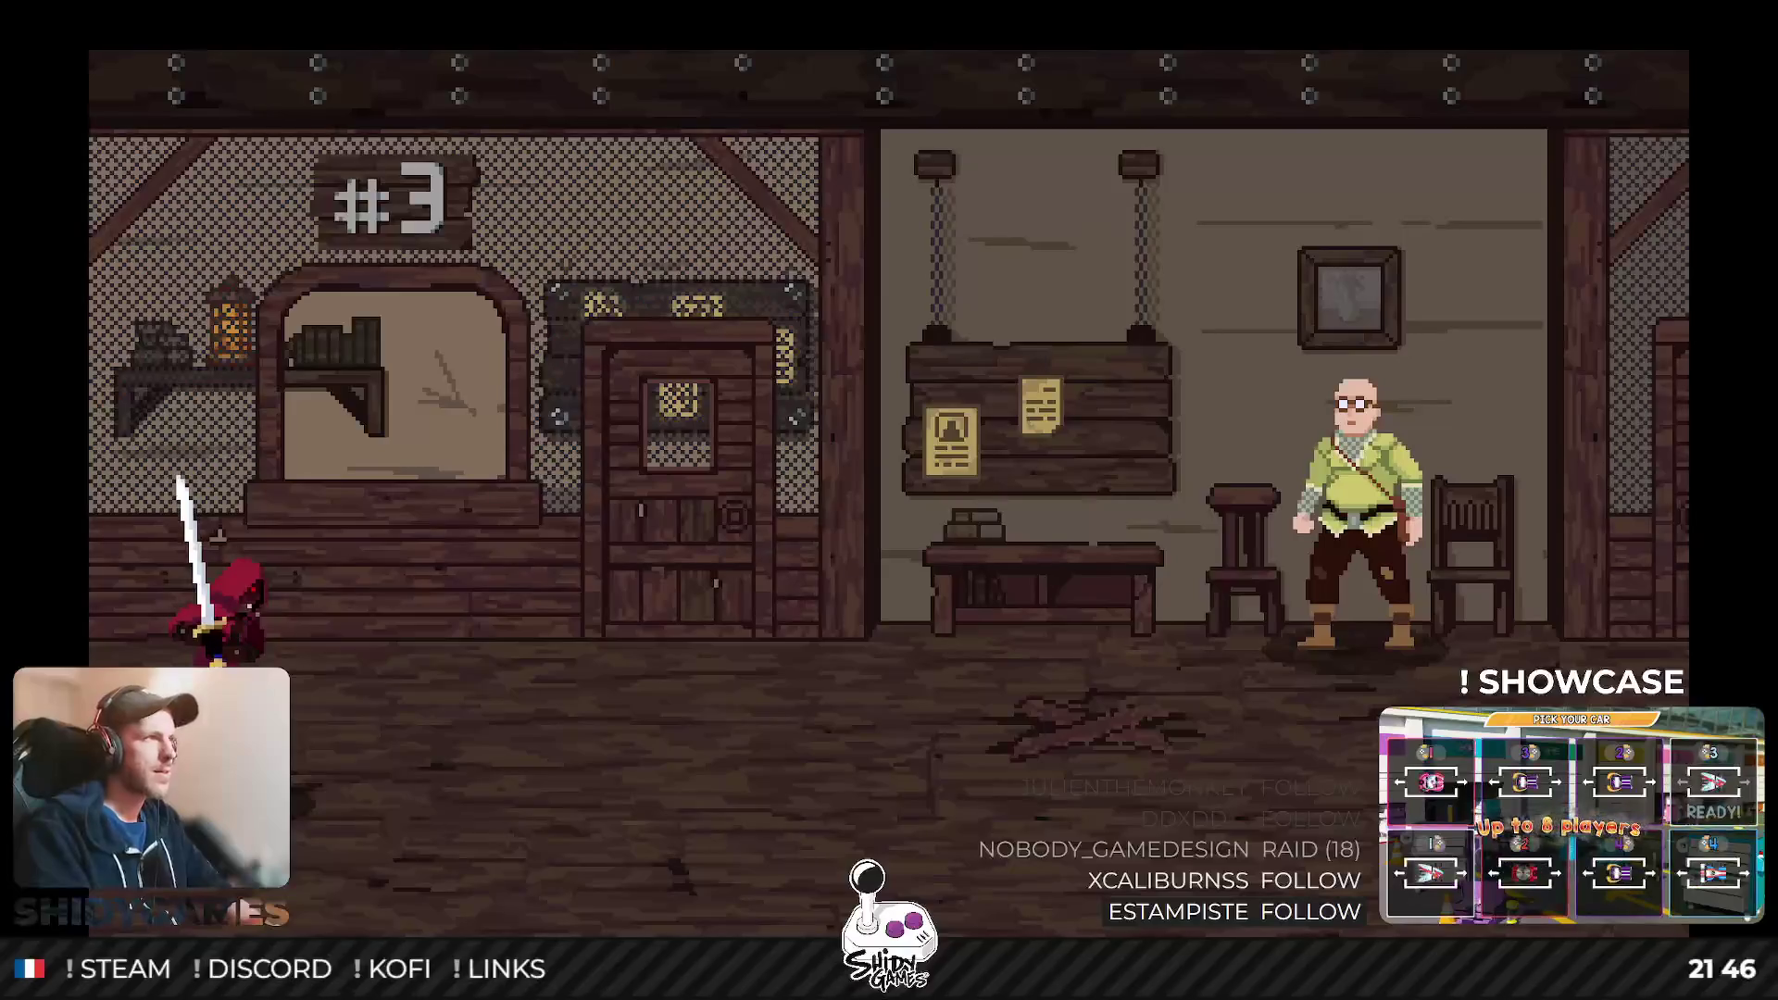
key("Right")
key("Left")
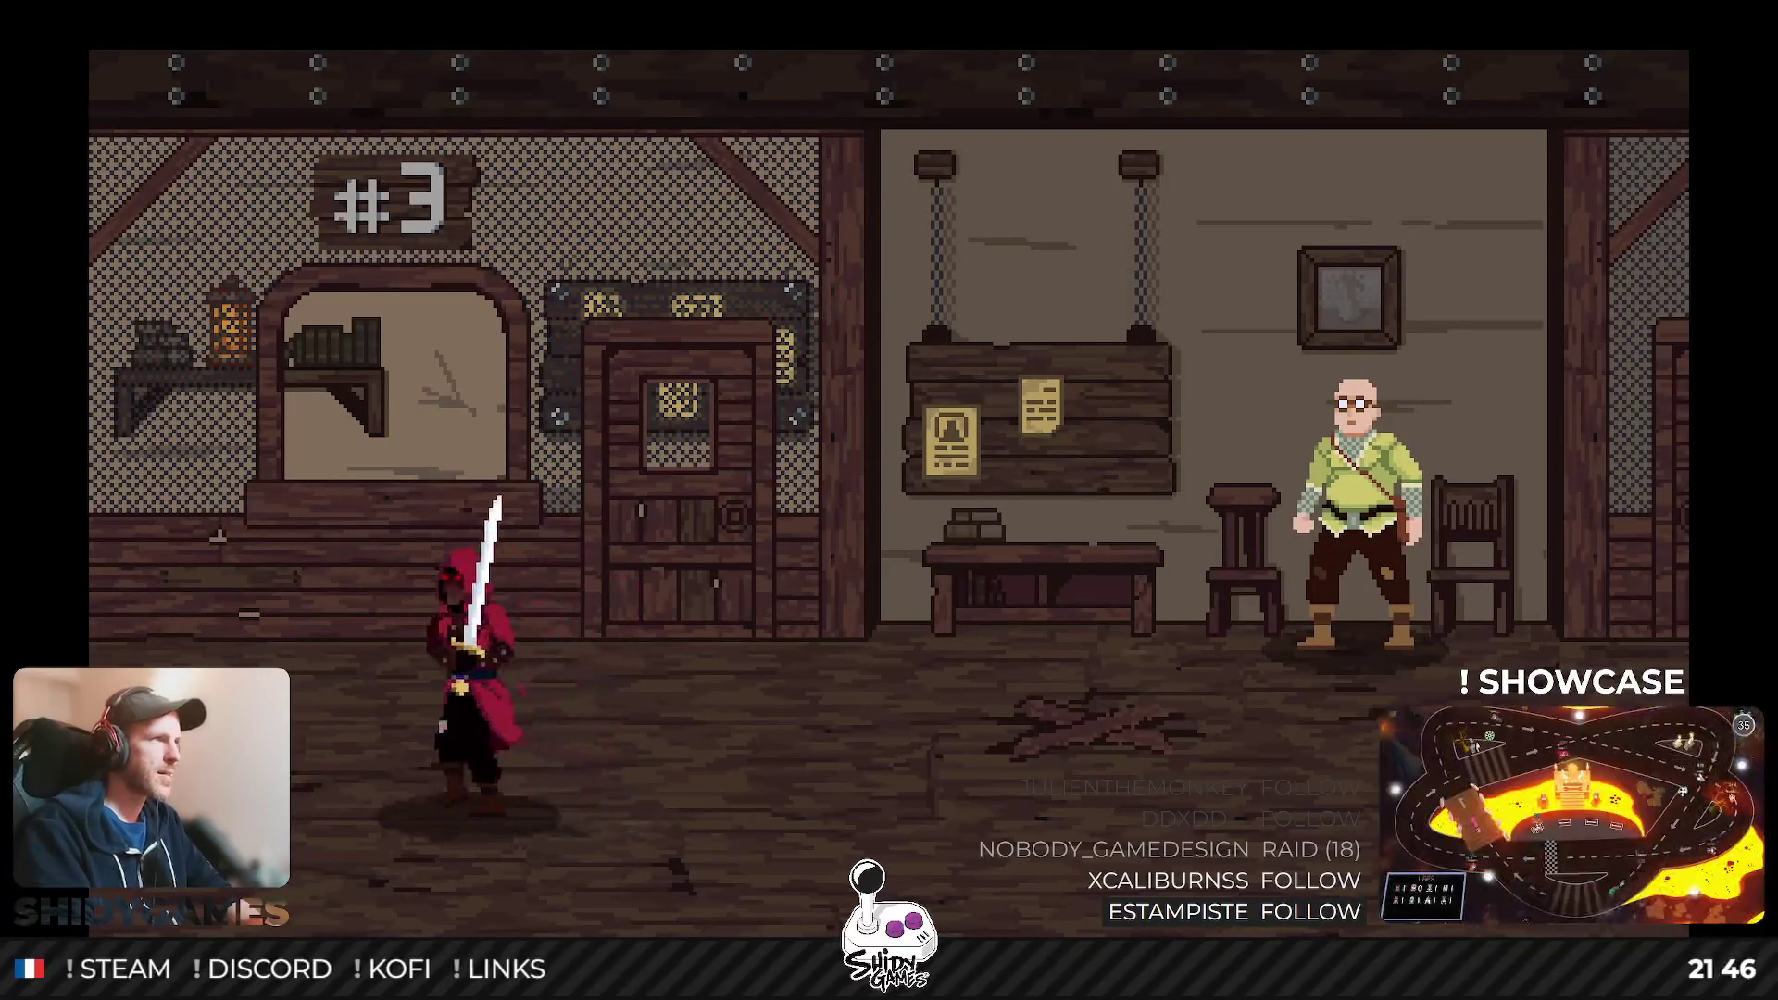
key("Left")
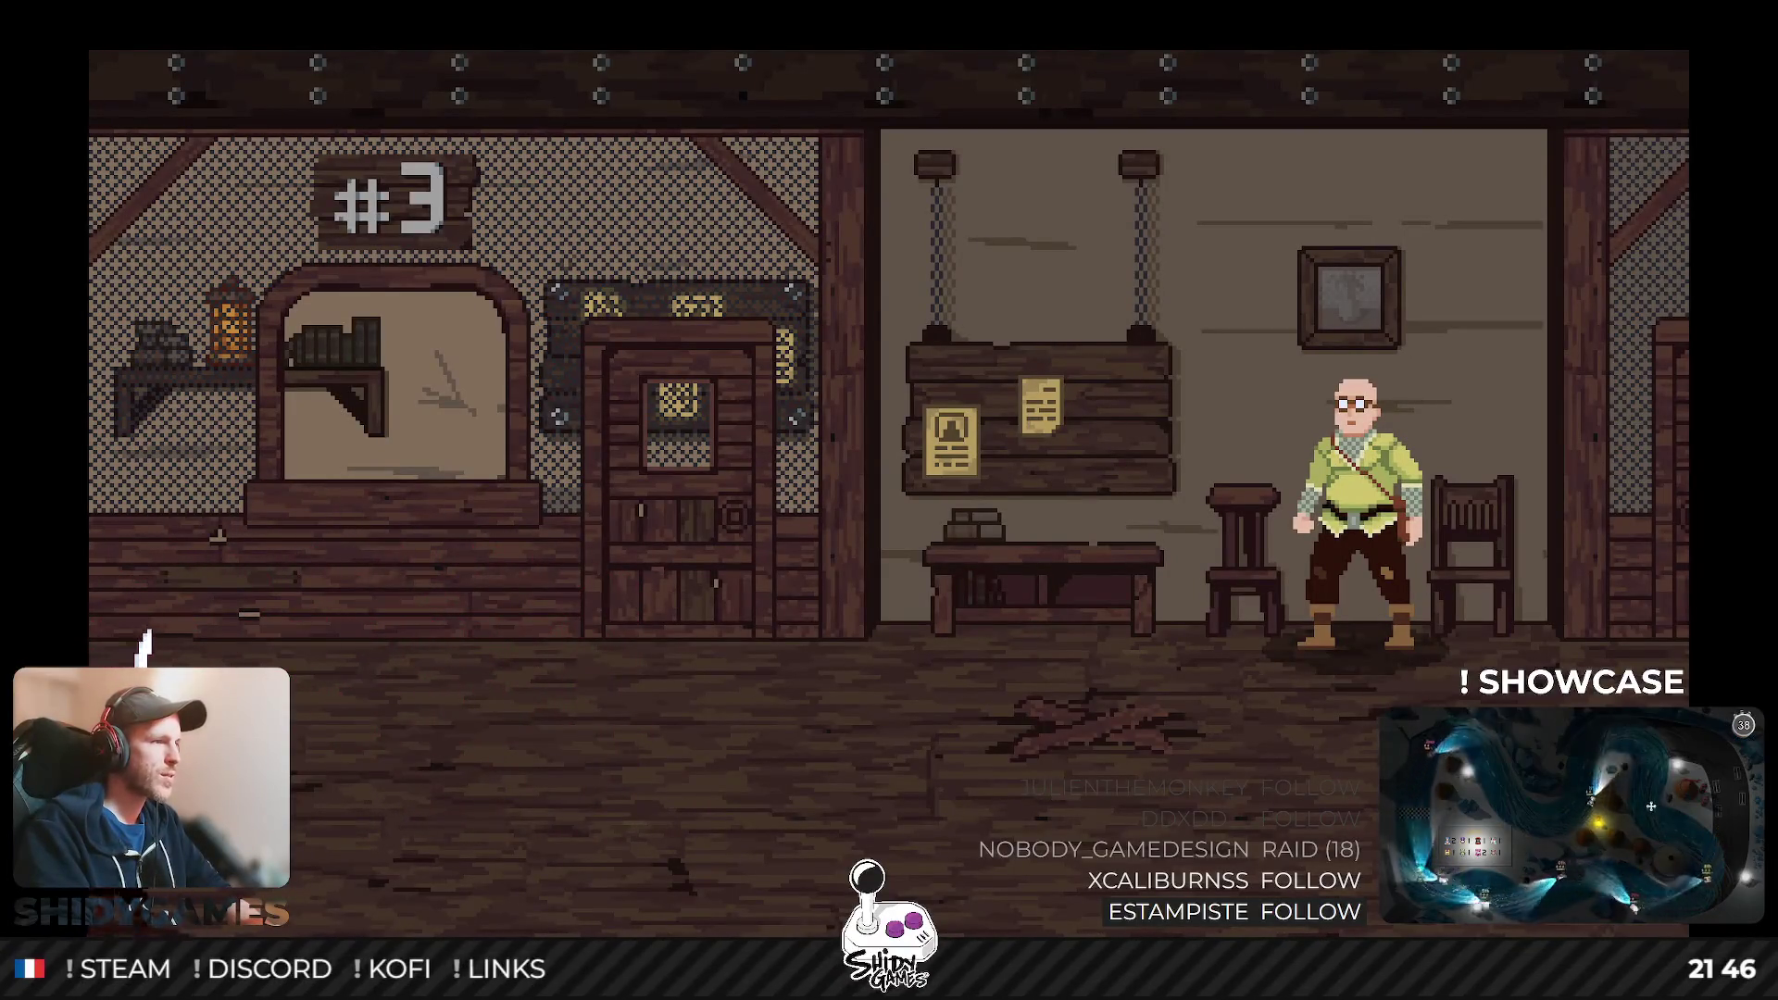
key("Right")
key("Right")
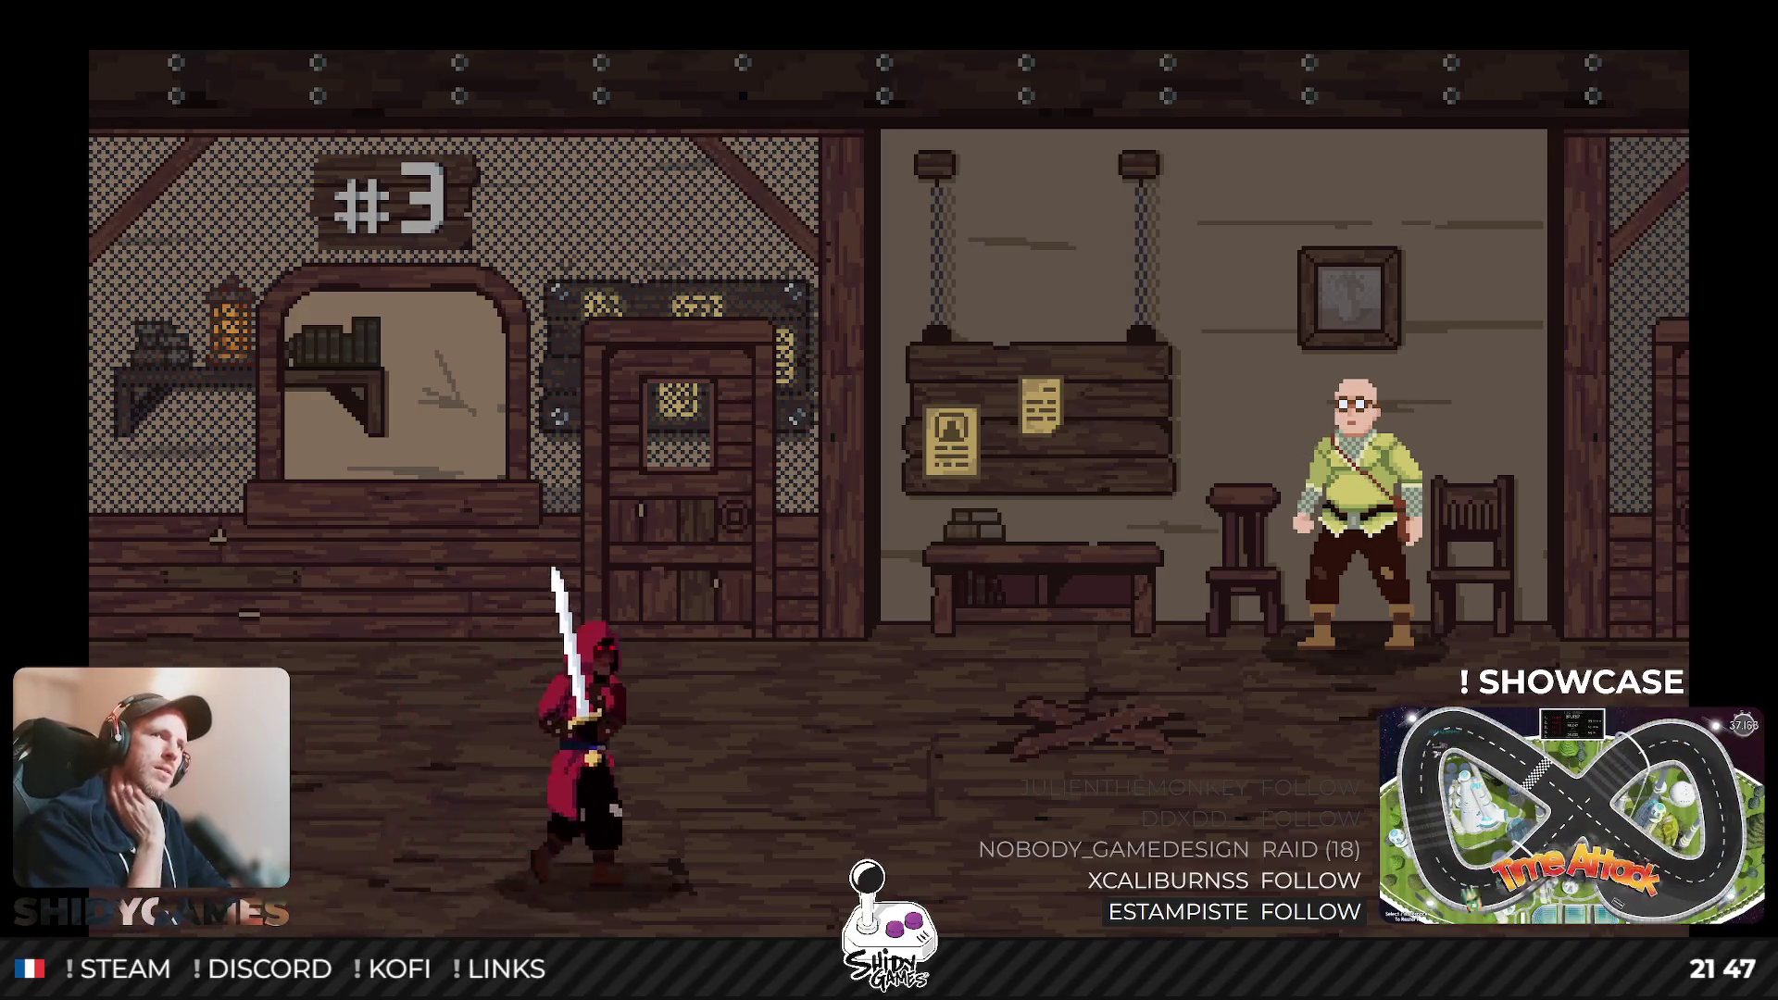
key("Left")
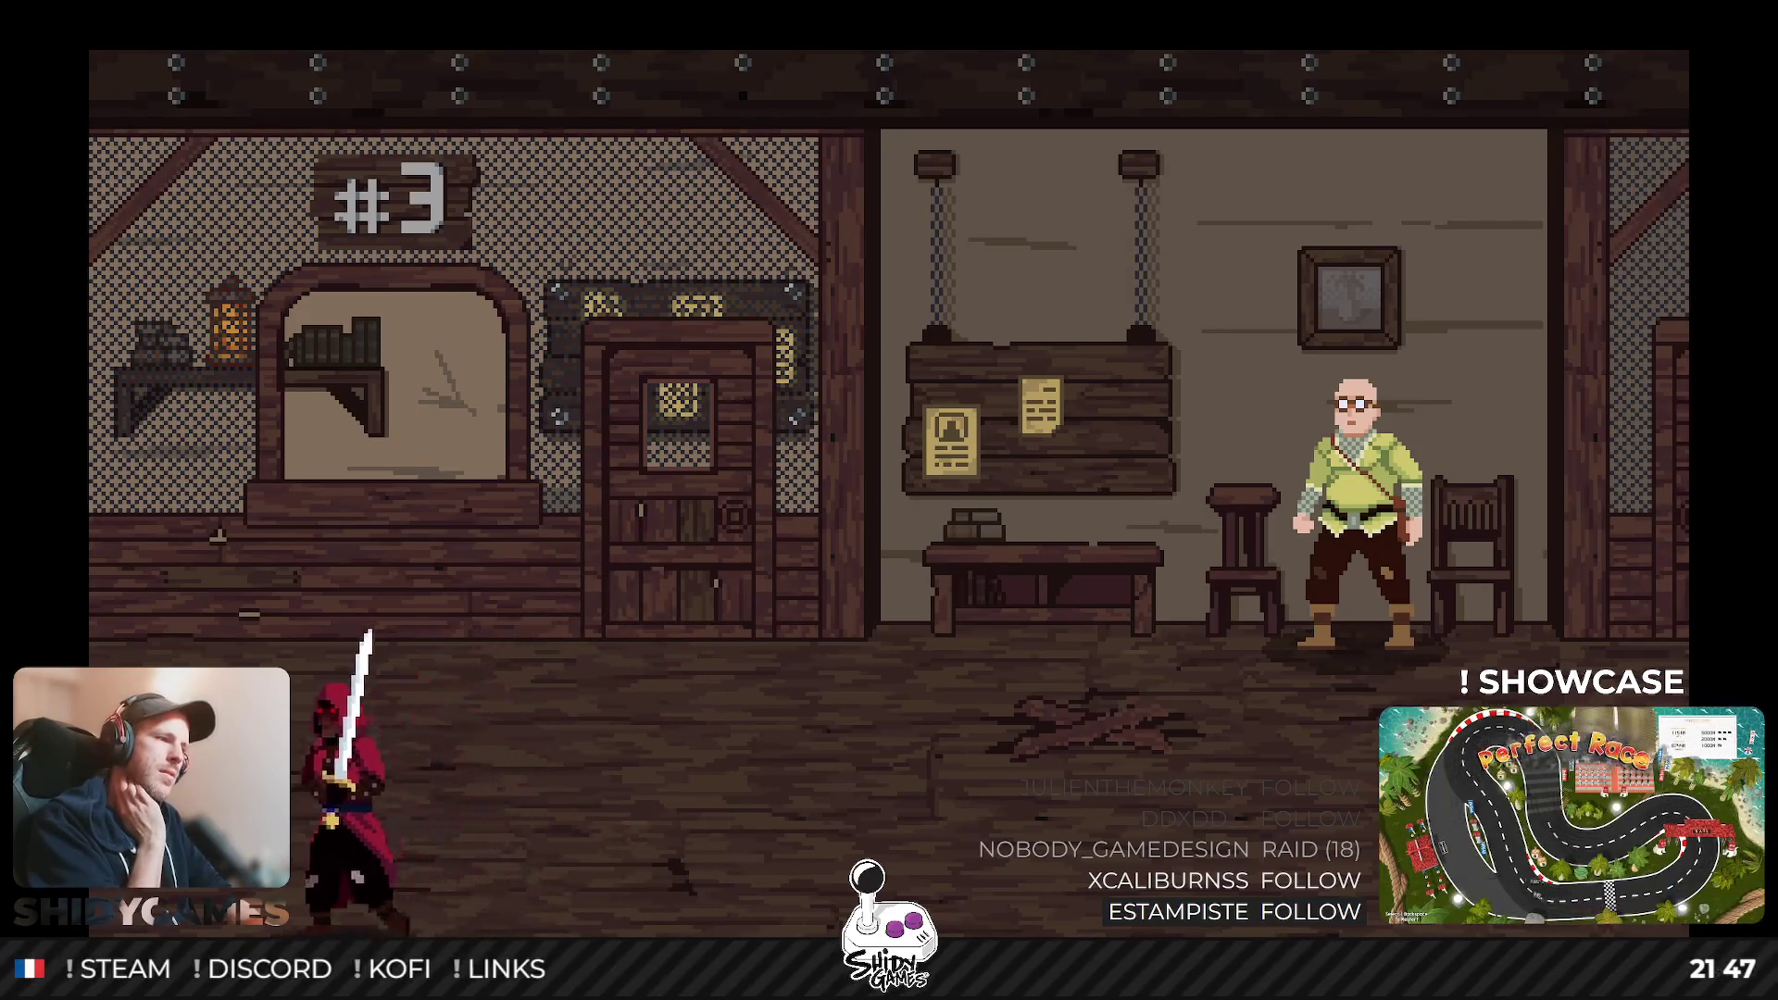
key("Up")
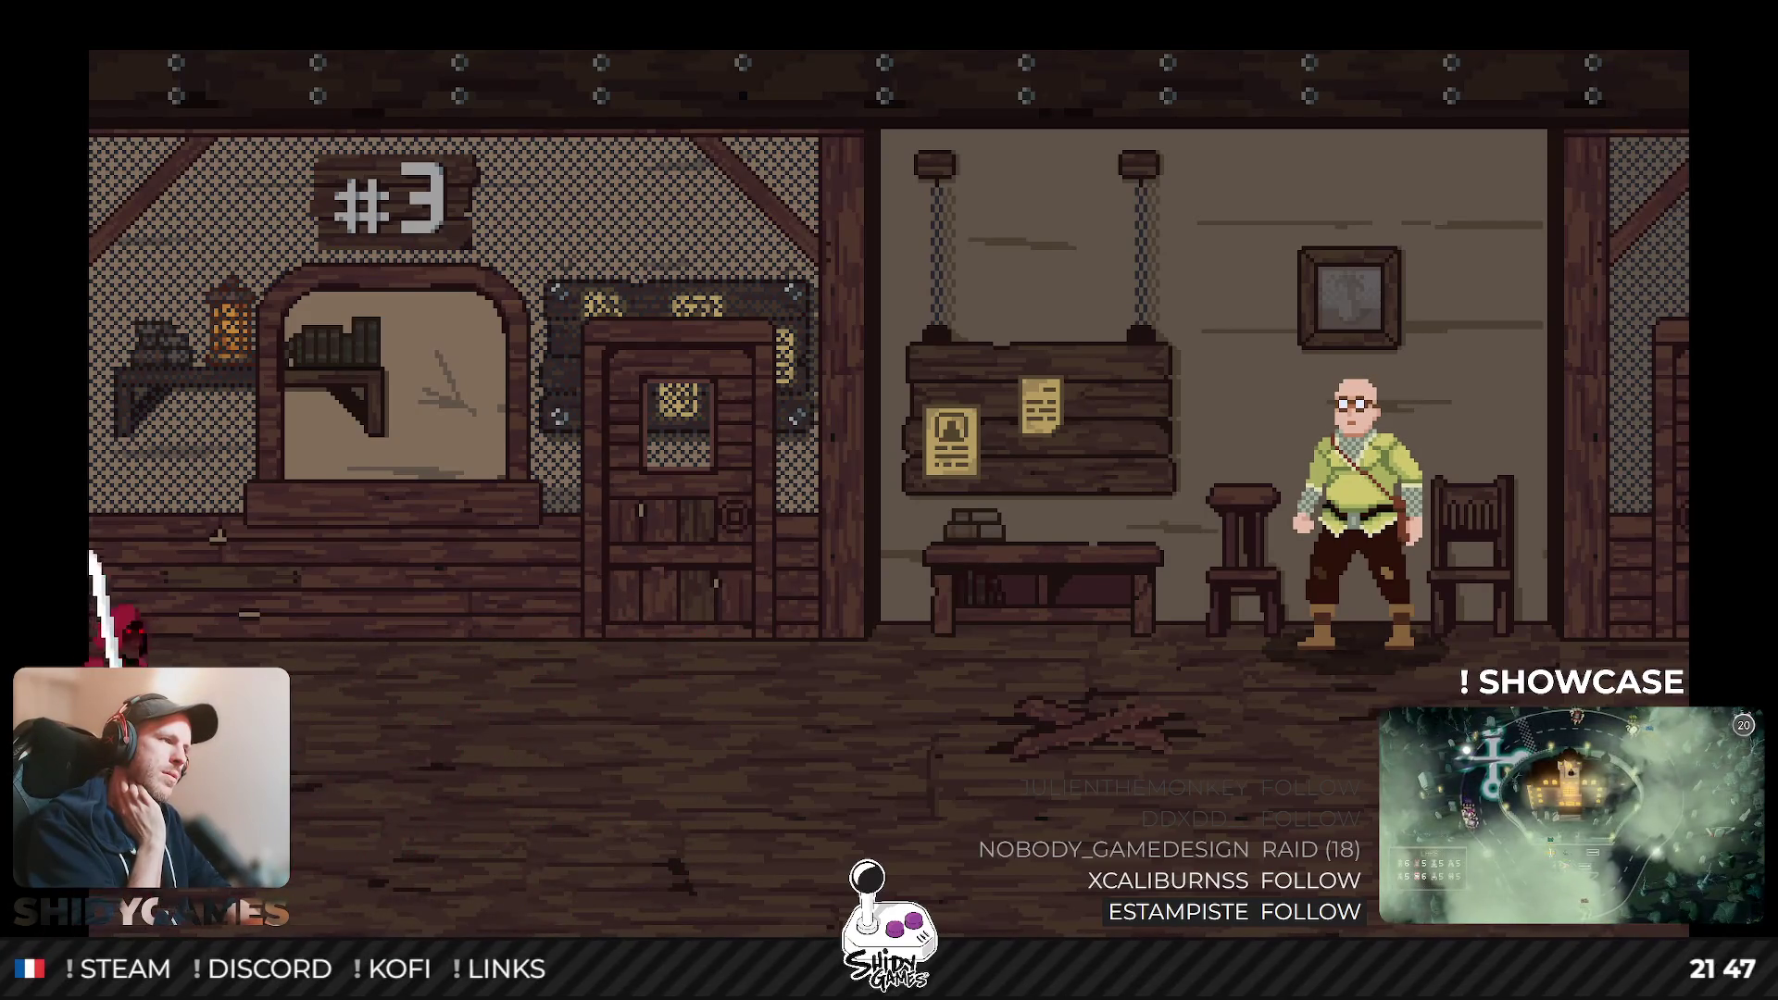
key("Right")
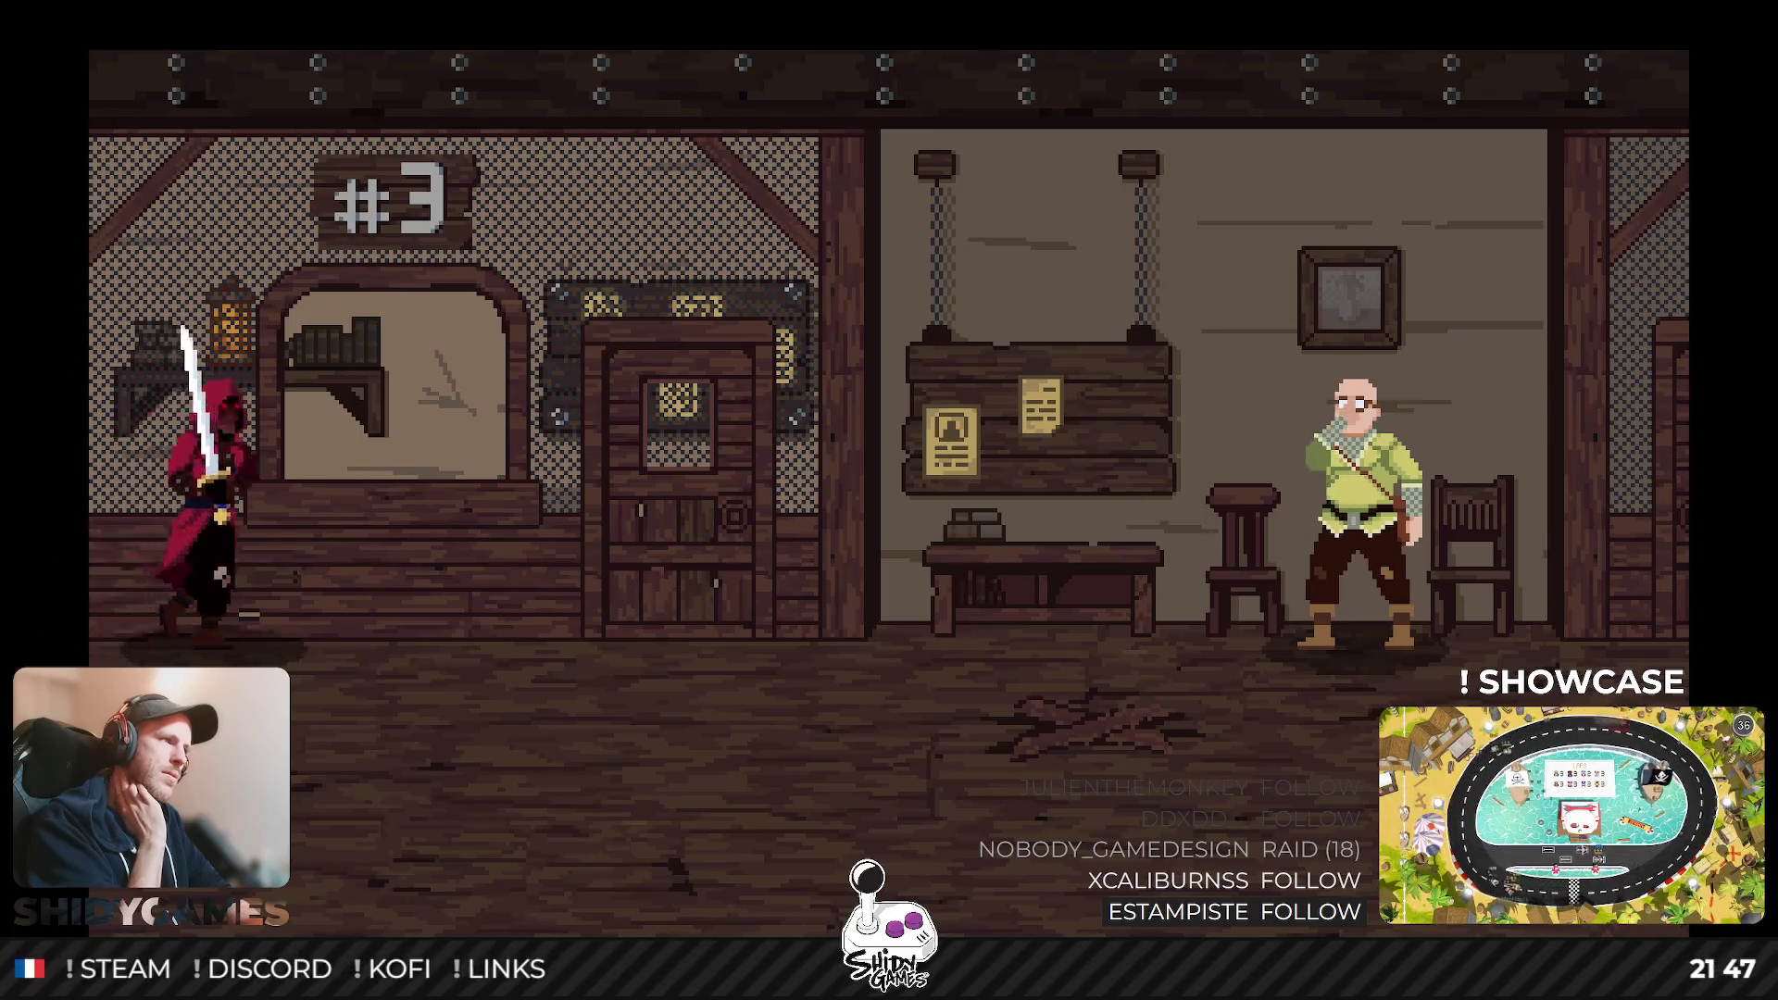
key("Left")
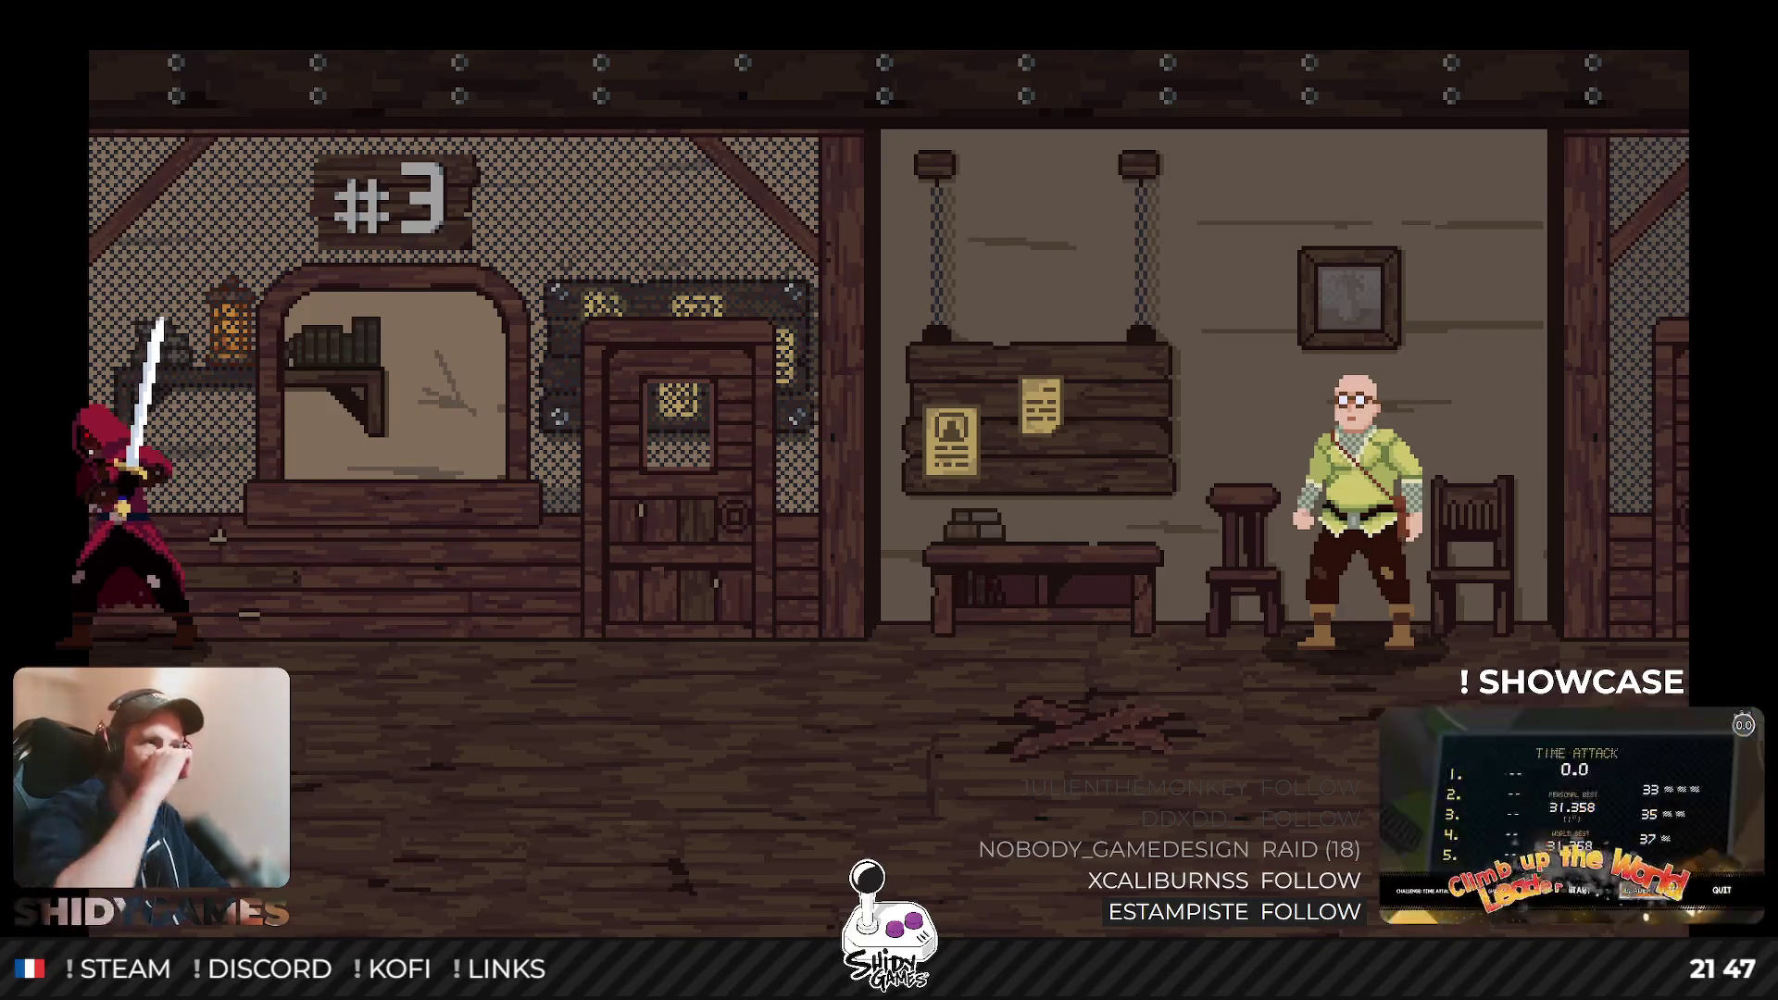
Step: Walk back past the bald man and open the notice board's contract list
key("Left")
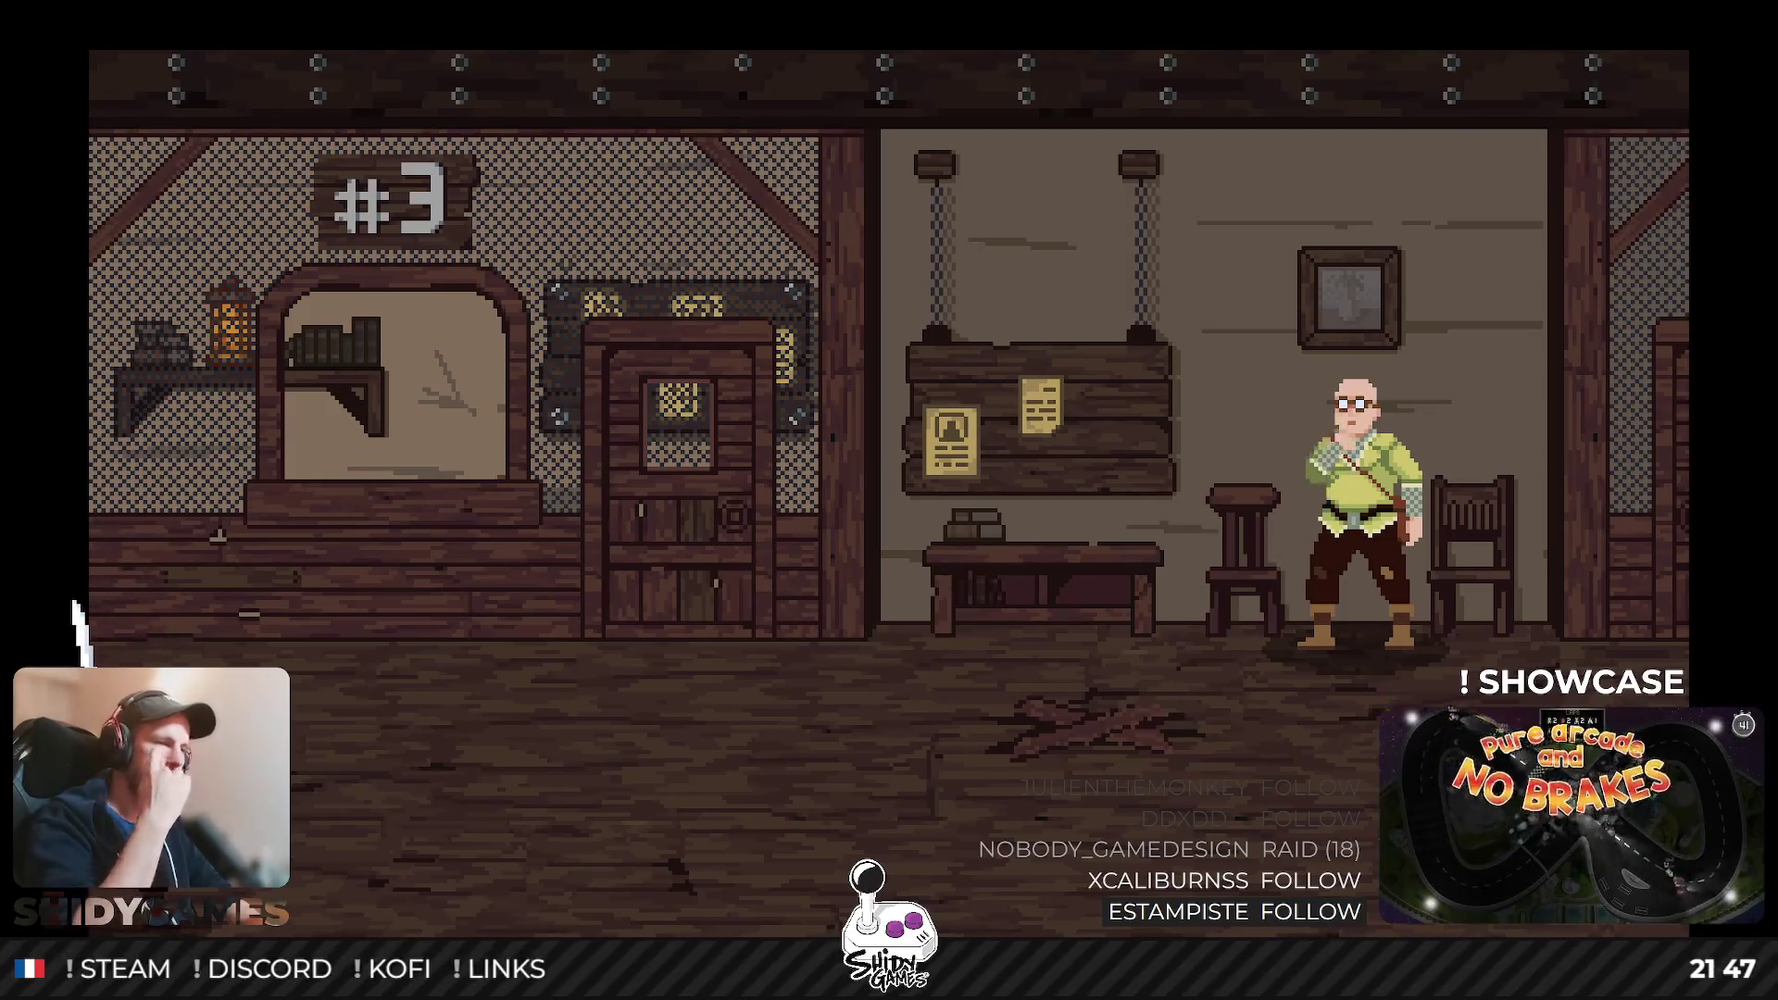
key("Right")
key("Right")
key("Up")
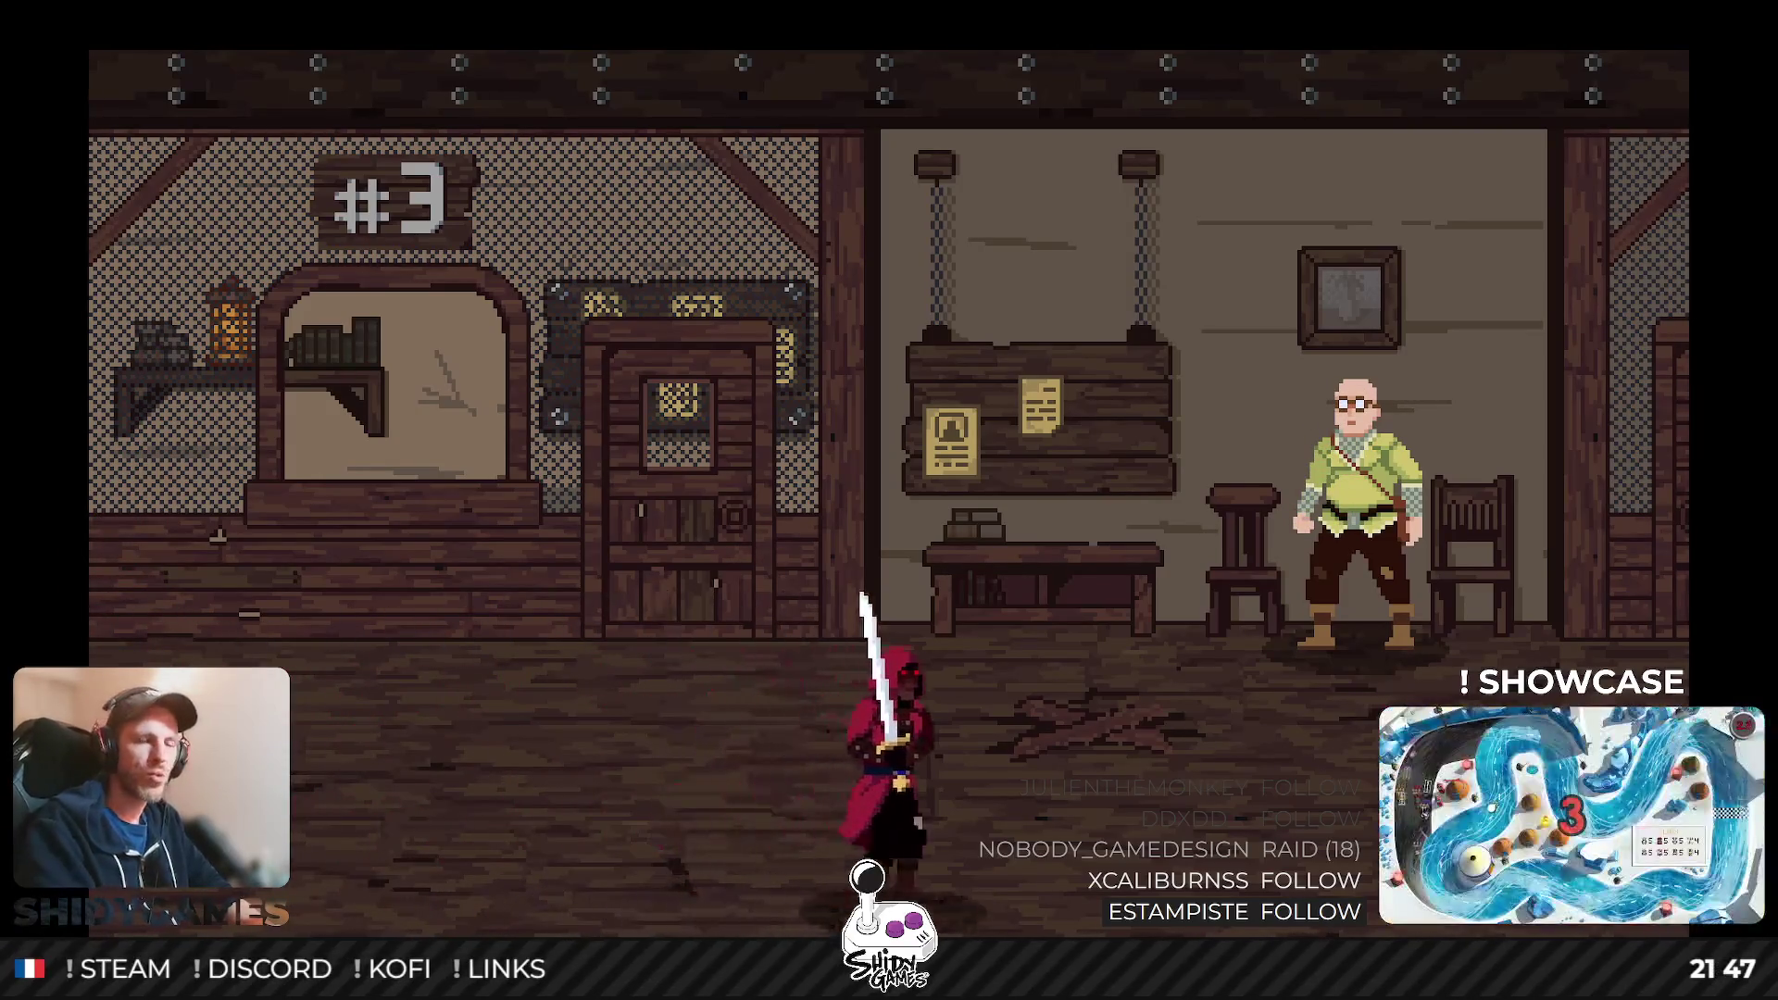
key("Right")
key("Right")
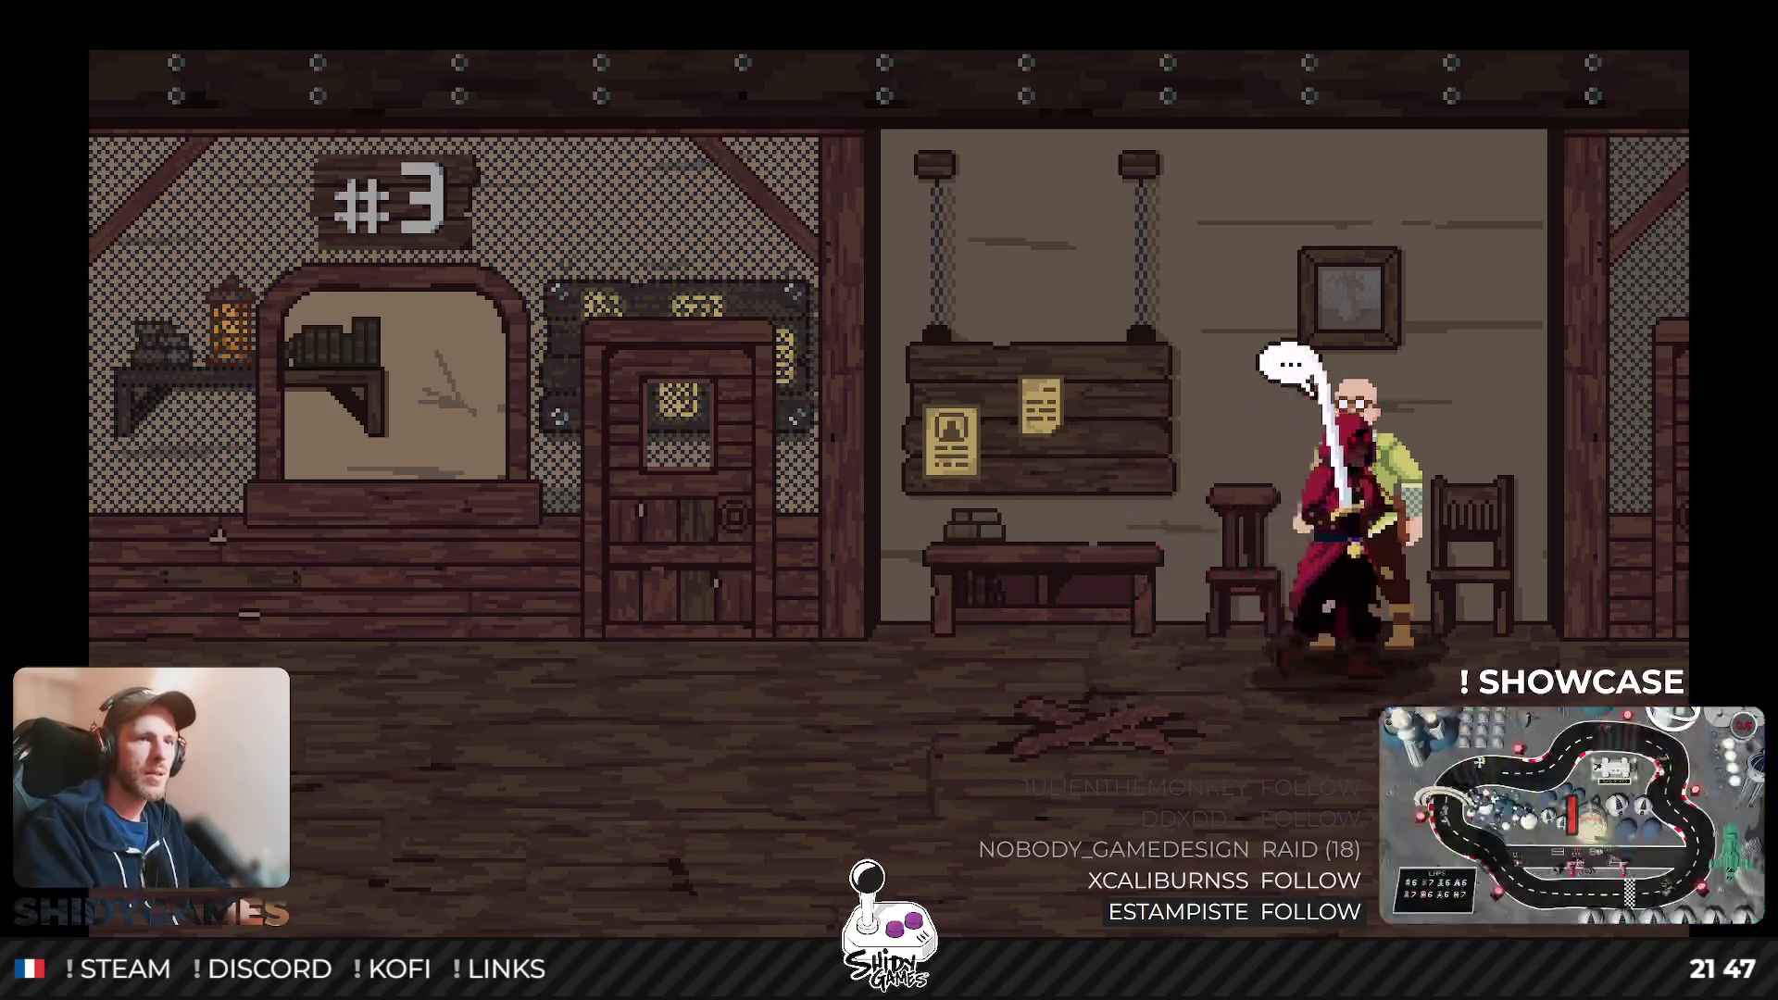
key("Left")
key("Left")
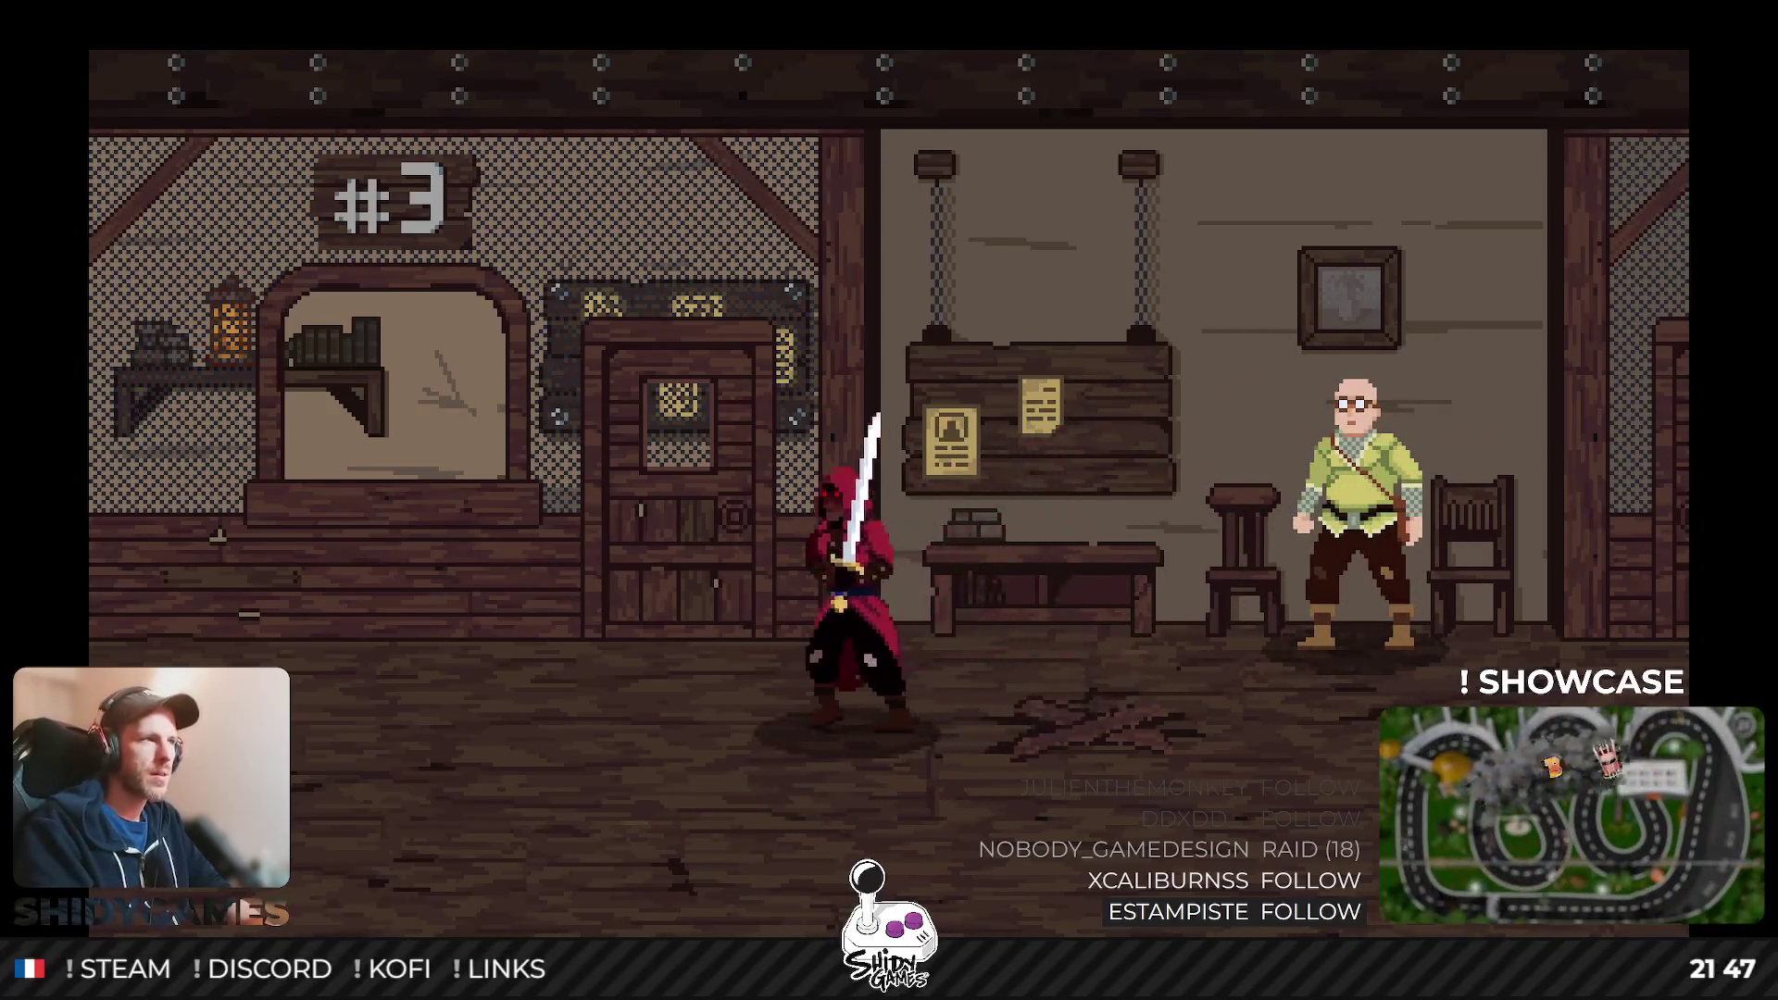
key("Right")
key("Left")
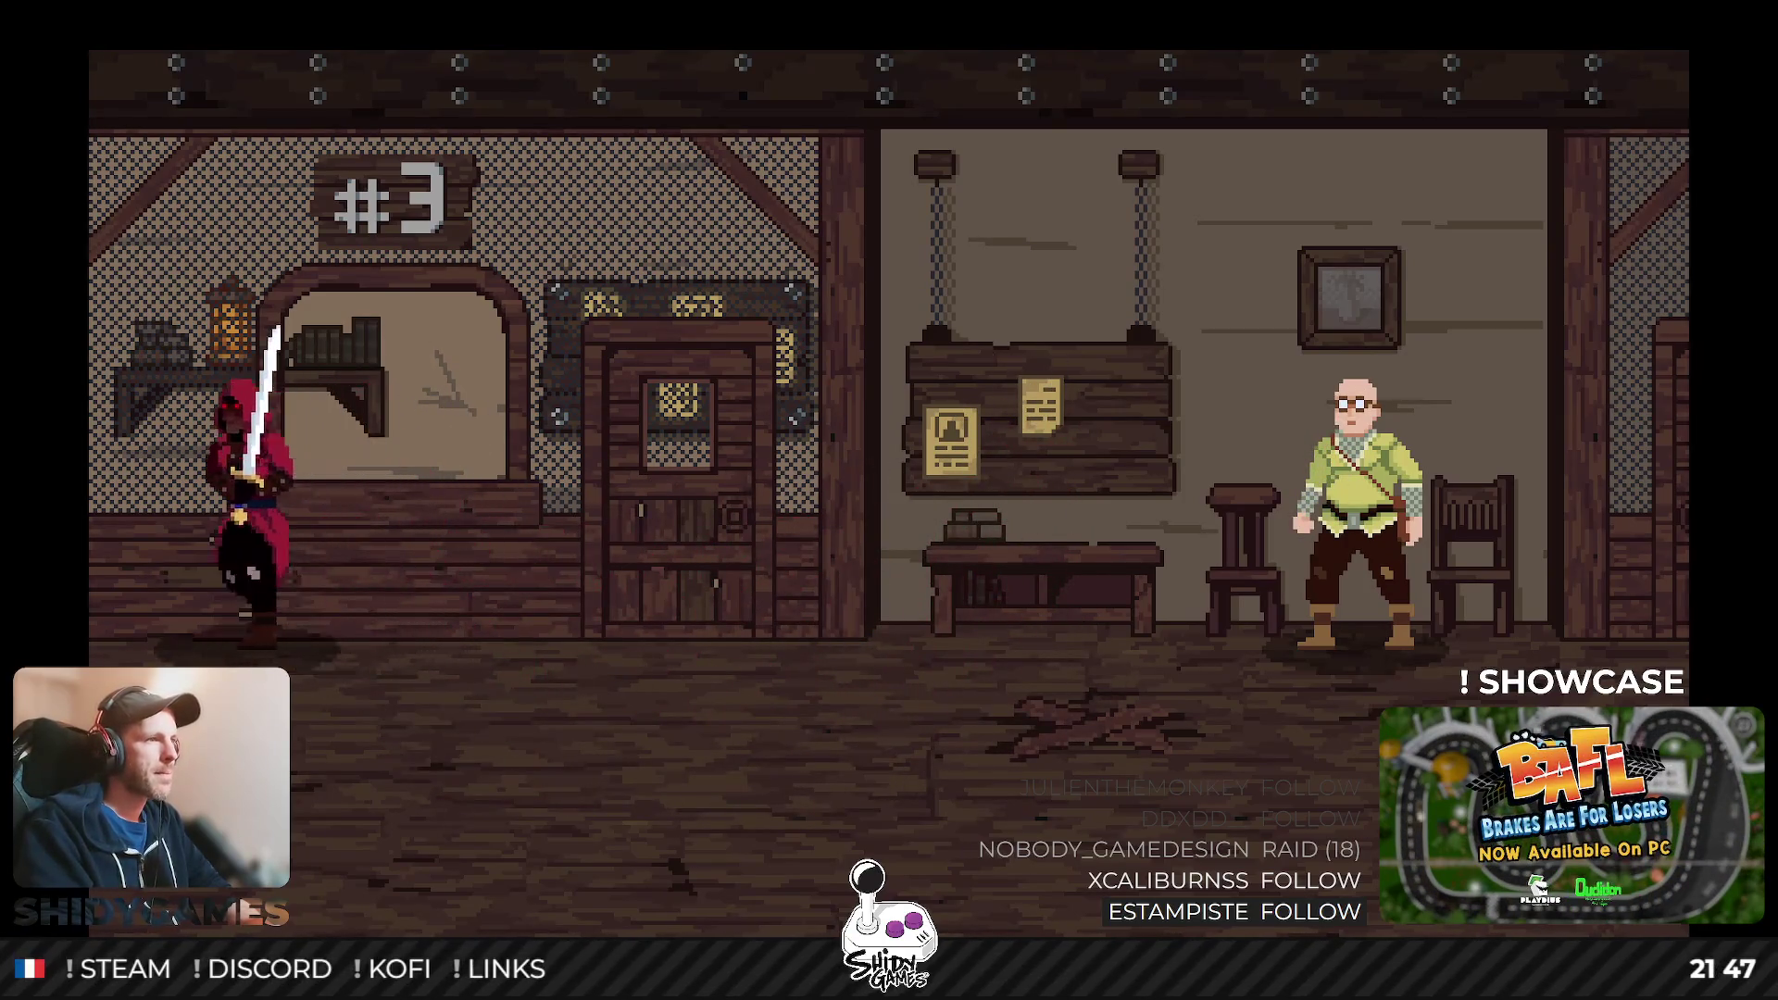
key("Right")
key("Right")
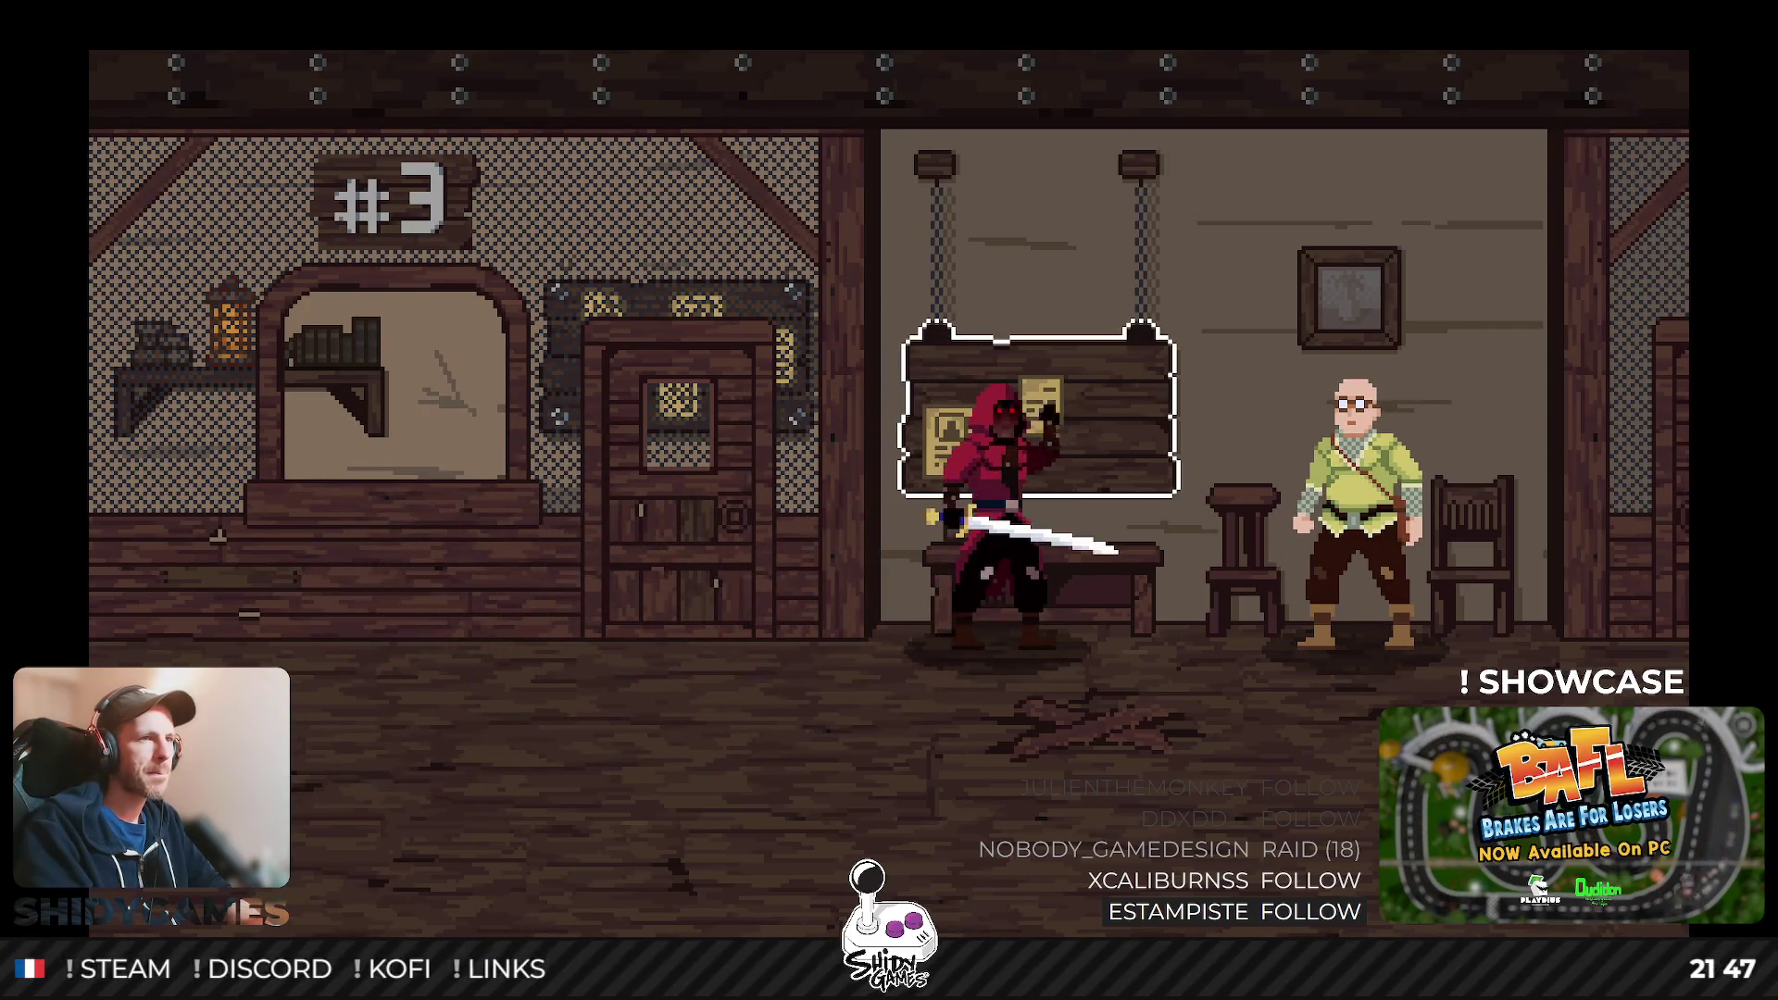
key("e")
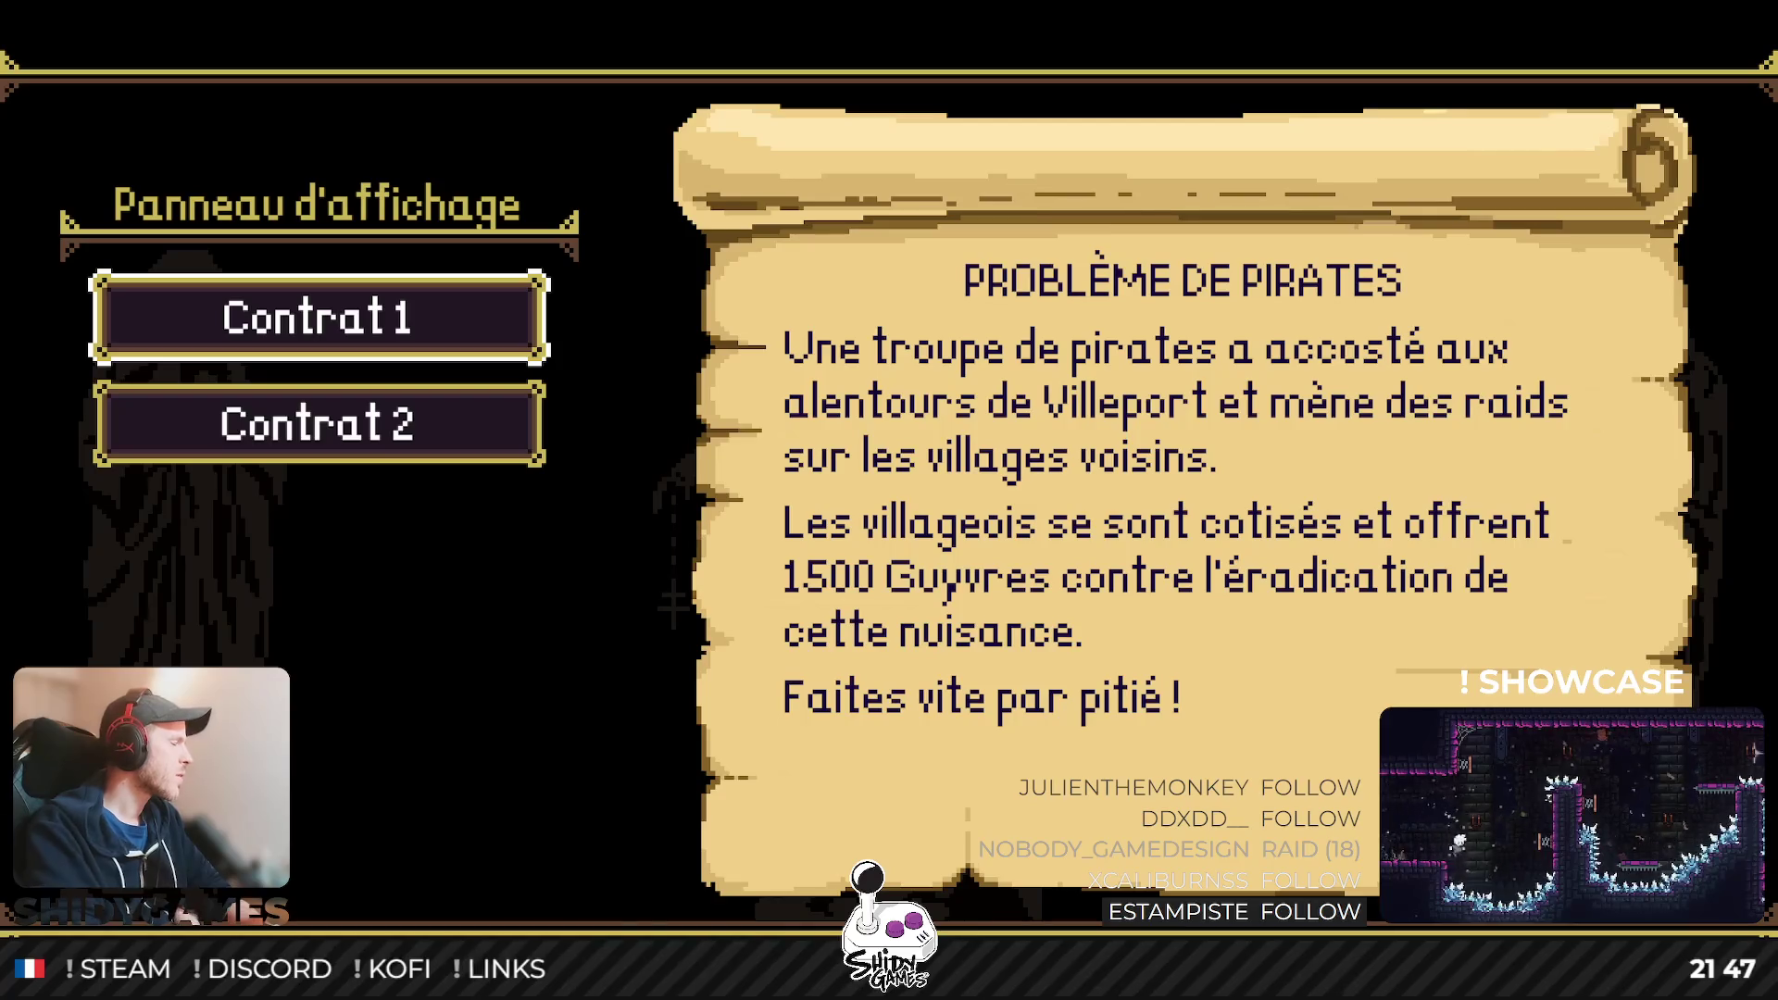
Step: Flip between Contrat 1 and Contrat 2, close the board, and step back up to it
key("Down")
key("Up")
key("Down")
key("Up")
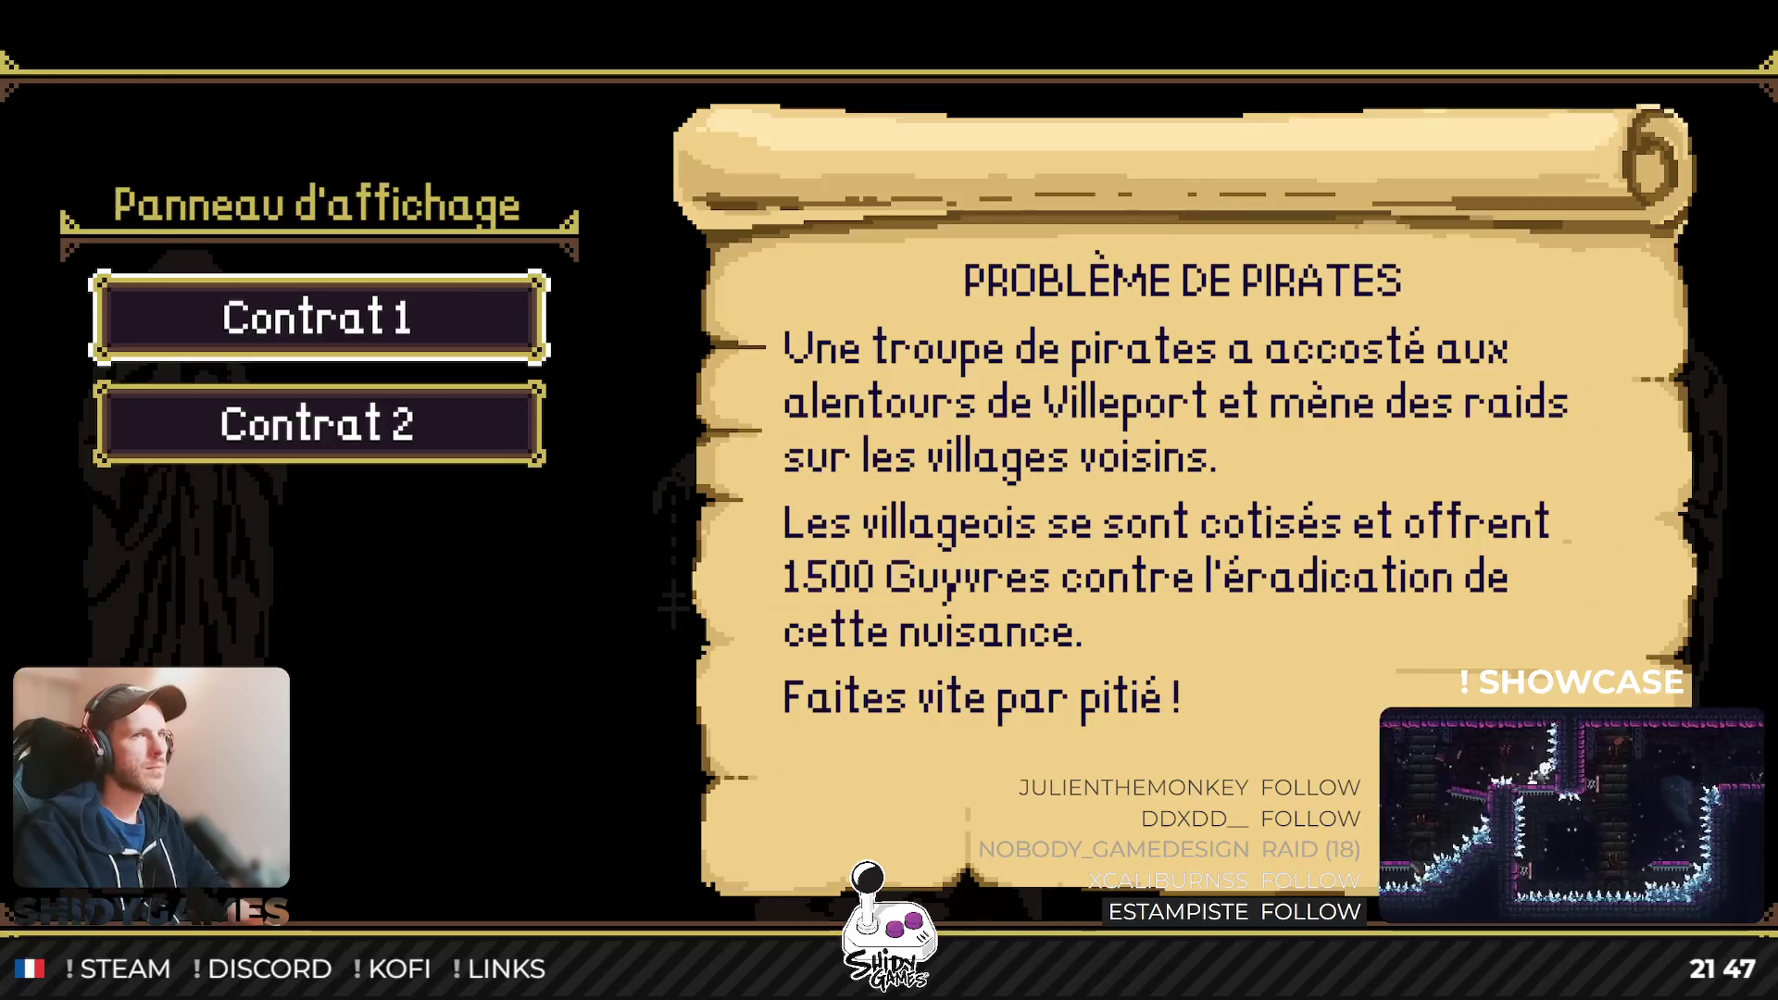
key("Escape")
key("Up")
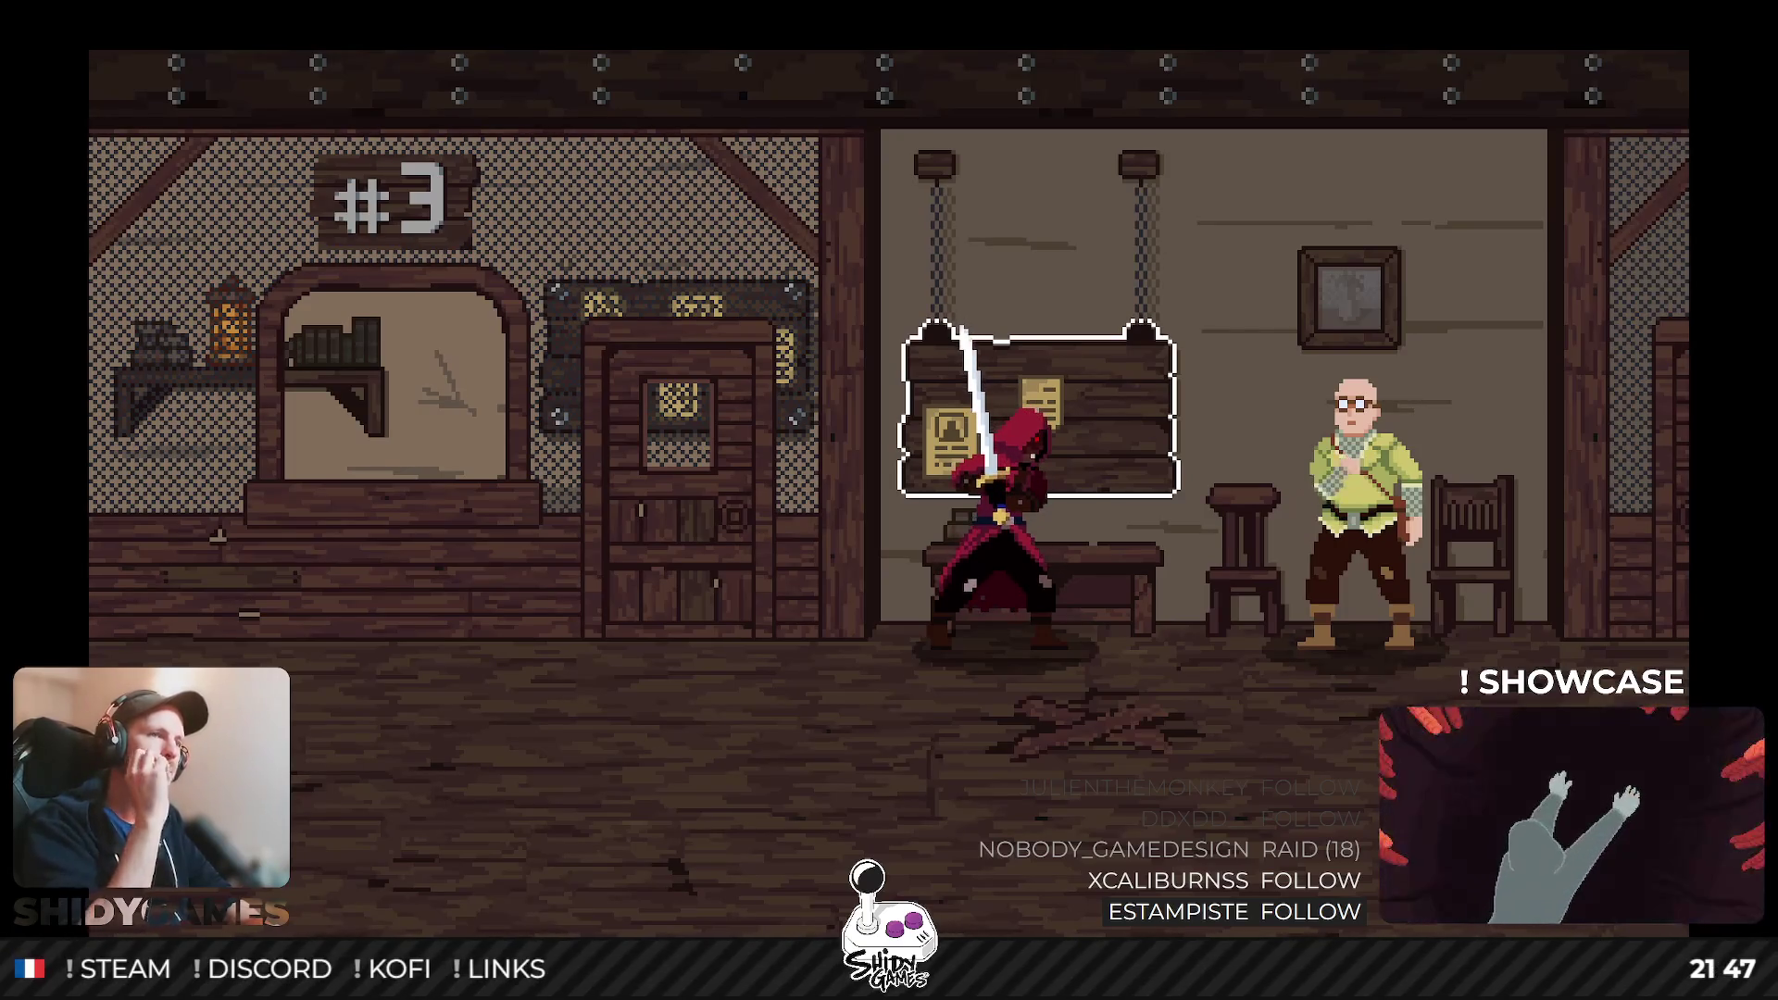
Step: Walk from the notice board over to the bald man to start the Basile conversation
key("Right")
key("Right")
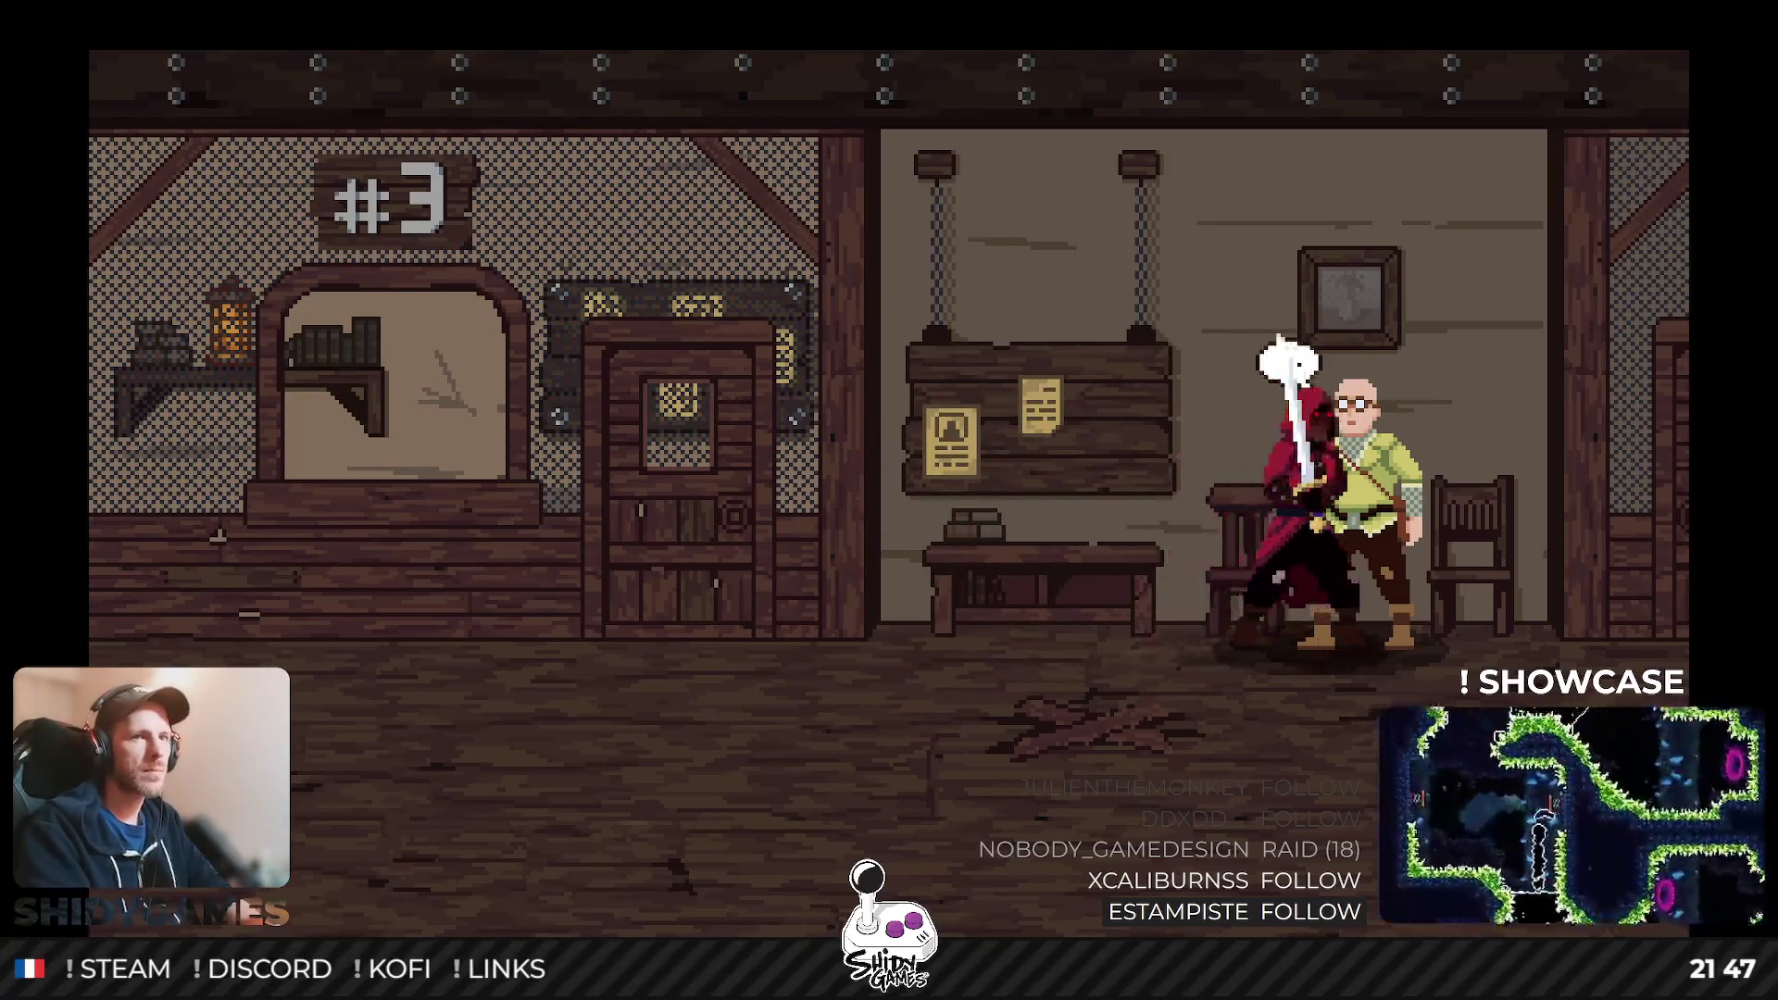
key("Left")
key("Right")
key("Right")
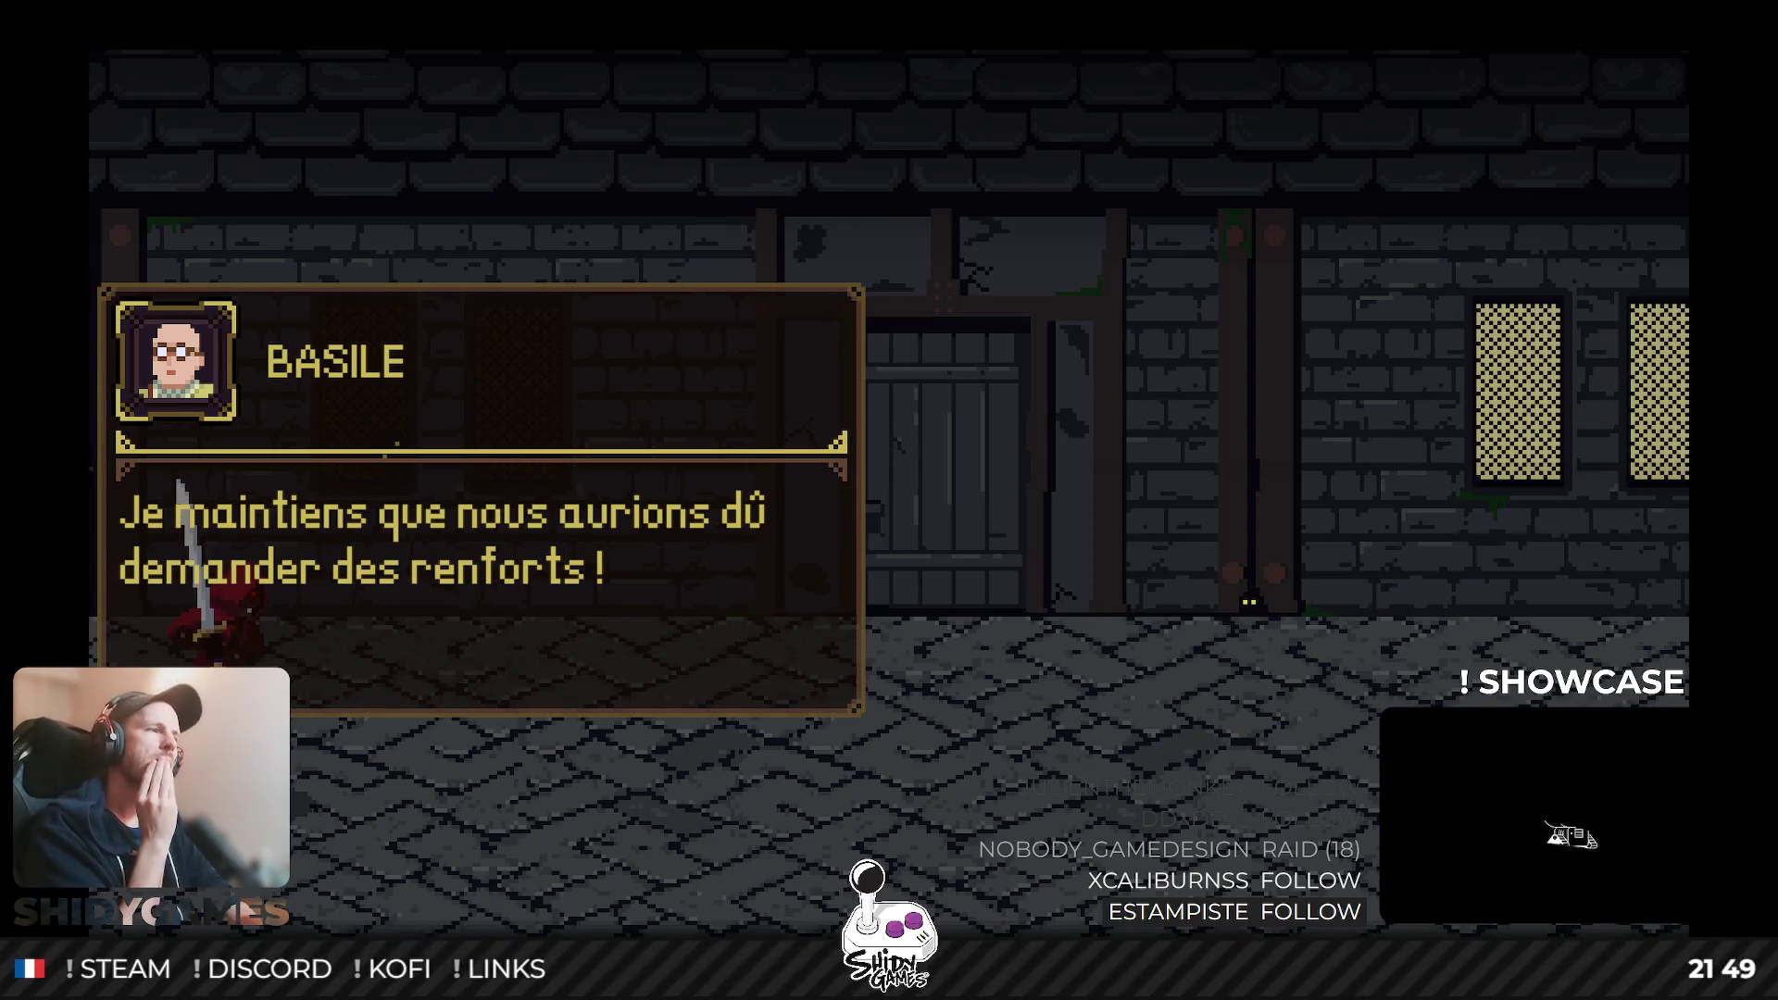
Step: Advance through Chef's replies, where he refuses to share the bounty, until the dialogue closes
key("space")
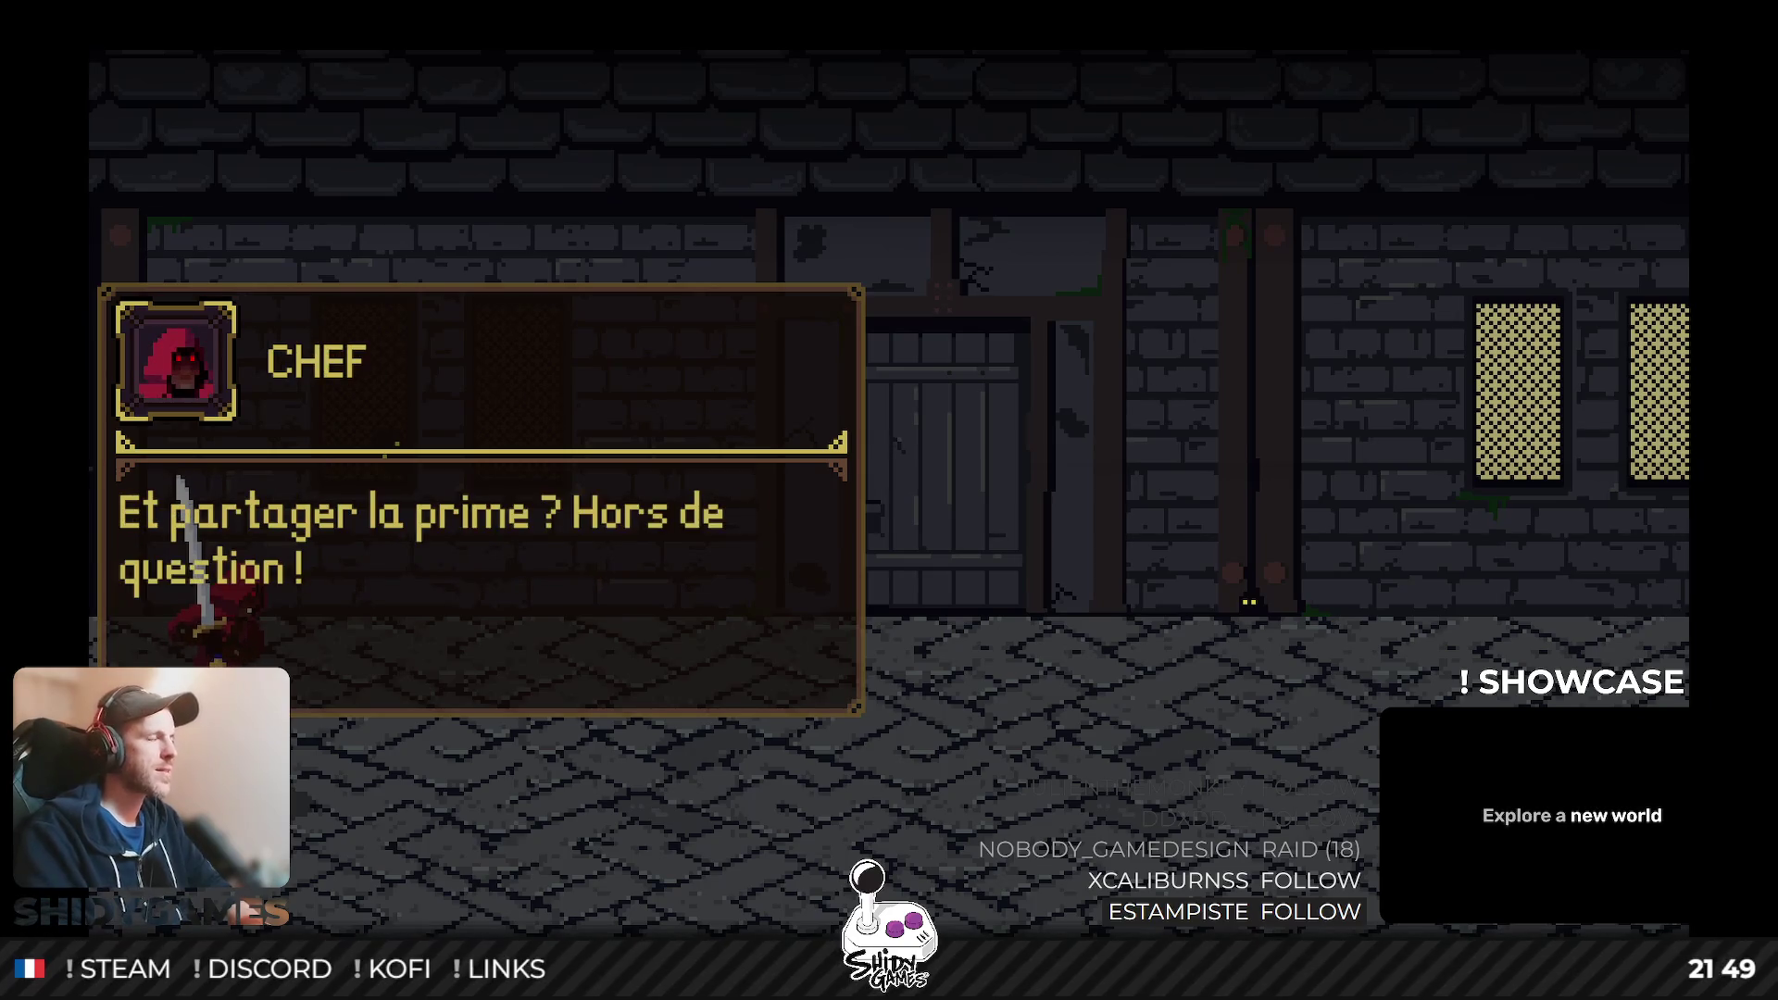
key("space")
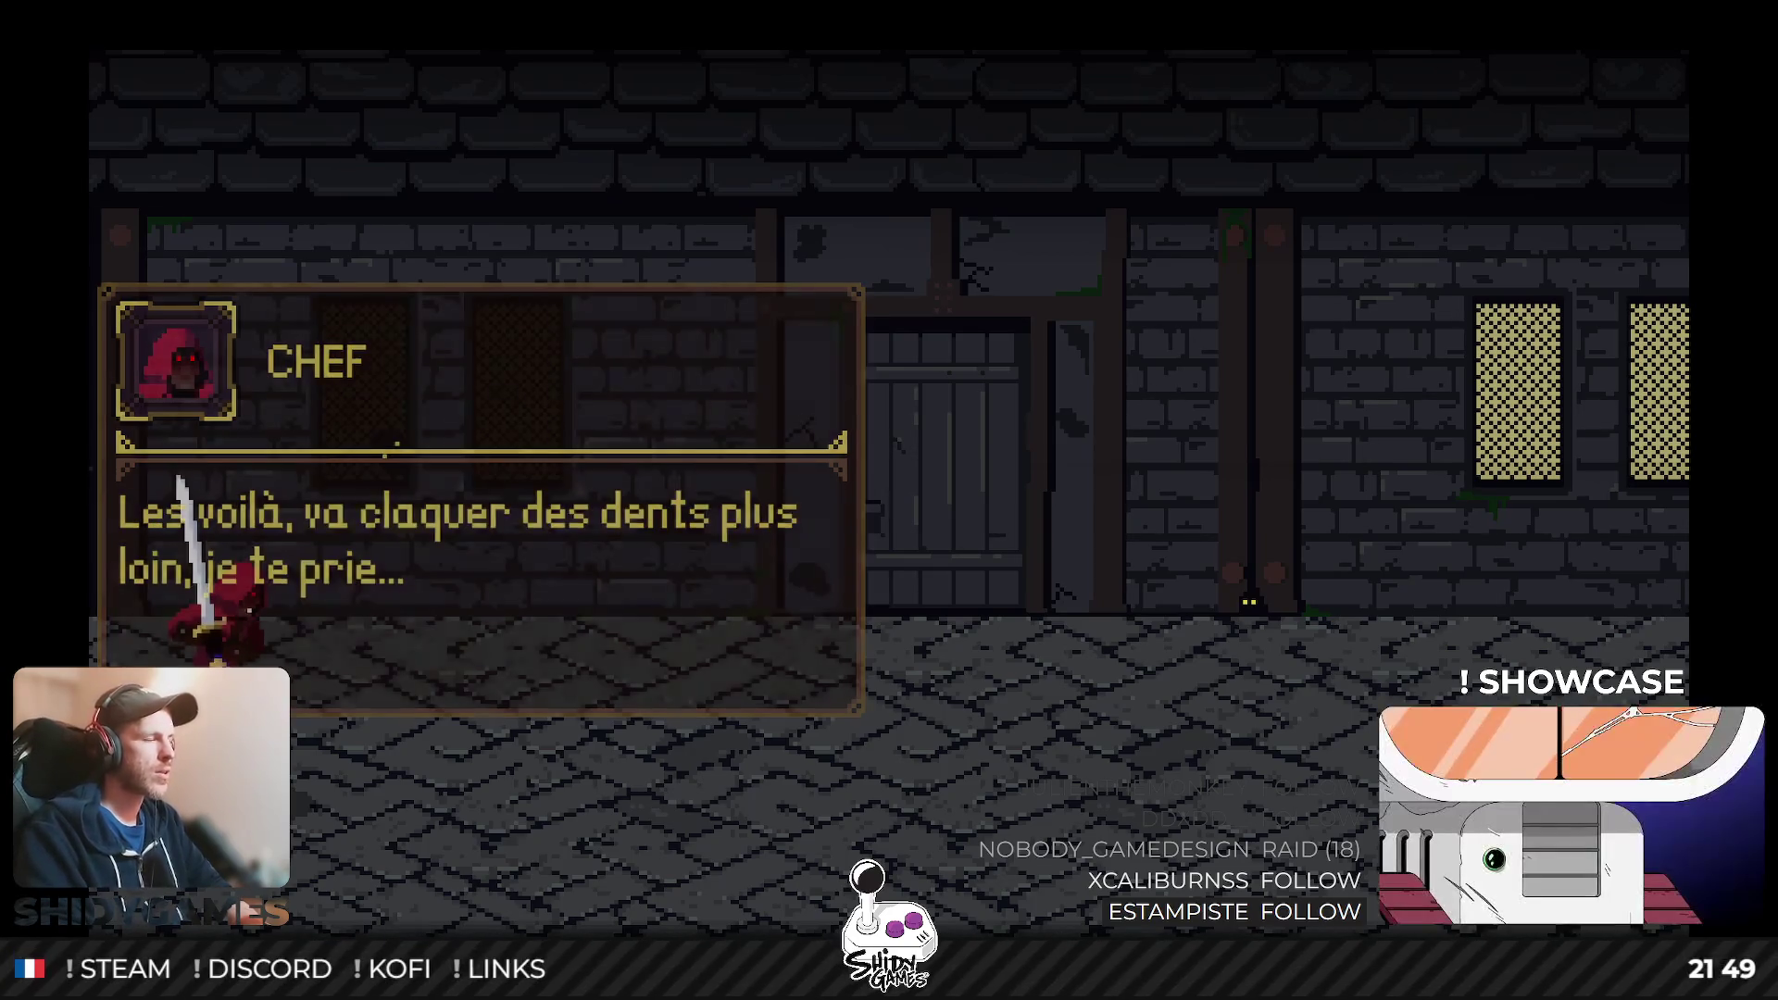
key("space")
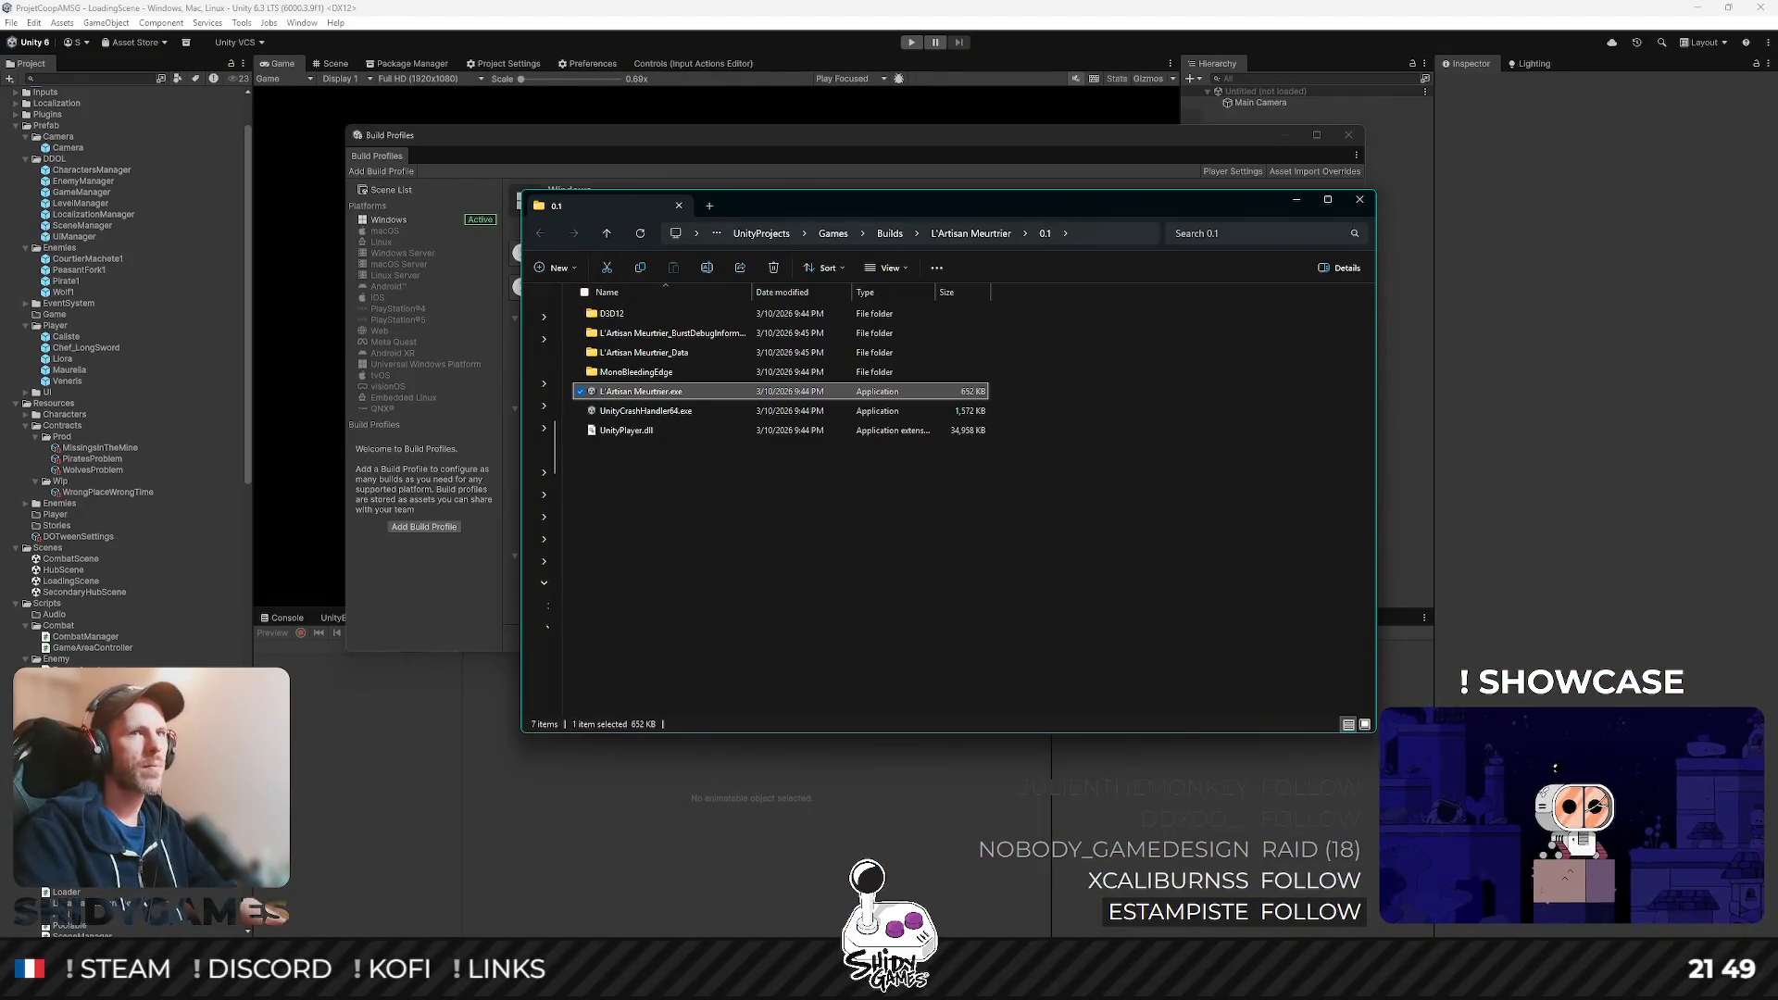
Step: Close the build profiles window, maximize the Game view and enter play mode
left_click(1480, 215)
left_click(1348, 134)
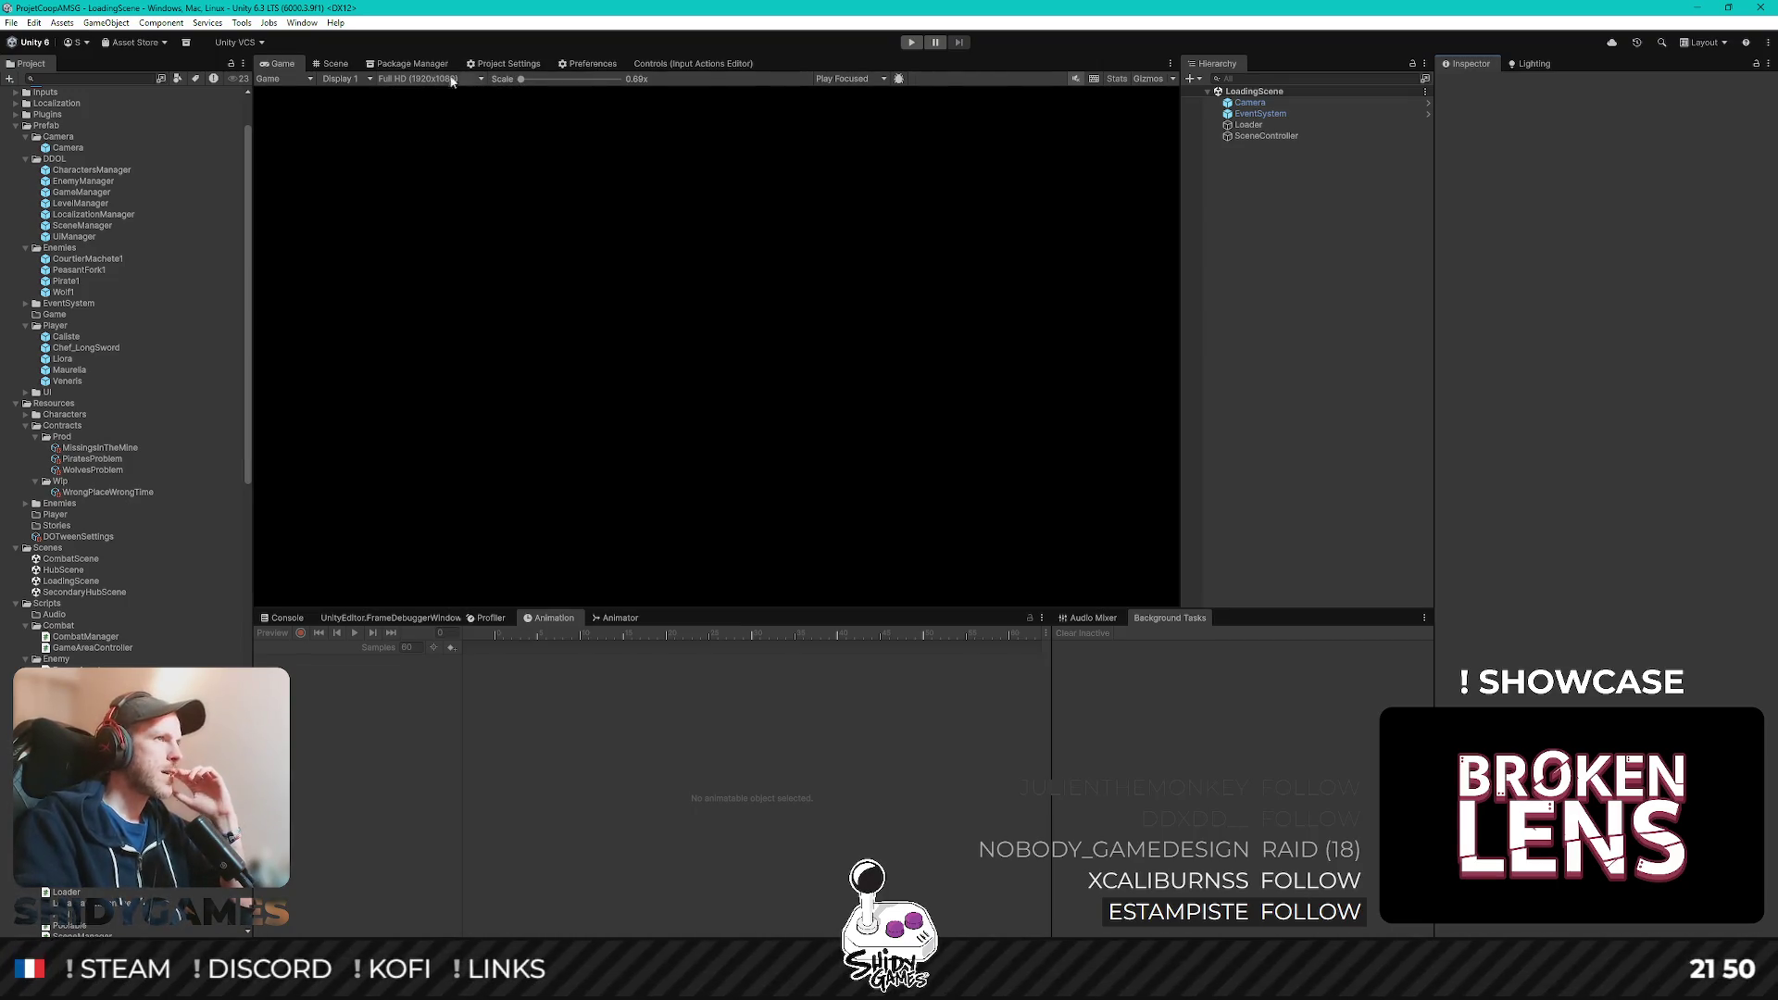
double_click(280, 61)
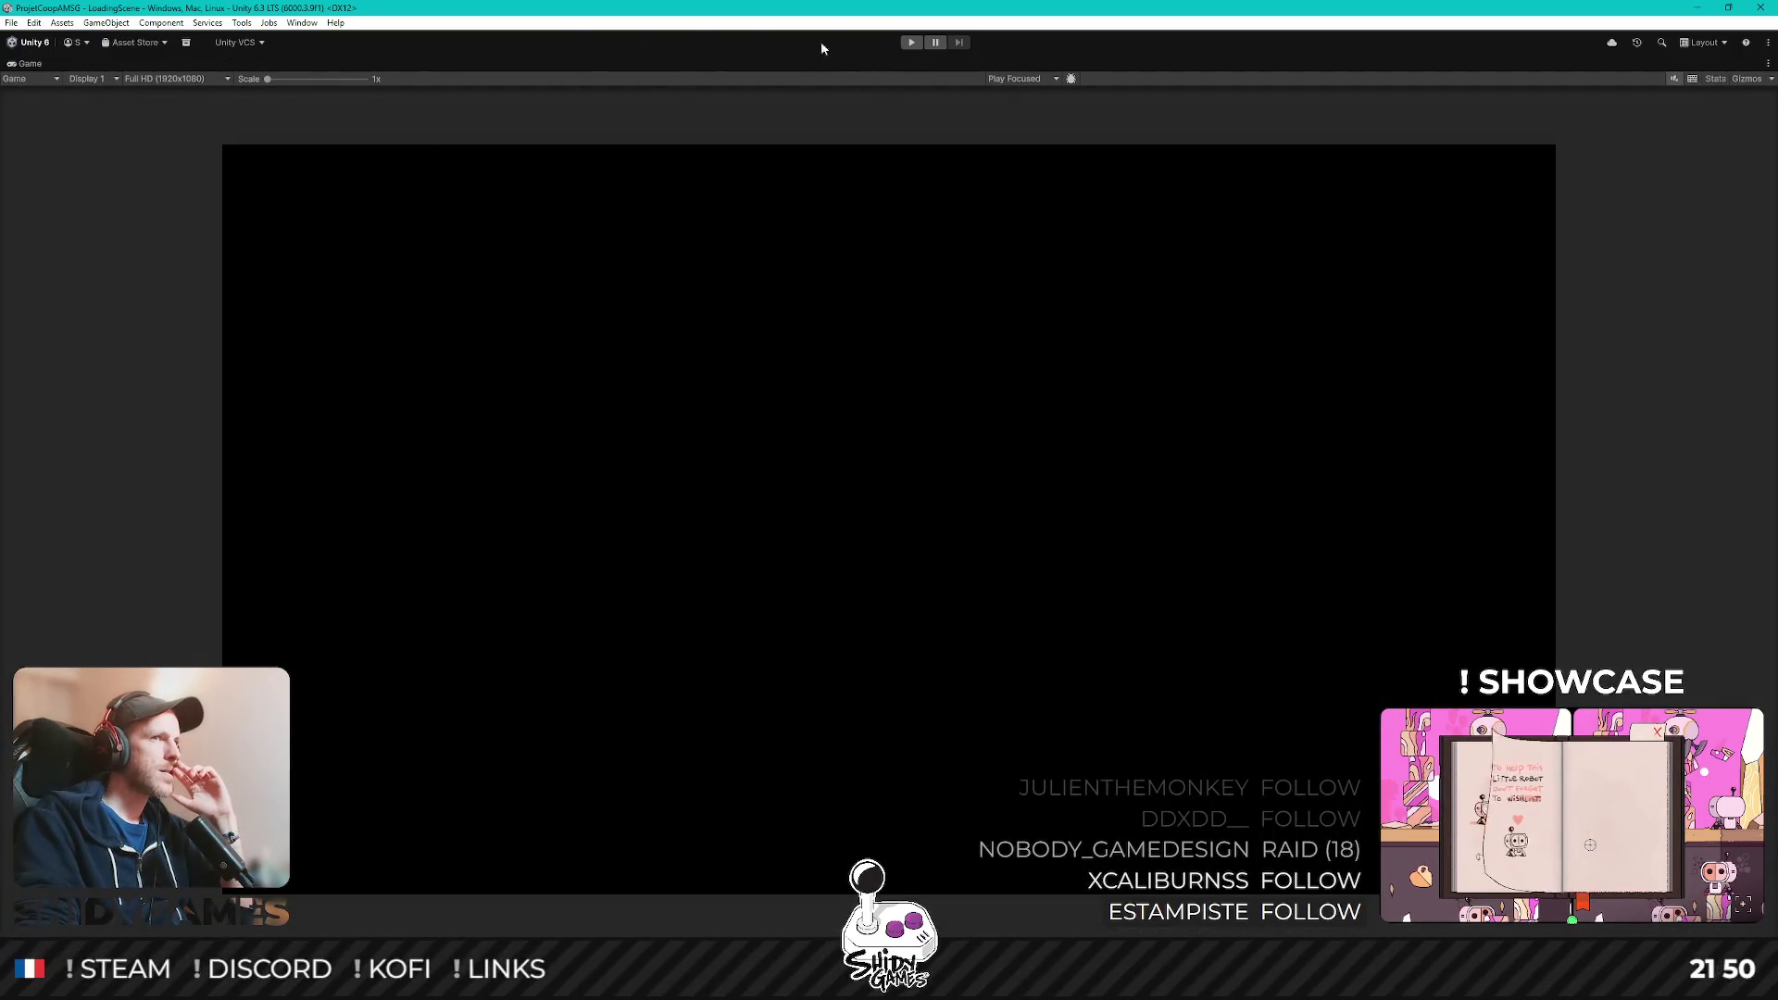
left_click(910, 43)
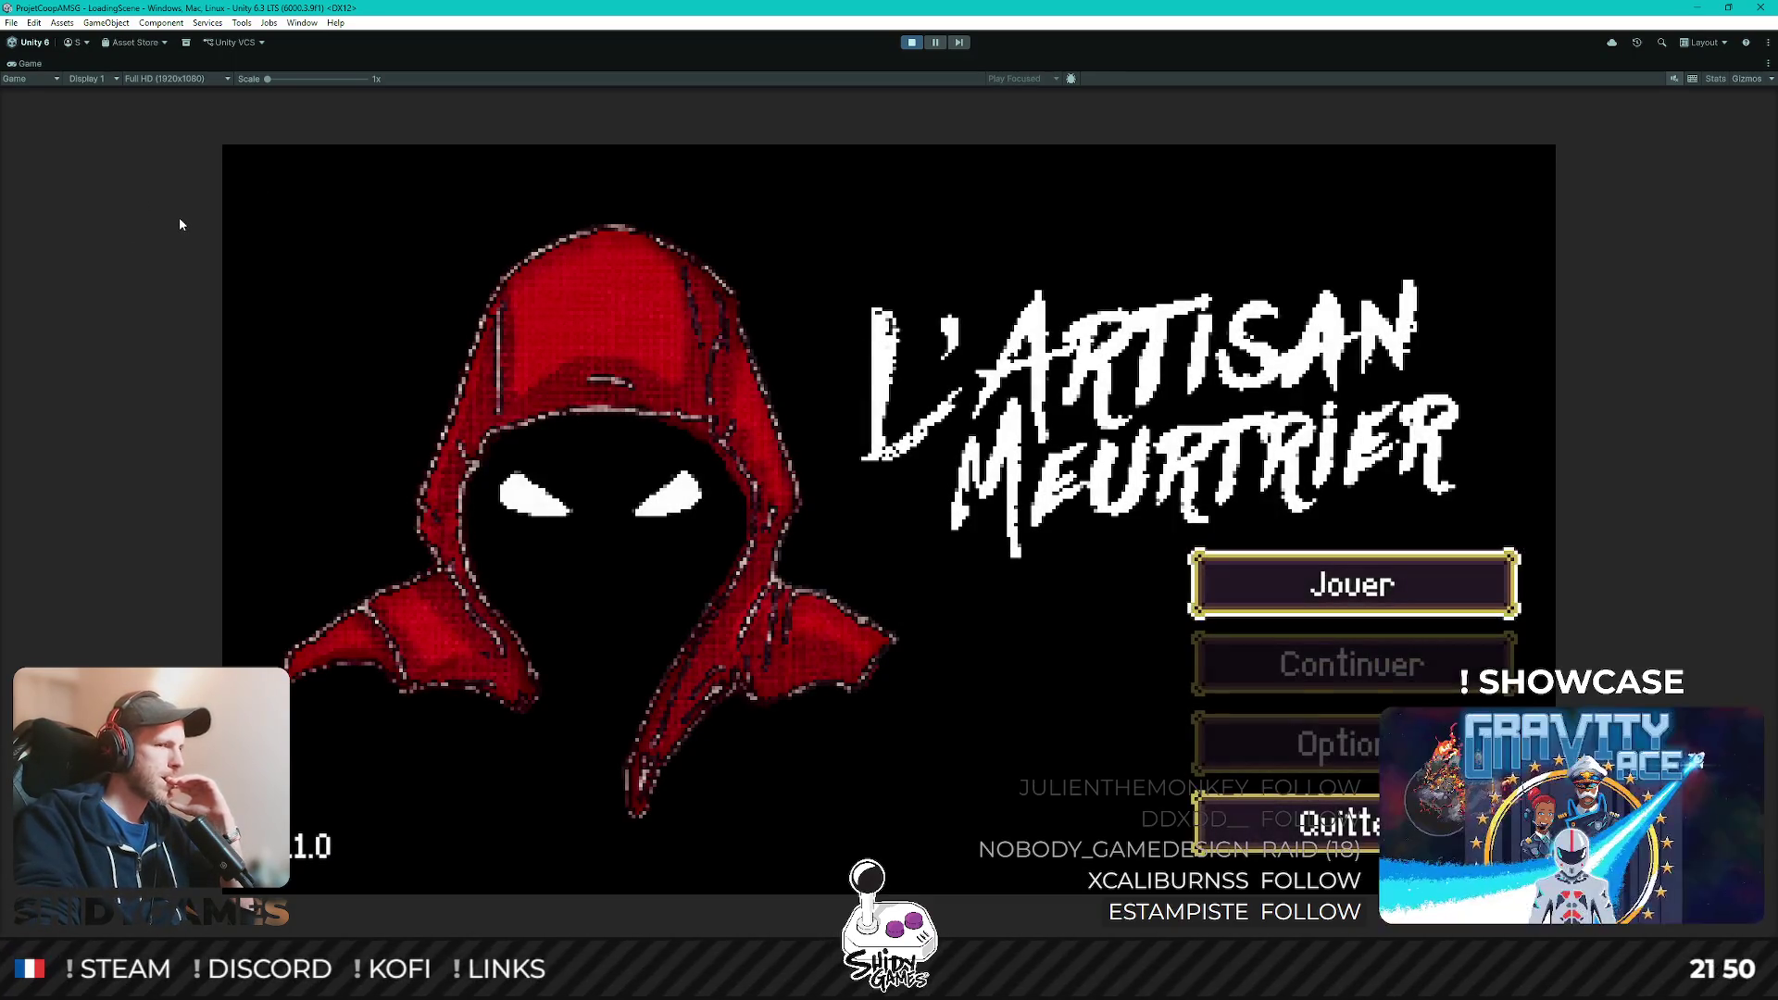
Step: Preview the game at QHD 2560x1440 and start a new game with Jouer
left_click(159, 77)
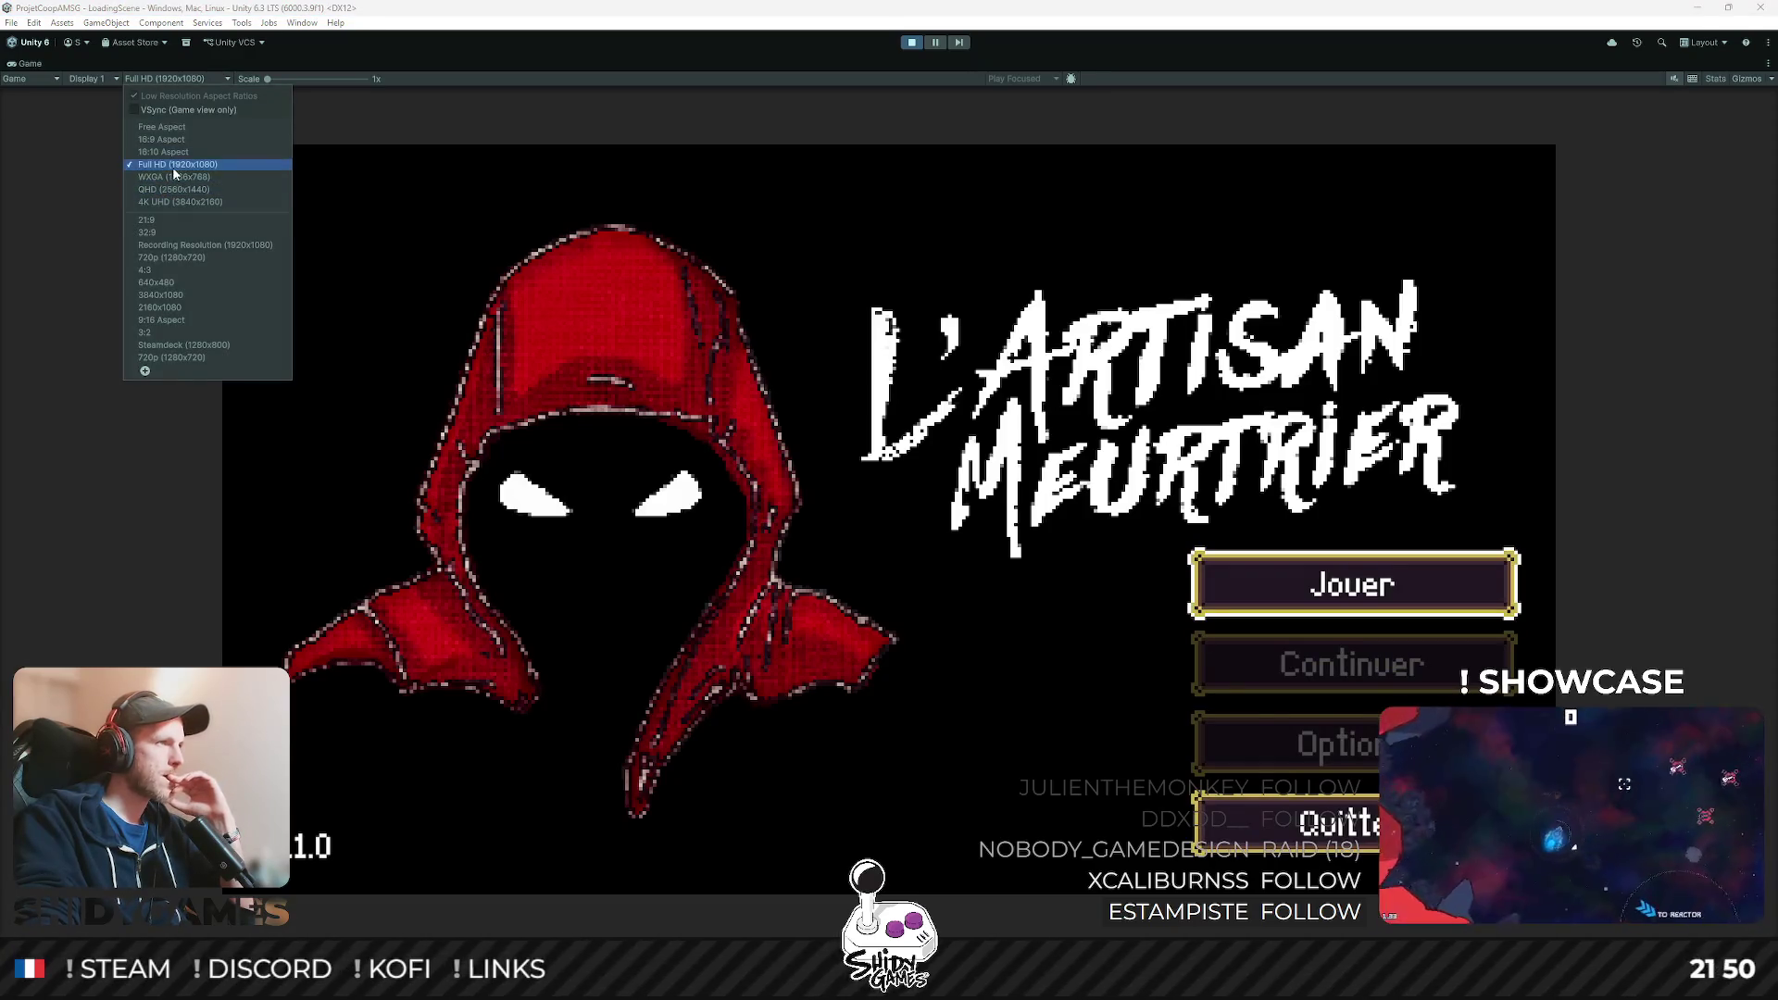
left_click(213, 190)
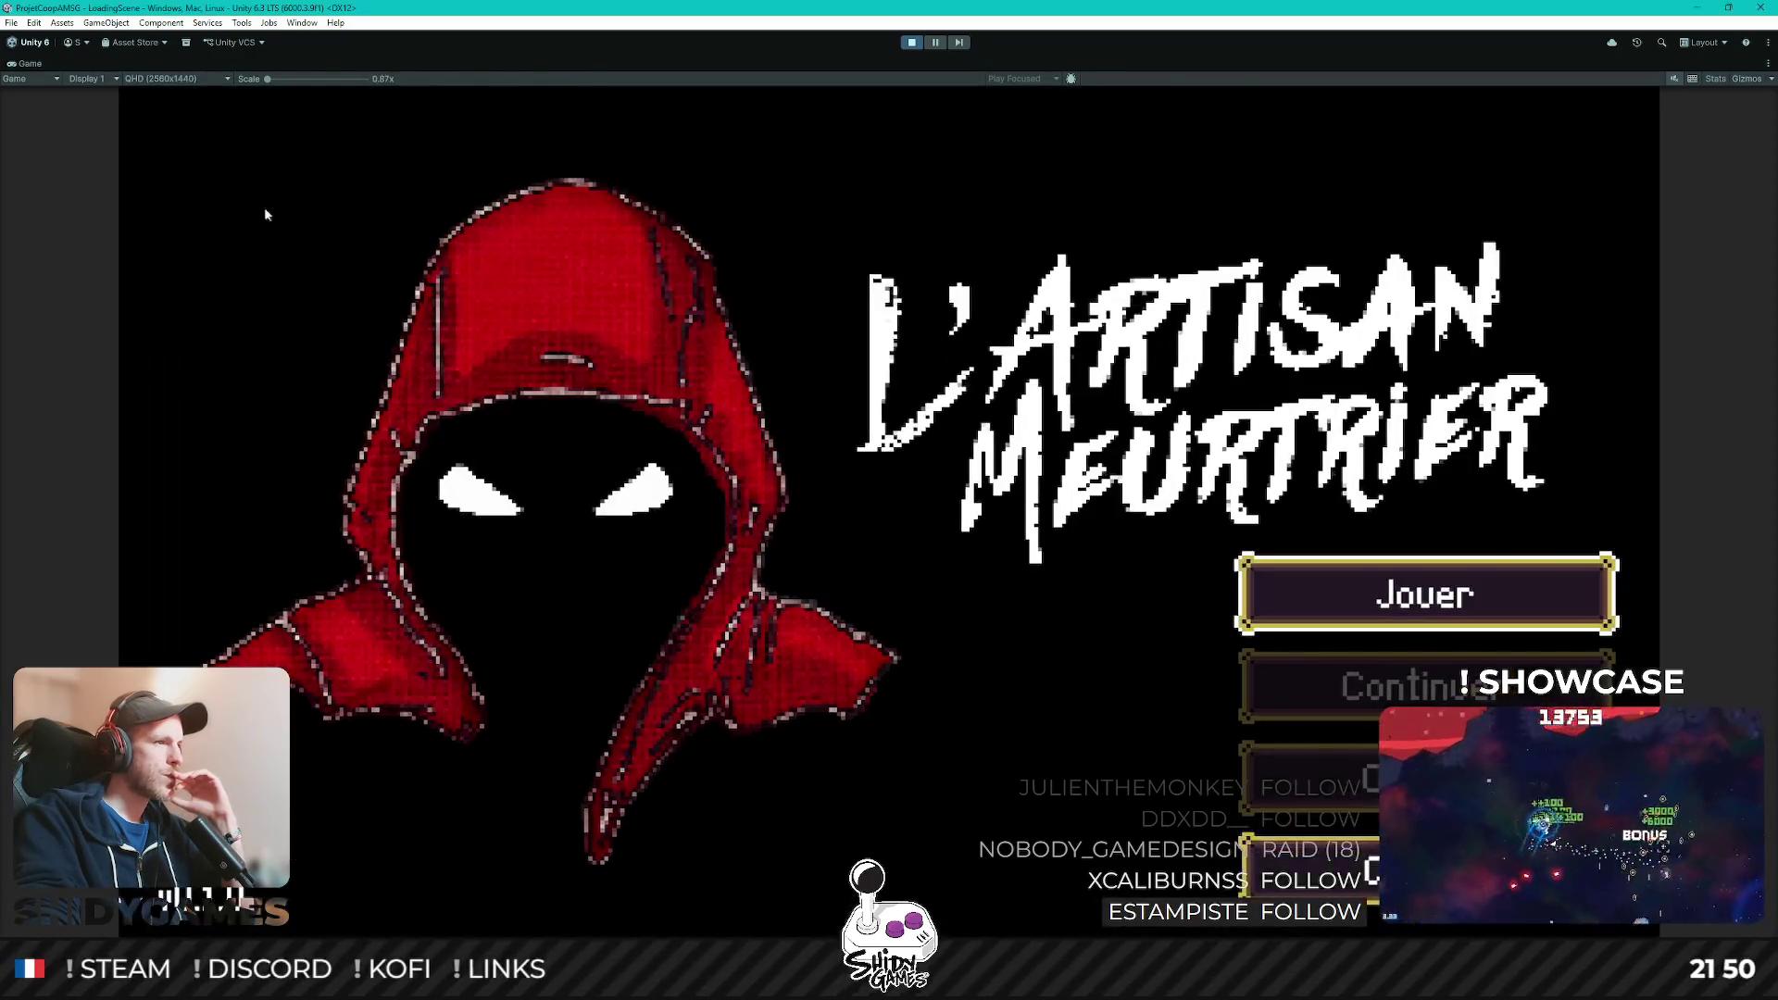
left_click(1373, 594)
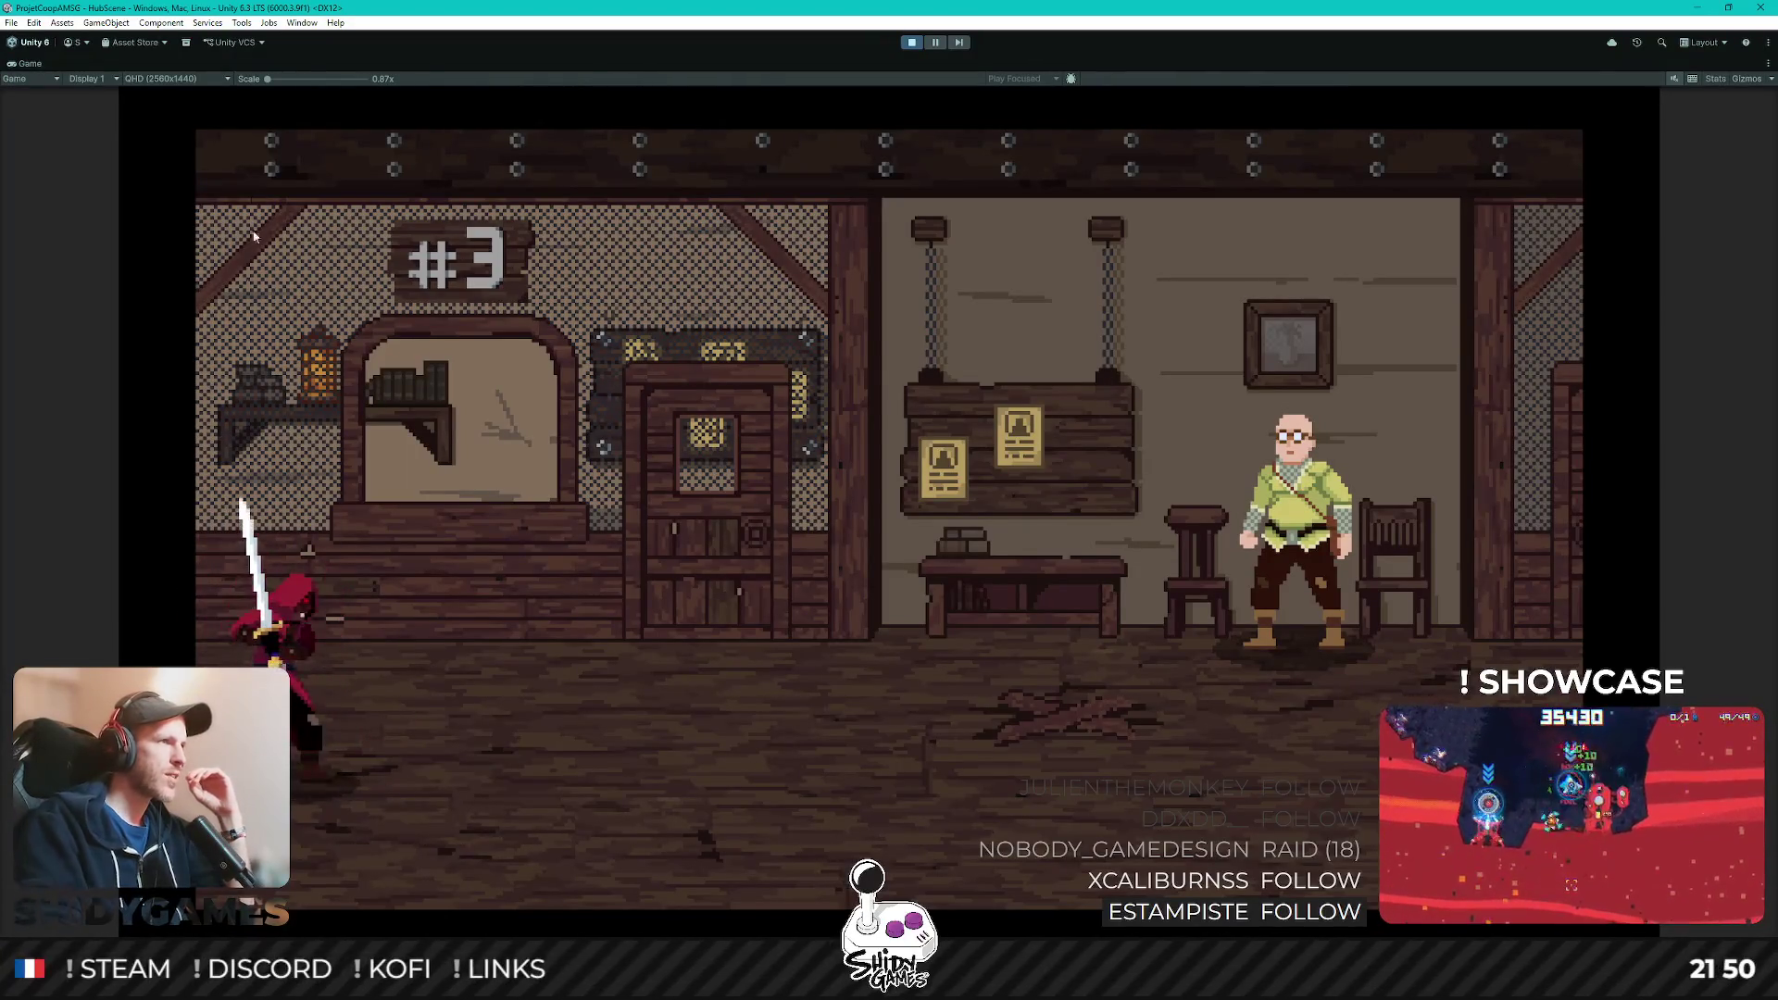
Step: Switch the Game view preview to 2160x1080, then to a 32:9 aspect
left_click(163, 79)
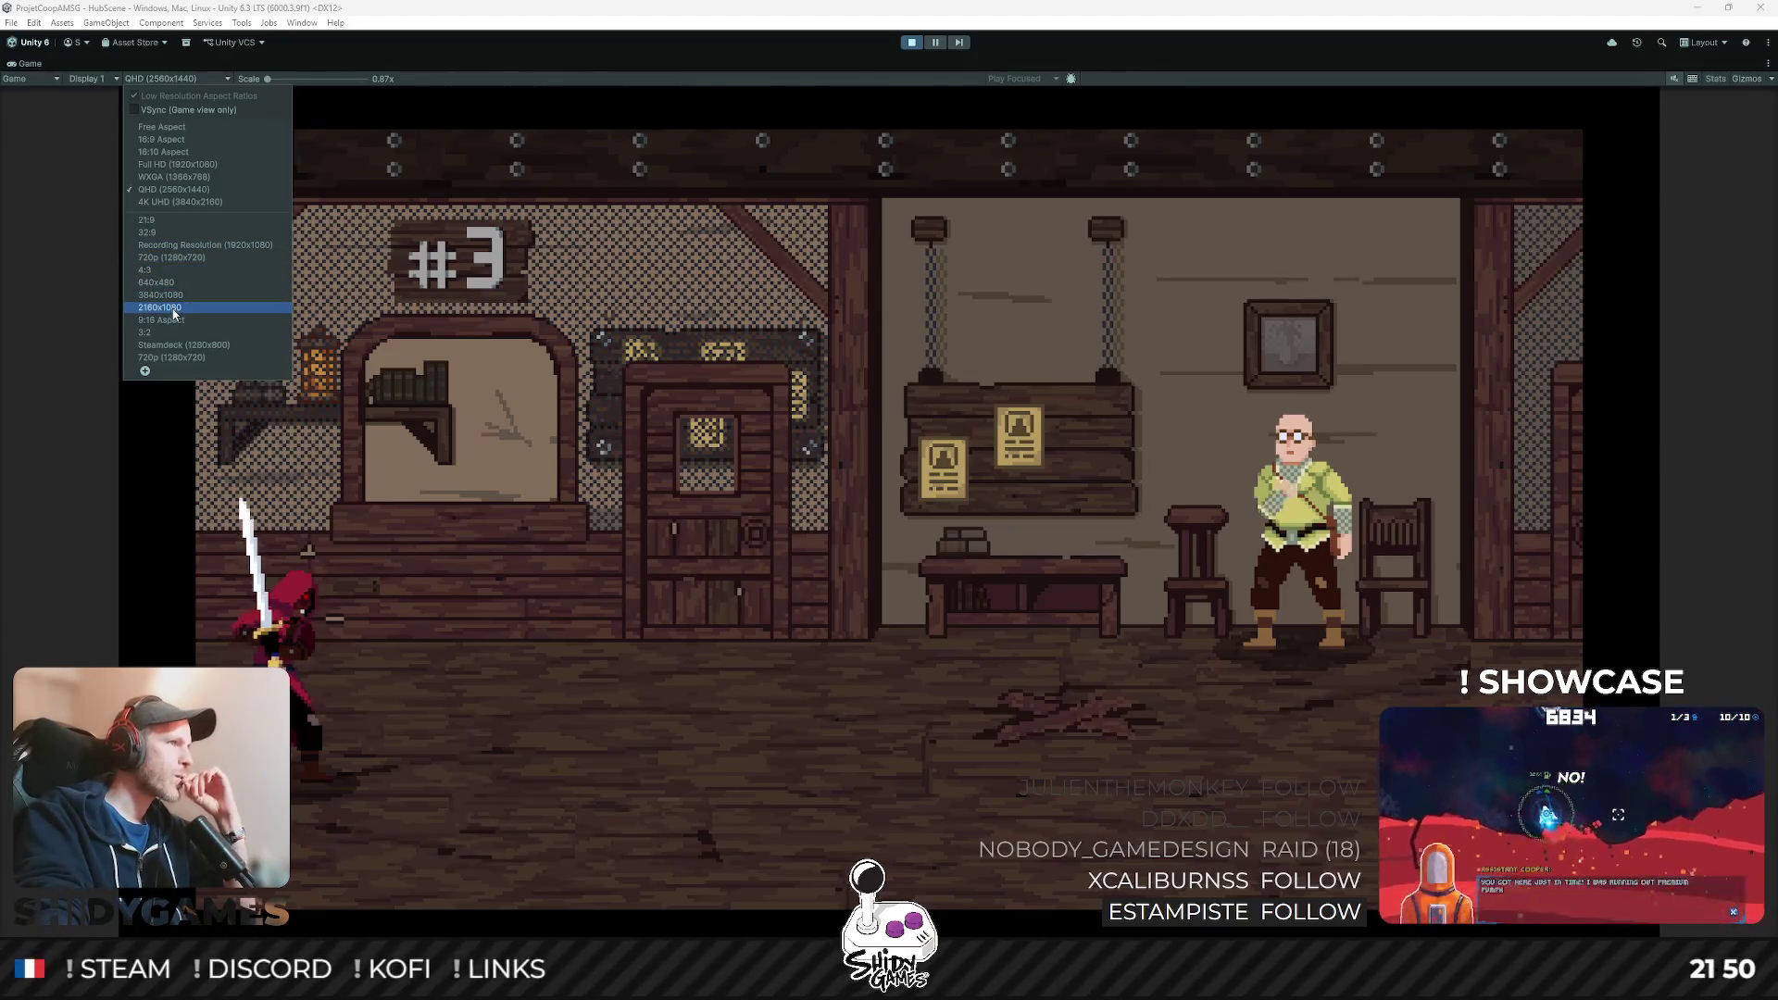
left_click(172, 308)
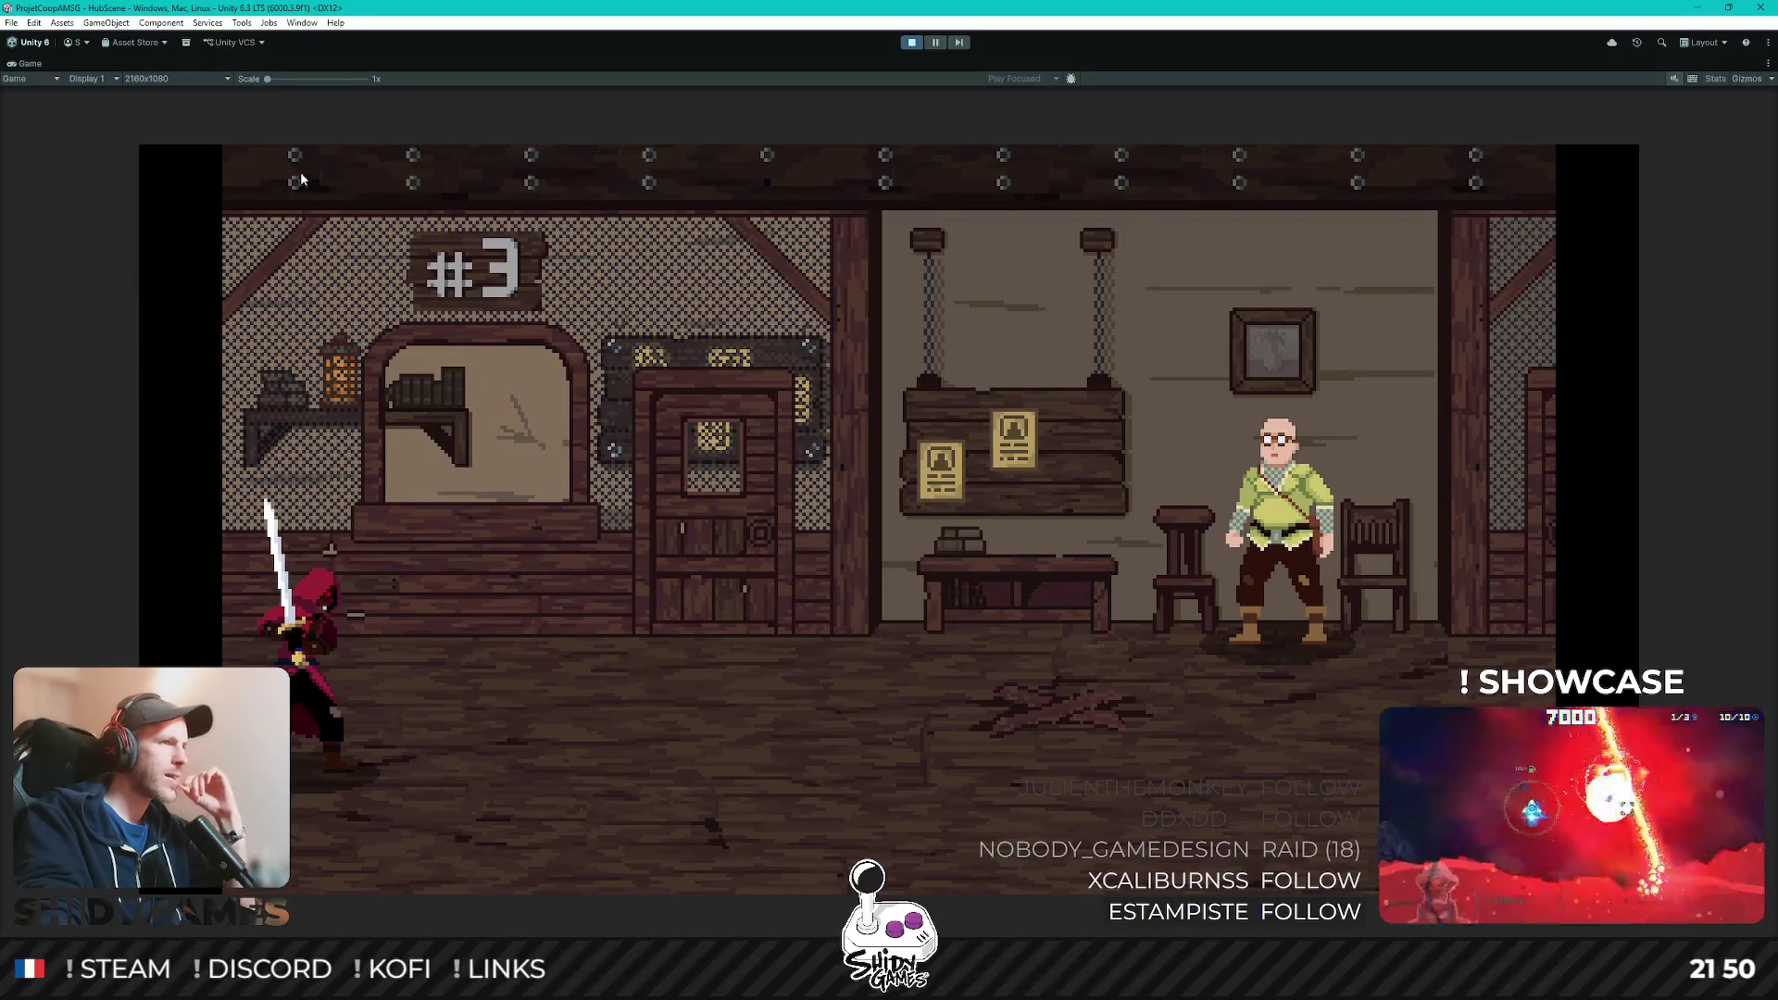
left_click(163, 80)
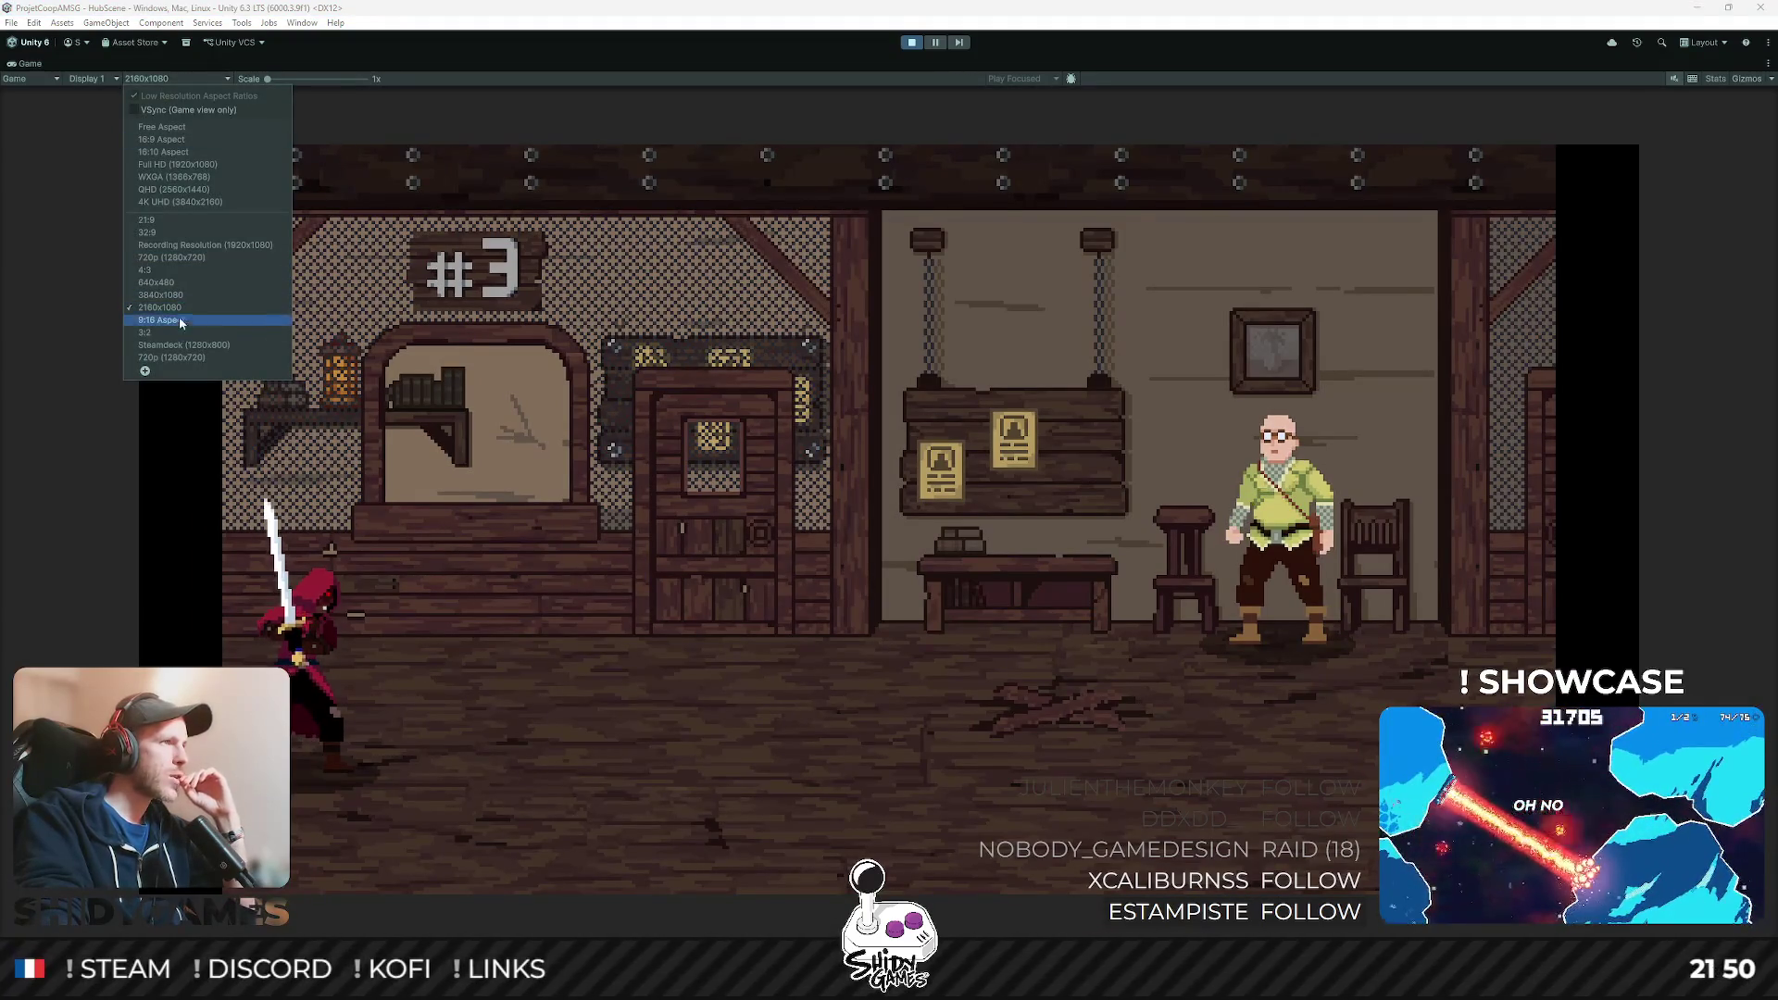
left_click(169, 232)
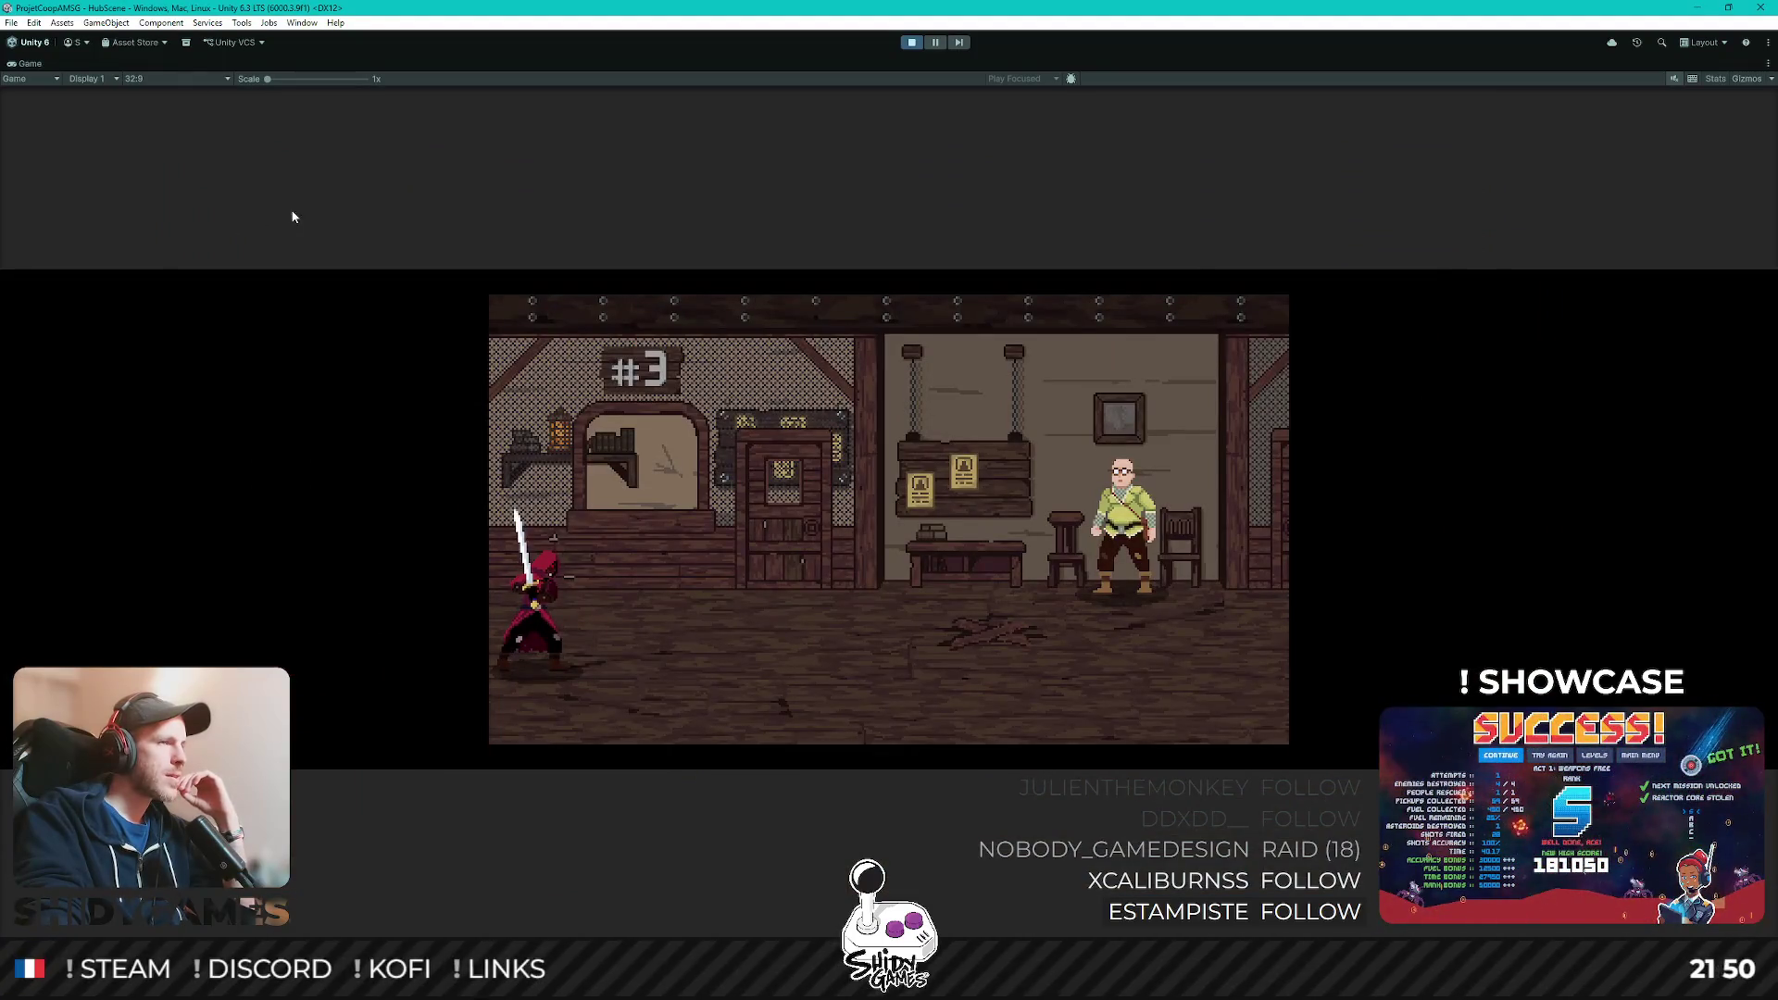
Step: Walk the hero right to the notice board and bring up the contracts
key("d")
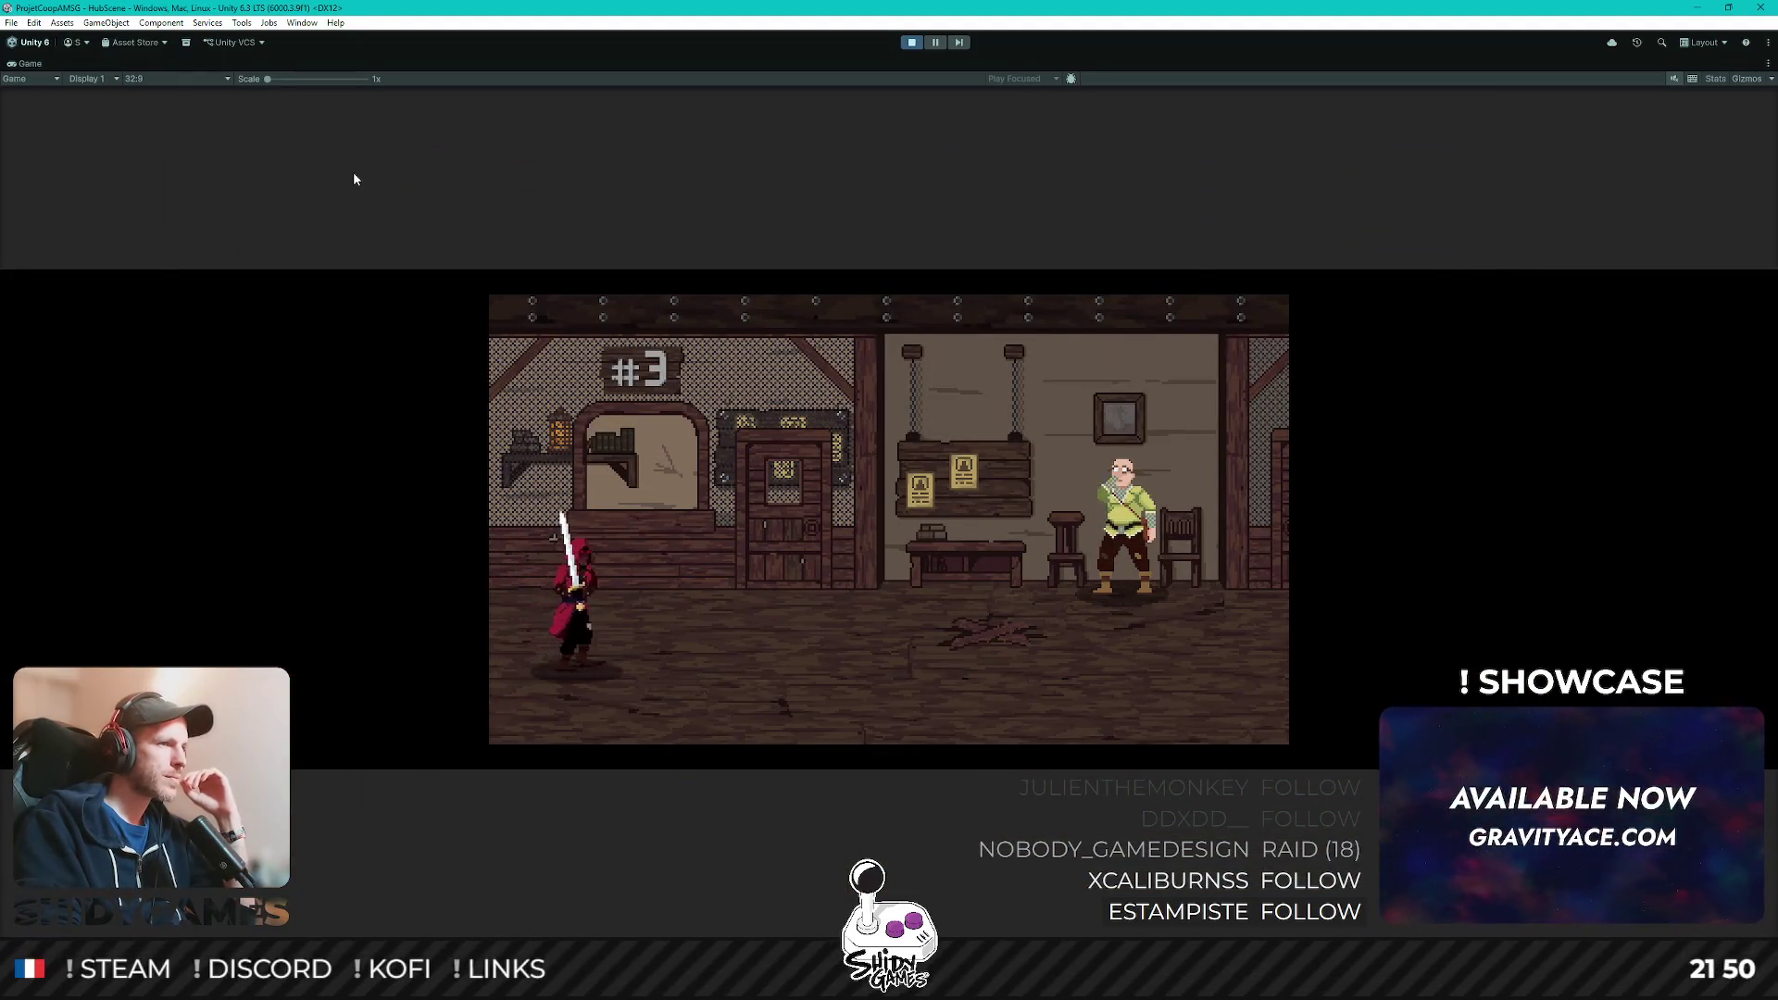
key("d")
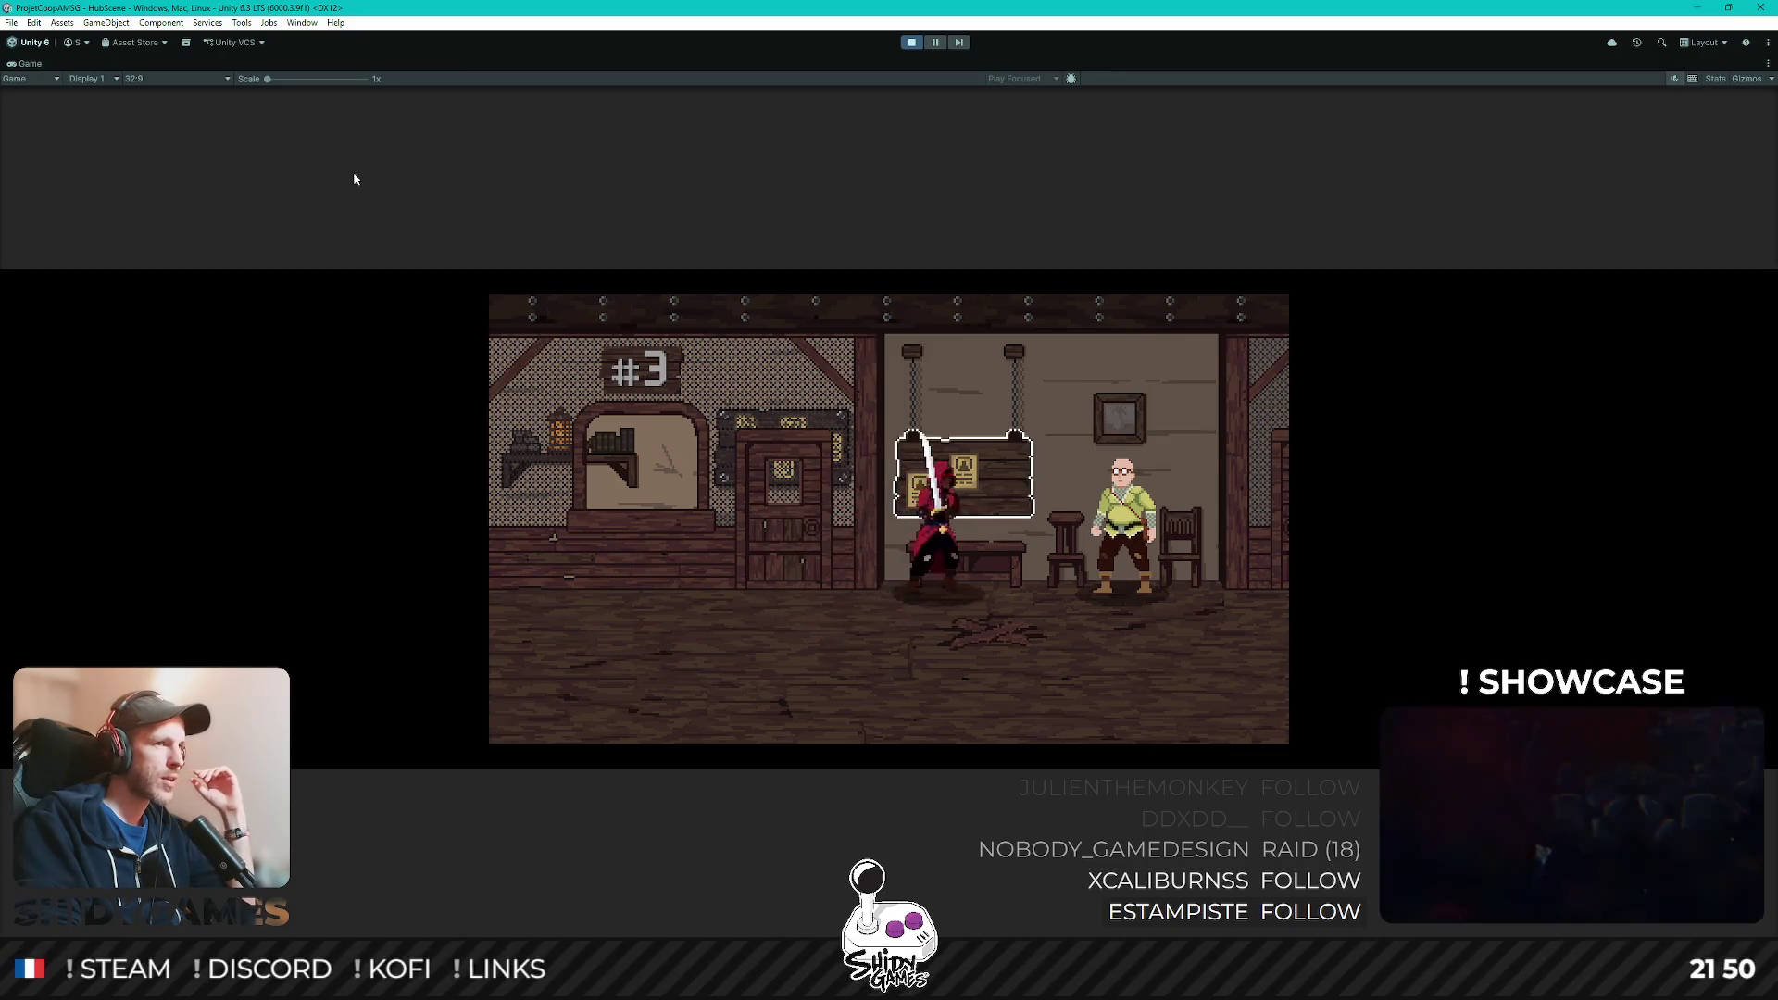
key("e")
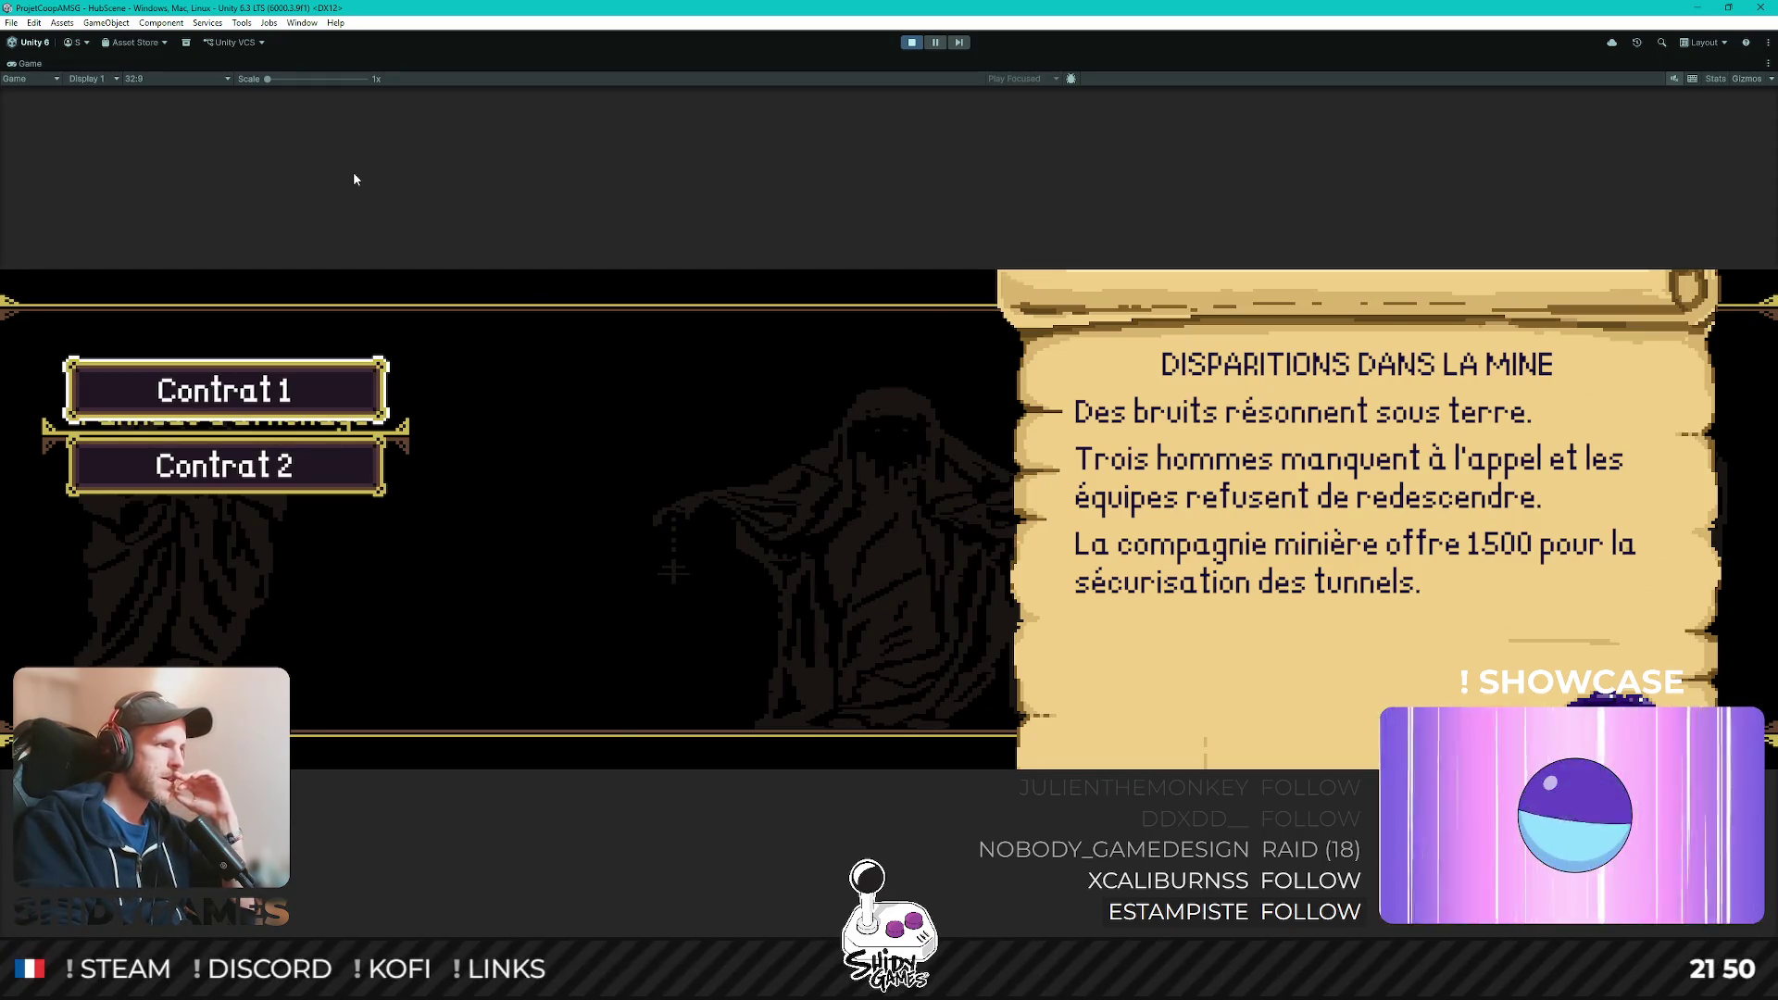
Step: Compare Problème de loups with Disparitions dans la mine, then accept the mine contract
key("s")
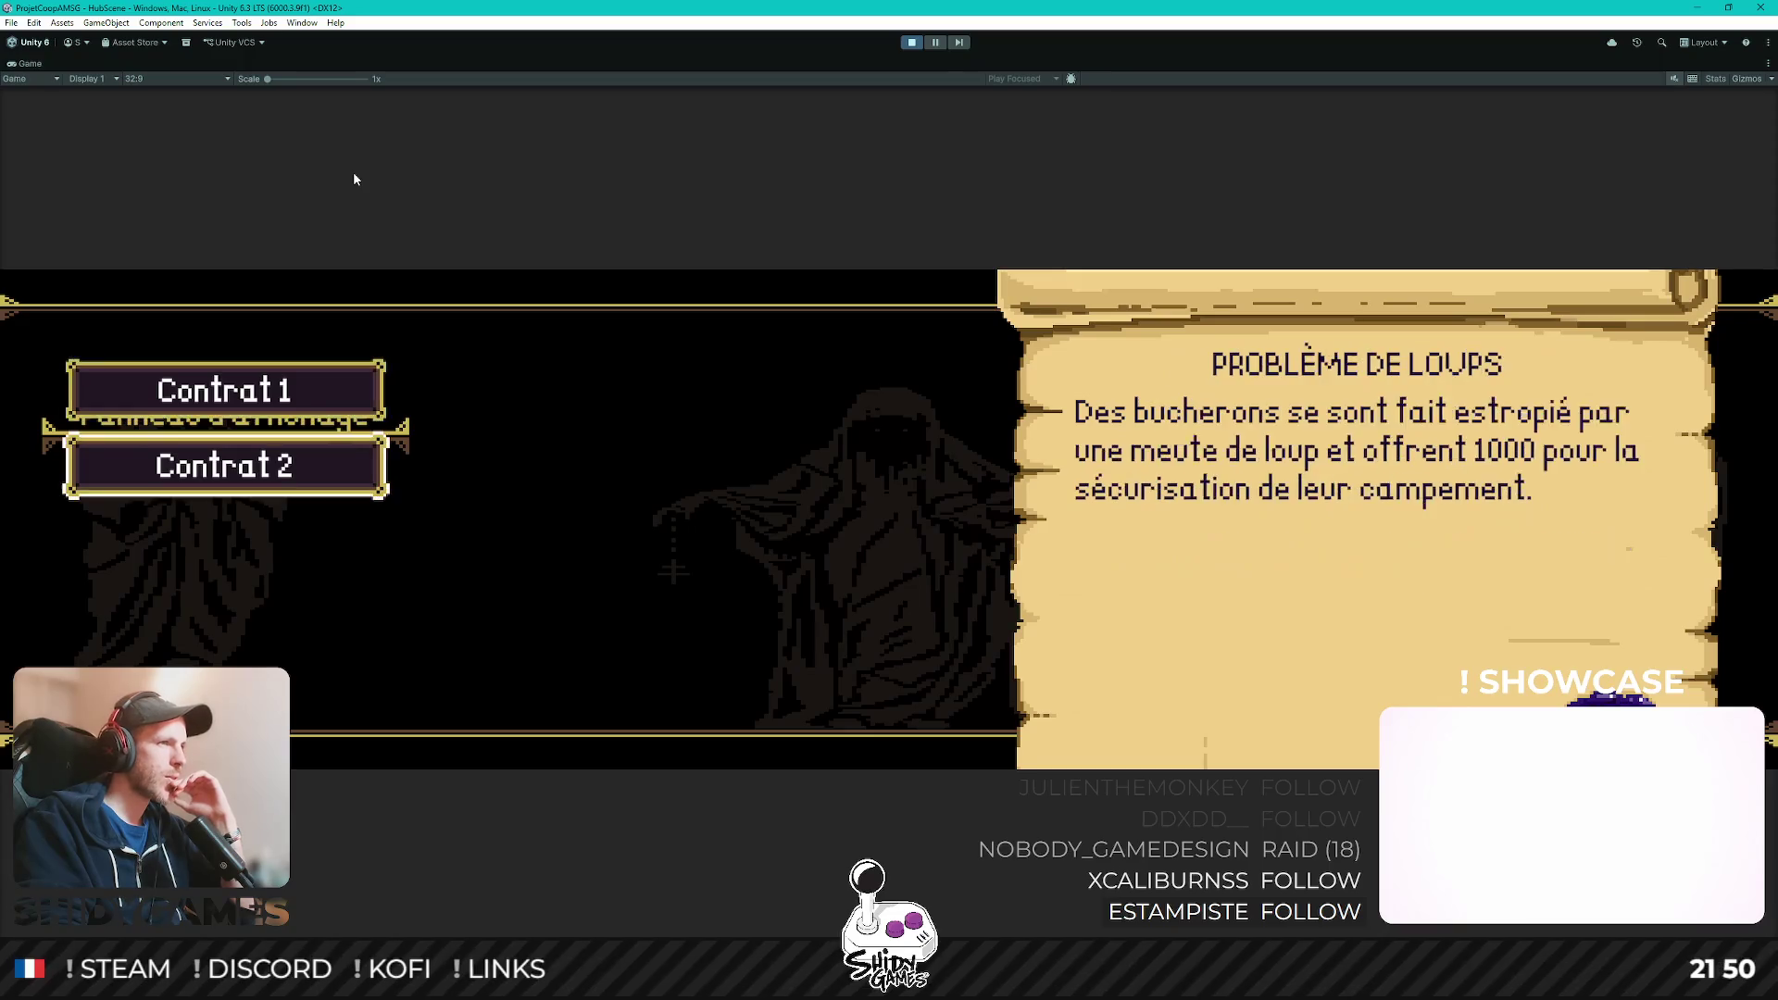
key("w")
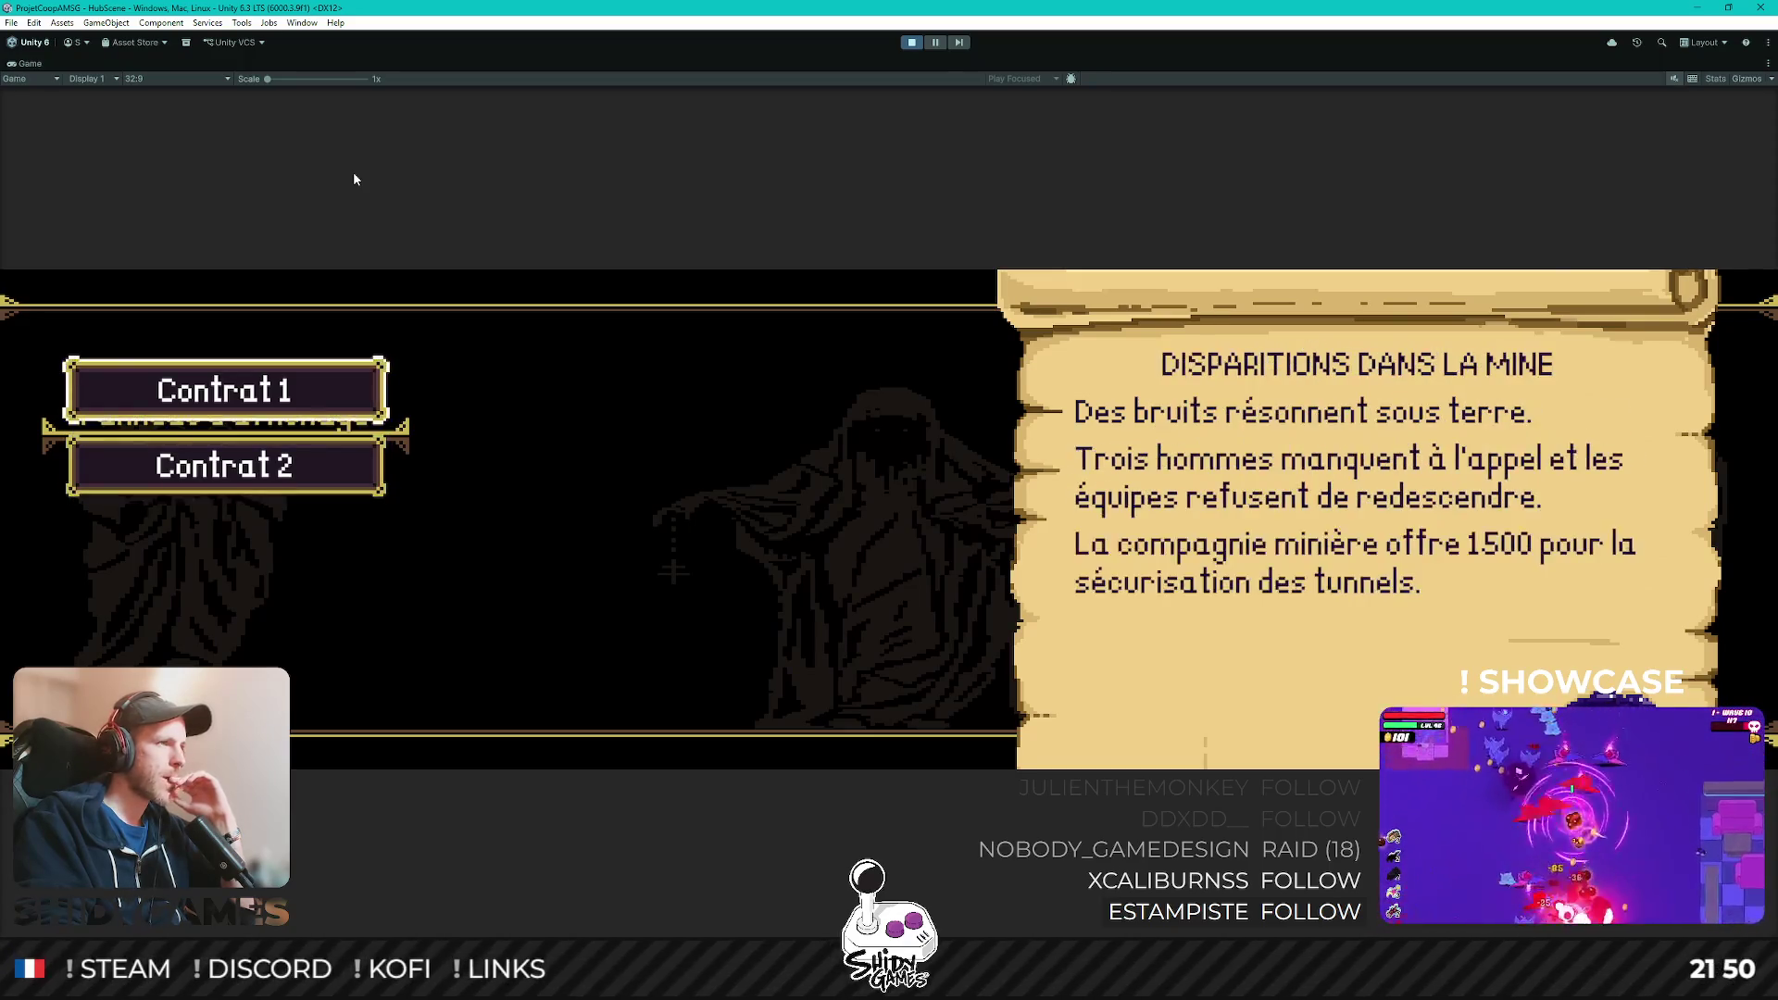
key("s")
key("w")
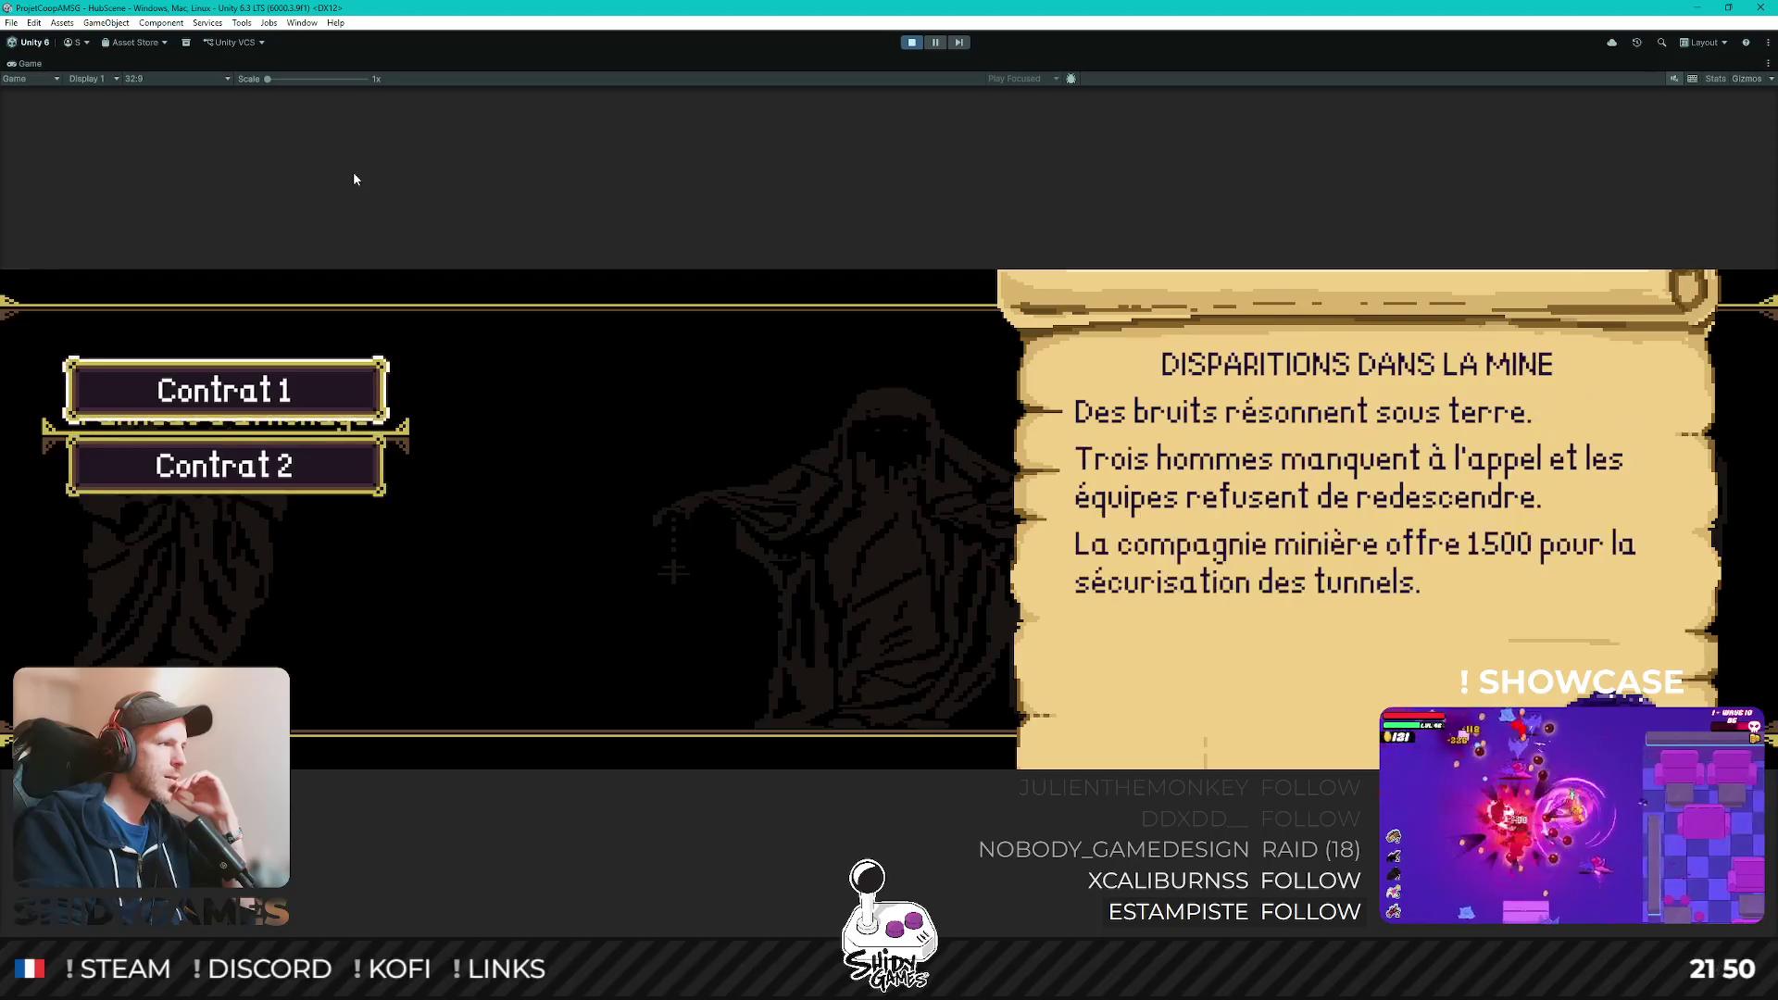
key("space")
Step: Walk the hero to the NPC, stop play mode and preview at Recording Resolution
key("d")
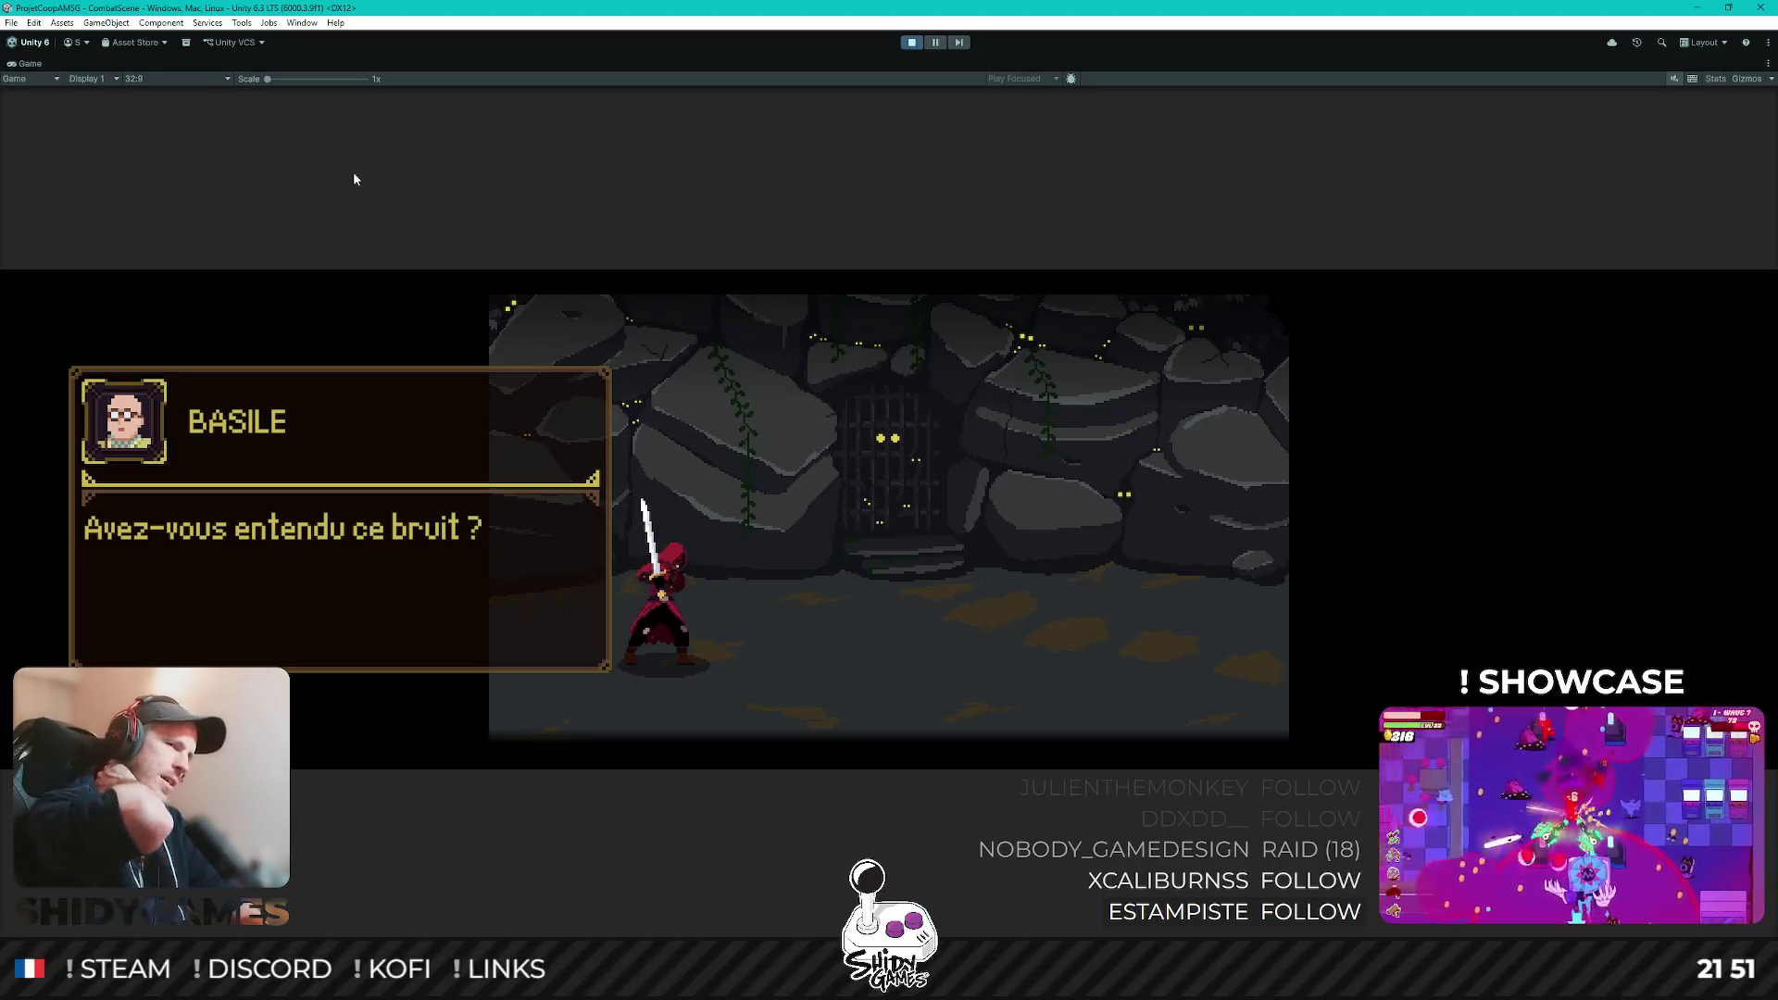
left_click(912, 42)
left_click(187, 79)
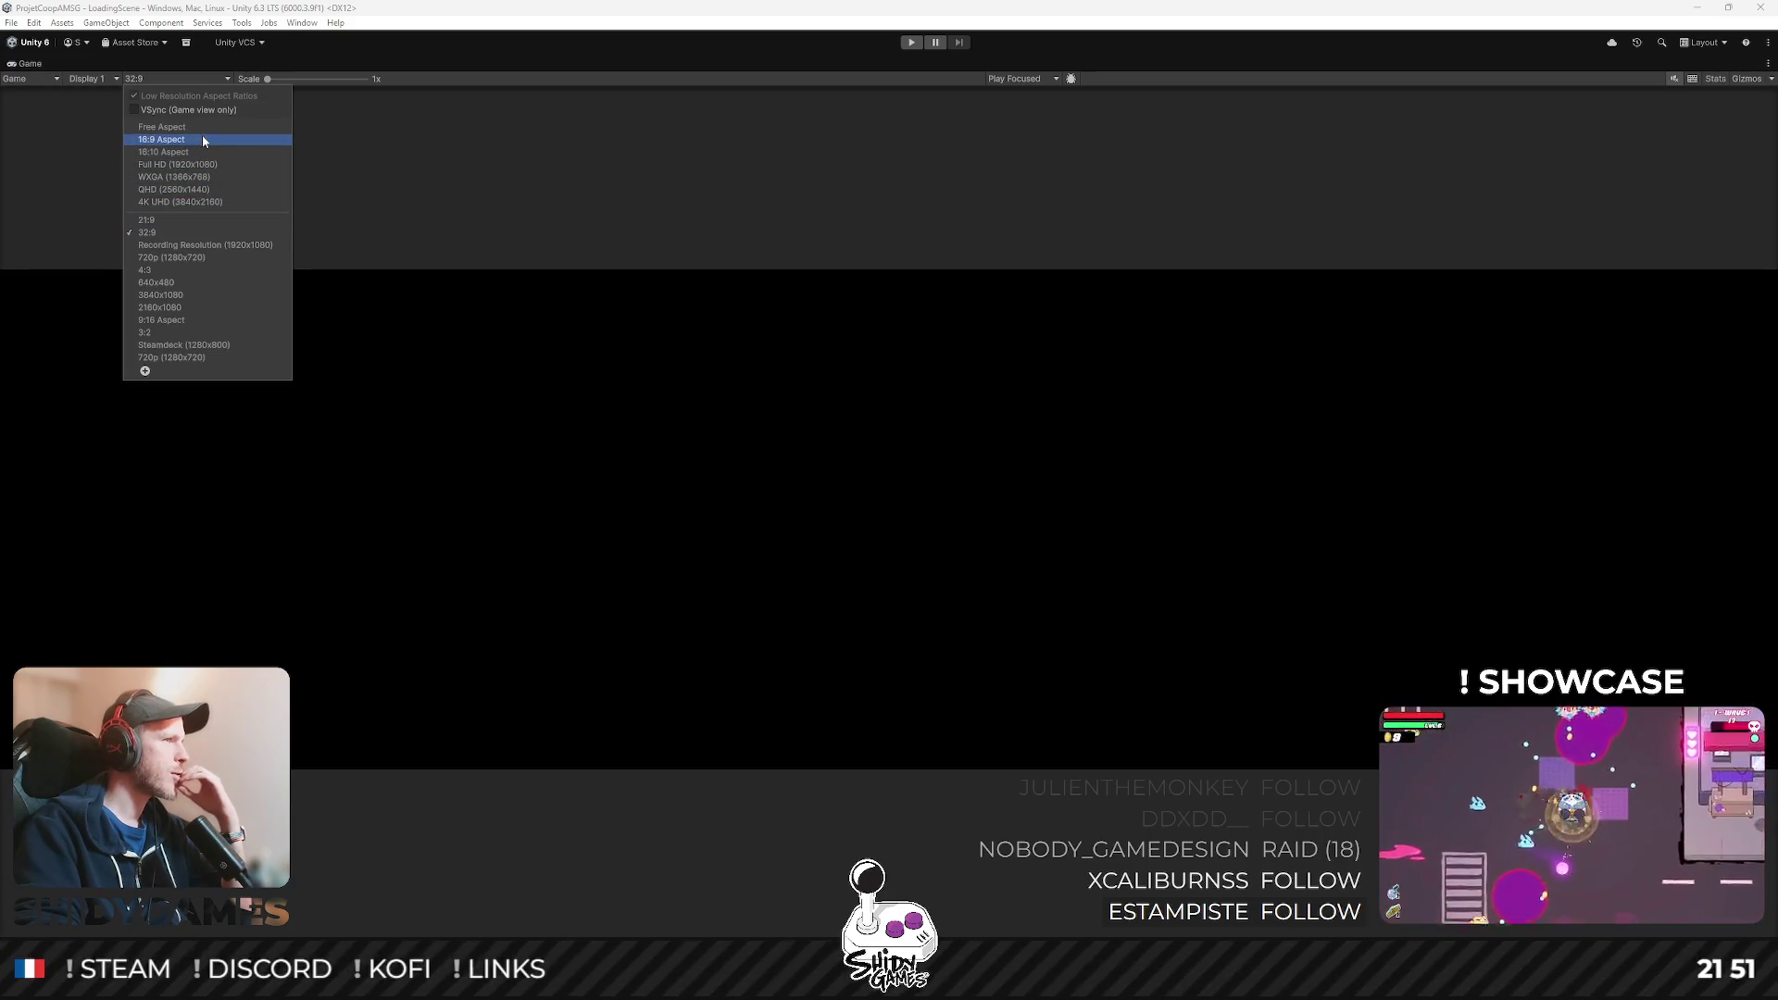
left_click(185, 246)
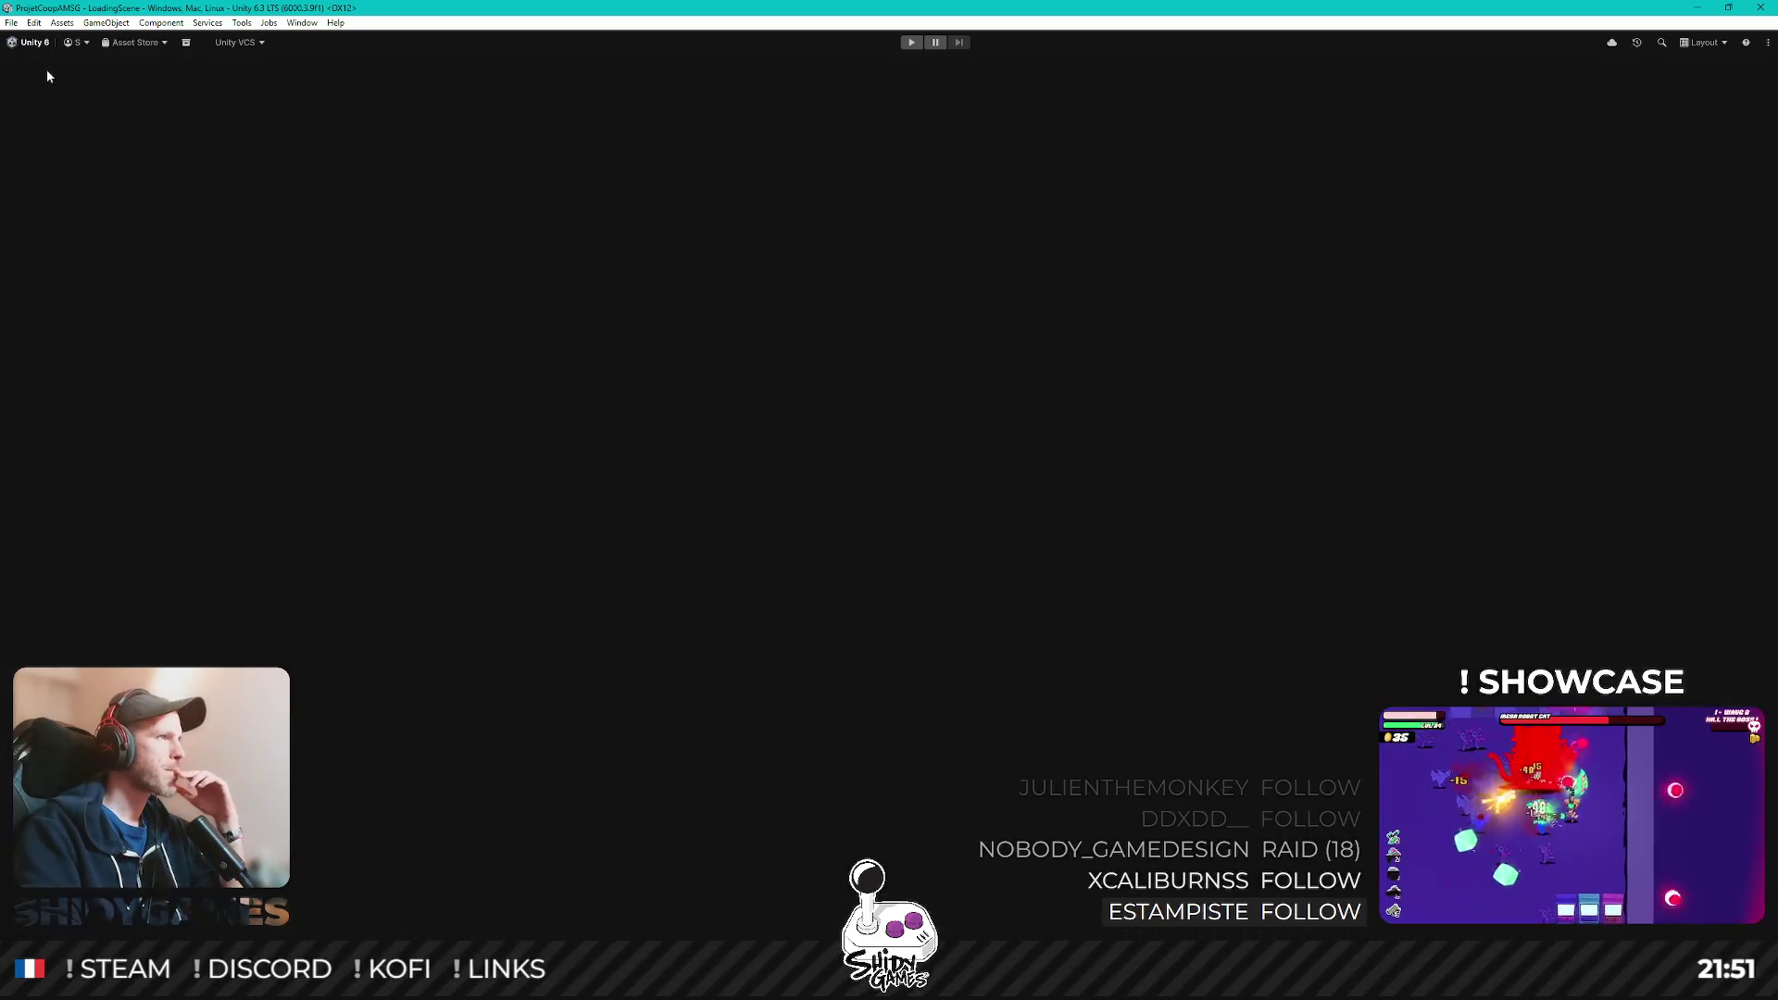
Step: Restore the full editor layout, then switch to GitHub Desktop's commit history
double_click(35, 64)
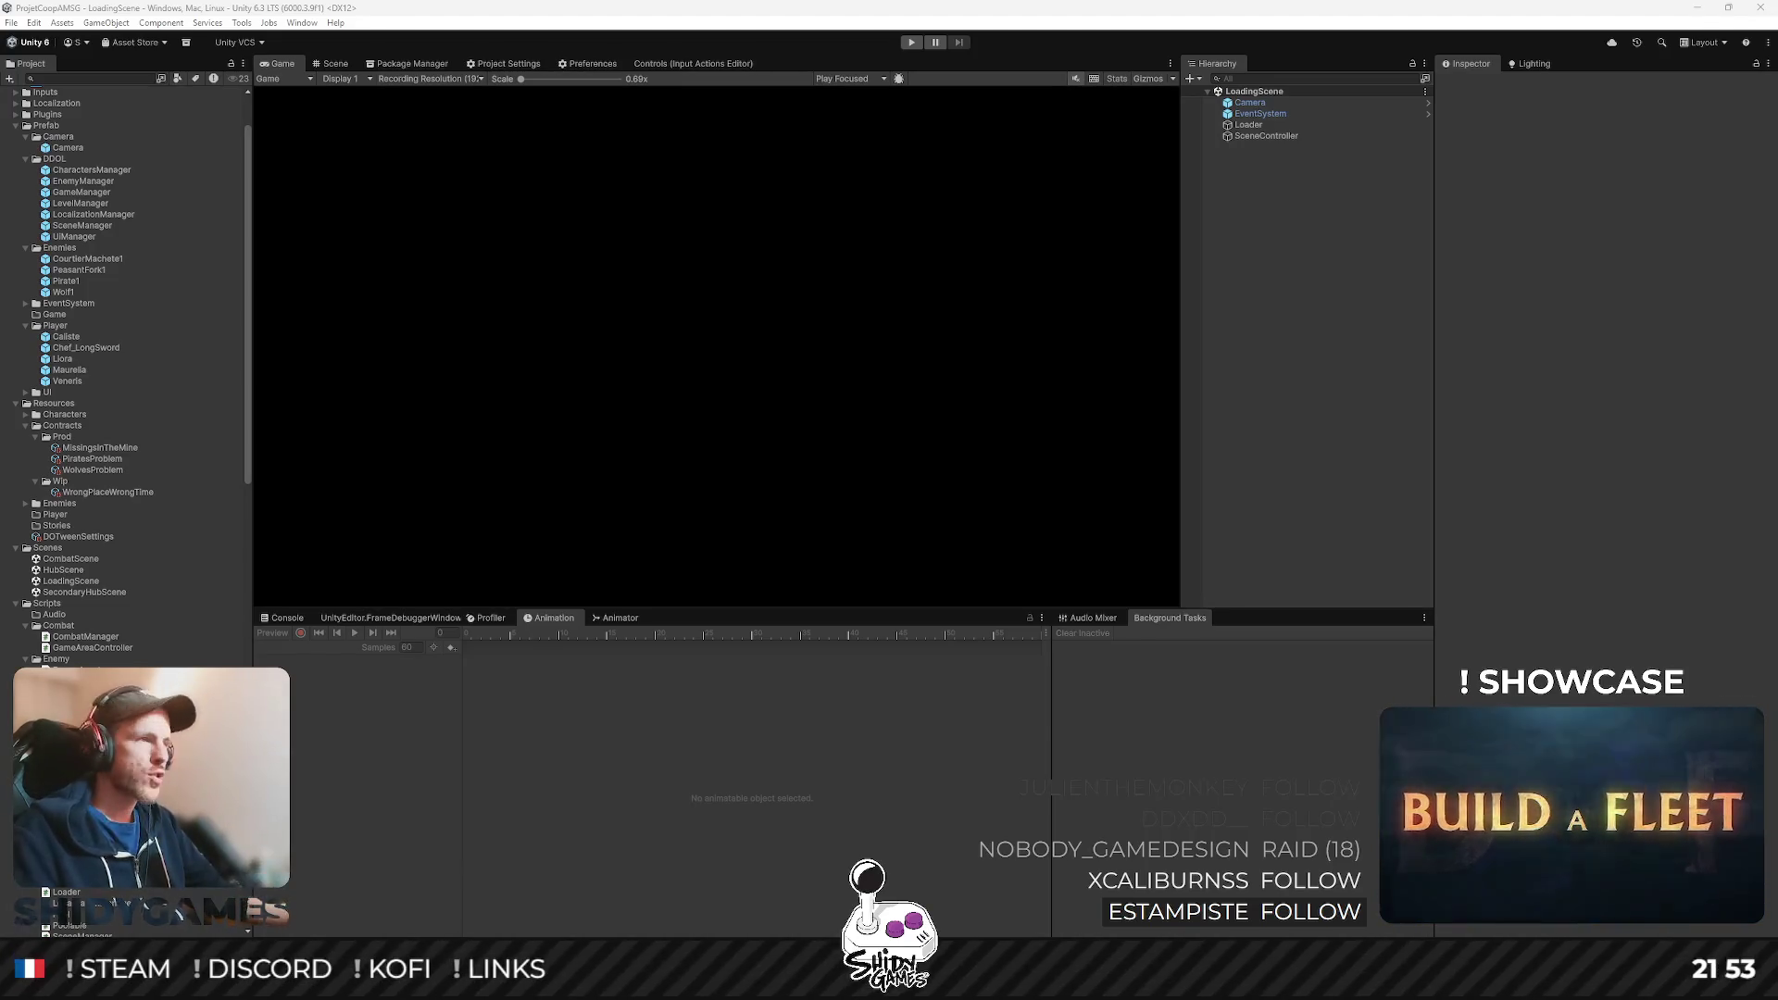
left_click(640, 368)
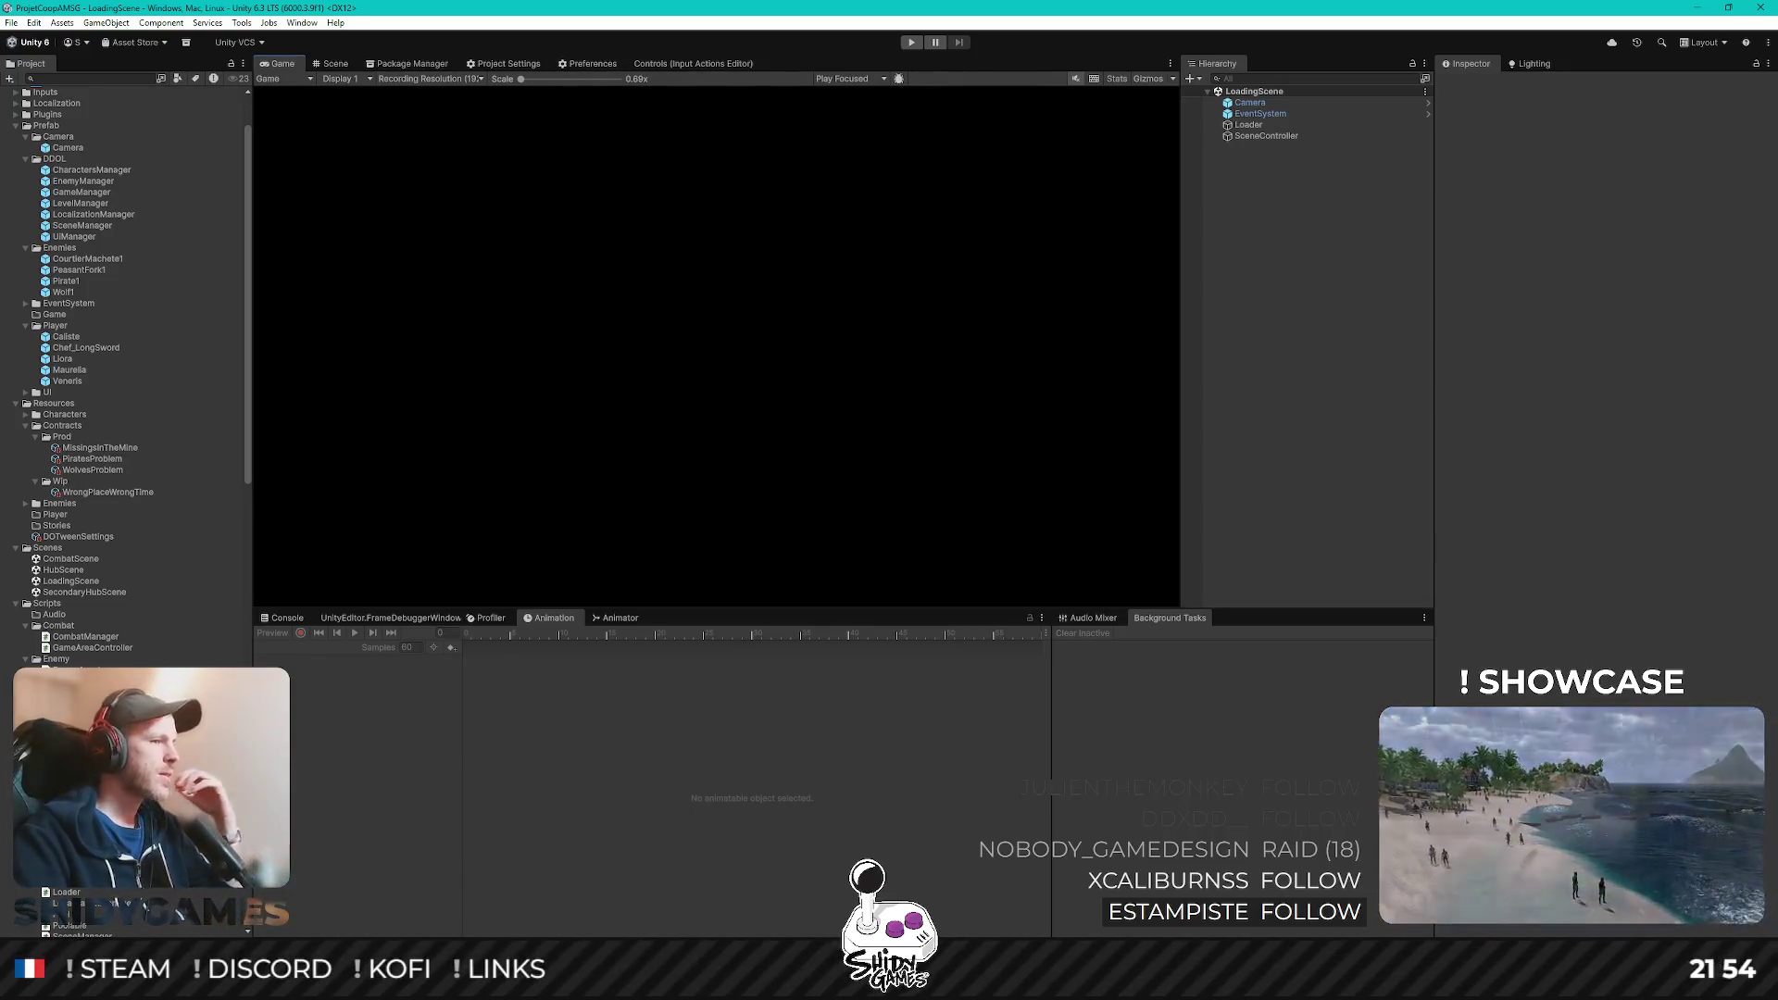
key("alt+Tab")
left_click(169, 61)
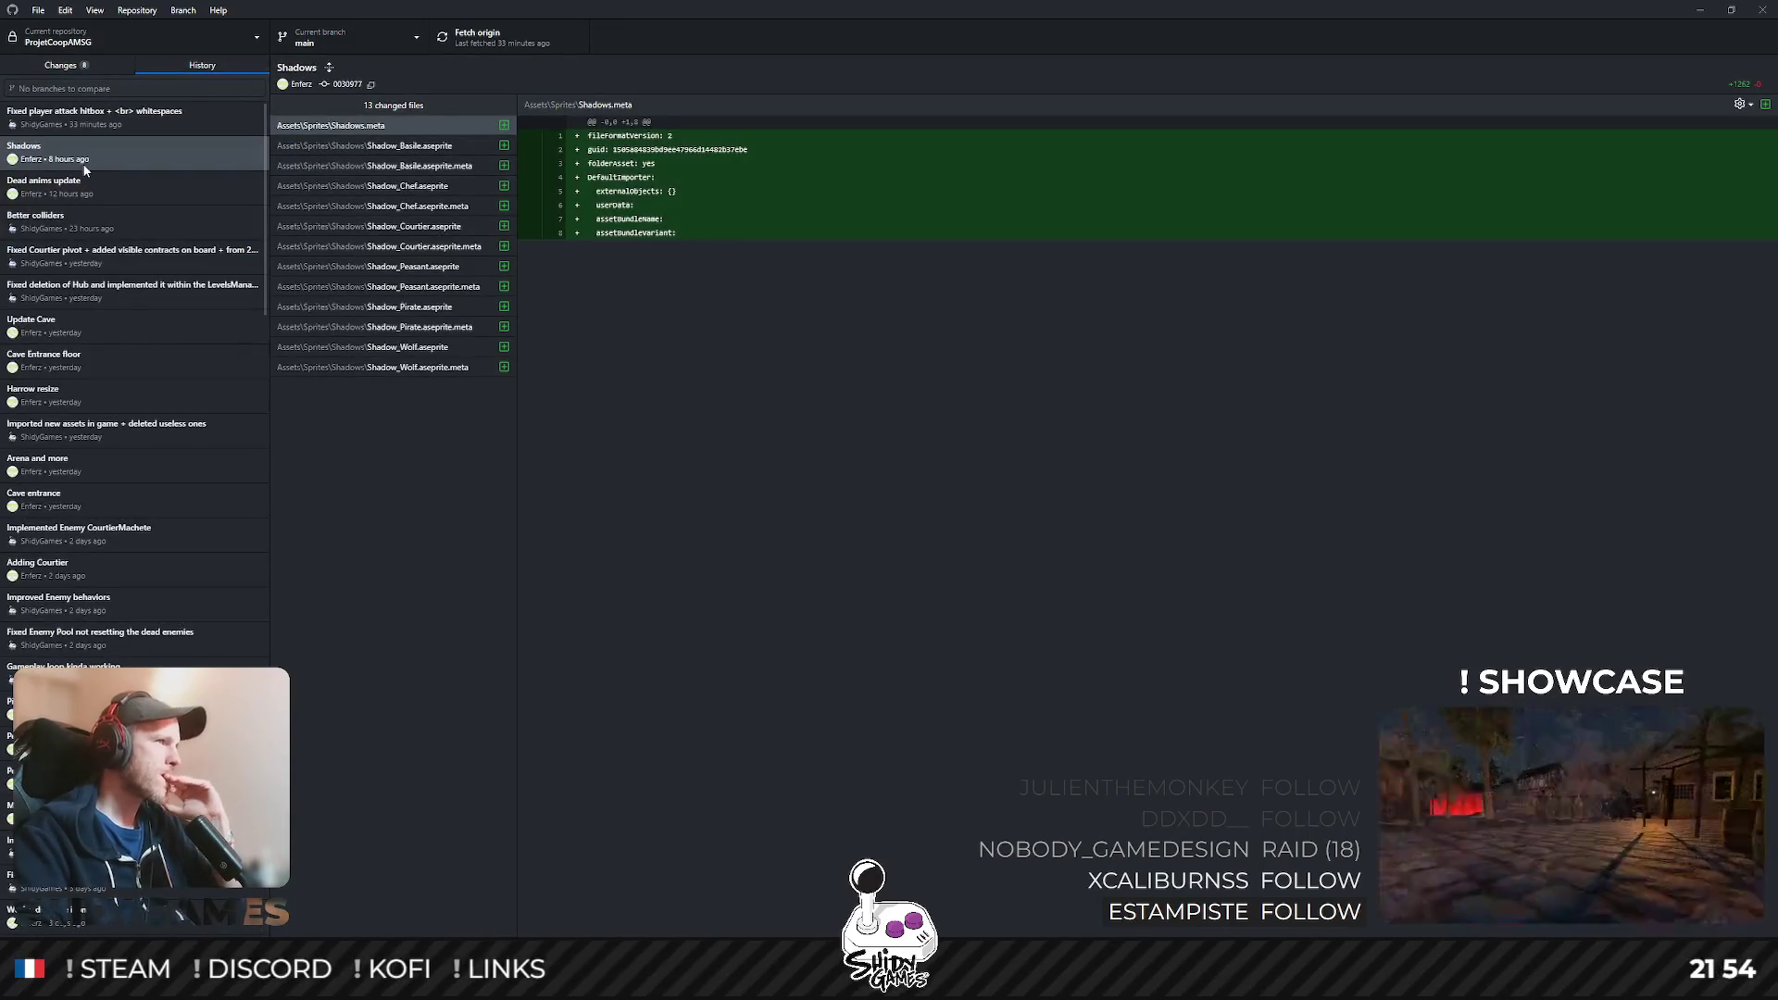
Step: Inspect the Shadows, most recent and Dead anims update commits in the history
left_click(102, 130)
left_click(98, 144)
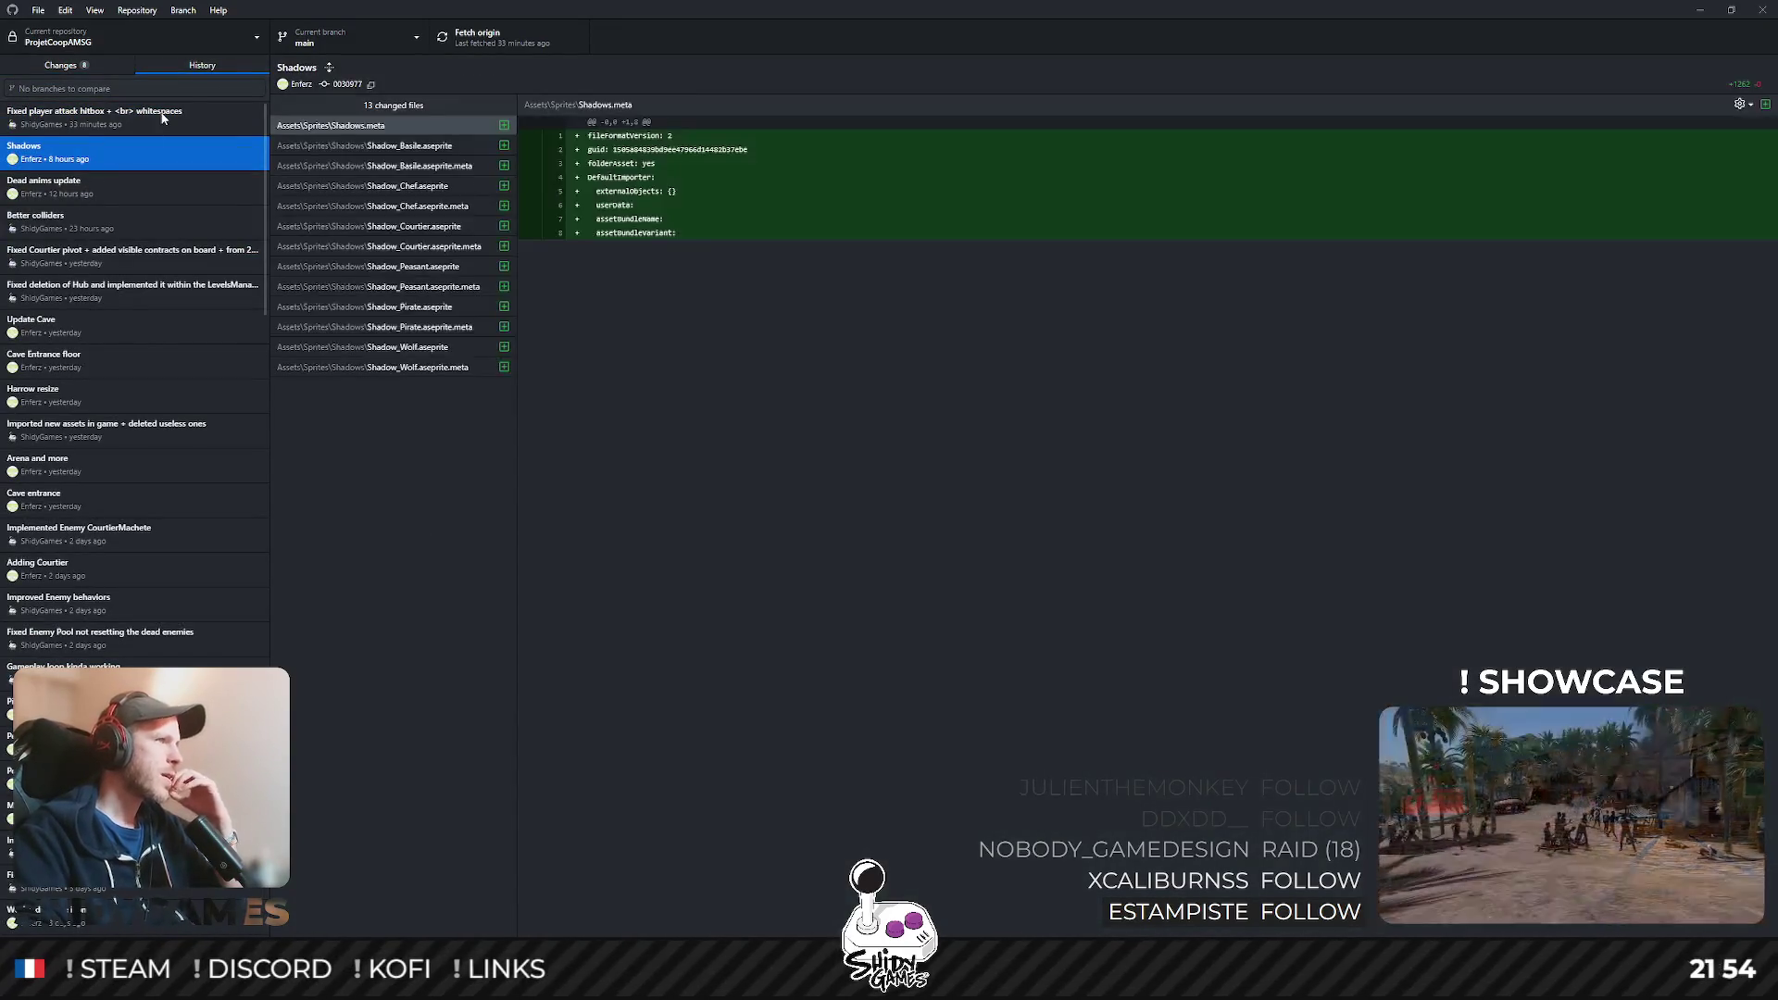
left_click(121, 195)
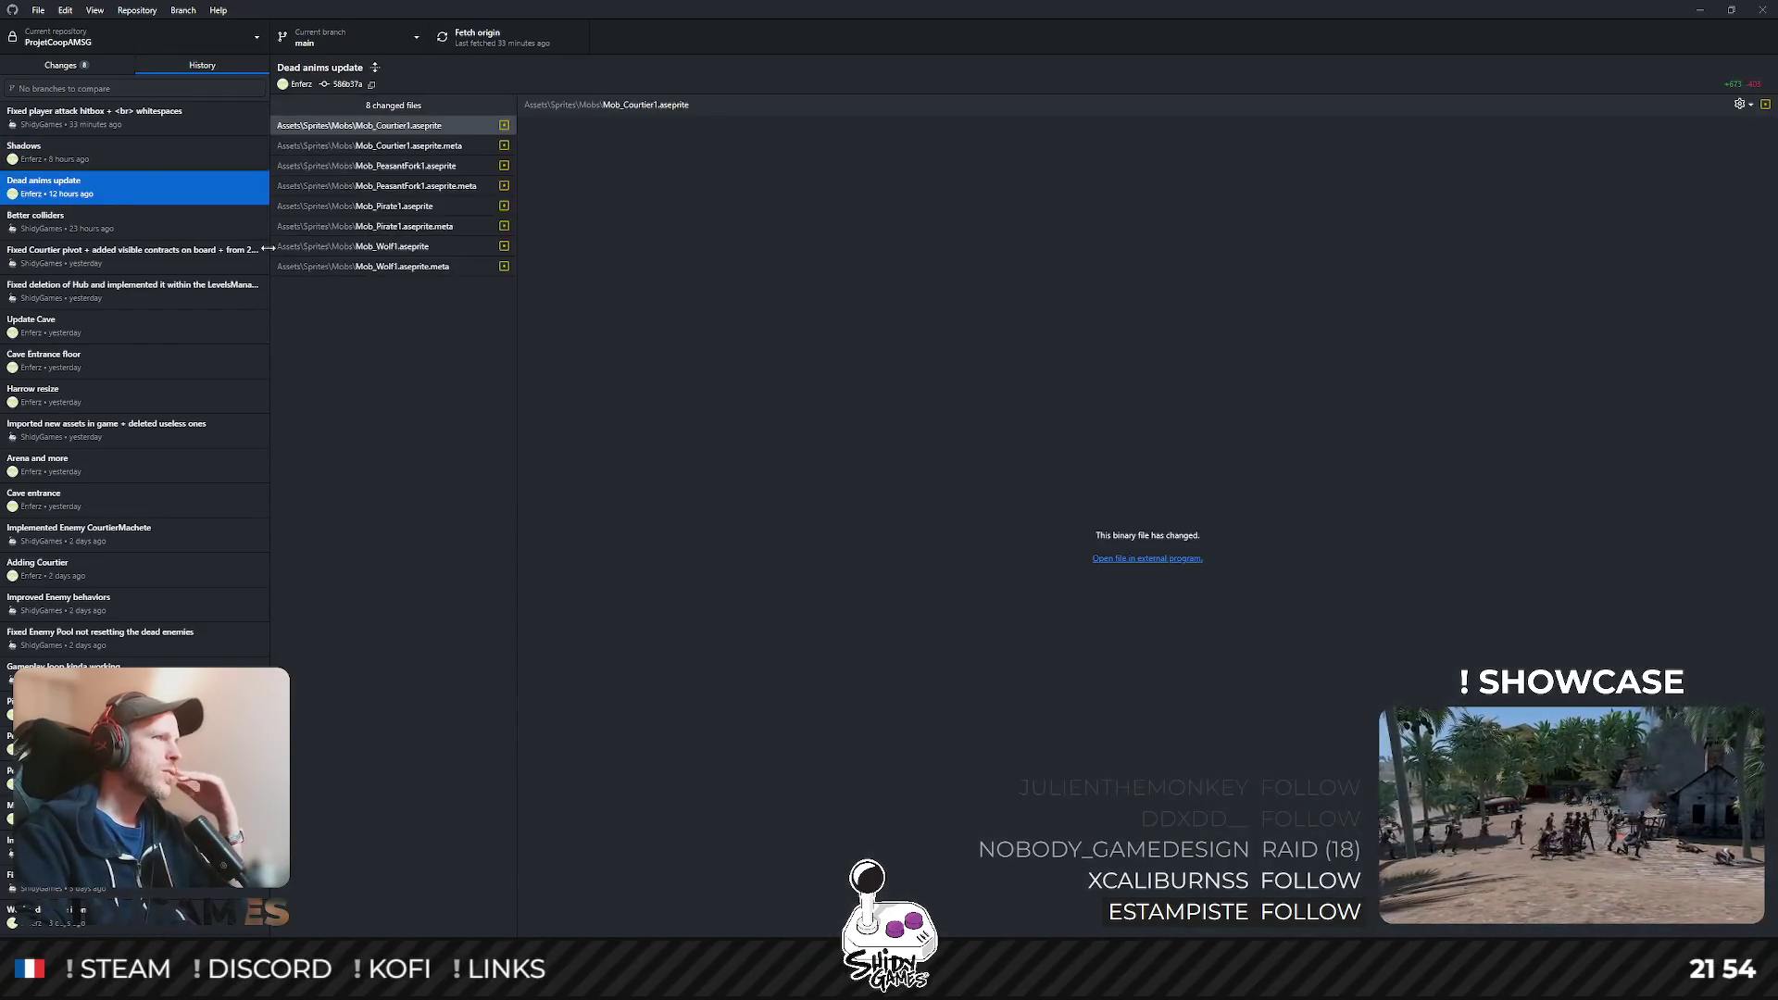
left_click(1700, 9)
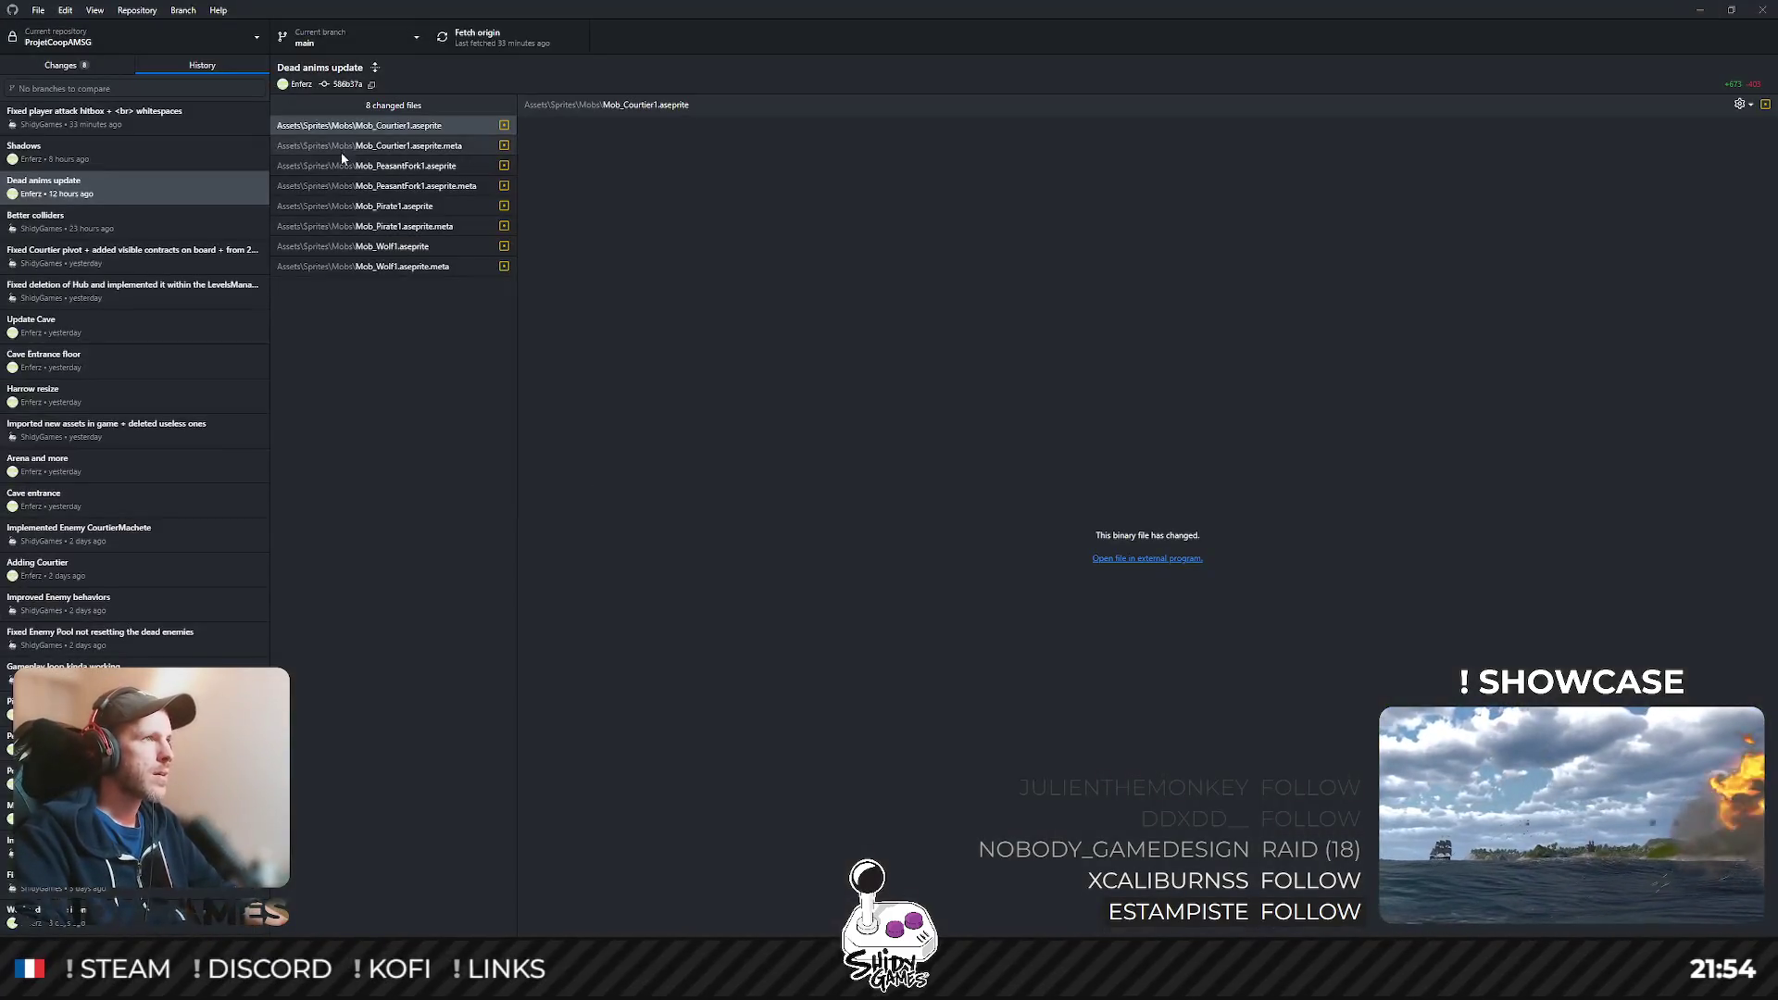
Step: Discard the LanaPixel.asset change, commit the other 7 files and push to origin
left_click(61, 65)
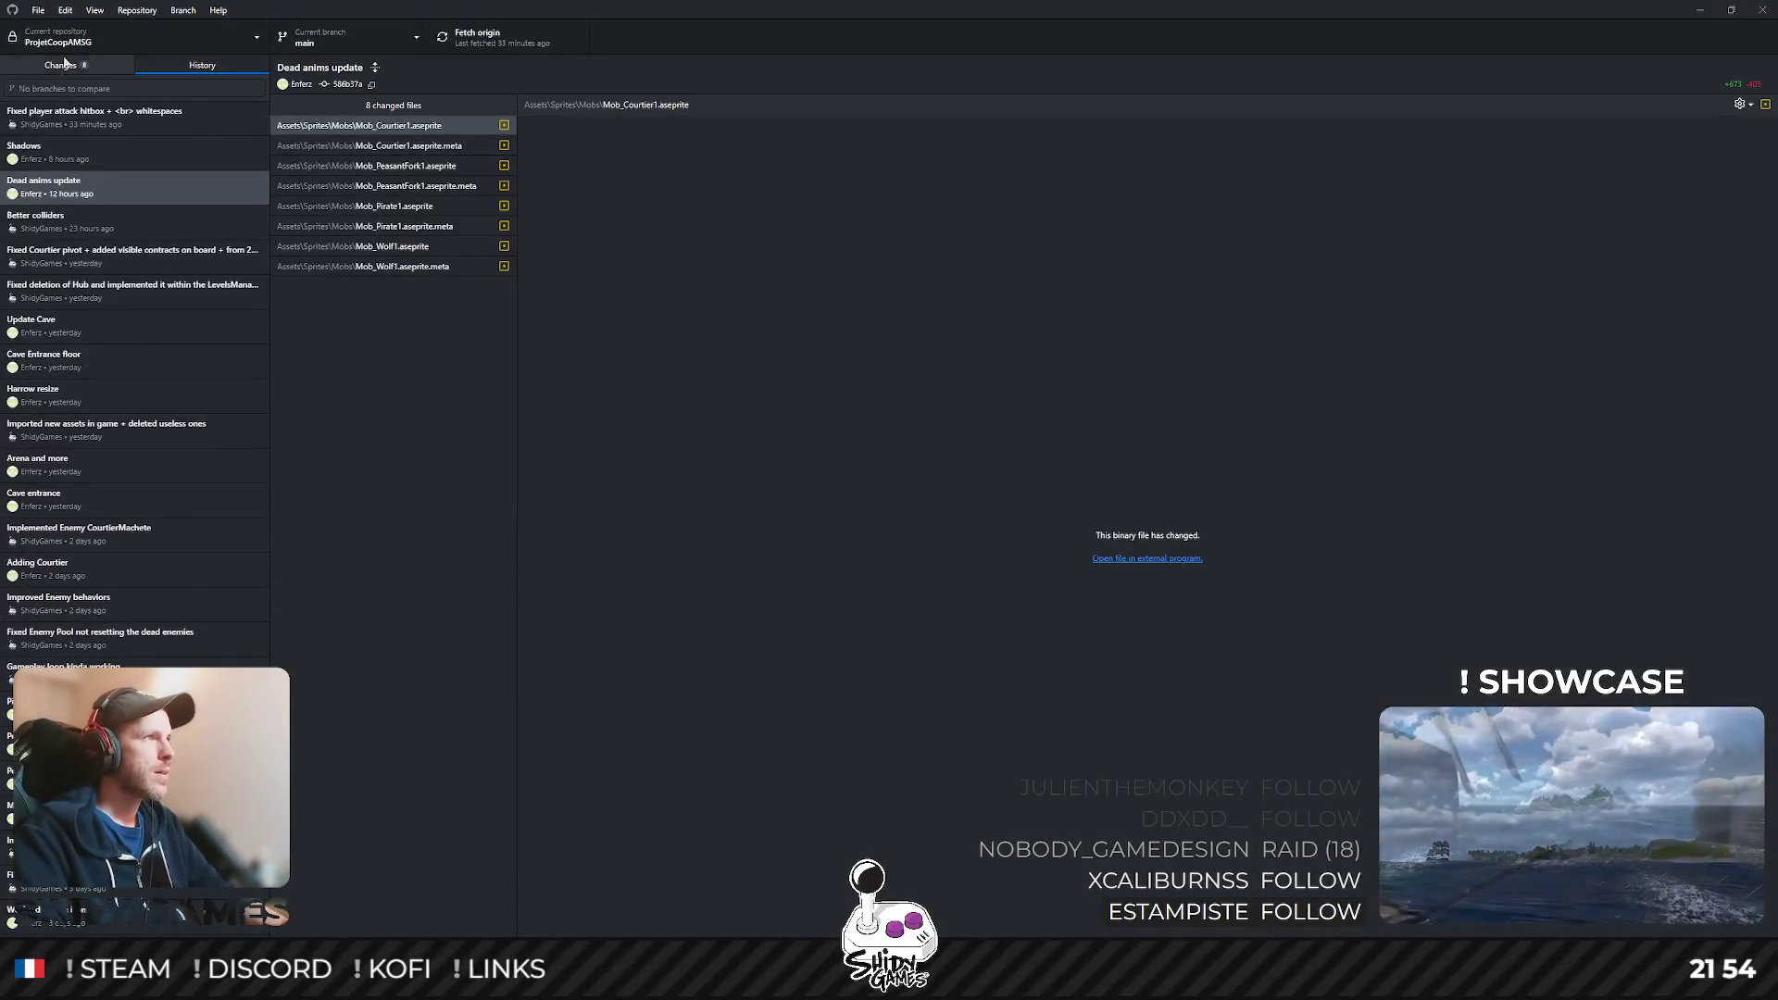
right_click(110, 126)
left_click(139, 142)
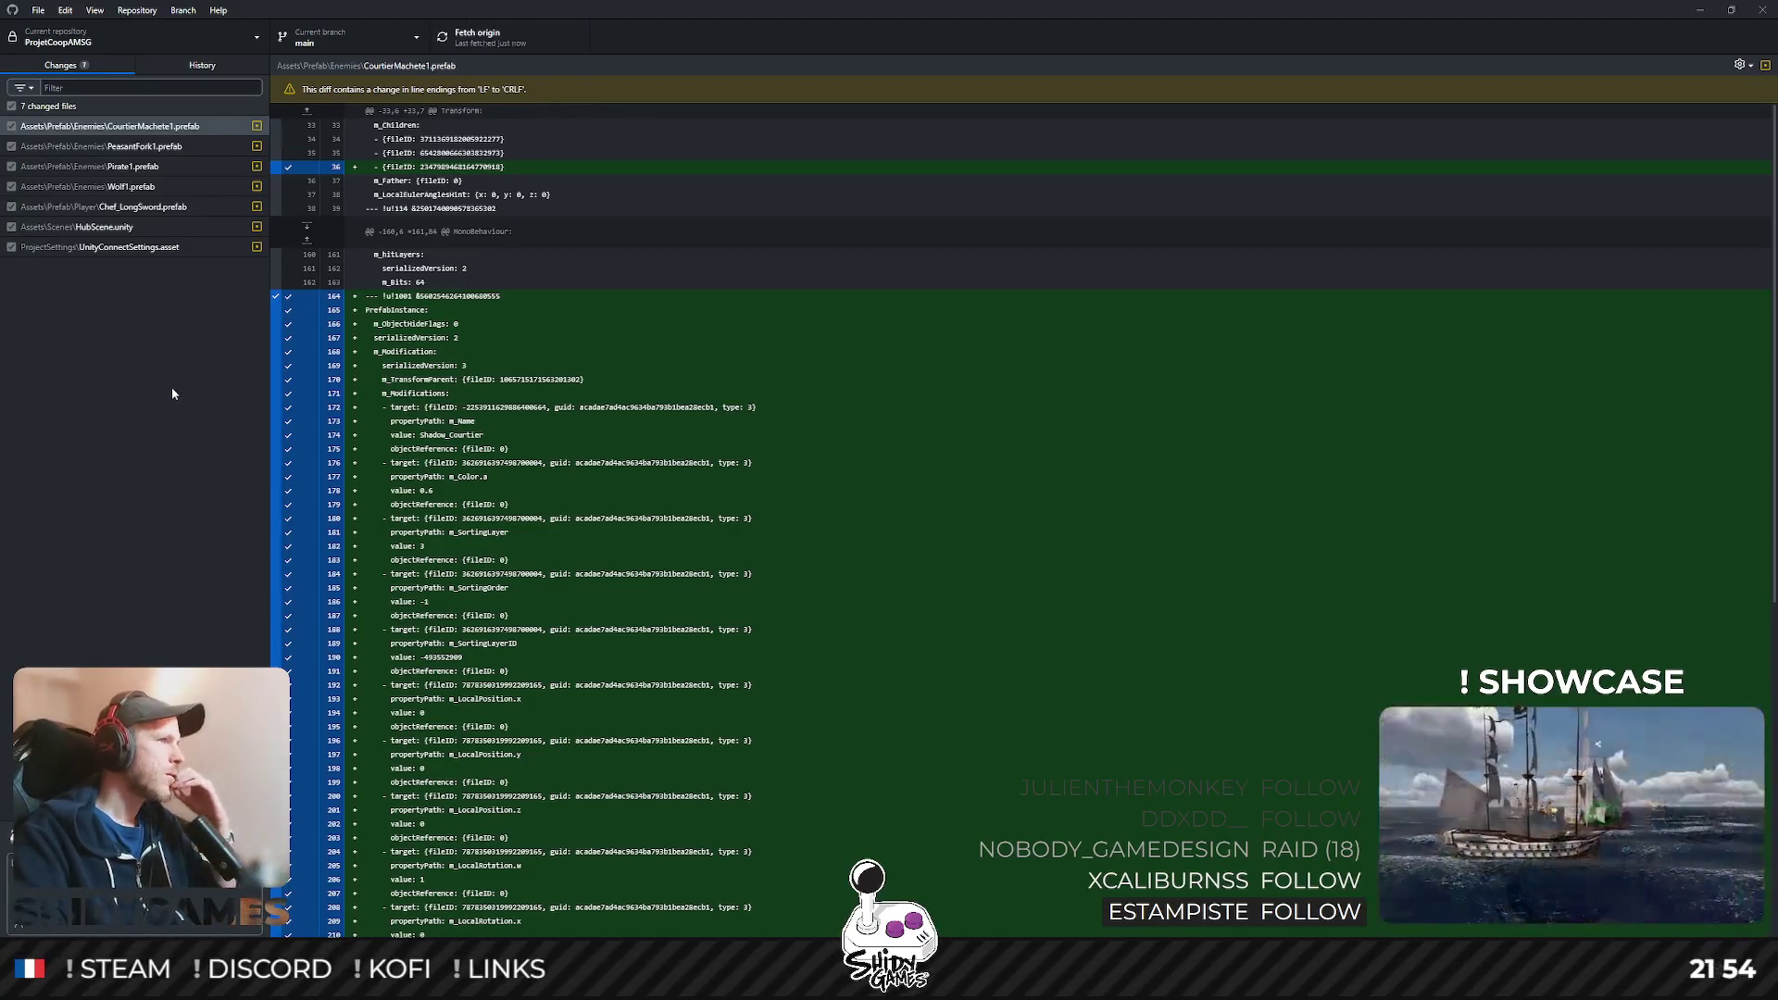
key("ctrl+Return")
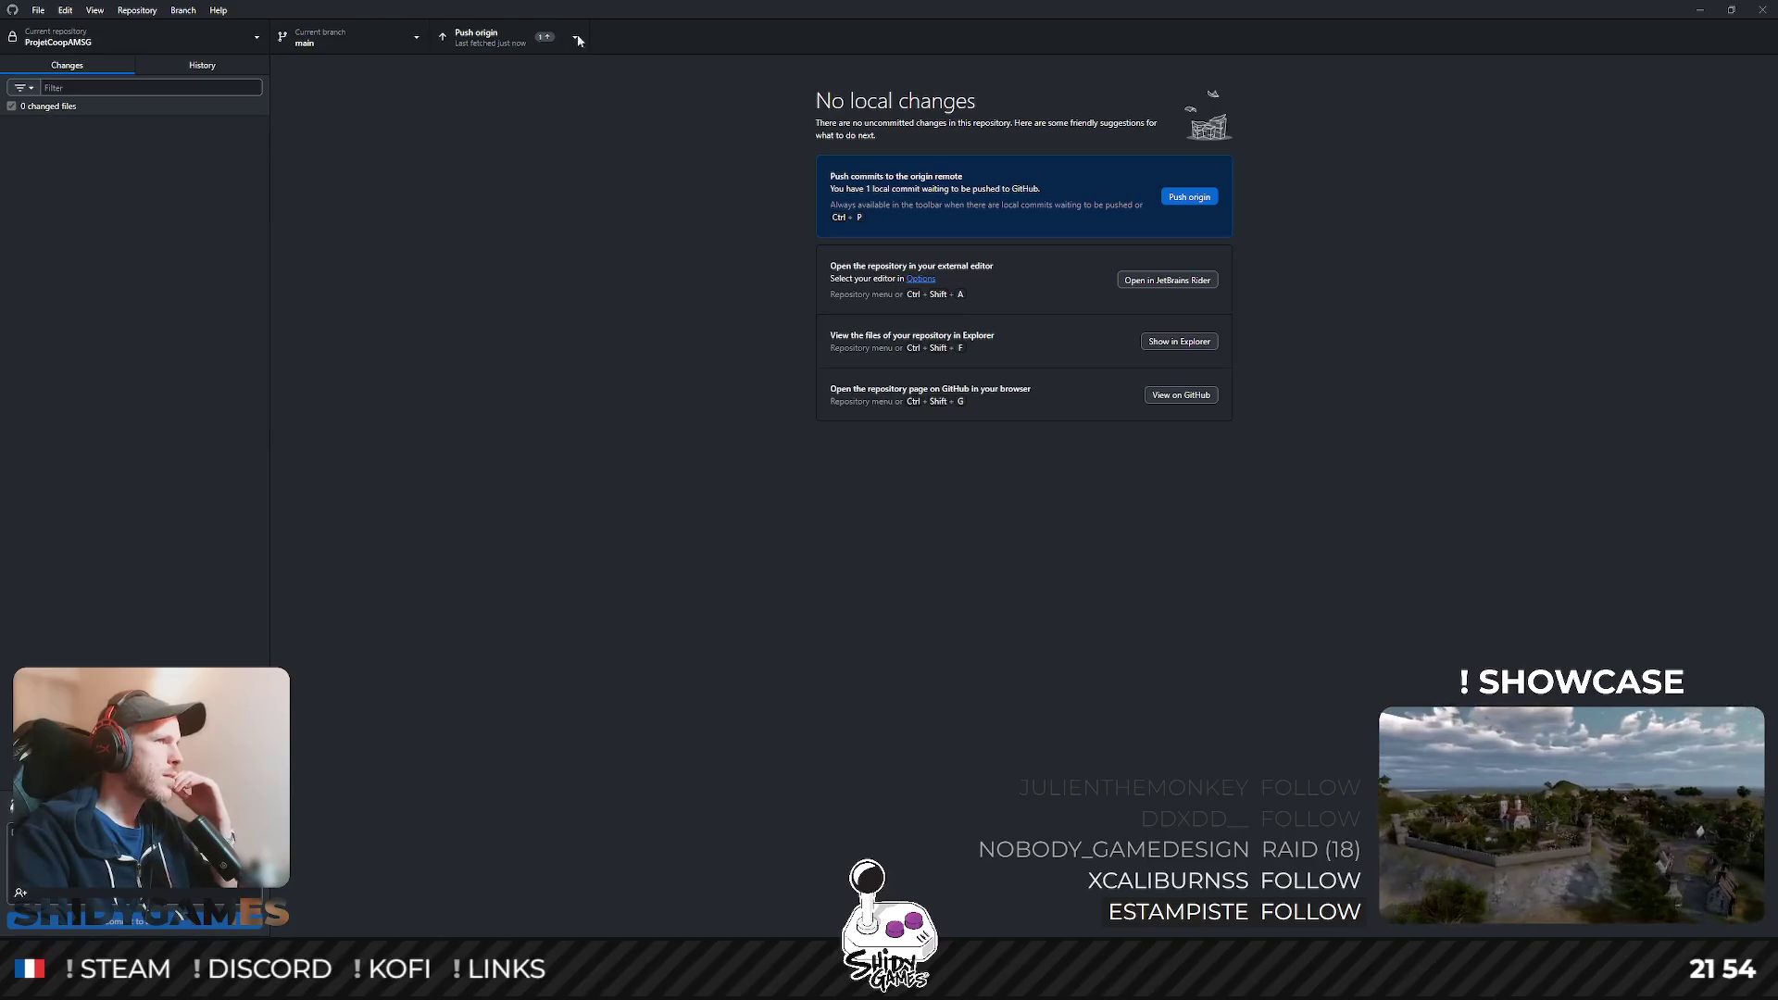
left_click(486, 37)
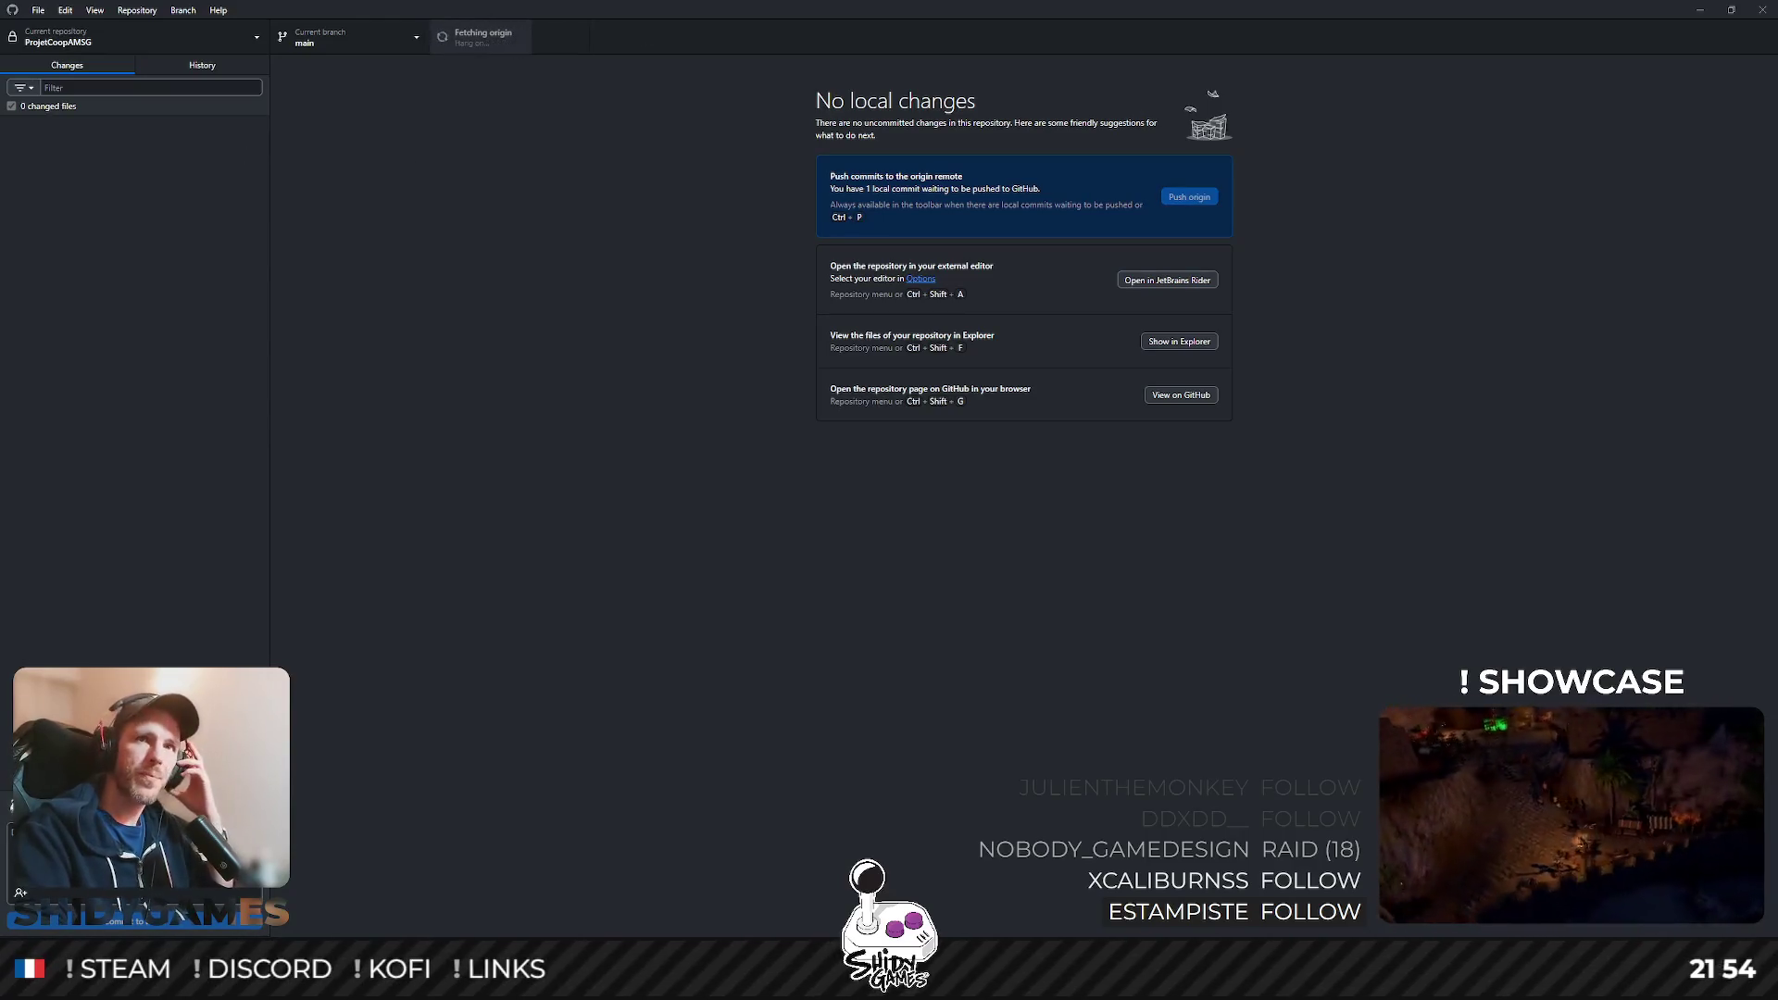
left_click(1701, 10)
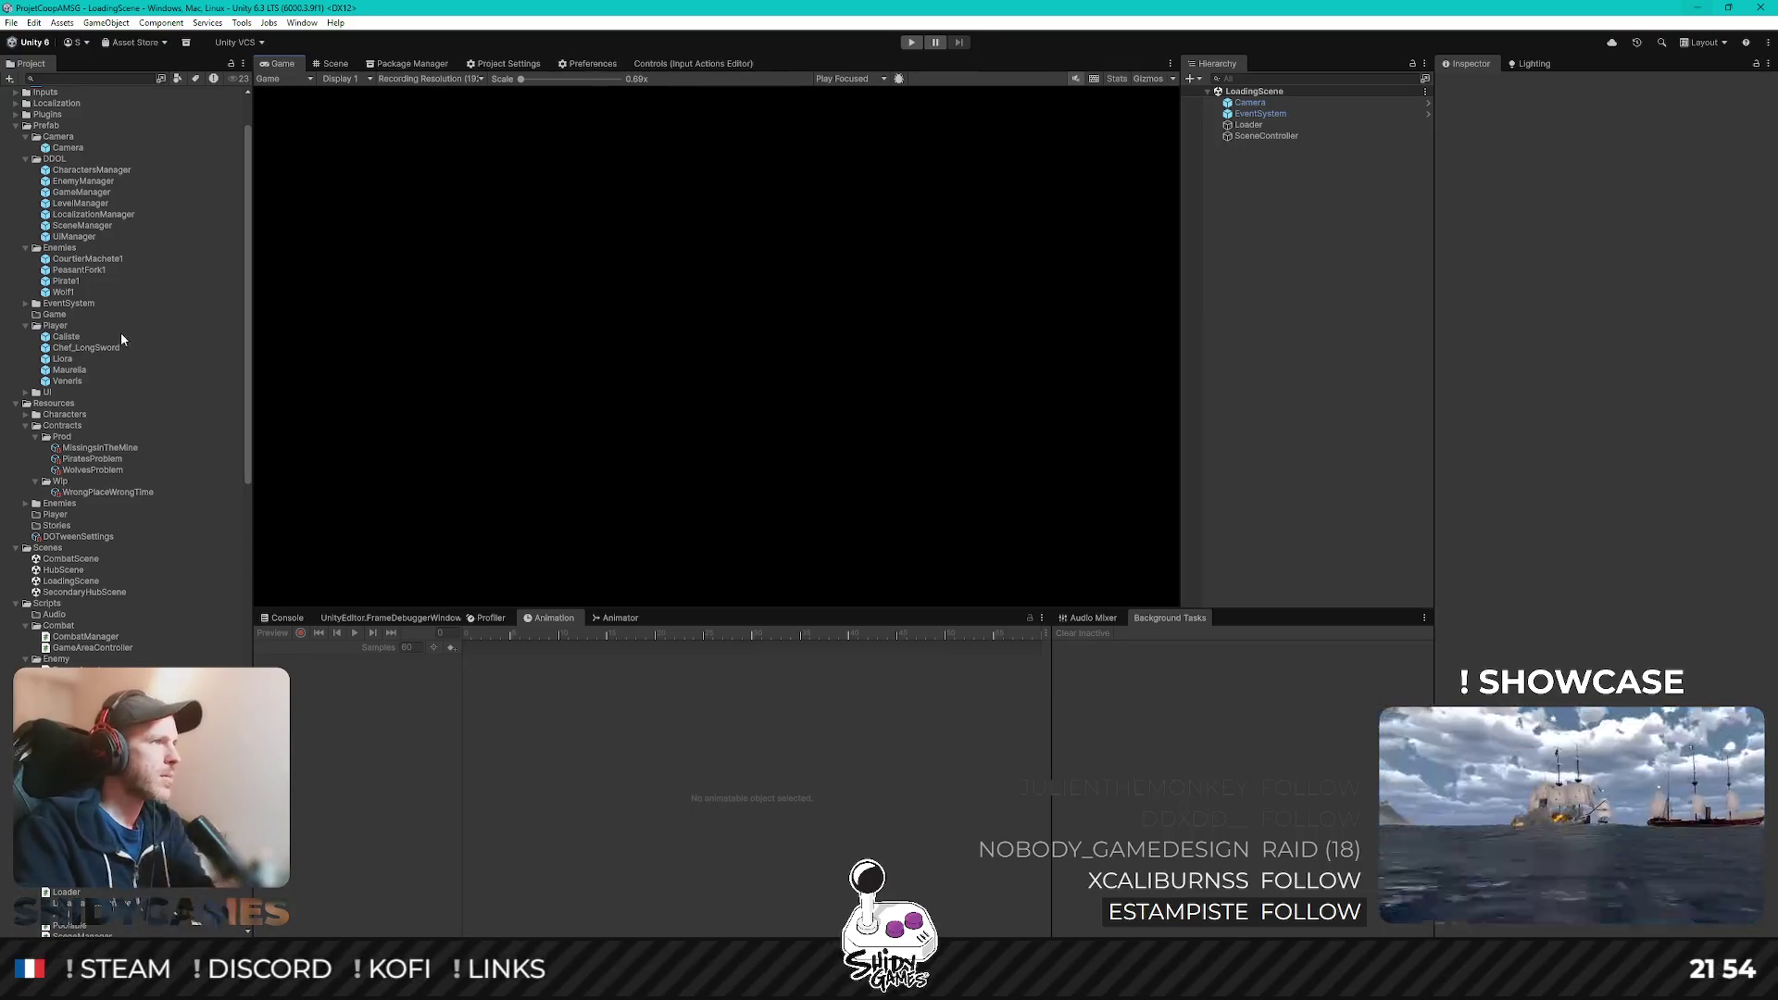
Step: In the UIManager prefab, try Constant Physical Size in inches, then revert to Scale With Screen Size
double_click(74, 236)
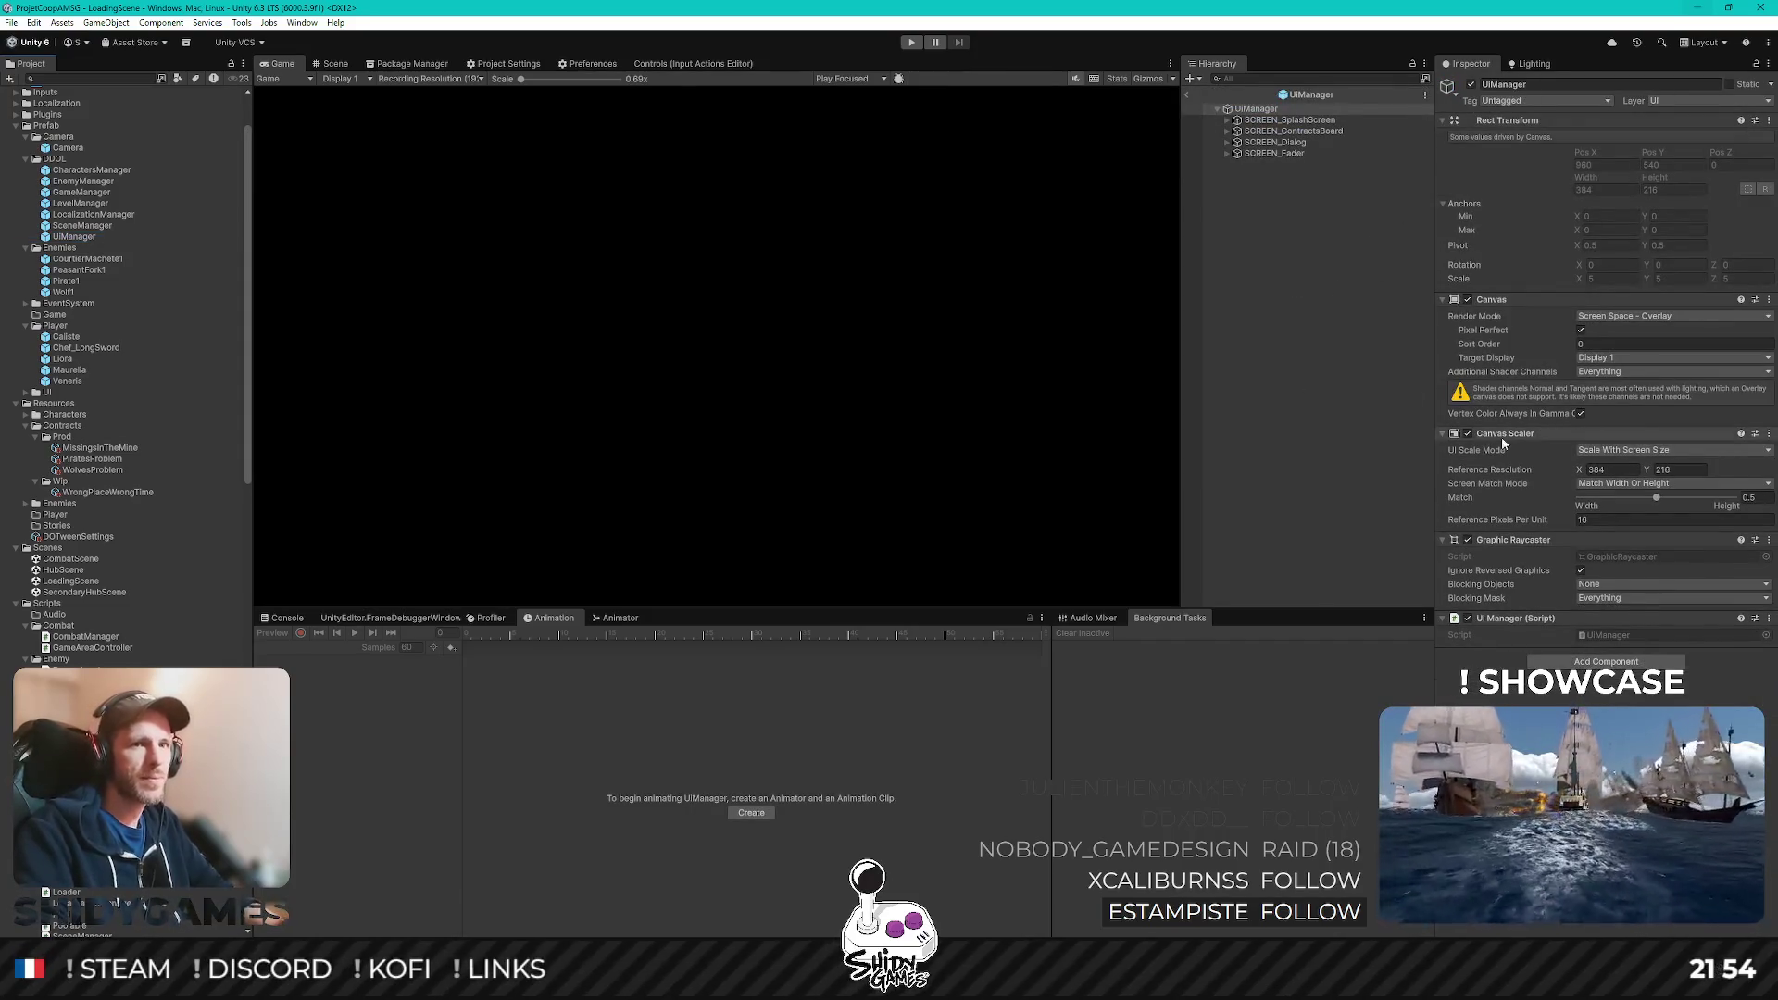
left_click(1628, 485)
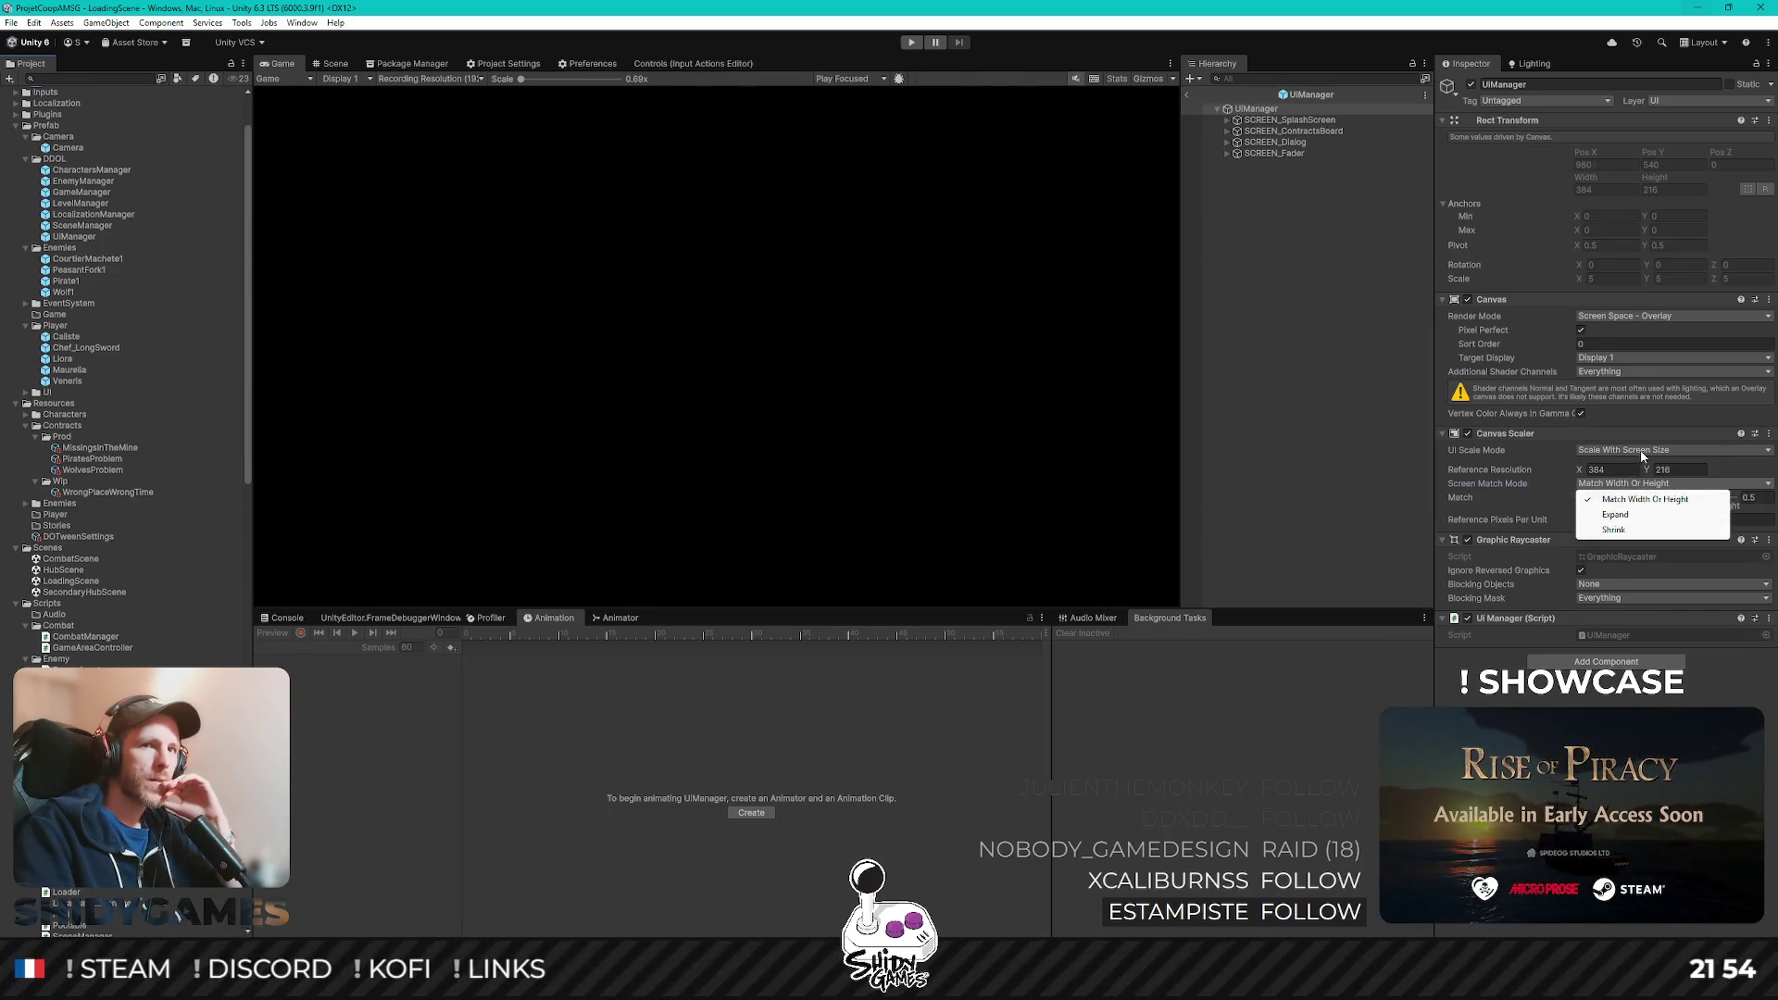
left_click(1643, 452)
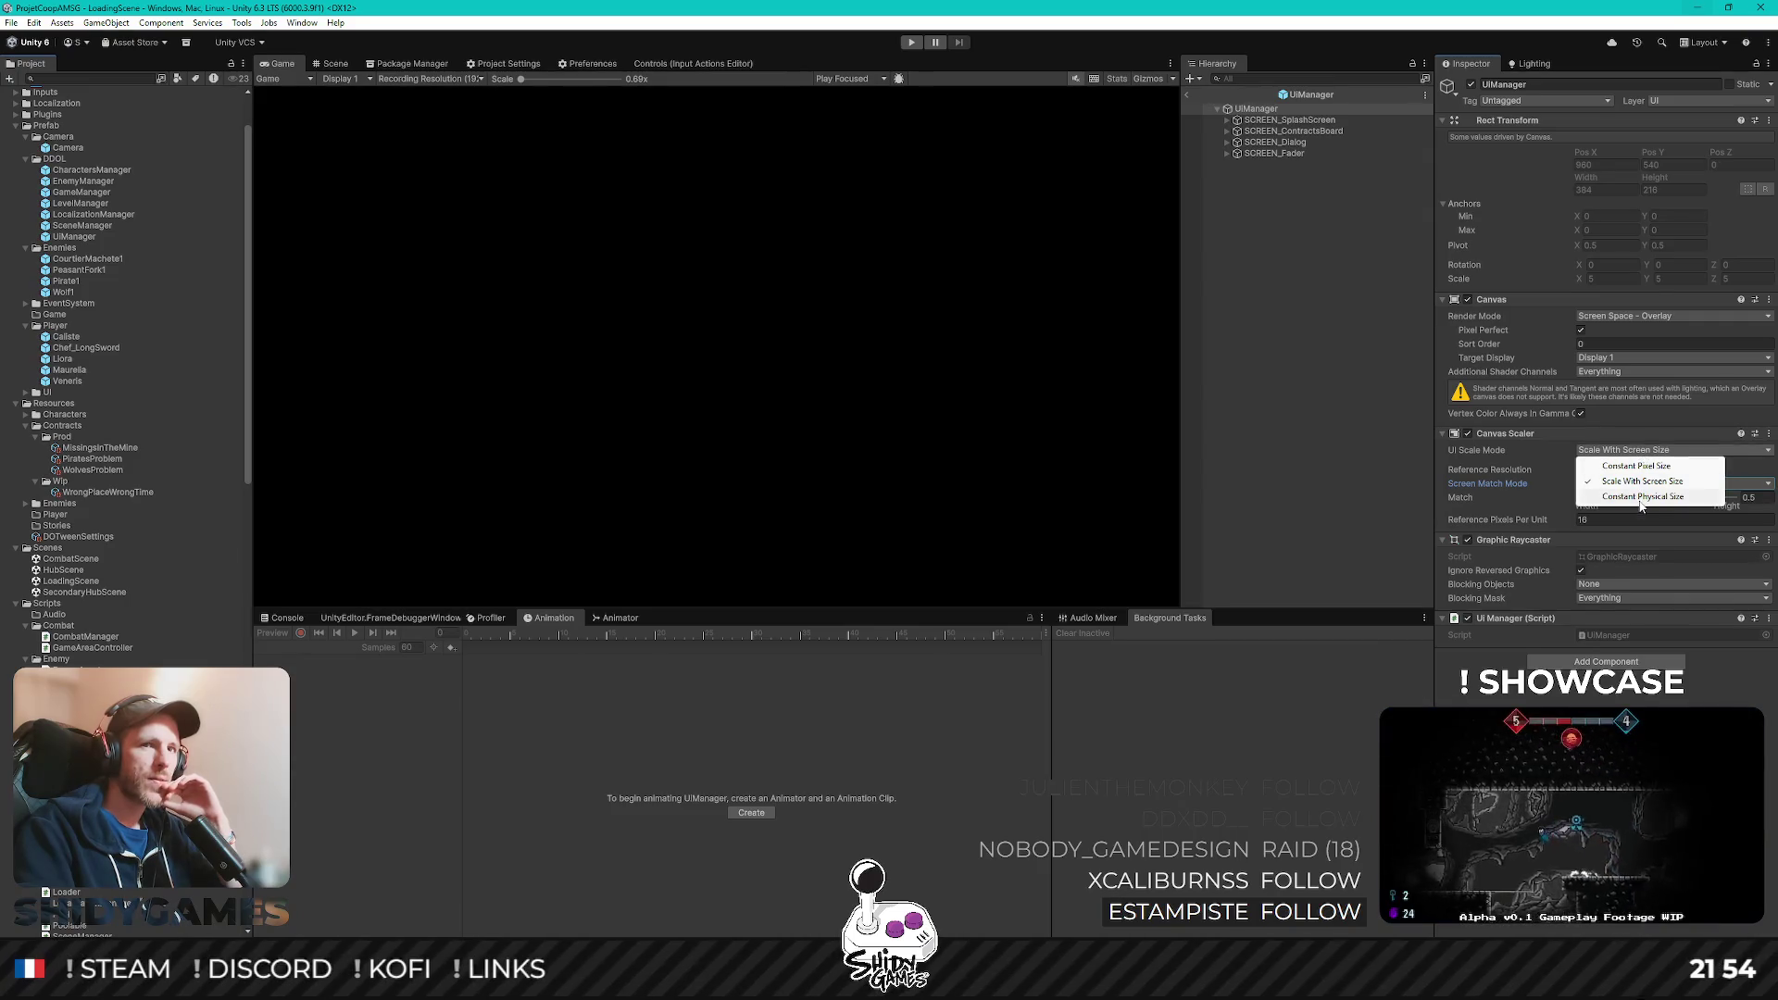
left_click(1695, 498)
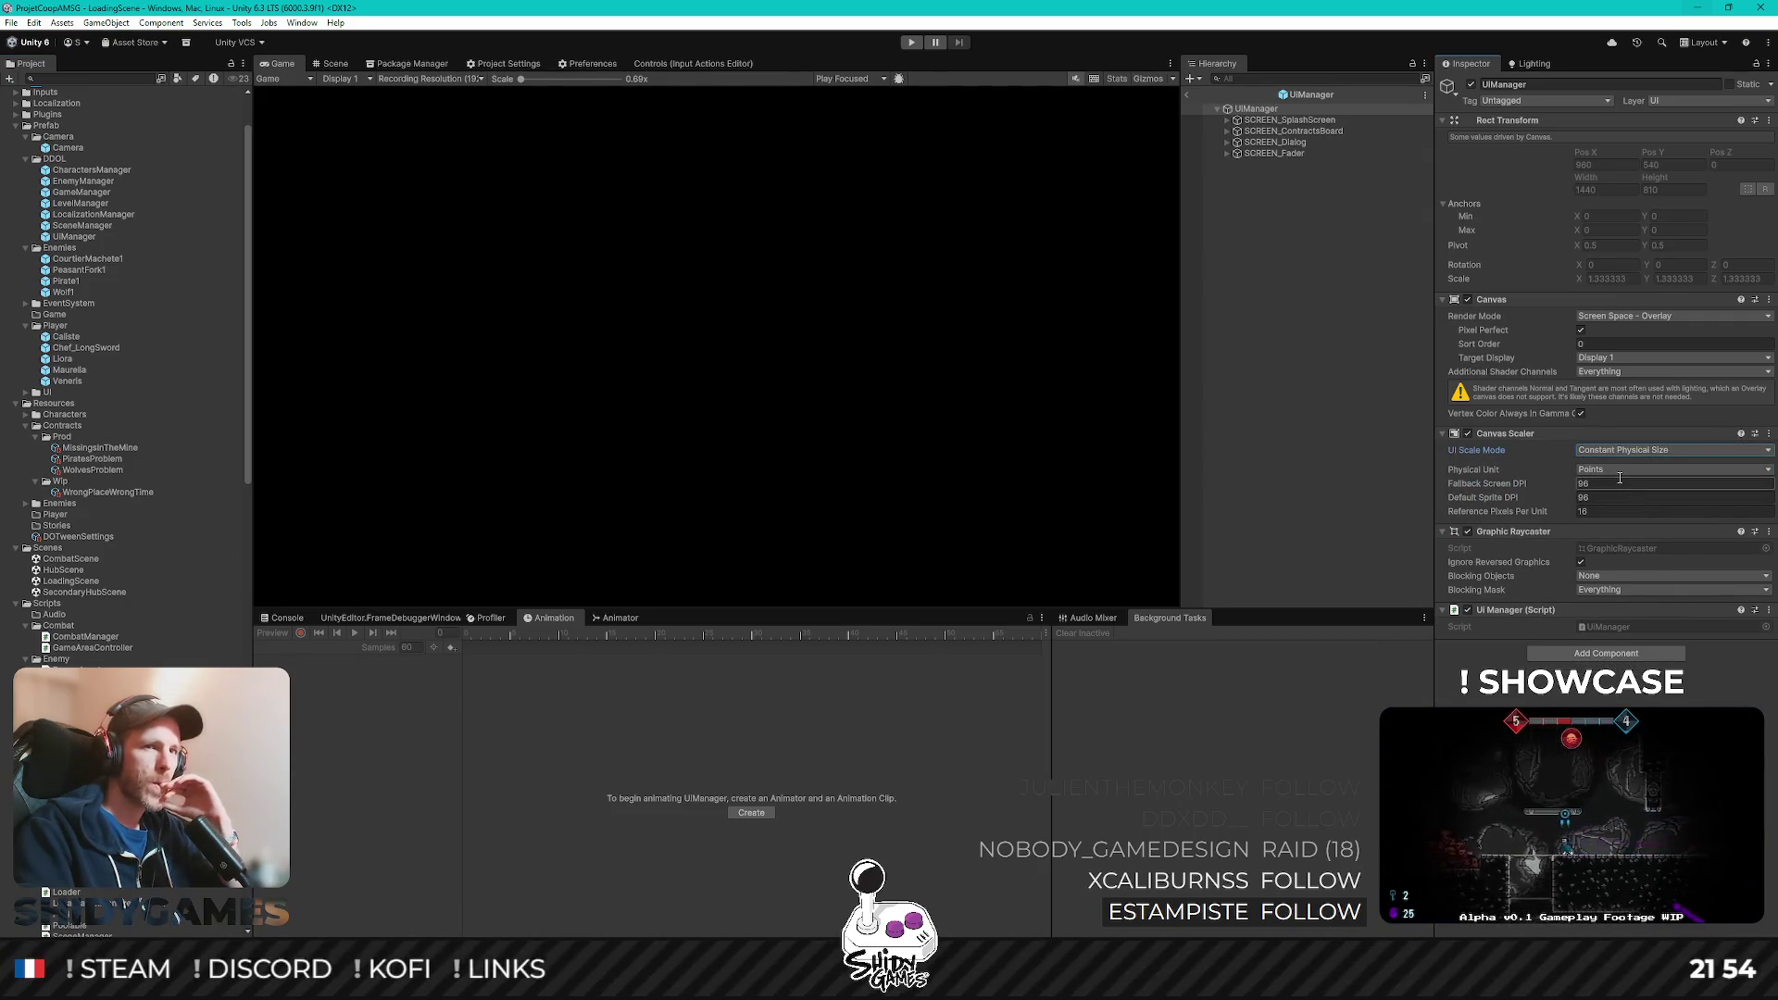
left_click(1619, 470)
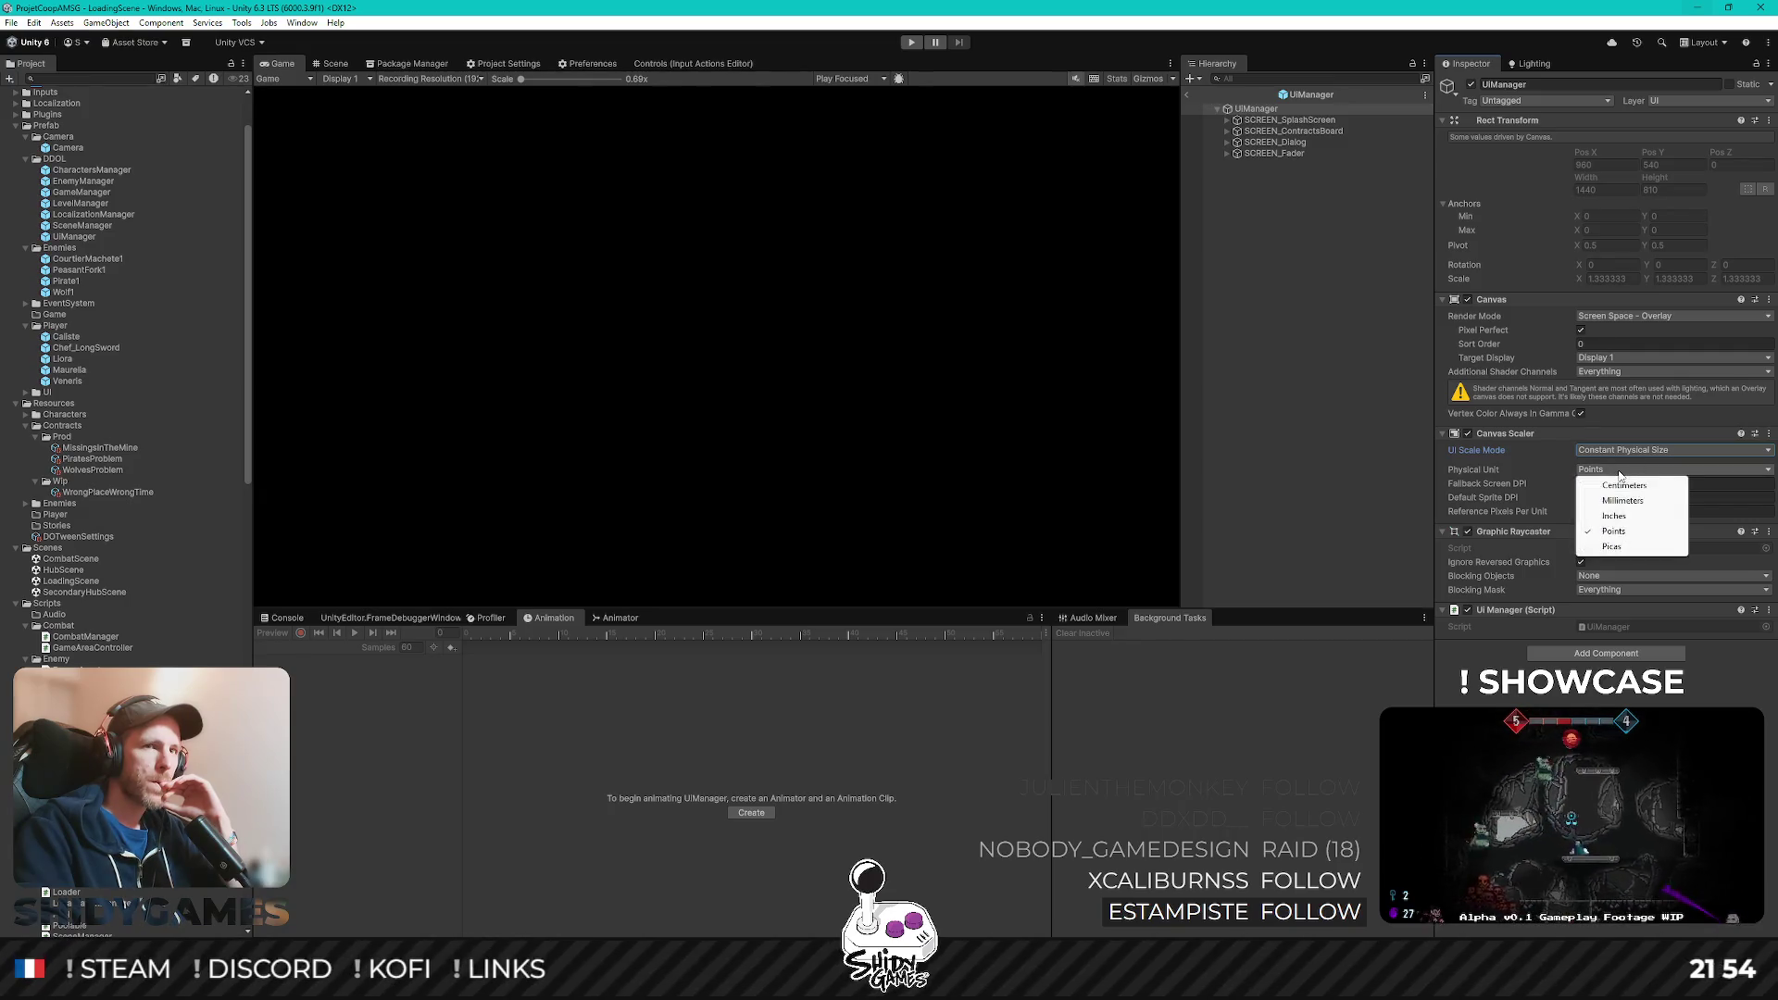
left_click(1616, 515)
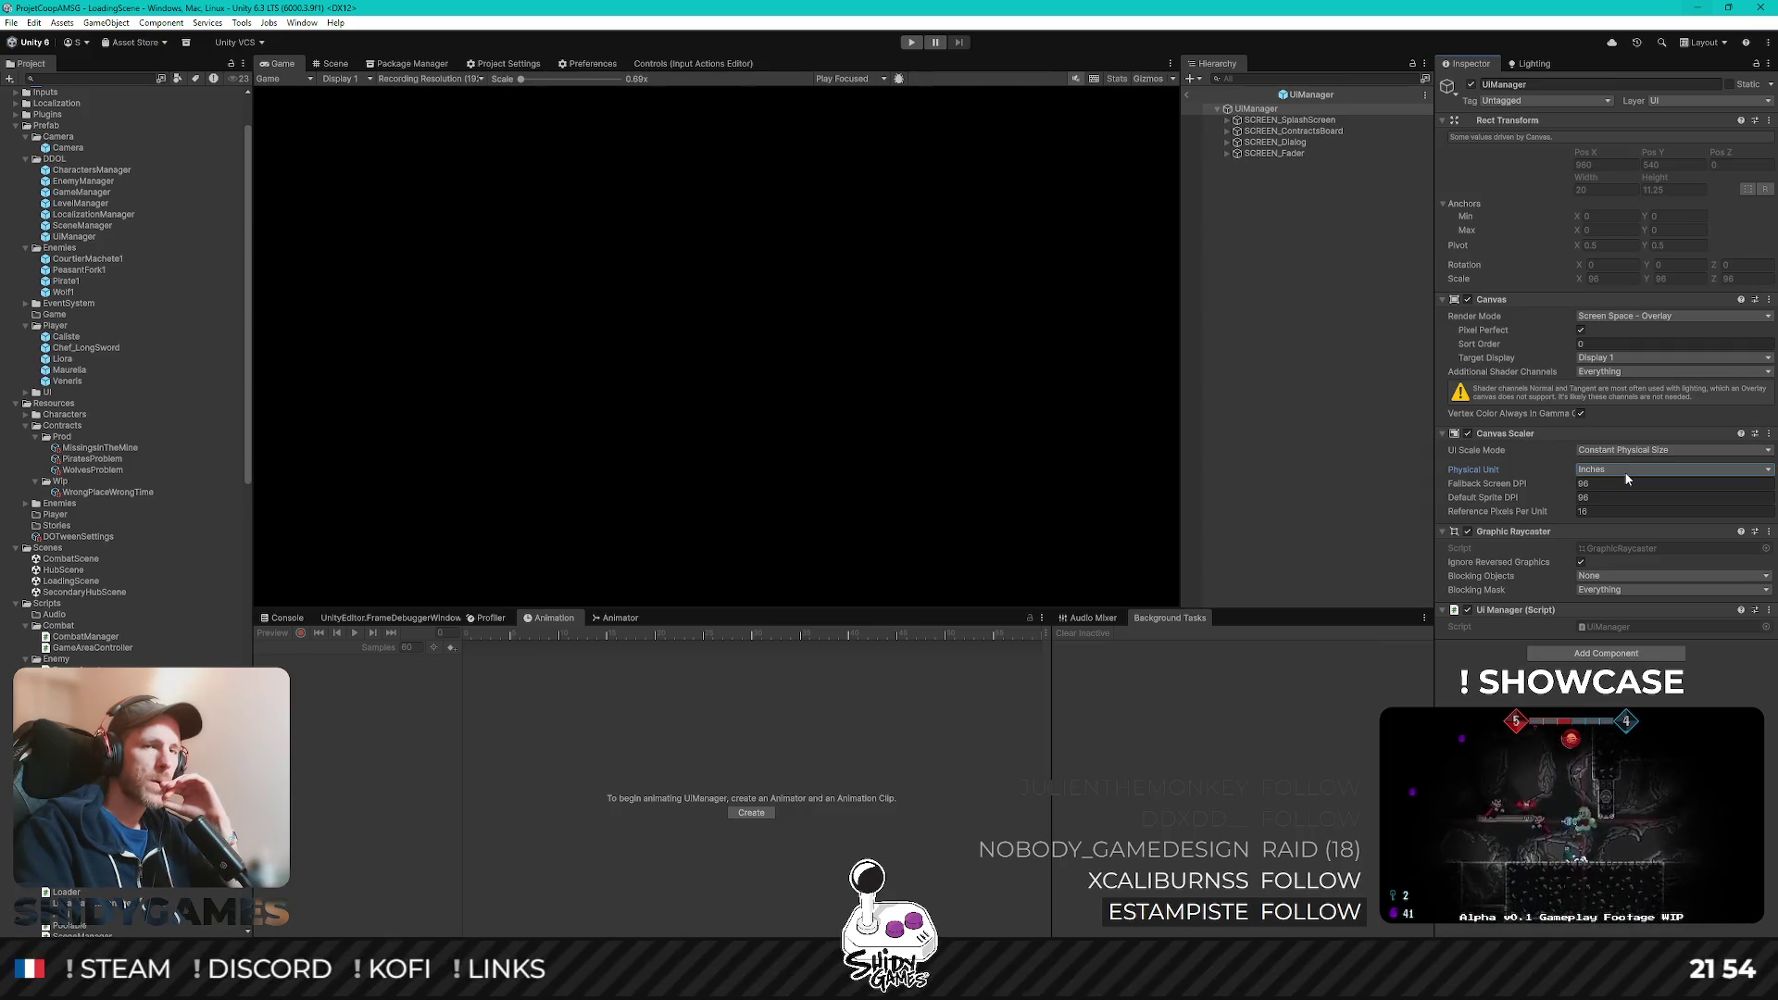
left_click(1628, 470)
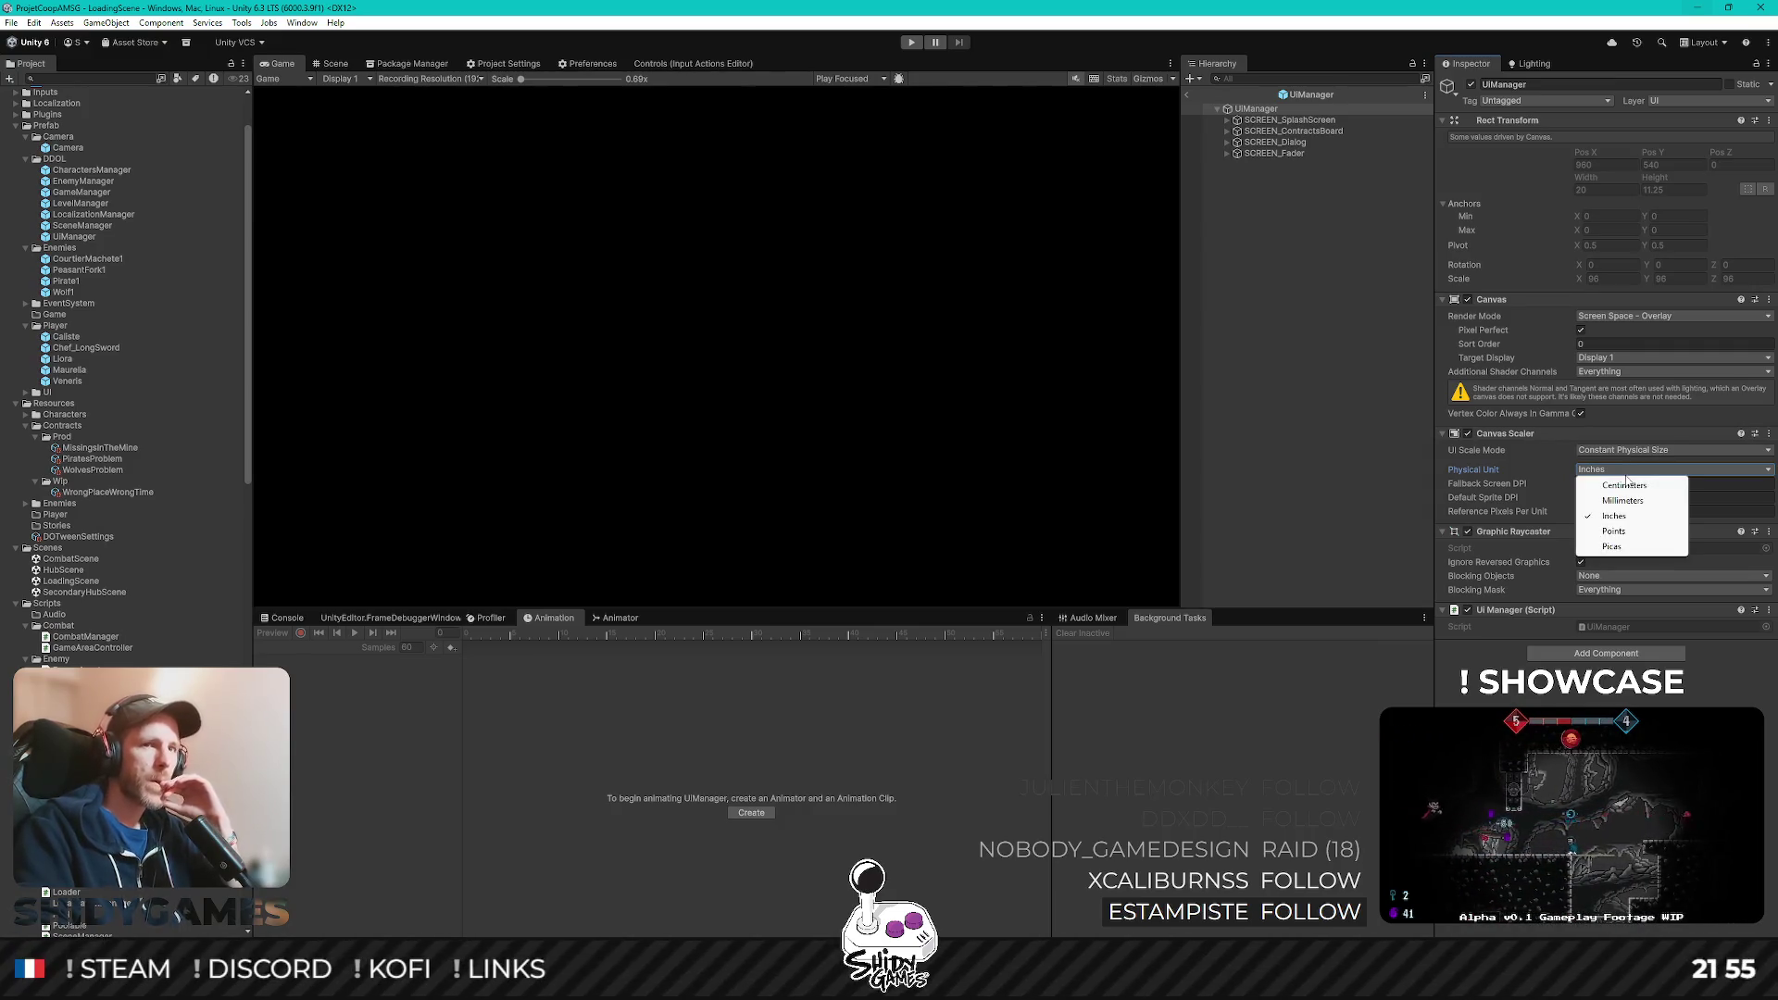
left_click(1639, 451)
left_click(1638, 478)
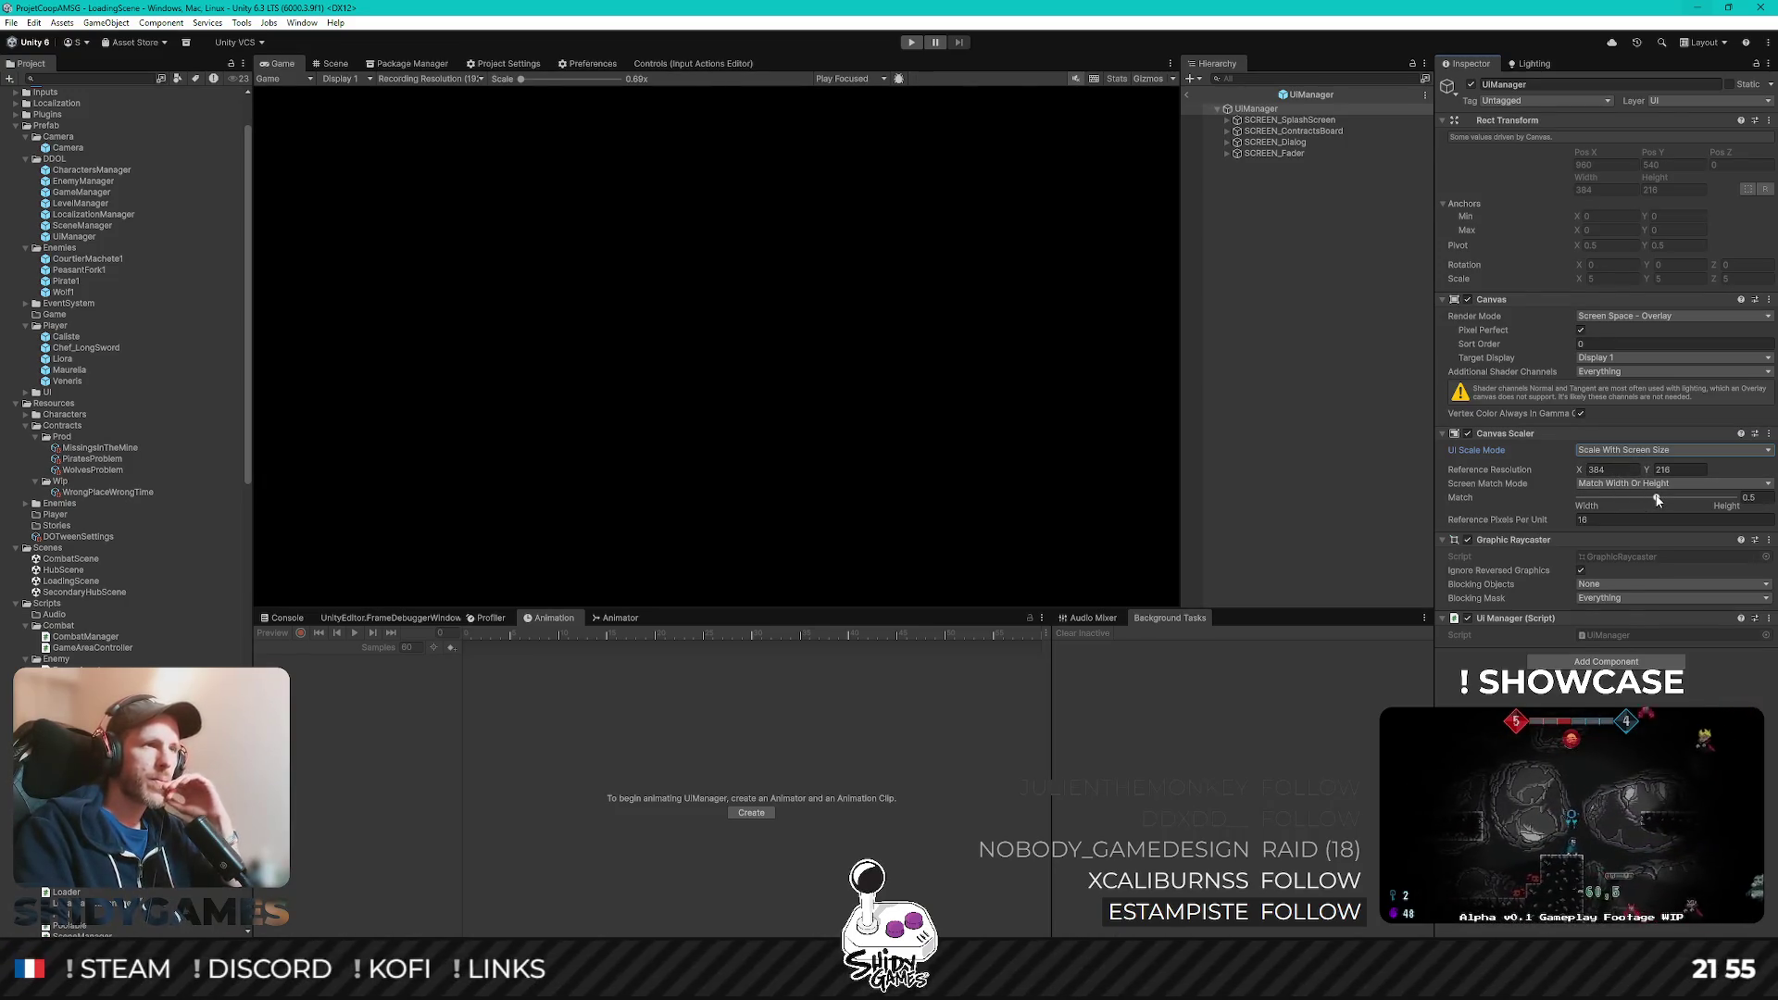
Step: Set the Canvas Scaler Match to 1, test Constant Pixel Size, revert, and start play mode
left_click_drag(1659, 495, 1741, 498)
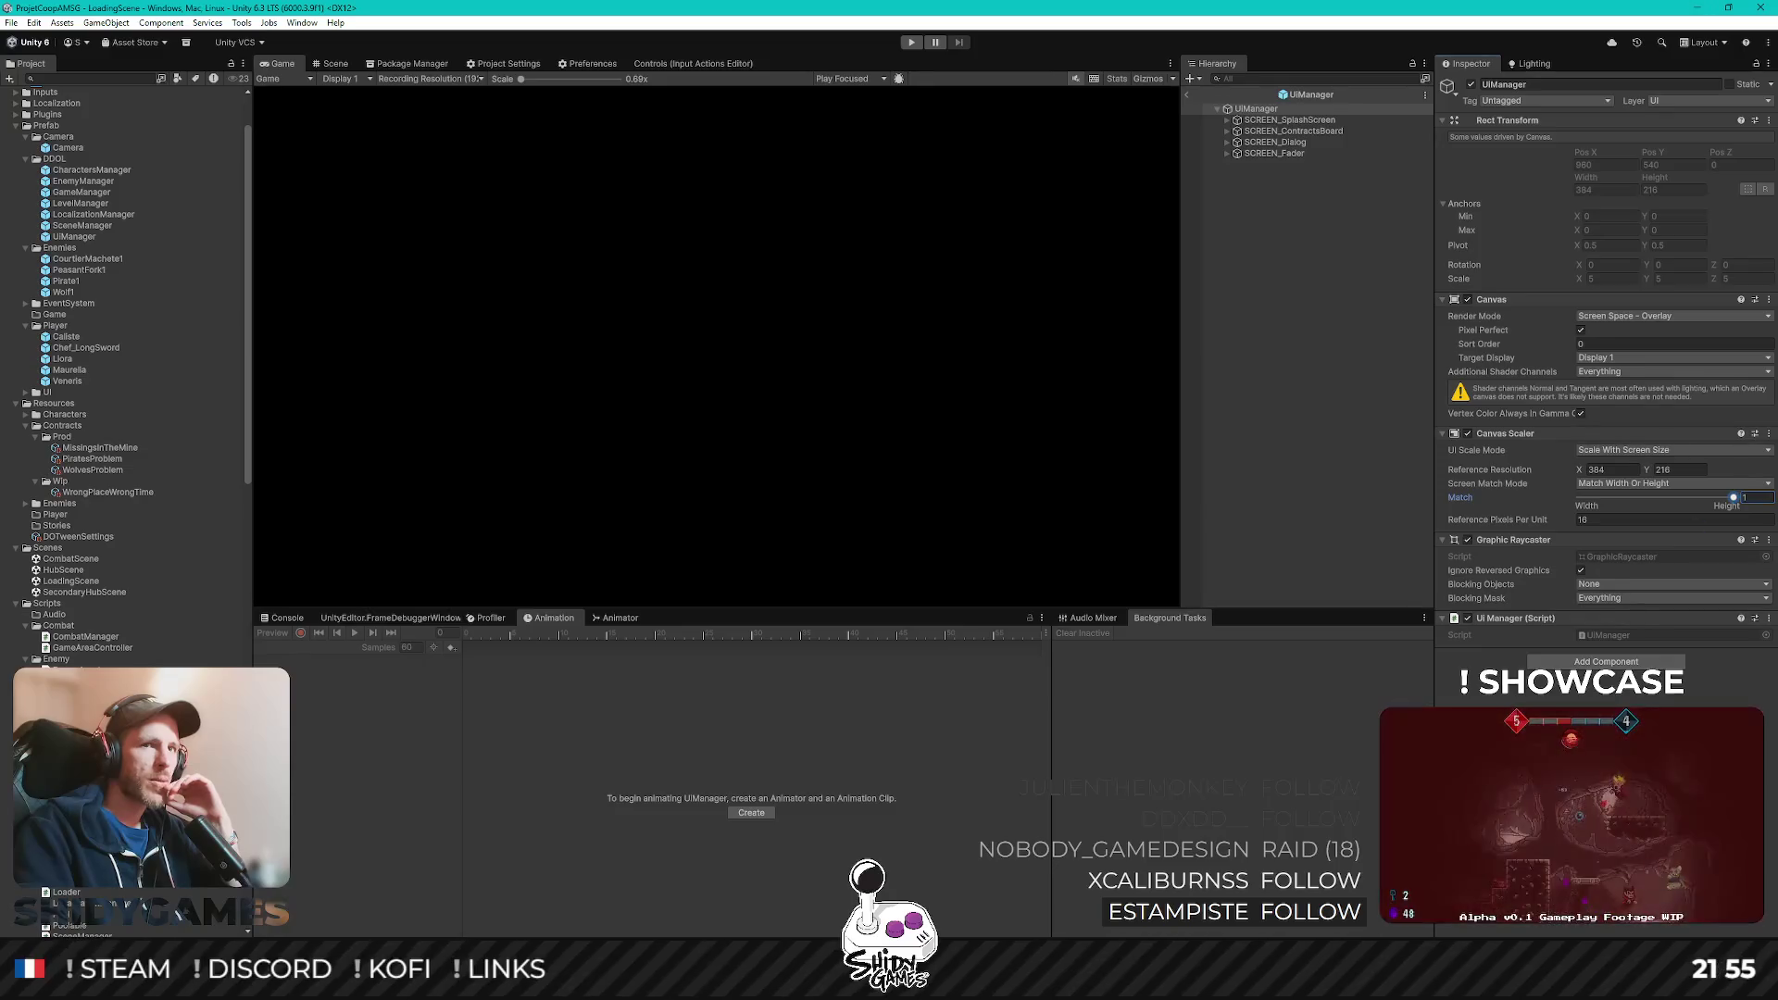
left_click(1630, 460)
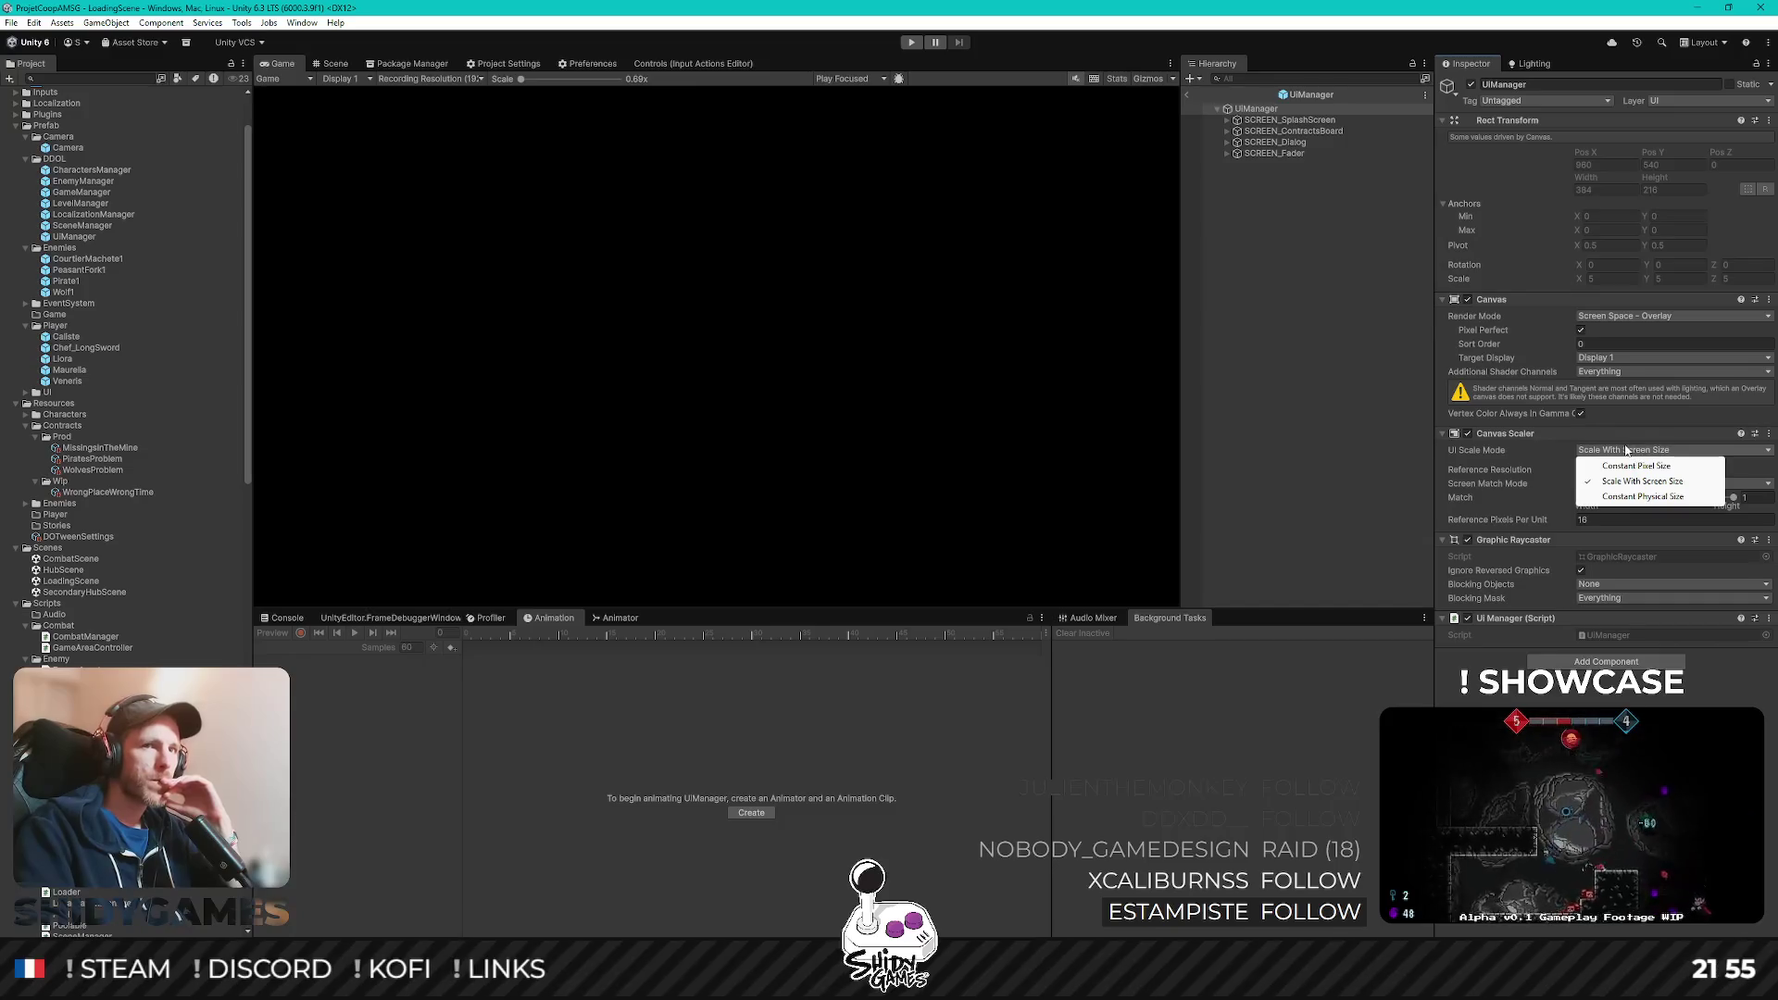
left_click(1633, 464)
left_click(1637, 452)
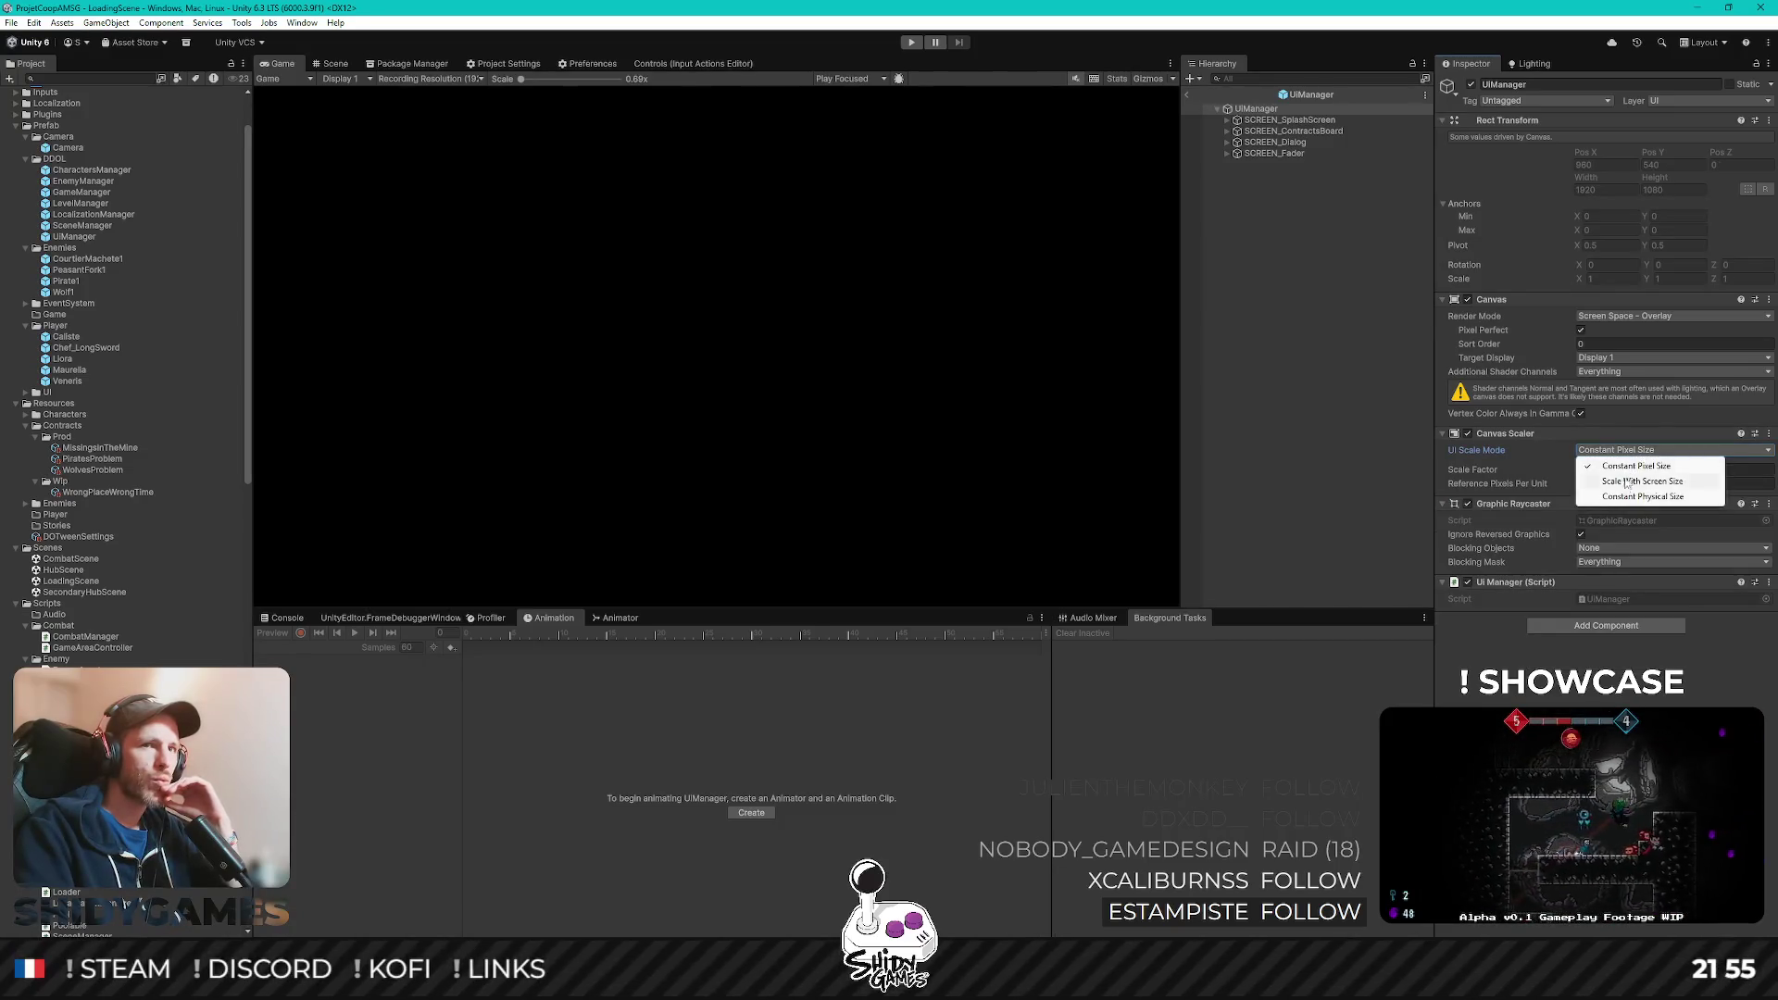
left_click(1630, 473)
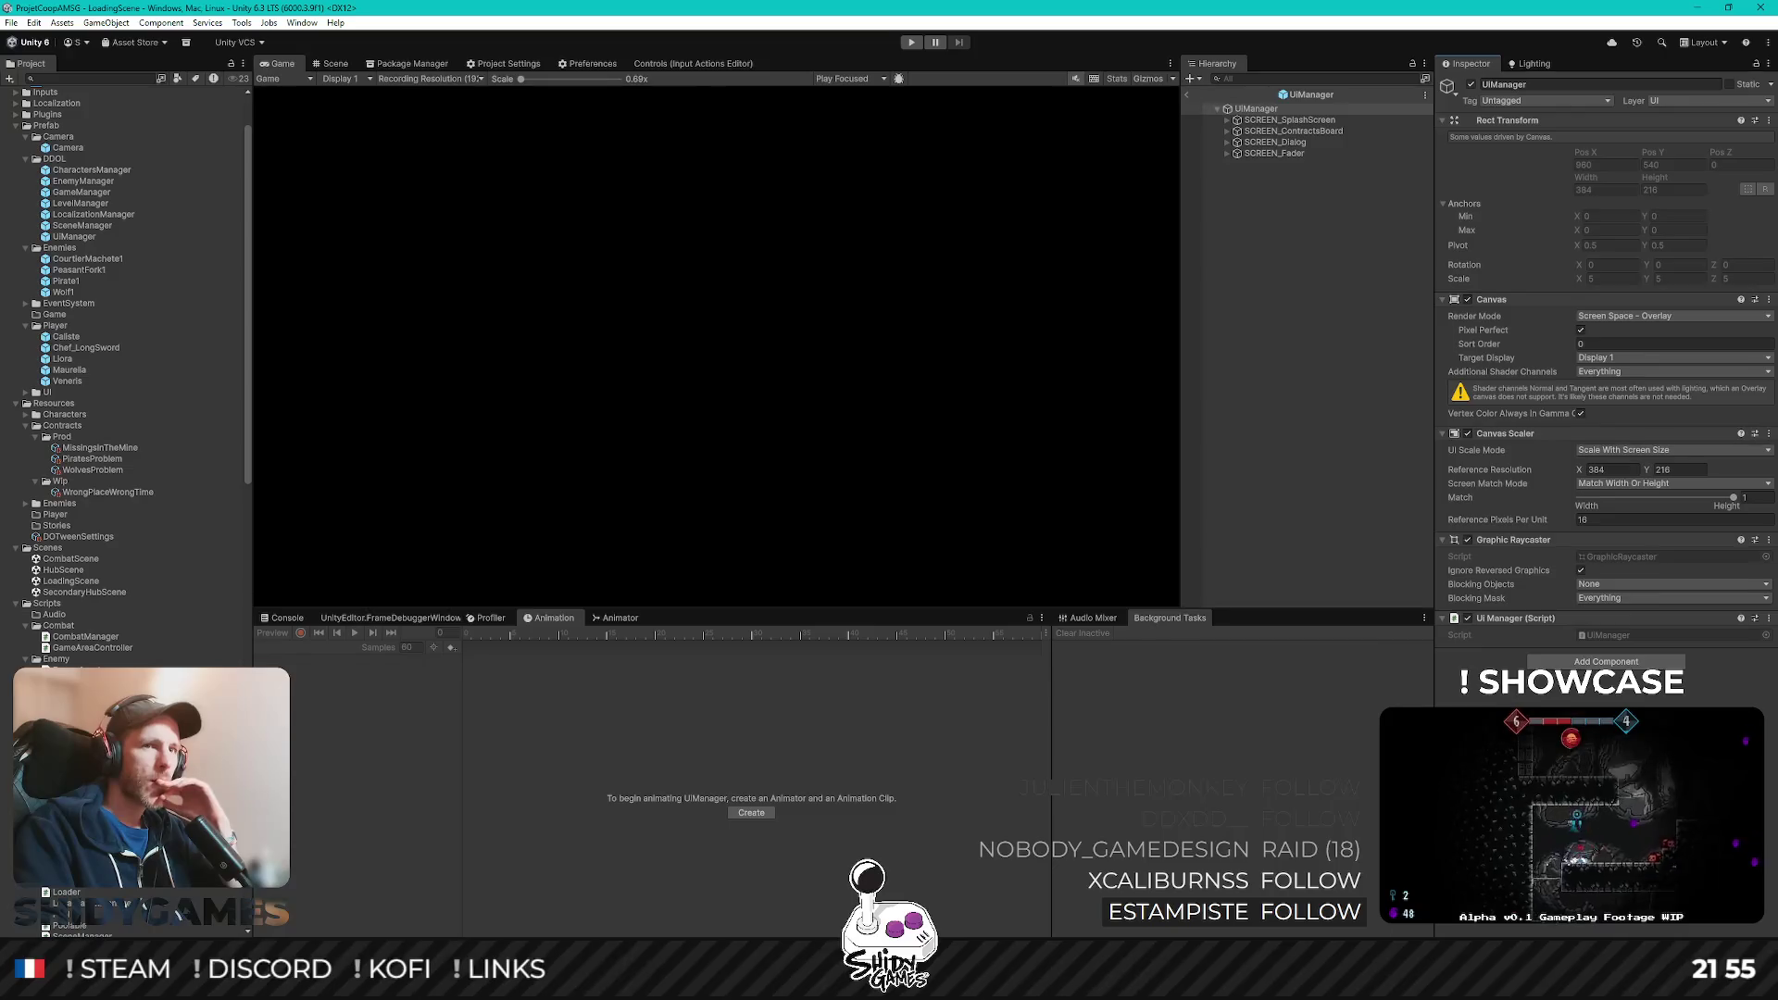
left_click(911, 43)
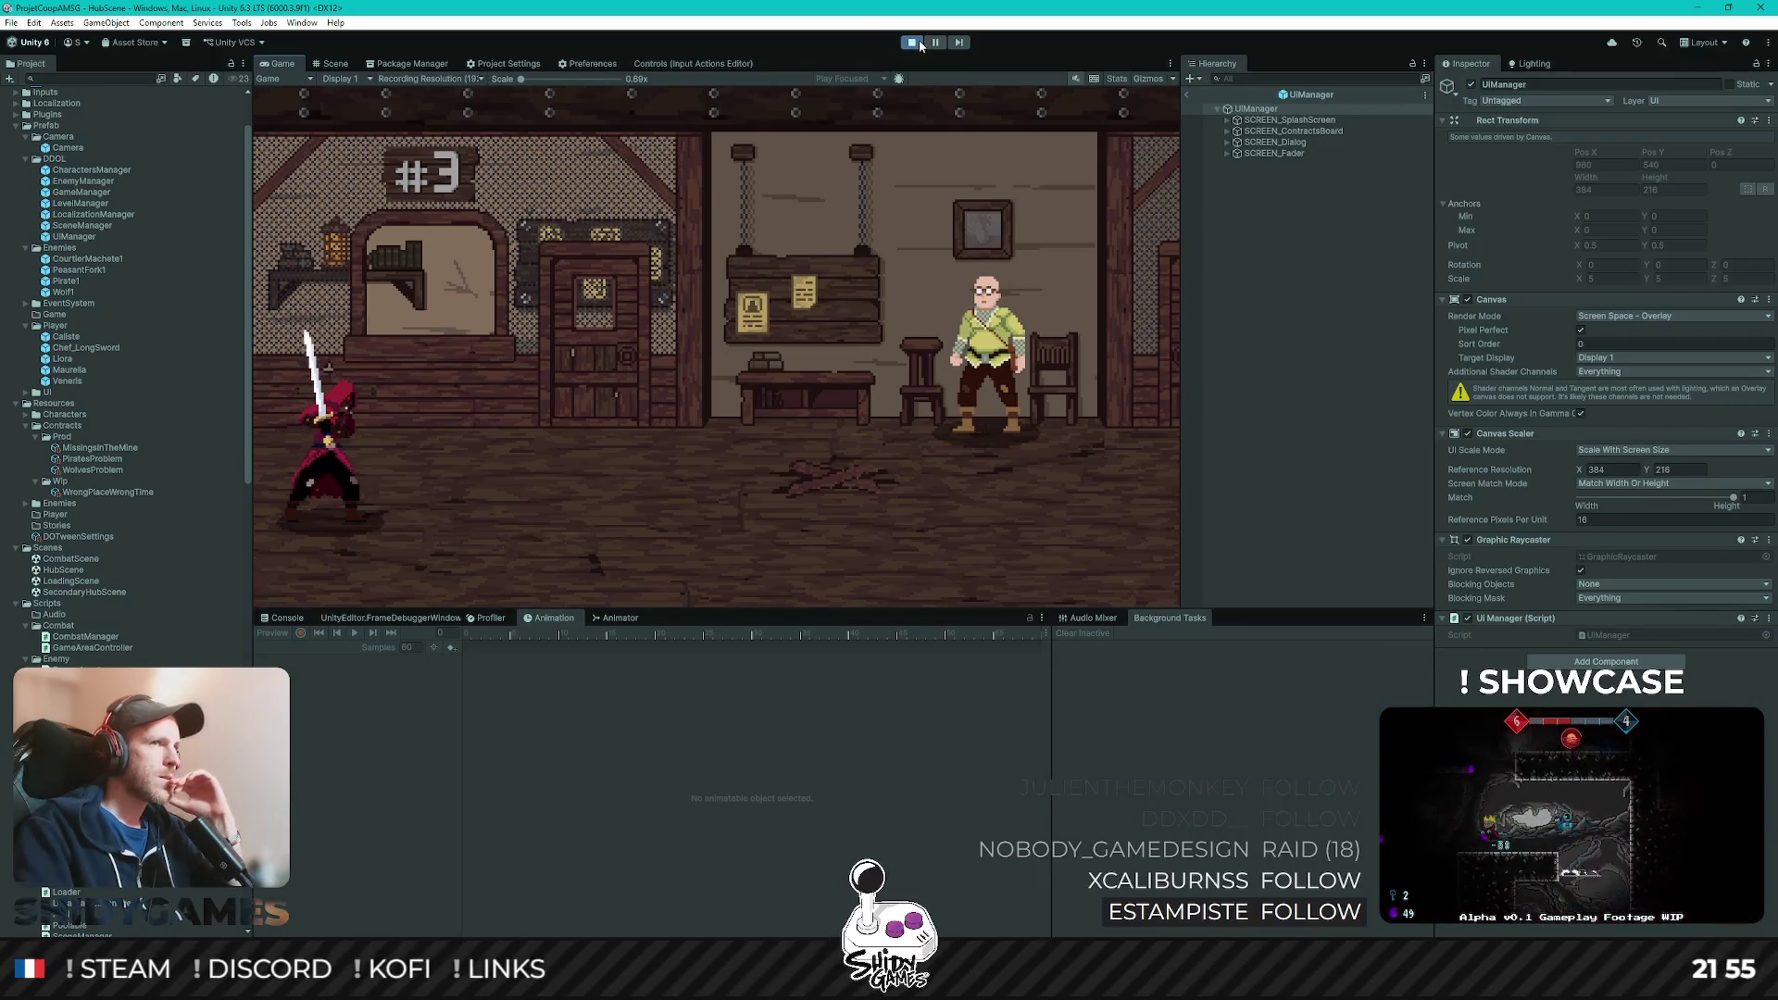
Step: Stop play mode once the game has reached the tavern scene
key("ctrl+p")
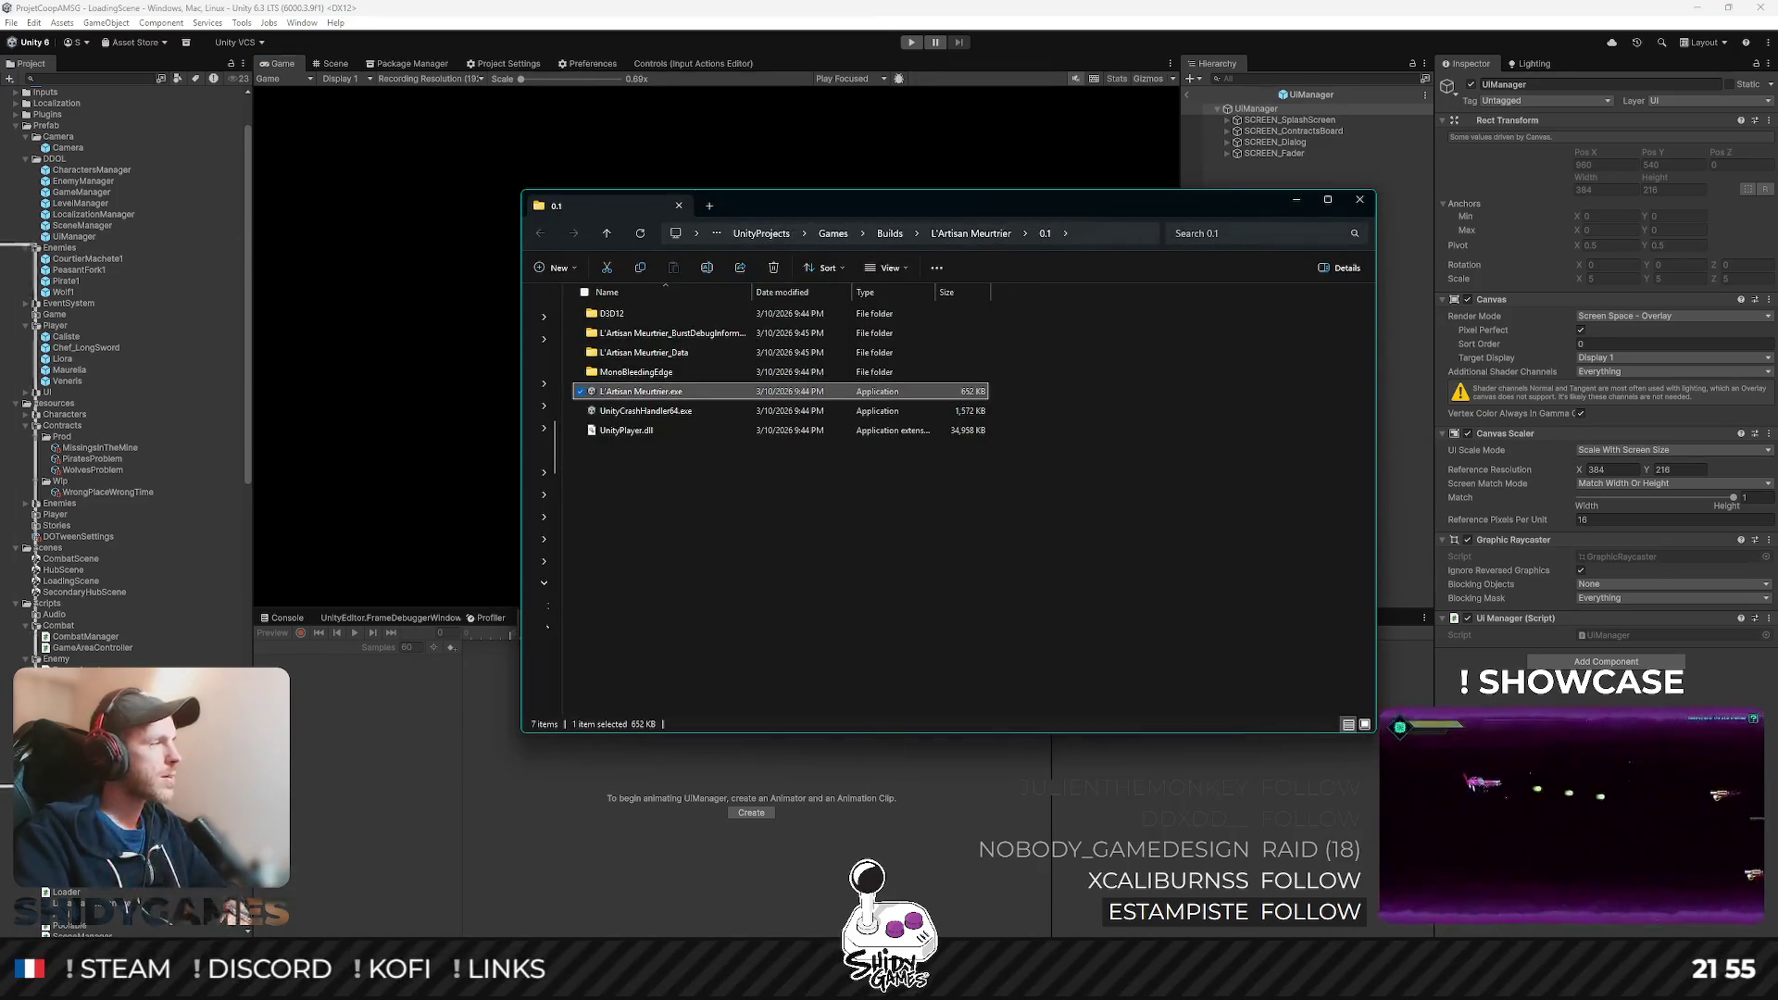
Step: Leave the 0.1 build folder and maximize the opened Player.log window
key("alt+Tab")
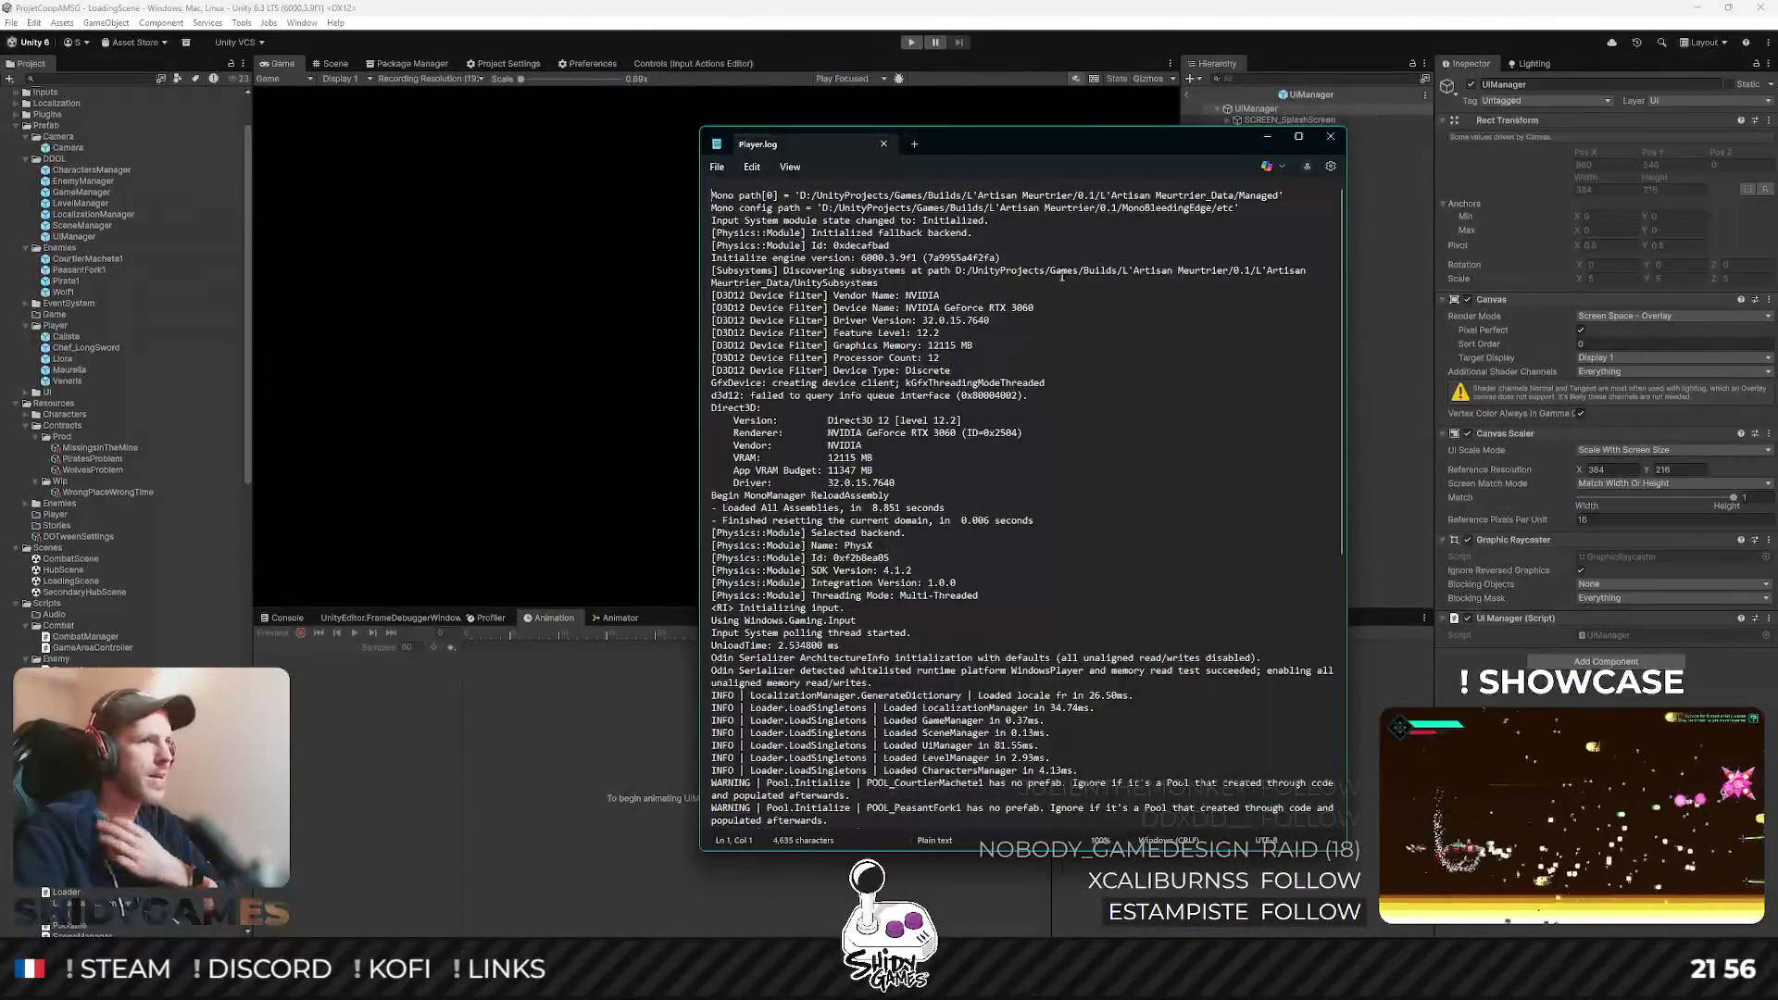
double_click(1070, 139)
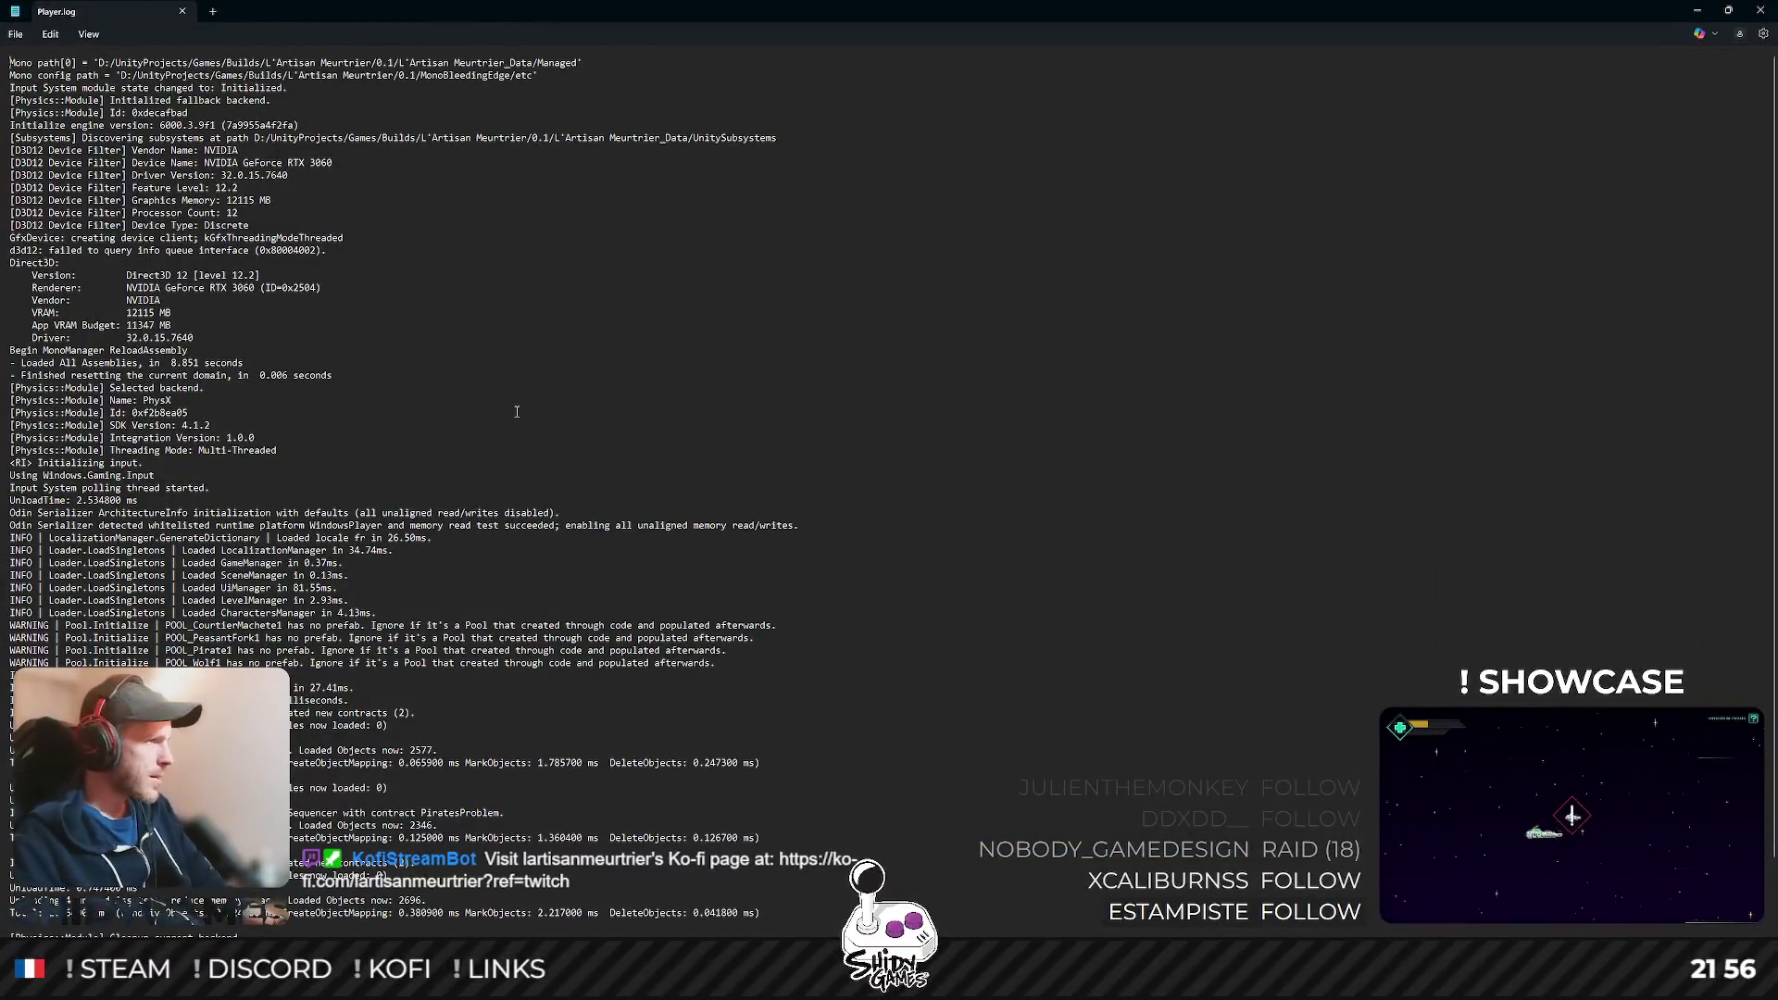
Step: Scroll through Player.log and highlight the engine version 6000.3.9f1
scroll(512, 396, "down", 2)
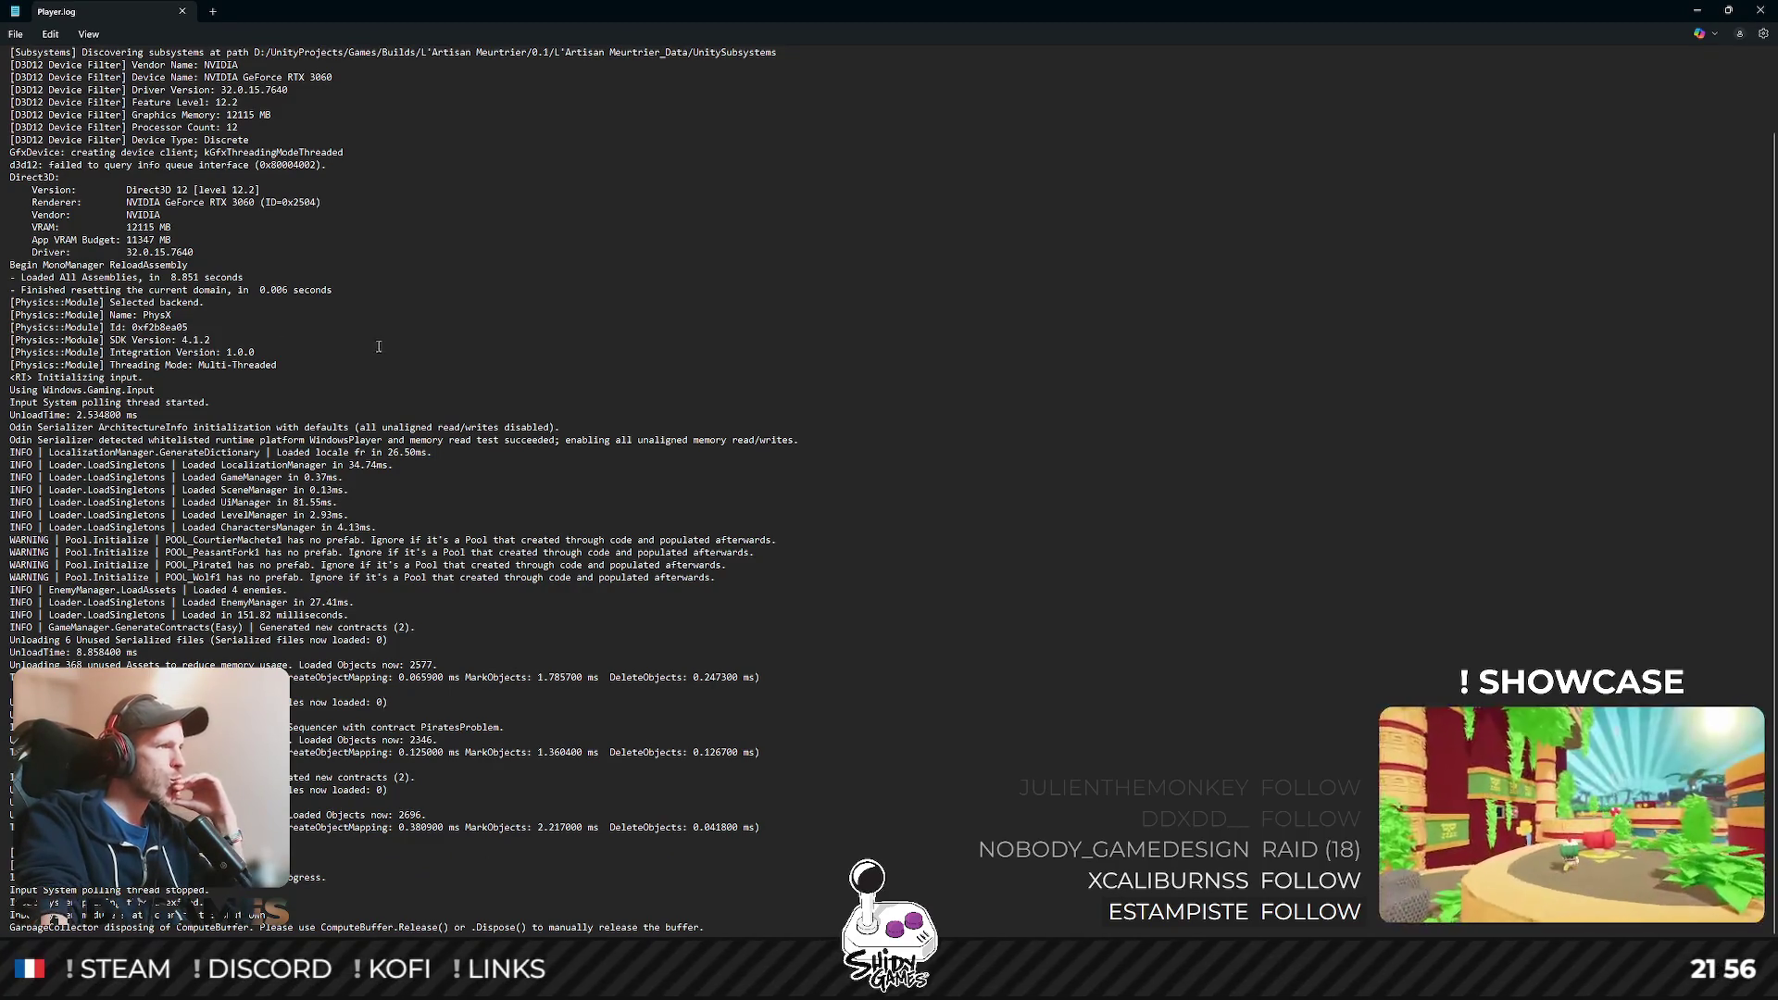
scroll(343, 370, "up", 2)
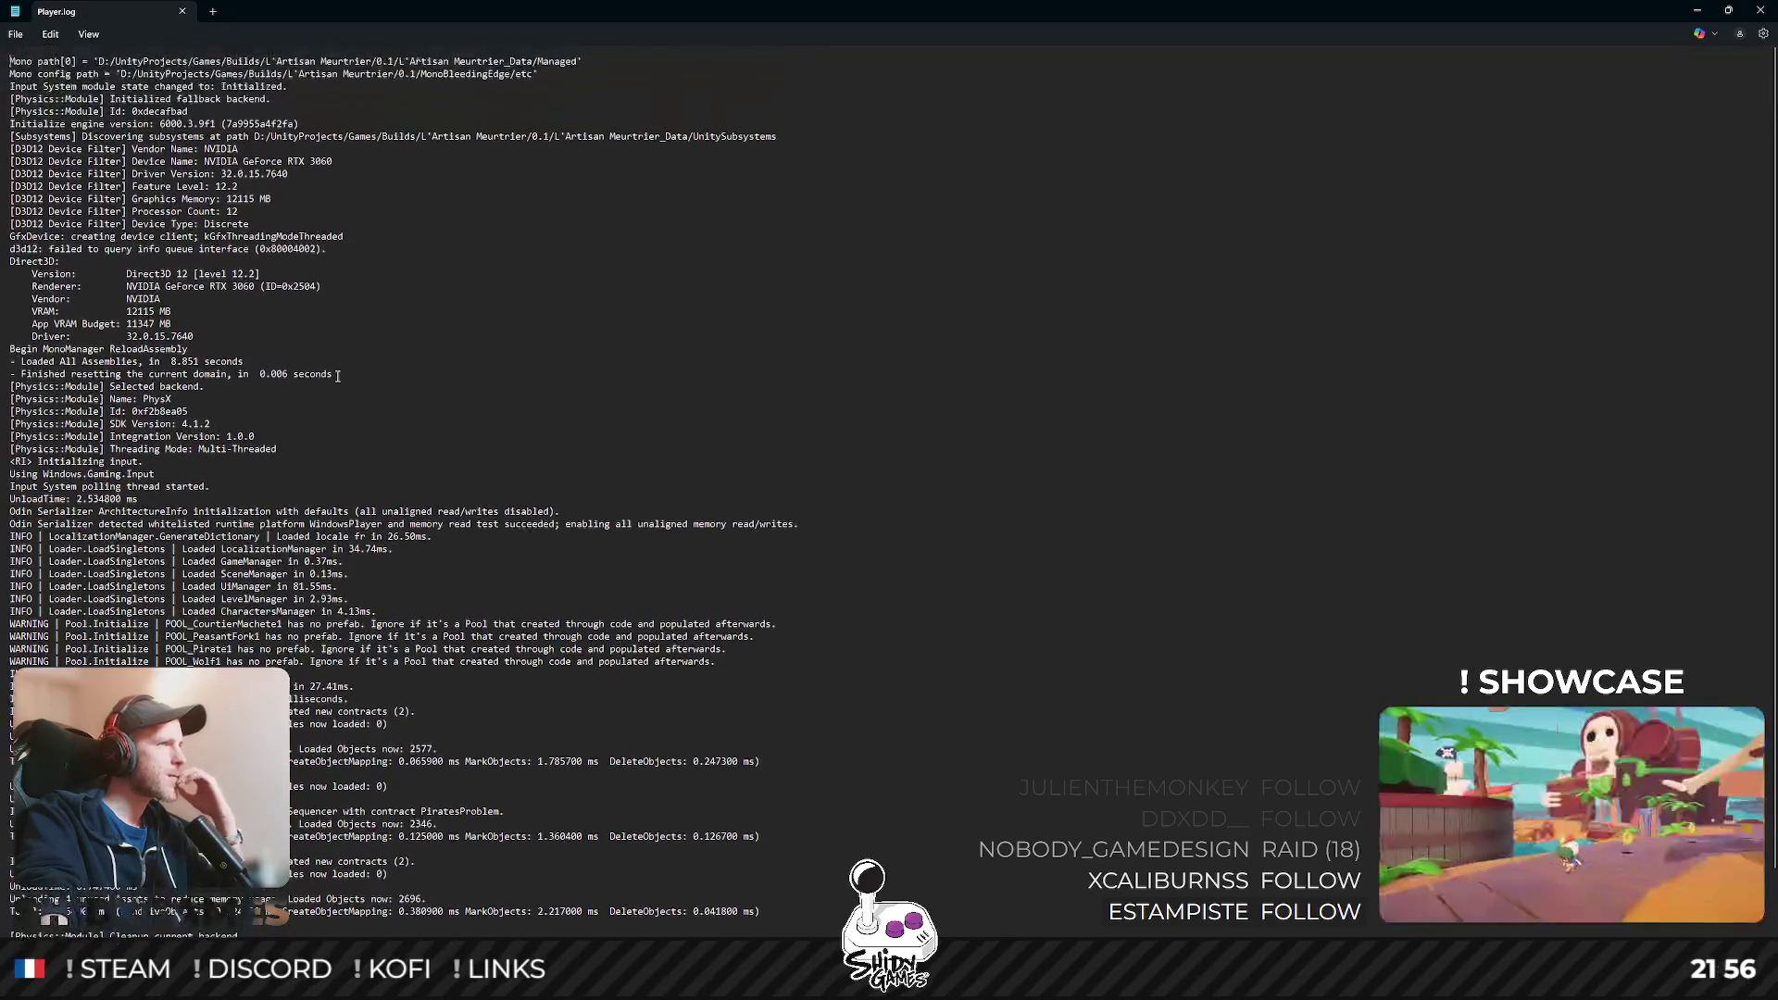
scroll(338, 375, "down", 2)
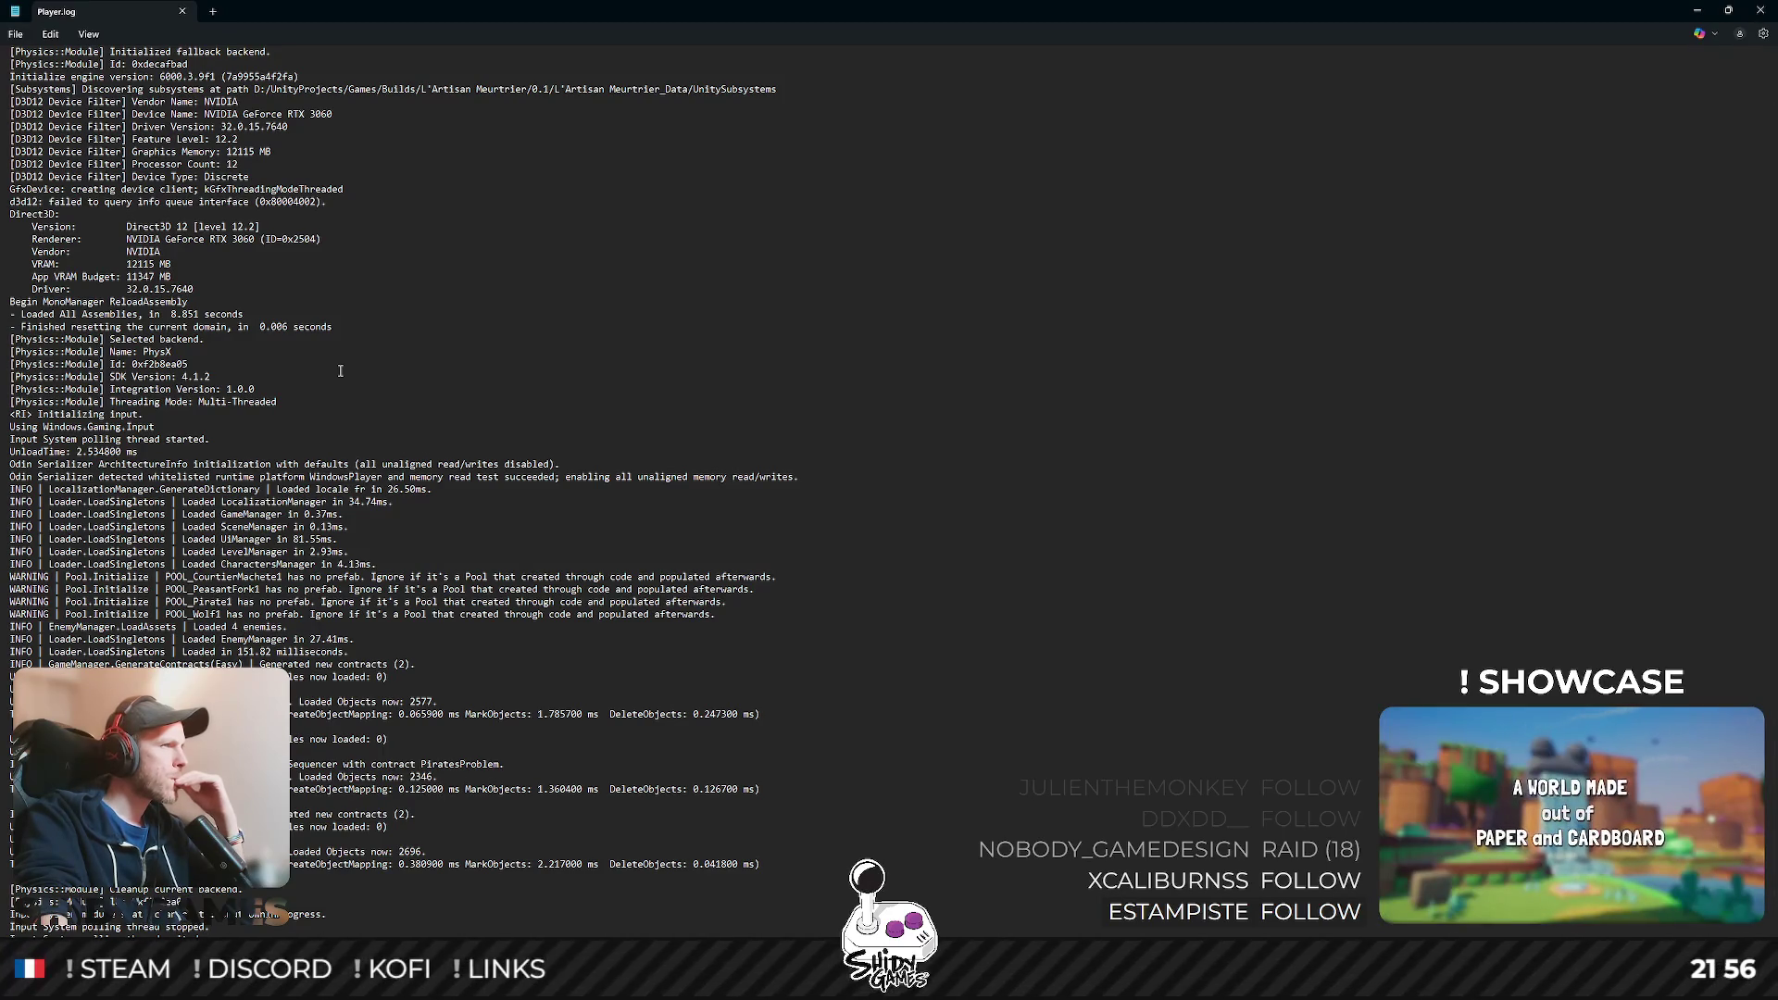
scroll(340, 371, "up", 2)
left_click_drag(162, 125, 216, 124)
left_click(446, 319)
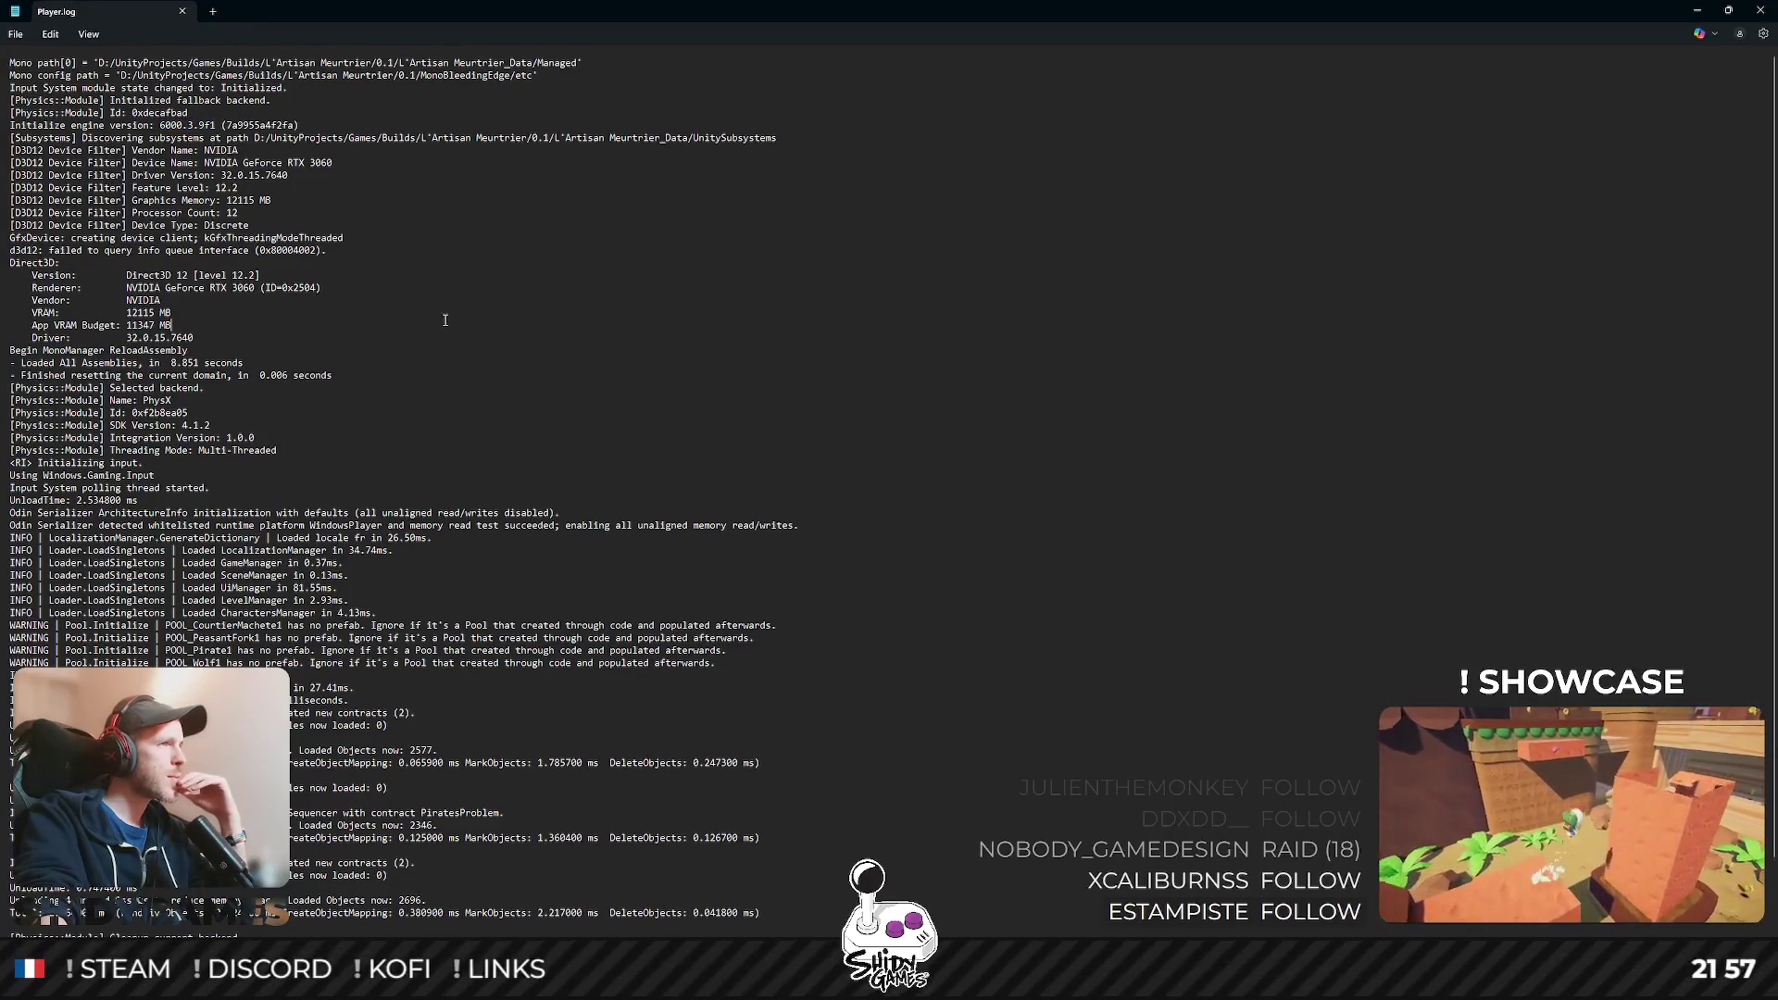
Step: Examine the Odin Serializer line and LocalizationManager, GameManager and UIManager (81.55ms) load times
scroll(348, 303, "down", 2)
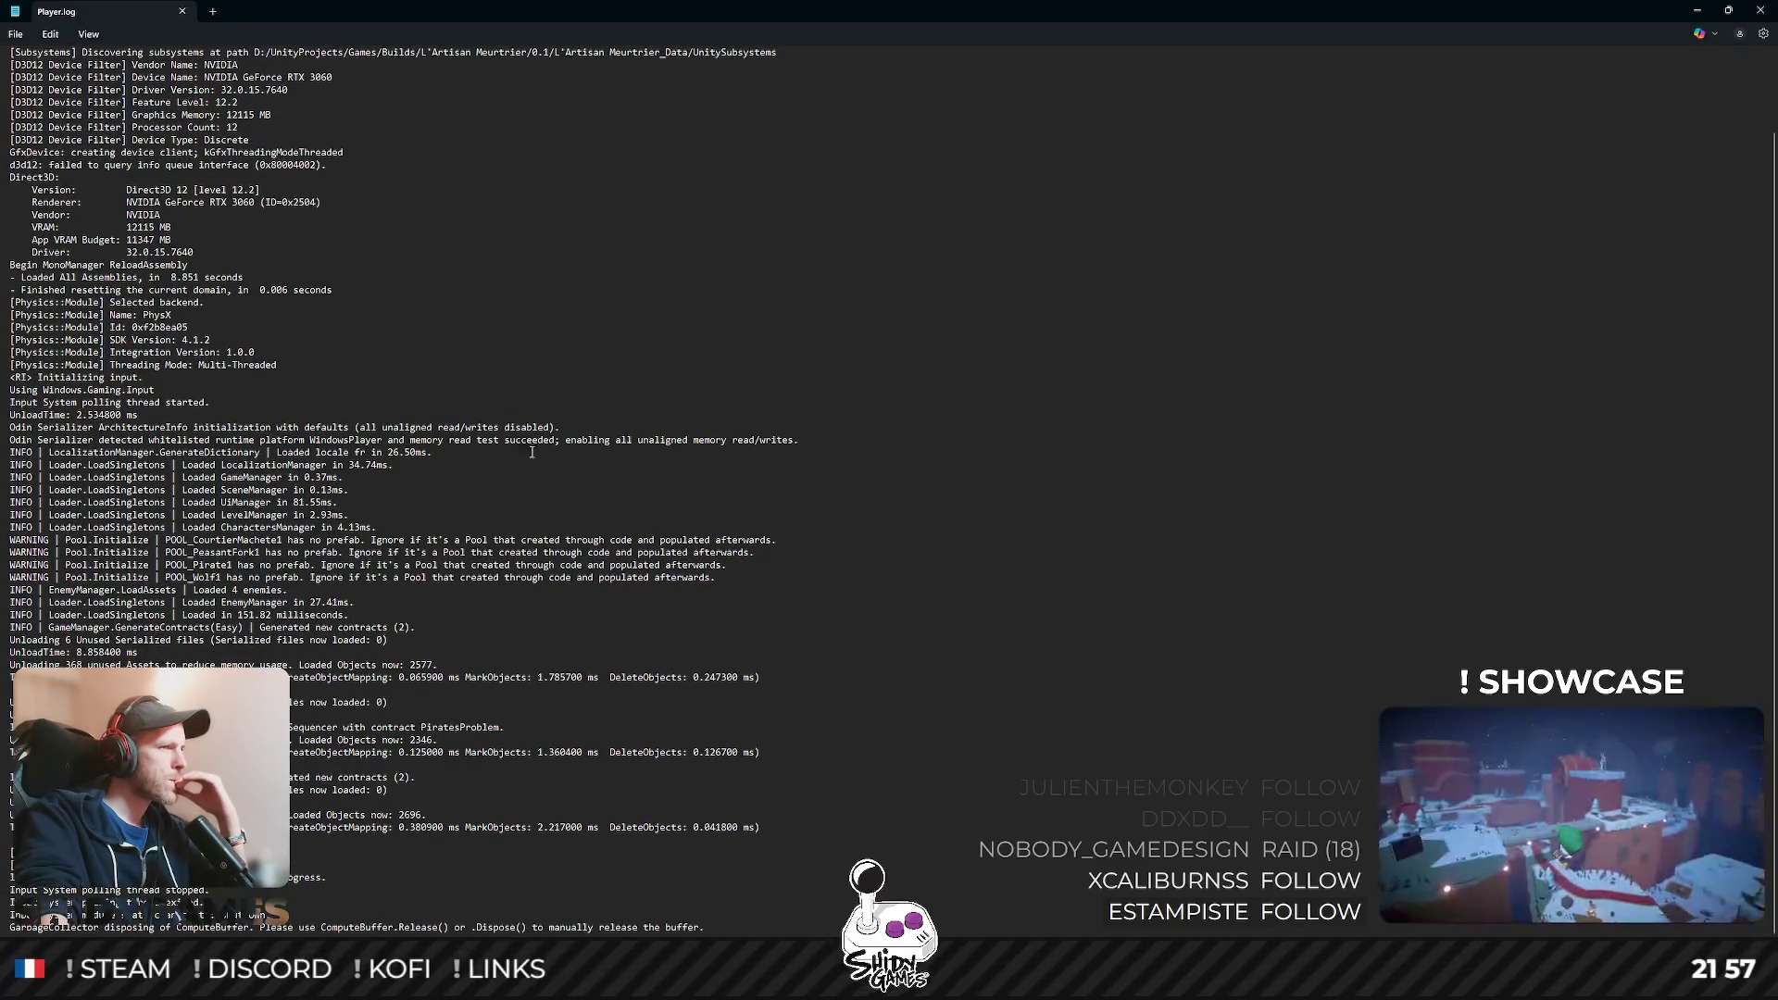
left_click_drag(608, 434, 11, 441)
left_click(485, 464)
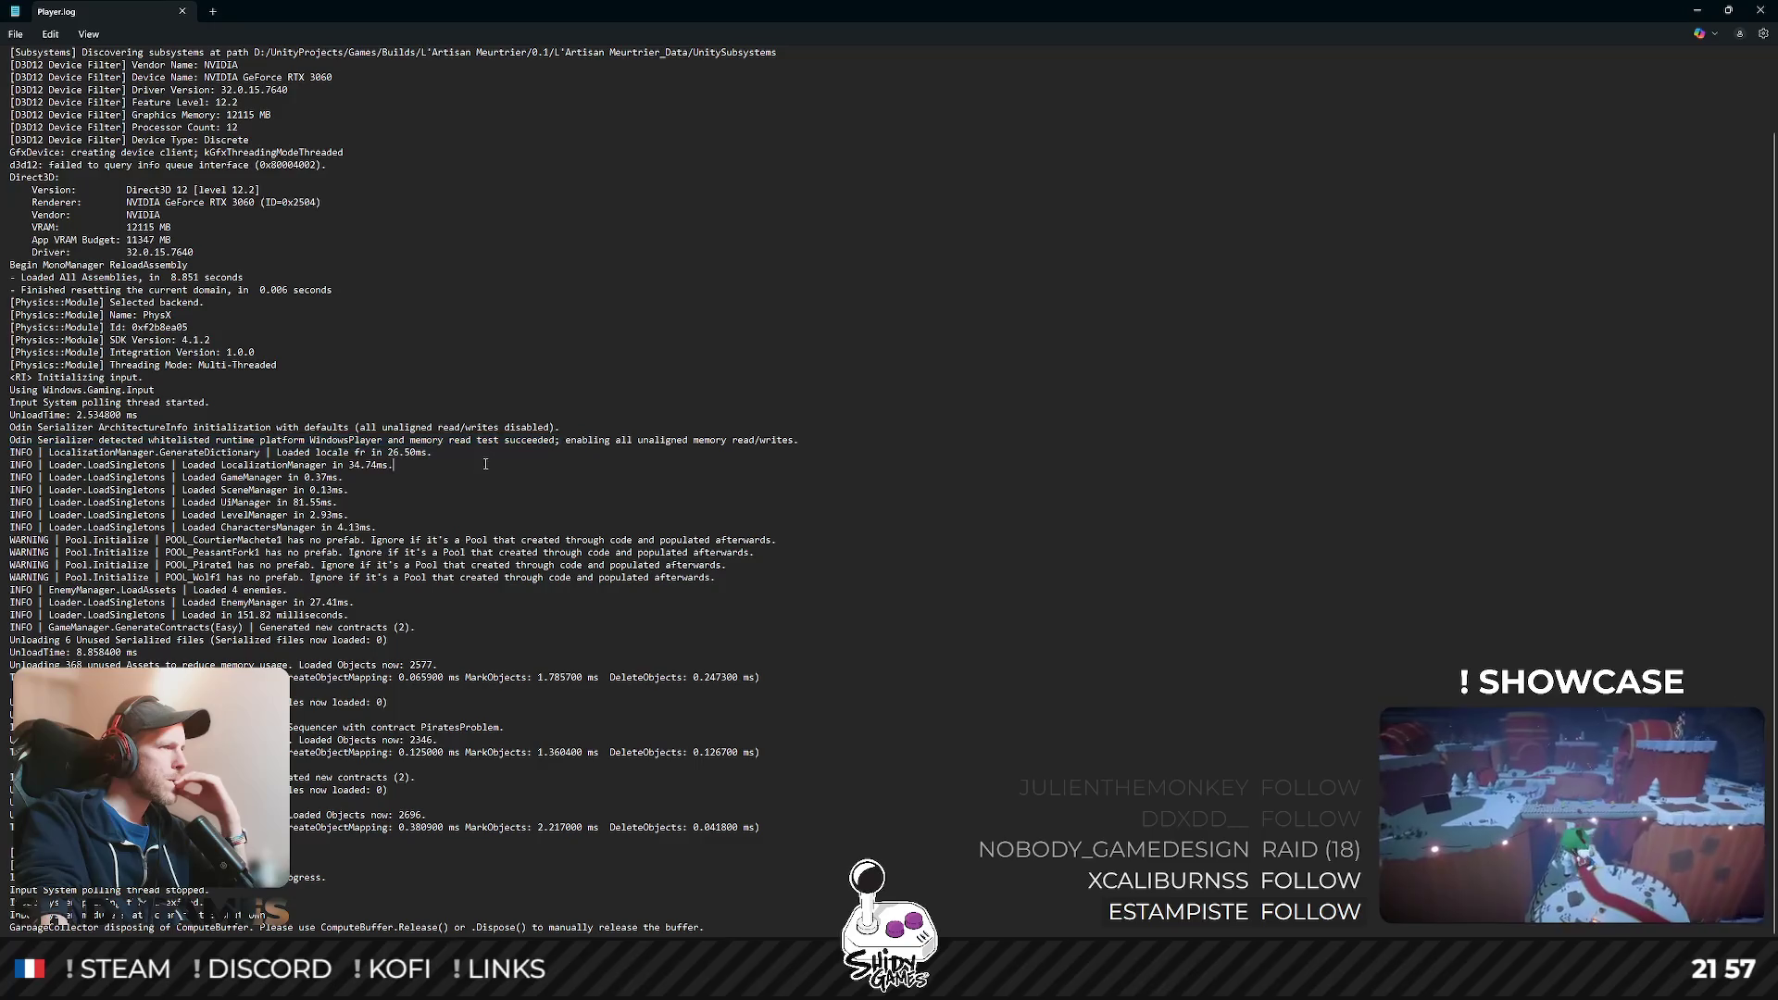
left_click_drag(284, 452, 457, 441)
left_click(384, 464)
double_click(111, 454)
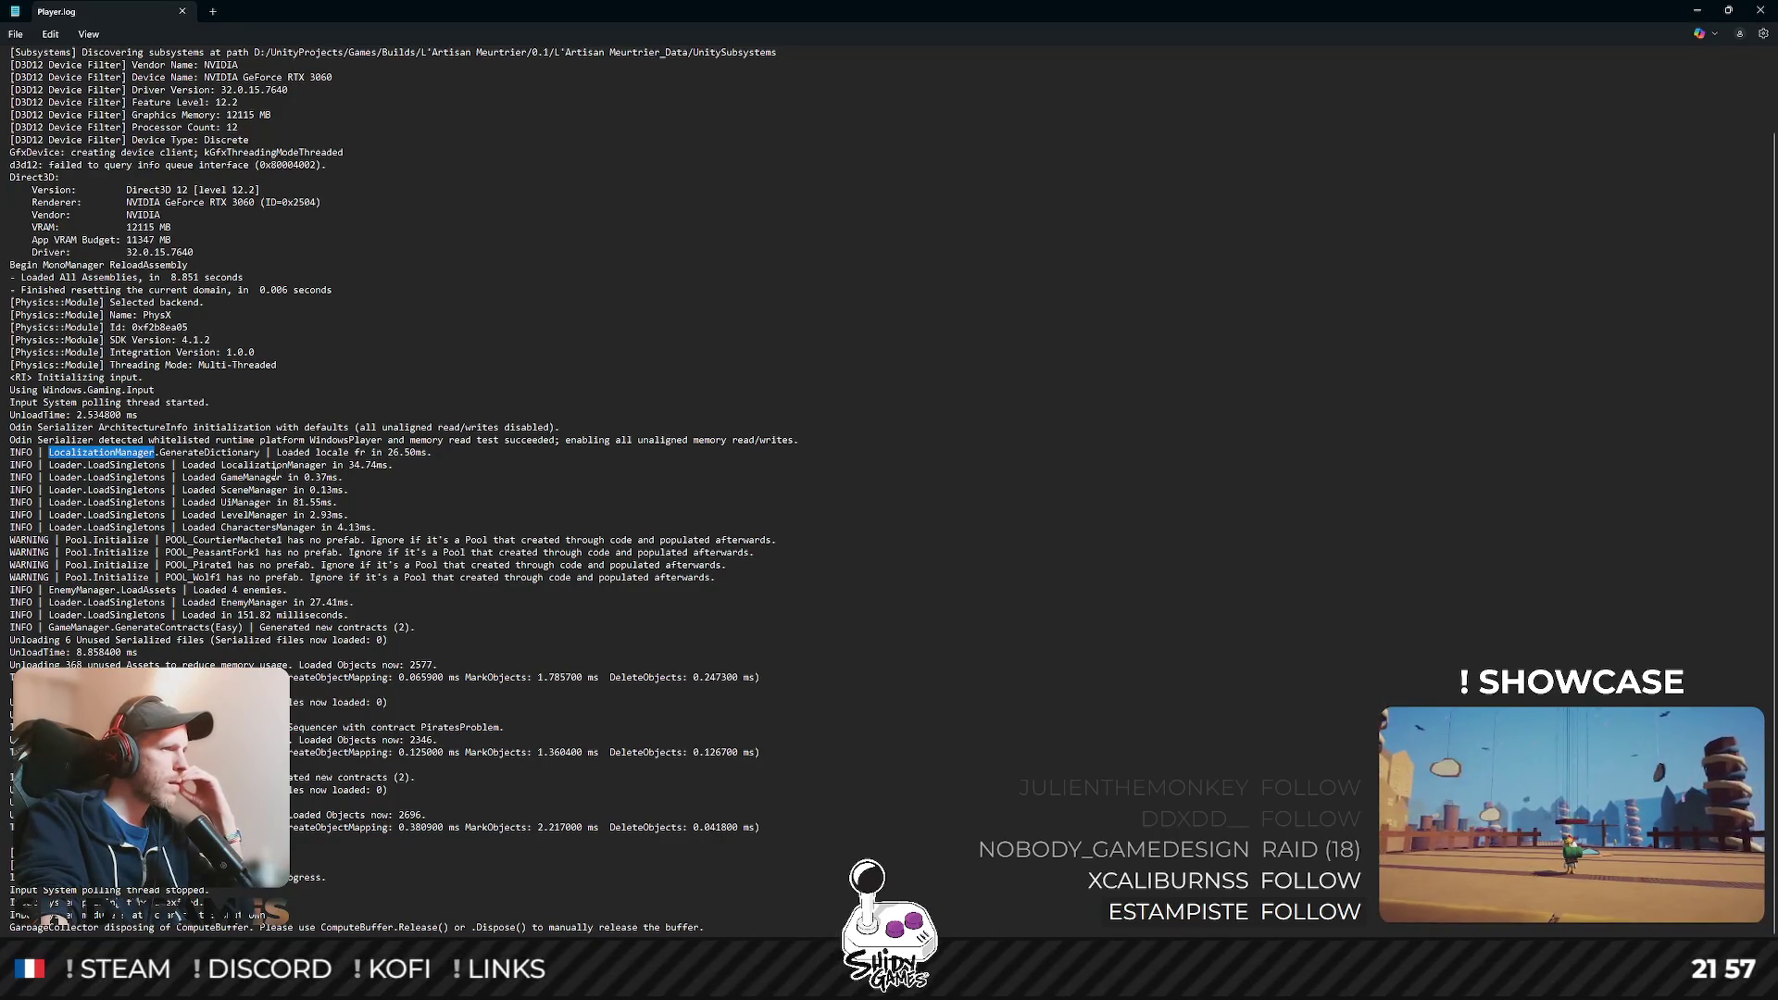
left_click(350, 464)
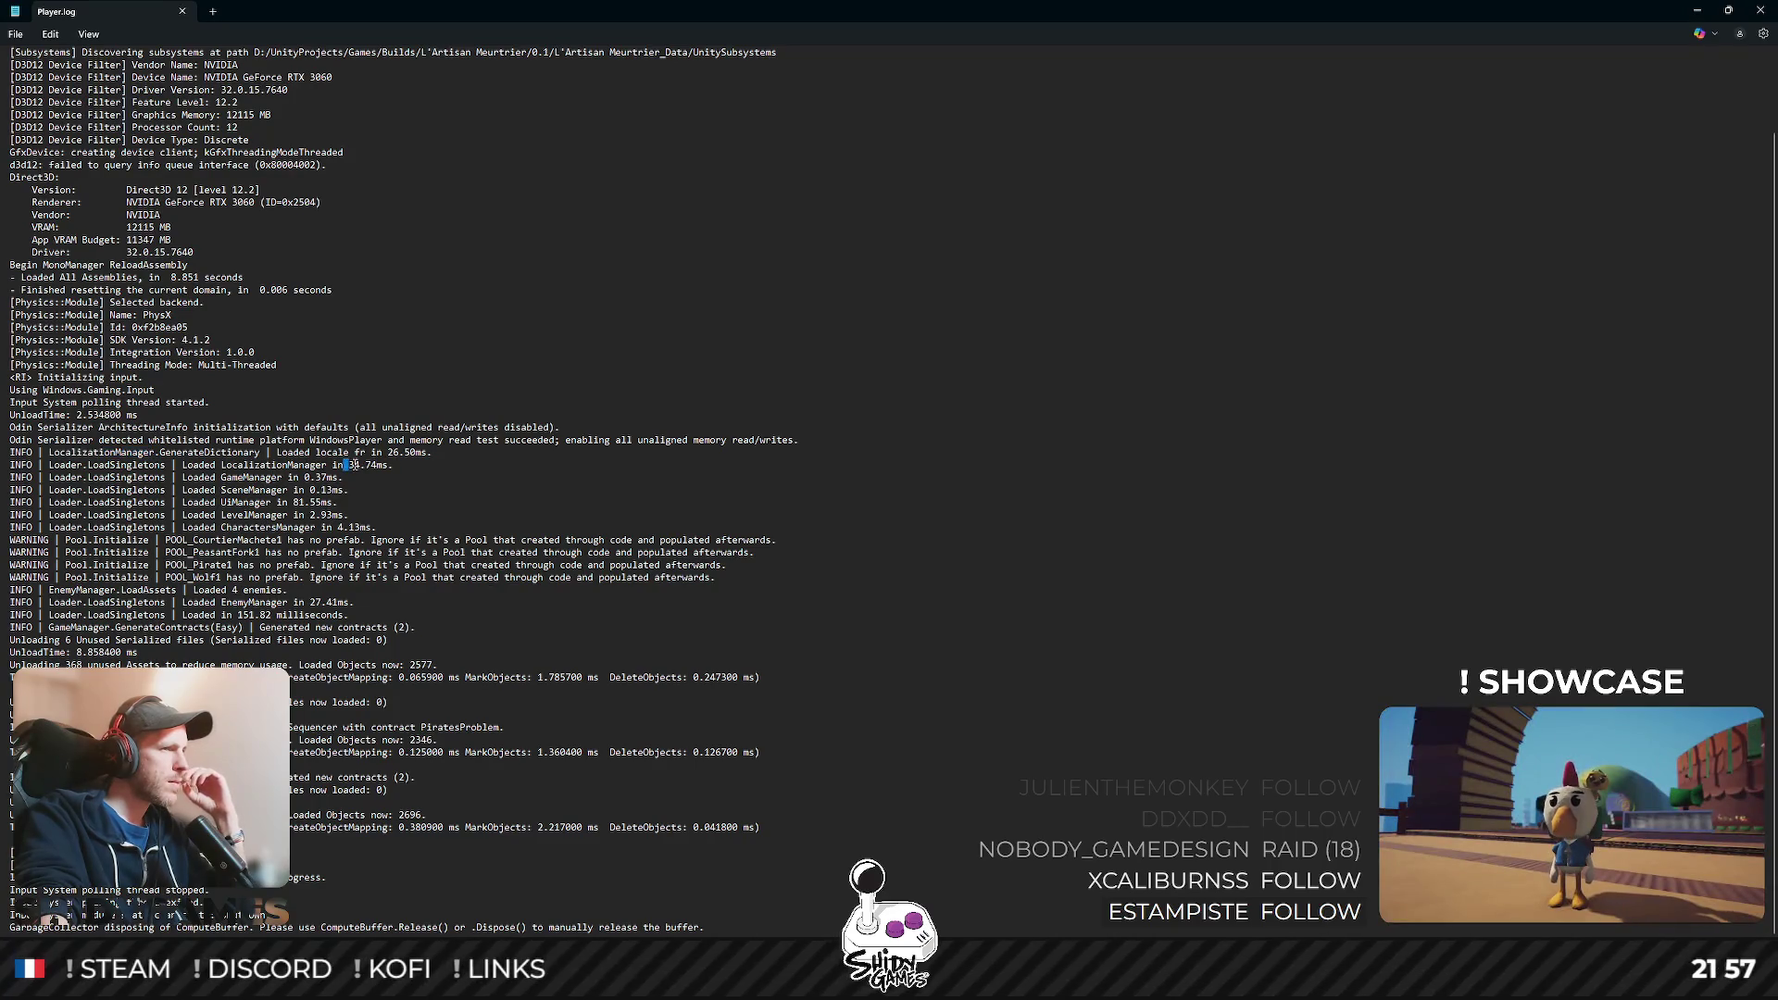
mouse_move(301, 477)
left_mouse_down()
mouse_move(320, 478)
mouse_move(310, 503)
mouse_move(339, 503)
left_mouse_up()
left_click(377, 488)
left_click(339, 502)
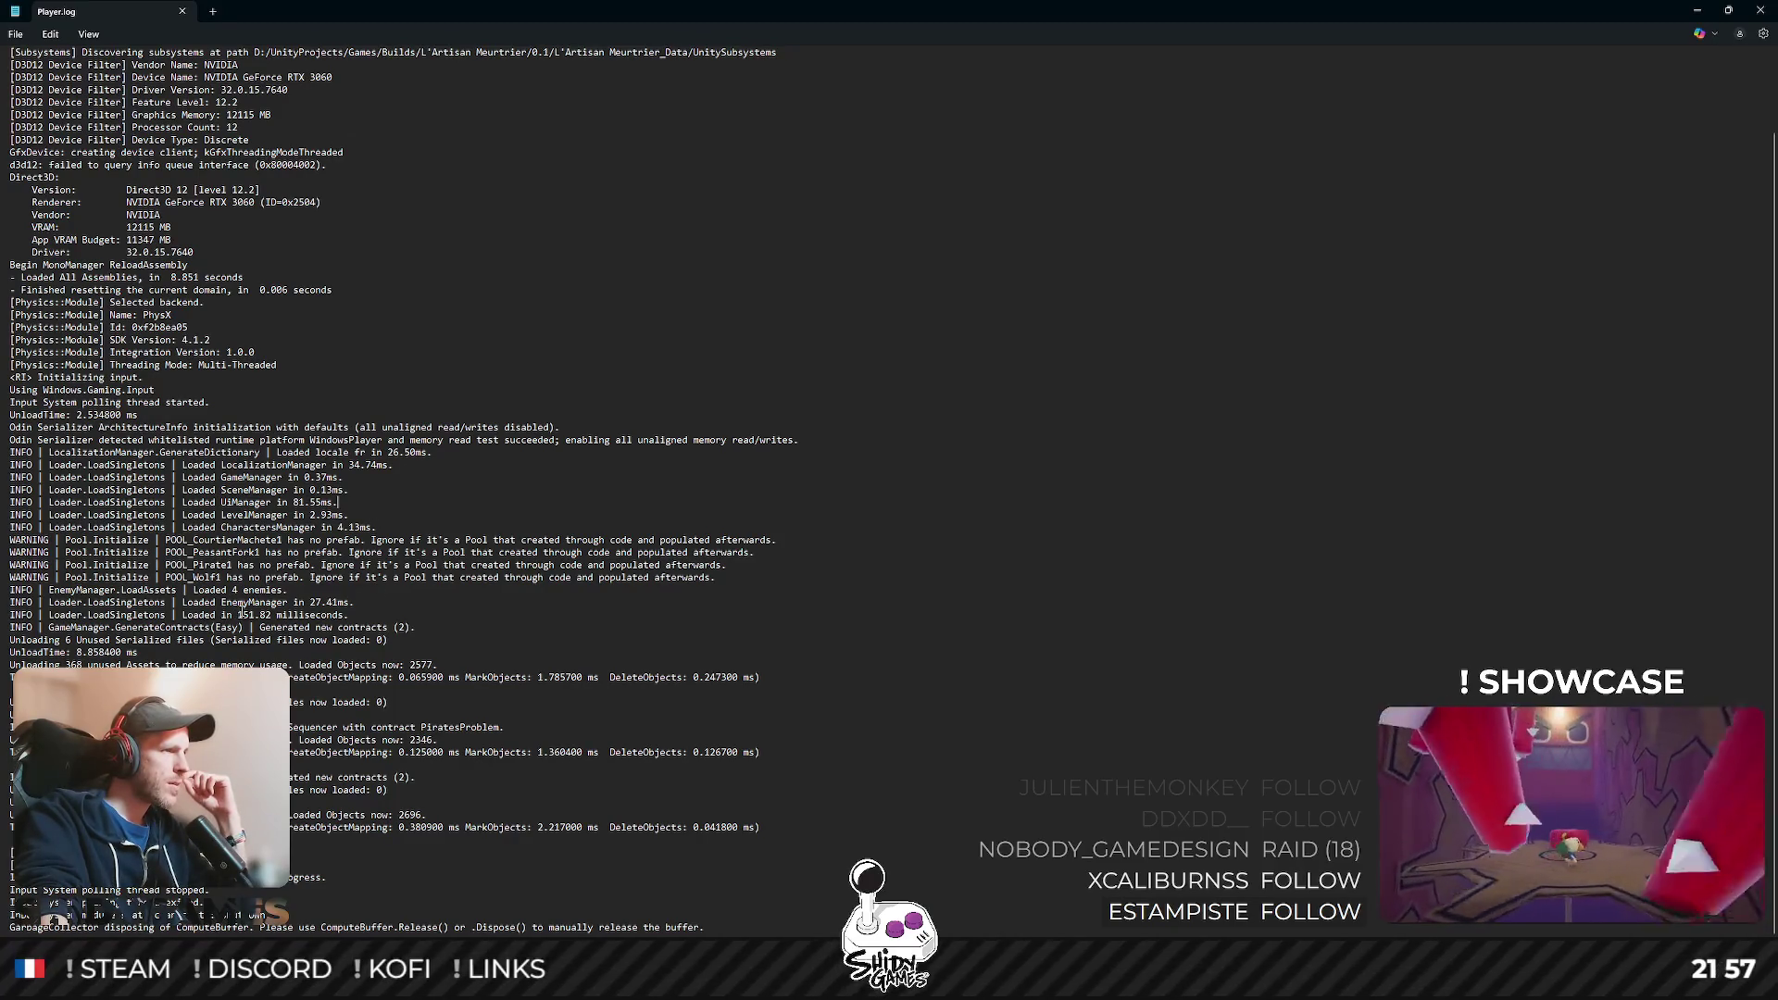
Step: Inspect the EnemyManager loading line and the CreateObjectMapping timings
left_click(452, 606)
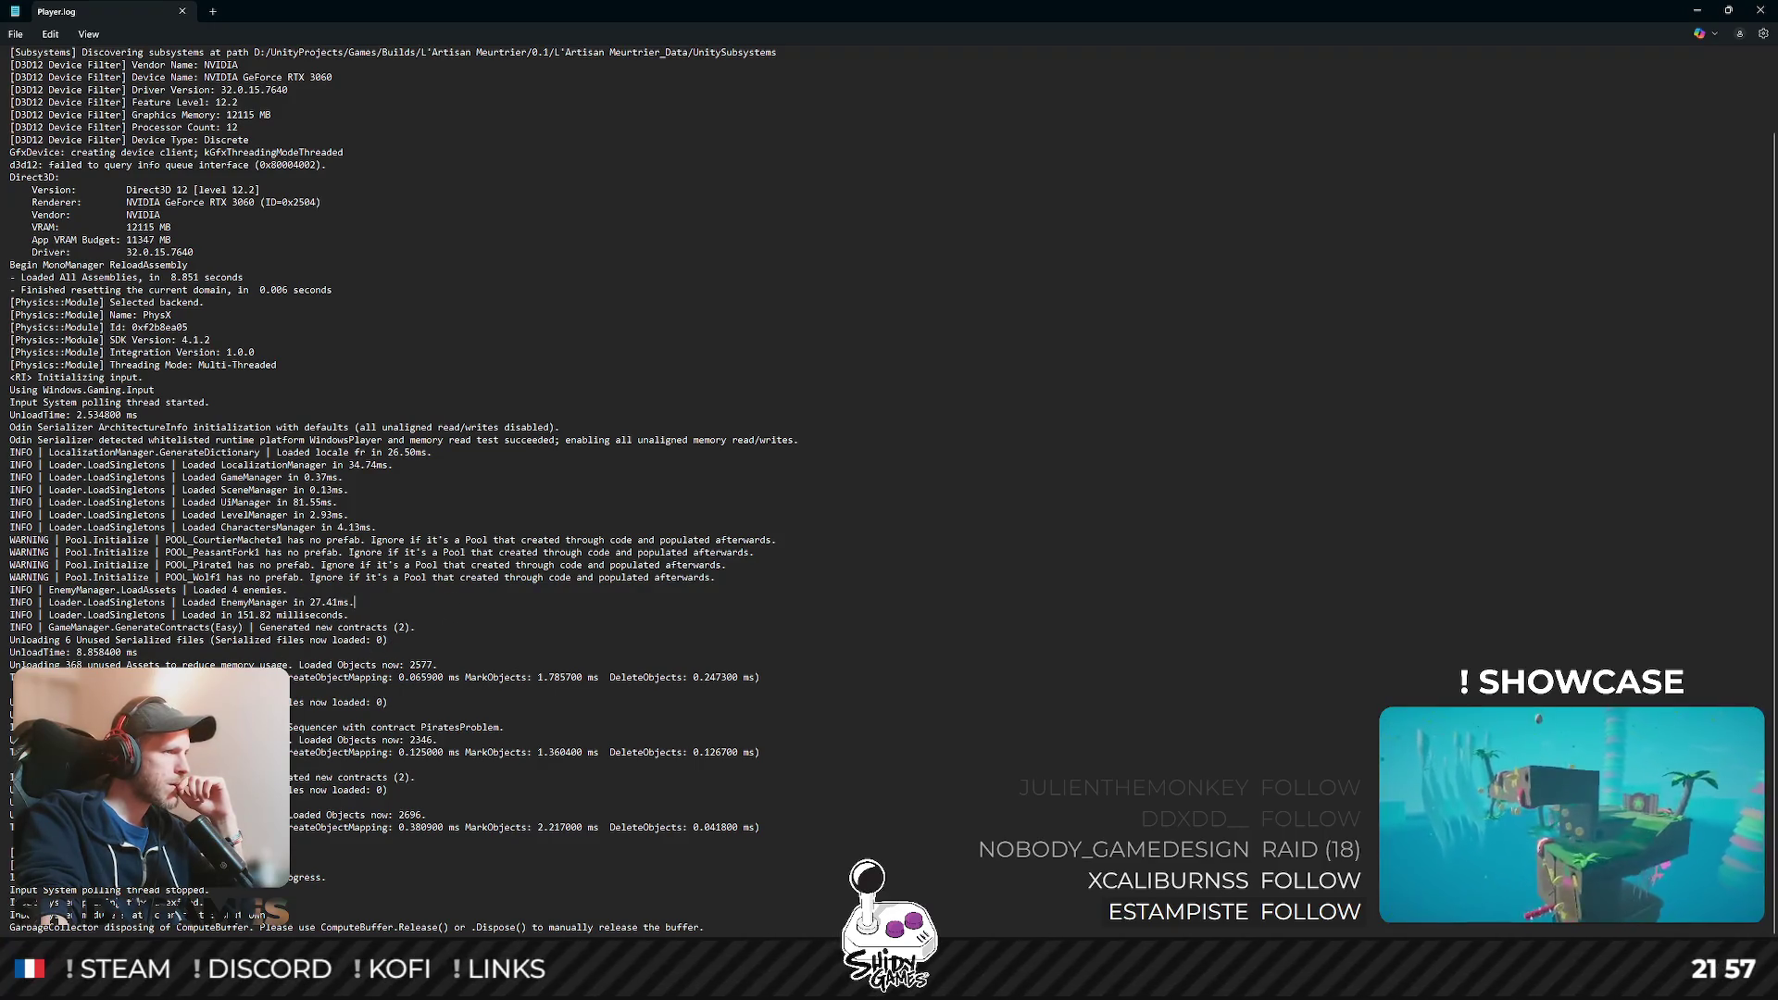
mouse_move(11, 677)
left_mouse_down()
mouse_move(766, 678)
mouse_move(590, 682)
left_mouse_up()
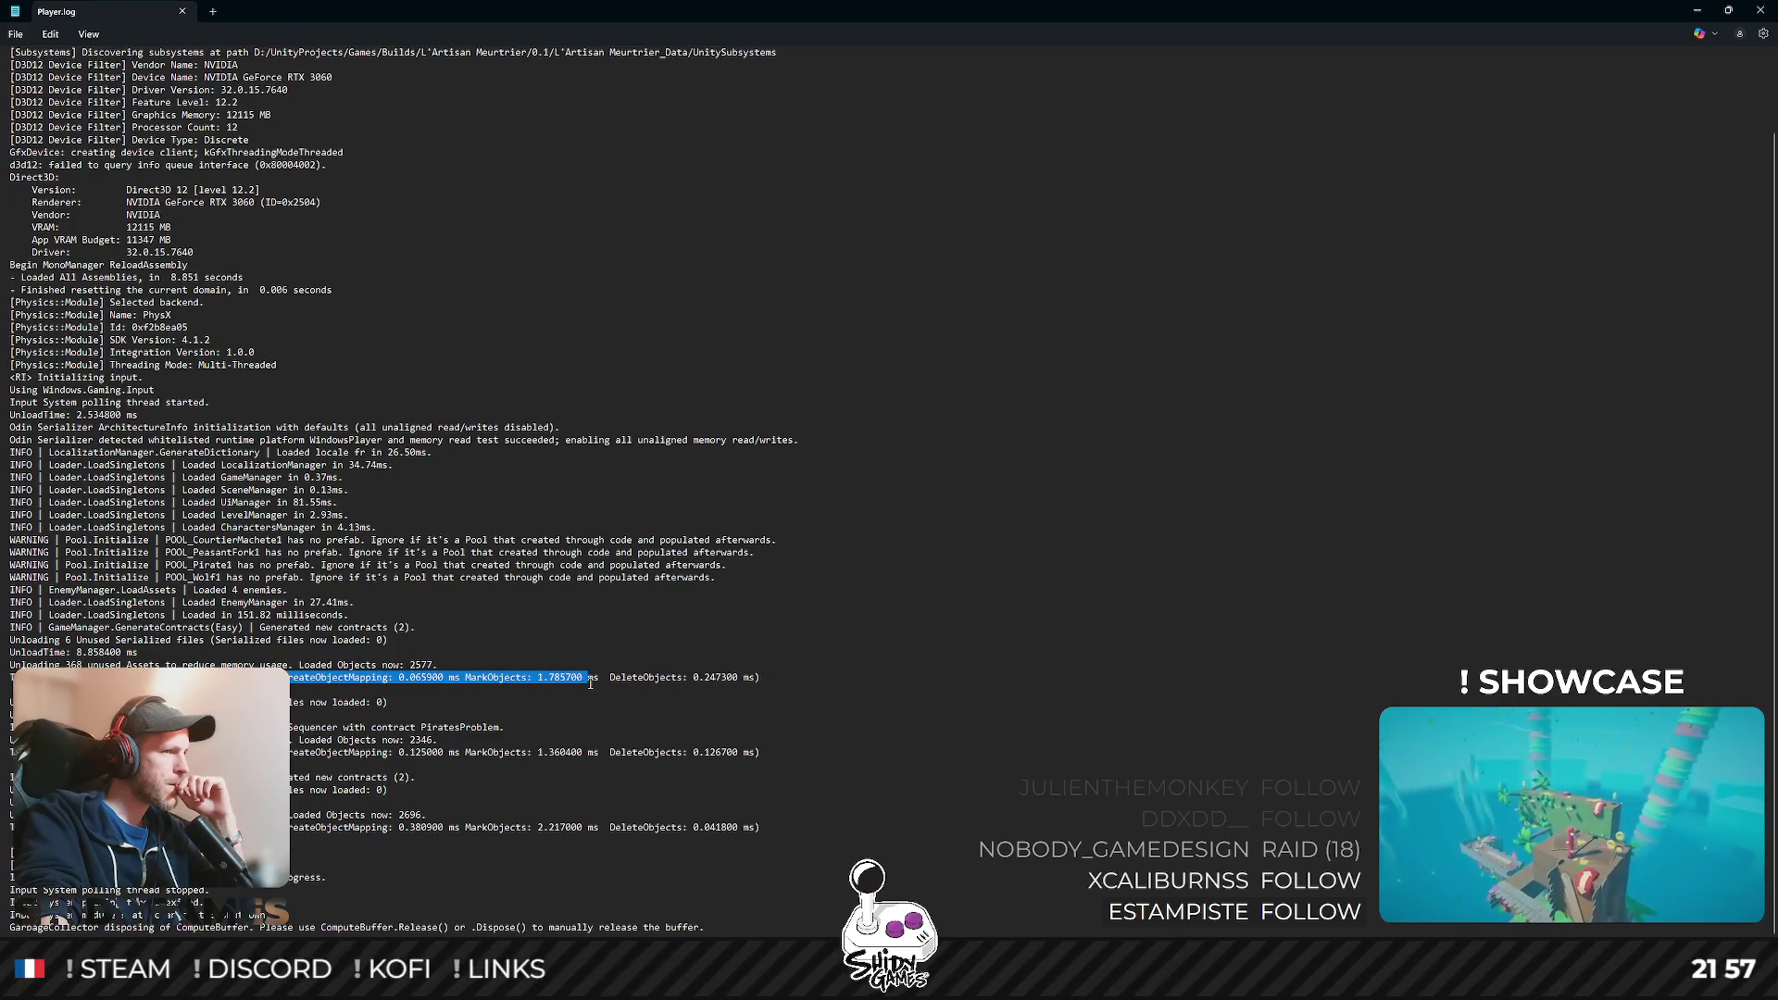
left_click(529, 693)
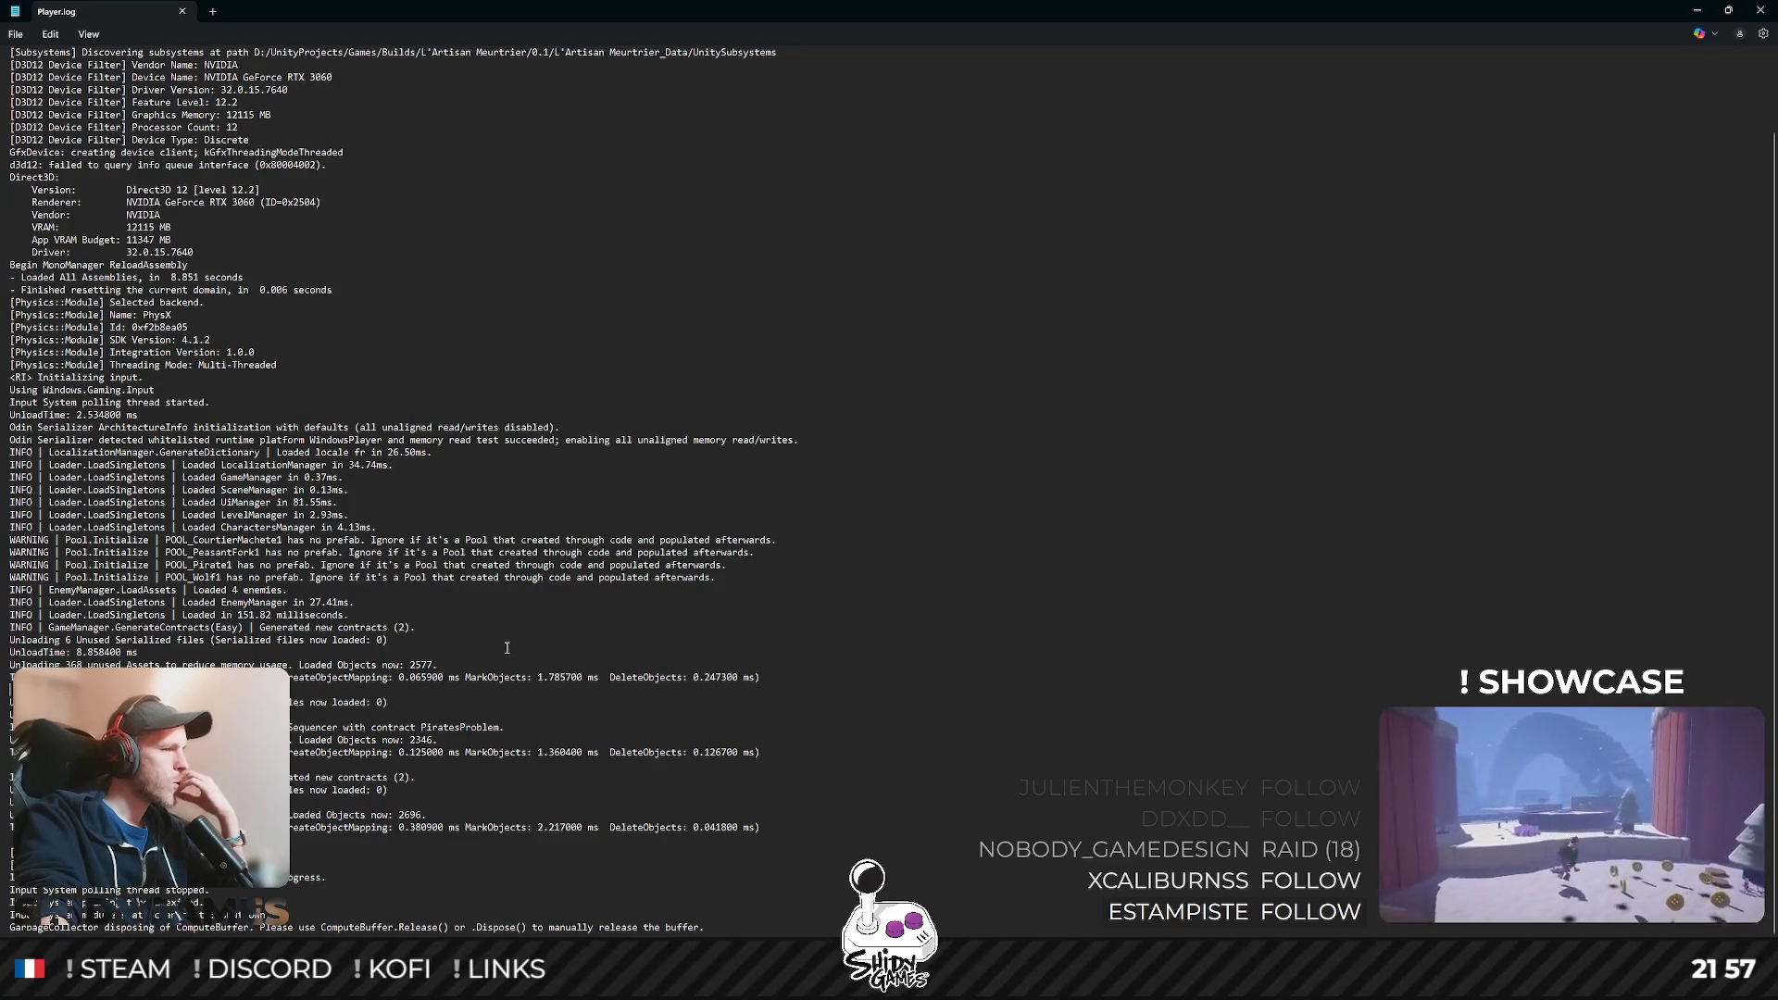
scroll(507, 647, "up", 2)
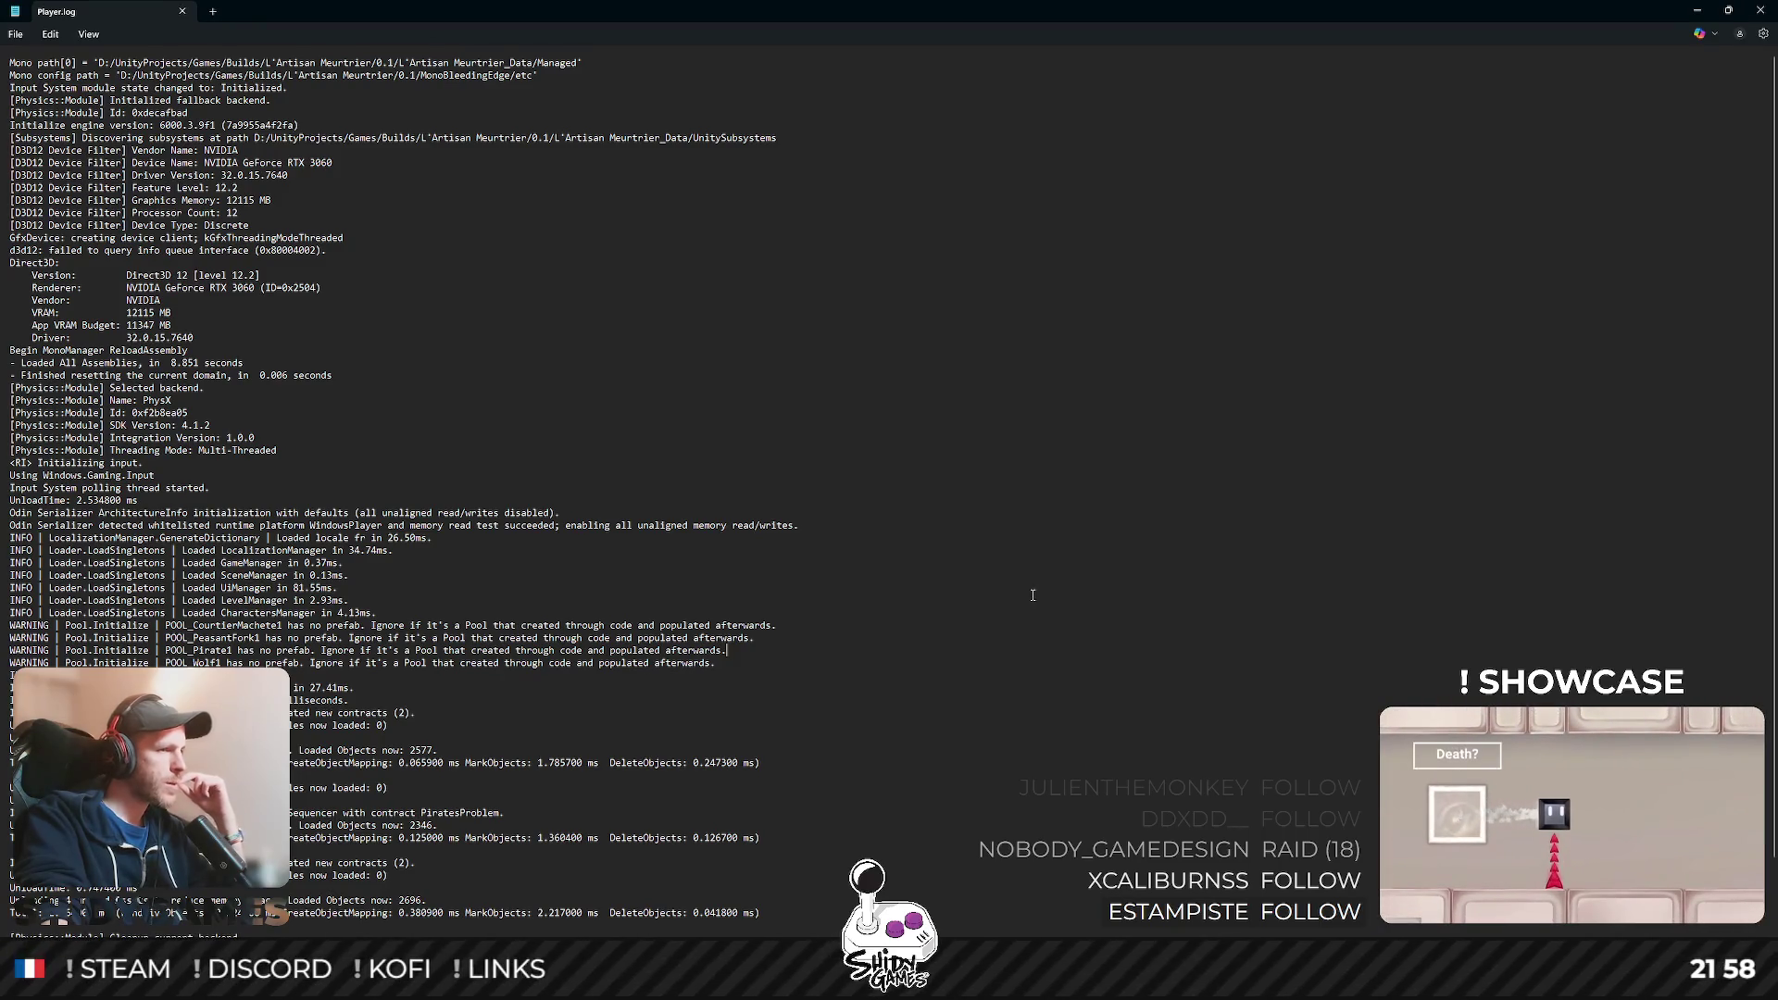
Step: Close the Player.log window and return from the UIManager prefab to LoadingScene's Game view
left_click(1761, 10)
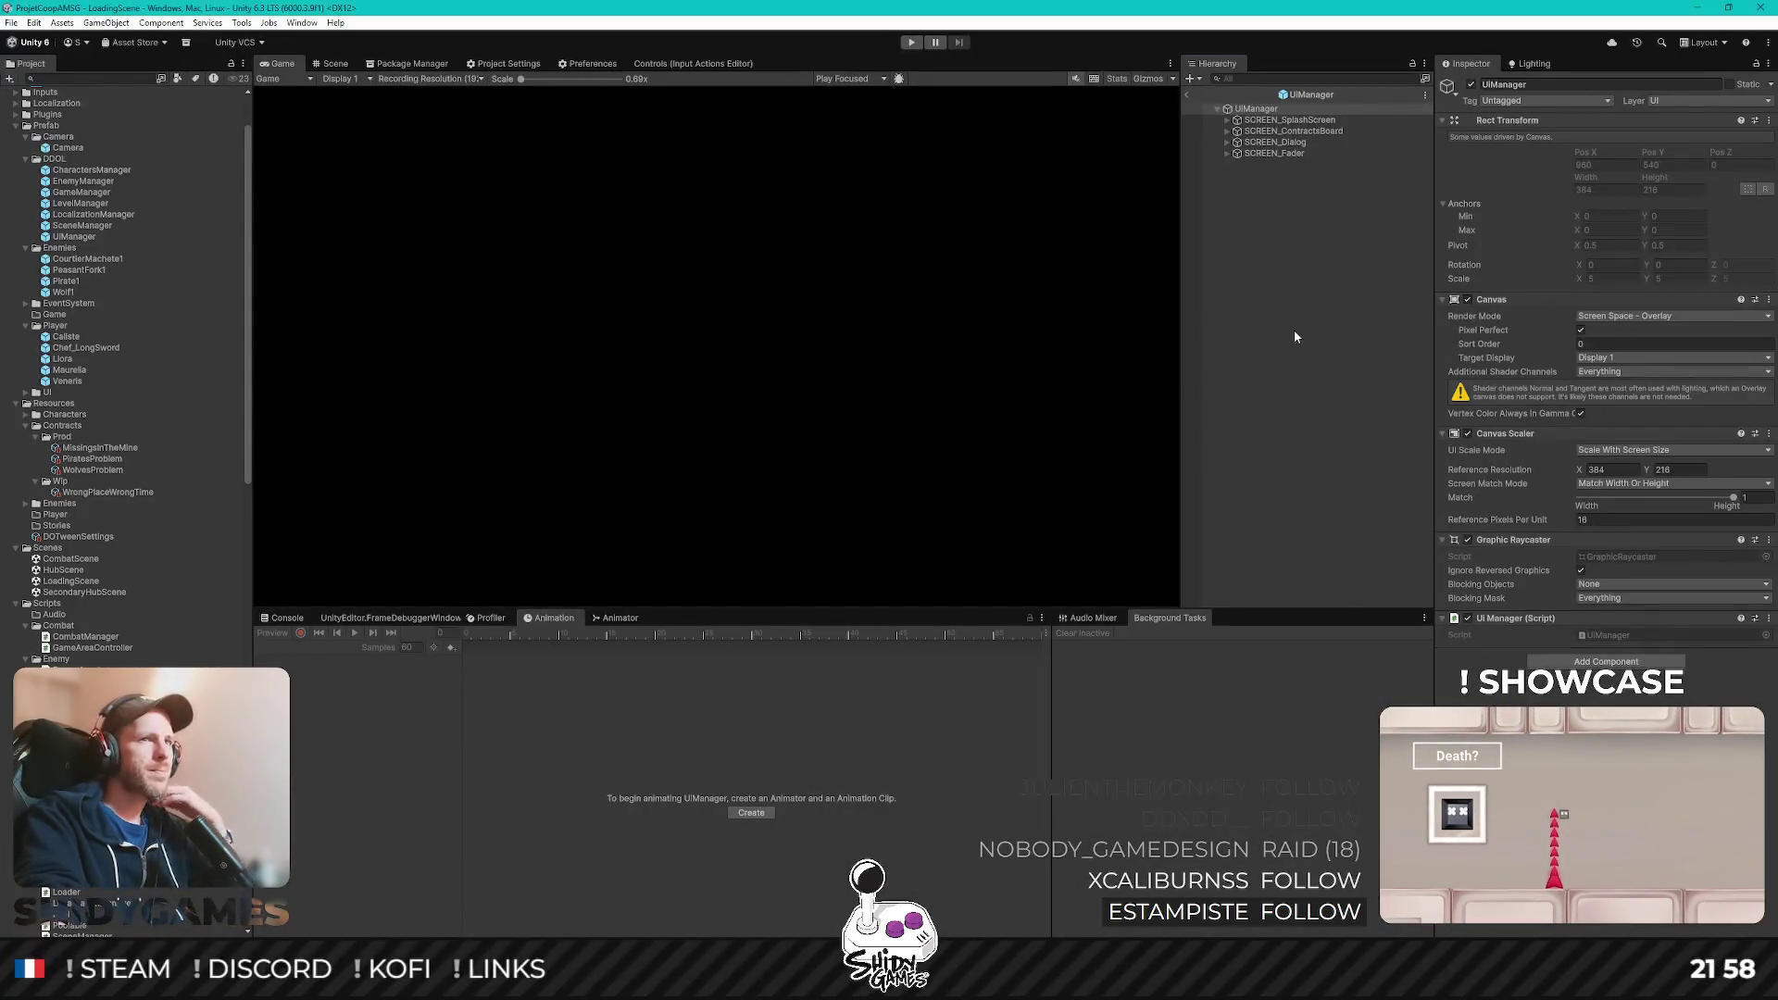
left_click(1186, 94)
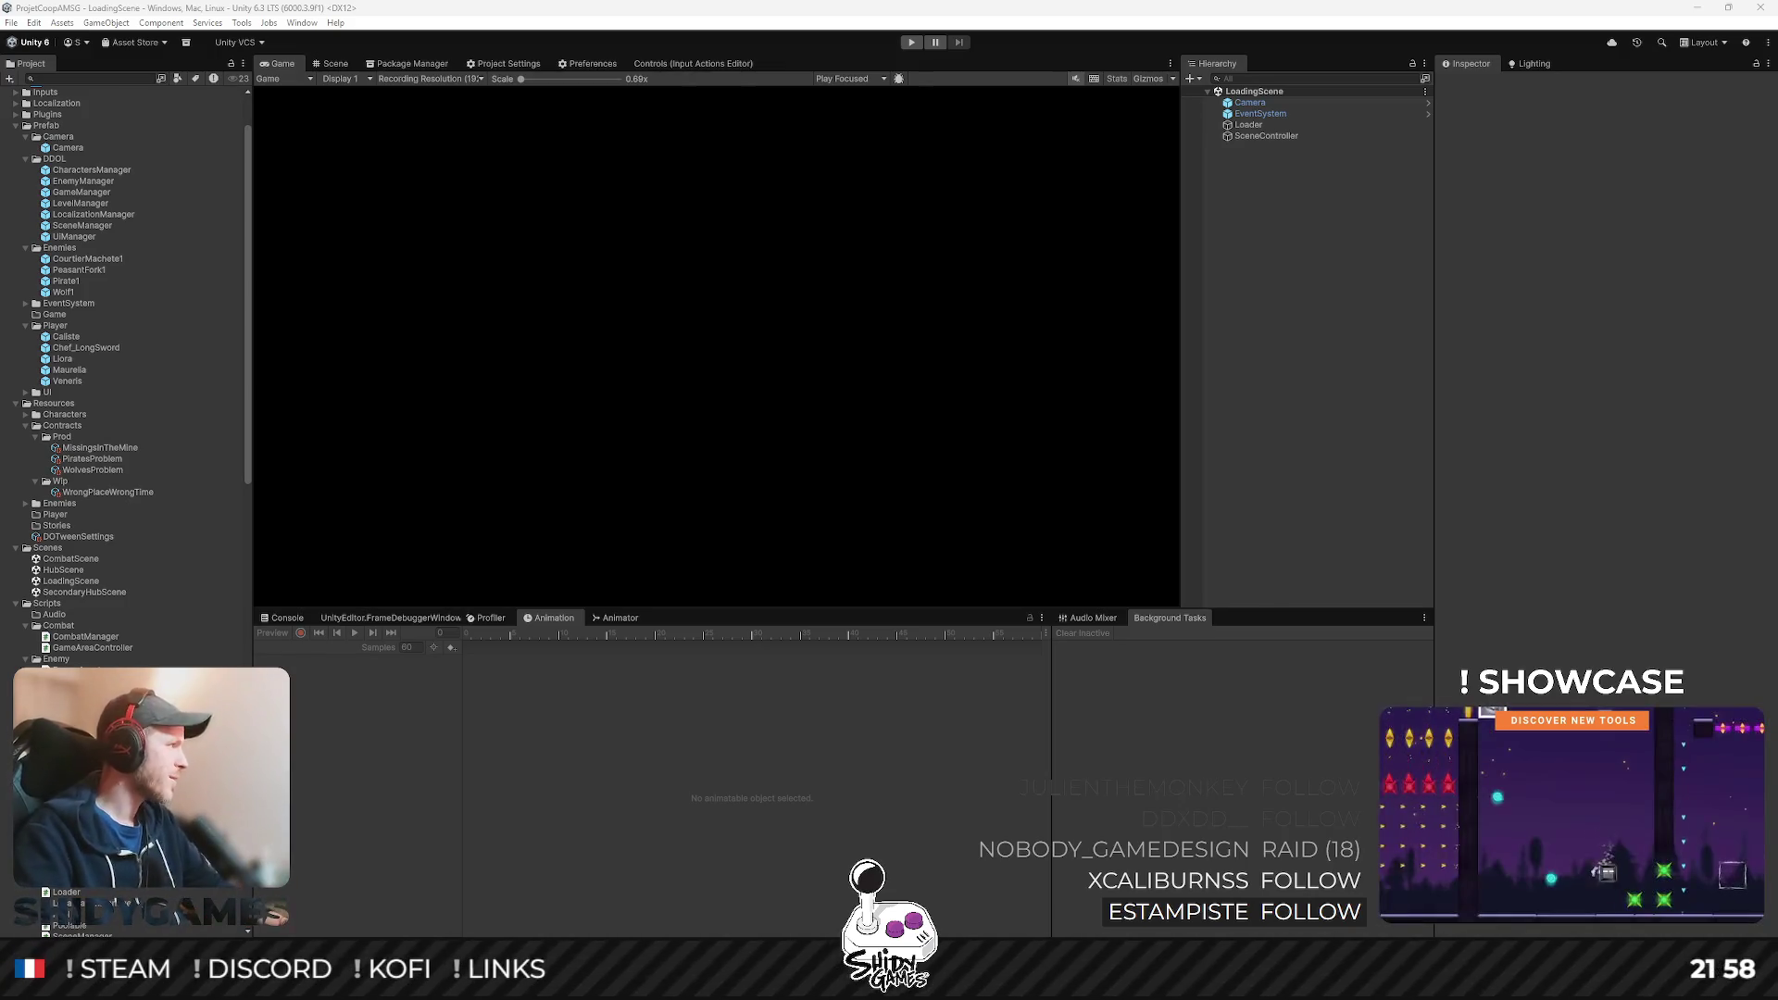
left_click(749, 306)
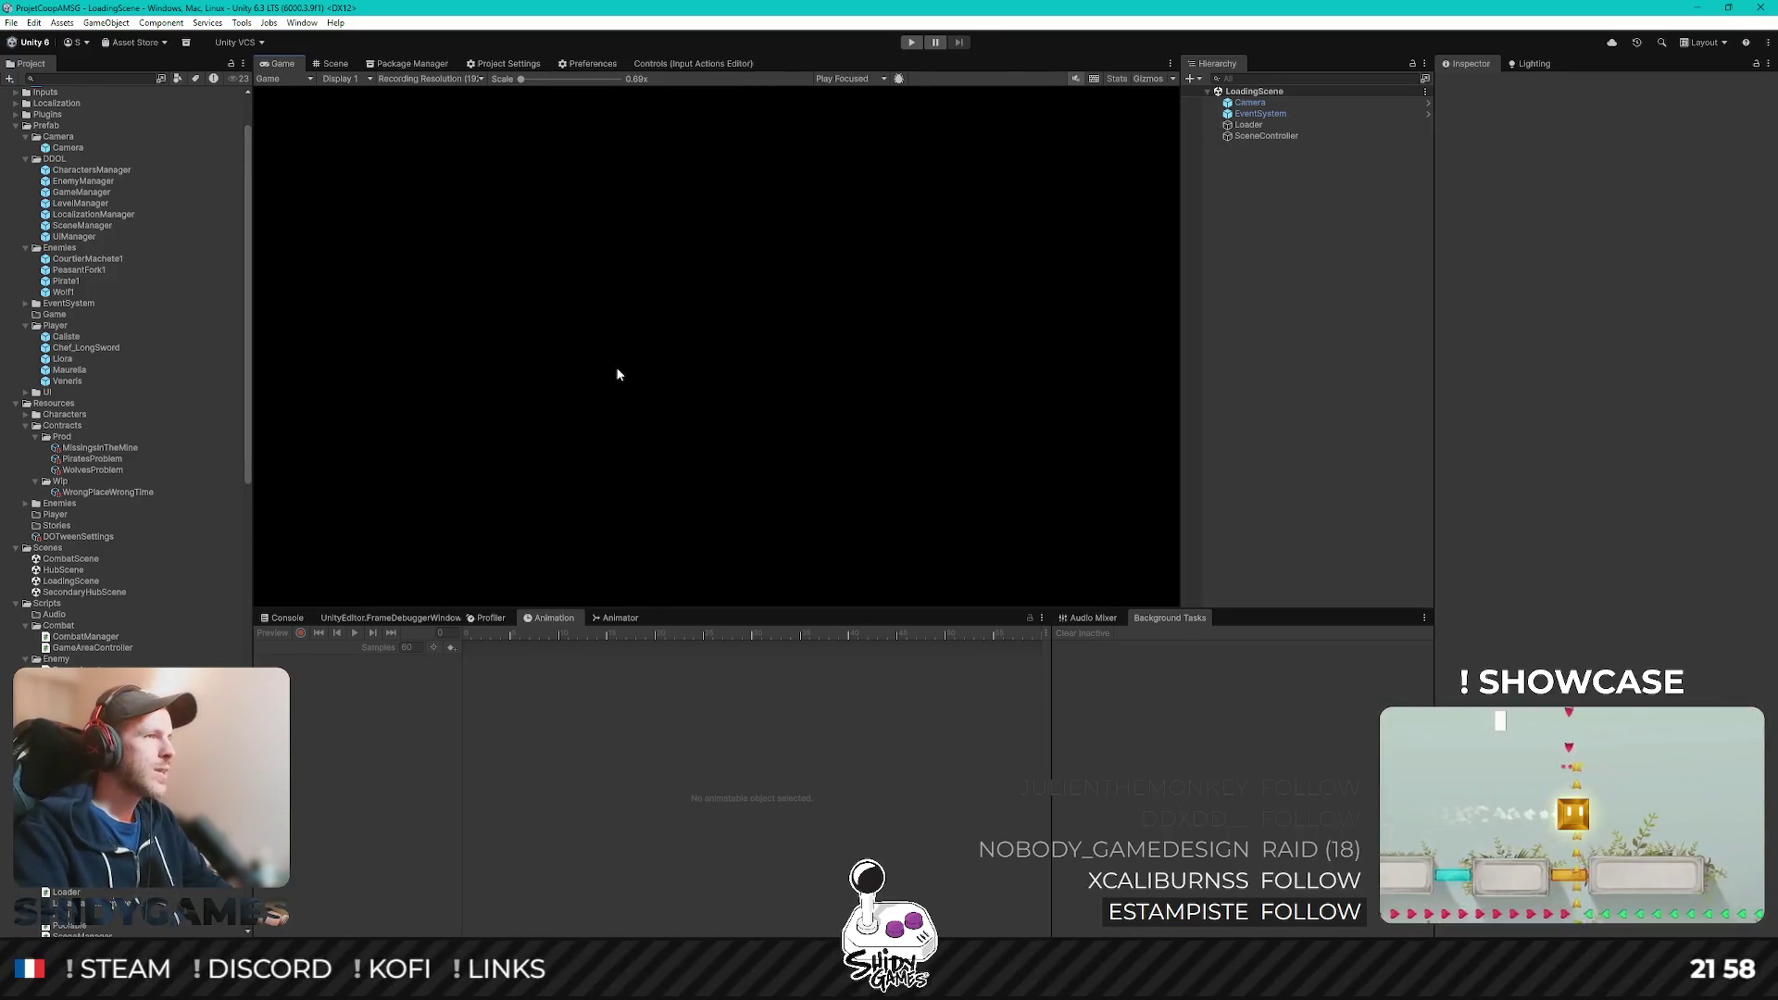
left_click(338, 64)
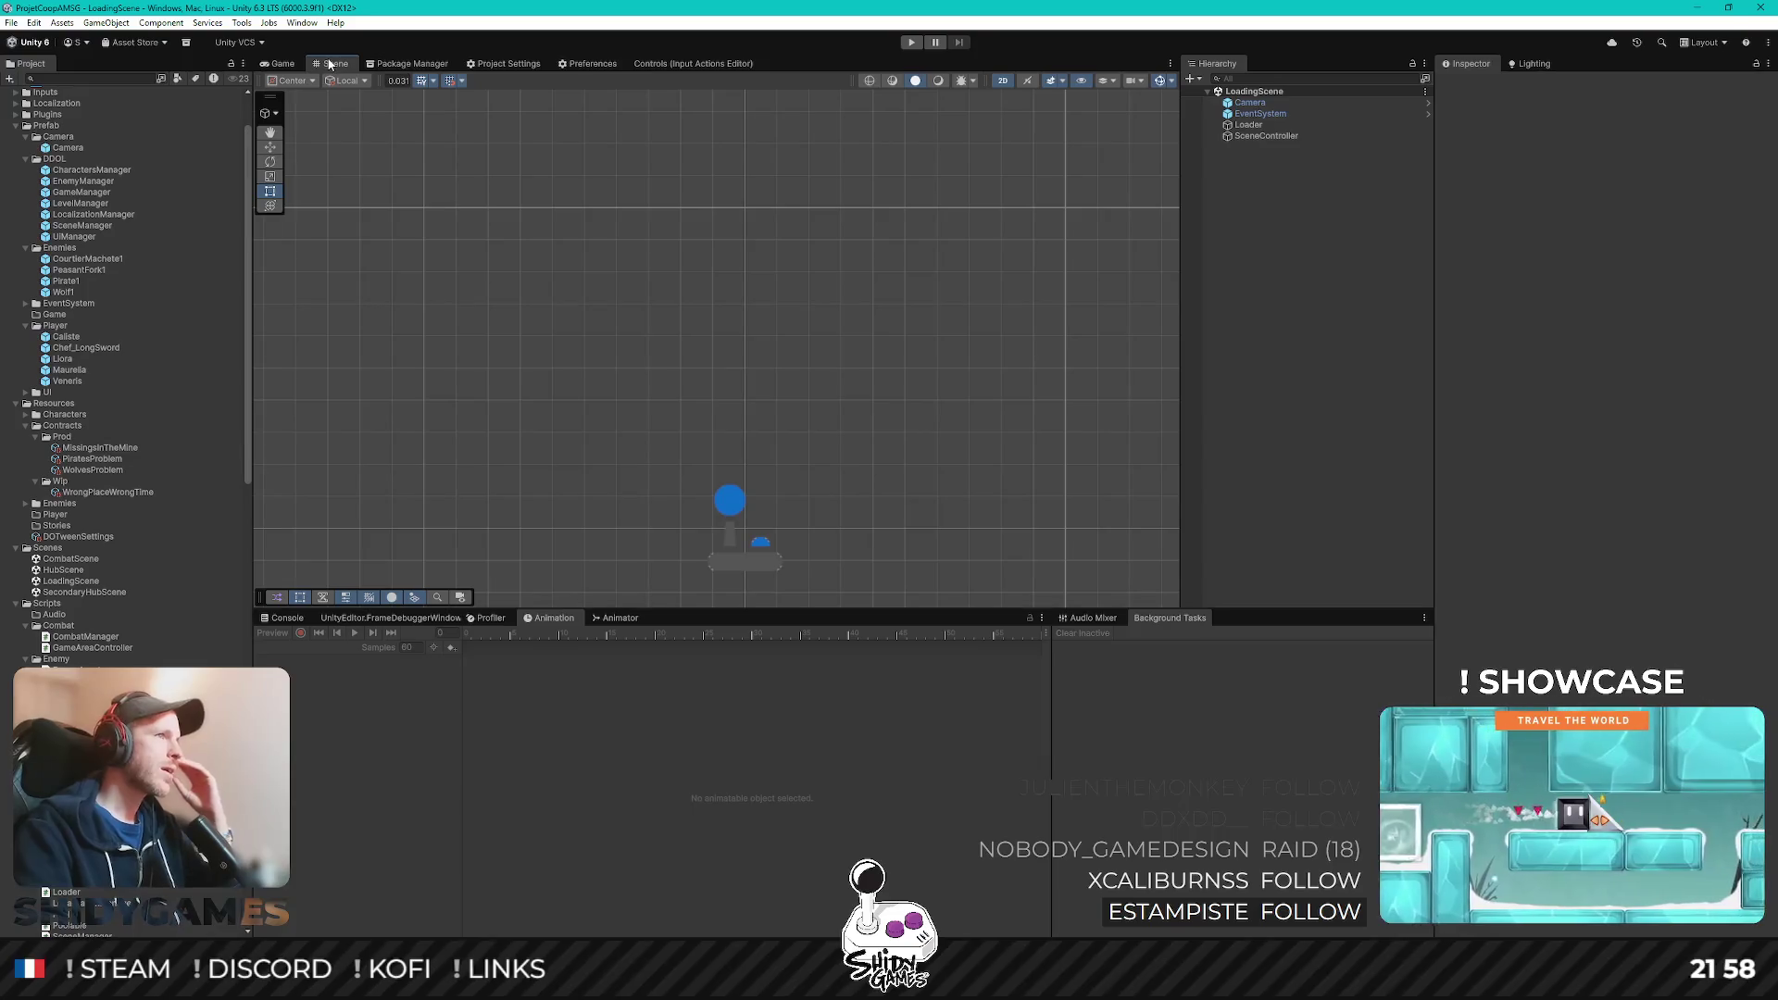
left_click(266, 64)
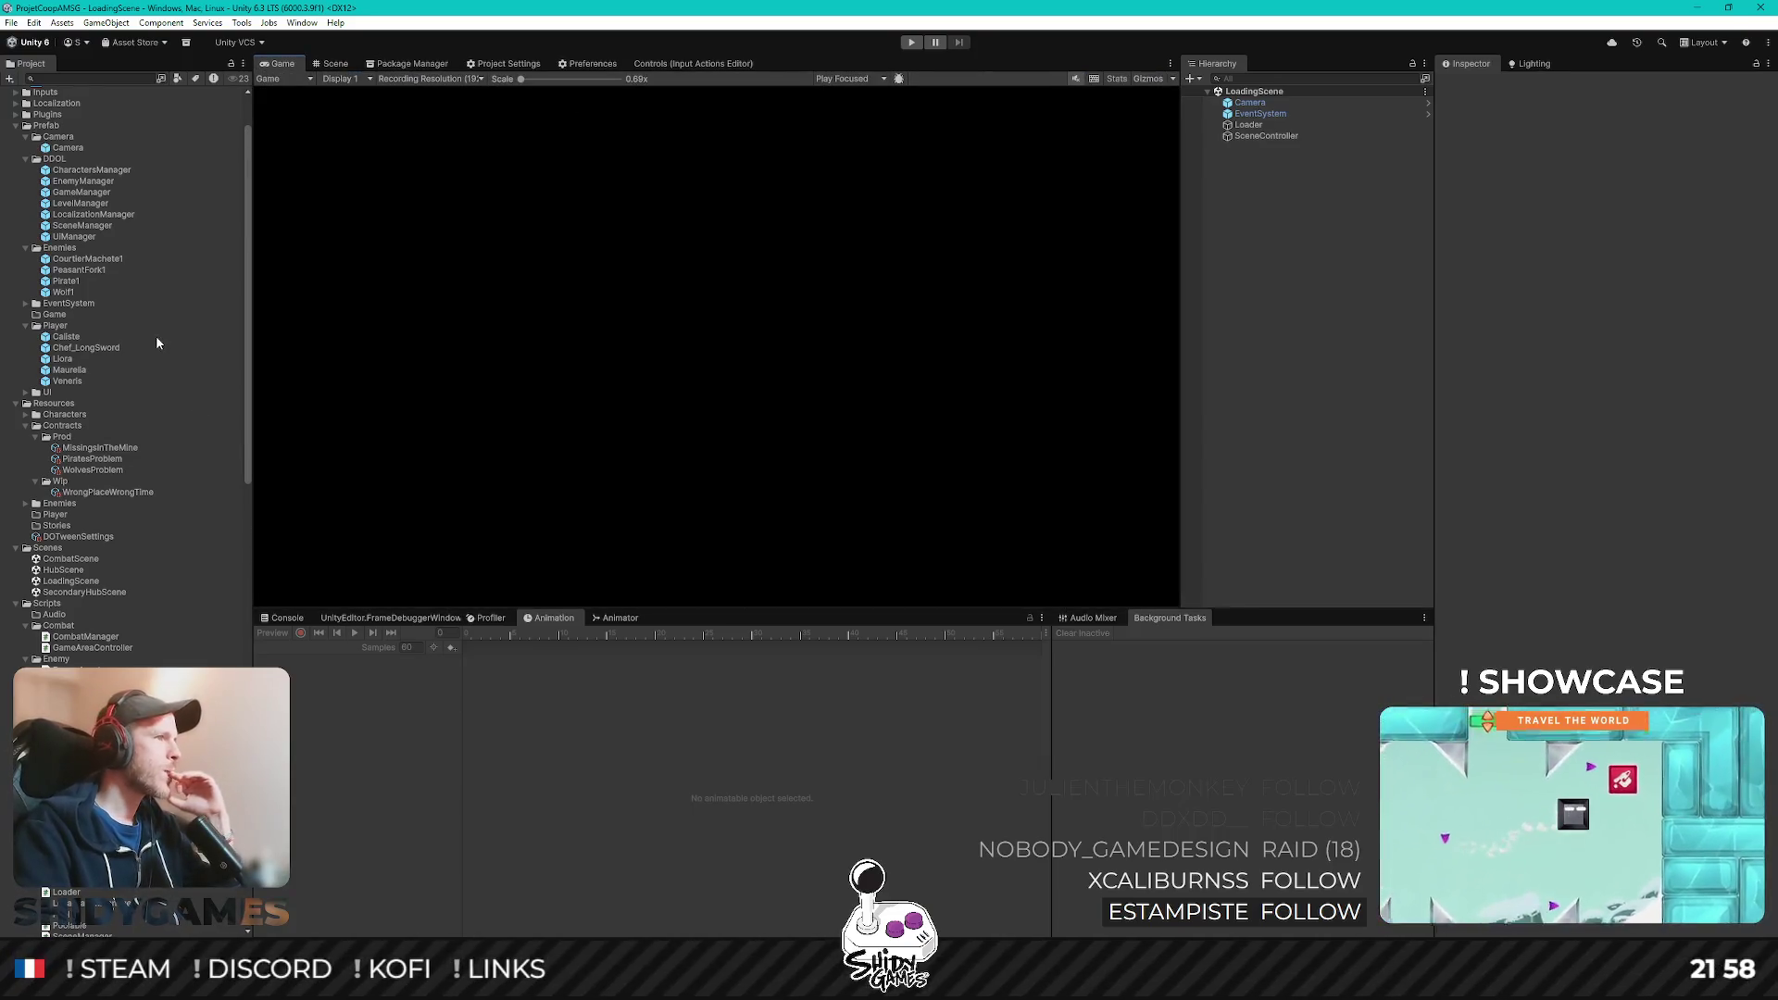
Step: Open the UIManager prefab and centre its dialog frame with the LanaPixel sample text in the Scene view
double_click(73, 238)
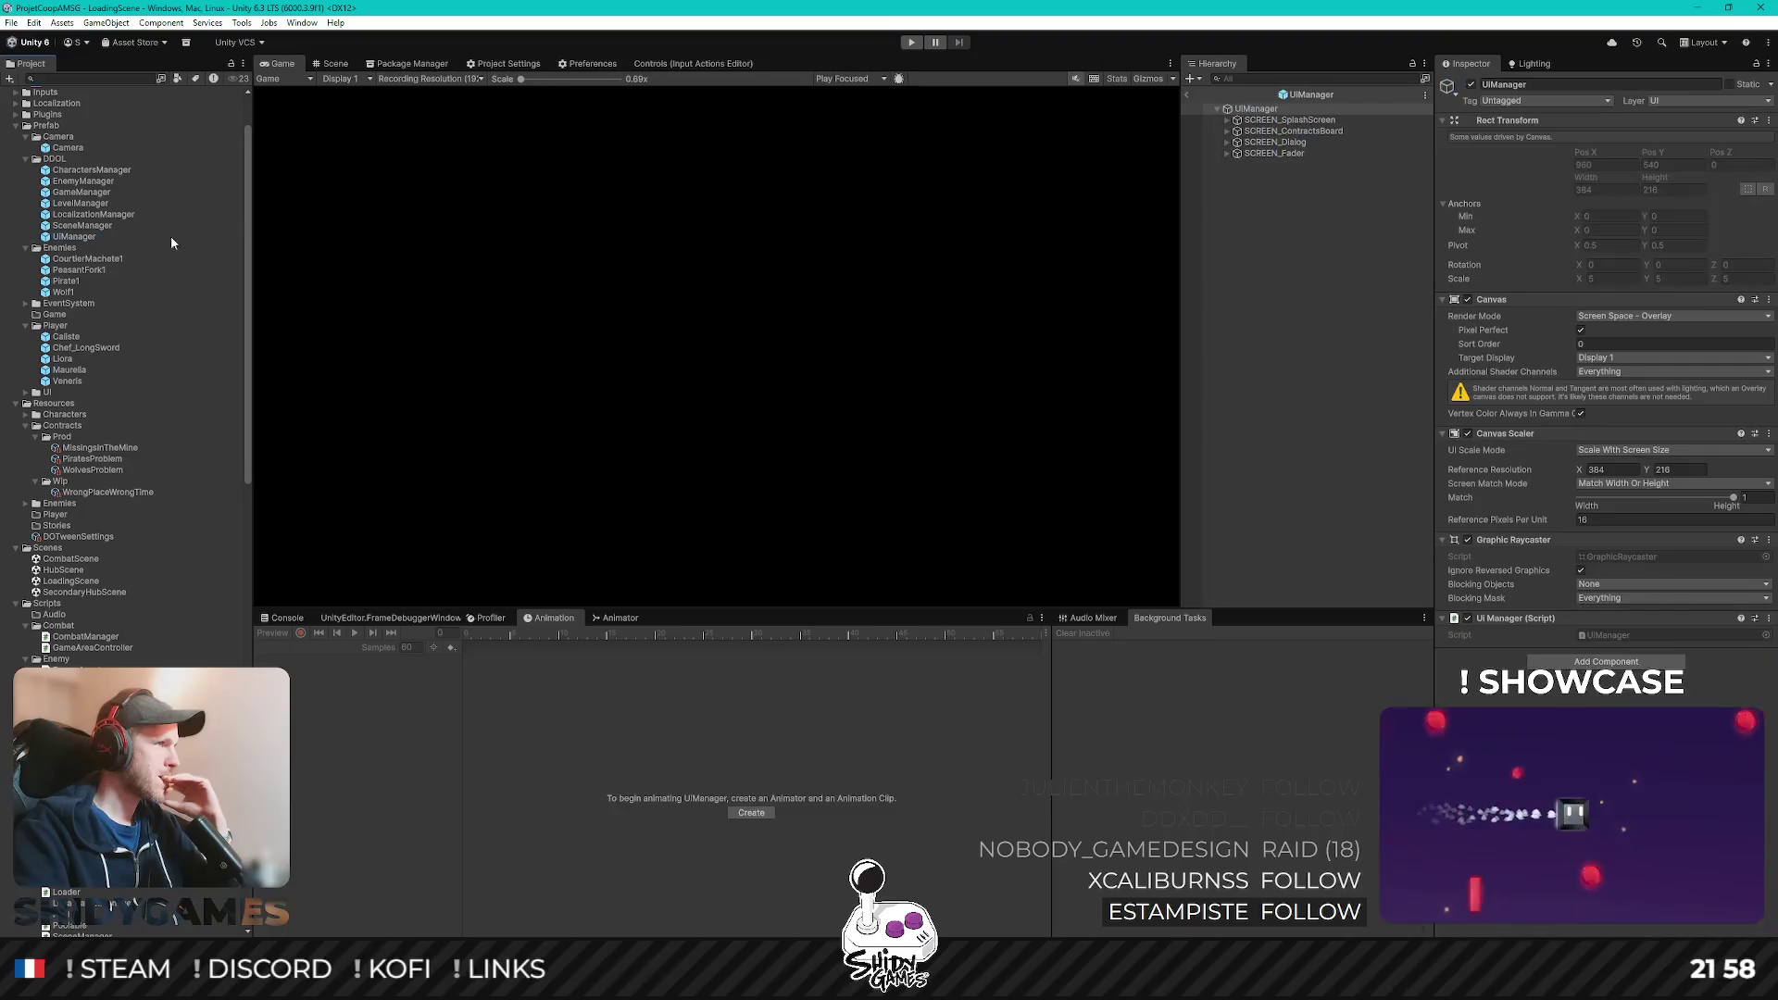
left_click(336, 63)
scroll(697, 219, "down", 5)
left_click_drag(697, 219, 783, 310)
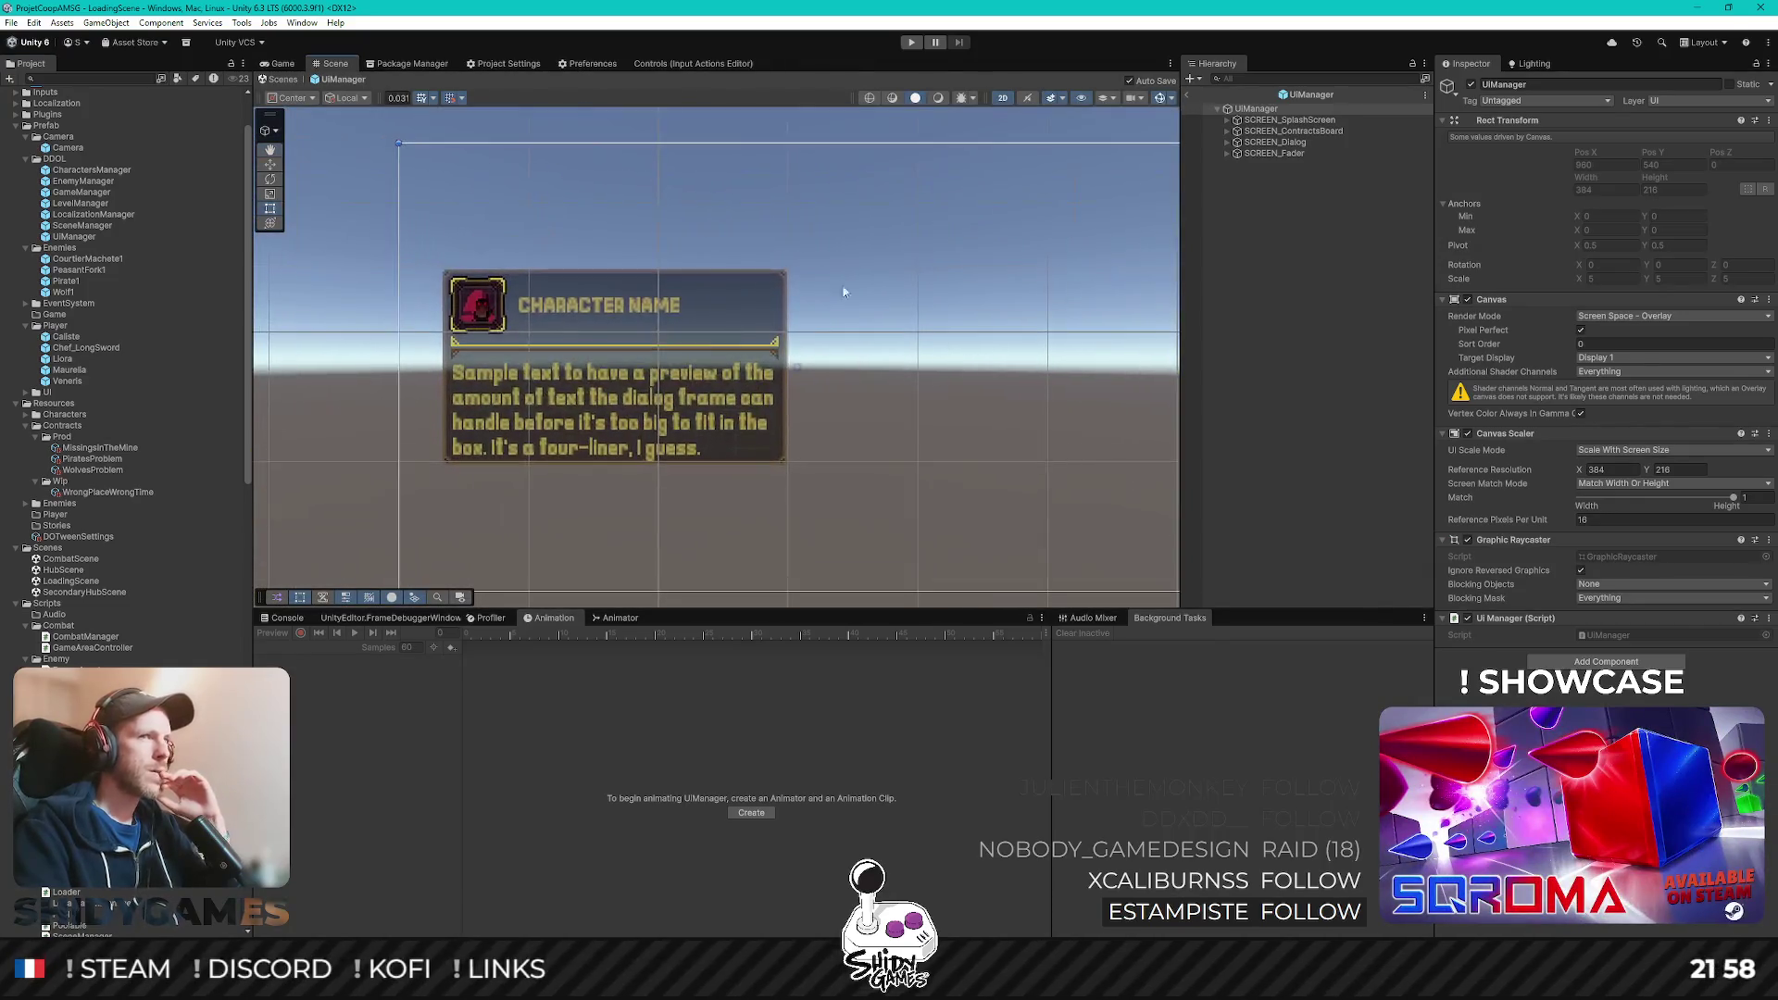
scroll(603, 333, "up", 10)
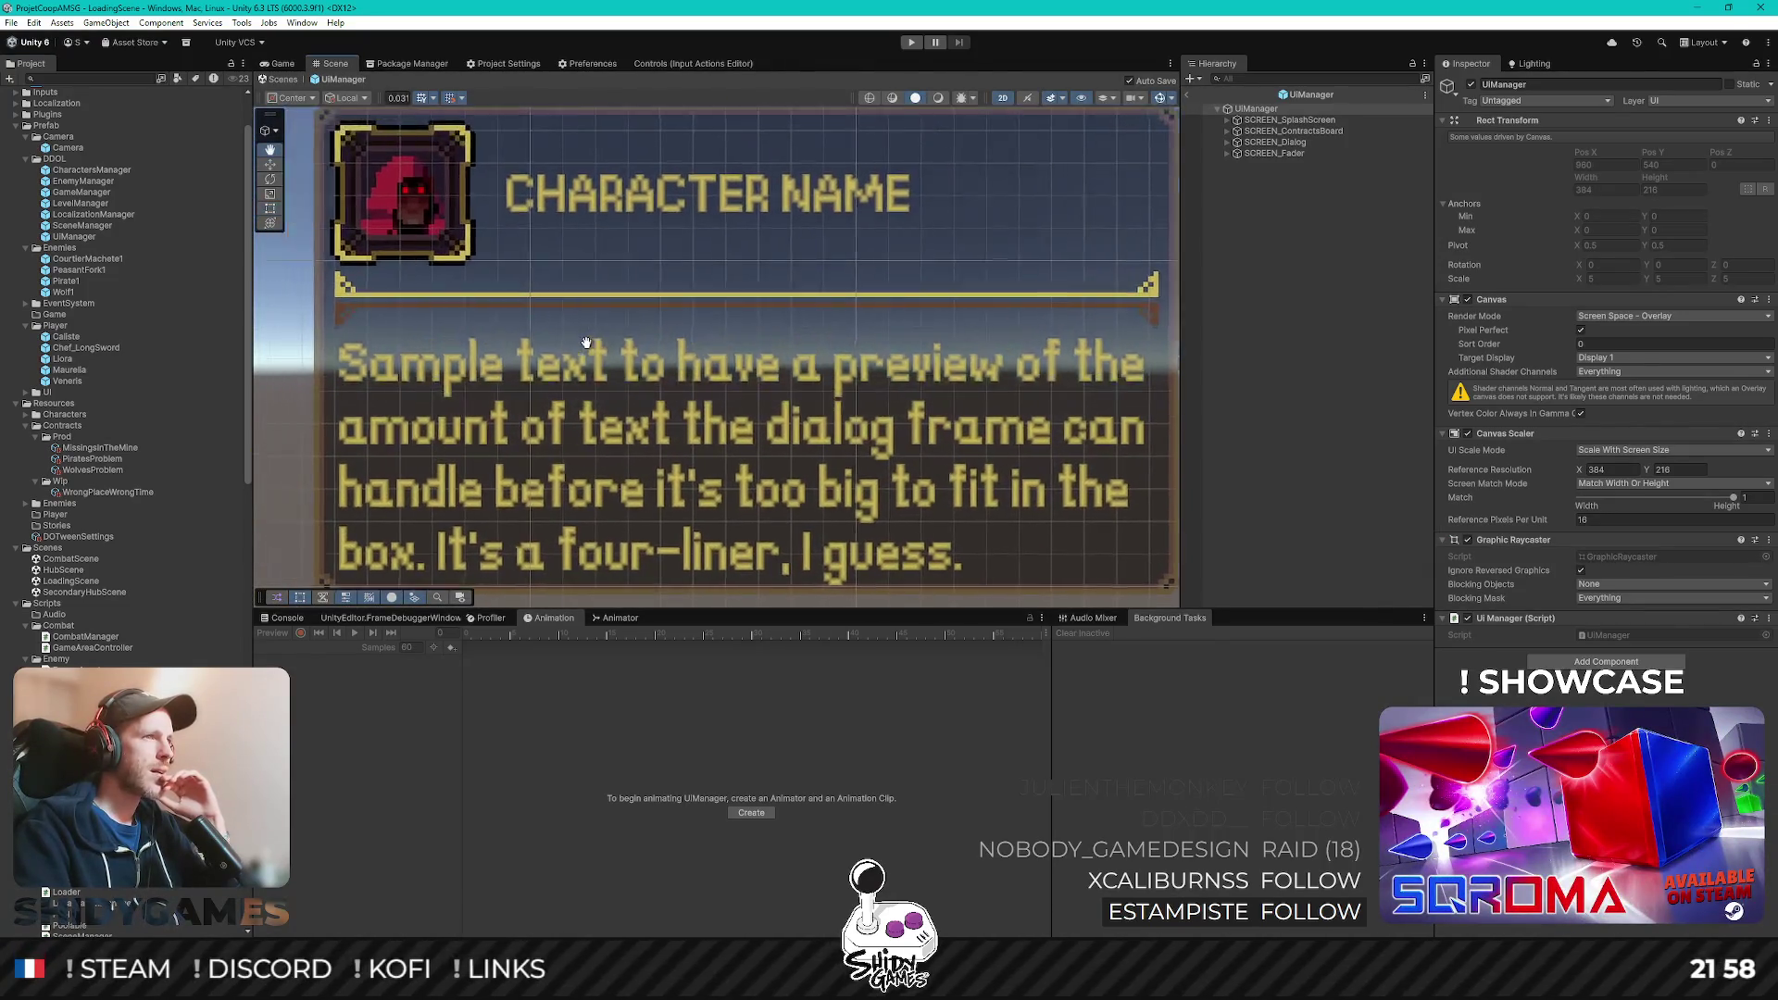
scroll(580, 333, "down", 1)
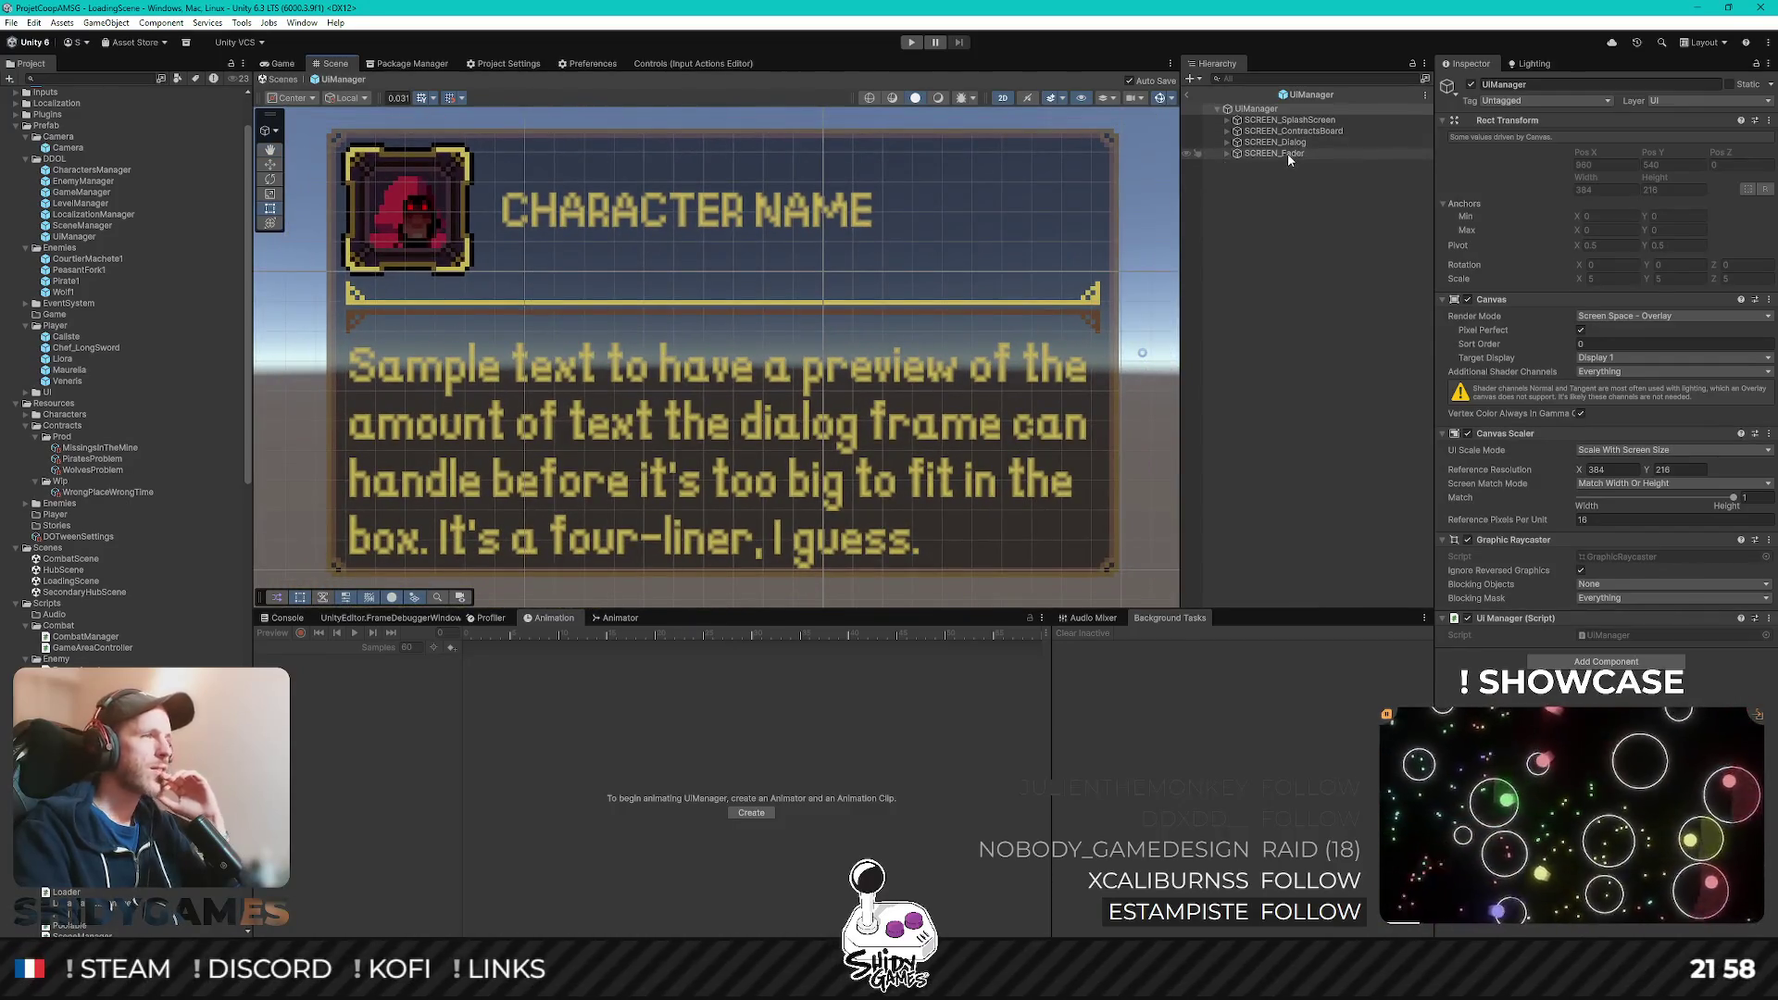
scroll(100, 237, "up", 3)
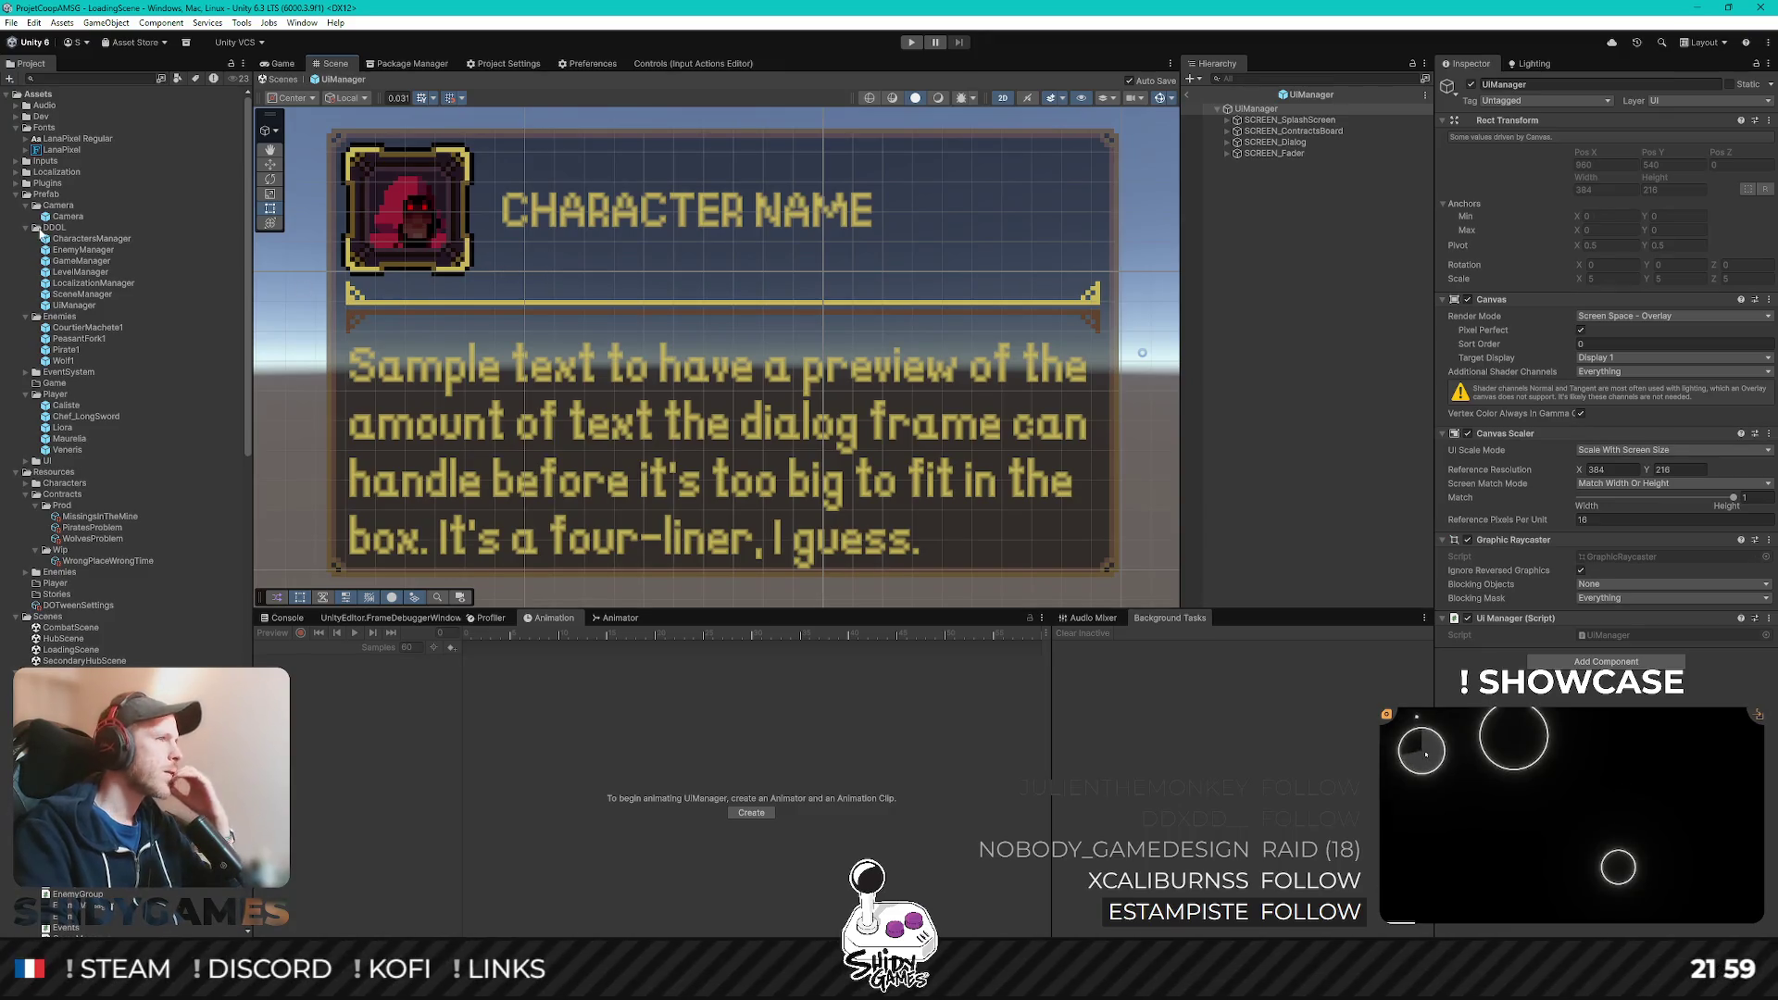
left_click(65, 152)
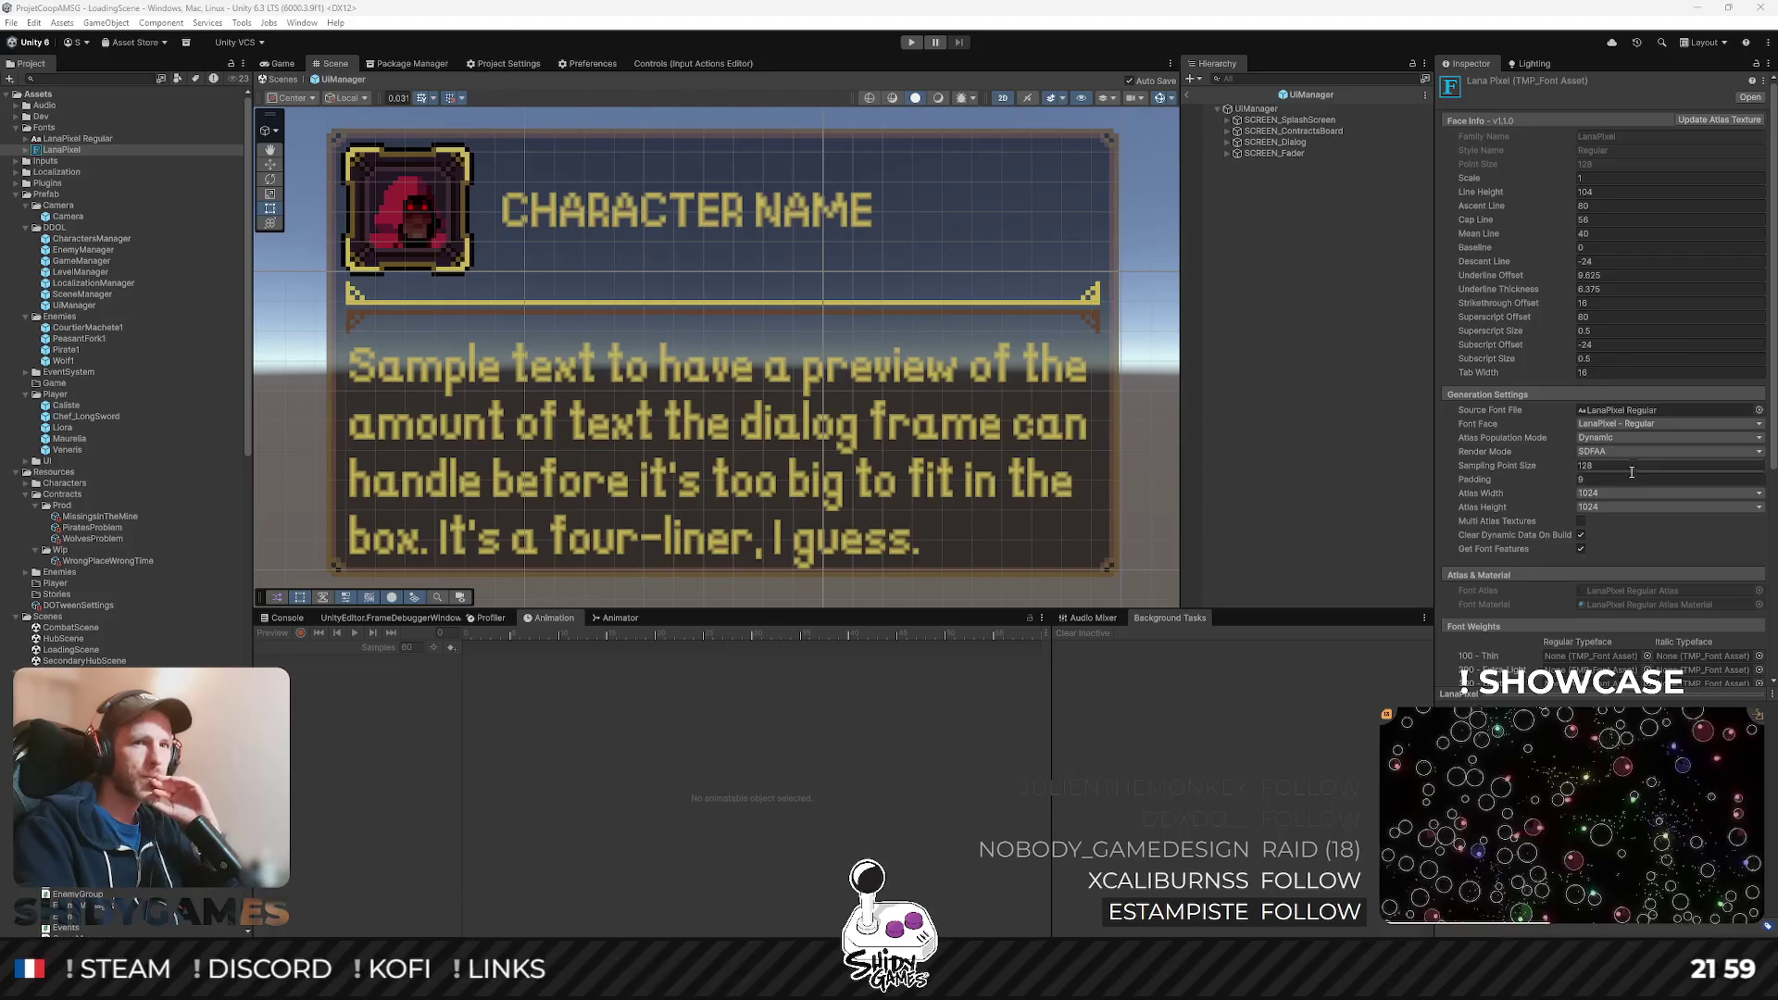
Step: Check the LanaPixel generation settings' Atlas Width options, keeping it at 1024
left_click(1596, 497)
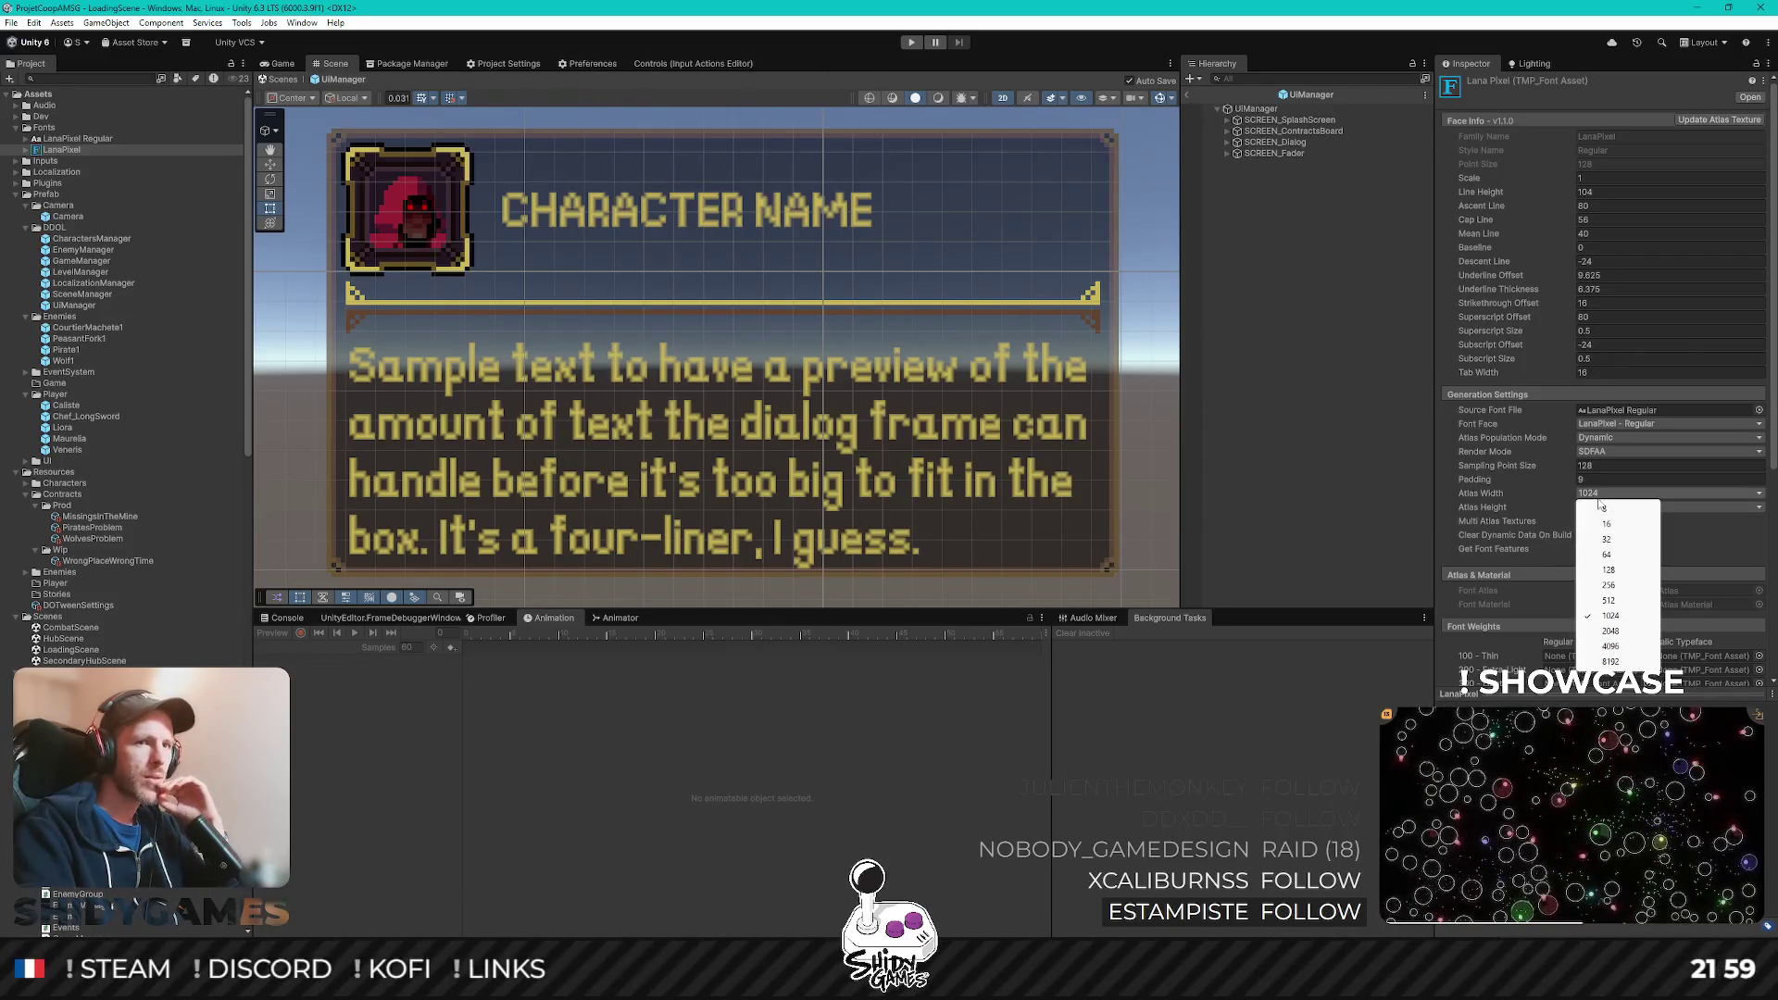
left_click(1617, 615)
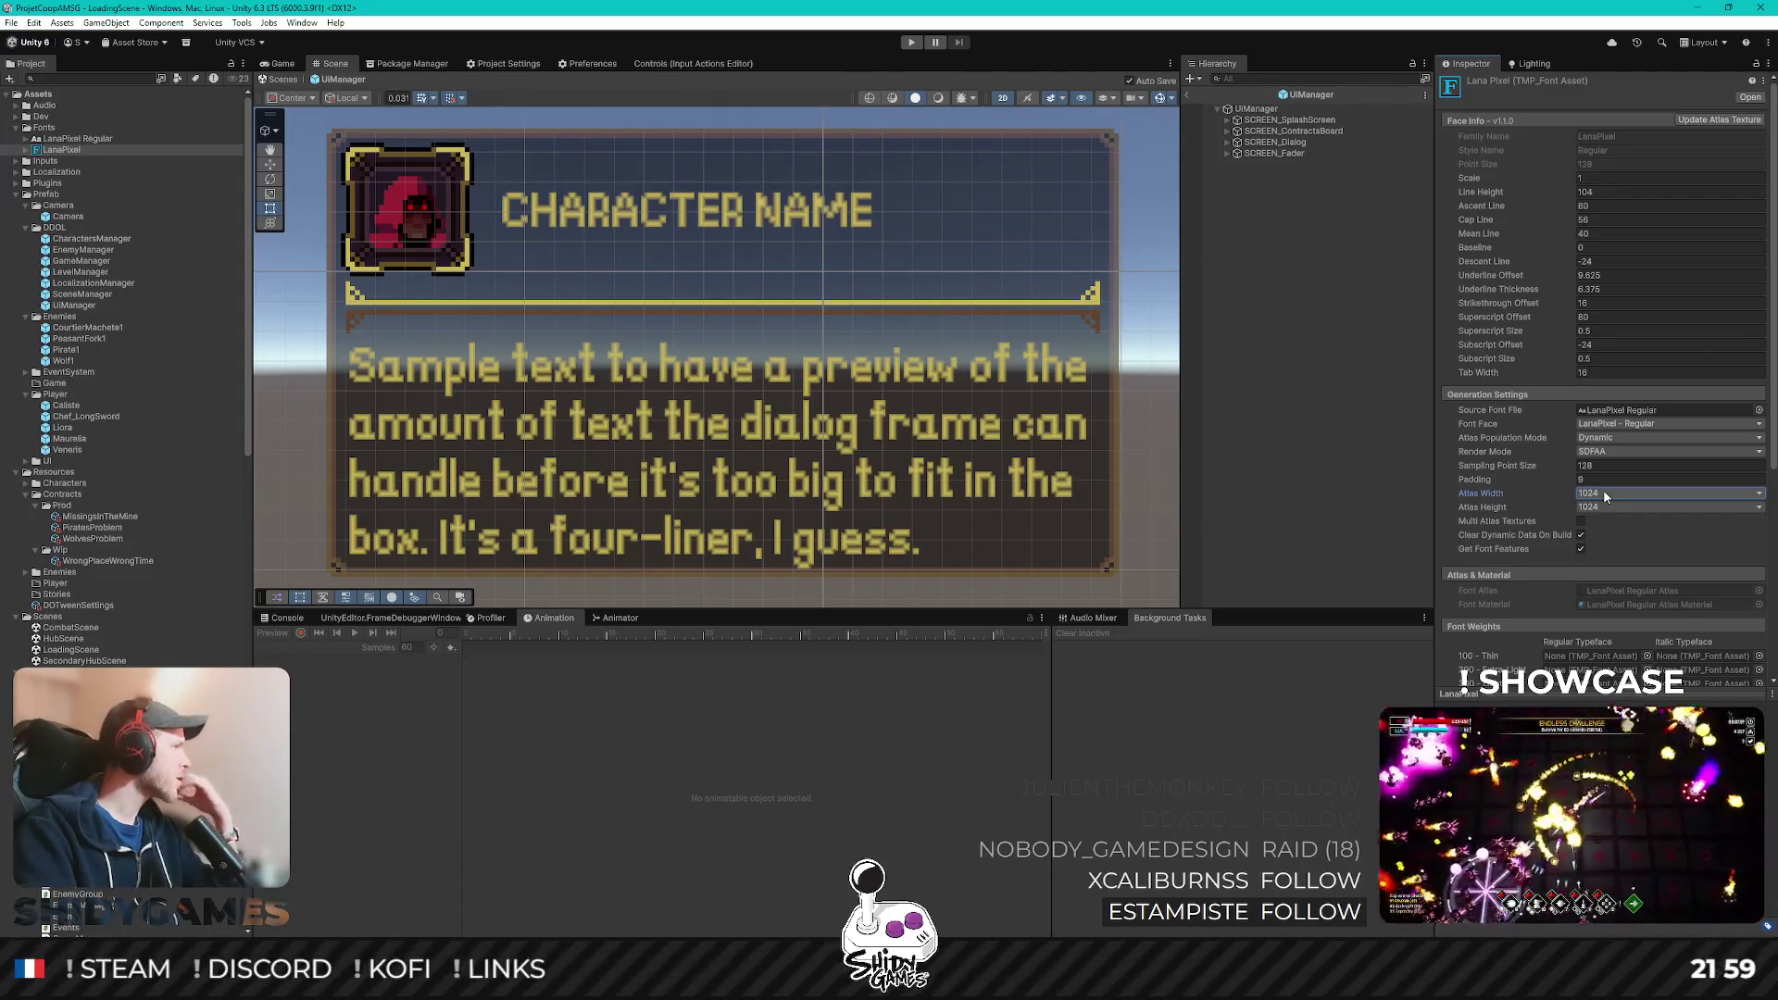
left_click(1626, 453)
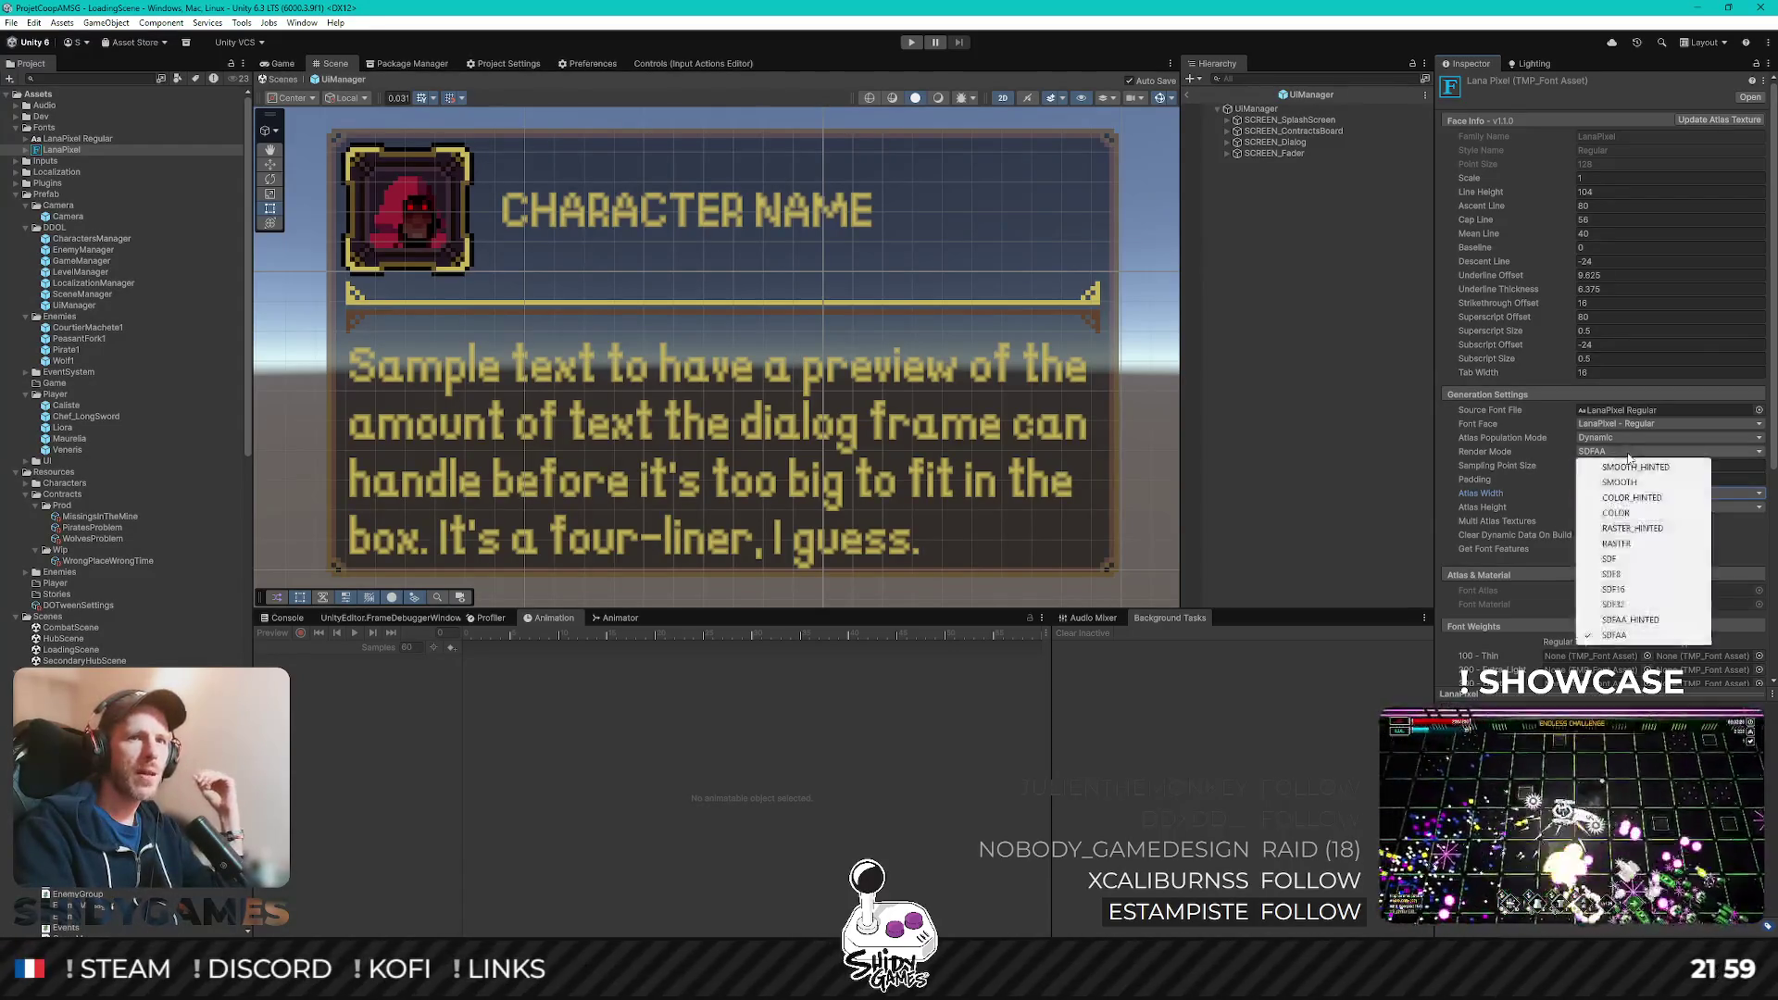
Step: Apply the SDFAA_HINTED render mode to LanaPixel, then reapply SDFAA
left_click(1621, 619)
left_click(1675, 594)
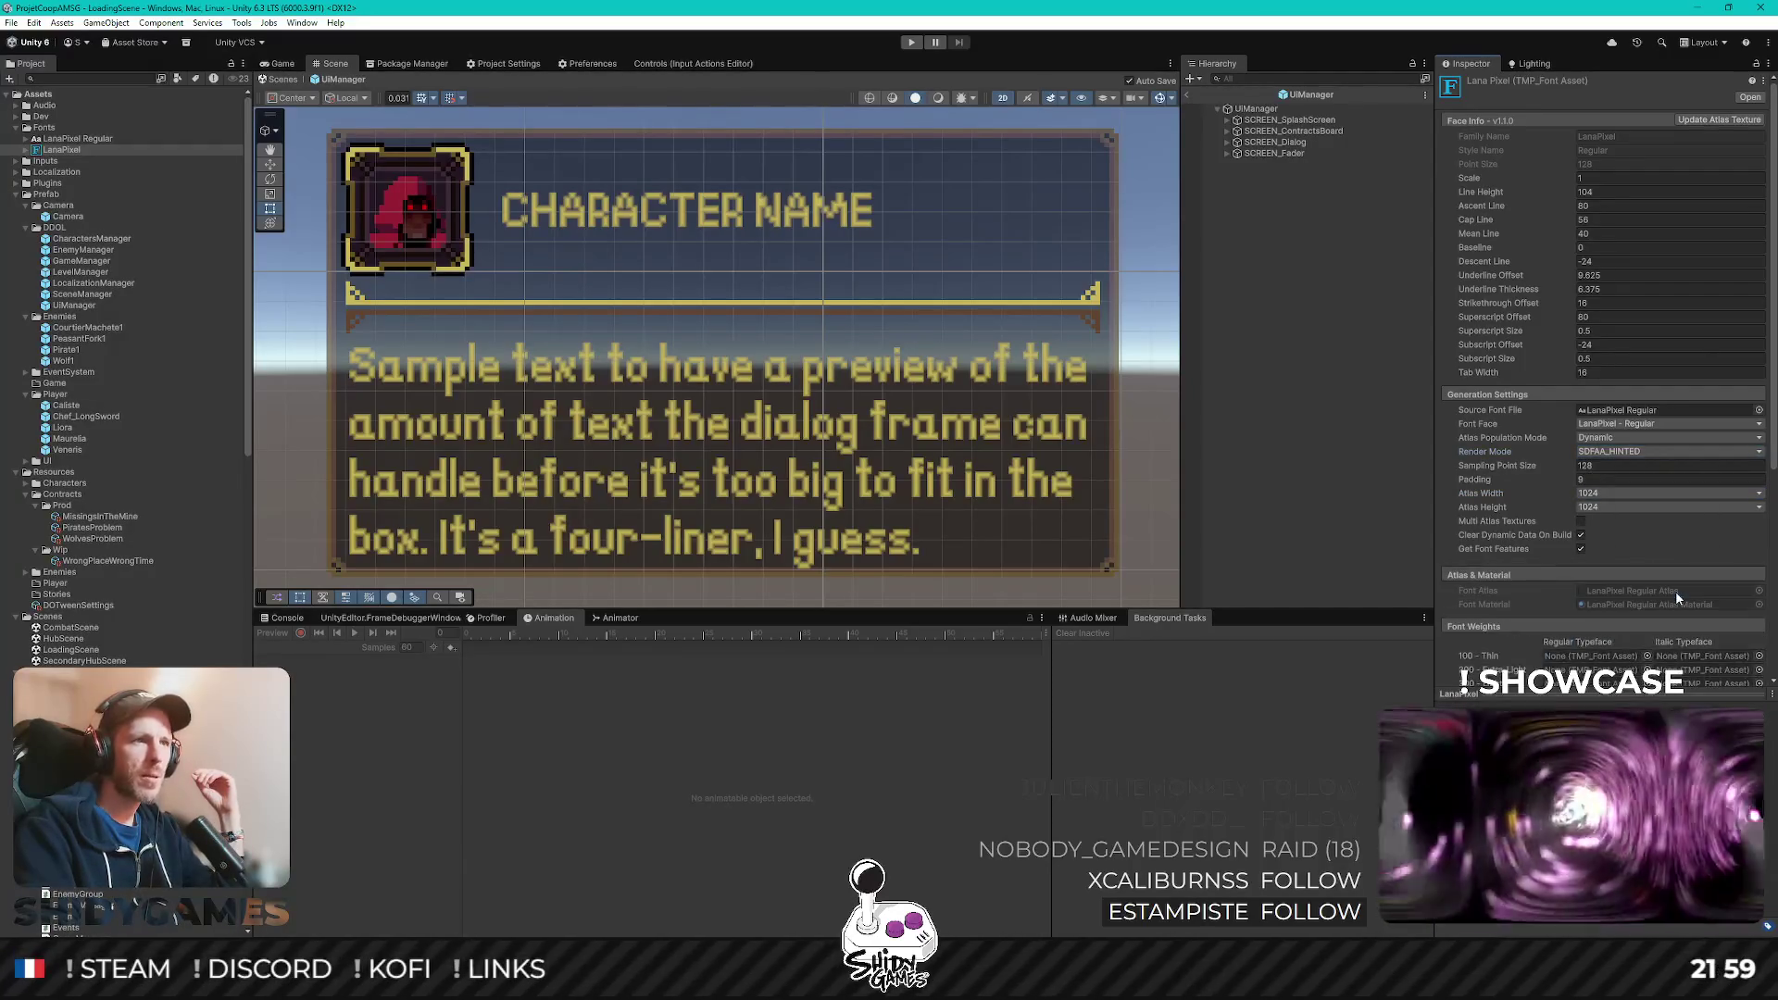
left_click(1625, 453)
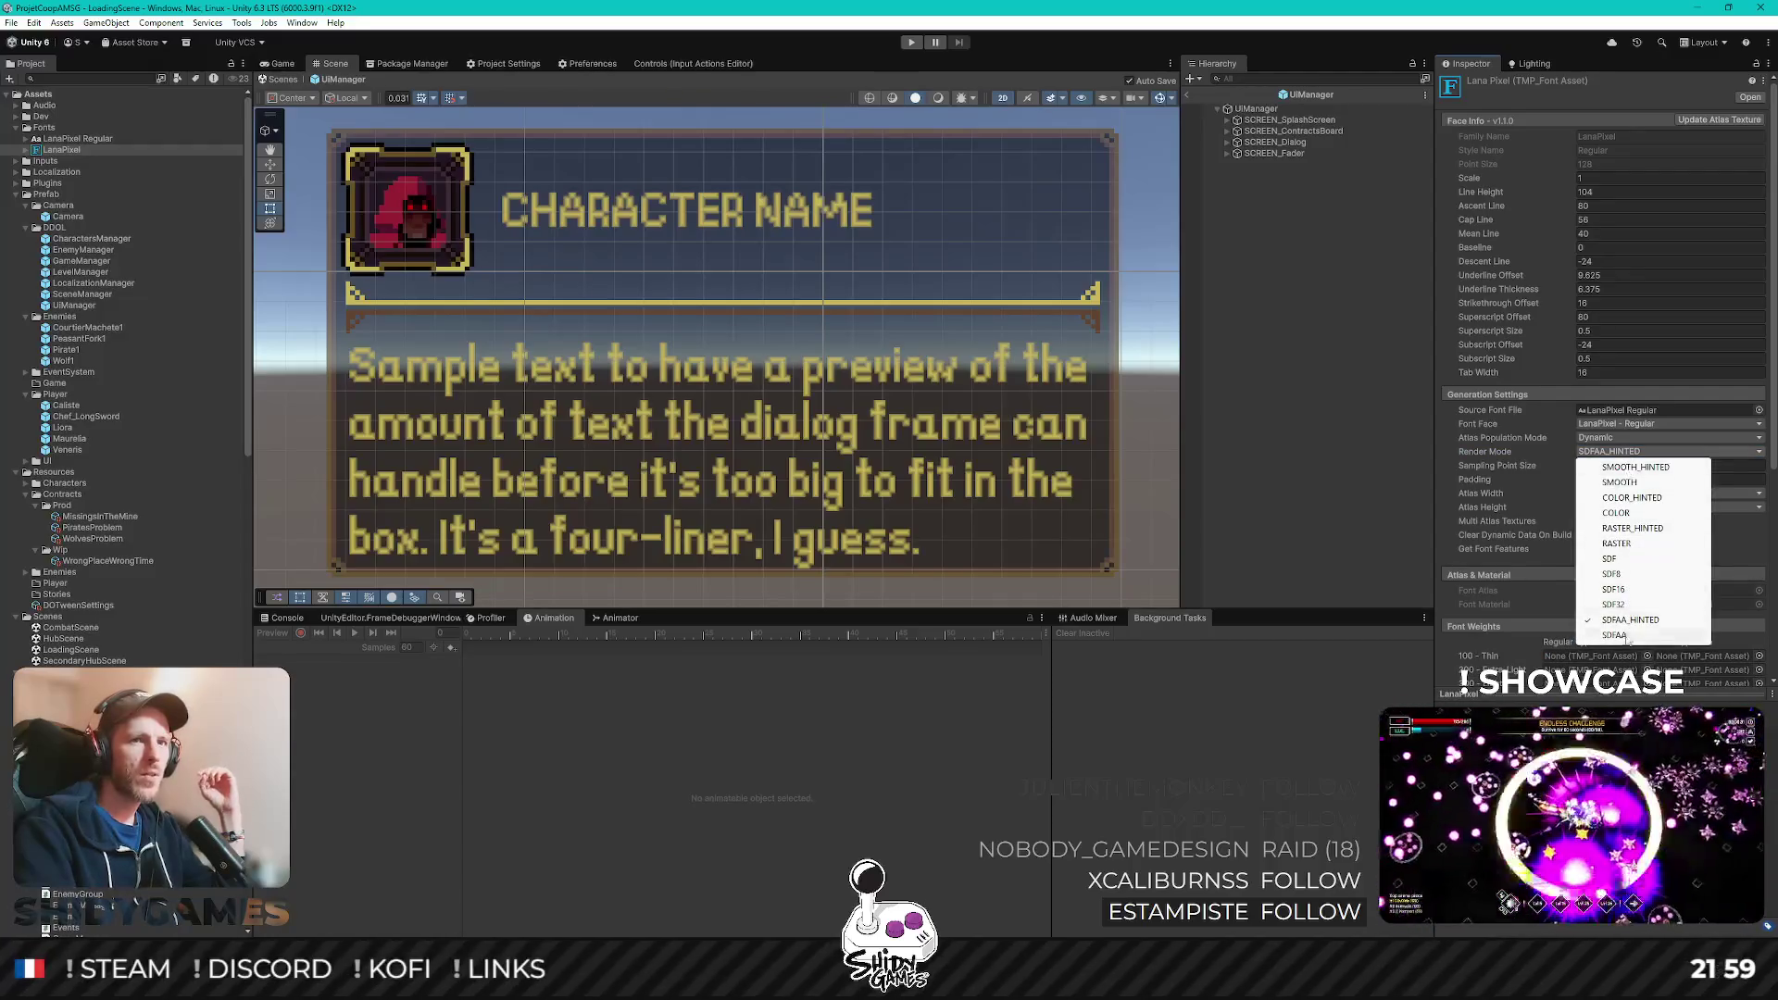
left_click(1639, 635)
left_click(1674, 593)
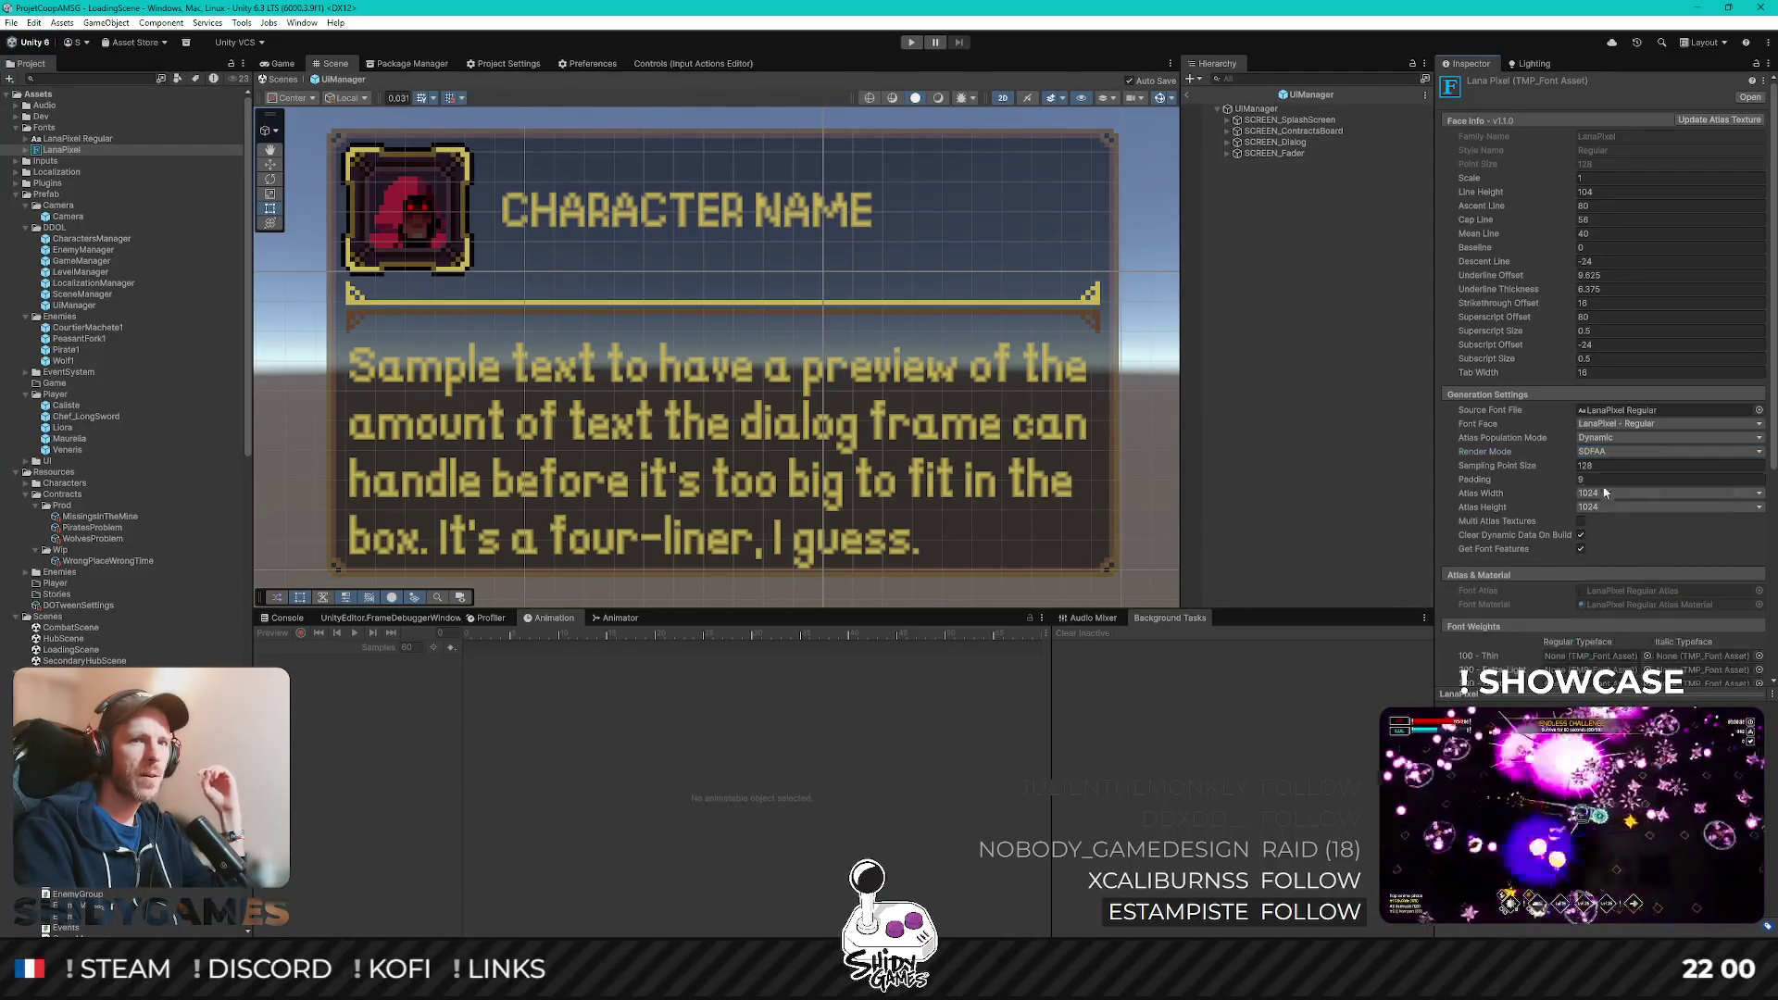
Step: Apply SDF32 render mode to regenerate the atlas, then choose SDFAA again
left_click(1612, 453)
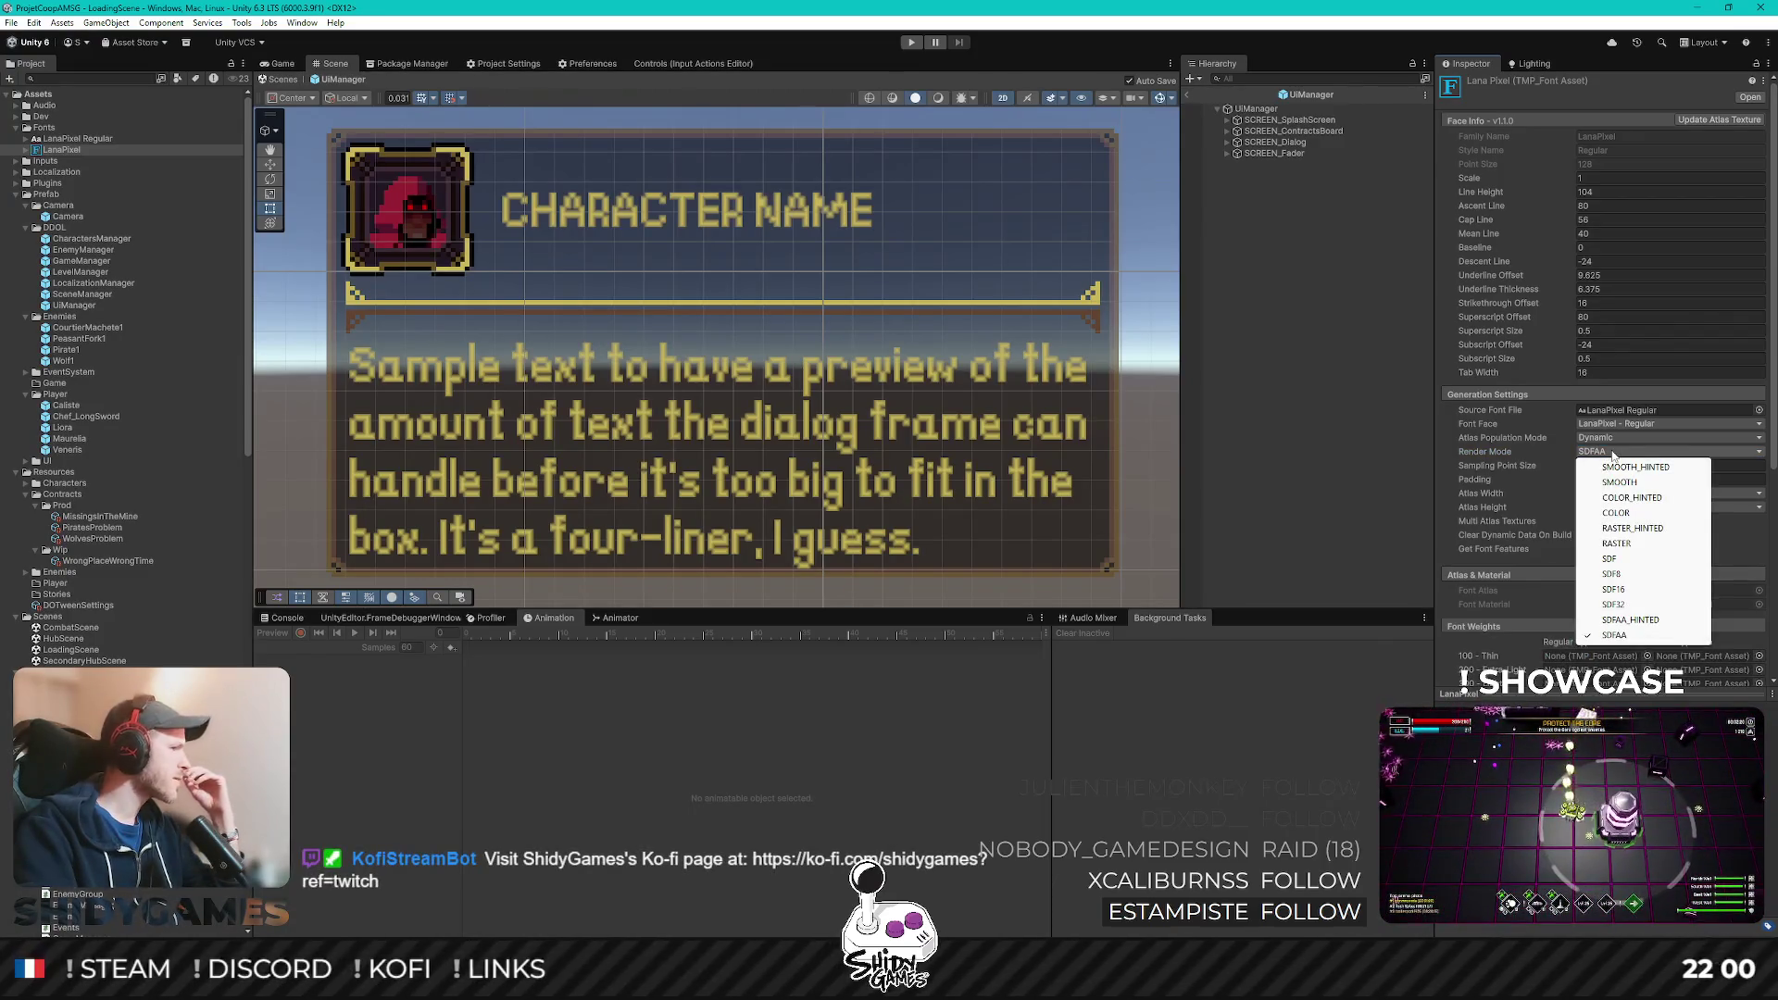
left_click(1614, 604)
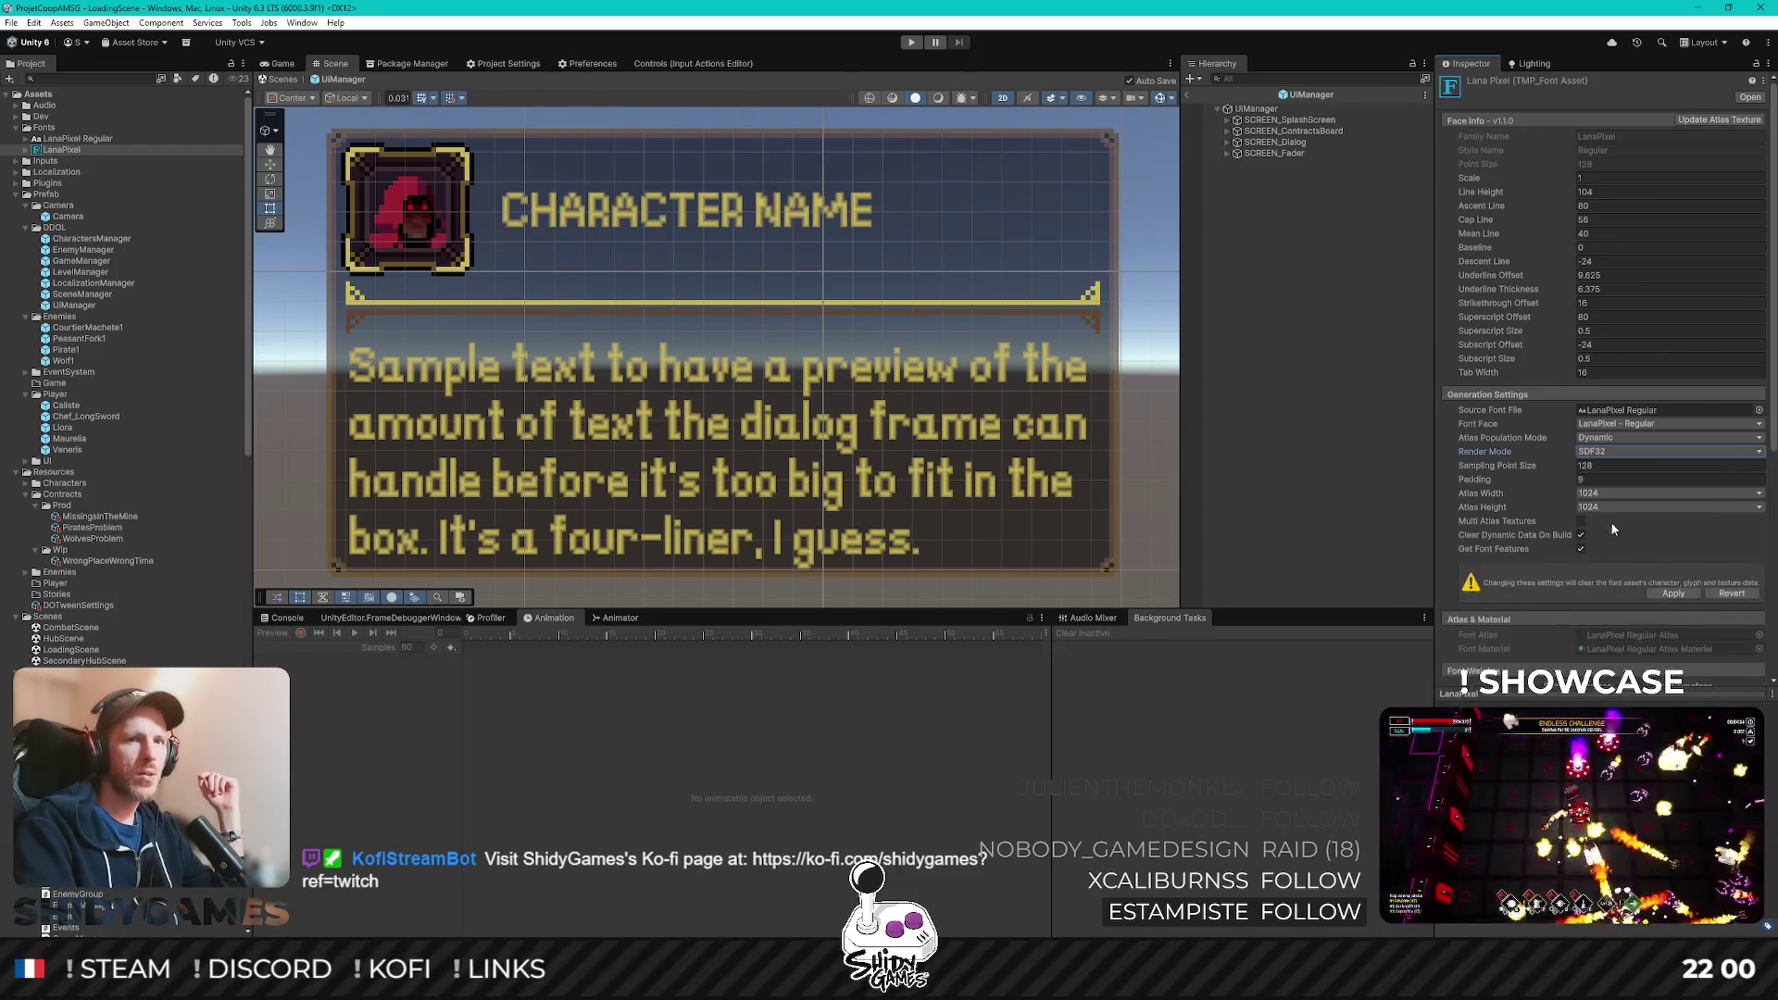
left_click(1655, 592)
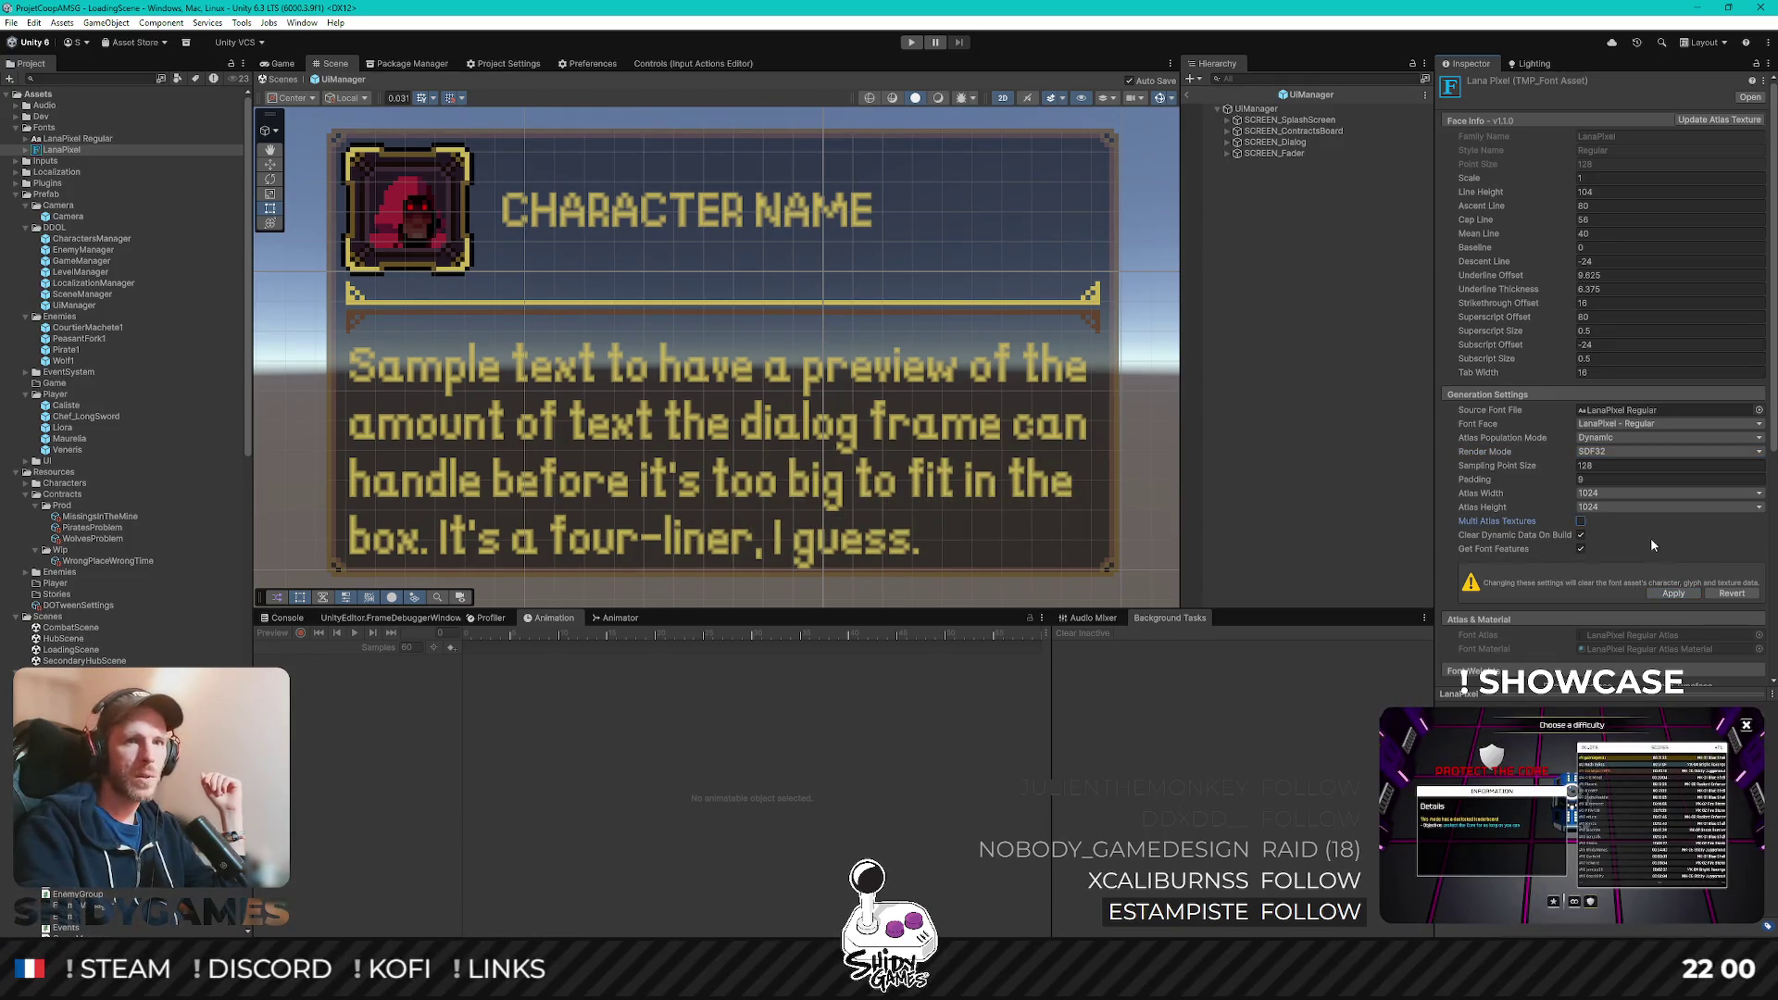
left_click(1621, 451)
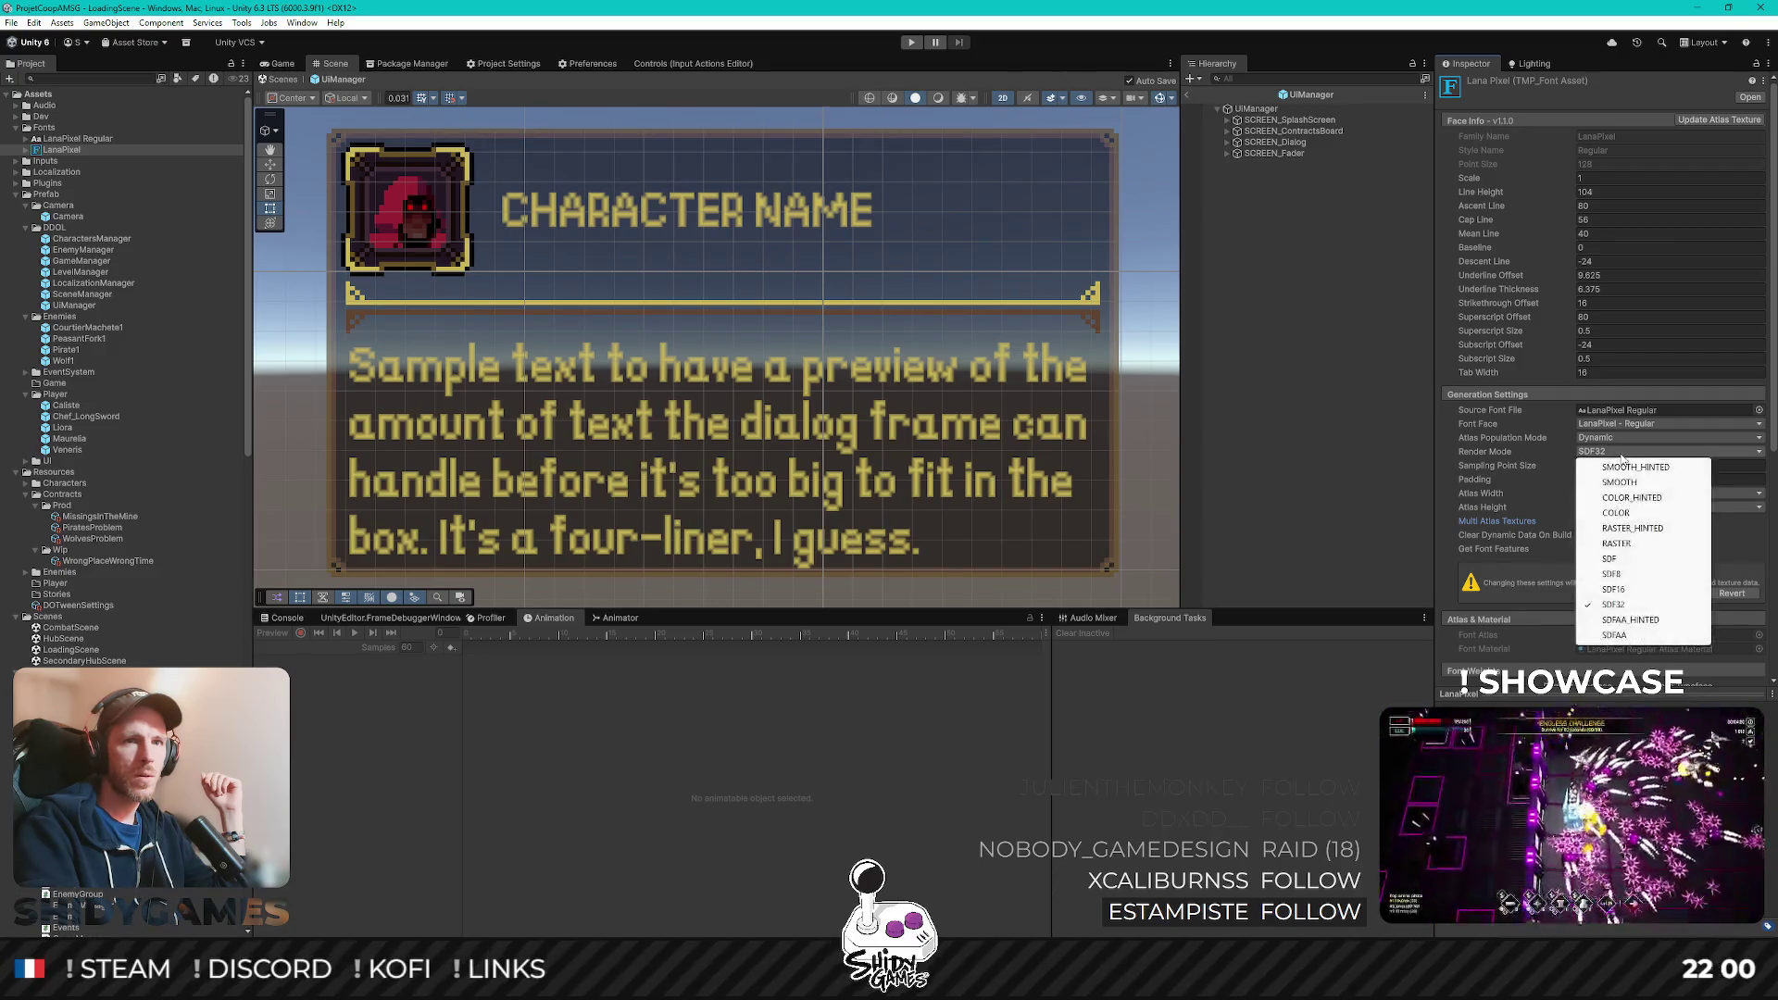
left_click(1614, 634)
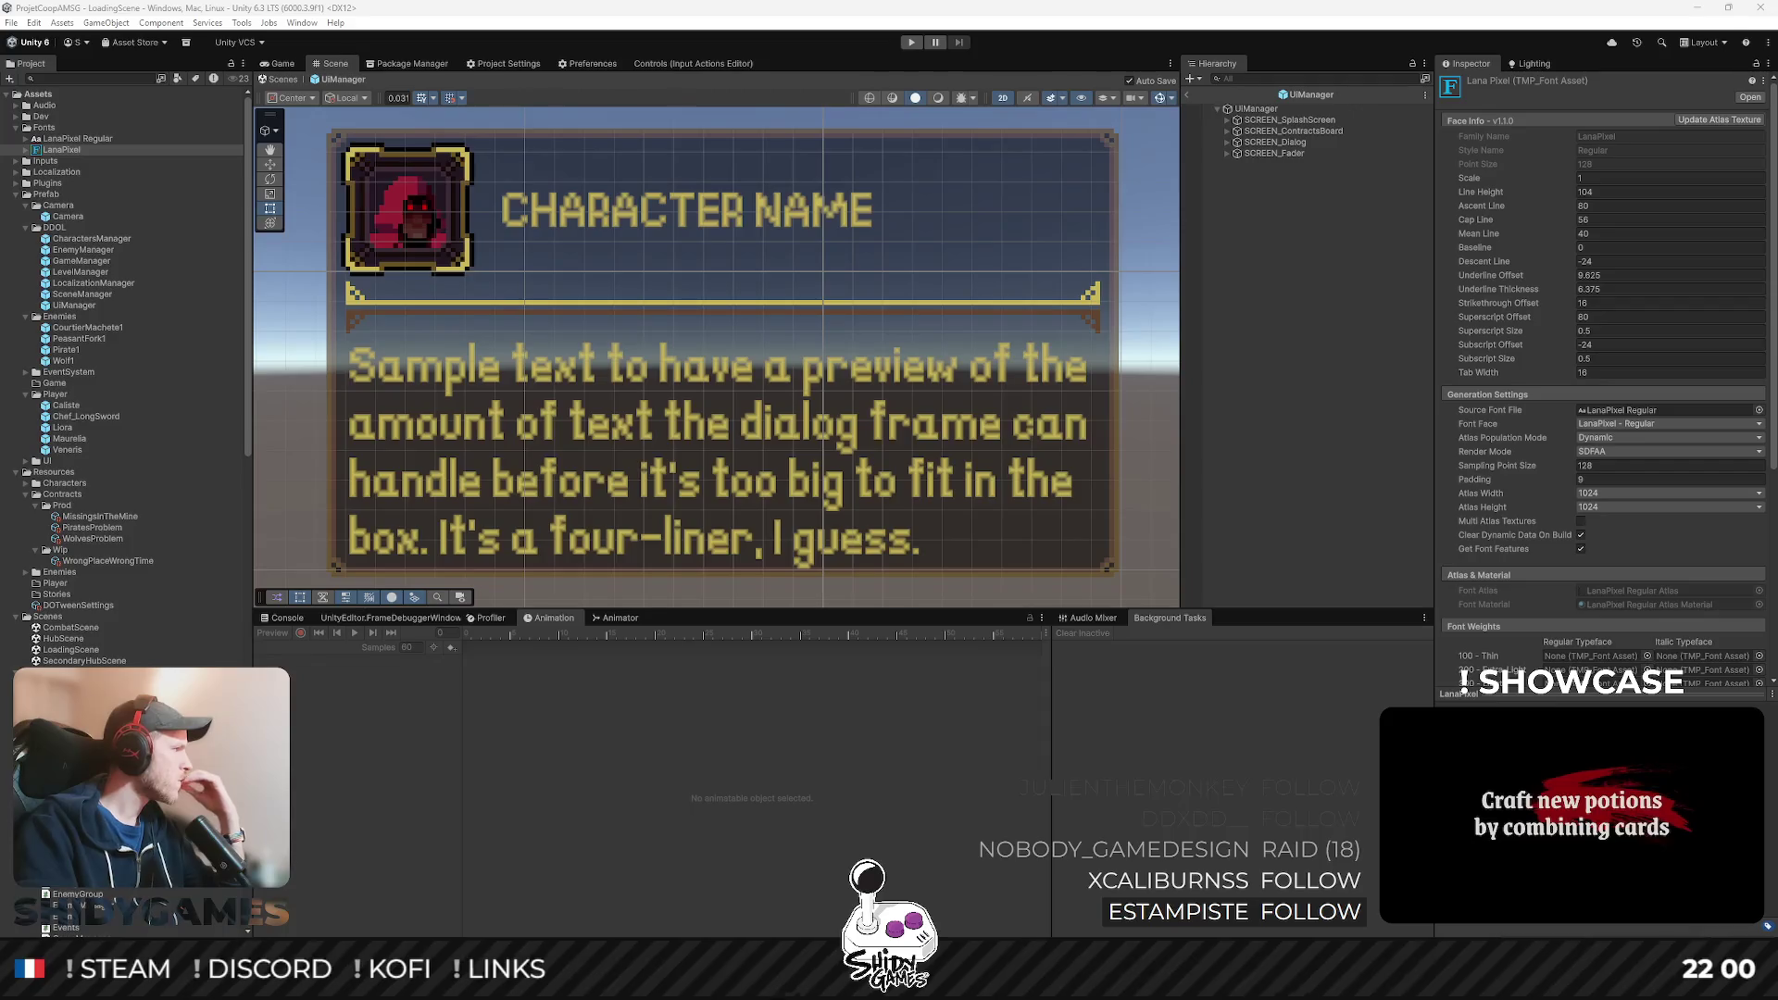
Step: Try sampling point sizes 16, 128 and back to 16, applying each
left_click(1605, 466)
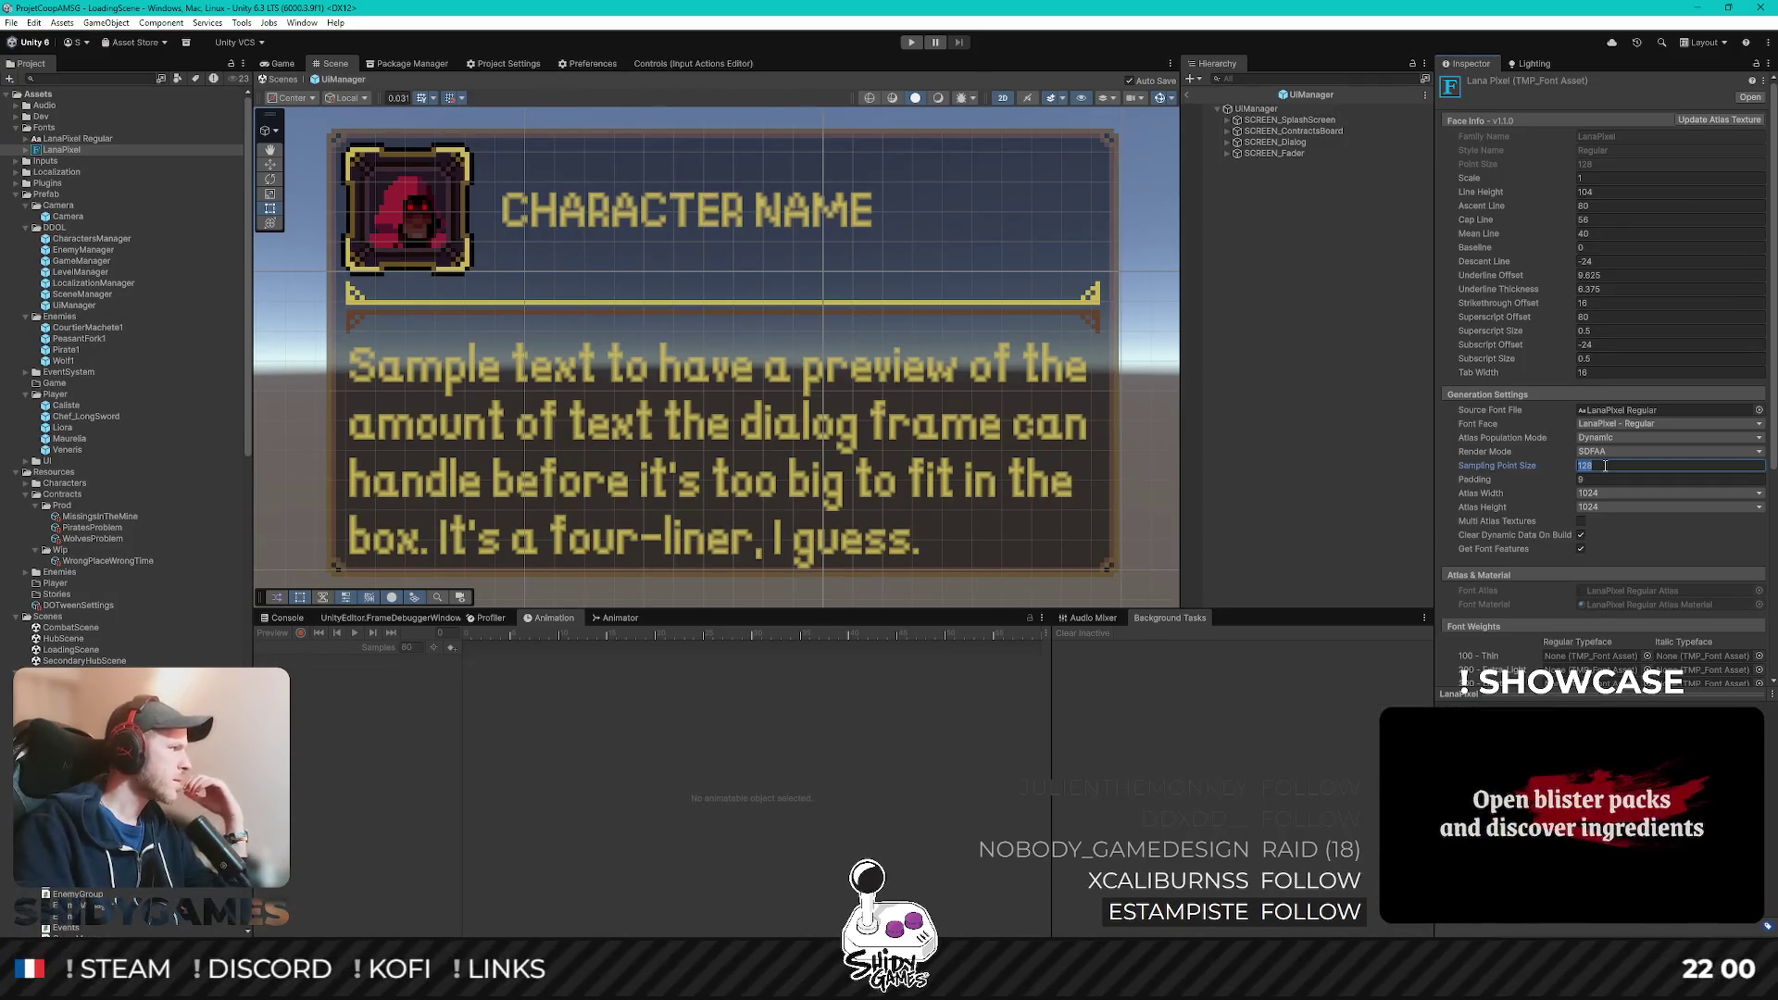
type("16")
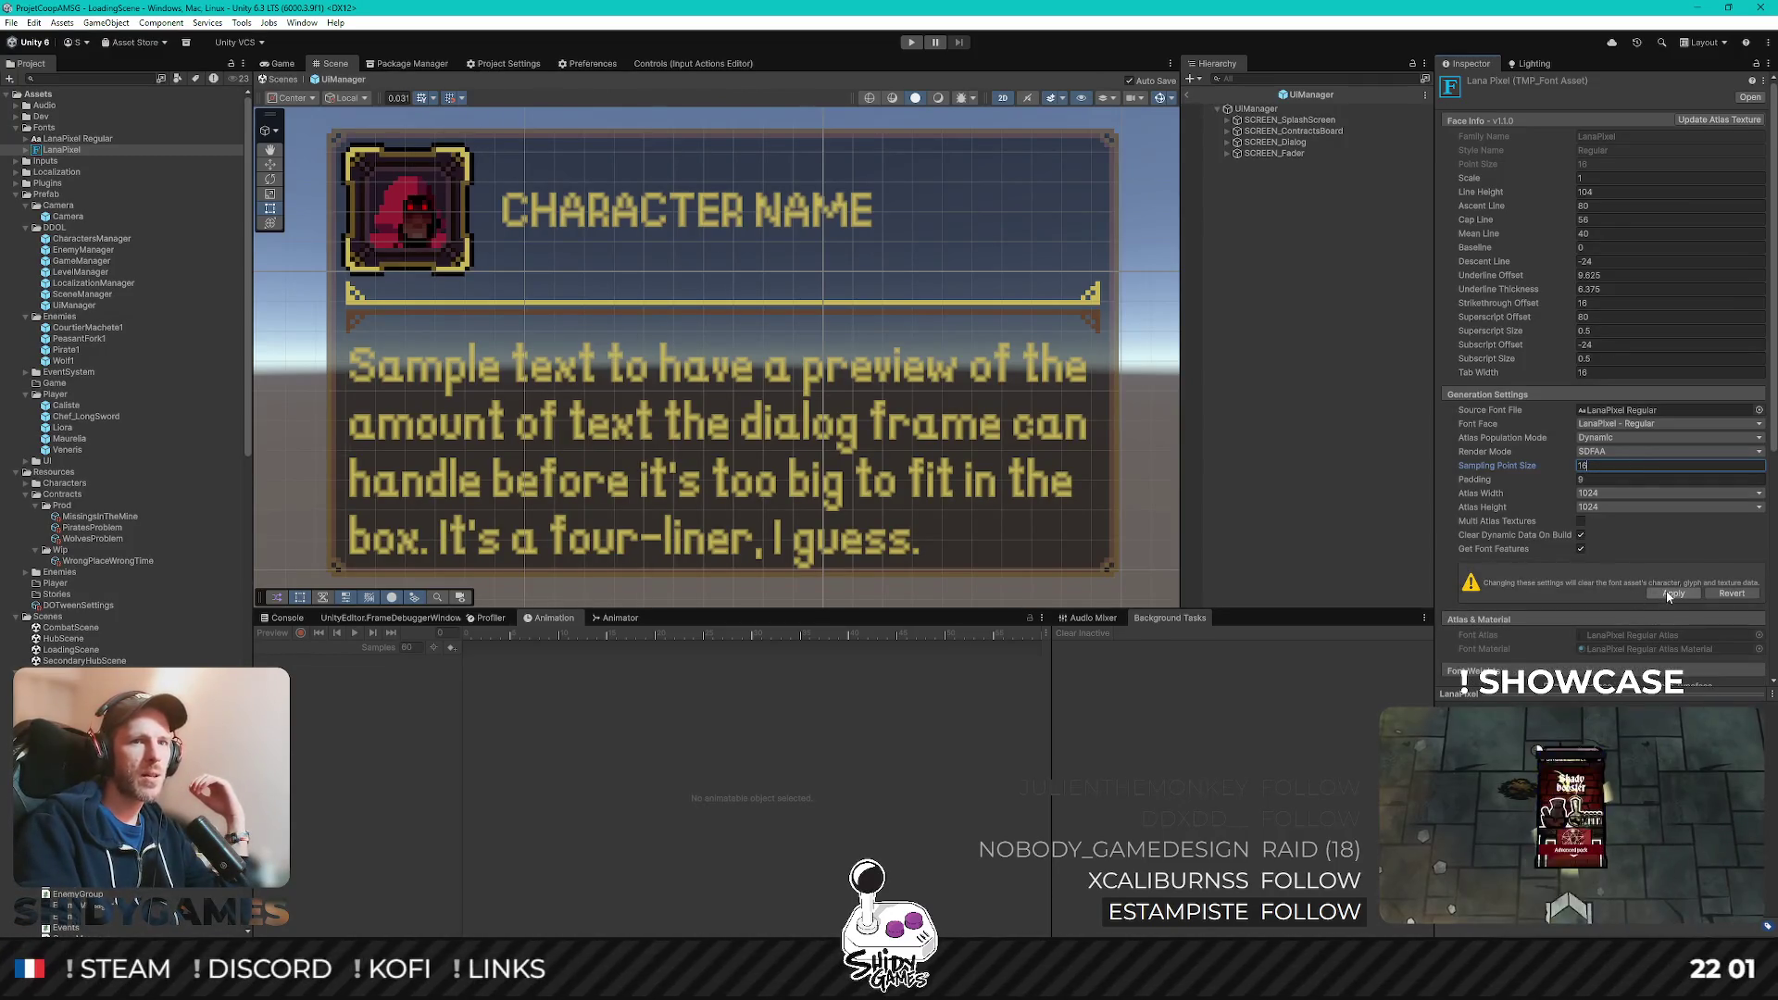
key("Return")
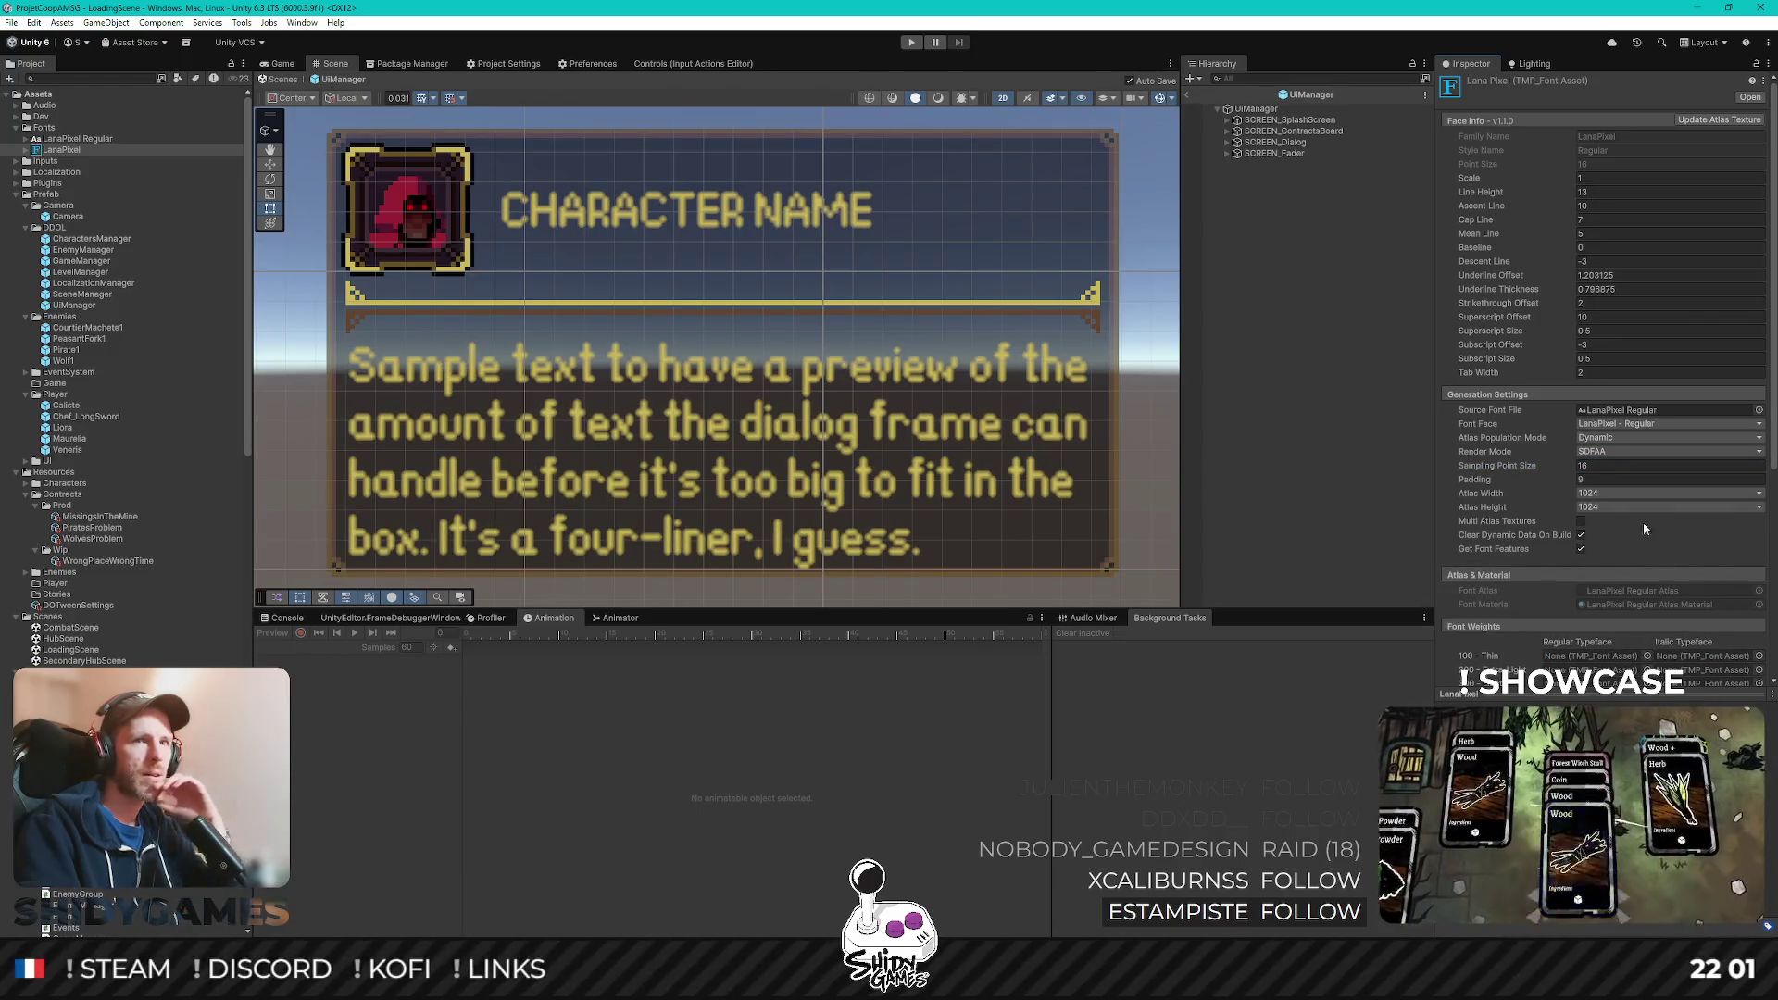
left_click(1623, 466)
type("128")
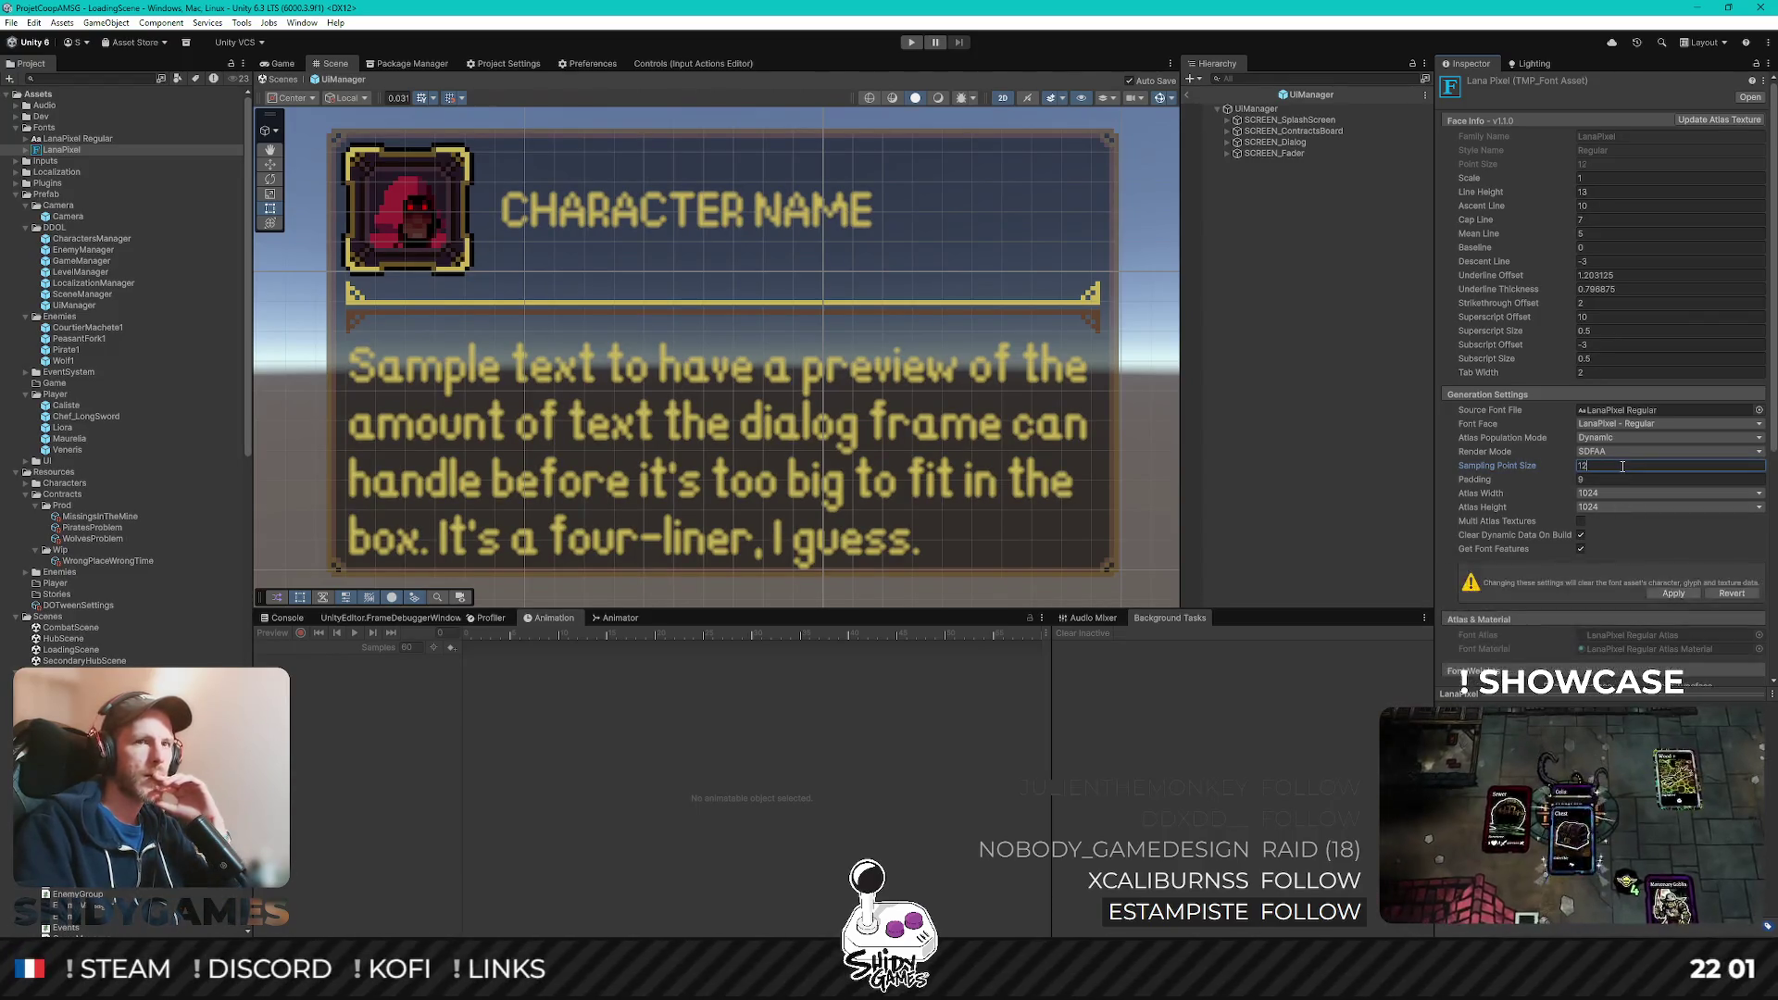
left_click(1676, 594)
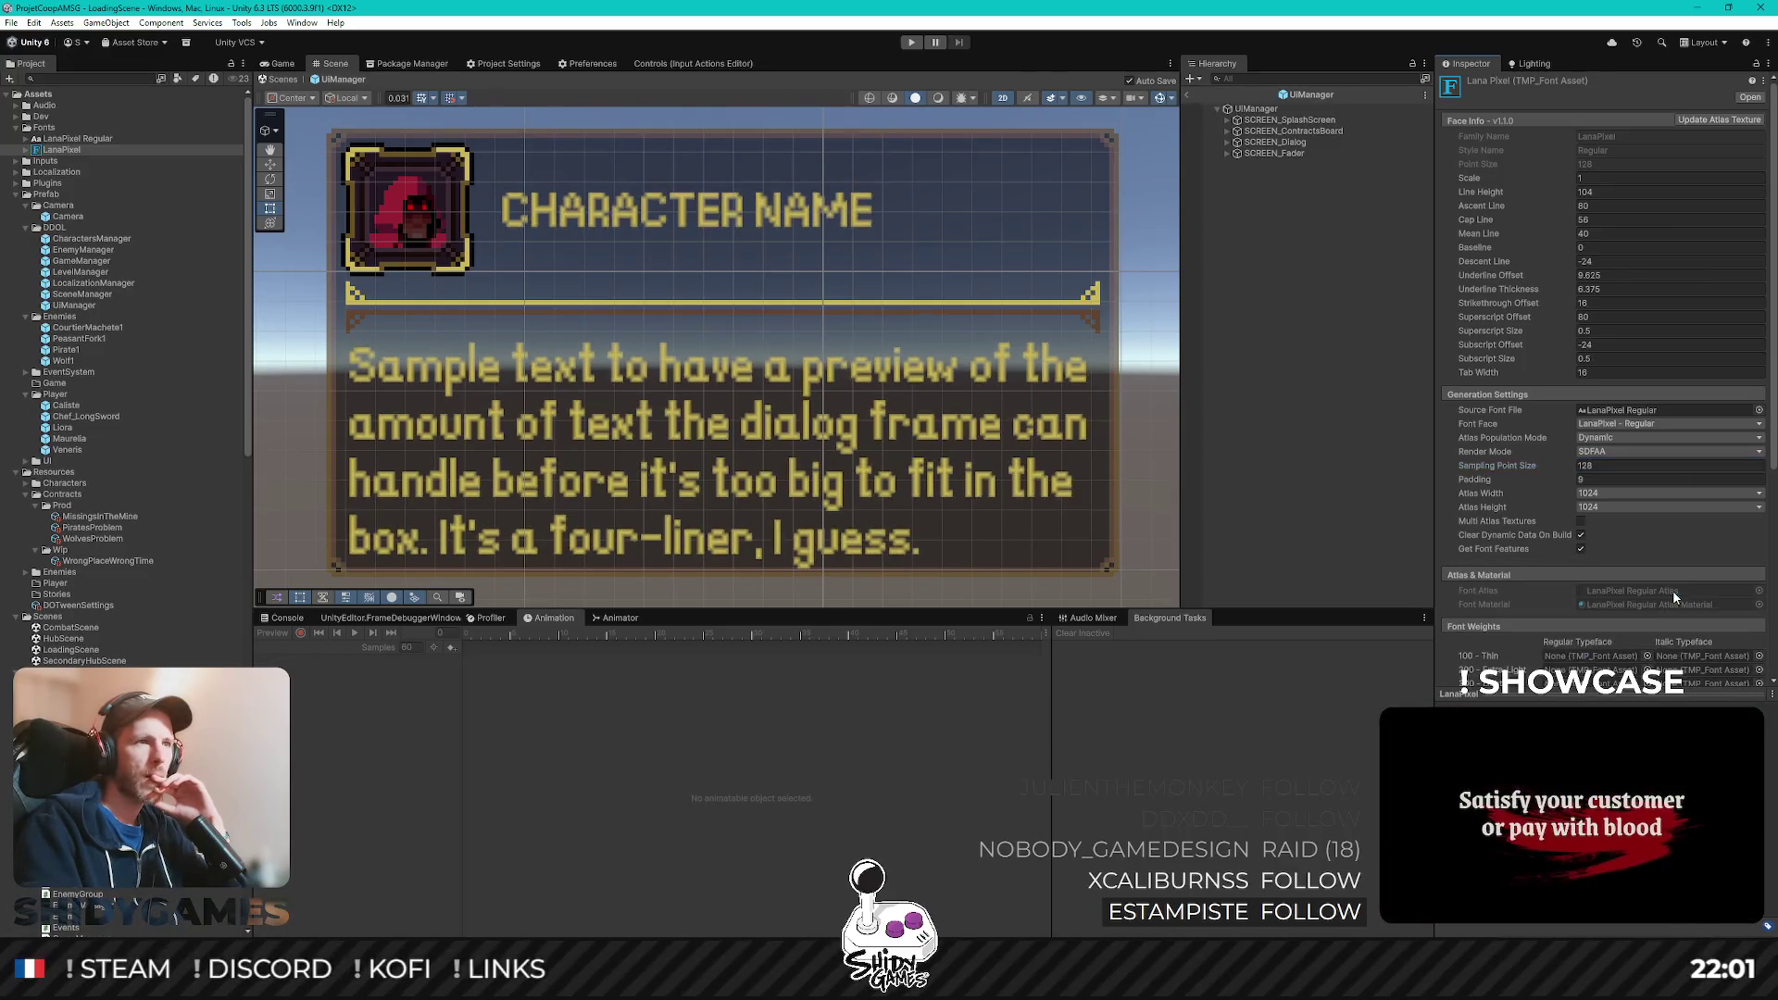
left_click(1626, 465)
type("16")
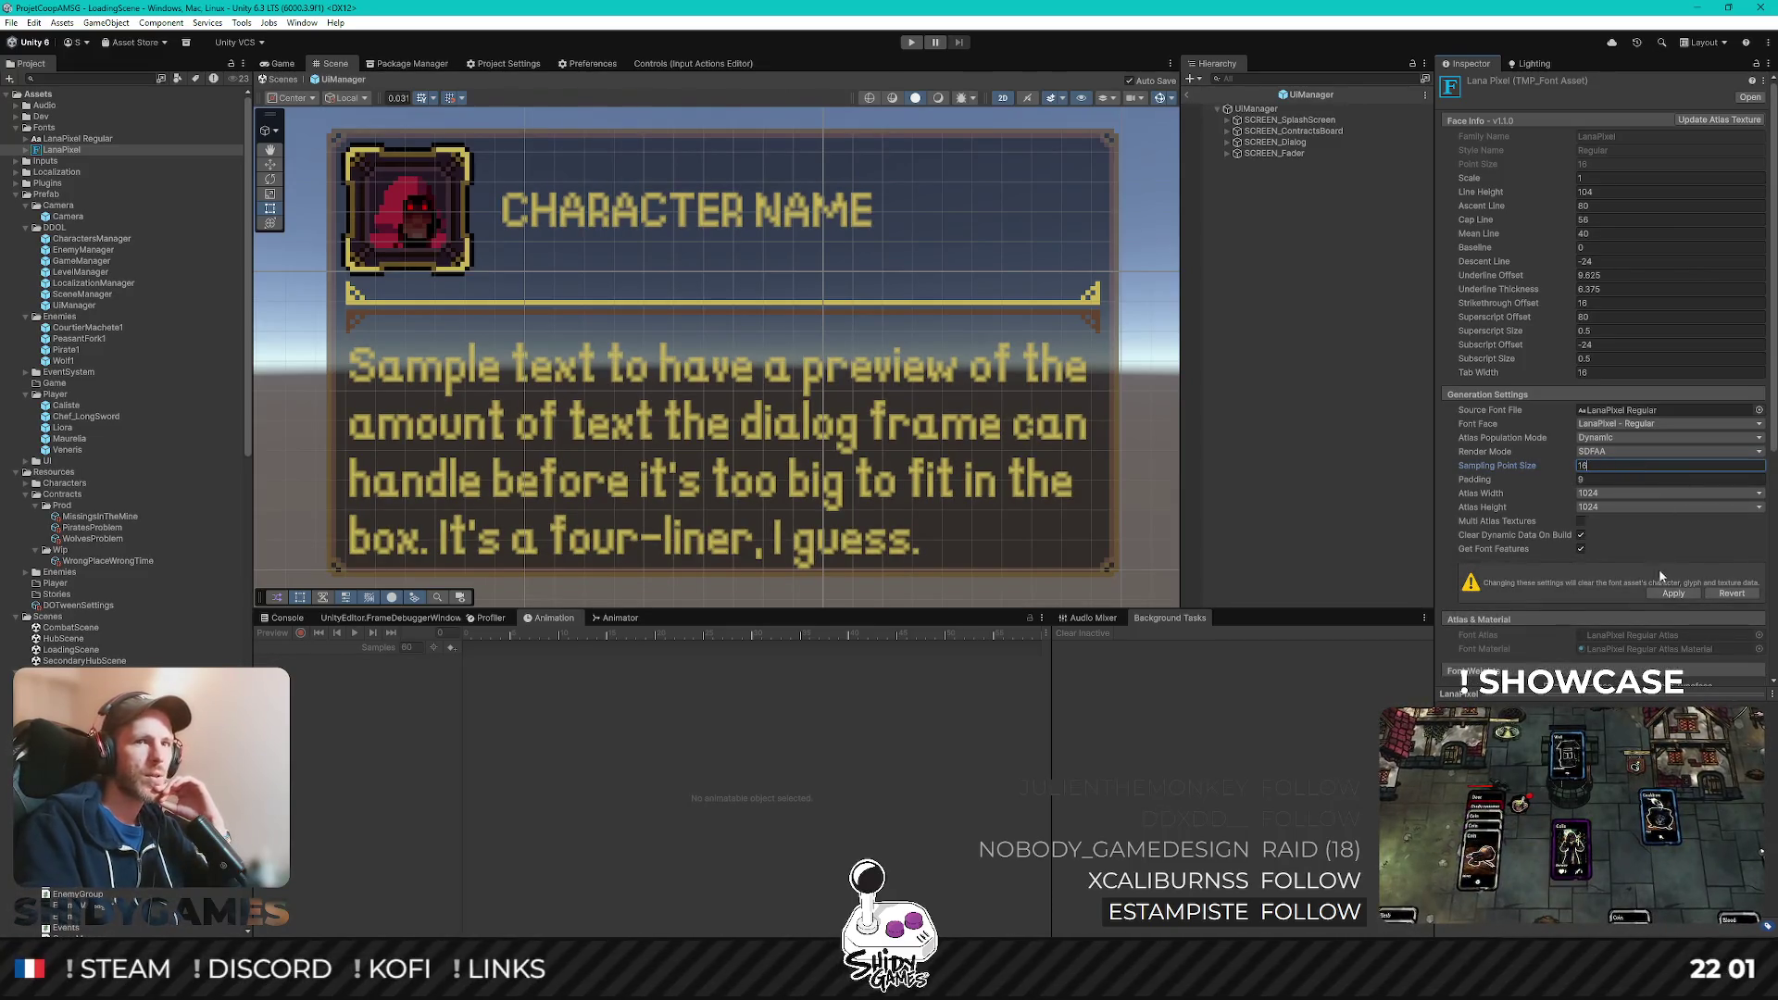
left_click(1673, 593)
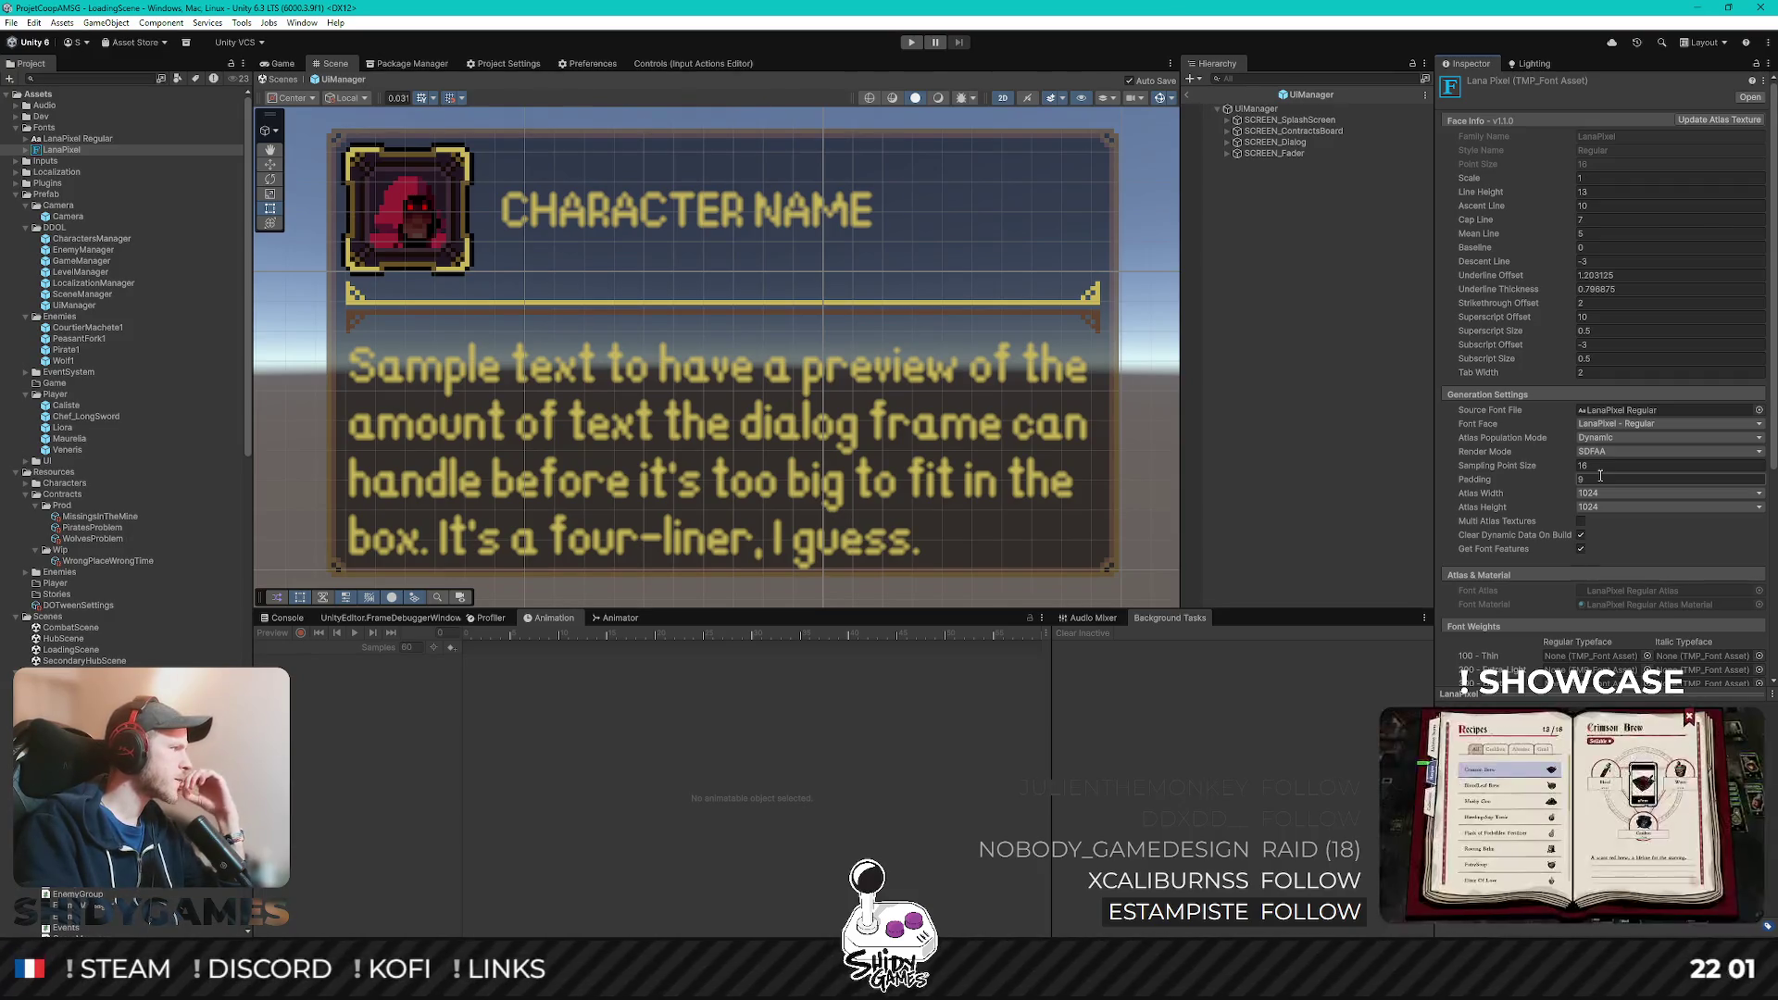
Step: Set the LanaPixel font asset's padding to 10 and apply it
left_click(1611, 478)
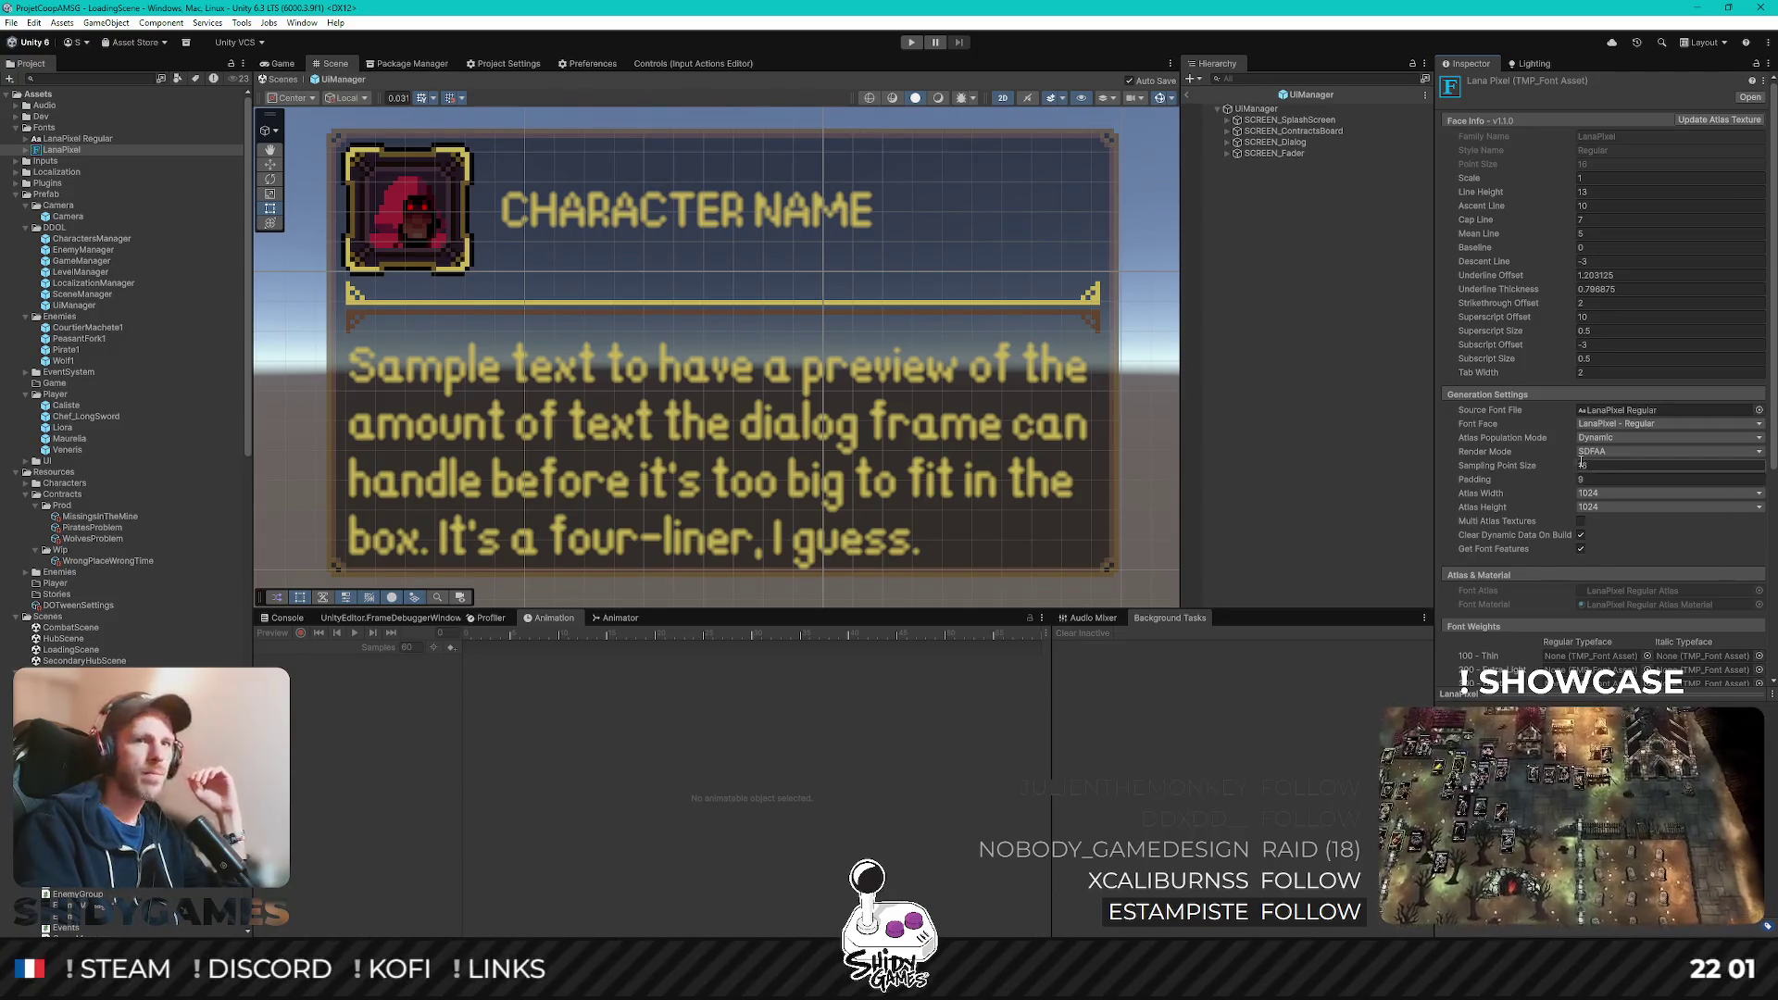
type("5")
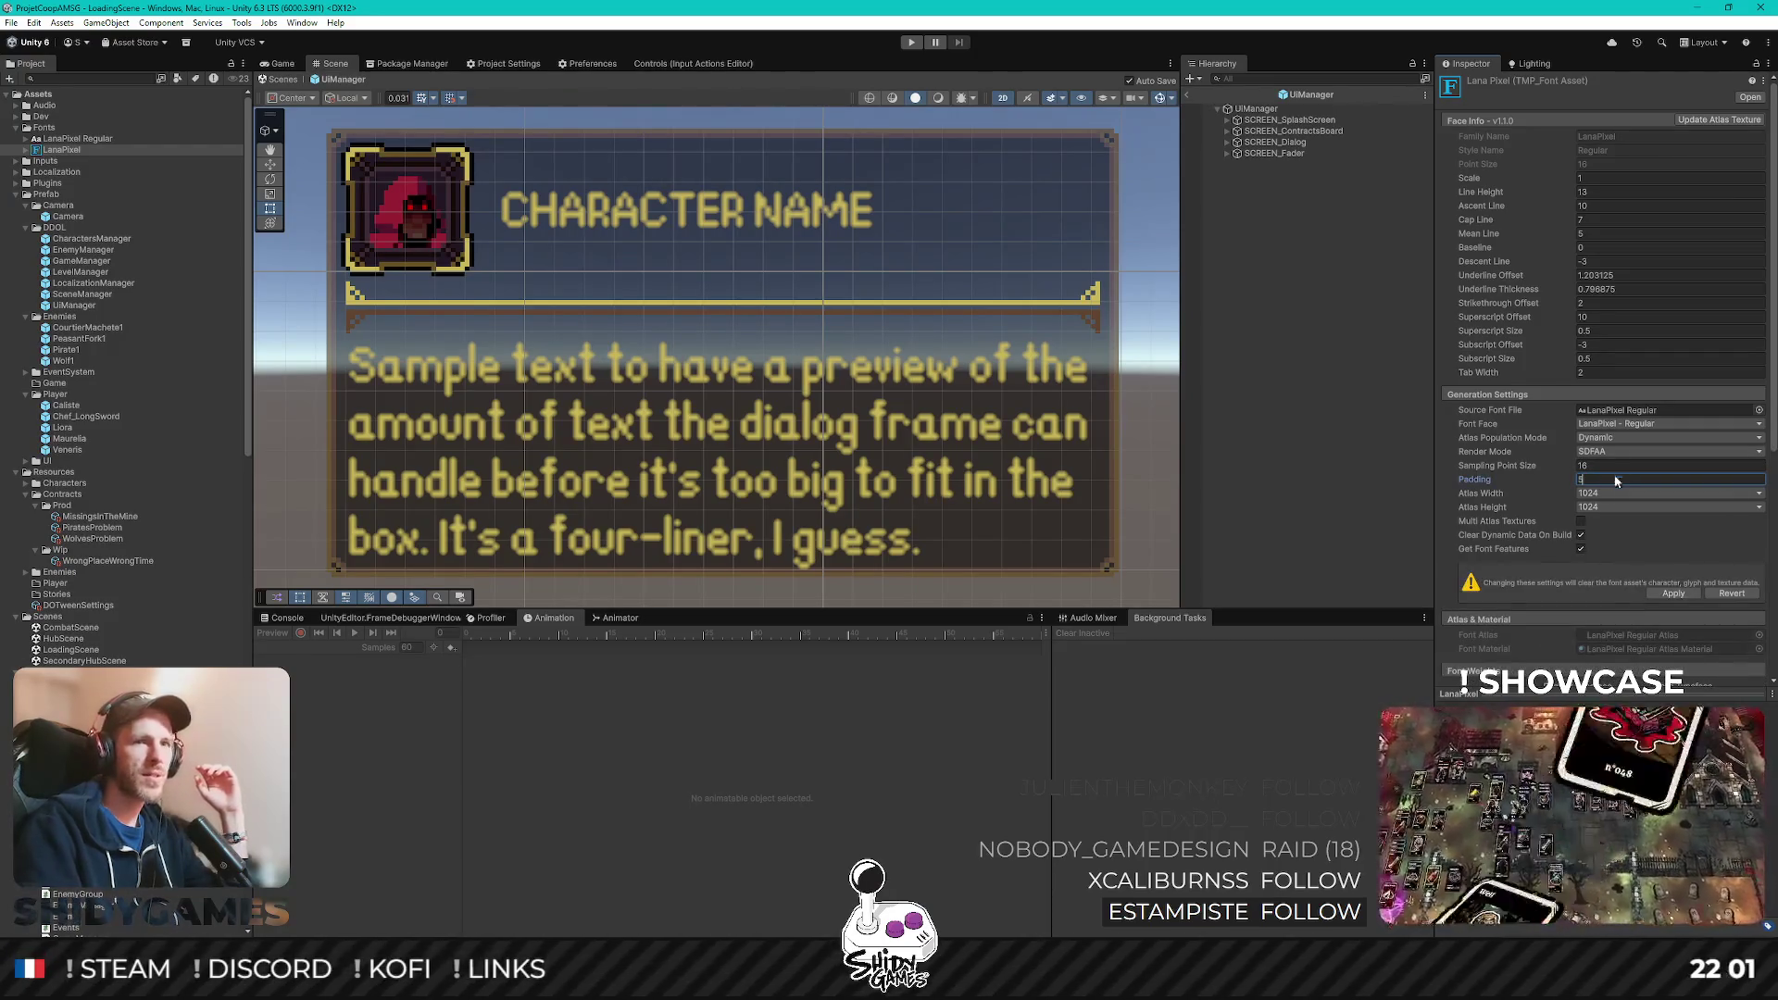
left_click(1682, 594)
left_click(1594, 479)
type("10")
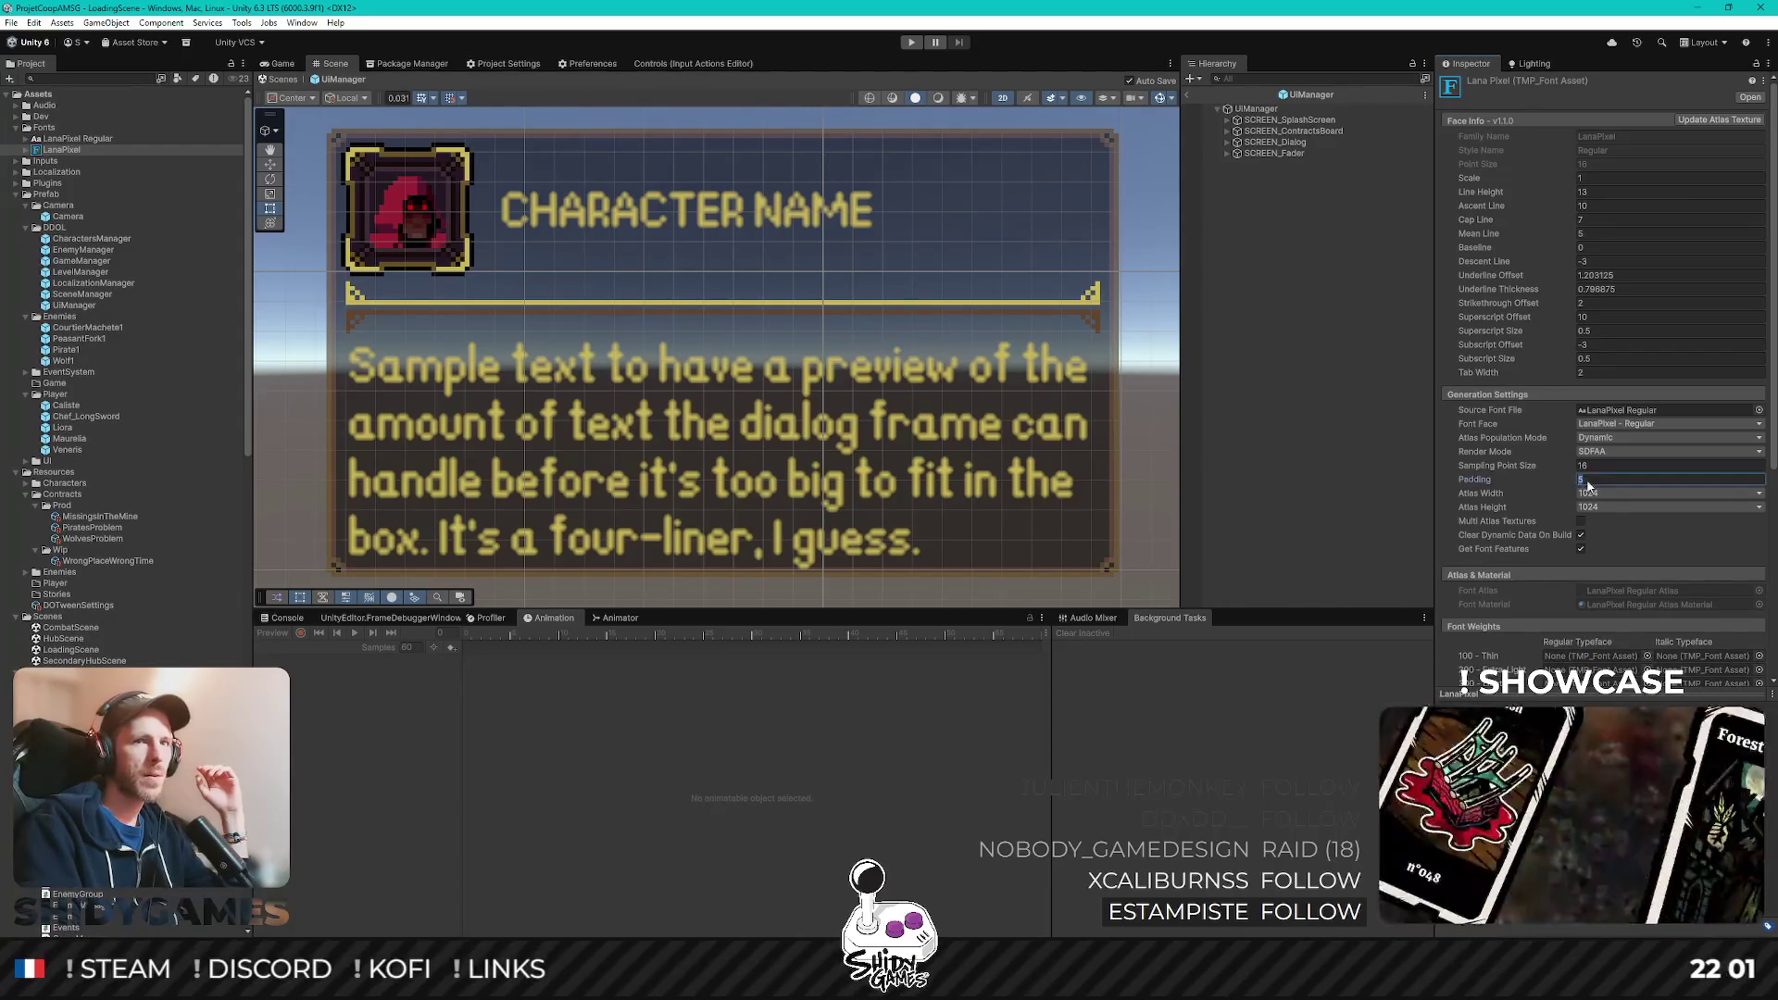
left_click(1664, 596)
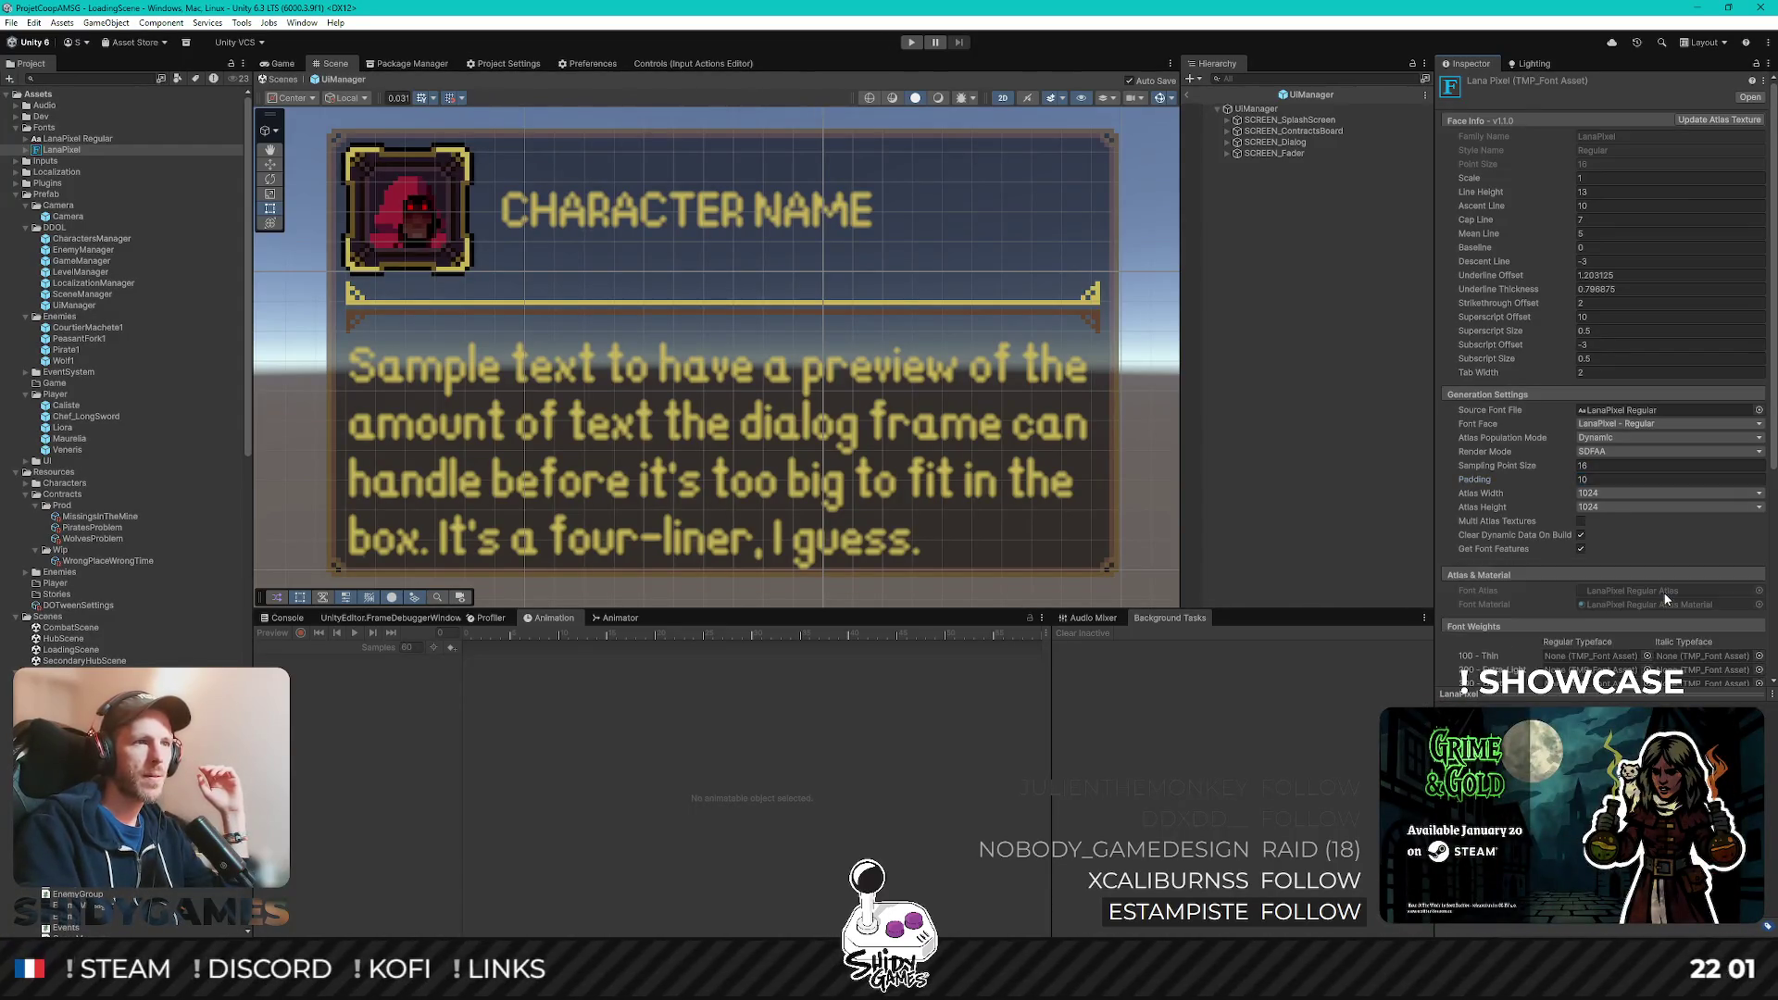
left_click(1599, 467)
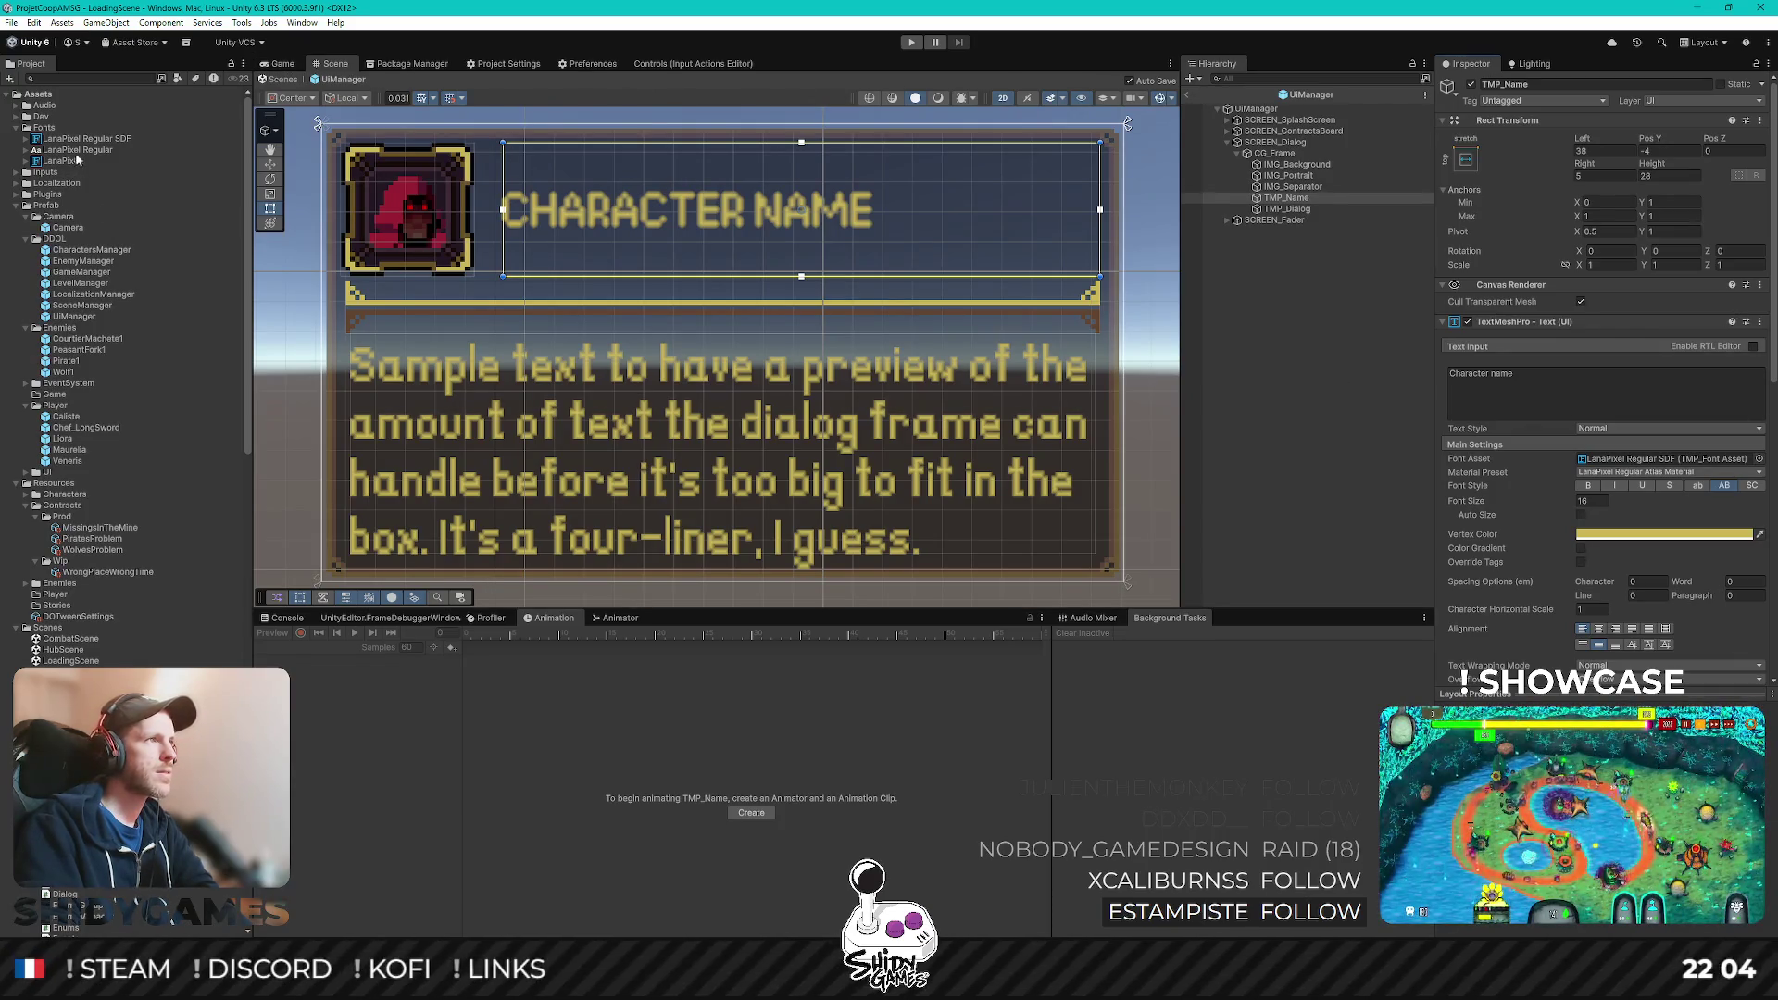
Step: Set the LanaPixel Regular SDF font asset's sampling point size to 128
left_click(111, 139)
left_click(1596, 467)
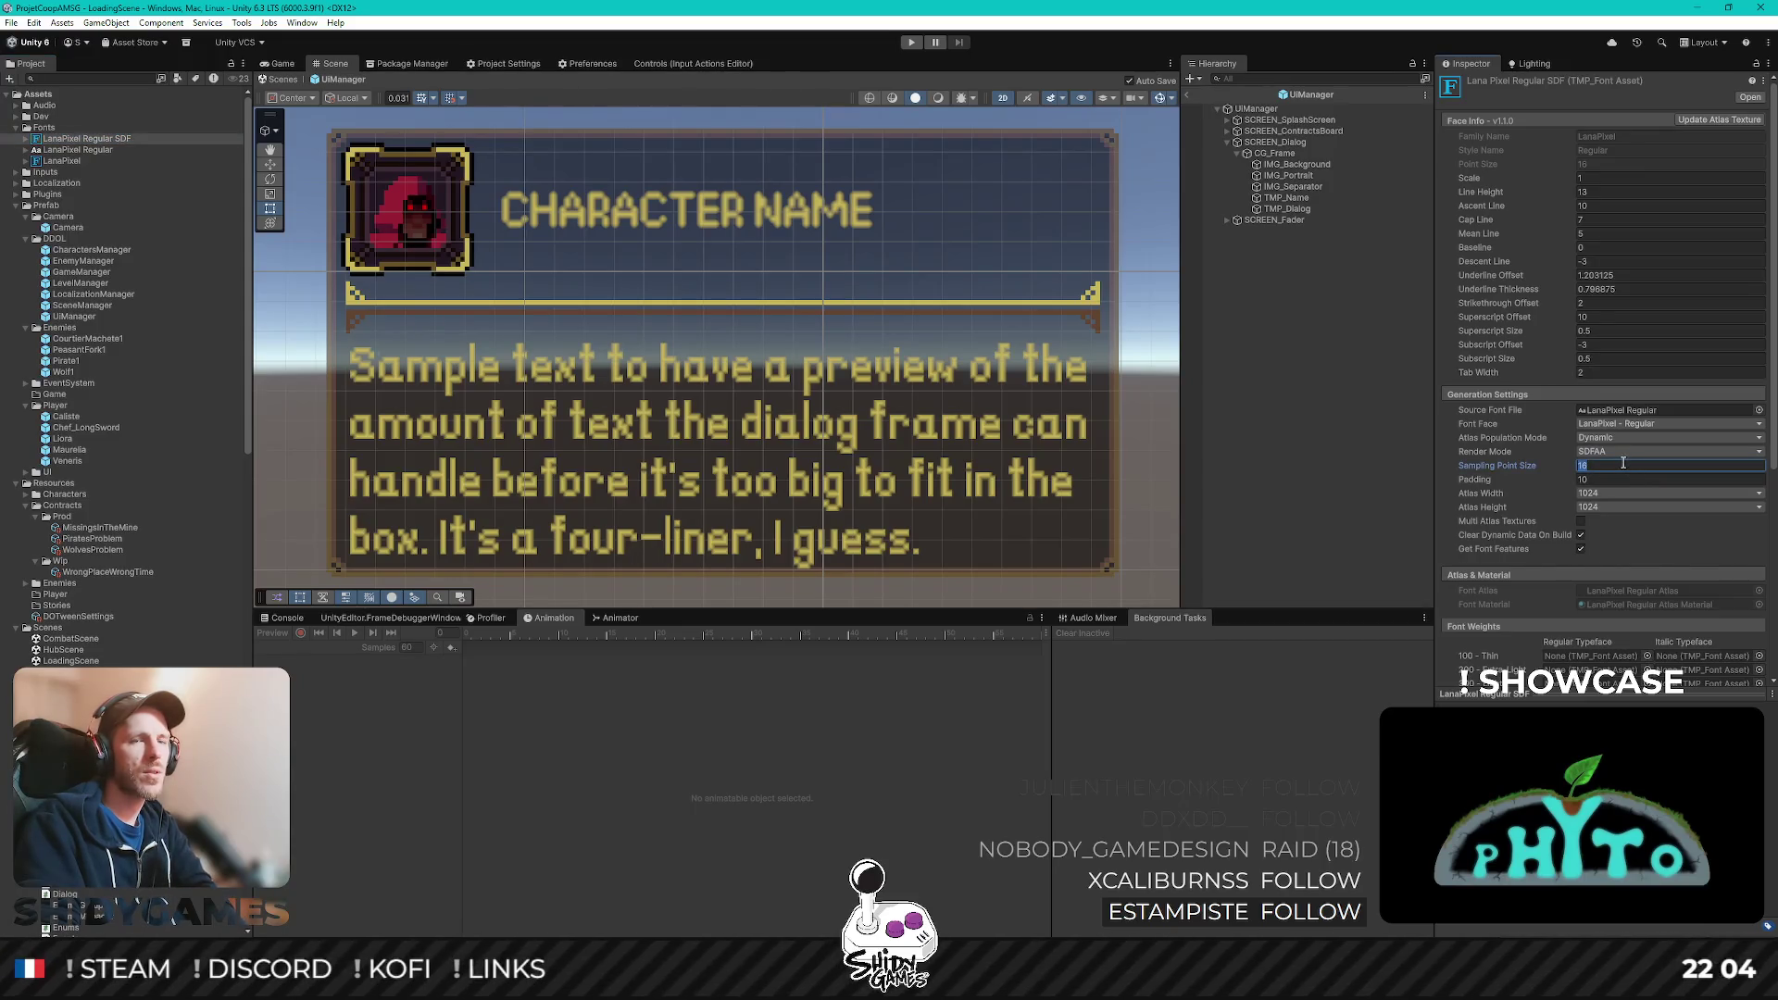
type("128")
key("Return")
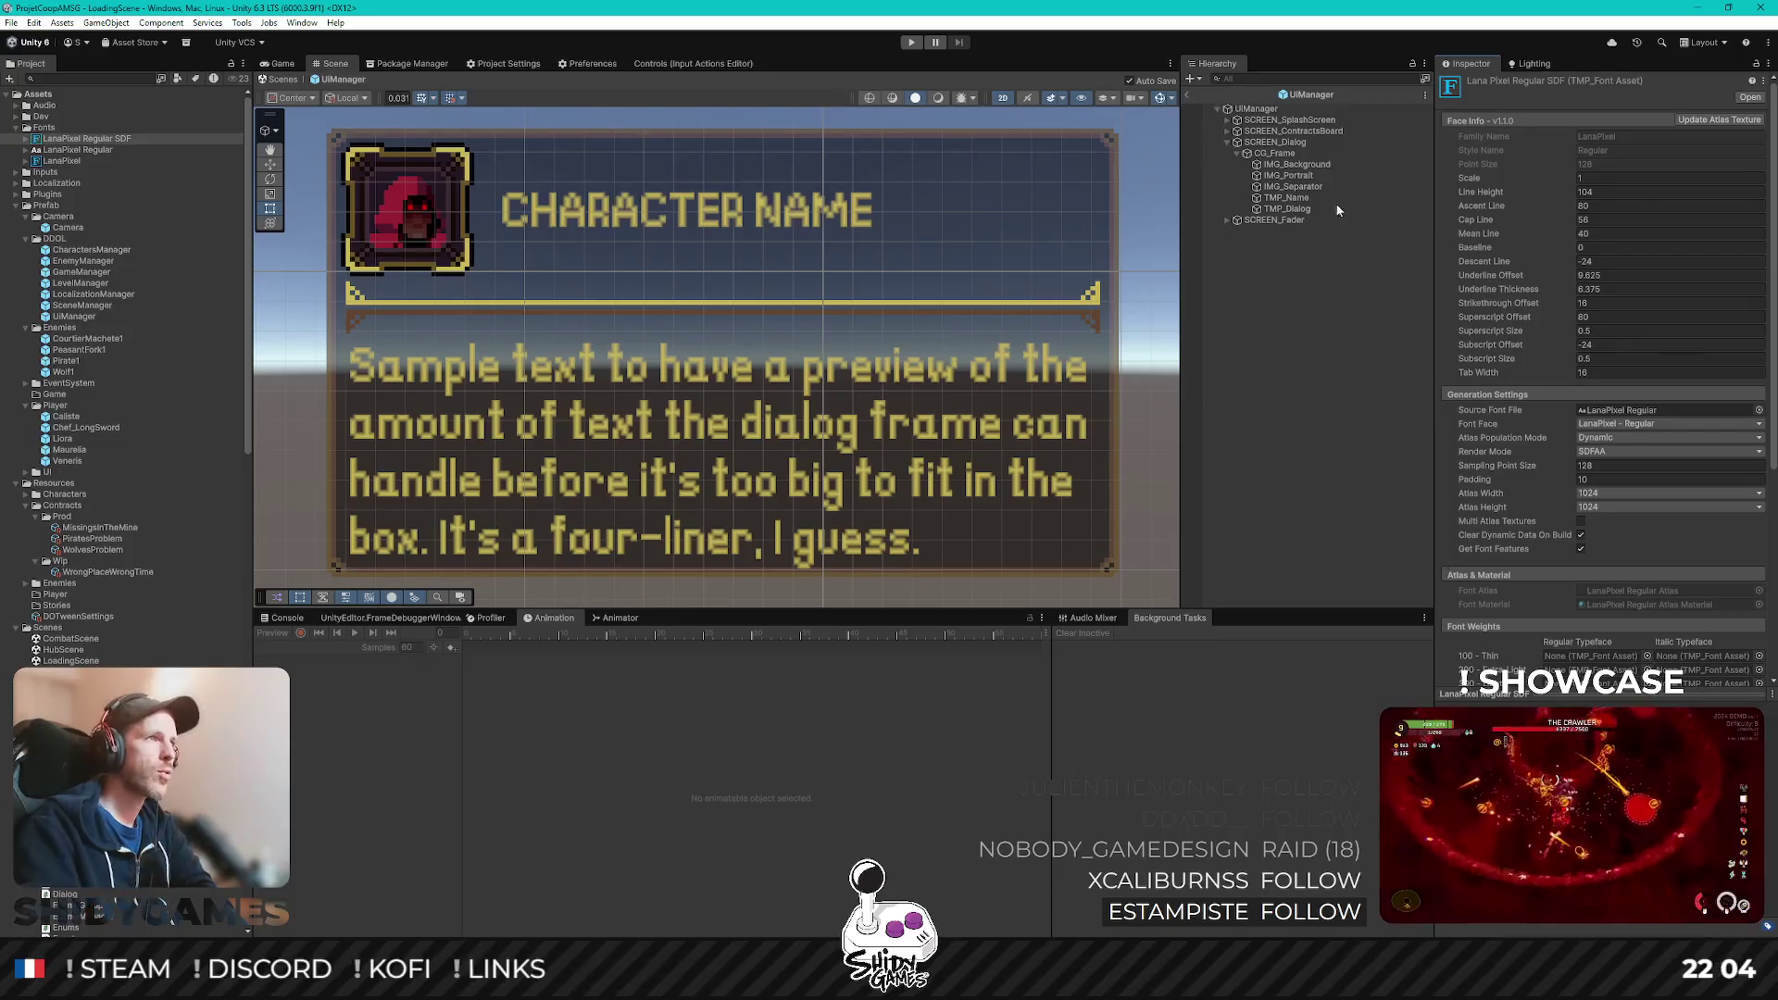
Step: Select UIManager in the Hierarchy to show its canvas settings
scroll(1504, 483, "down", 3)
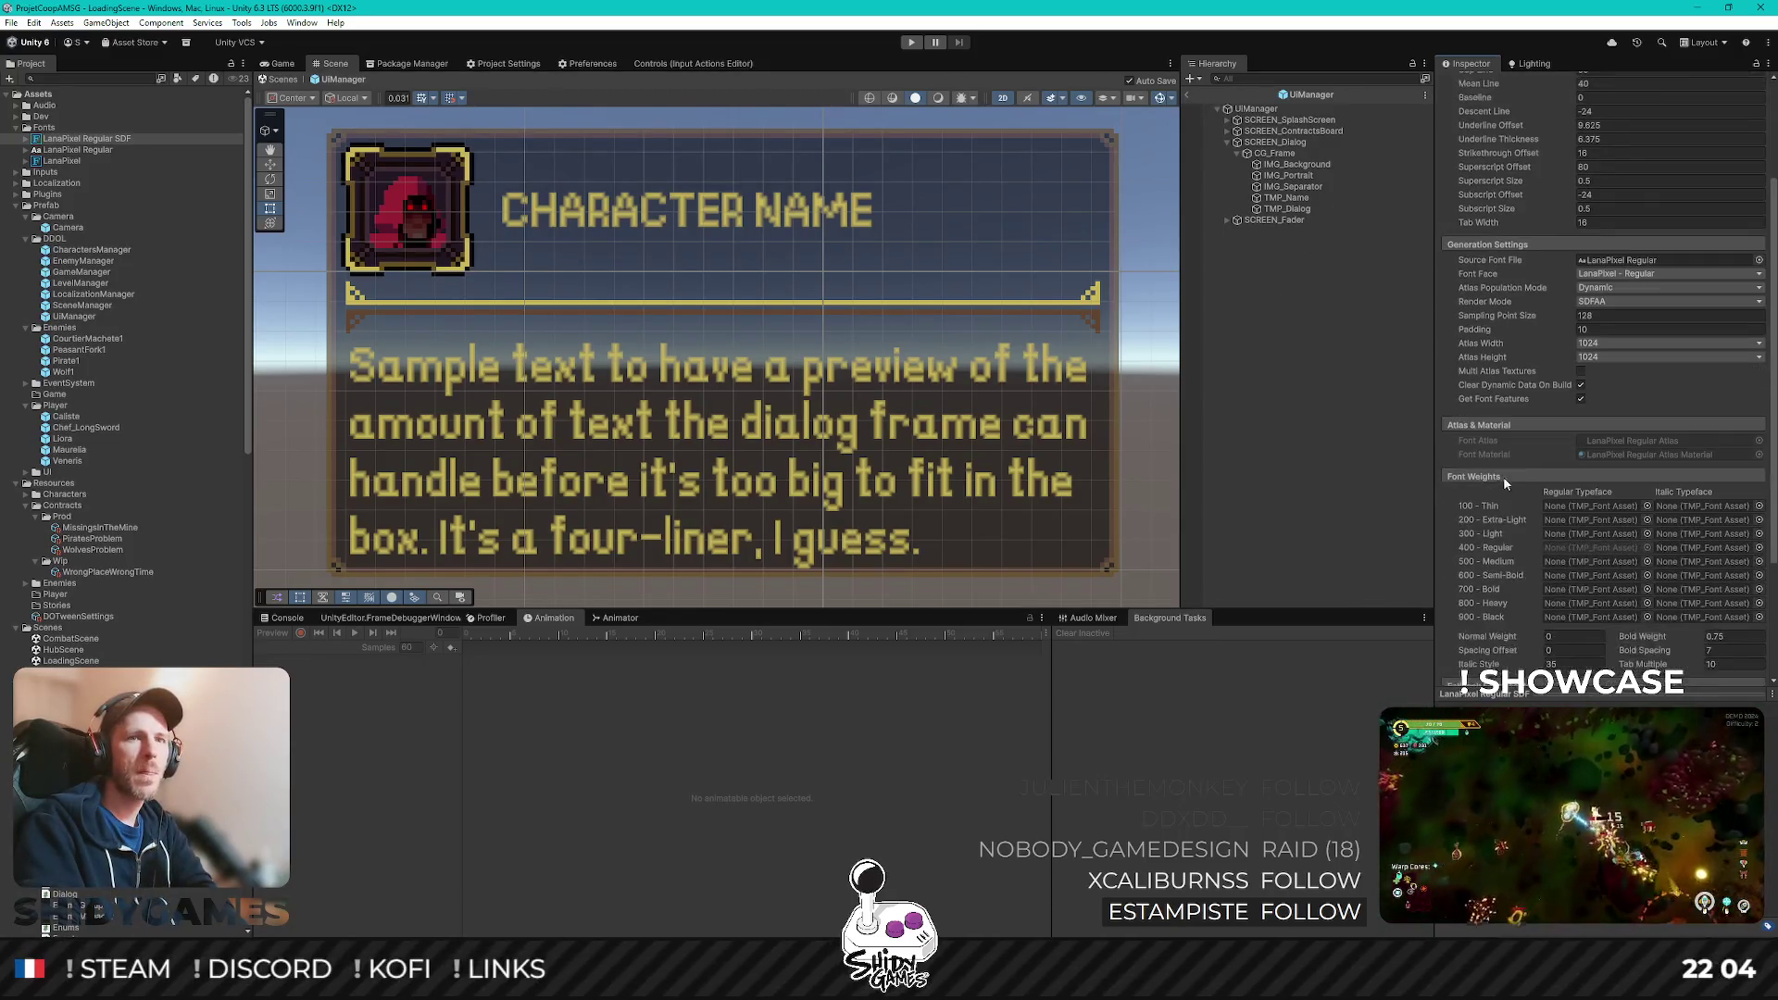
scroll(1503, 476, "up", 3)
left_click(1263, 109)
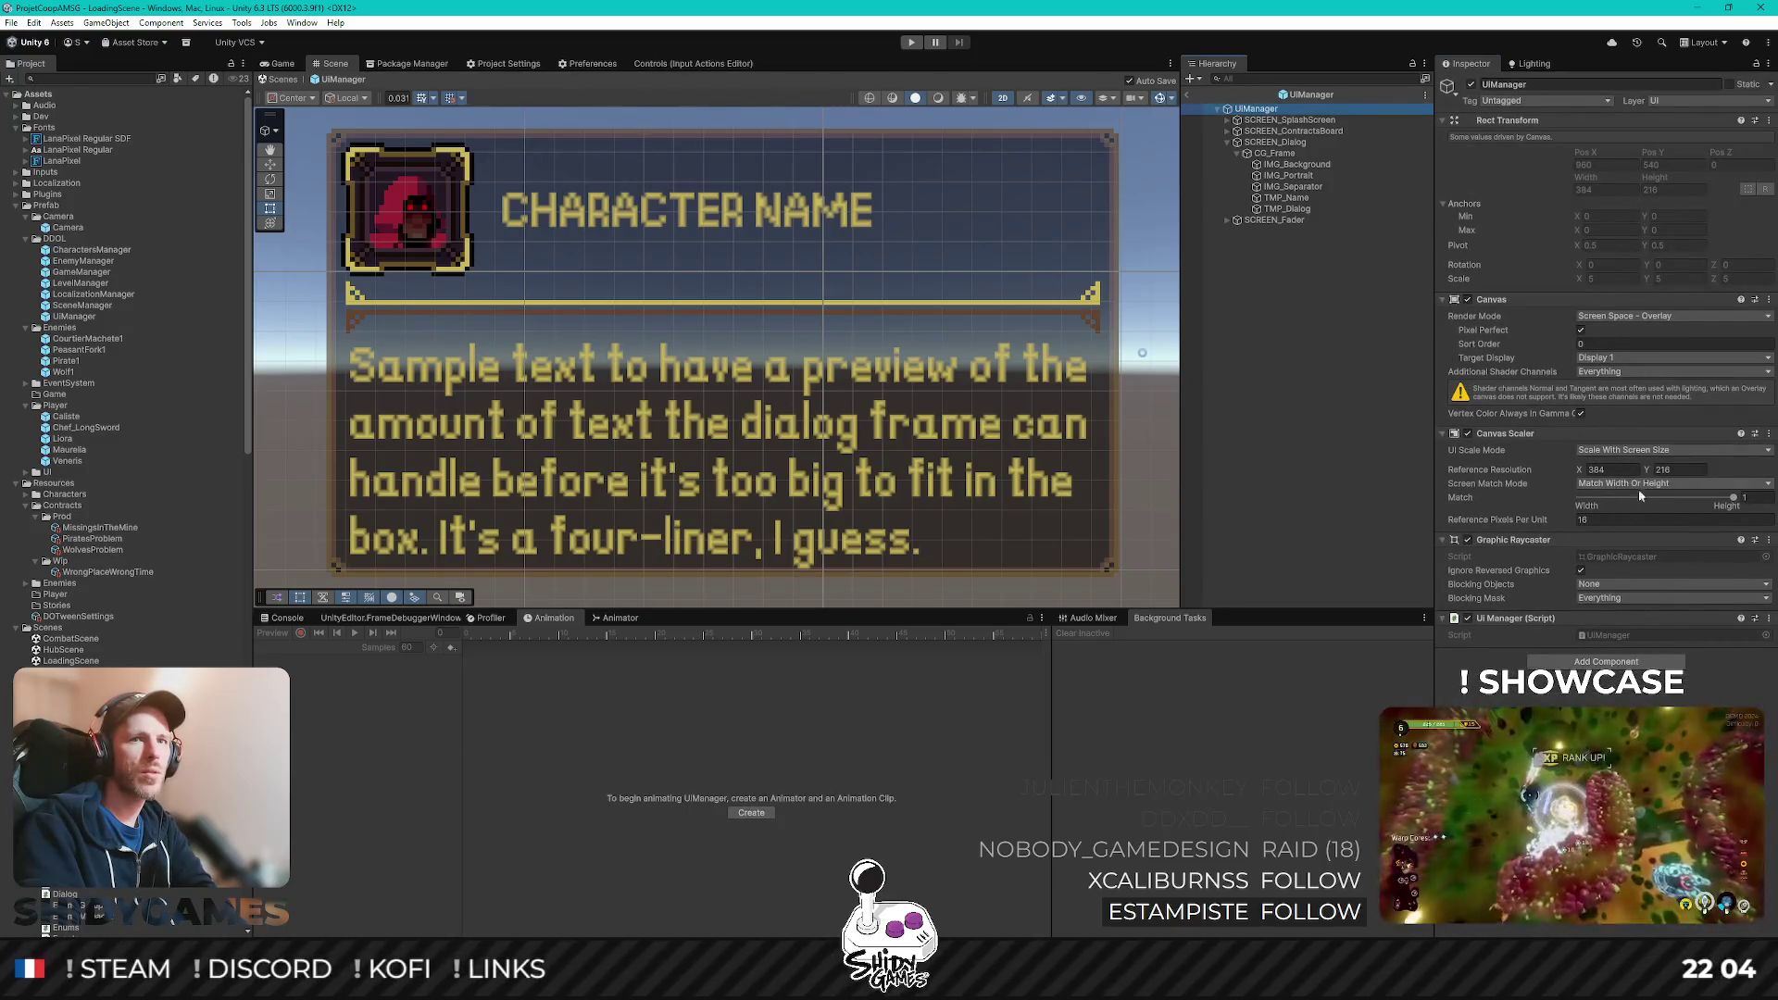
left_click(1752, 498)
type(".5")
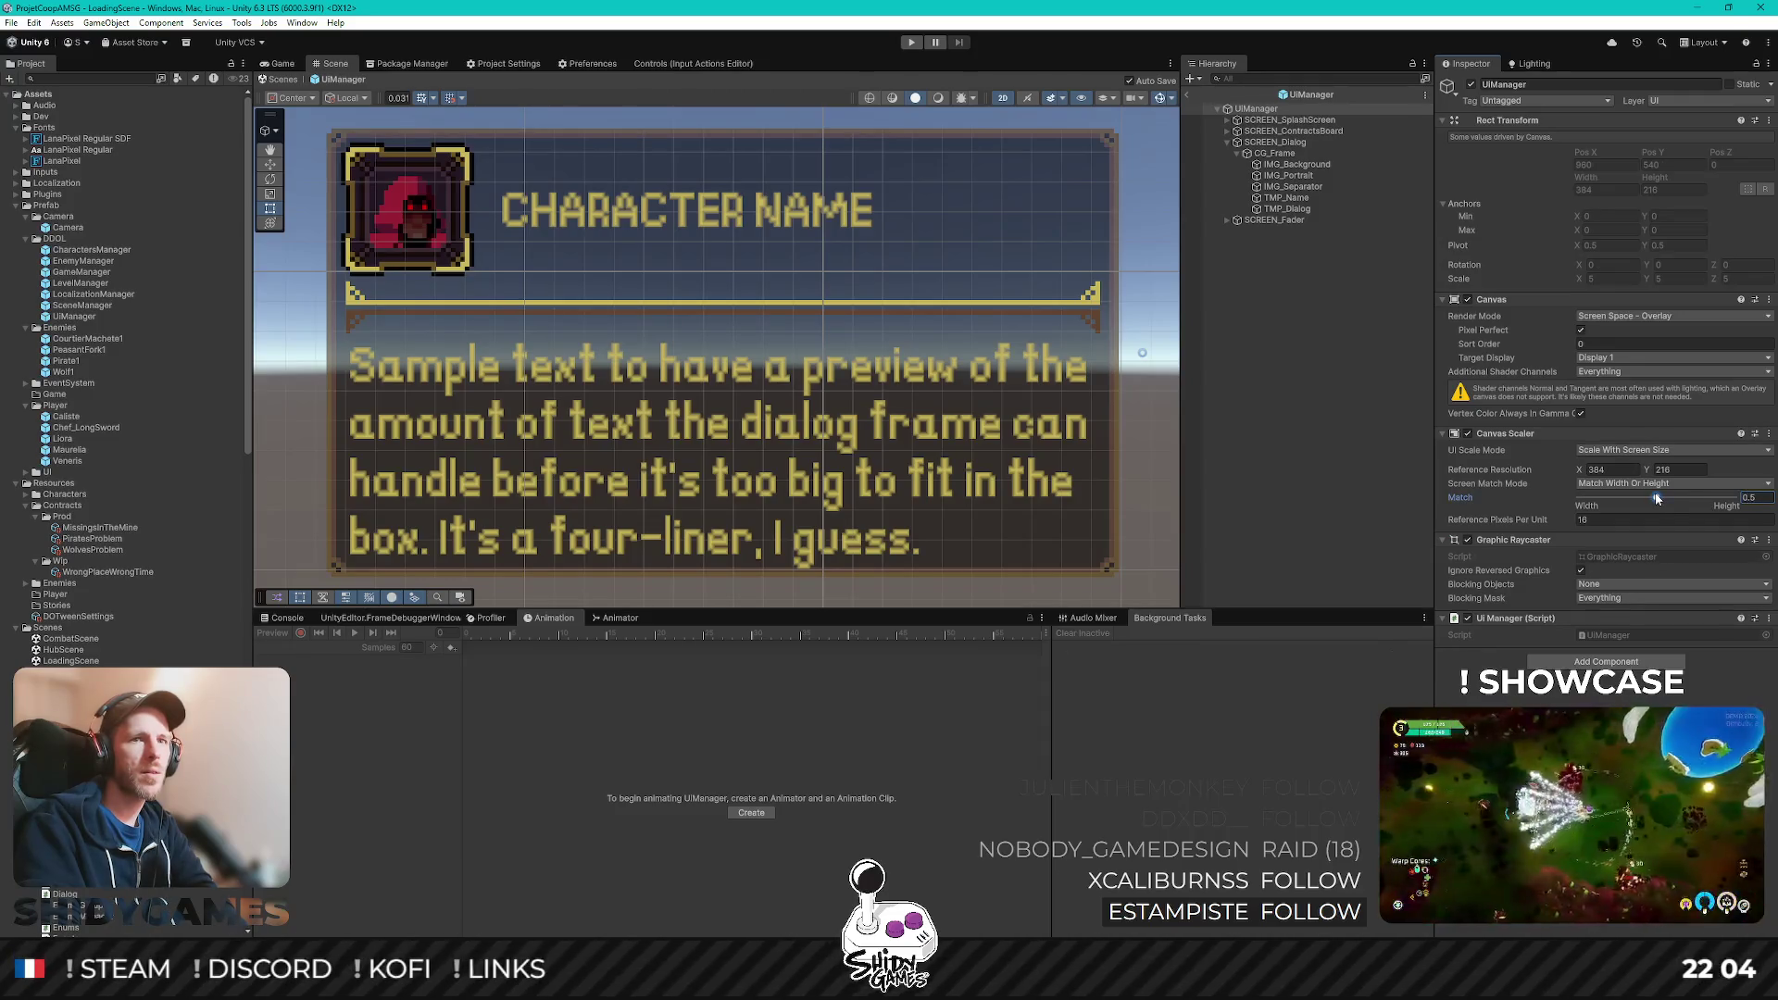
mouse_move(1657, 498)
left_mouse_down()
mouse_move(1574, 496)
mouse_move(1737, 498)
left_mouse_up()
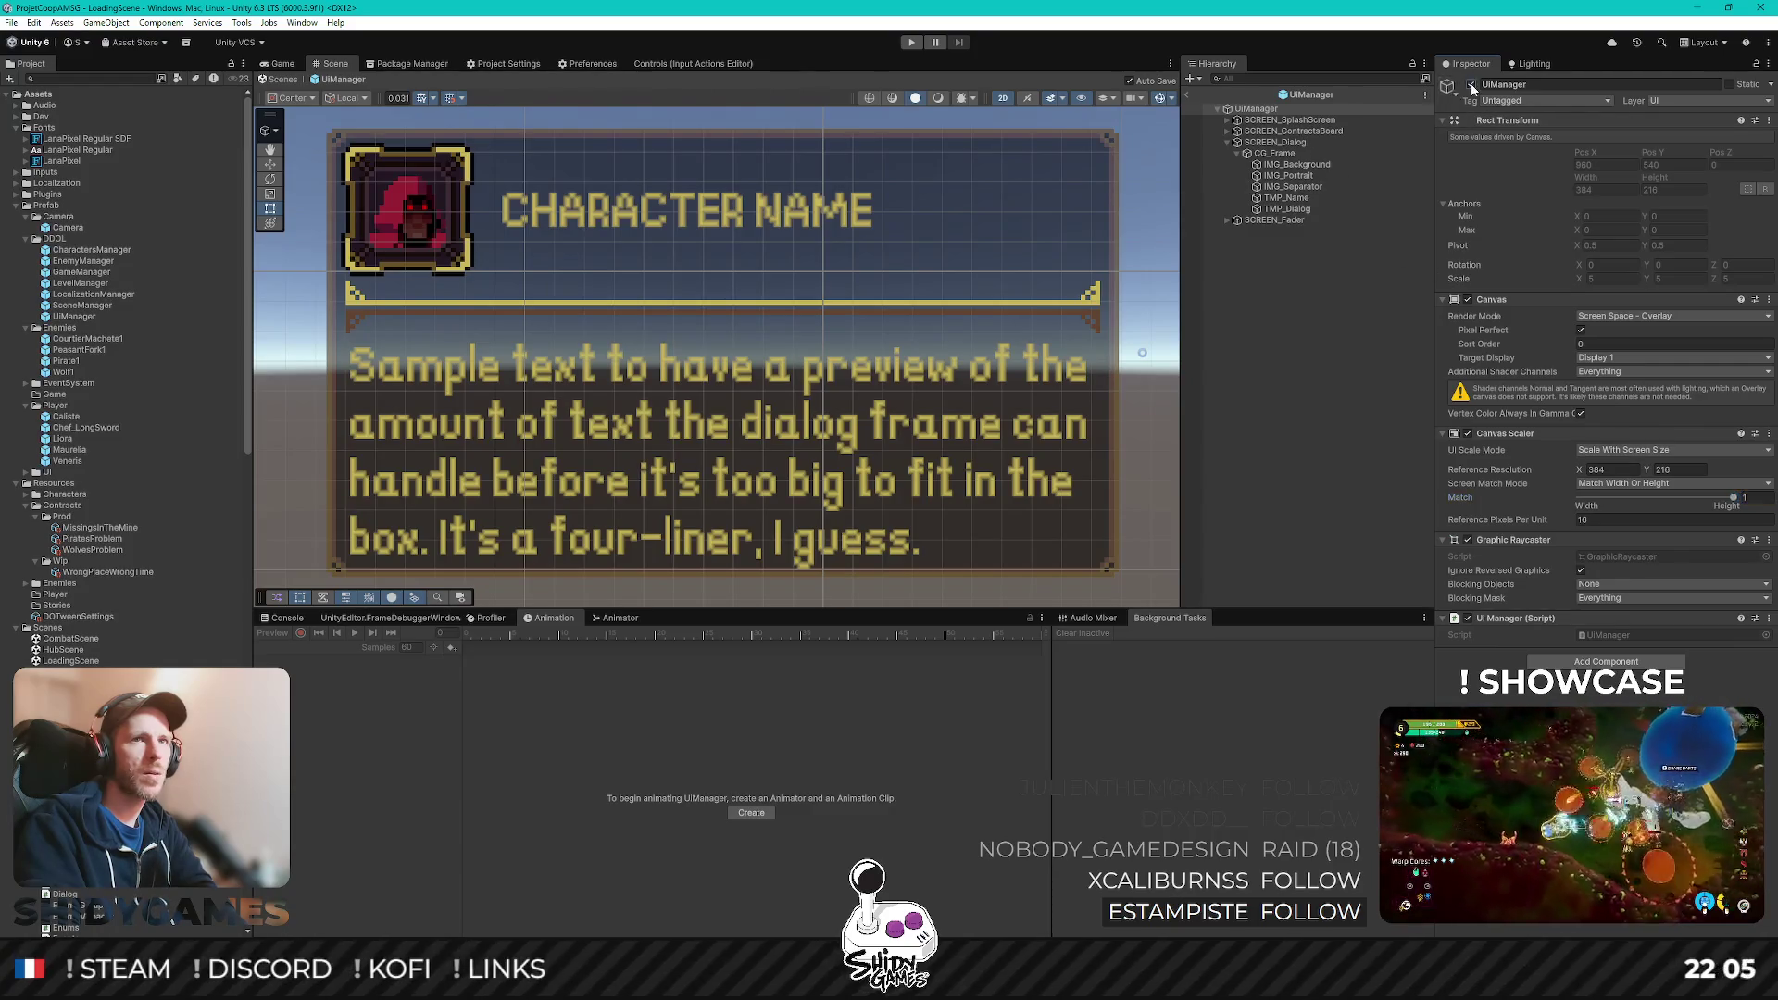
left_click(1287, 198)
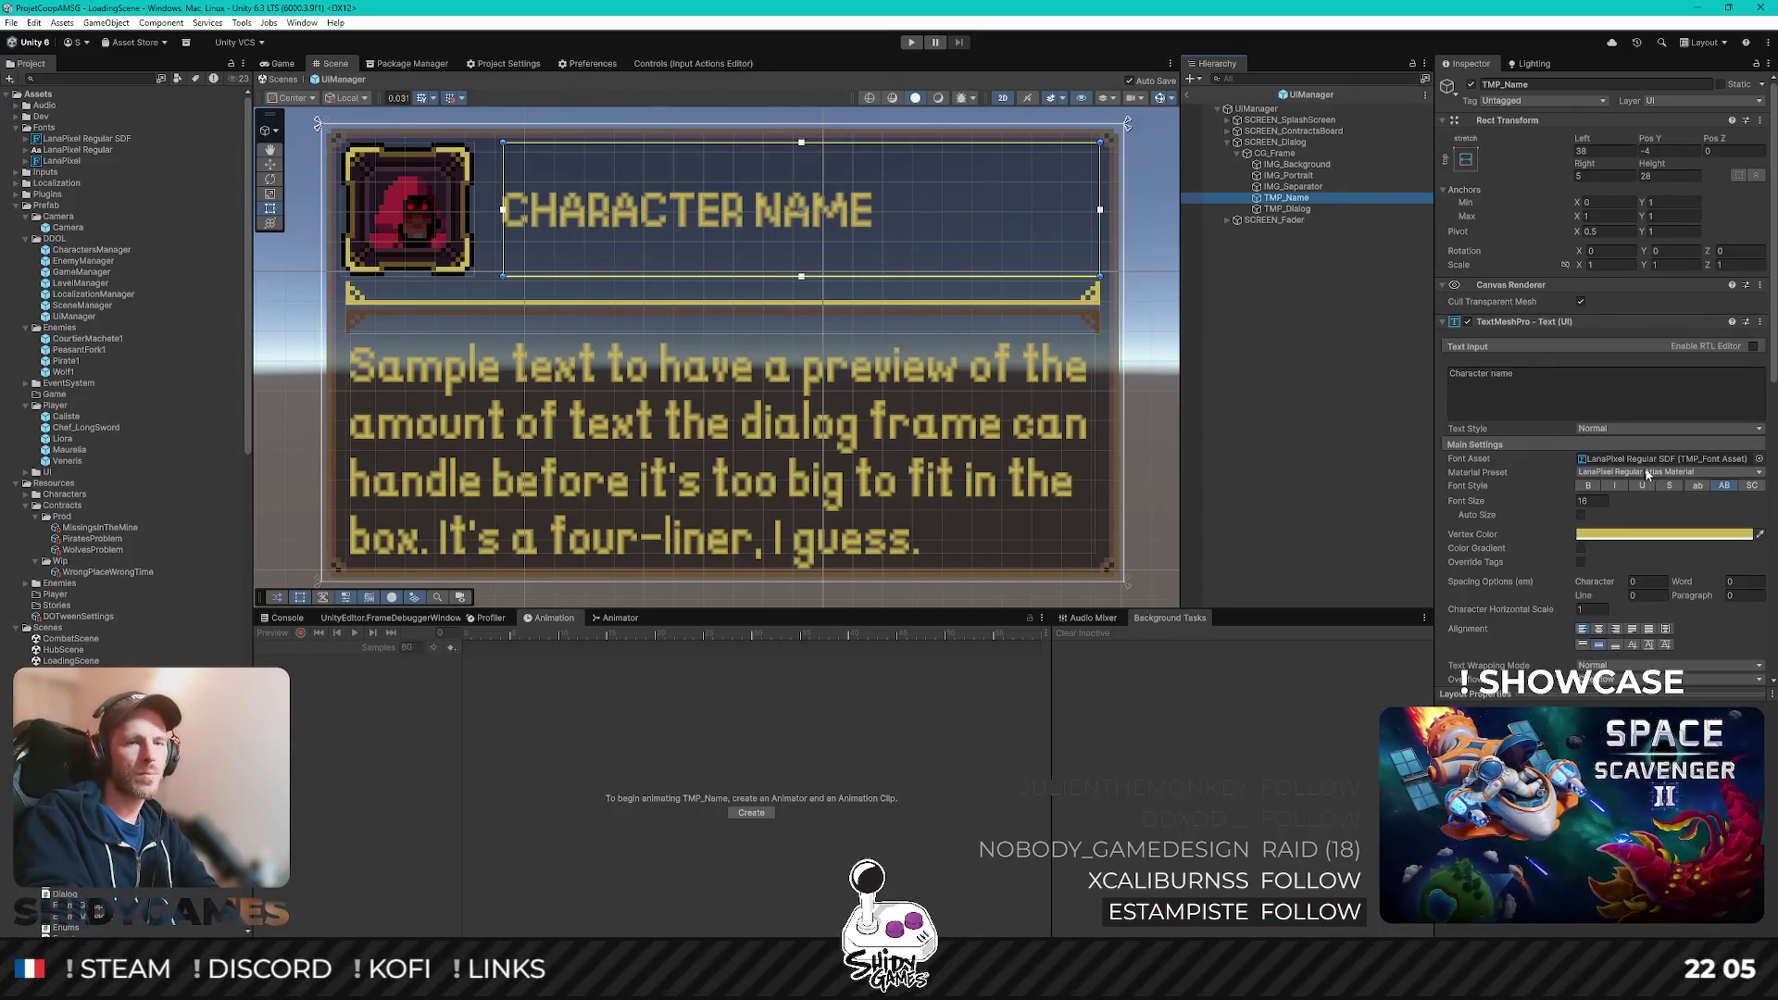
Step: Toggle TMP_Name's uppercase style off and on twice, leaving CHARACTER NAME uppercase
left_click(1722, 485)
left_click(1723, 485)
left_click(1723, 485)
left_click(1722, 485)
Step: Scroll to TMP_Name's atlas material and expand its Debug Settings
scroll(1659, 569, "down", 3)
scroll(1614, 536, "down", 5)
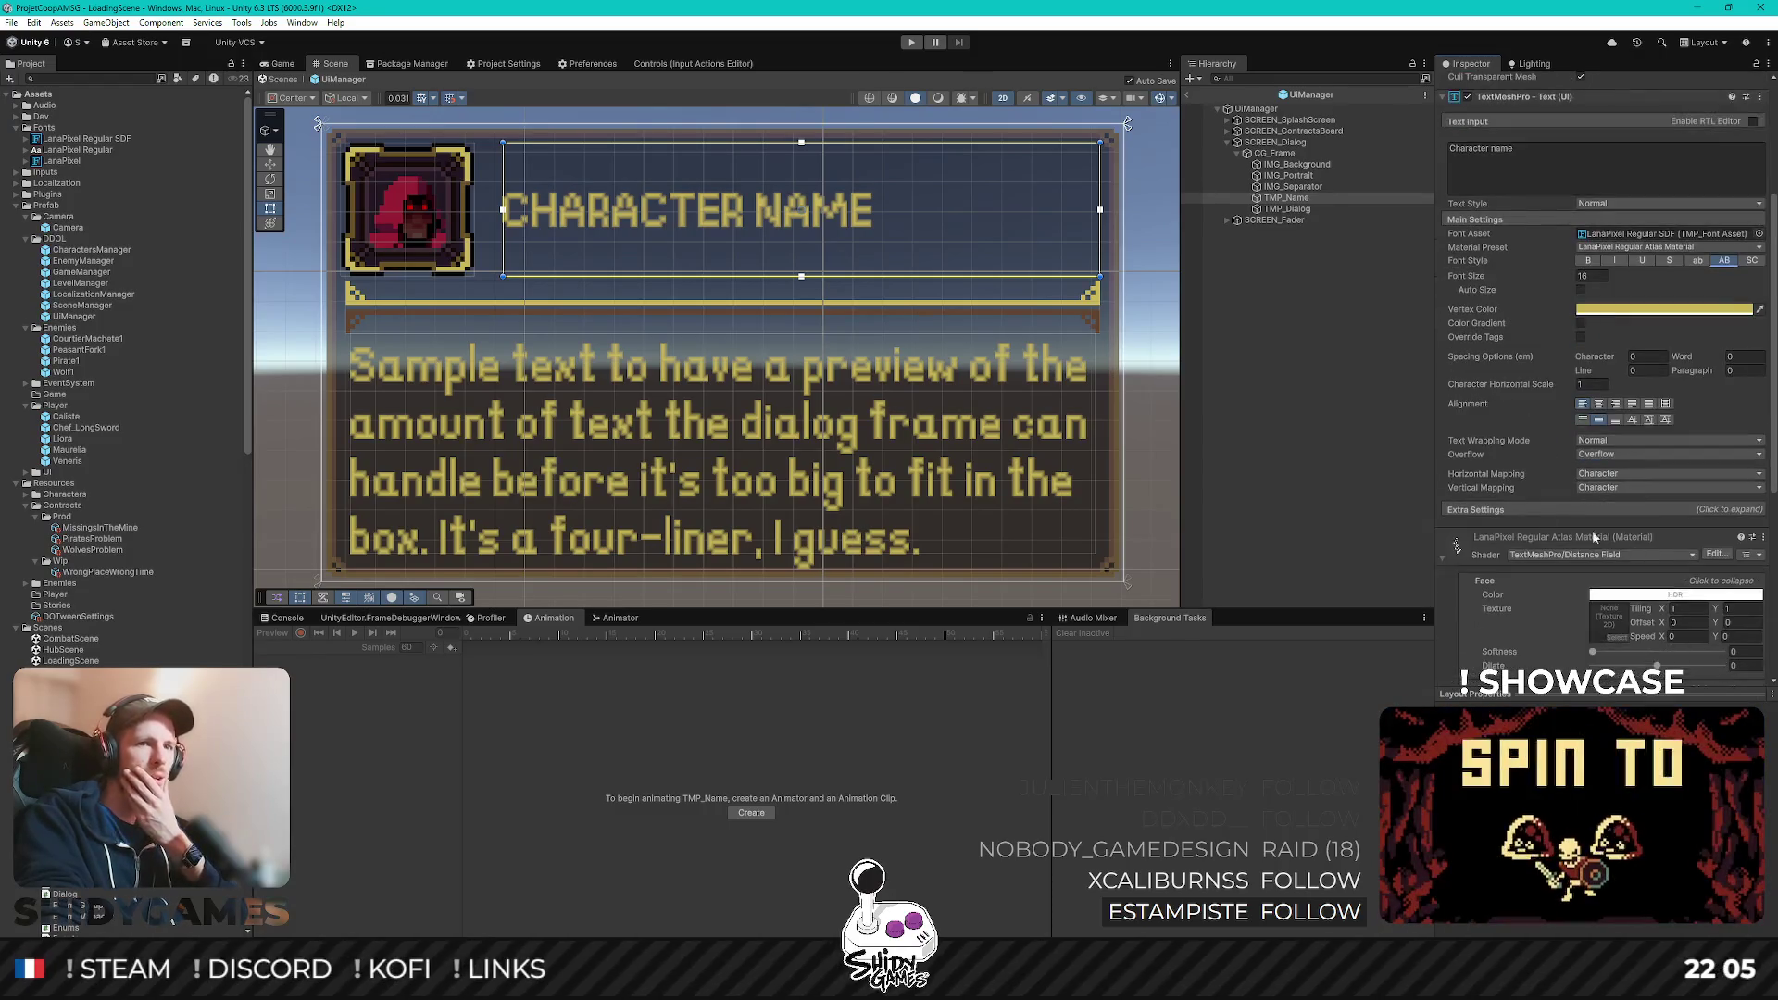
scroll(1460, 415, "down", 2)
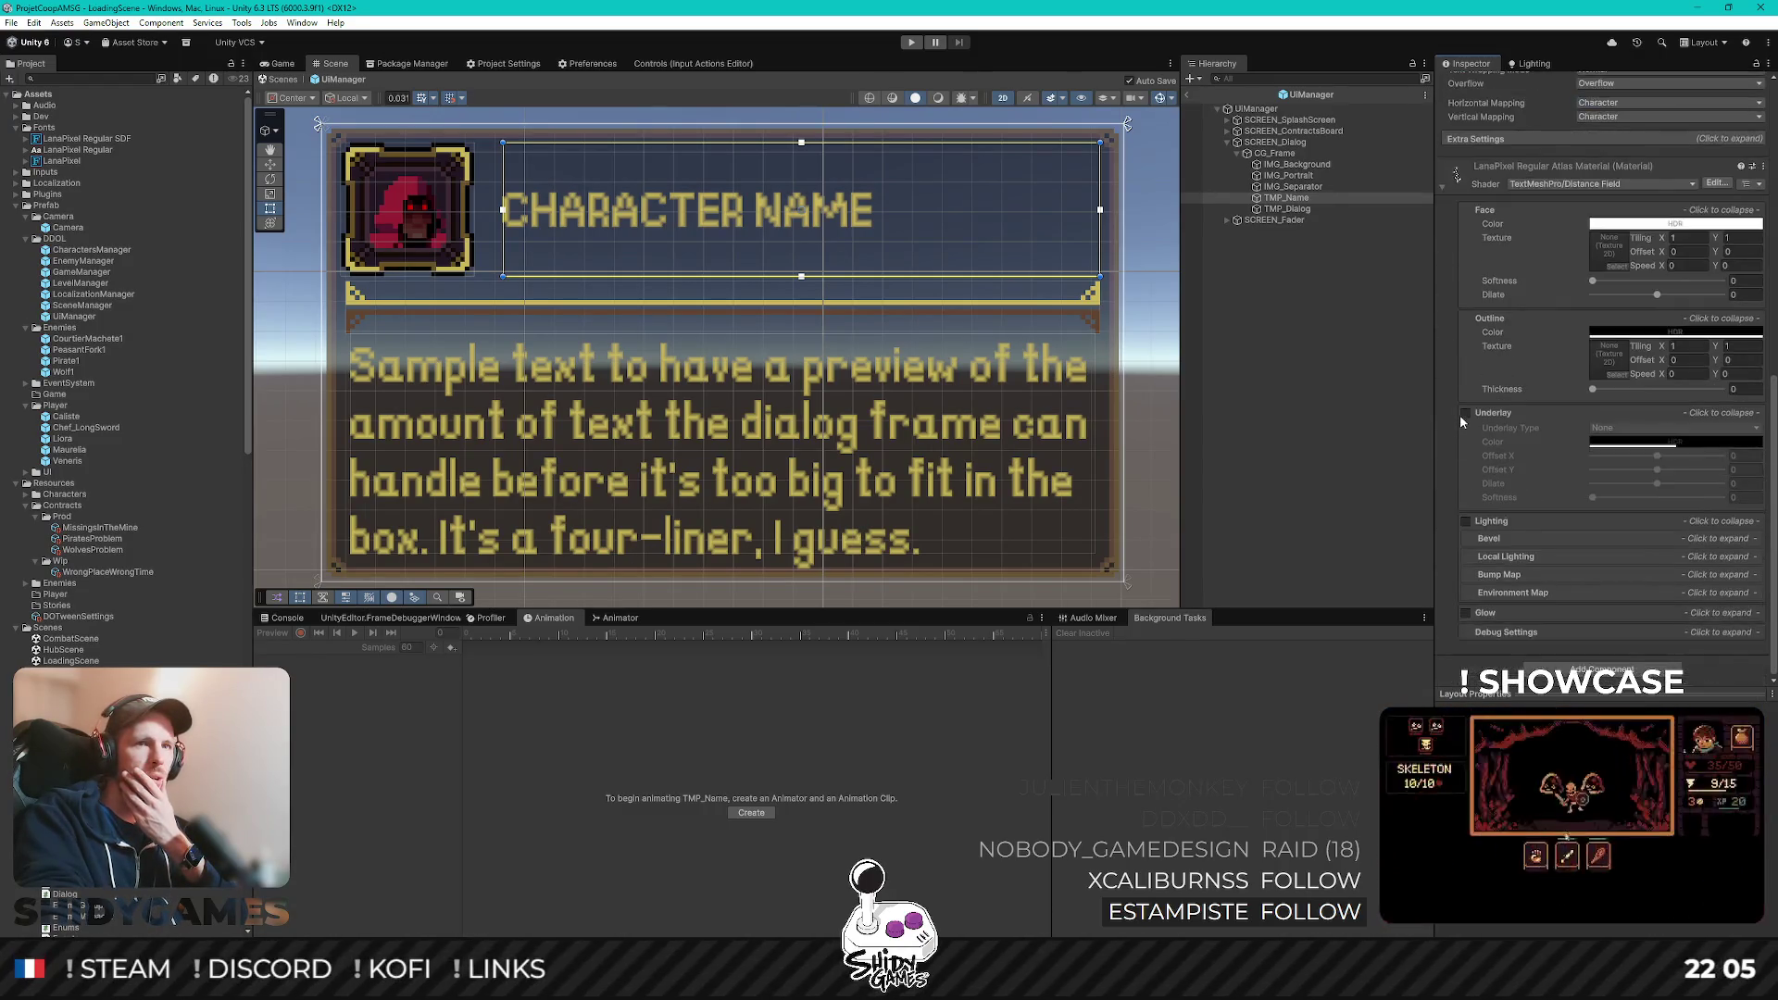
left_click(1720, 637)
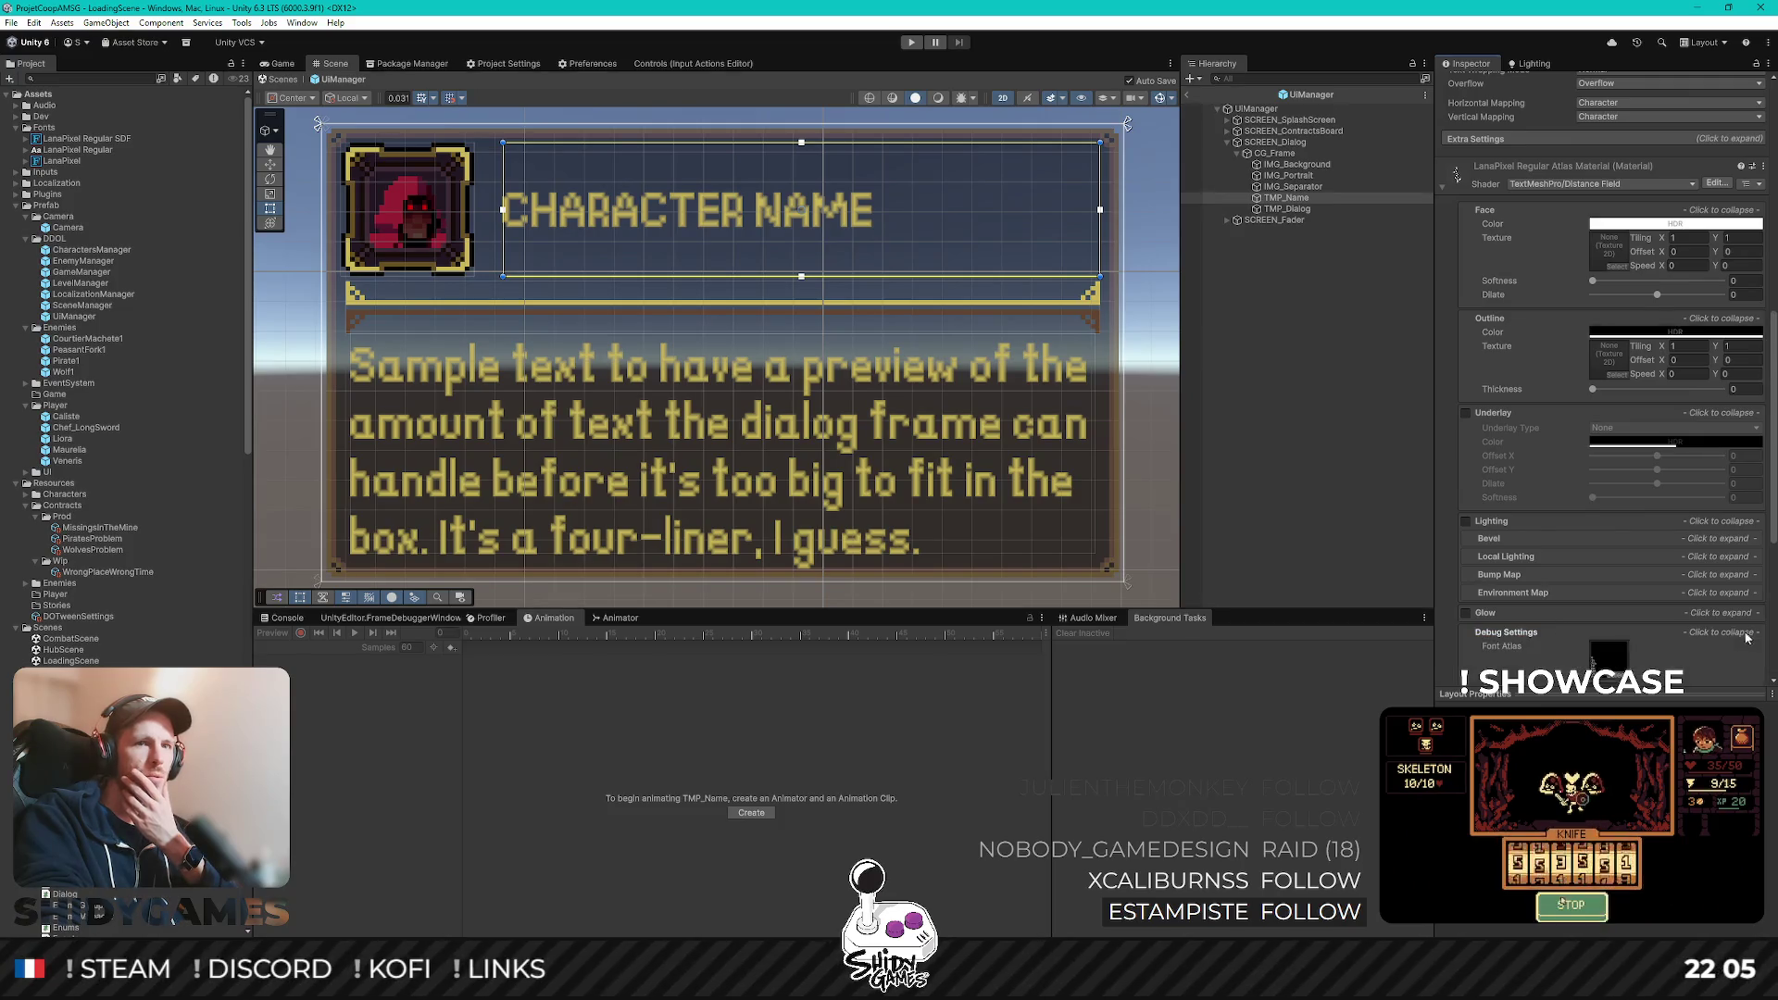
Step: Test the material sharpness at -1, then set it back to 0
scroll(1691, 552, "down", 2)
scroll(1709, 456, "down", 2)
scroll(1712, 457, "down", 2)
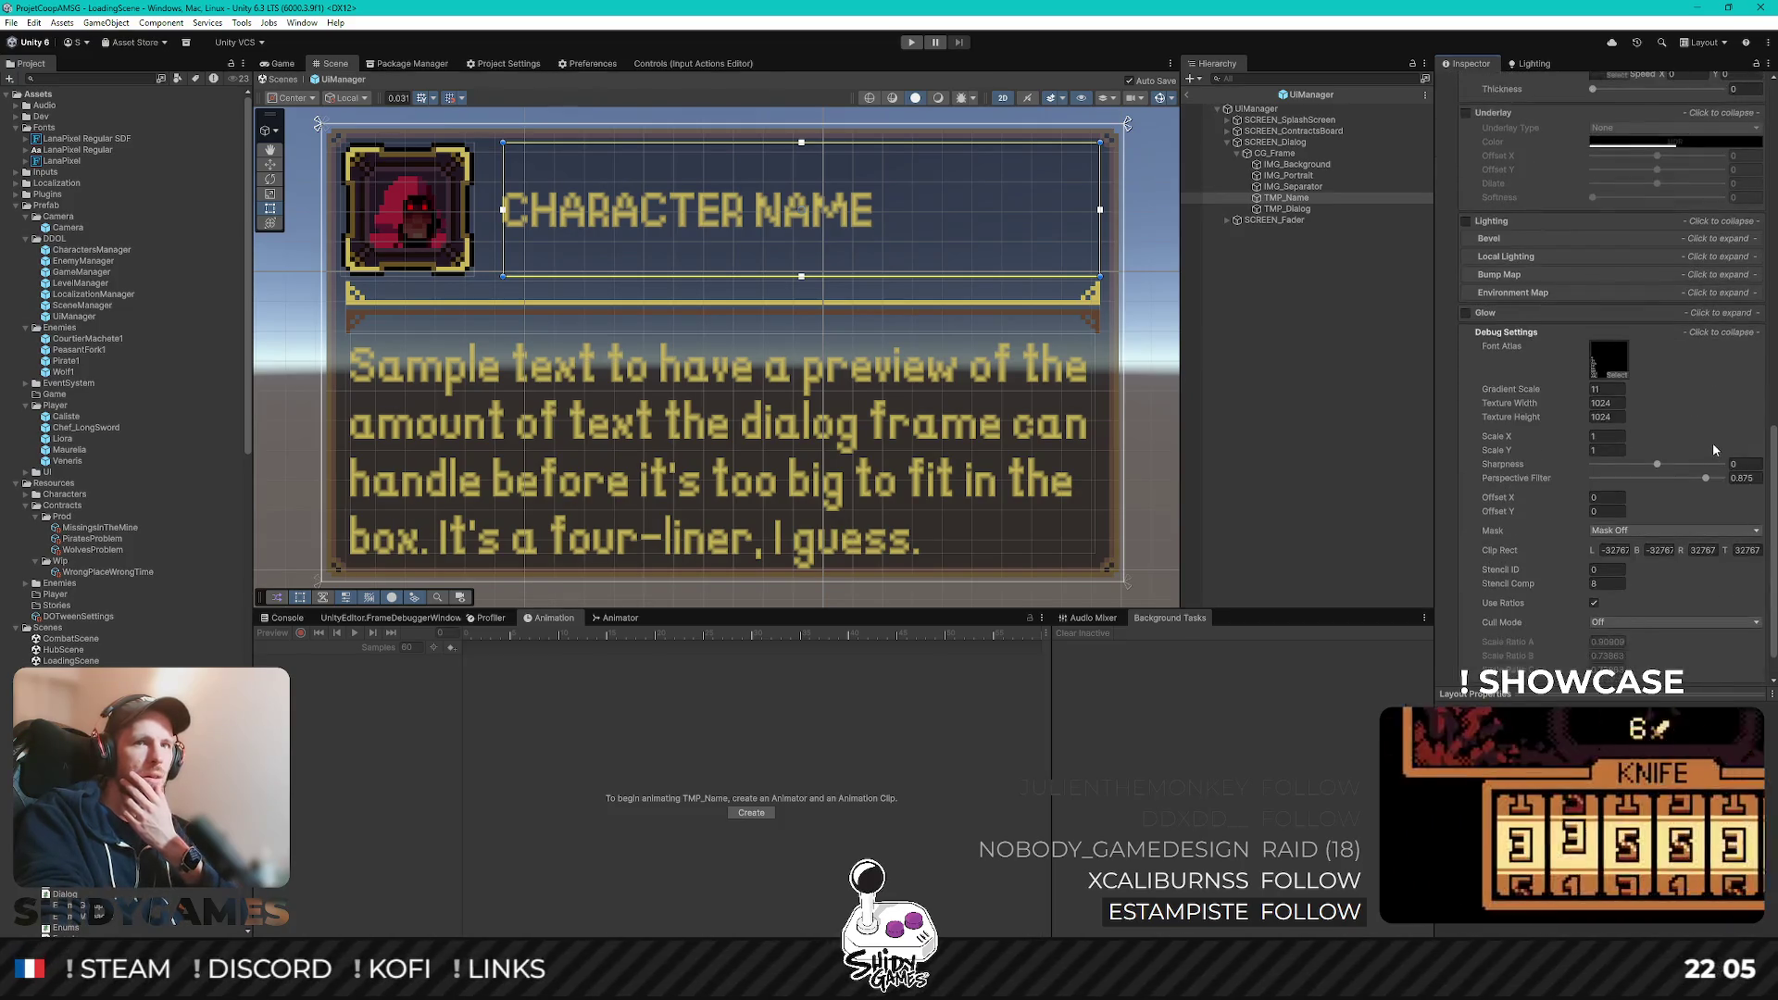
mouse_move(1659, 428)
left_mouse_down()
mouse_move(1365, 424)
mouse_move(1751, 440)
left_mouse_up()
type("0")
Step: Try debug texture width 128 and 1025 and texture height 15
left_click(1601, 367)
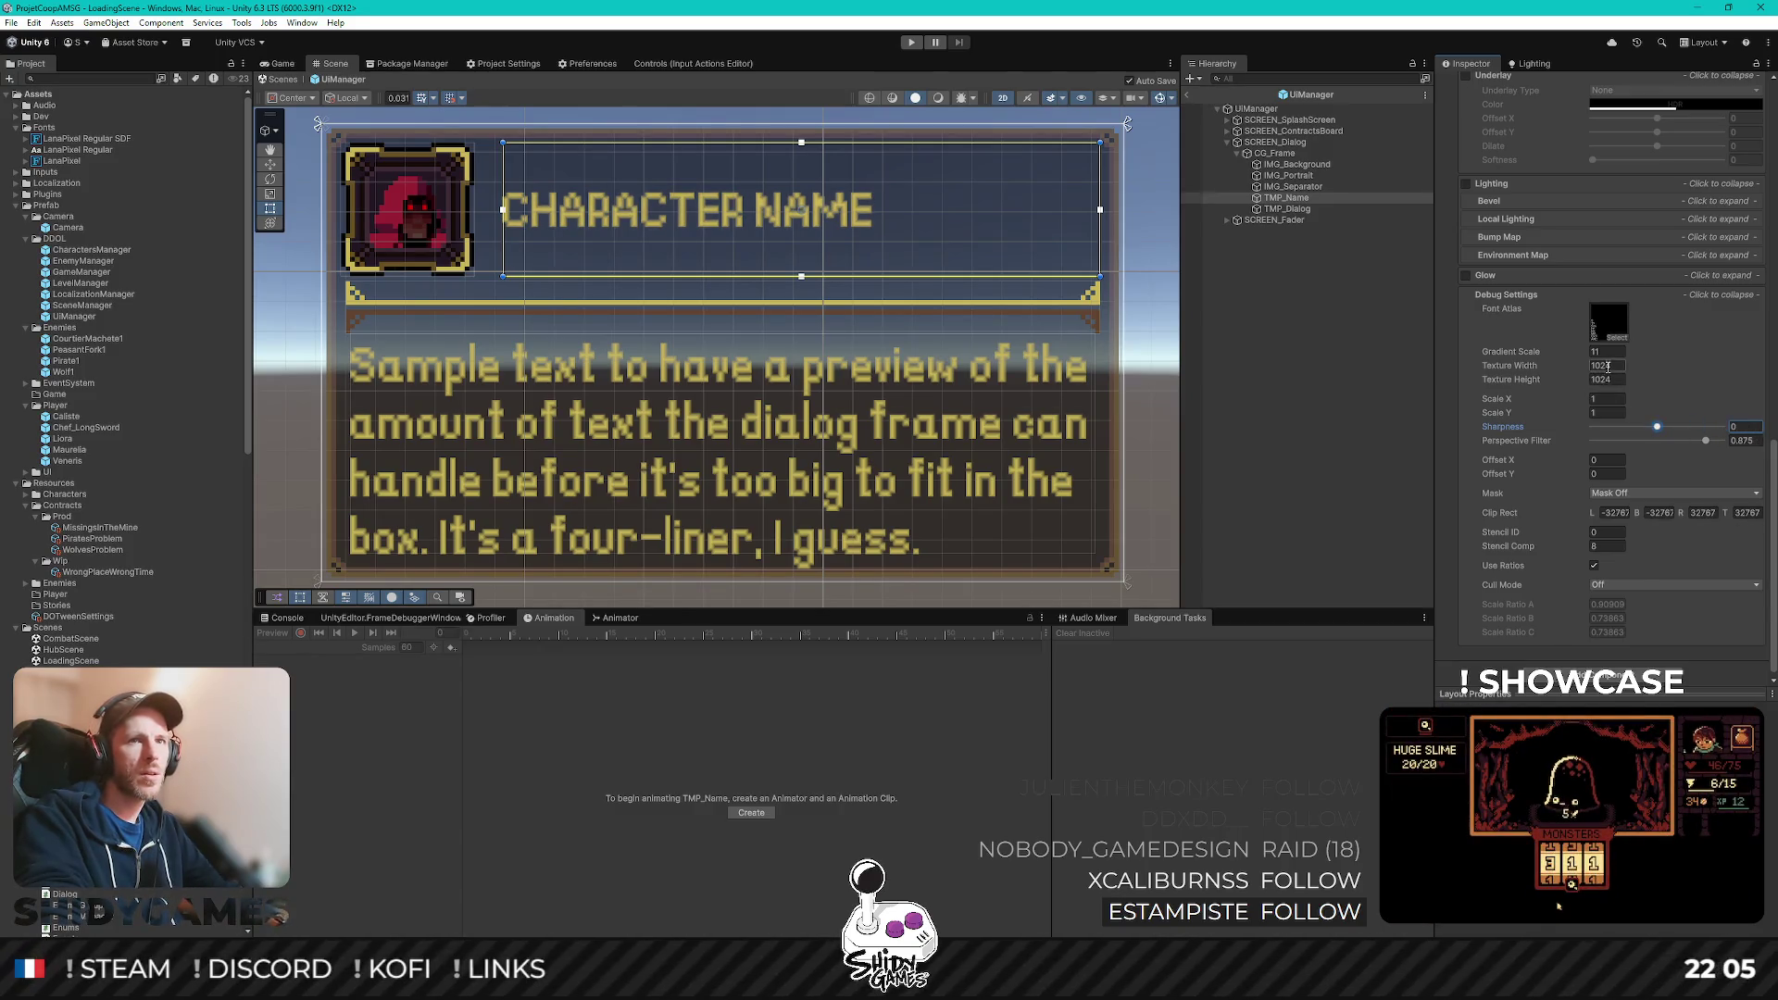
type("128")
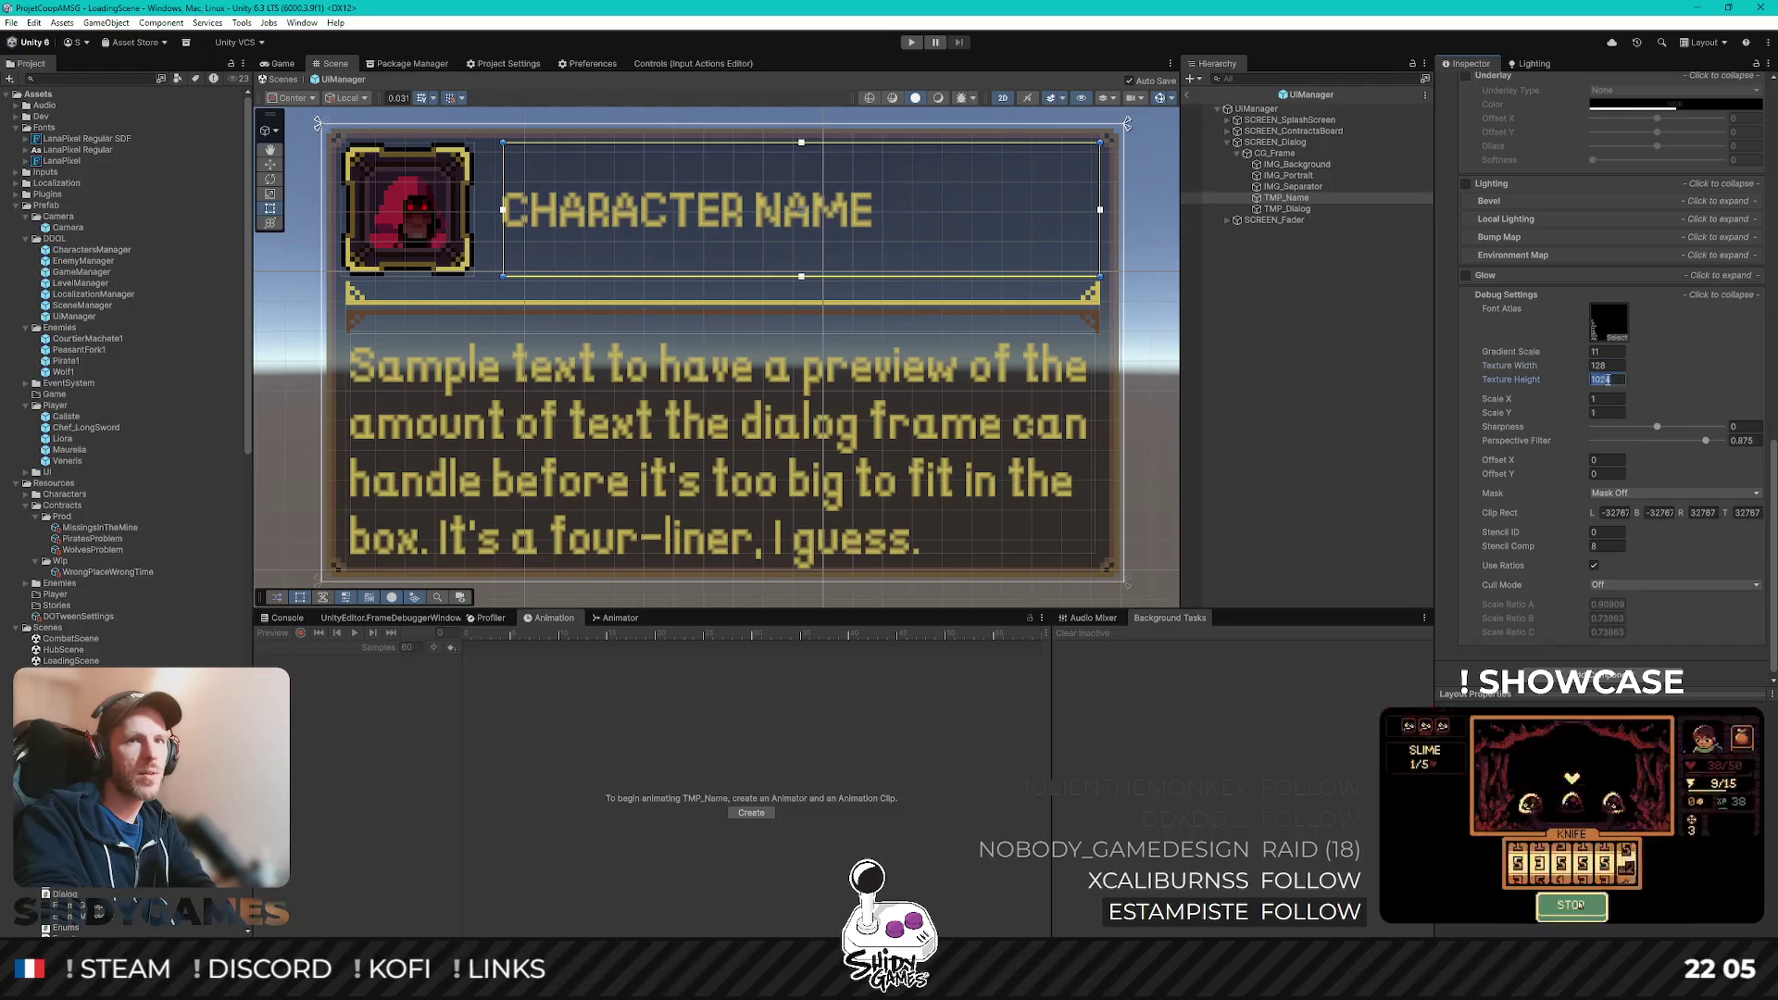
key("Return")
type("1")
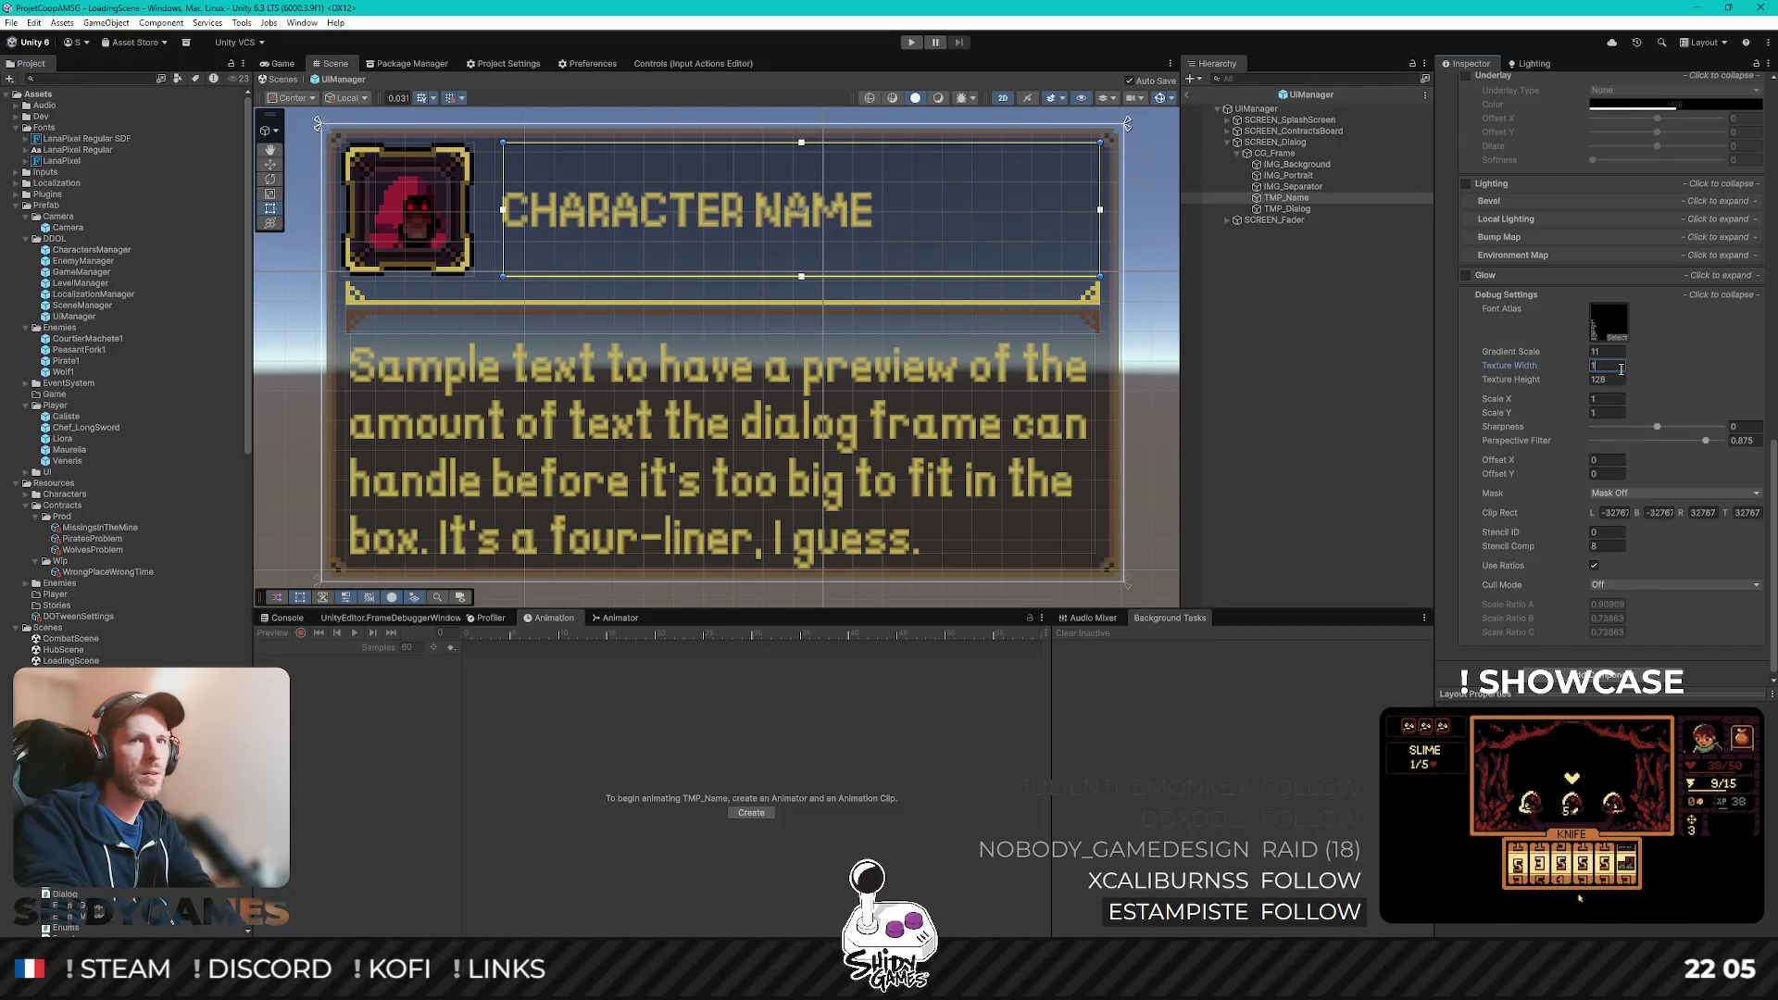
type("025")
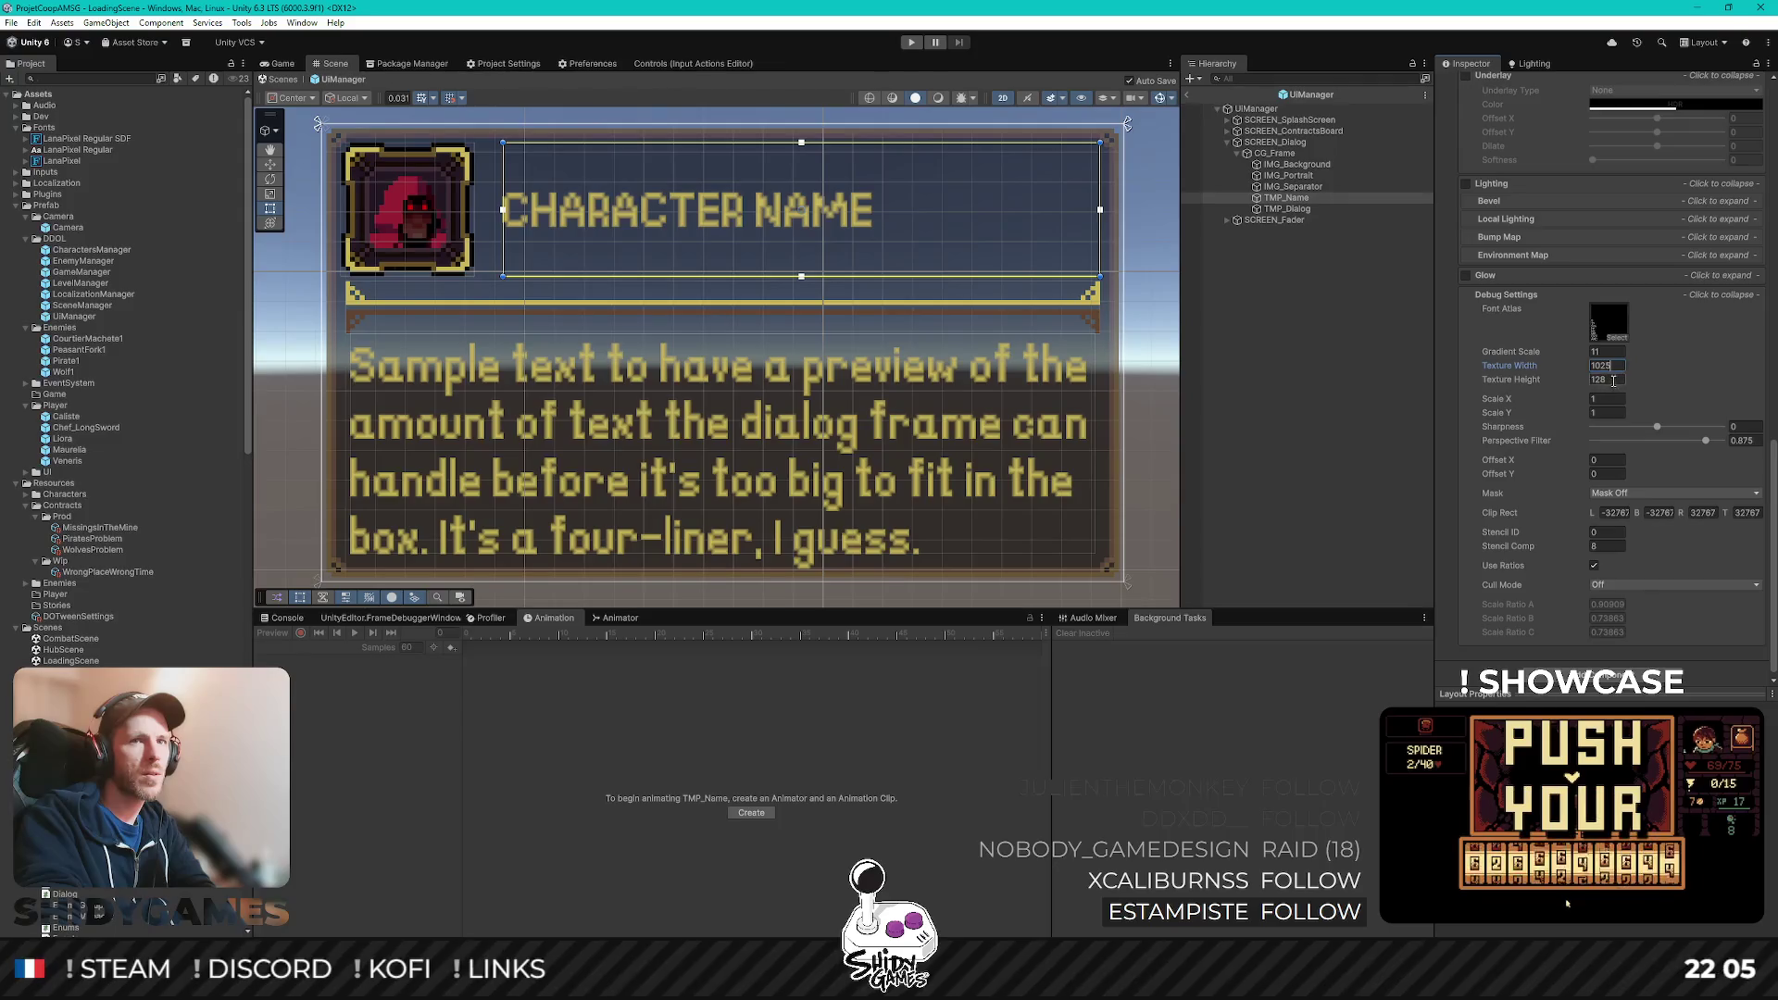
left_click(1618, 381)
type("1")
type("5")
left_click(1608, 352)
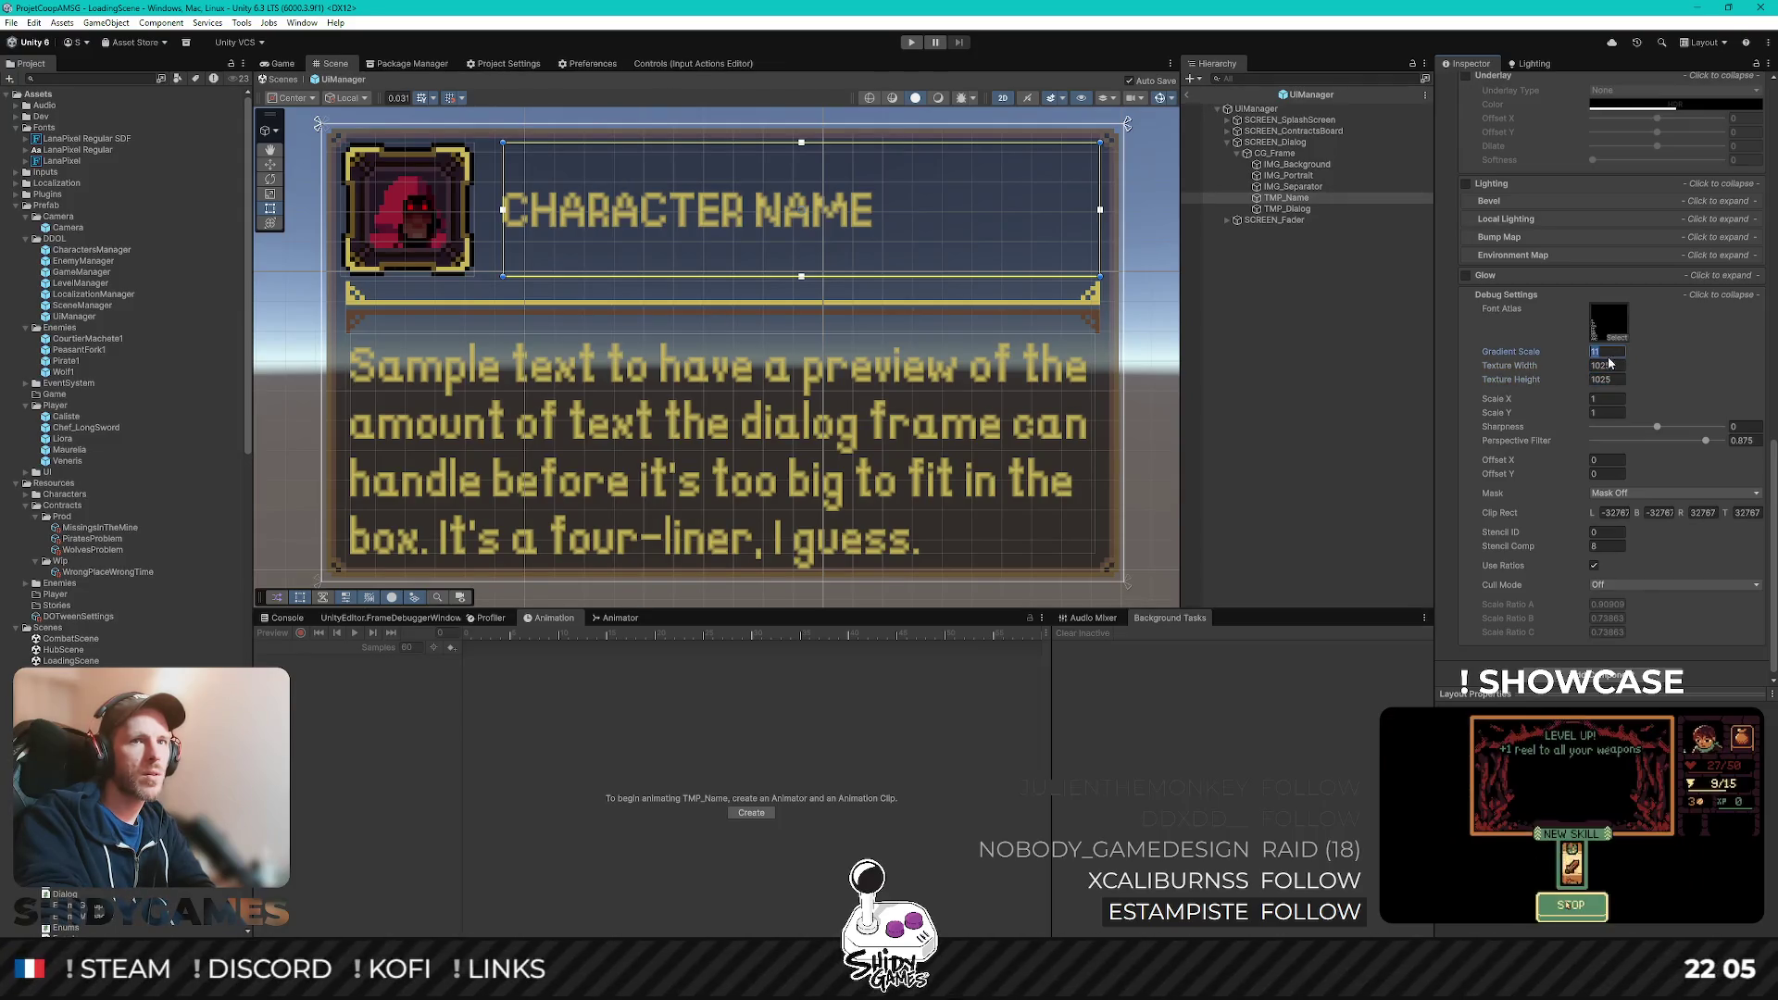
Step: Restore the debug texture size to 1024 by 1024, then try Scale X 210 and Scale Y 101
left_click(1626, 365)
type("10")
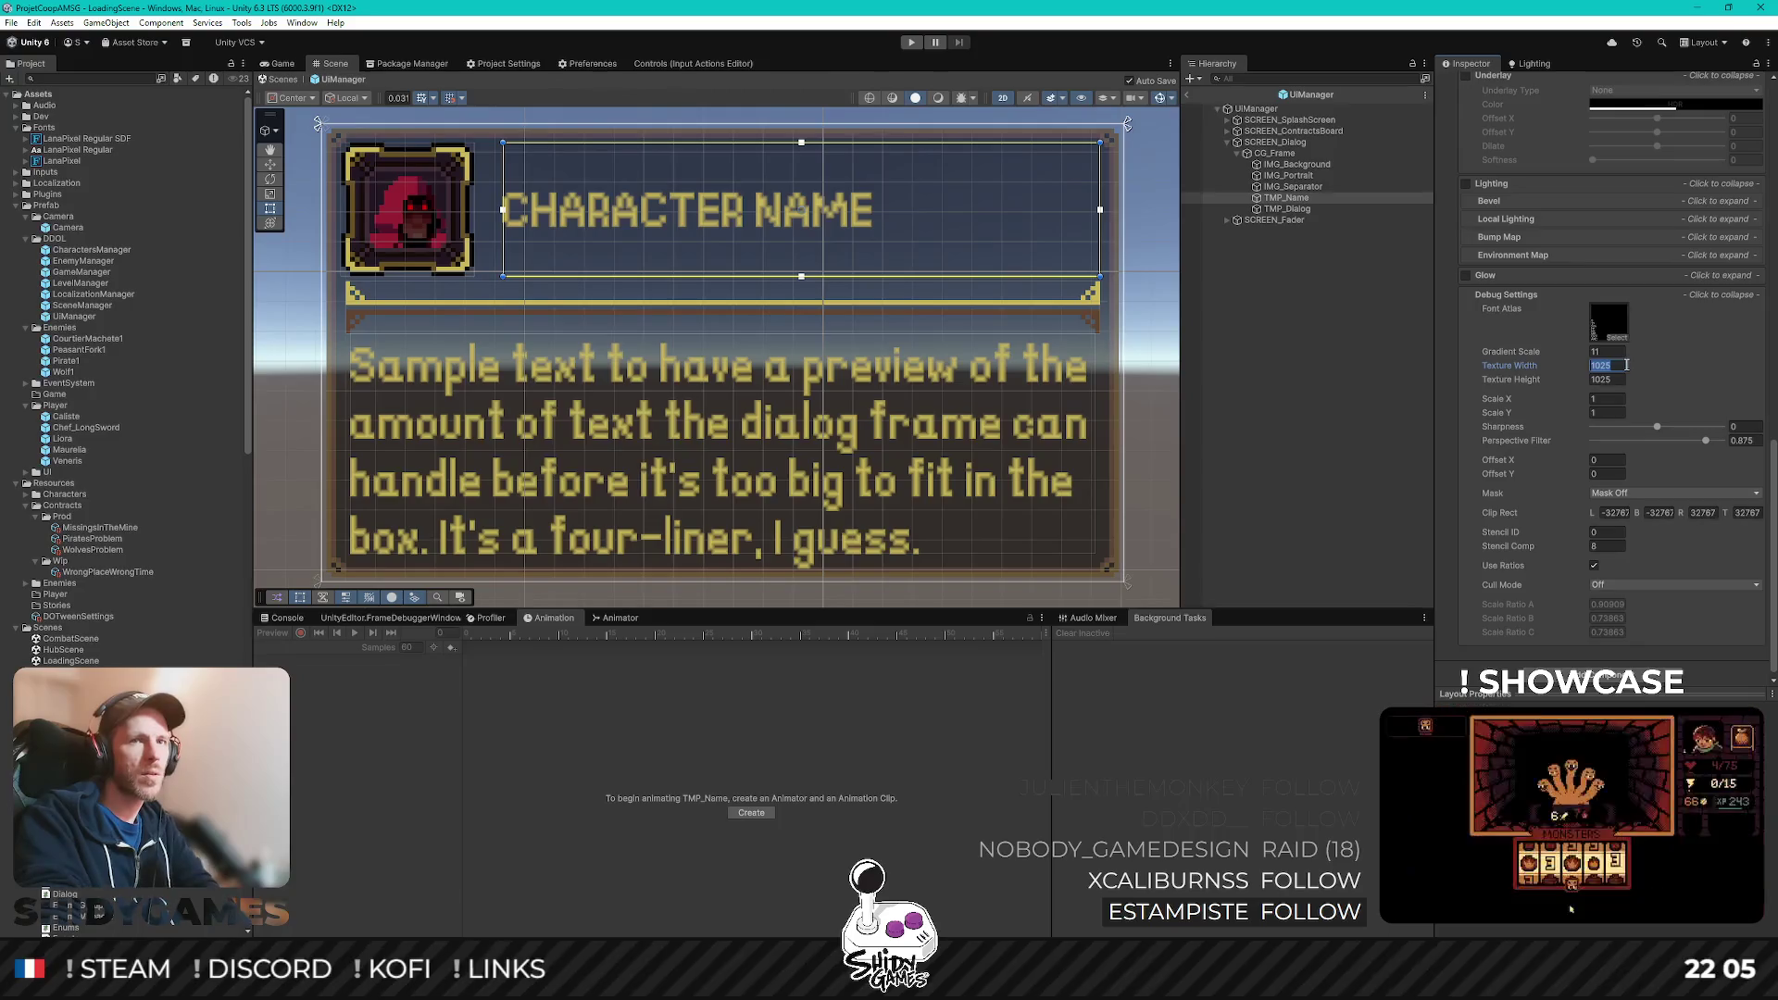
type("24")
left_click(1595, 379)
type("12")
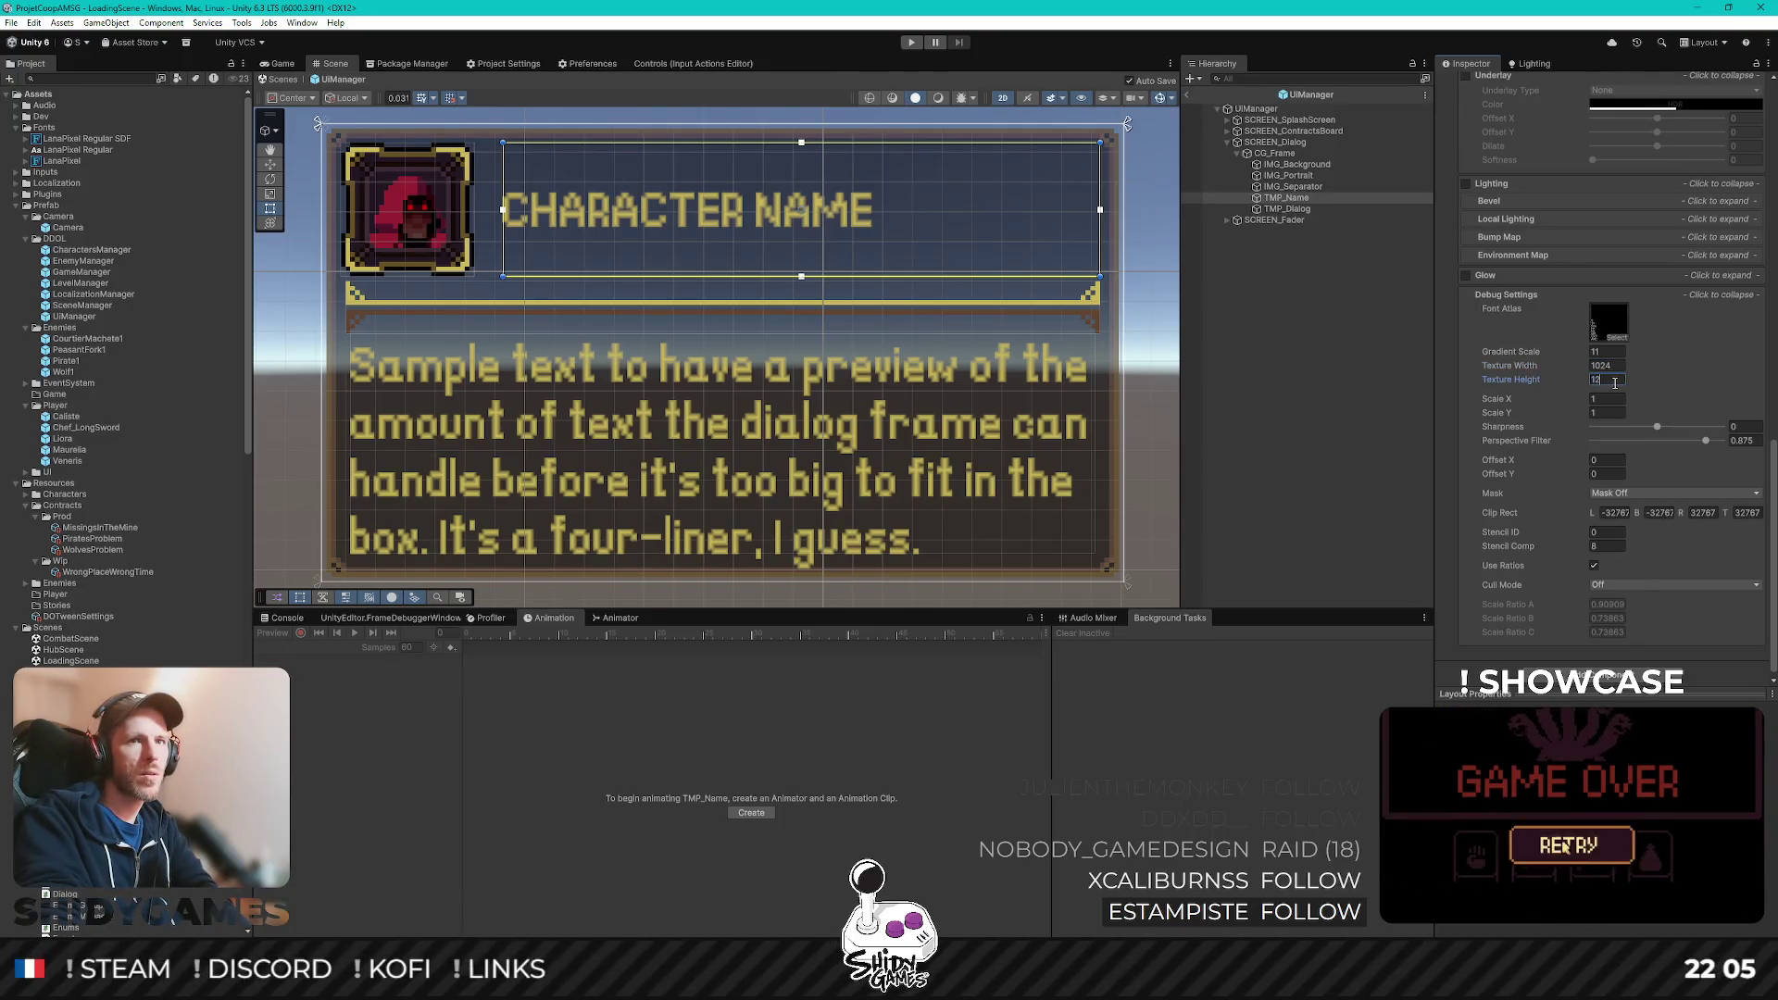
key("BackSpace")
type("024")
left_click(1606, 398)
type("2")
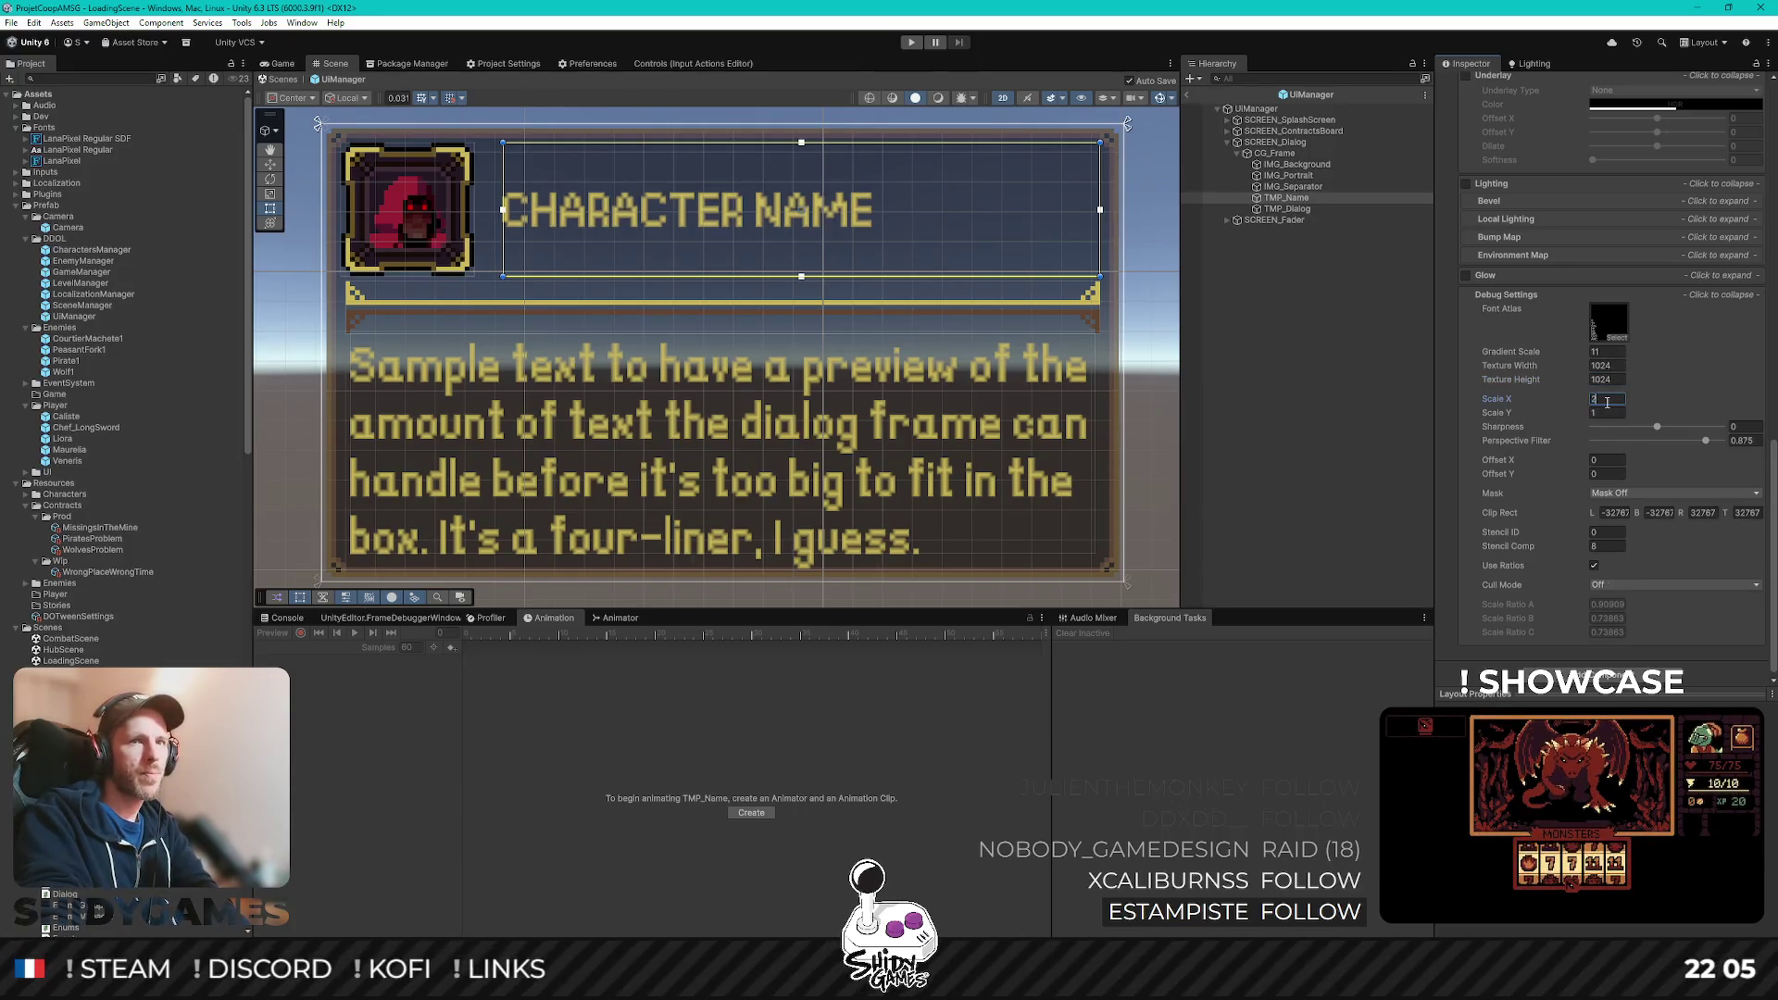
type("10")
left_click(1606, 413)
type("10")
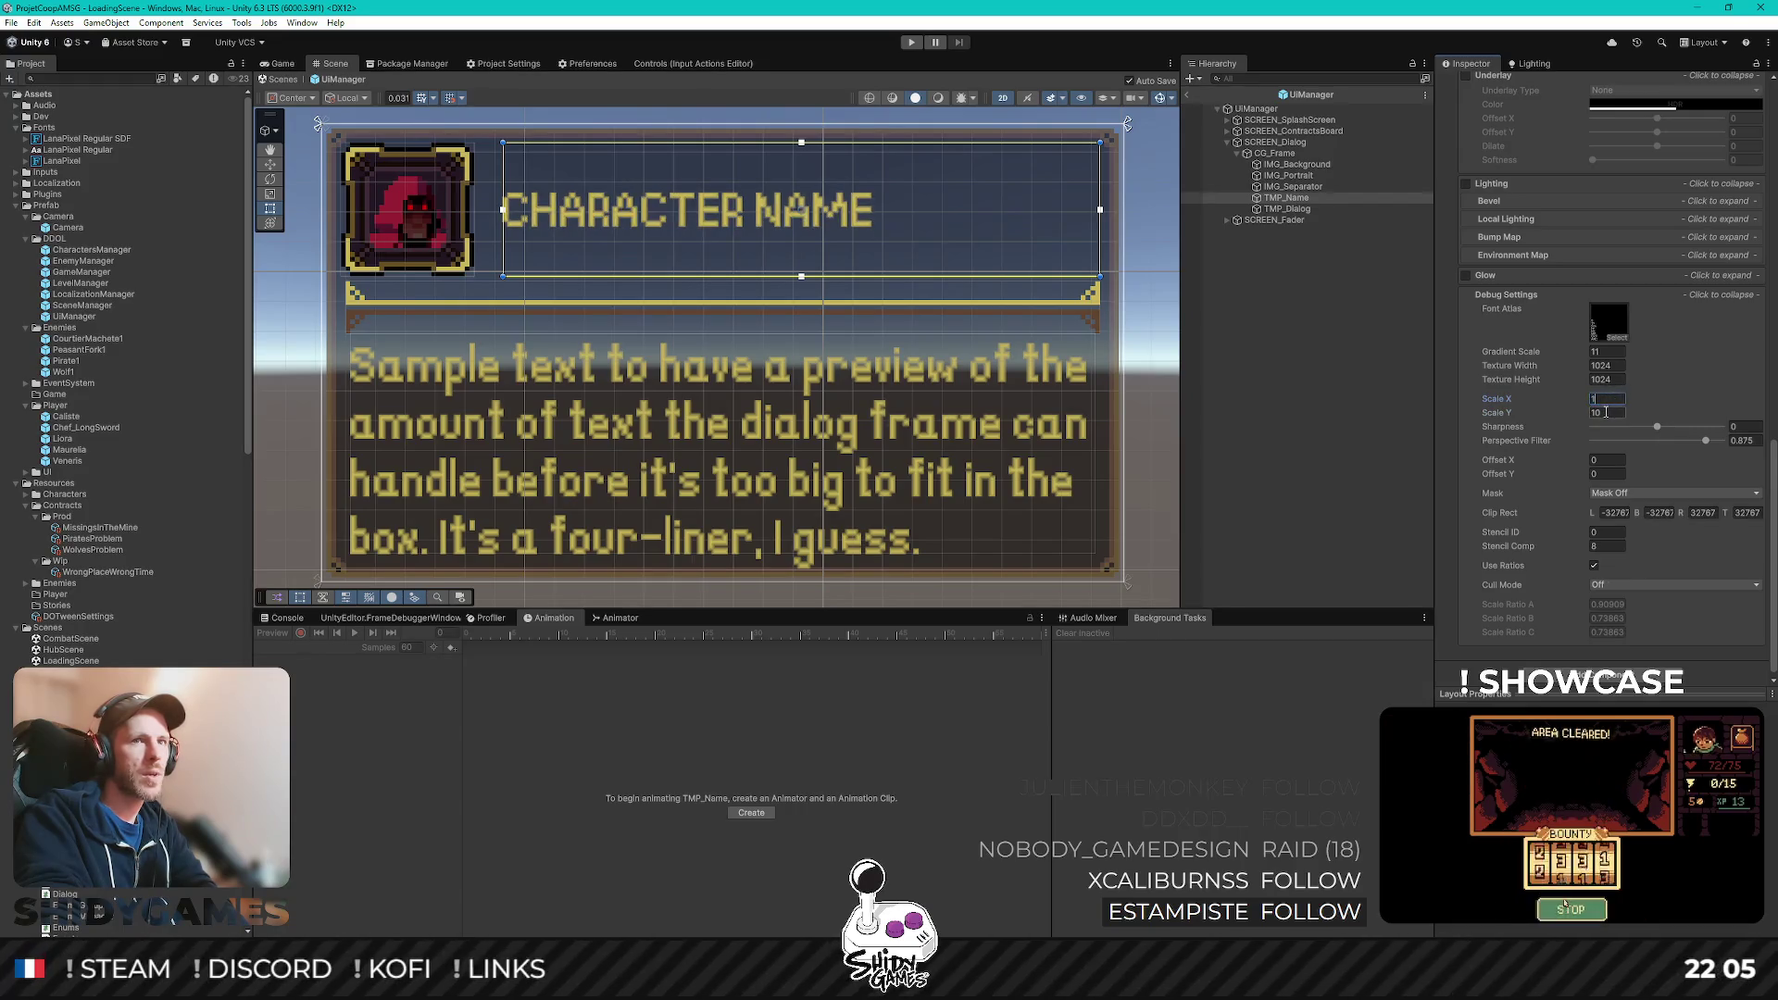
type("1")
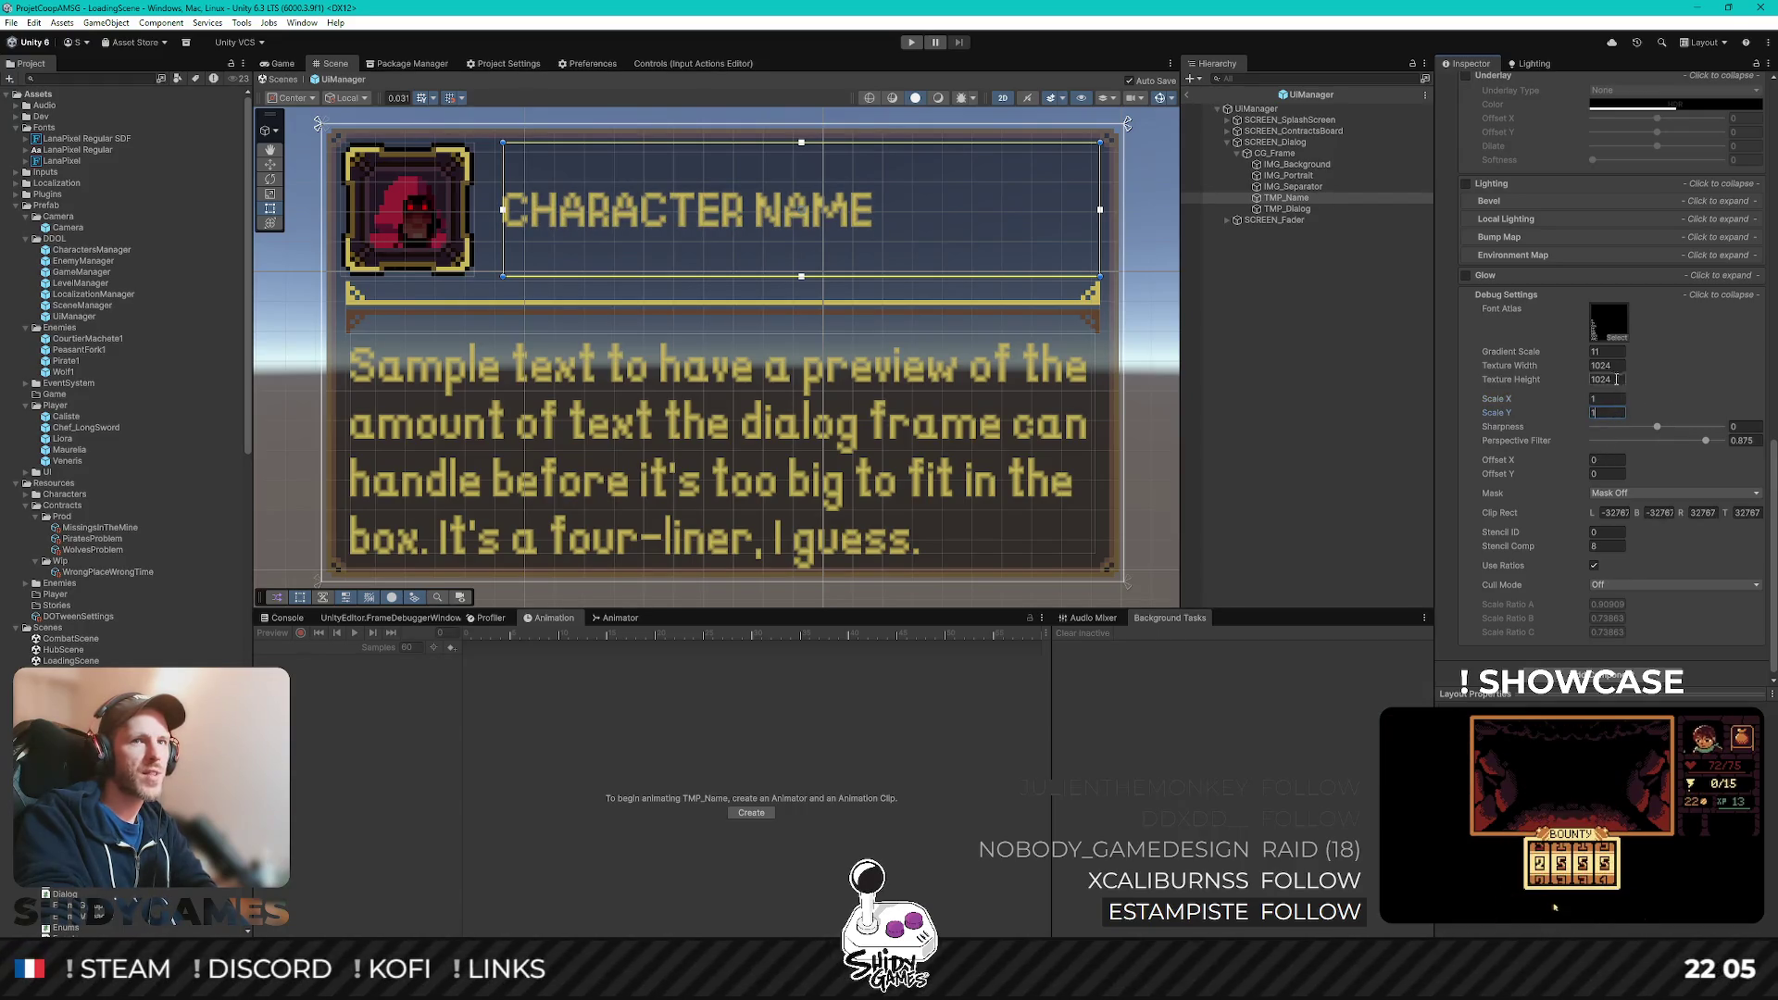
Step: Set the debug Gradient Scale to 128 and deselect TMP_Name
left_click(1608, 353)
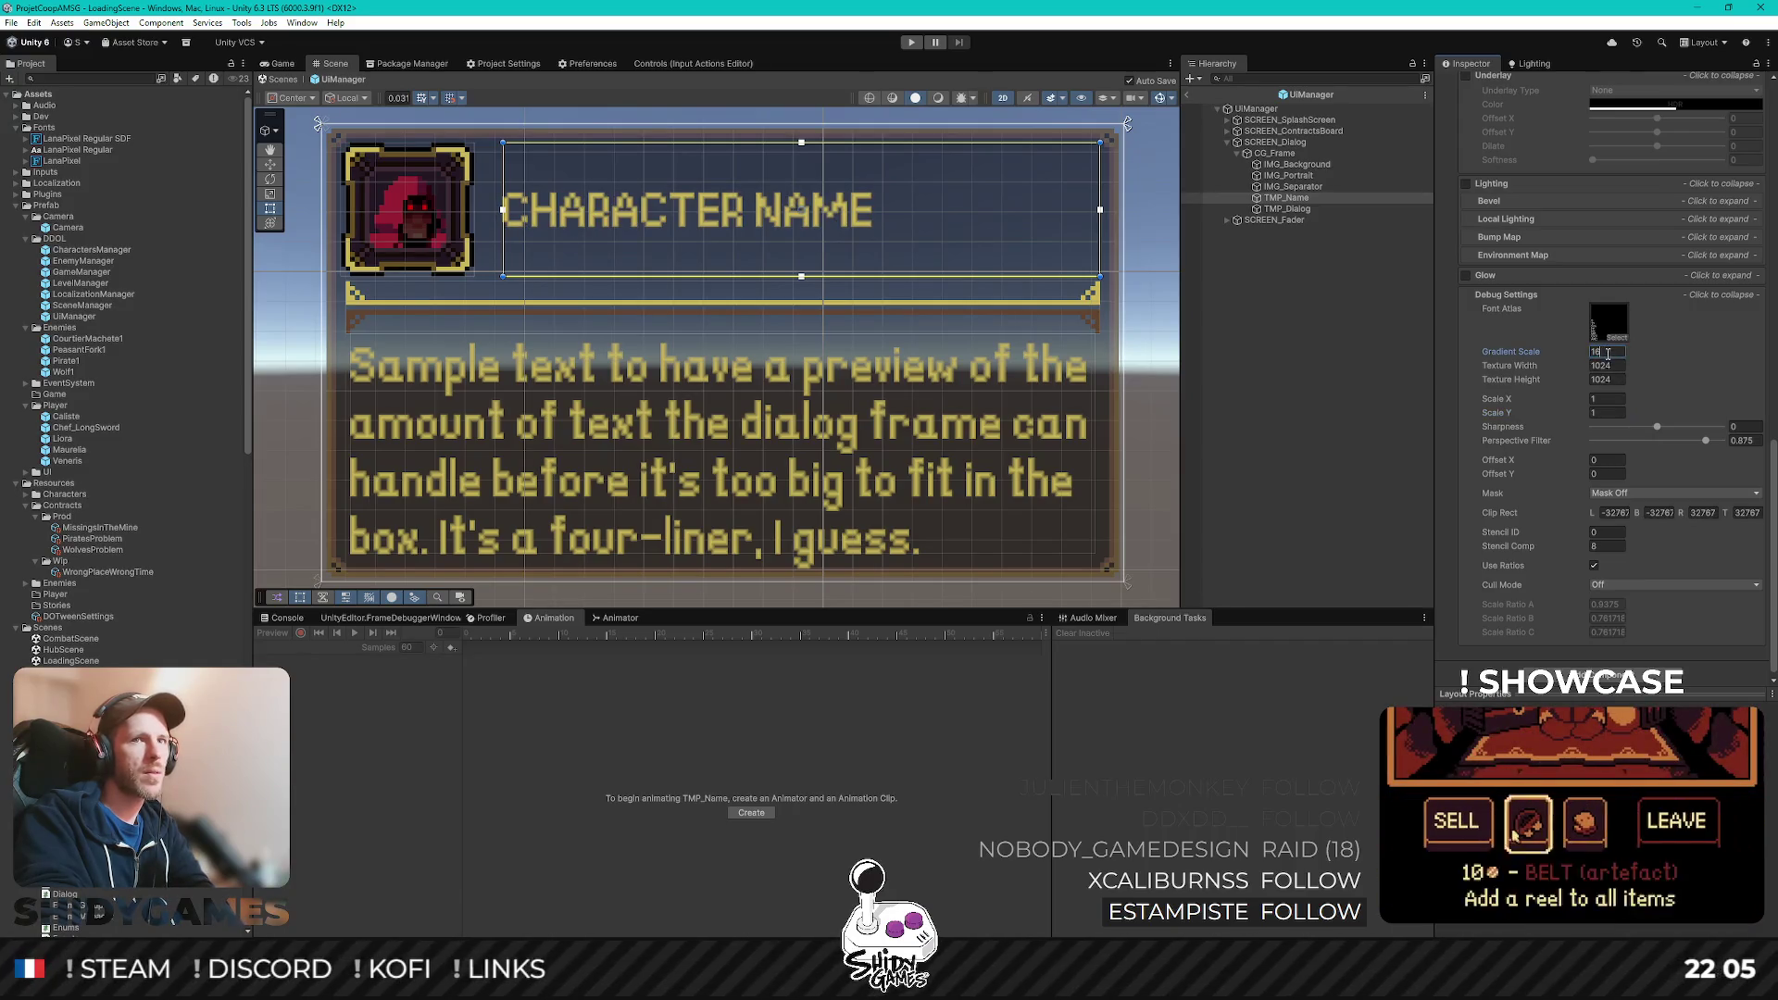
type("1")
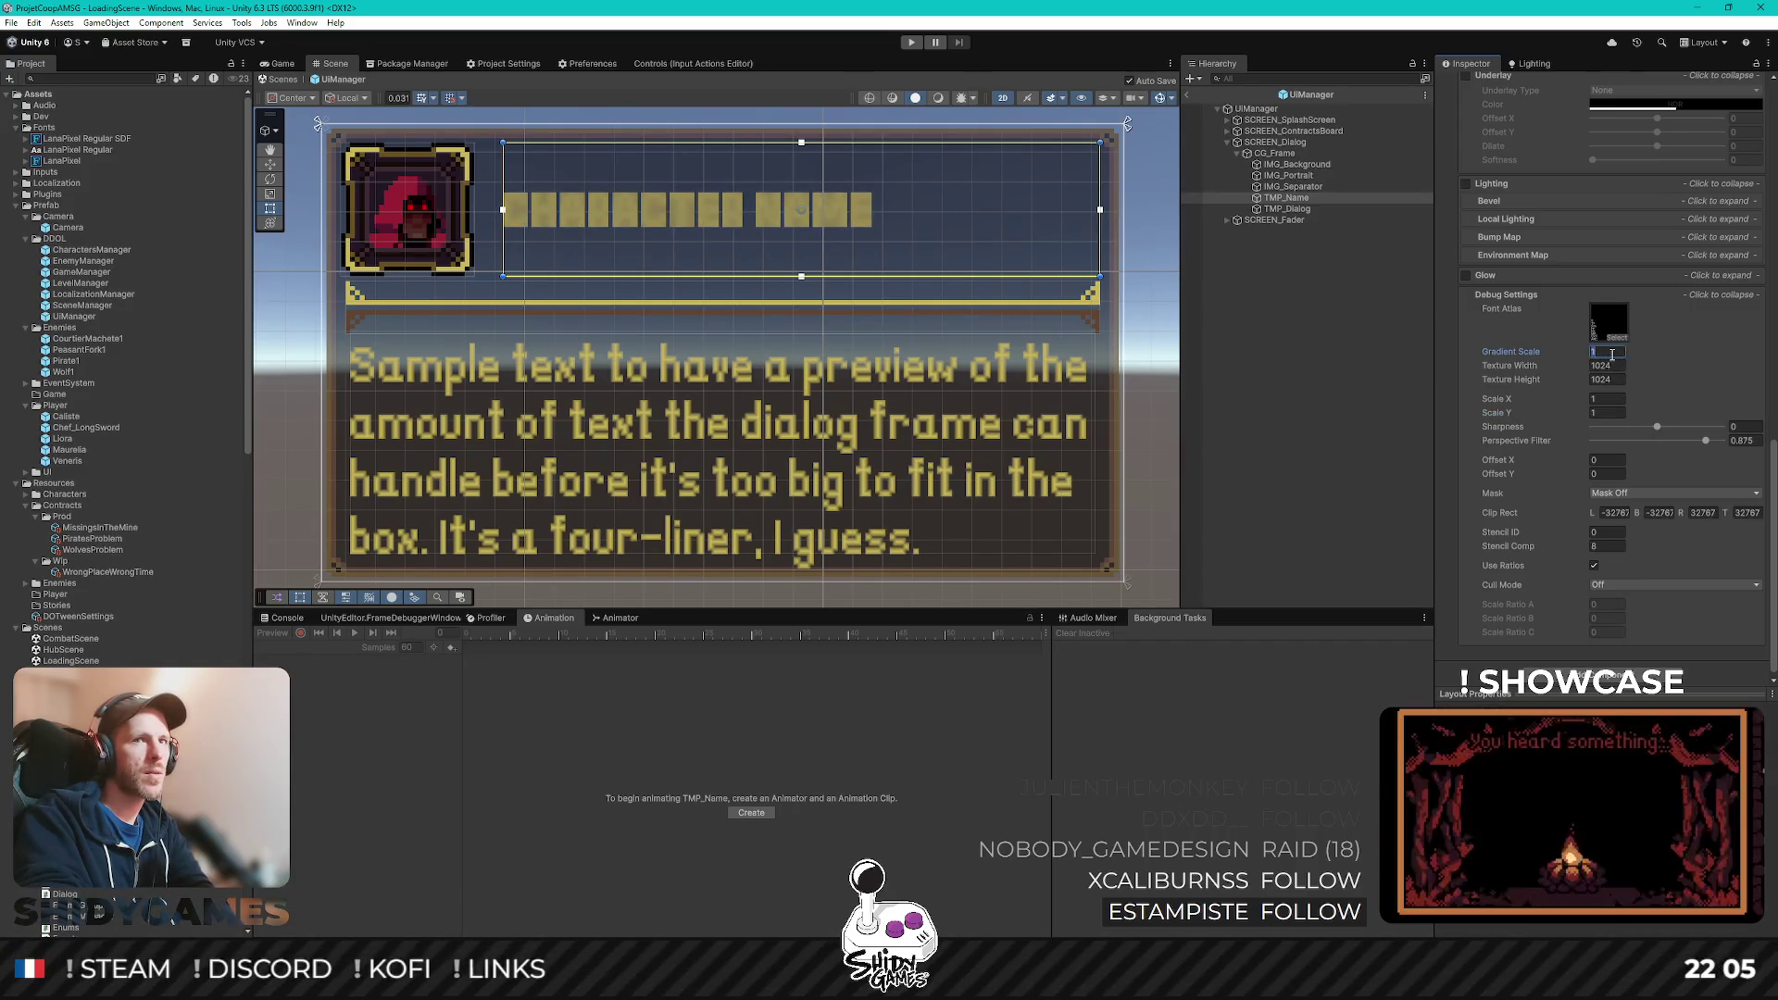
type("28")
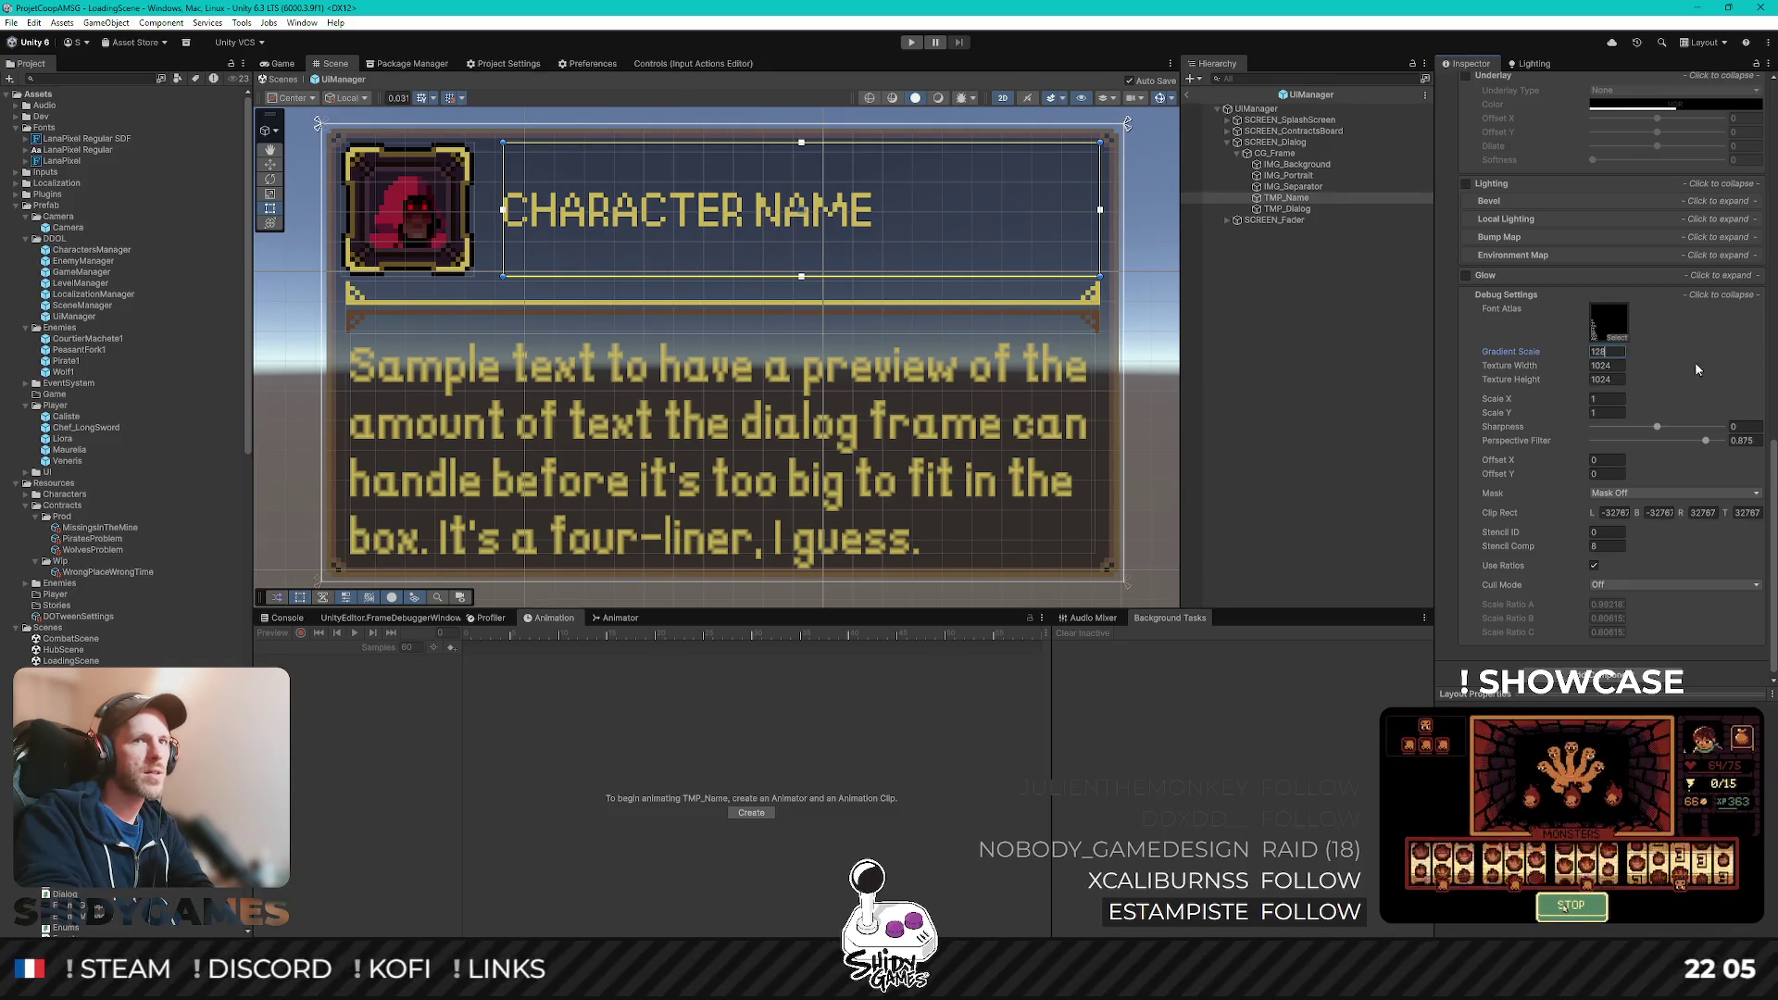
scroll(1687, 357, "up", 5)
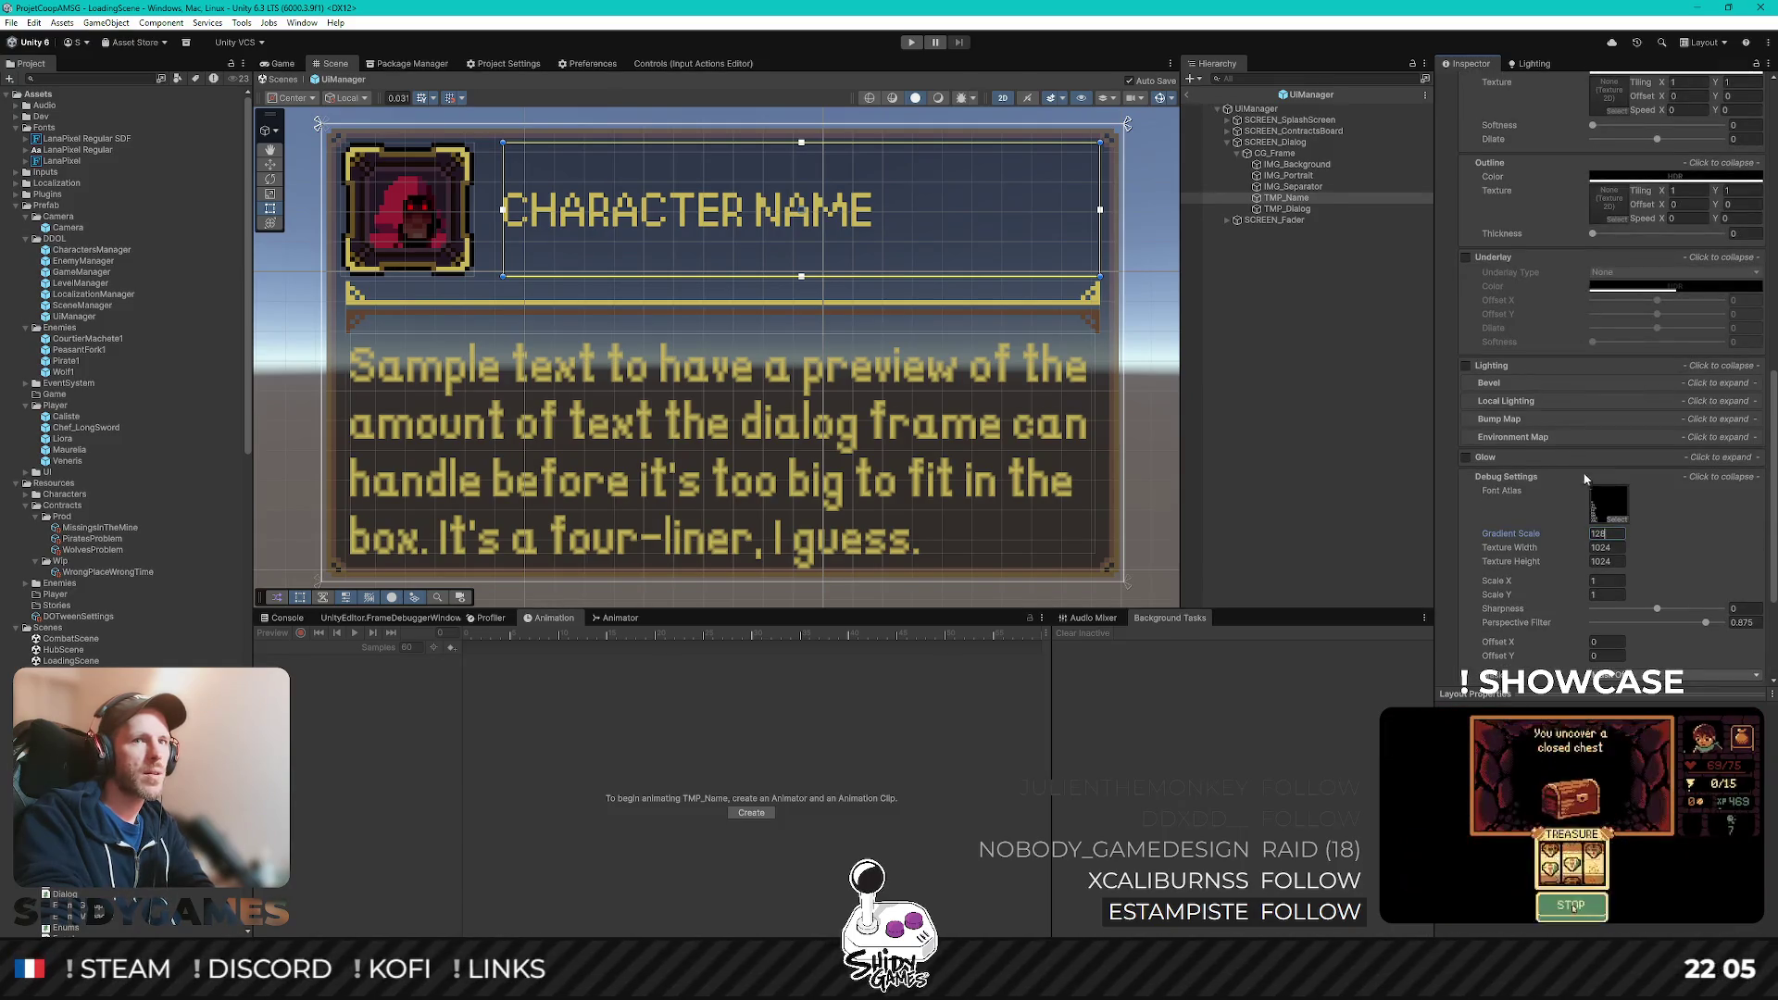
key("Return")
left_click(1348, 396)
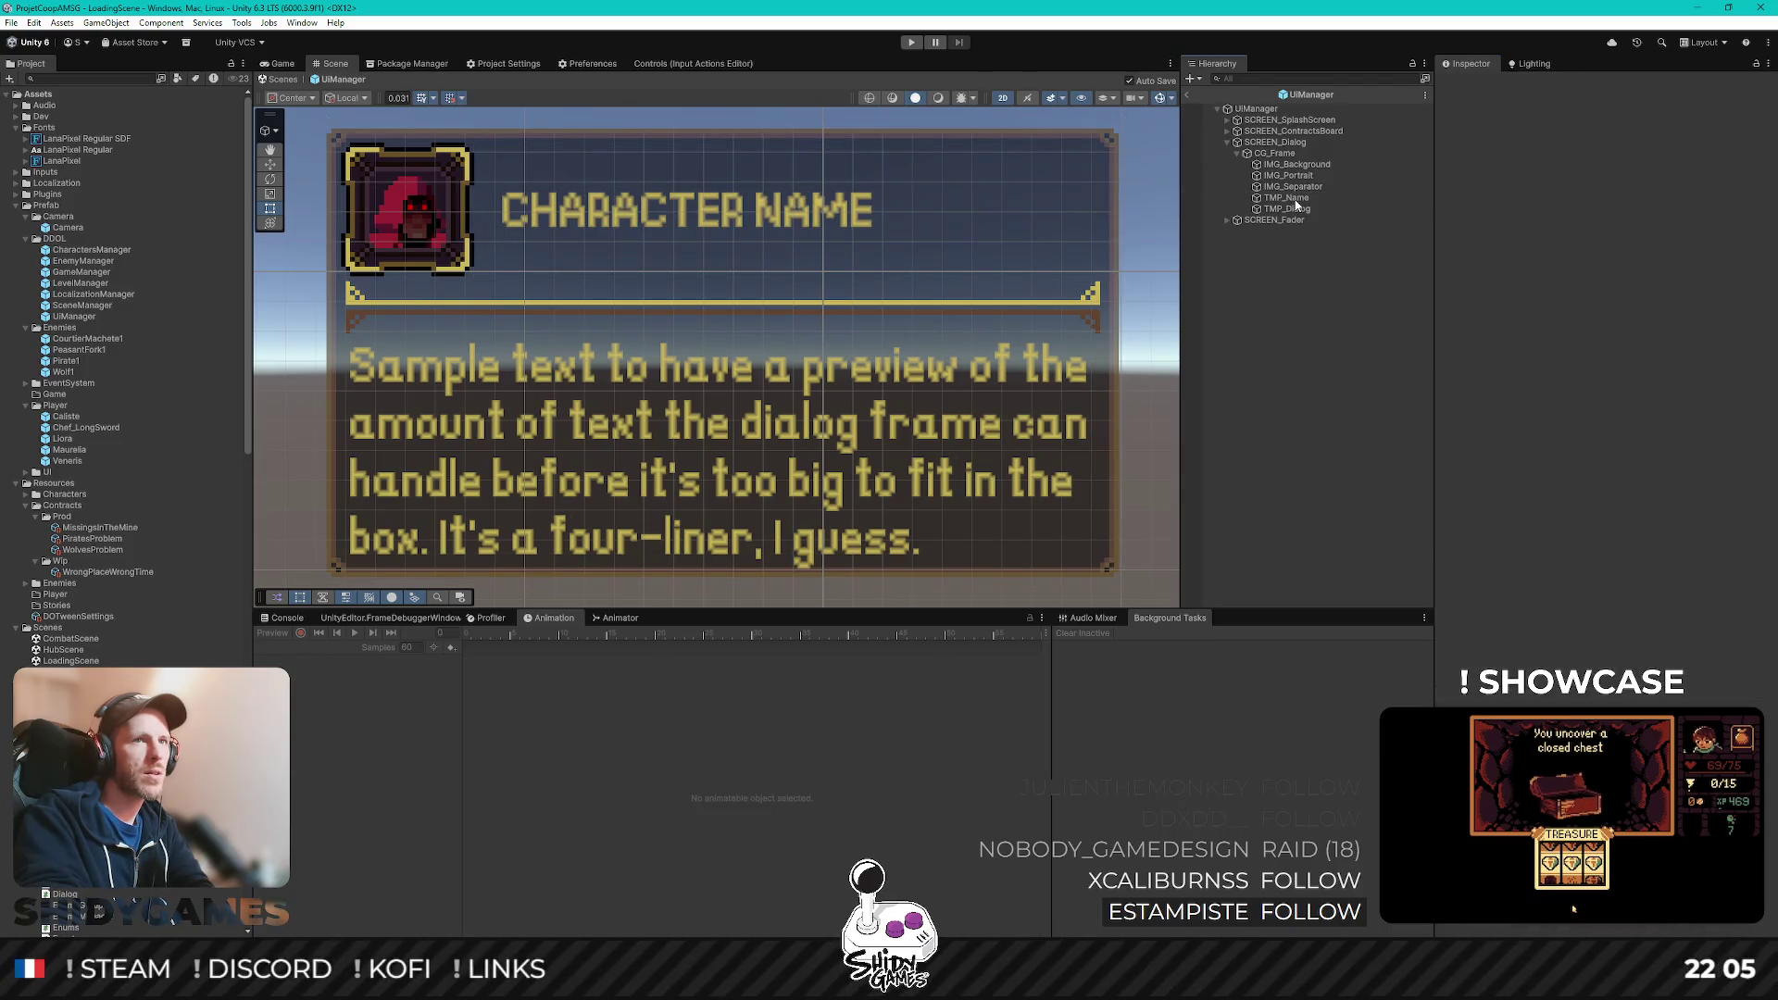
left_click(61, 160)
scroll(1549, 365, "down", 5)
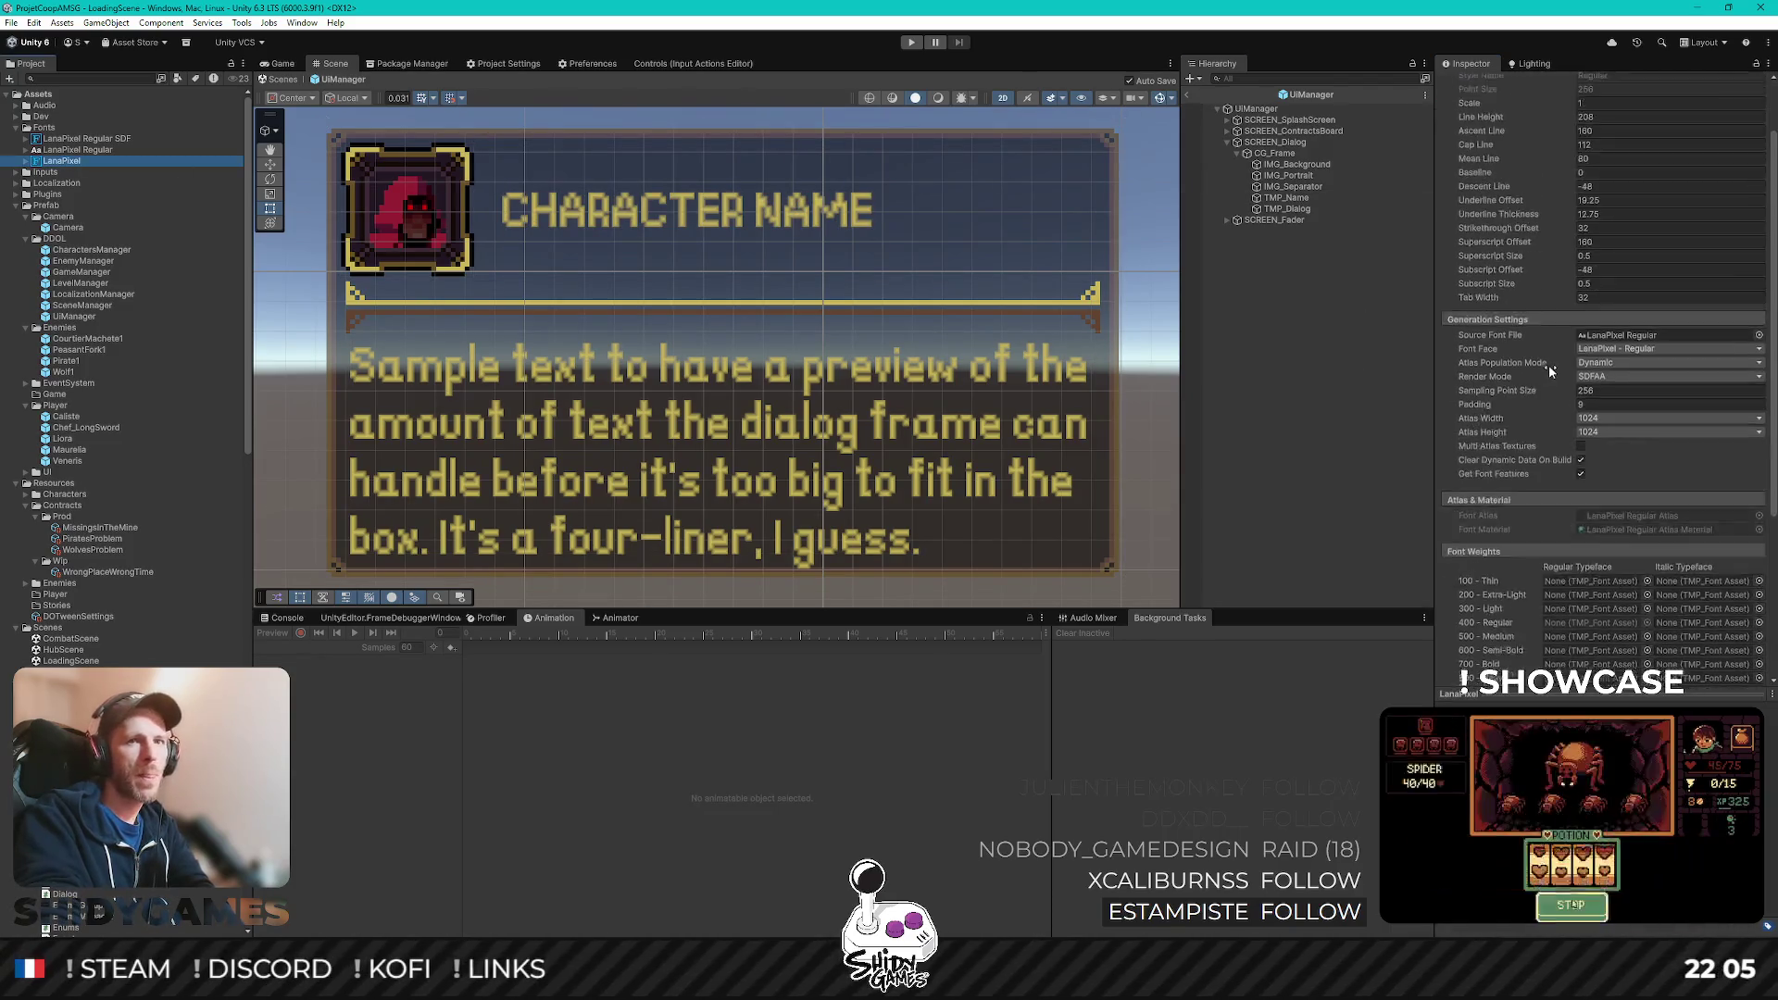
scroll(1548, 365, "up", 3)
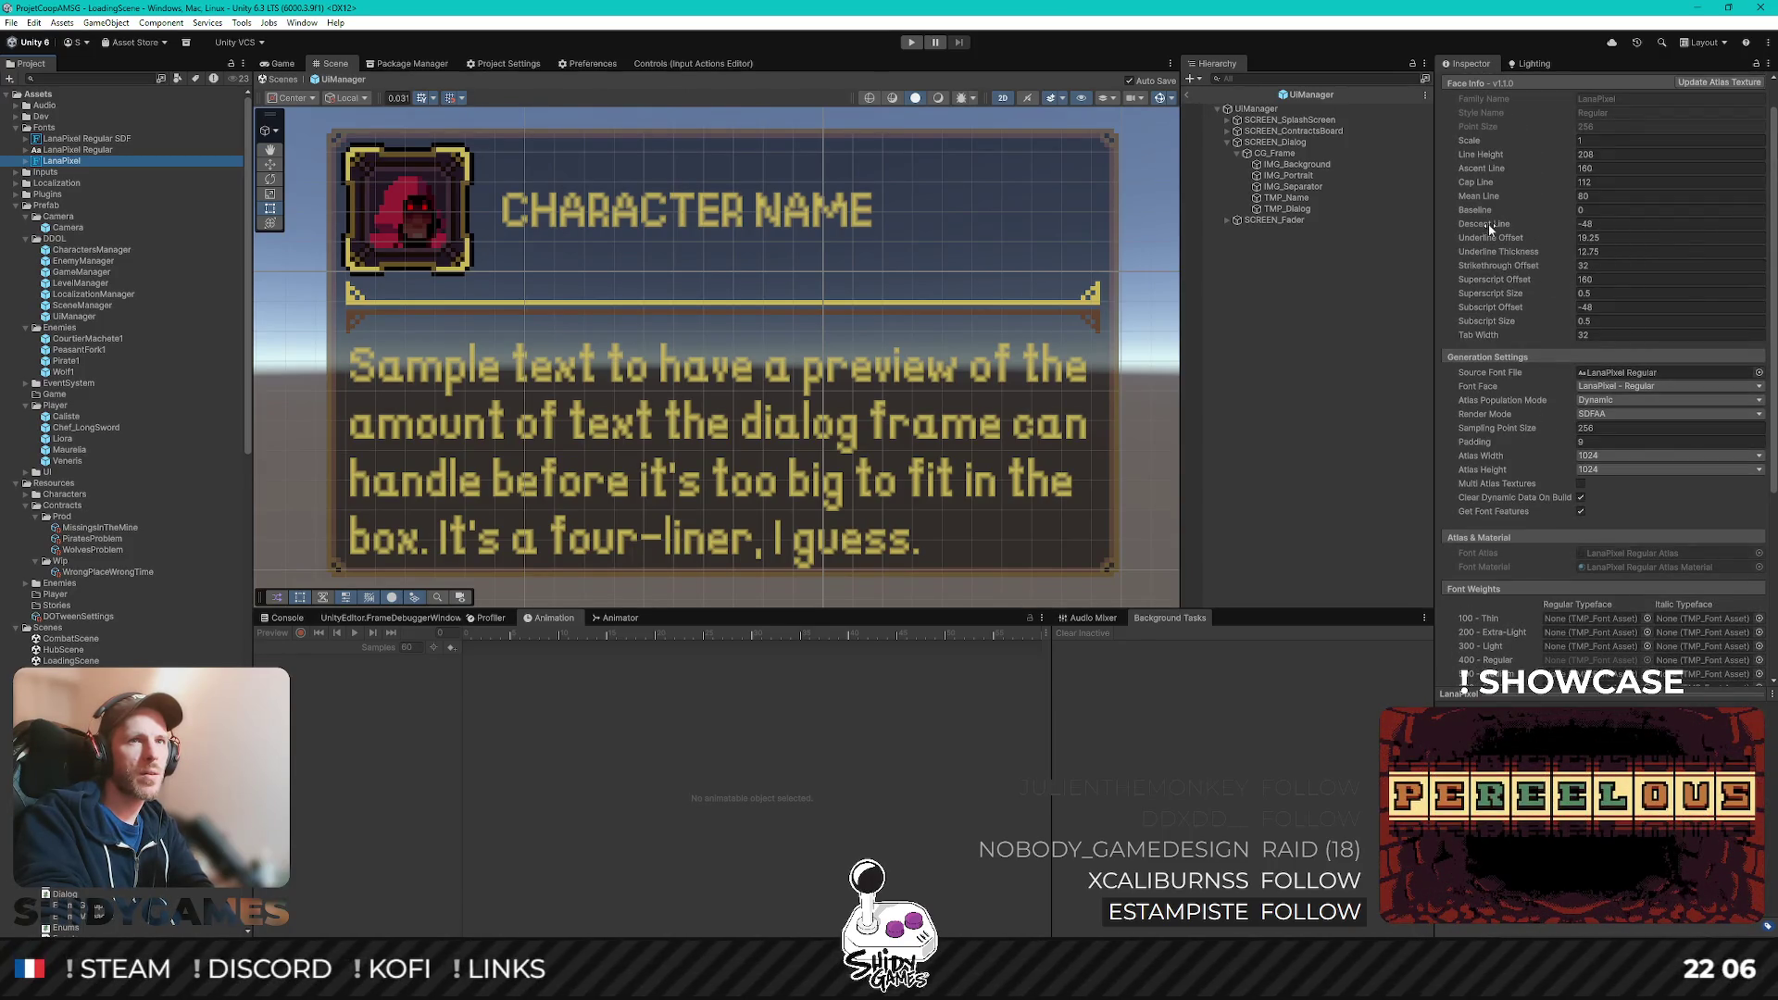
scroll(1519, 348, "up", 1)
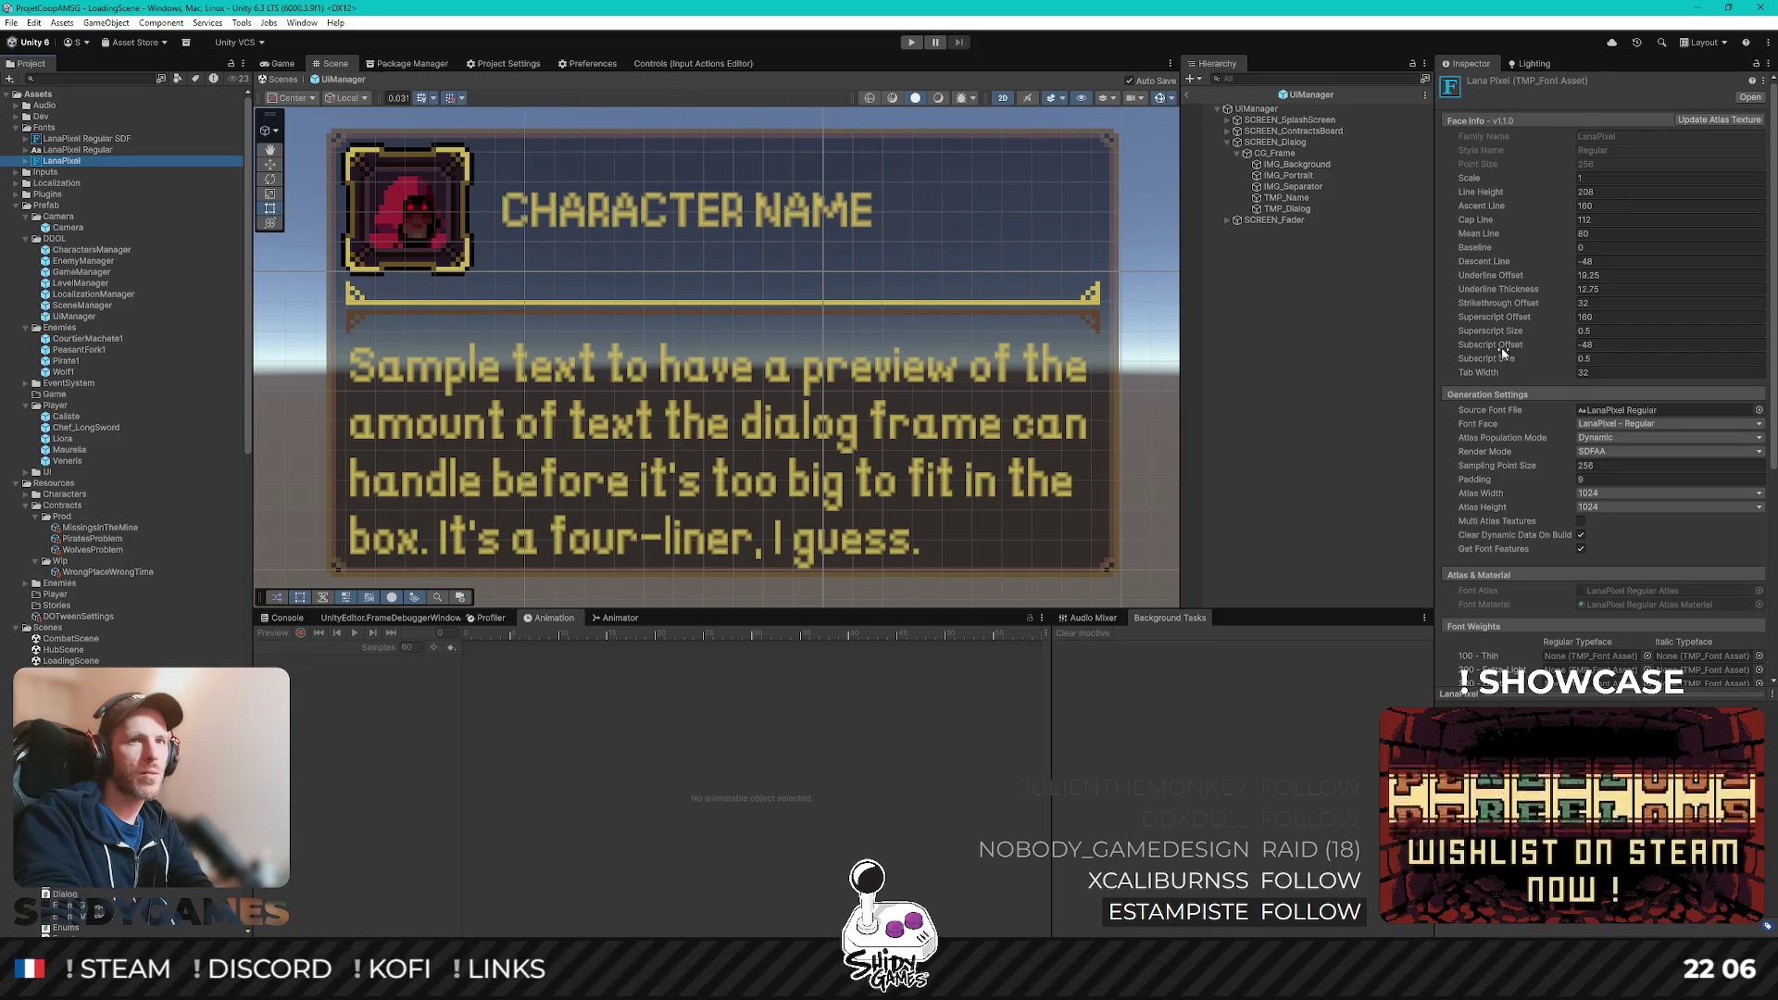
scroll(1547, 528, "down", 6)
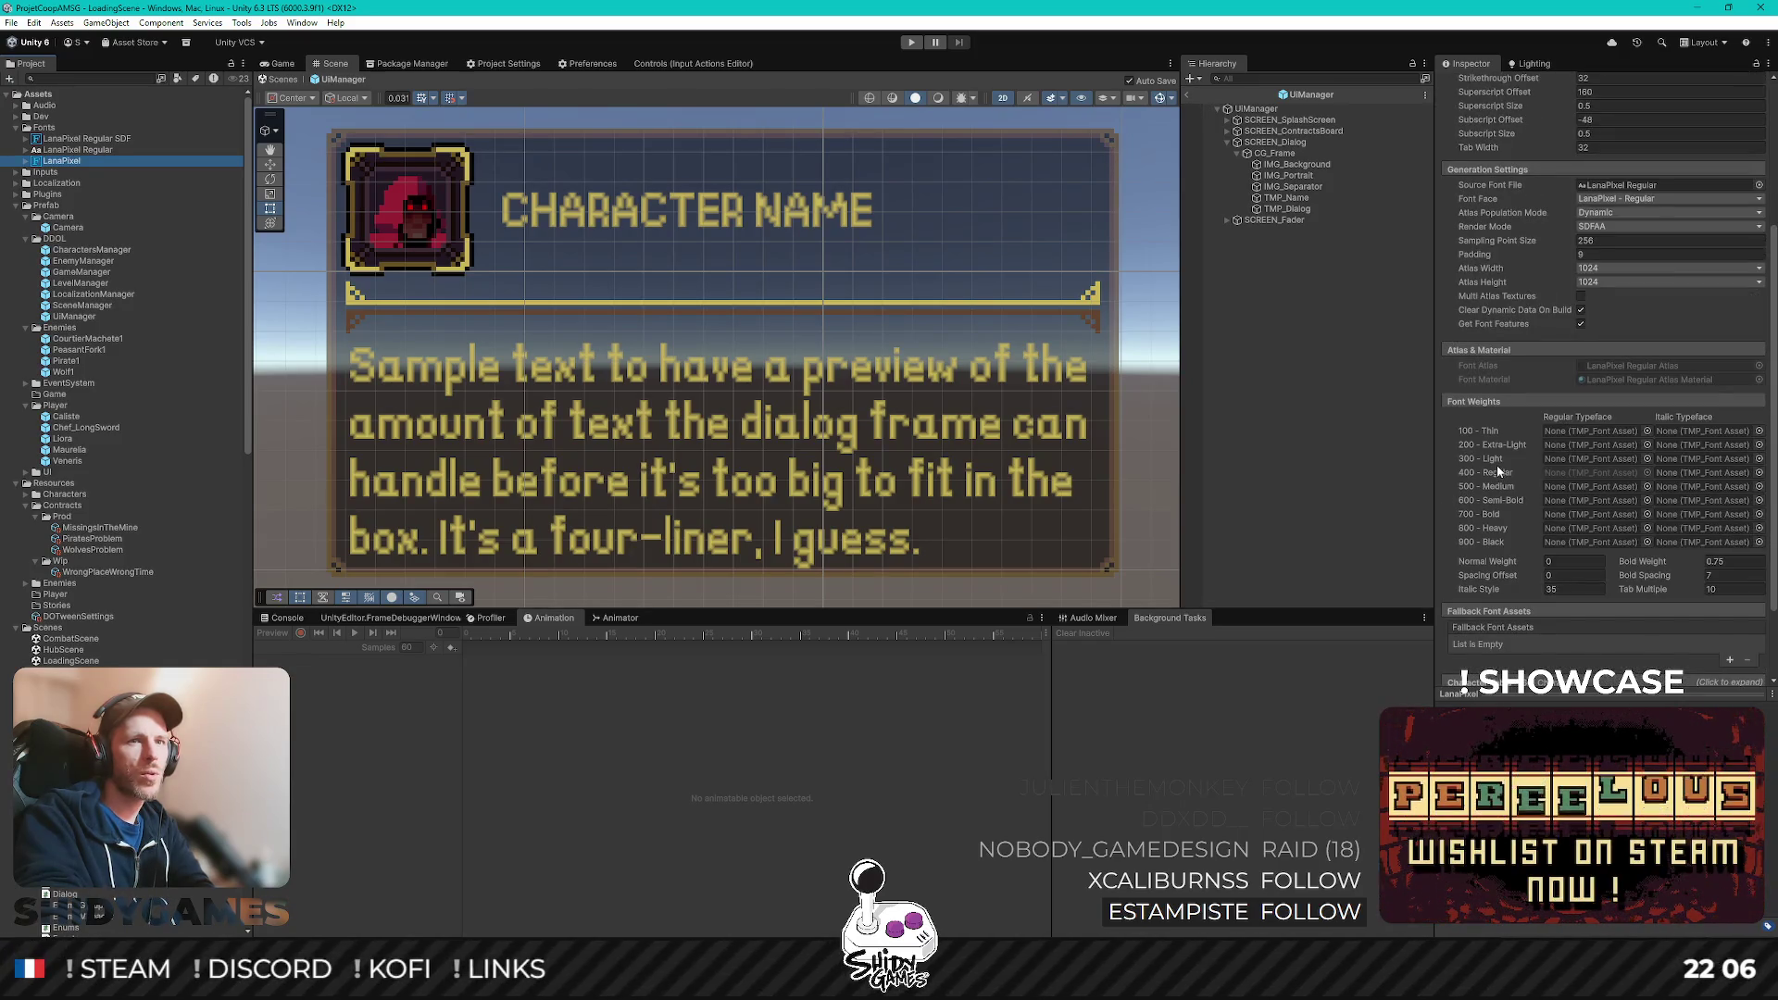
scroll(1497, 465, "down", 3)
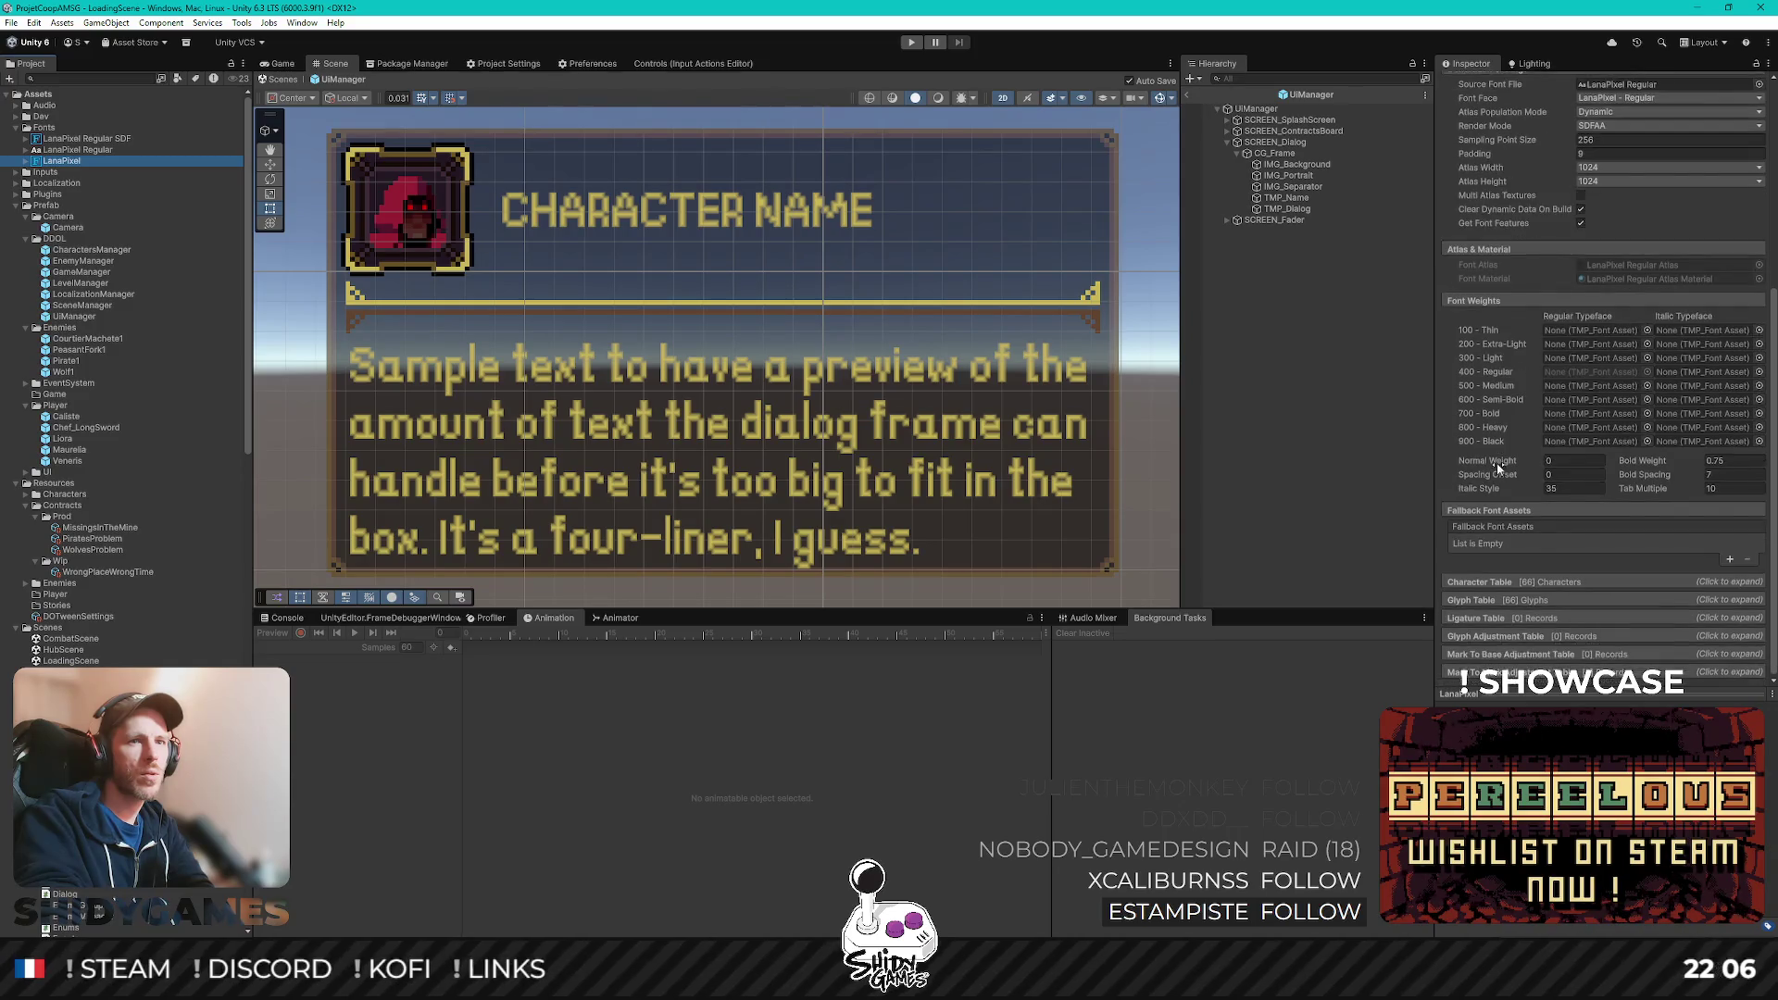
left_click(1491, 599)
scroll(1585, 593, "down", 6)
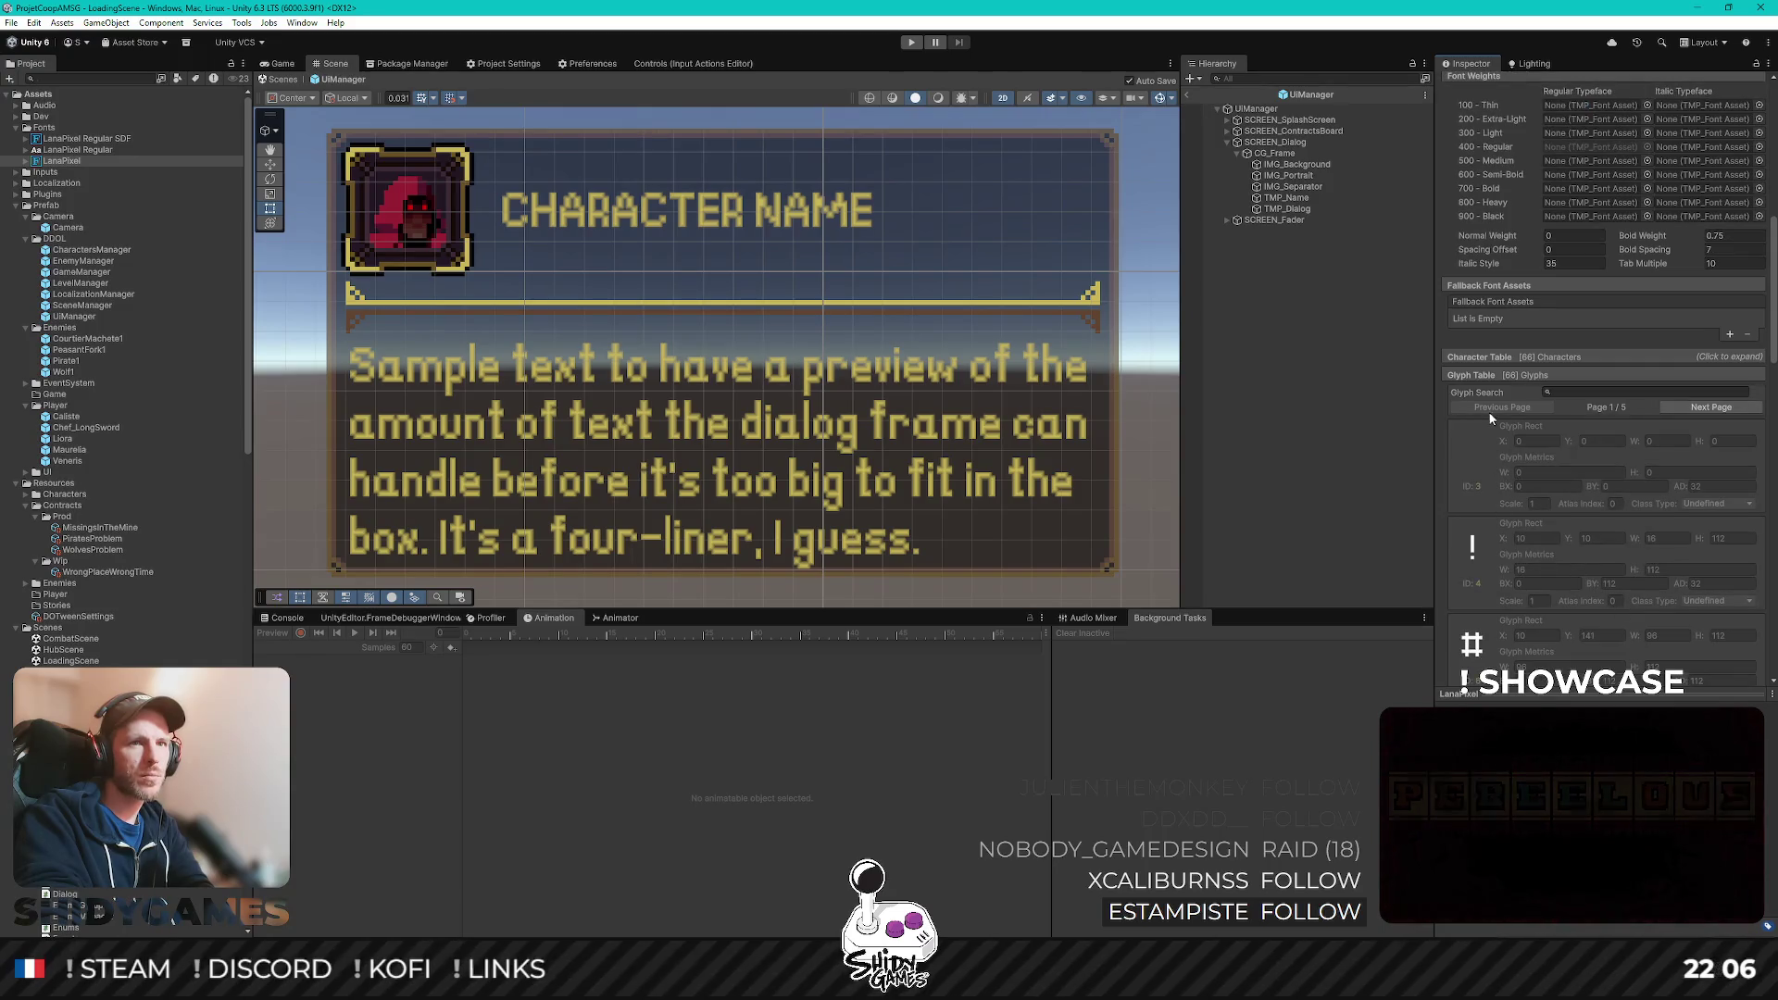
left_click(1491, 375)
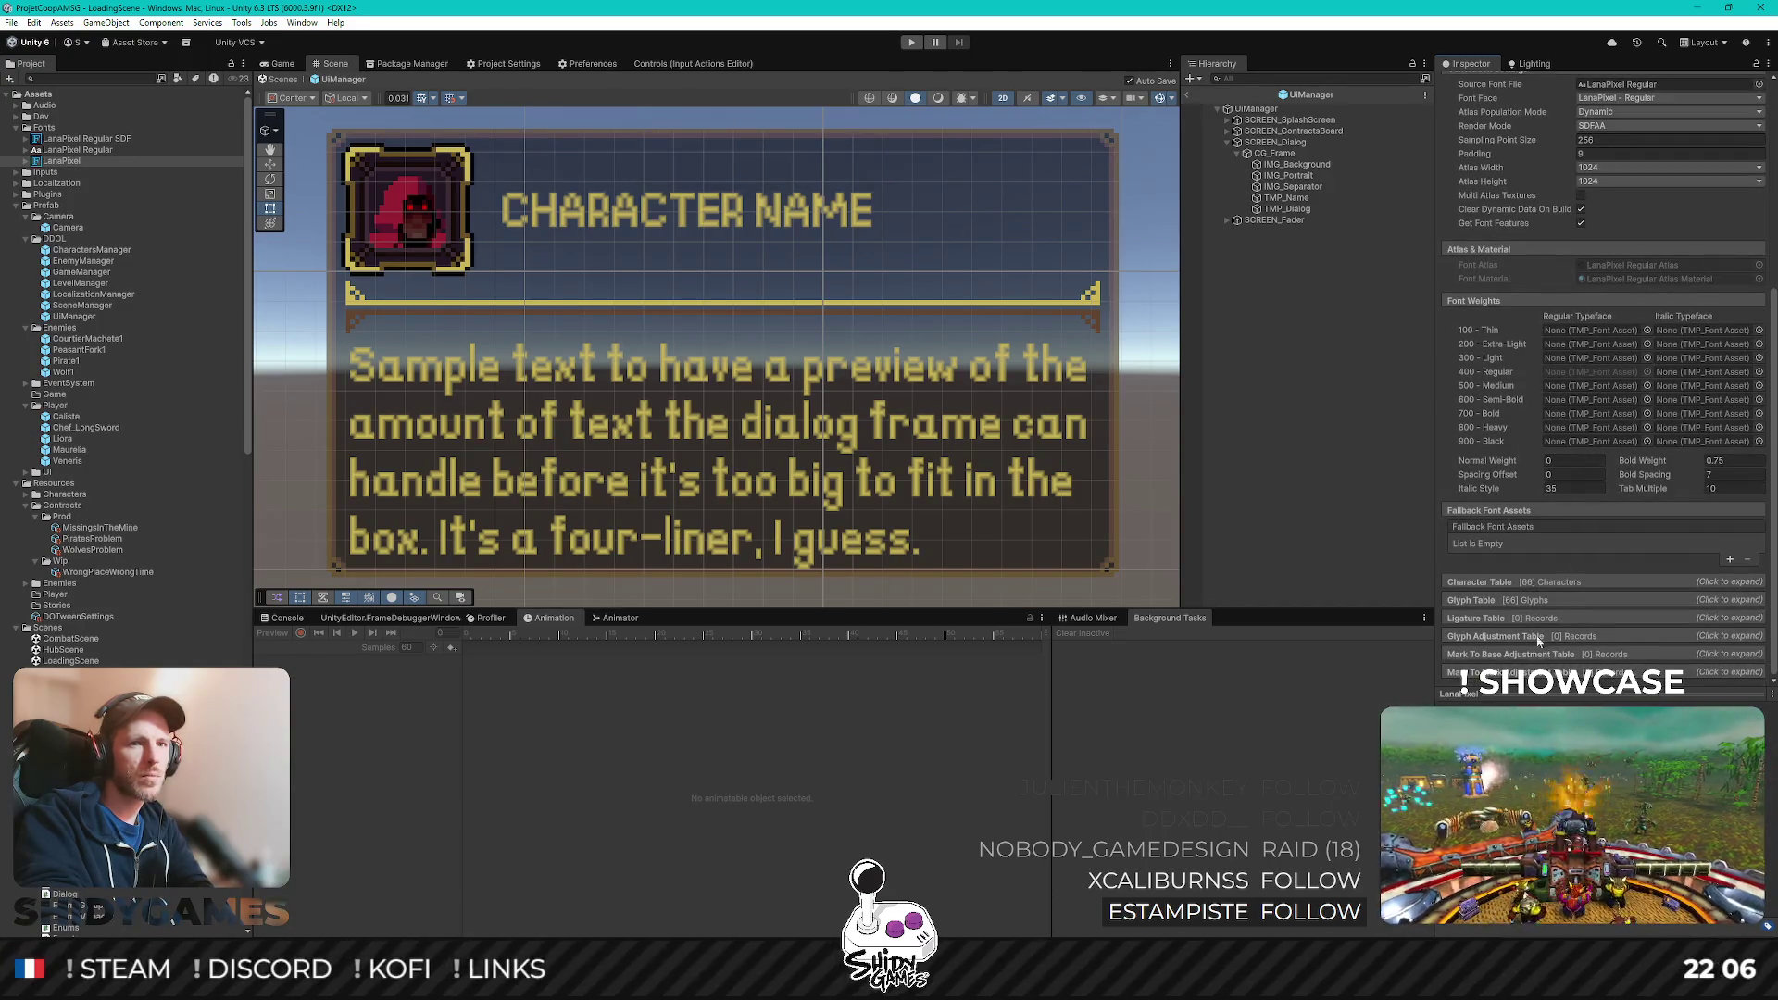
scroll(1531, 530, "up", 2)
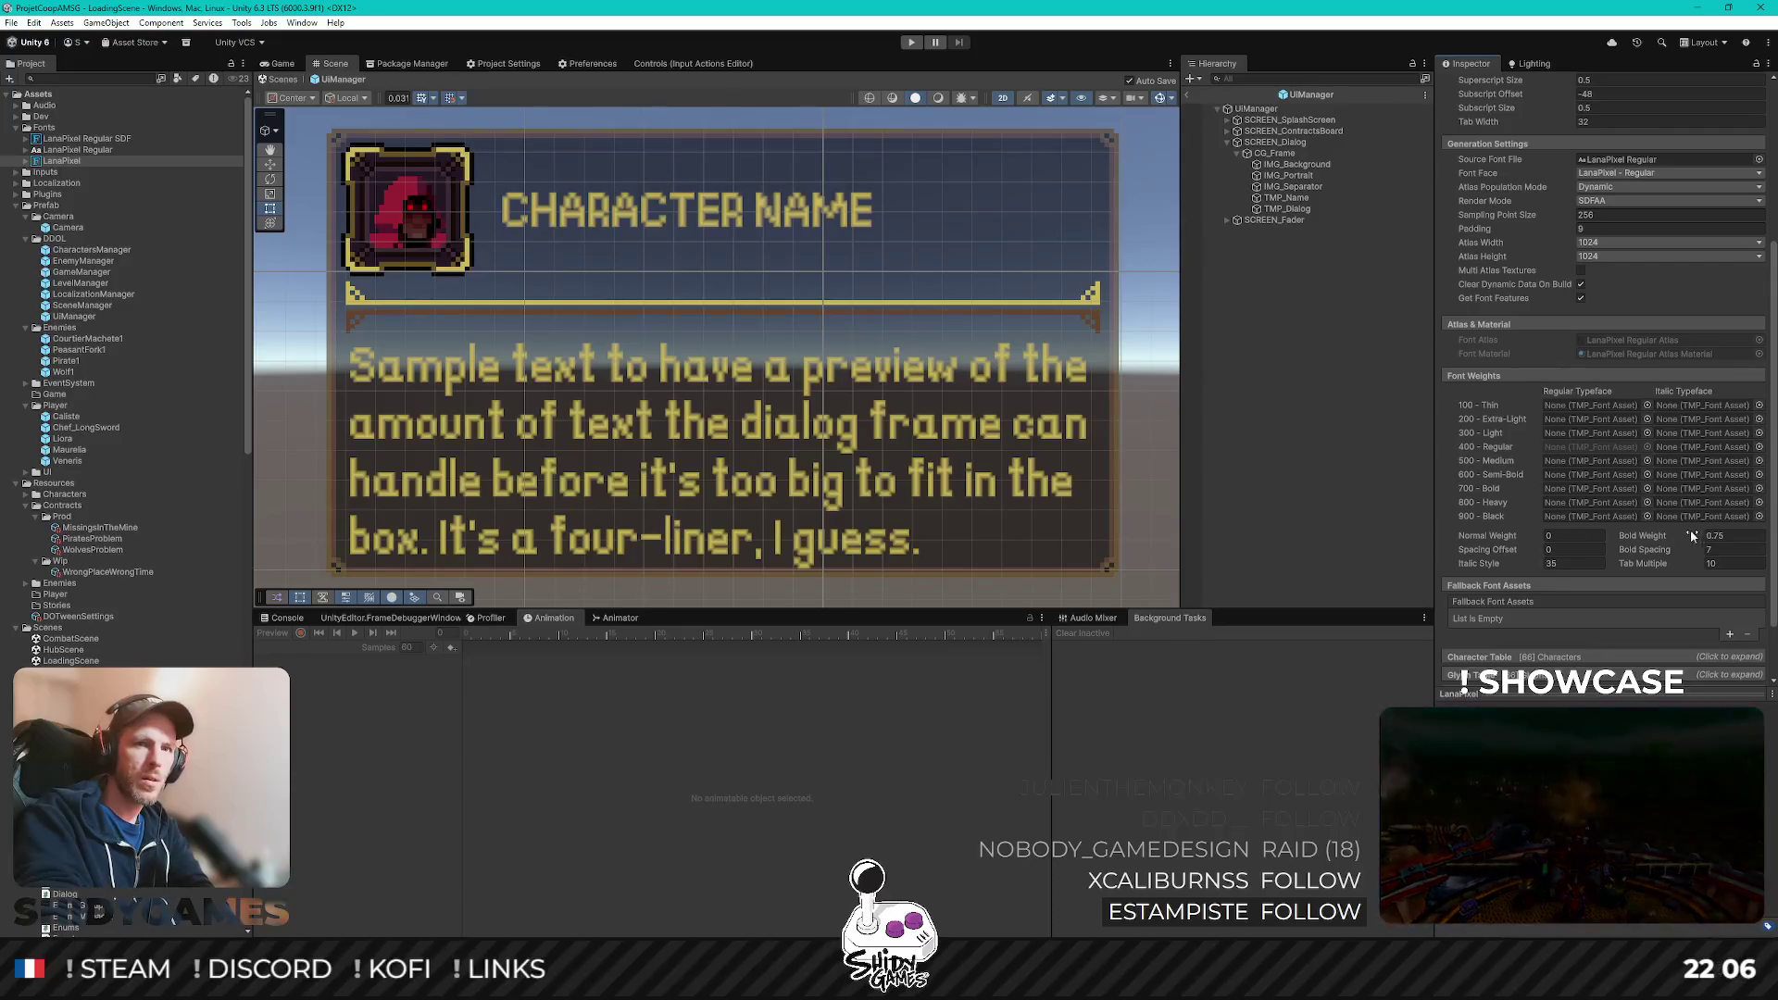
scroll(1691, 536, "up", 7)
Step: Apply RASTER_HINTED, try SDFAA_HINTED, then apply SDFAA again on LanaPixel
left_click(1657, 451)
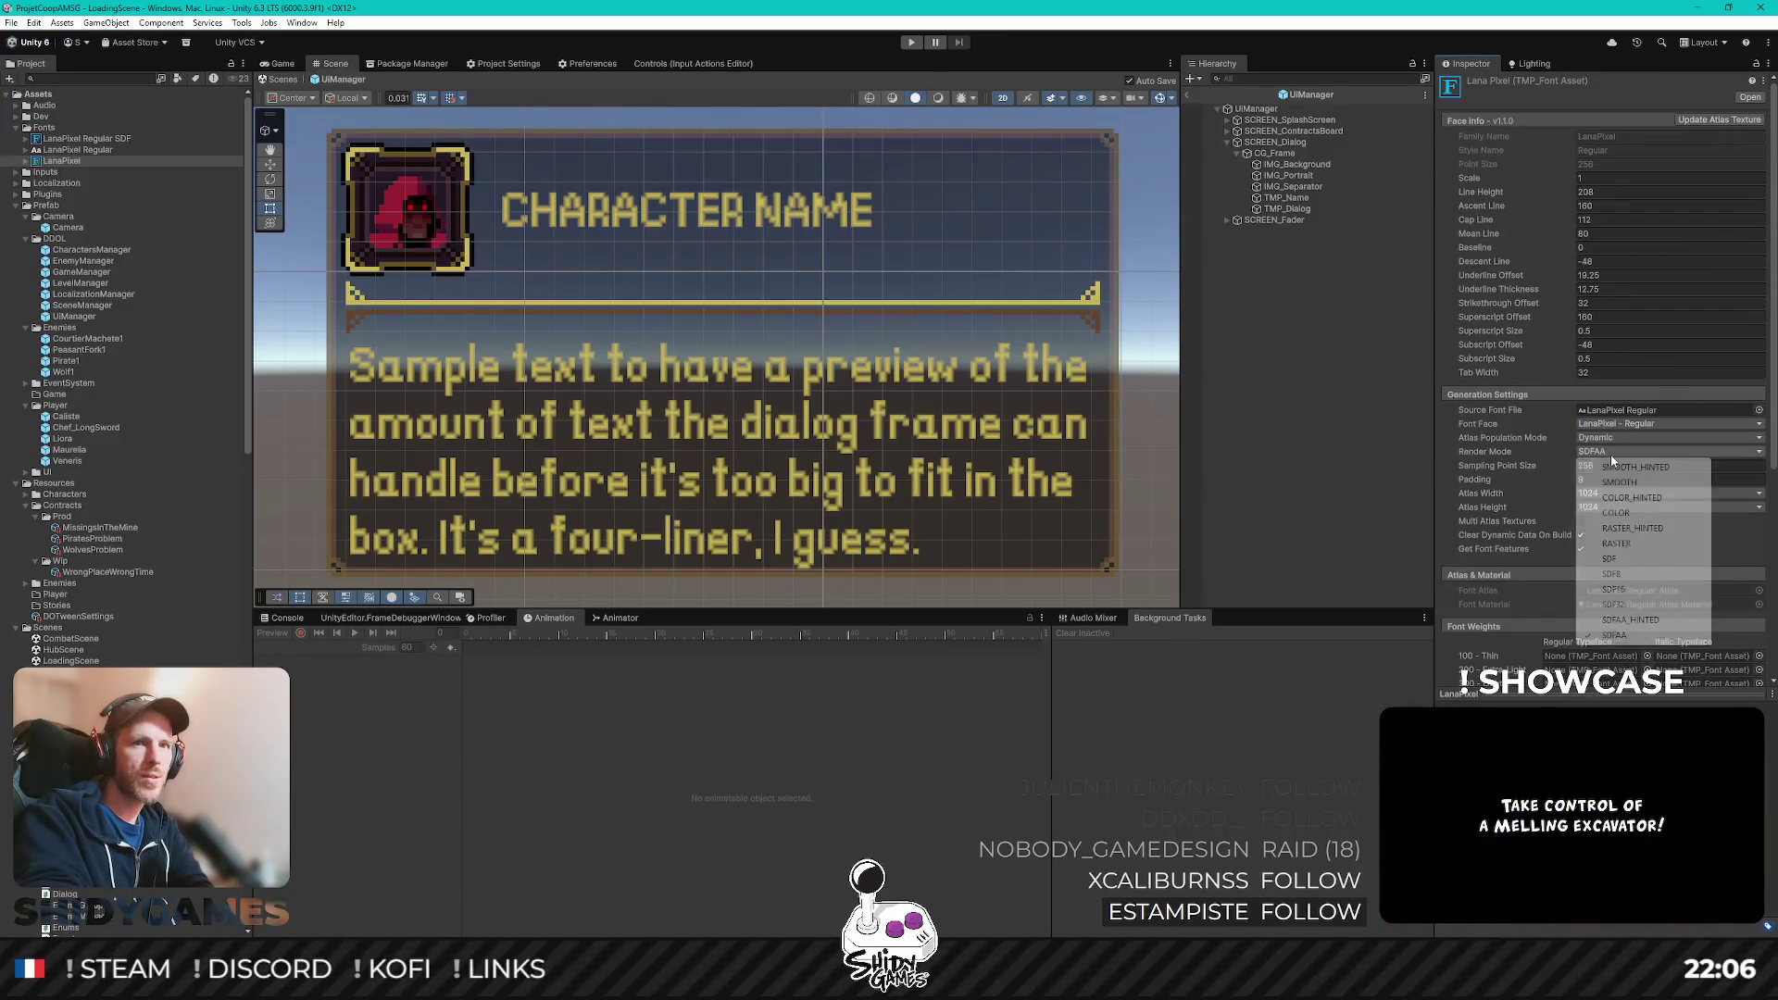
left_click(1633, 528)
left_click(1674, 592)
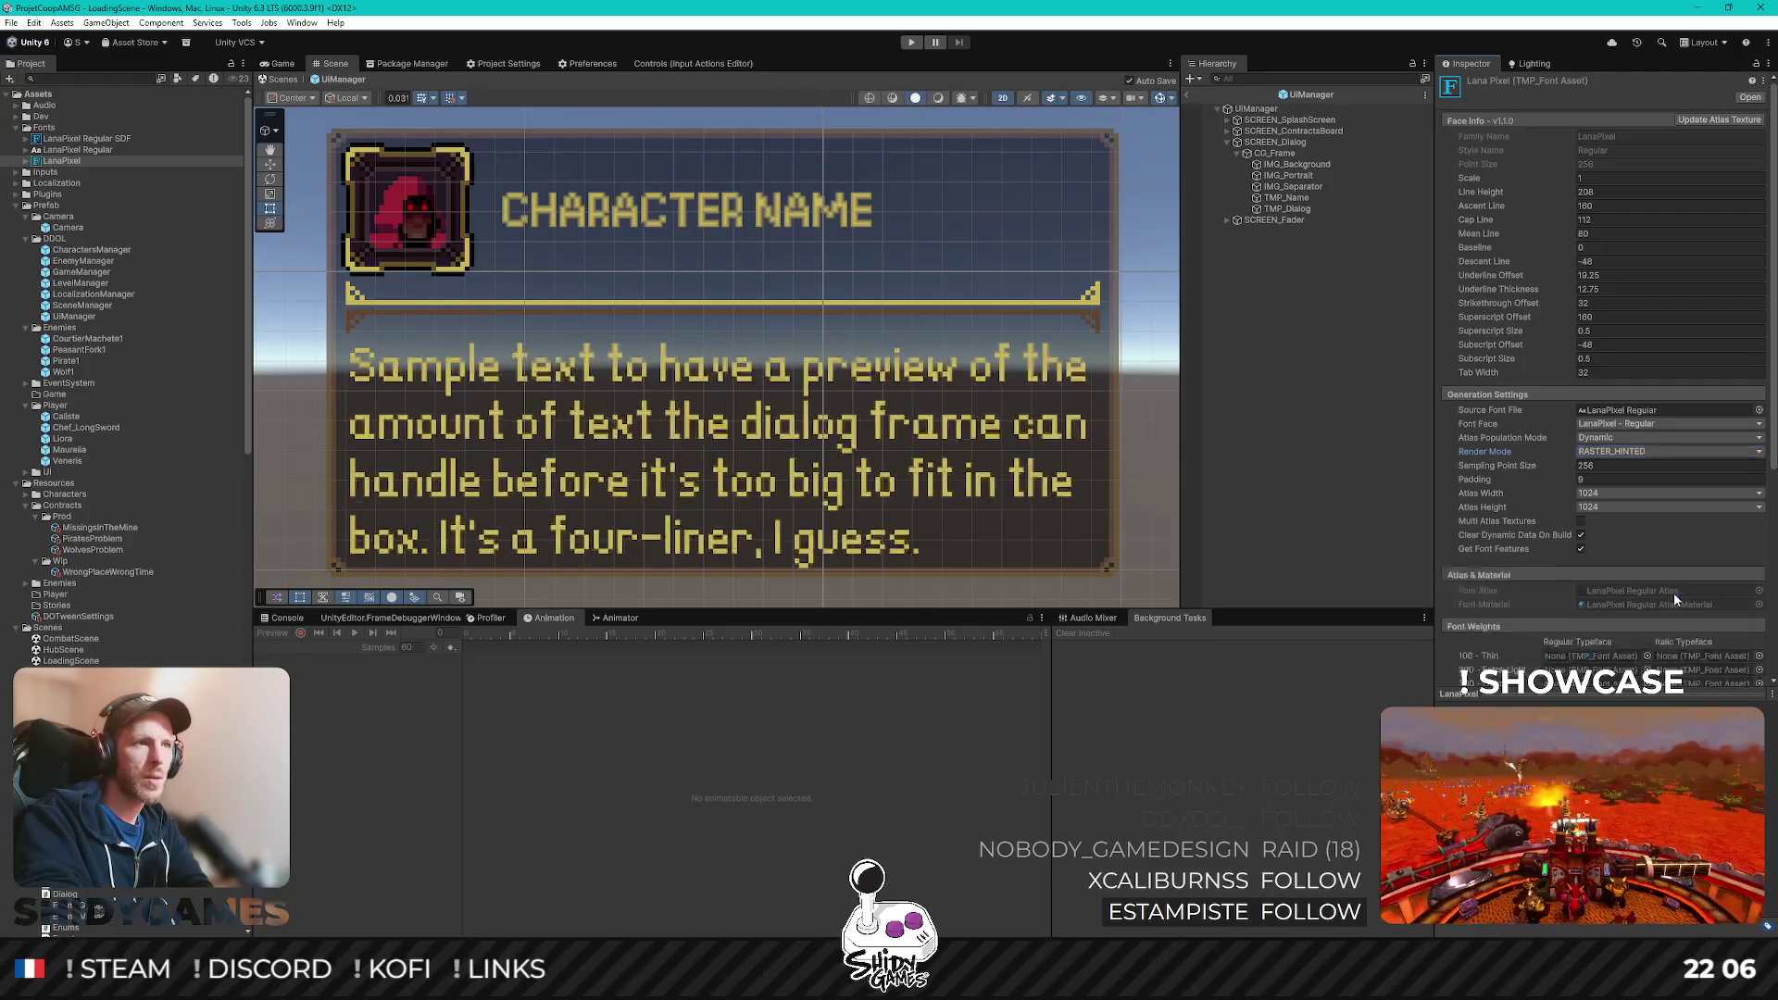
left_click(1615, 452)
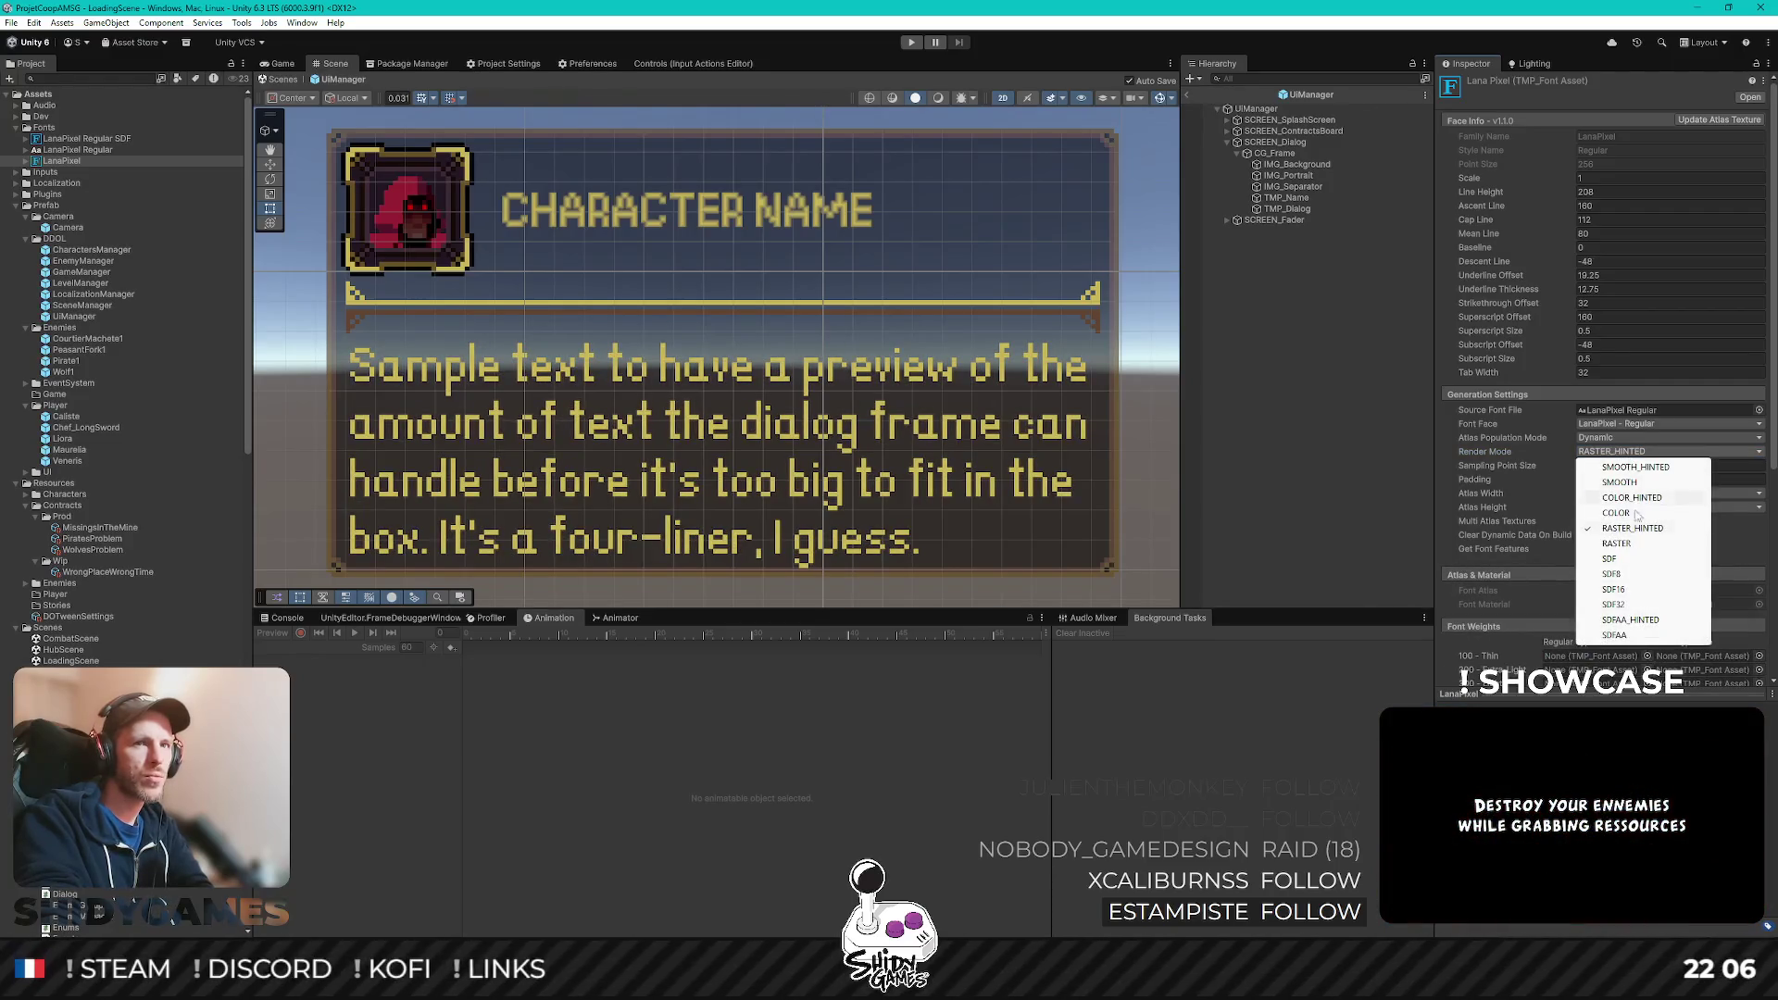
left_click(1630, 620)
left_click(1657, 451)
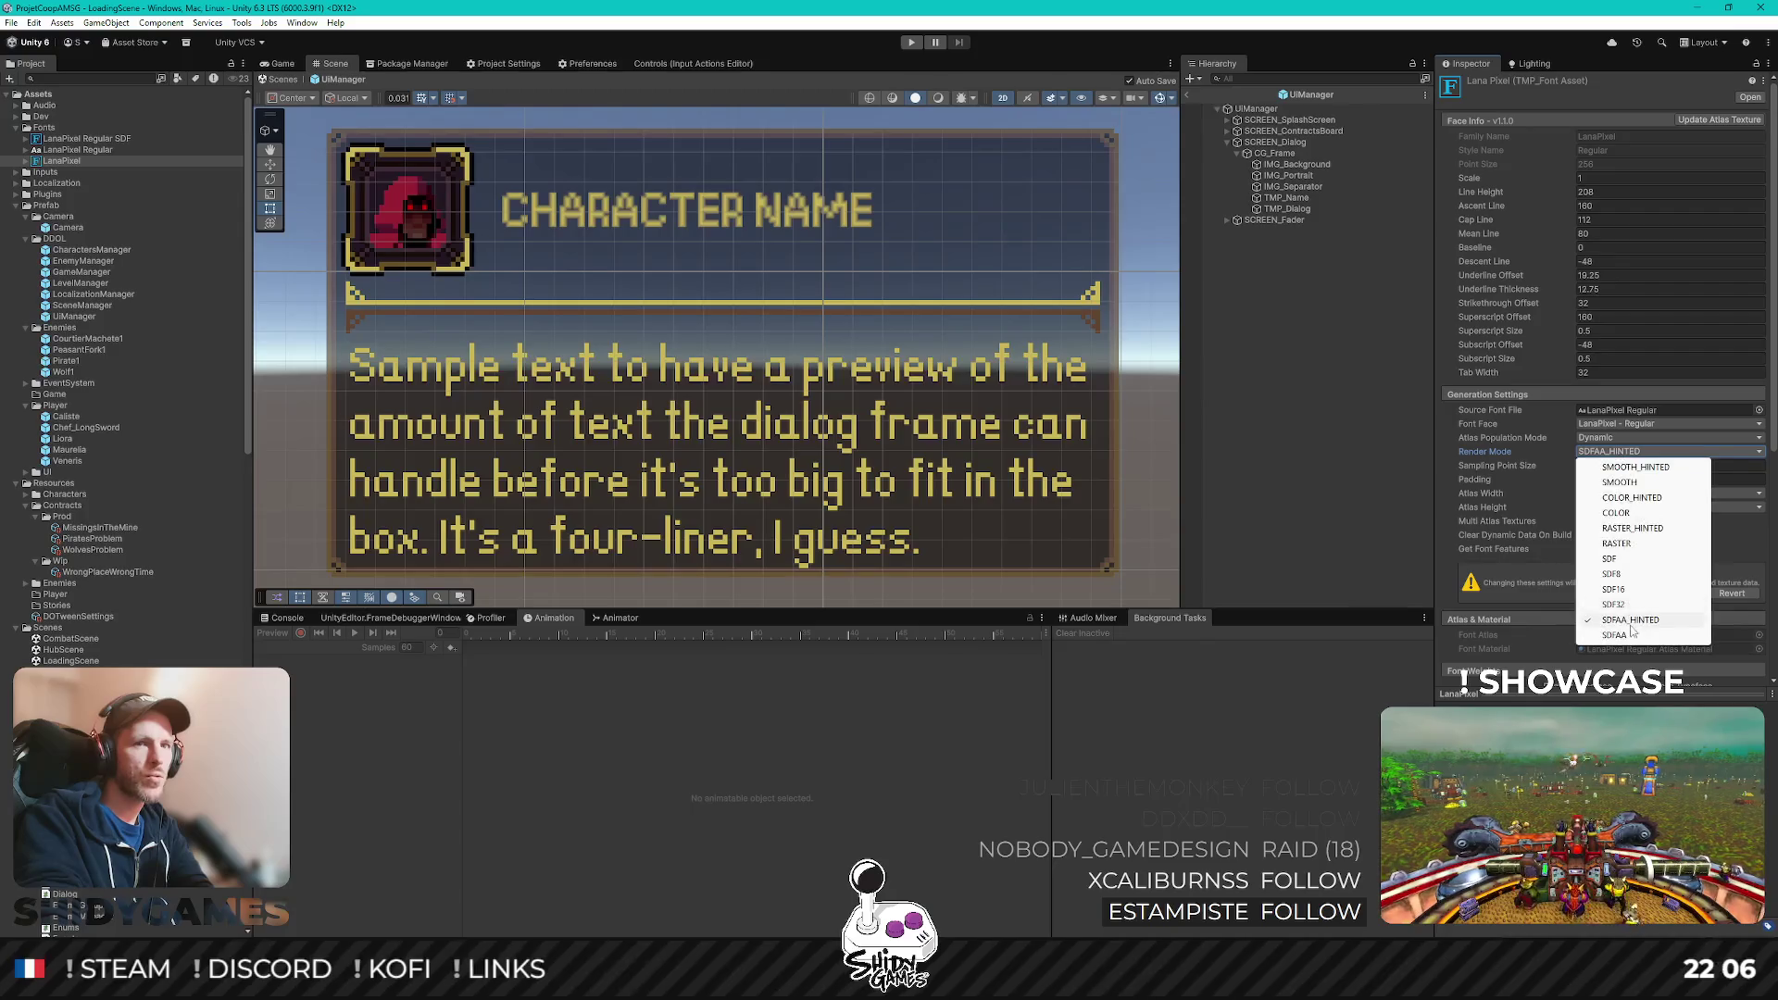
left_click(1632, 632)
left_click(1674, 592)
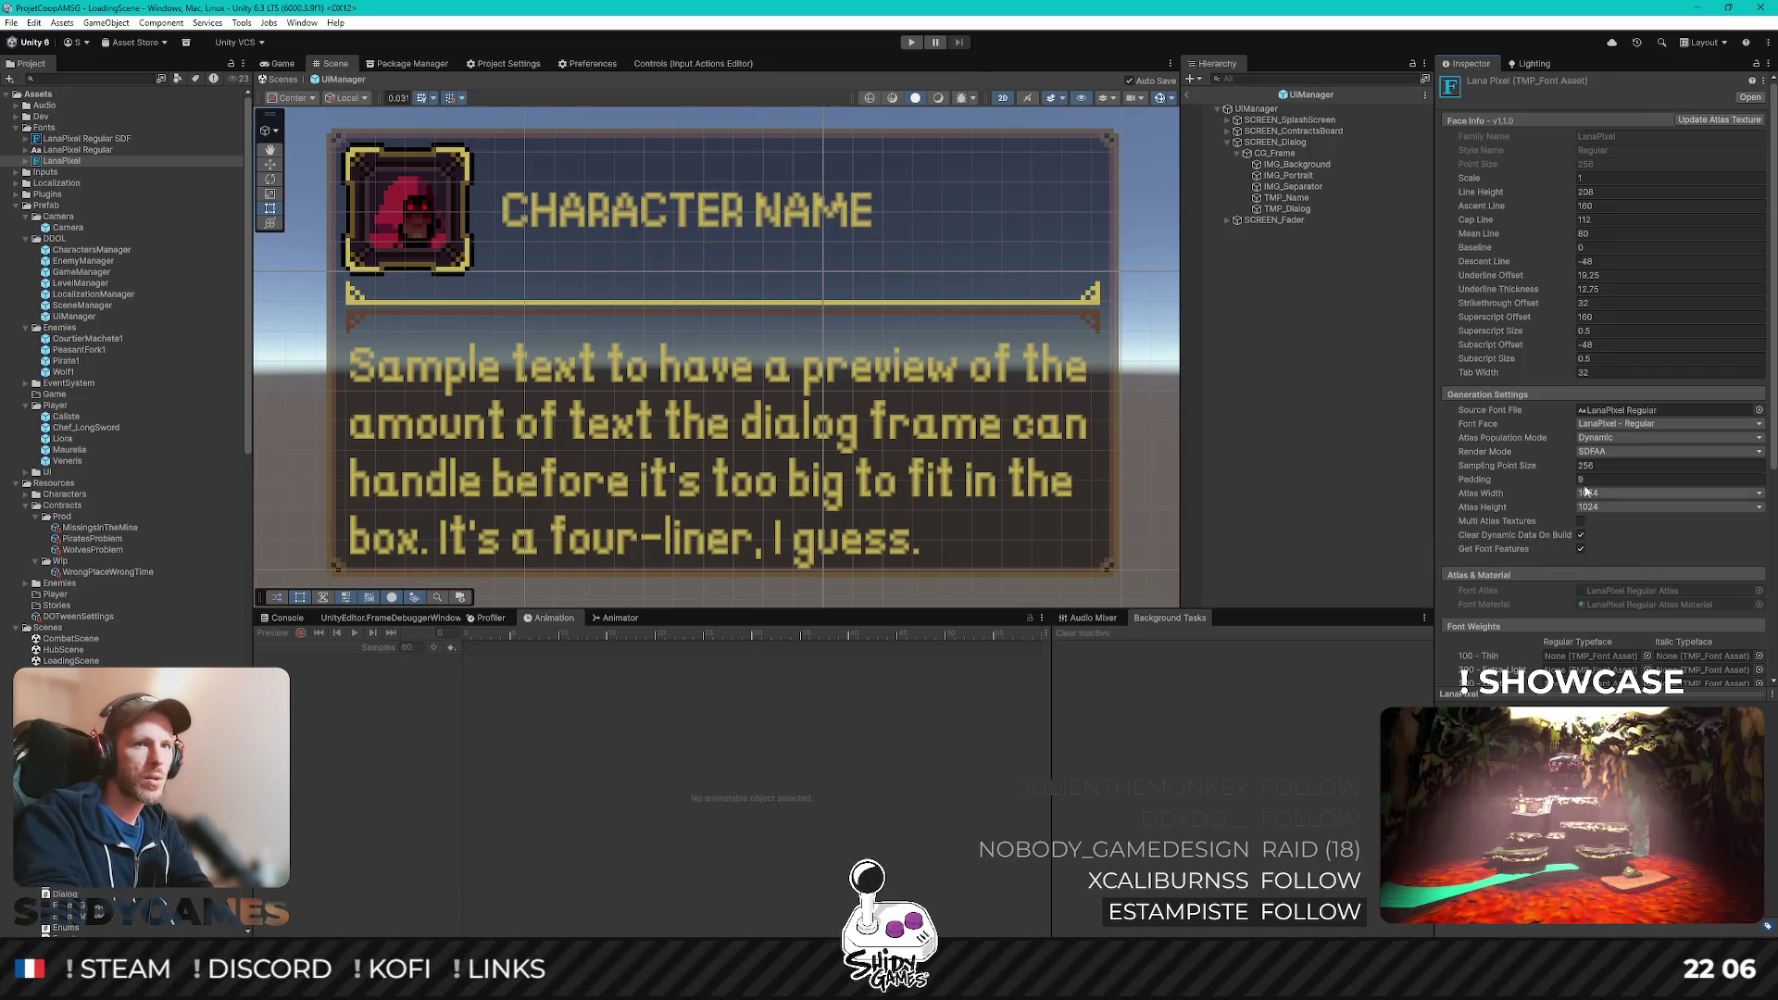
Step: Review the atlas population mode options, leaving it on Dynamic
left_click(1608, 442)
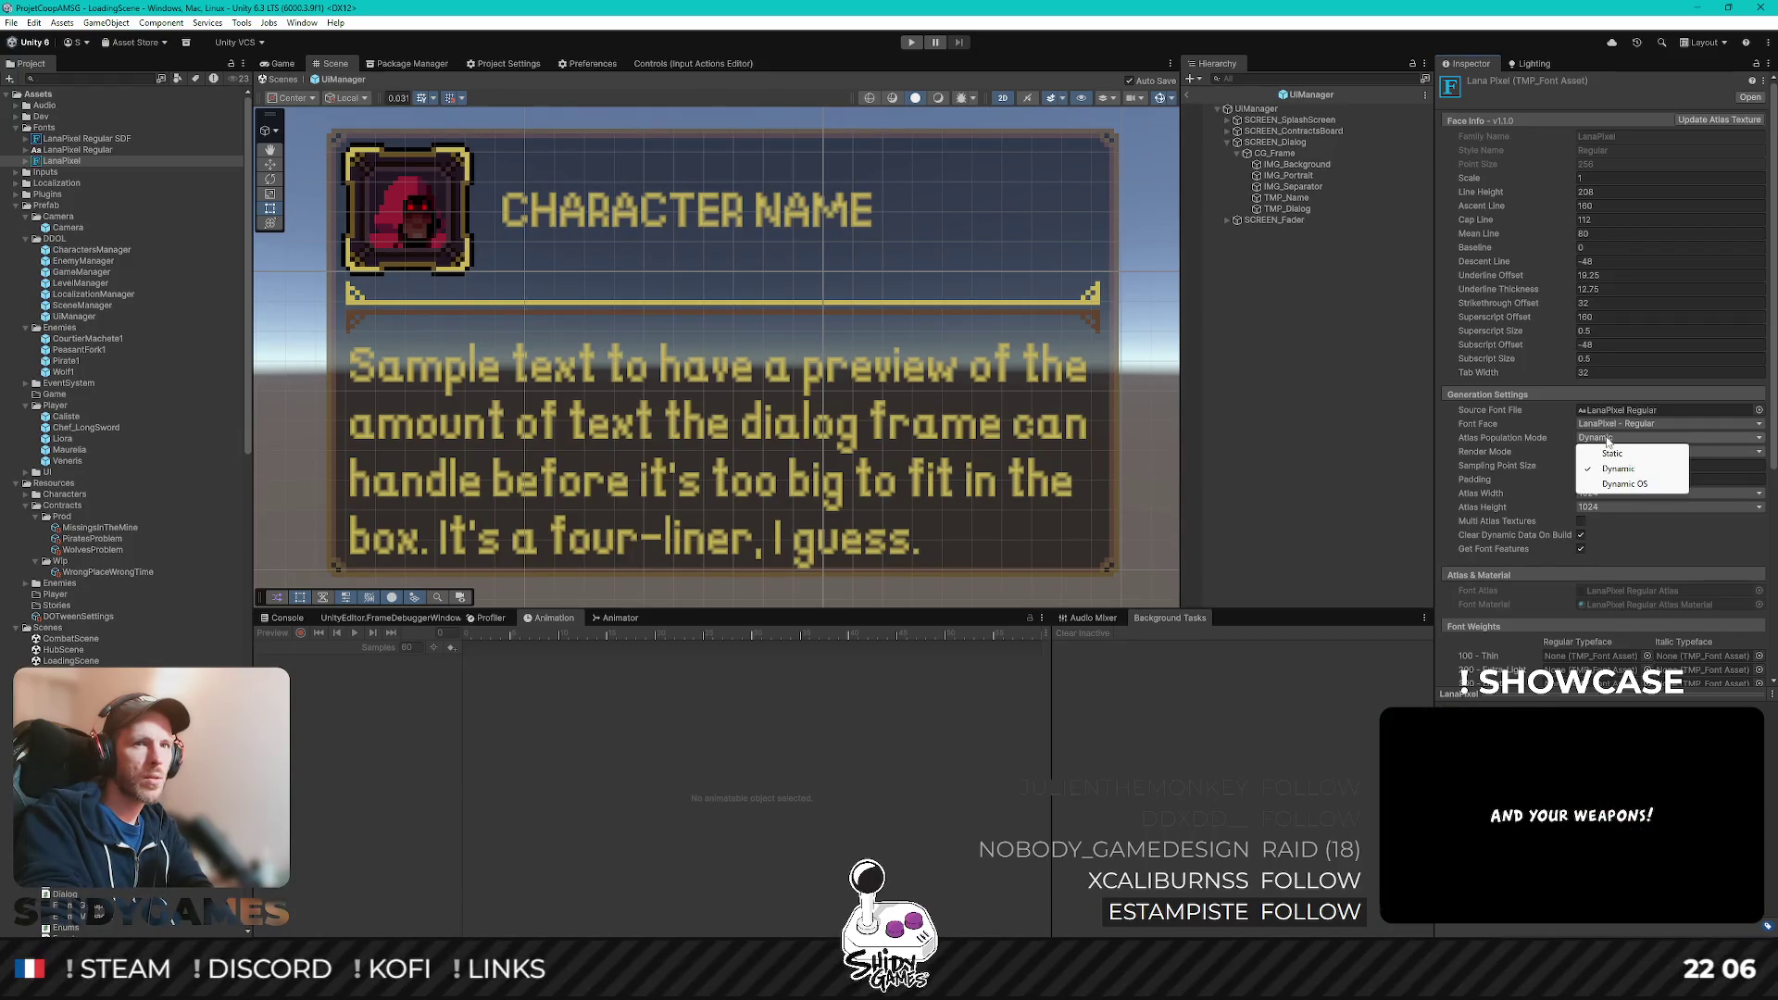
left_click(1619, 425)
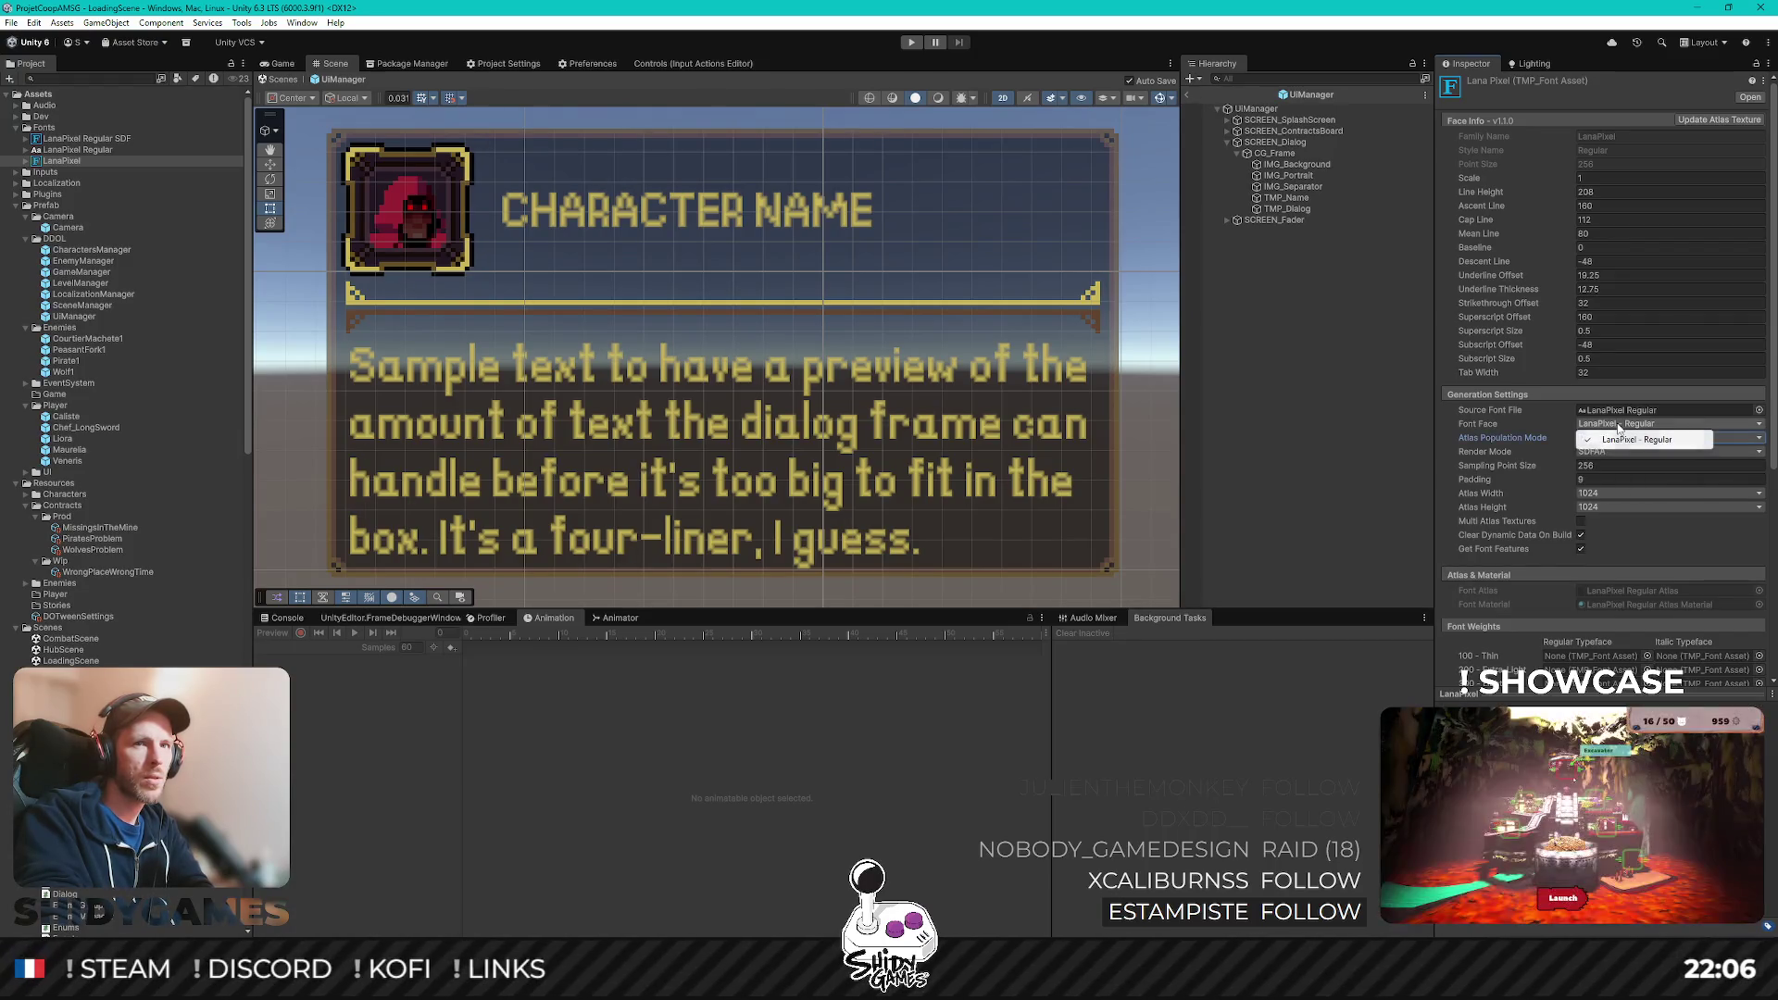
left_click(1500, 375)
left_click(1606, 178)
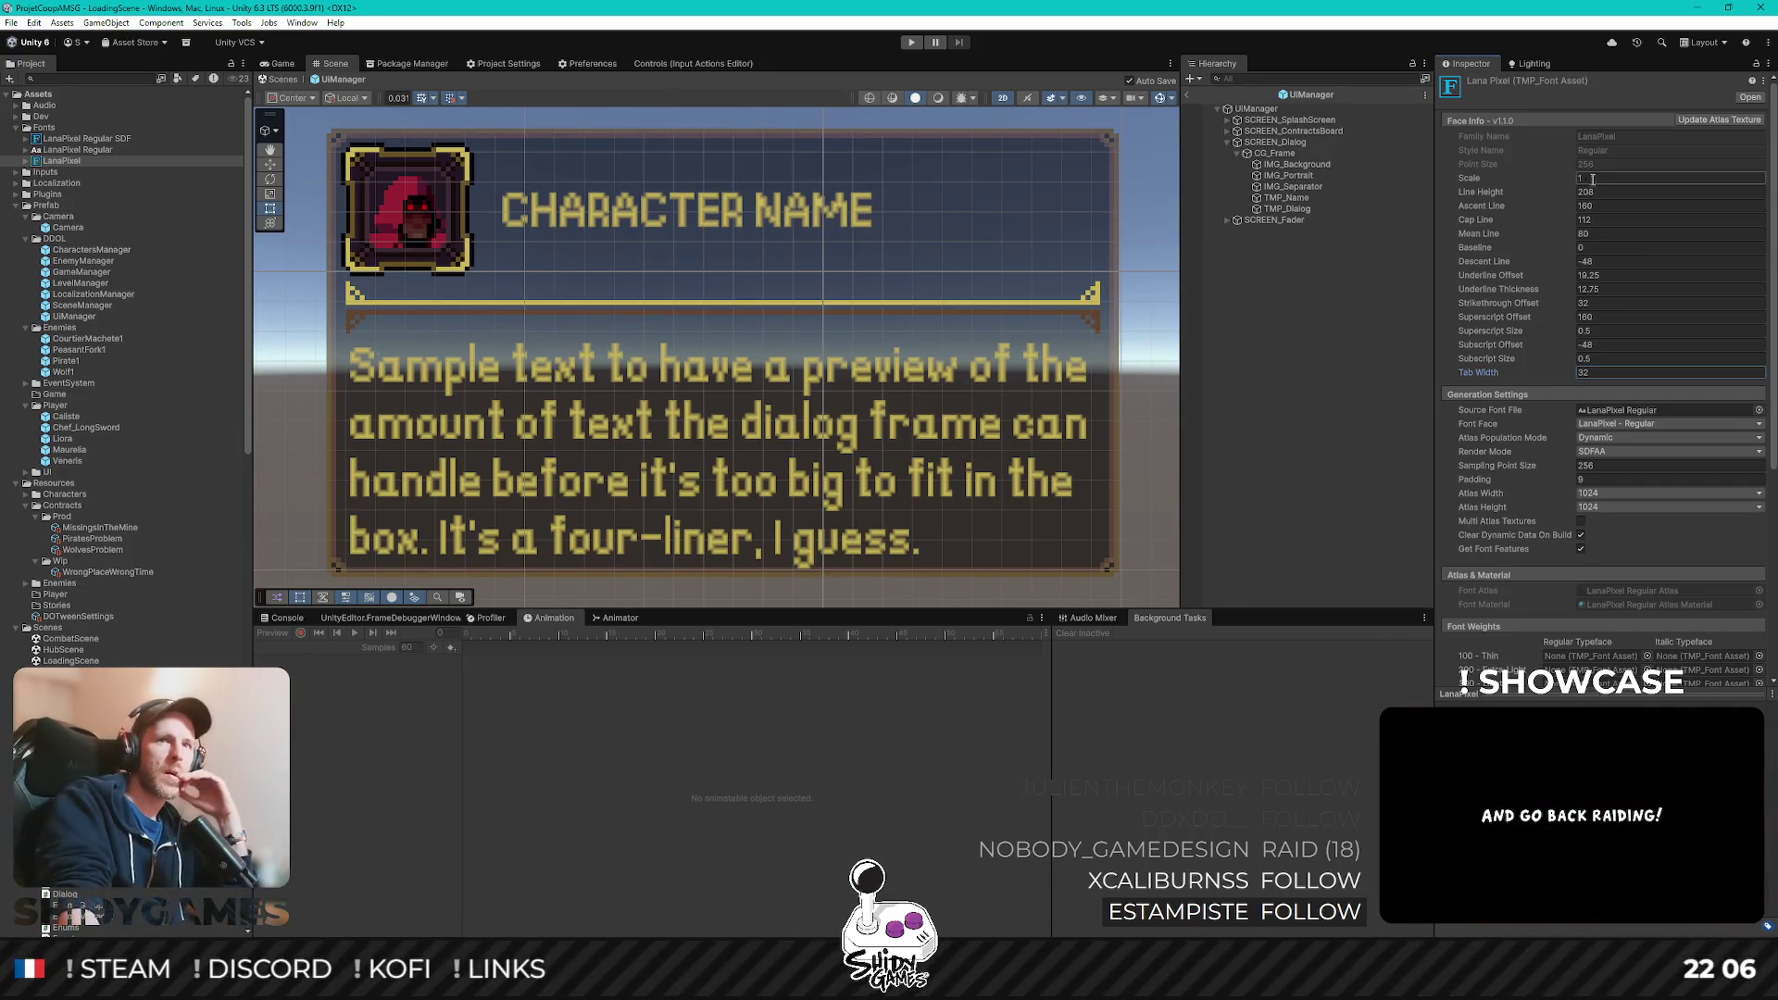
type("128")
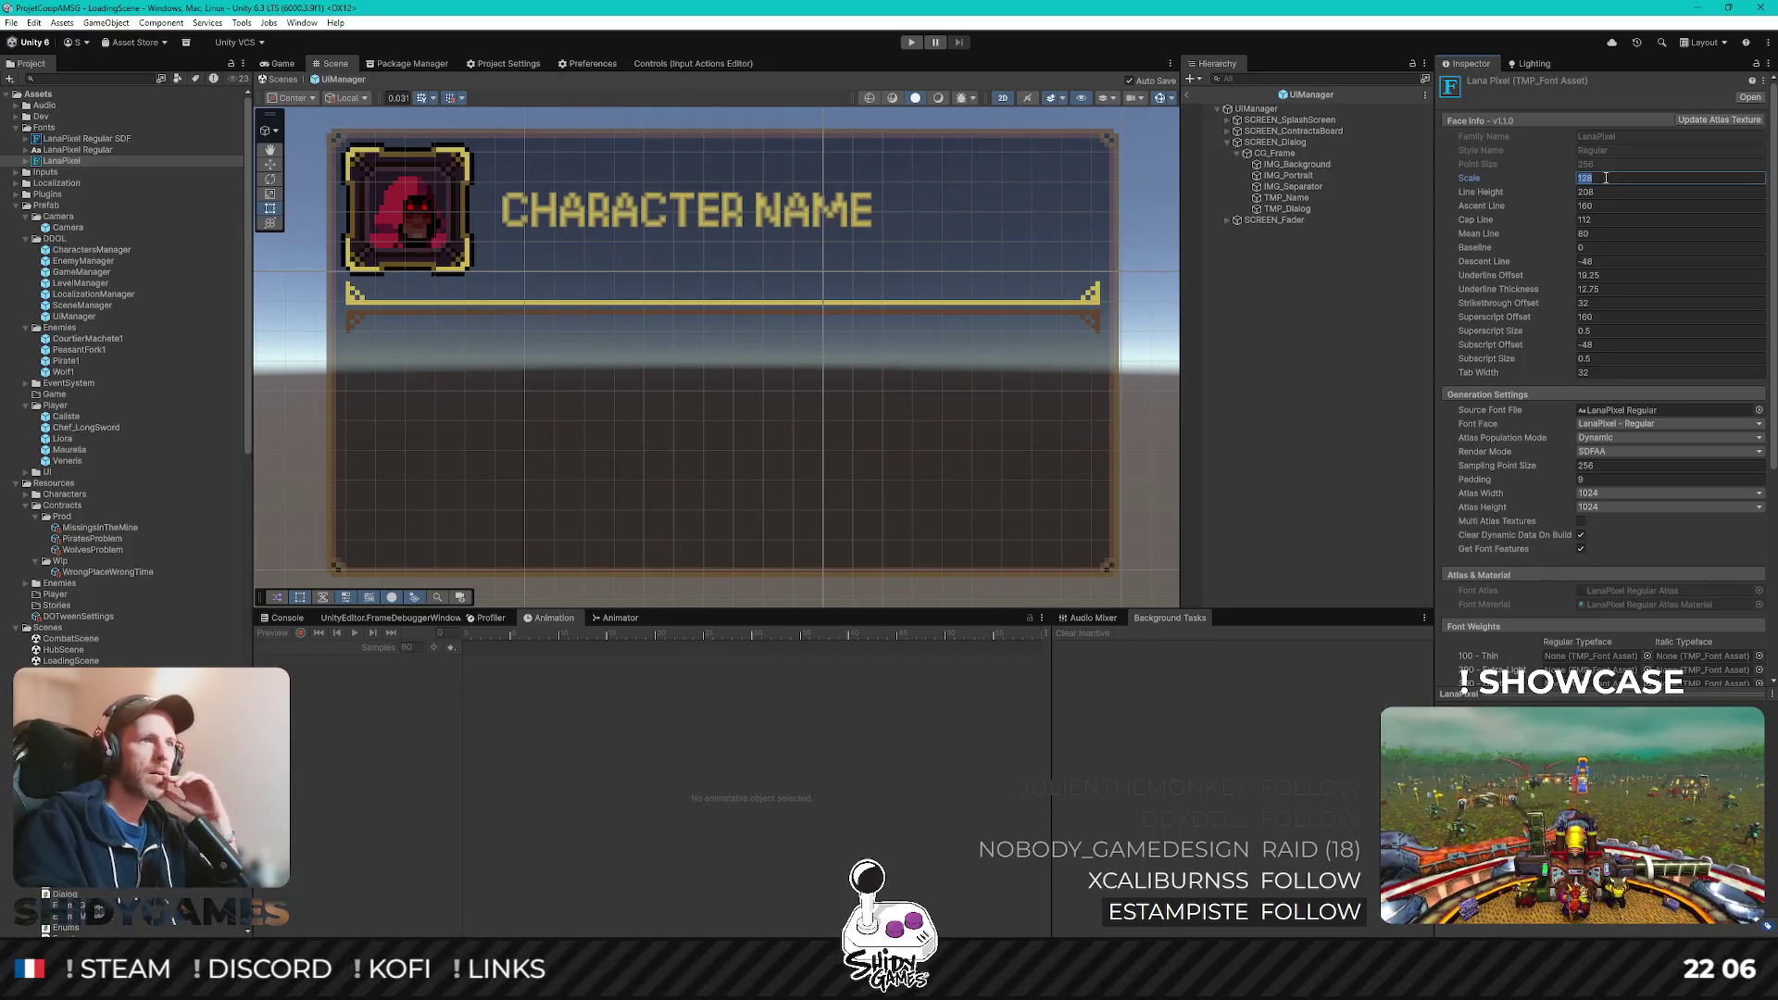
type("1")
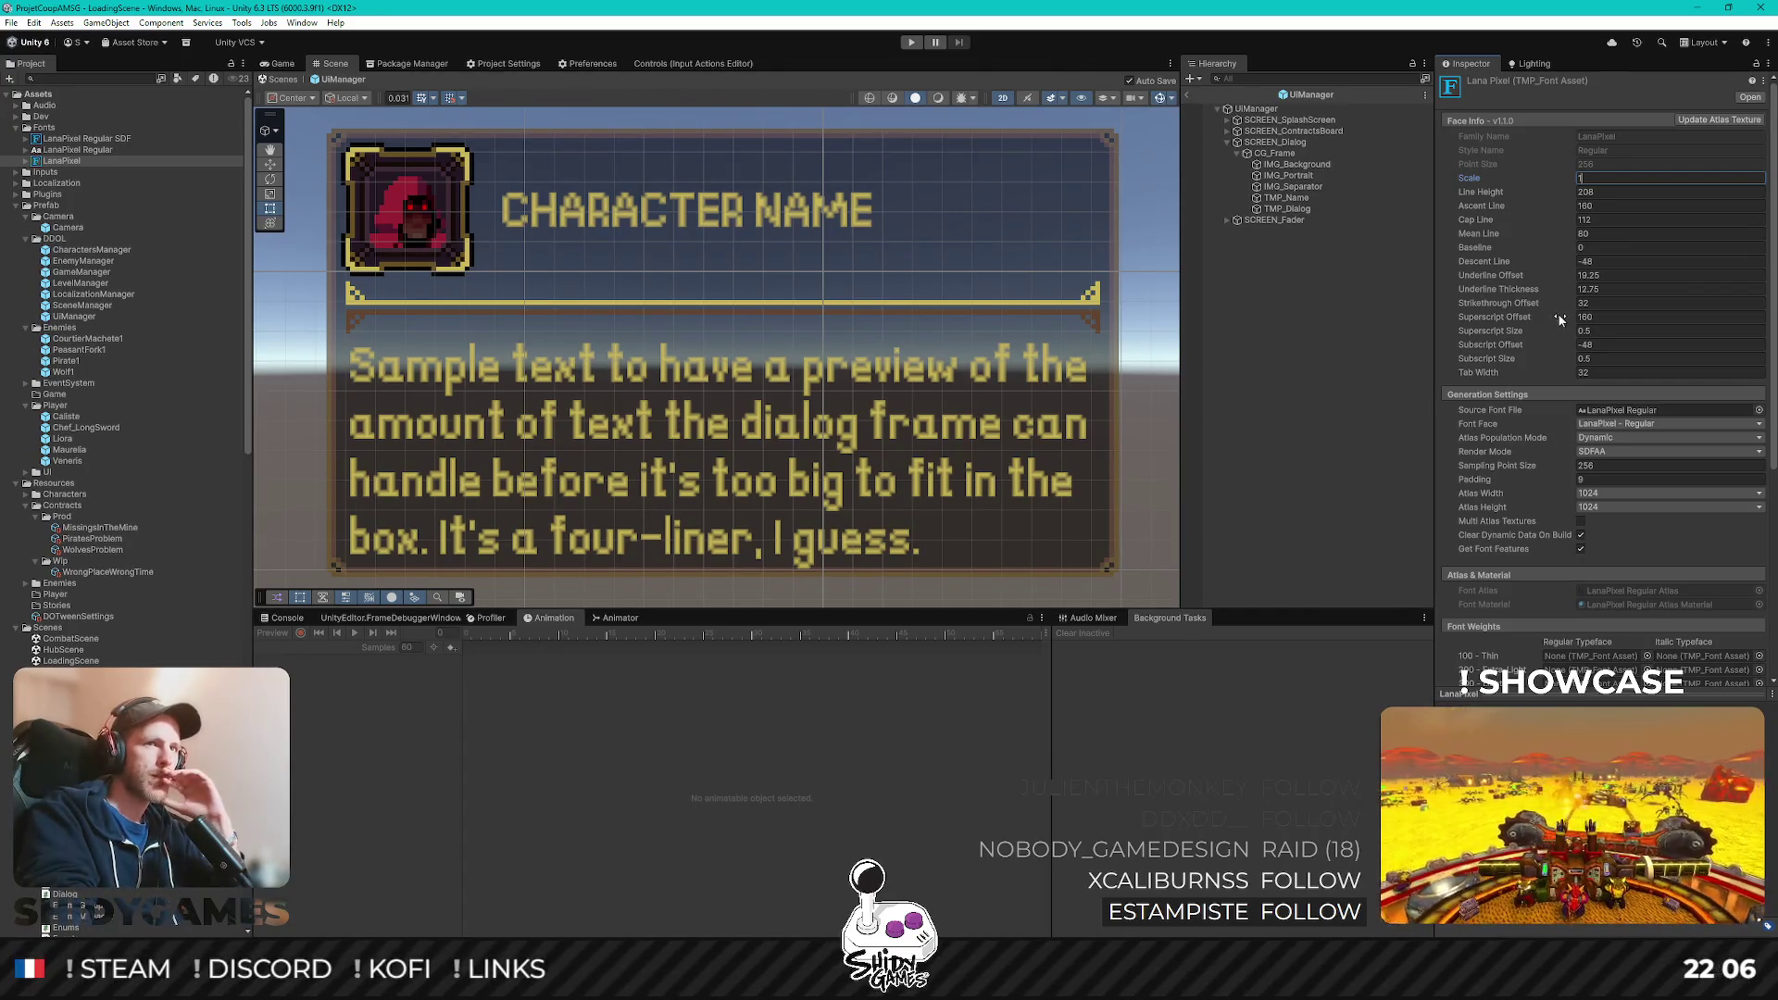
scroll(1556, 333, "down", 1)
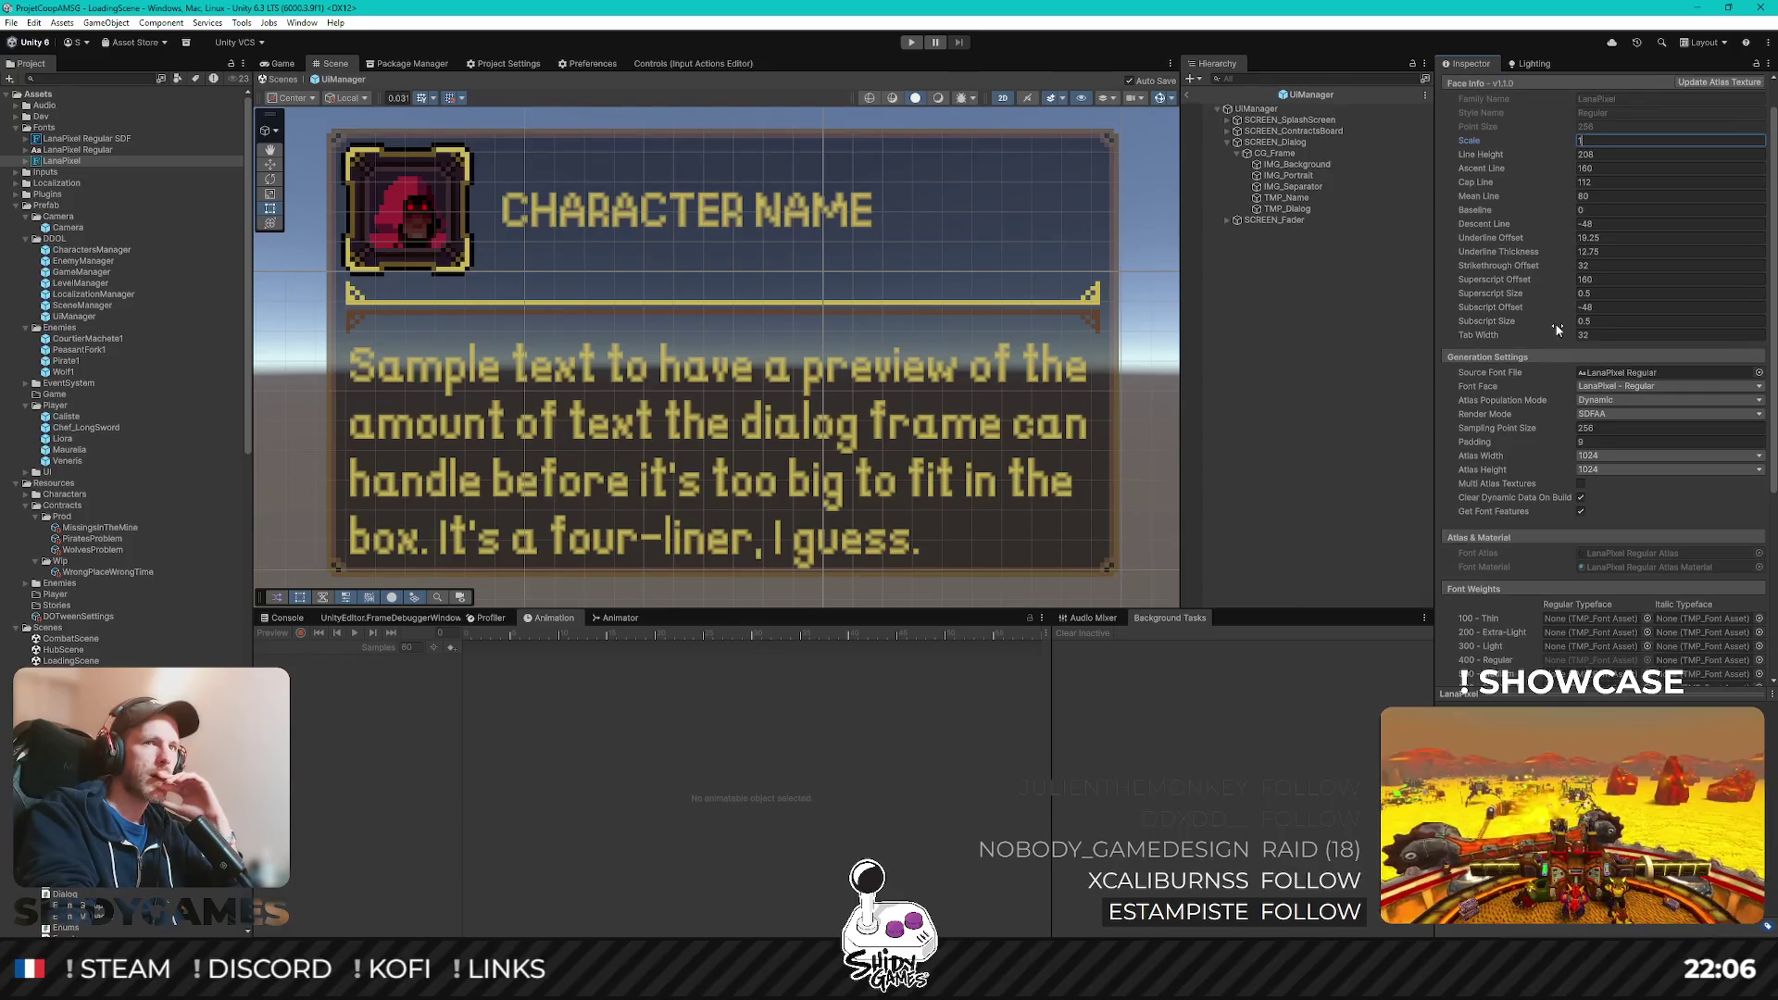
left_click(1626, 398)
left_click(1757, 419)
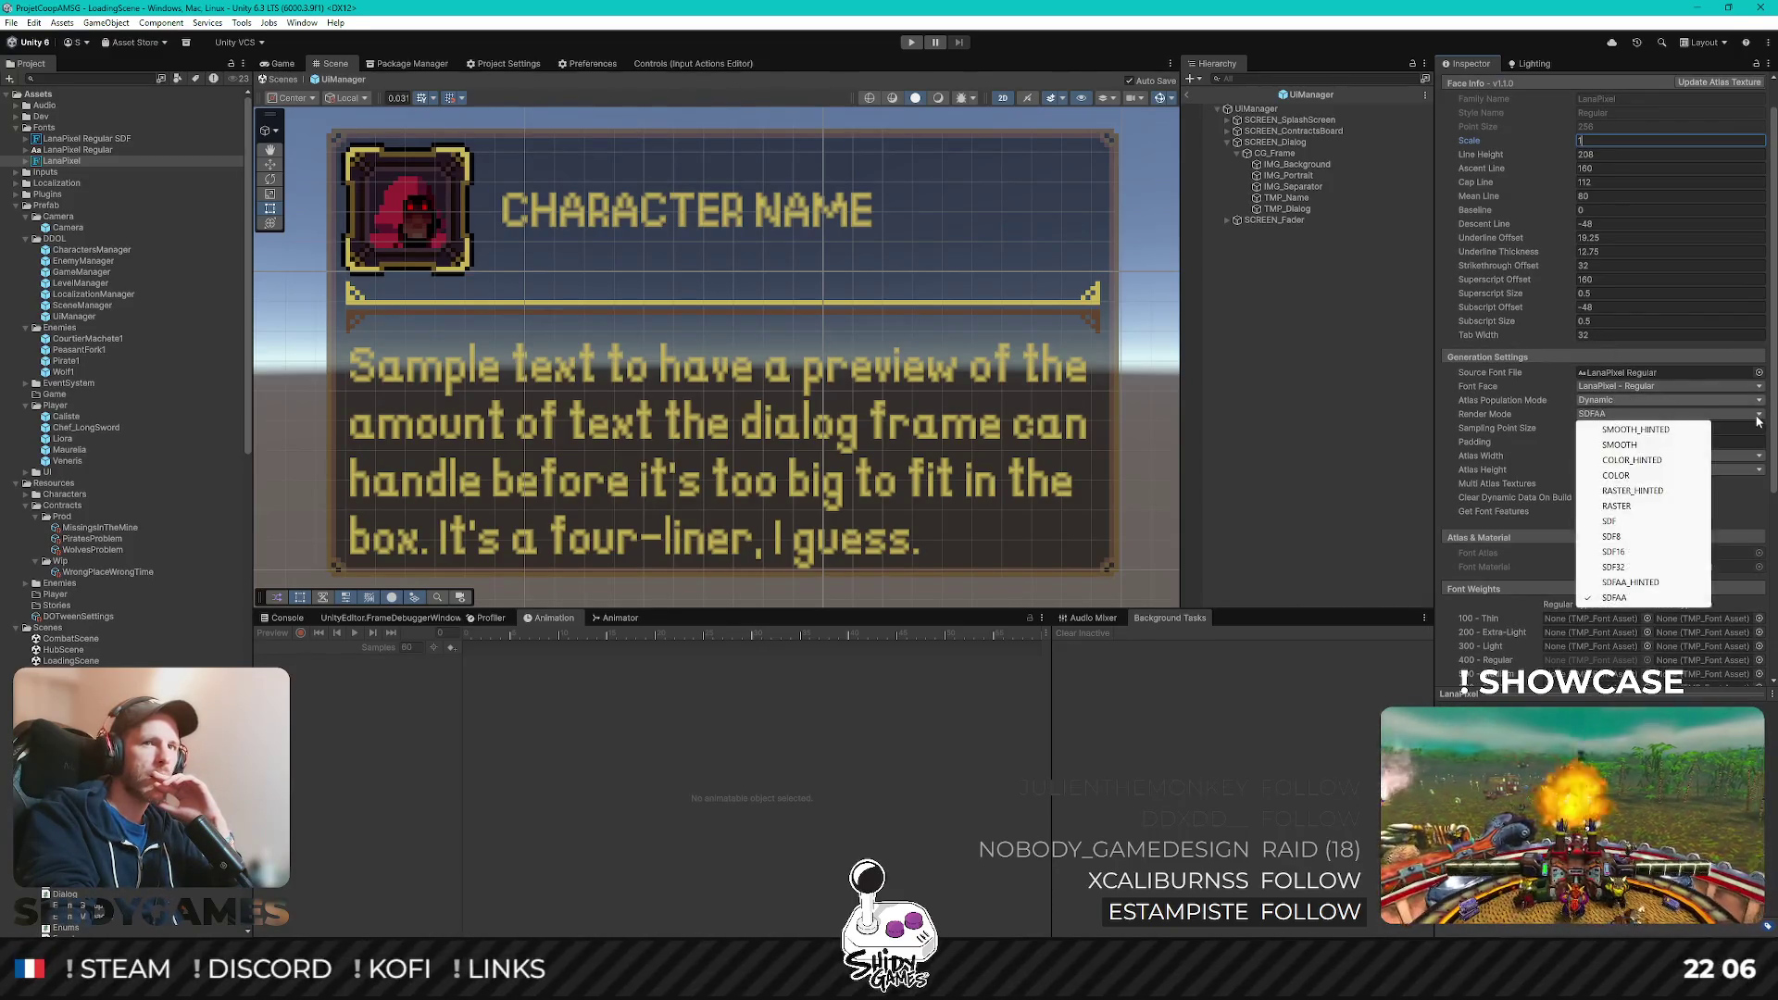
left_click(1498, 427)
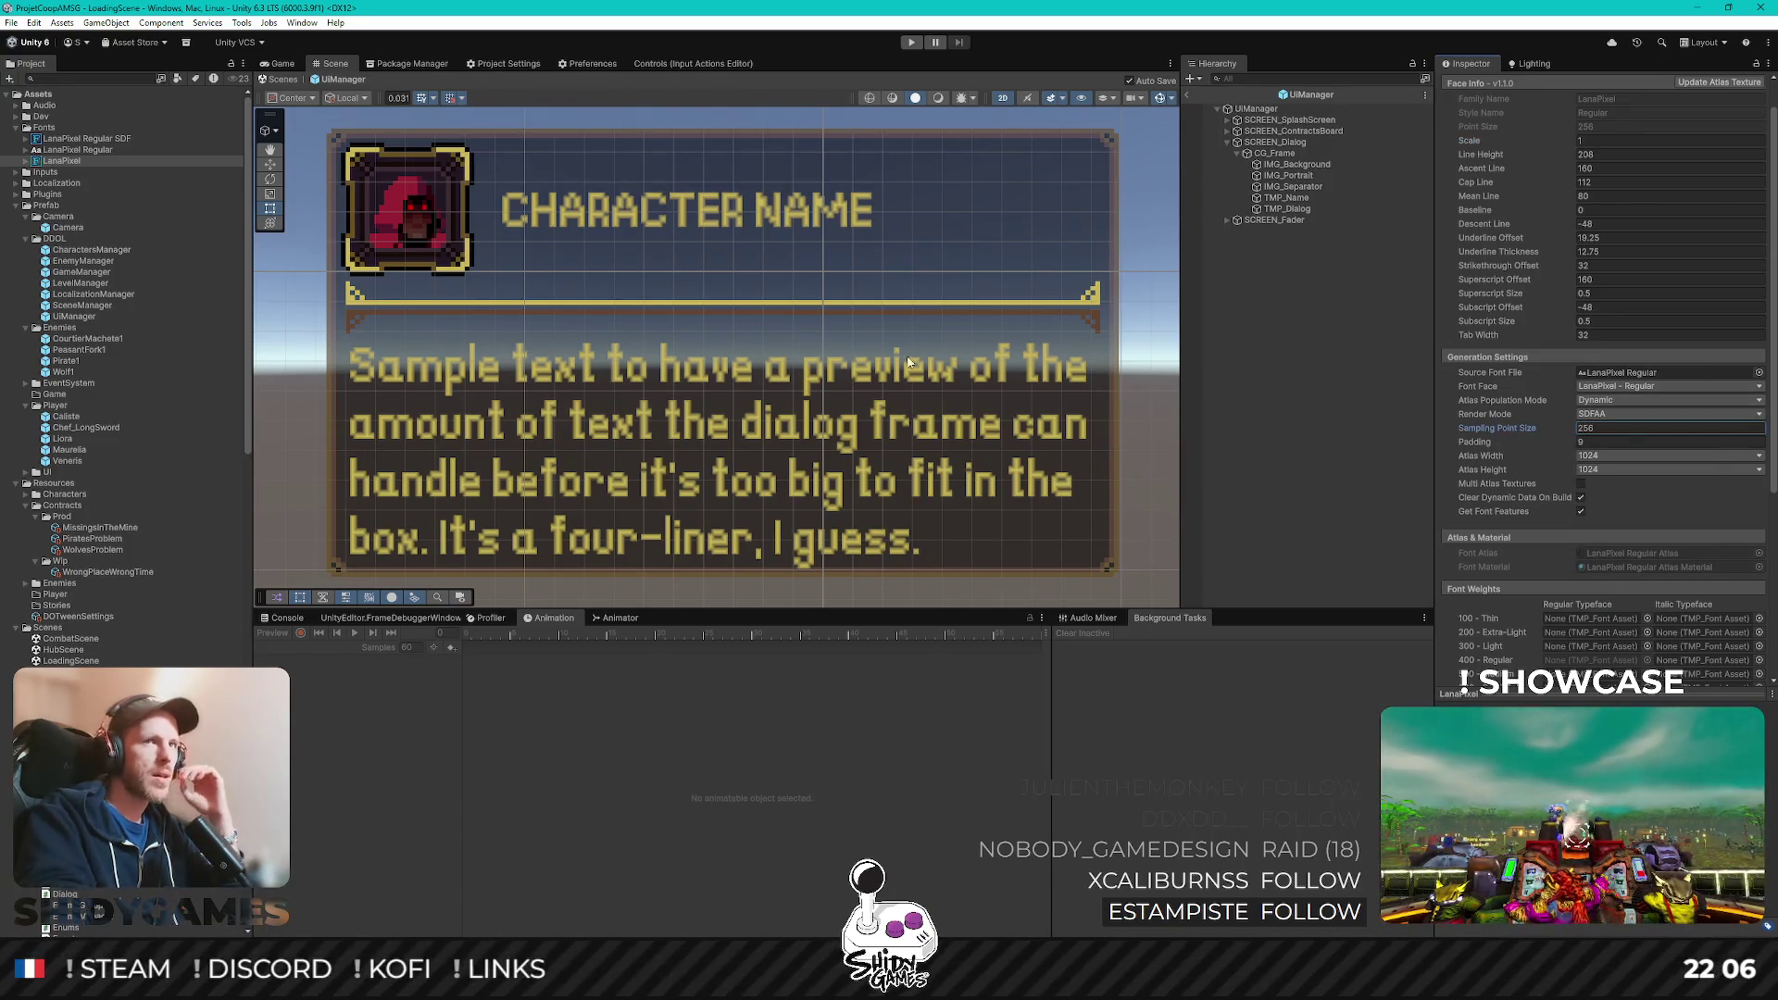
key("alt+Tab")
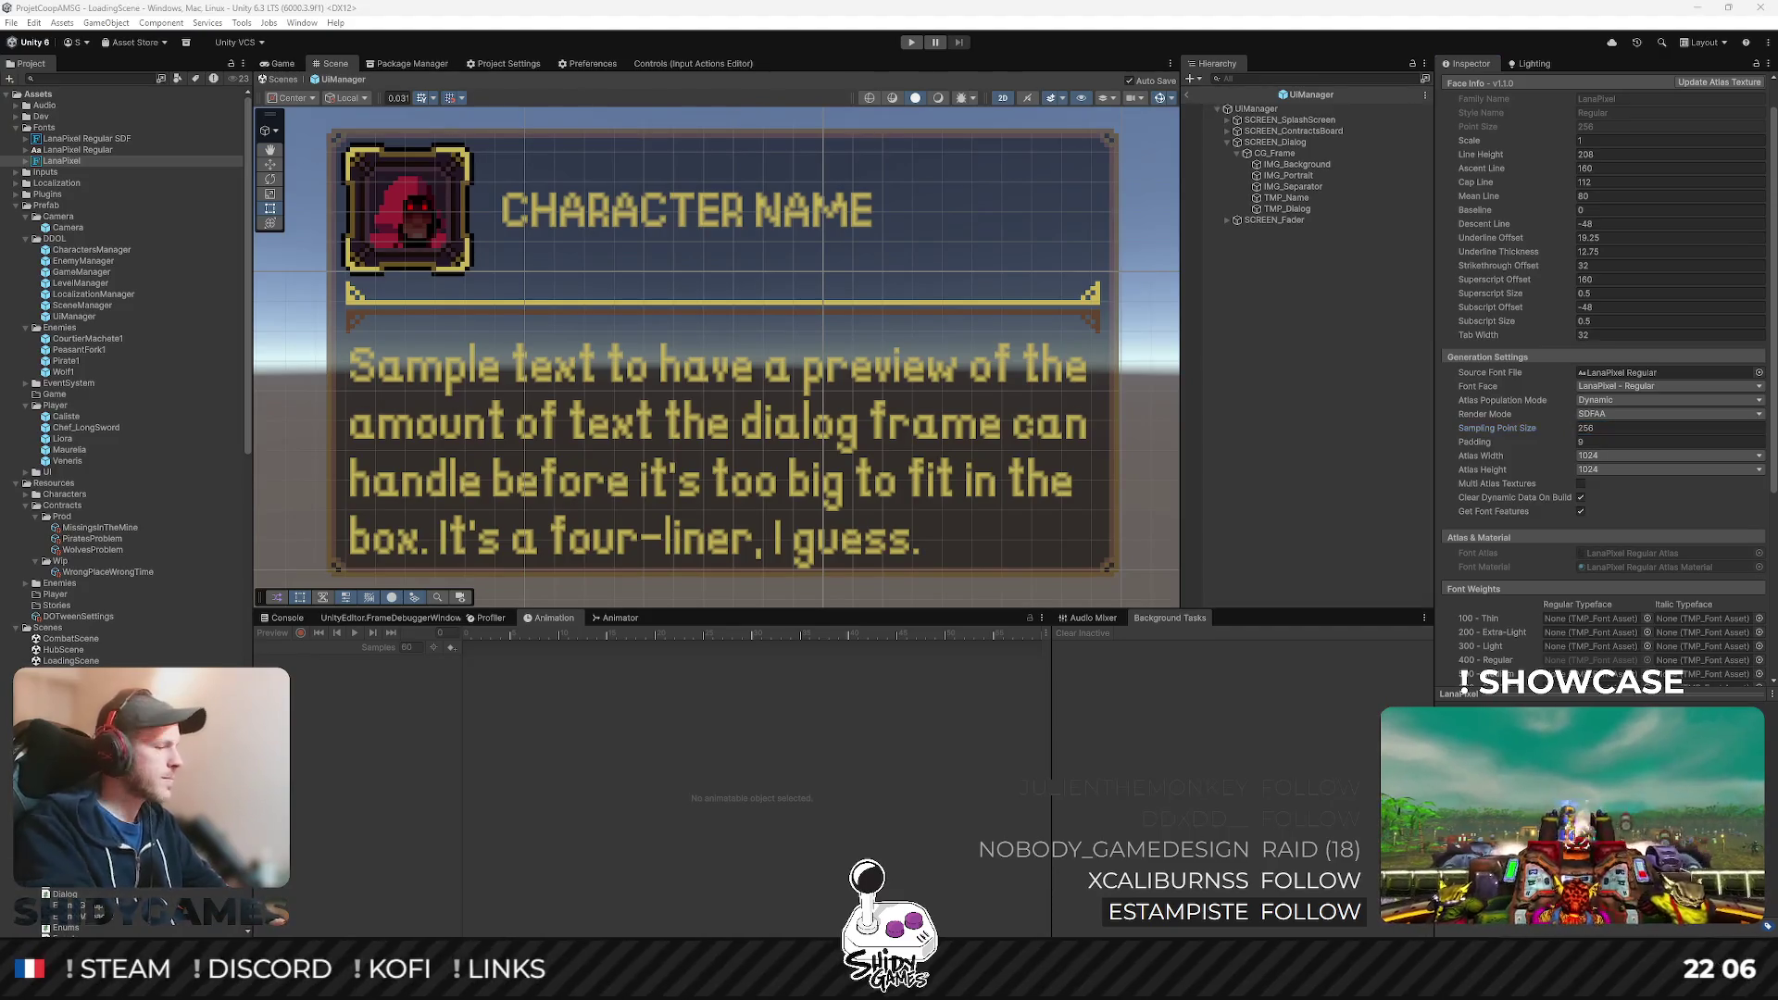
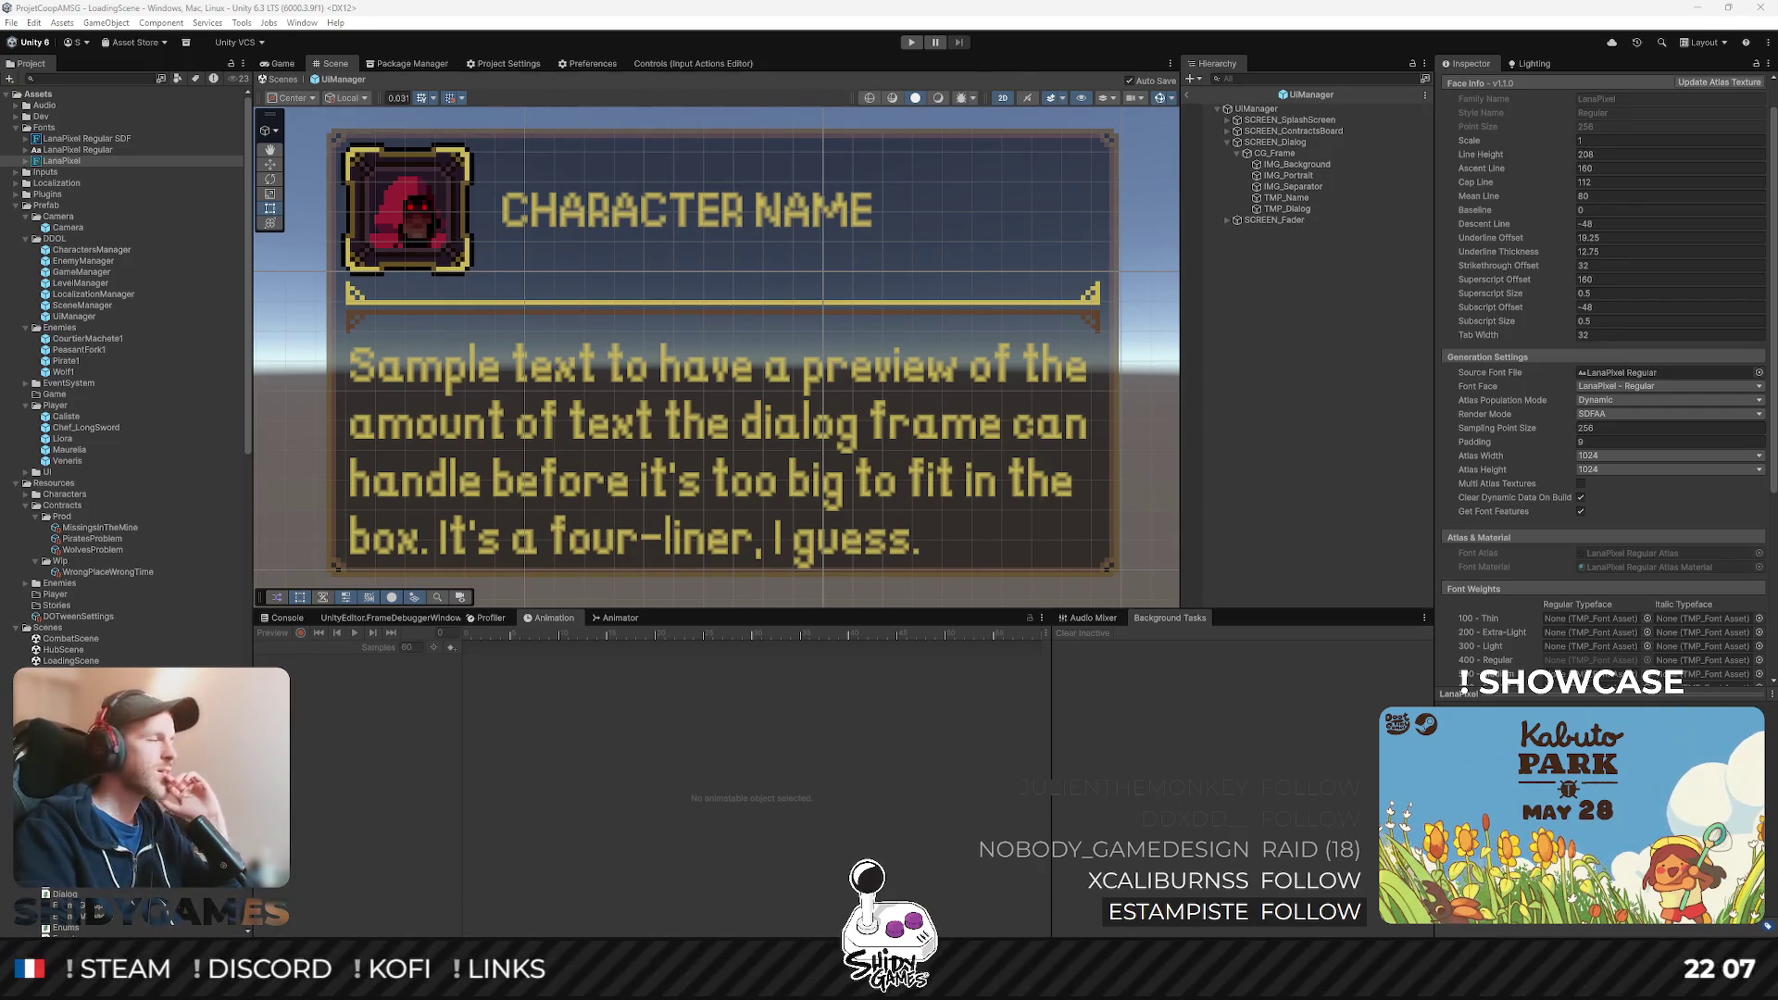
Step: Review LanaPixel Regular's import settings, keeping Smooth rendering and Face ascender, then select LanaPixel Regular SDF
left_click(63, 151)
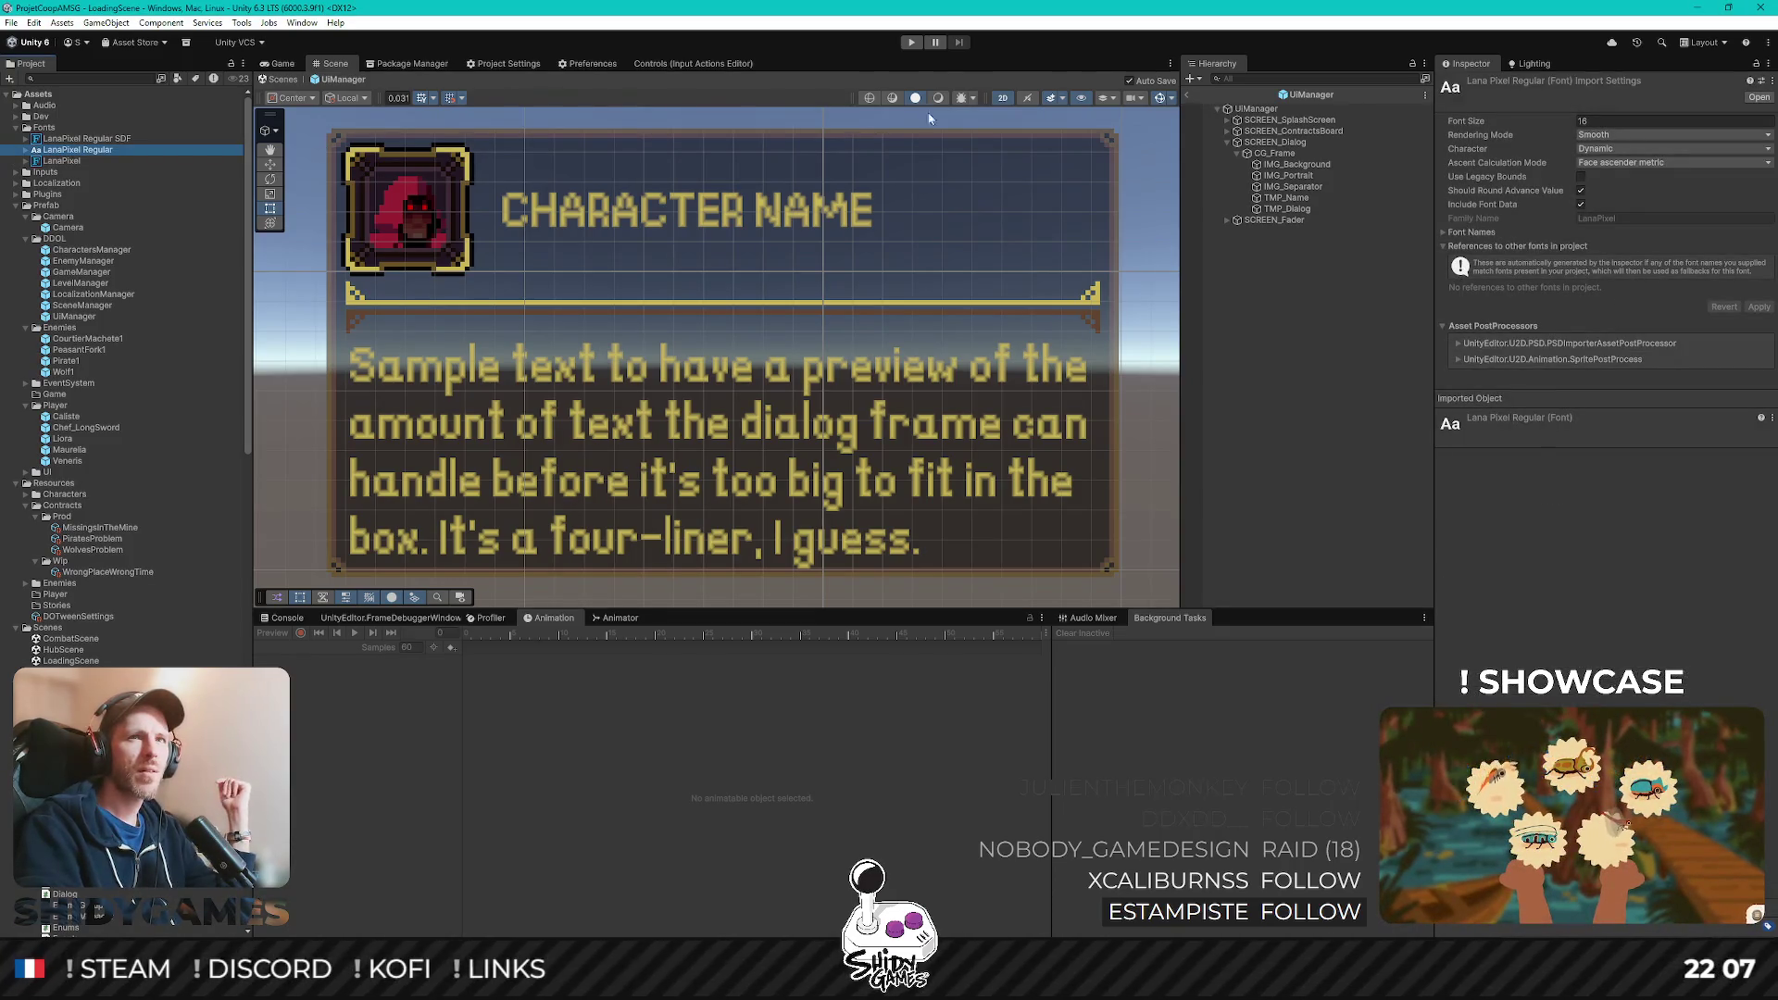
left_click(1673, 137)
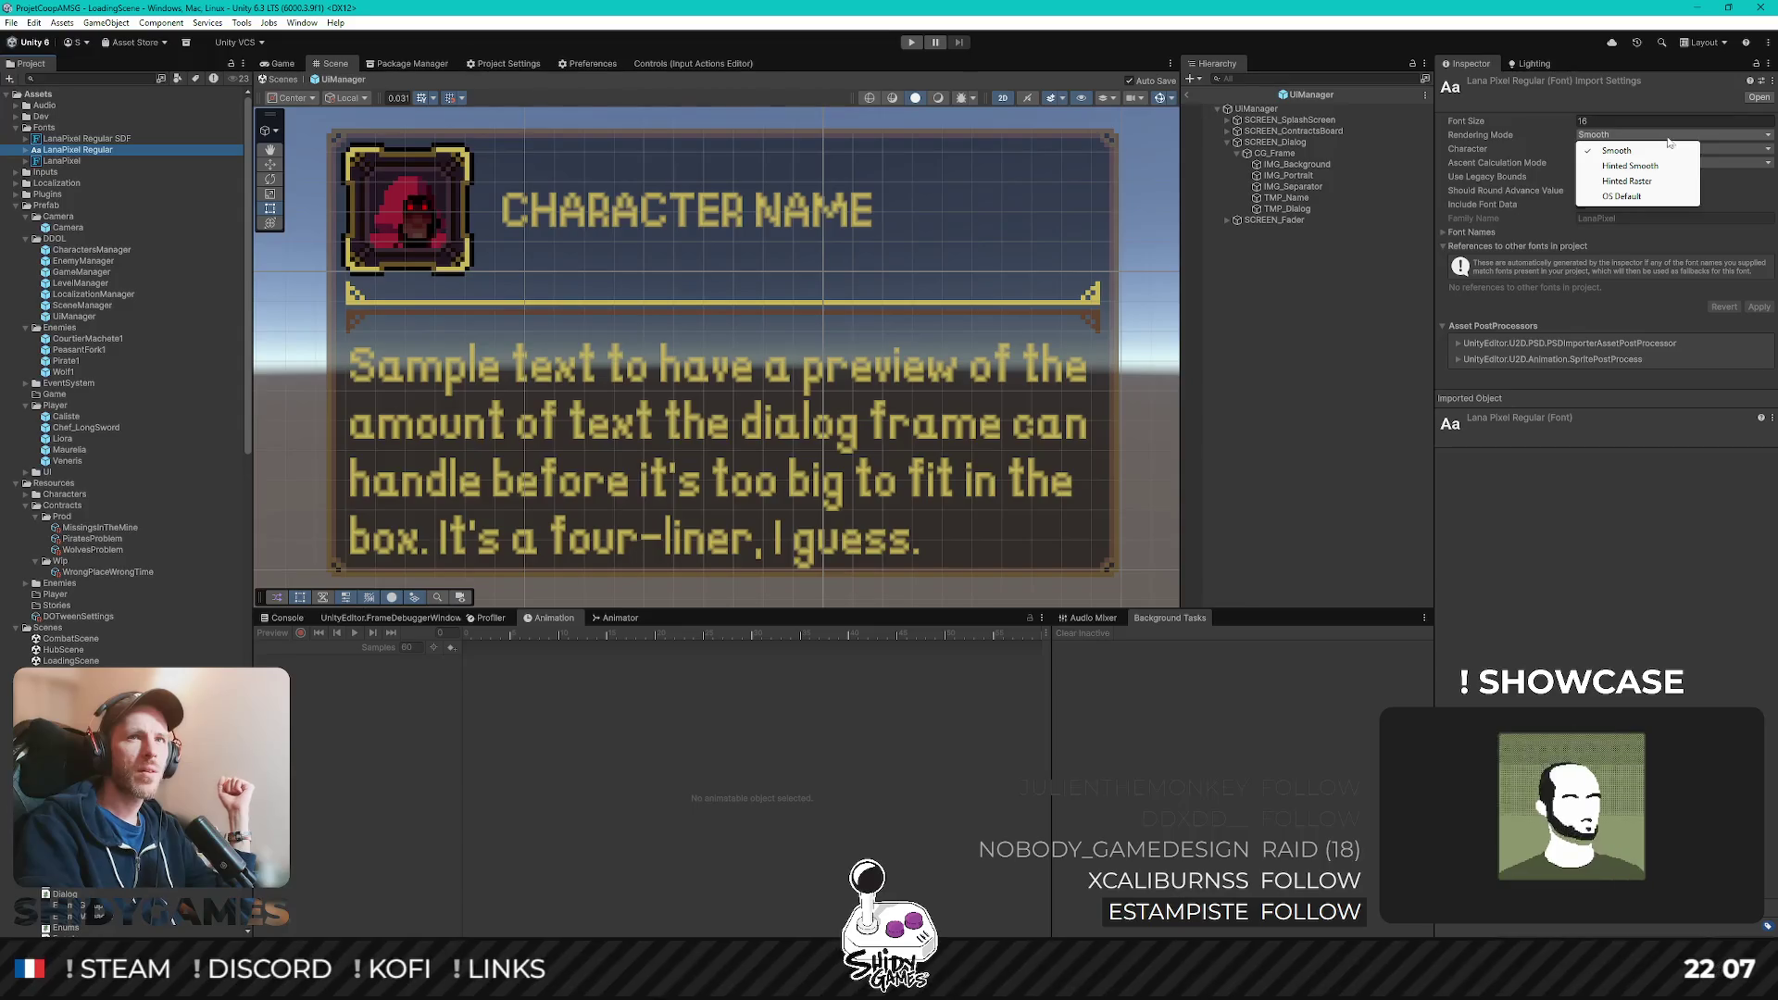
left_click(1580, 535)
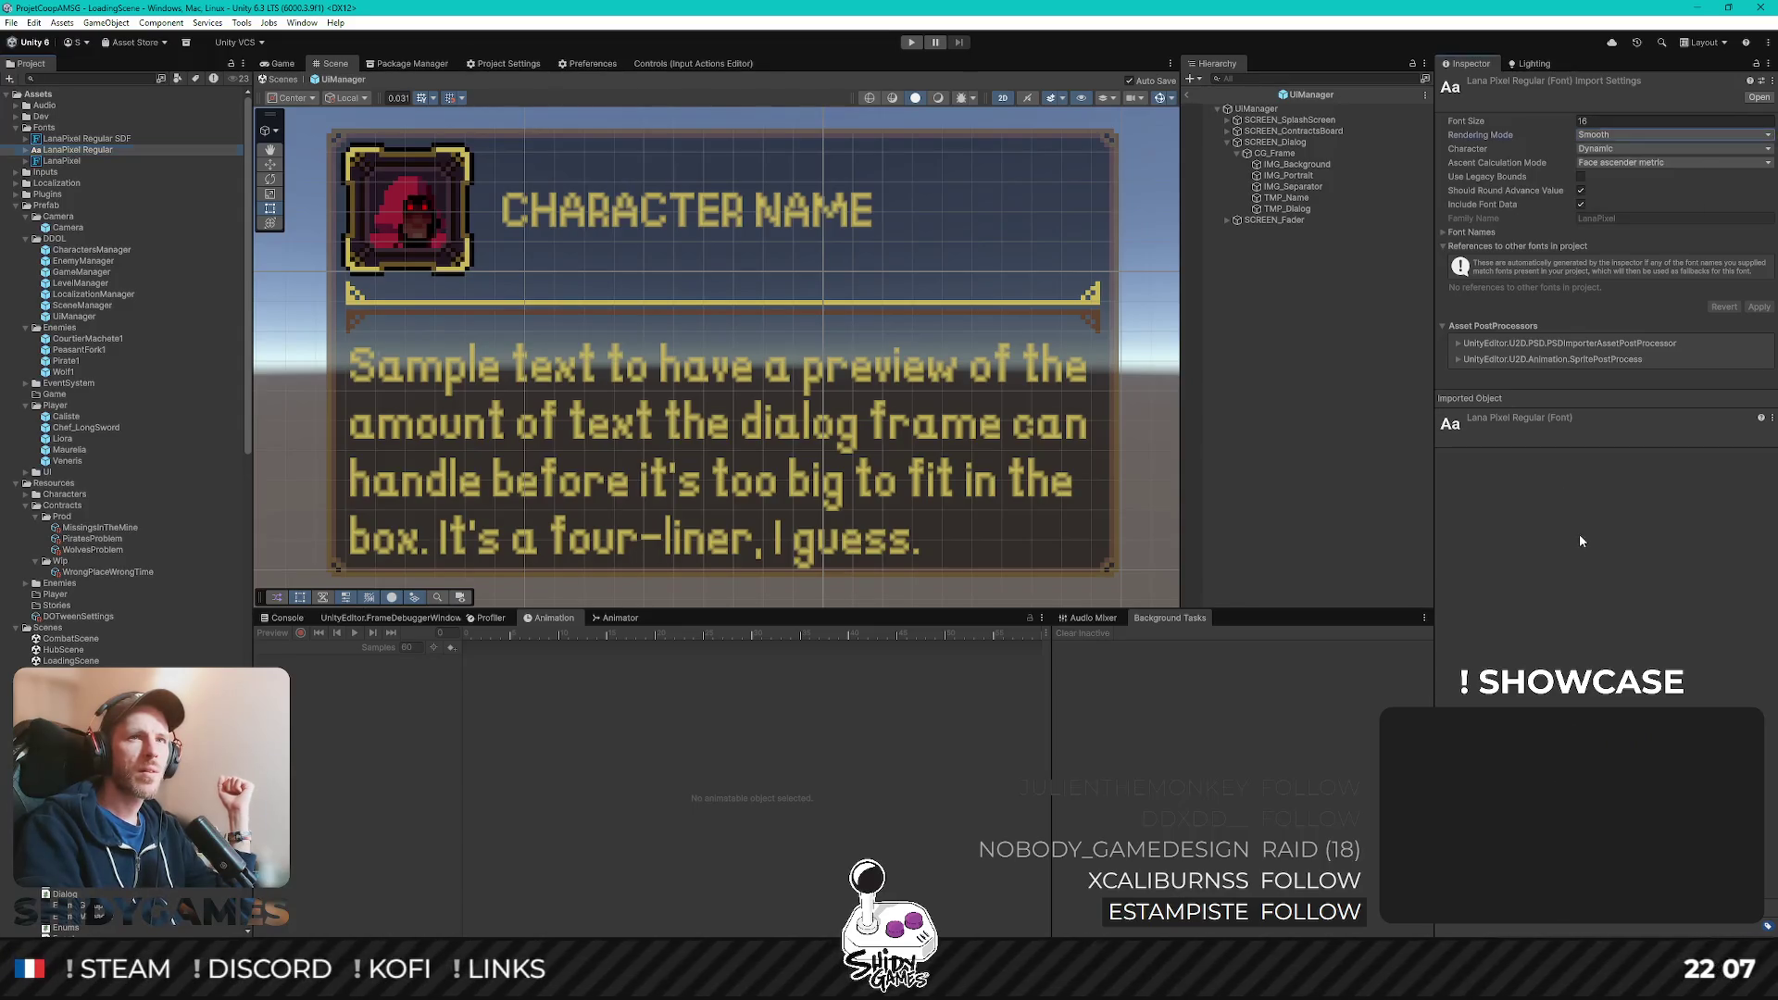
left_click(1622, 165)
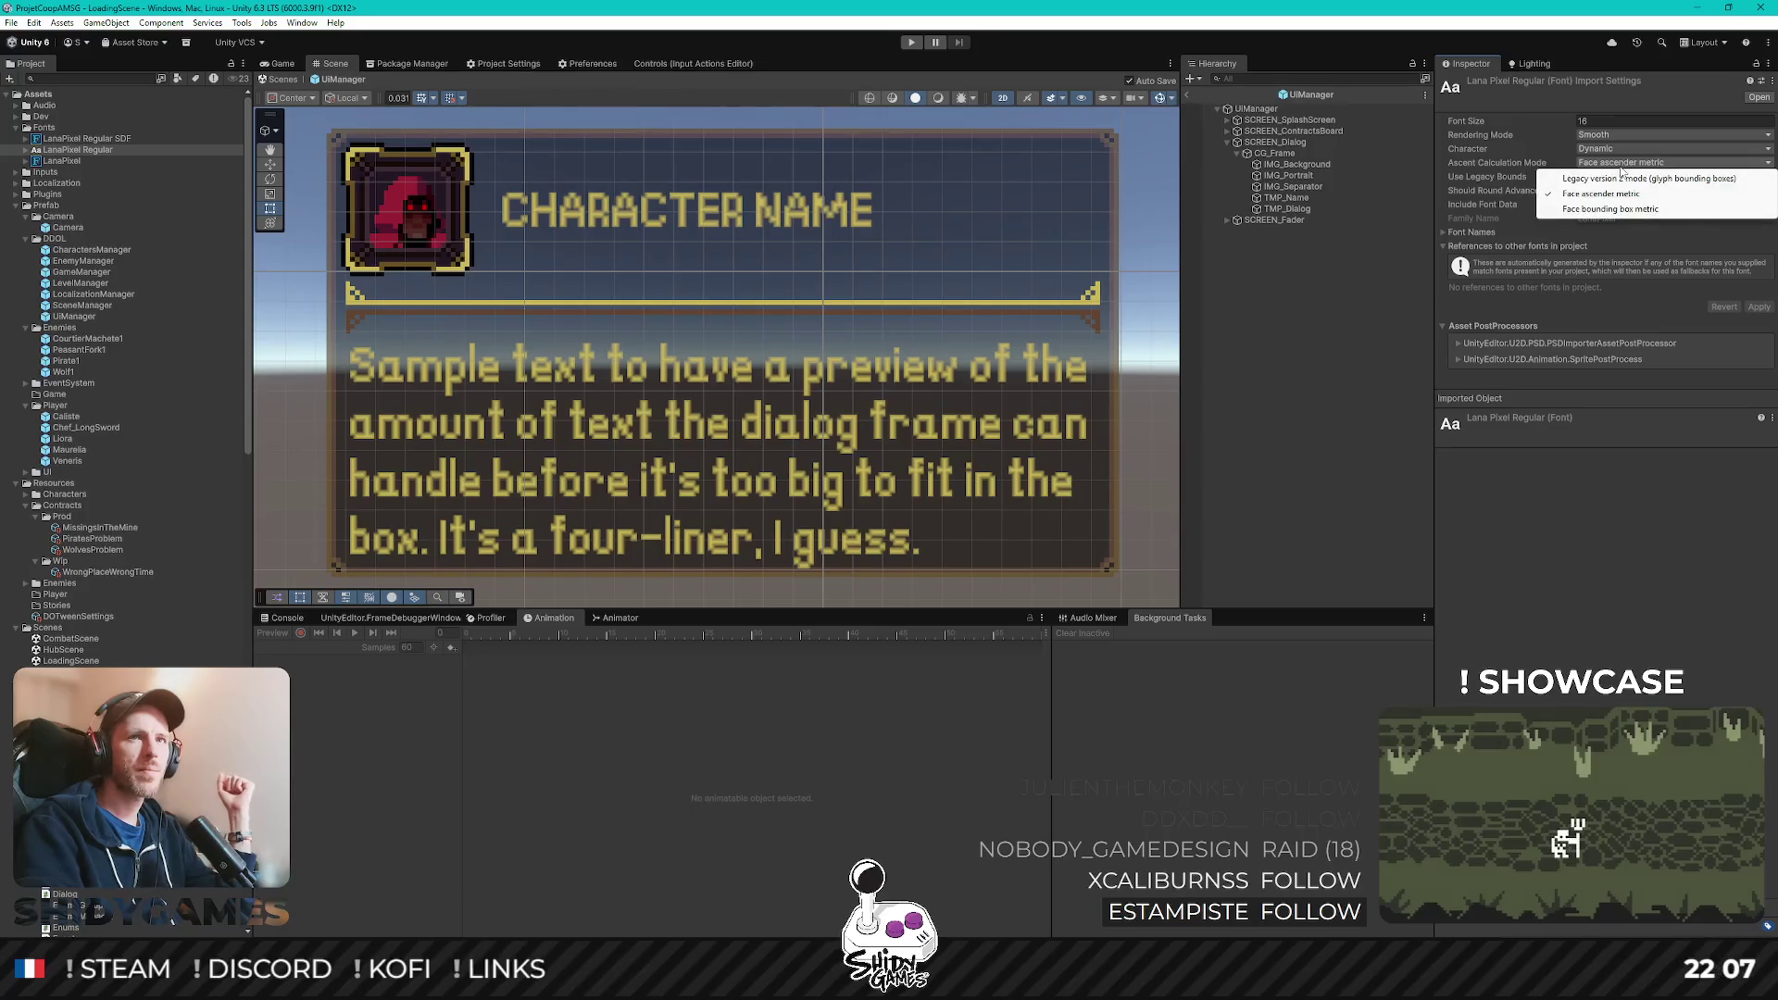
left_click(1581, 562)
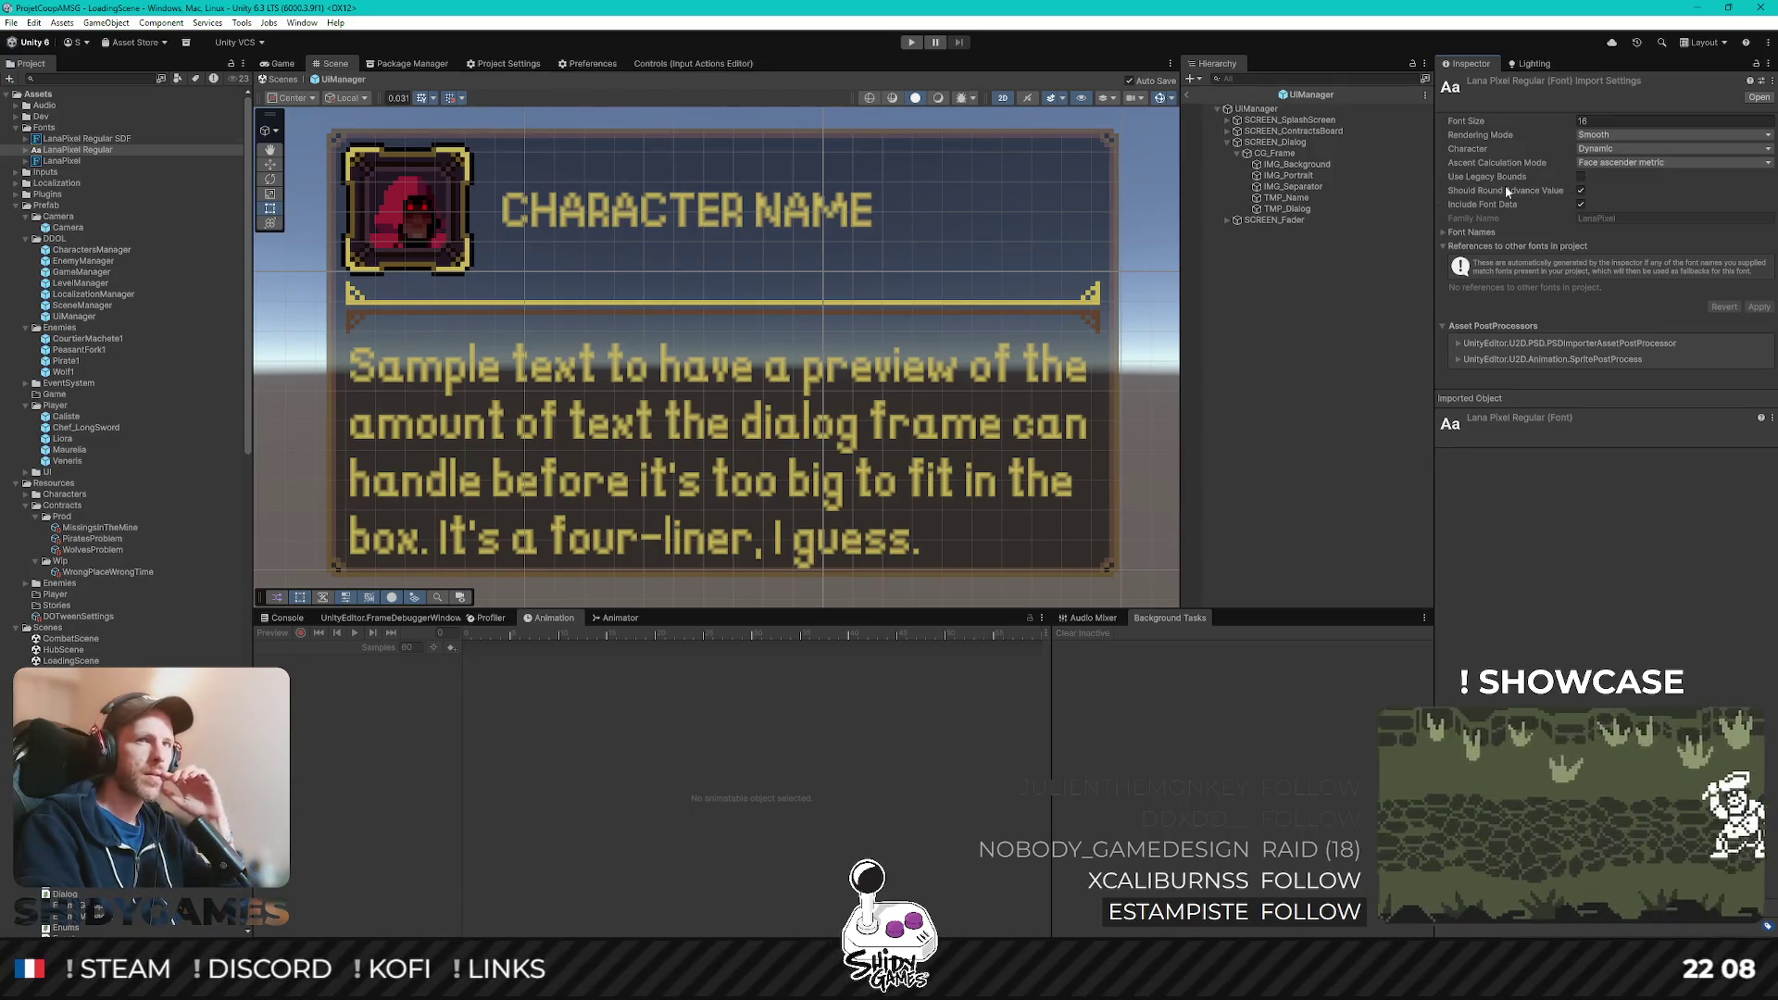
left_click(1444, 233)
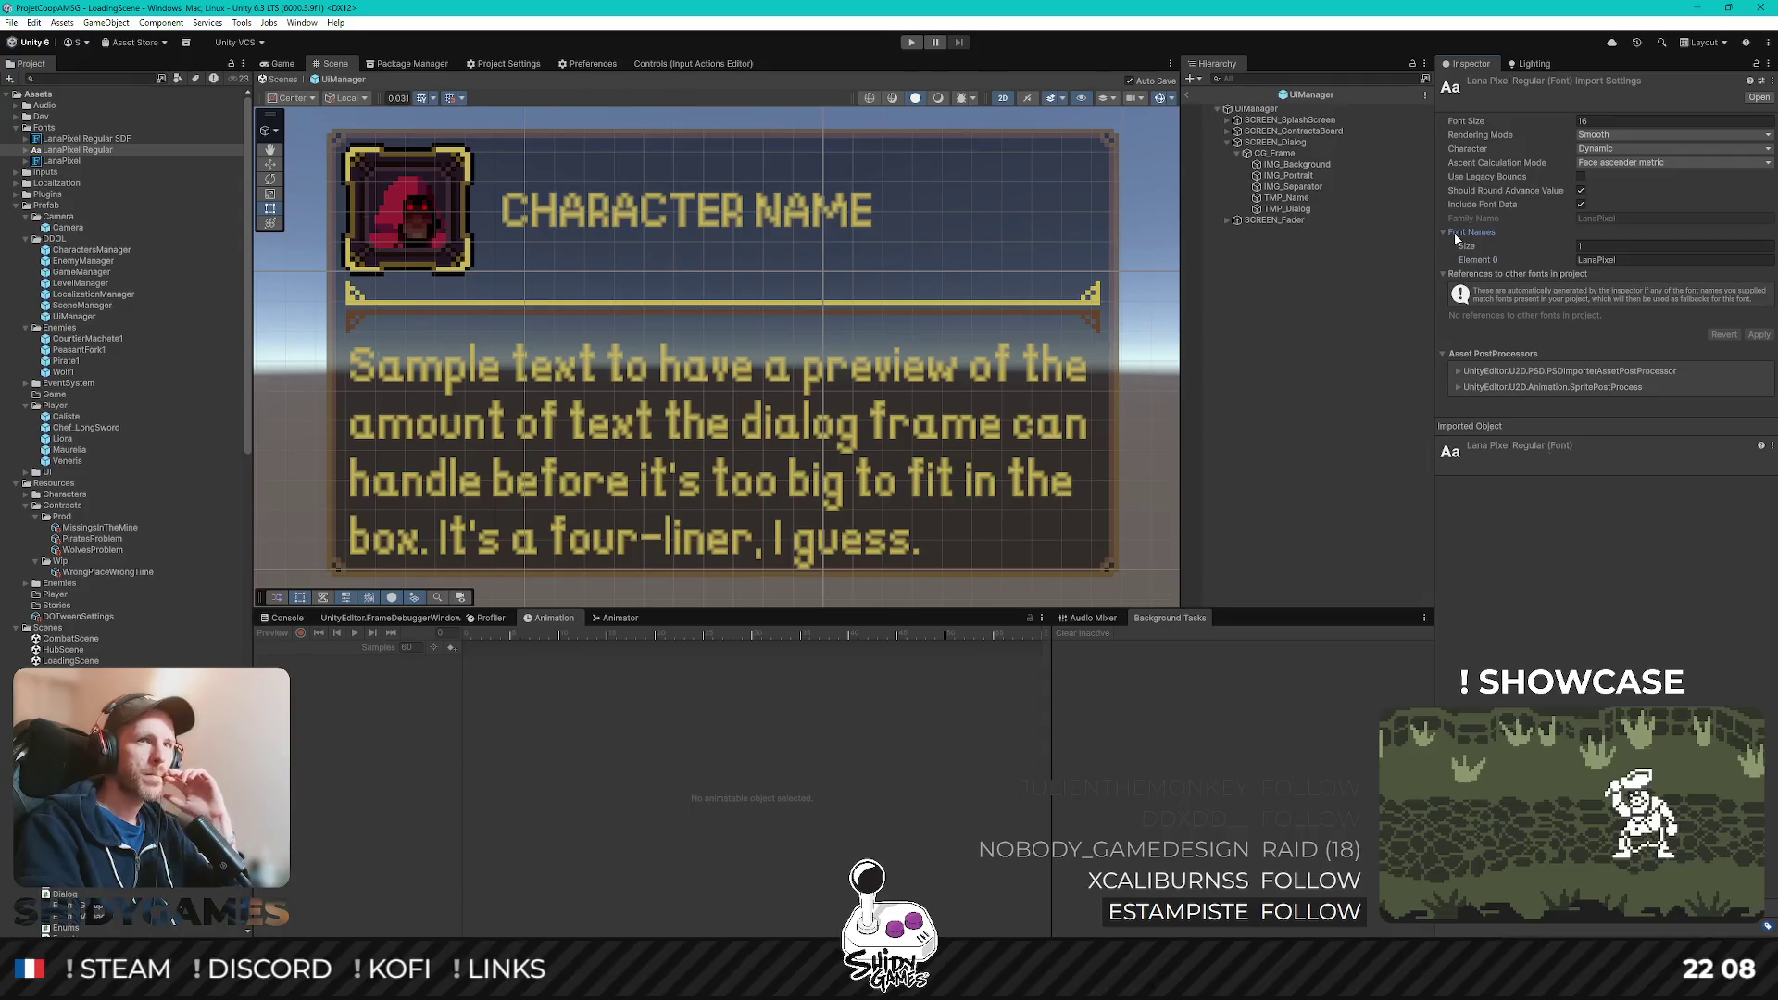
left_click(1455, 233)
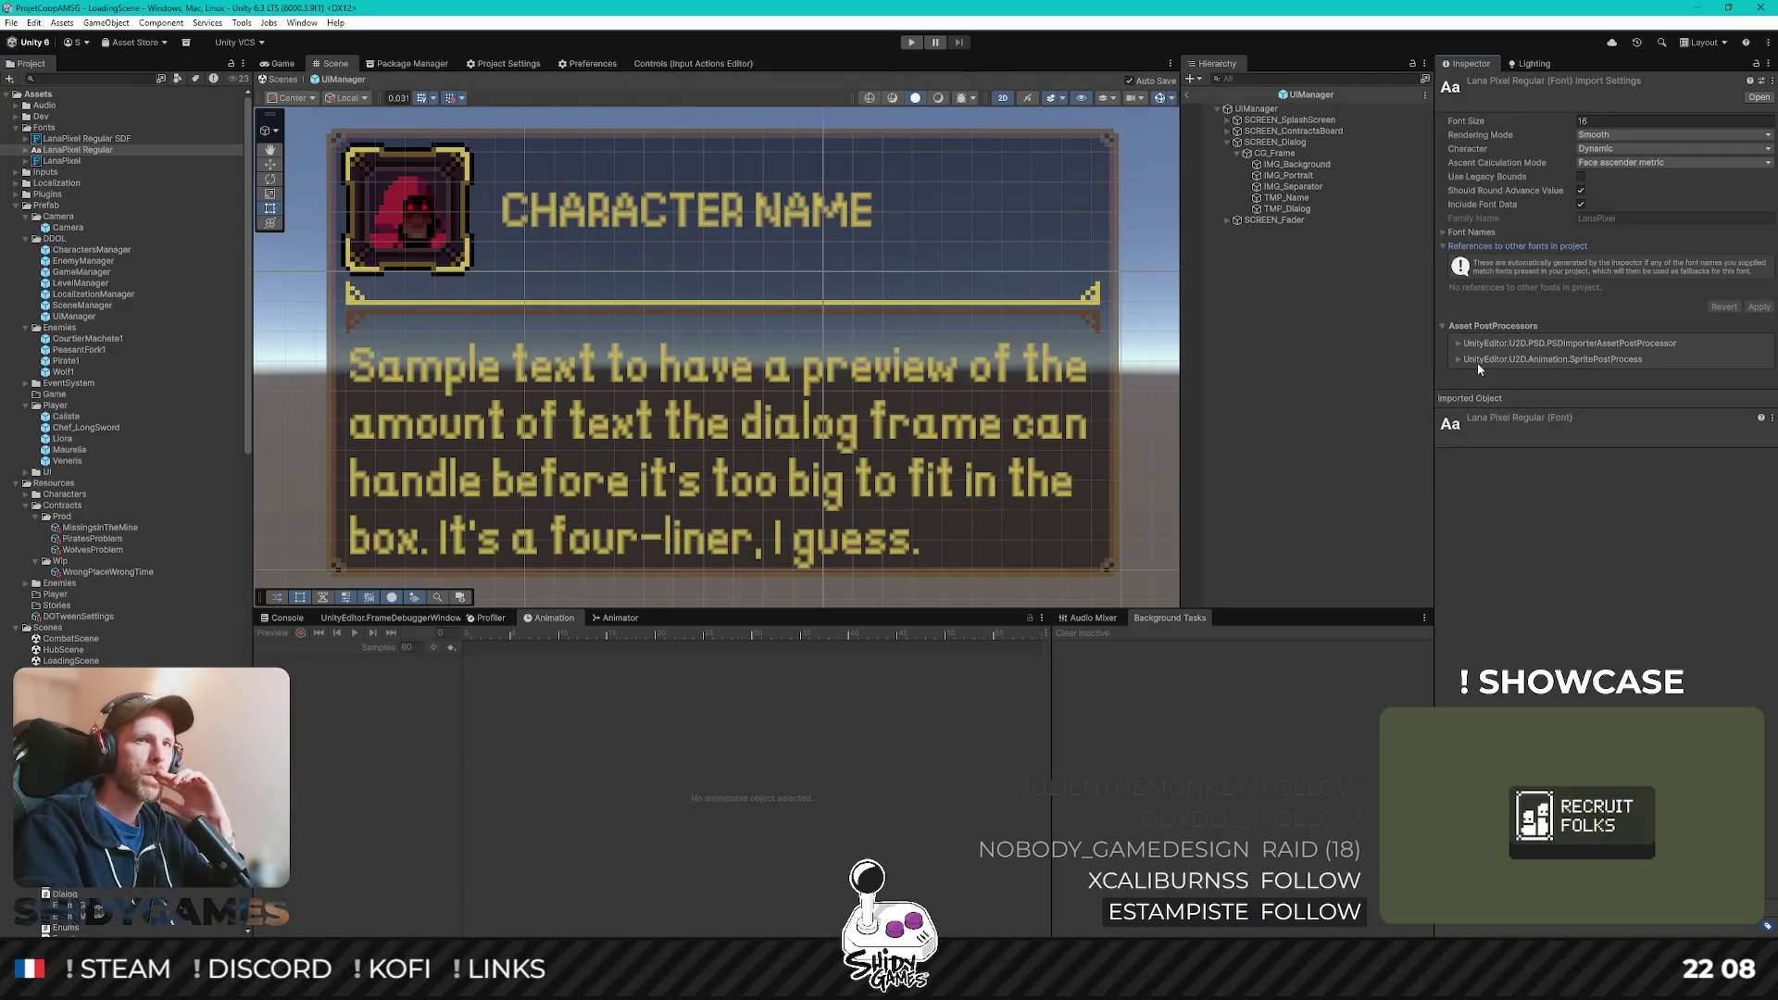
left_click(78, 140)
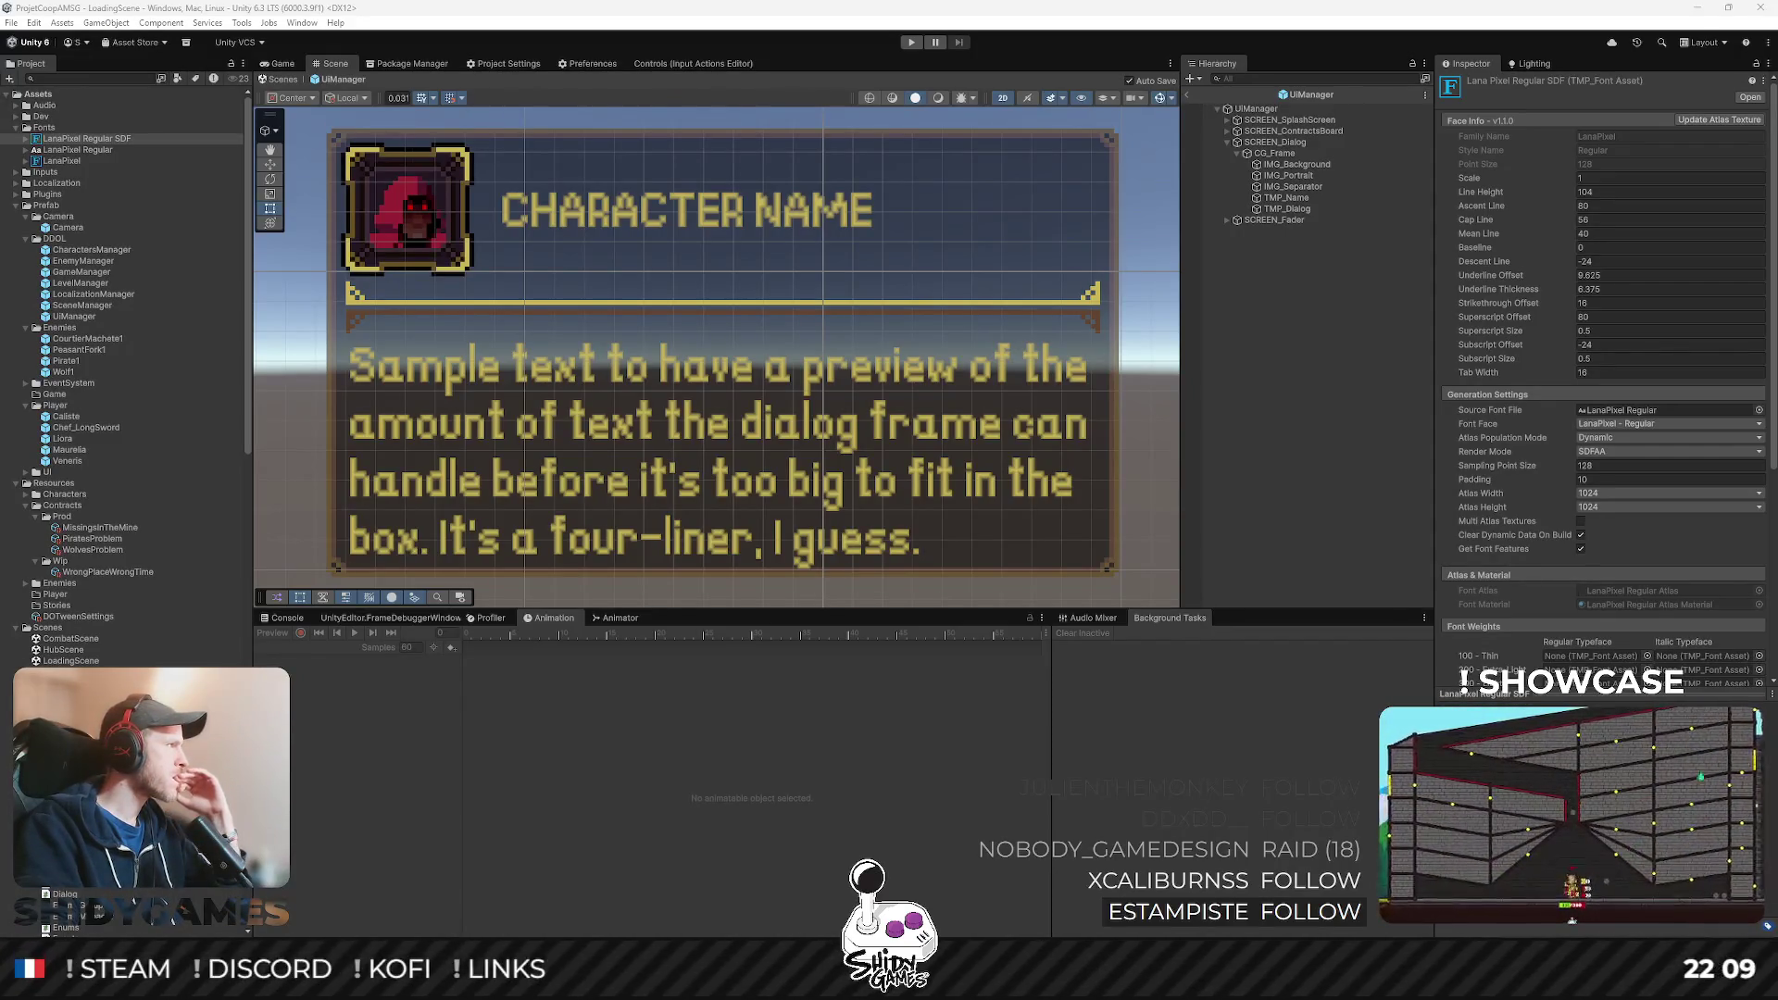
Step: Keep Dynamic atlas population and set the sampling point size to 16
left_click(1674, 439)
left_click(1613, 453)
left_click(1613, 439)
left_click(1619, 471)
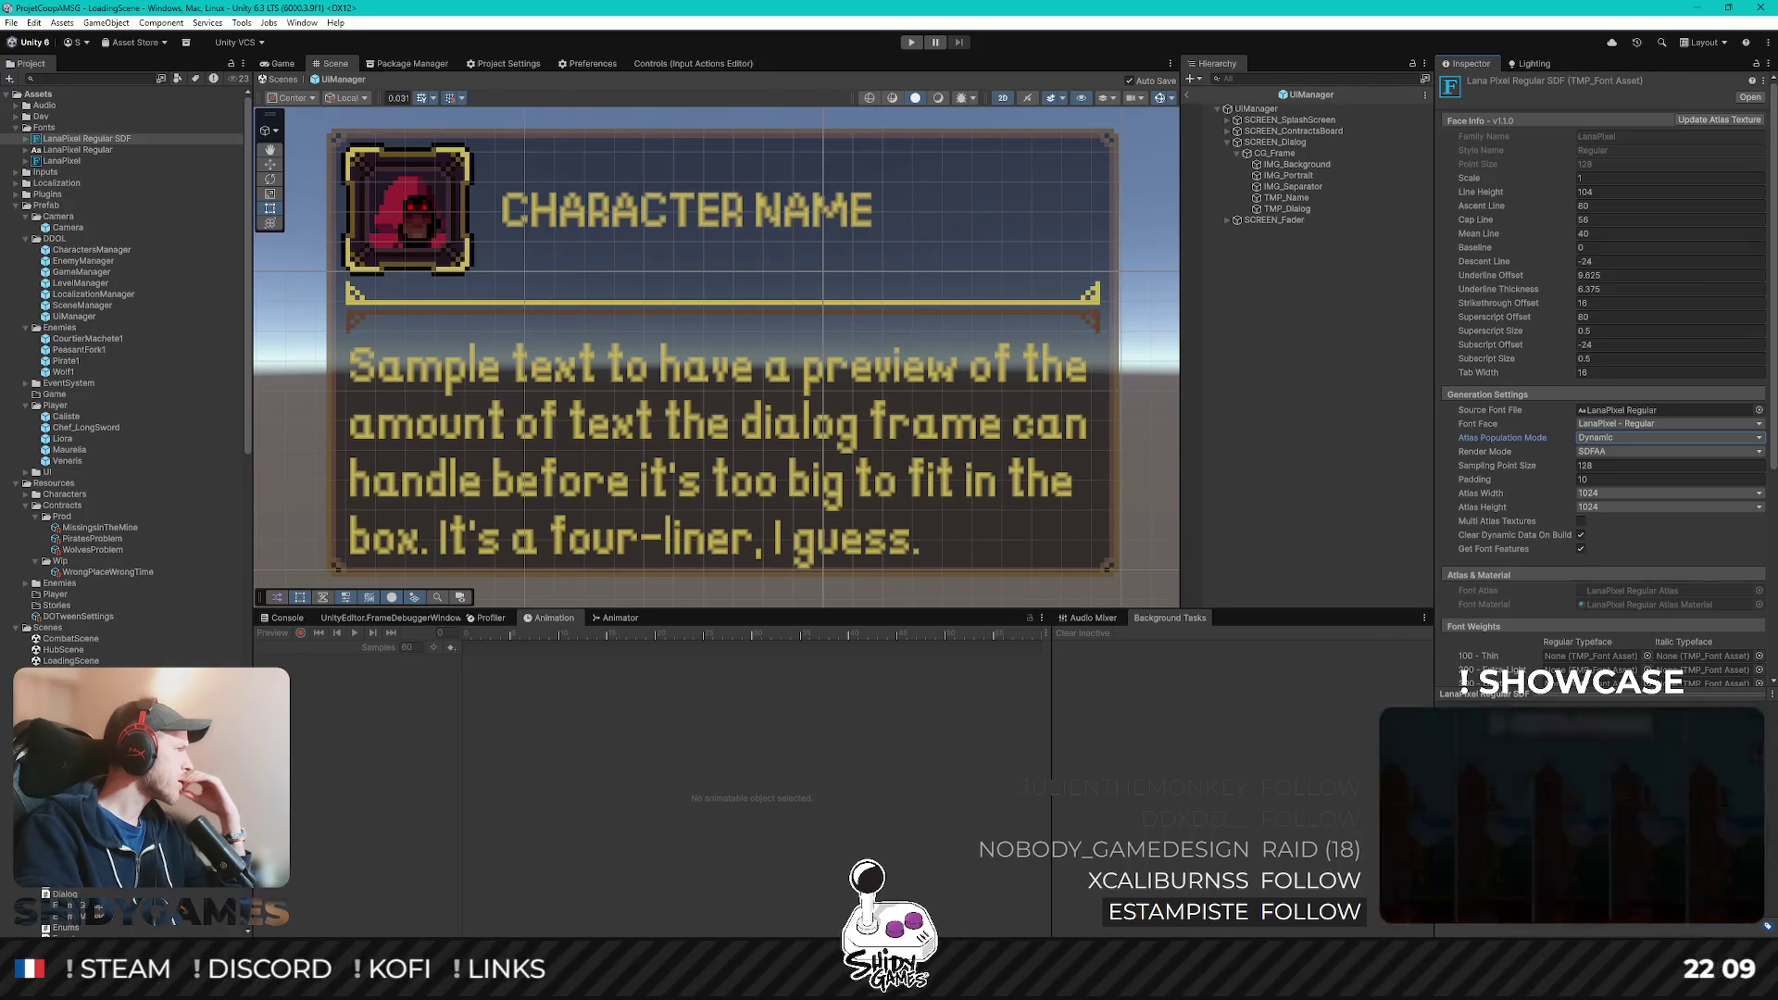
left_click(1612, 466)
type("16")
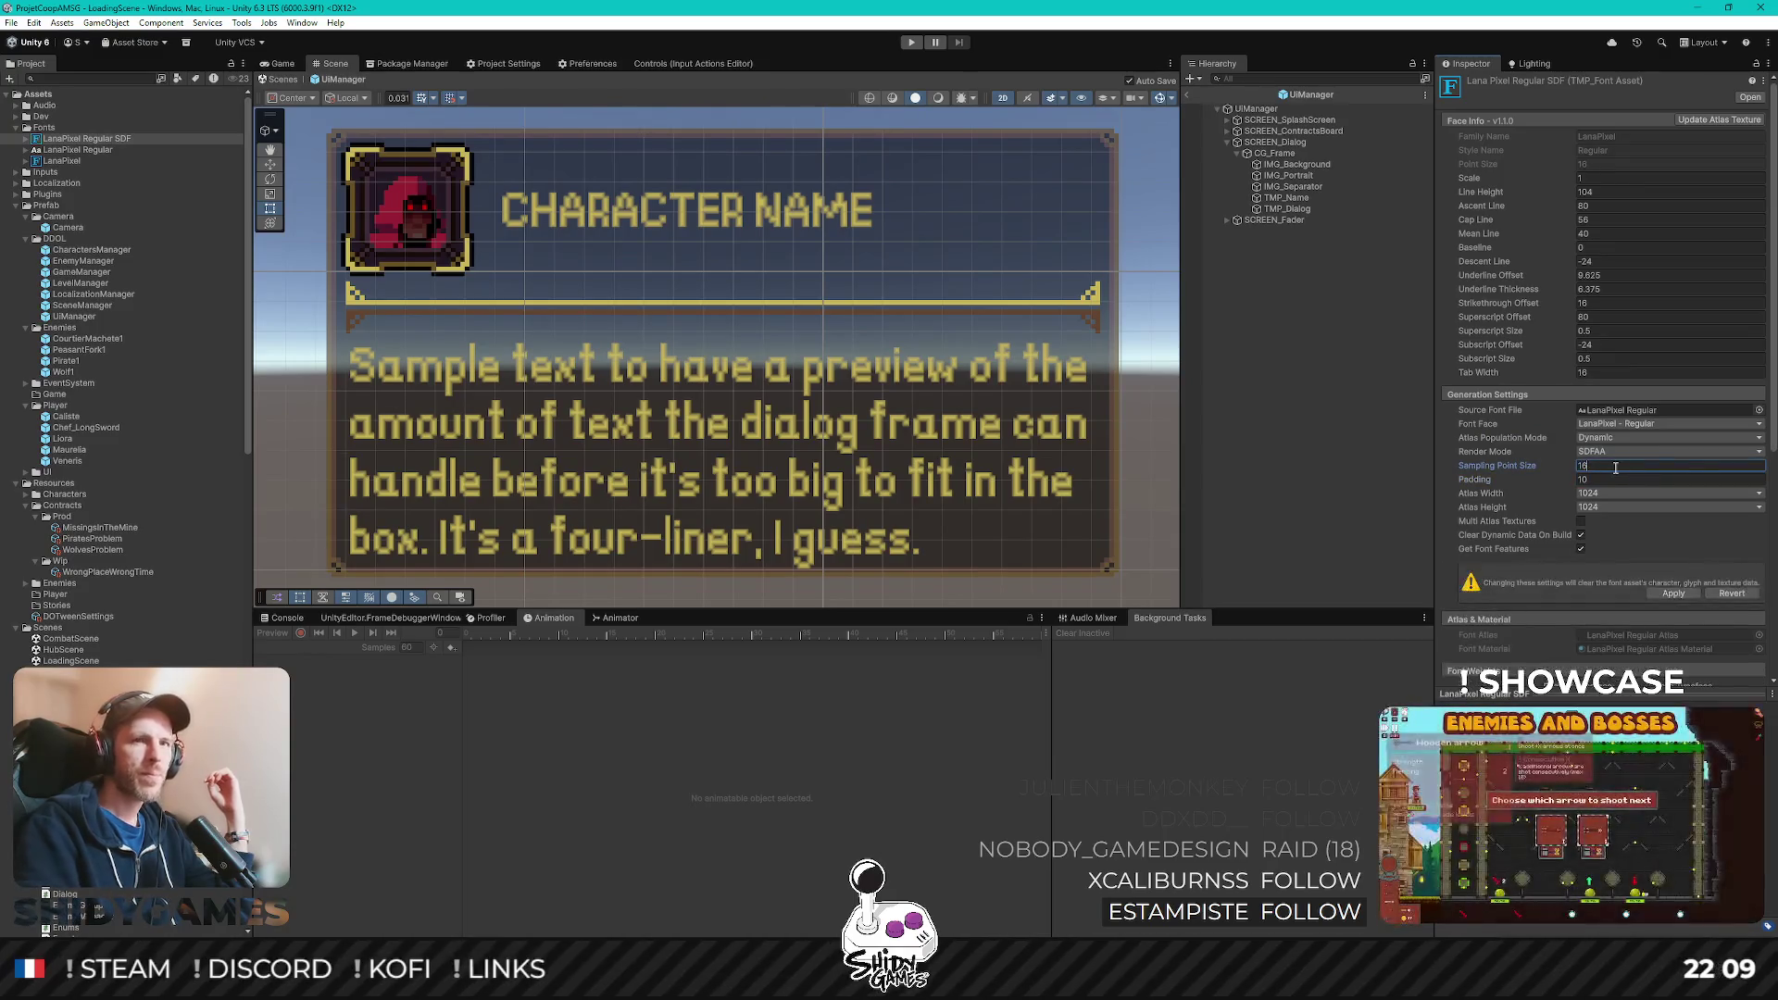
left_click(1598, 481)
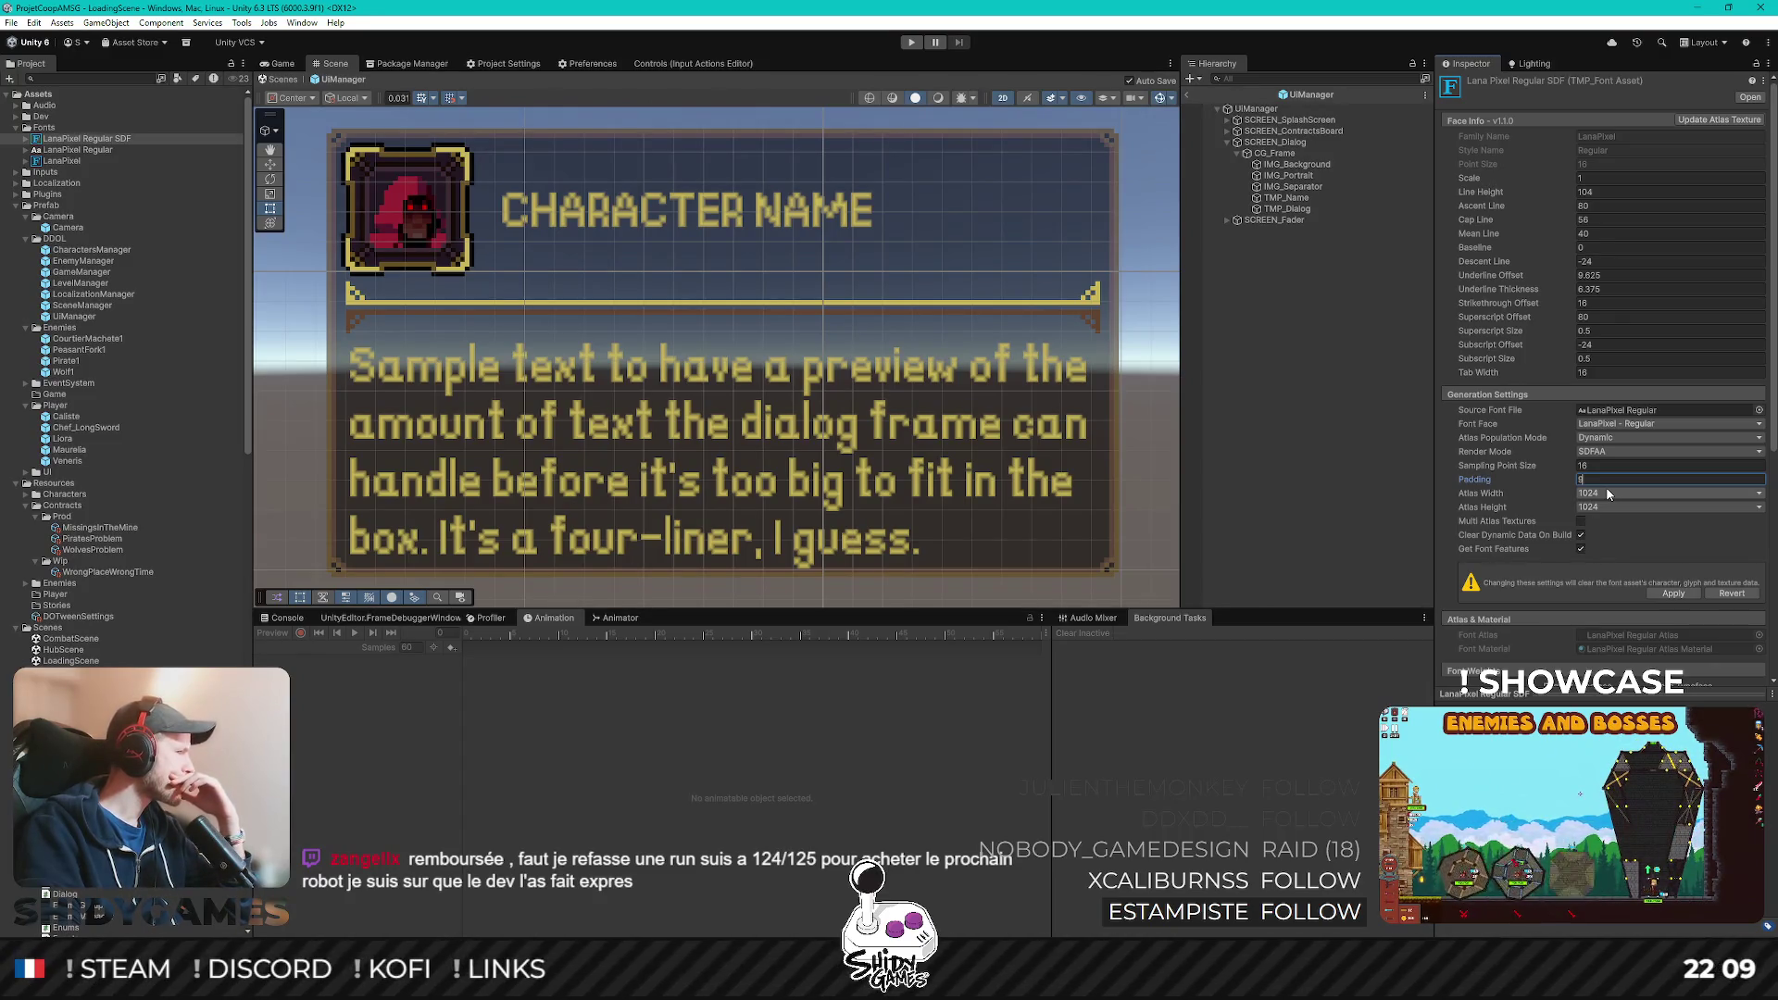
Step: Try a 256×256 atlas and apply the font generation settings
left_click(1608, 493)
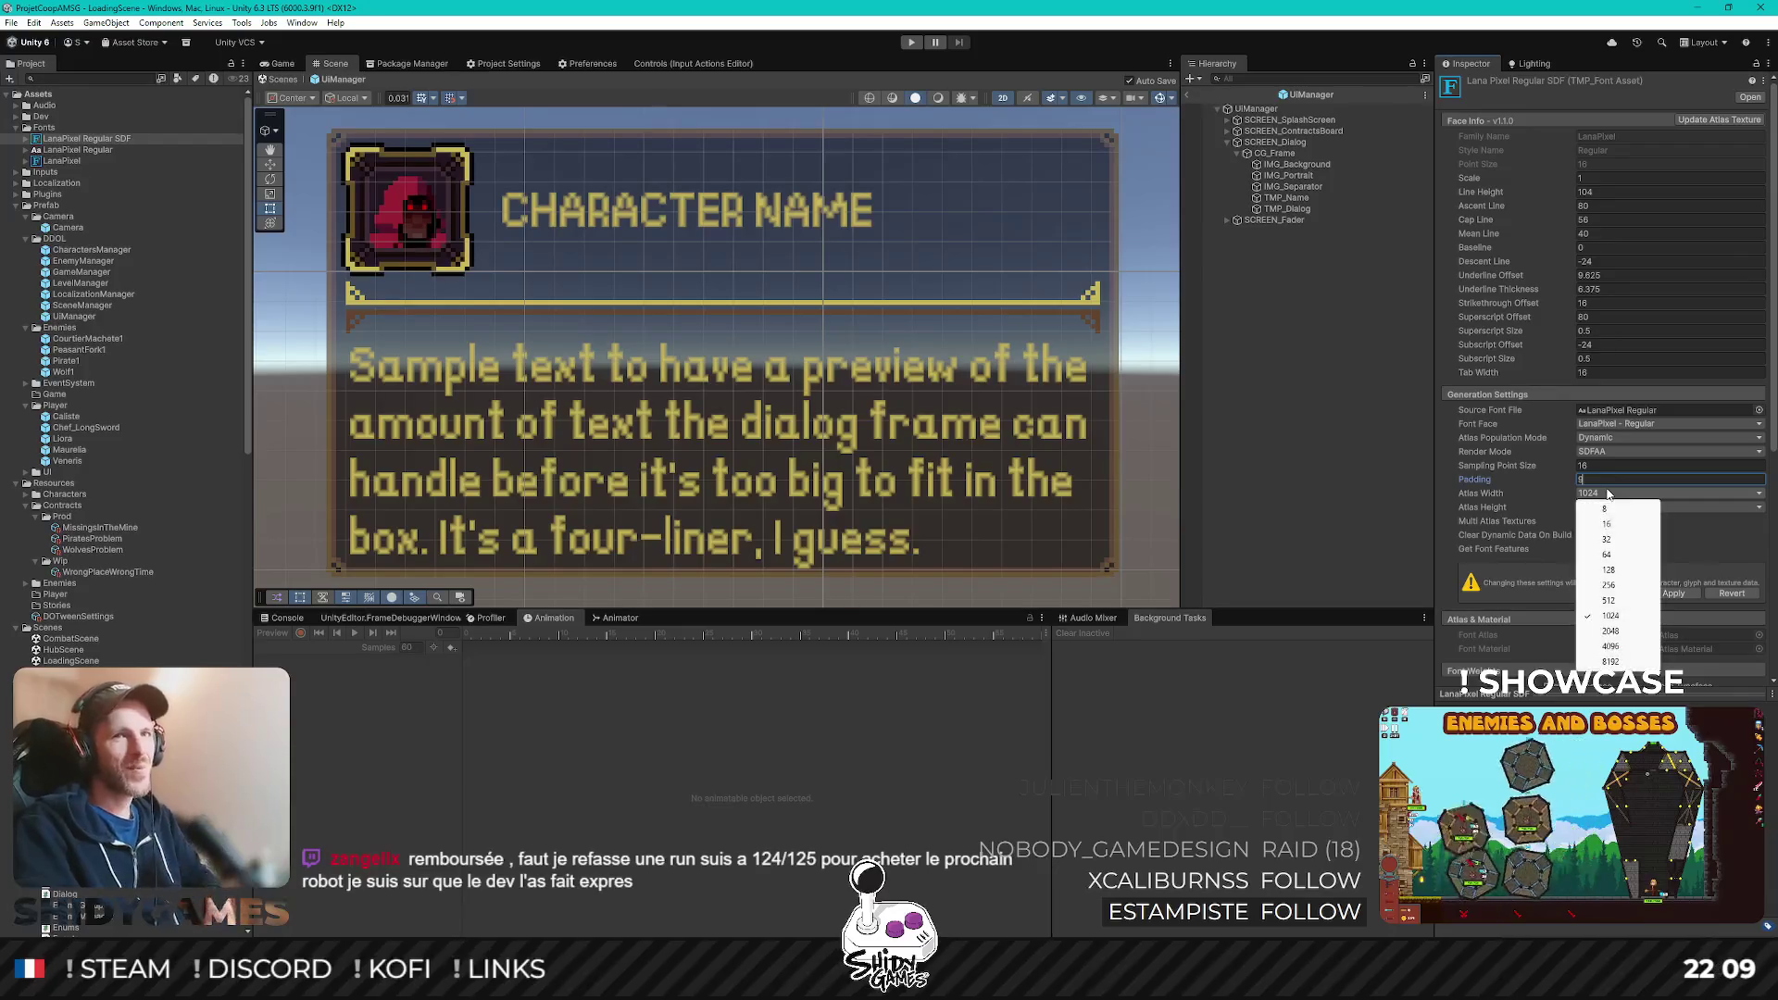
left_click(1608, 586)
left_click(1609, 506)
left_click(1611, 599)
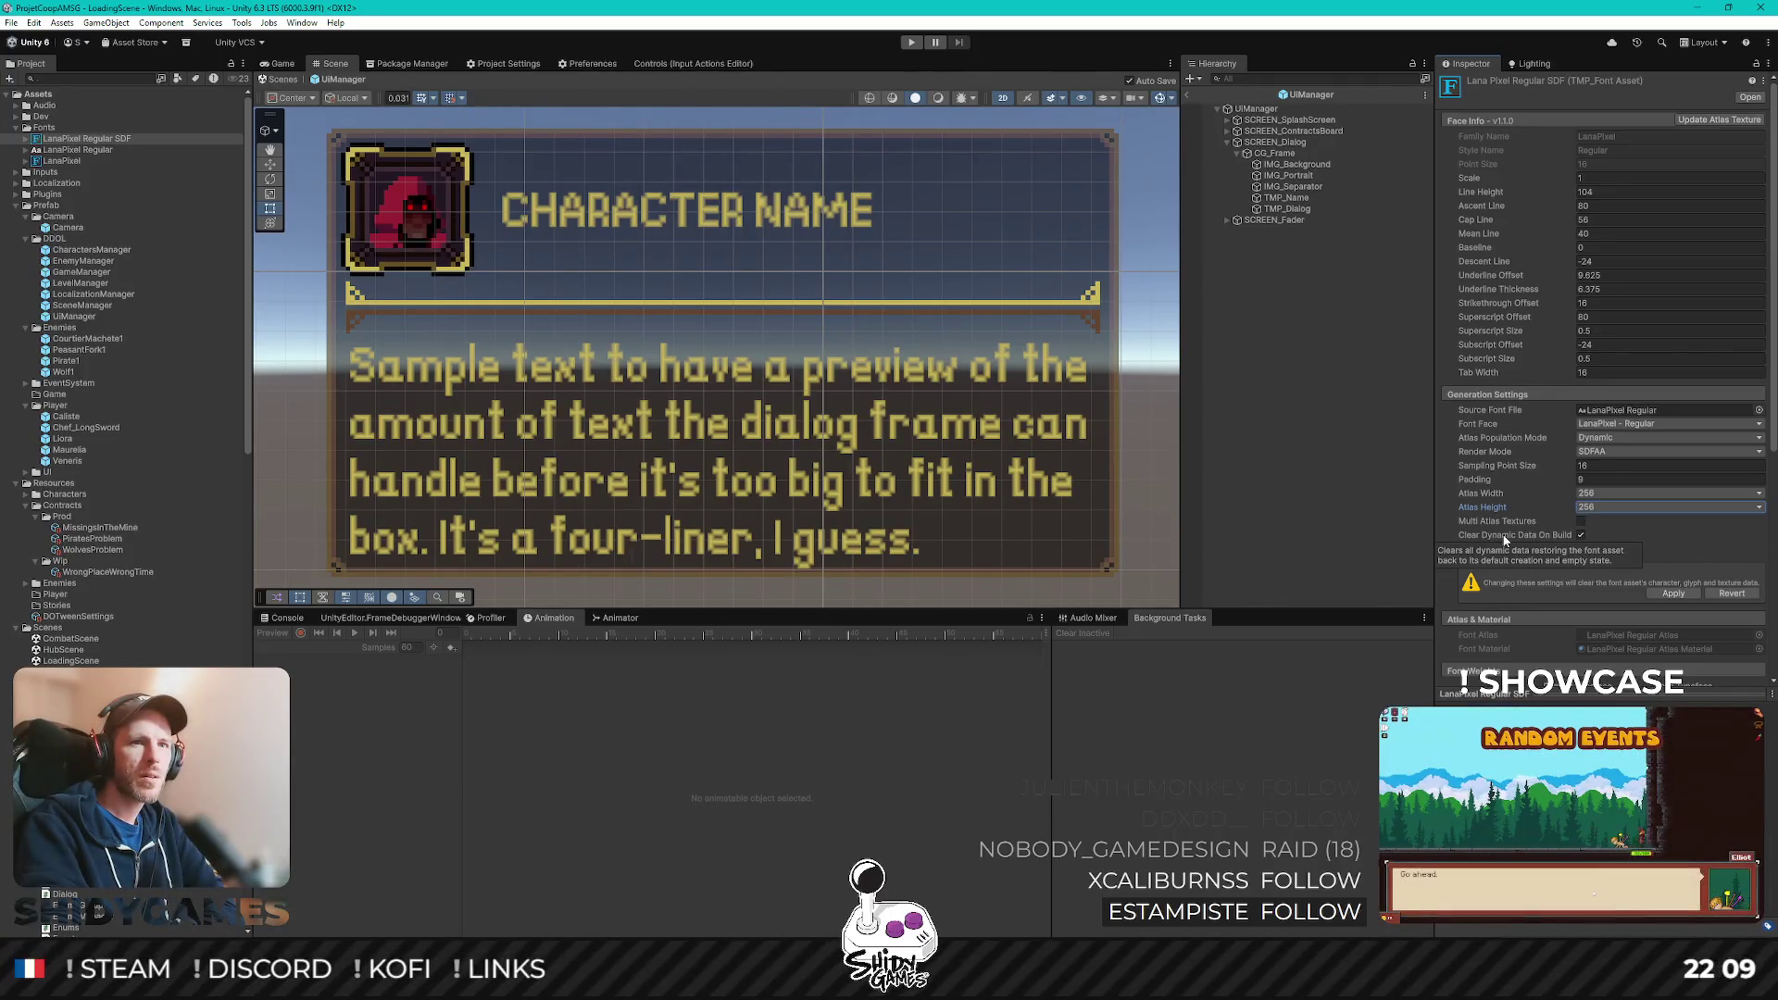
left_click(1672, 595)
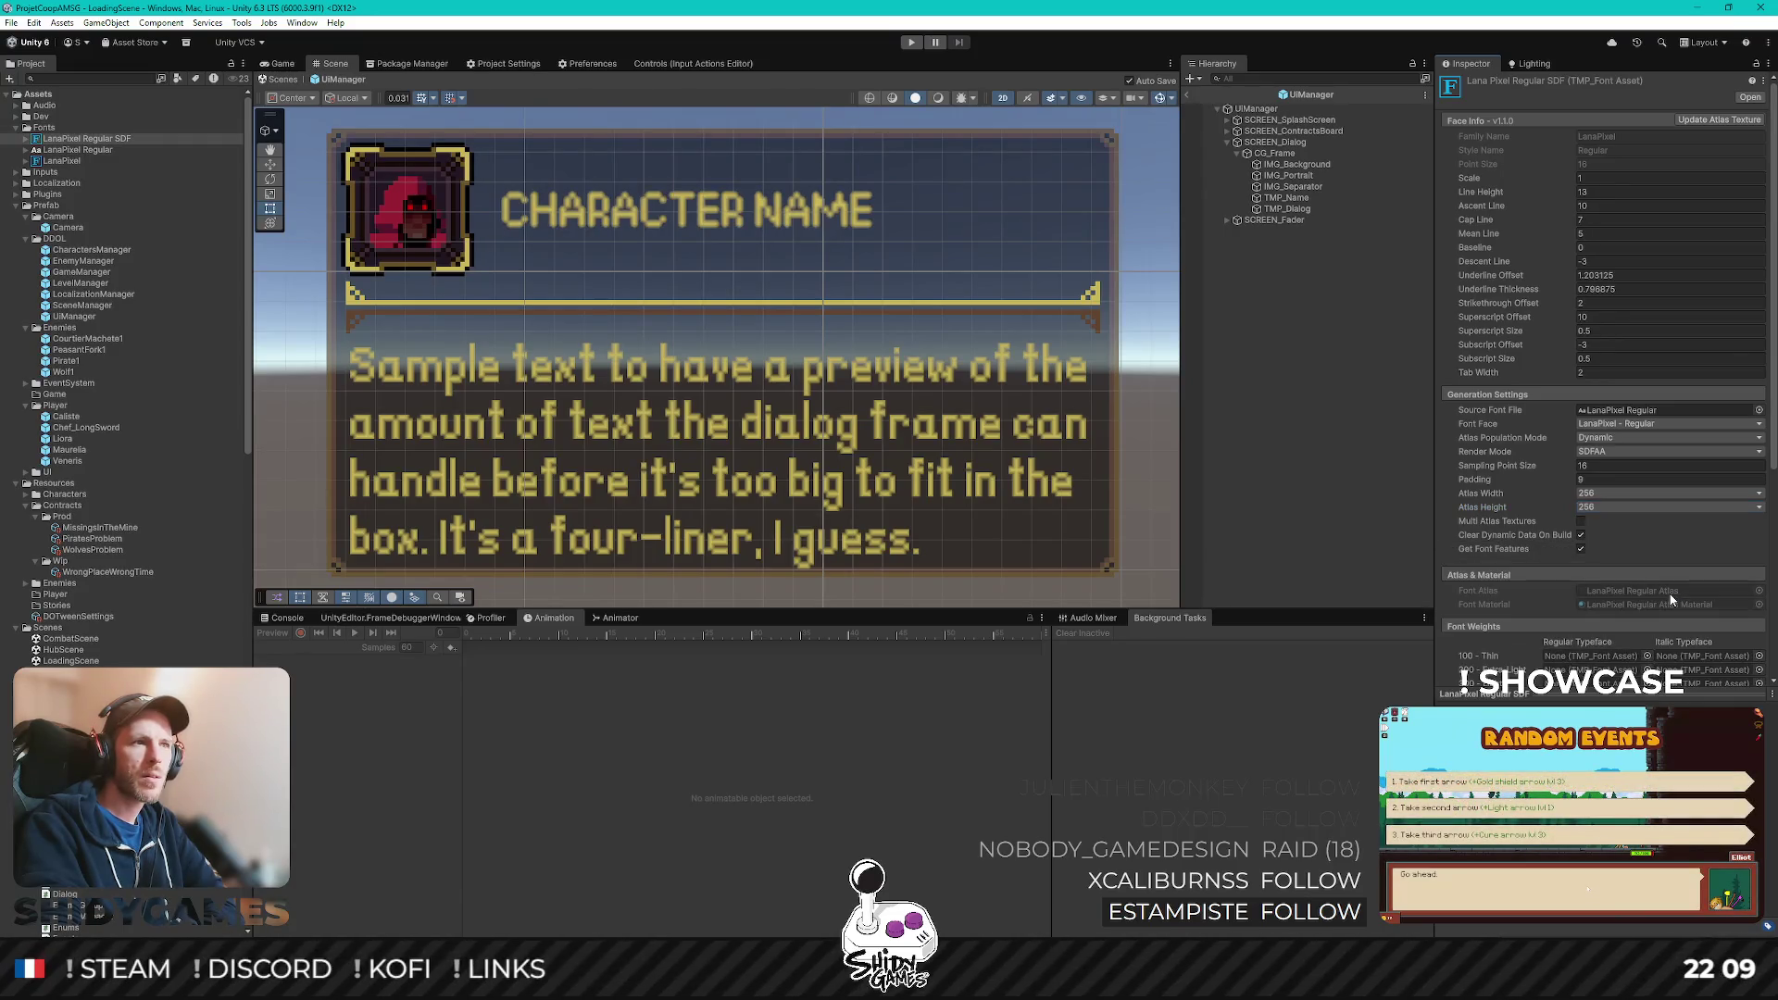
Step: Restore a 1024×1024 atlas, disable Clear Dynamic Data On Build, enable Get Font Features, and apply
left_click(1598, 506)
left_click(1620, 630)
left_click(1611, 493)
left_click(1620, 615)
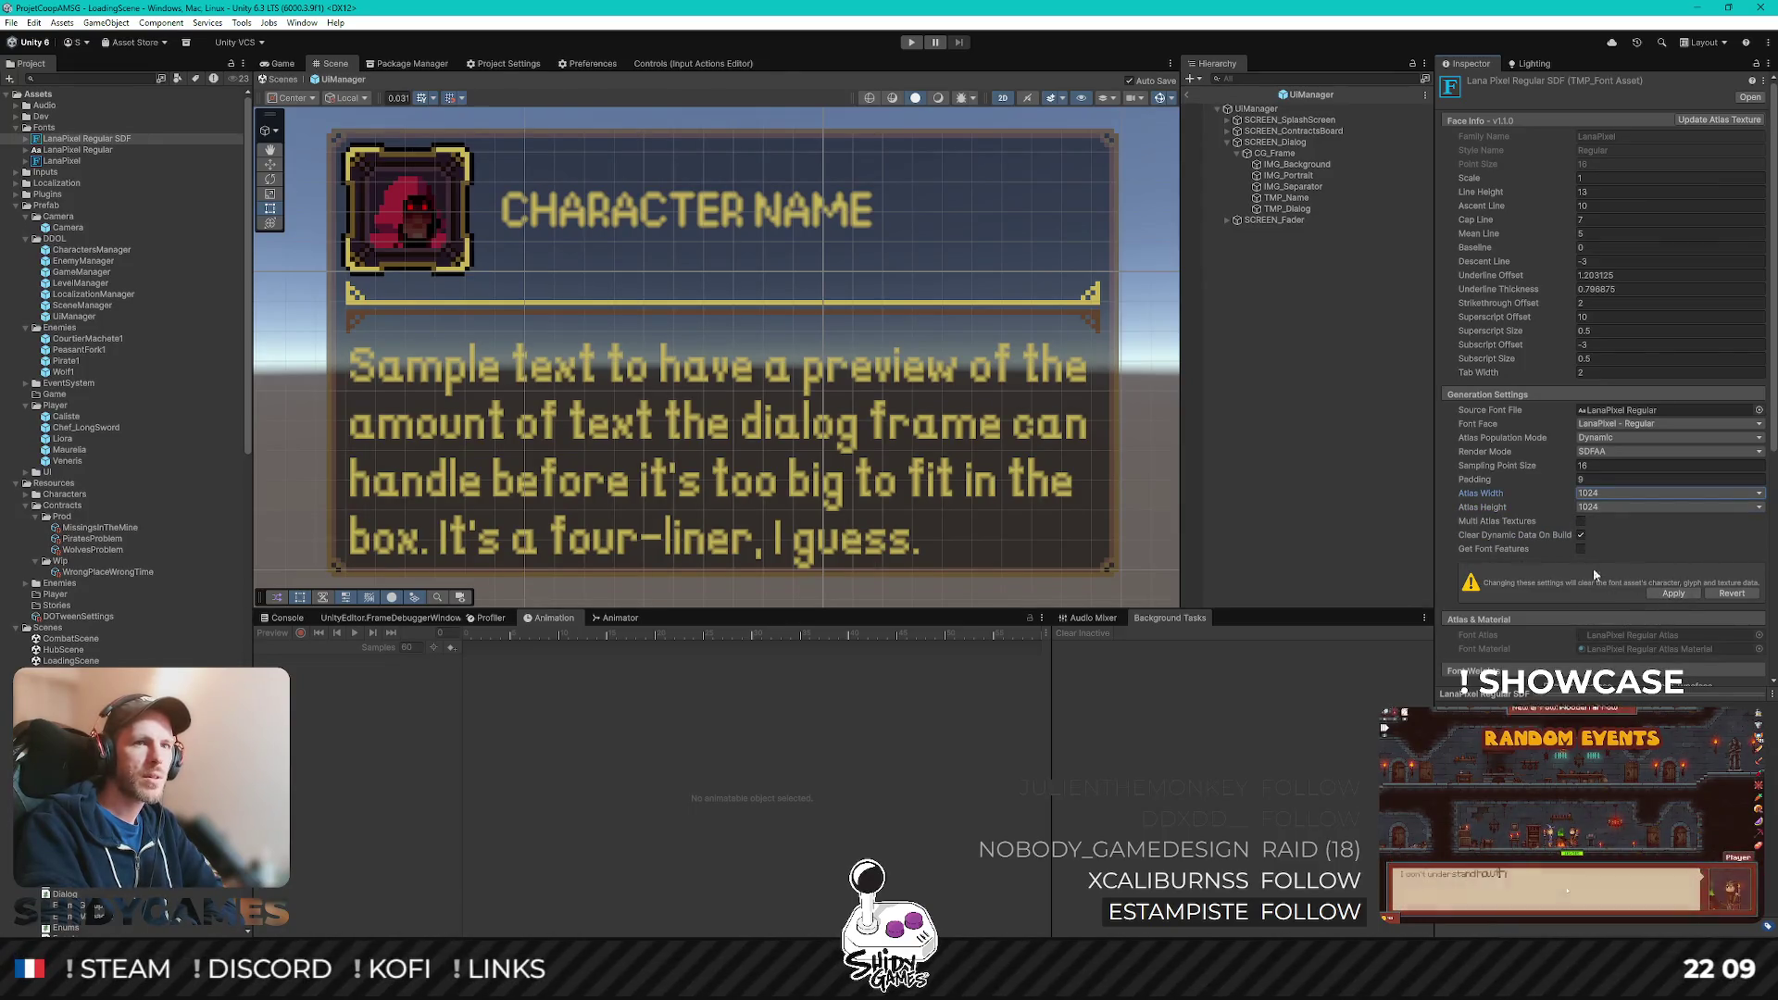
left_click(1581, 535)
left_click(1581, 548)
left_click(1672, 594)
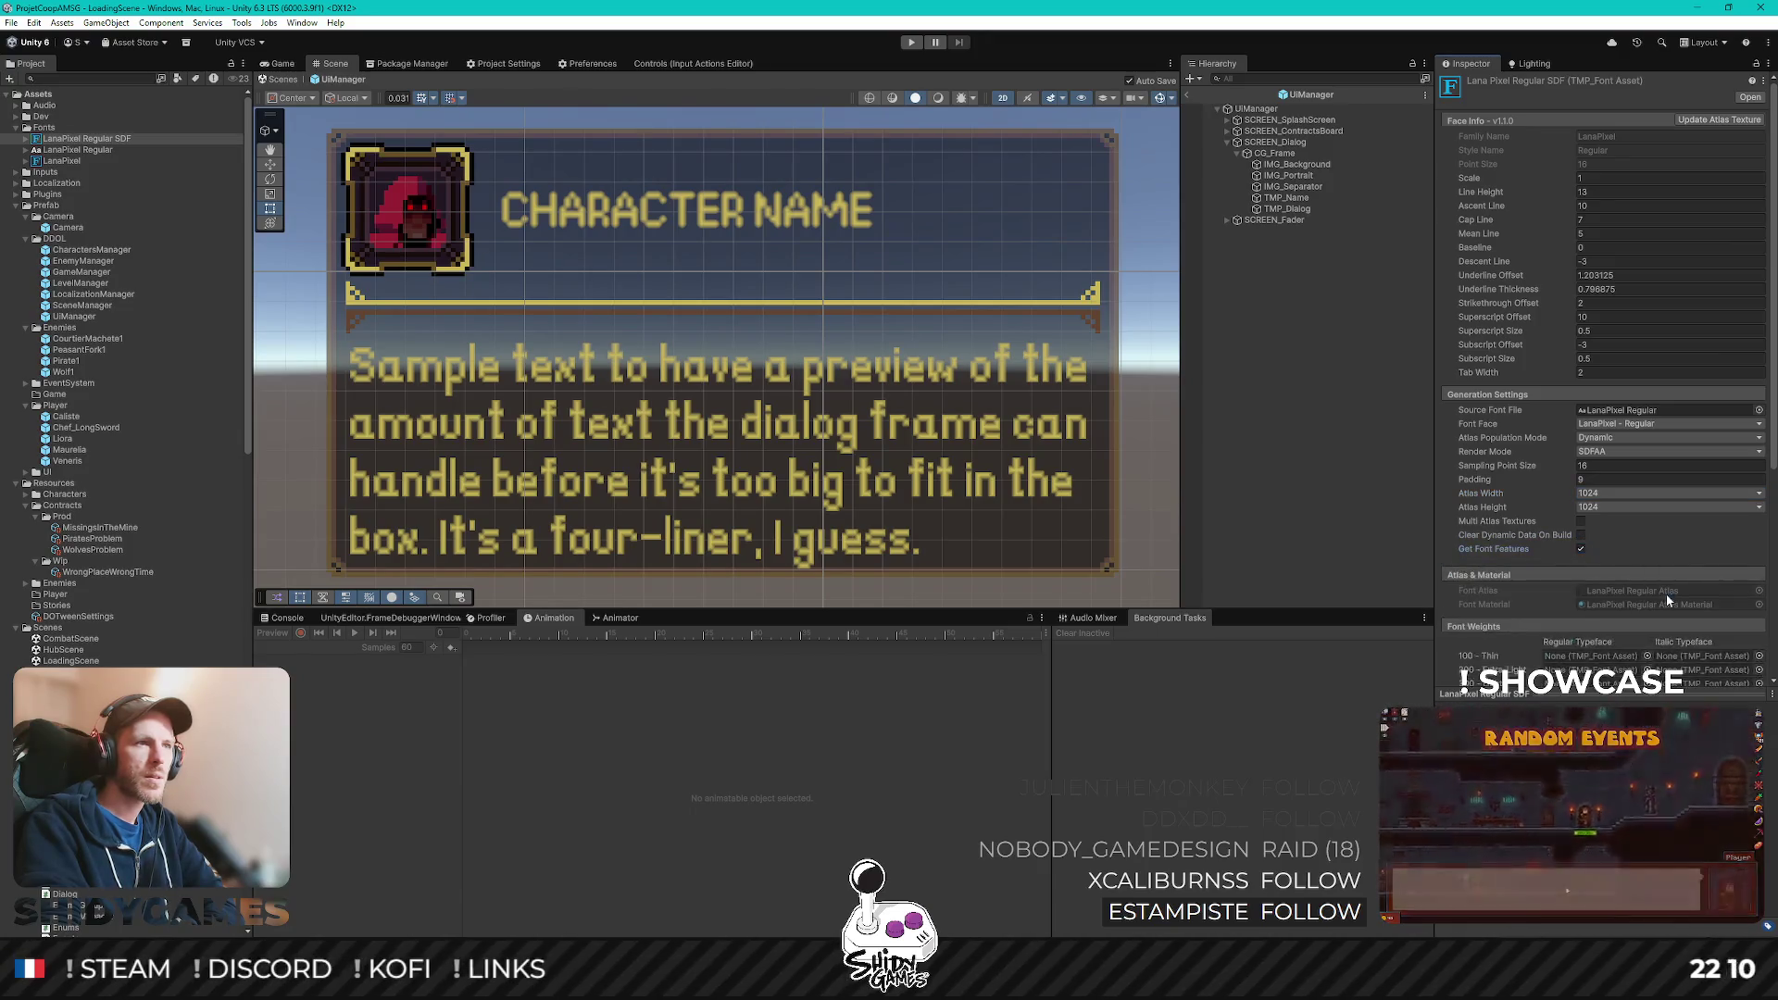
Step: Deselect the font asset and bring up the repository's pending changes in GitHub Desktop
scroll(1537, 597, "down", 3)
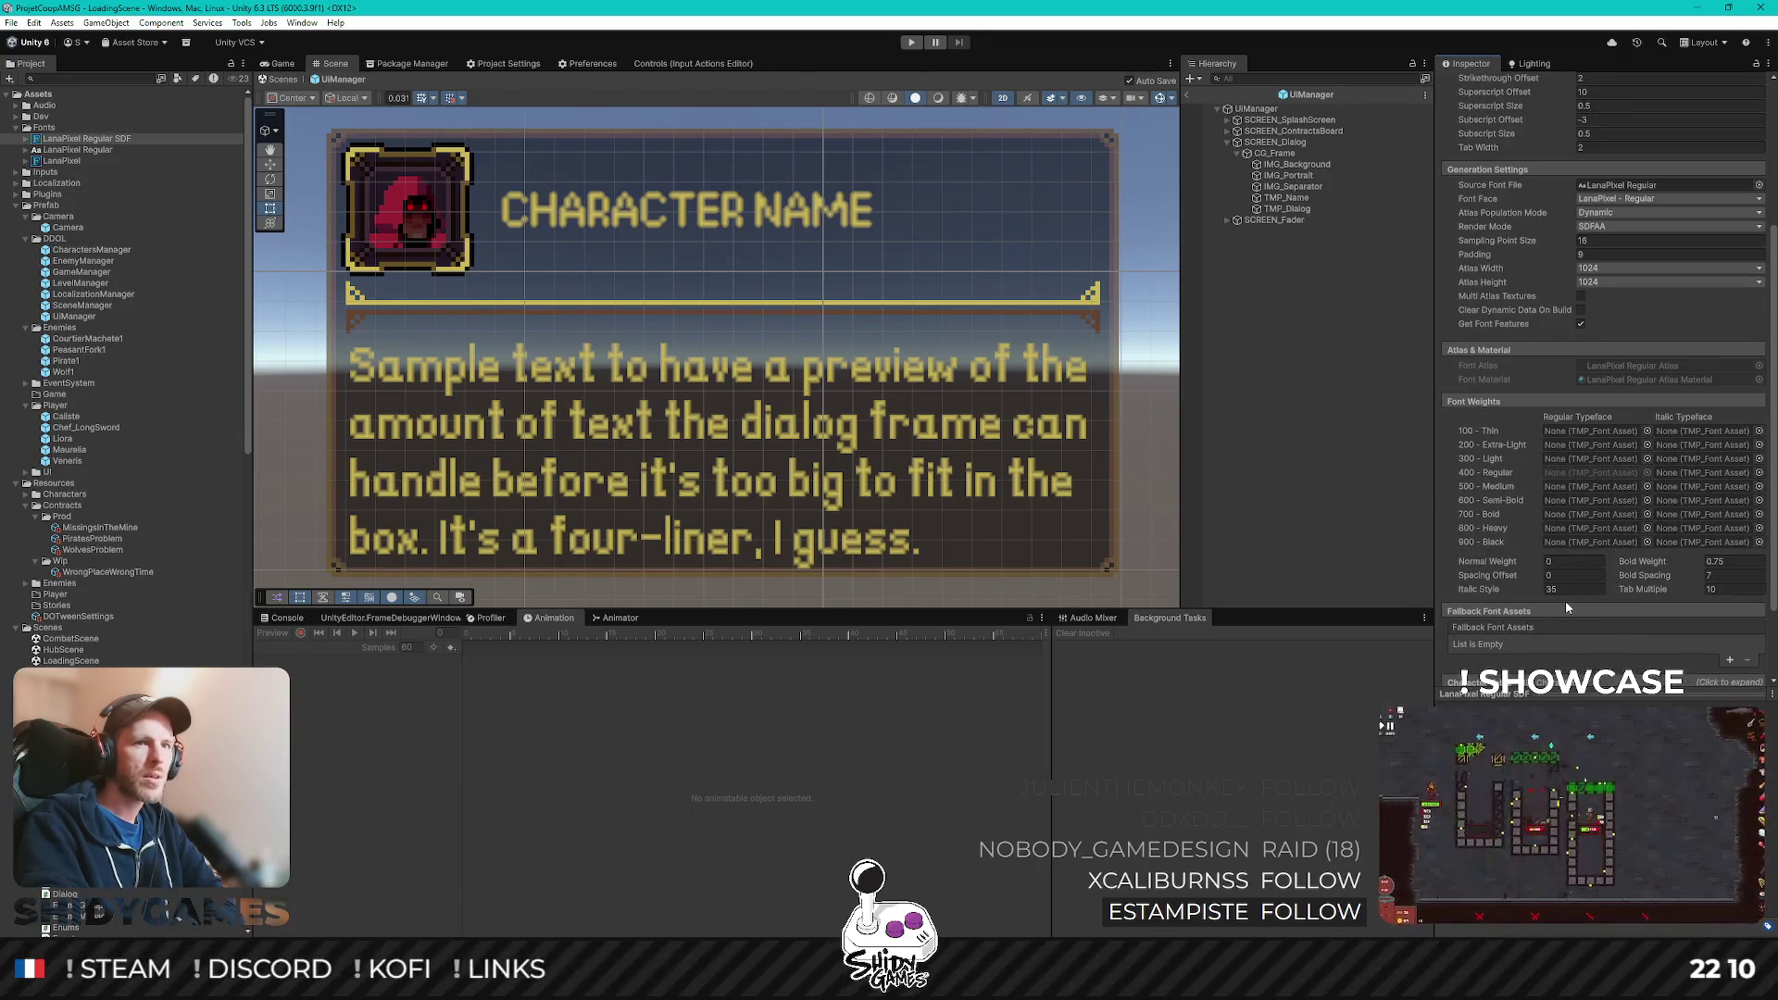
left_click(1331, 478)
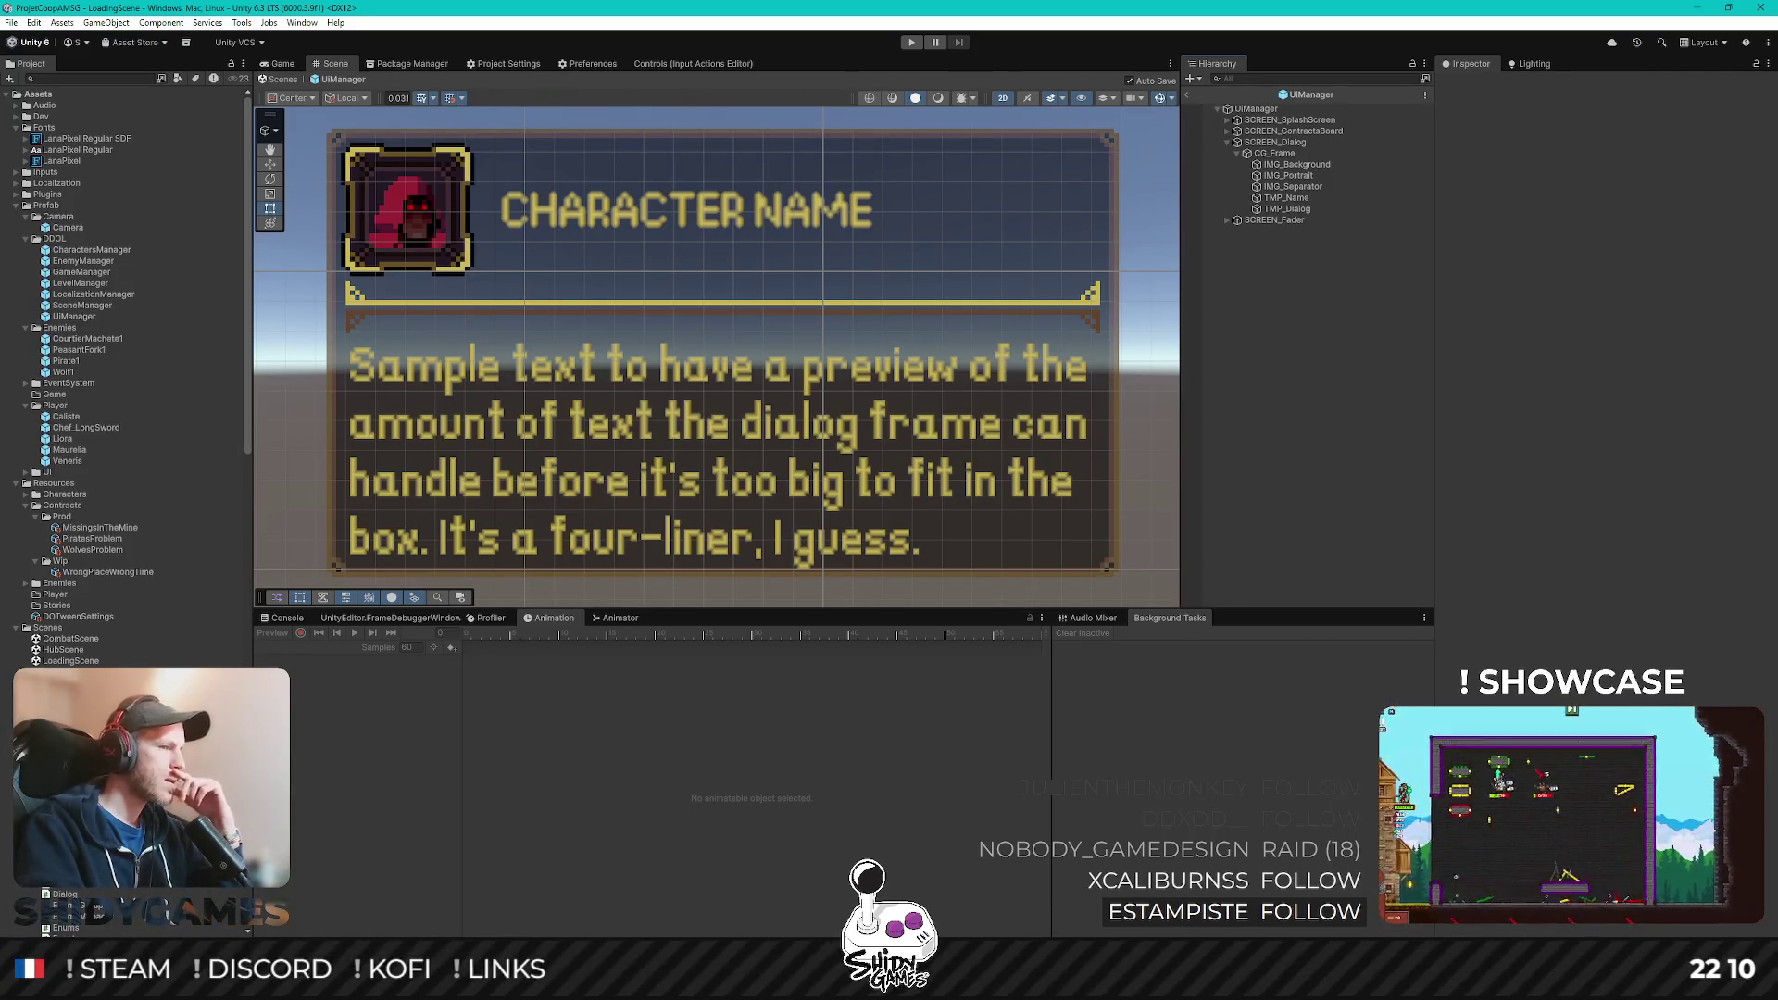
mouse_move(512, 983)
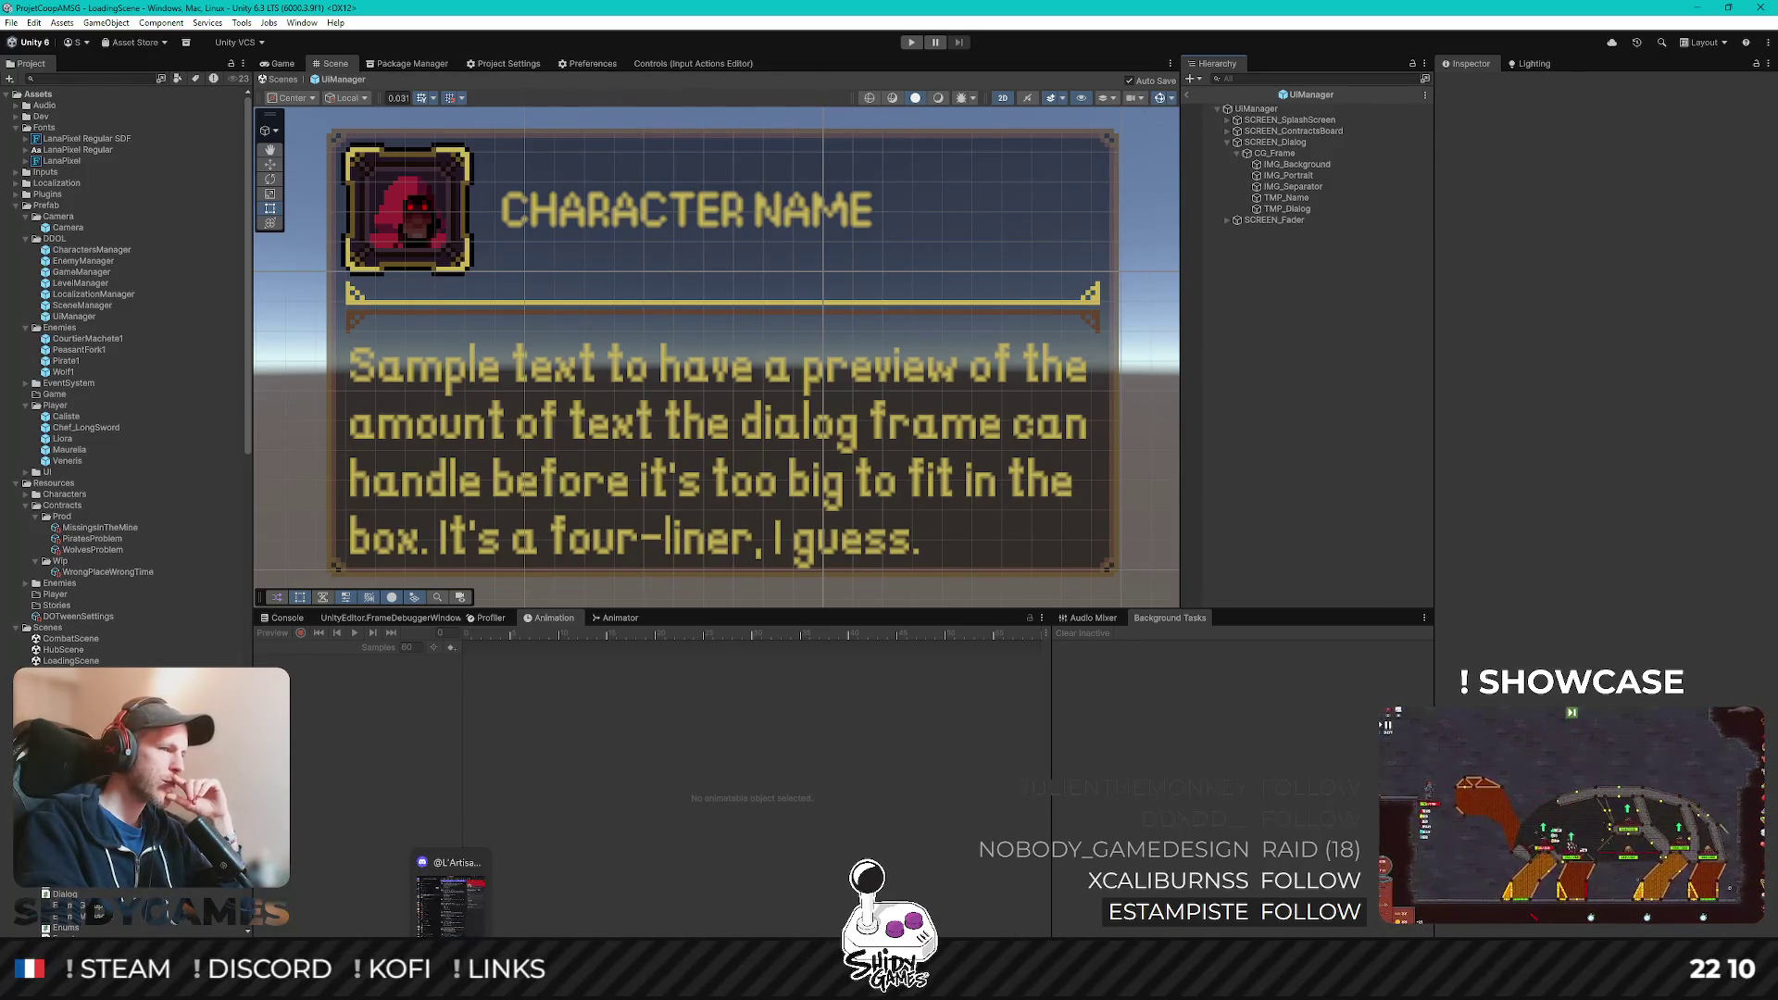
left_click(451, 984)
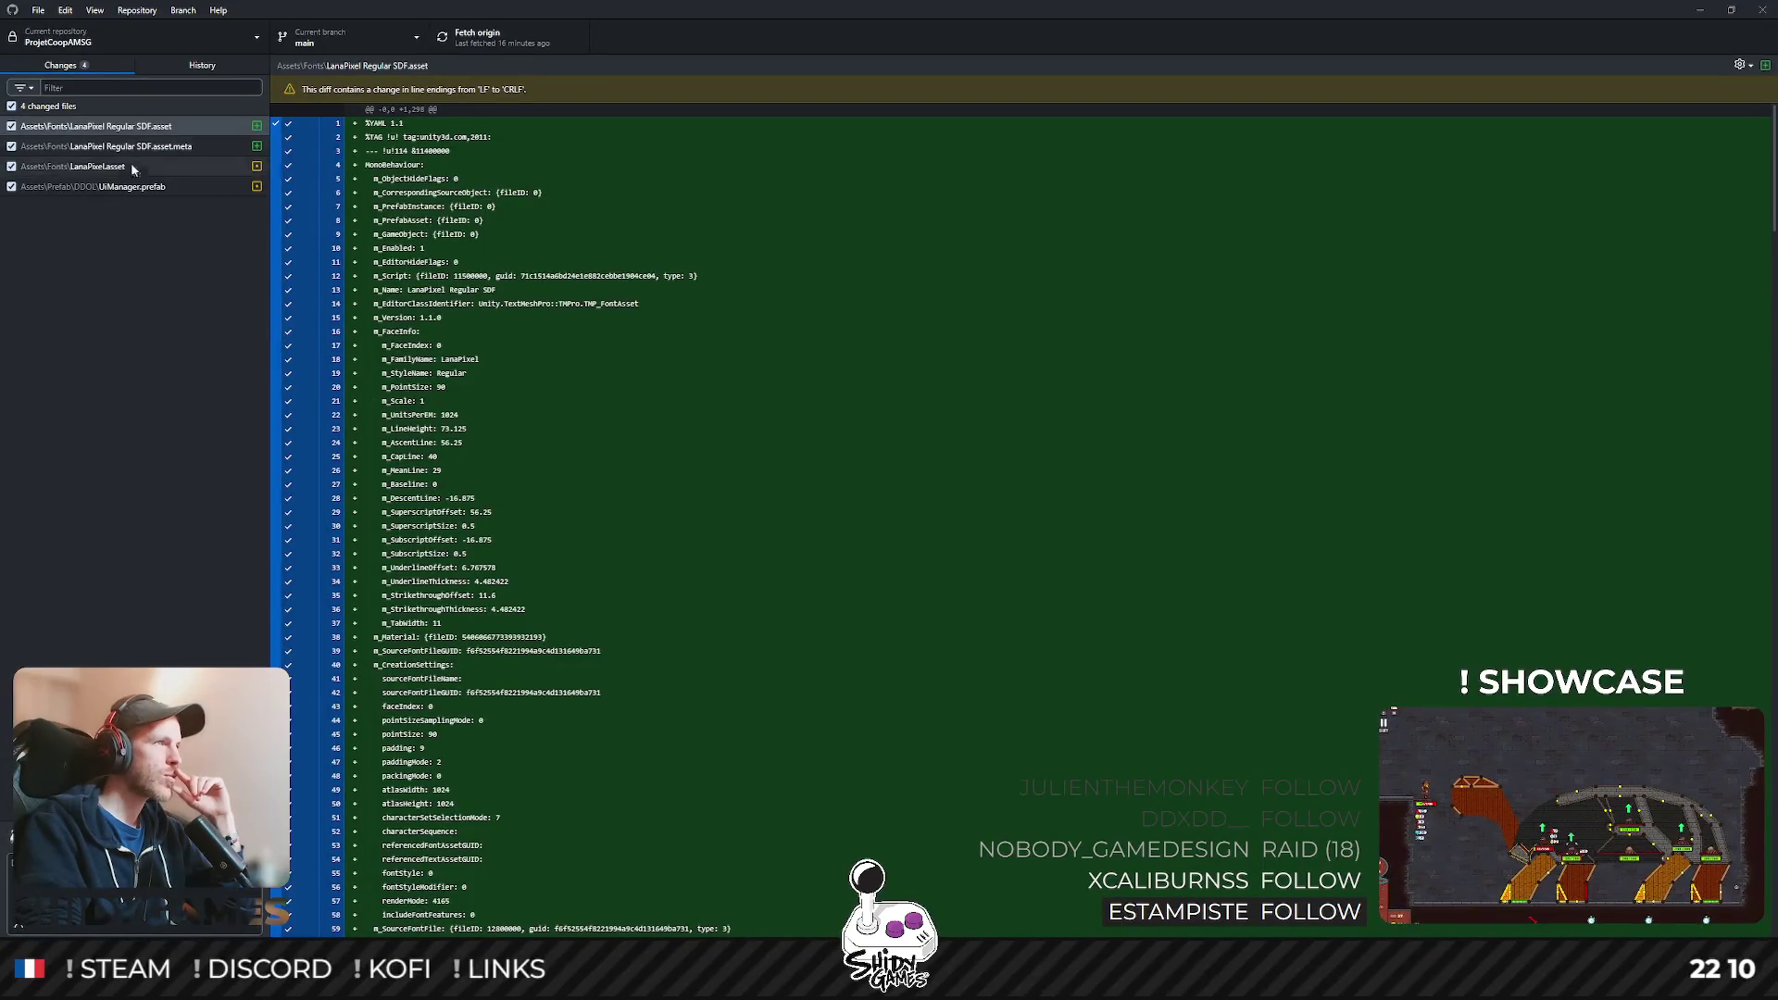
Step: Discard changes to LanaPixel Regular SDF.asset, its meta file and LanaPixel.asset, then minimize GitHub Desktop
right_click(174, 127)
left_click(207, 137)
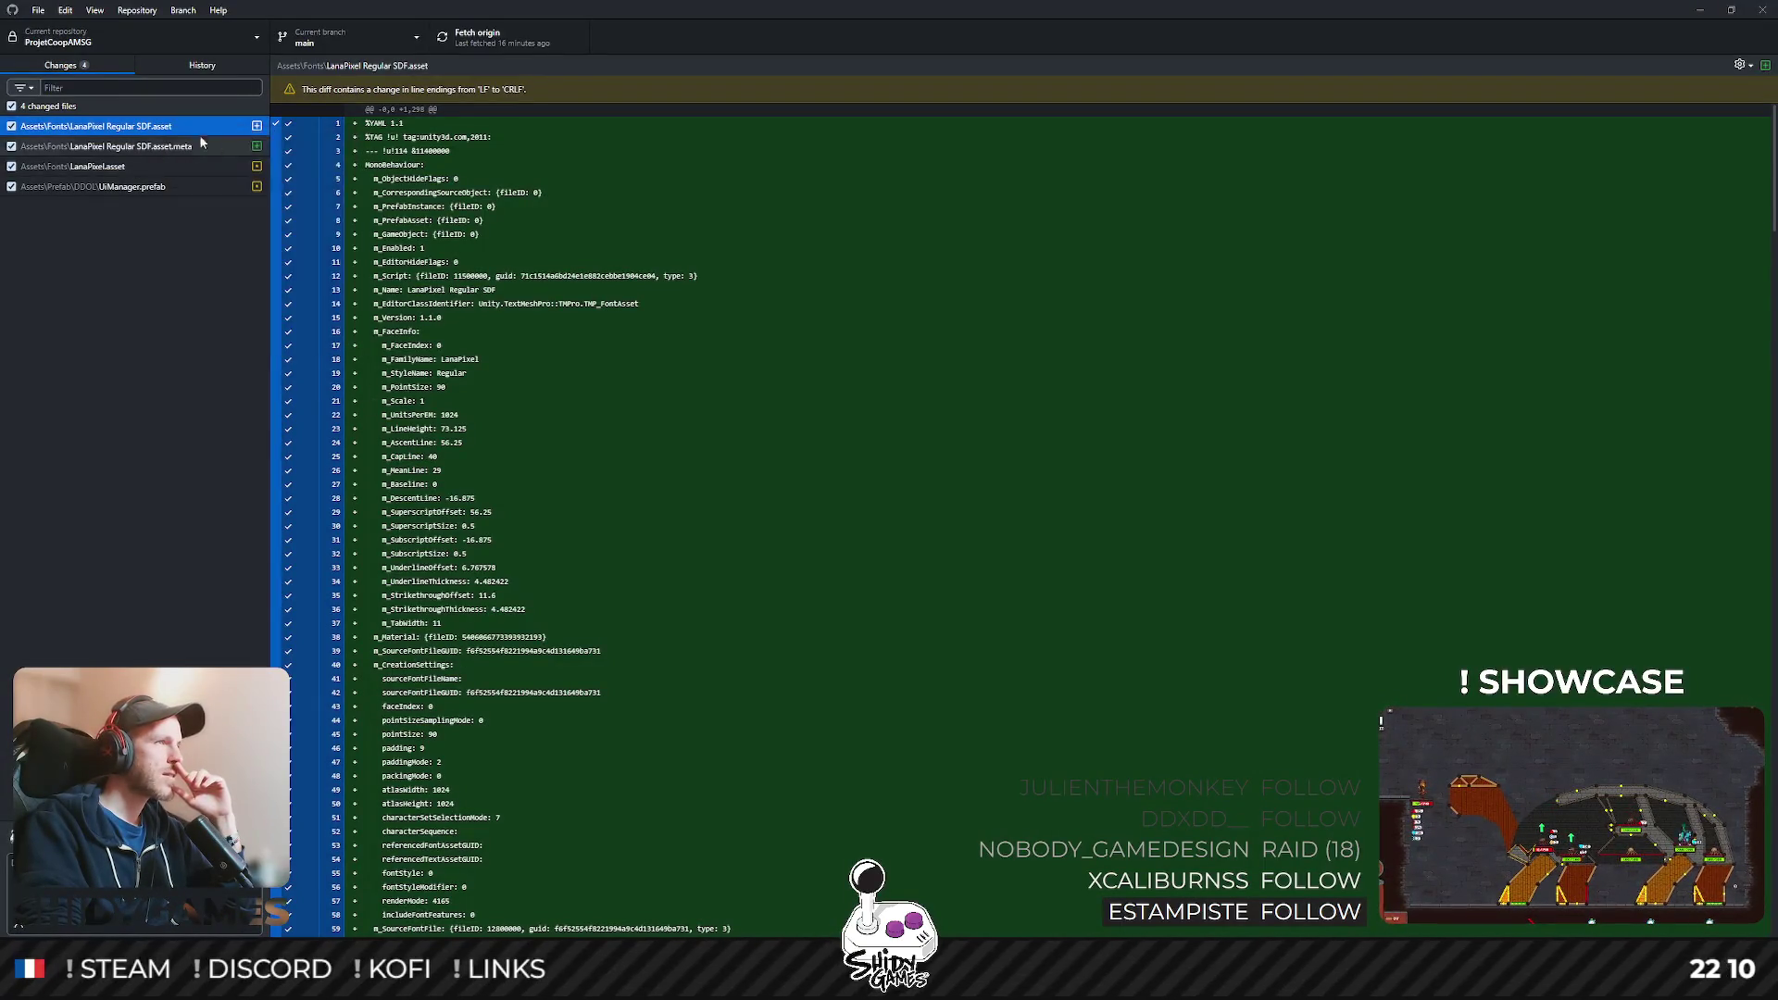
right_click(160, 133)
left_click(185, 145)
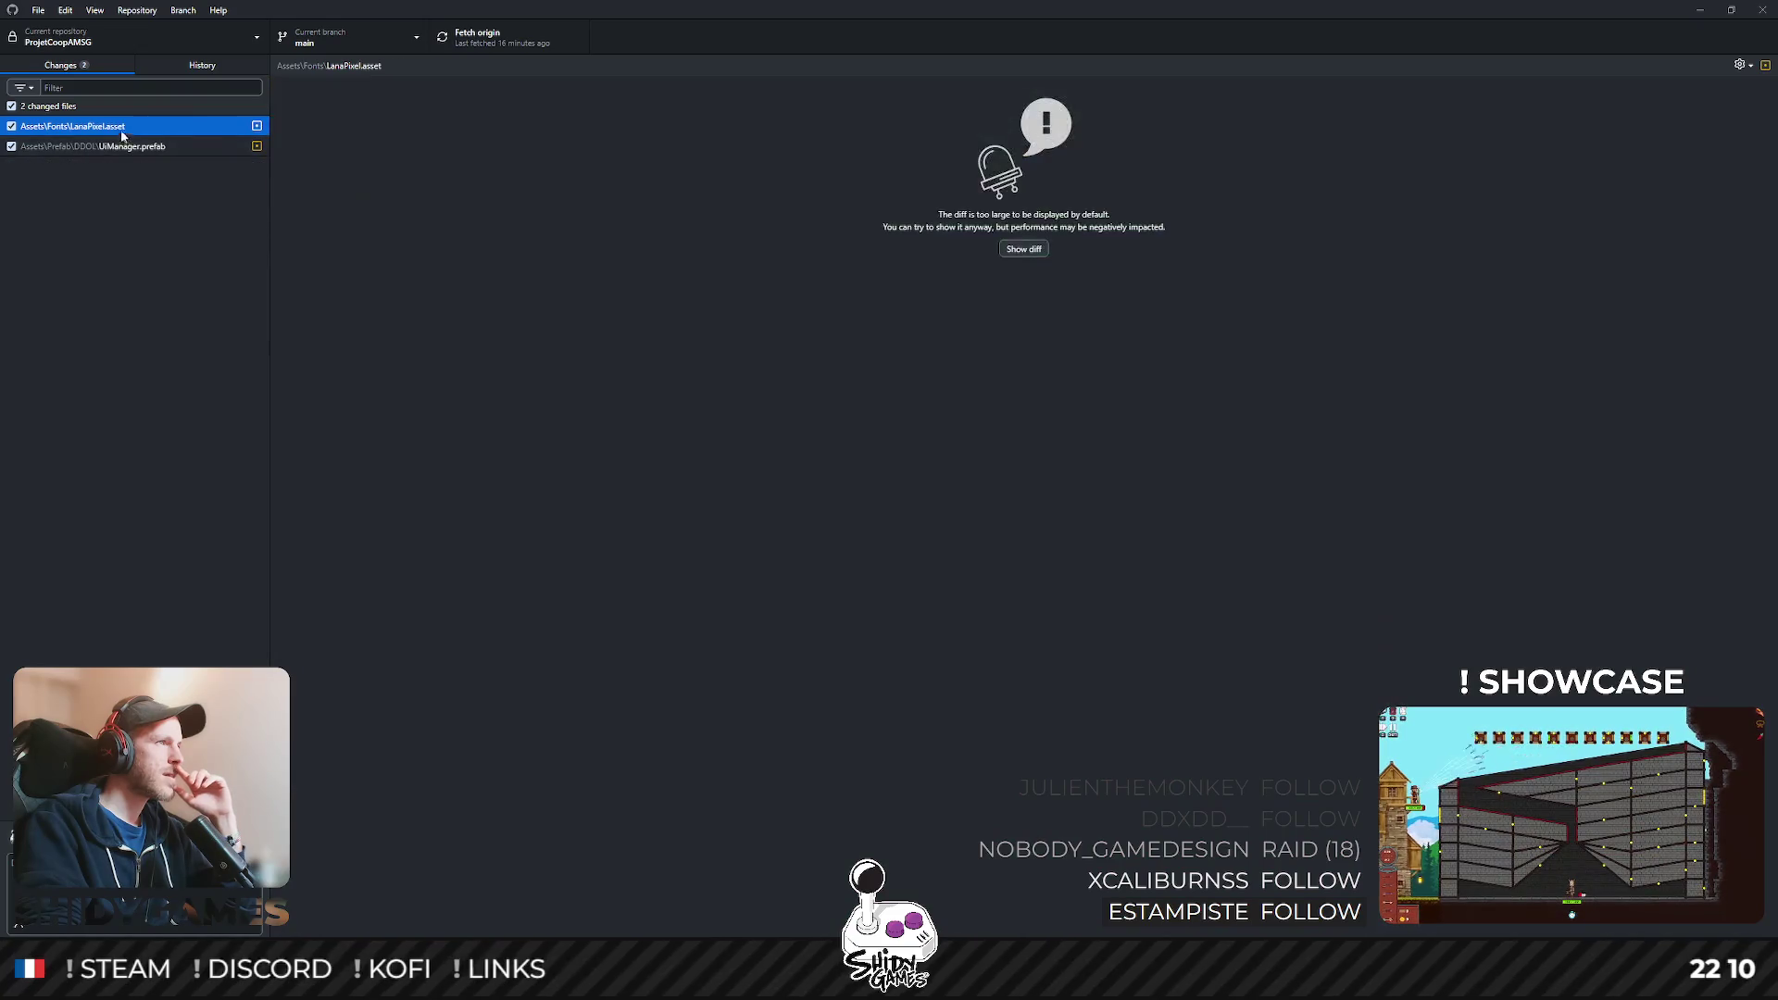
right_click(160, 134)
left_click(193, 146)
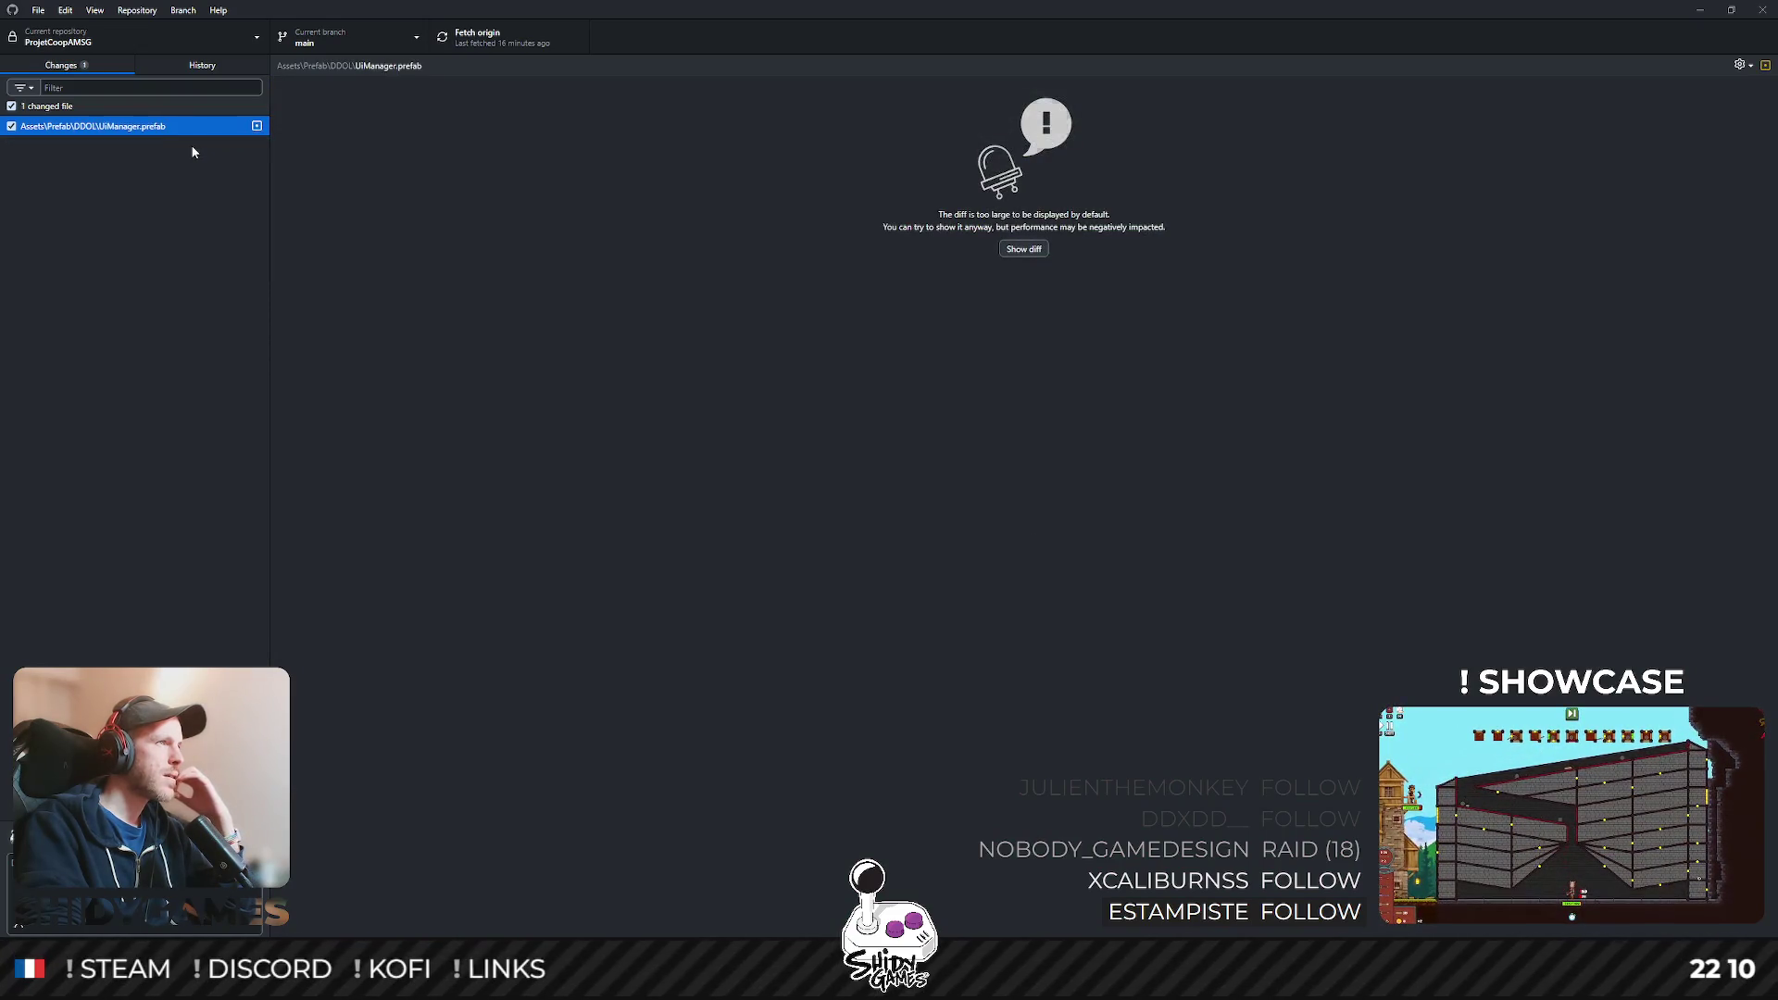
left_click(1700, 10)
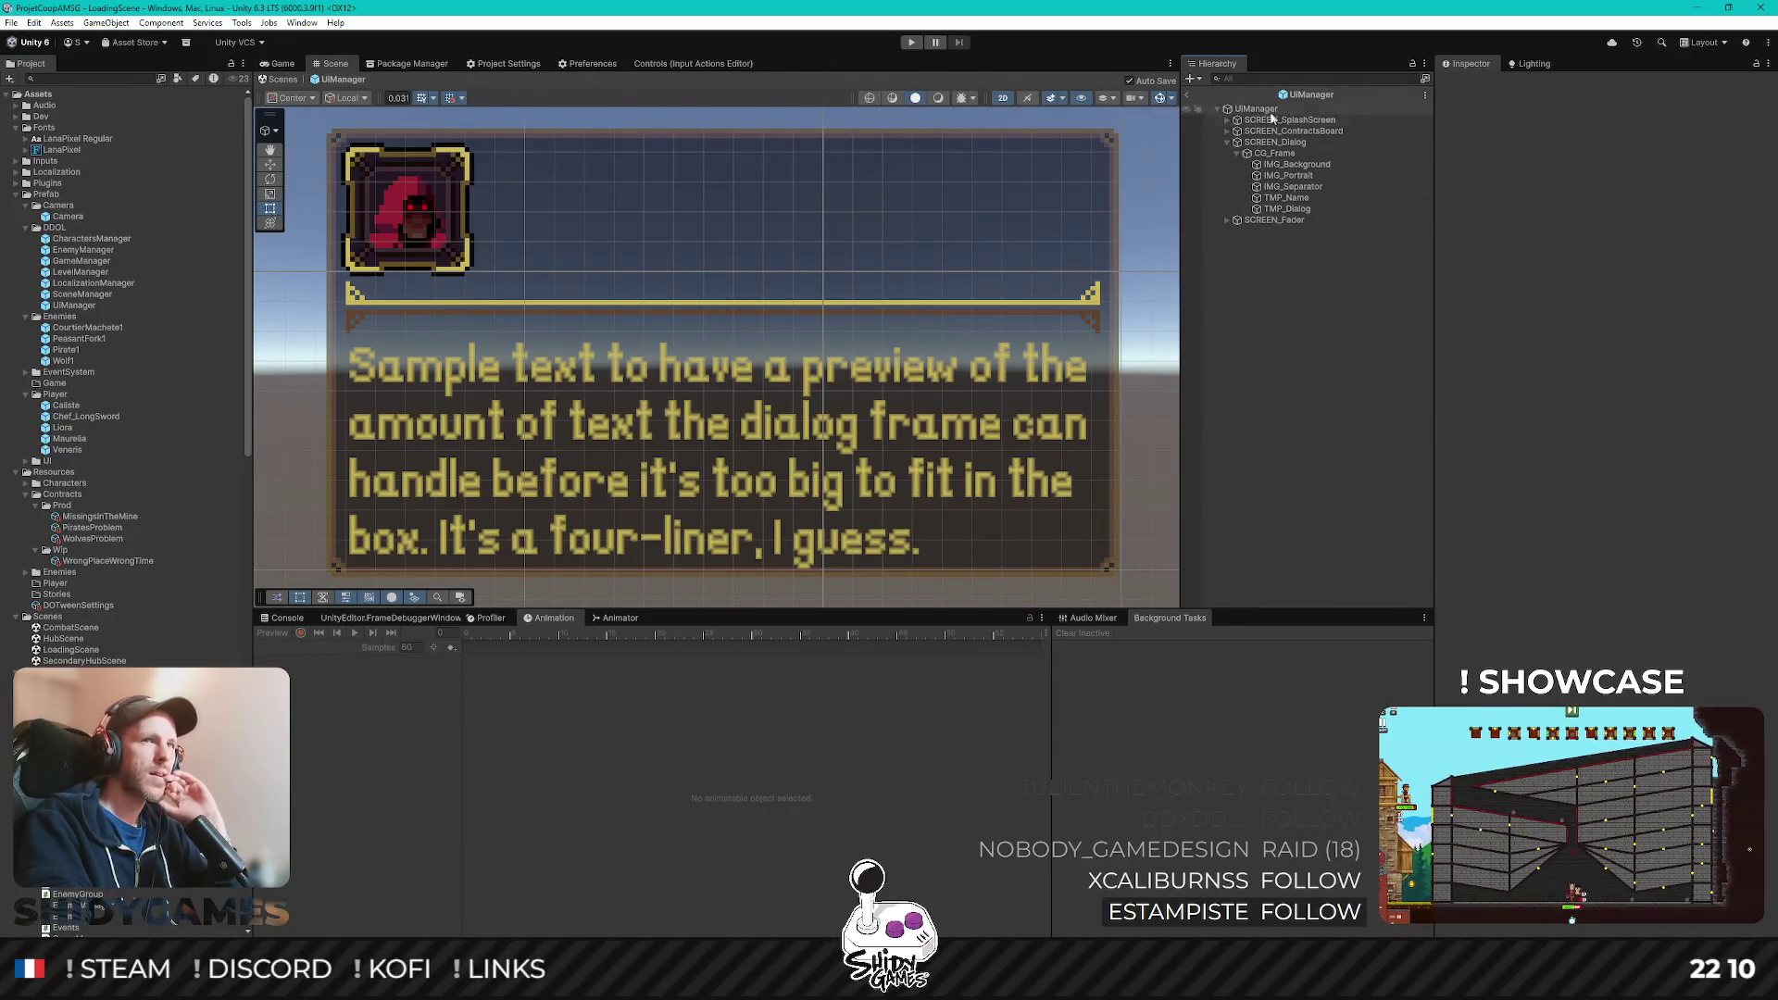
Step: Compare LiberationSans SDF on TMP_Name, keep LanaPixel, then exit the UIManager prefab to LoadingScene
left_click(1287, 197)
left_click(1758, 459)
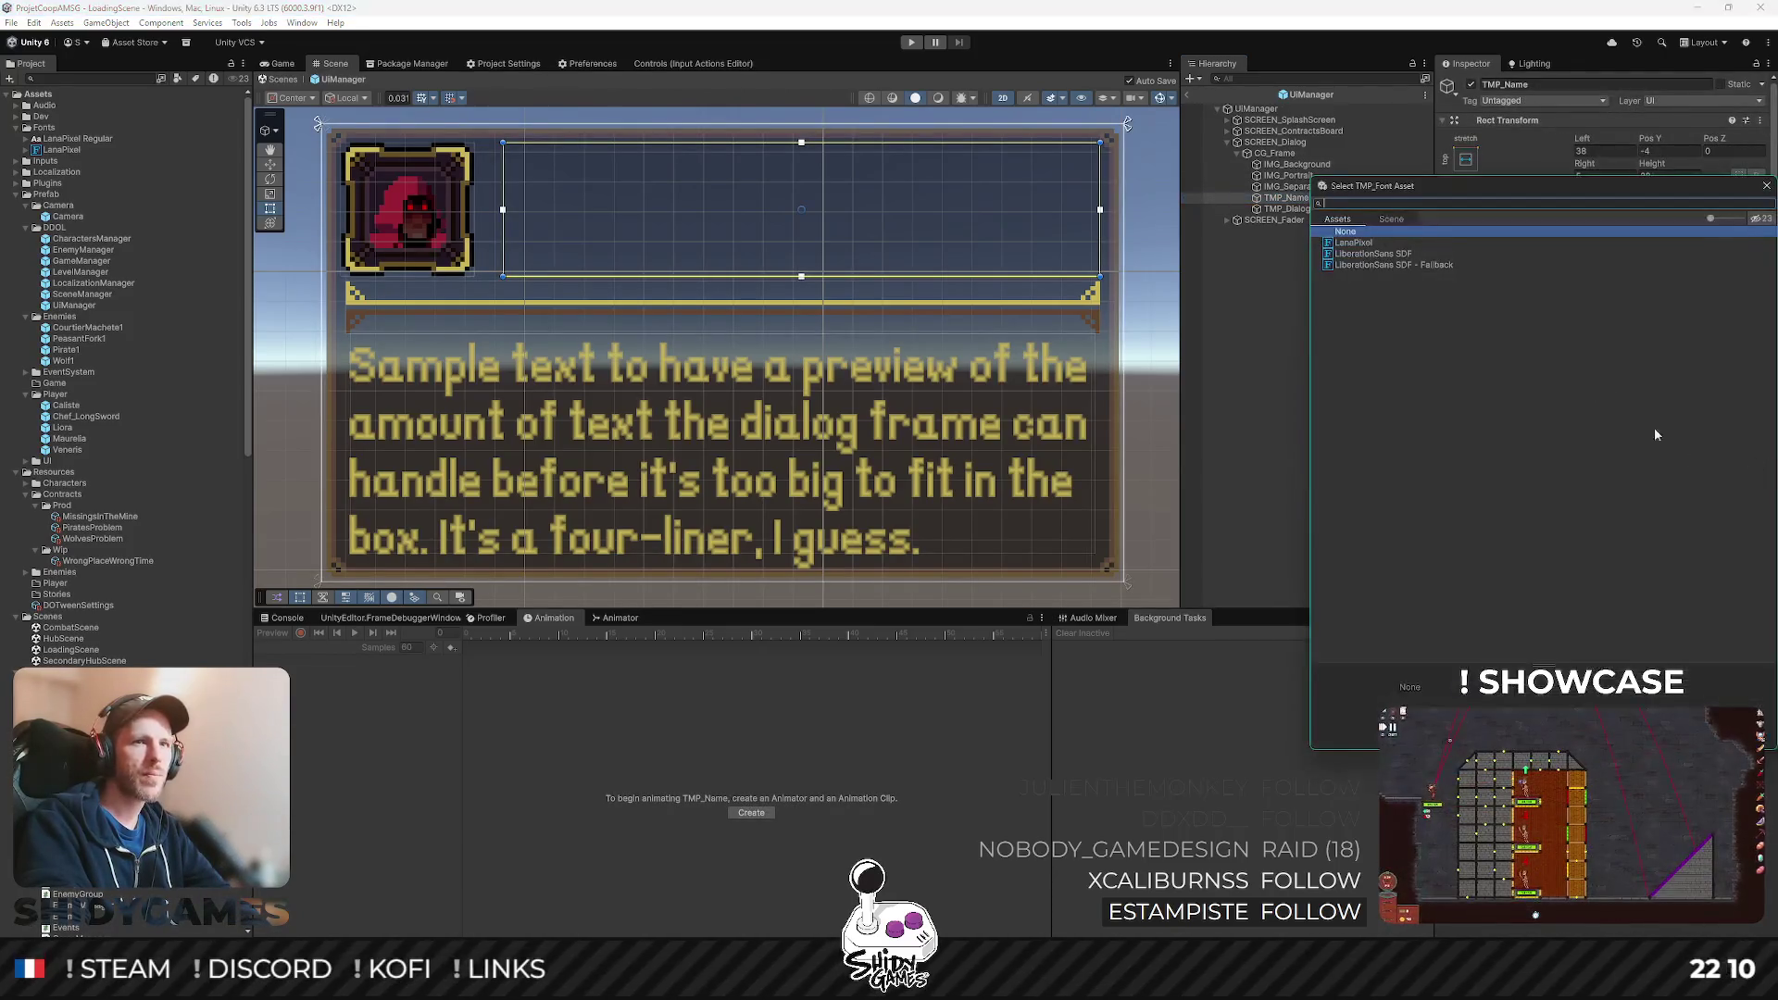
left_click(1409, 254)
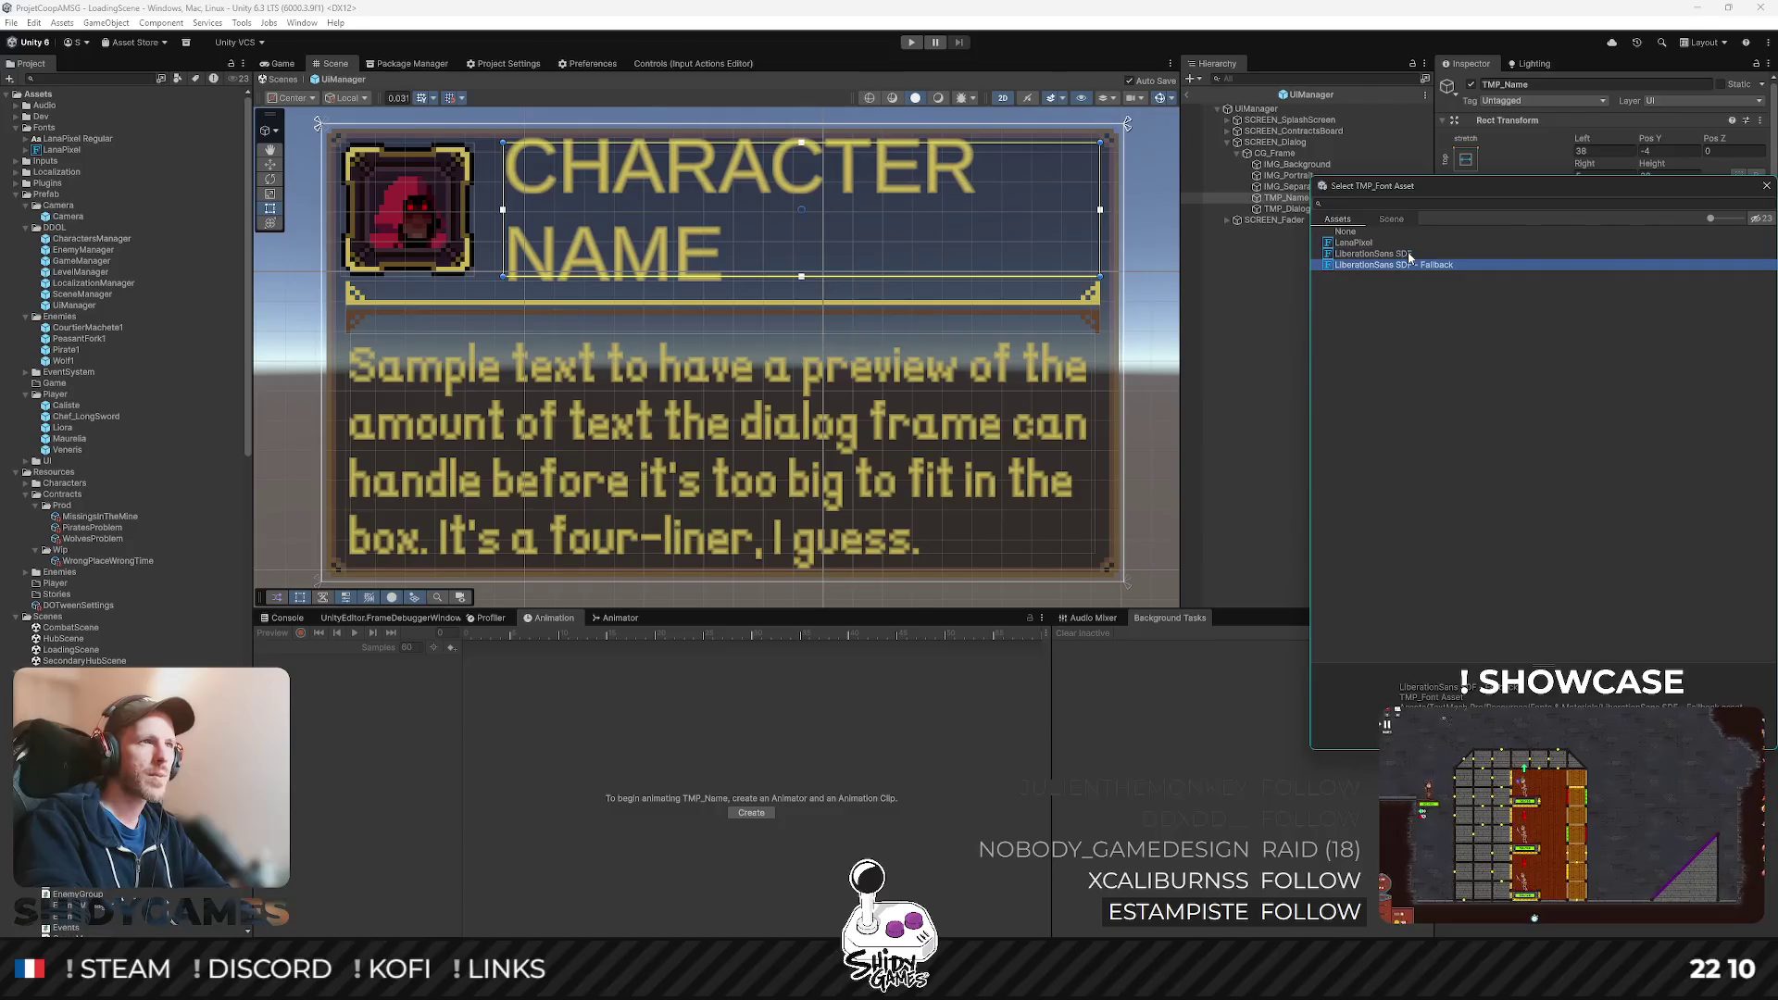
key("Up")
left_click(1415, 252)
key("Up")
left_click(1422, 254)
key("Up")
key("Return")
left_click(1280, 276)
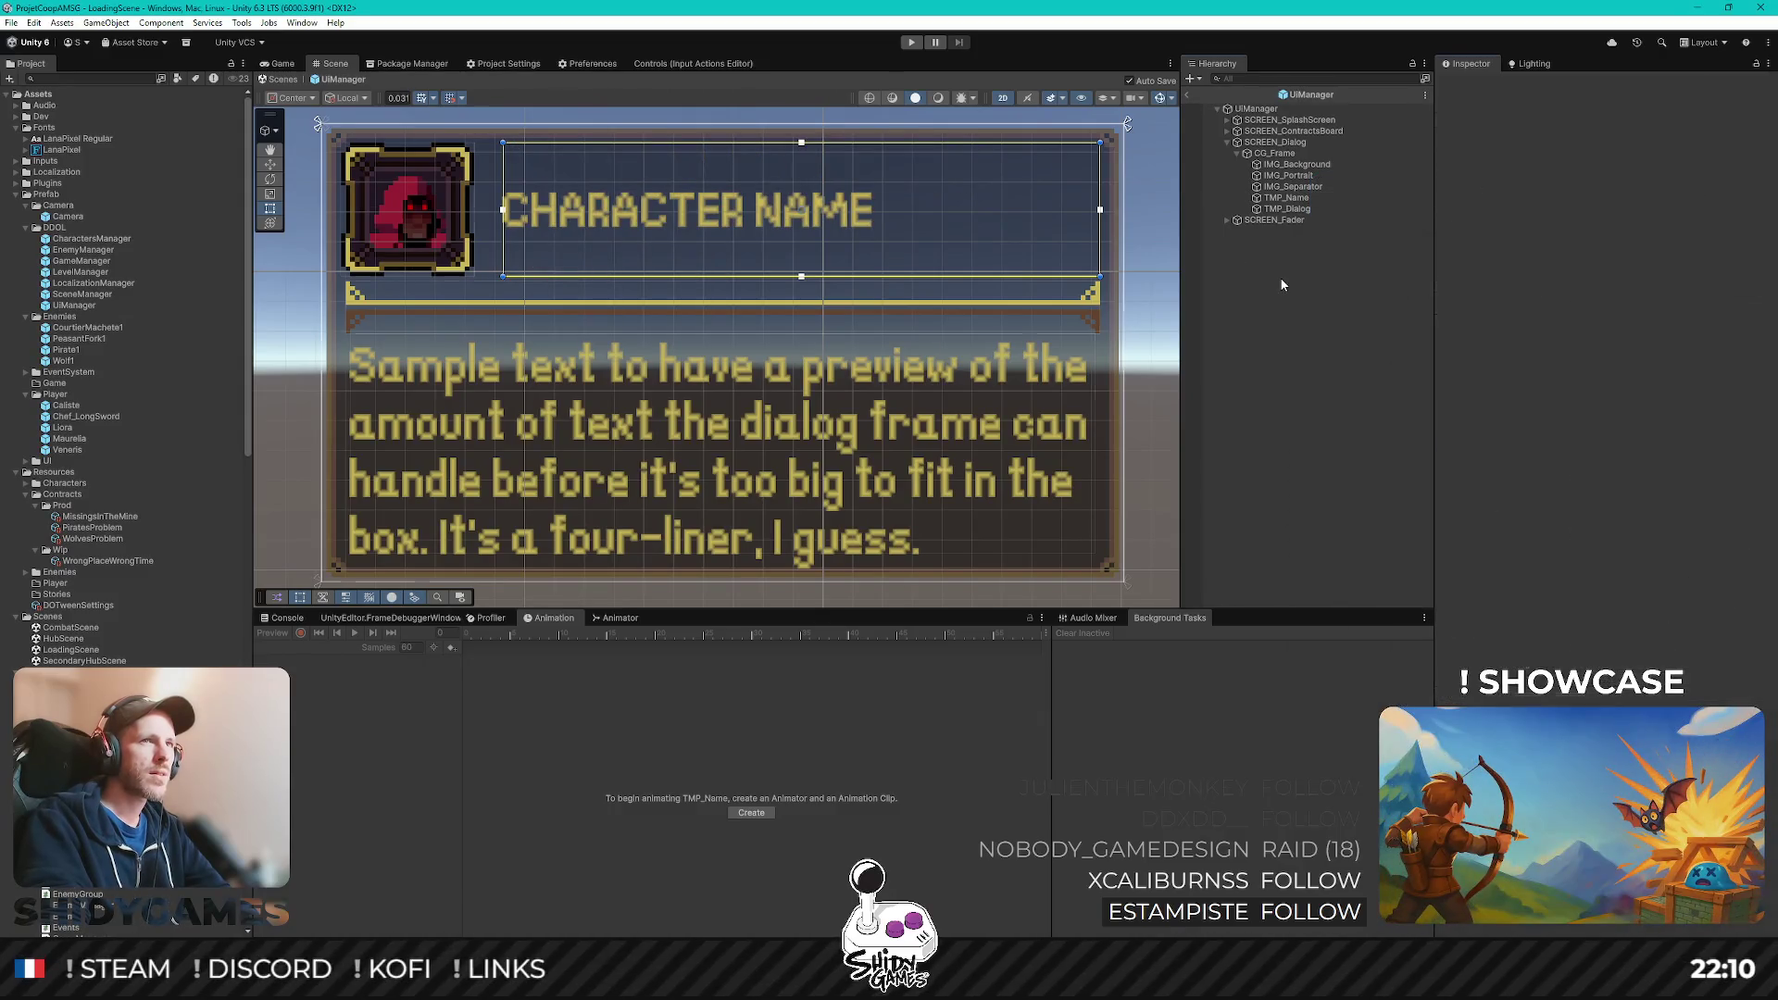
left_click(1189, 95)
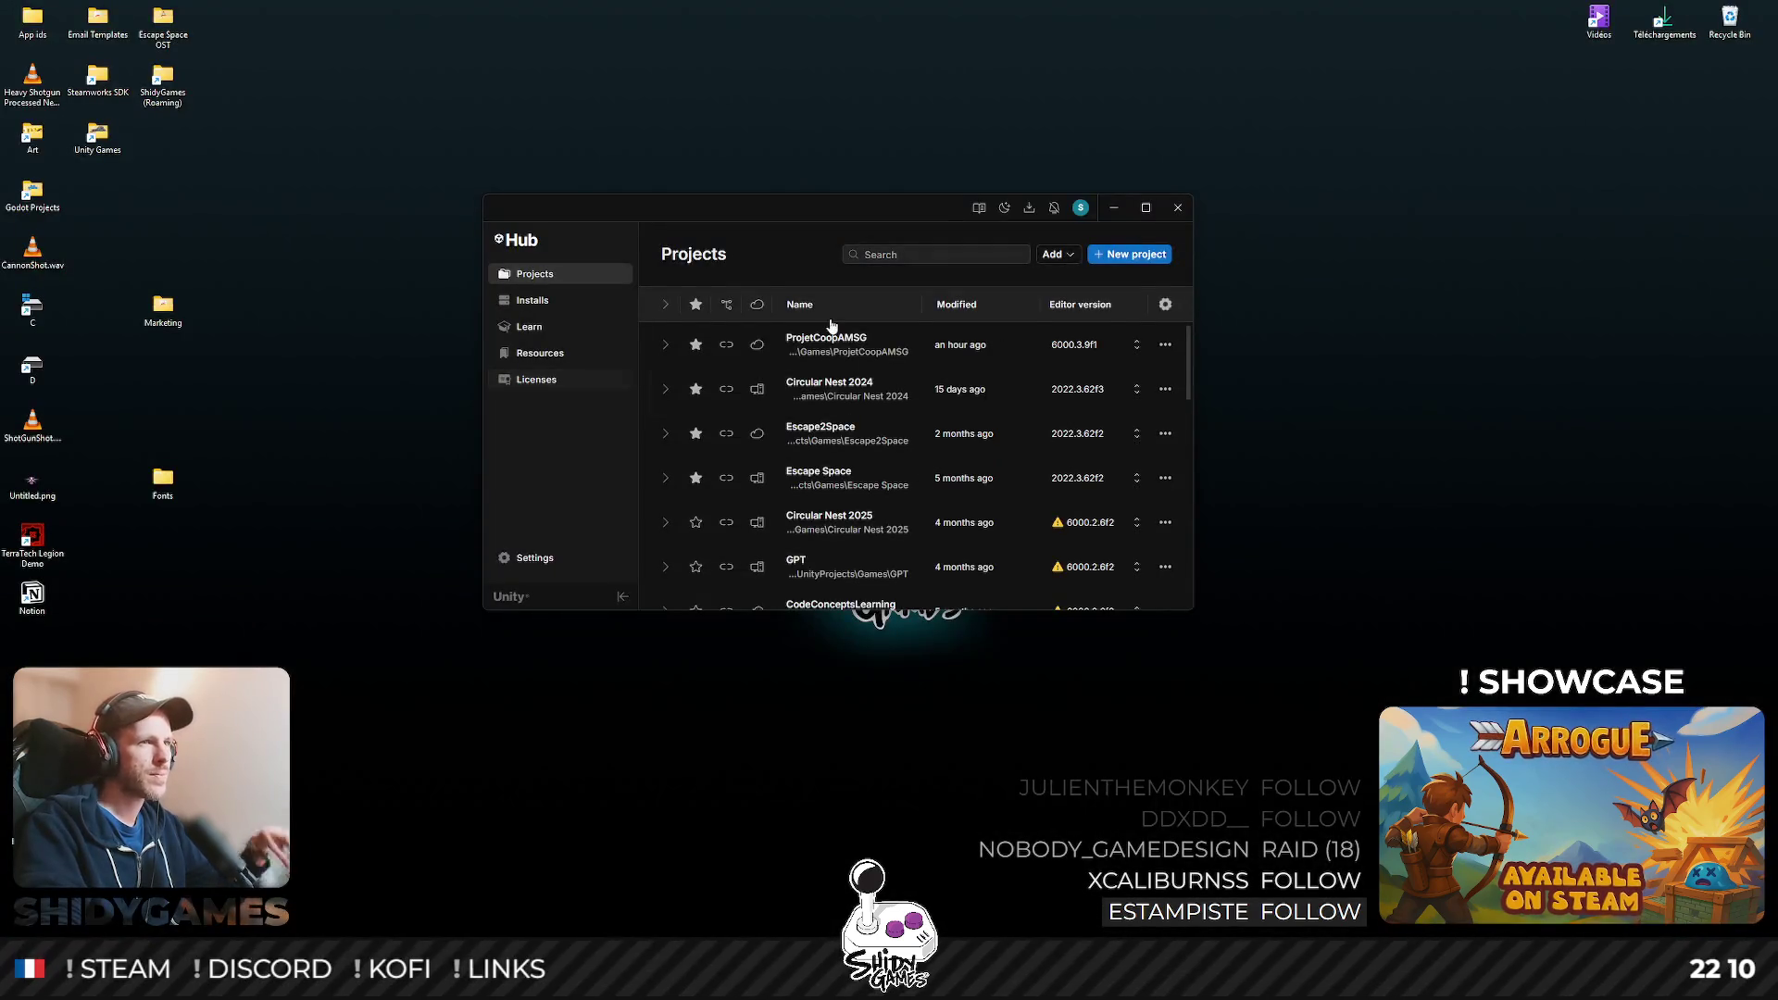
Step: Maximize Unity Hub, toggle ProjetCoopAMSG's details, and open the project
left_click(813, 347)
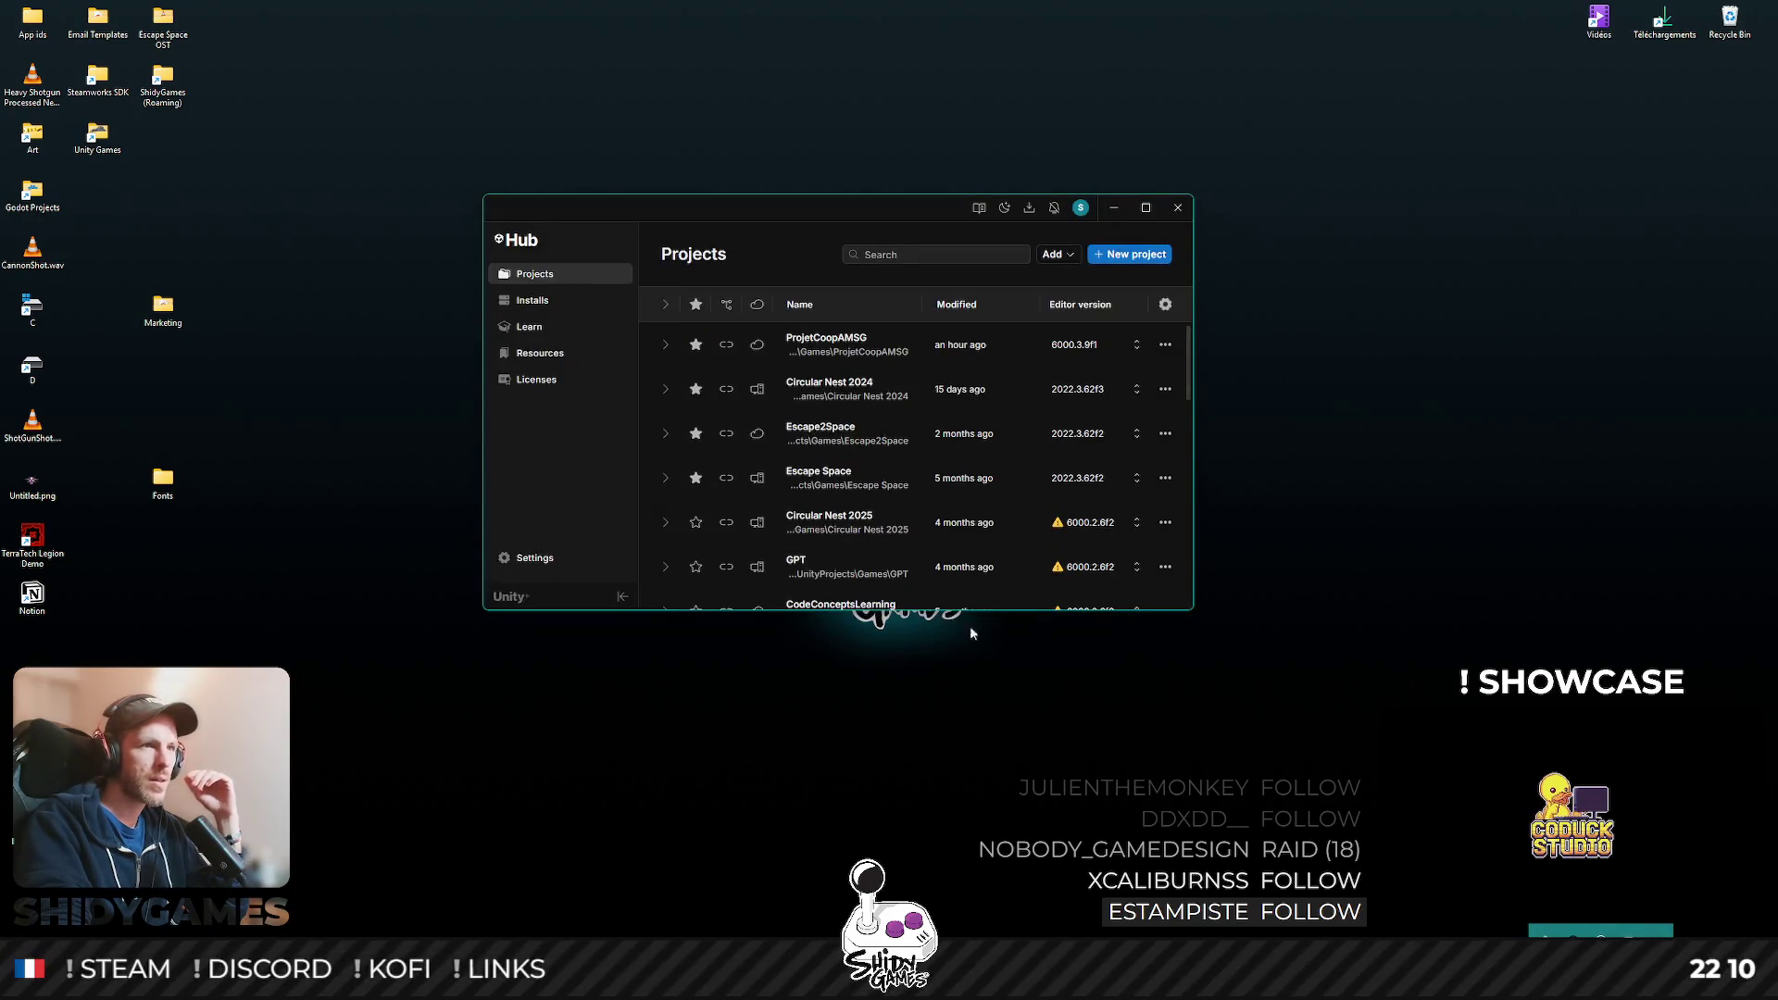
left_click(834, 353)
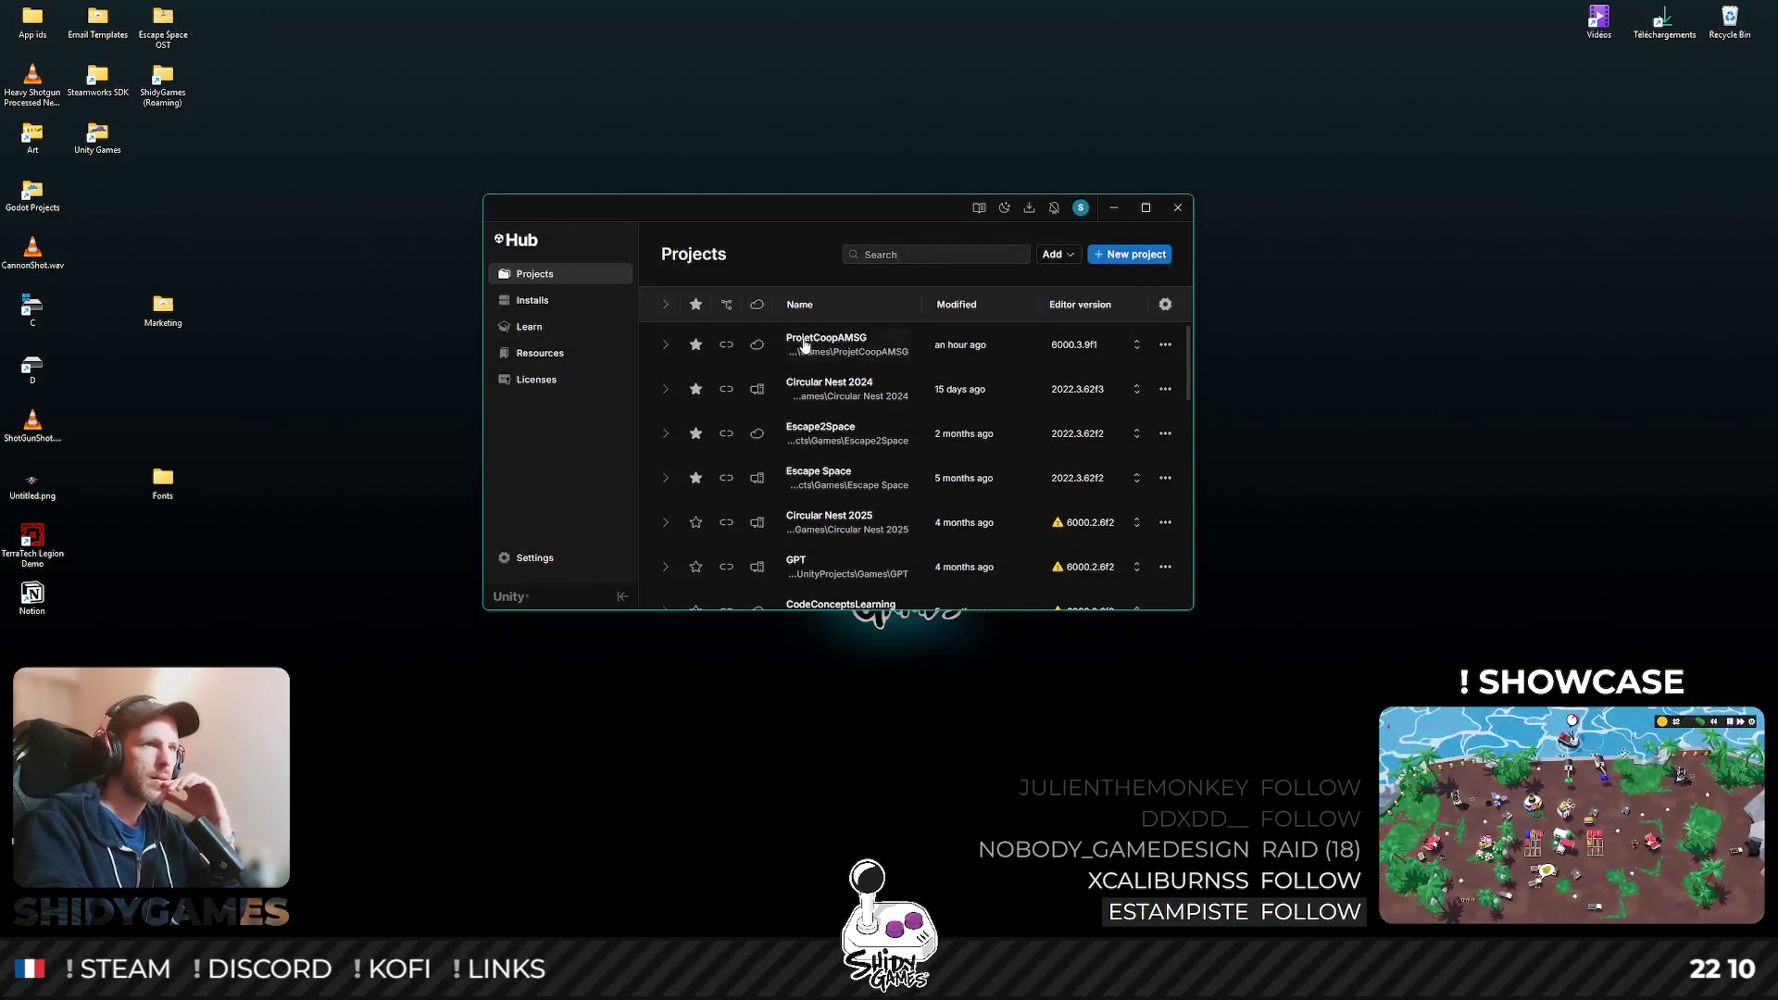
right_click(811, 347)
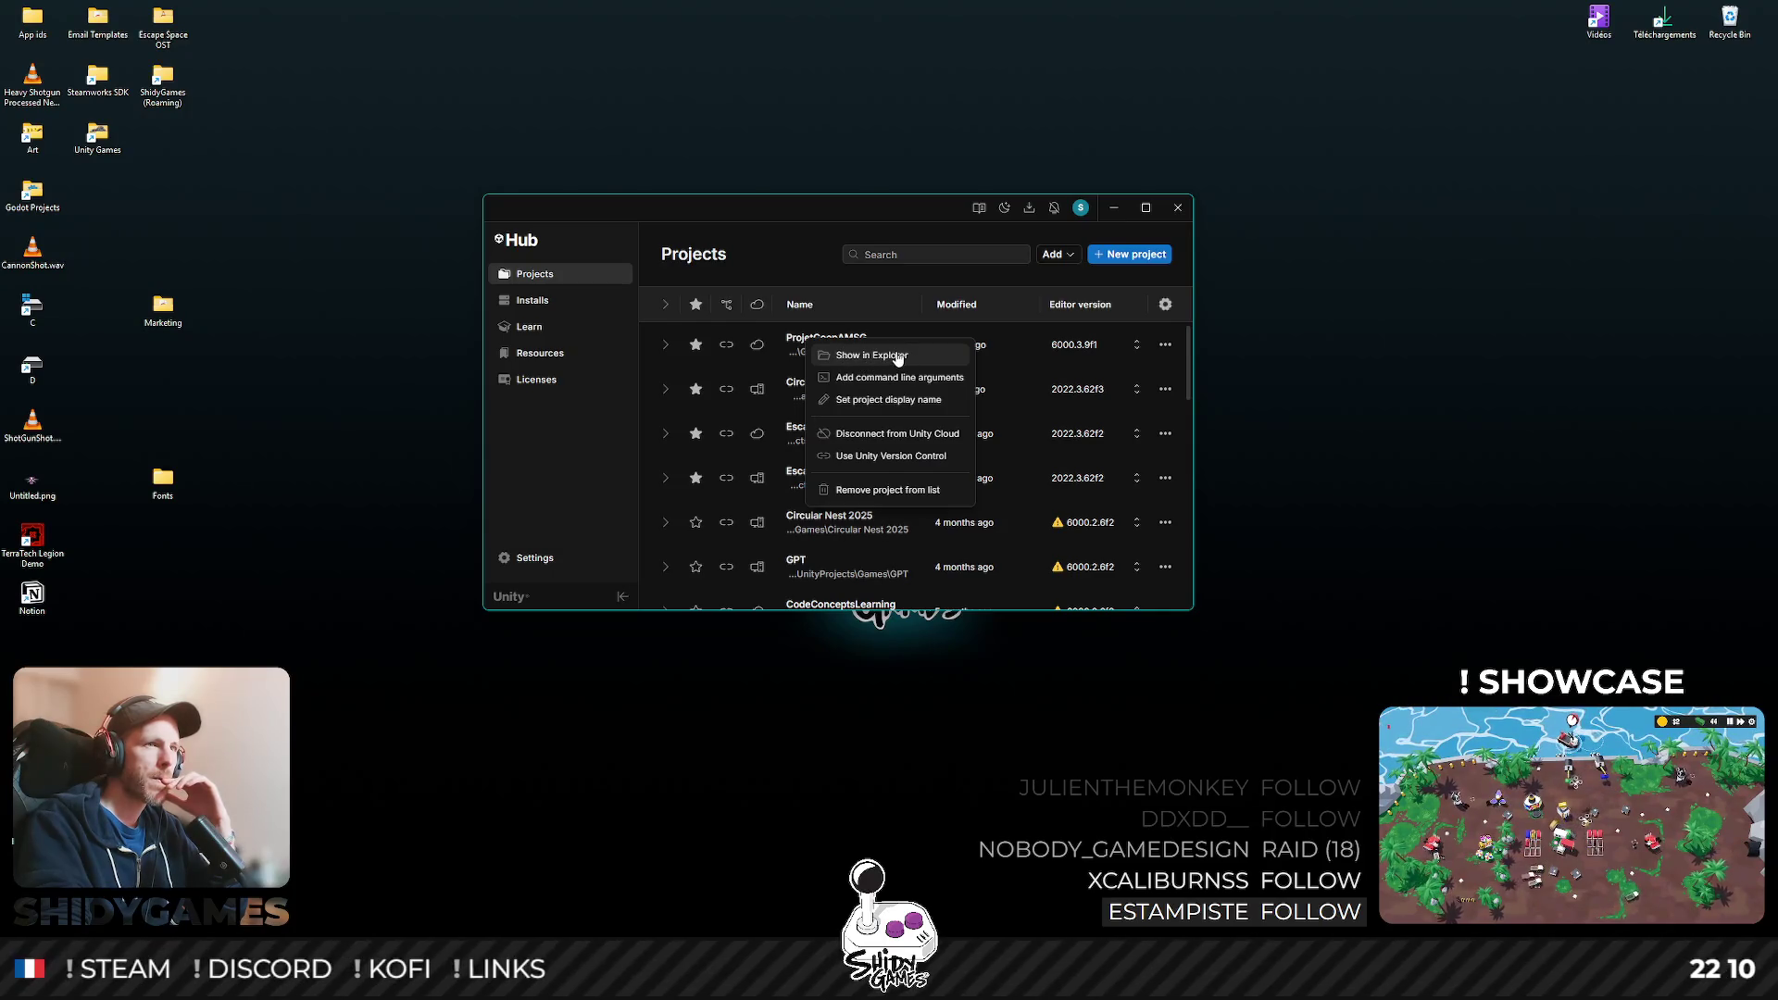
left_click(1146, 209)
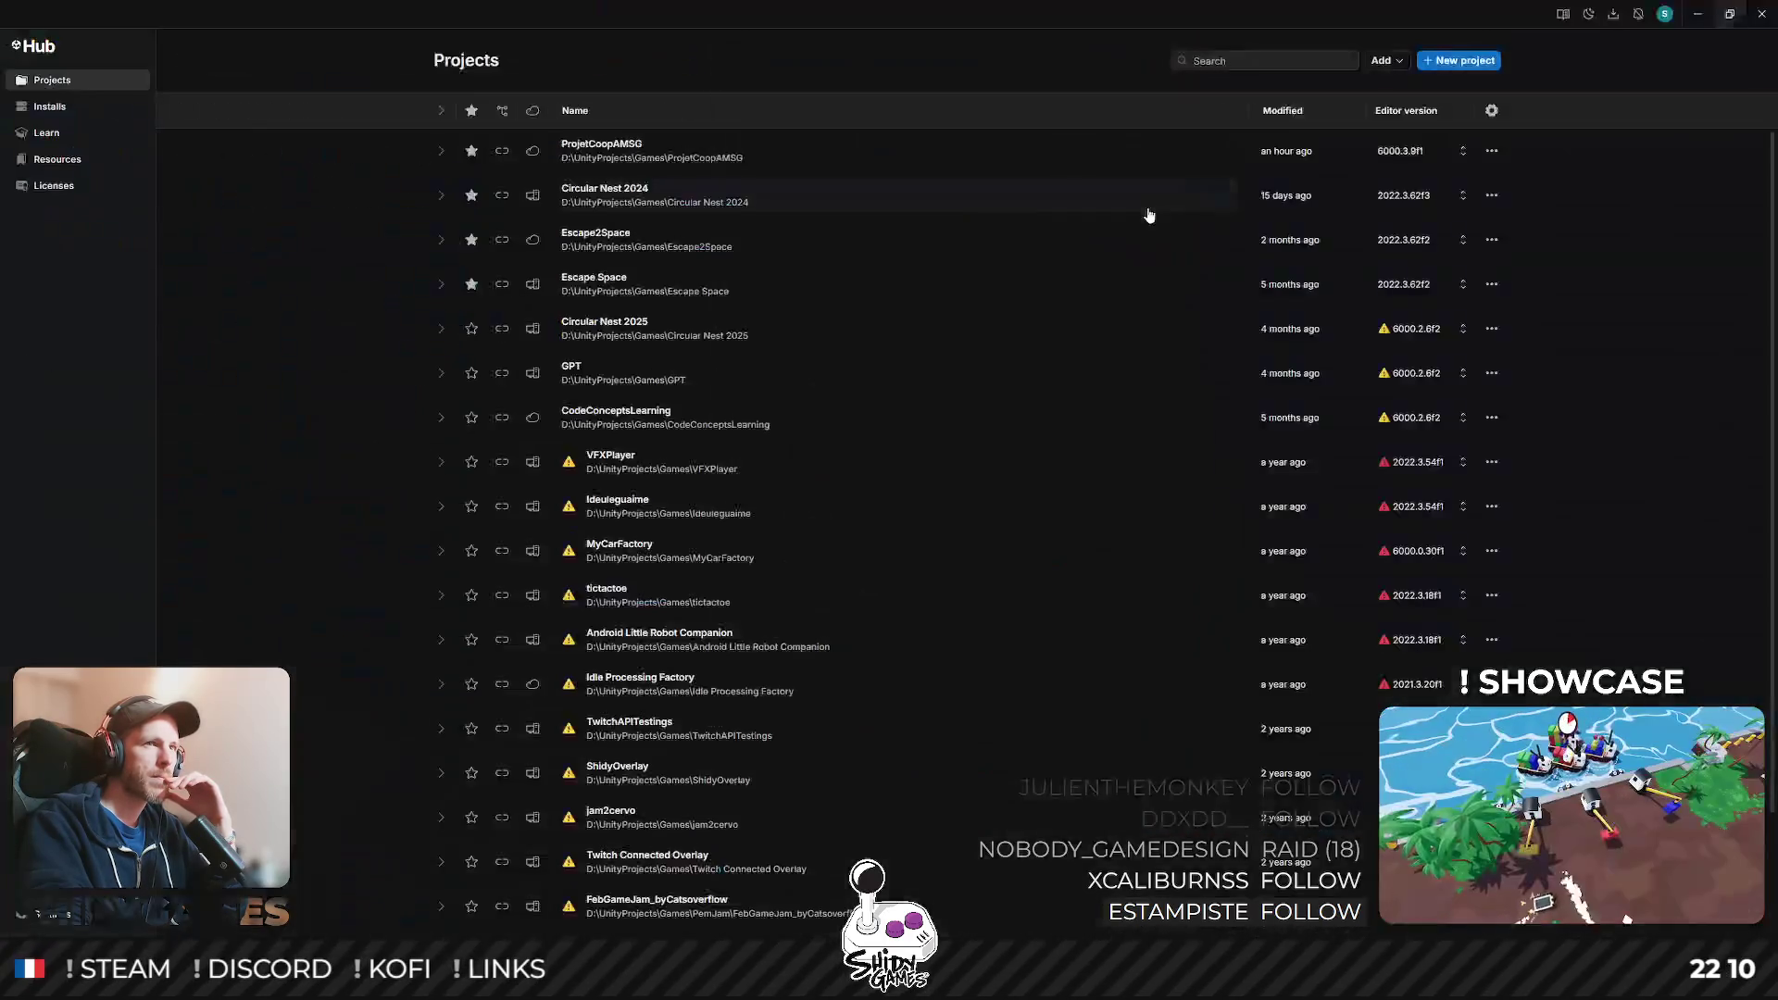
left_click(443, 153)
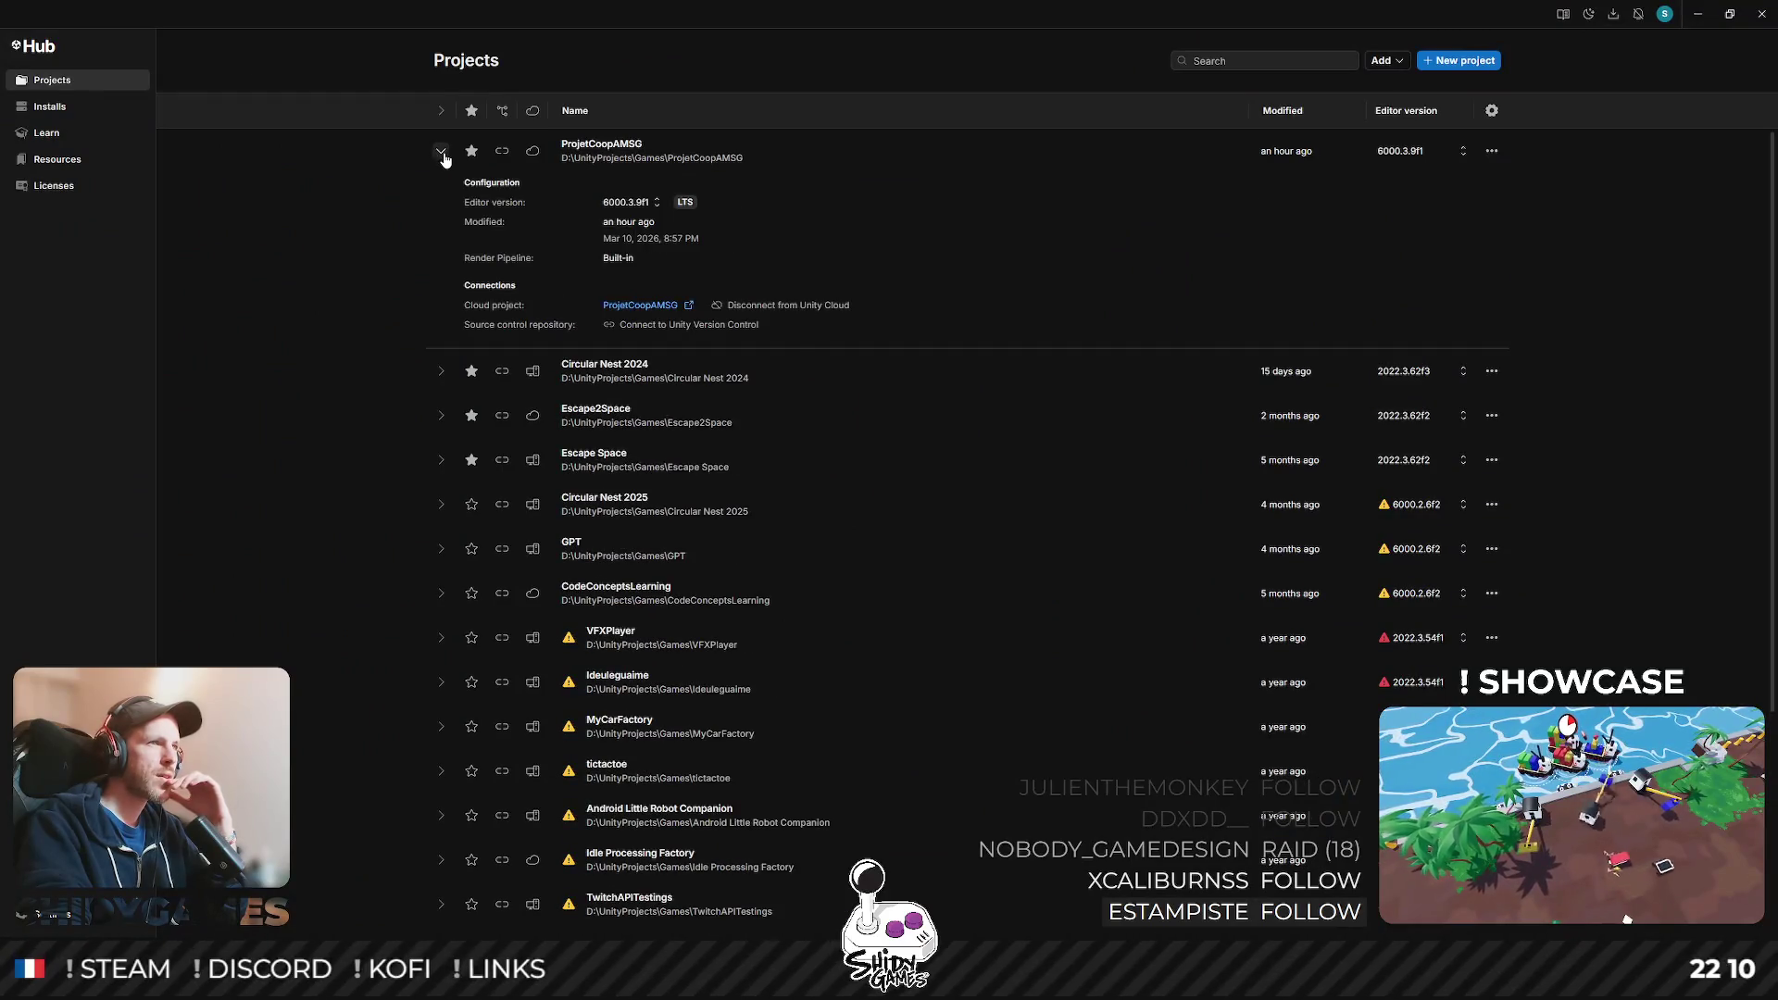
left_click(442, 154)
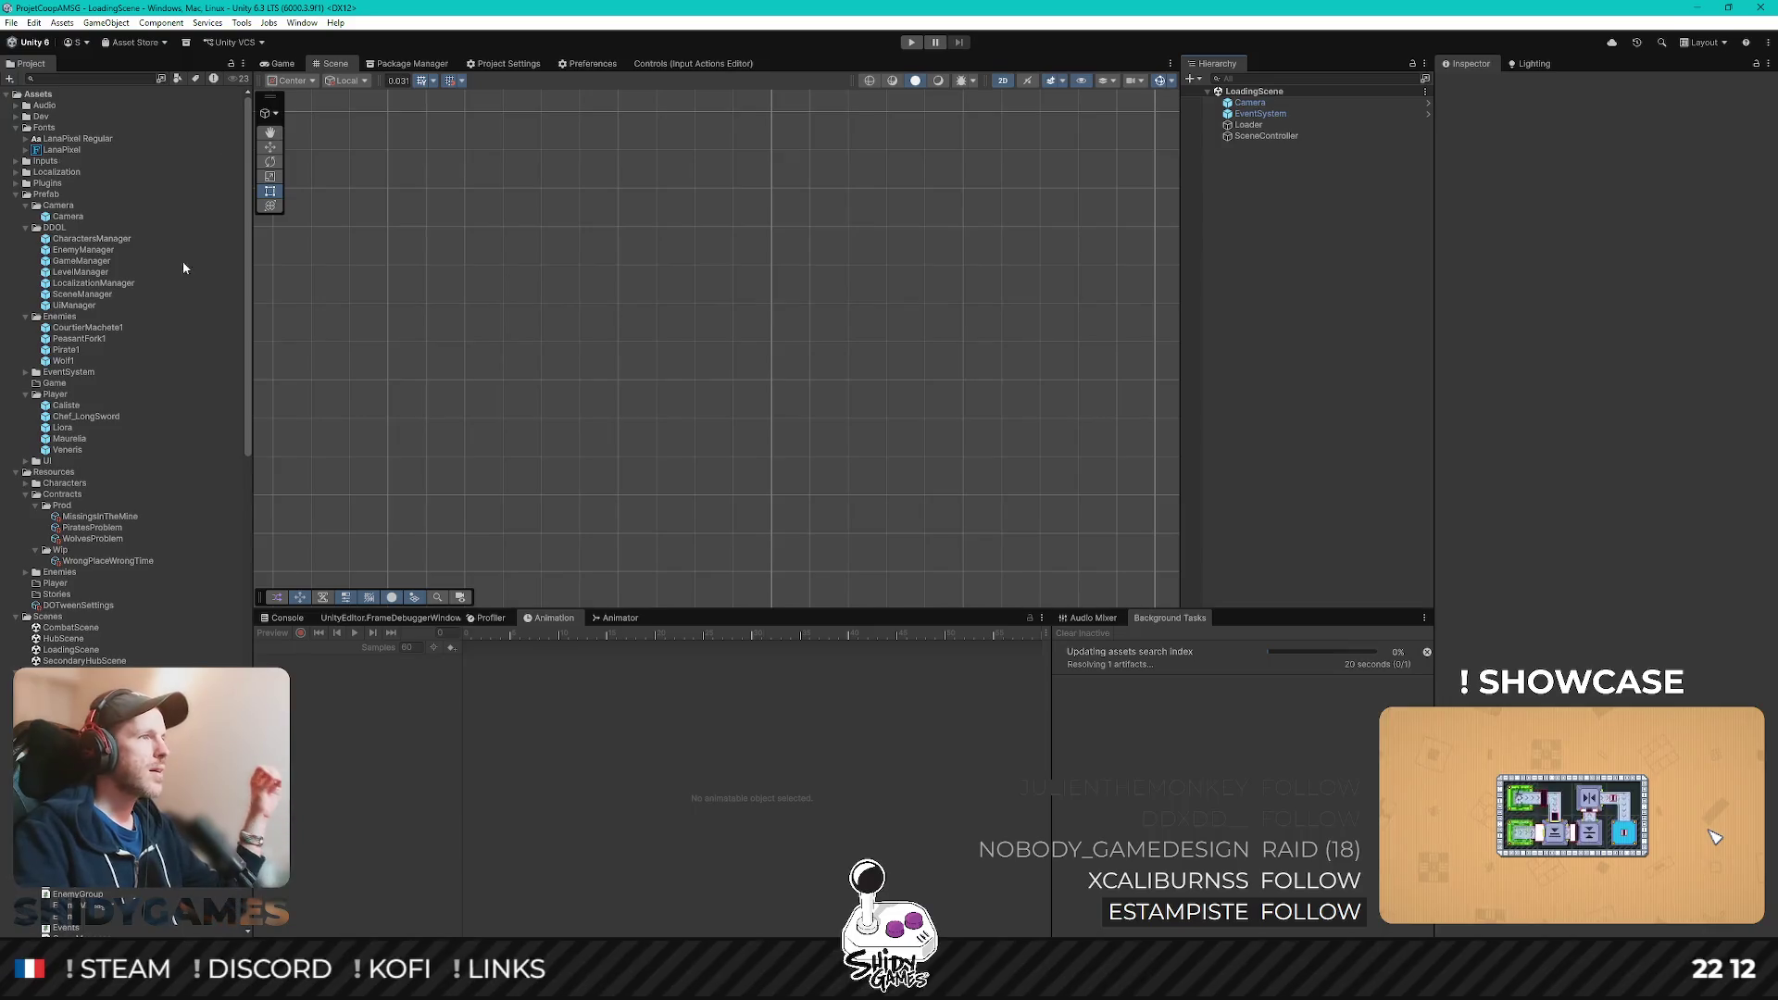
Step: Open the UIManager prefab, enter play mode and start a game from the main menu
left_click(88, 308)
double_click(88, 308)
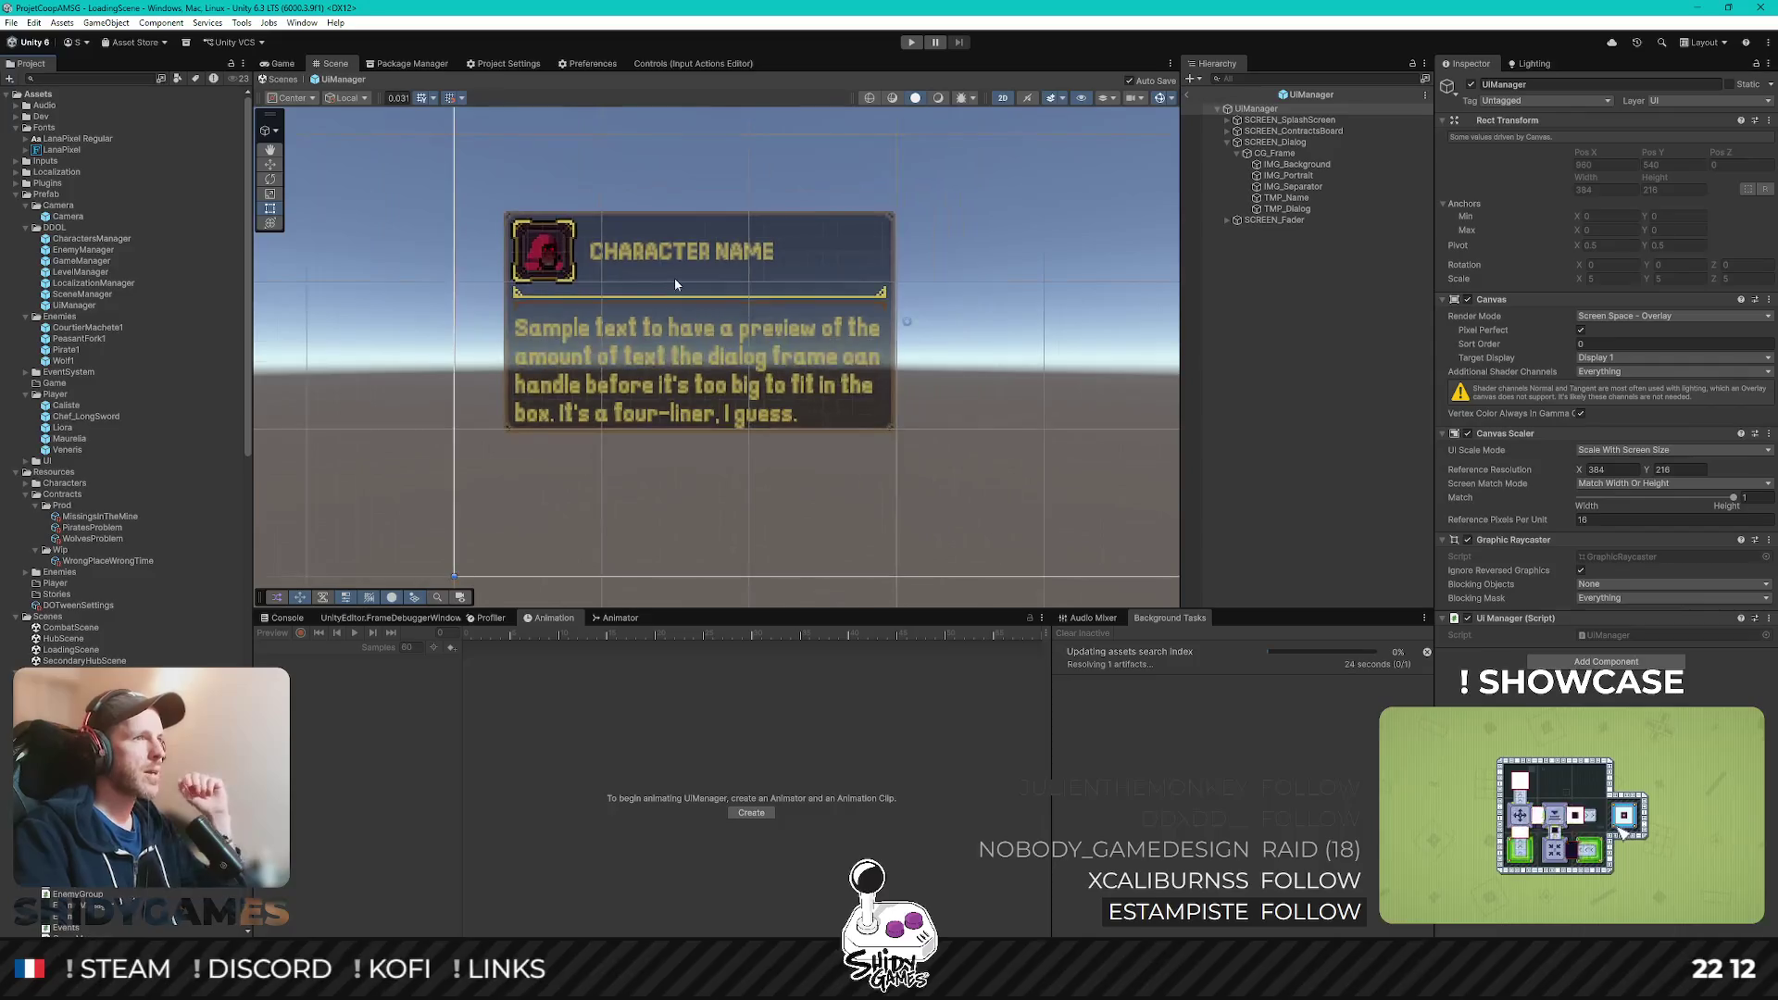
key("ctrl+p")
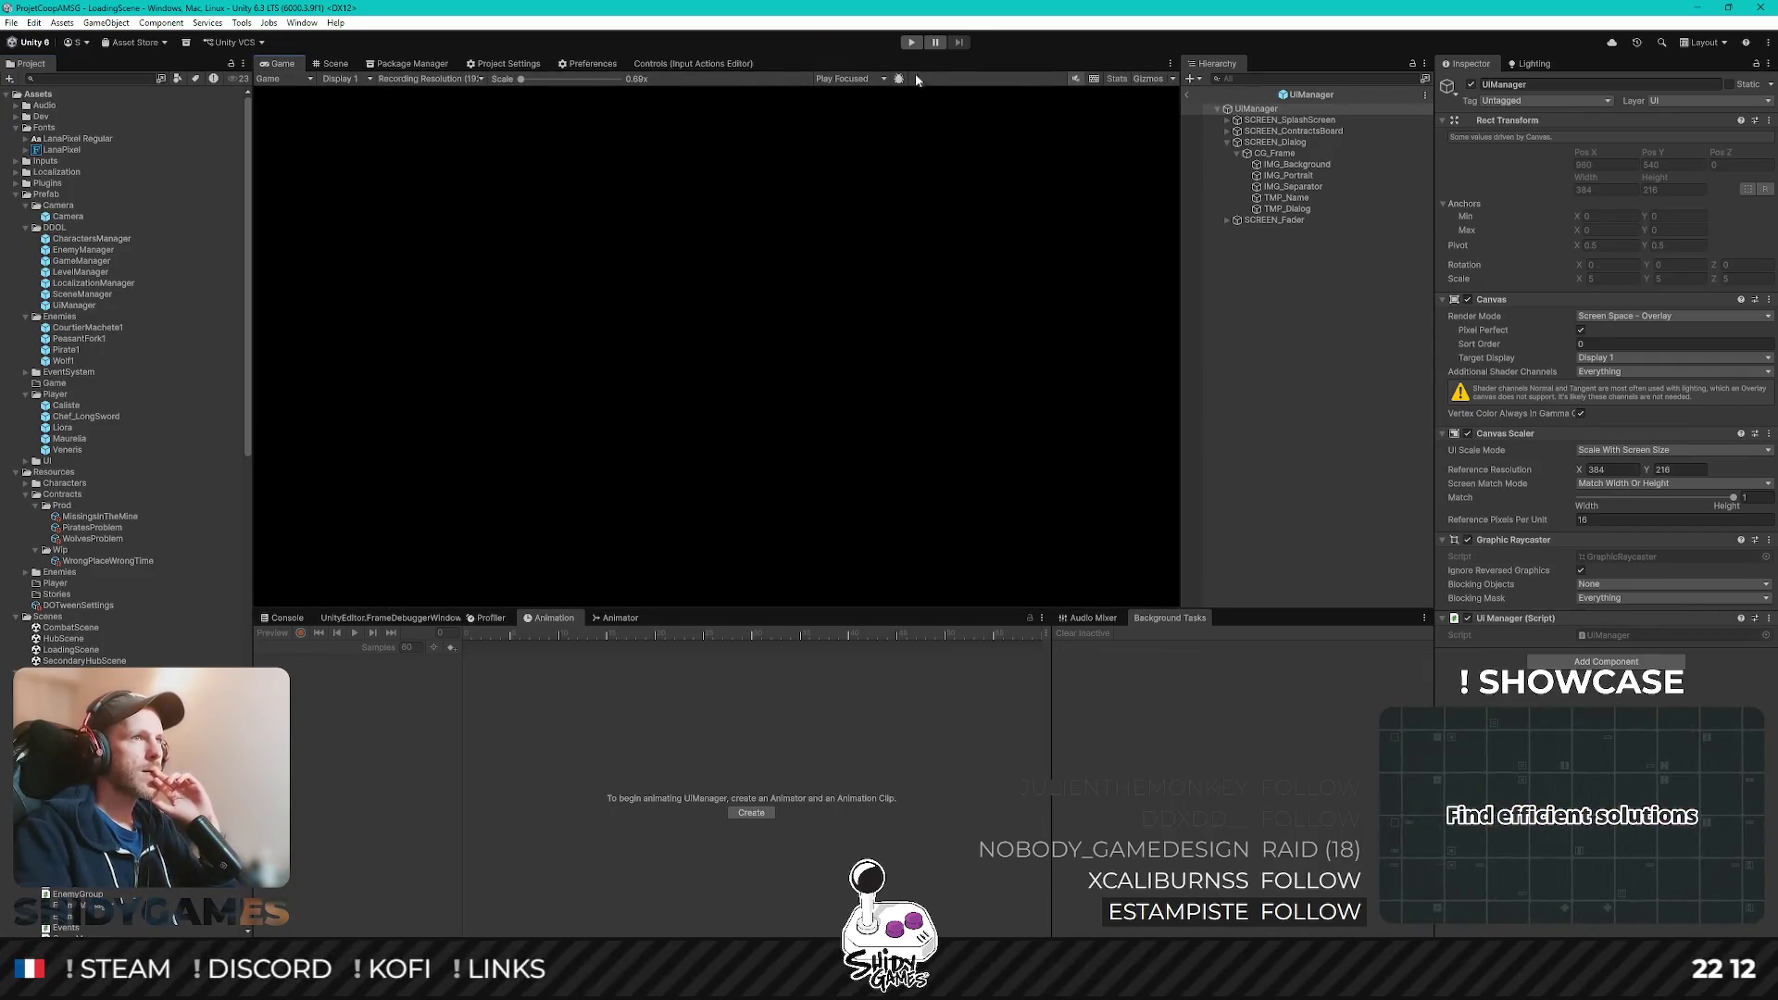
left_click(913, 44)
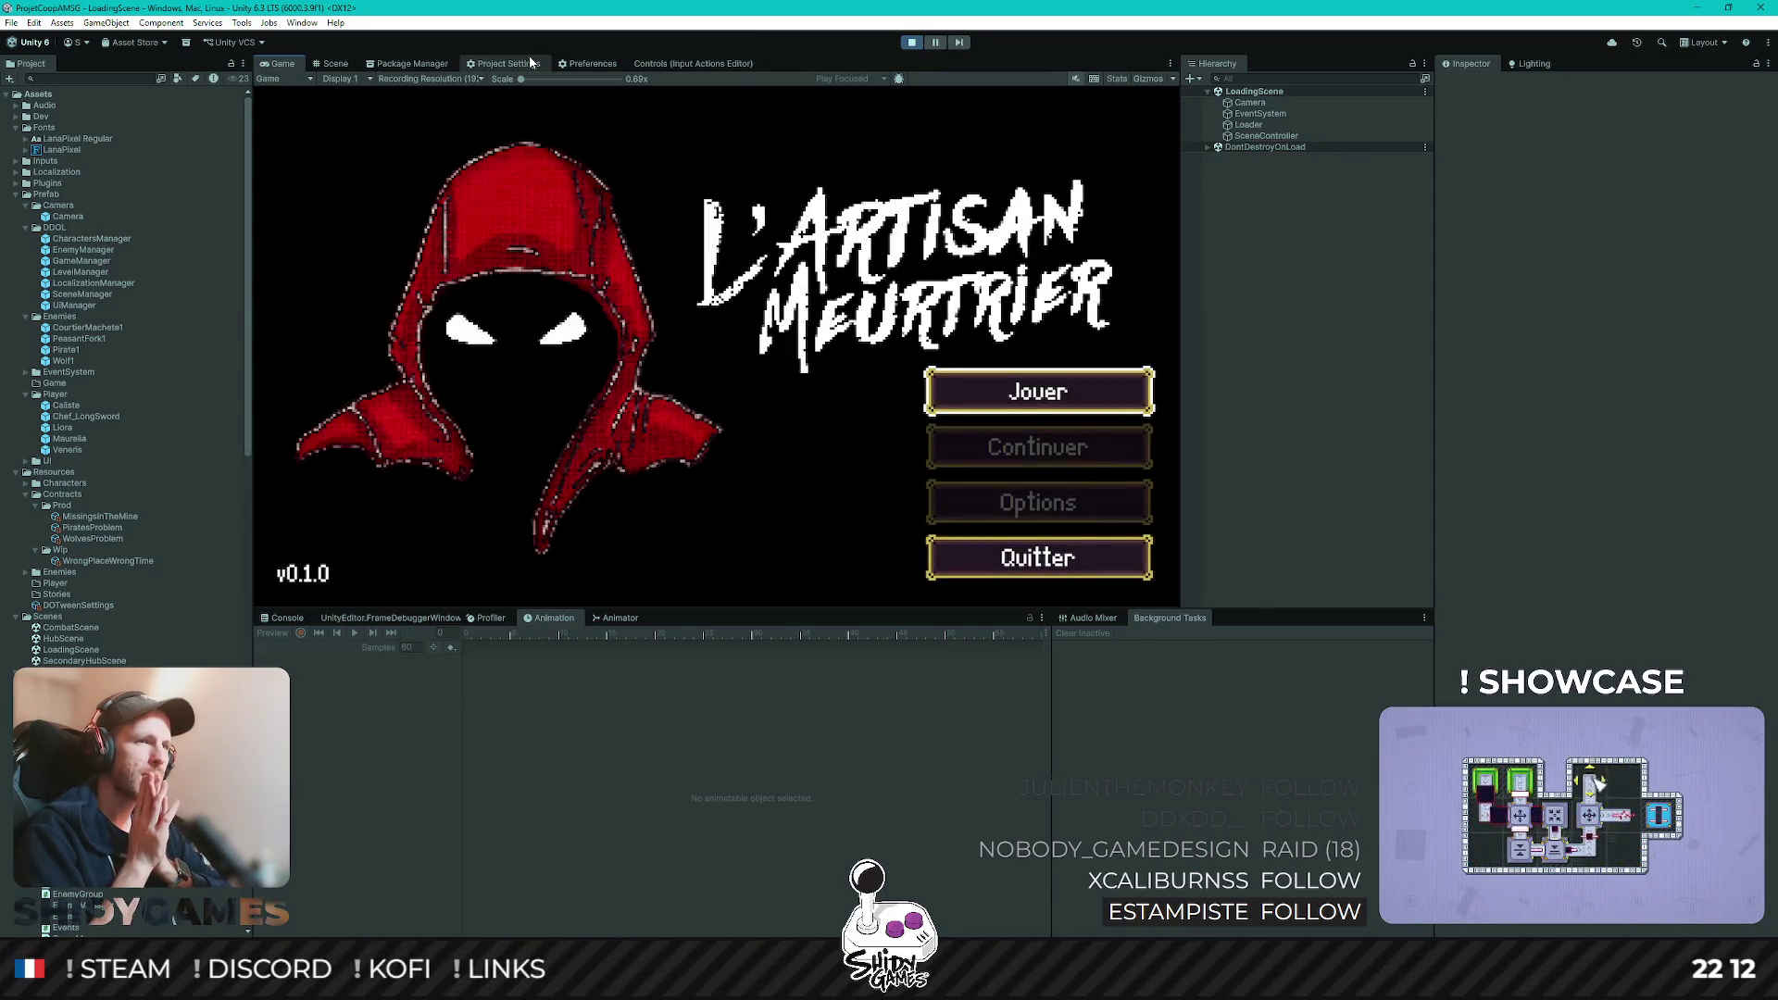
key("Return")
Step: Walk to the notice board, view the mine contract, then talk to the Chef
key("d")
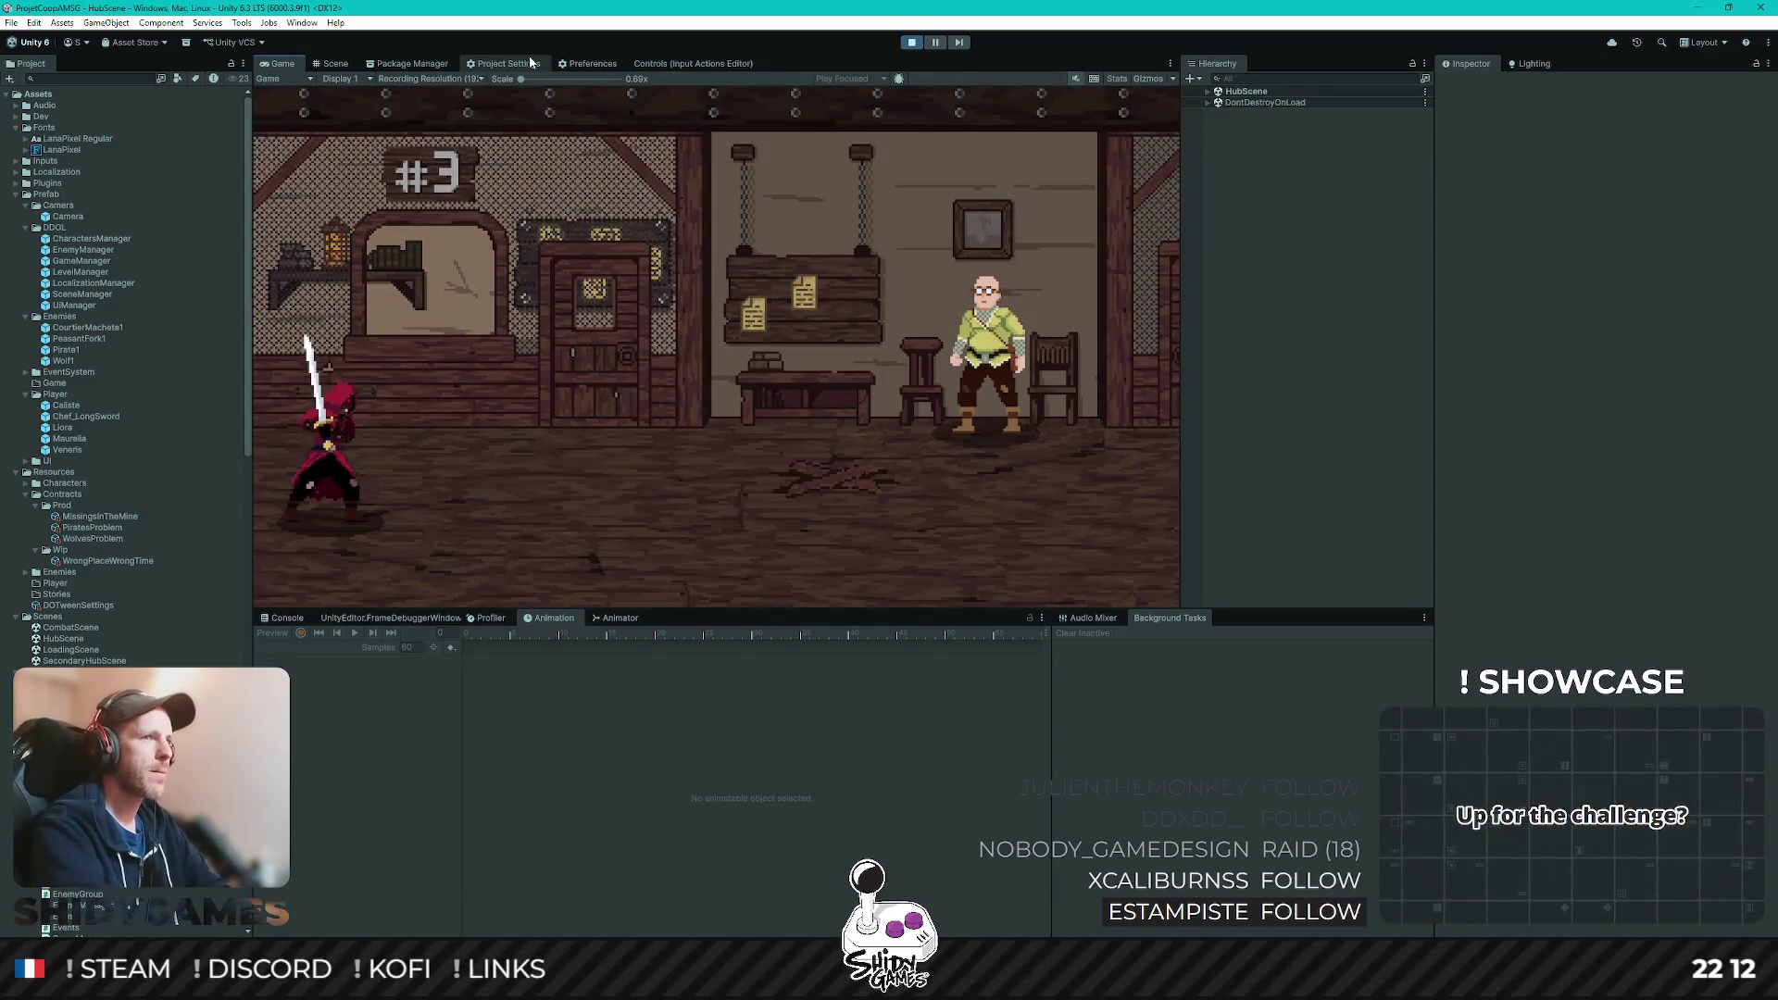
key("d")
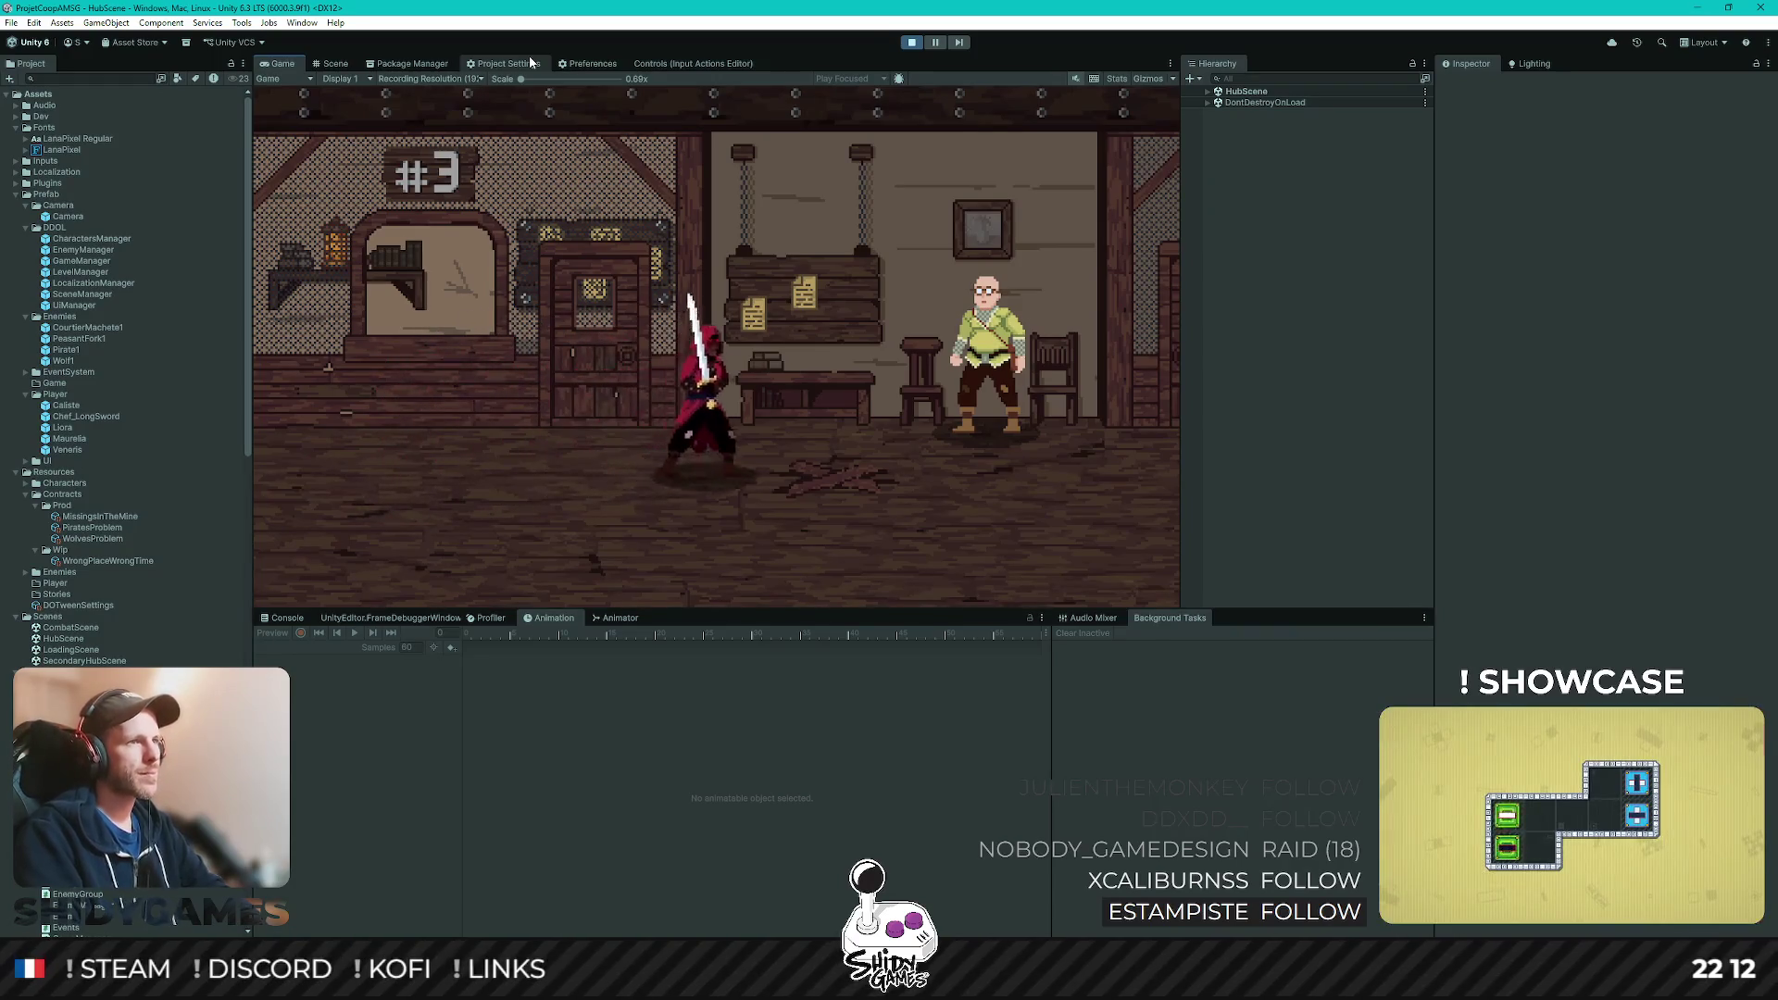
key("e")
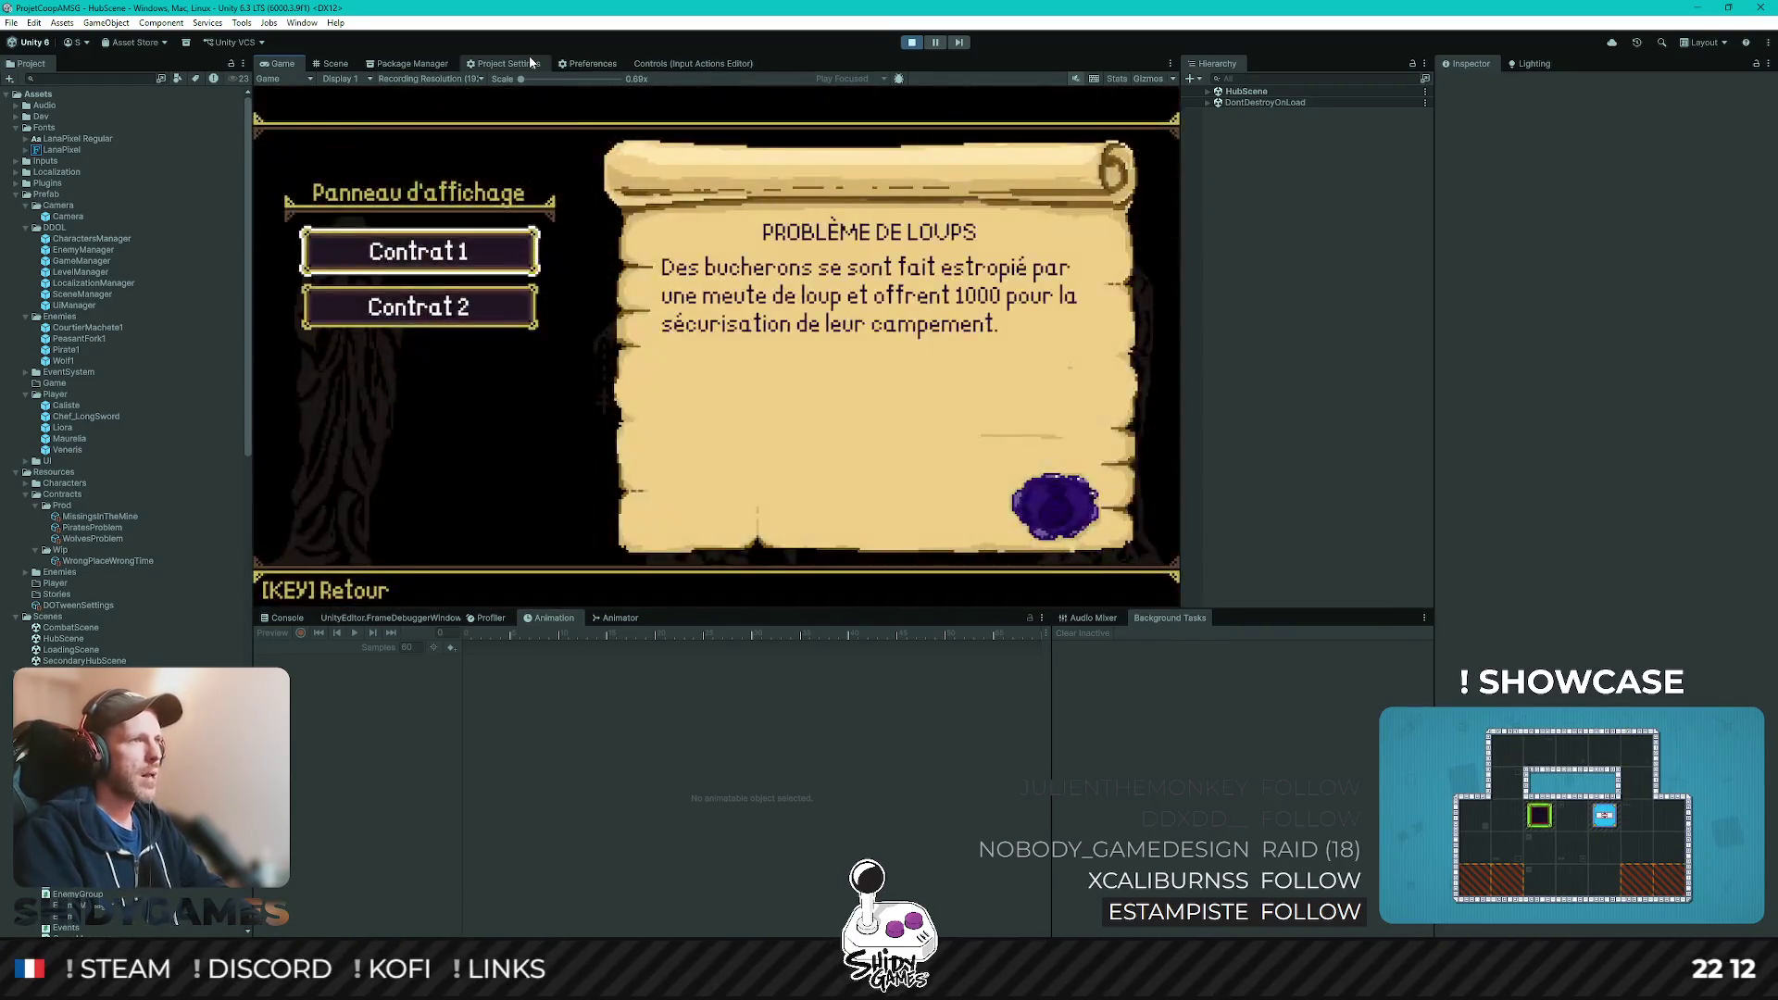
key("s")
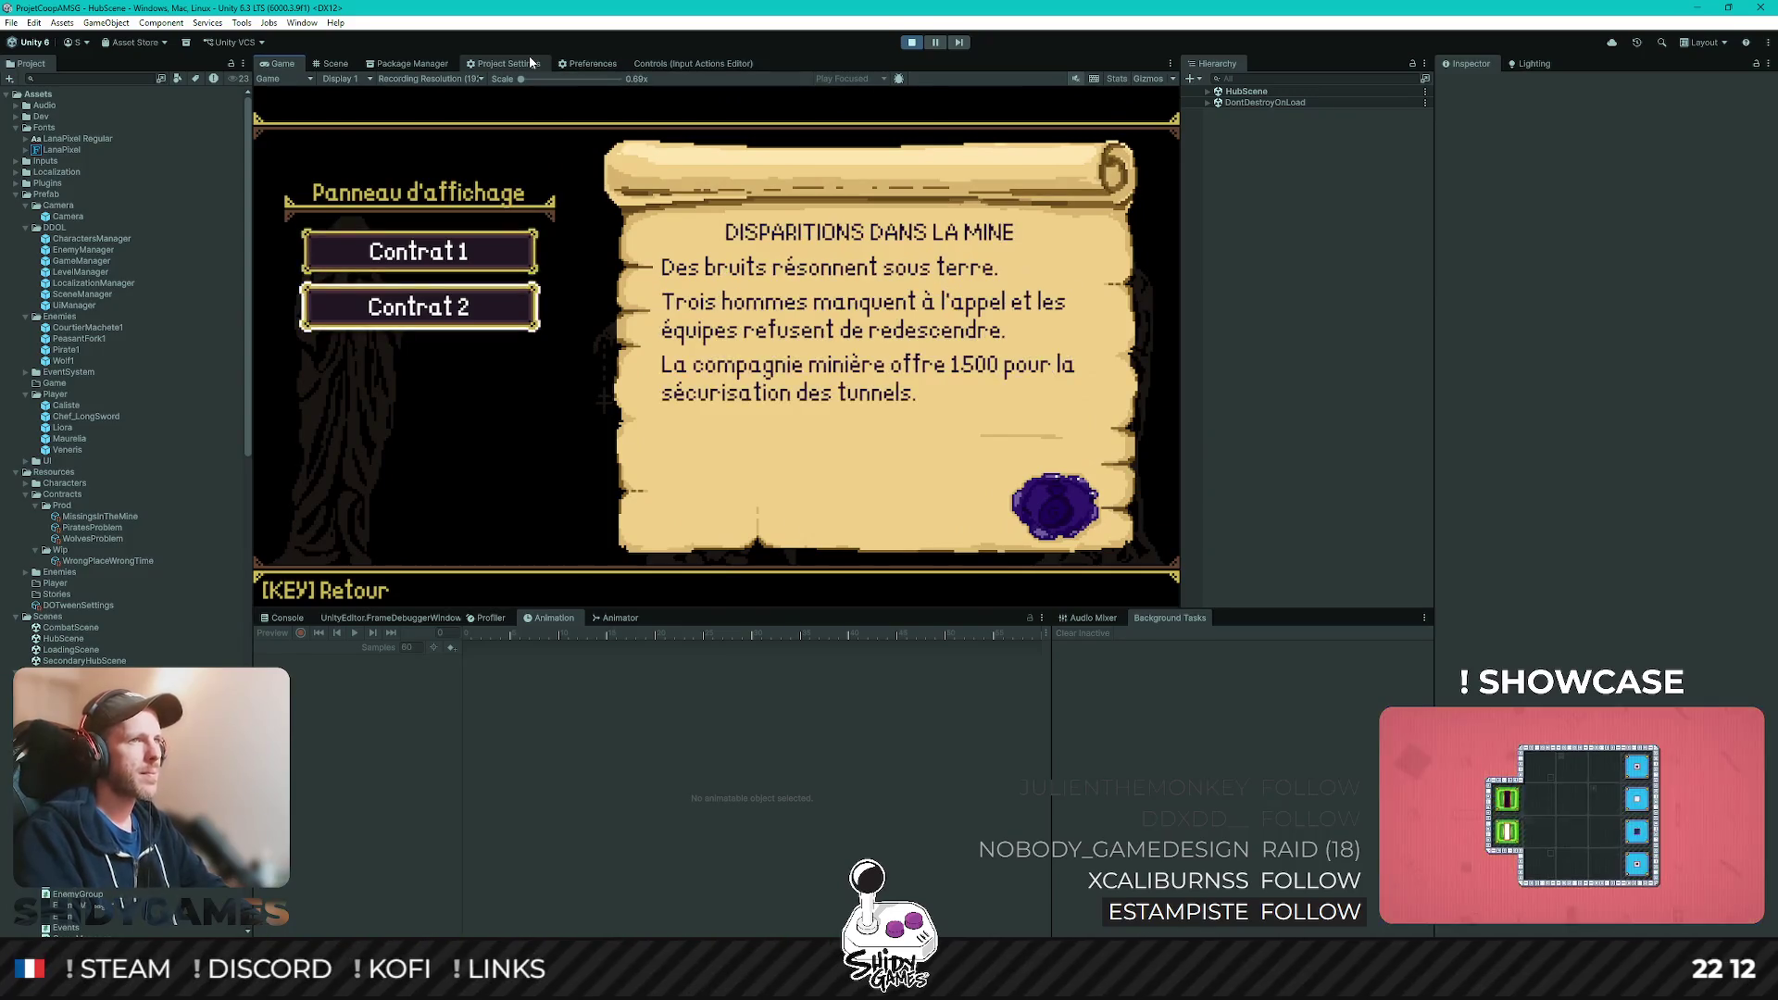
key("Escape")
key("d")
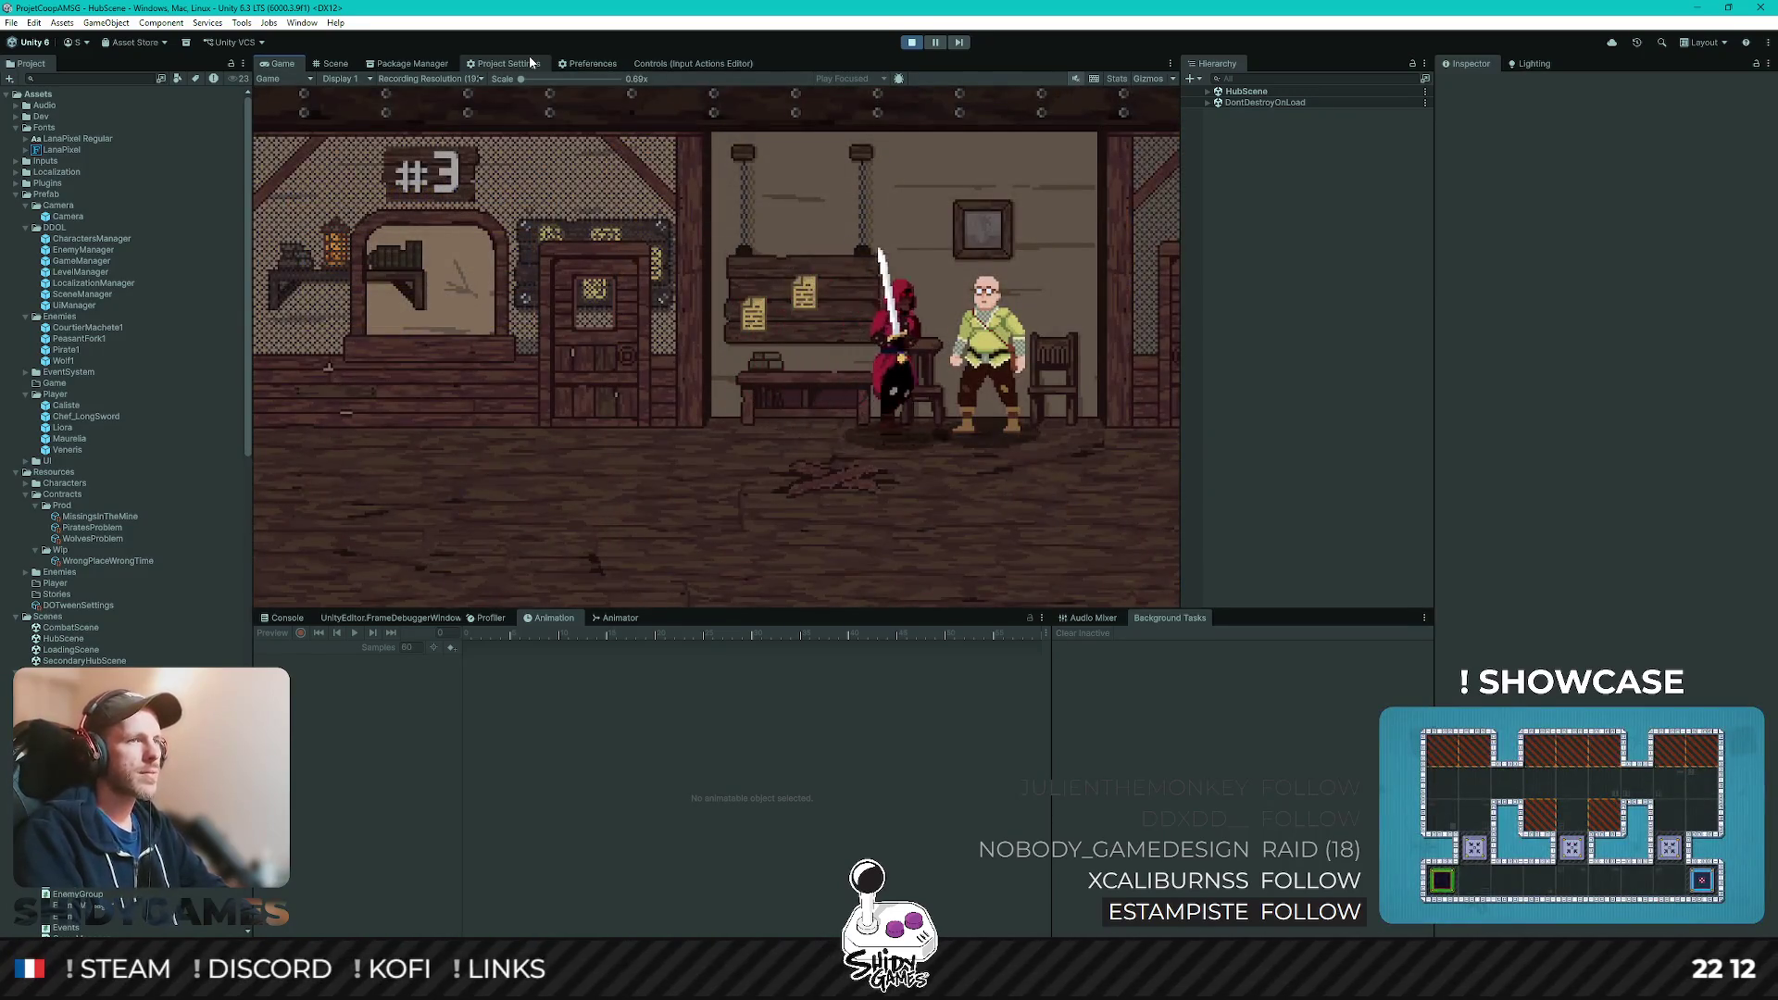
key("e")
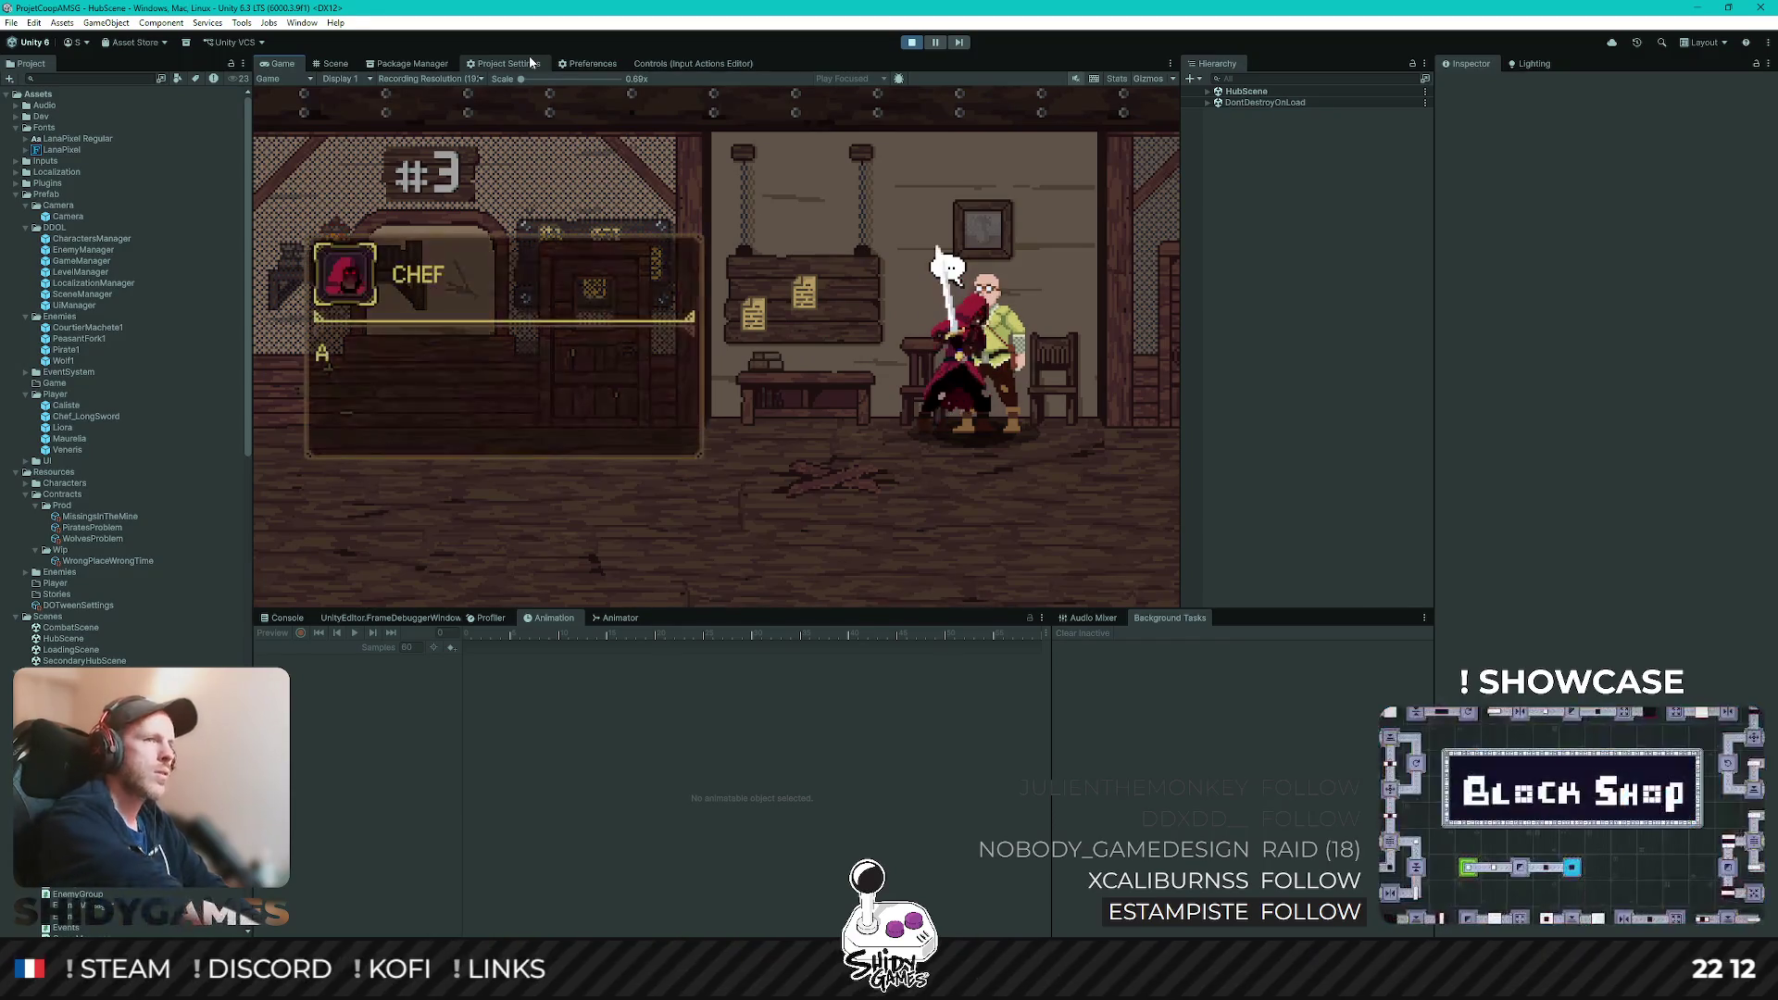
Step: Stop play mode and reopen the UIManager prefab for editing
left_click(913, 42)
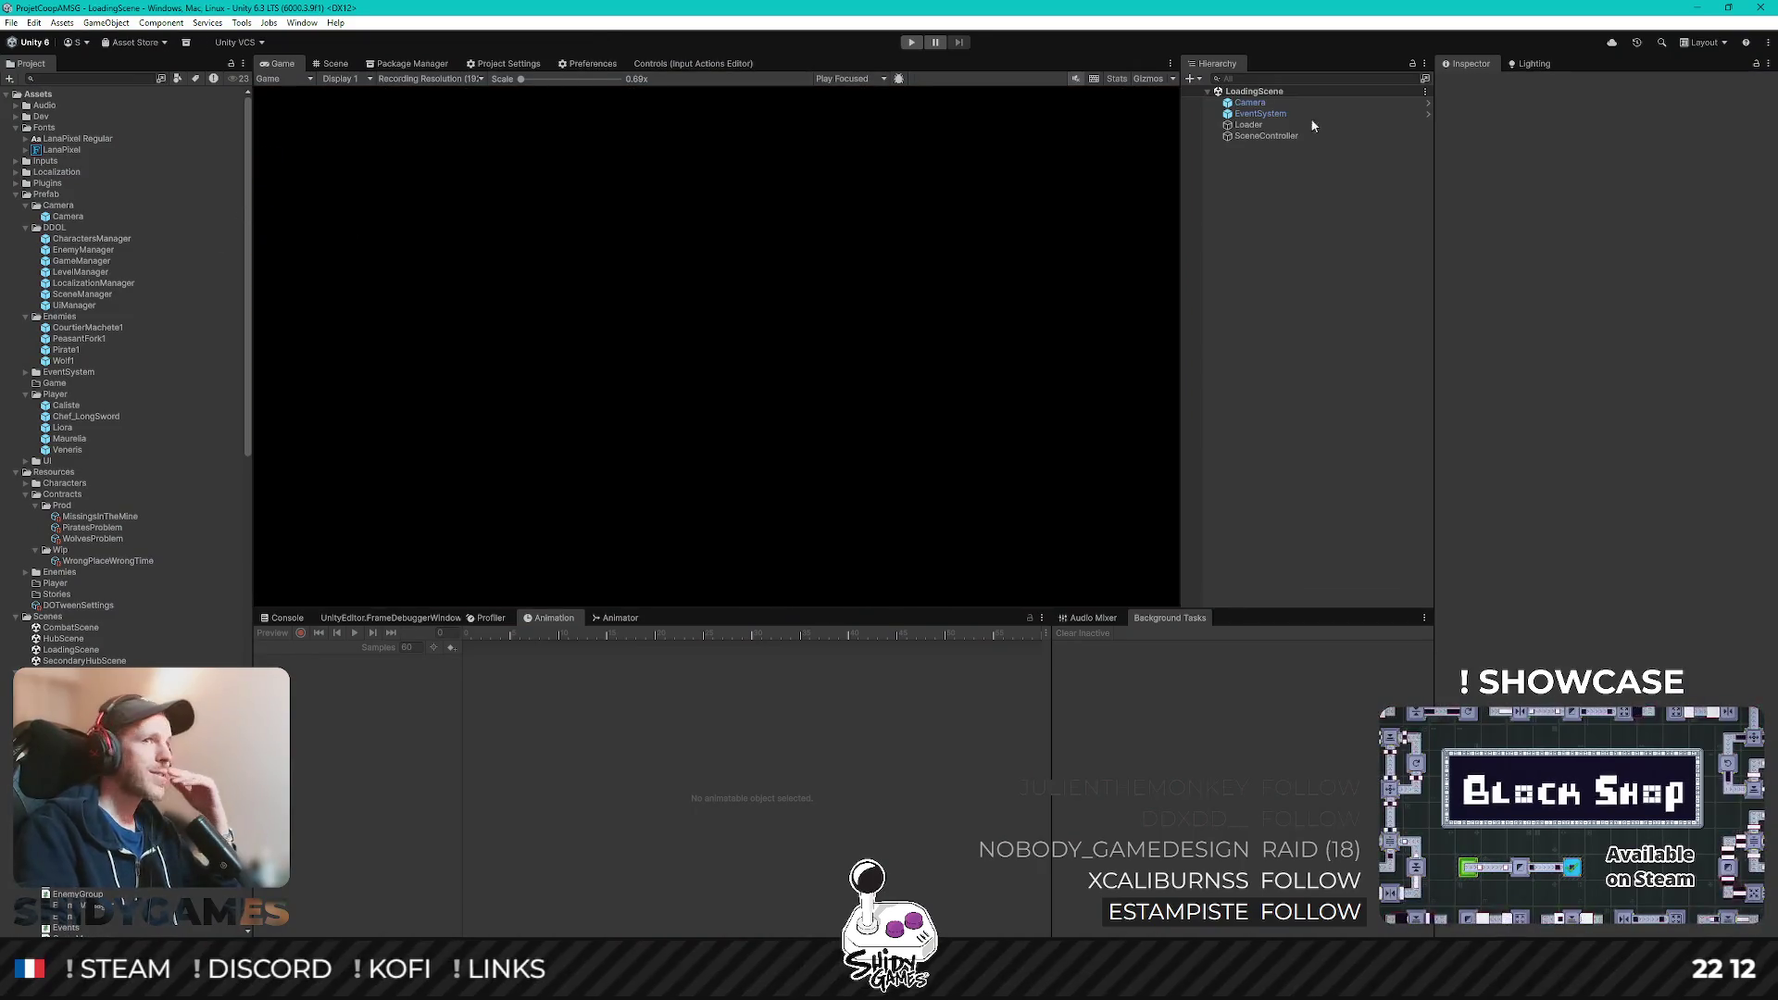
left_click(83, 306)
double_click(84, 306)
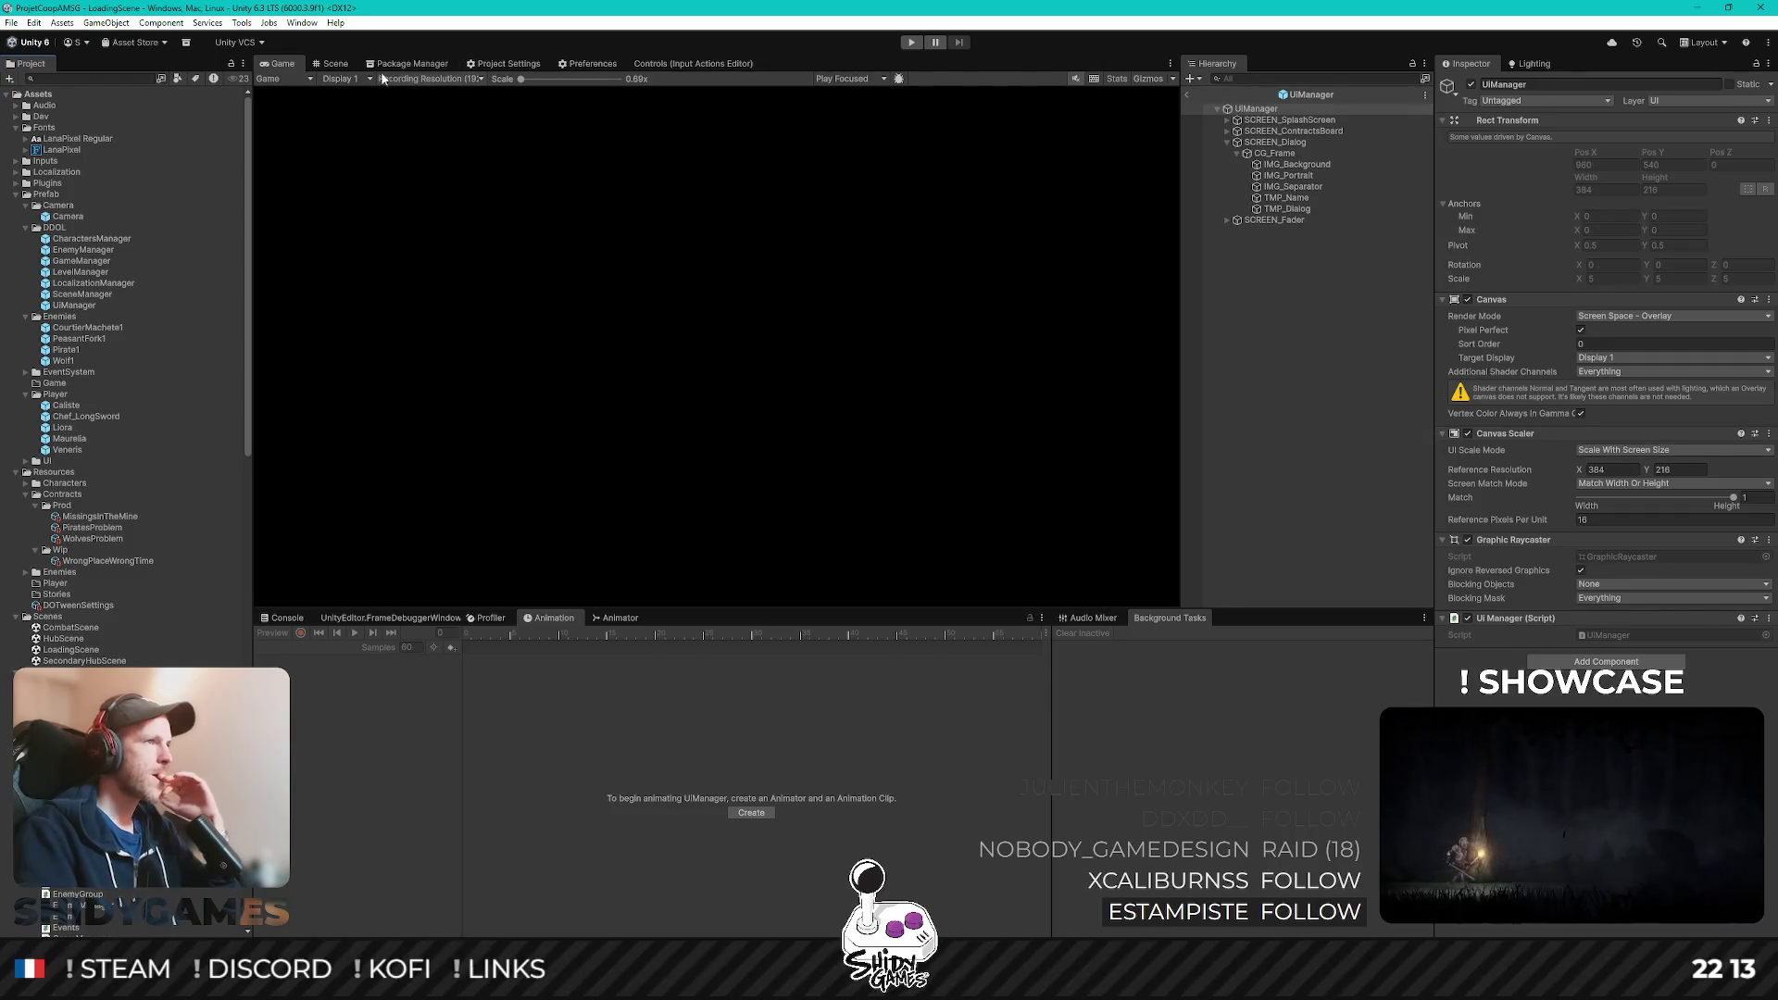
Step: Show the prefab's dialog frame in the Scene view, keeping the blue sky backdrop
left_click(334, 63)
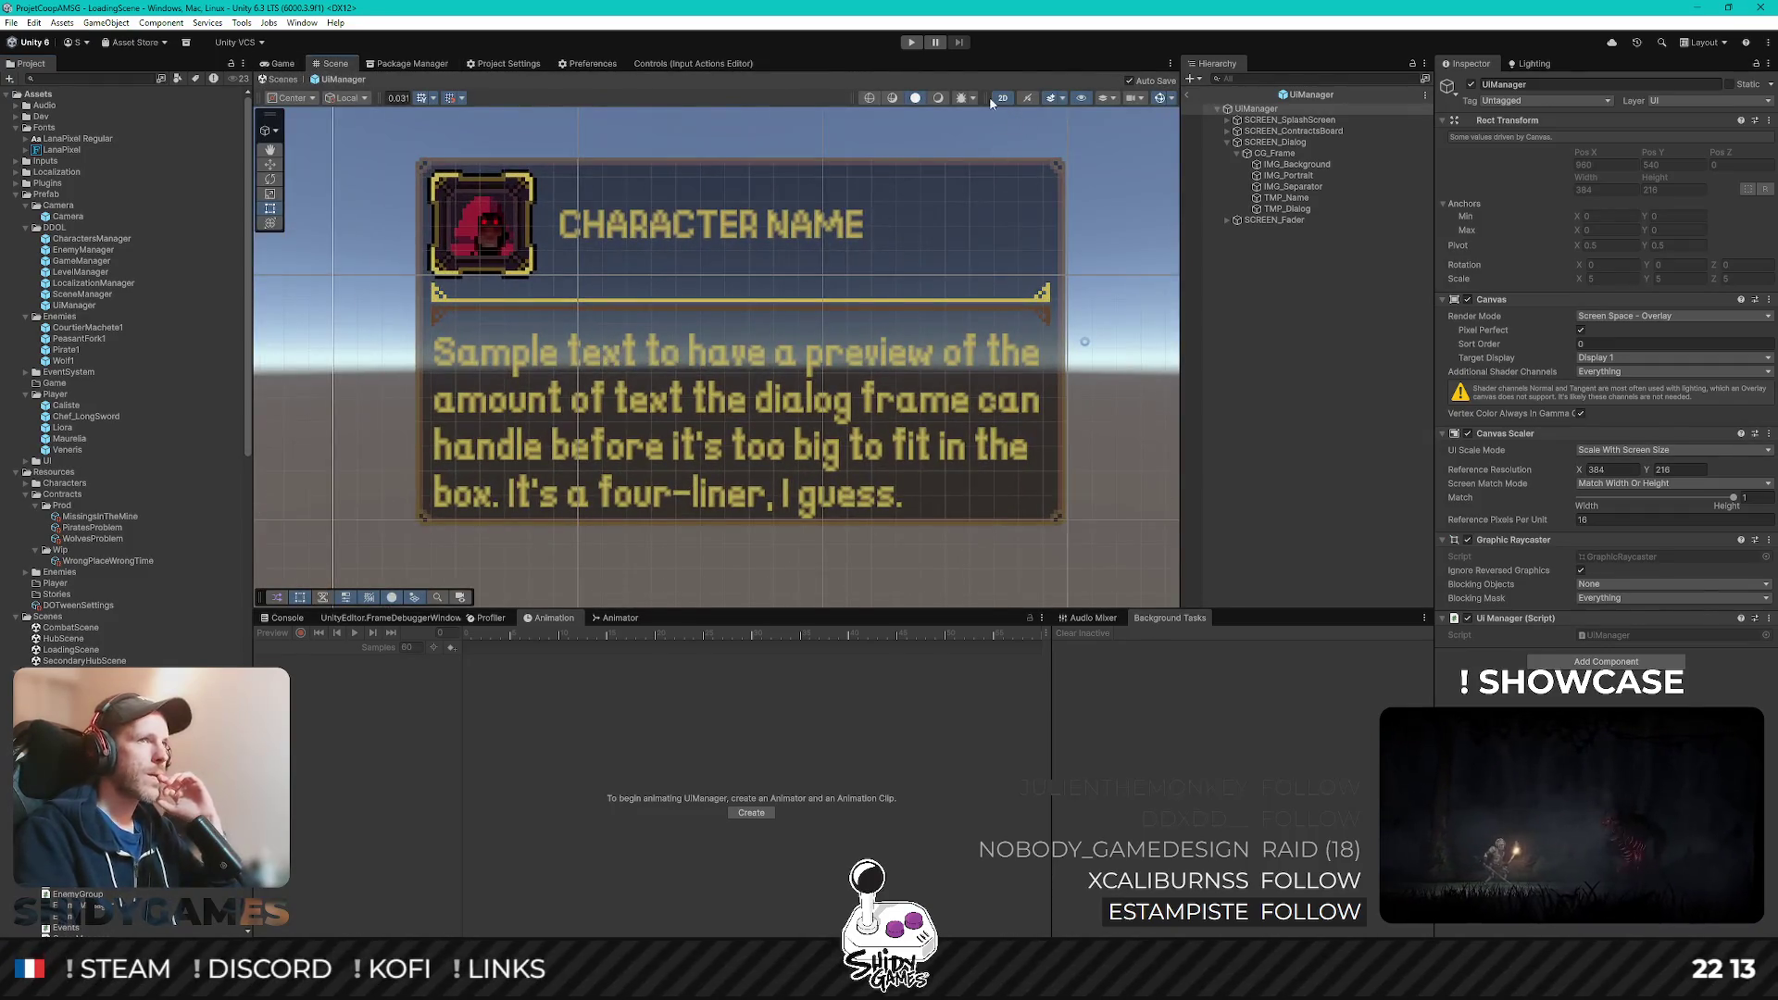
left_click(938, 99)
left_click(927, 100)
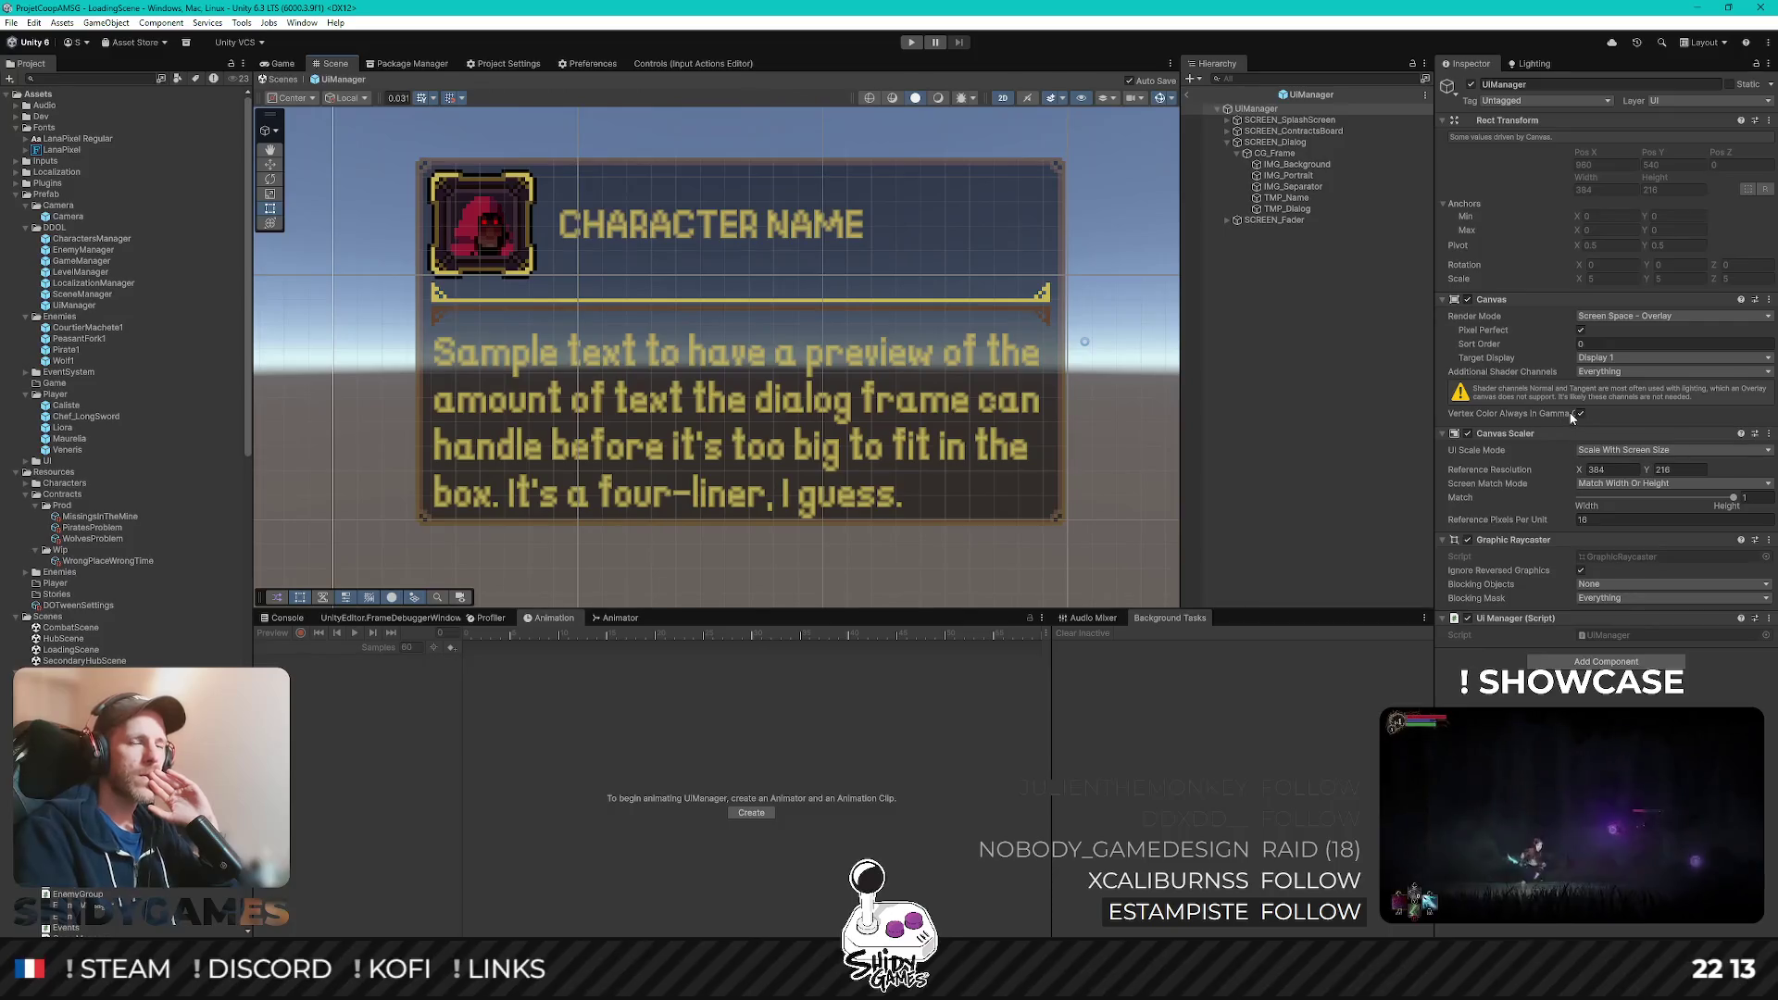
scroll(584, 393, "up", 3)
scroll(734, 365, "down", 3)
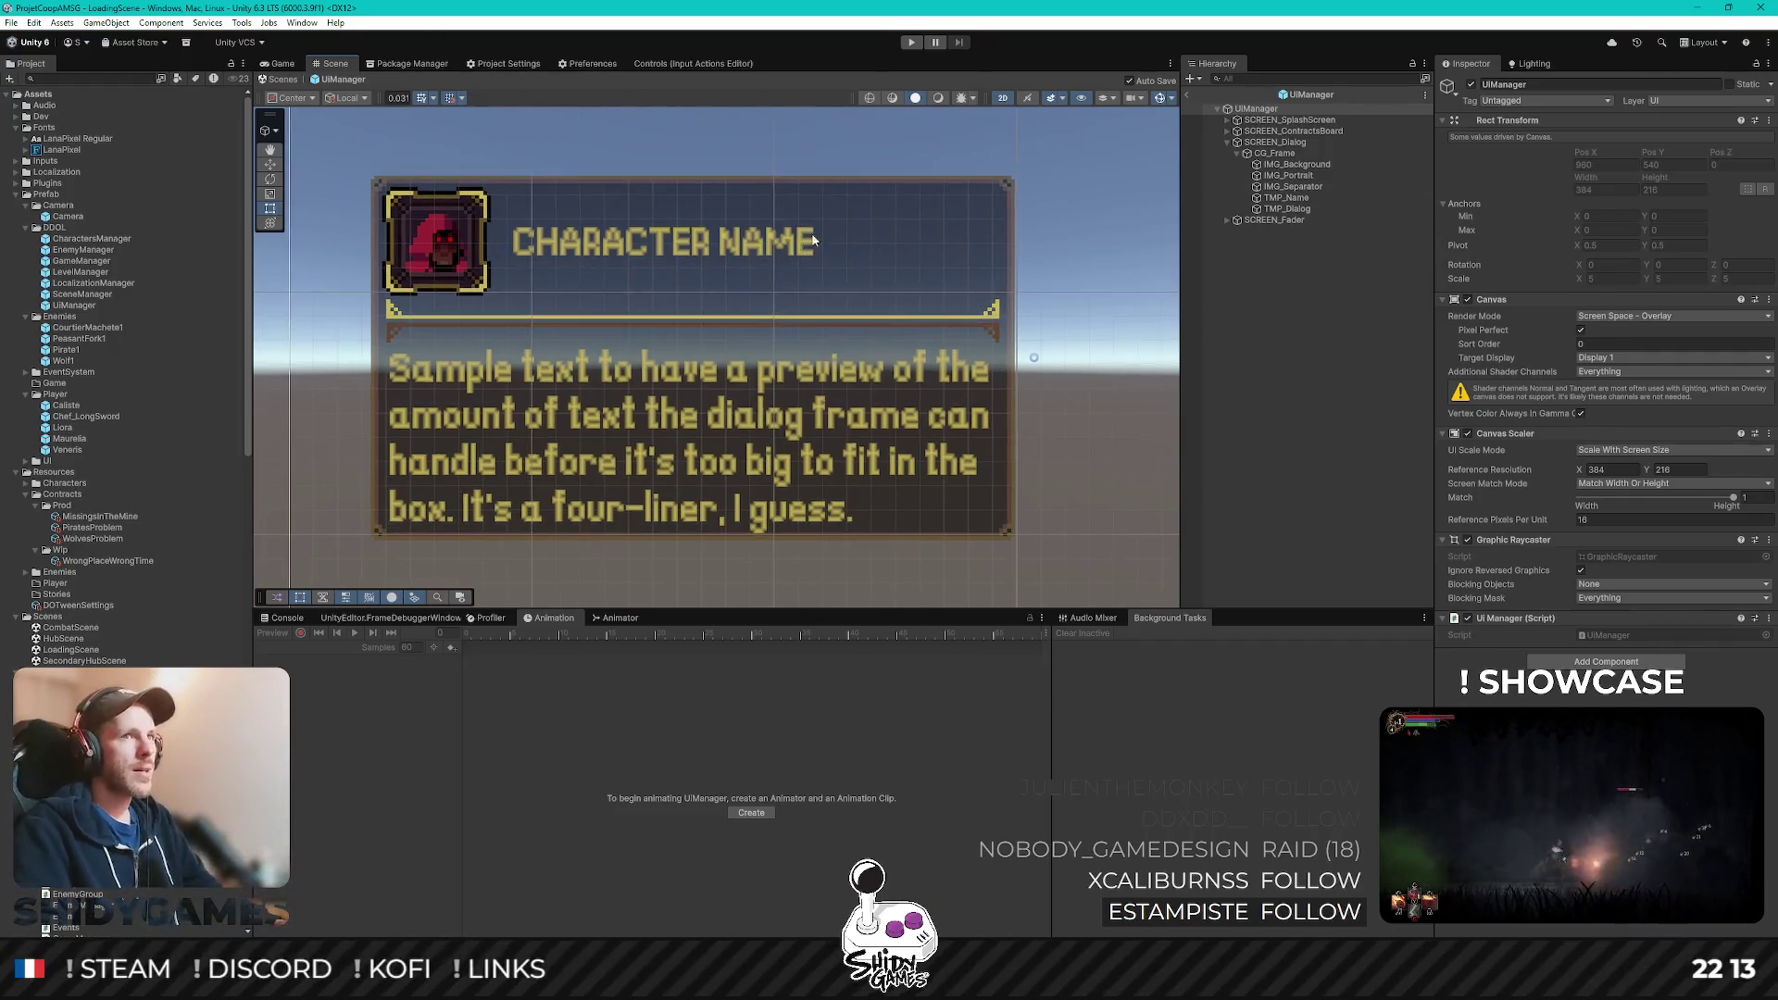
Step: Select SCREEN_Dialog and set its Canvas Group Alpha to 0
left_click(1228, 142)
left_click(1276, 142)
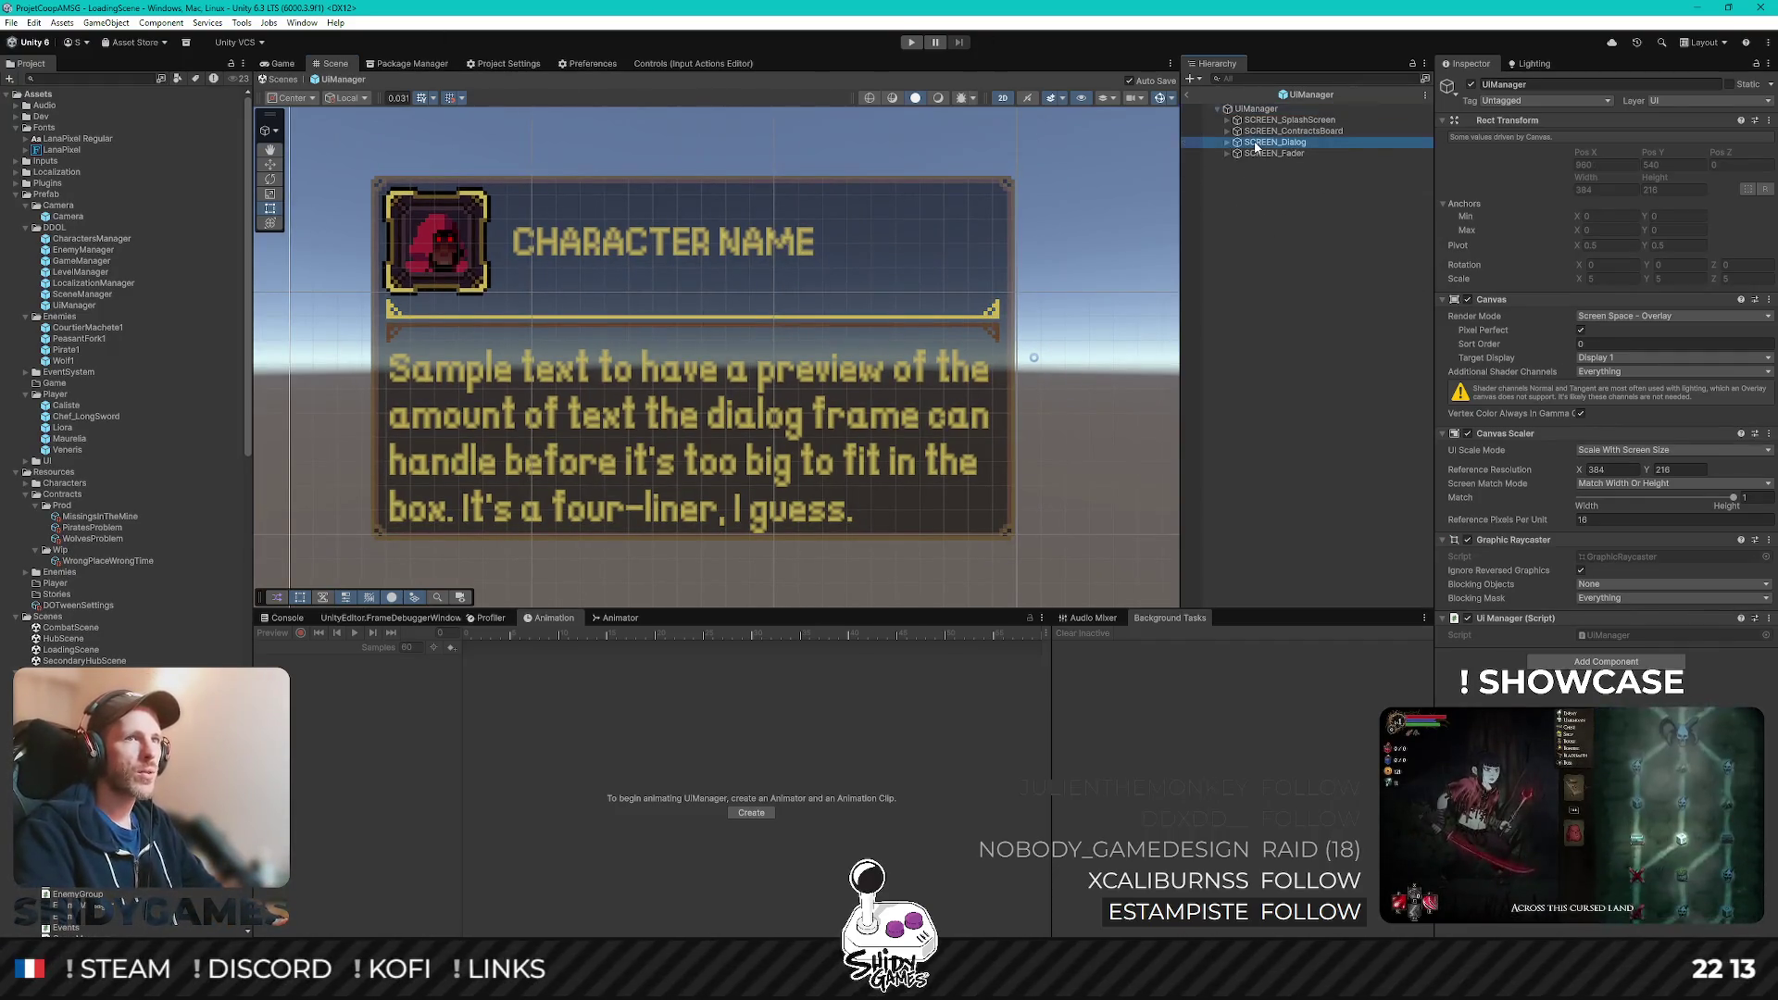
left_click(1470, 85)
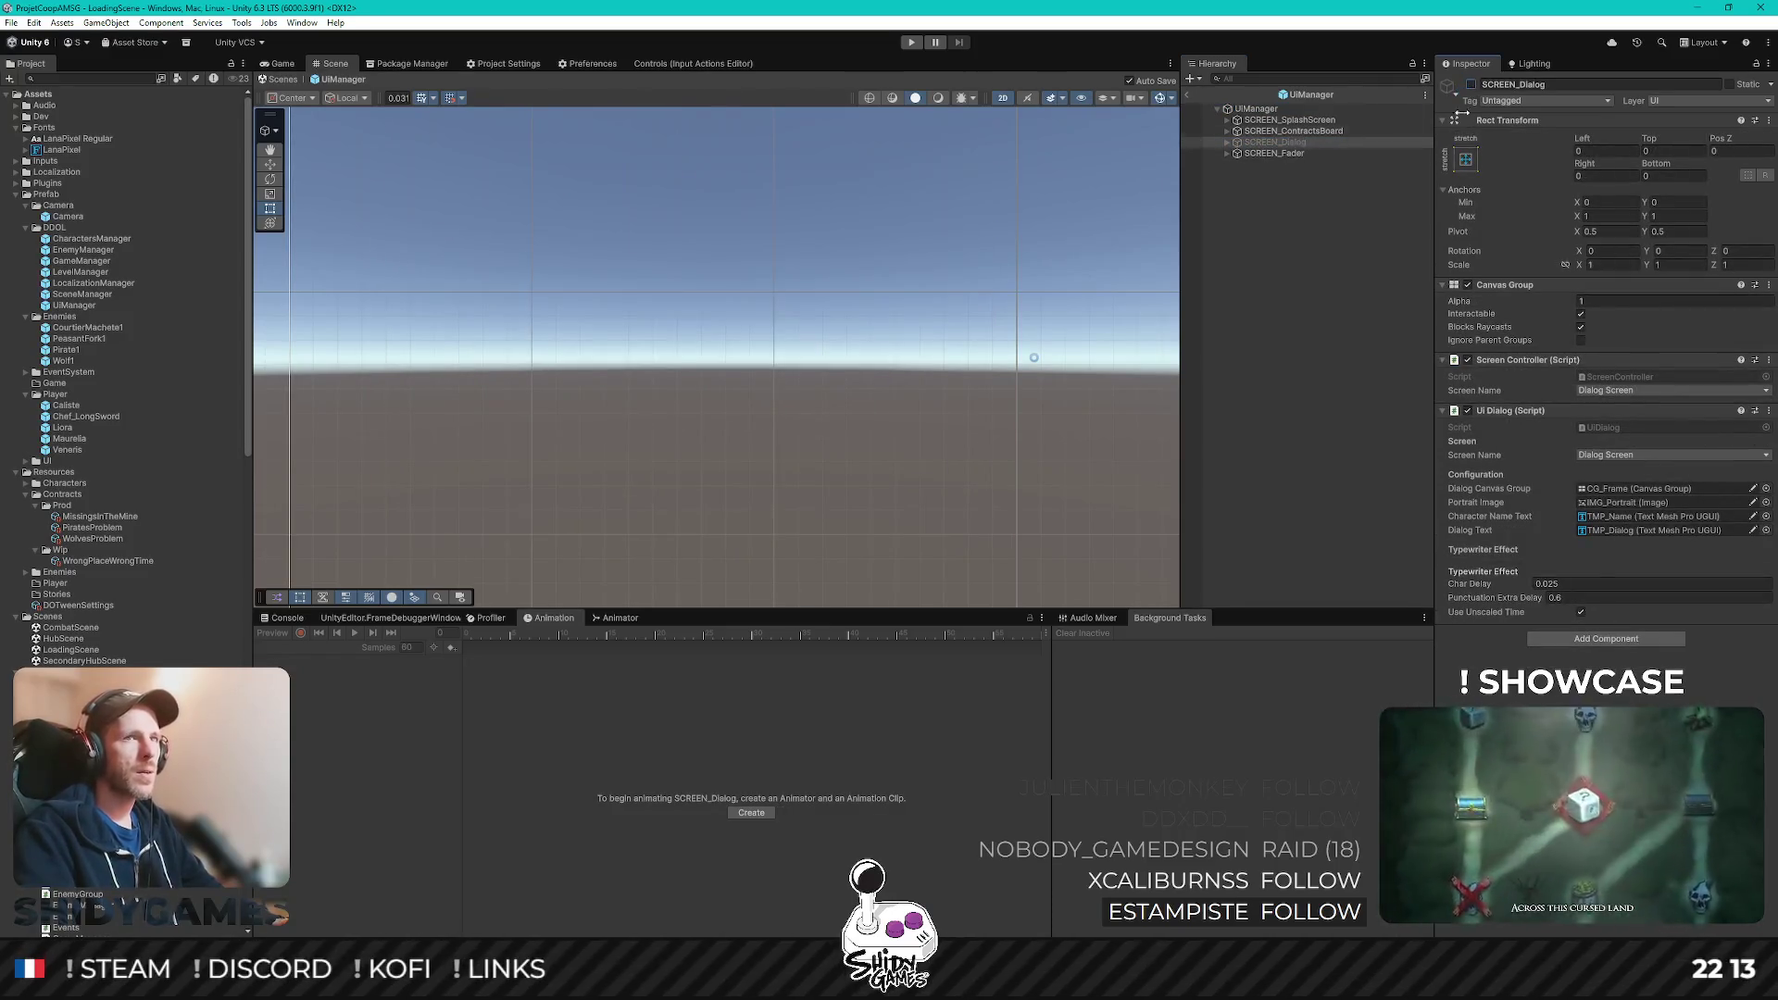
left_click(1471, 84)
left_click(1593, 301)
type("0")
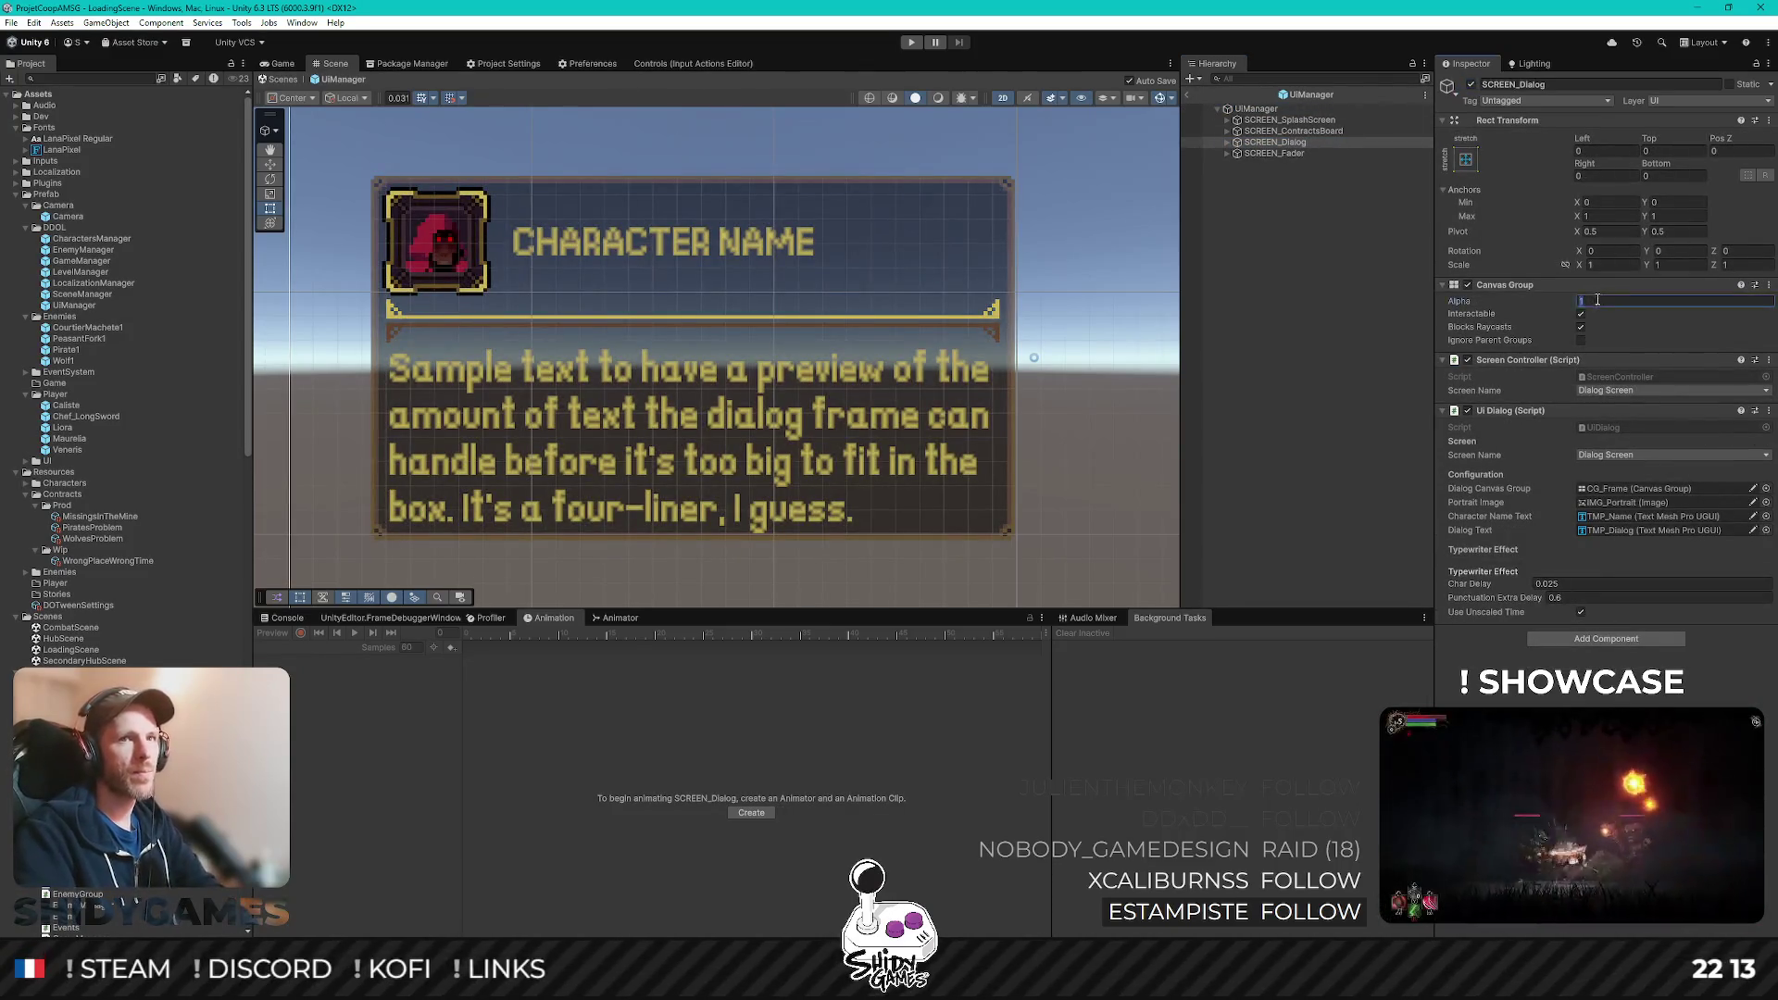
mouse_move(974, 246)
left_mouse_down()
mouse_move(782, 266)
mouse_move(676, 242)
left_mouse_up()
scroll(814, 286, "up", 3)
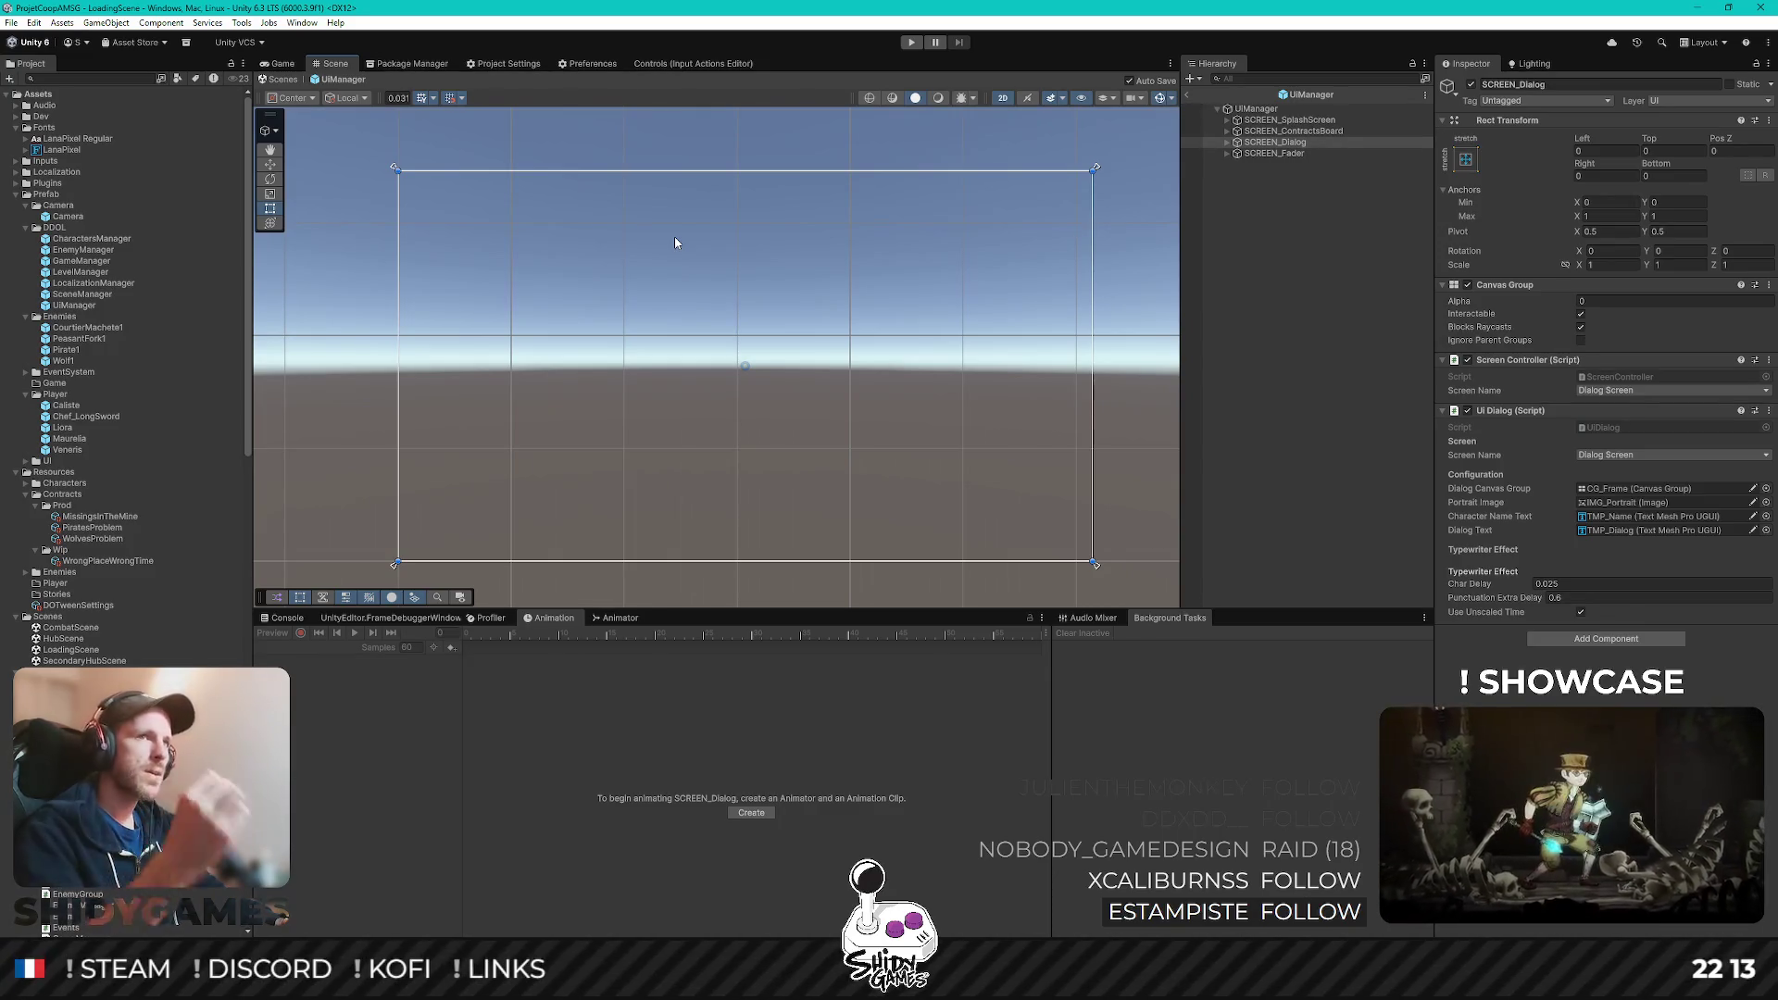
Step: Create an empty child under UIManager sized 384 by 216
left_click(1261, 108)
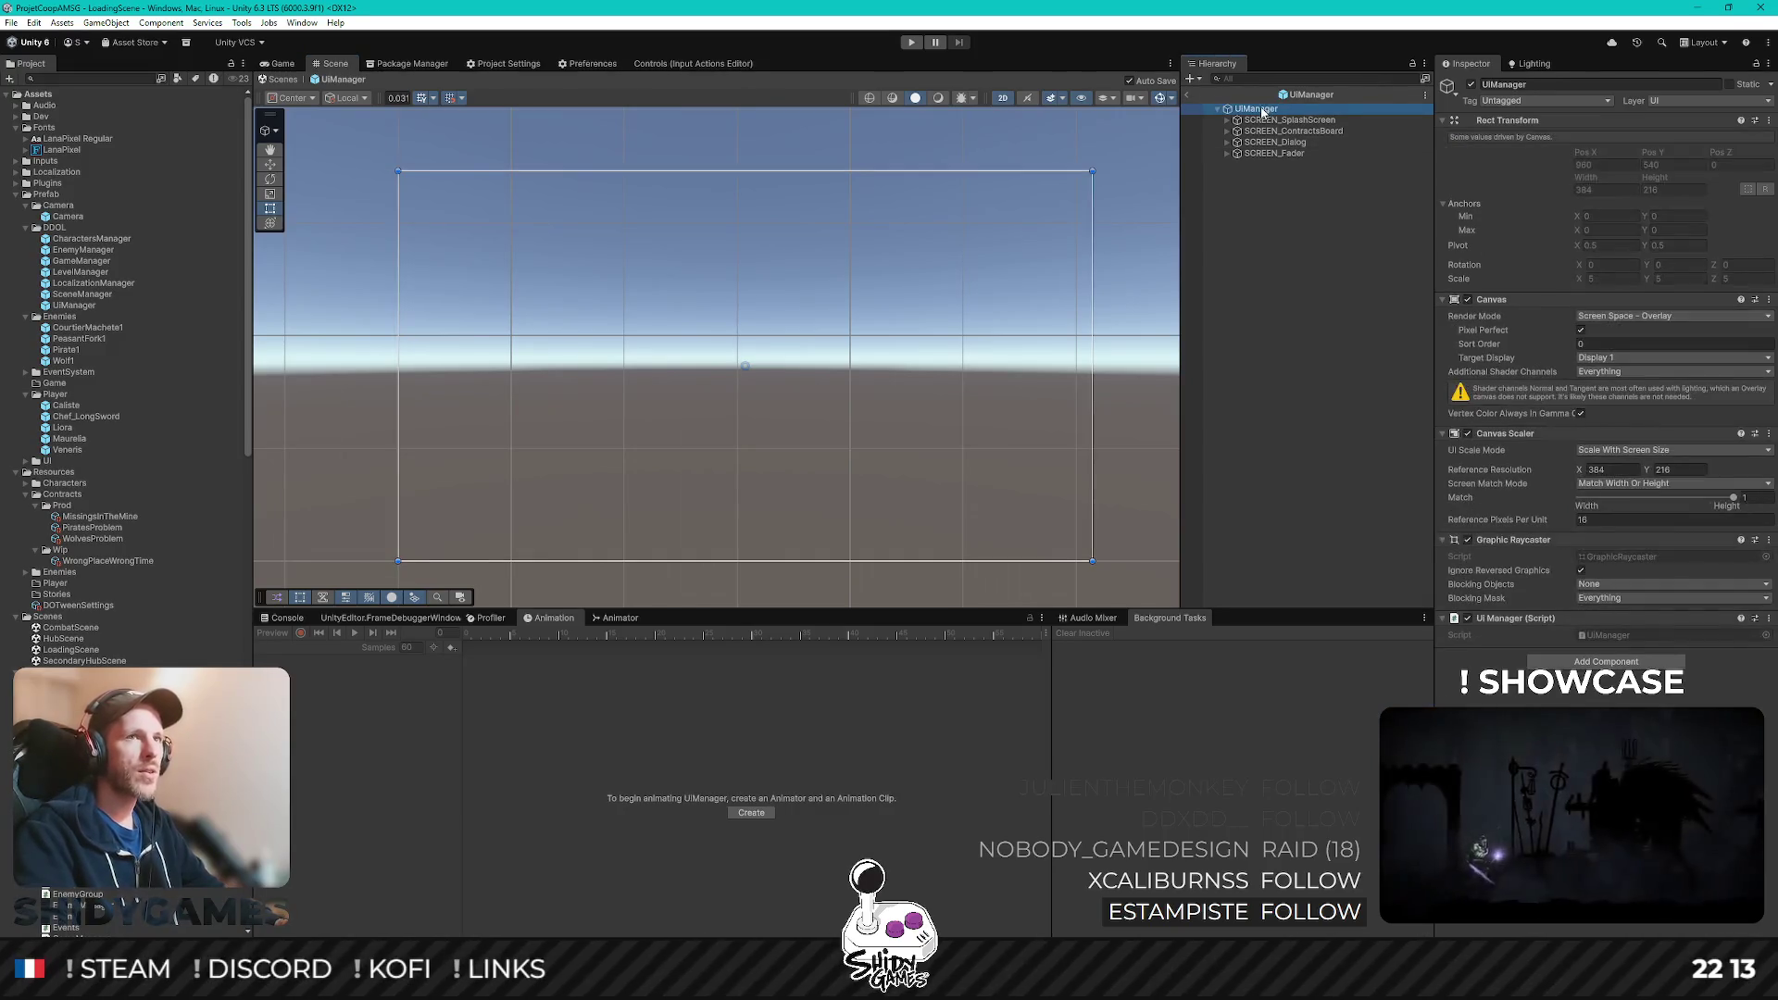
right_click(1261, 108)
left_click(1343, 361)
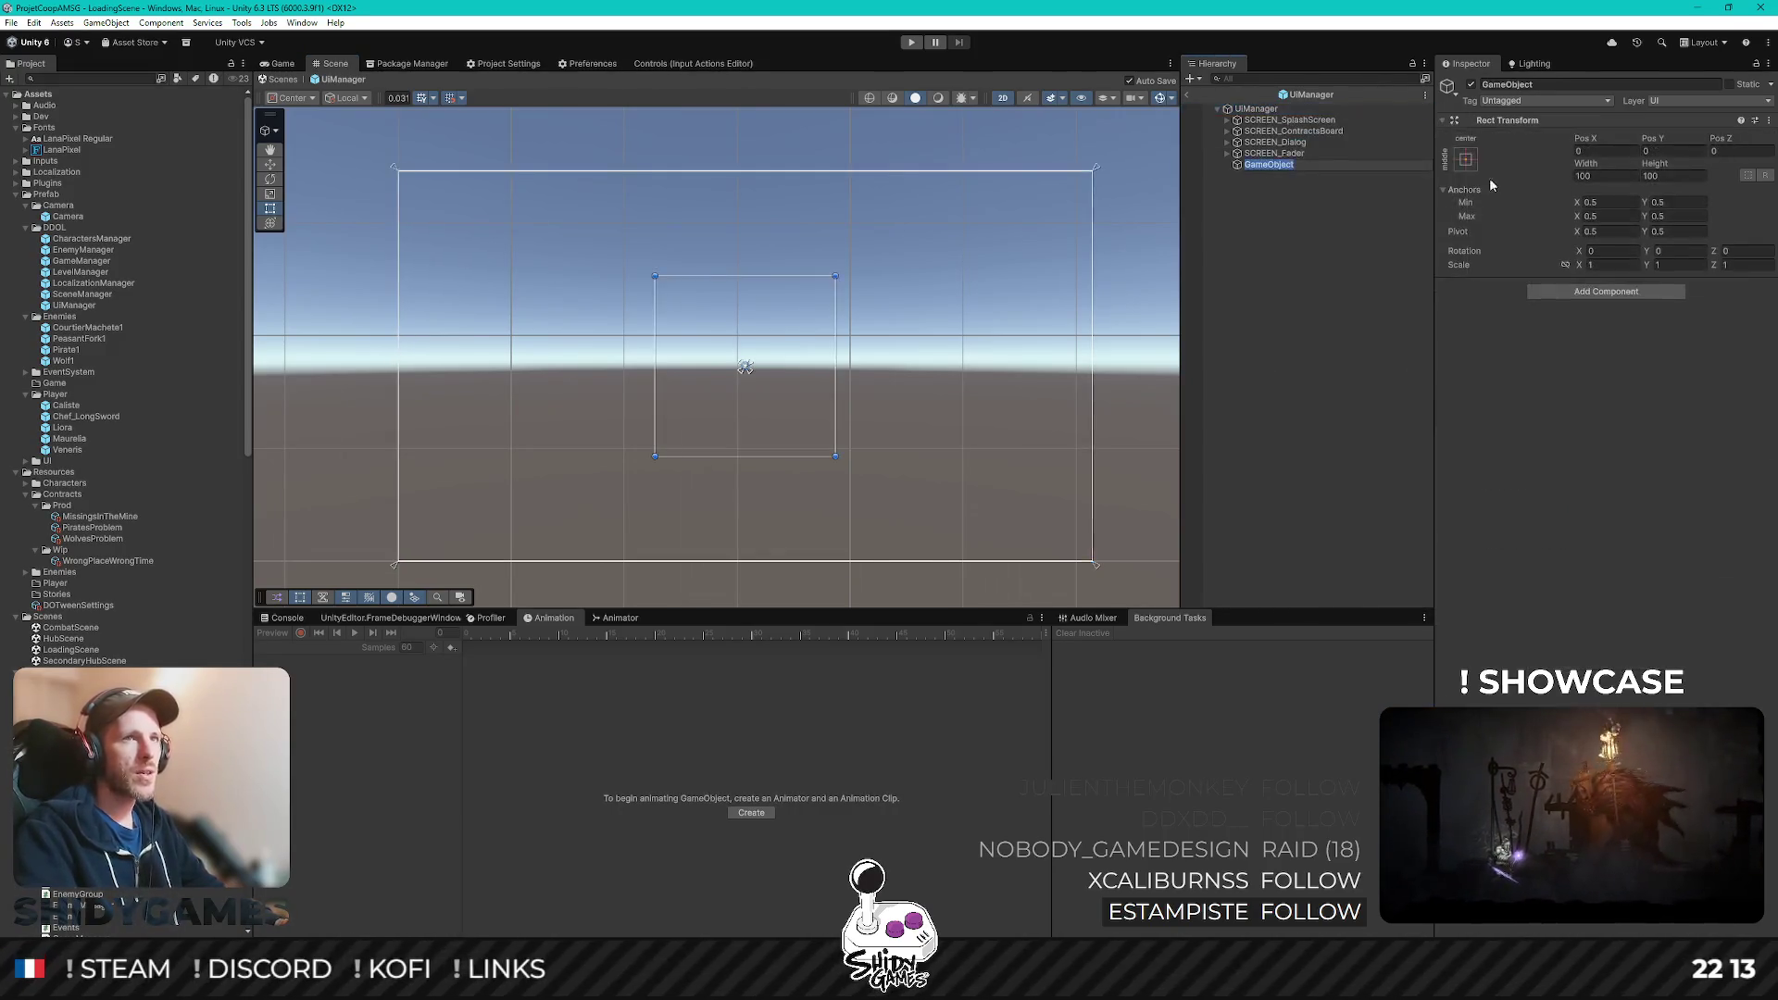
left_click(1463, 162)
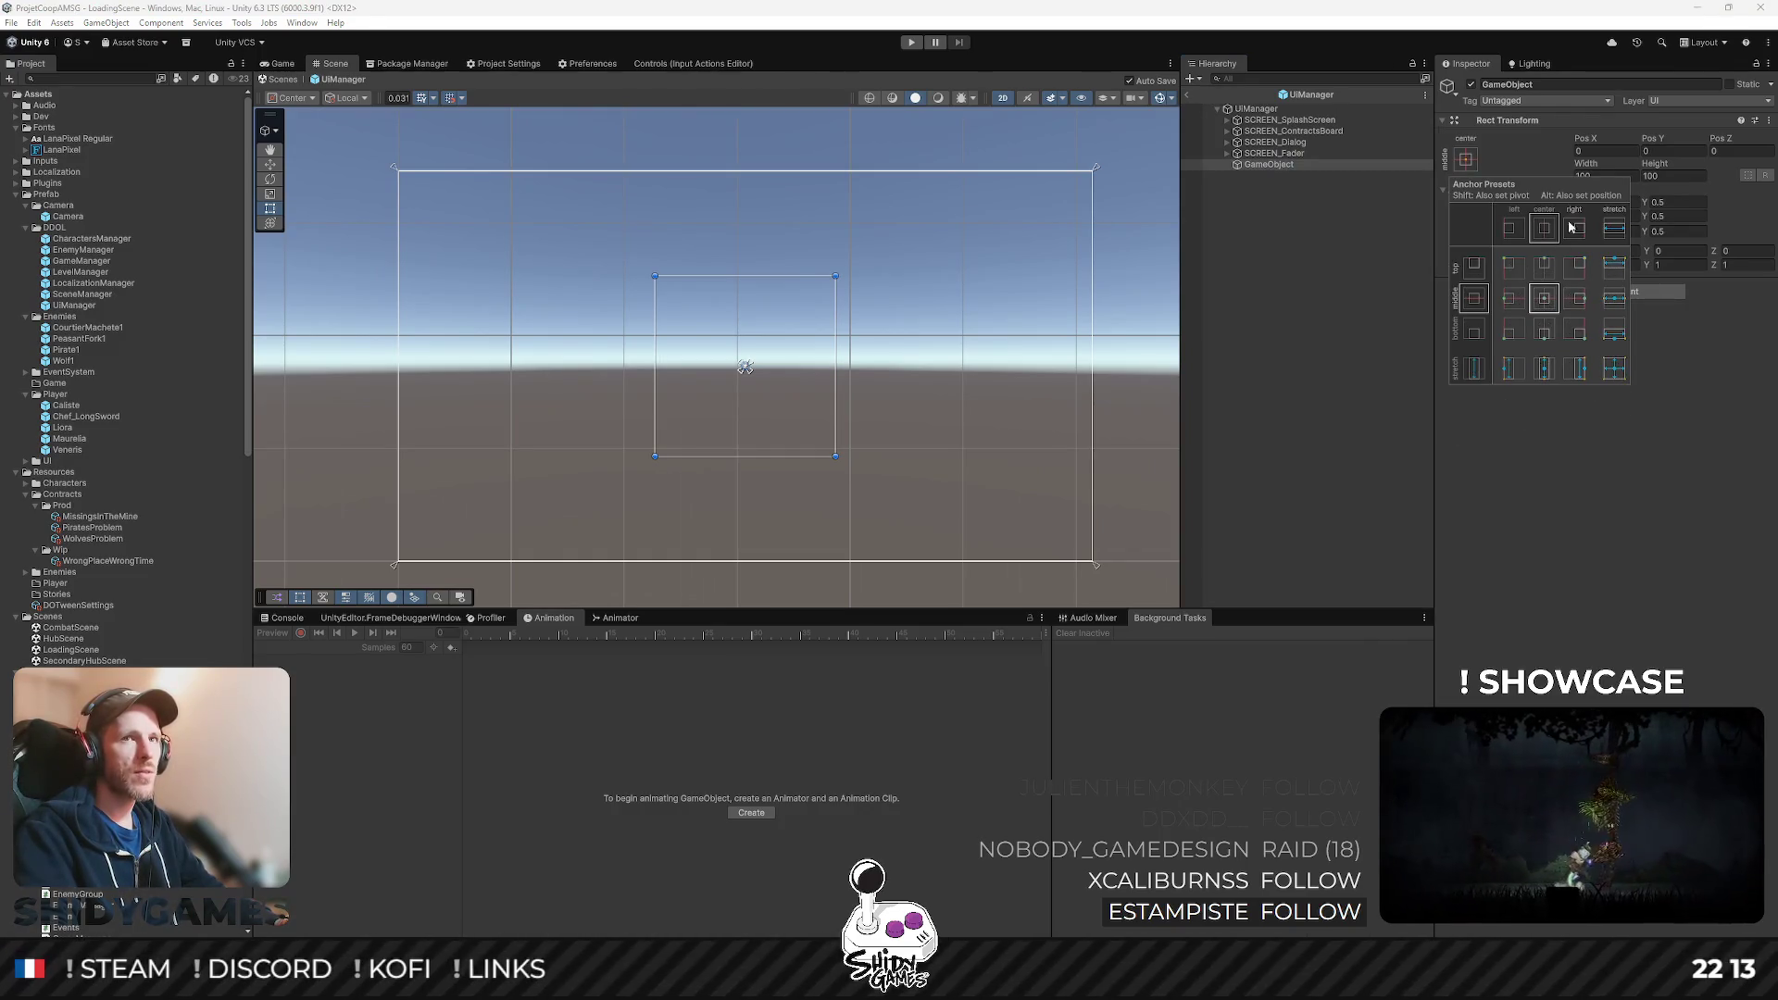
left_click(1617, 173)
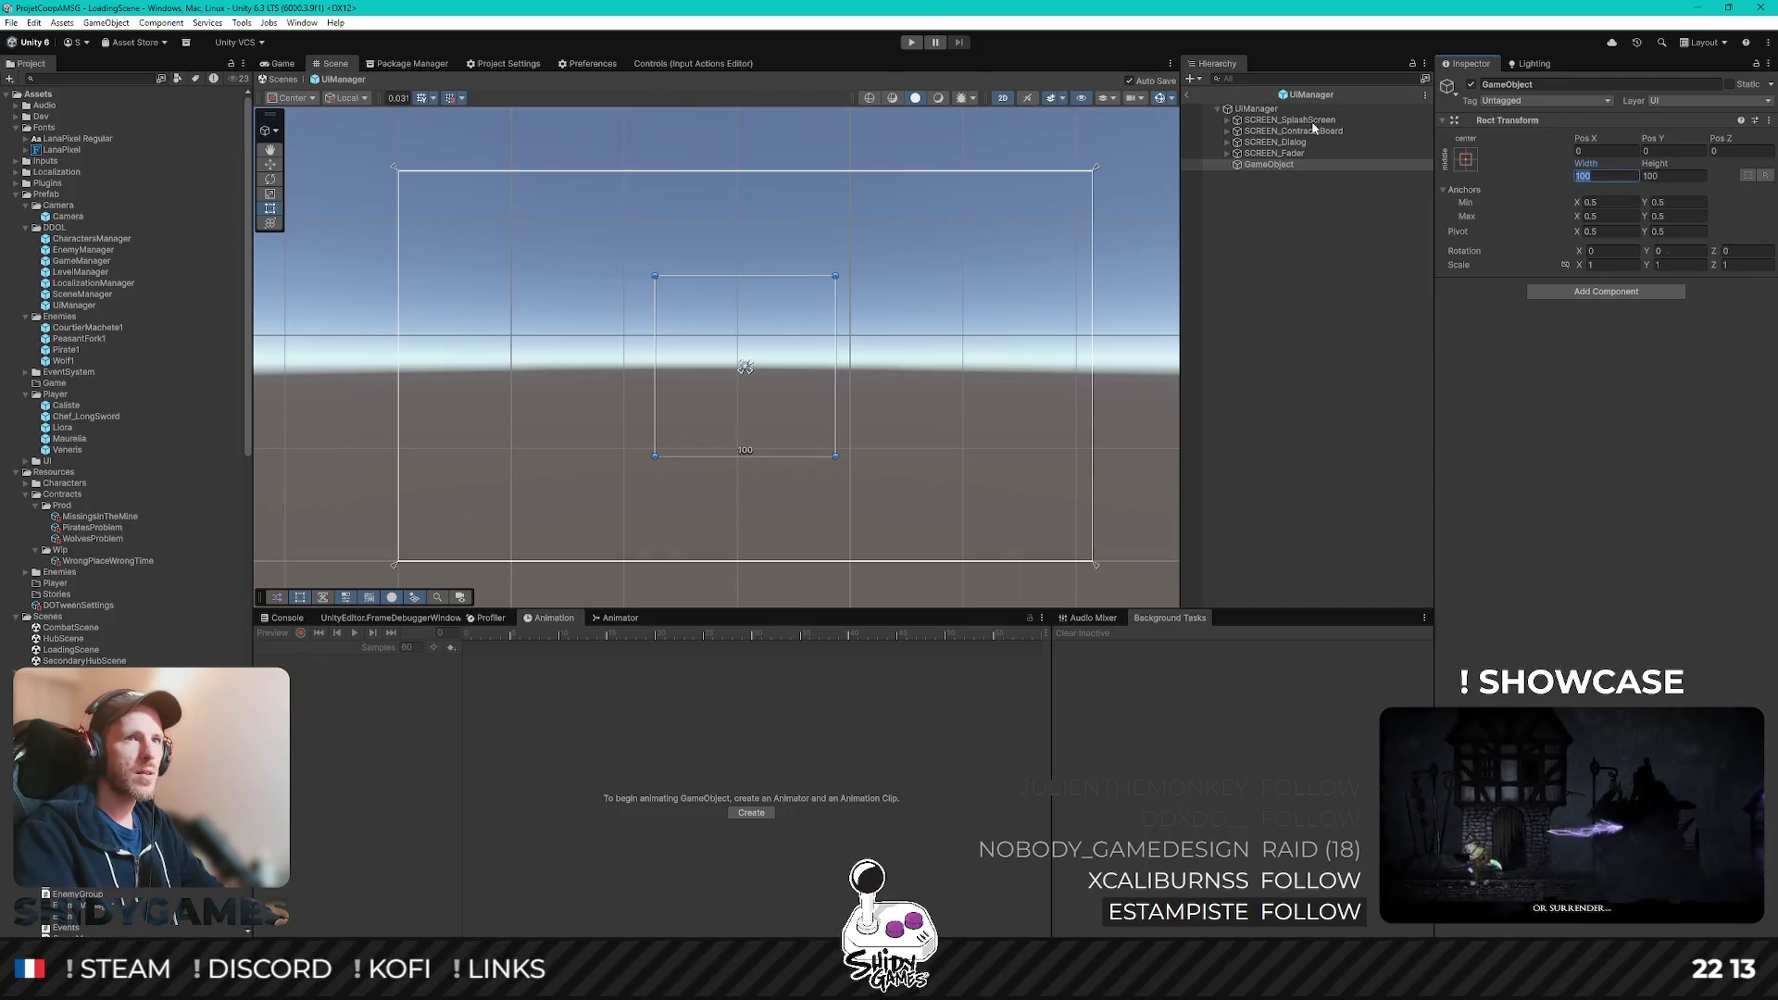
left_click(1271, 110)
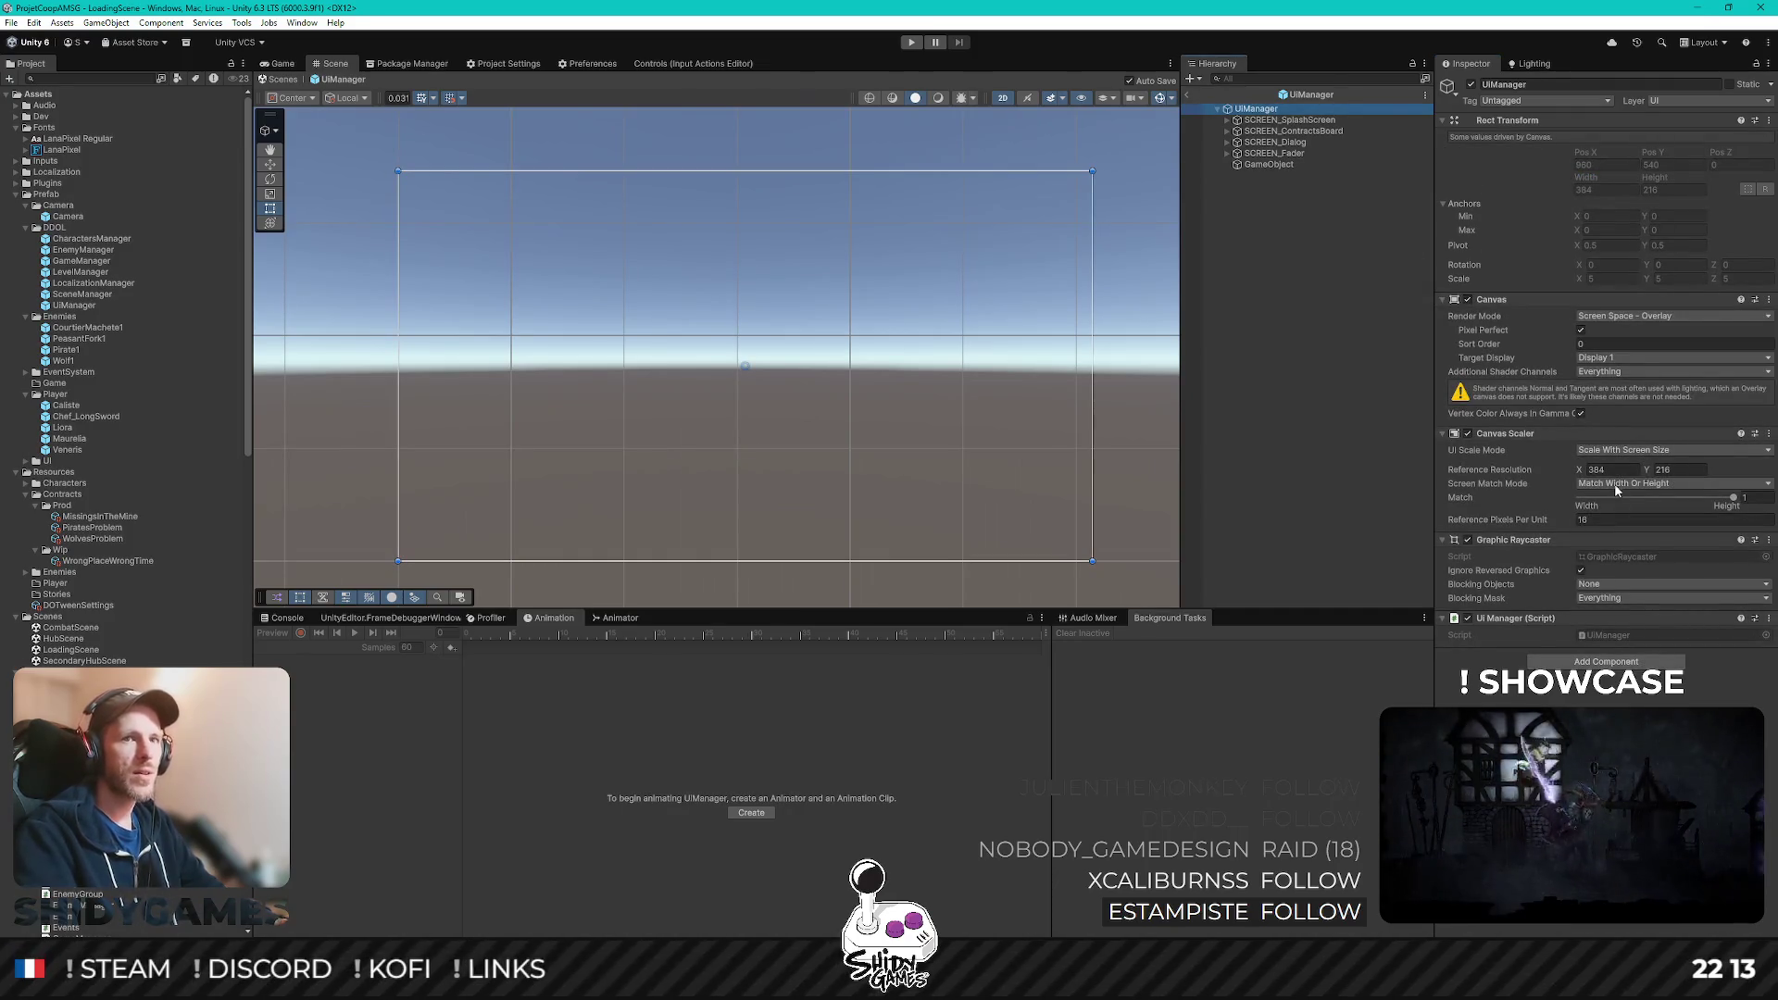
left_click(1274, 165)
left_click(1605, 175)
type("384")
left_click(1663, 177)
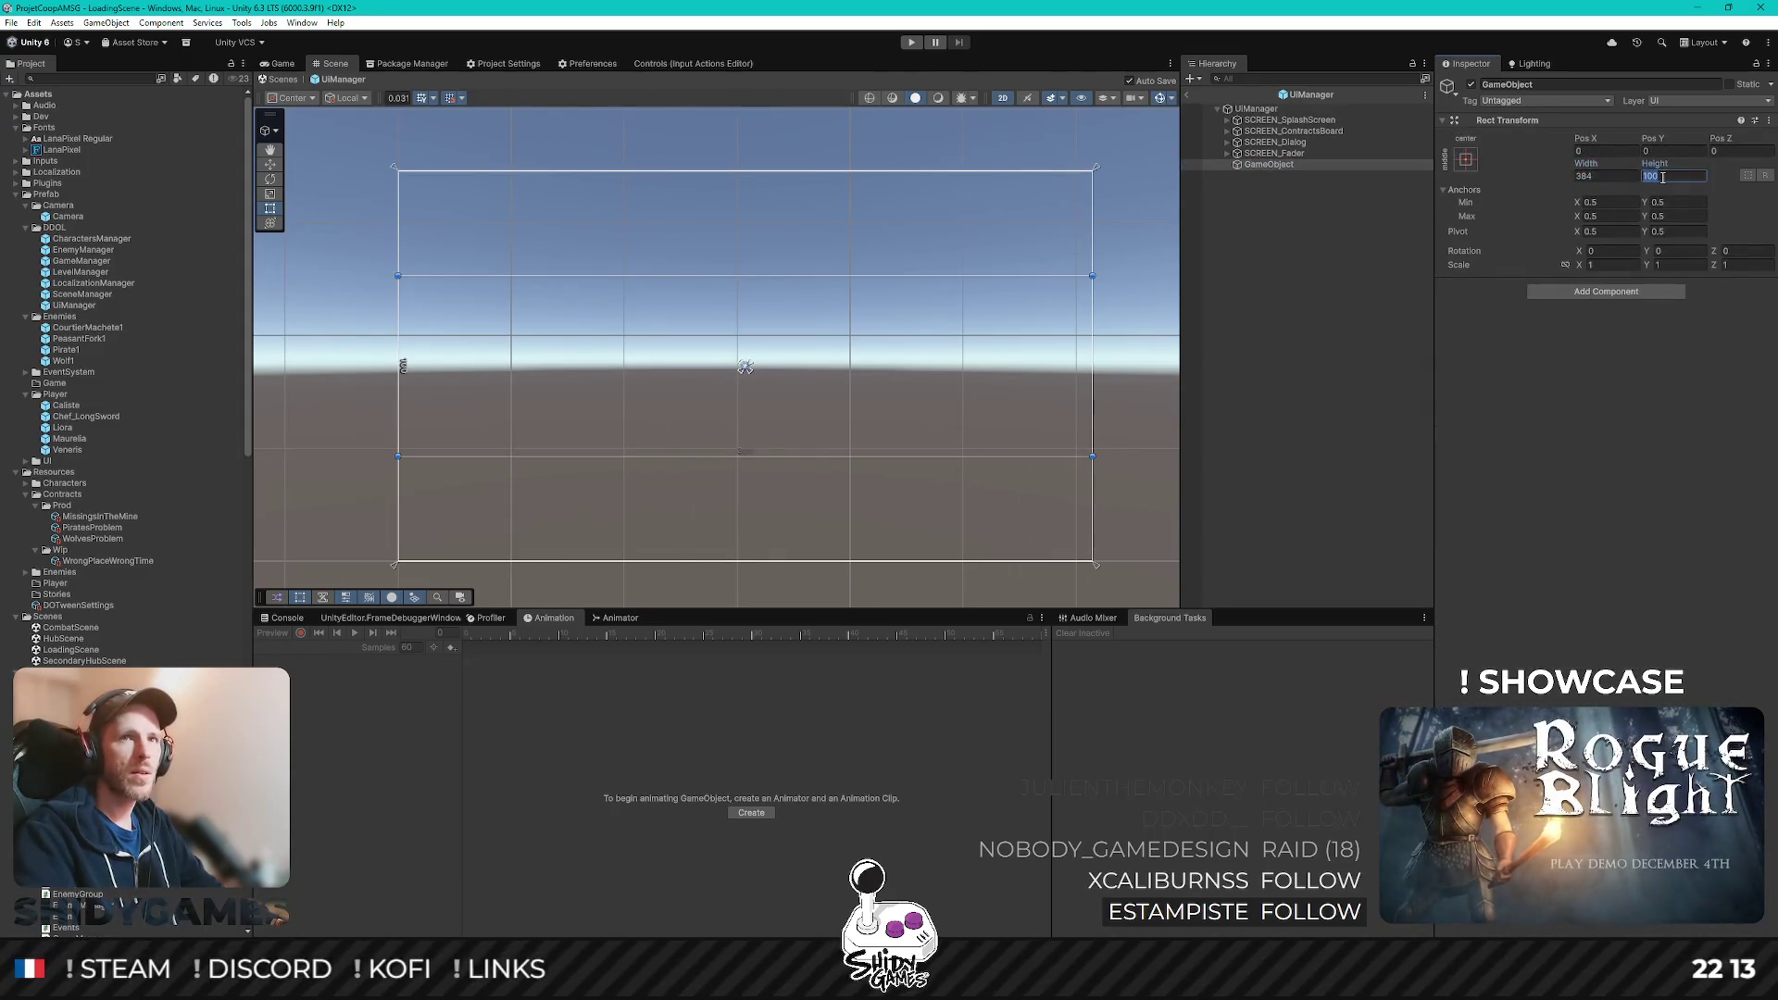
type("216")
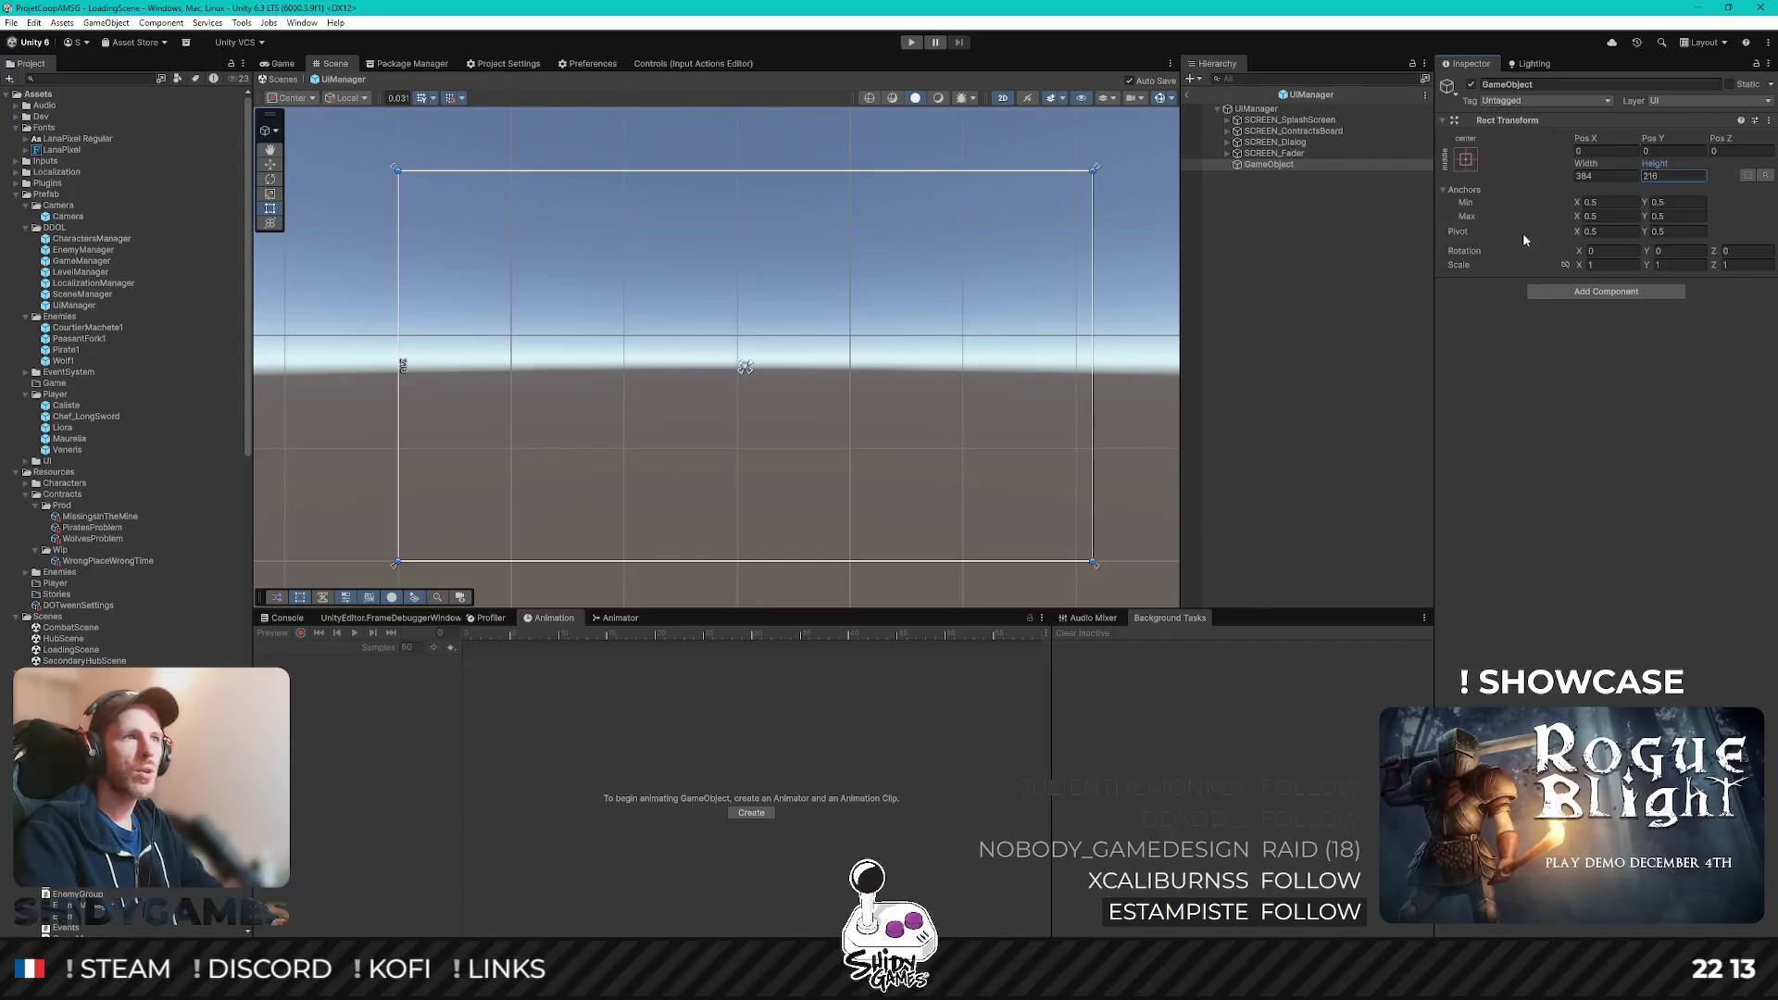
Step: Rename it Scaler, move it to the top, and place the four SCREEN objects inside
left_click(1277, 165)
key("F2")
type("Scaler")
key("Return")
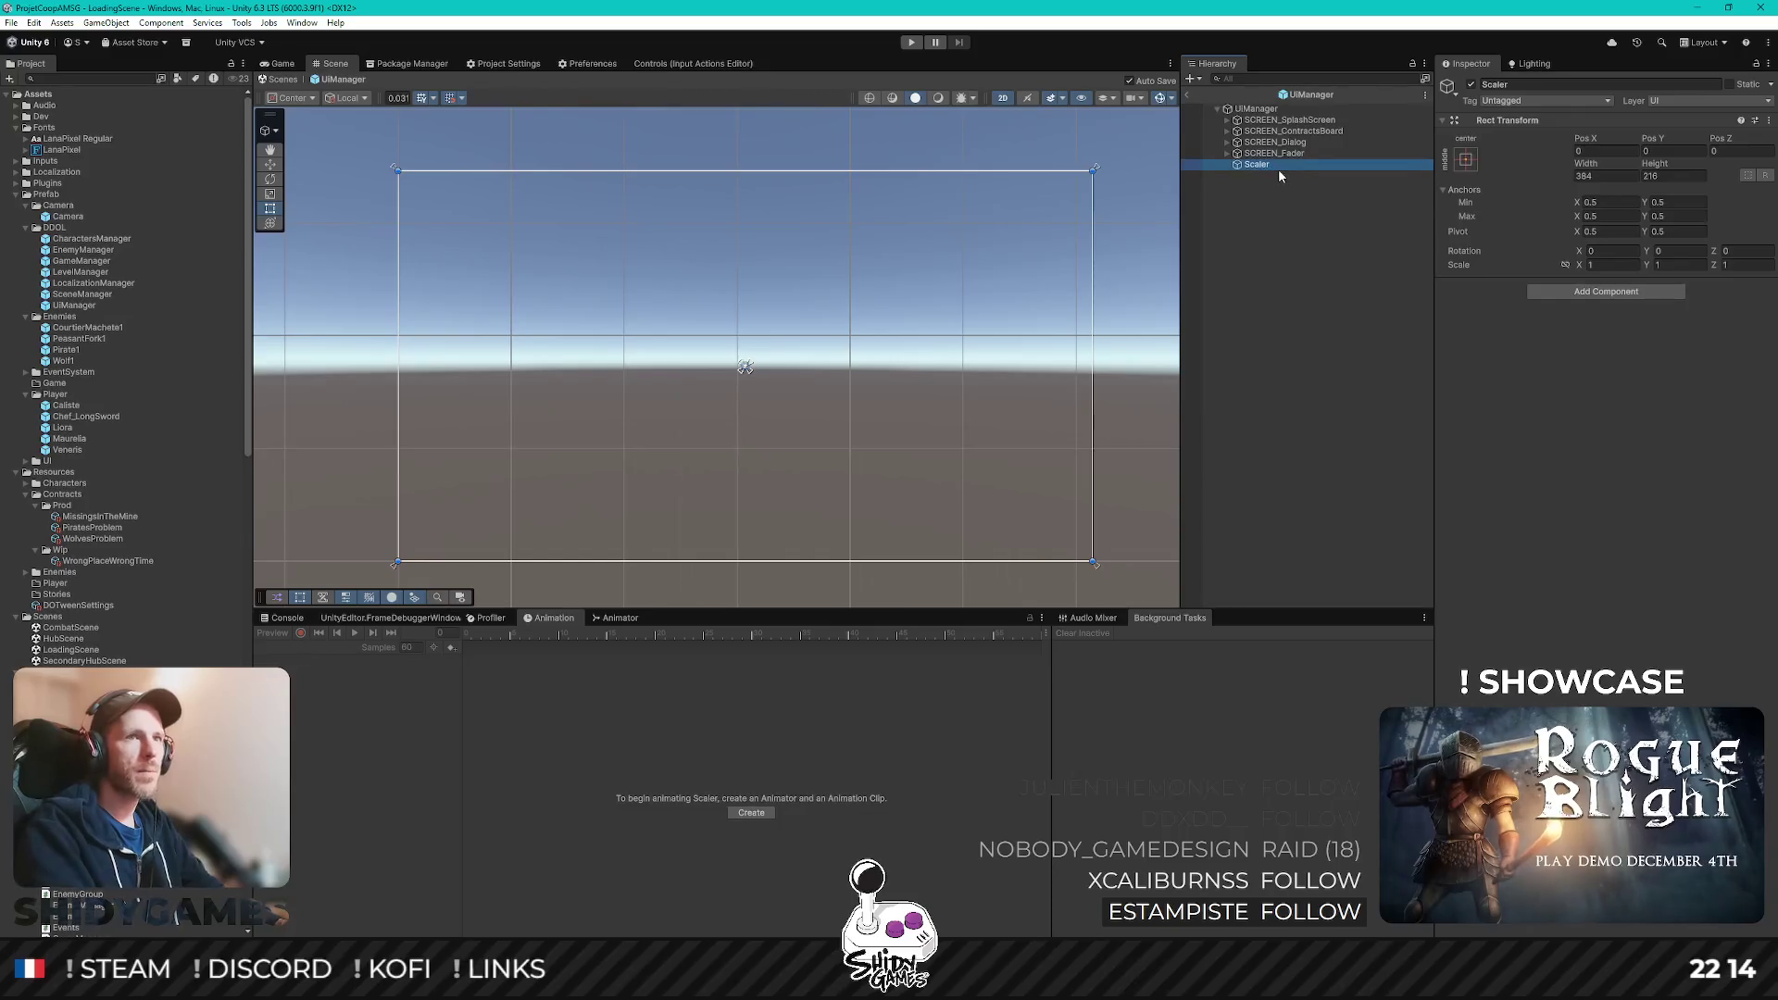
left_click_drag(1256, 167, 1257, 115)
left_click(1287, 131)
left_click(1274, 164, "shift")
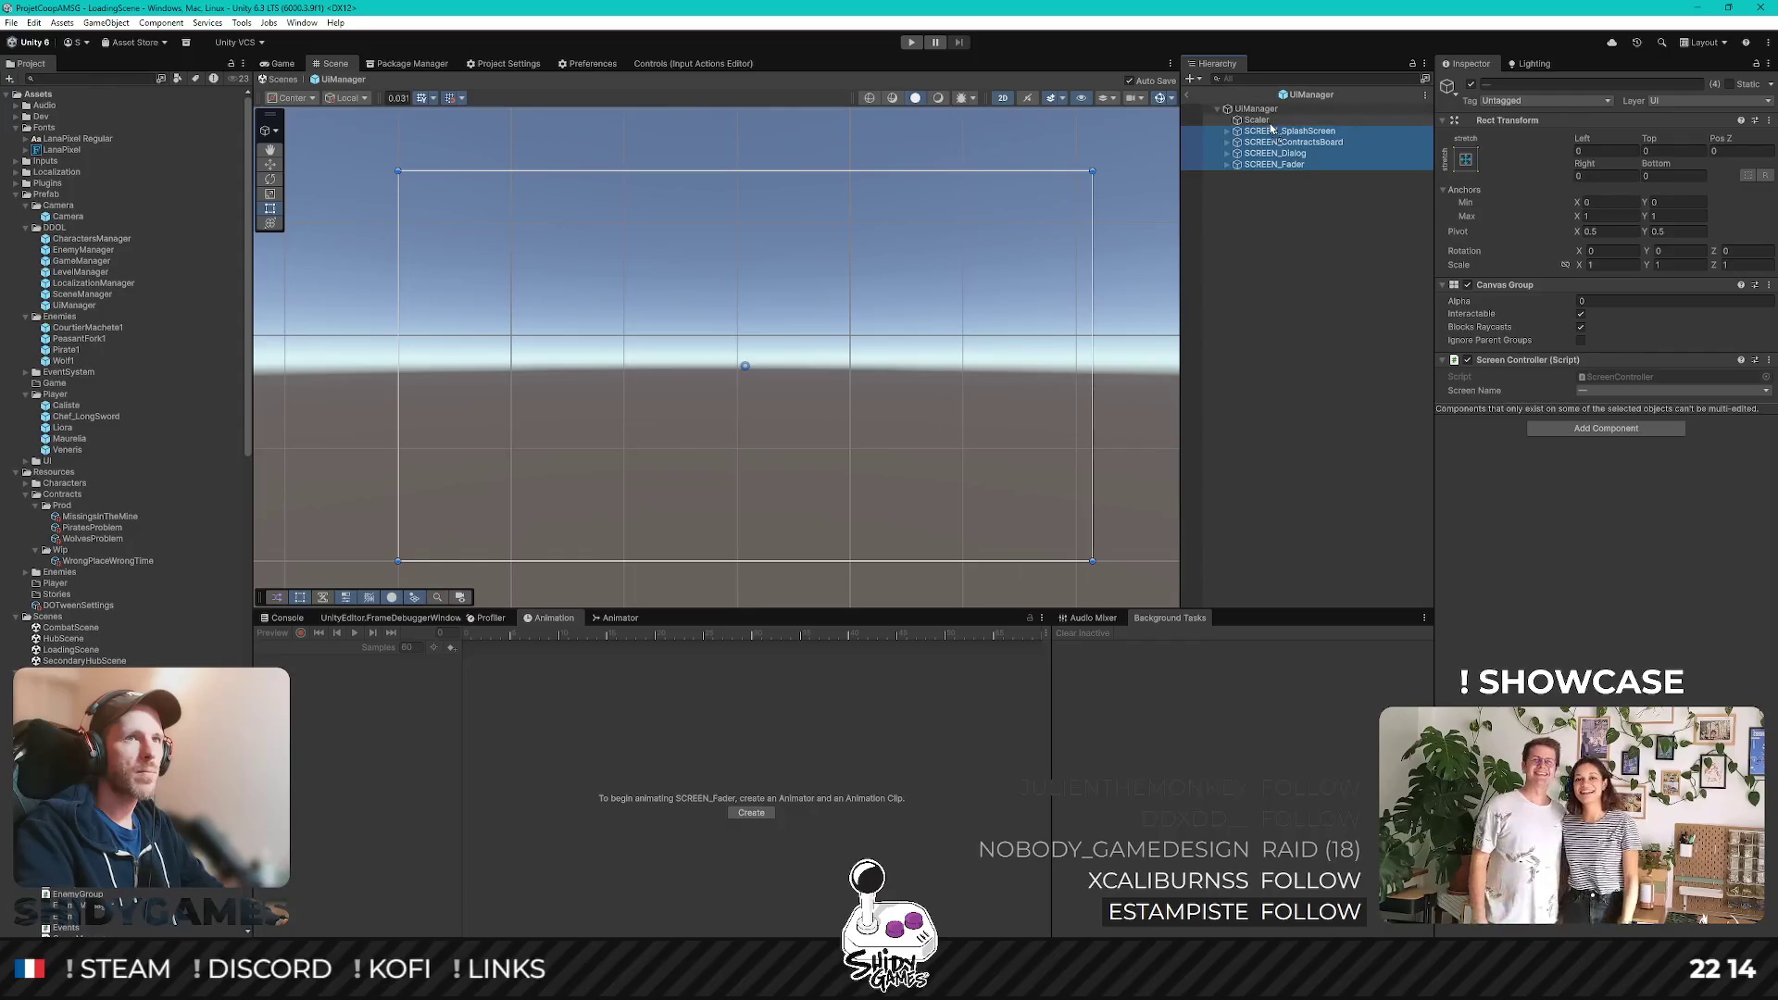
left_click_drag(1271, 125, 1272, 124)
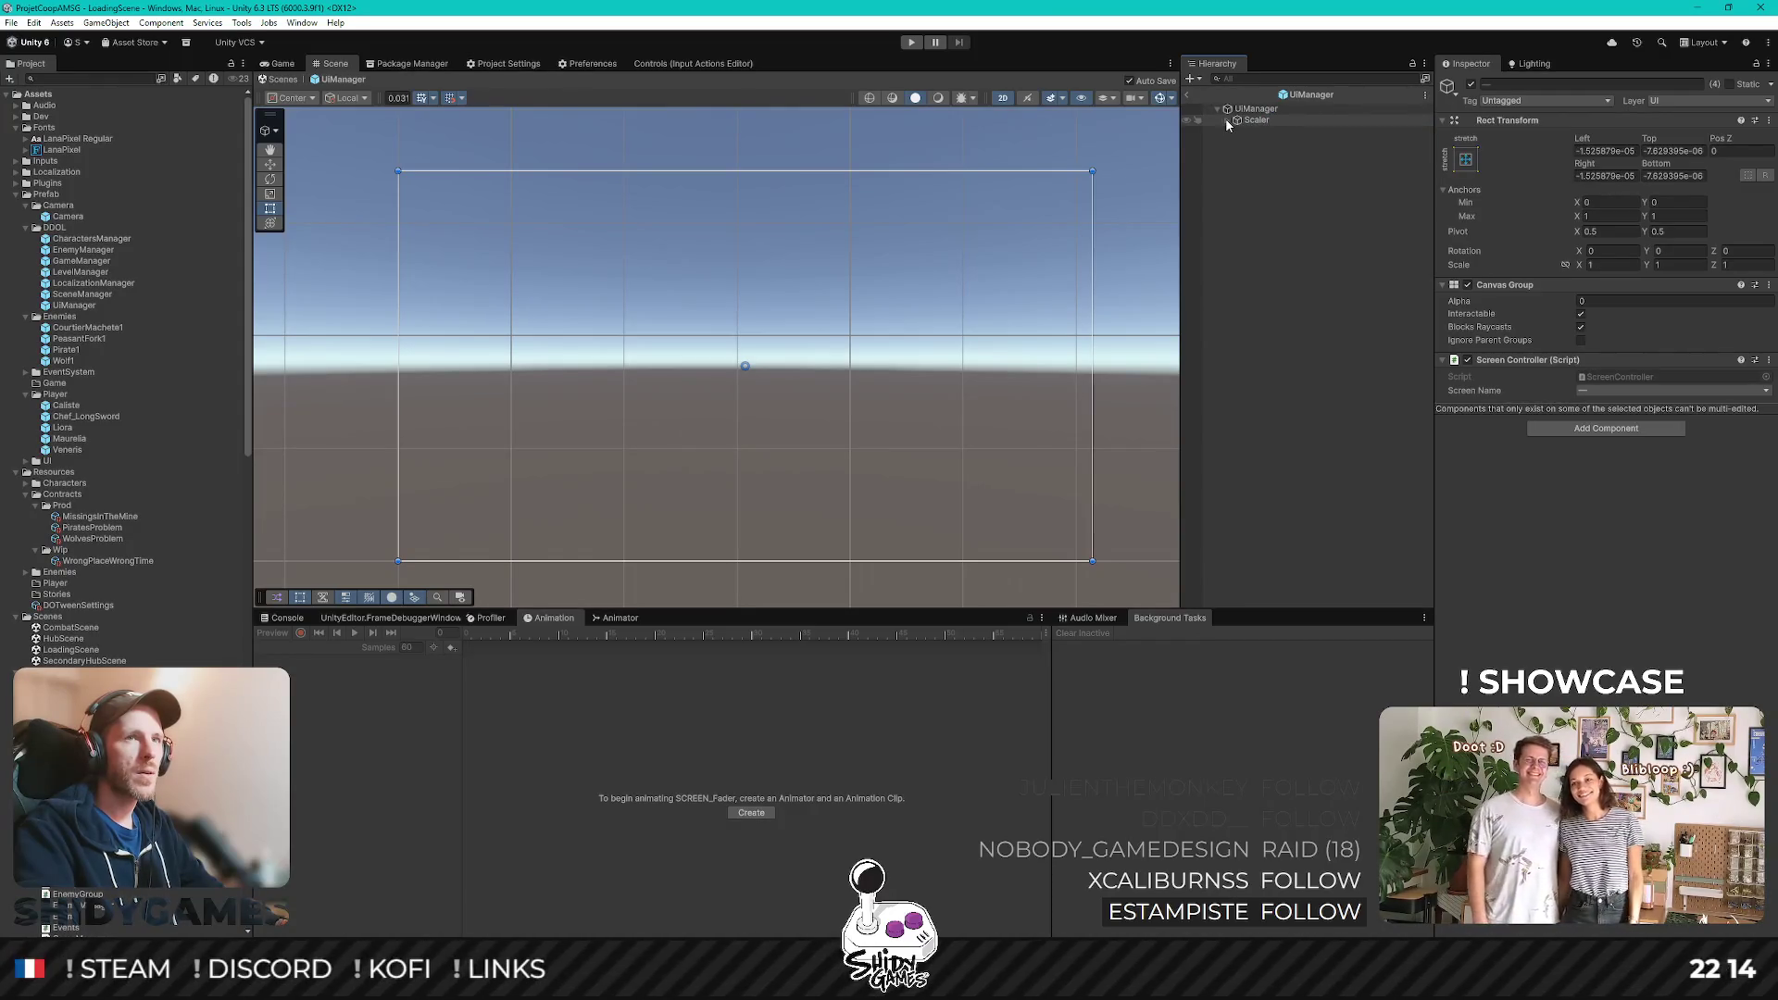
Step: Zero the screens' Left offset and SCREEN_SplashScreen's Left and Top offsets
left_click(1605, 150)
type("0")
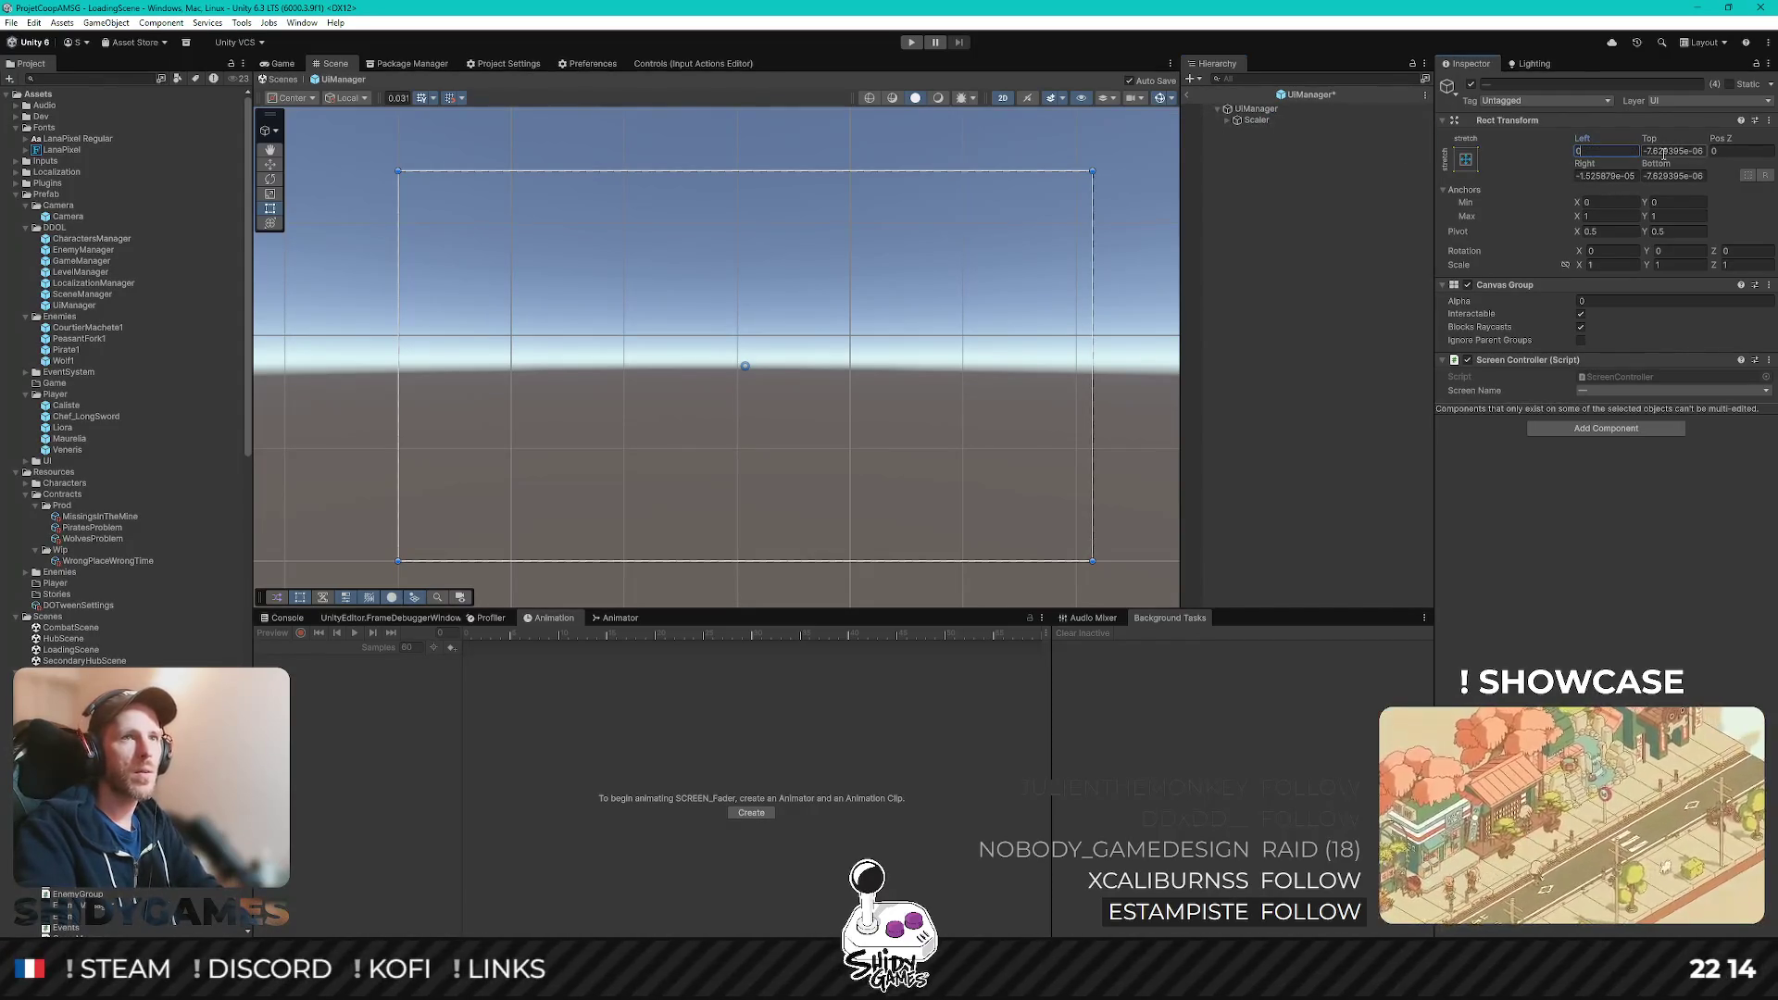
left_click(1298, 170)
left_click(1270, 109)
left_click(1263, 120)
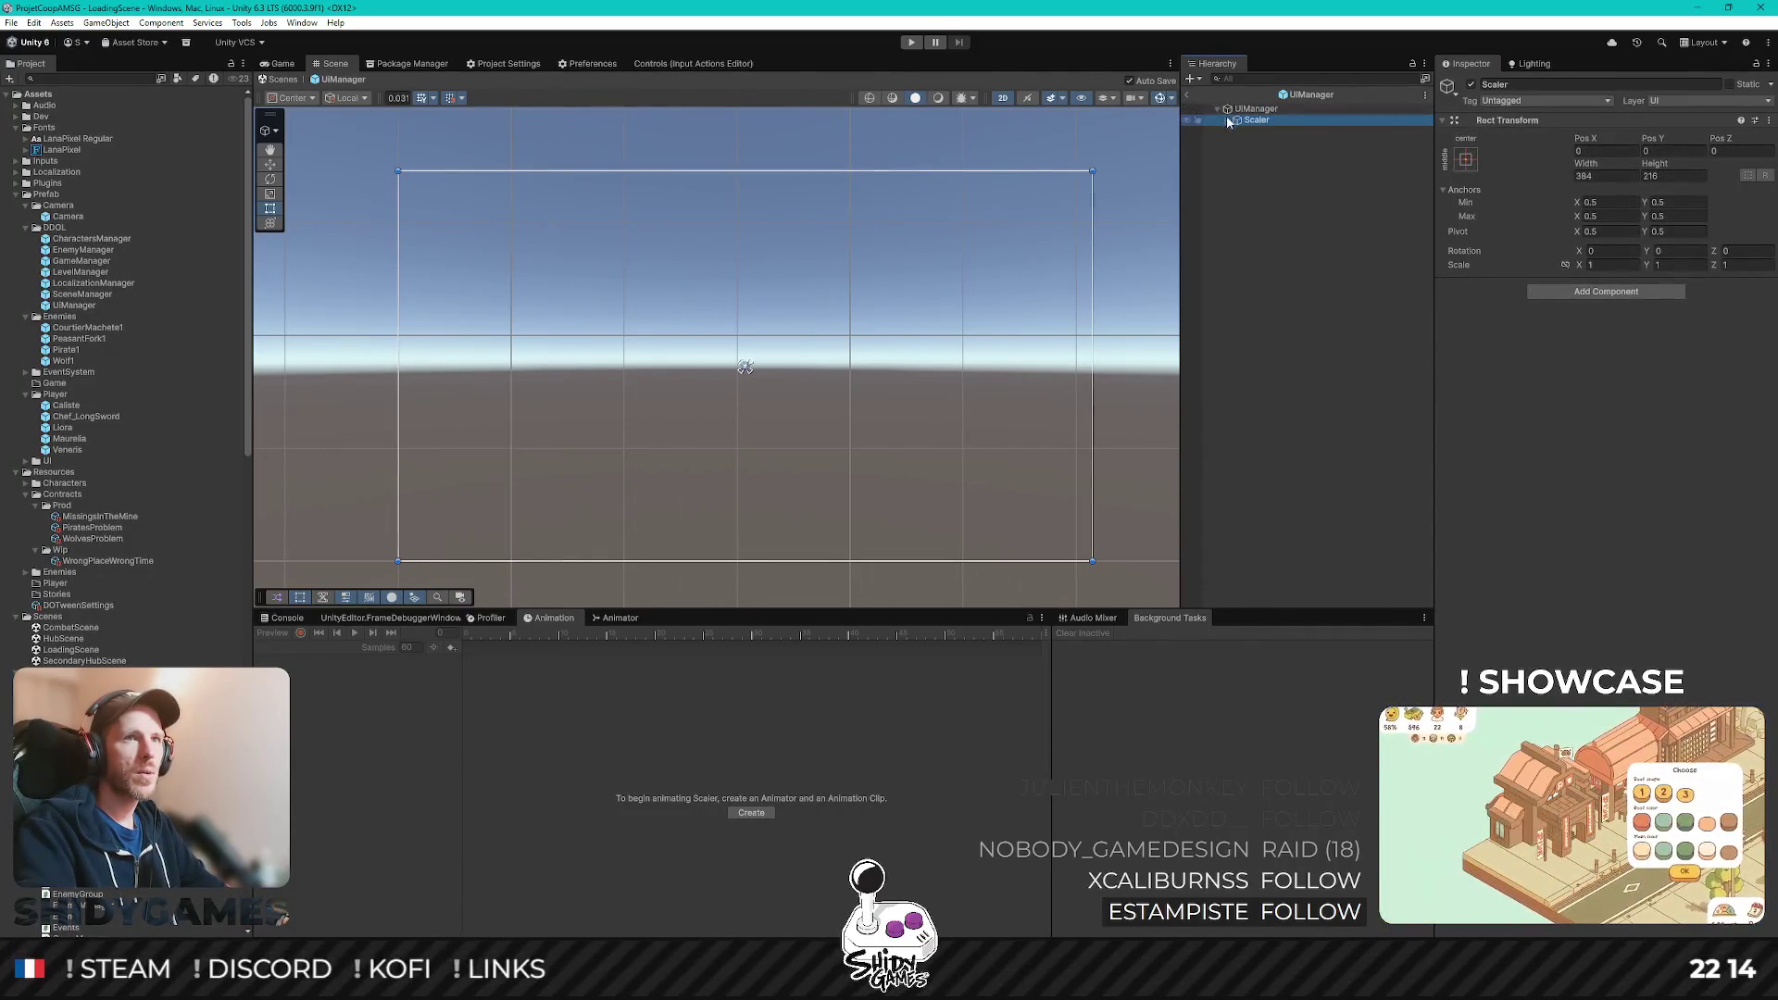
left_click(1227, 121)
left_click(1353, 131)
left_click(1606, 150)
type("0")
left_click(1672, 150)
type("0")
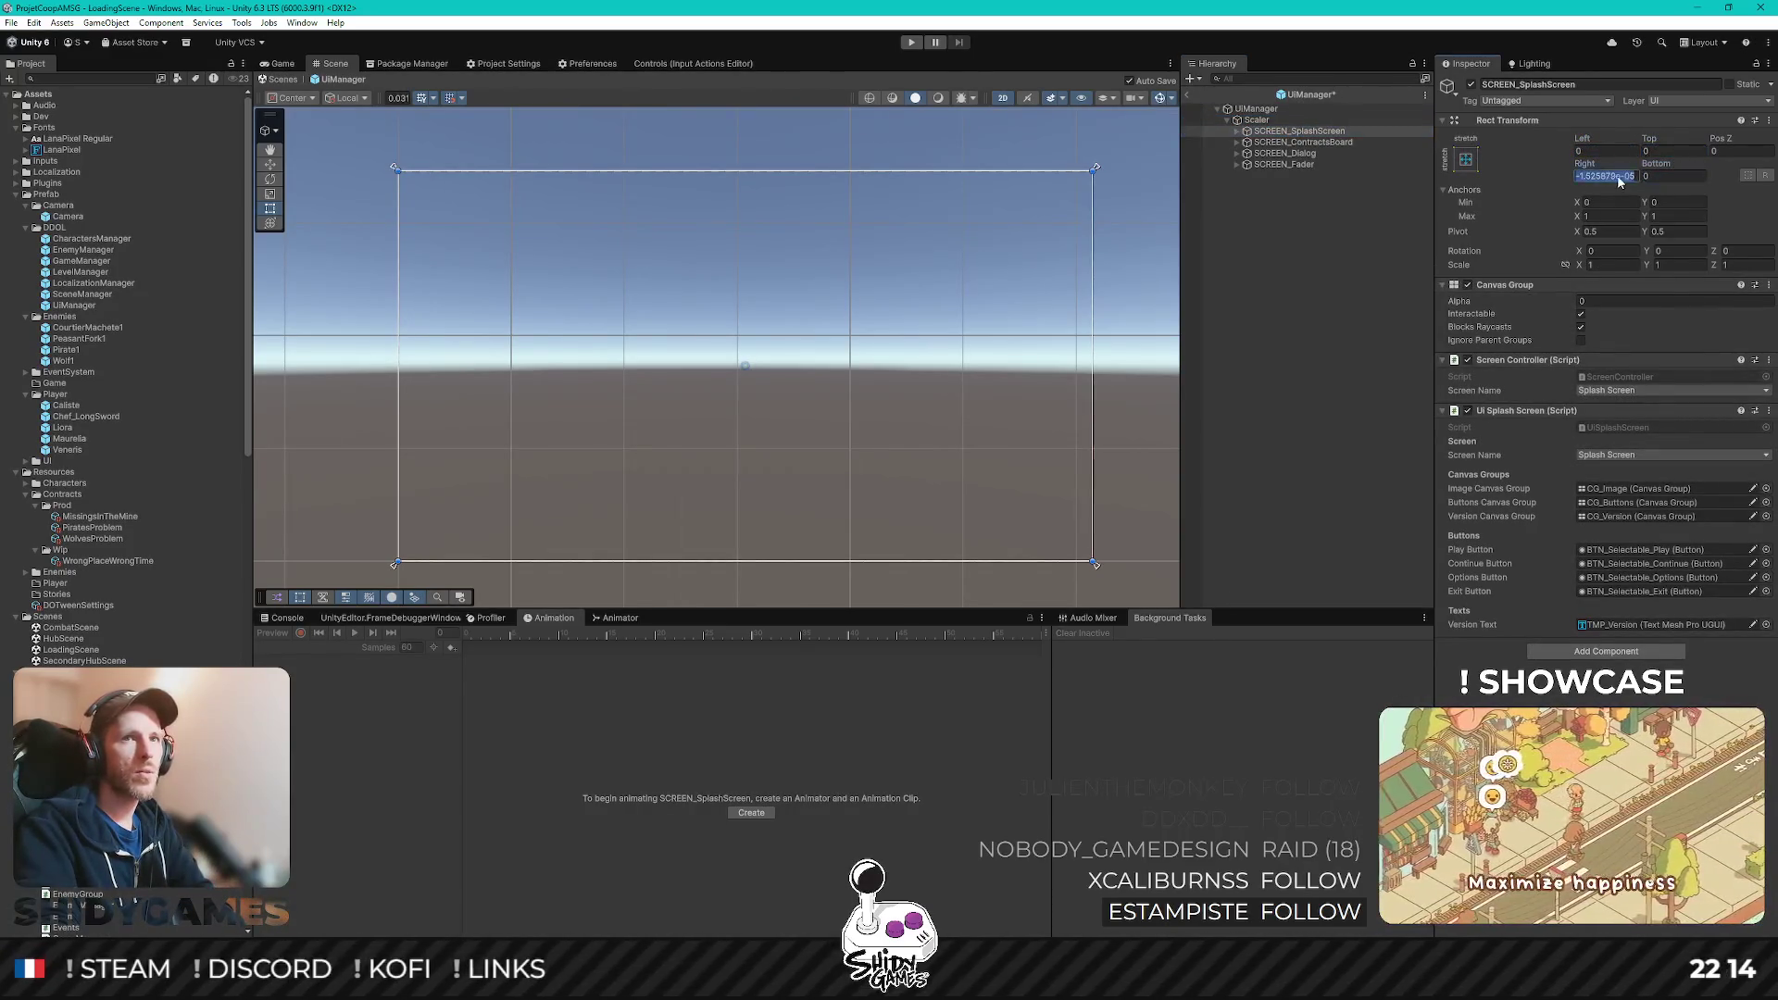
Step: Set SCREEN_ContractsBoard's Left, Top, Right and Bottom offsets to 0
left_click(1303, 142)
left_click(1607, 150)
left_click(1672, 150)
type("0")
left_click(1672, 175)
type("0")
left_click(1605, 175)
type("0")
Step: Set SCREEN_Dialog's Left, Top, Right and Bottom offsets to 0
left_click(1285, 153)
left_click(1607, 150)
type("0")
left_click(1672, 150)
type("0")
left_click(1672, 175)
type("0")
left_click(1605, 175)
type("0")
Step: Move SCREEN_Fader out of Scaler to sit under UIManager, then open the UIManager script
left_click(1306, 165)
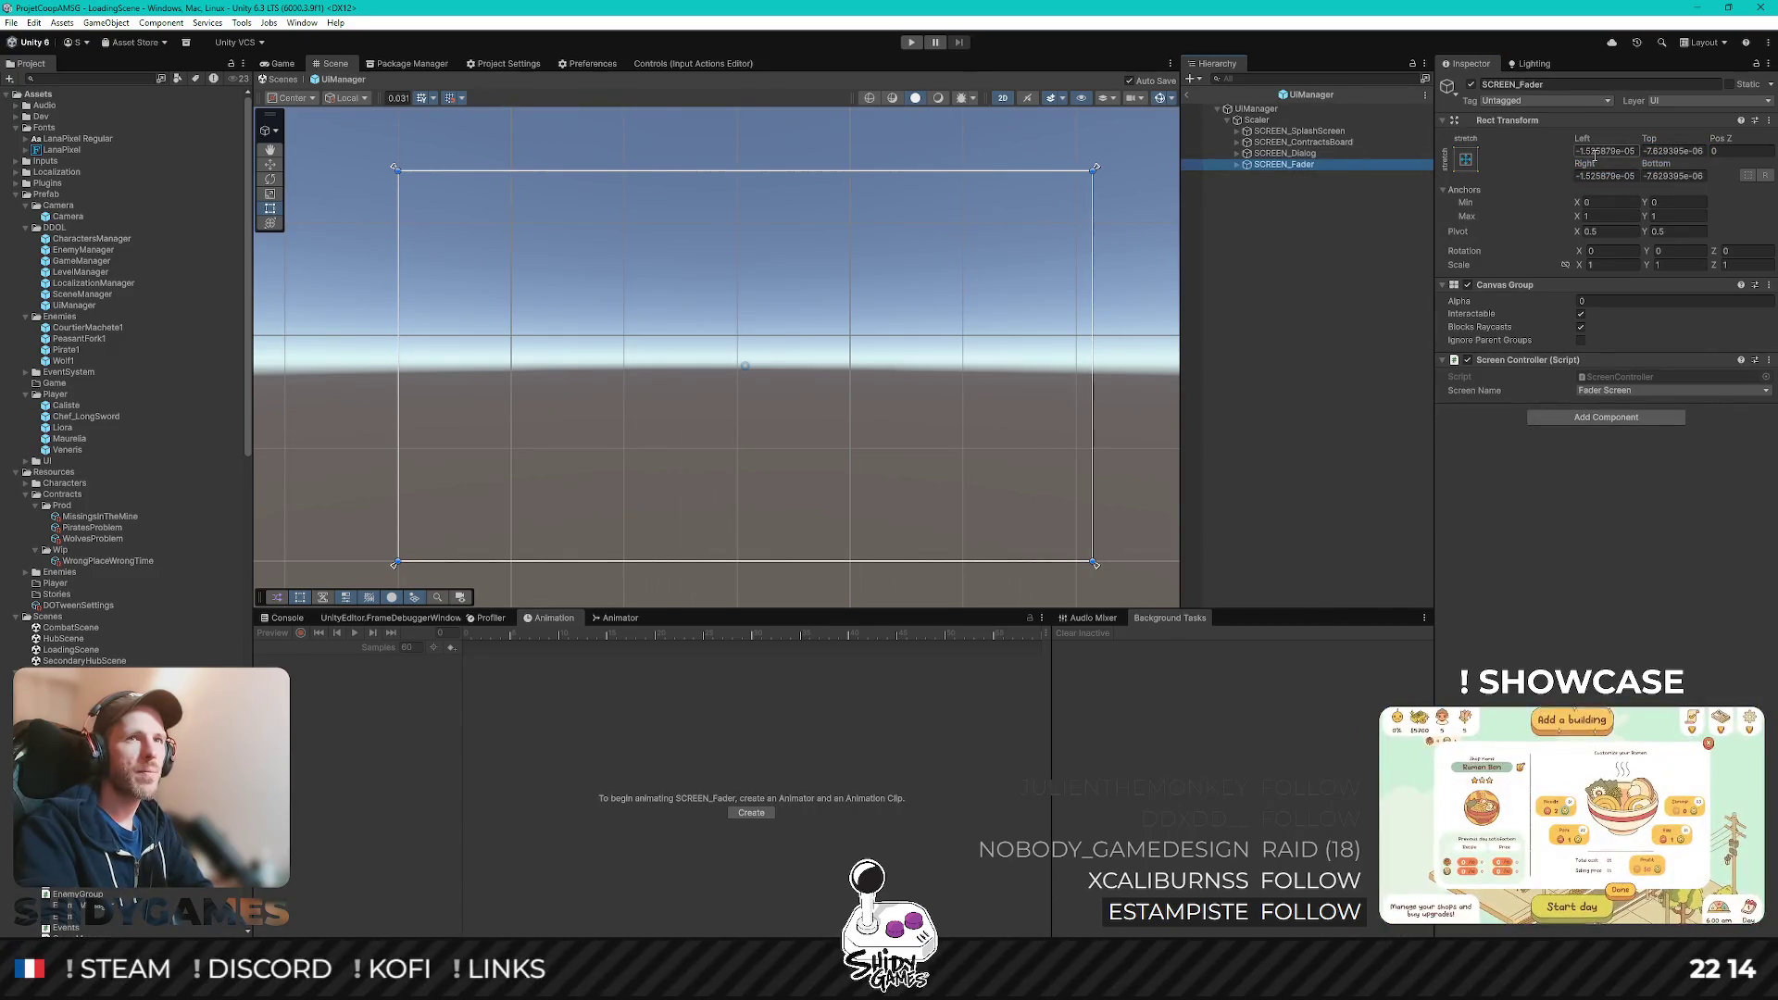
left_click(1228, 120)
left_click(1227, 120)
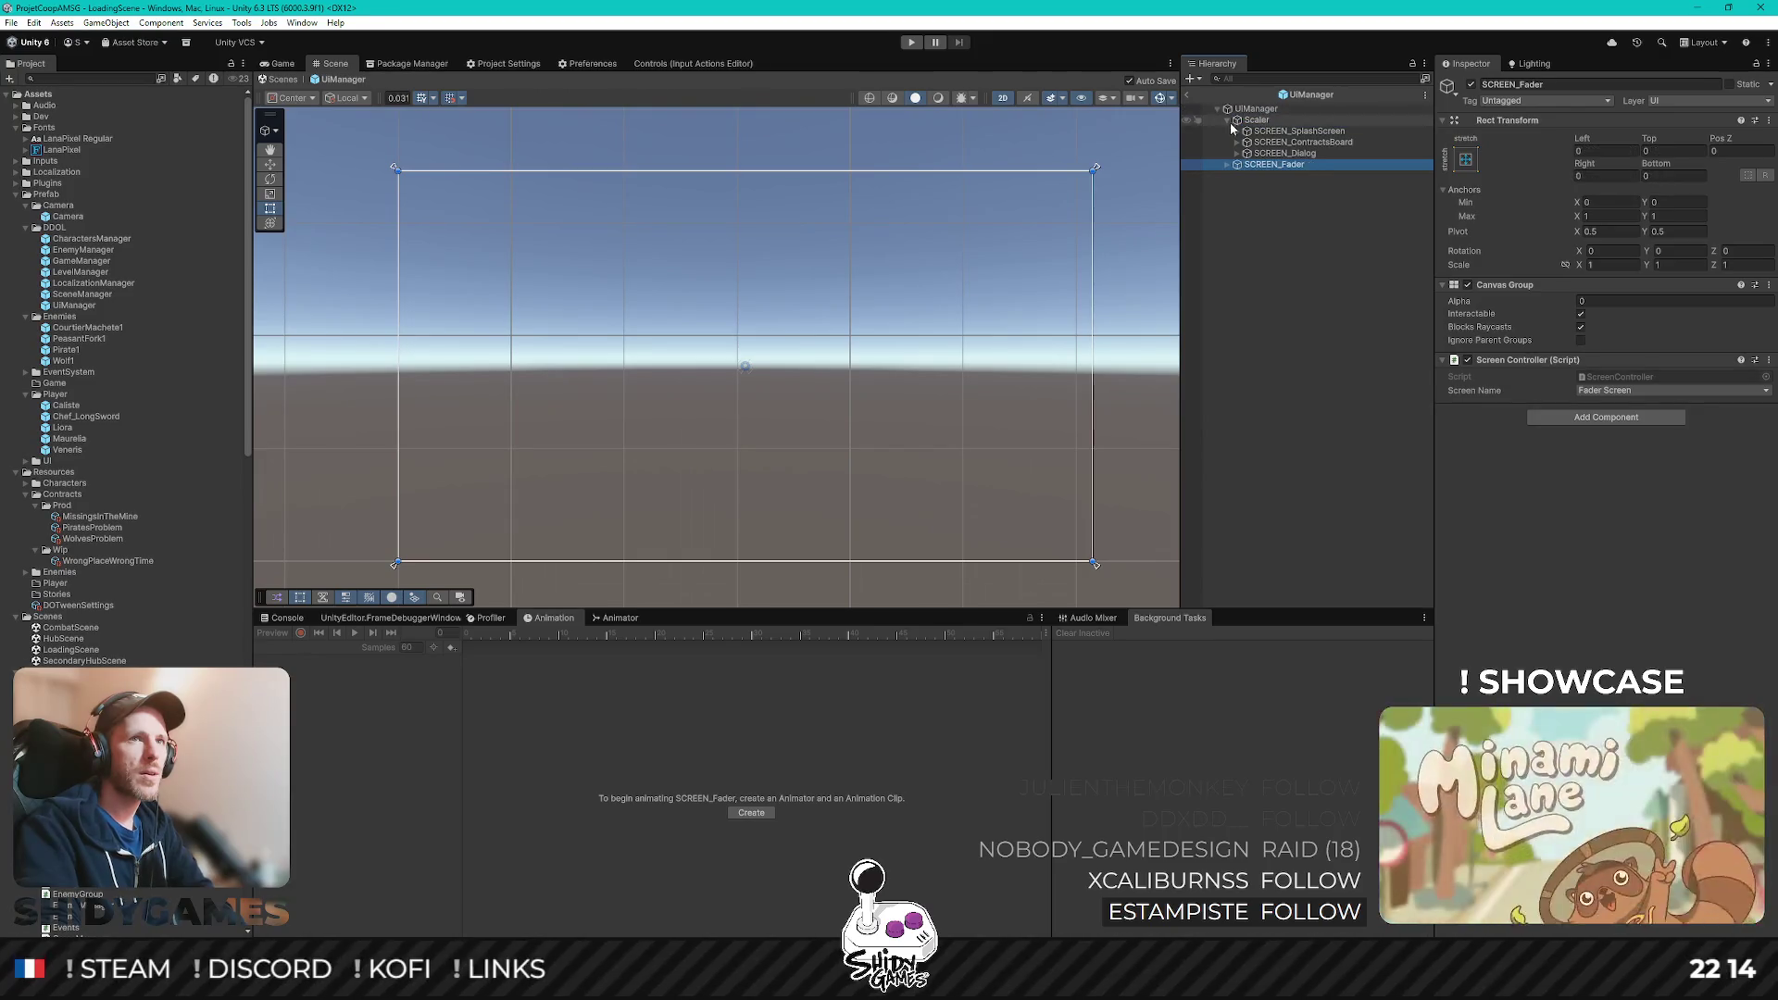
left_click_drag(1268, 120, 1256, 150)
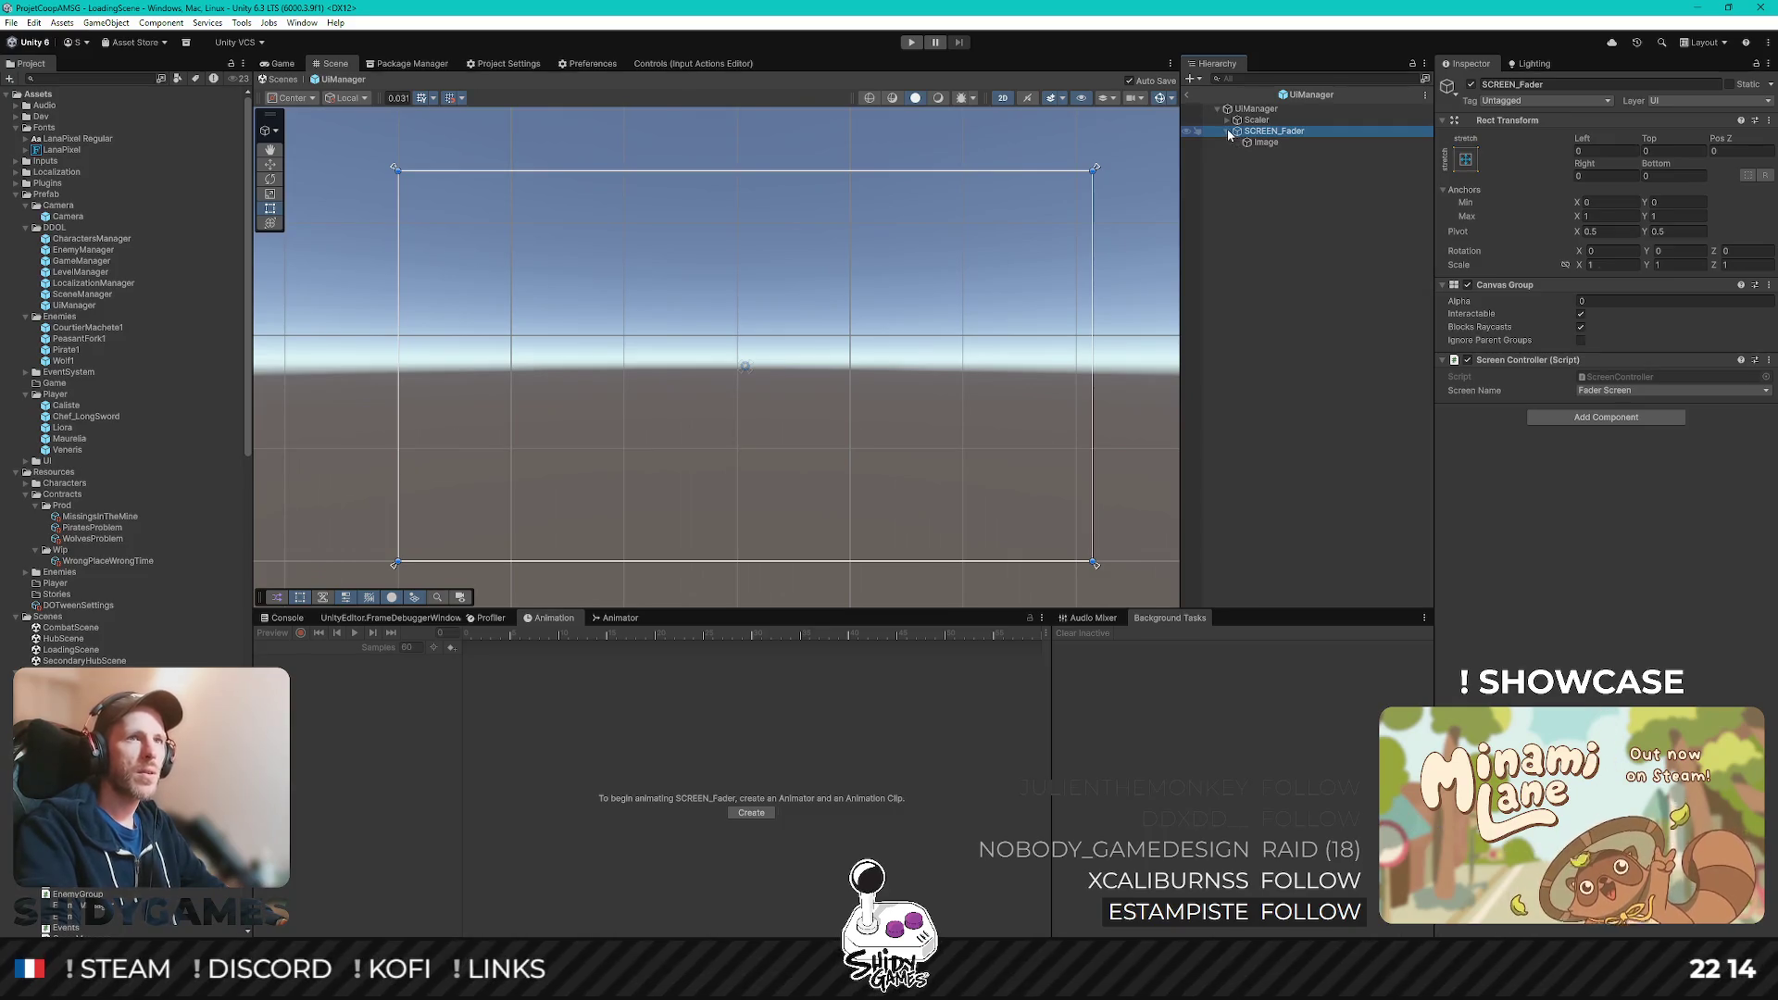
left_click(1227, 131)
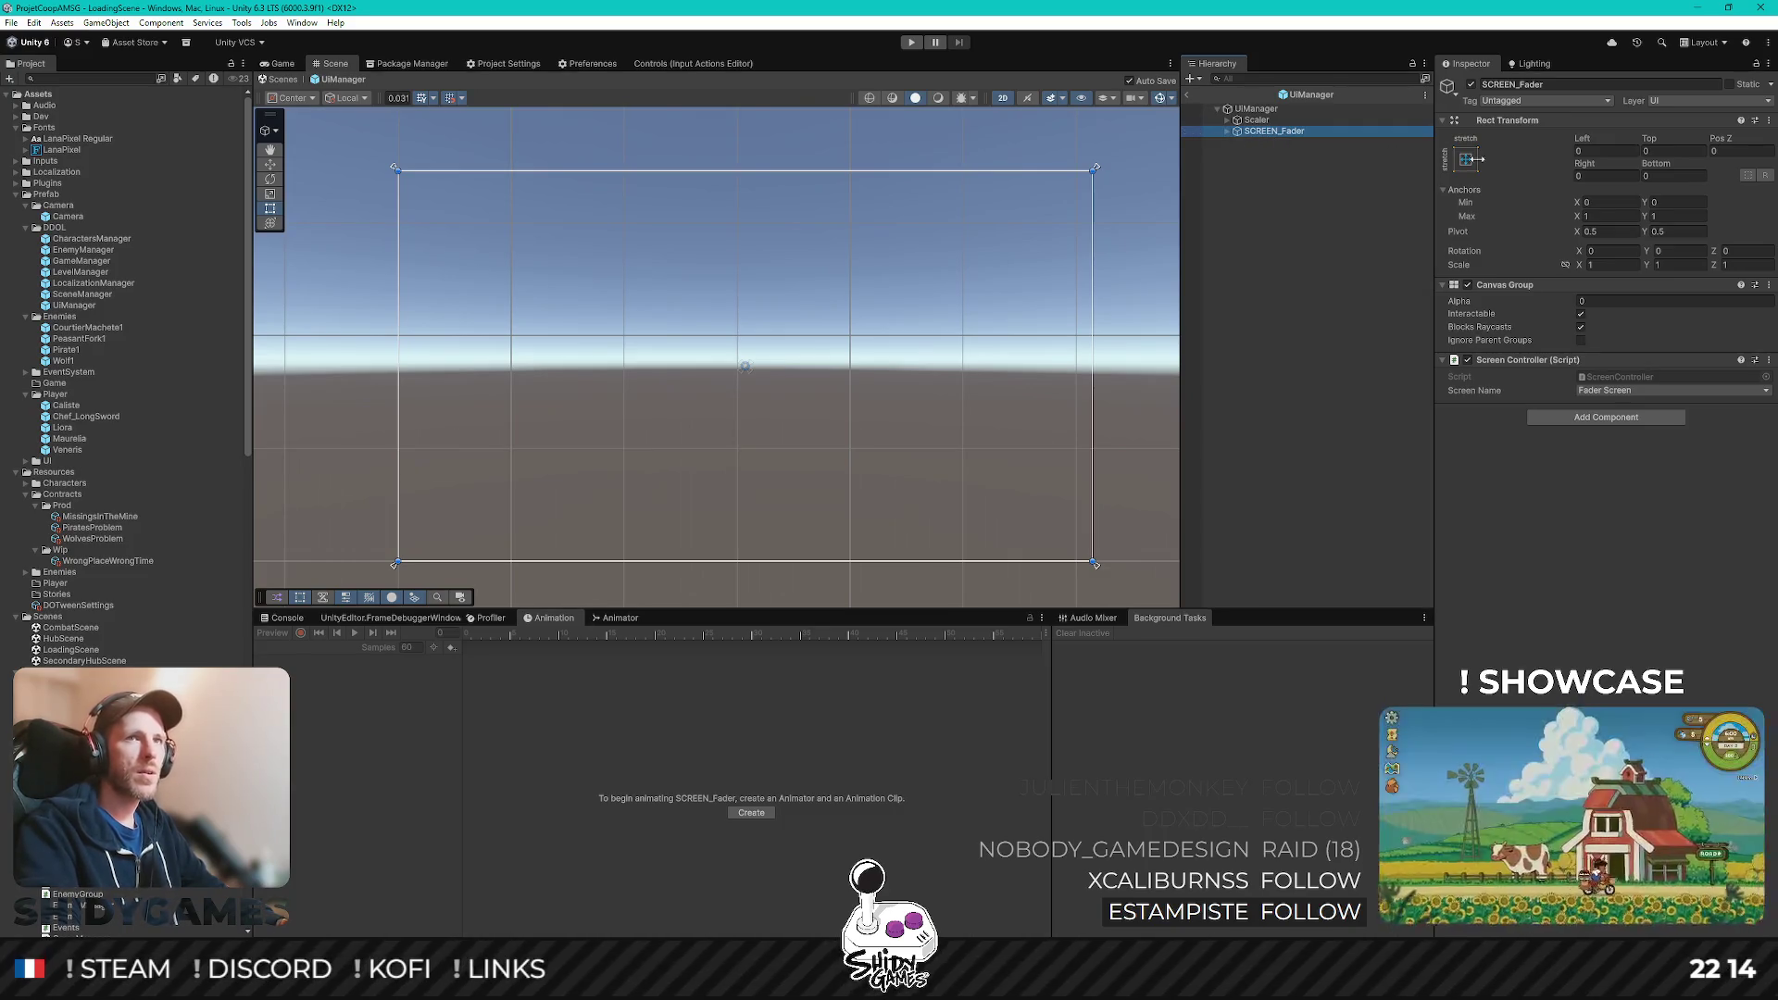
left_click(1266, 120)
left_click(1227, 120)
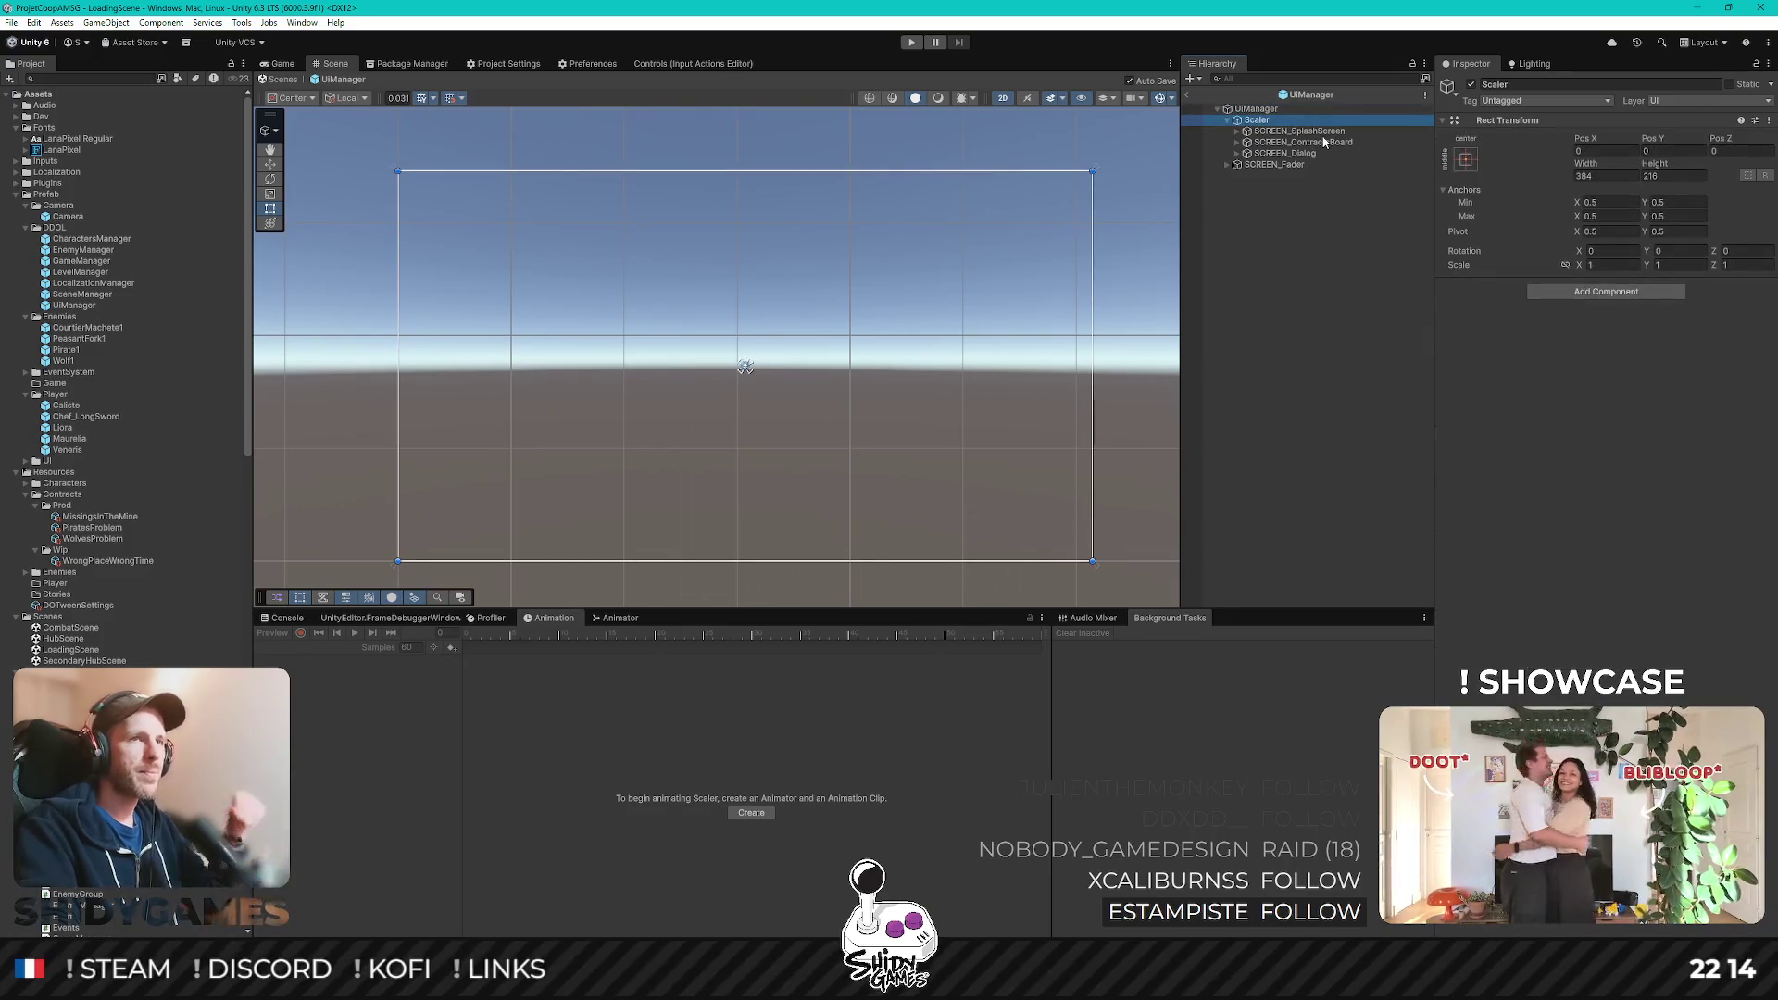
left_click(1256, 109)
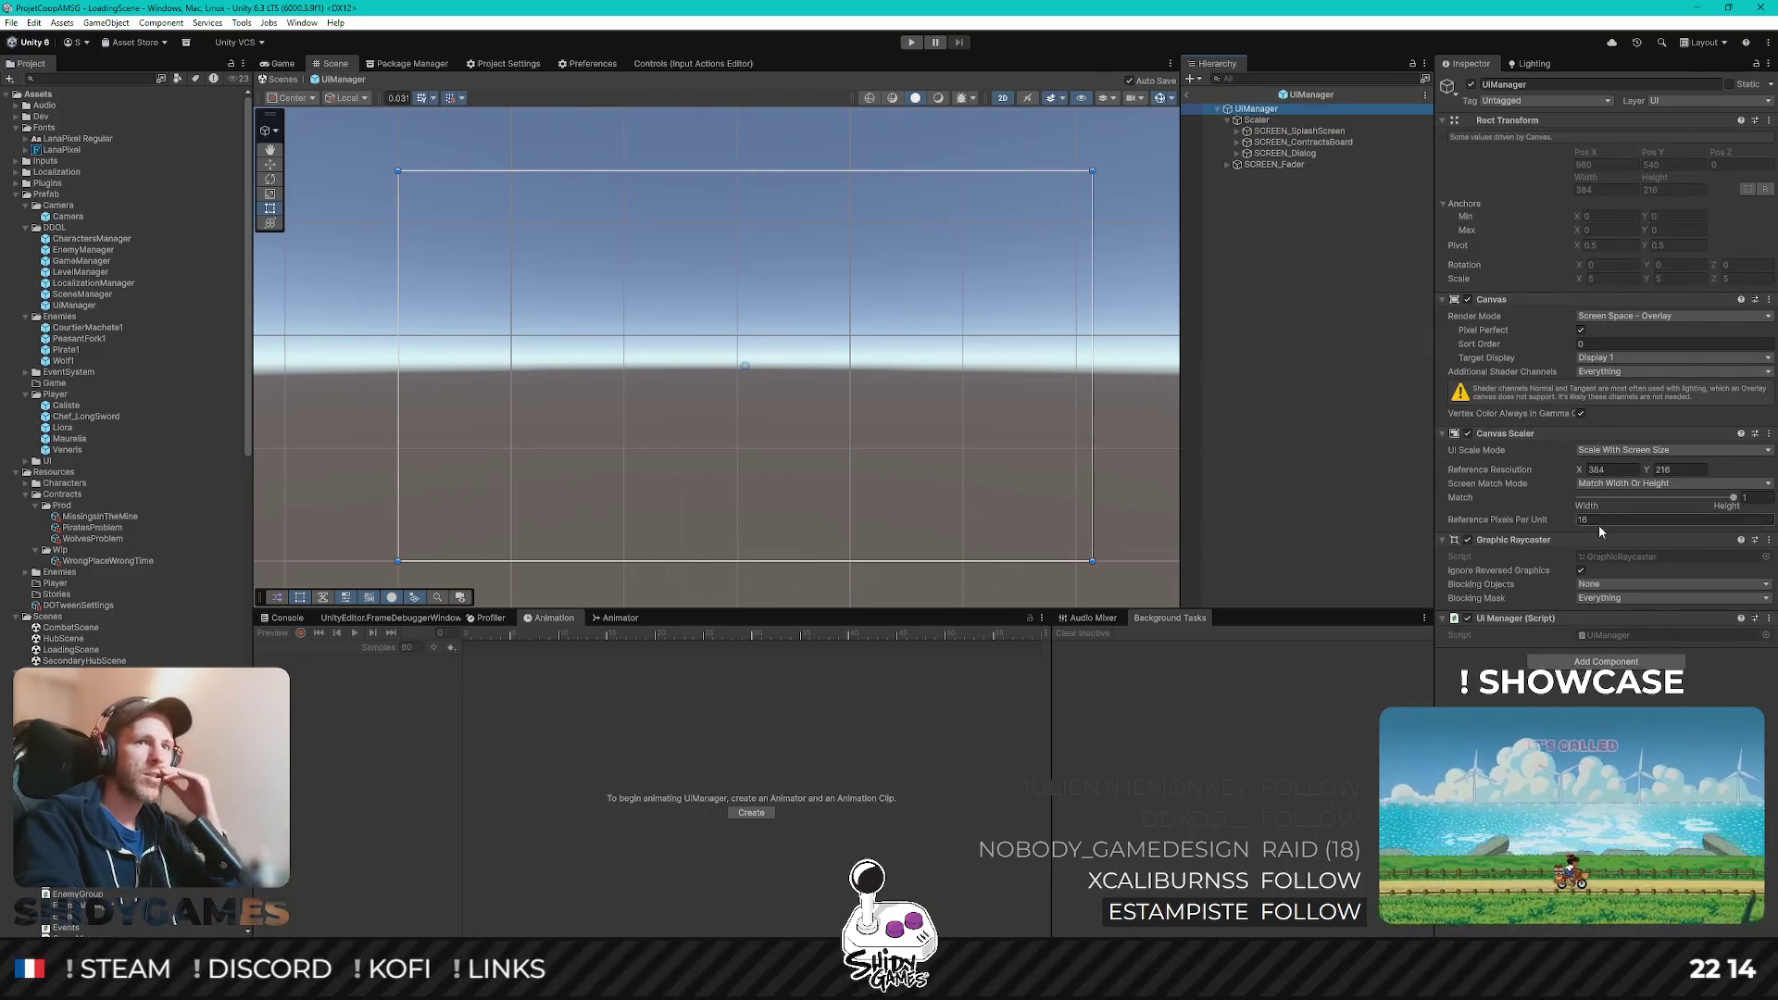
double_click(1604, 634)
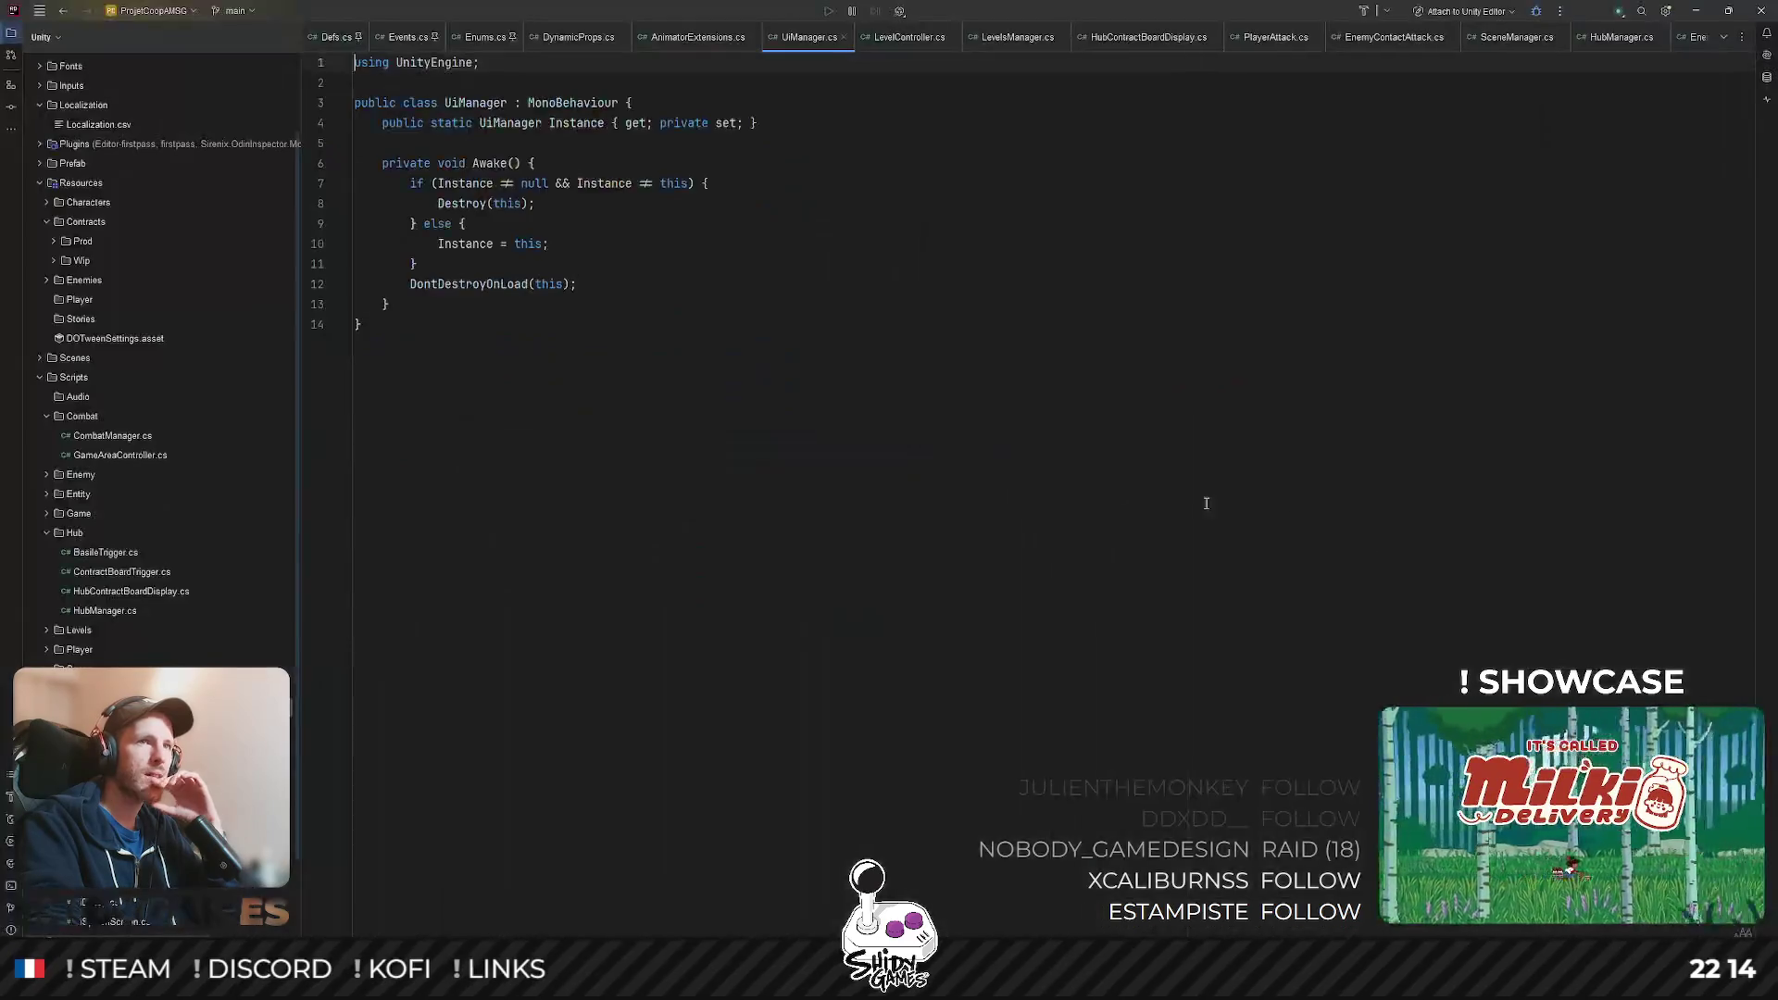
Step: Minimize Rider to get back to the Unity editor
left_click(1697, 11)
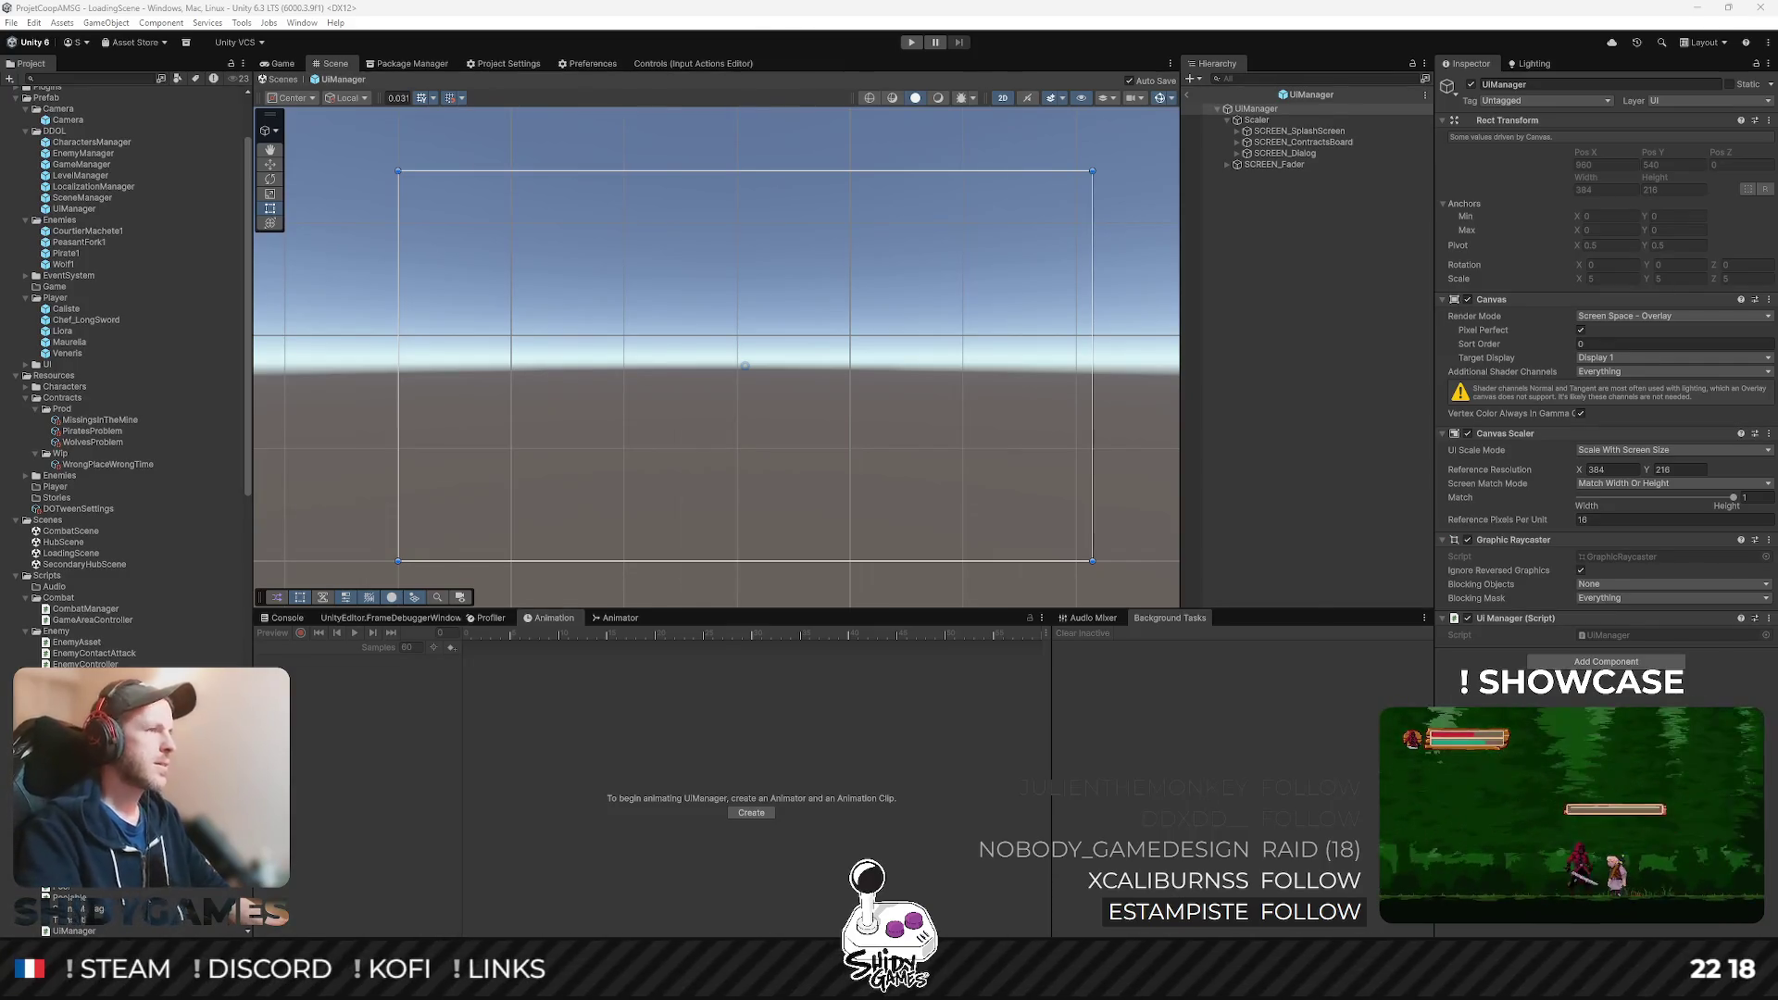
Step: Create an empty HUD object under Scaler that stretches over the whole canvas
left_click(1297, 302)
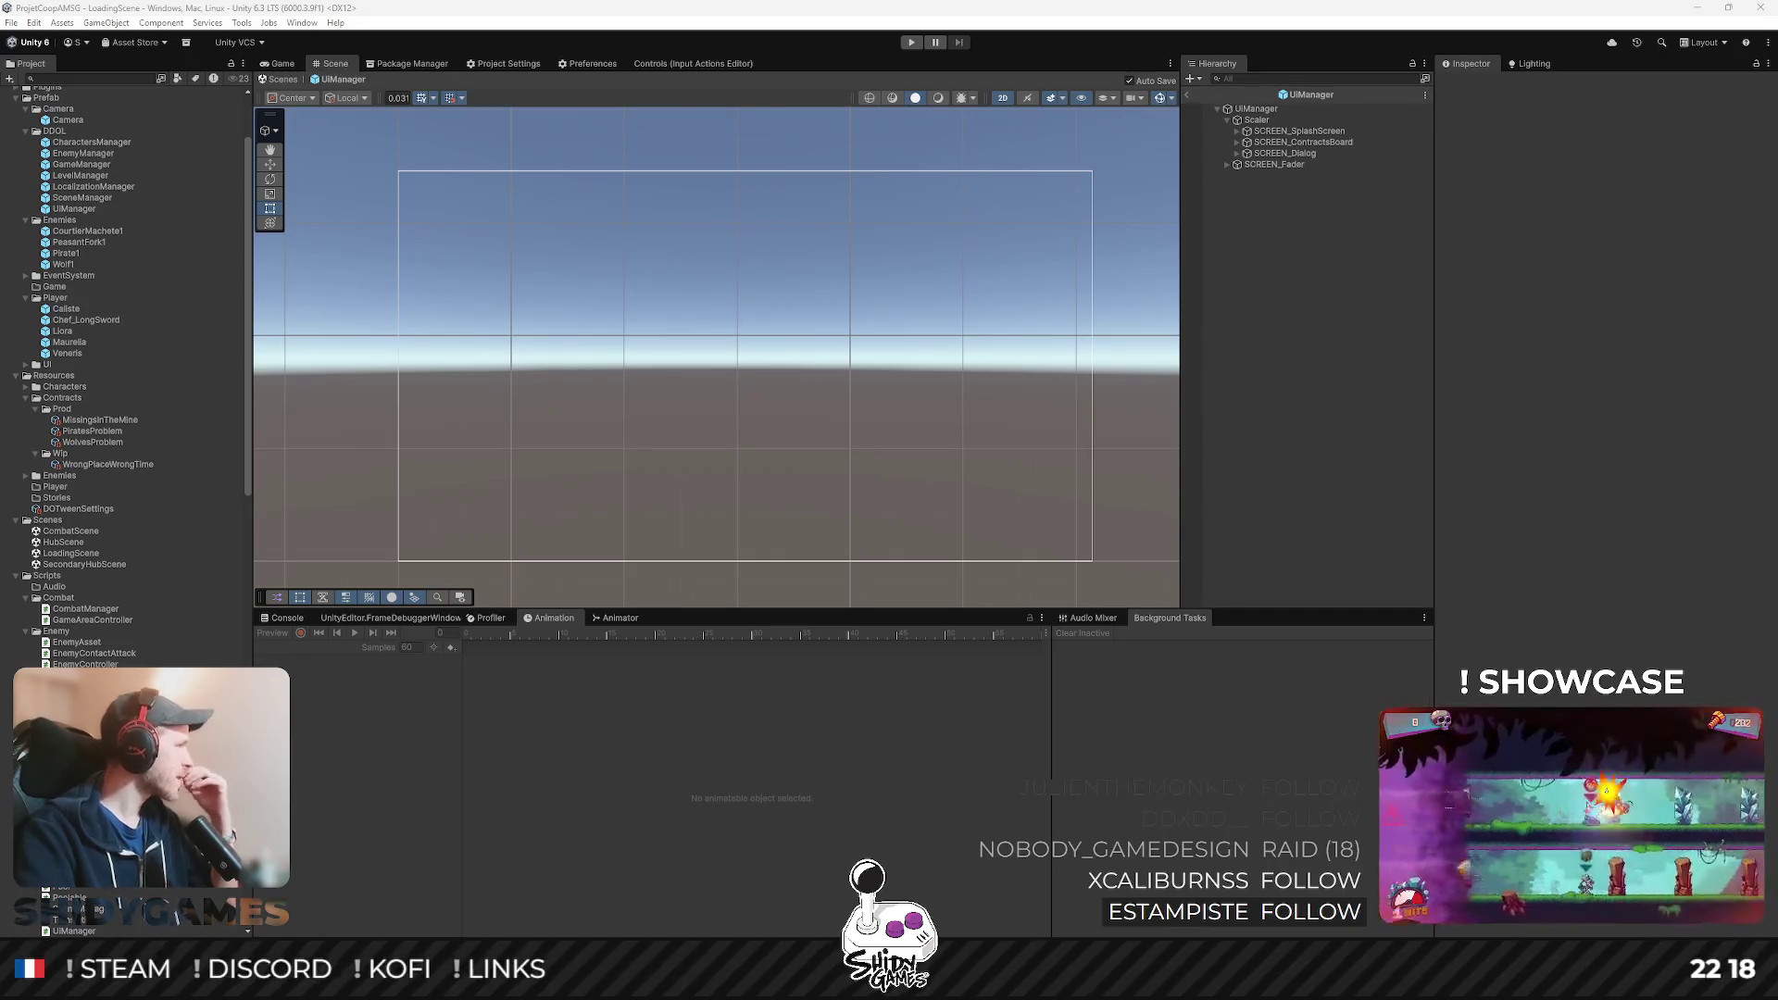
right_click(1262, 121)
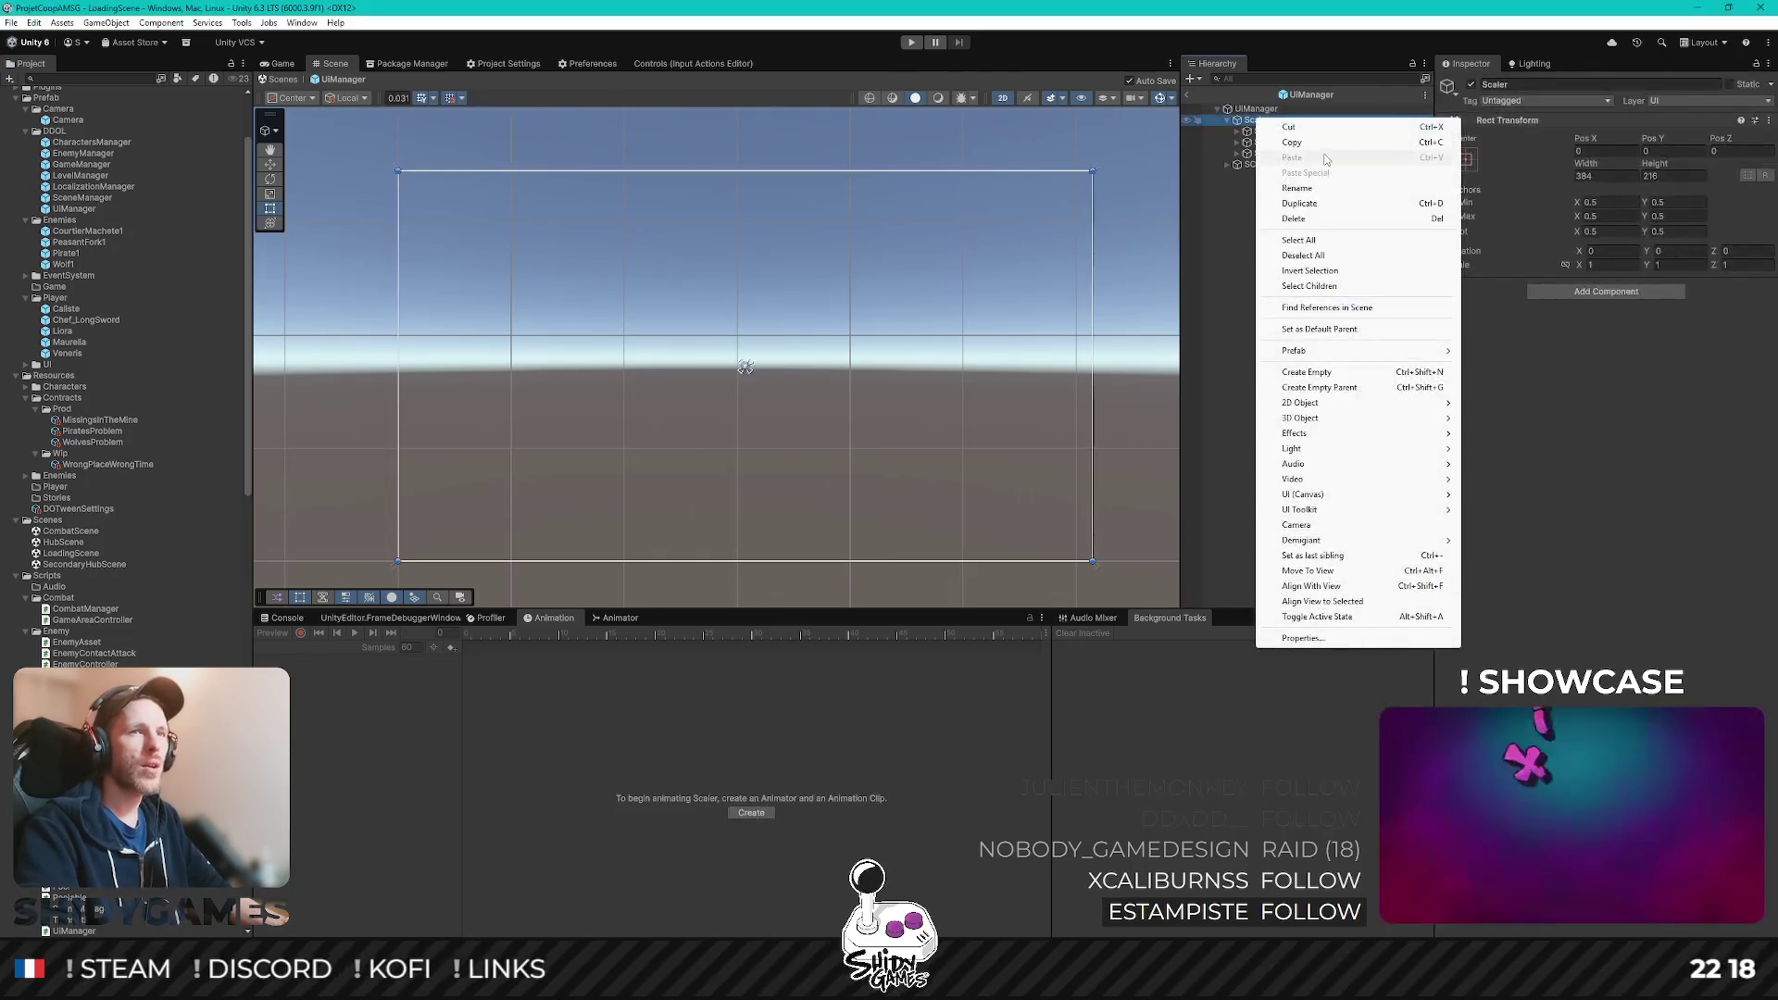
left_click(1359, 375)
type("HUD")
key("Return")
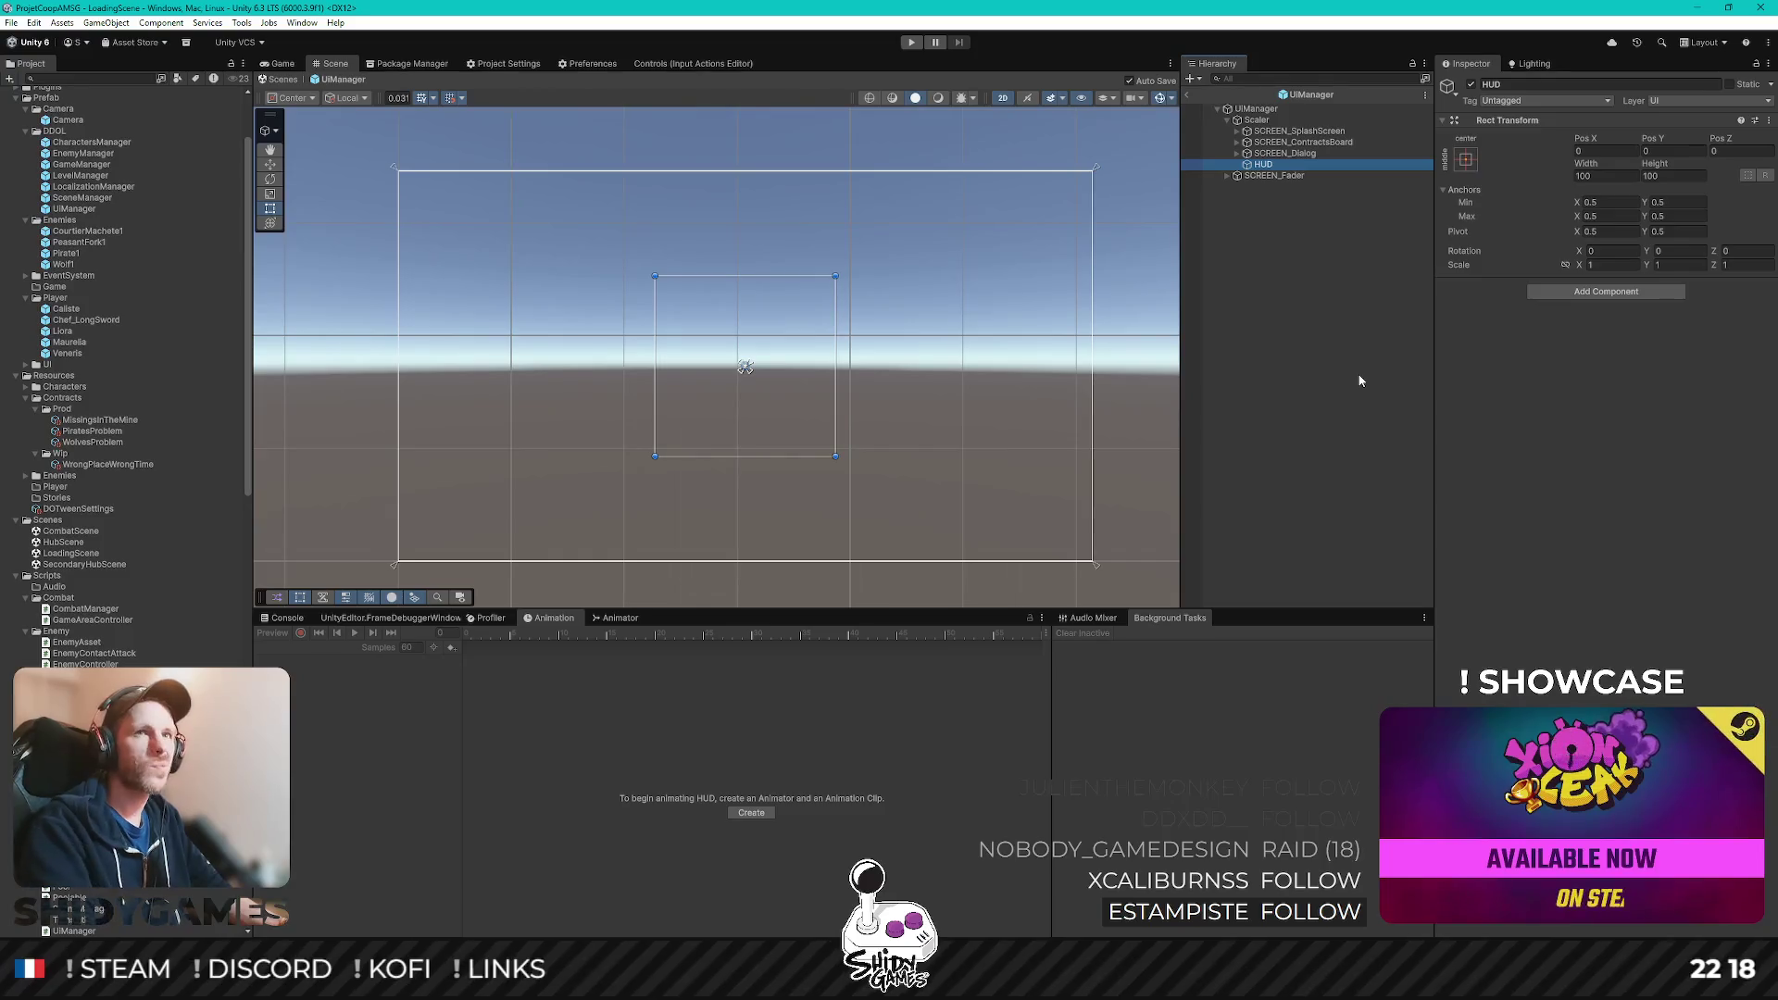
left_click(1467, 161)
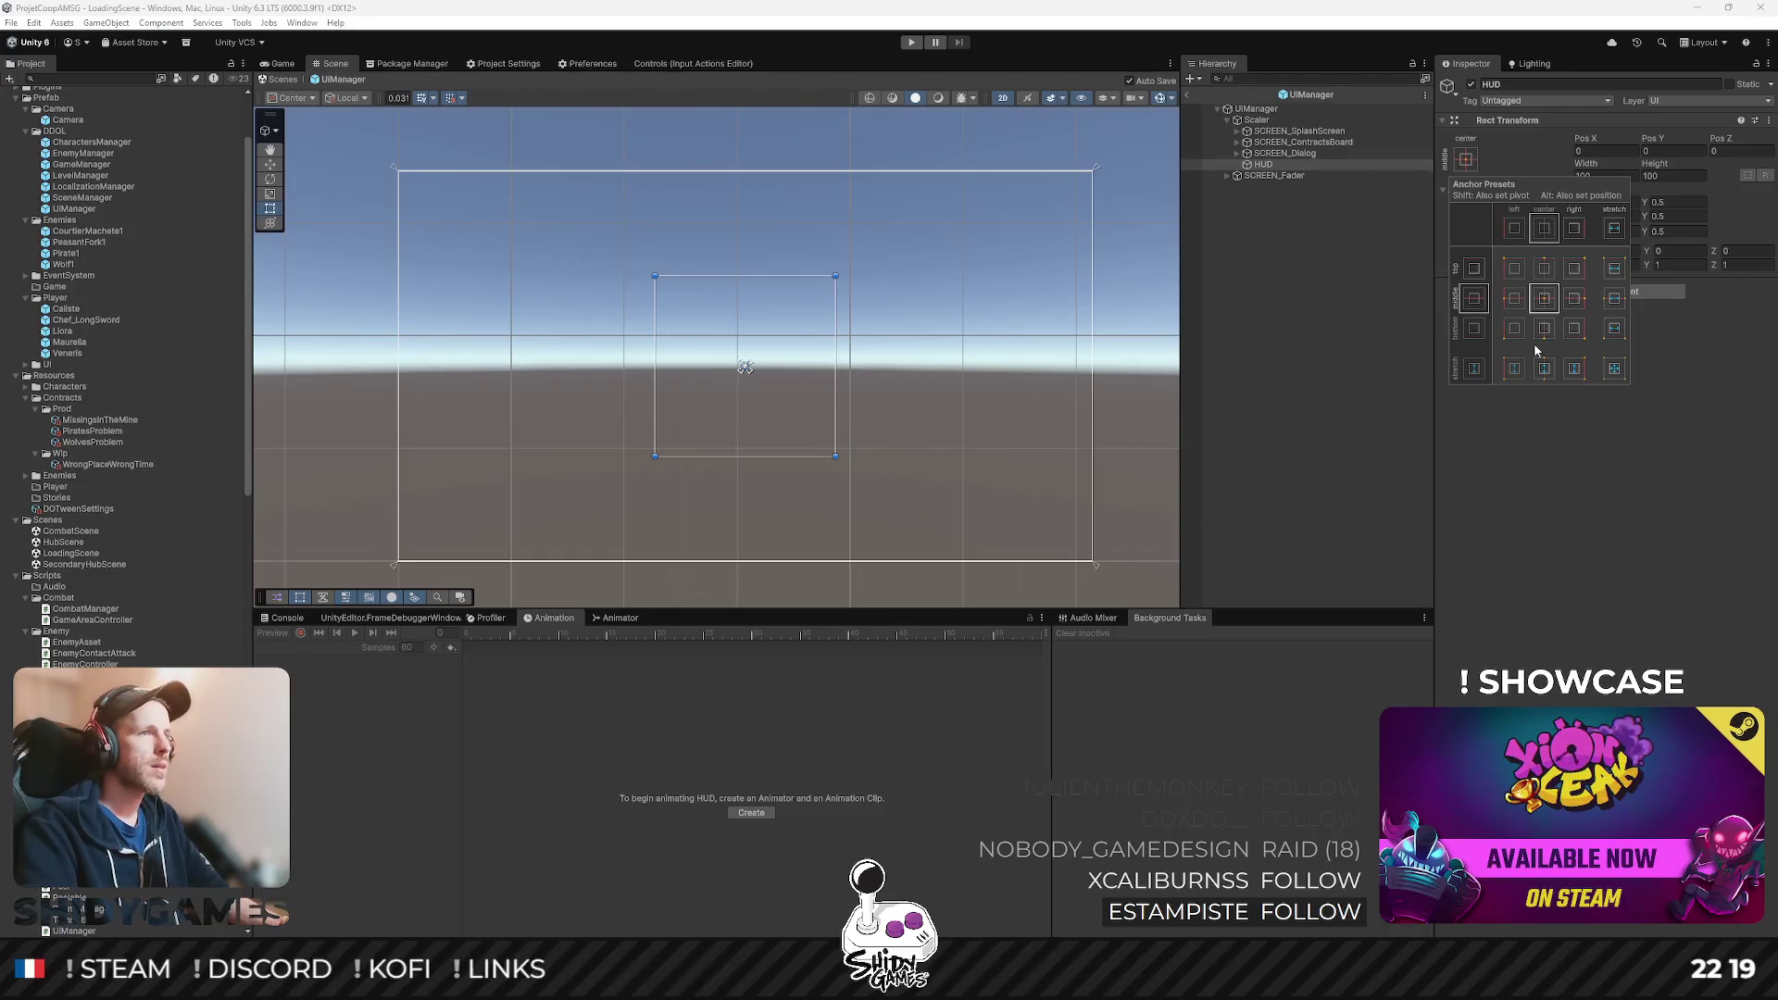
left_click(1614, 368, "alt")
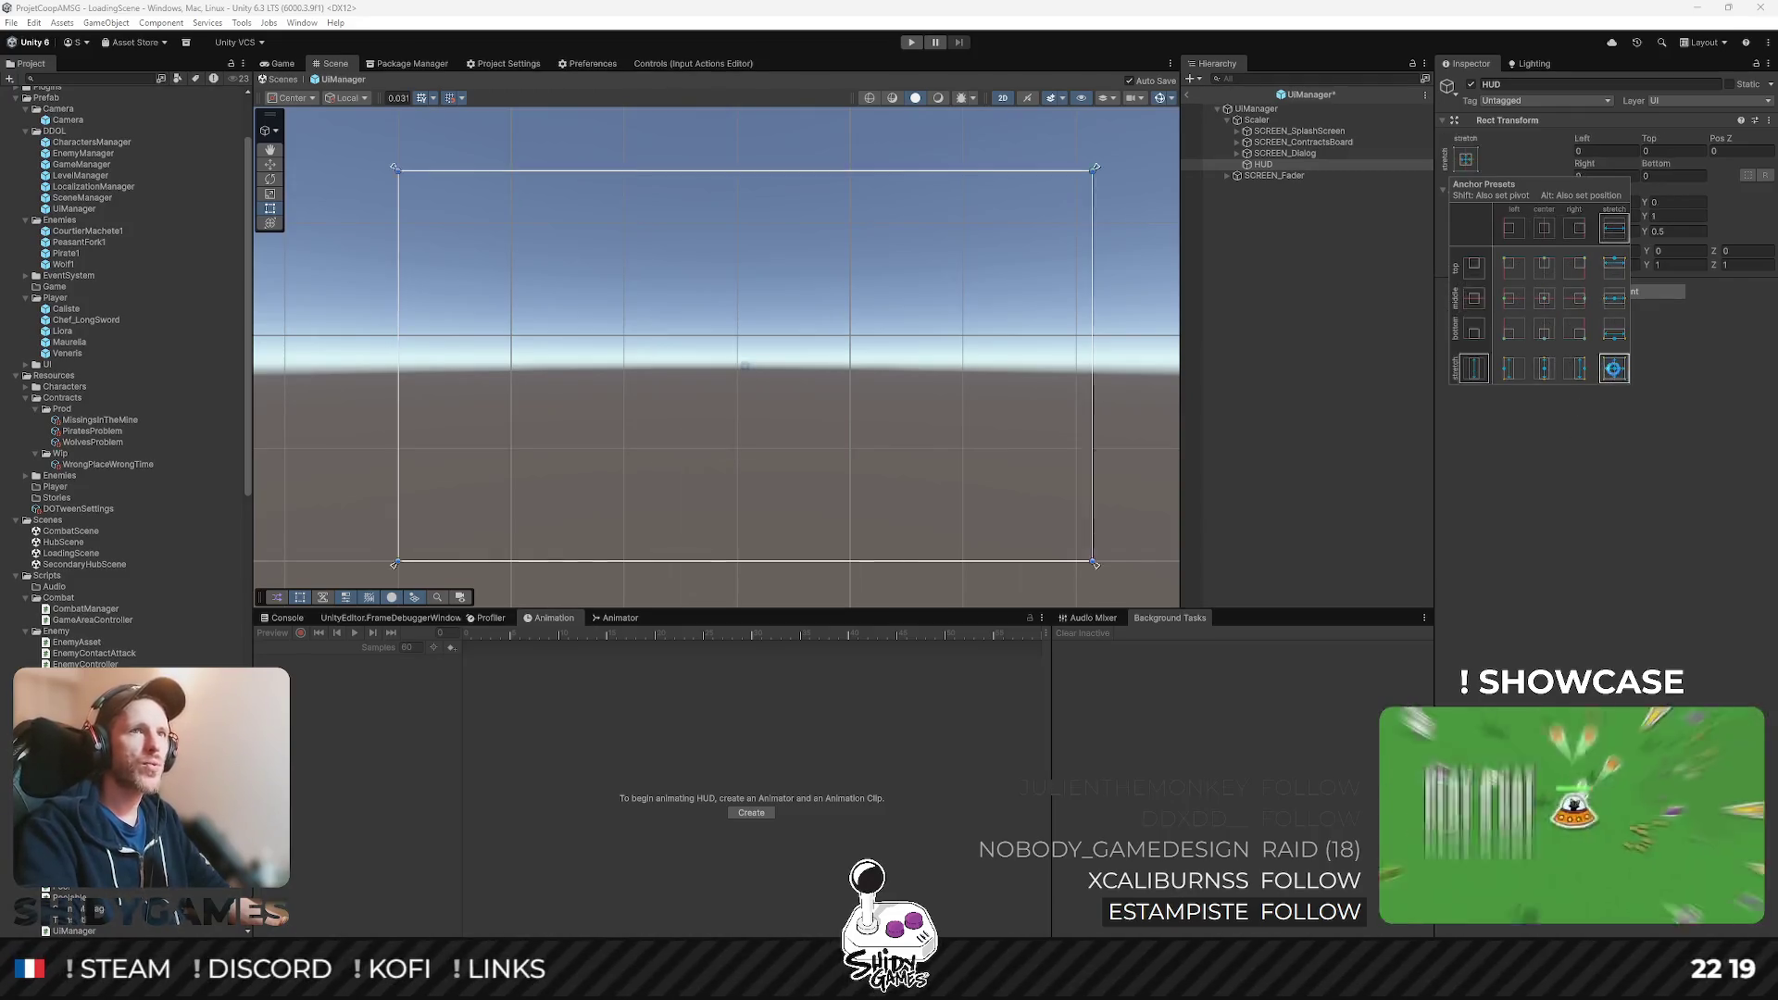
Step: Add a Canvas Group component to HUD
left_click(1276, 154)
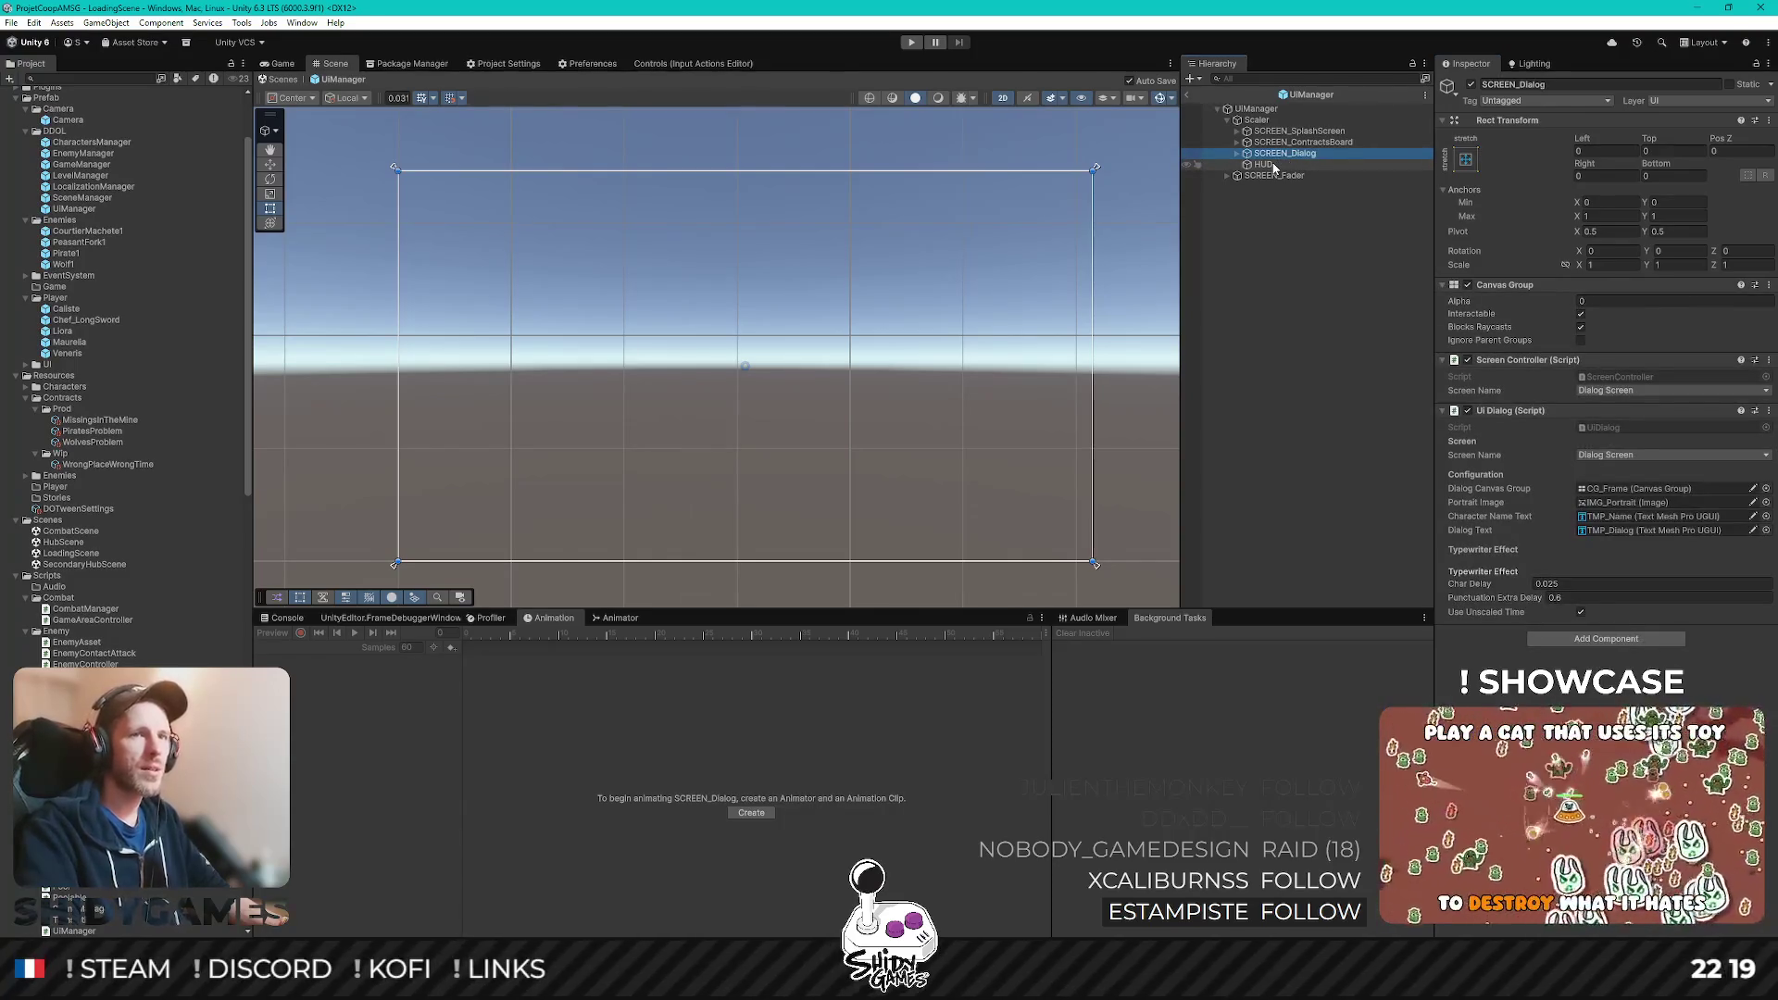
left_click(1274, 165)
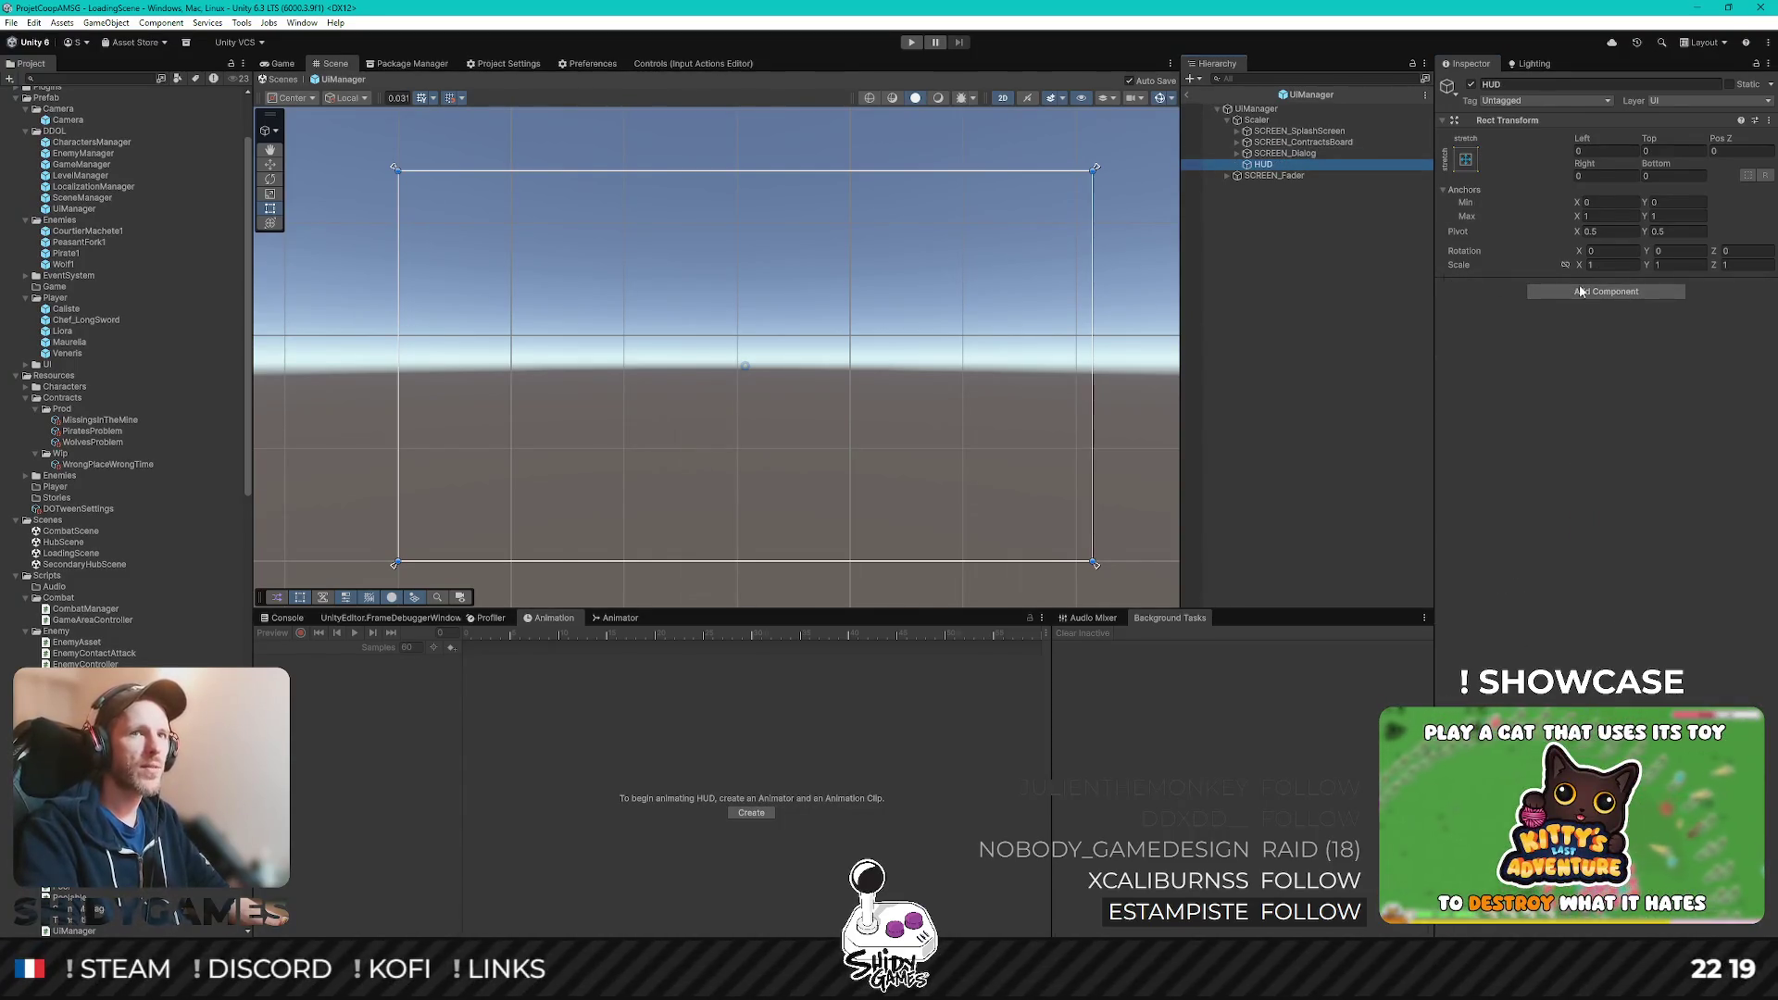
left_click(1581, 291)
type("canva")
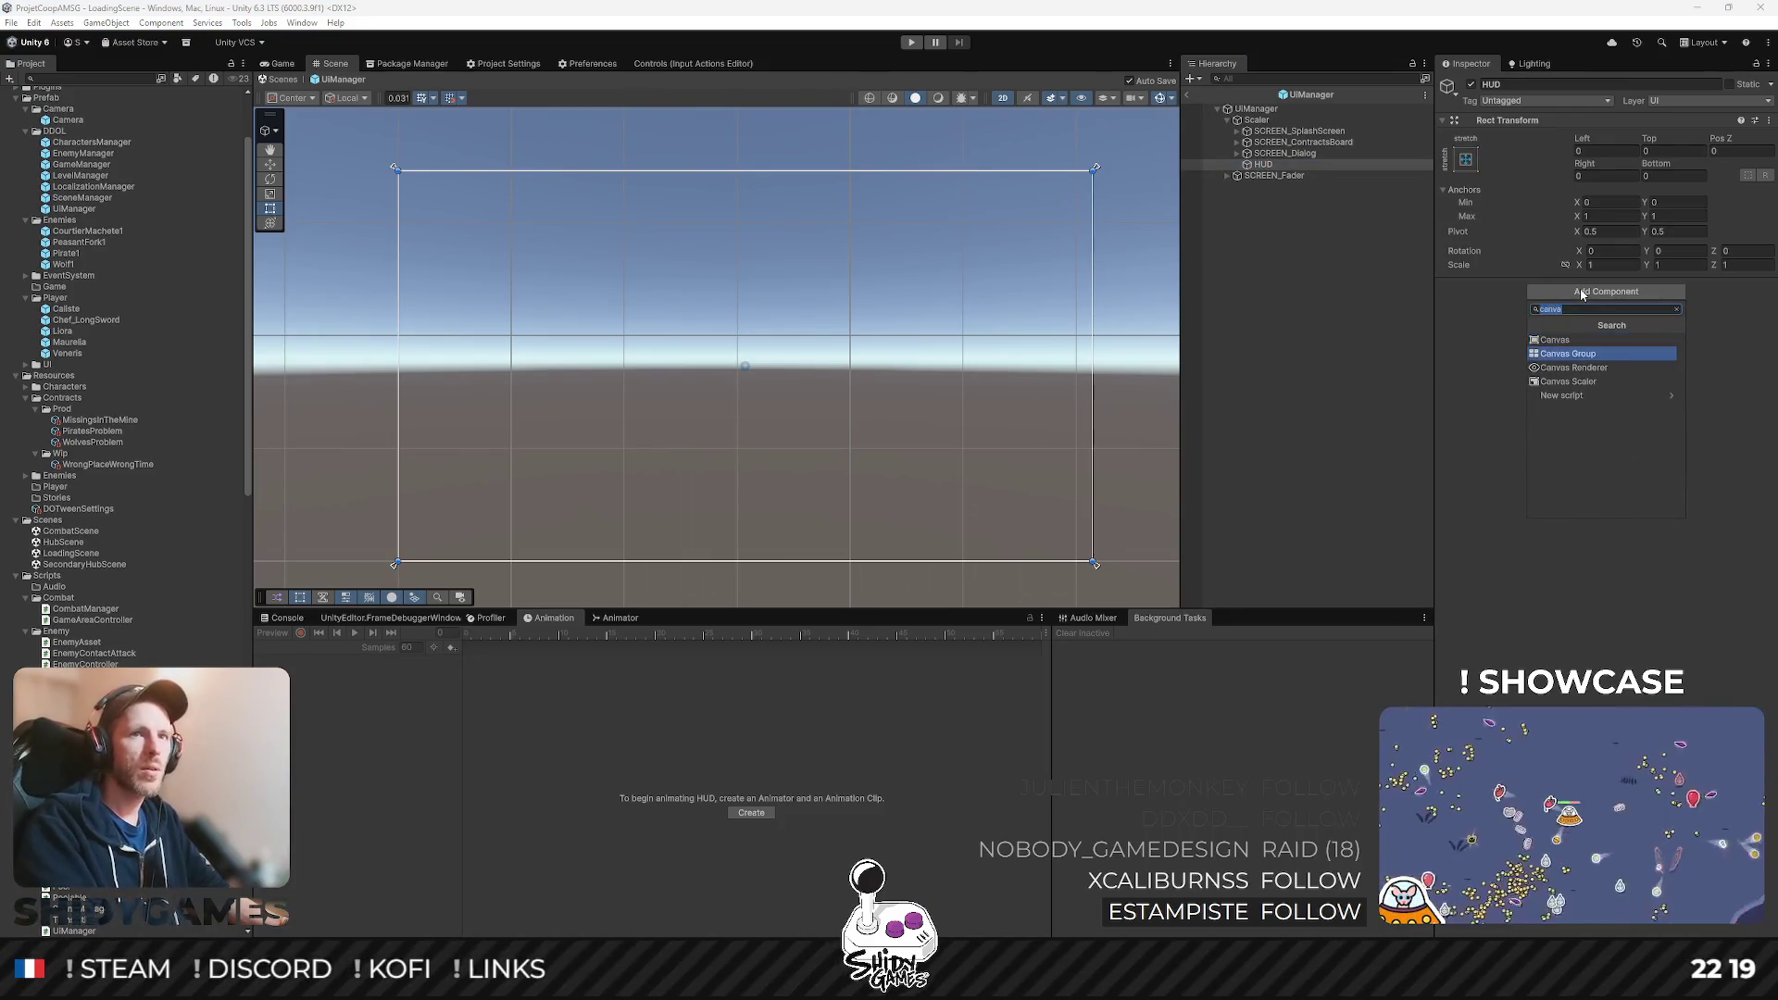
key("Return")
Step: Move HUD to the top of Scaler's children, above the three screens
left_click(1271, 154)
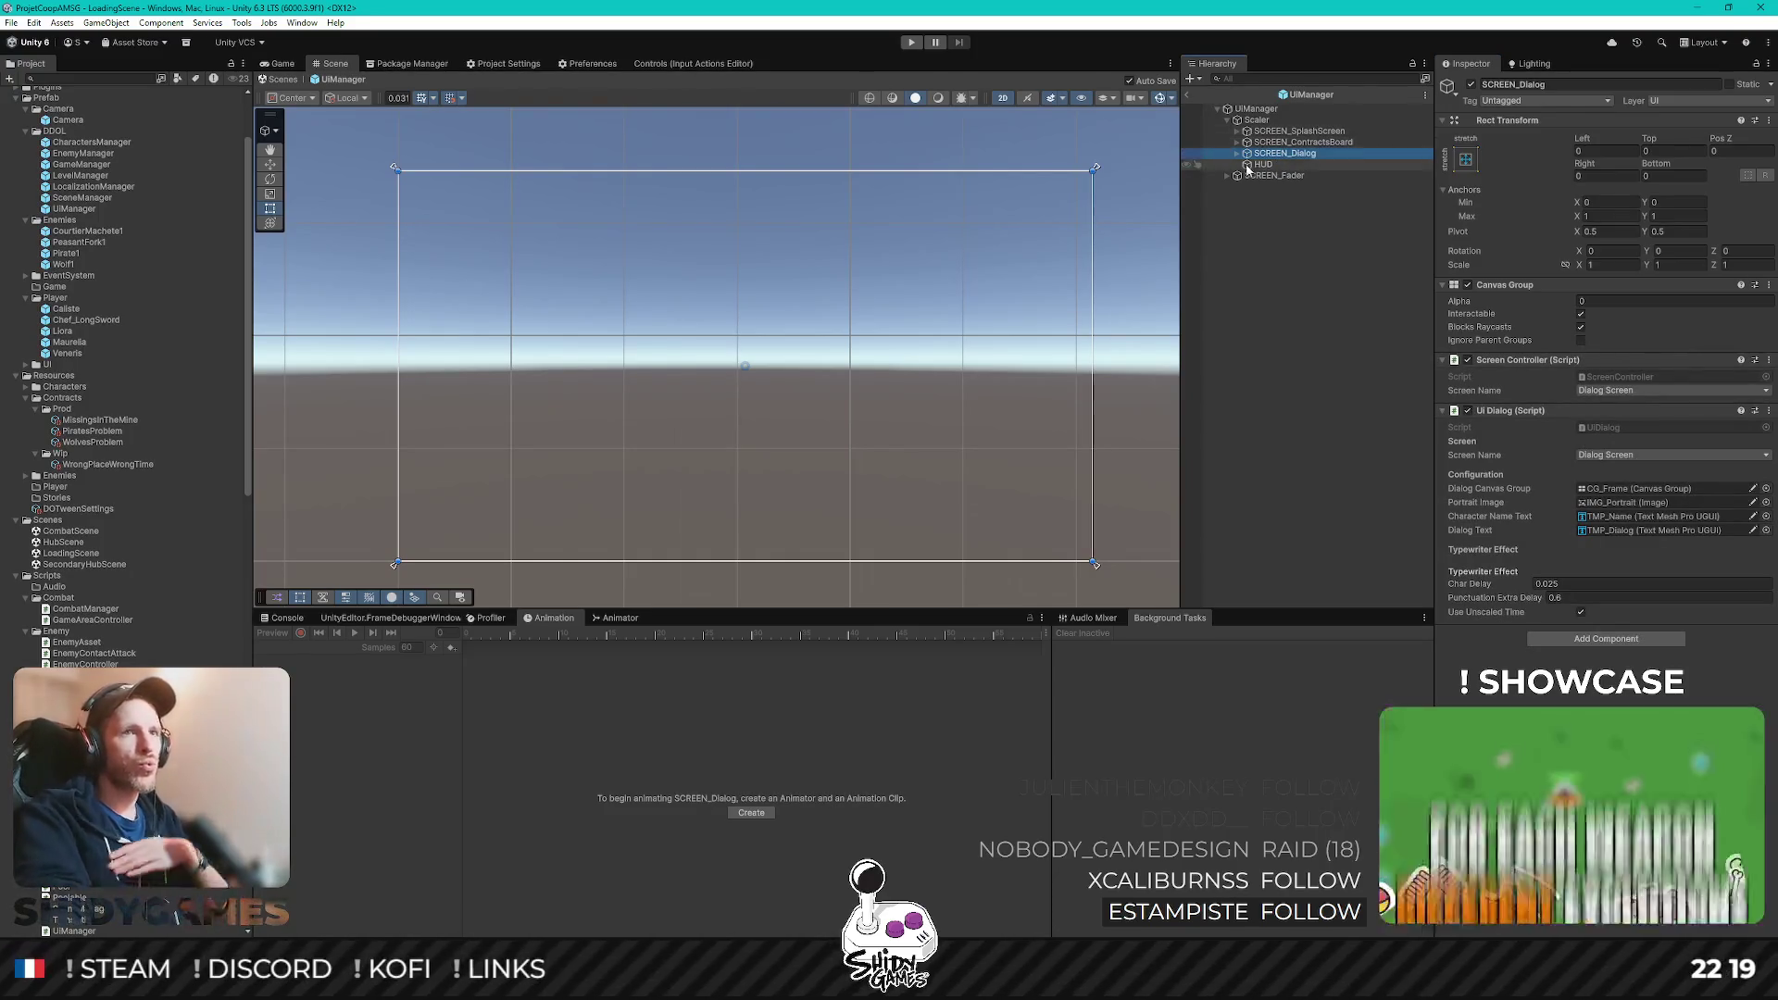
left_click_drag(1260, 167, 1271, 132)
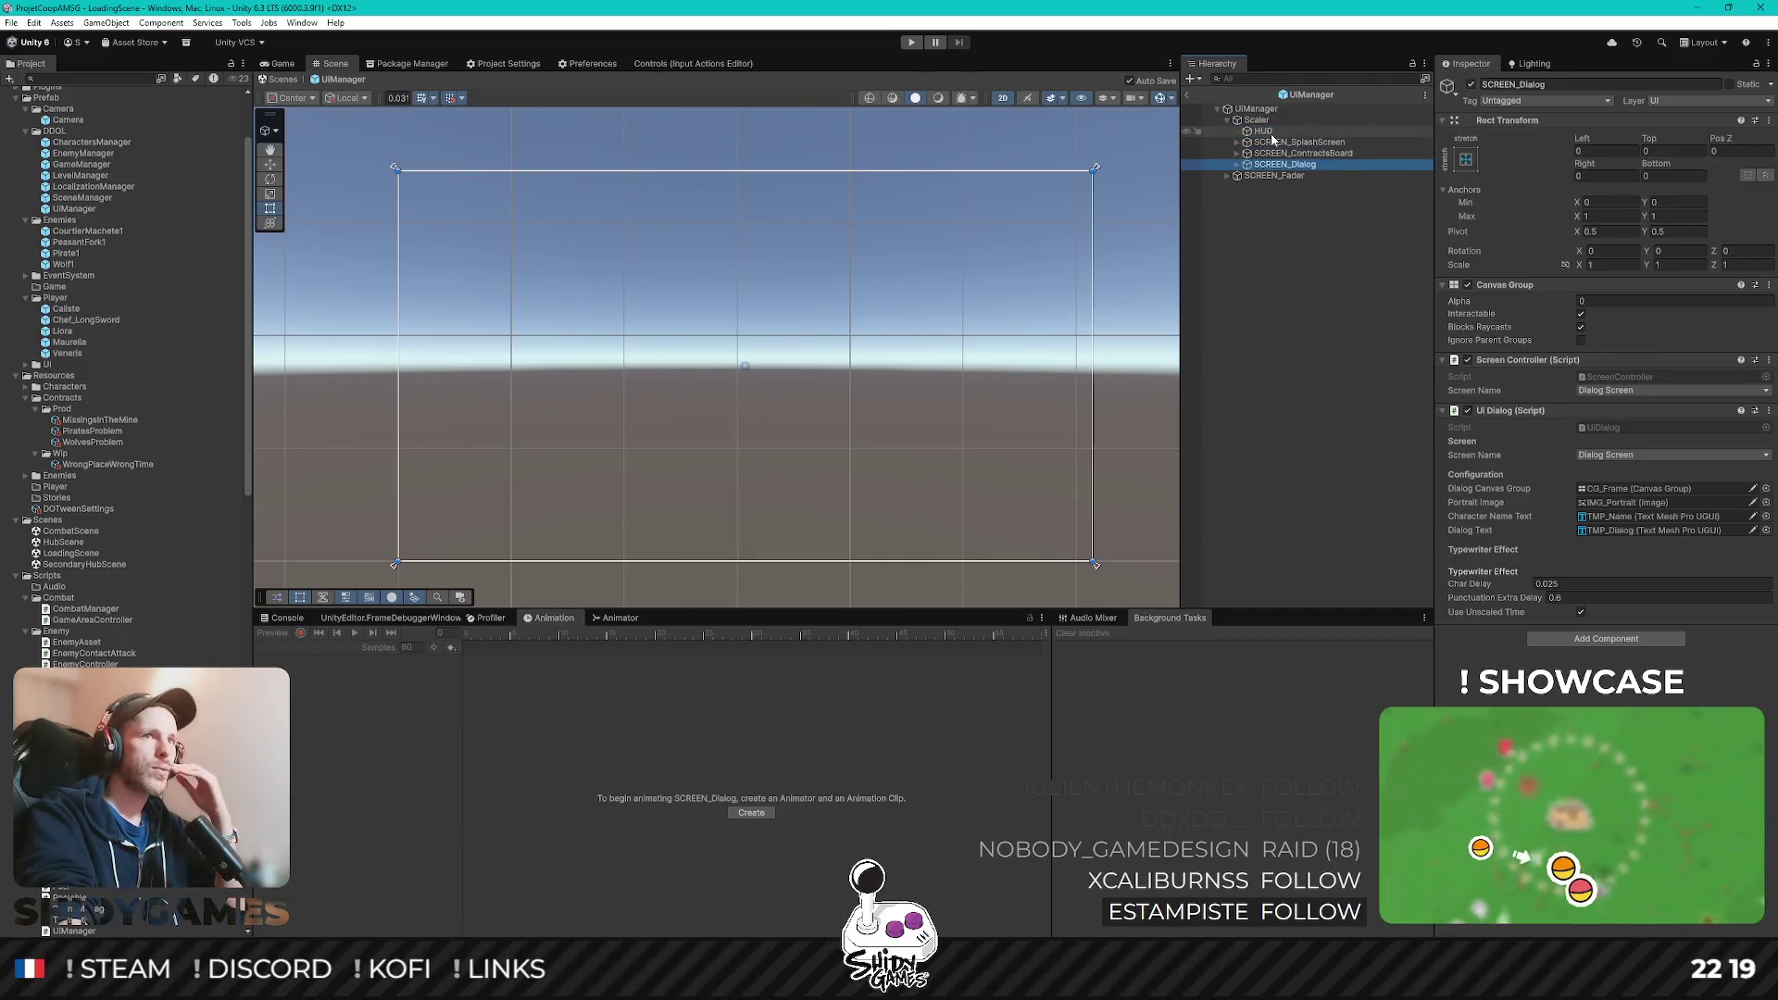
left_click(1272, 132)
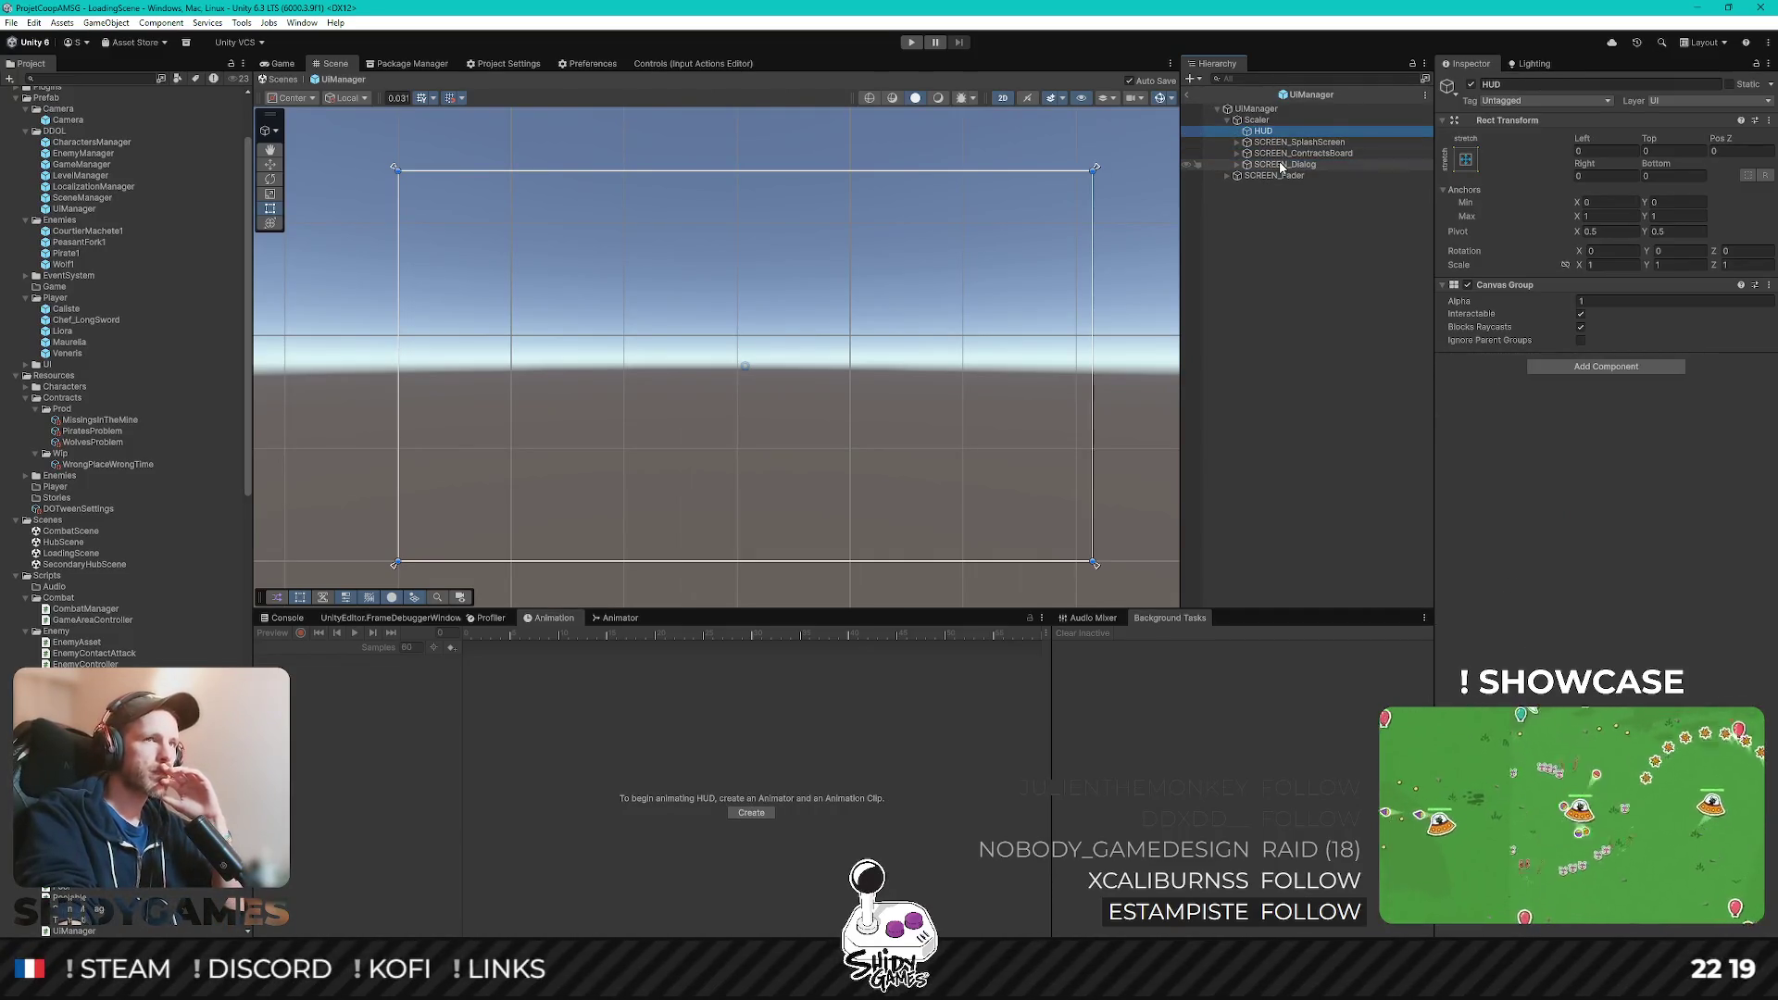
left_click(1282, 165)
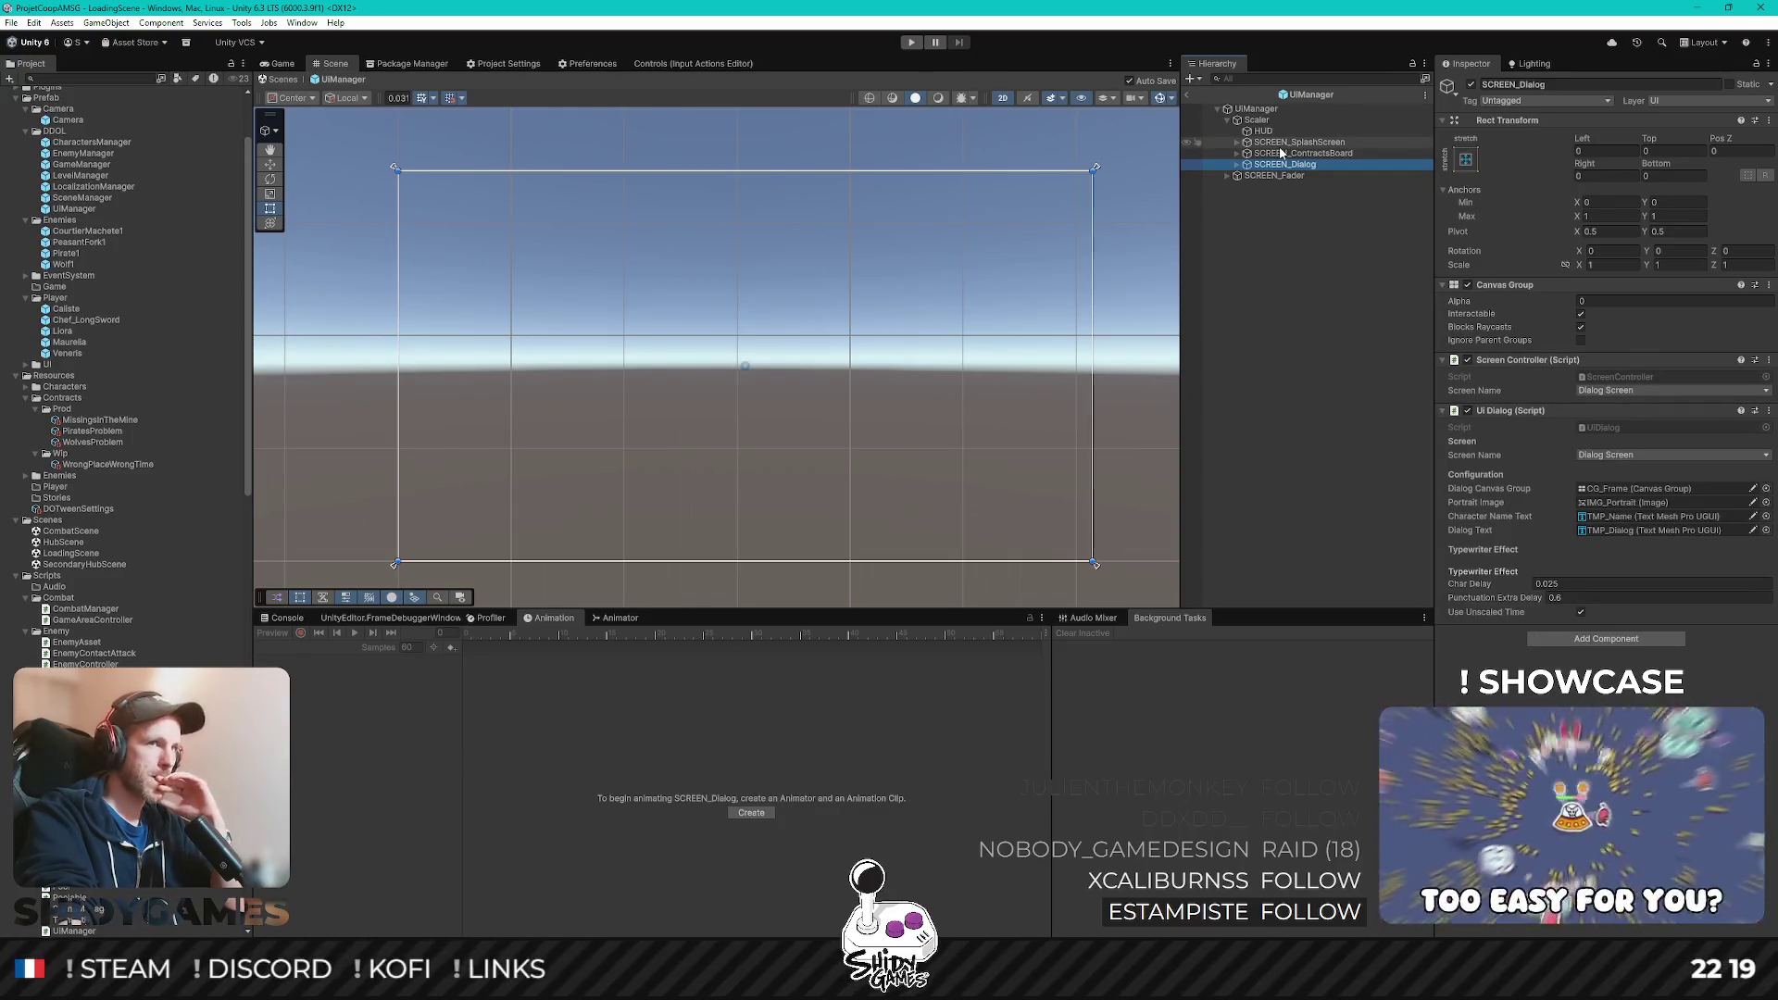
left_click(1282, 143)
Step: Add a new UI Image as a child of HUD
left_click(1282, 133)
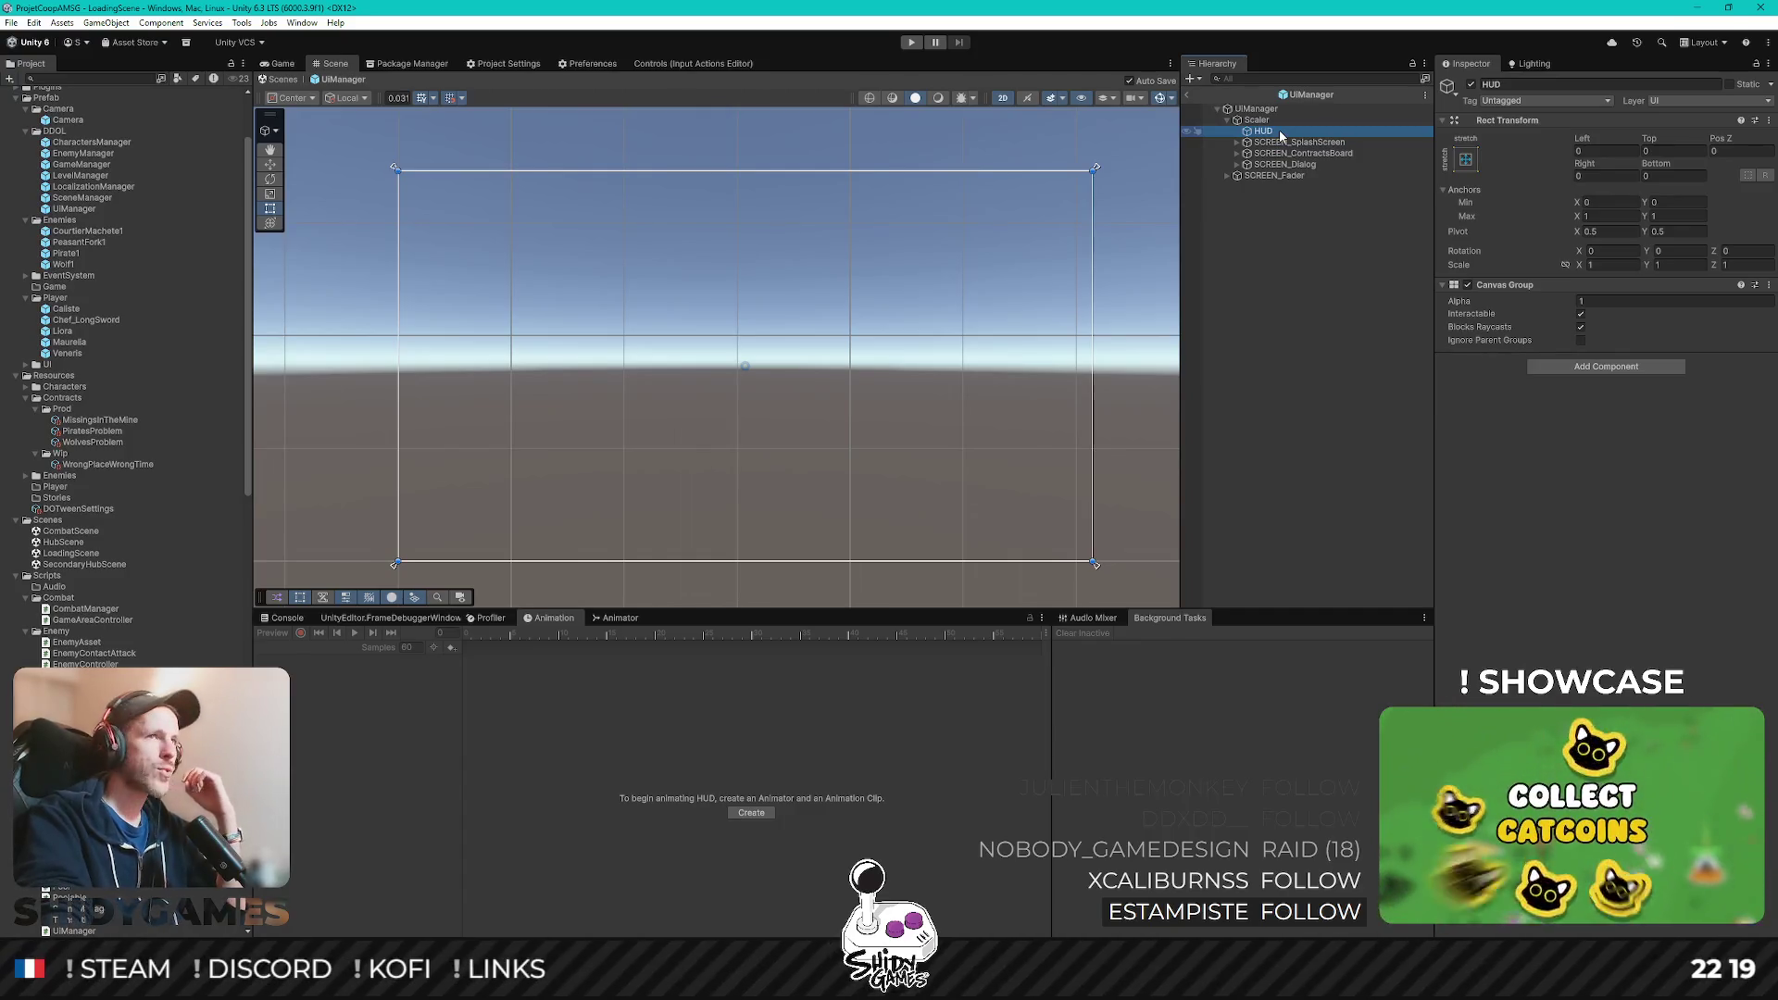
right_click(1282, 137)
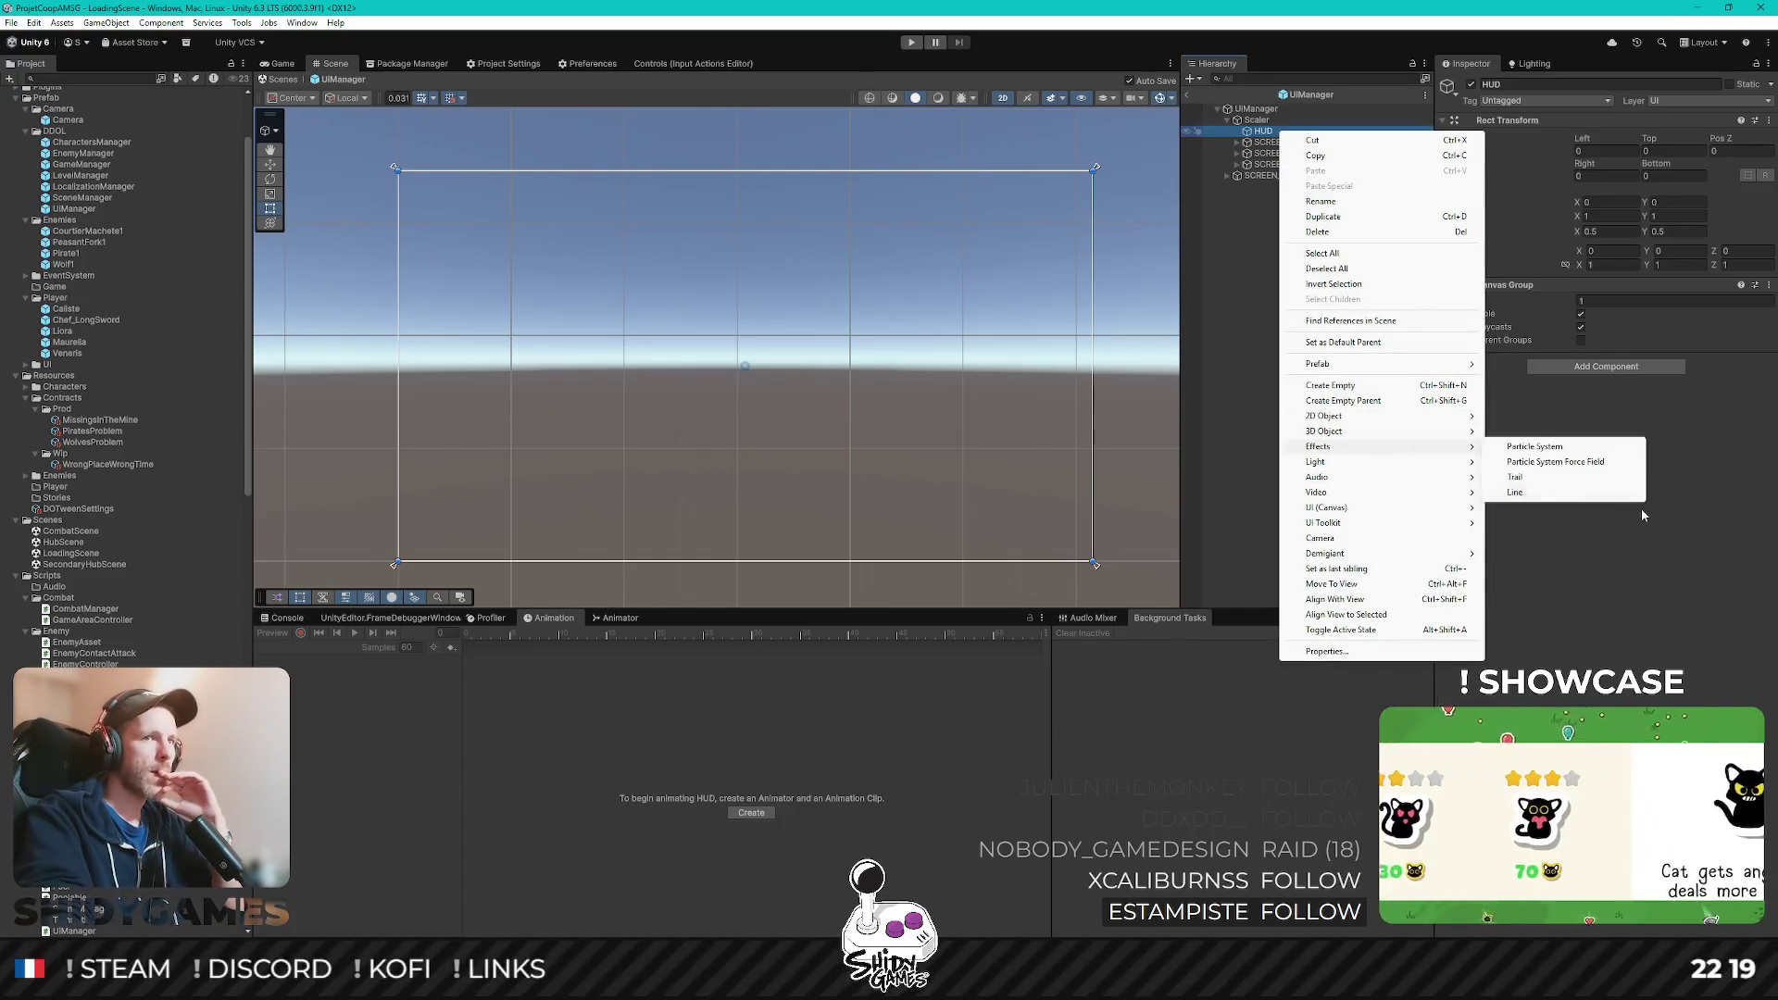
left_click(1604, 519)
right_click(1270, 132)
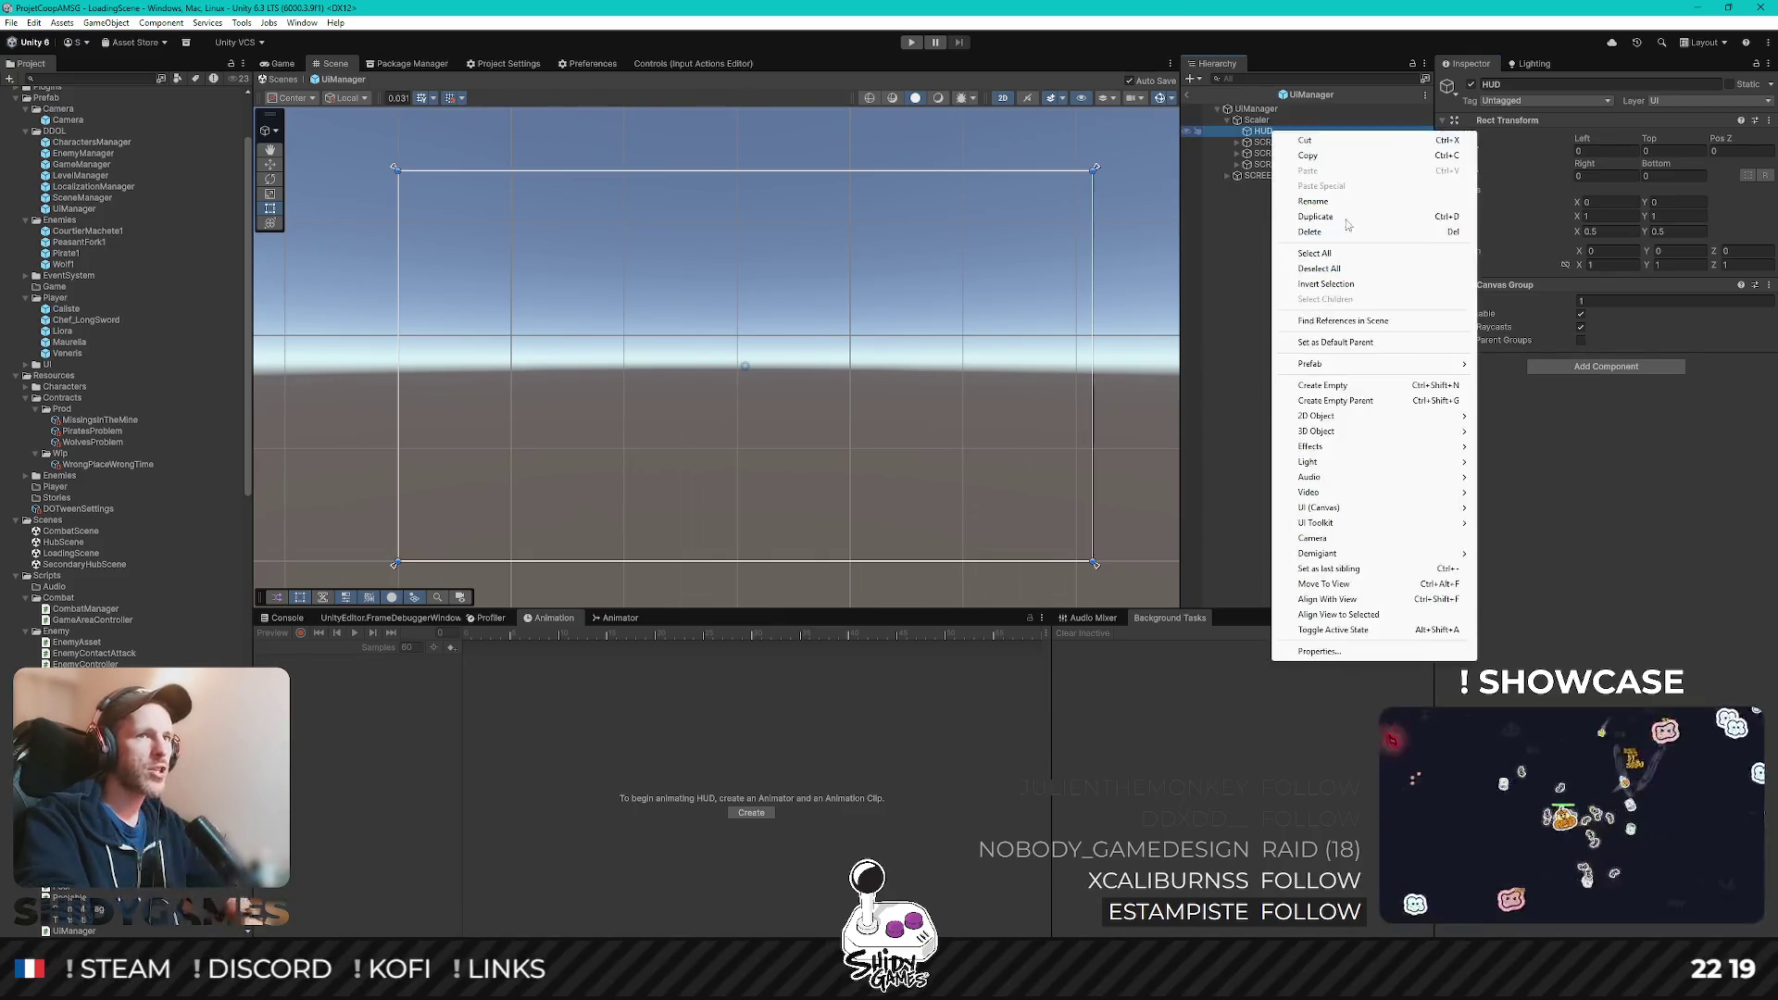
mouse_move(1368, 471)
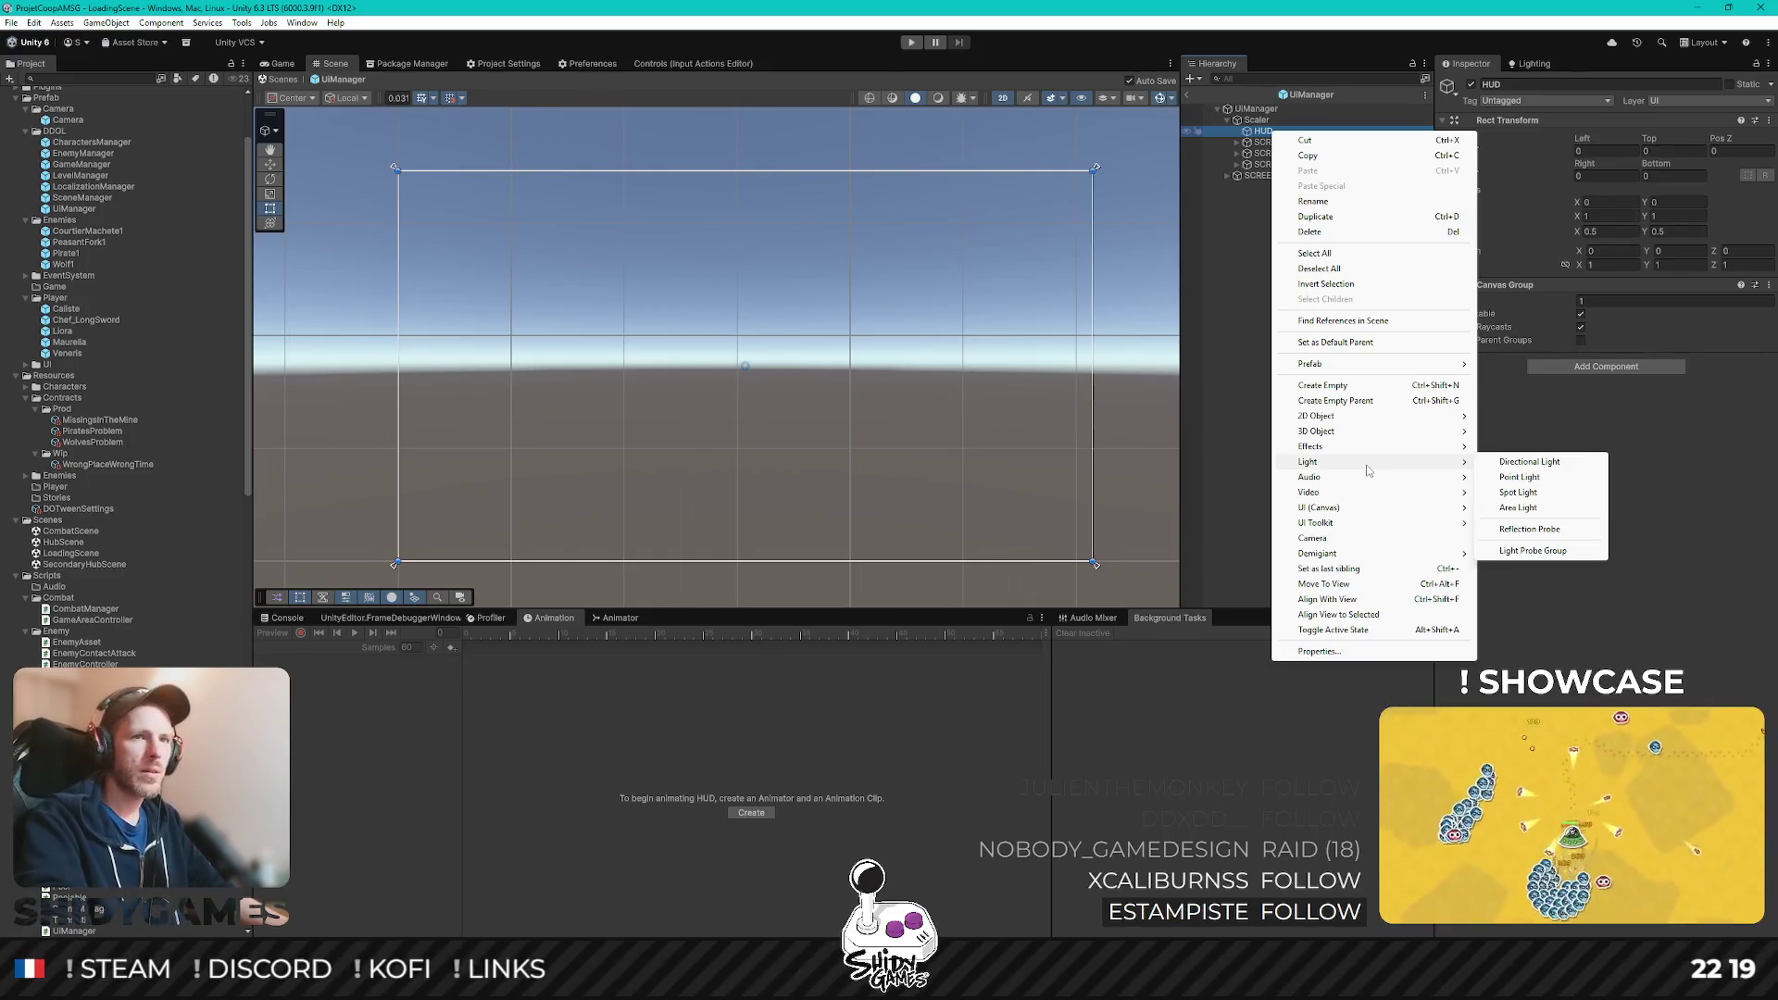
mouse_move(1390, 507)
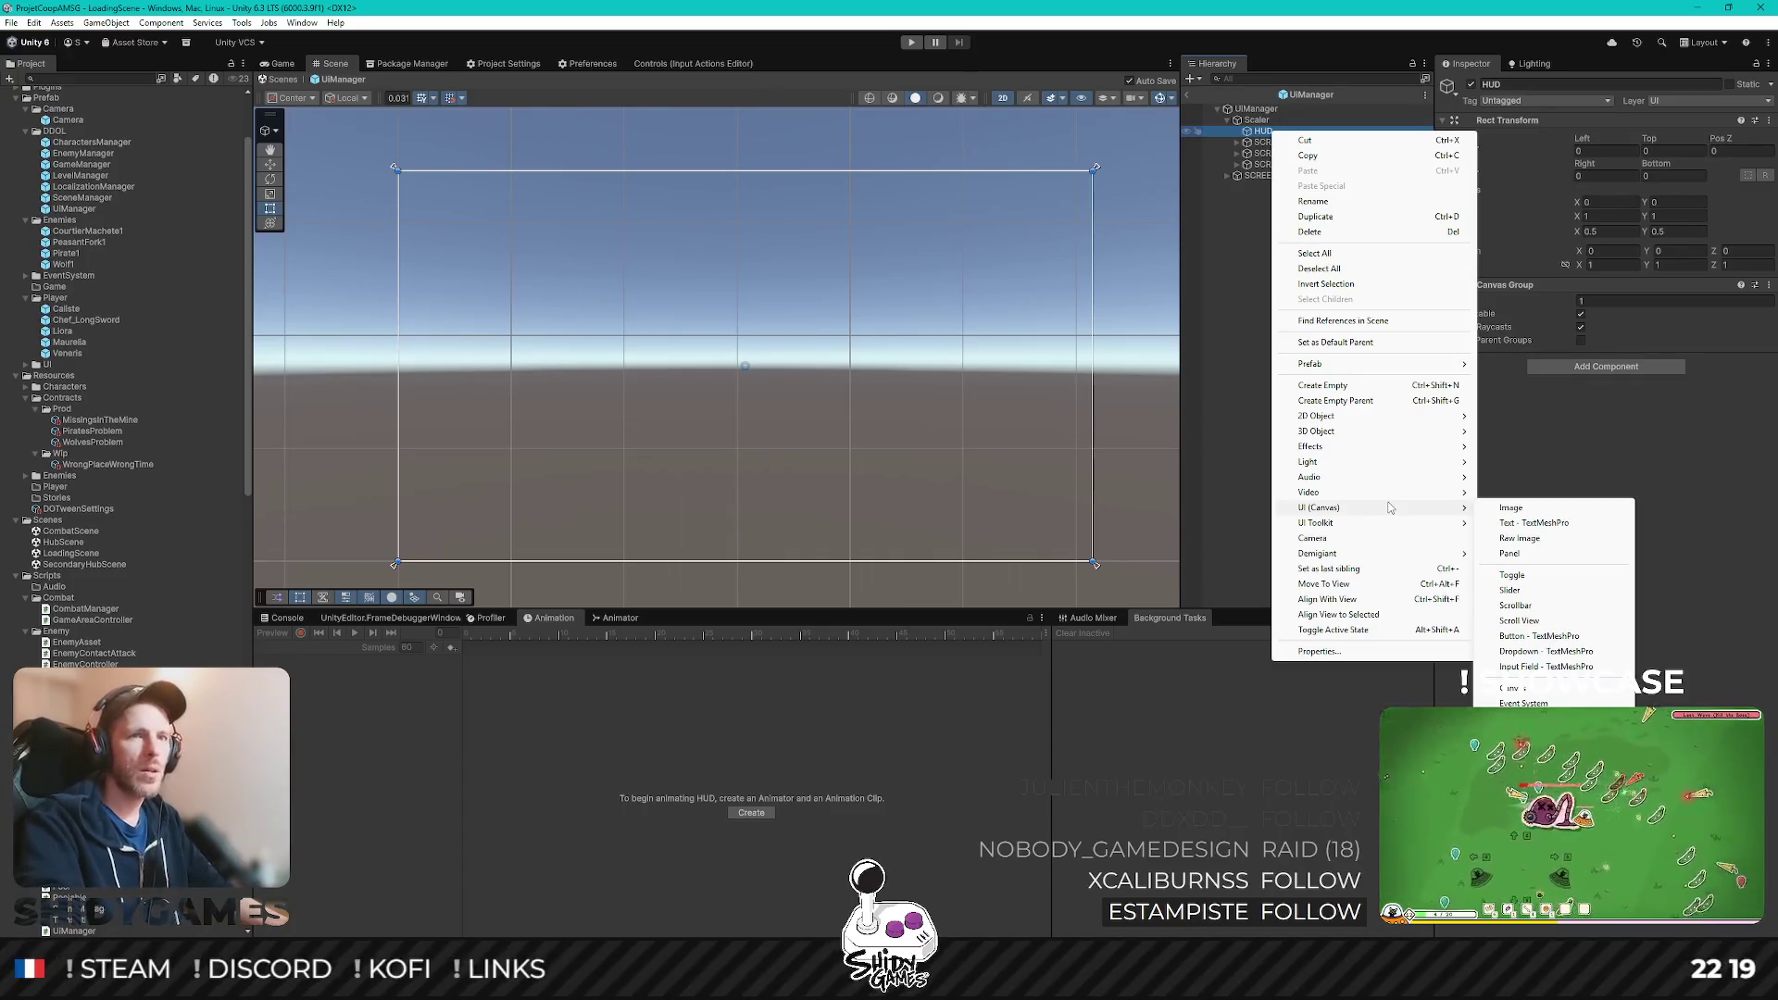
left_click(1544, 510)
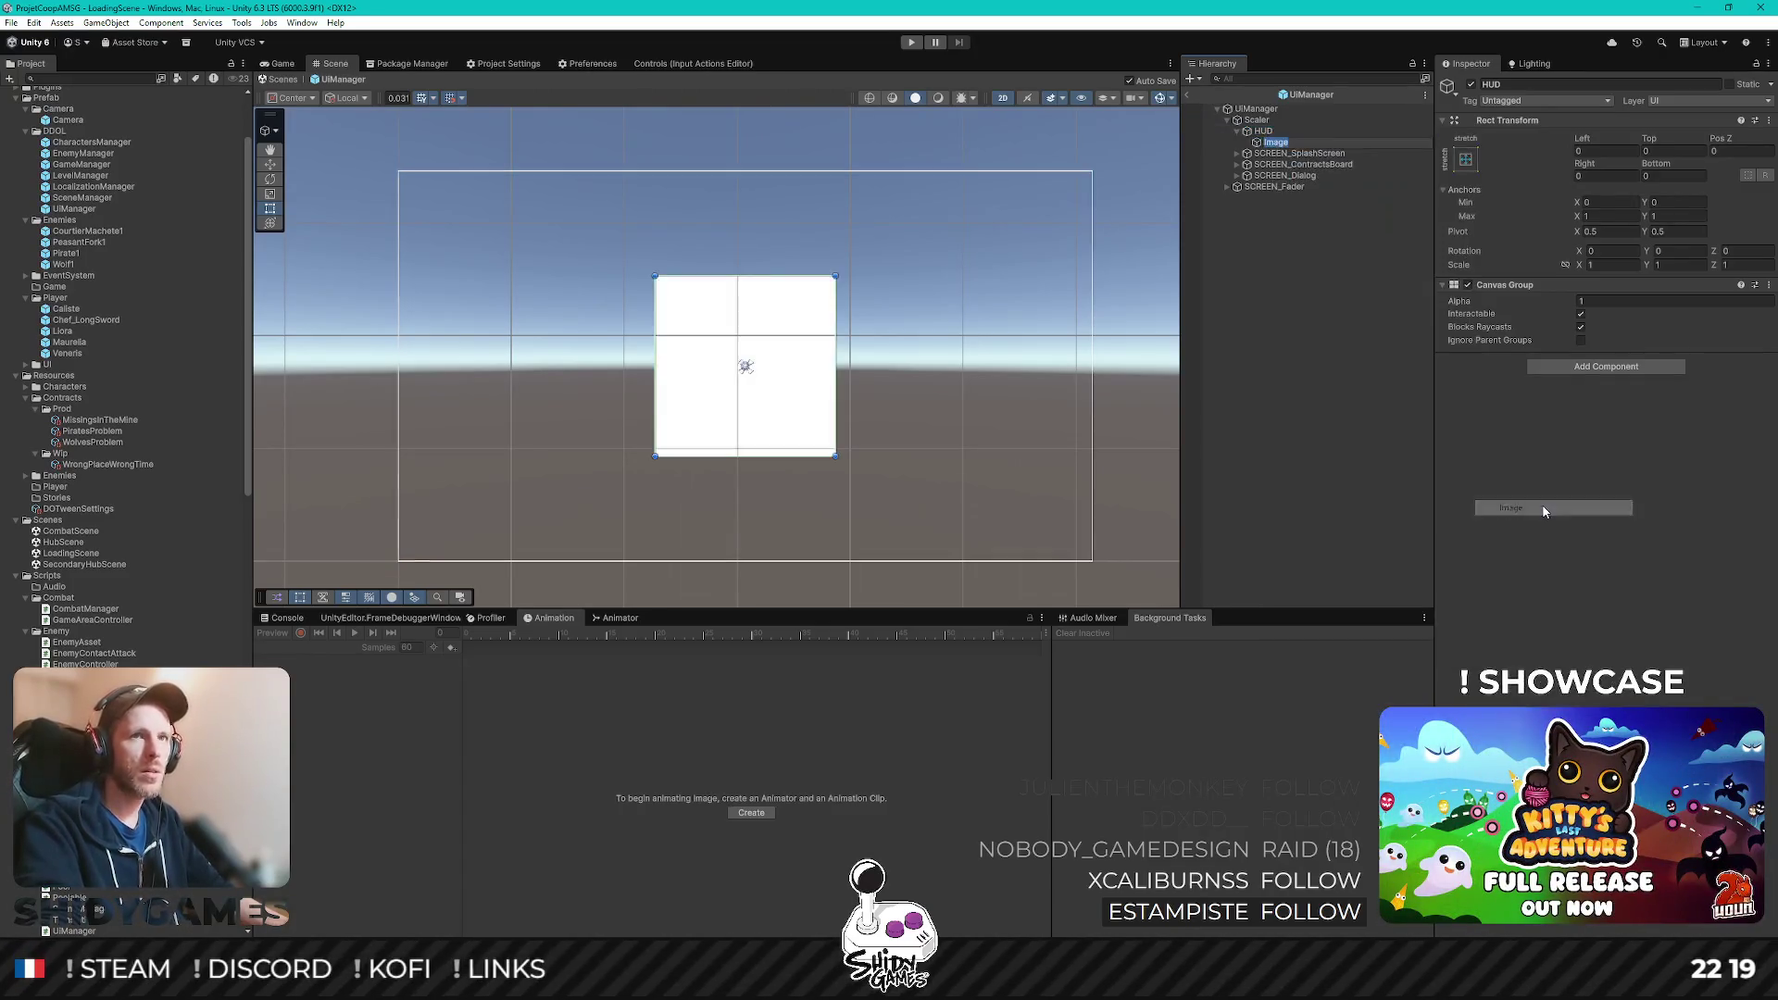
Step: Name the image Img_Portrait and anchor it to the canvas's top-left corner
type("Pol")
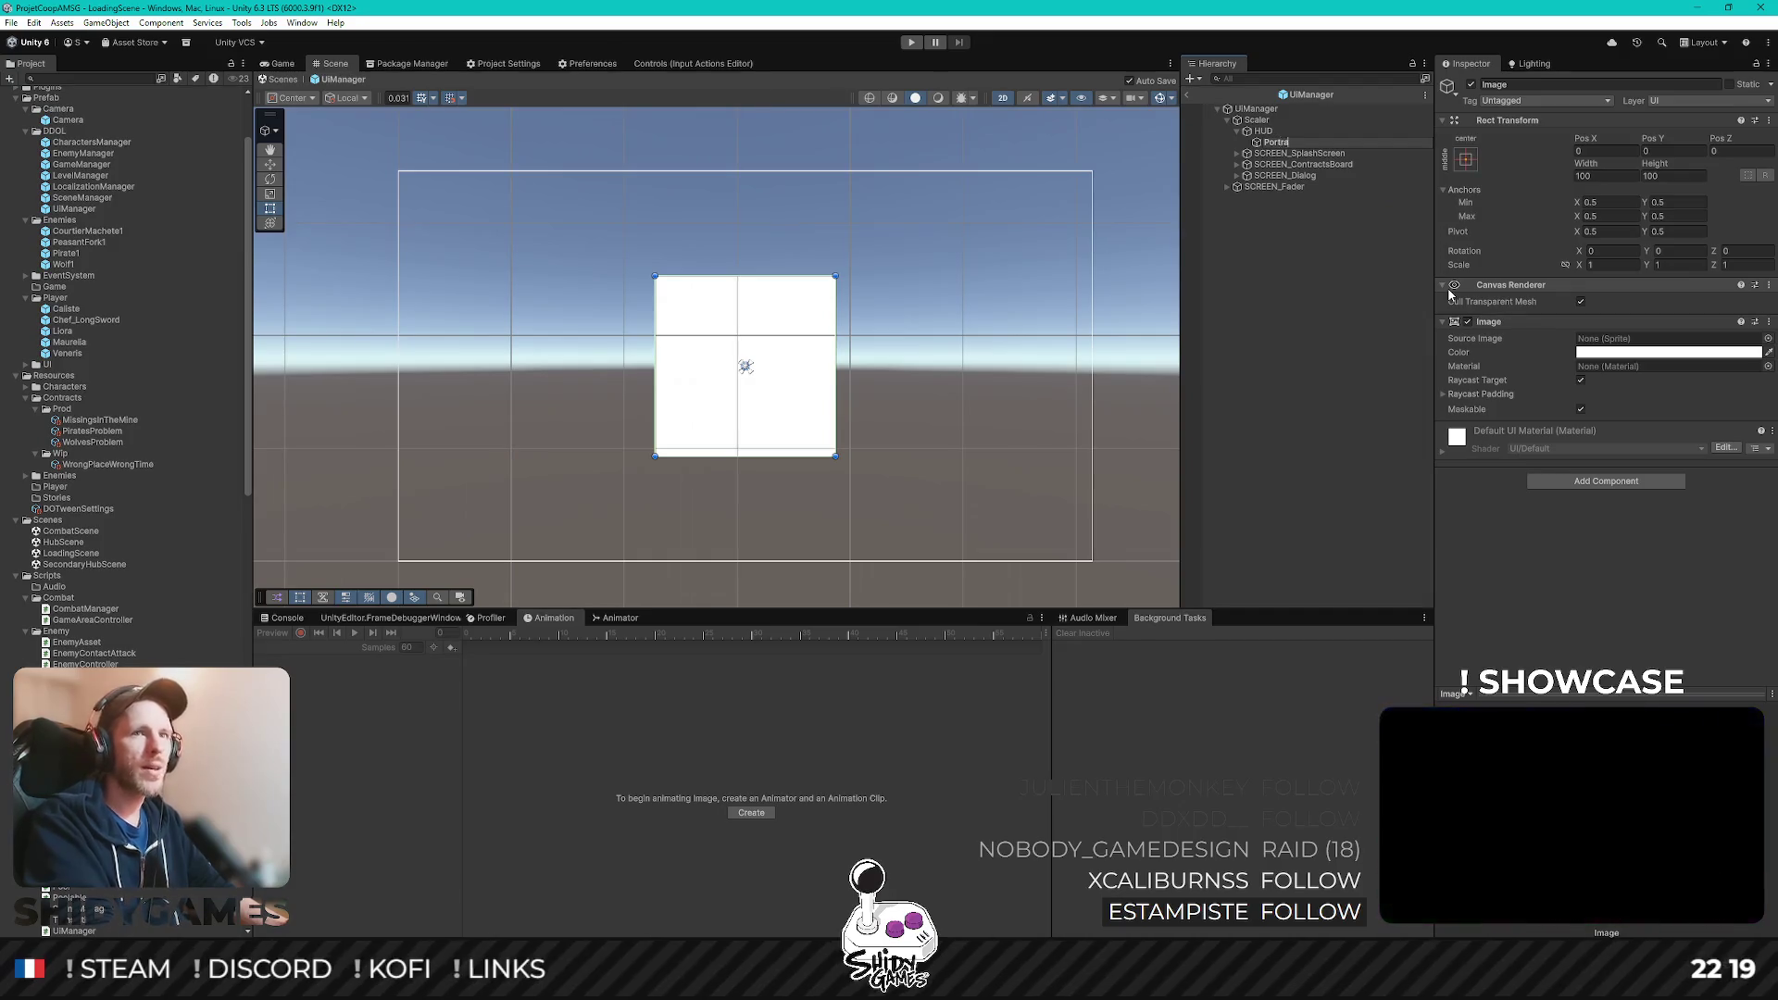
key("ctrl+BackSpace")
type("Img")
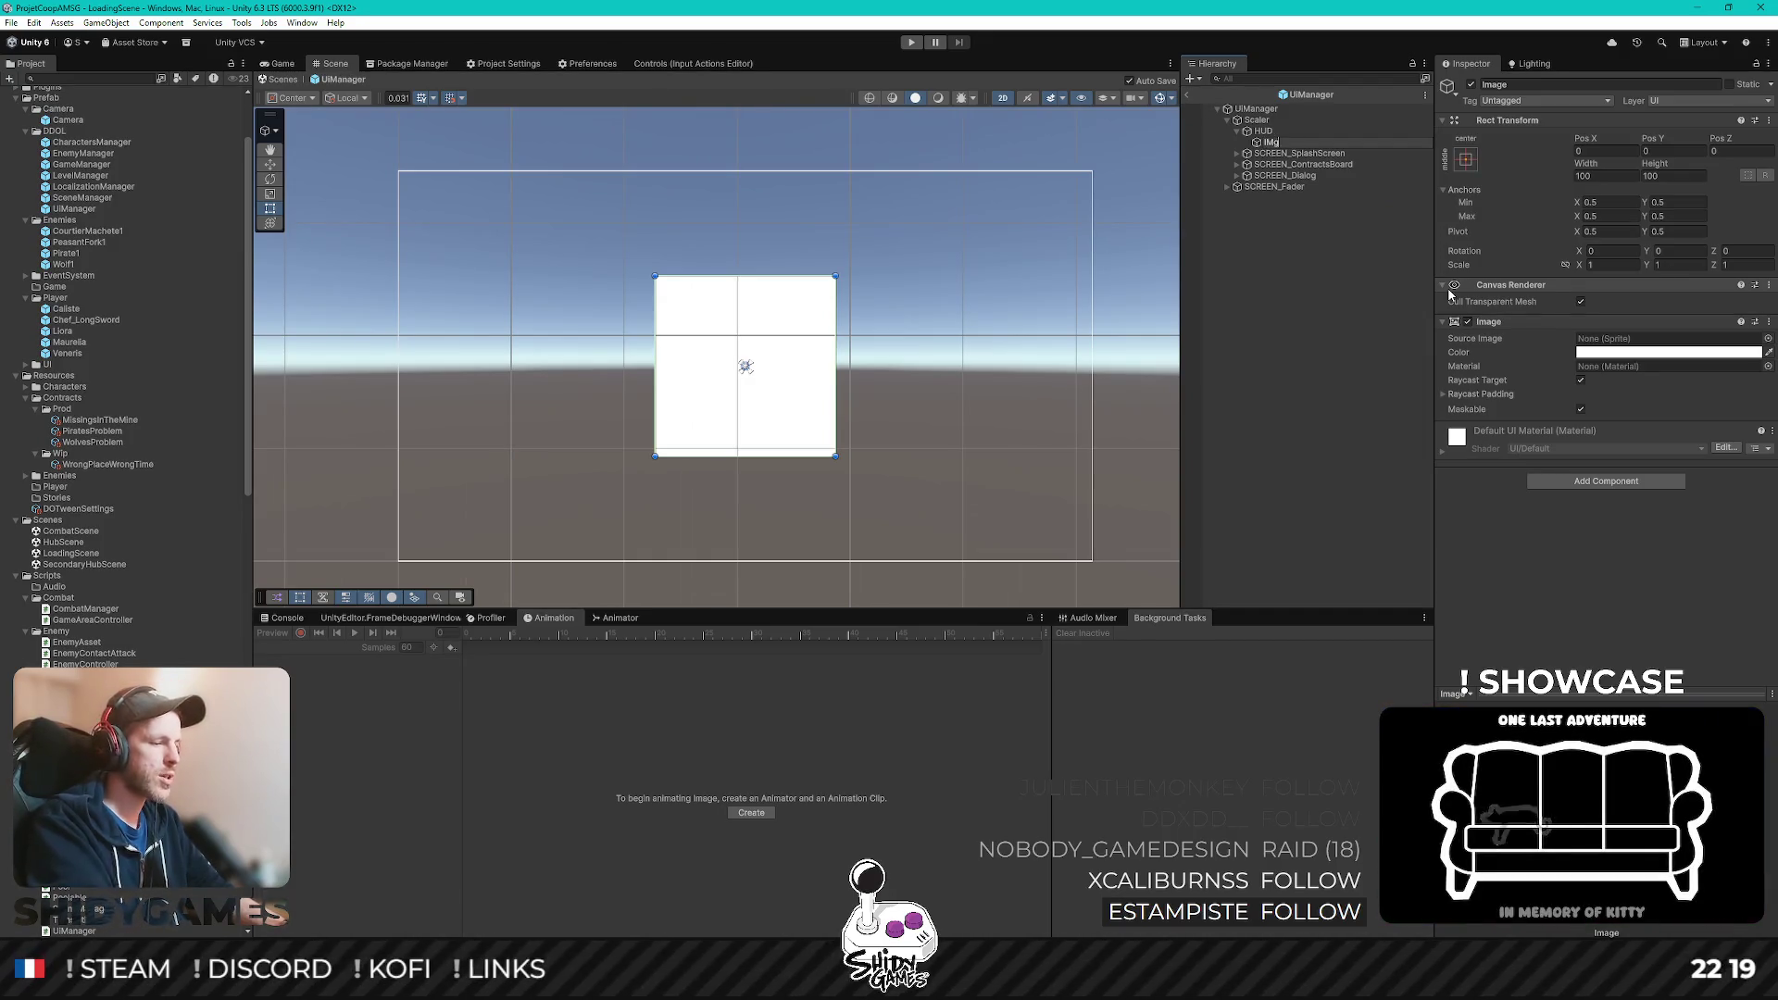
key("Return")
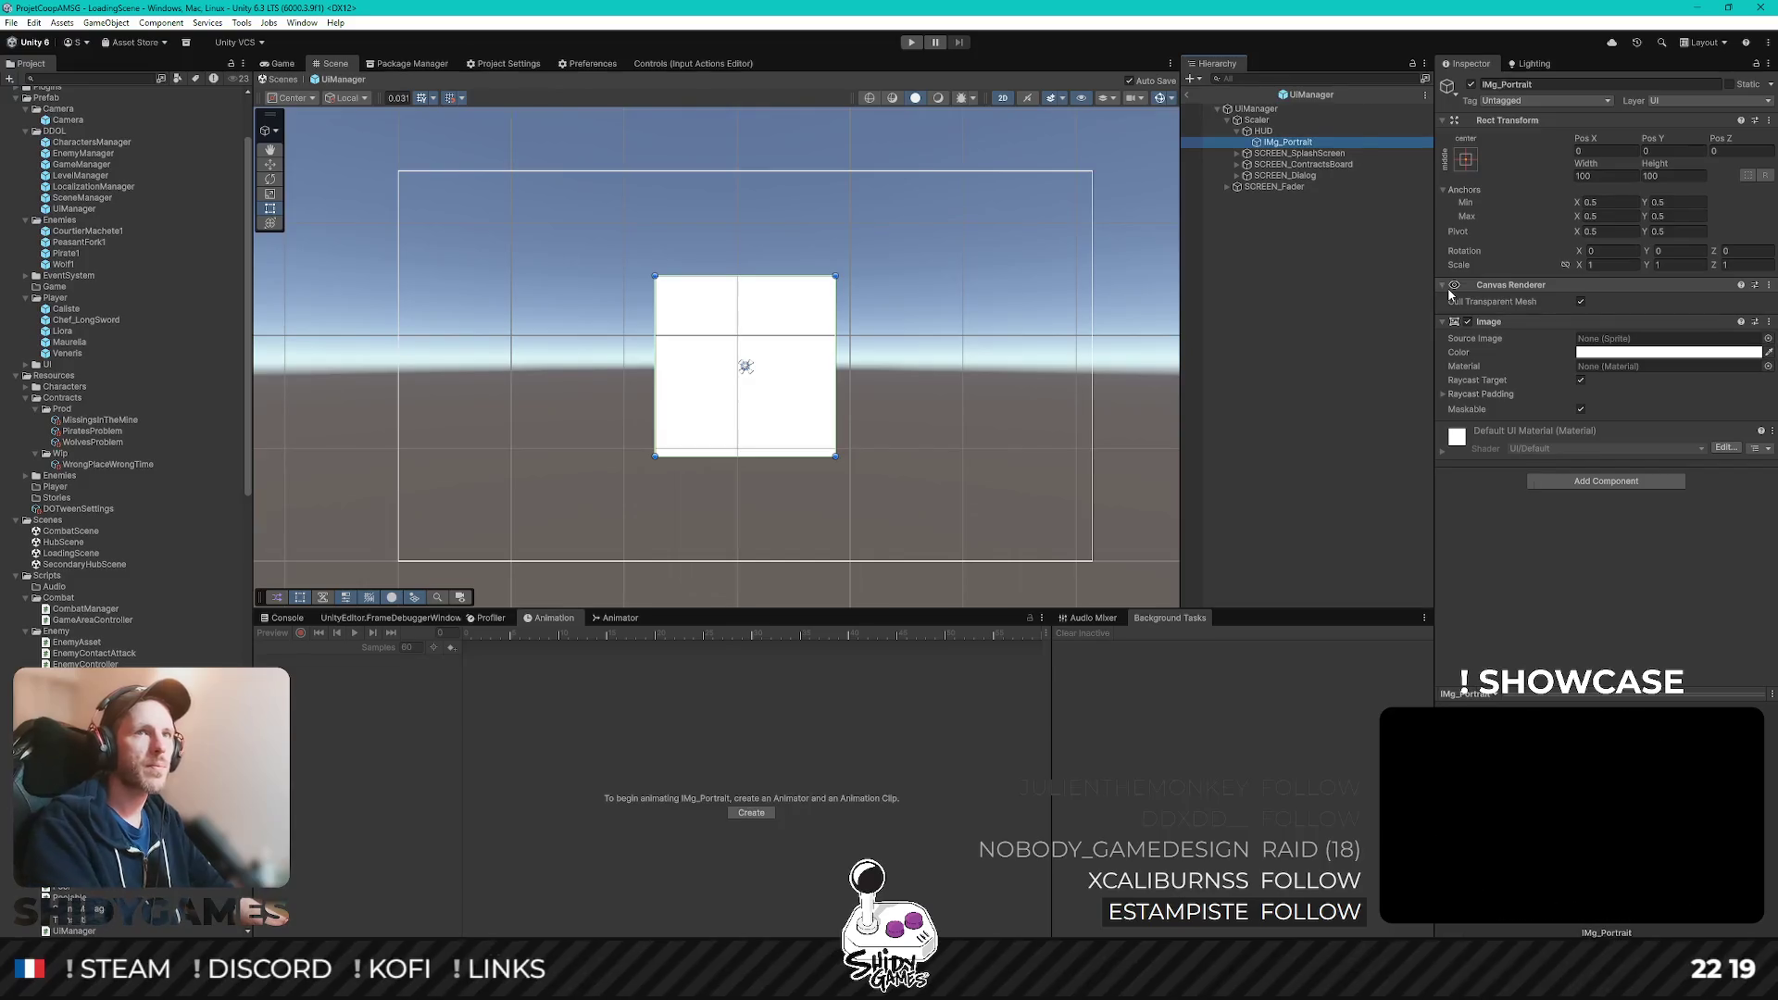
left_click(1466, 159)
left_click(1510, 263, "alt")
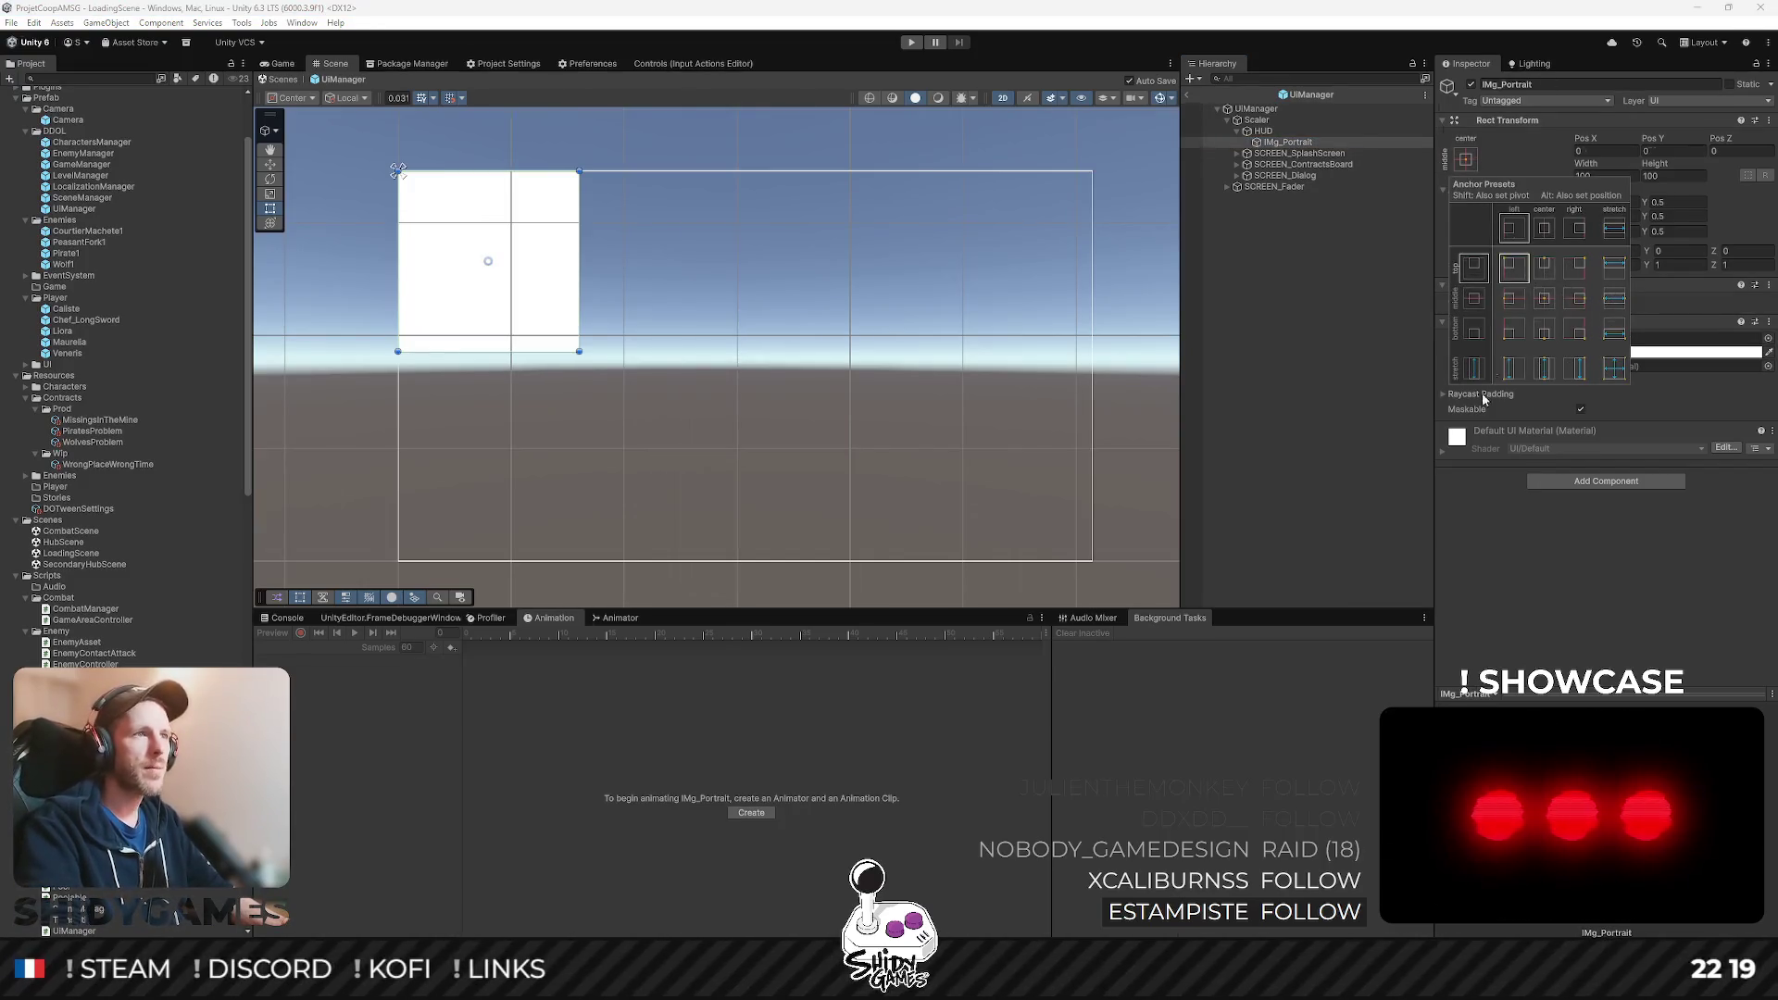
scroll(437, 248, "up", 2)
left_click_drag(437, 248, 508, 250)
scroll(111, 416, "down", 10)
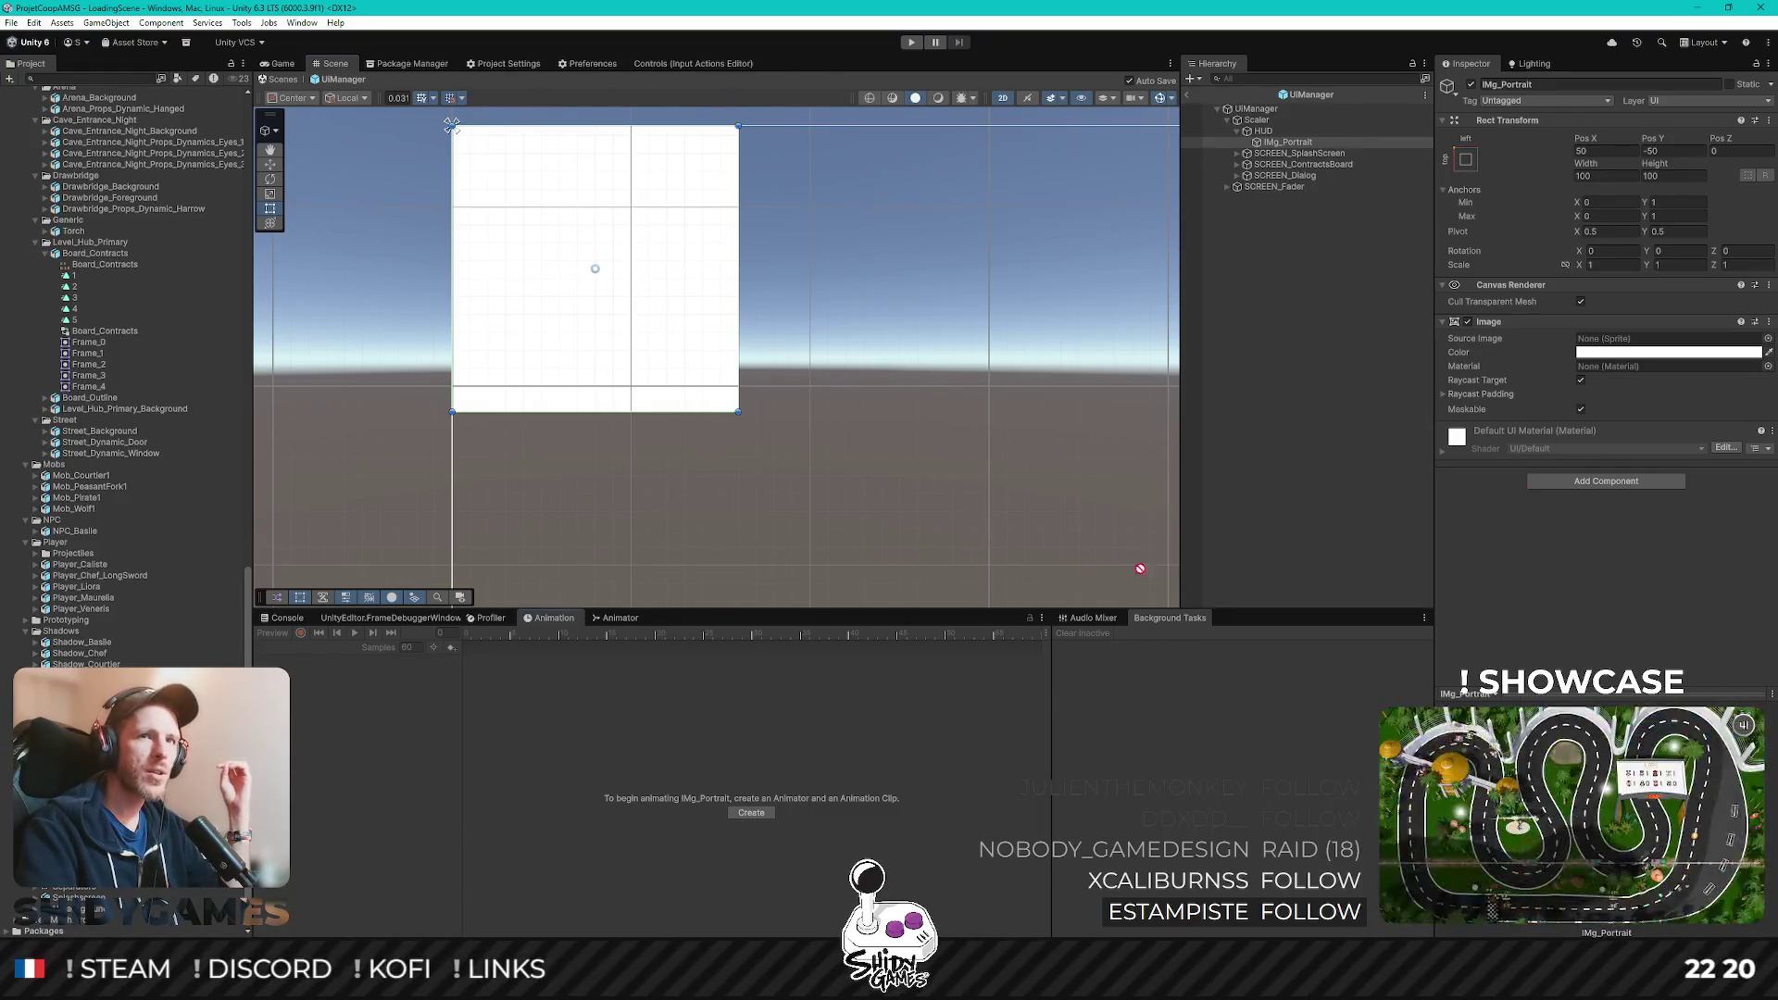
Step: Assign the Portrait Chef sprite to the image at its native 28×28 size
left_click(37, 797)
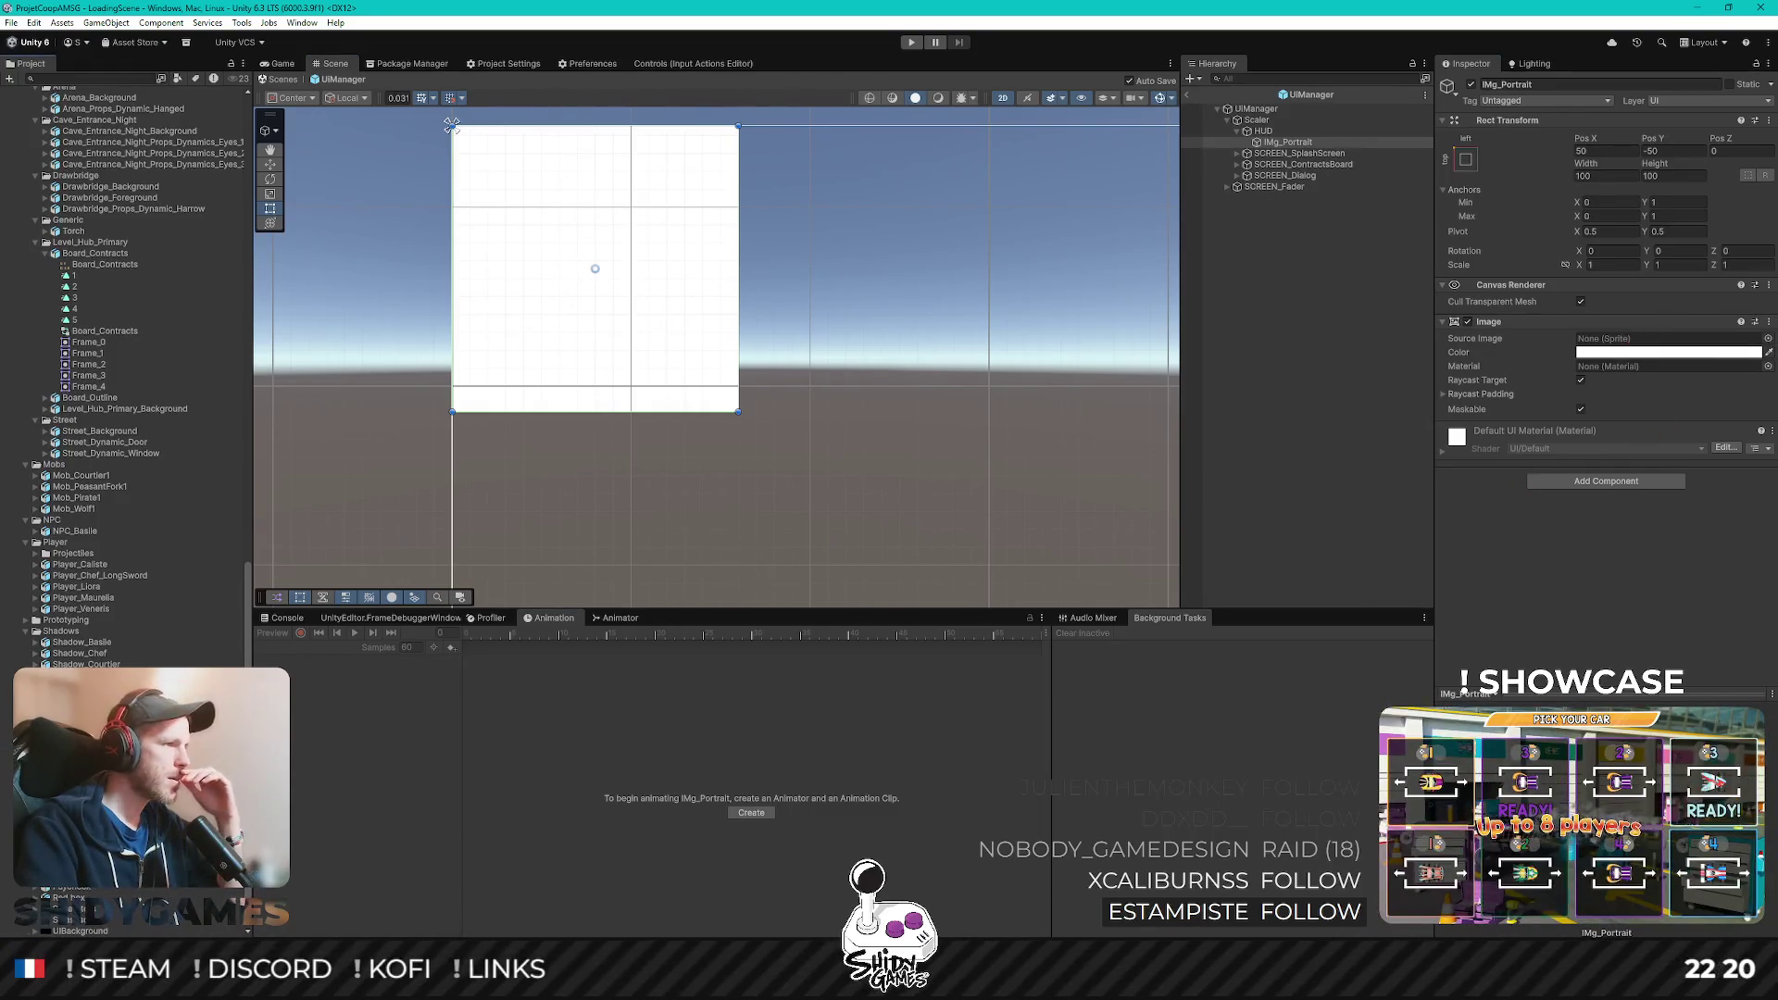
mouse_move(83, 815)
left_mouse_down()
mouse_move(776, 670)
mouse_move(1653, 363)
mouse_move(1648, 341)
left_mouse_up()
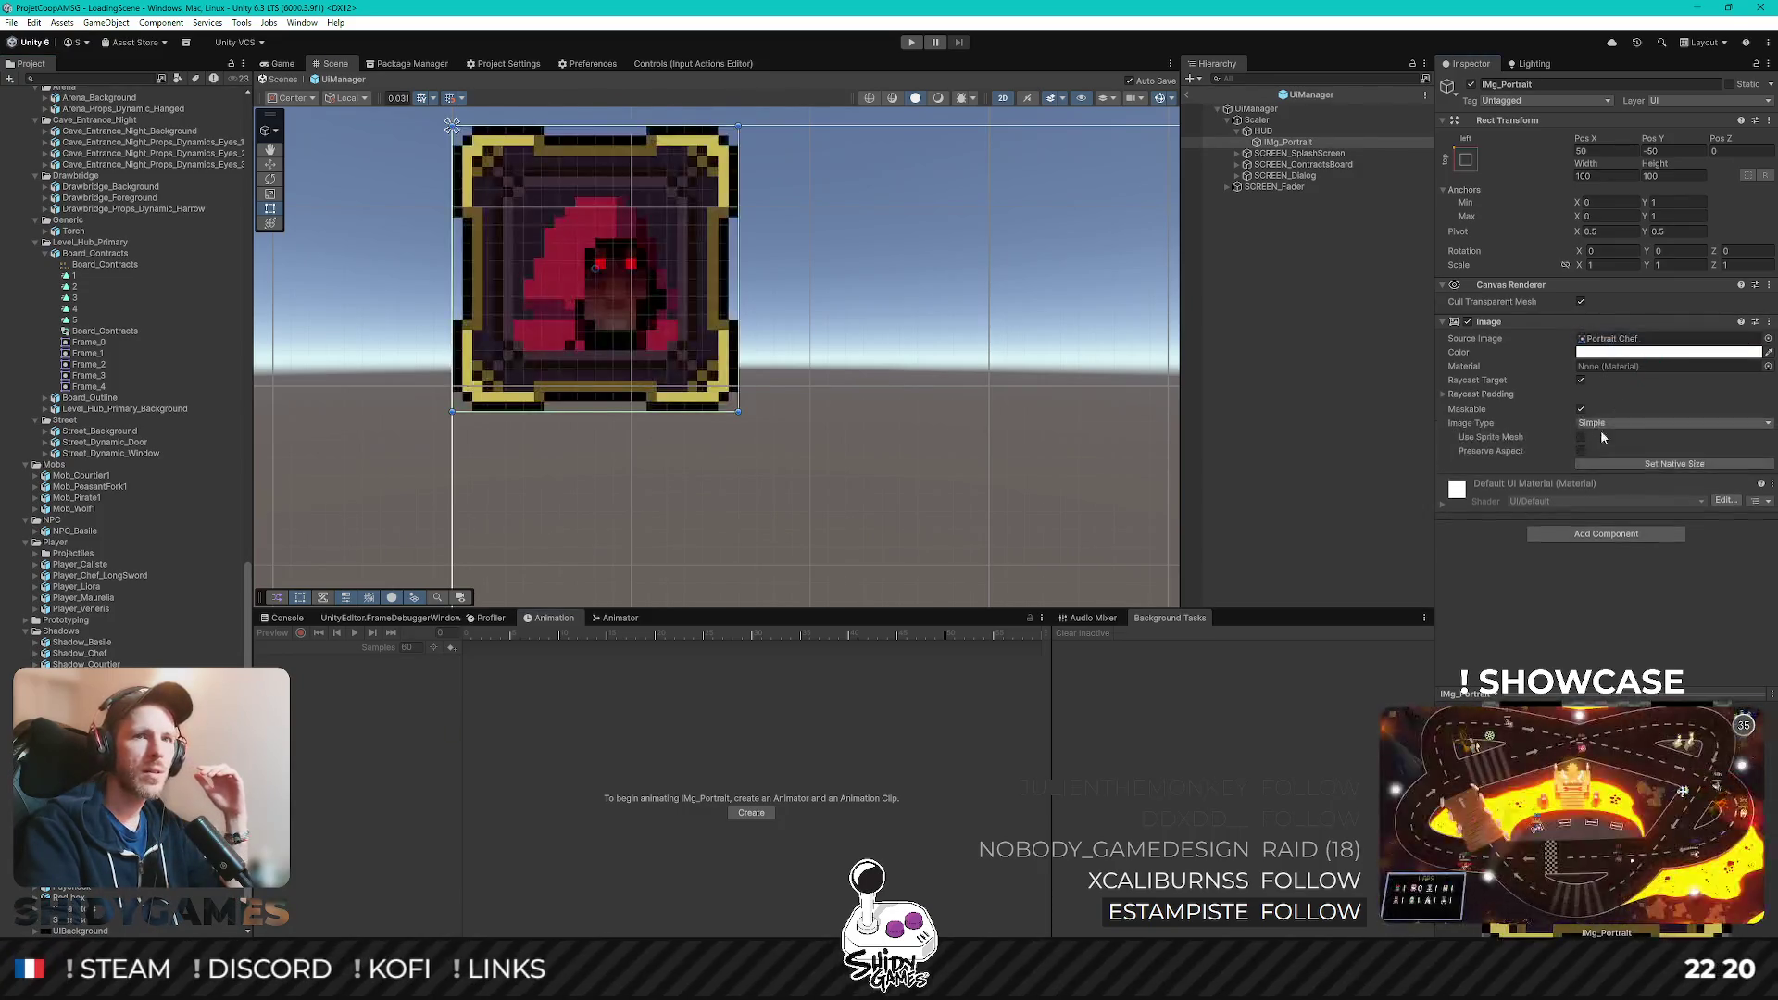
left_click(1622, 465)
scroll(650, 291, "down", 3)
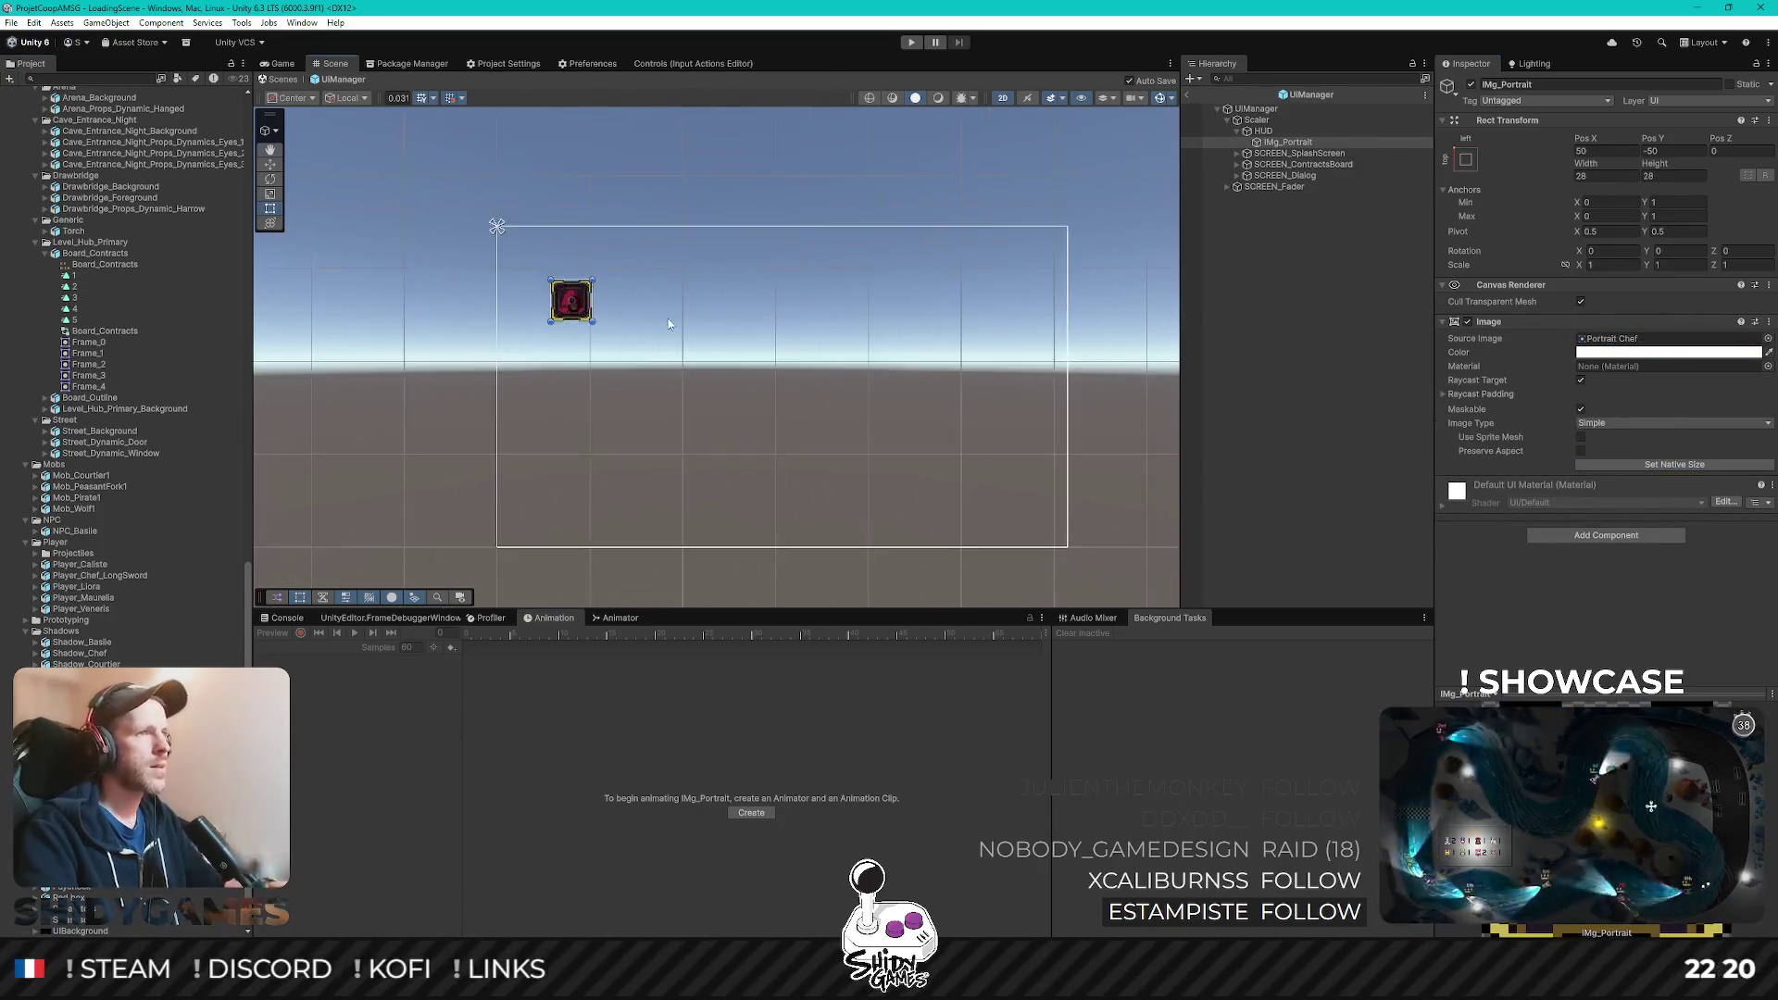
scroll(559, 265, "up", 5)
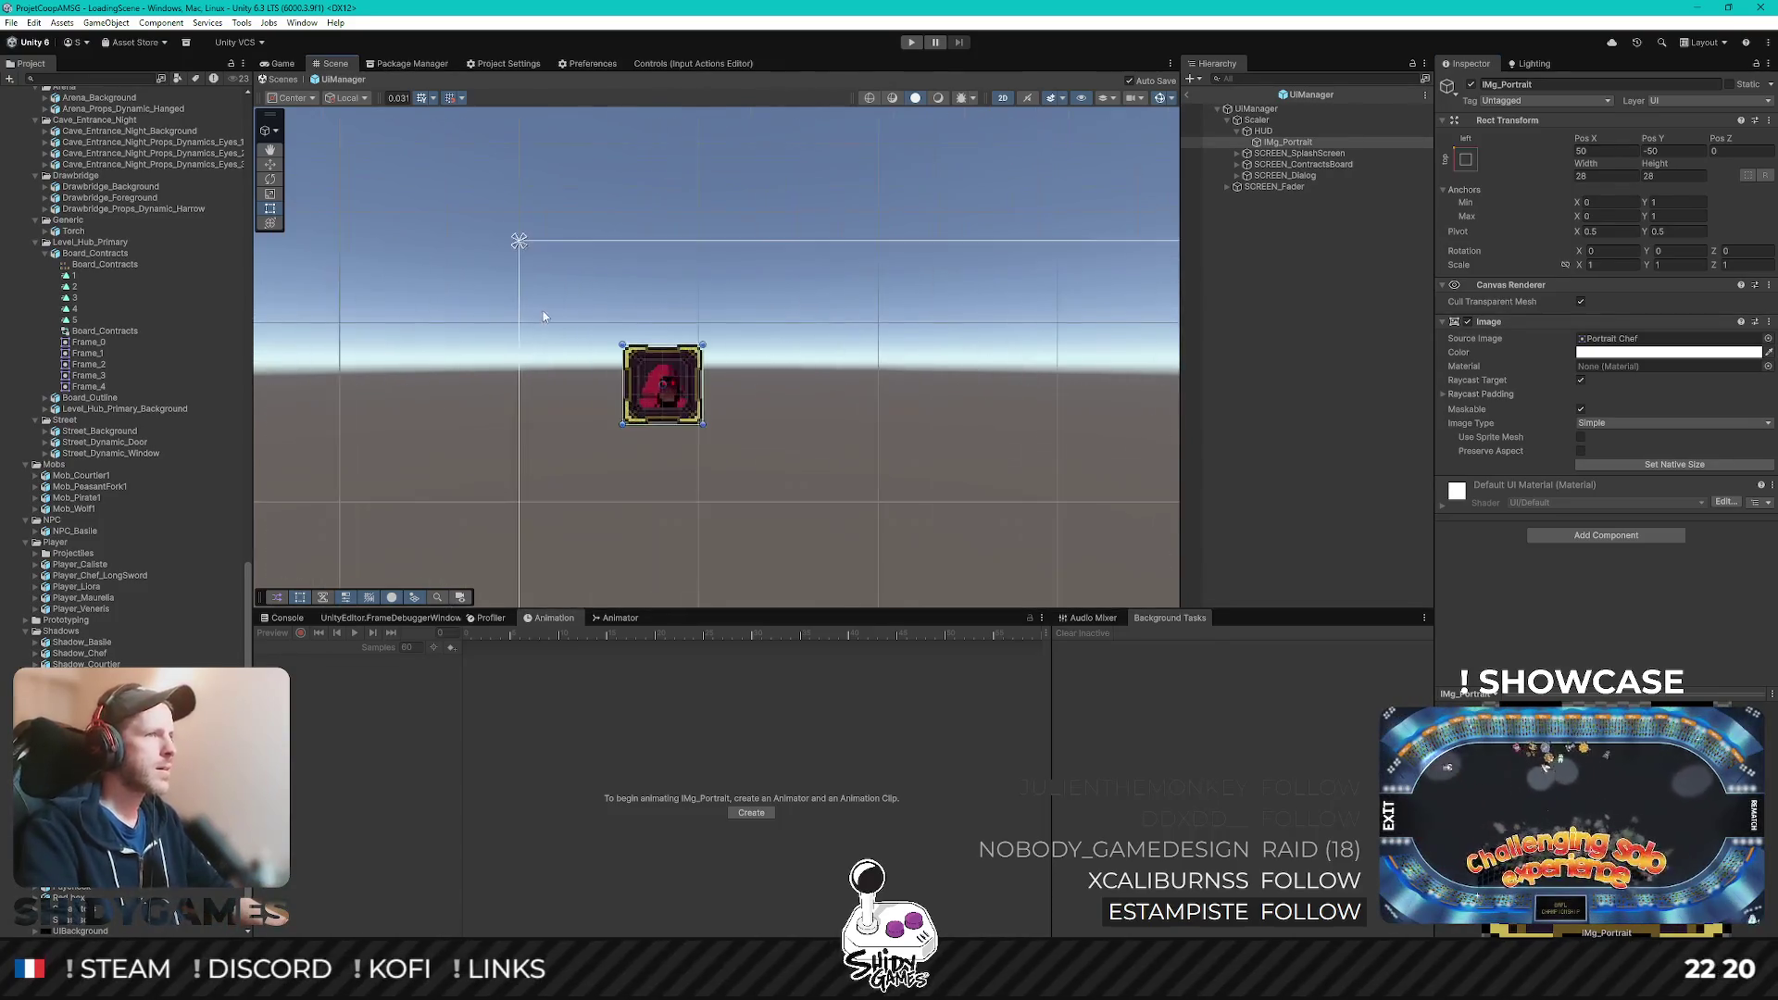
Step: Anchor the portrait to the top-left corner and rename it IMG_Portrait
left_click(1466, 159)
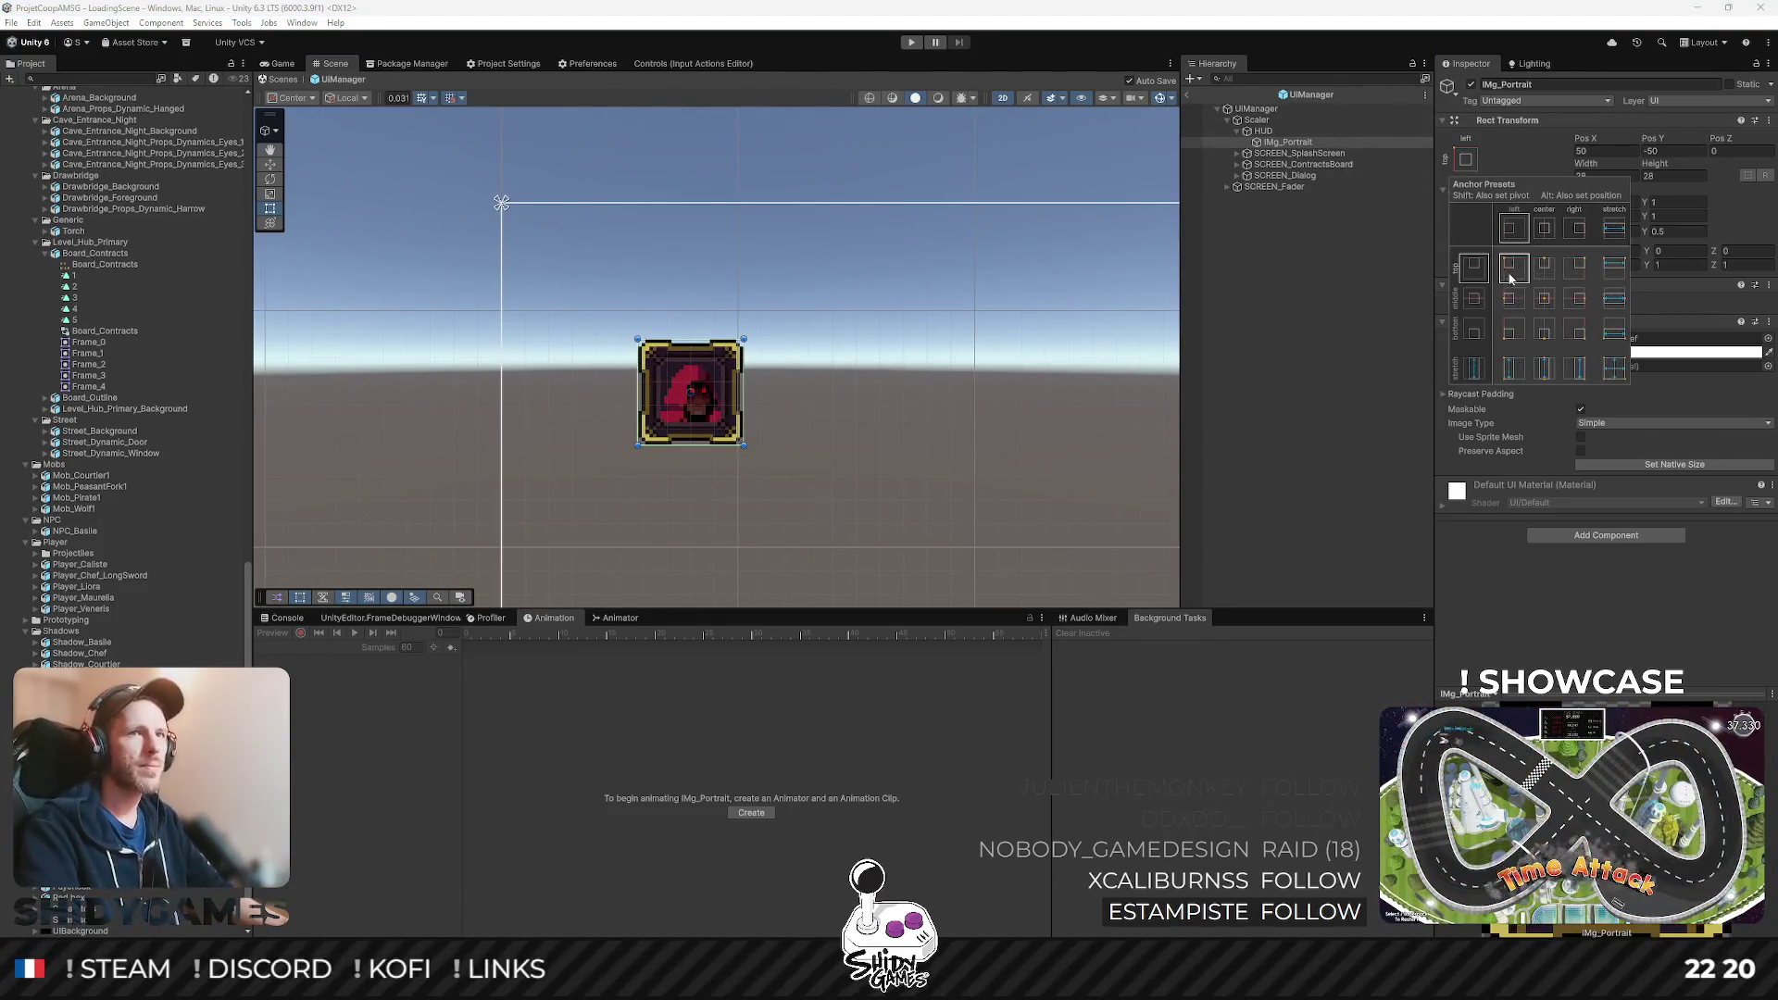
left_click(1513, 268, "alt")
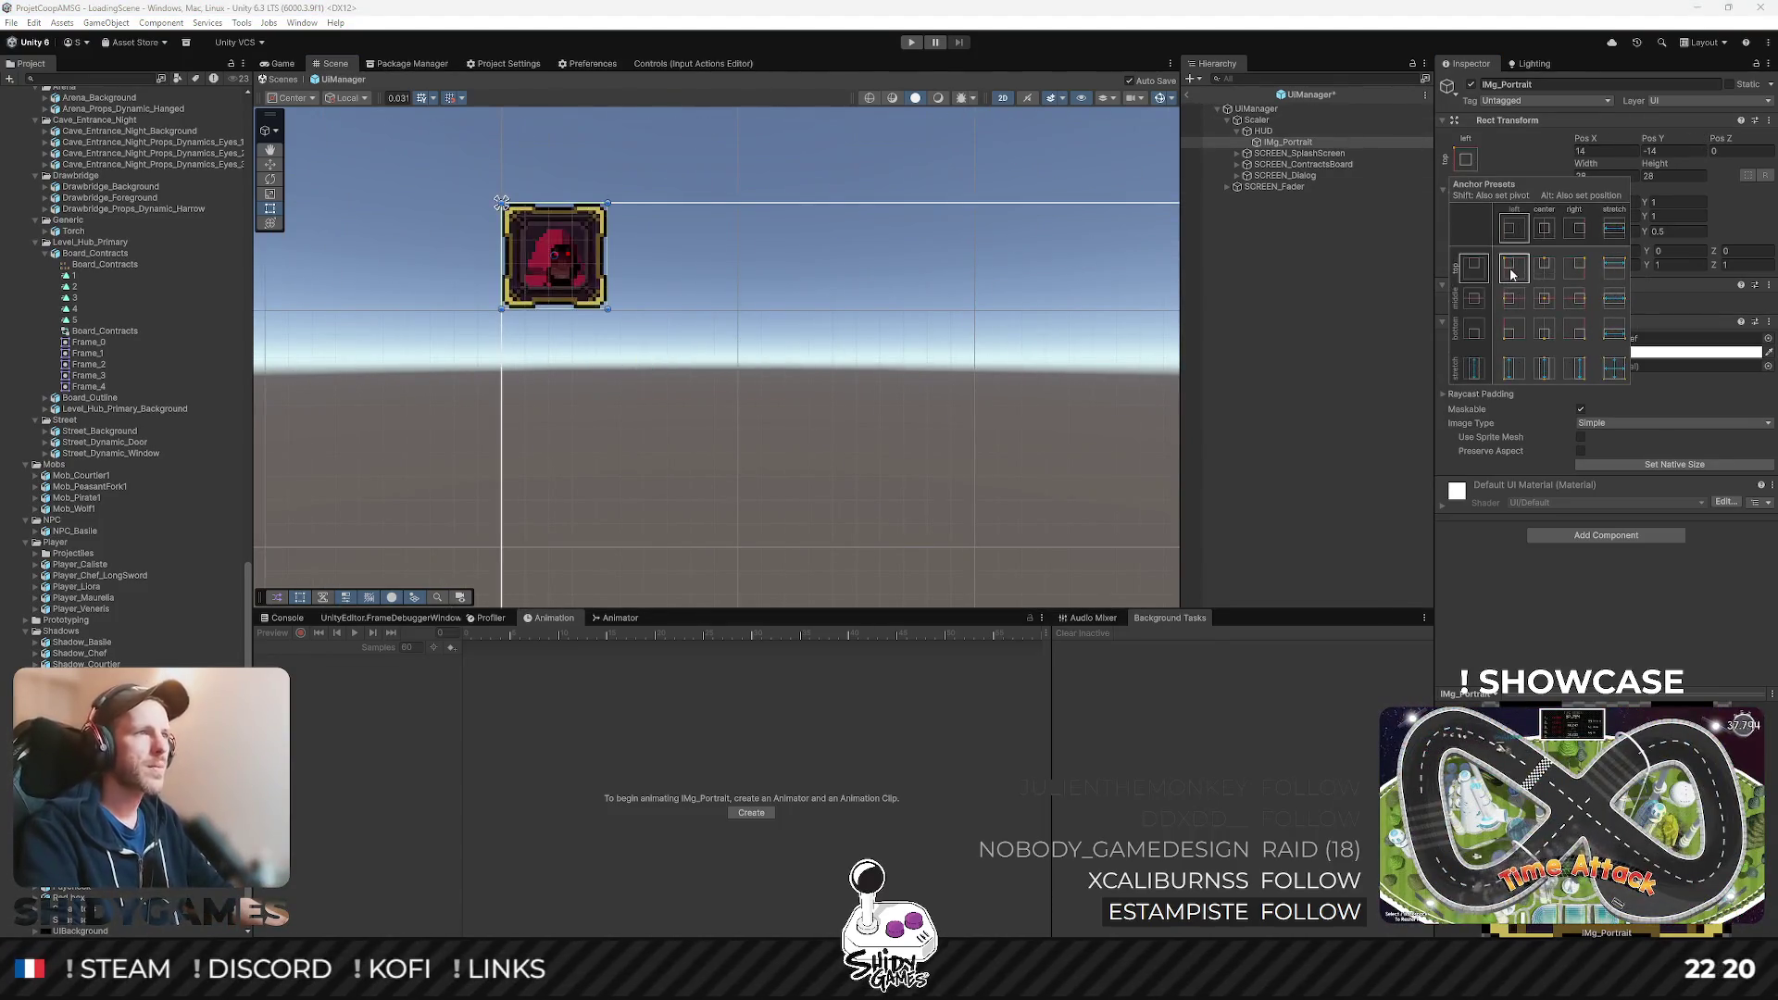
left_click(1295, 145)
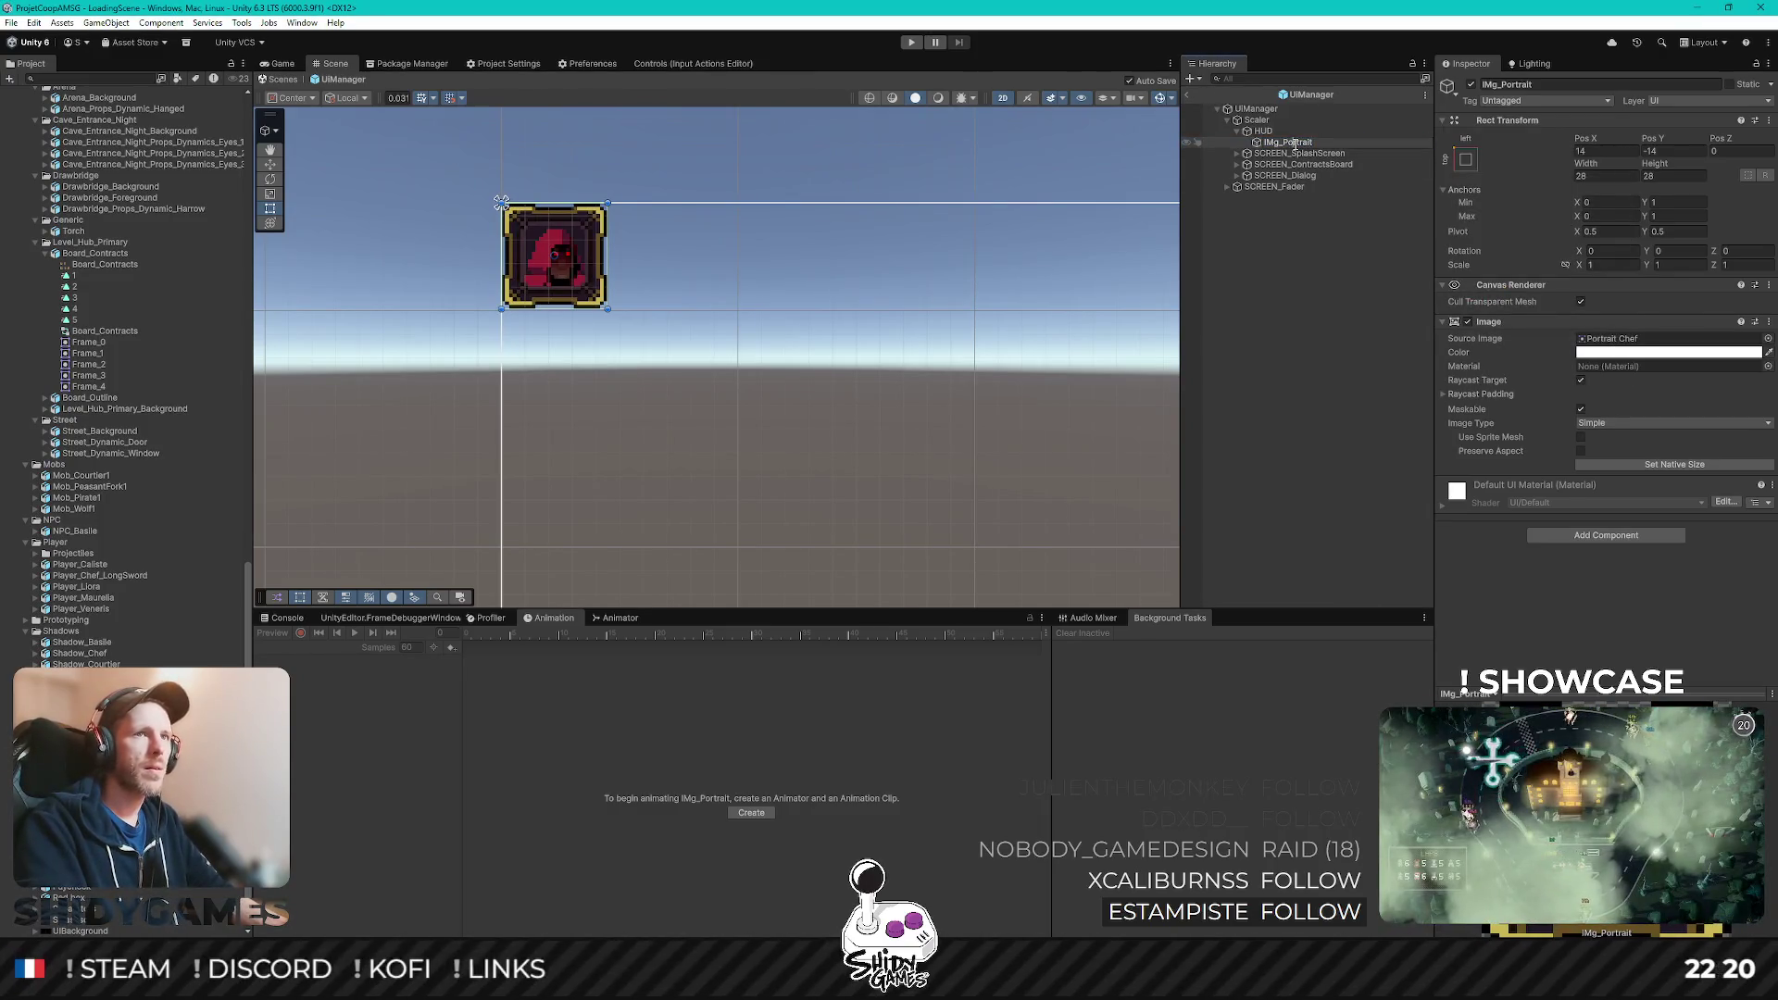
type("IMG_Portrait")
key("Return")
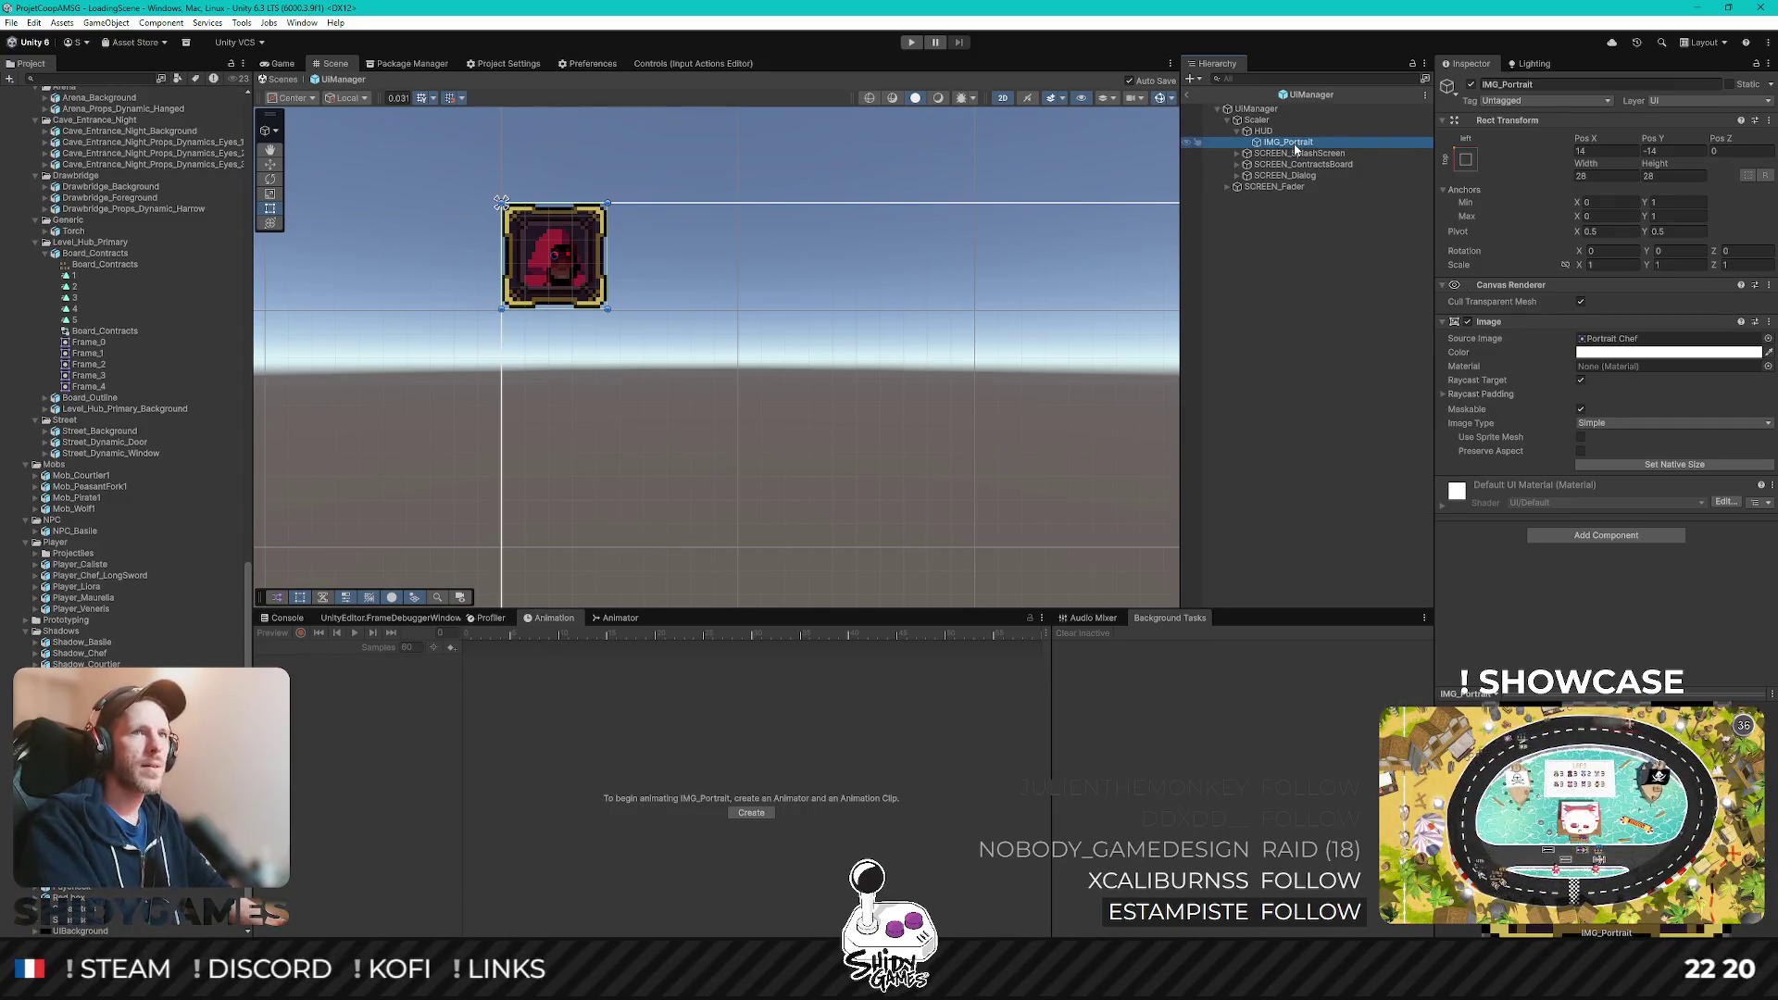
Step: Set the portrait's Pos X and Pos Y to 24, placing it just inside the corner
left_click(1608, 149)
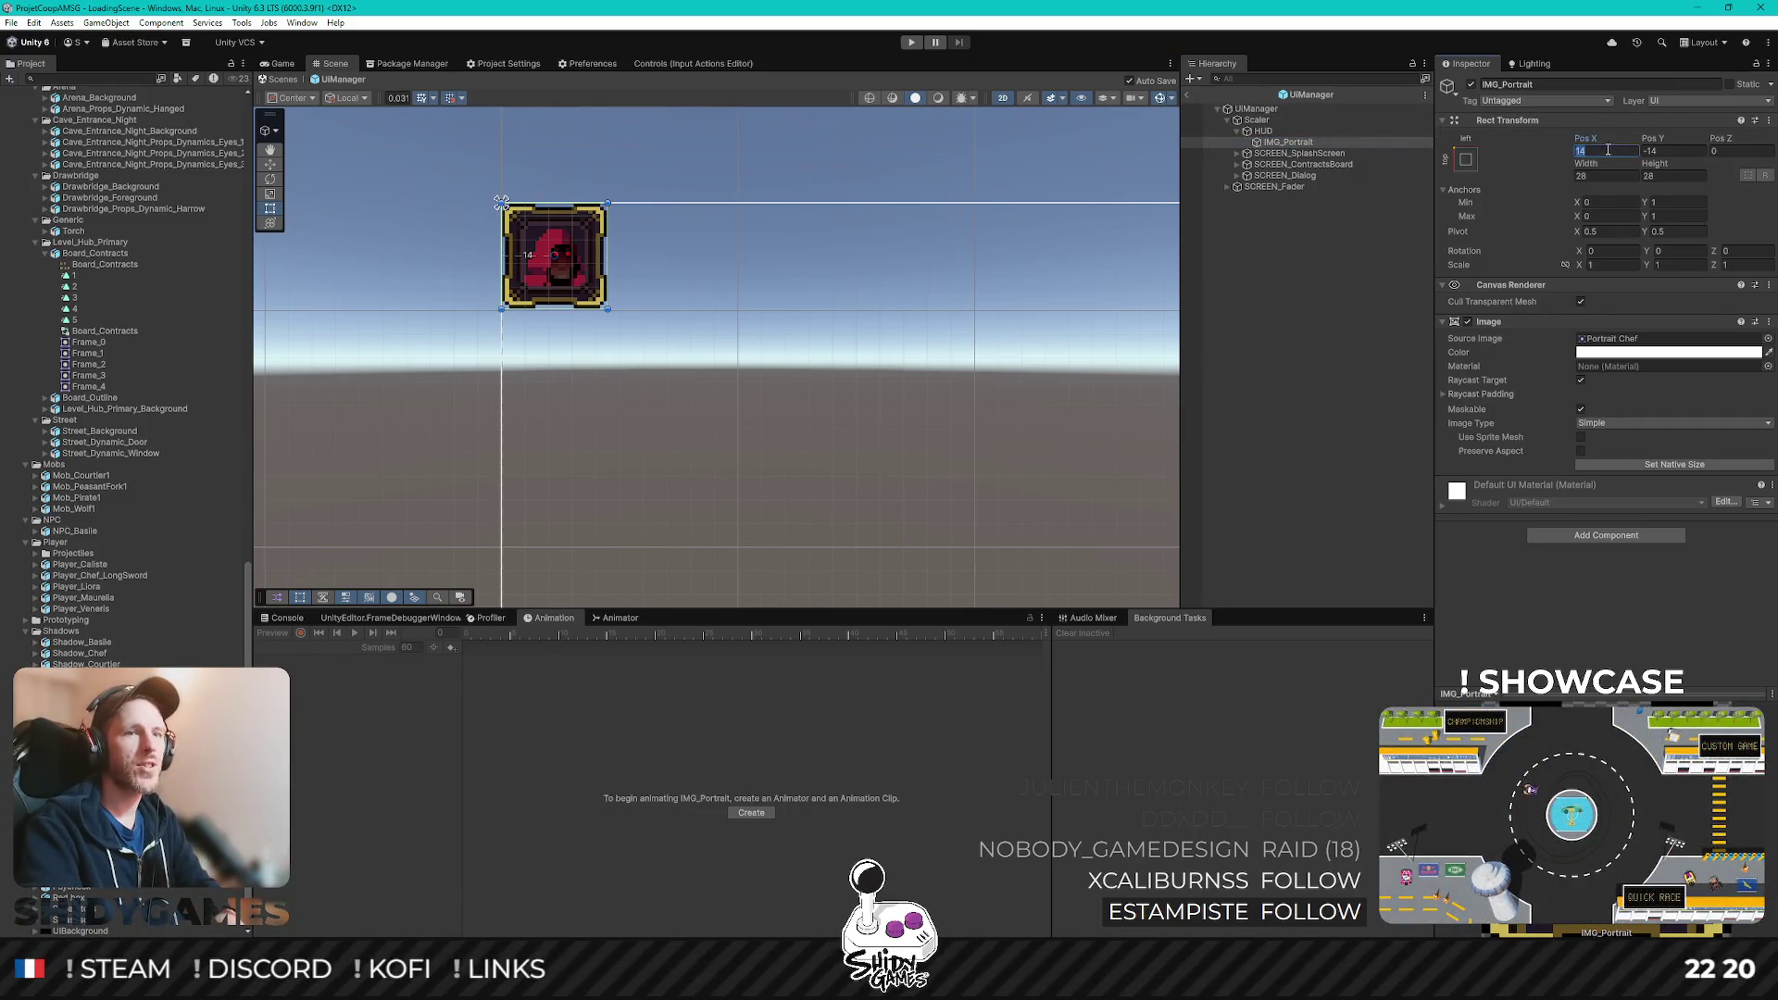
type("24")
left_click(1673, 154)
left_click(1673, 155)
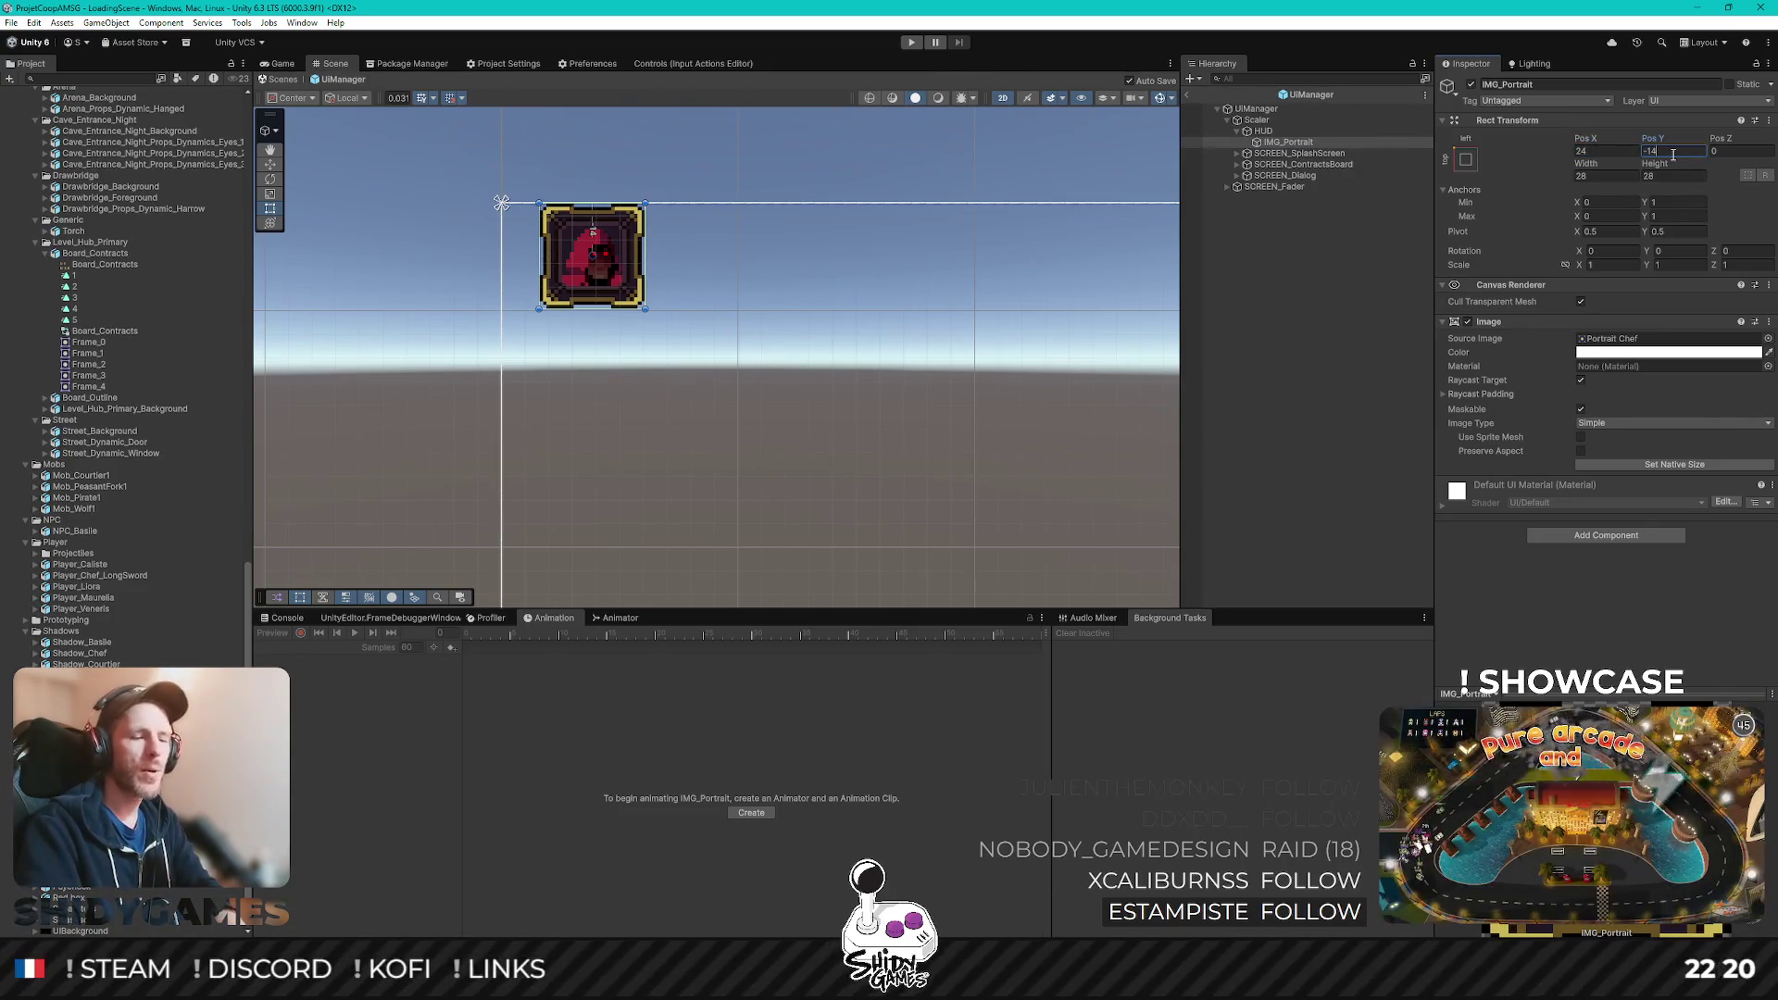
key("BackSpace")
key("BackSpace")
type("24")
left_click(1251, 382)
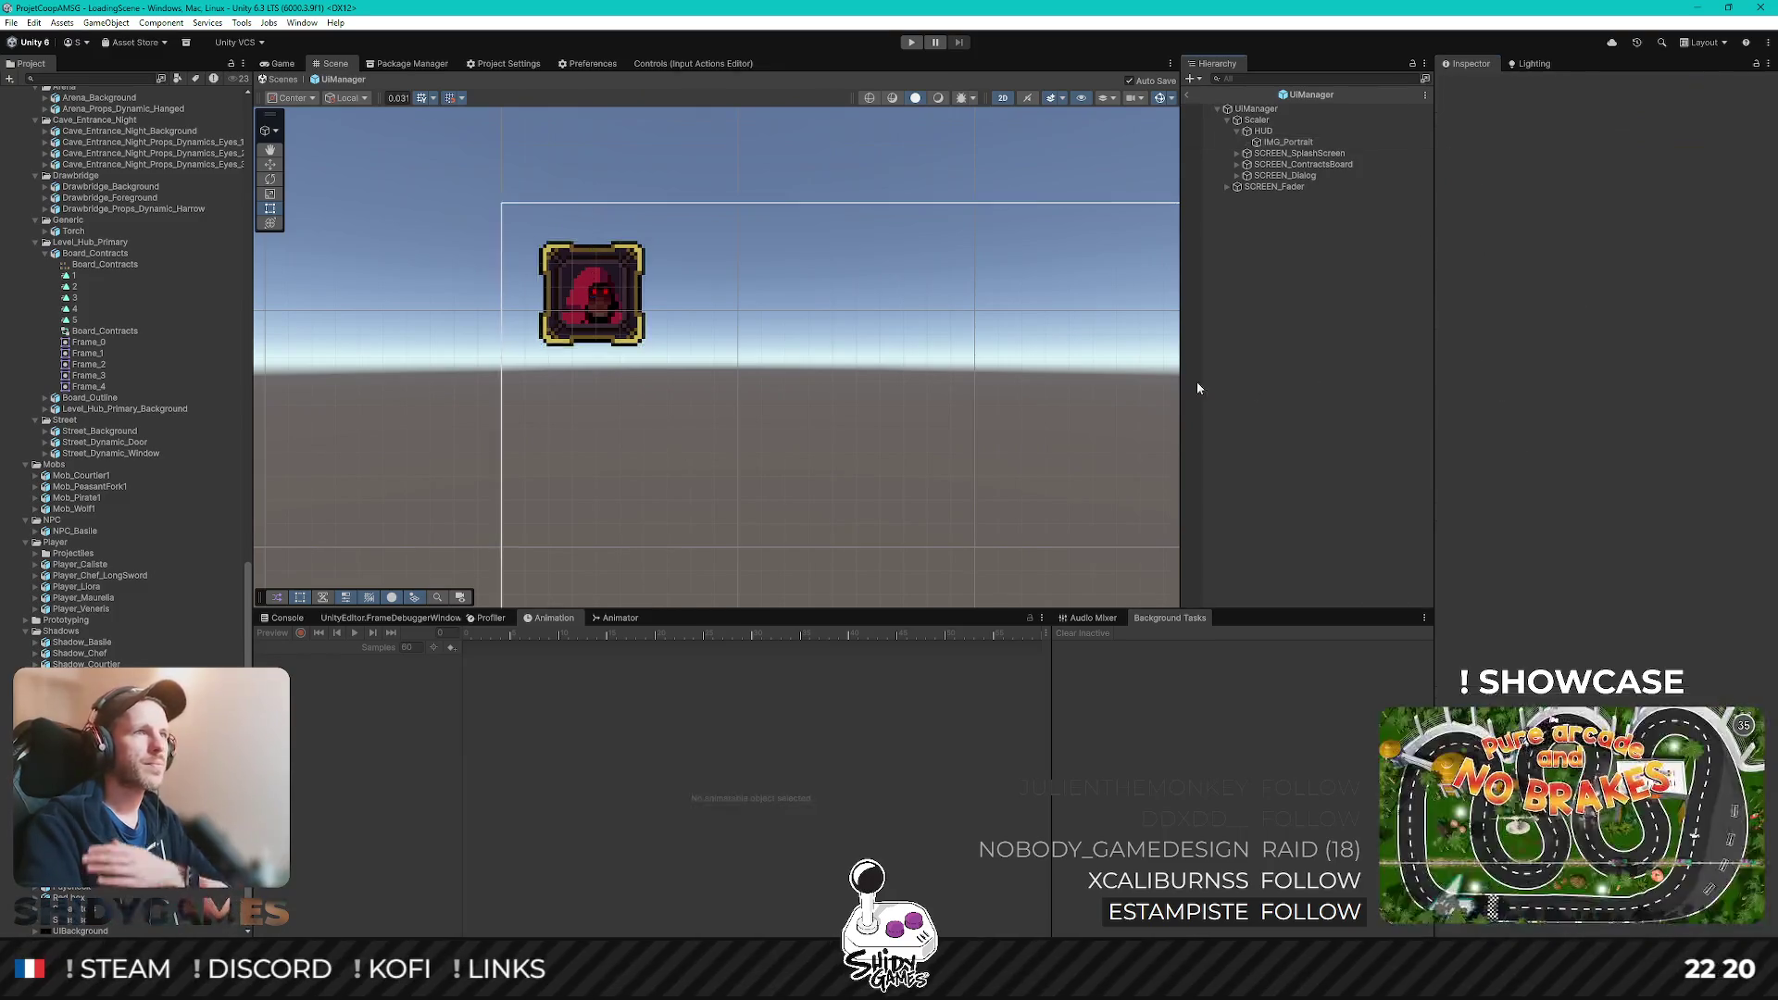
scroll(729, 365, "down", 3)
scroll(729, 365, "down", 2)
left_click_drag(770, 345, 683, 314)
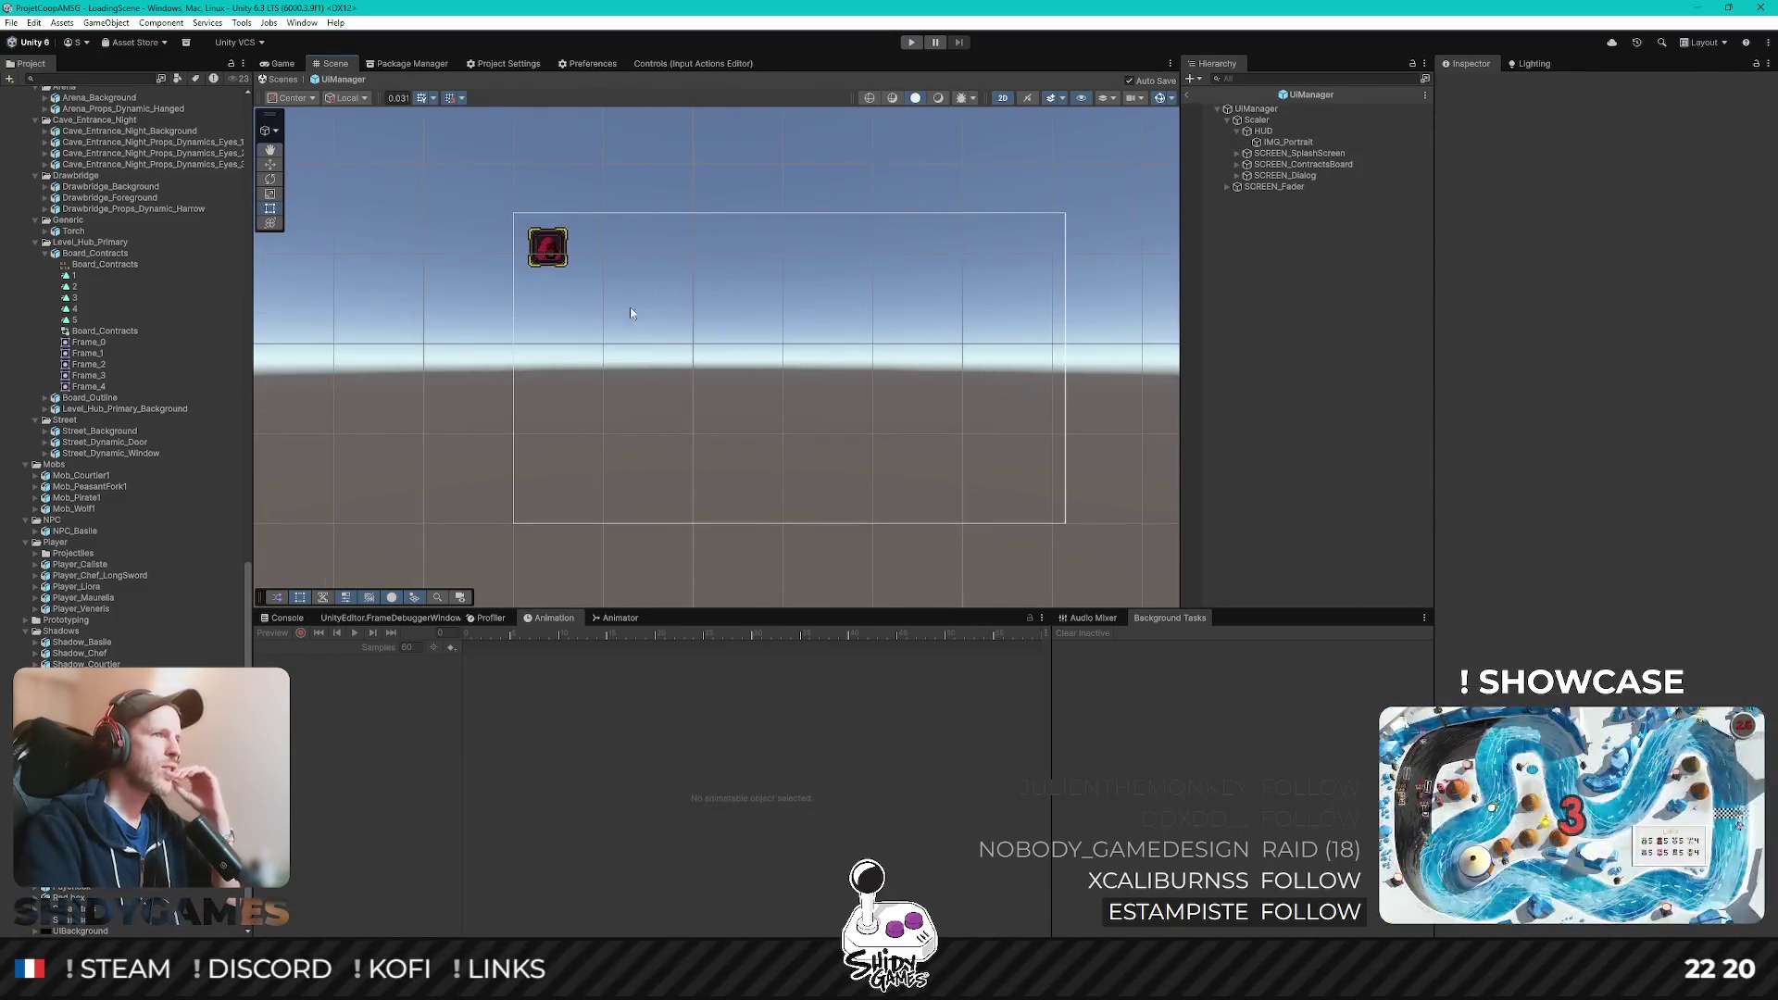
scroll(548, 247, "up", 5)
scroll(585, 266, "up", 1)
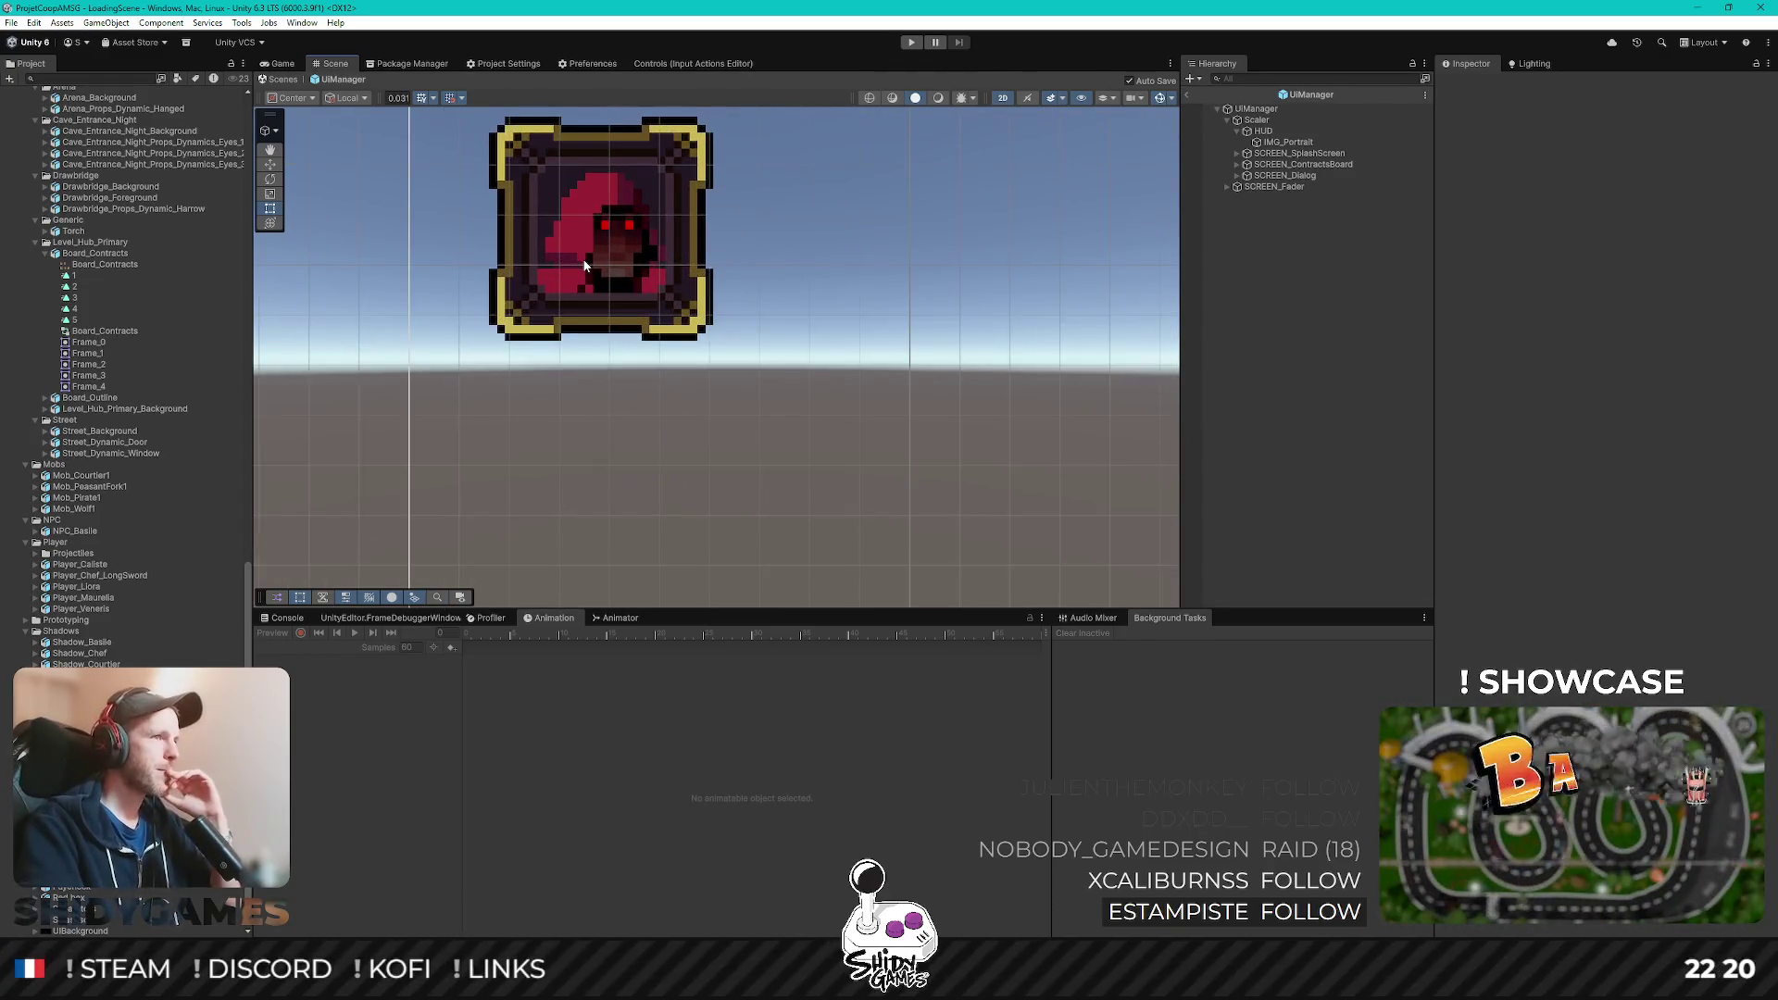
scroll(584, 266, "down", 4)
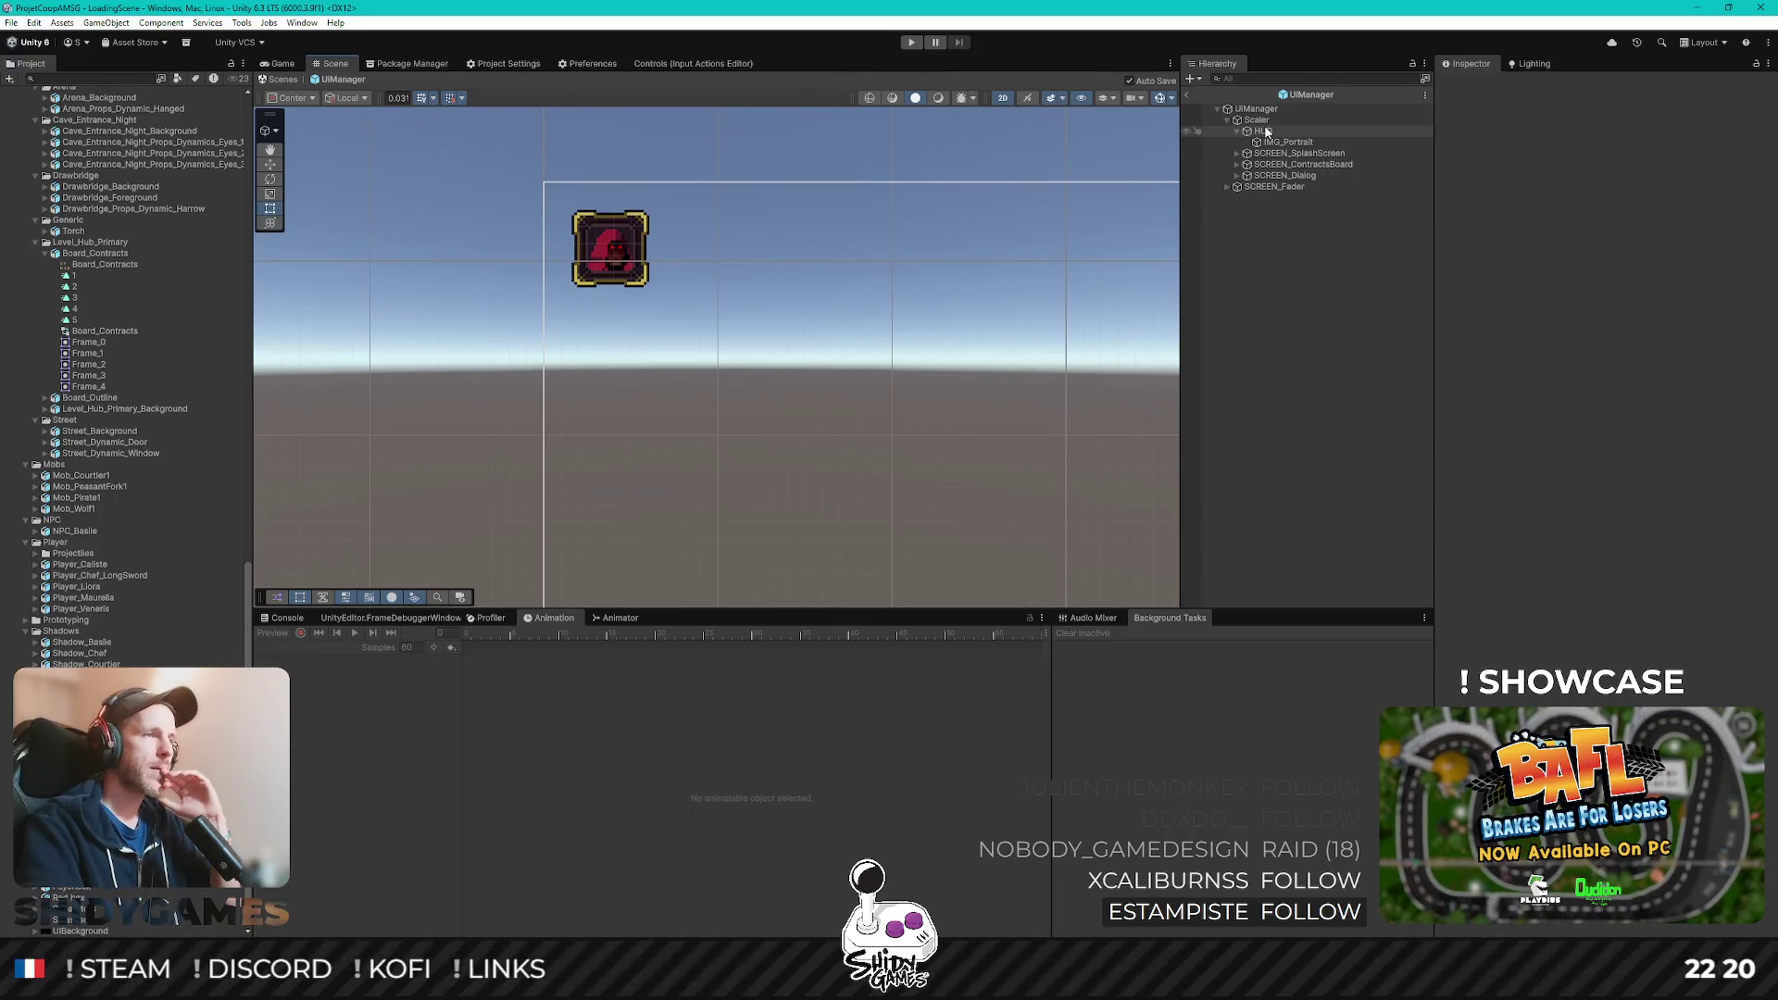
right_click(1267, 131)
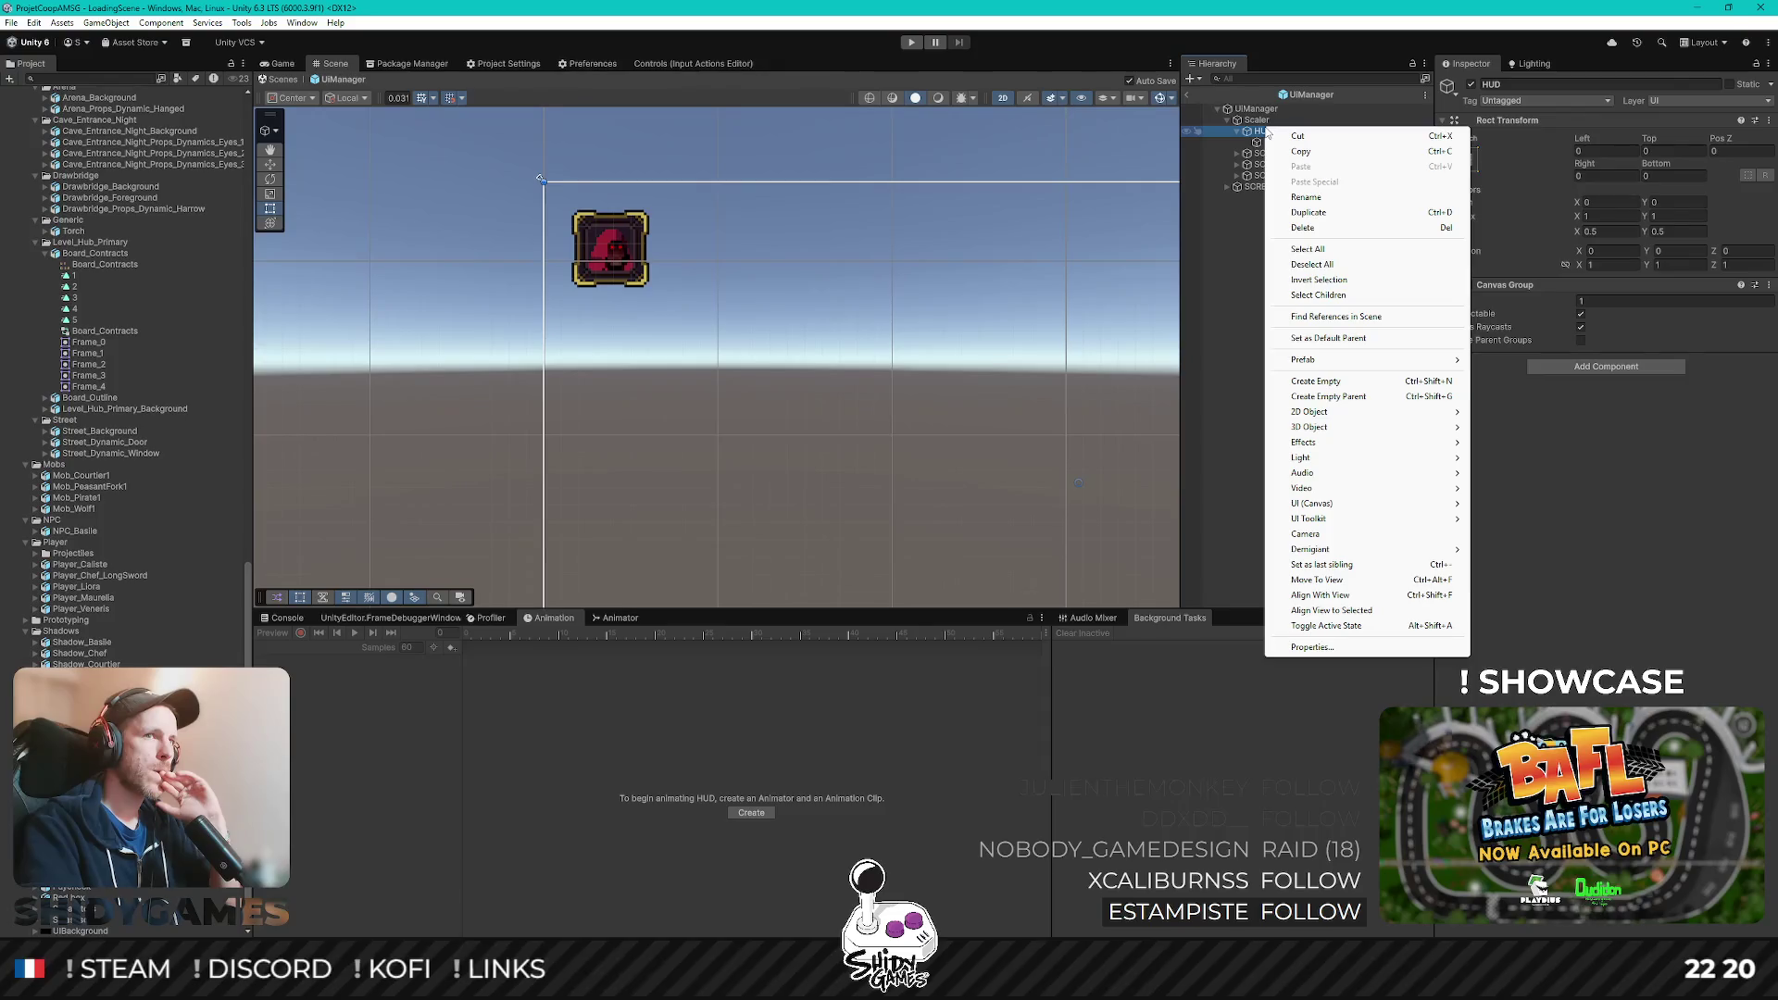
Step: Add an empty CNT_HpBar object under HUD and begin editing its Width
left_click(1352, 381)
key("BackSpace")
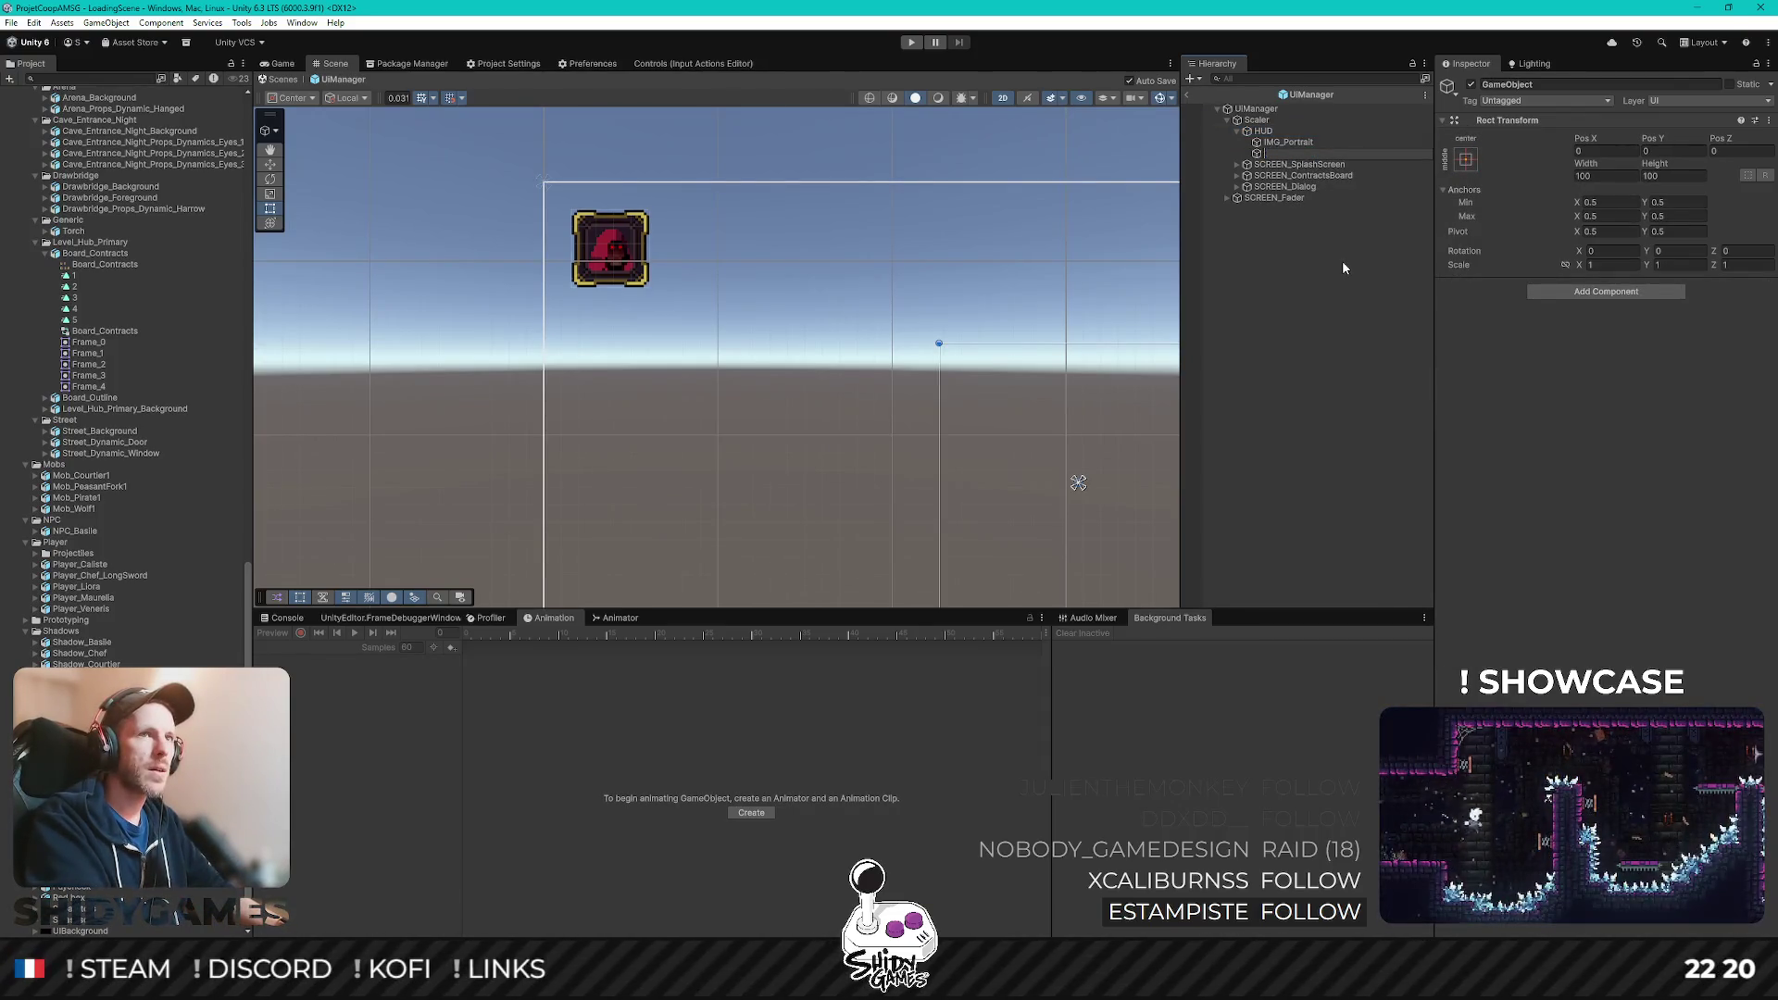
type("LYFE")
key("BackSpace")
key("BackSpace")
type("C")
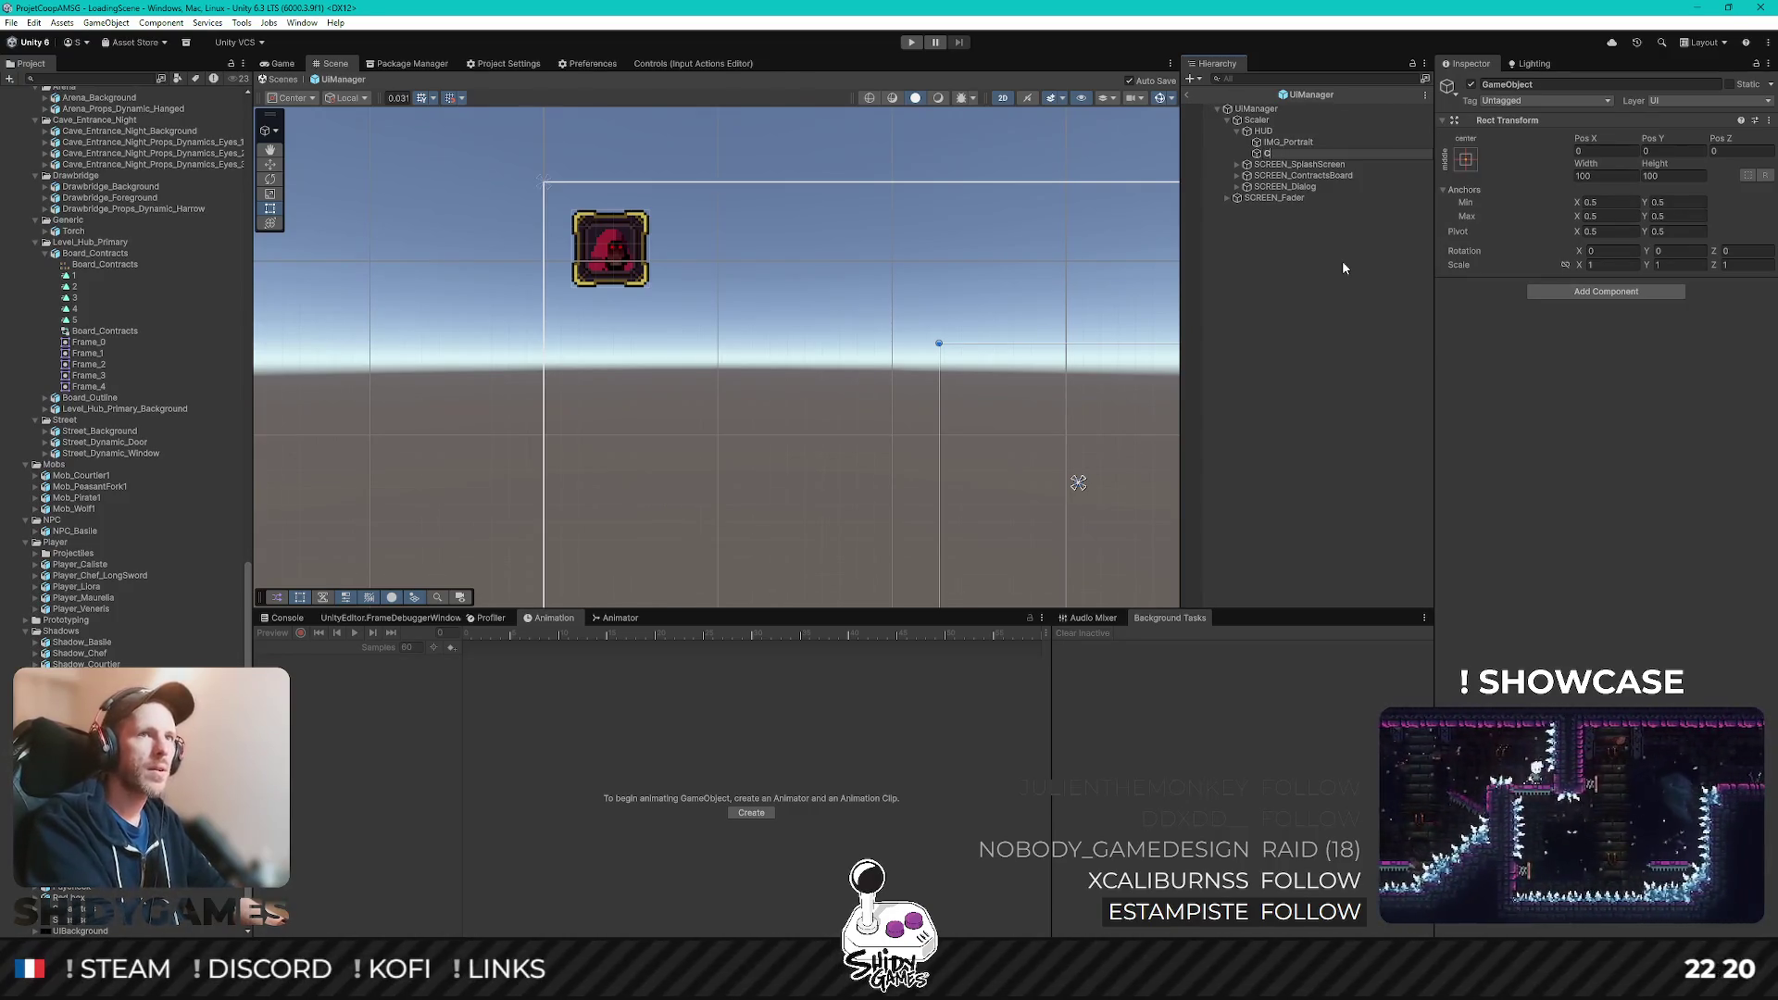
type("NT_HpBar")
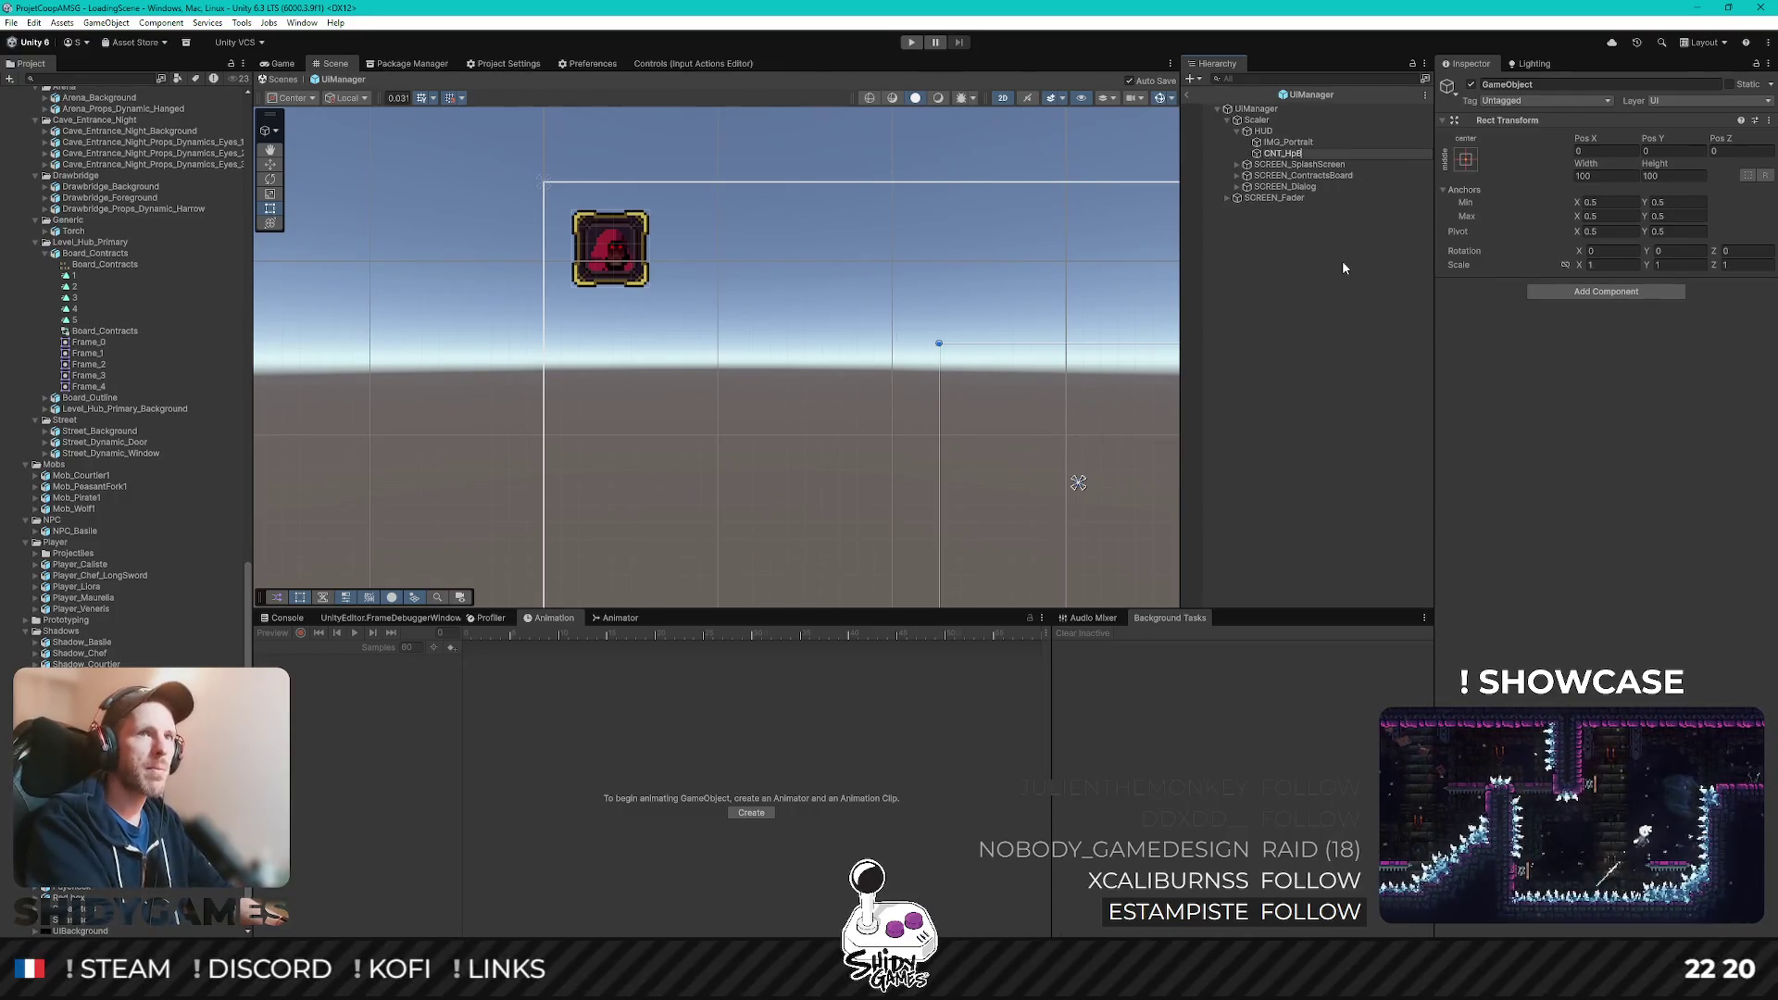
key("Return")
left_click(1466, 159)
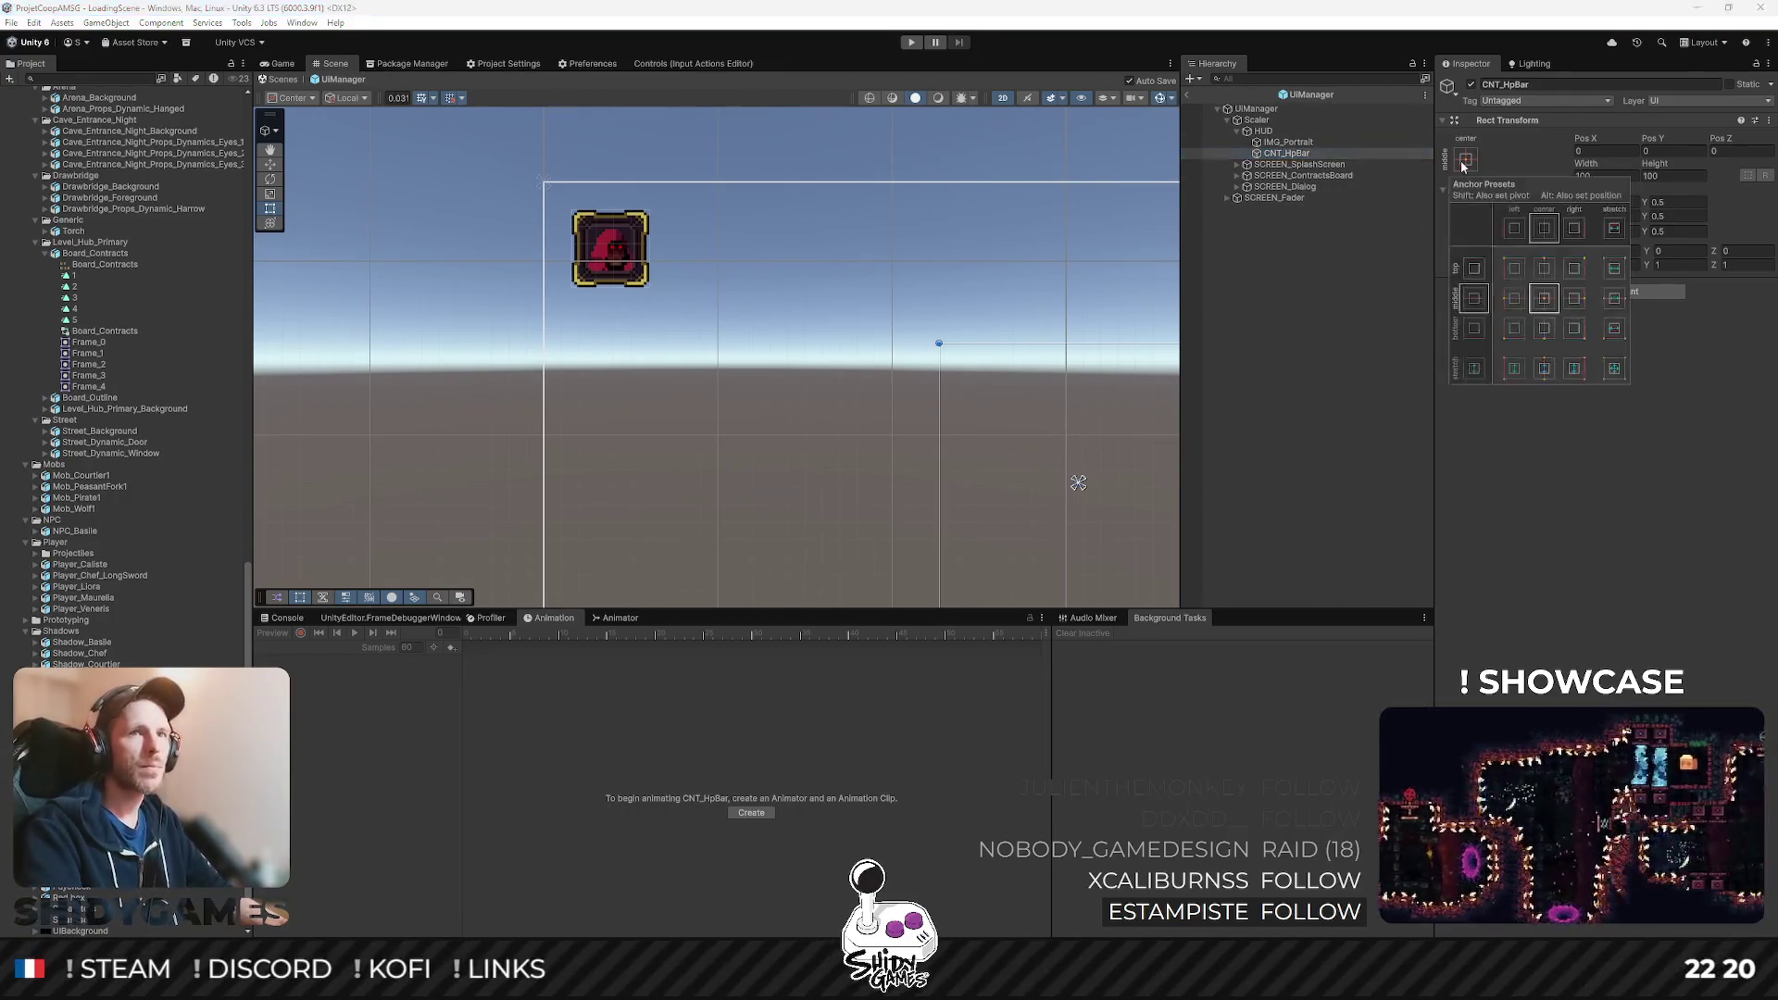
left_click(1628, 487)
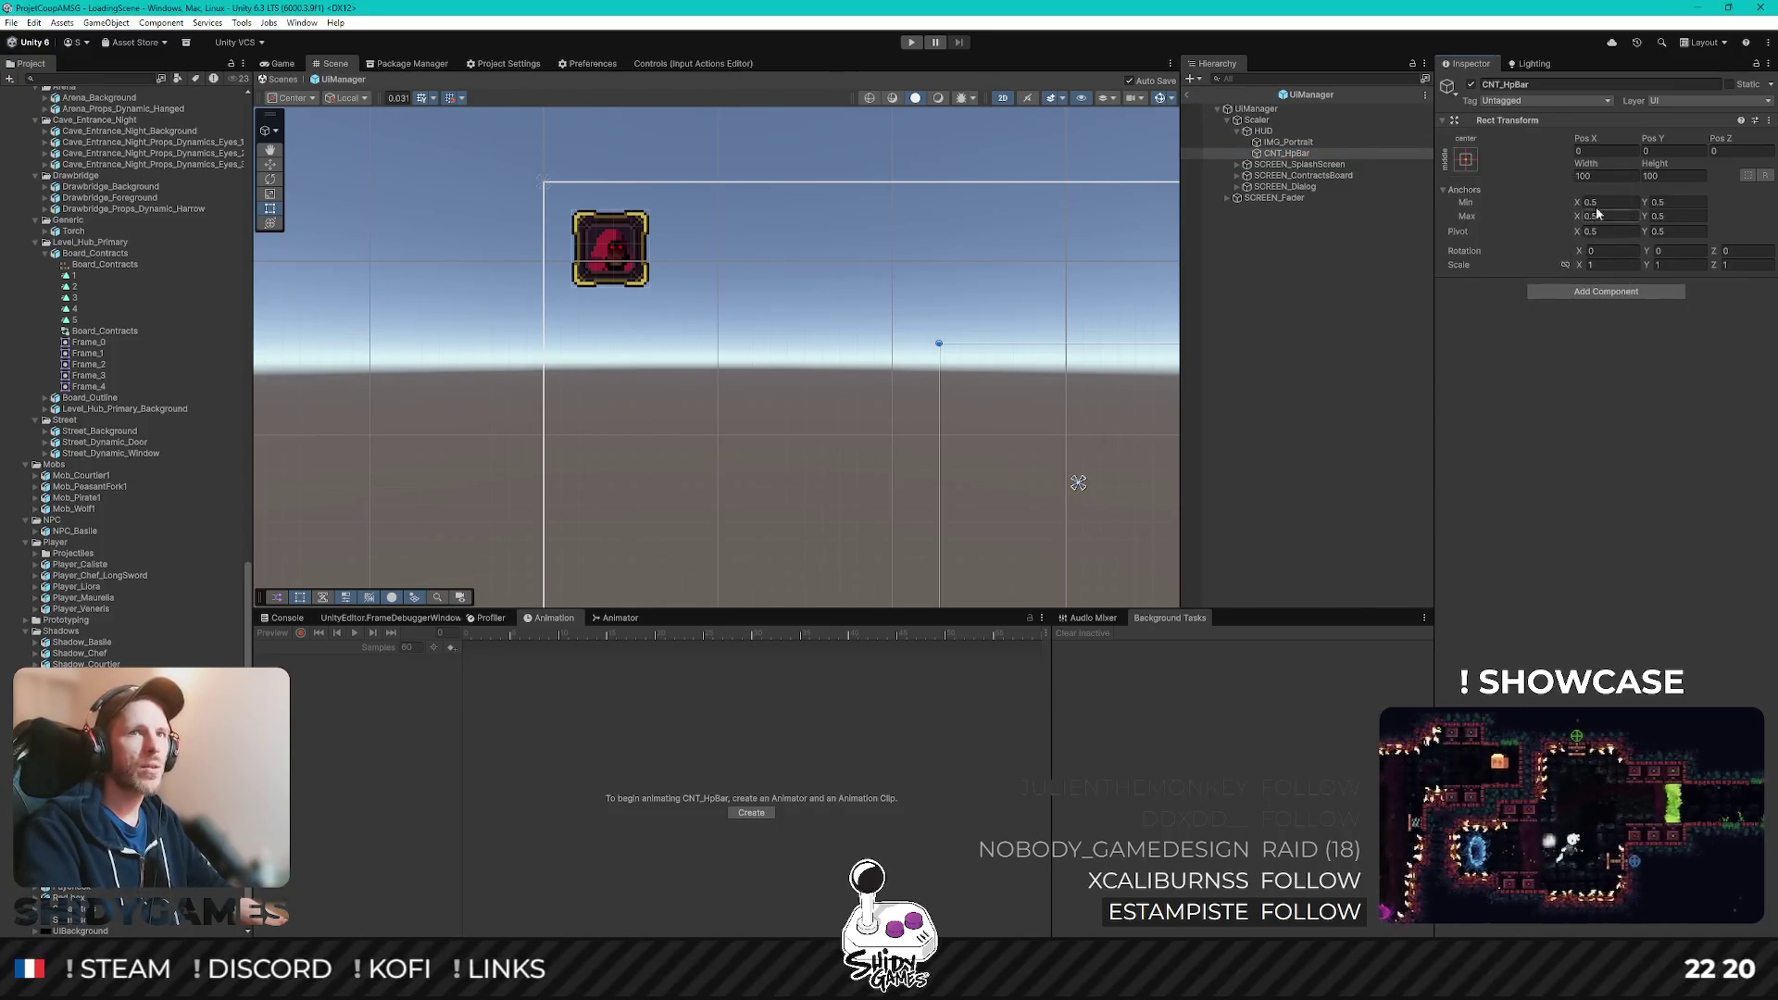
left_click(1609, 176)
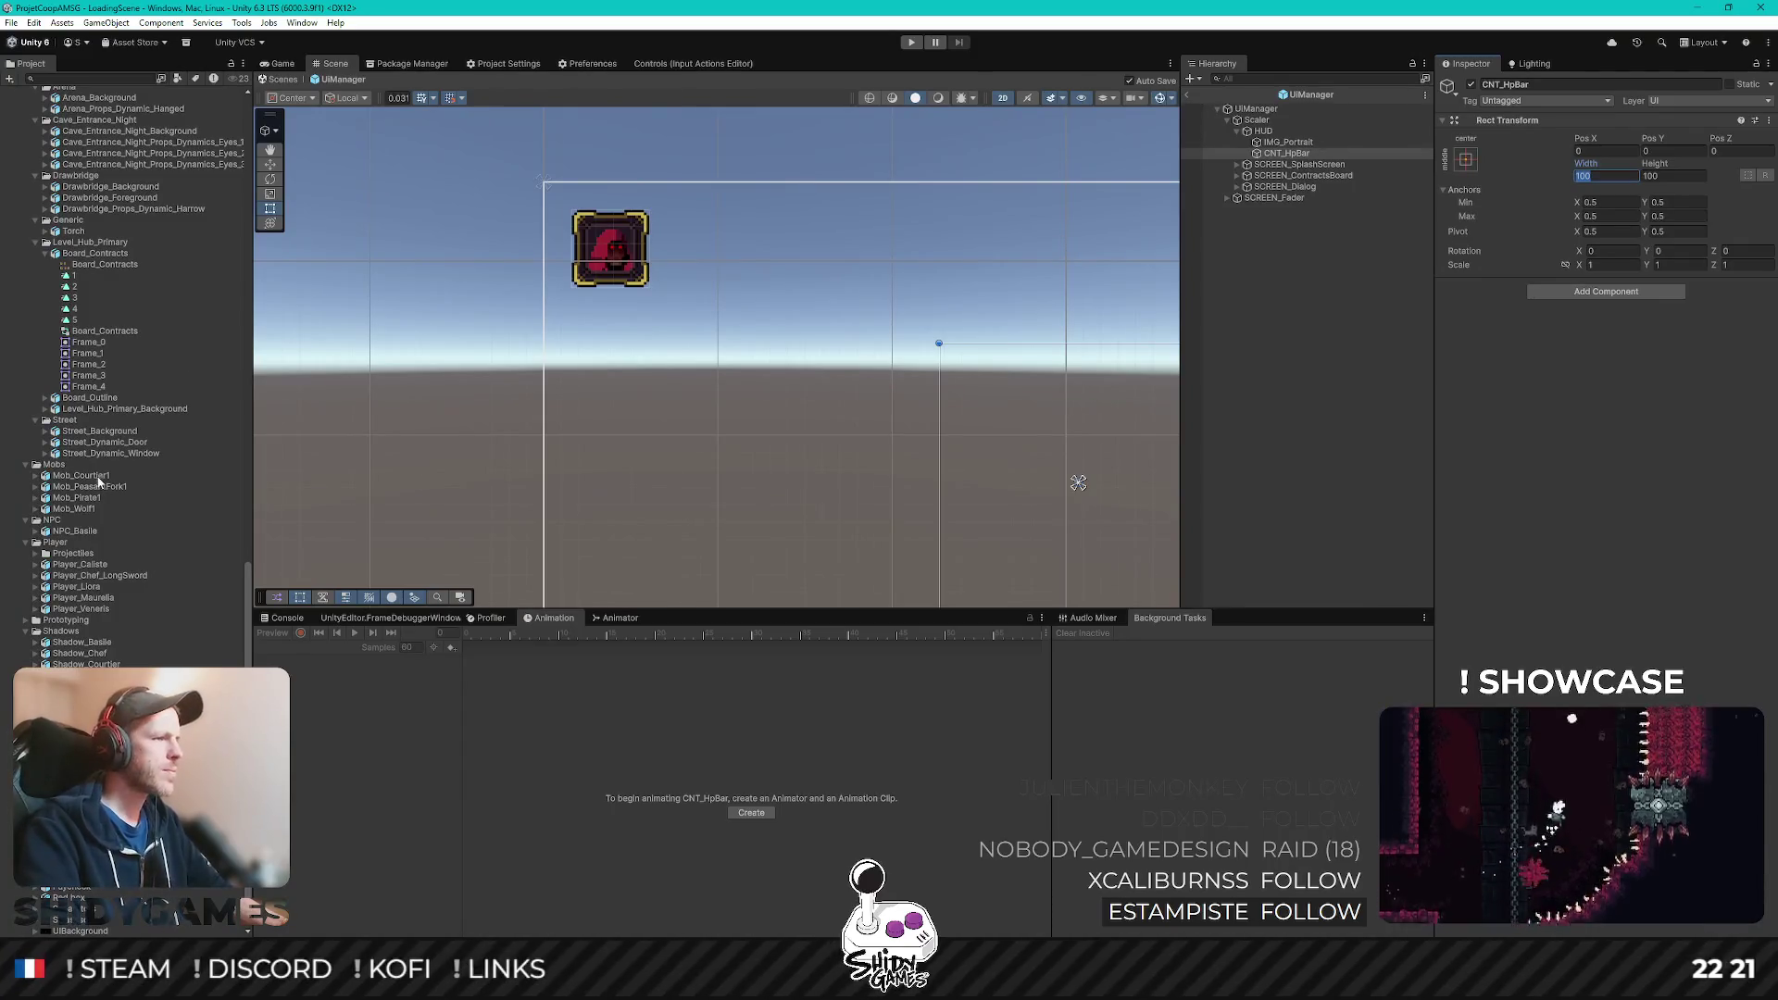
Step: Import Bar at 16 pixels per unit, Full Rect mesh, Center pivot, RGBA 32 bit, Clamp wrapping
scroll(130, 371, "down", 1)
left_click(121, 787)
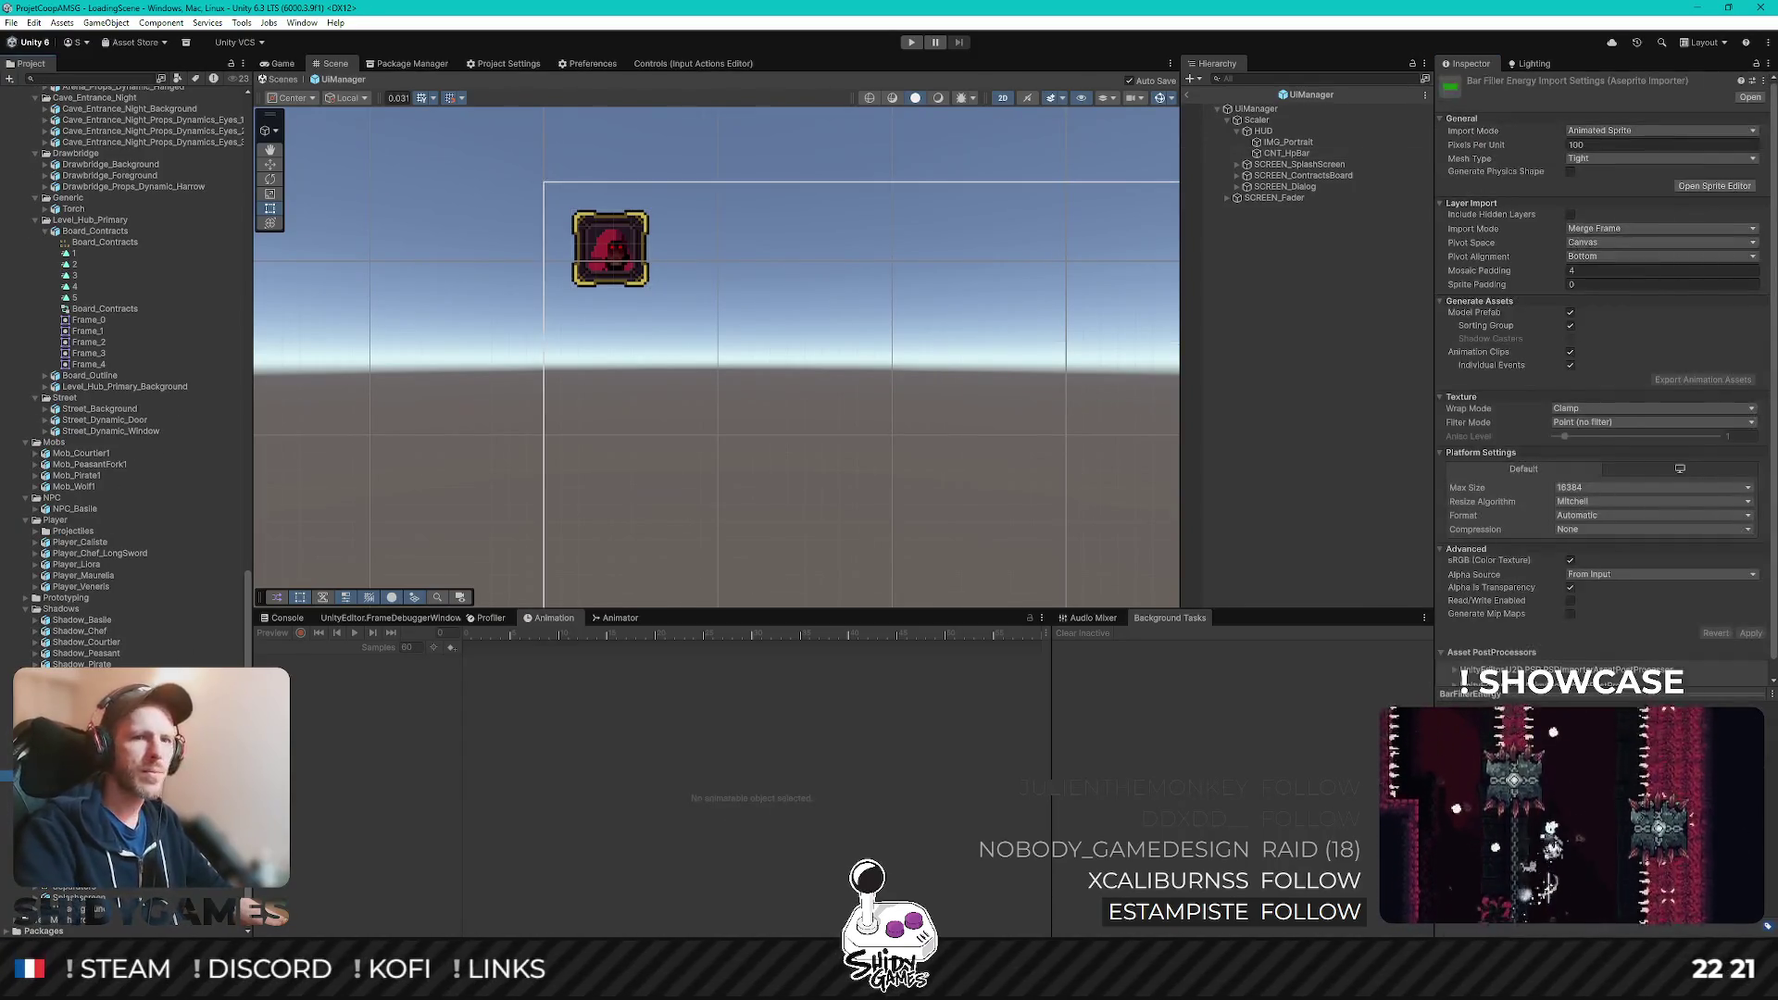
left_click(120, 776)
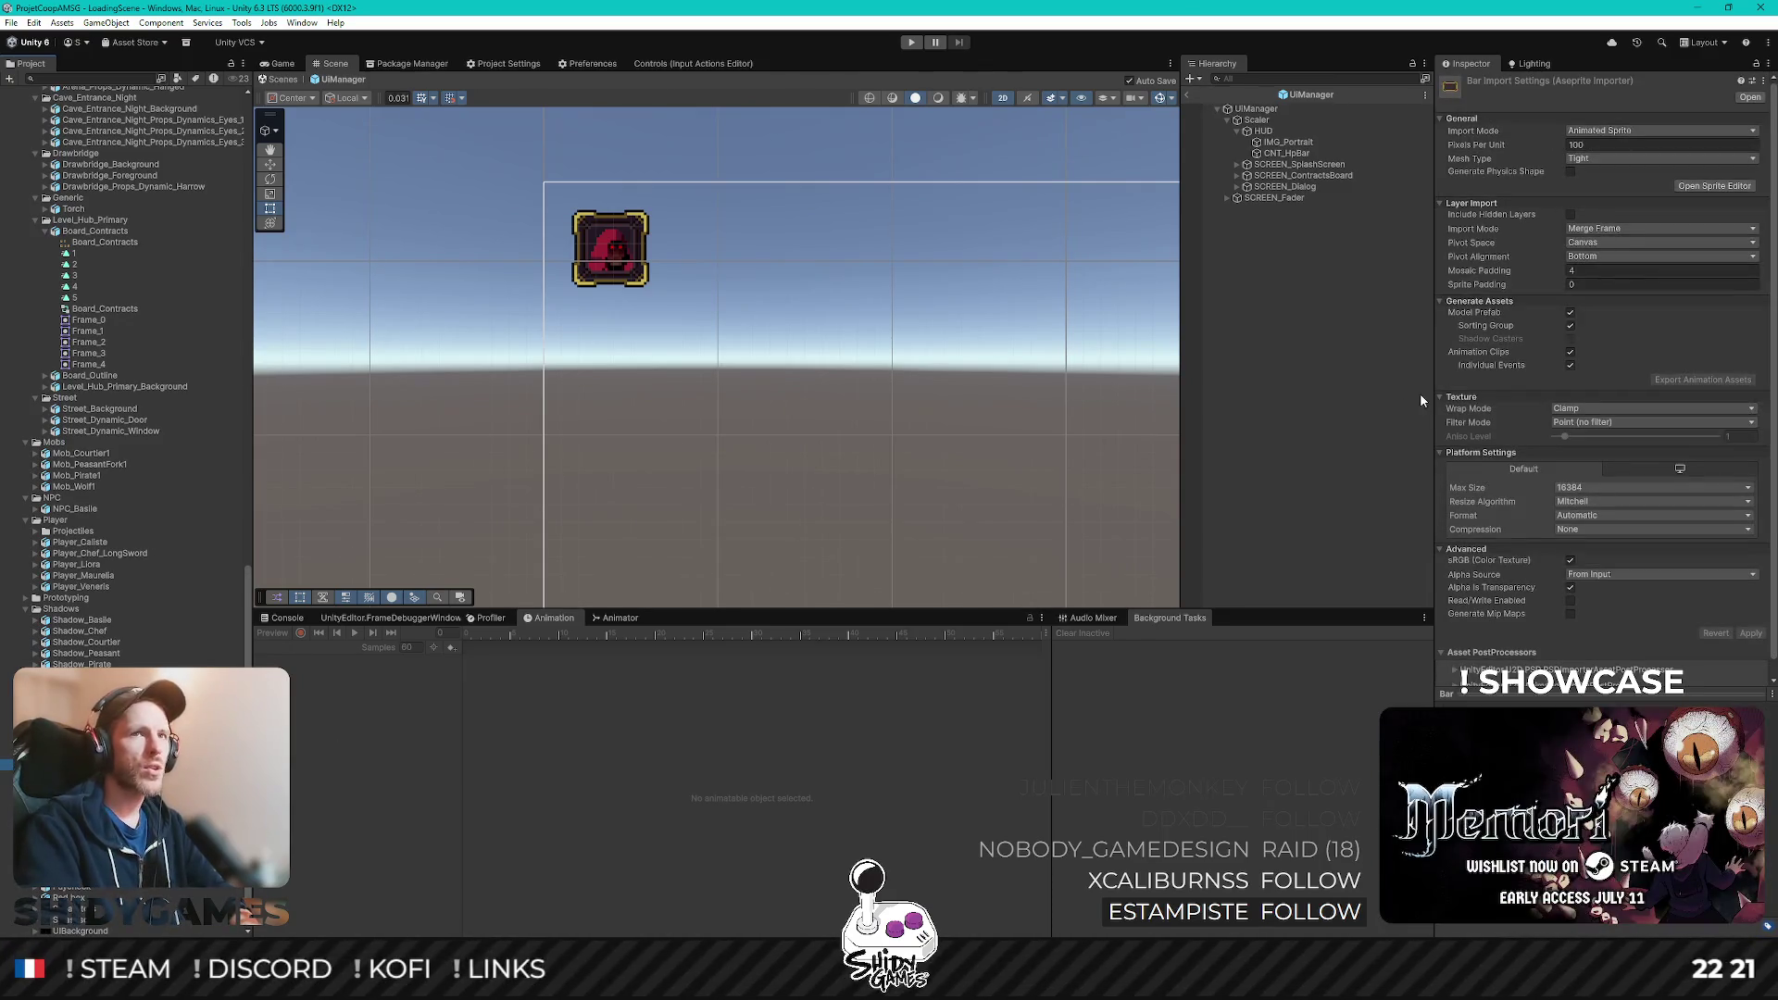
left_click(1610, 145)
type("16")
left_click(1608, 159)
left_click(1607, 174)
left_click(1603, 256)
left_click(1604, 273)
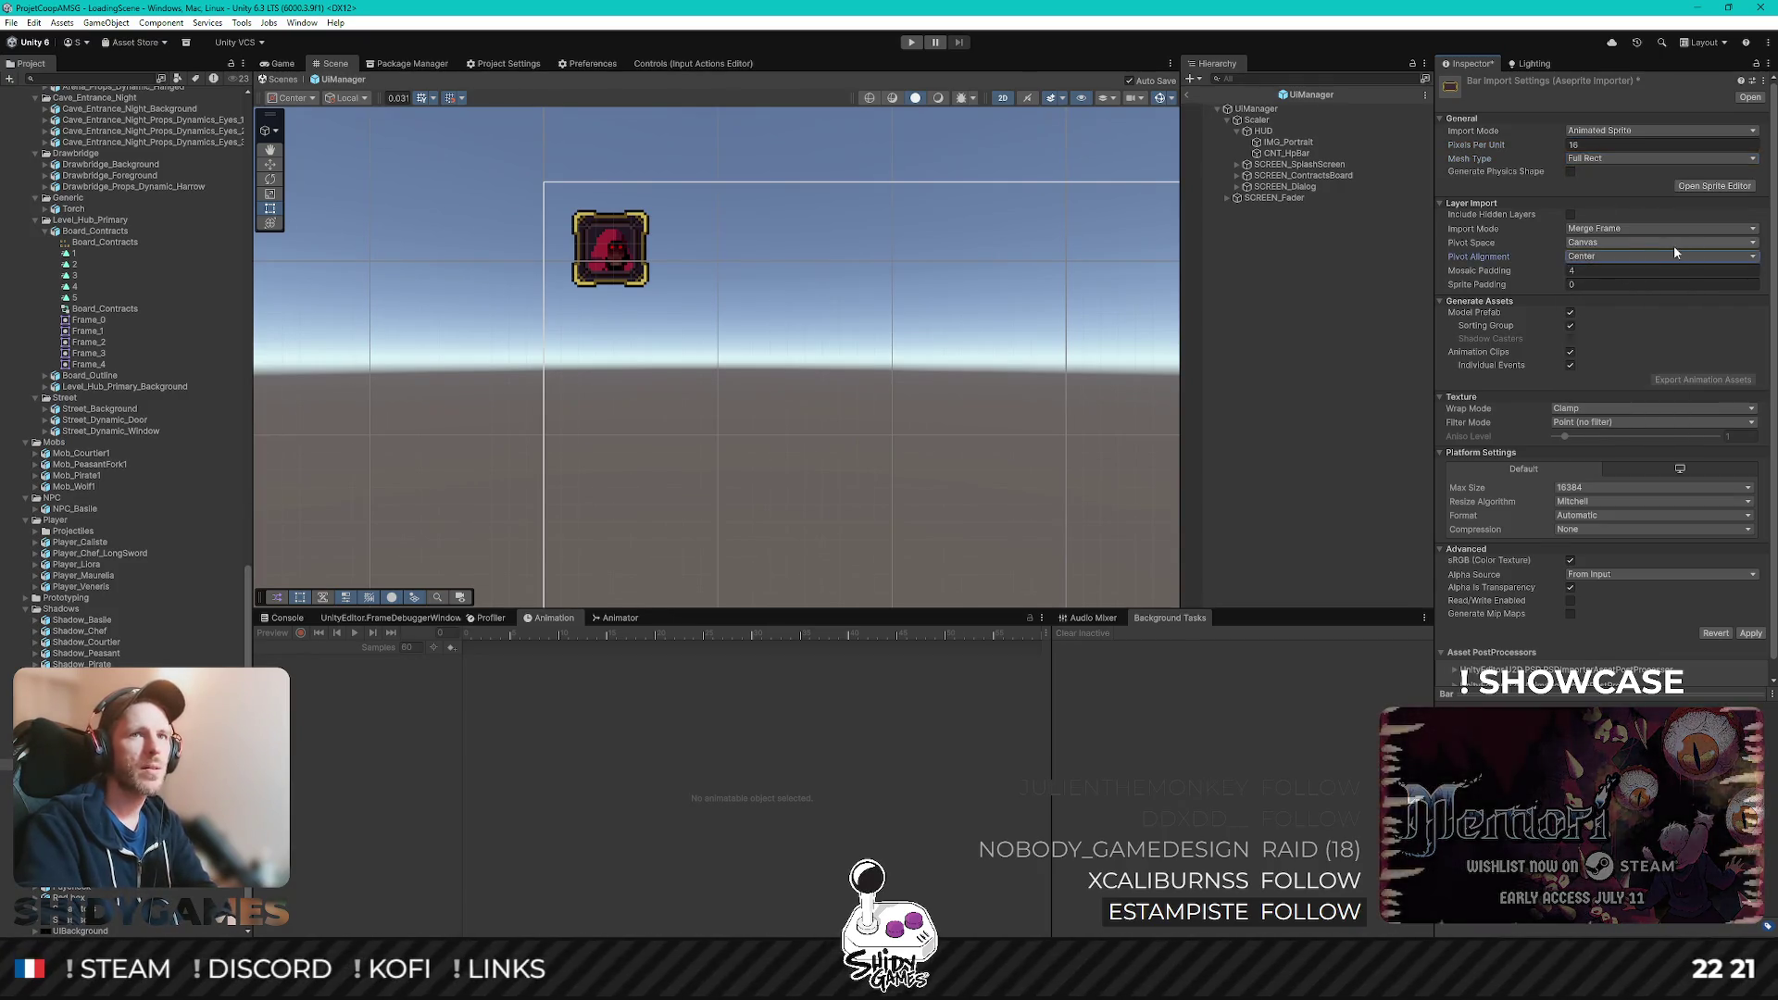
left_click(1590, 517)
left_click(1602, 546)
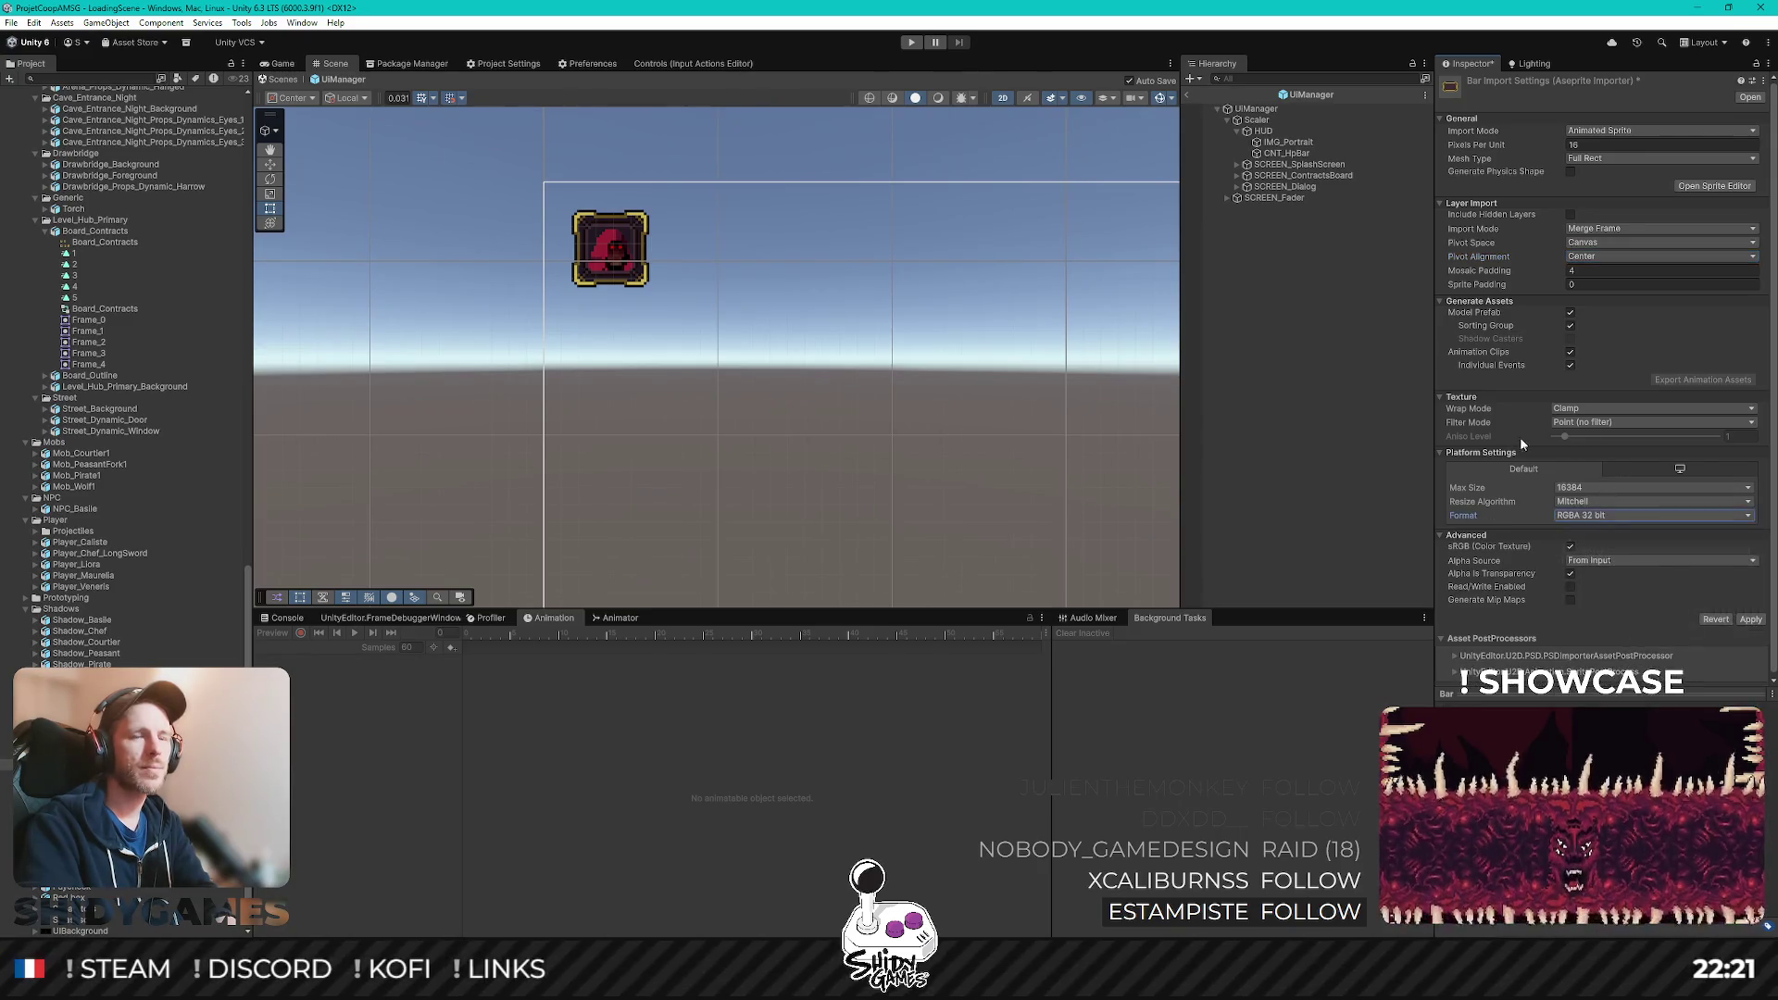
left_click(1628, 422)
left_click(1616, 409)
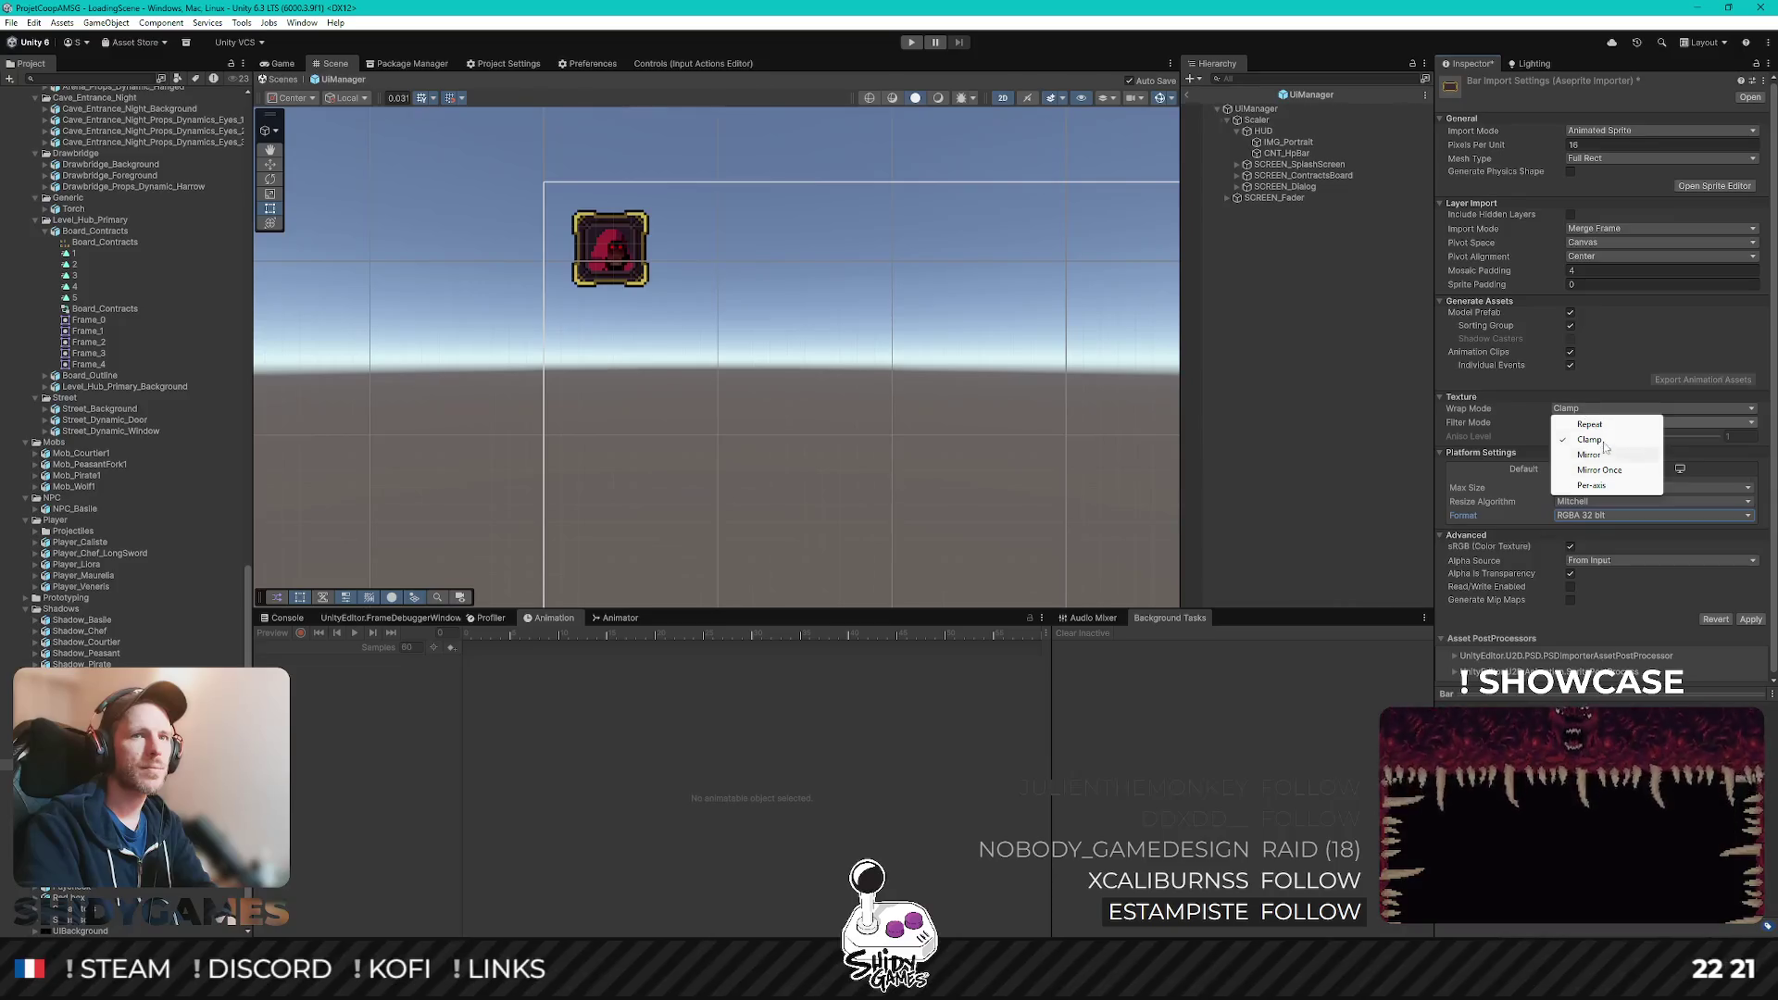
left_click(1750, 619)
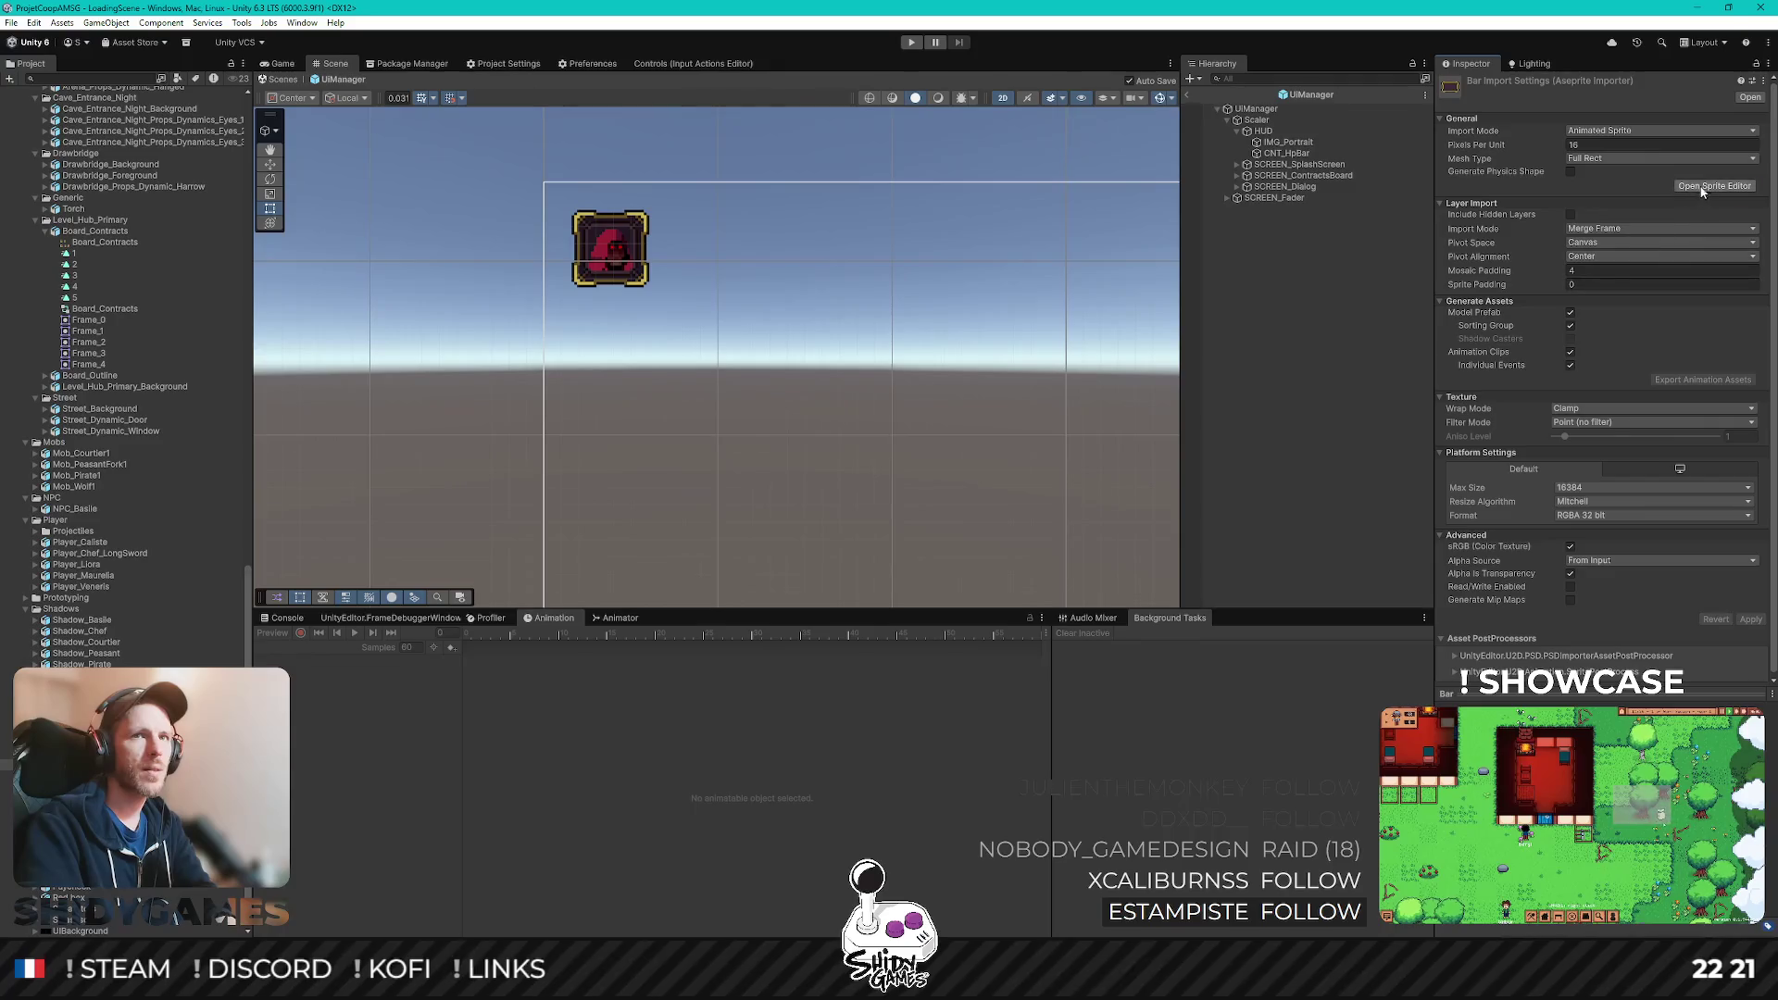
Step: Set Bar's mosaic padding to 4 and switch its import mode to Sprite Sheet
left_click(1708, 186)
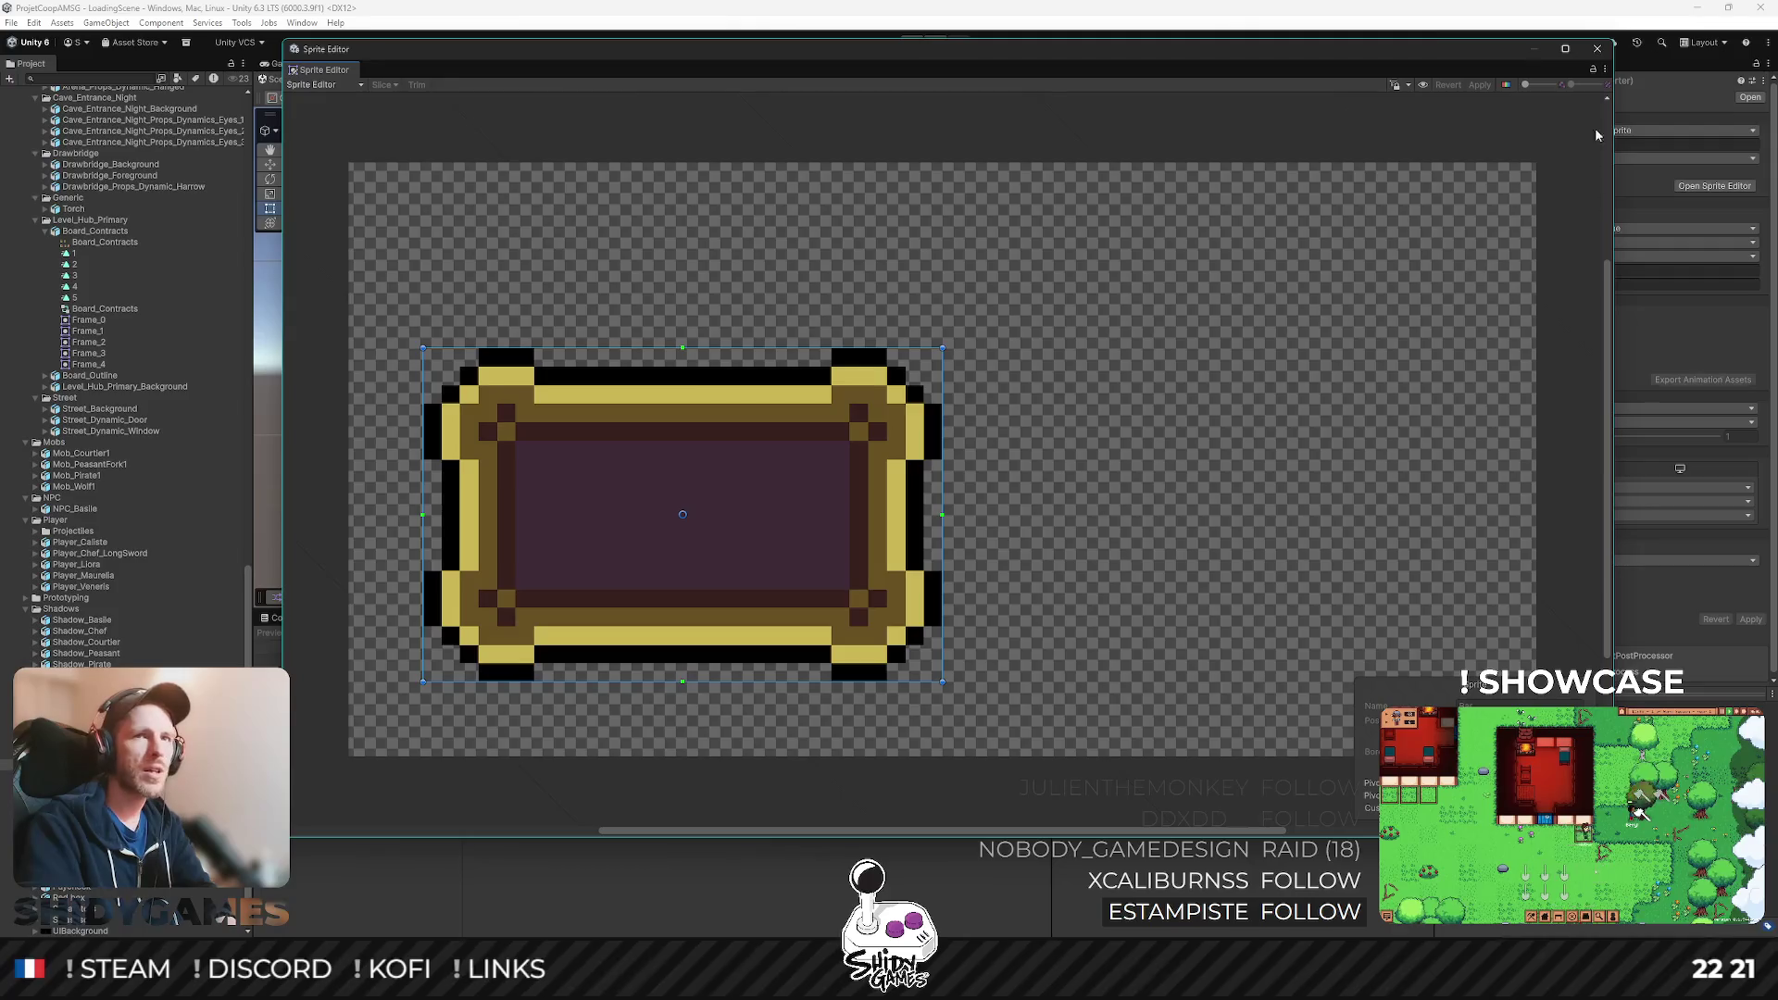
left_click(1597, 48)
key("Tab")
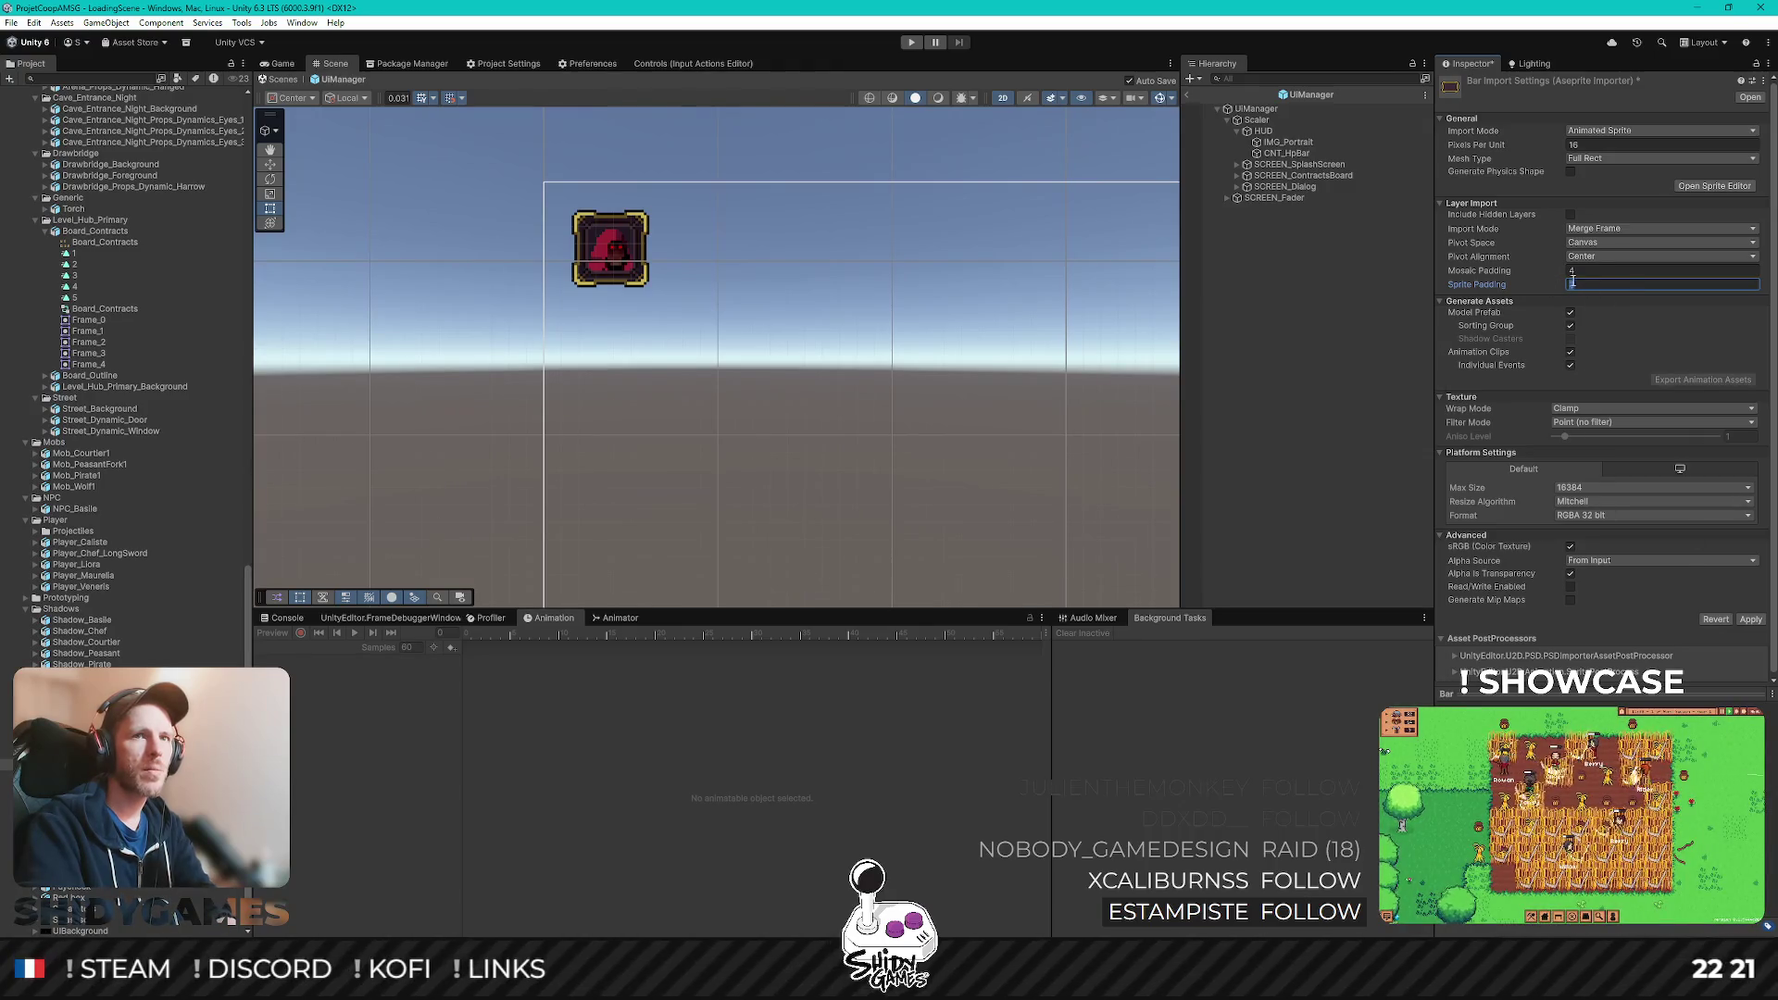
left_click(1757, 620)
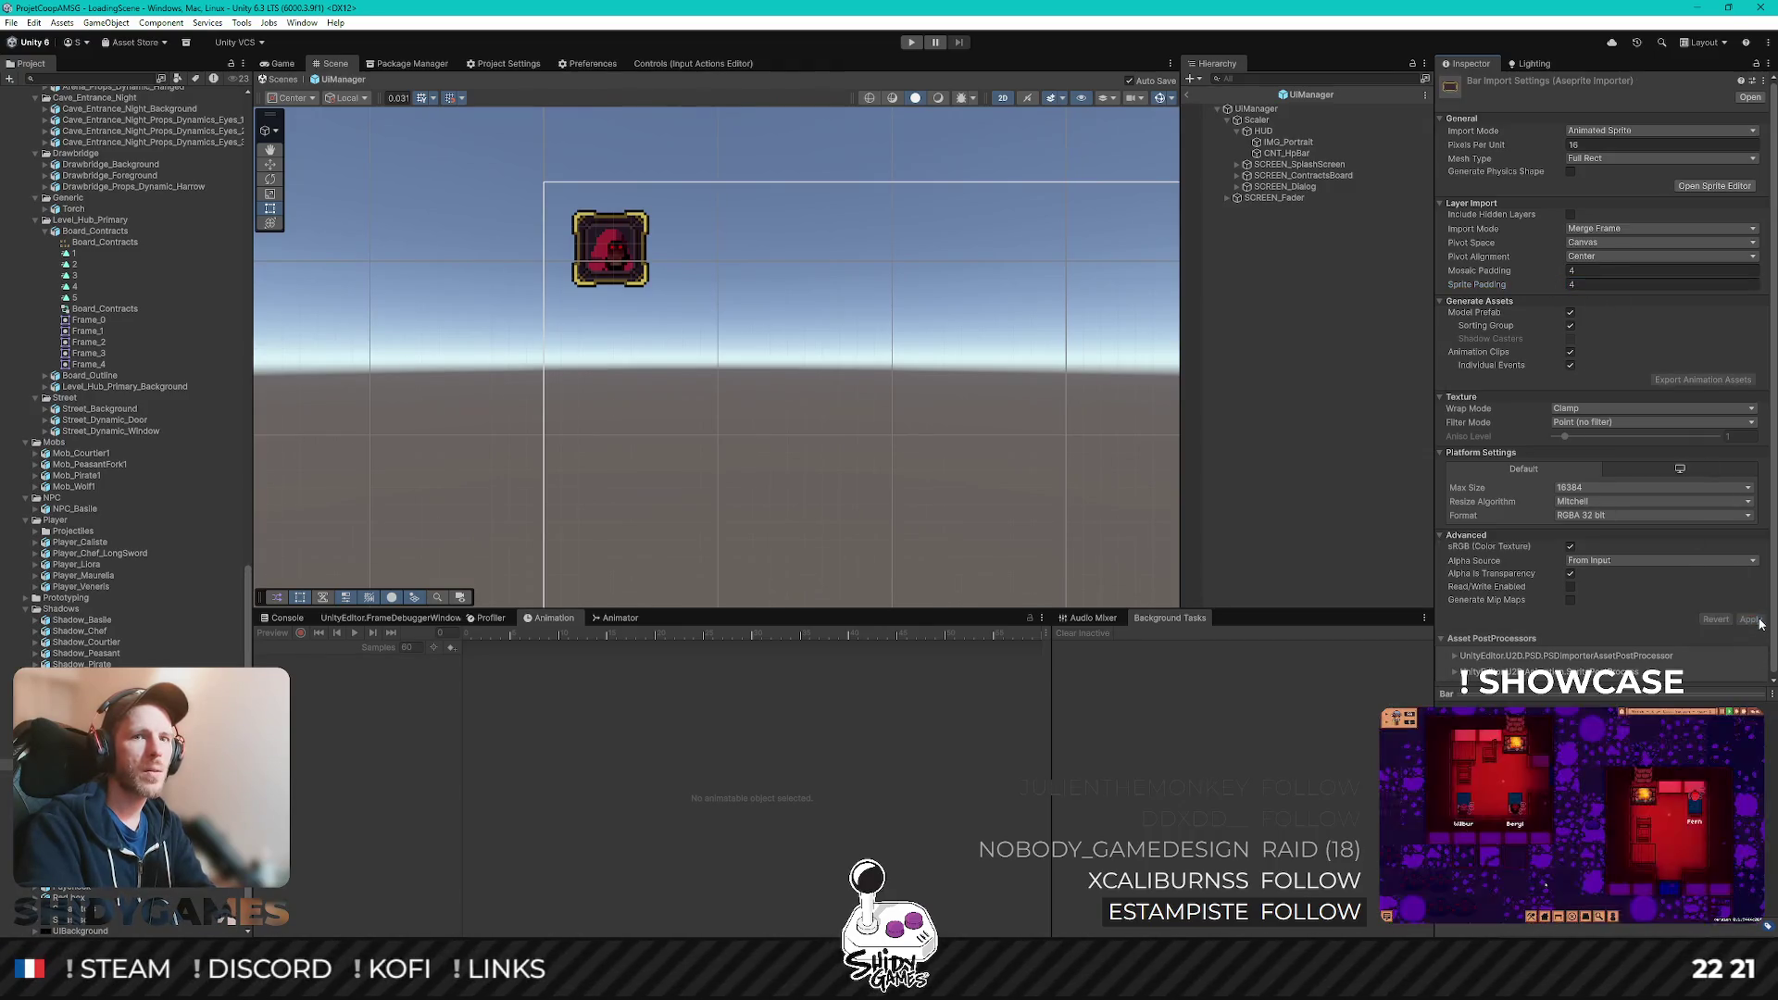
left_click(1724, 186)
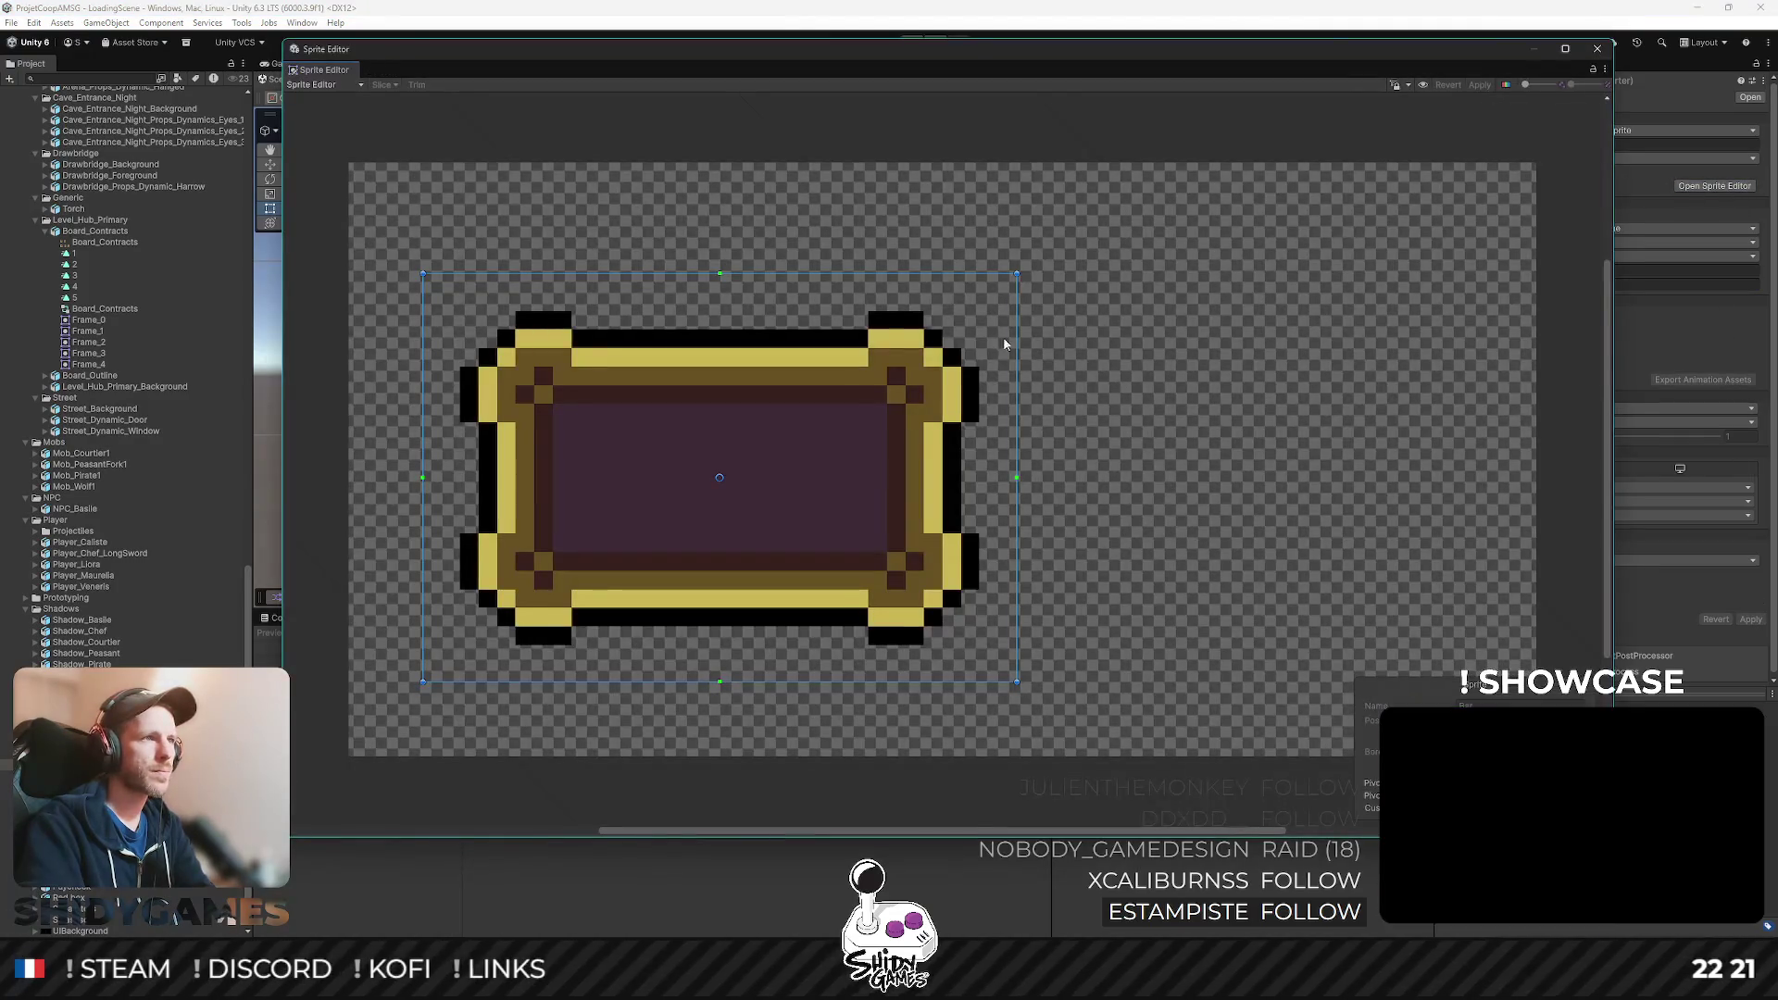
left_click(1597, 48)
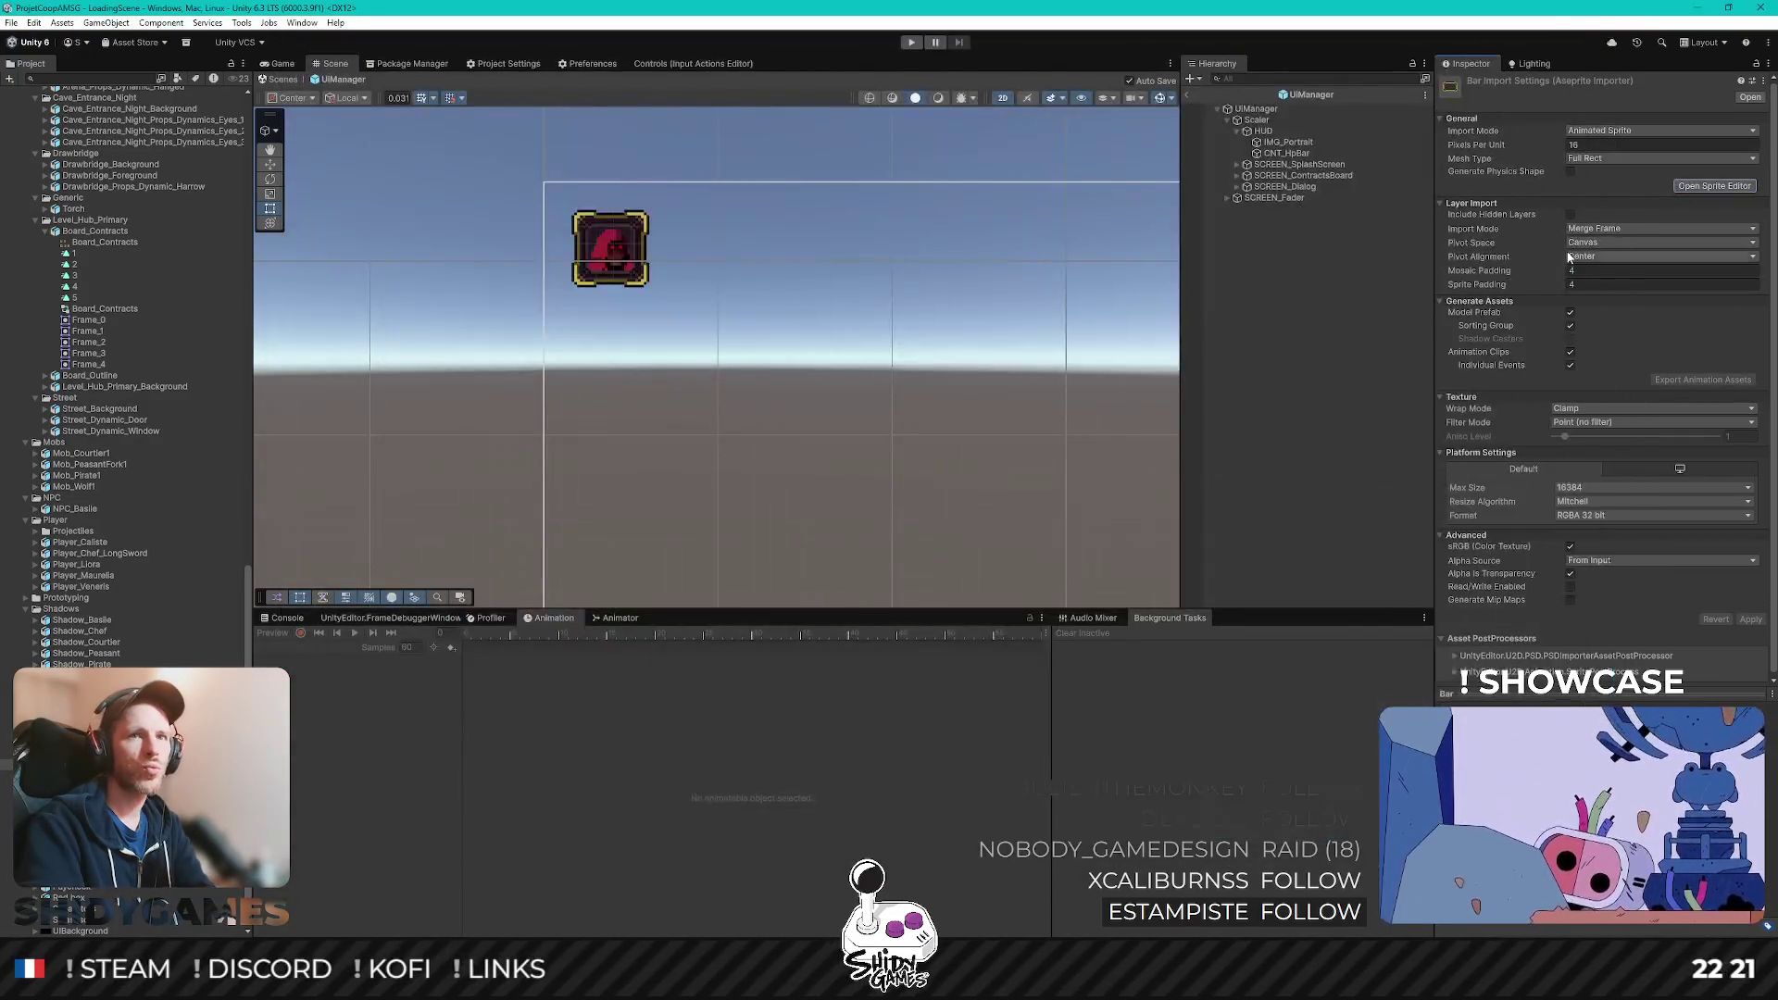
left_click(1759, 621)
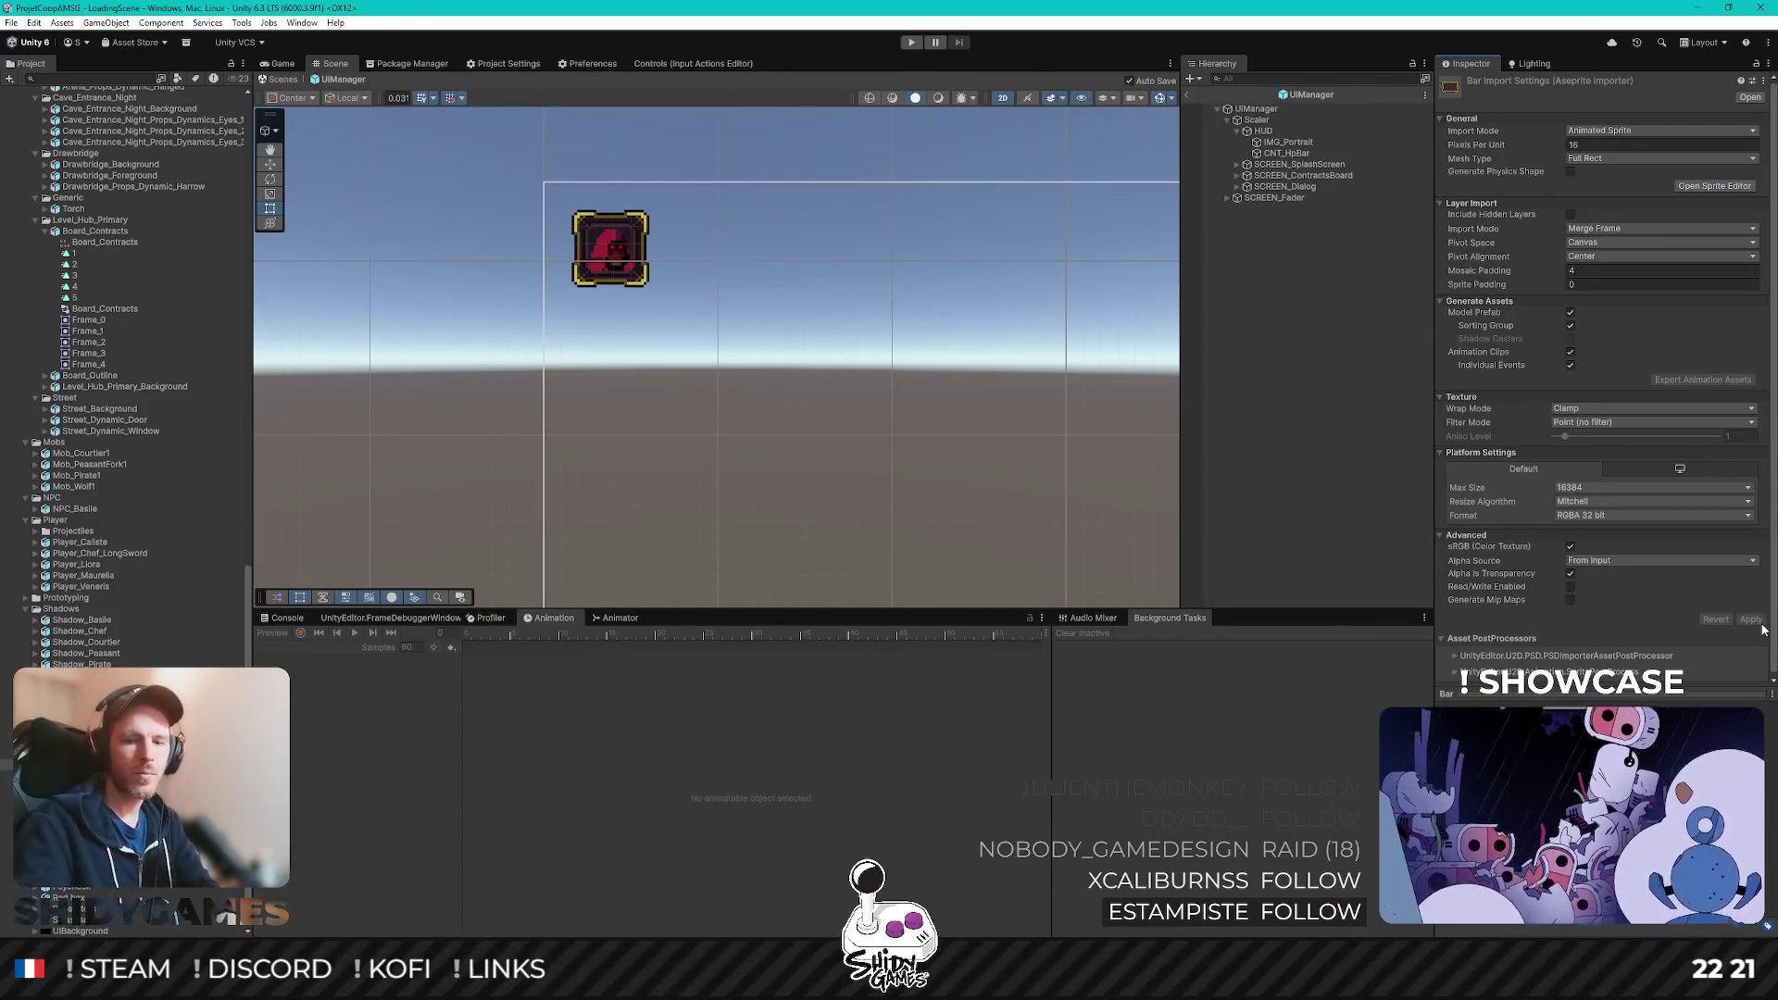
left_click(1658, 131)
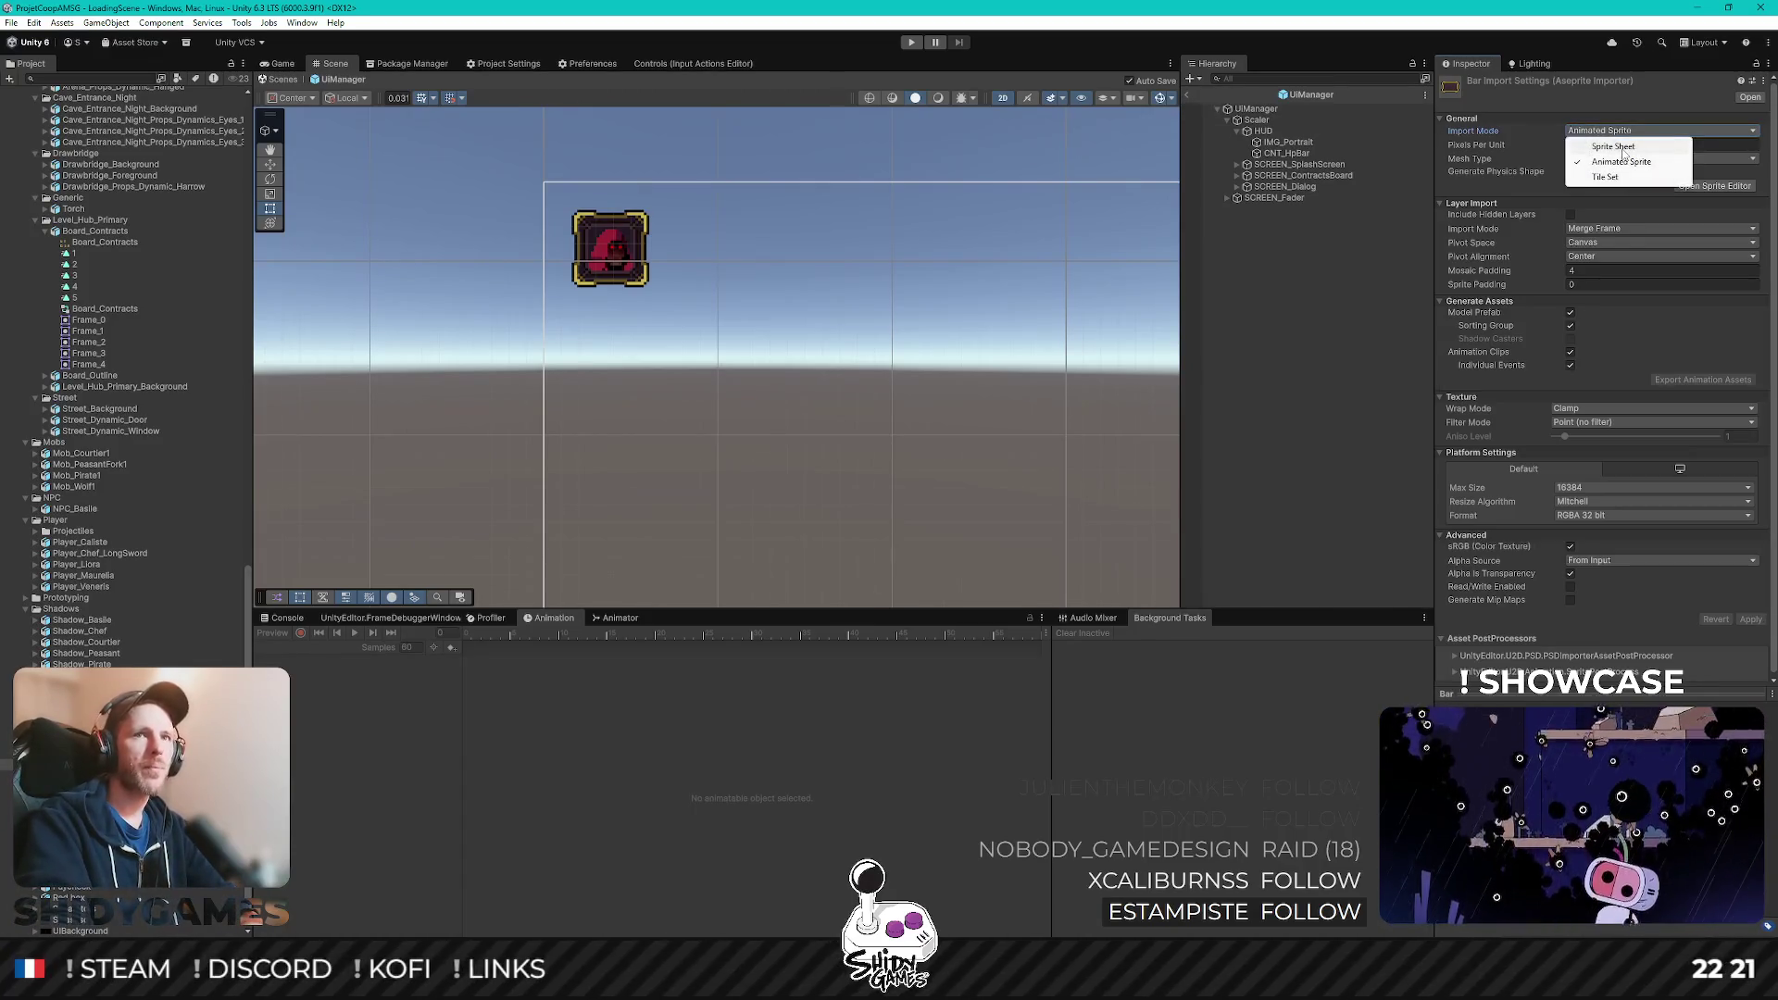
left_click(1611, 144)
left_click(1759, 468)
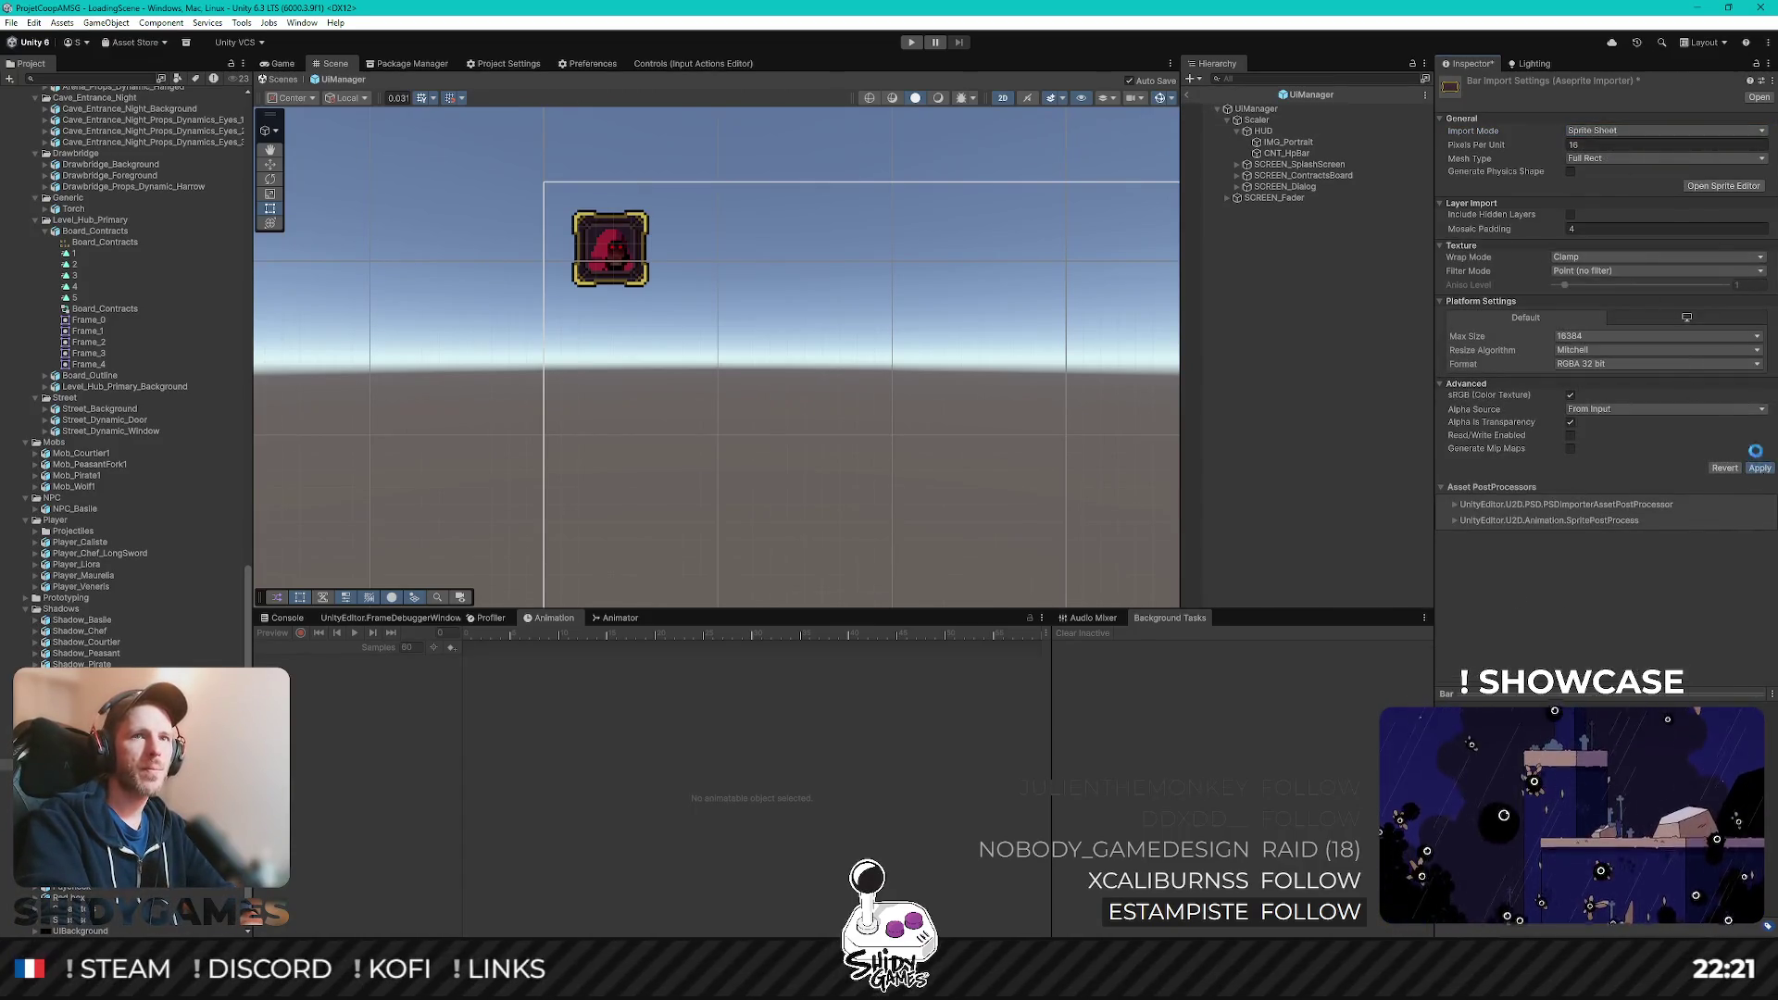
Step: In the Sprite Editor, define one sprite named HpBar over the frame with nine-slice borders
left_click(1727, 189)
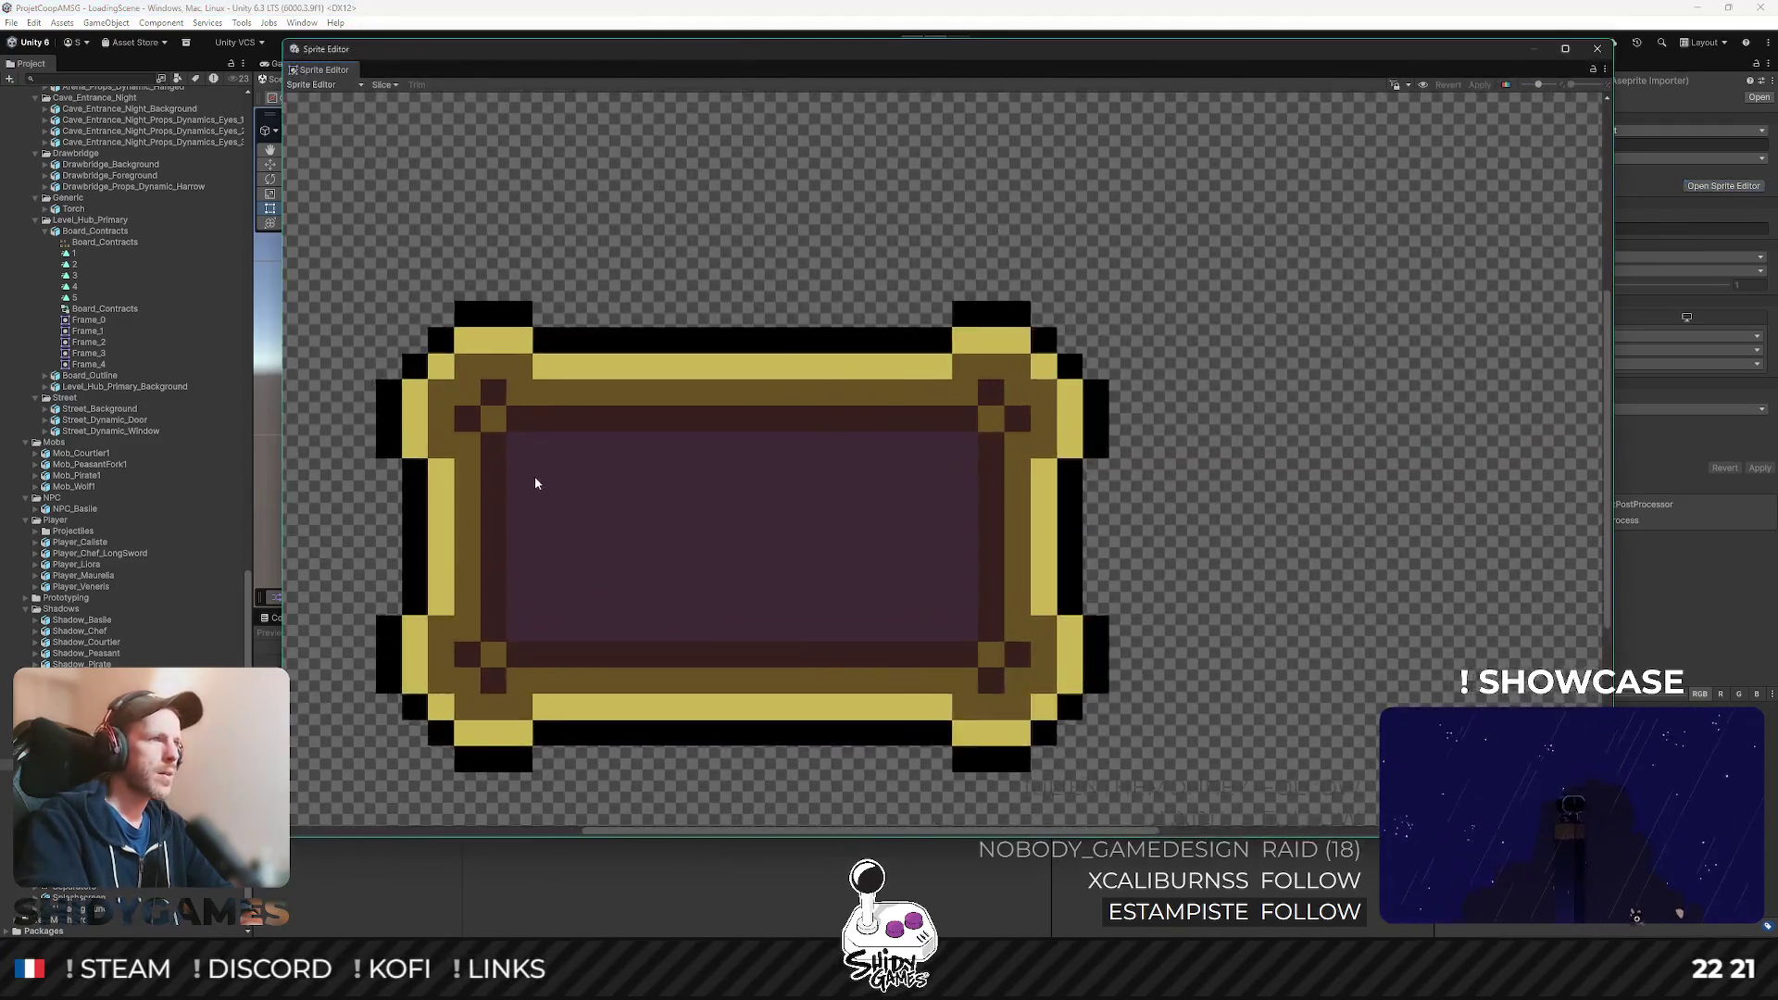
scroll(661, 341, "up", 1)
left_click_drag(536, 224, 1314, 731)
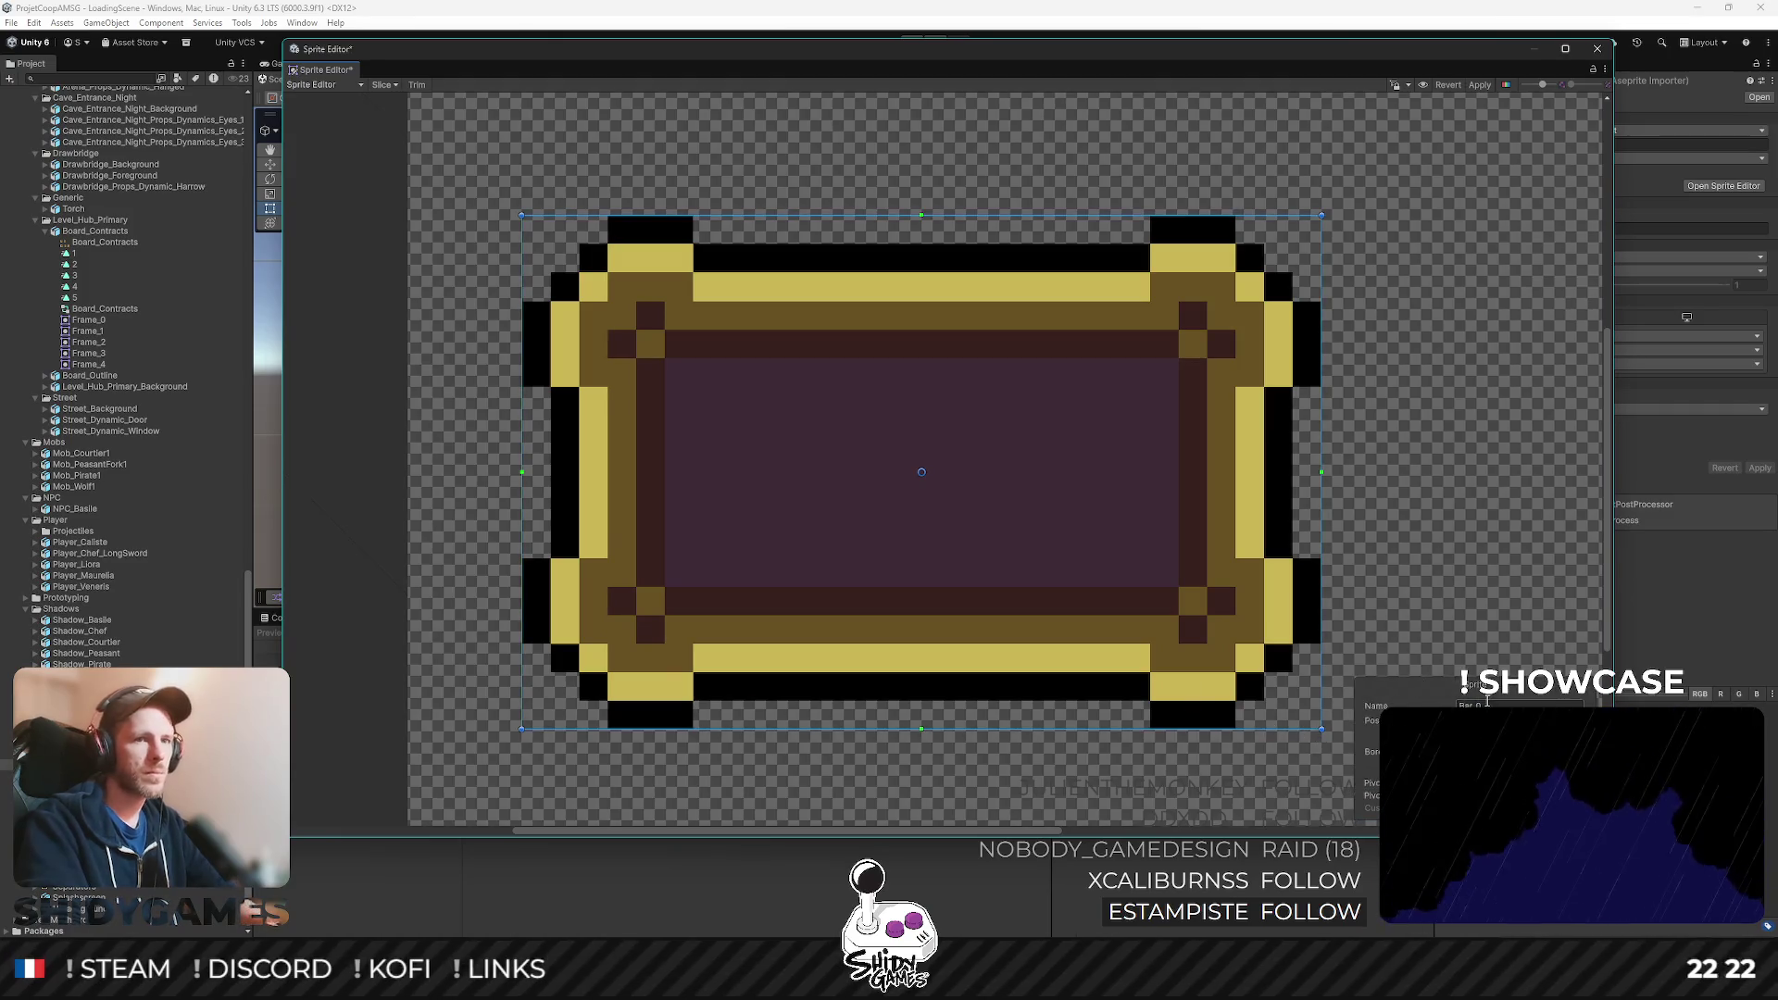
left_click(1486, 705)
type("HpBar")
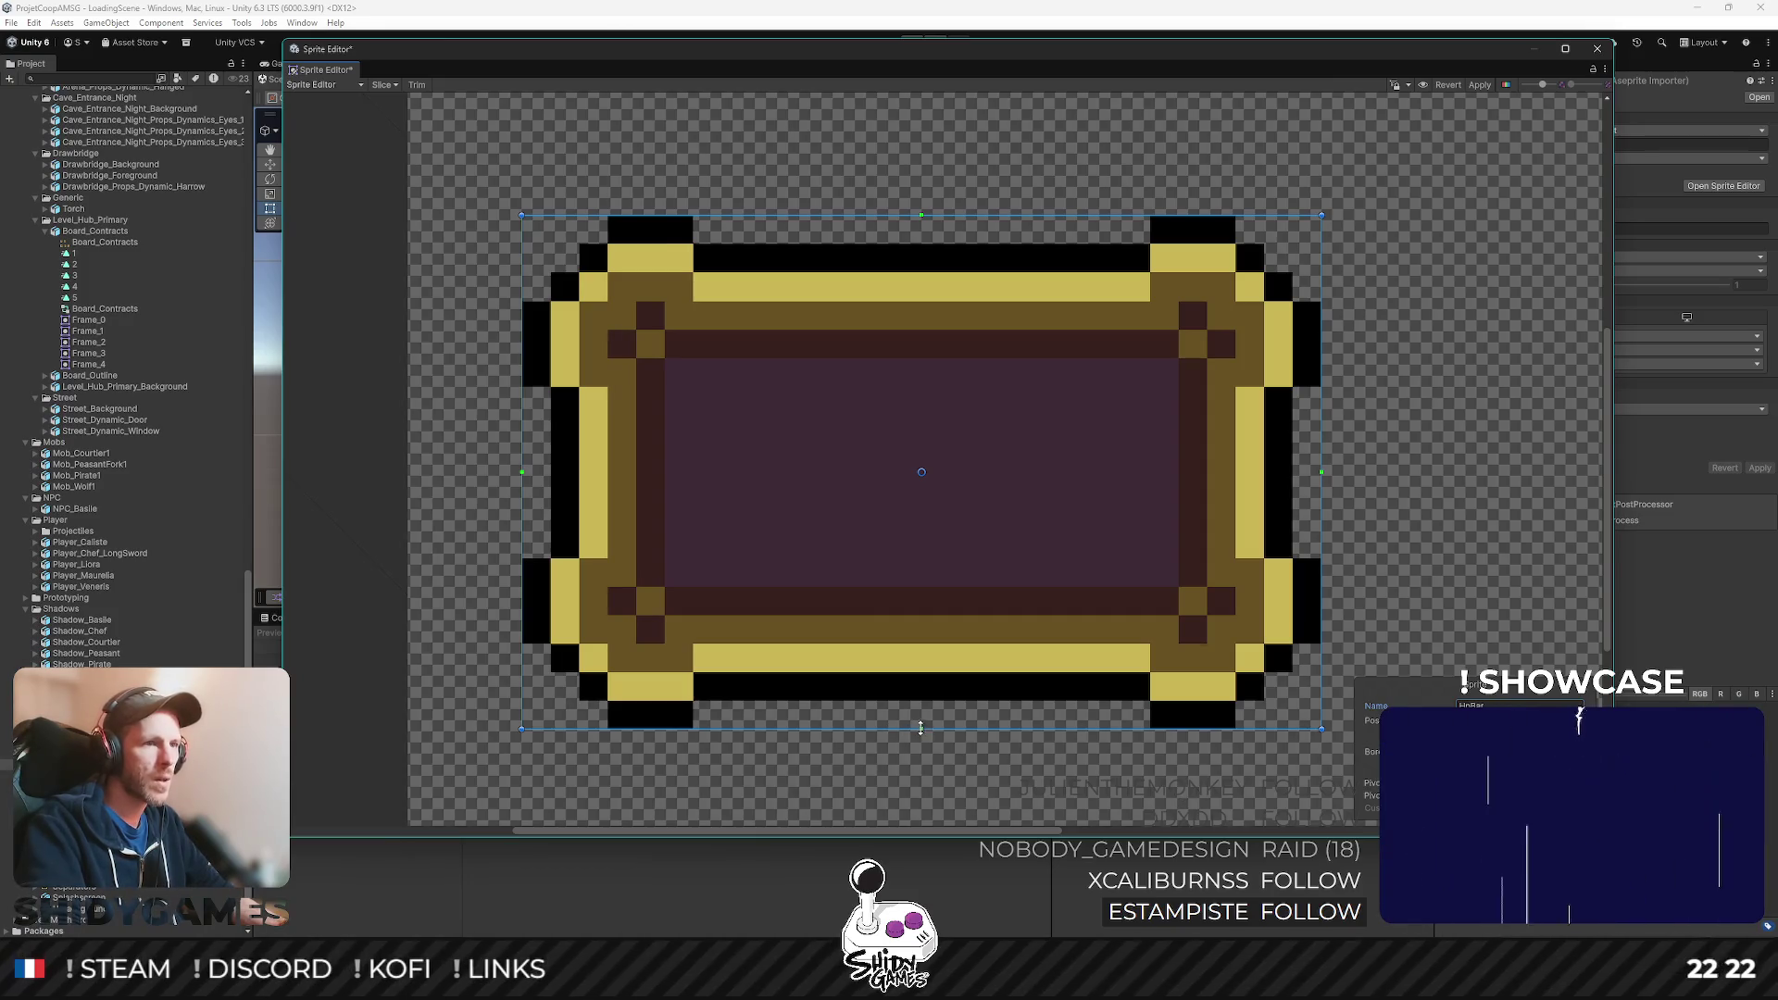
left_click_drag(921, 729, 893, 589)
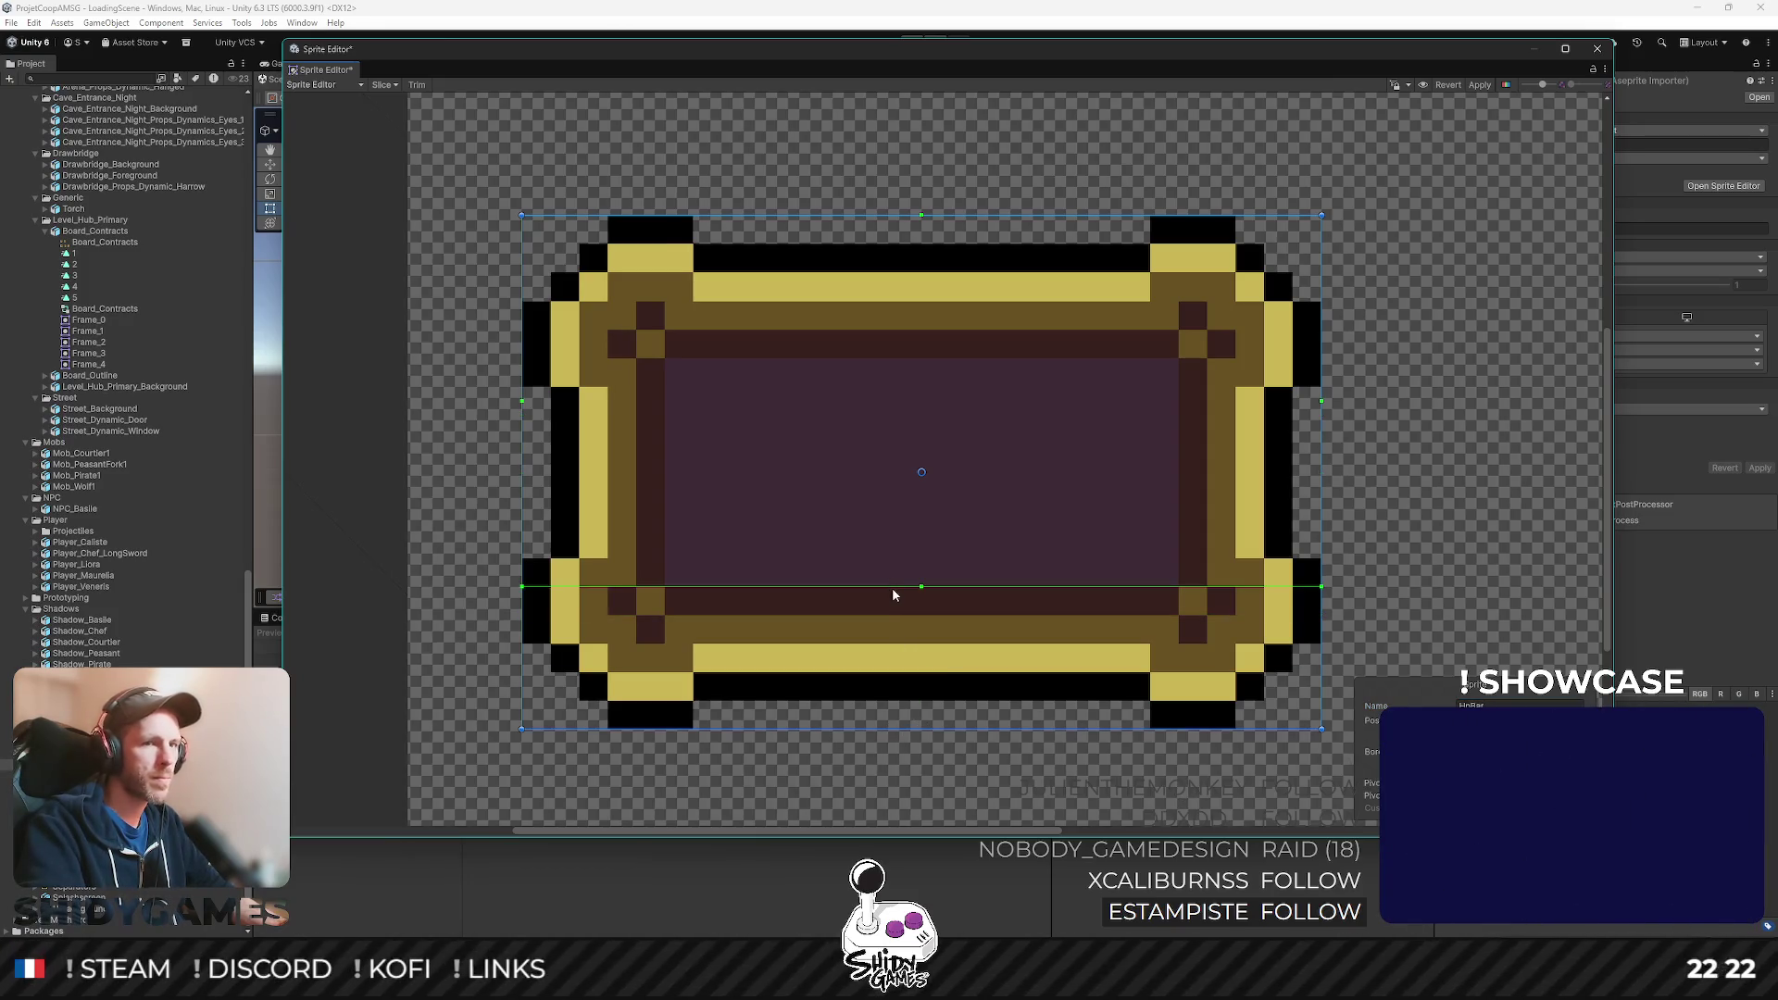
left_click(1530, 752)
type("555")
left_click(1480, 84)
left_click(1597, 48)
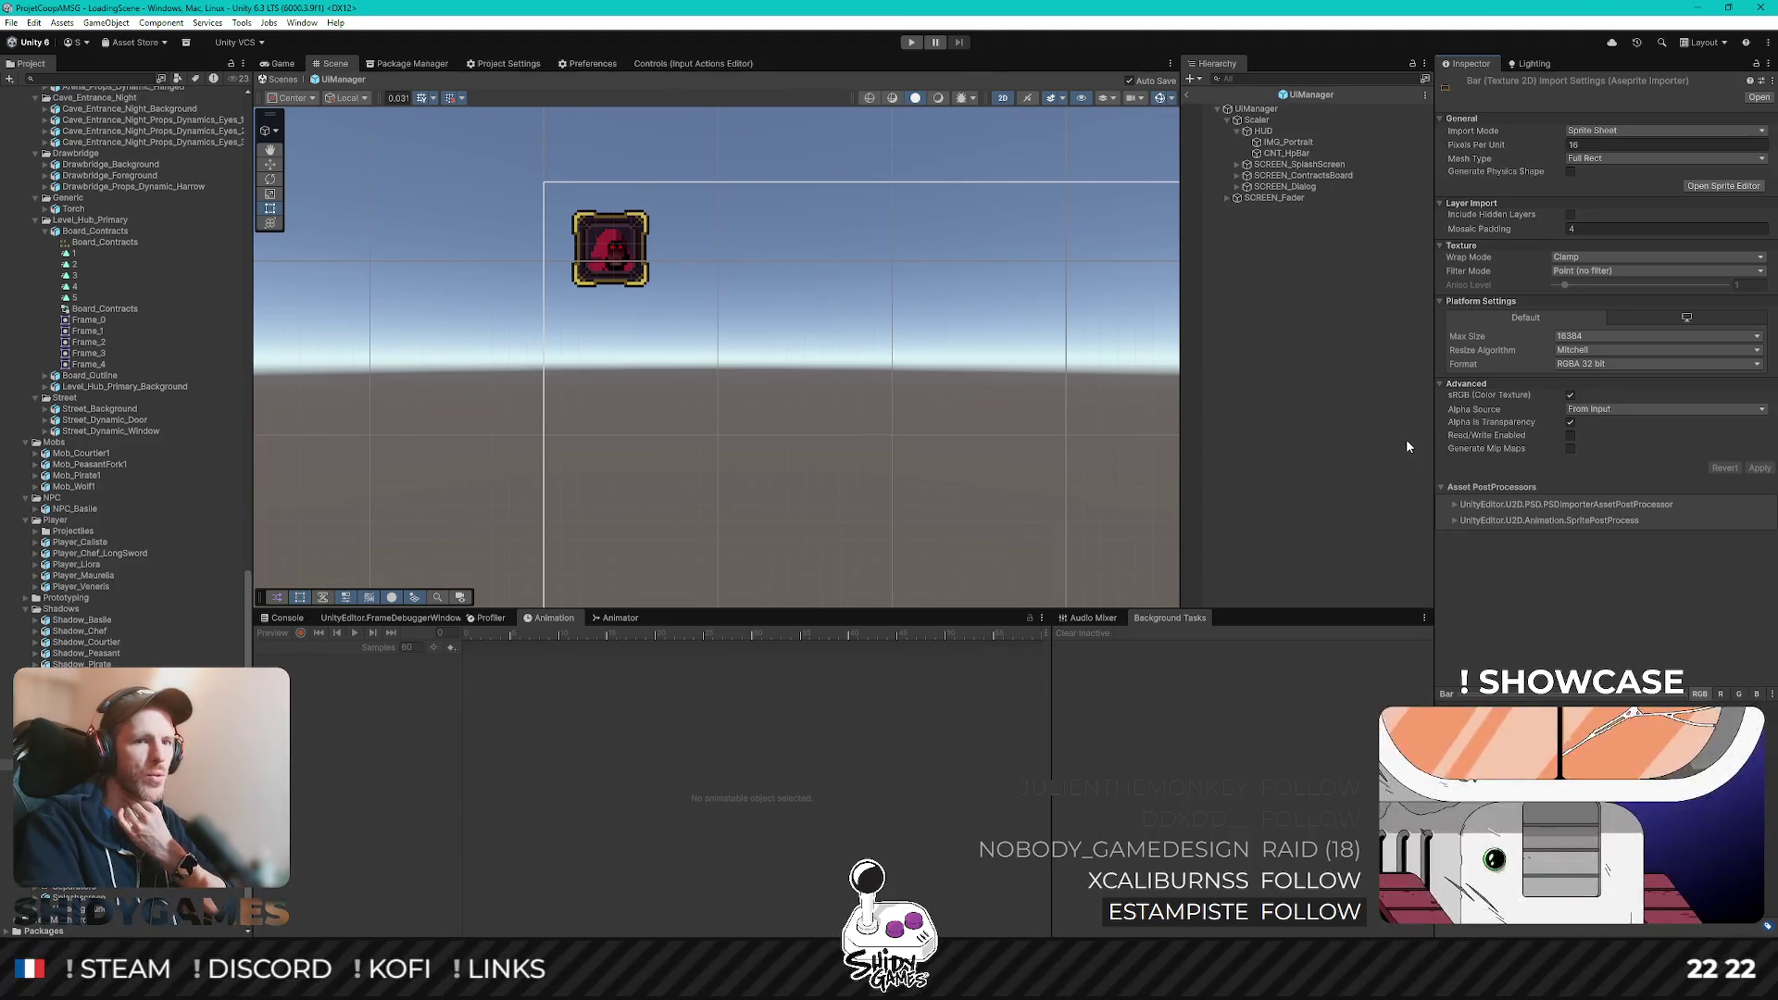
left_click(1724, 186)
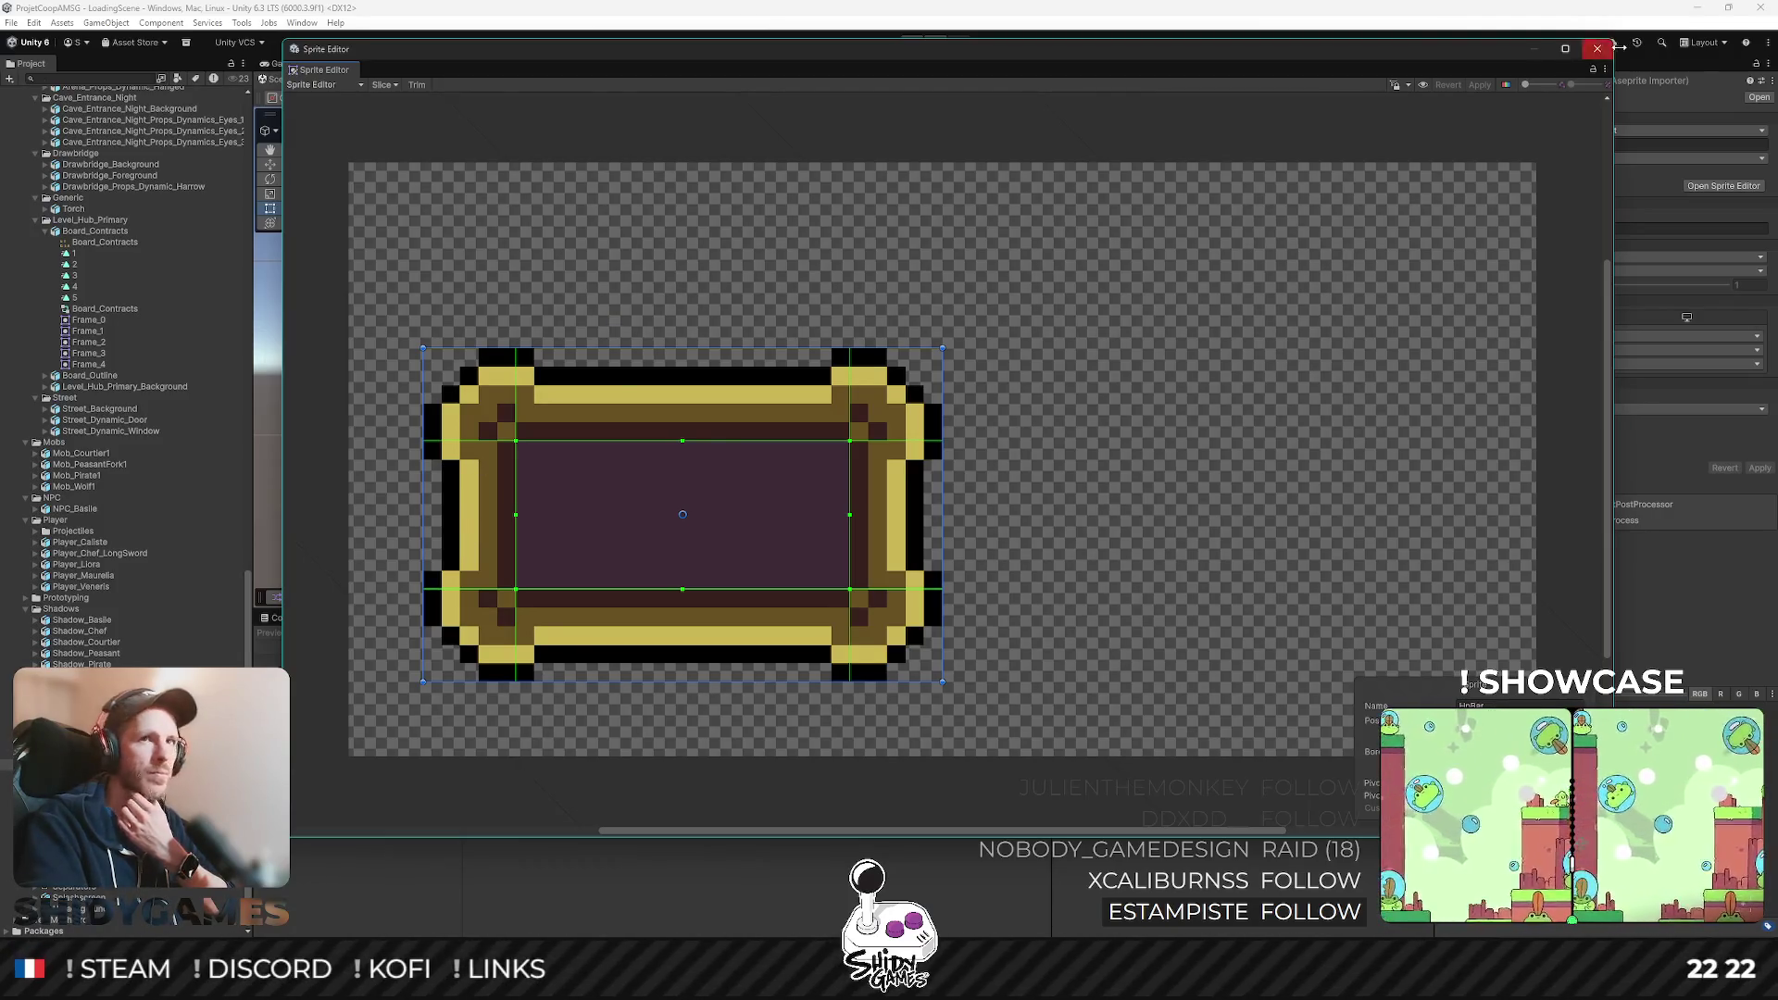
left_click(1597, 48)
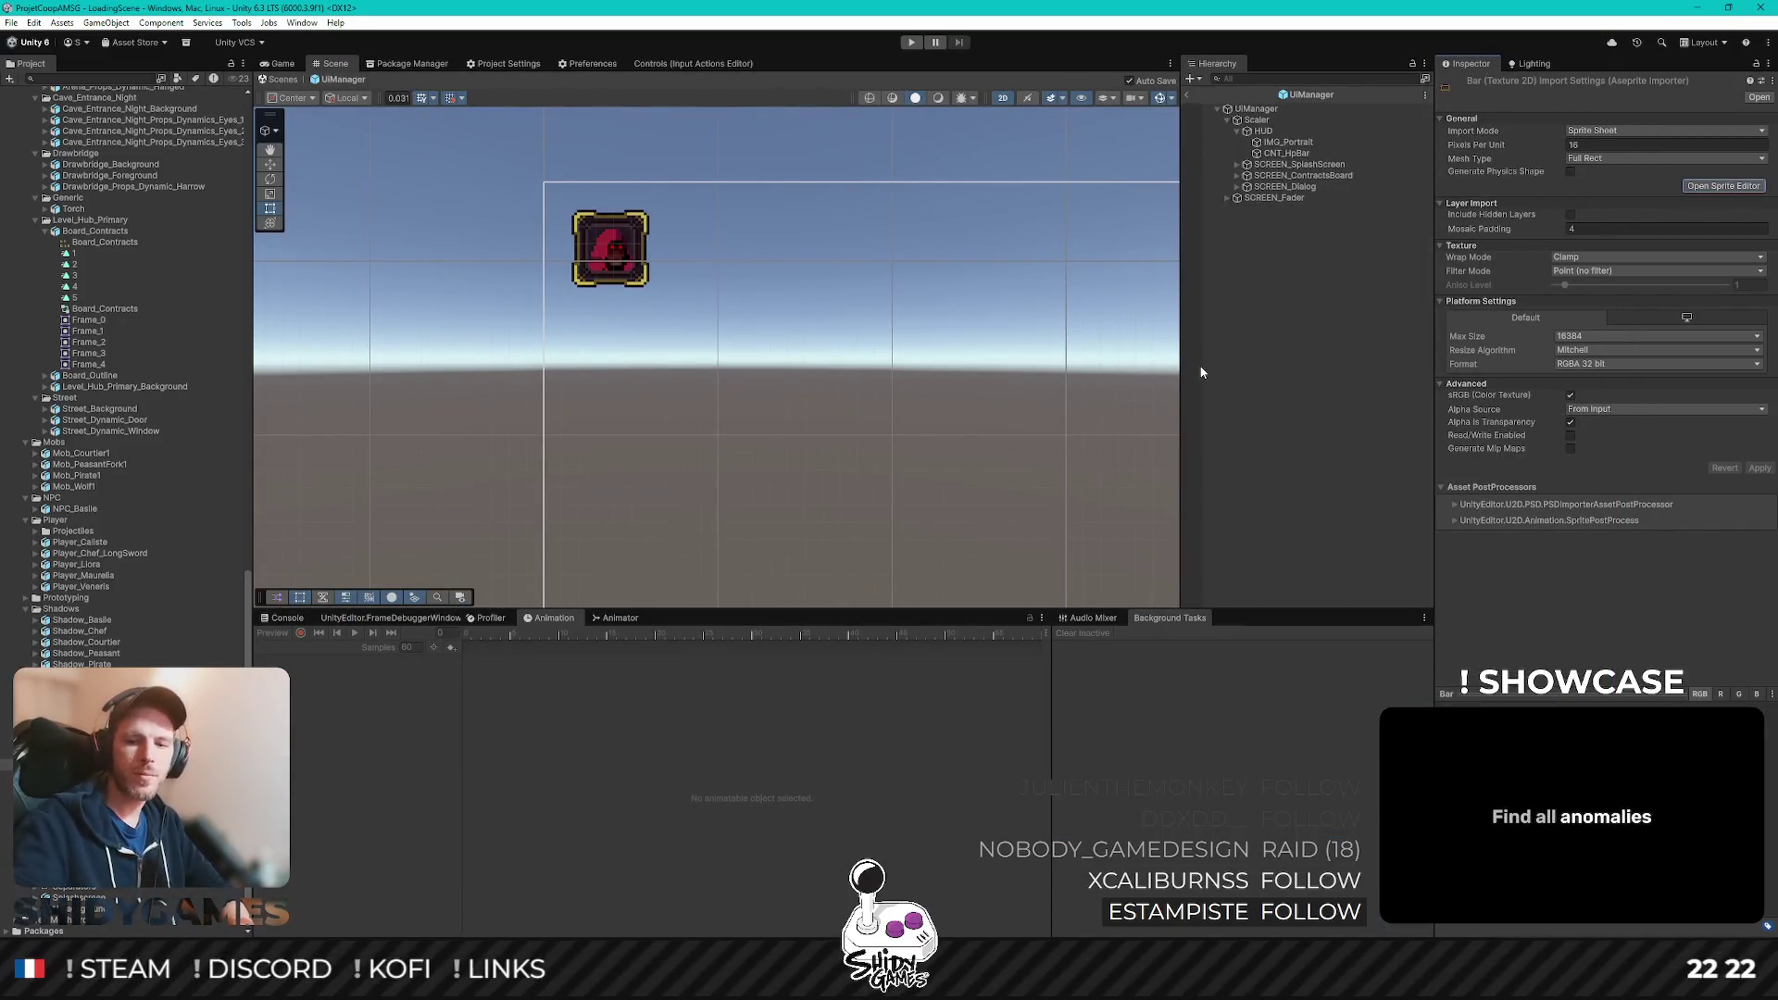
Step: Rename the container to CTN_HpBar and set its height to 16
left_click(1287, 154)
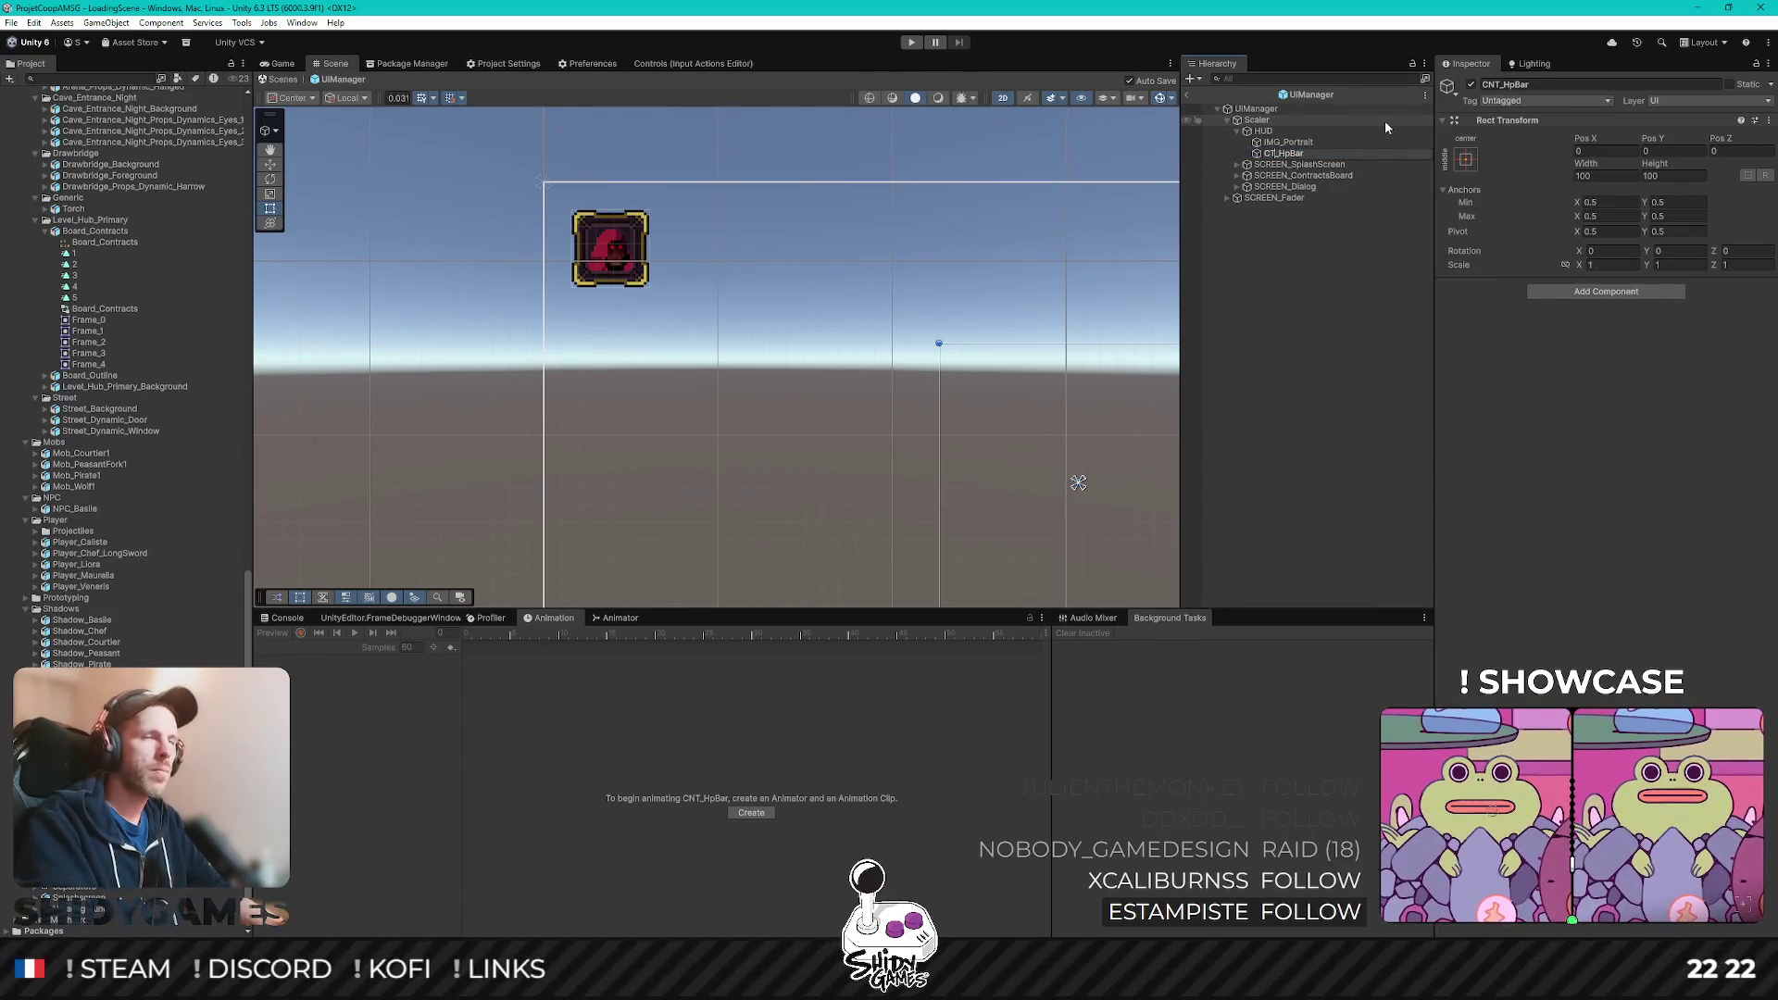
type("N")
key("Return")
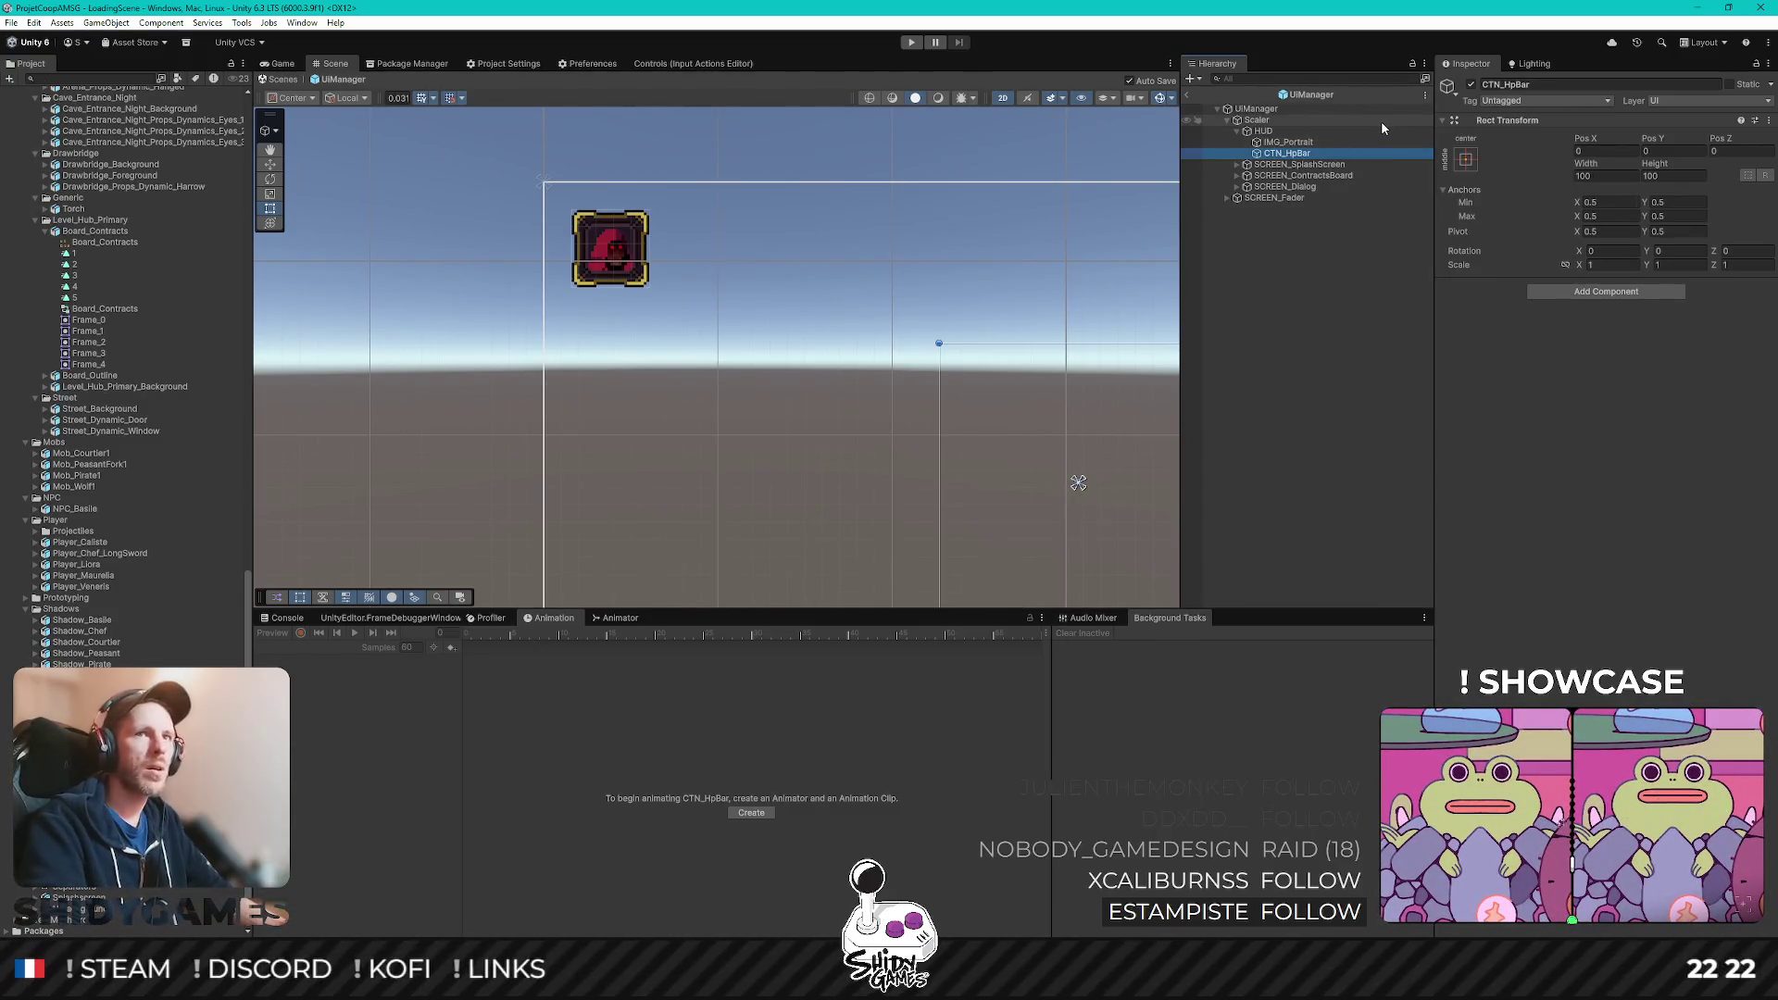
left_click(1678, 176)
type("16")
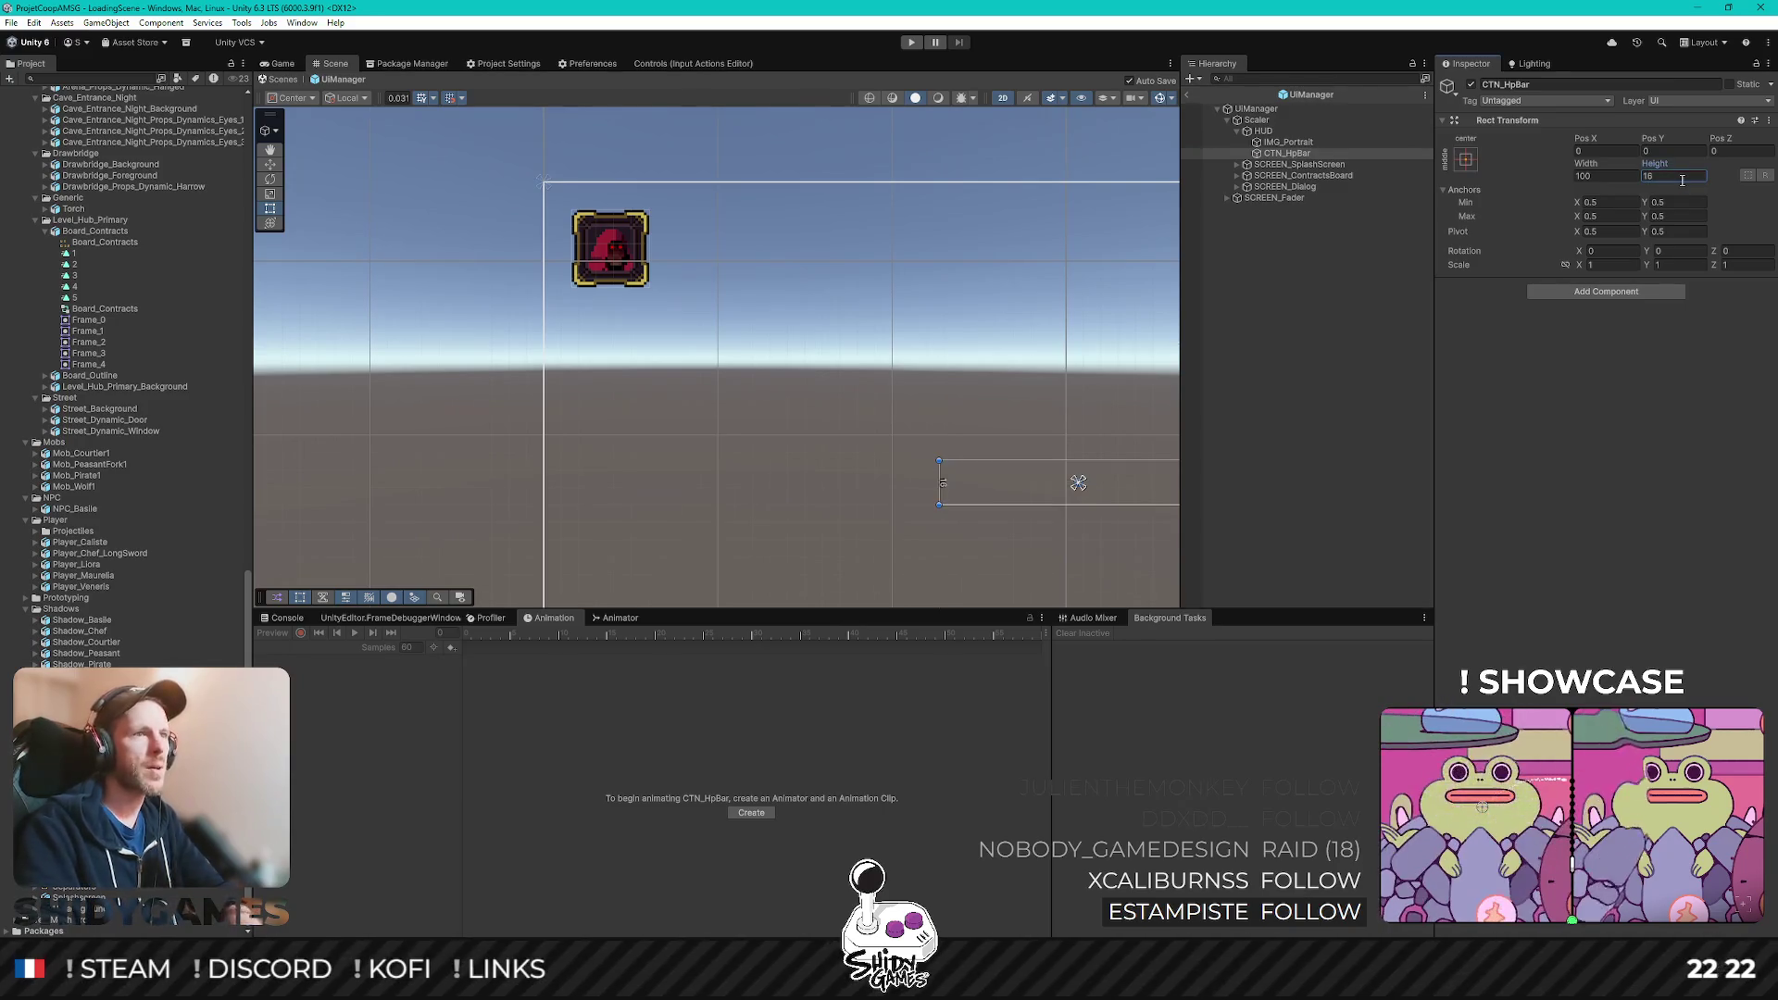
Step: Add a child UI Image named IMG_Bar under CTN_HpBar
right_click(1296, 153)
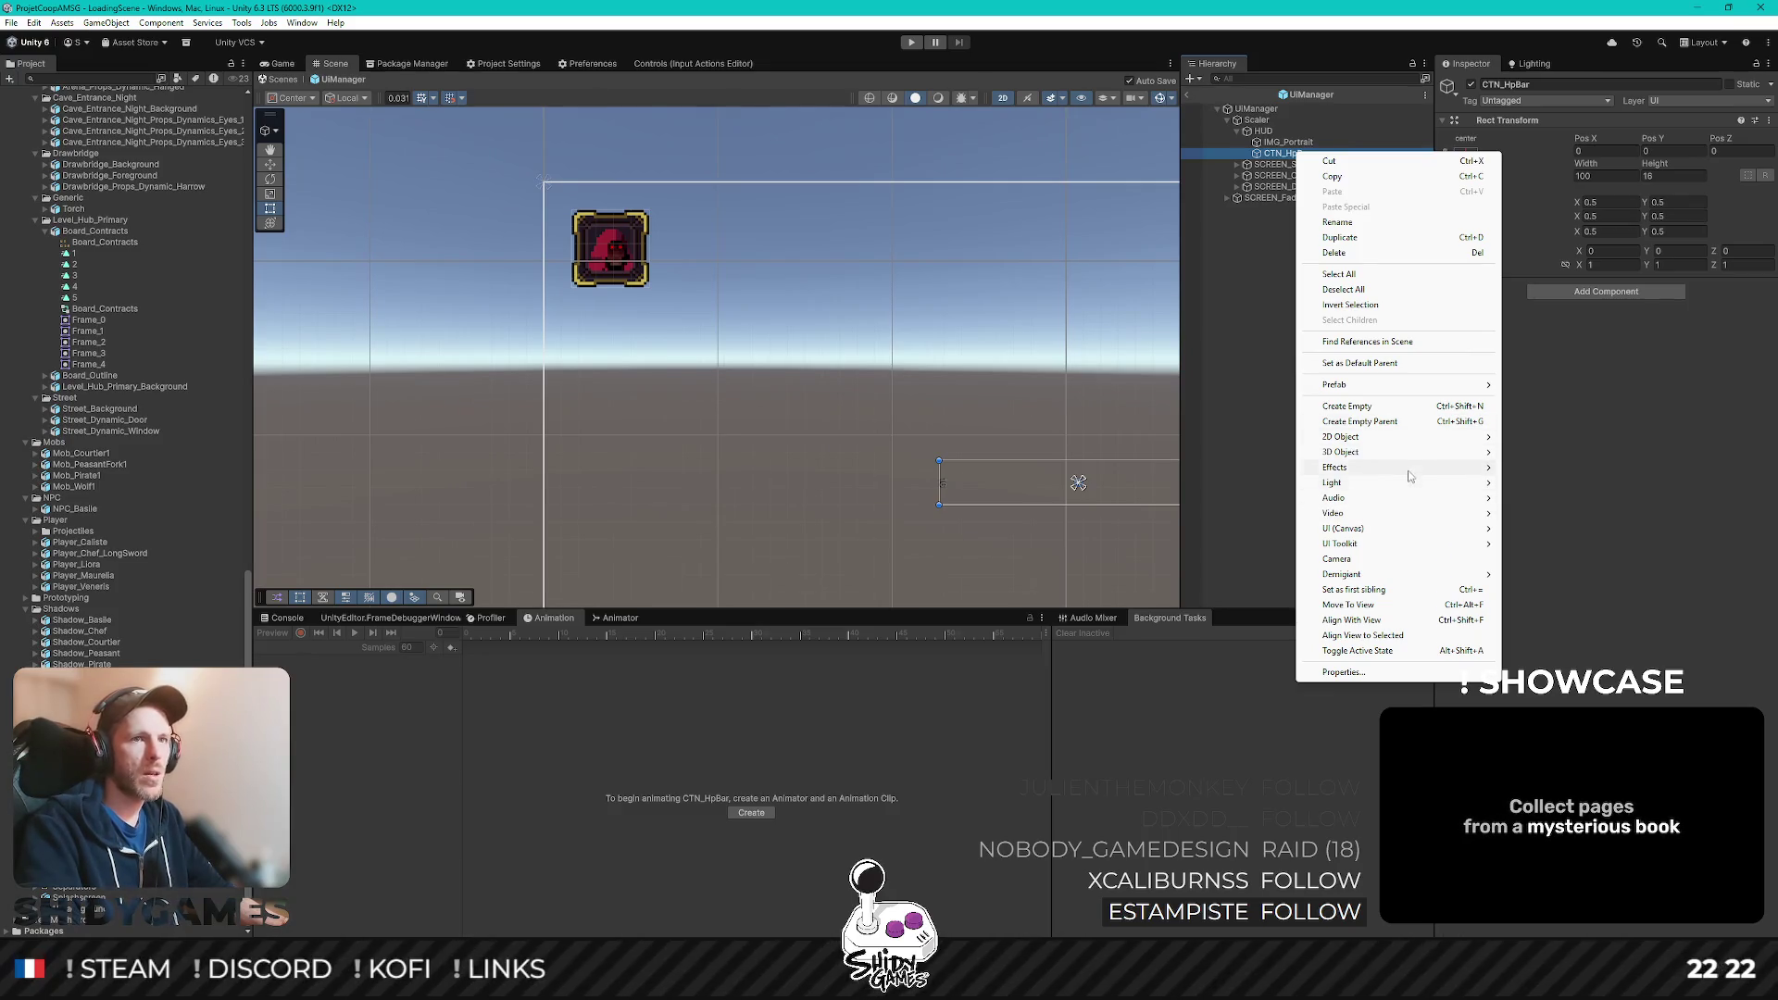
mouse_move(1463, 529)
left_click(1528, 529)
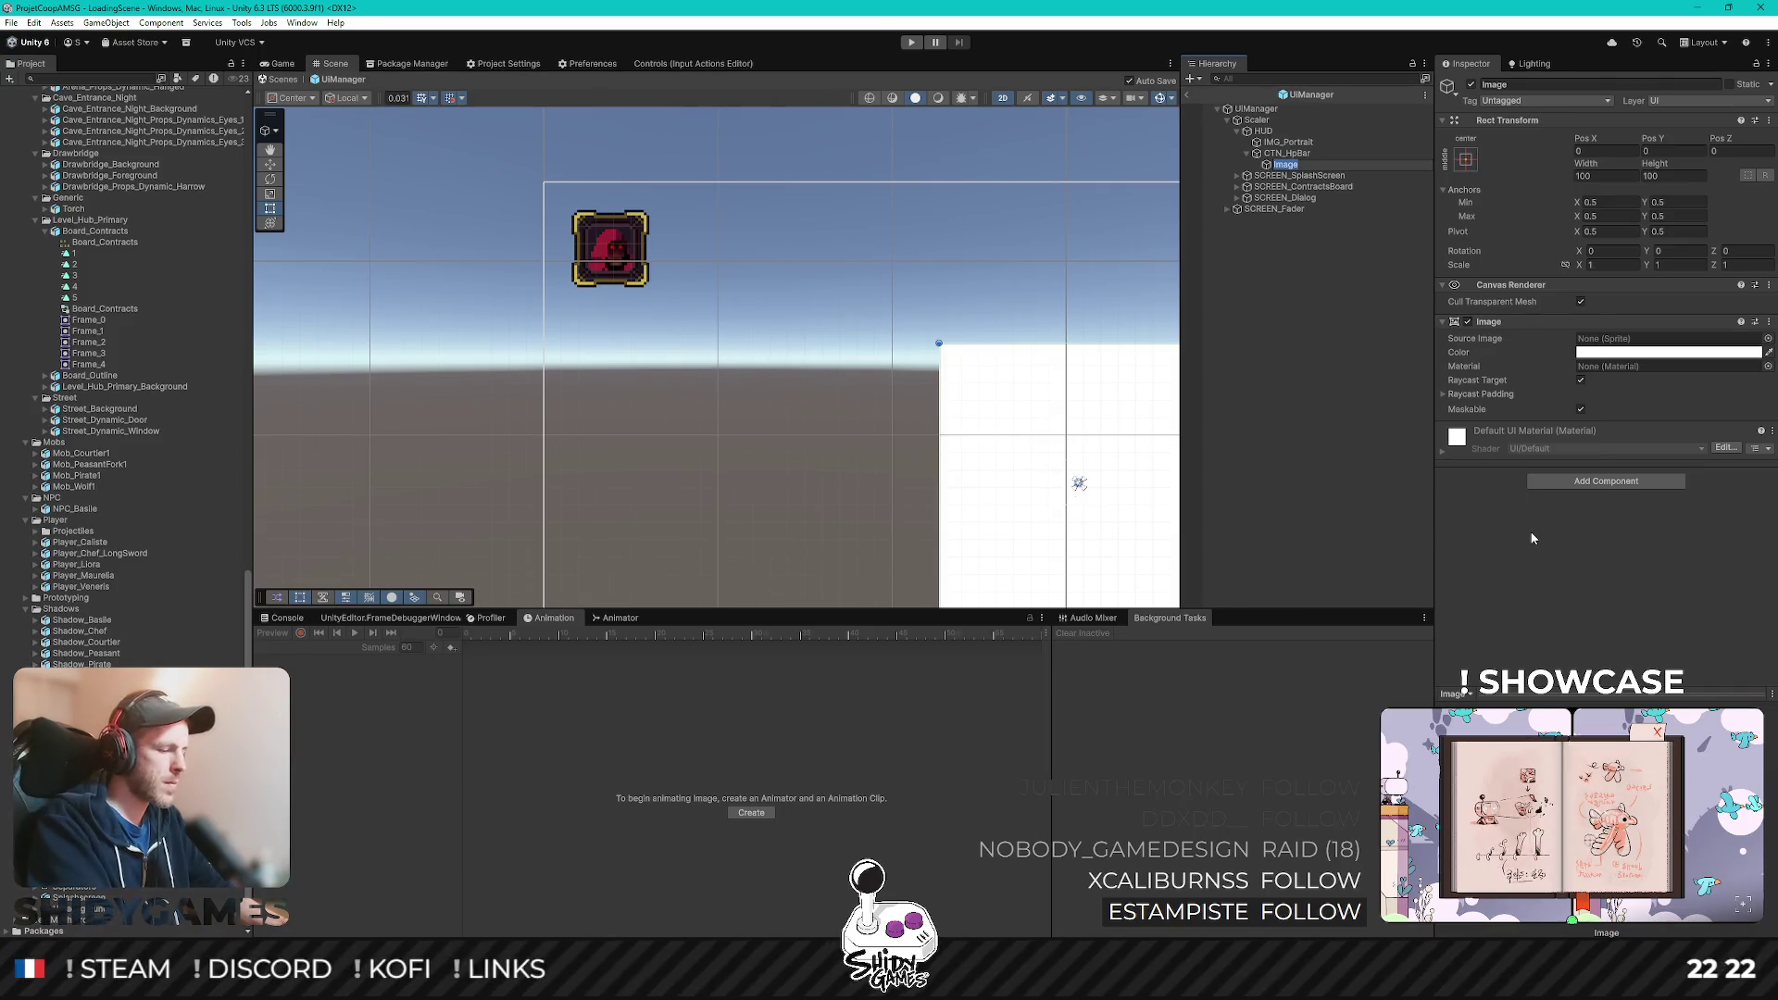
type("IMG")
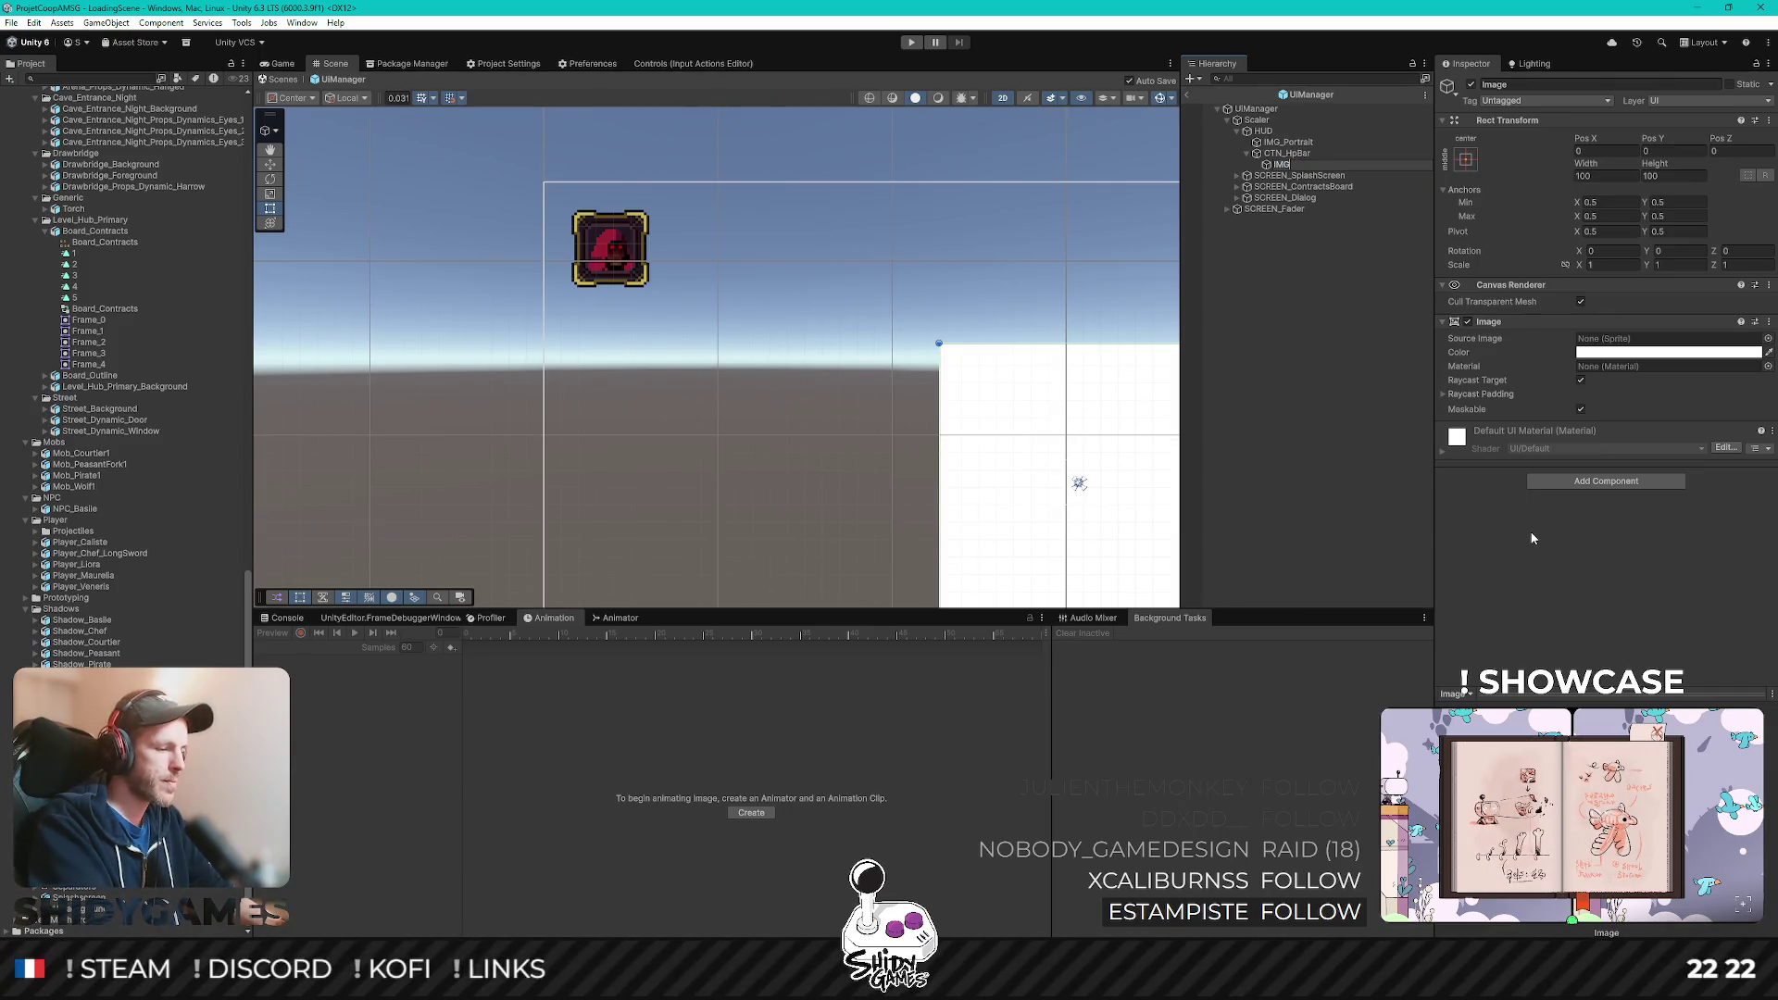
type("_Bar")
key("Return")
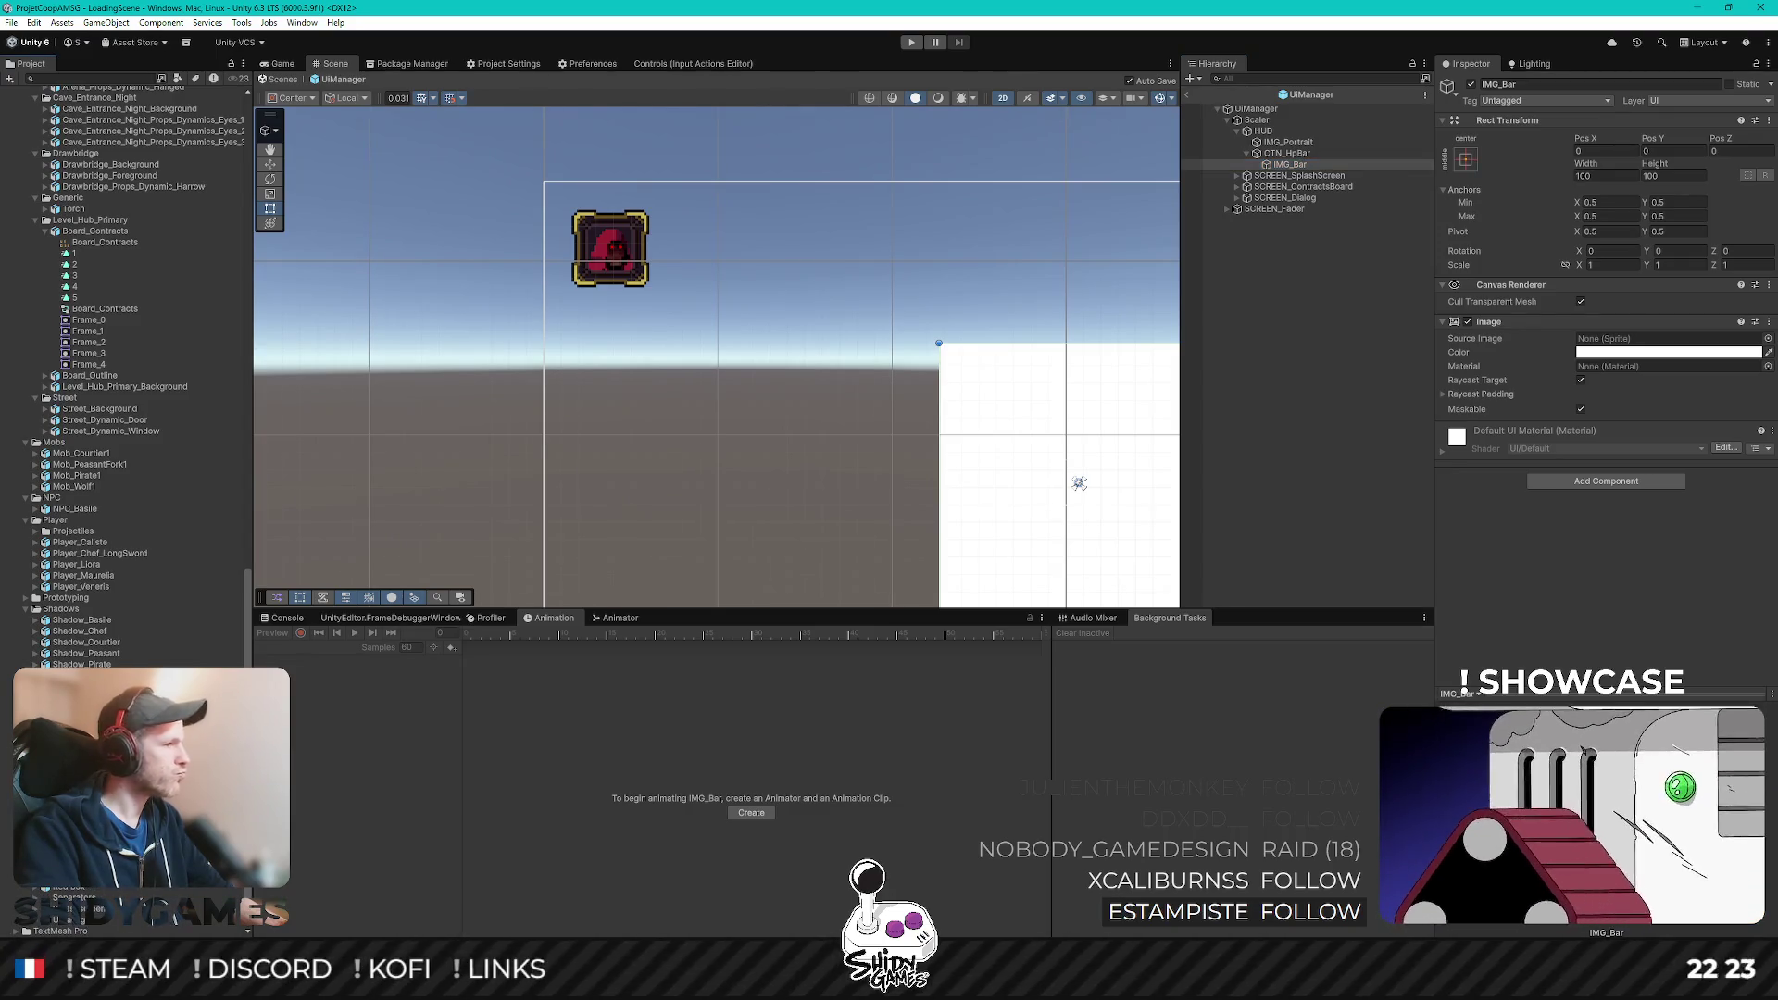
Step: Give IMG_Bar the HpBar sprite and stretch it to fill its container
left_click(1611, 340)
left_click_drag(1612, 346, 1612, 347)
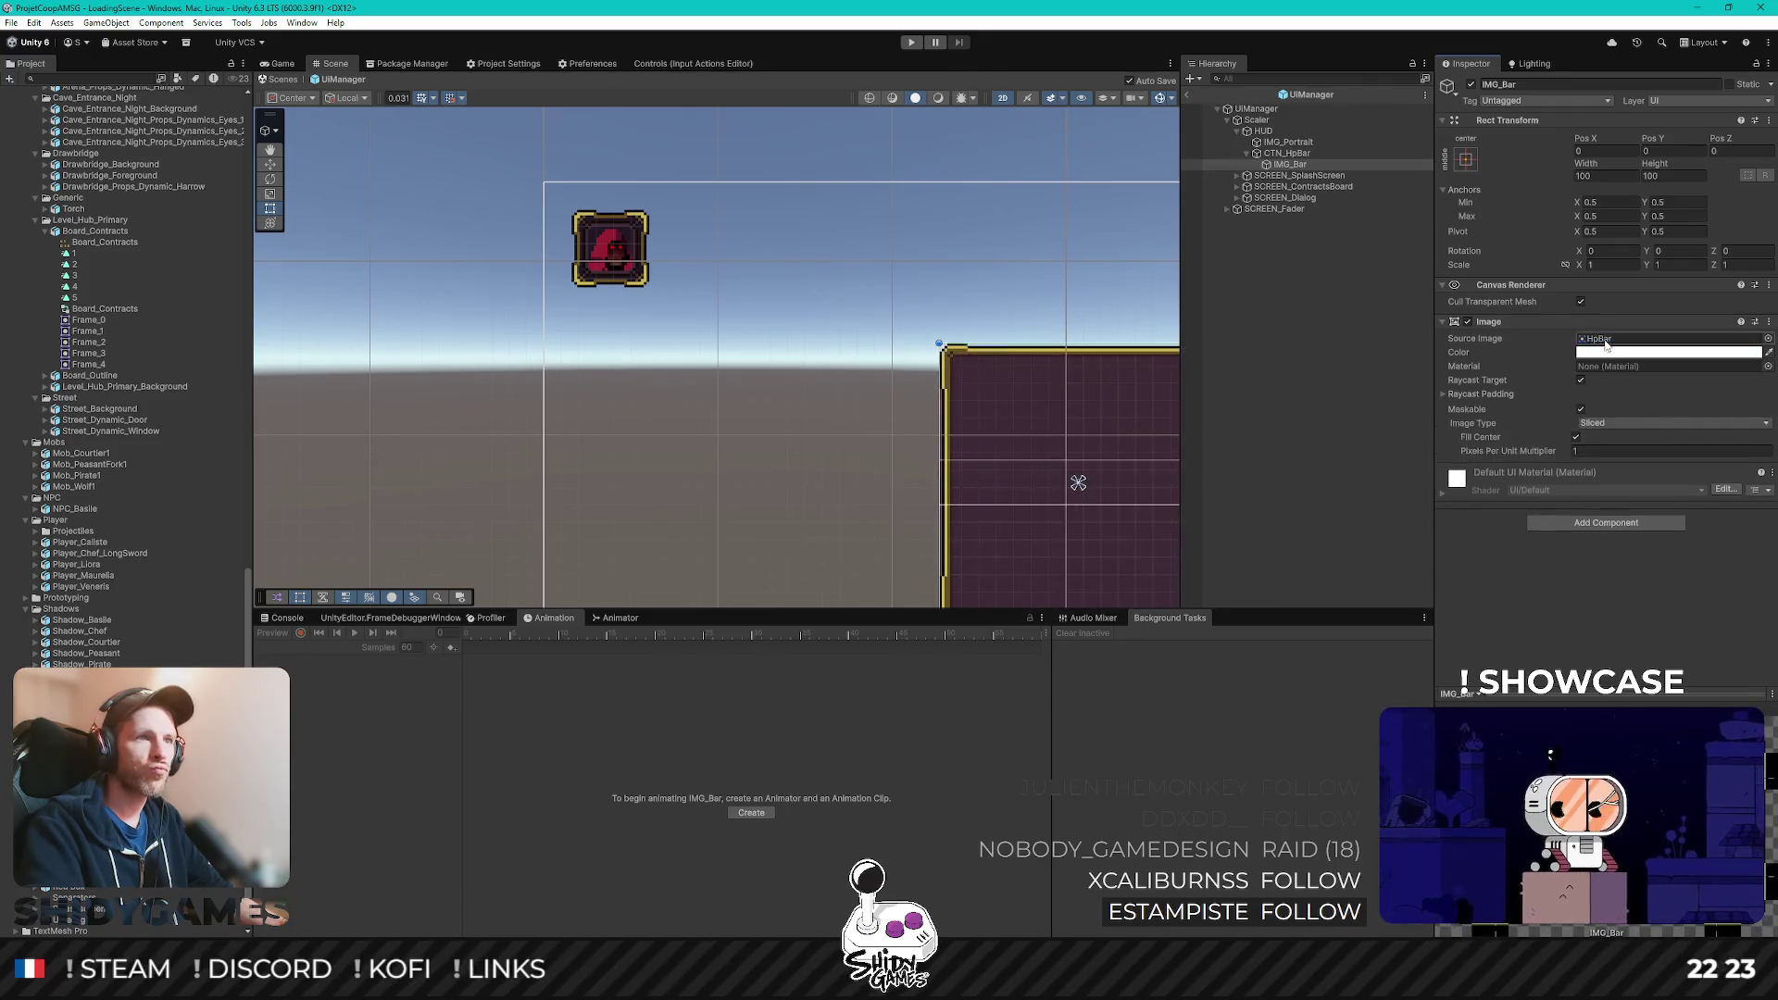
key("f")
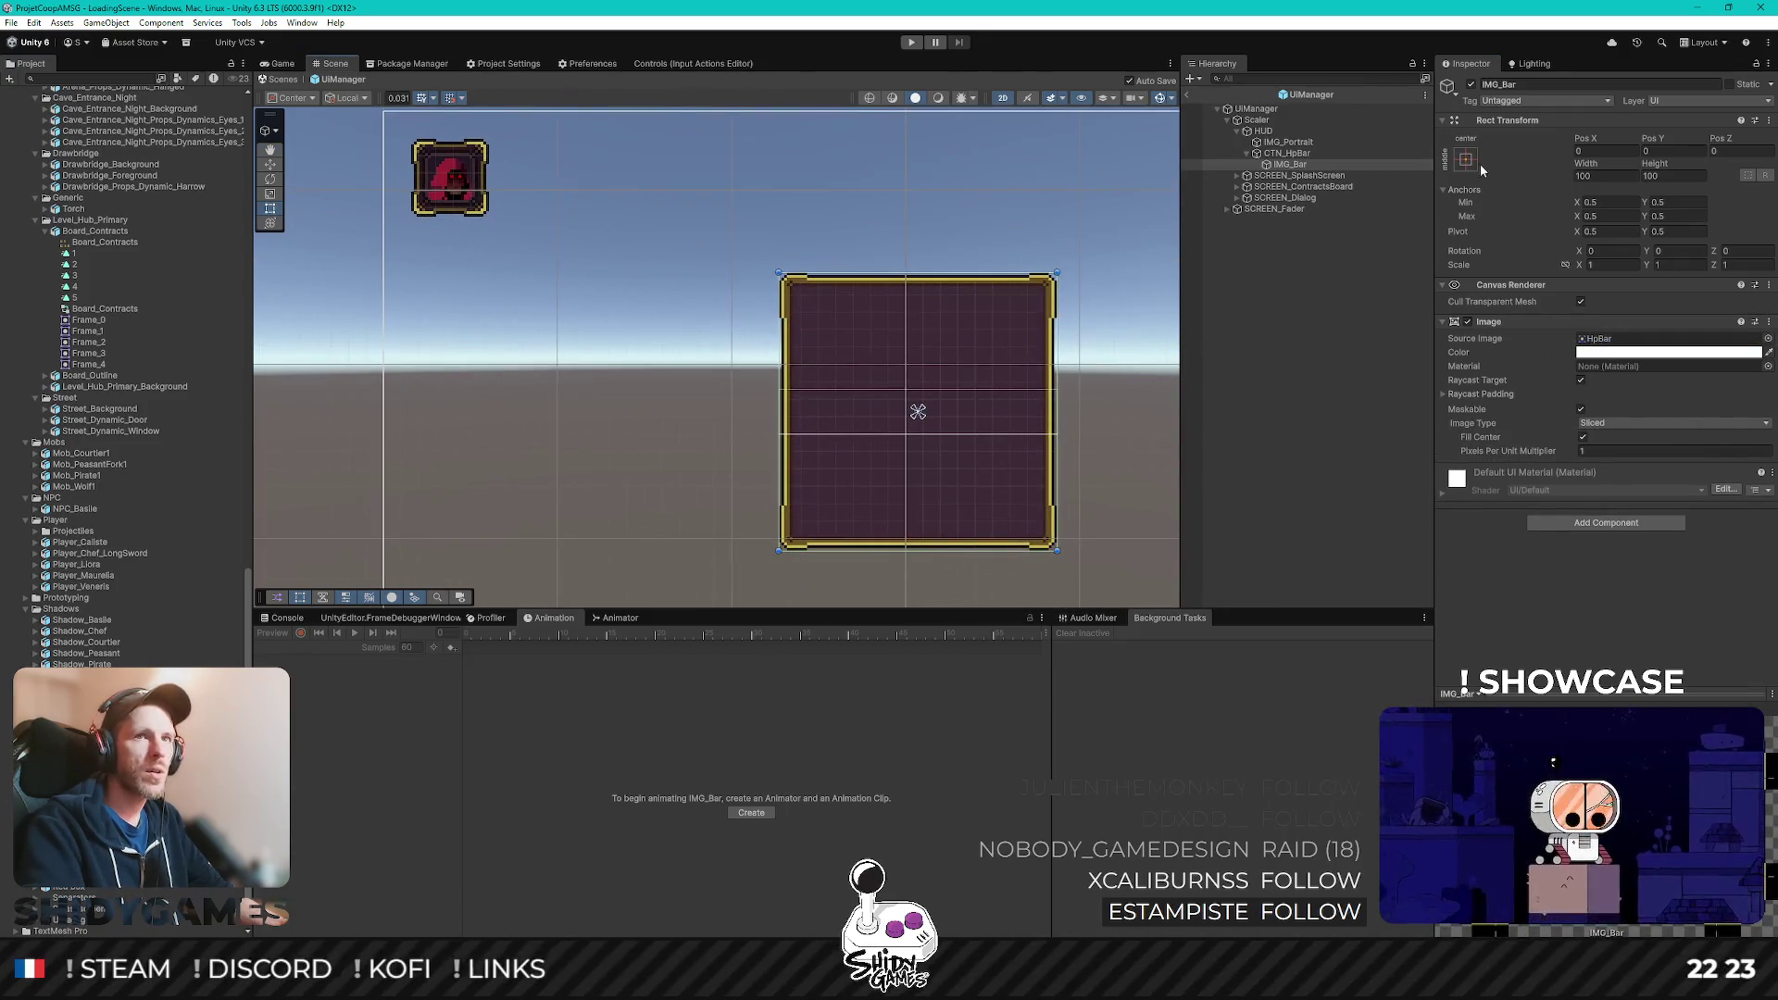
left_click(1466, 159)
left_click(1614, 368, "alt")
left_click(1301, 338)
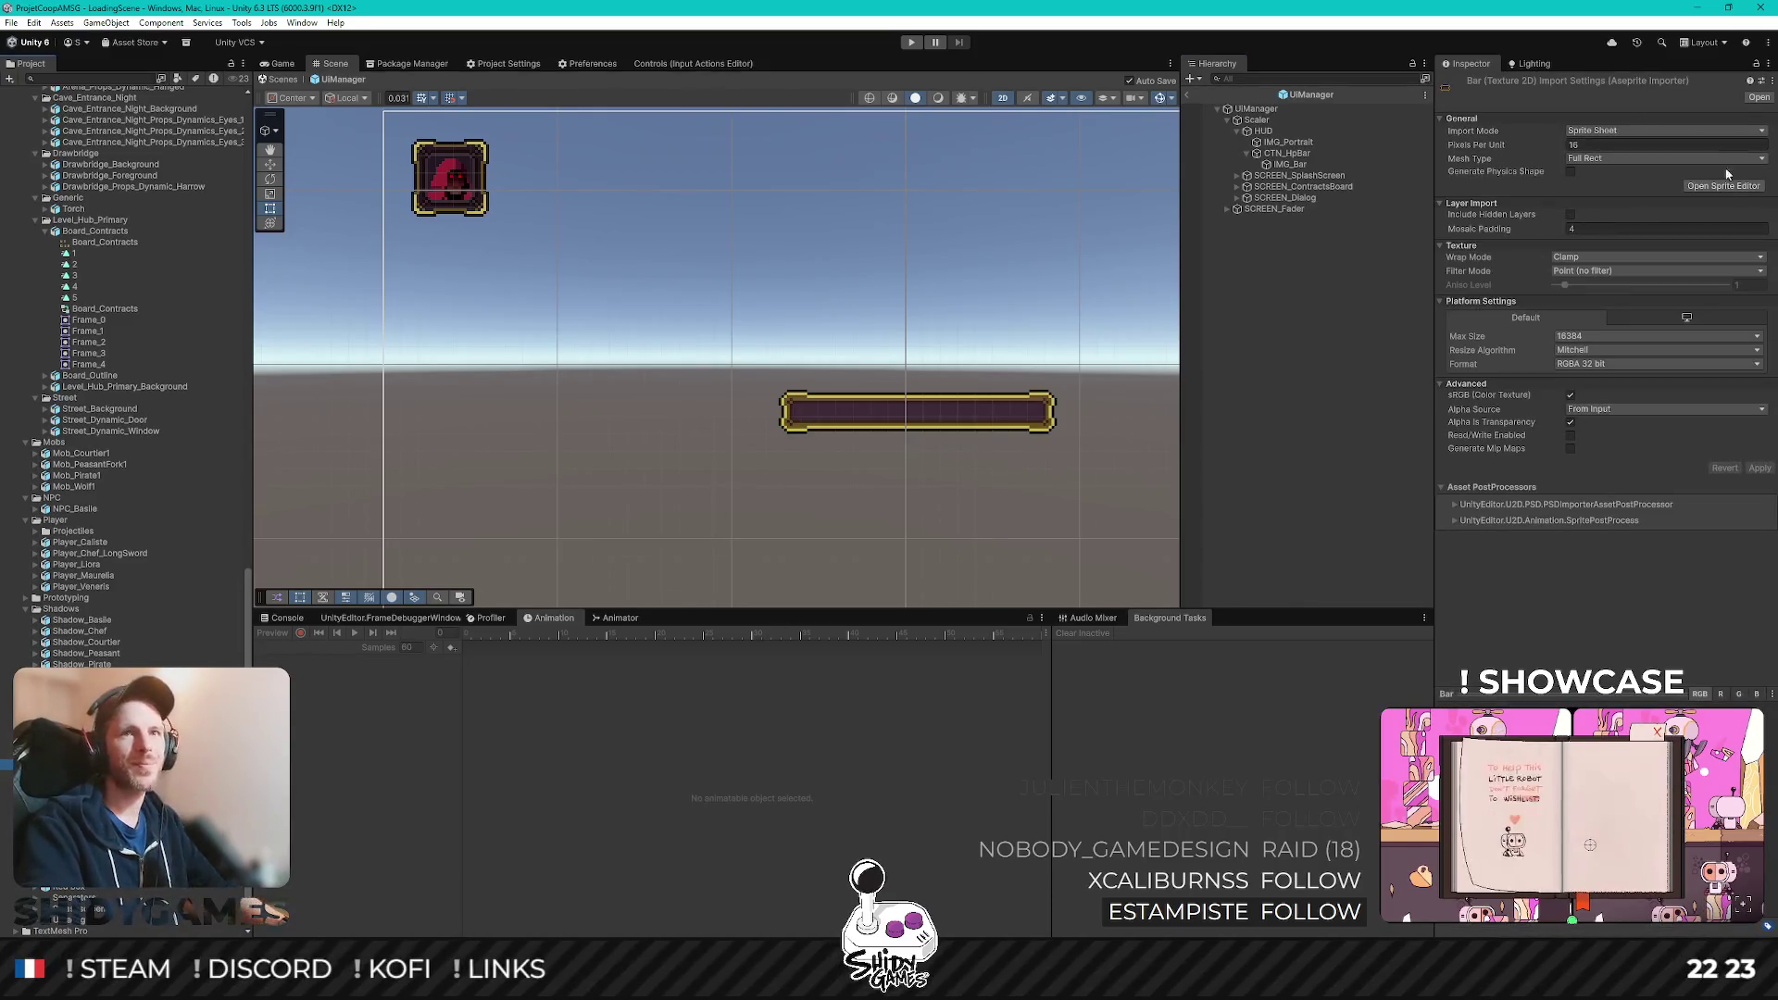
Step: Re-edit the HpBar slice borders (6, 6, 66) in the Sprite Editor and apply
left_click(1725, 187)
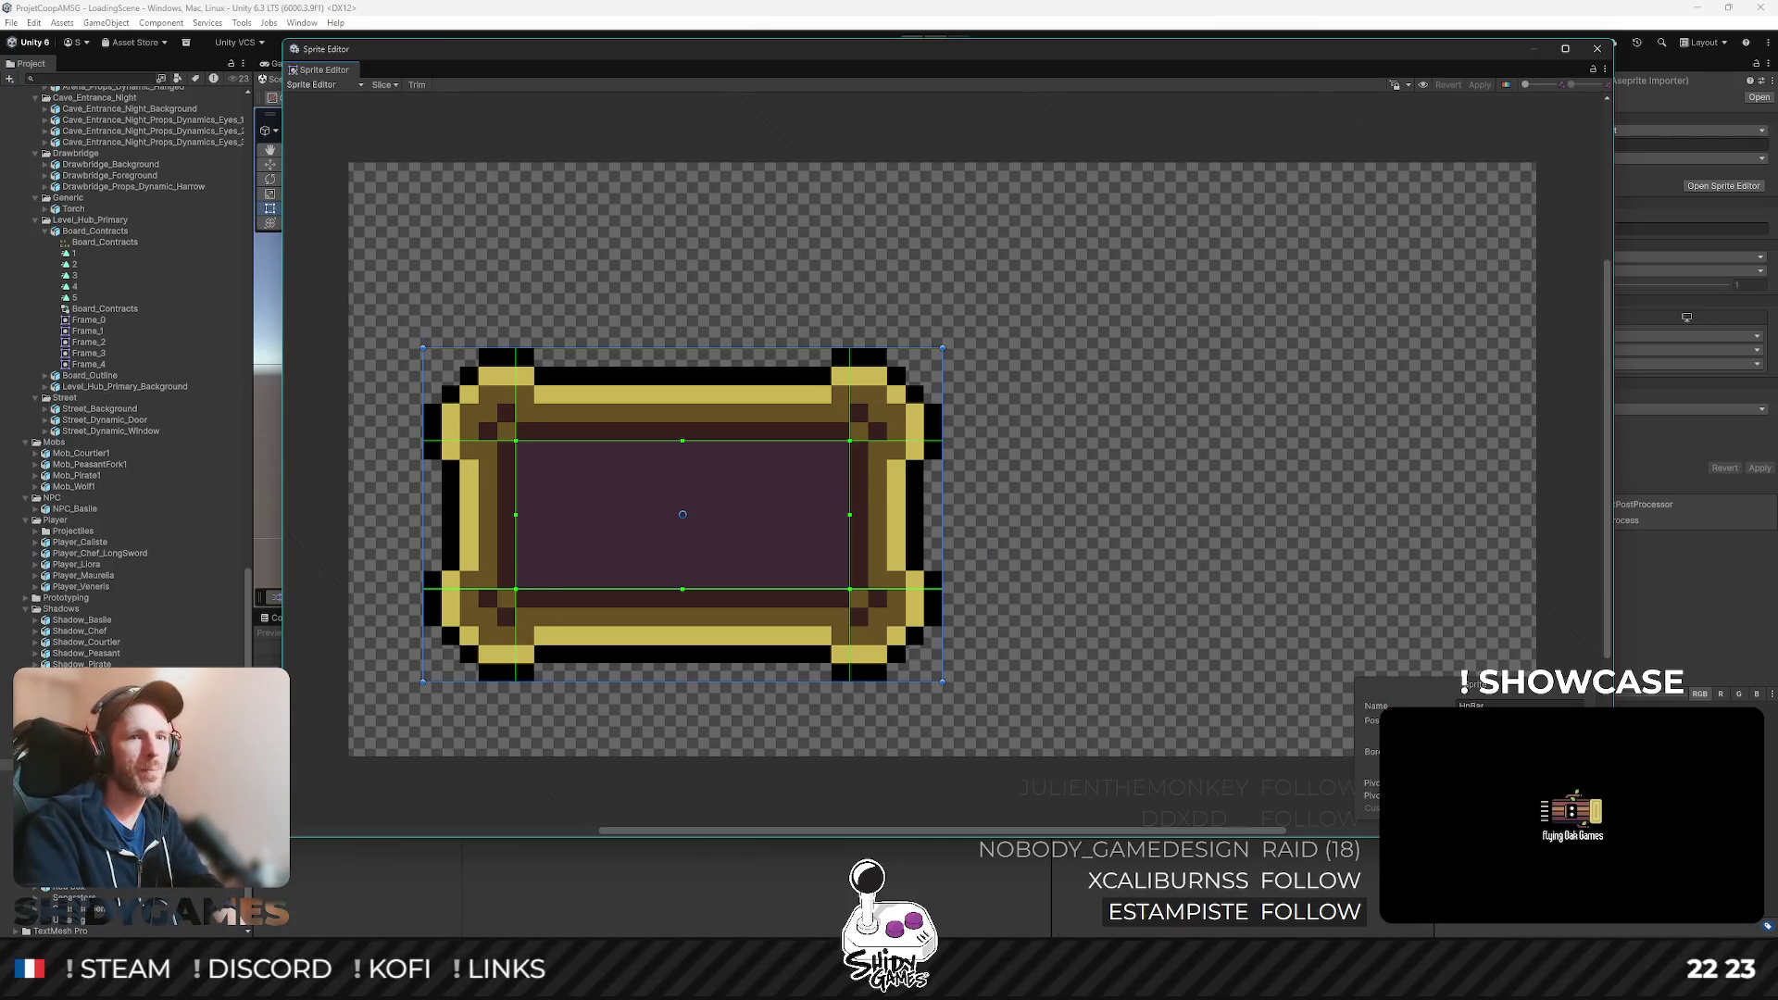
type("6")
key("Tab")
type("6")
key("Tab")
key("Tab")
type("66")
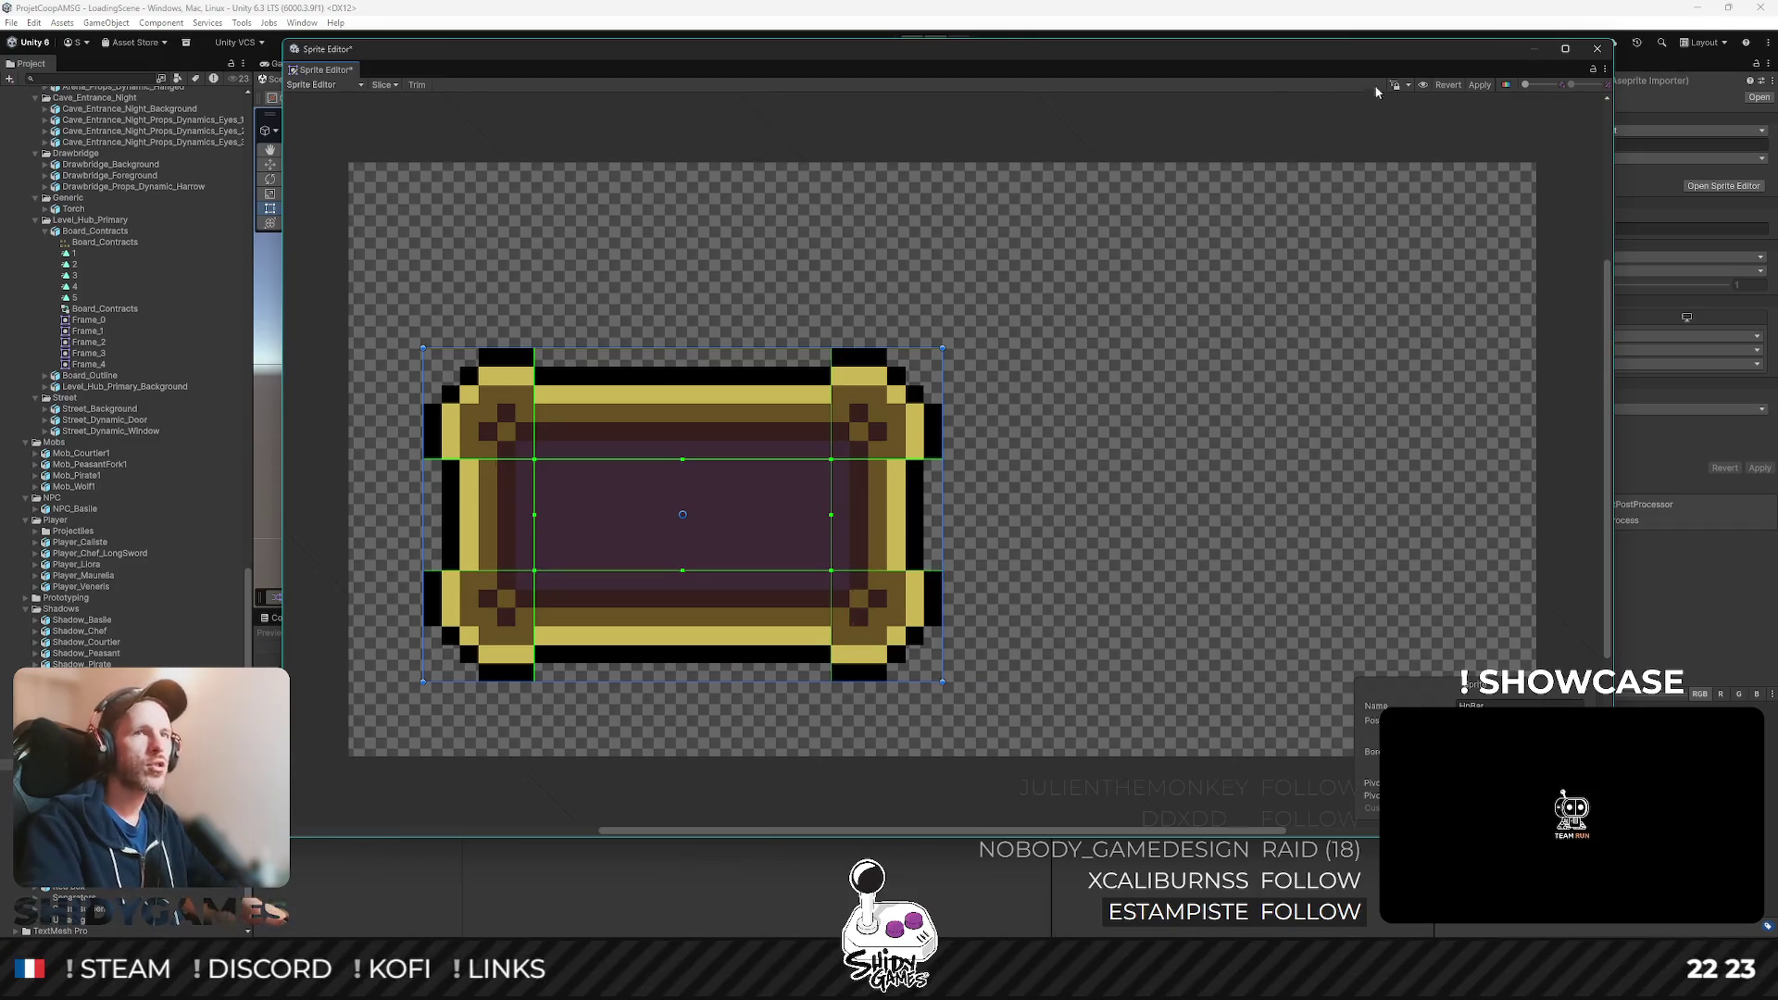
left_click(1479, 85)
left_click(1599, 49)
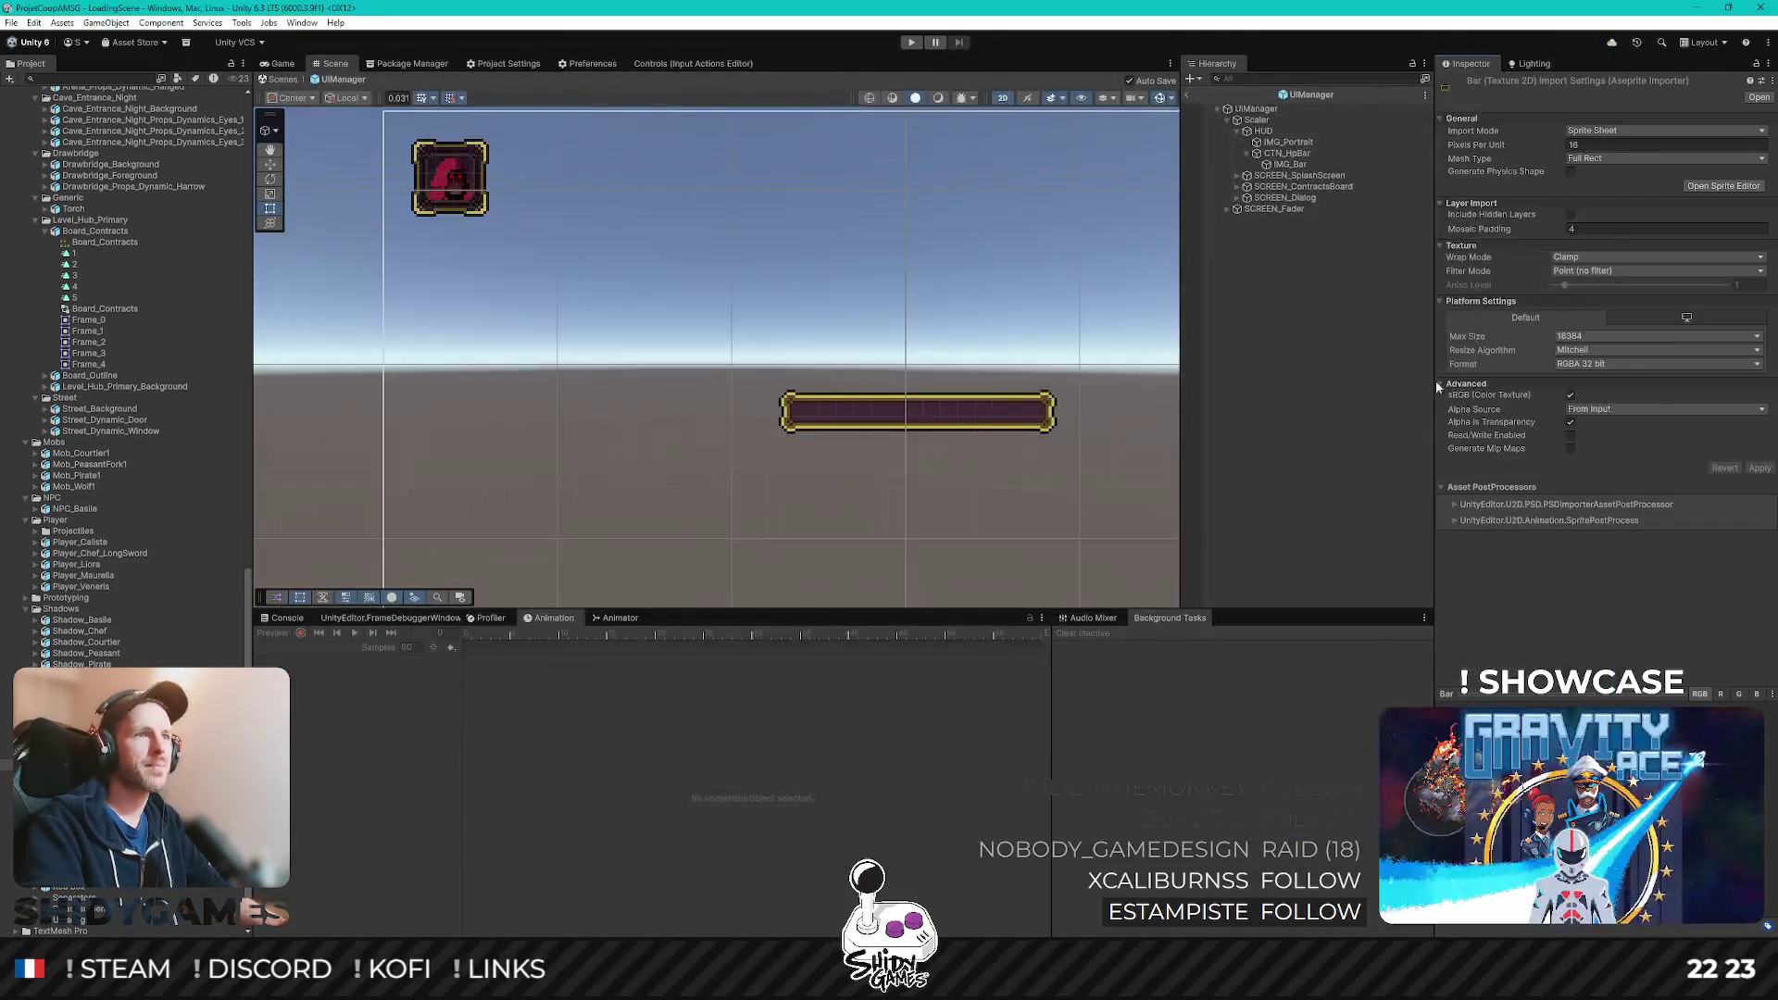
left_click(1289, 164)
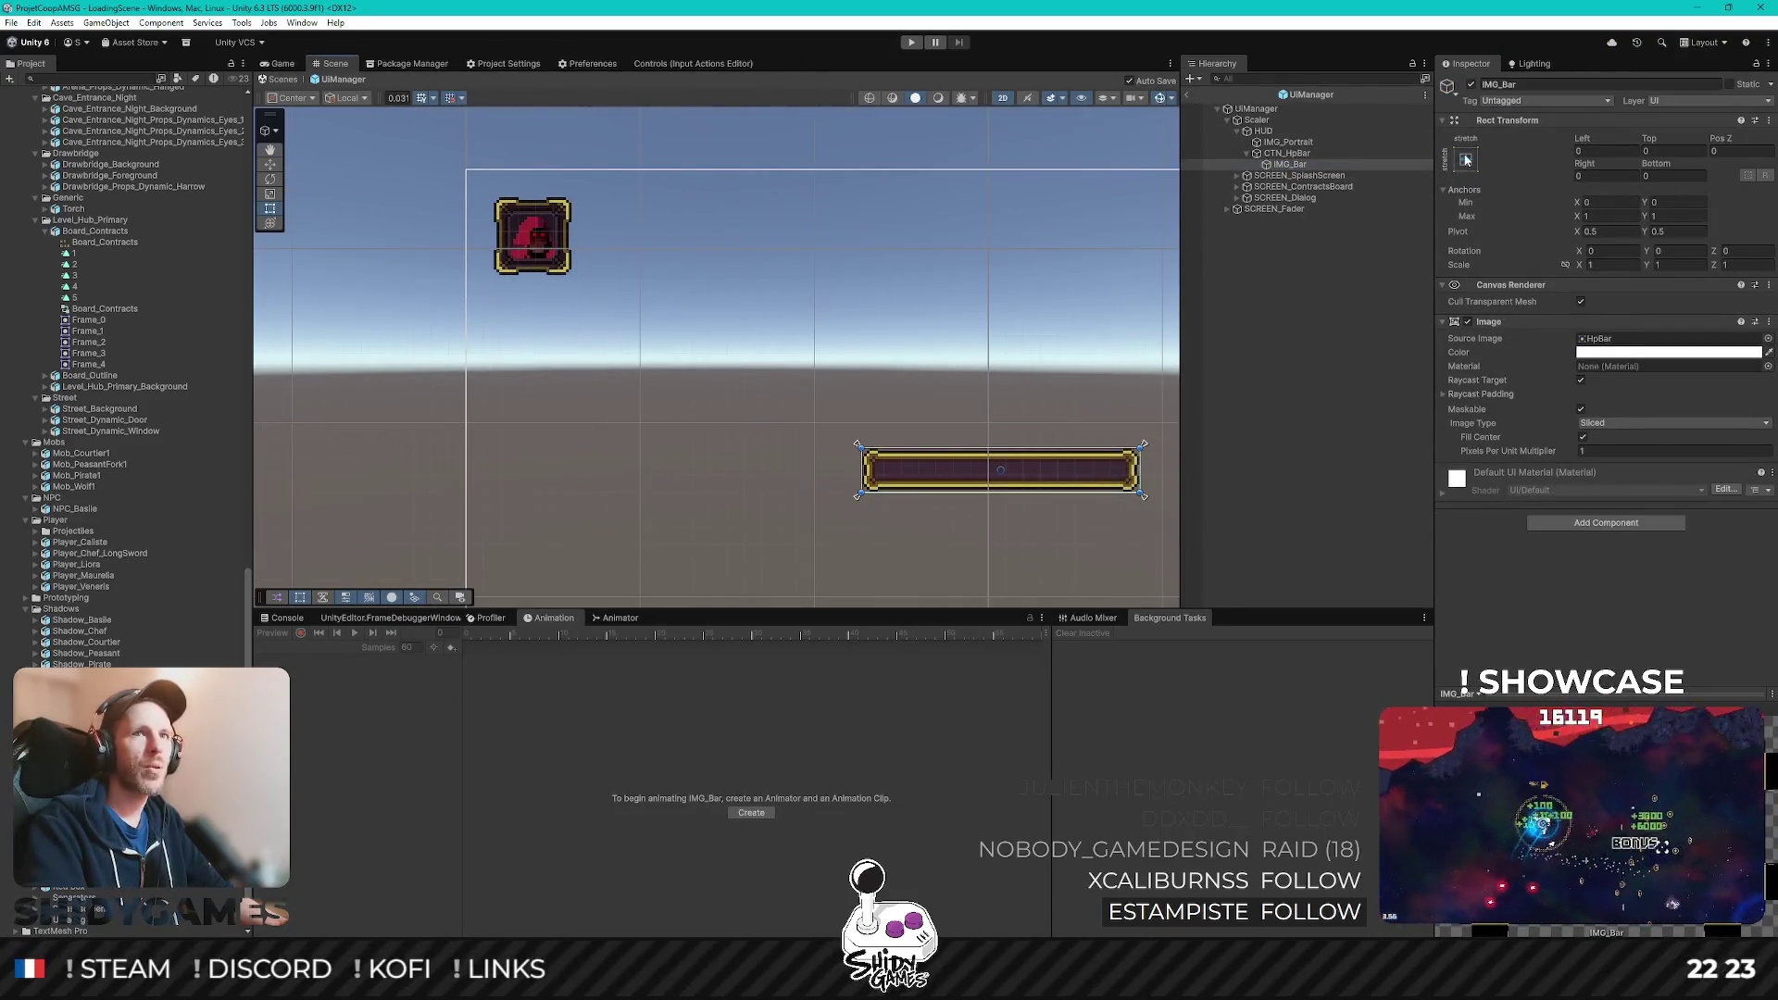
Step: Give IMG_Bar the stretch-stretch anchor preset so it fills CTN_HpBar
left_click(1466, 159)
left_click(1518, 265)
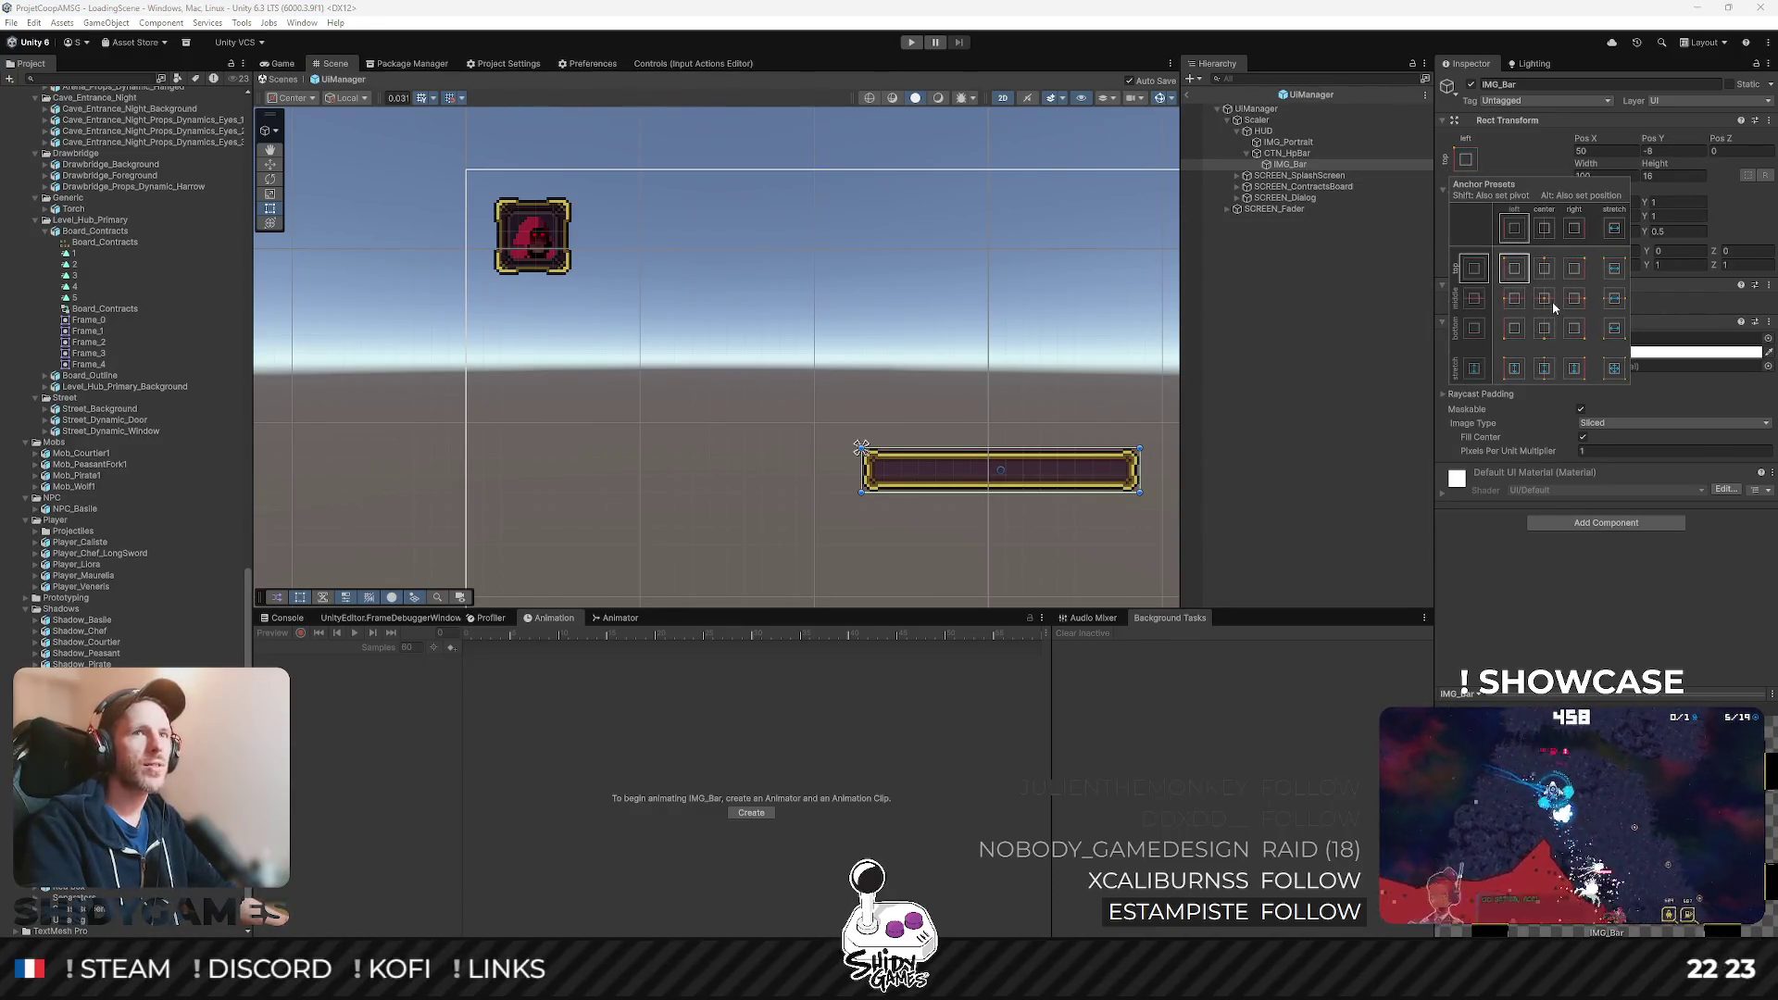
left_click(1620, 366)
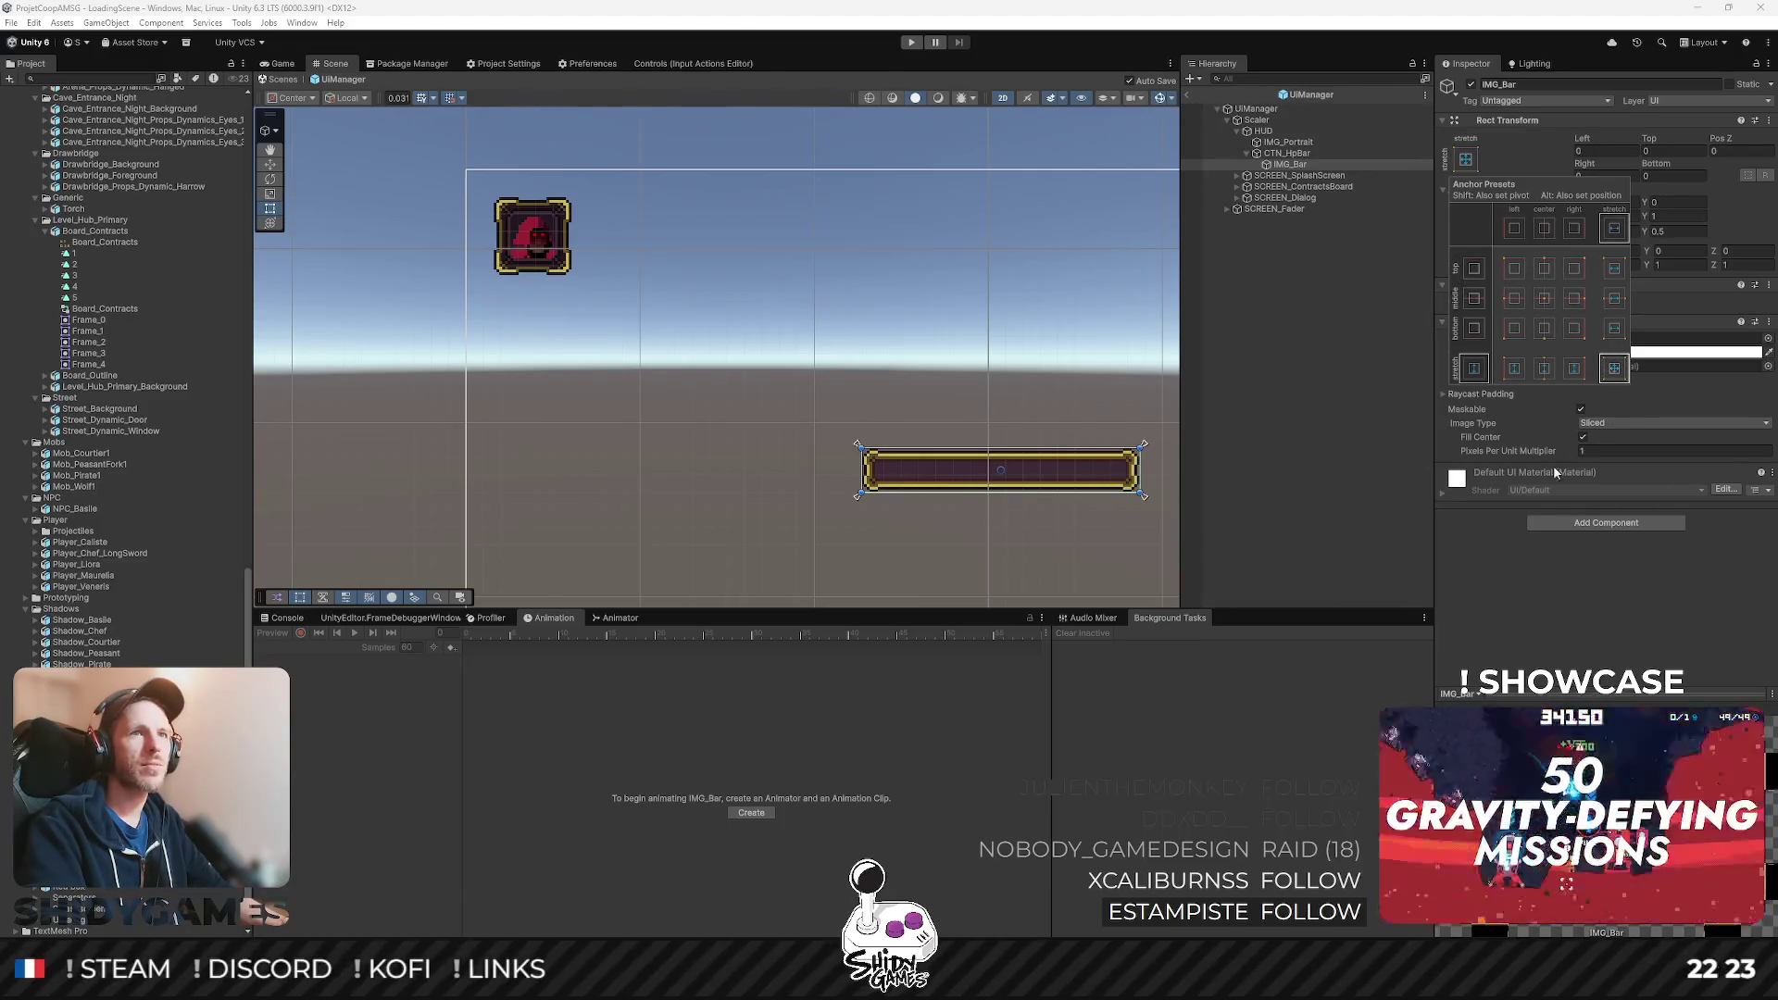
left_click(1326, 180)
left_click(1291, 153)
left_click(1467, 161)
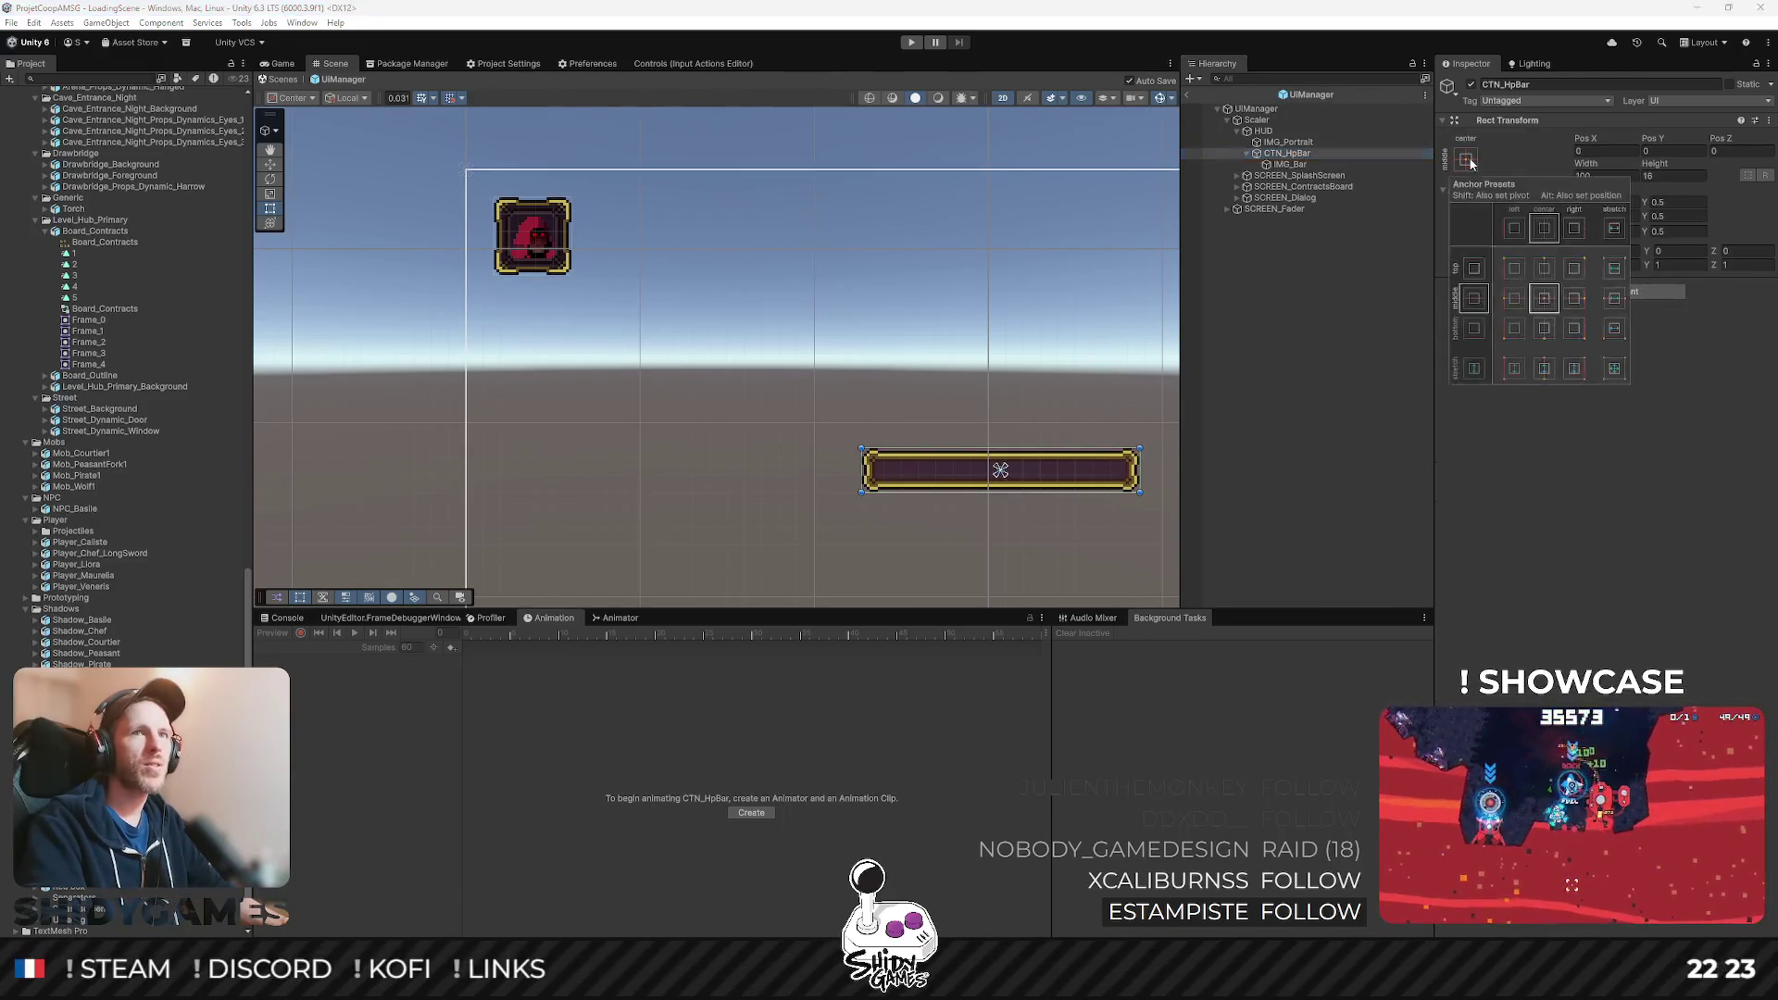
left_click(1286, 164)
left_click(1467, 160)
Step: Anchor CTN_HpBar to the canvas's top-left corner, at position 50, -8
left_click(1313, 308)
left_click(1288, 154)
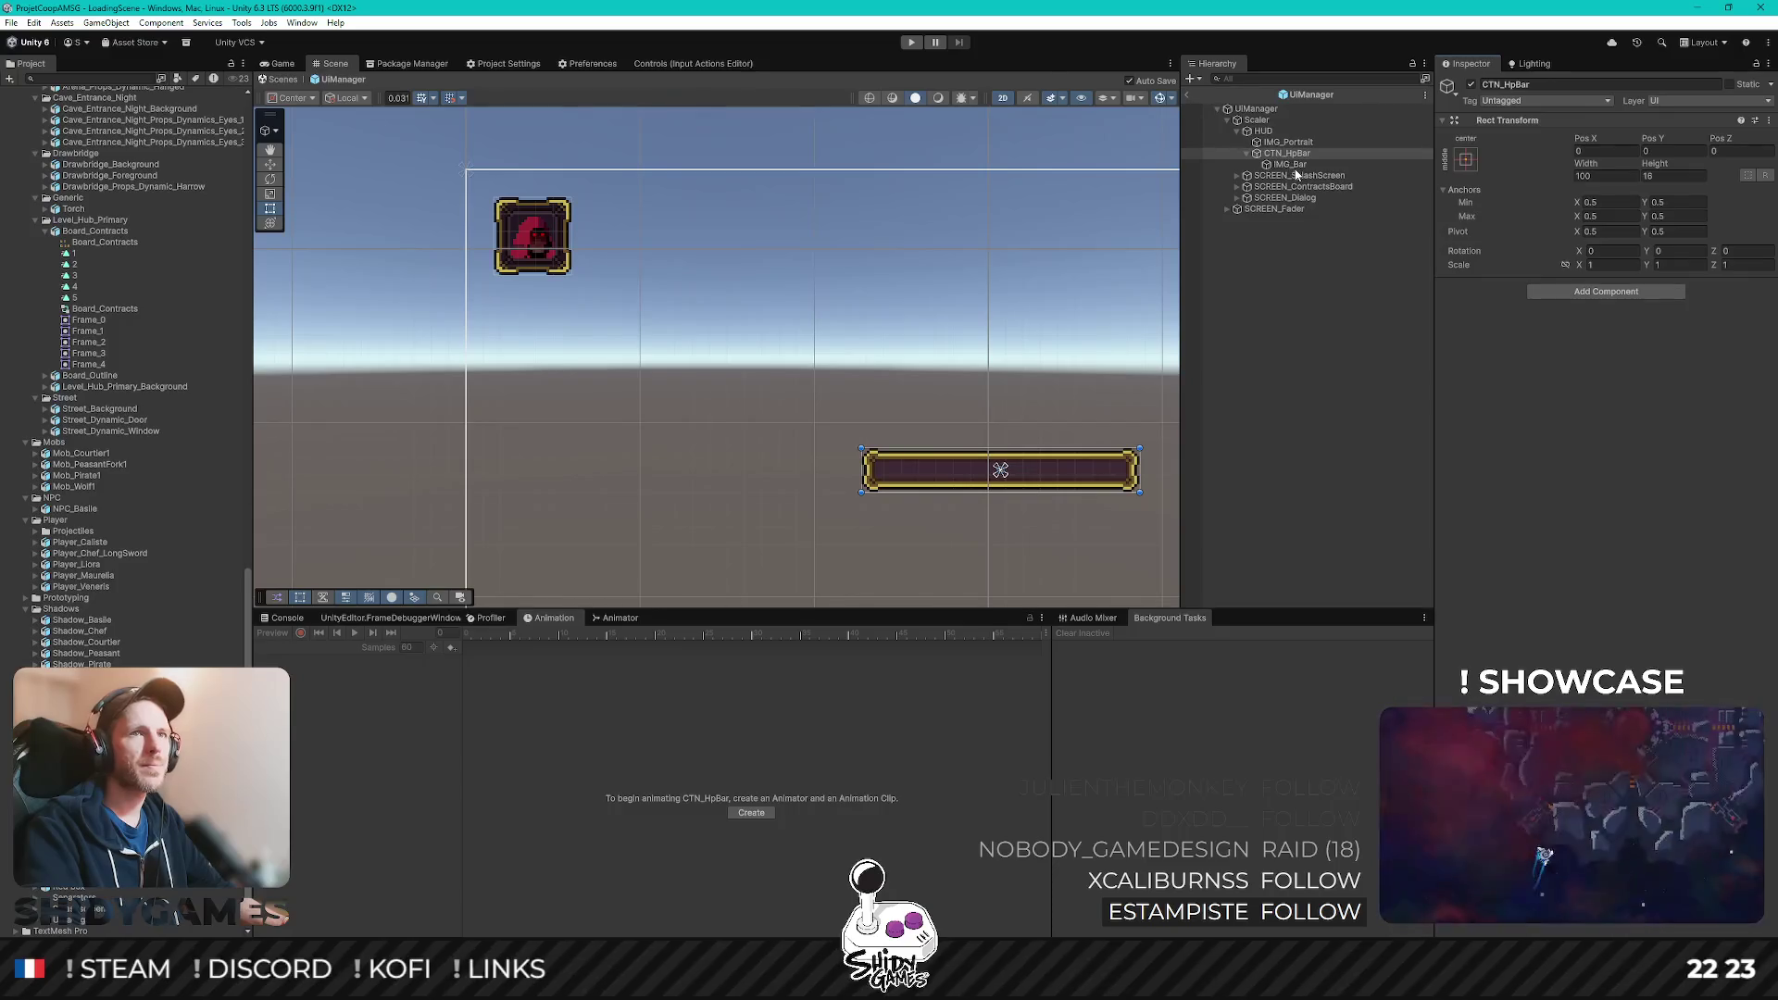
left_click(1294, 165)
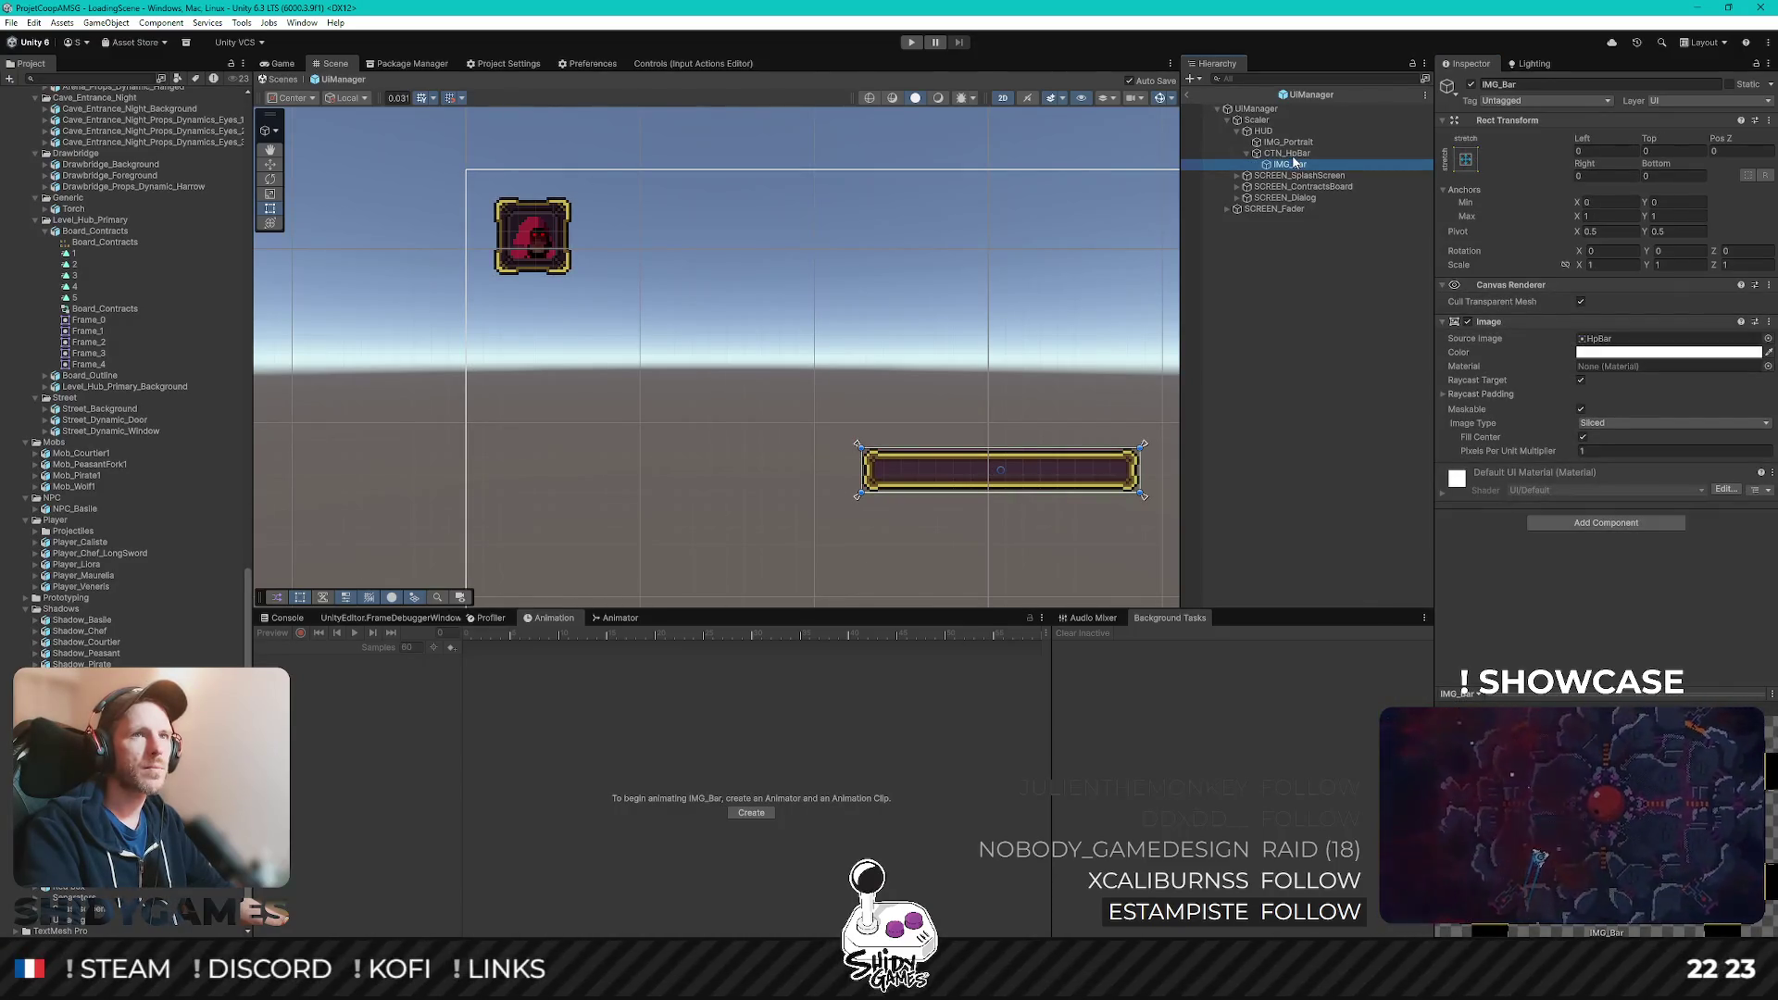
left_click(1282, 153)
left_click(1466, 159)
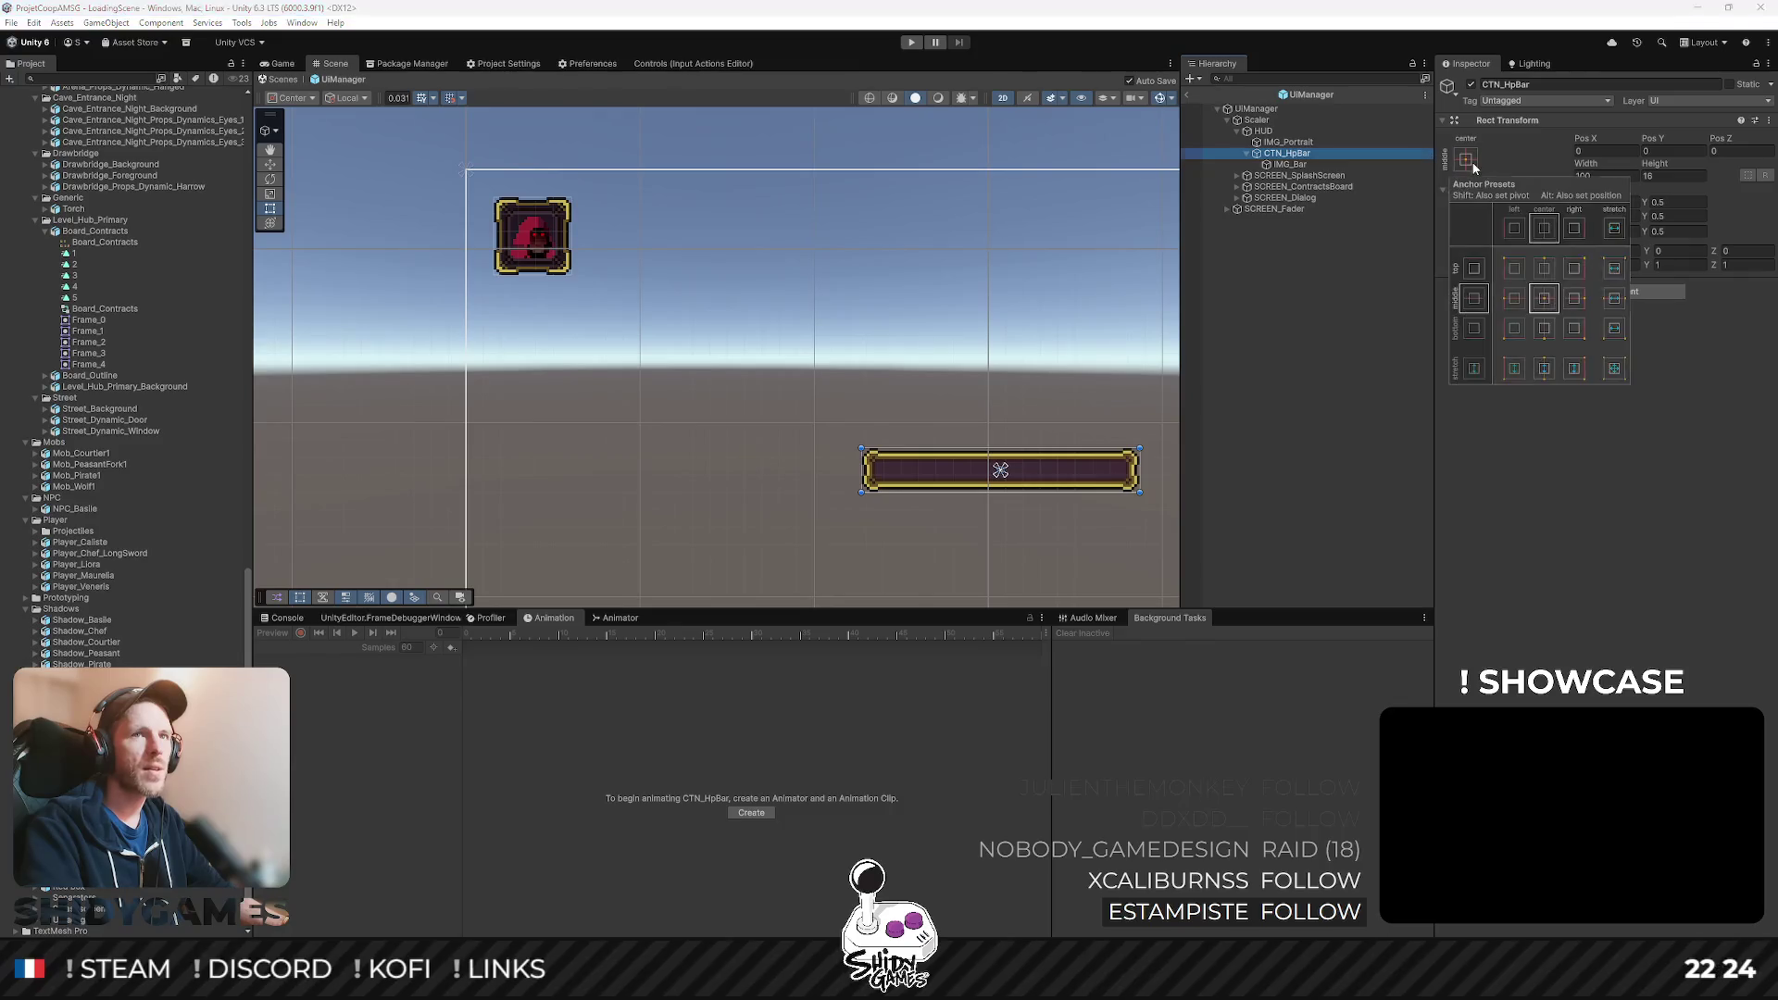
left_click(1518, 268, "alt")
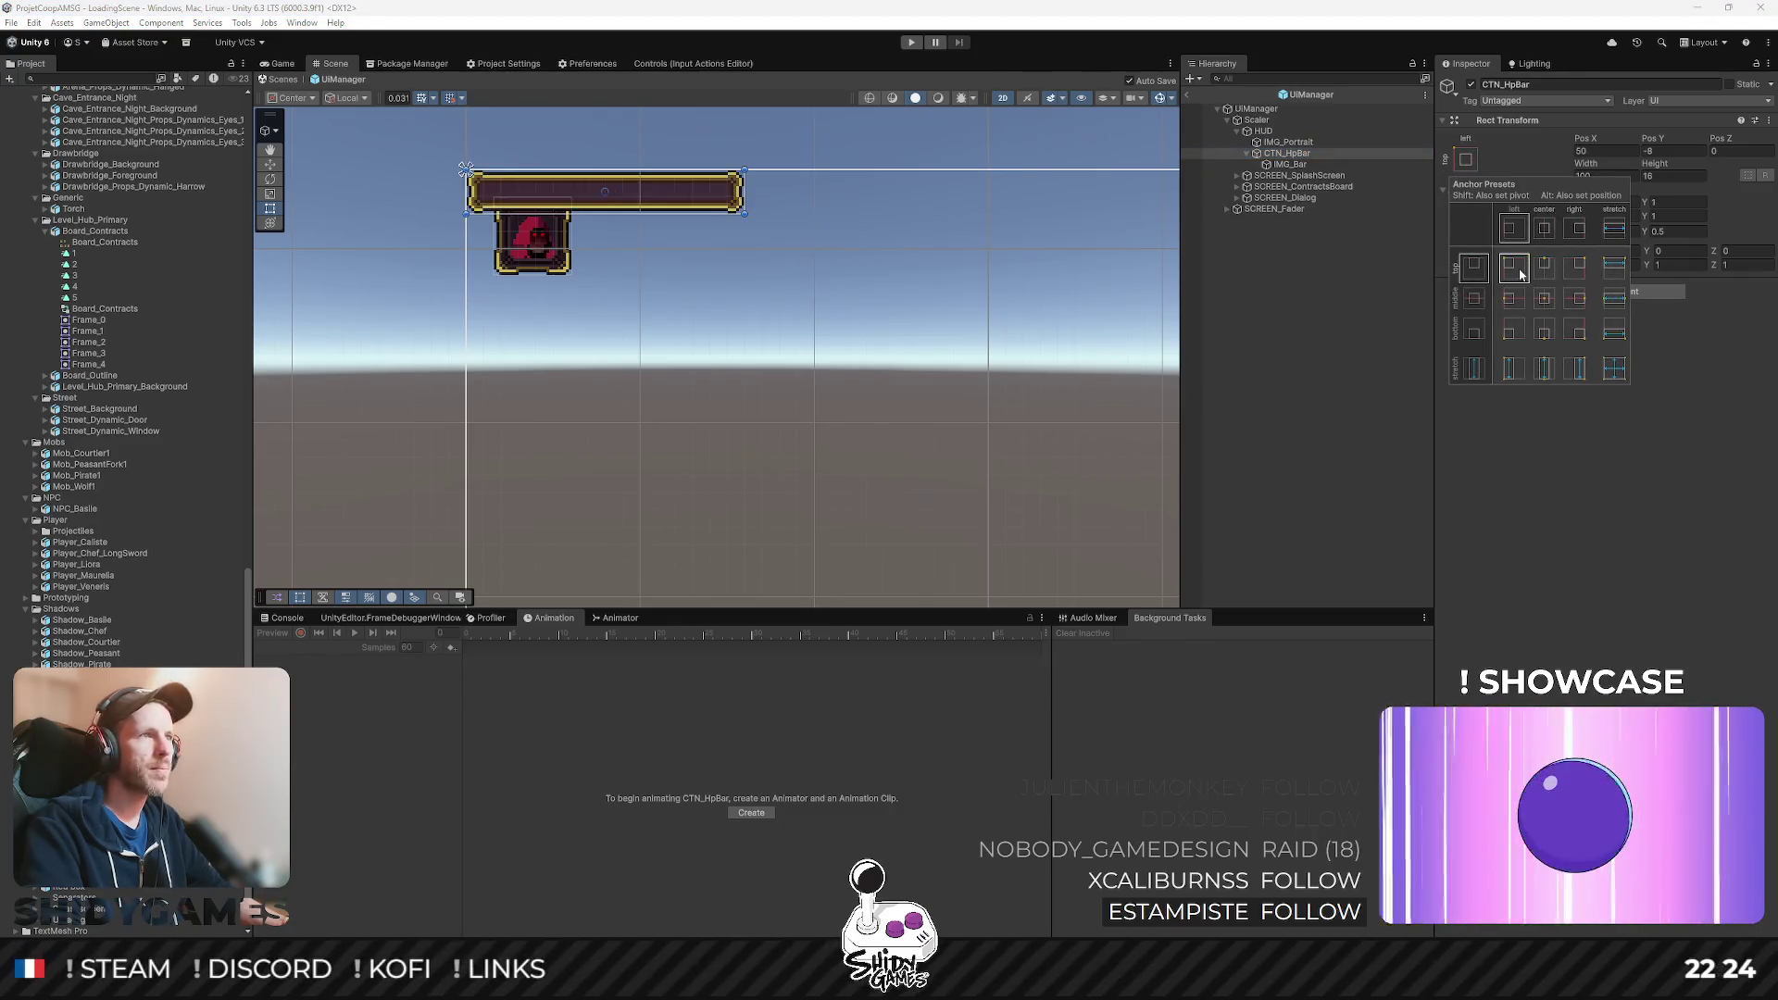
Step: Try a first X offset for the health bar, then check the portrait's size and position
left_click(1636, 457)
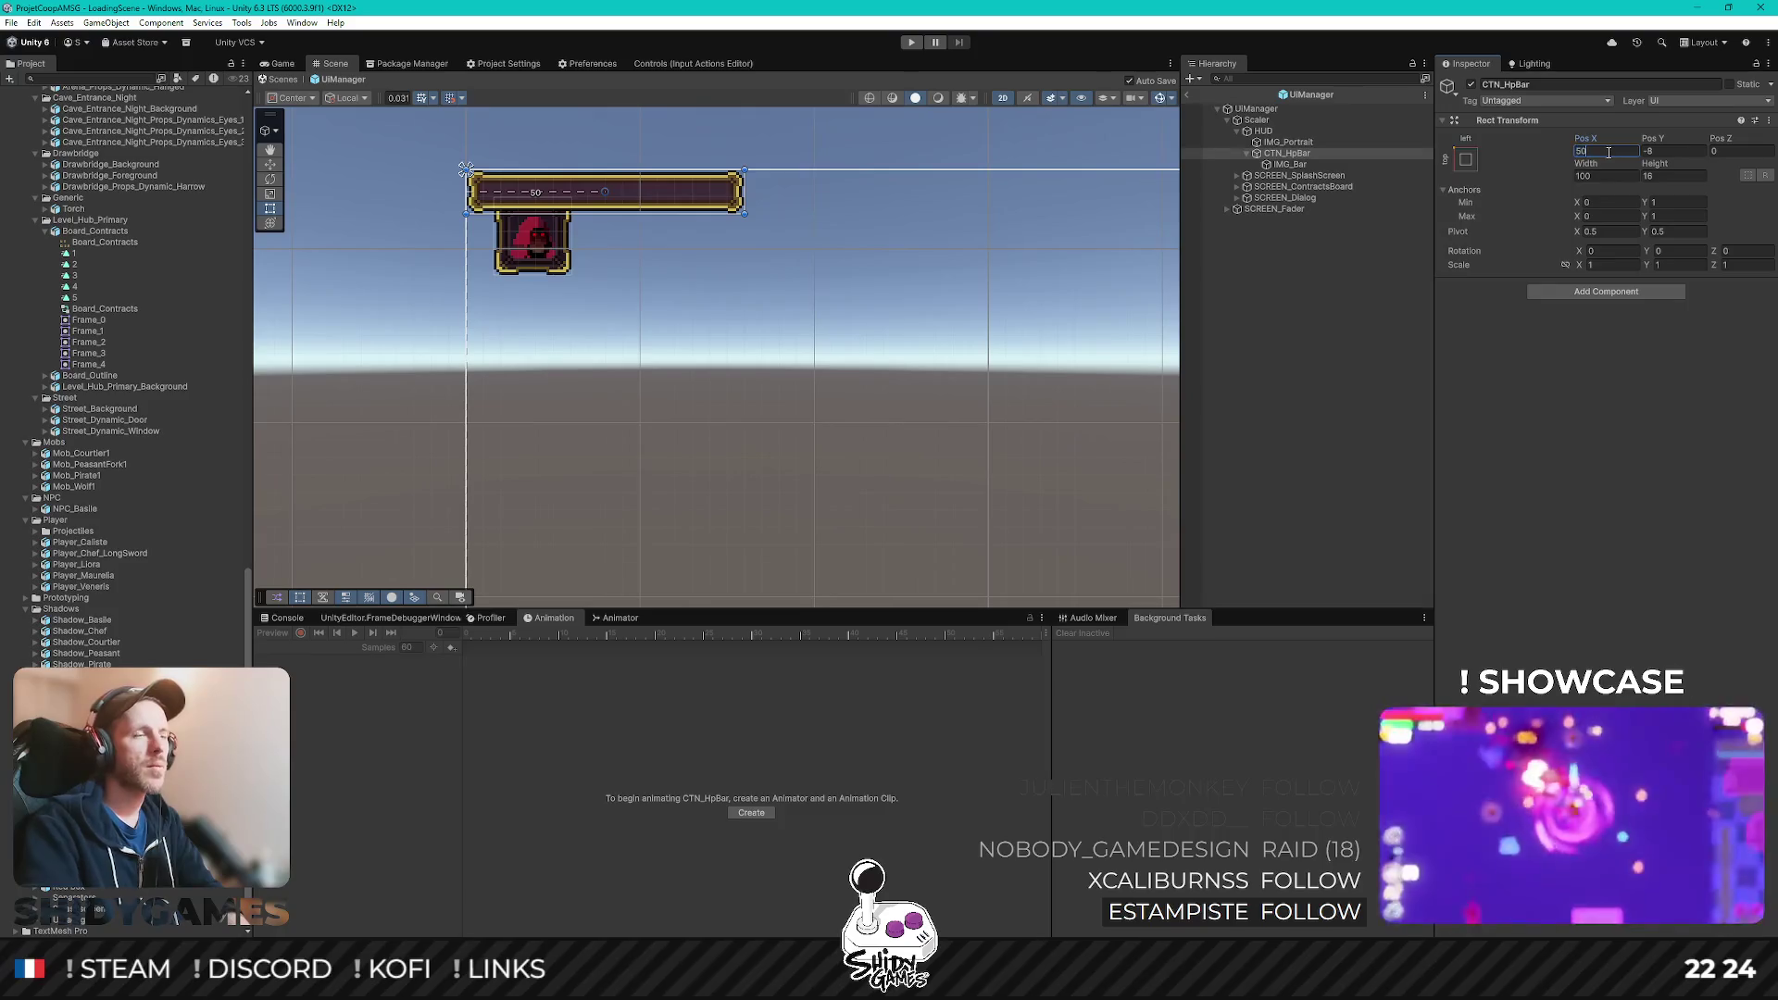
type("+32+")
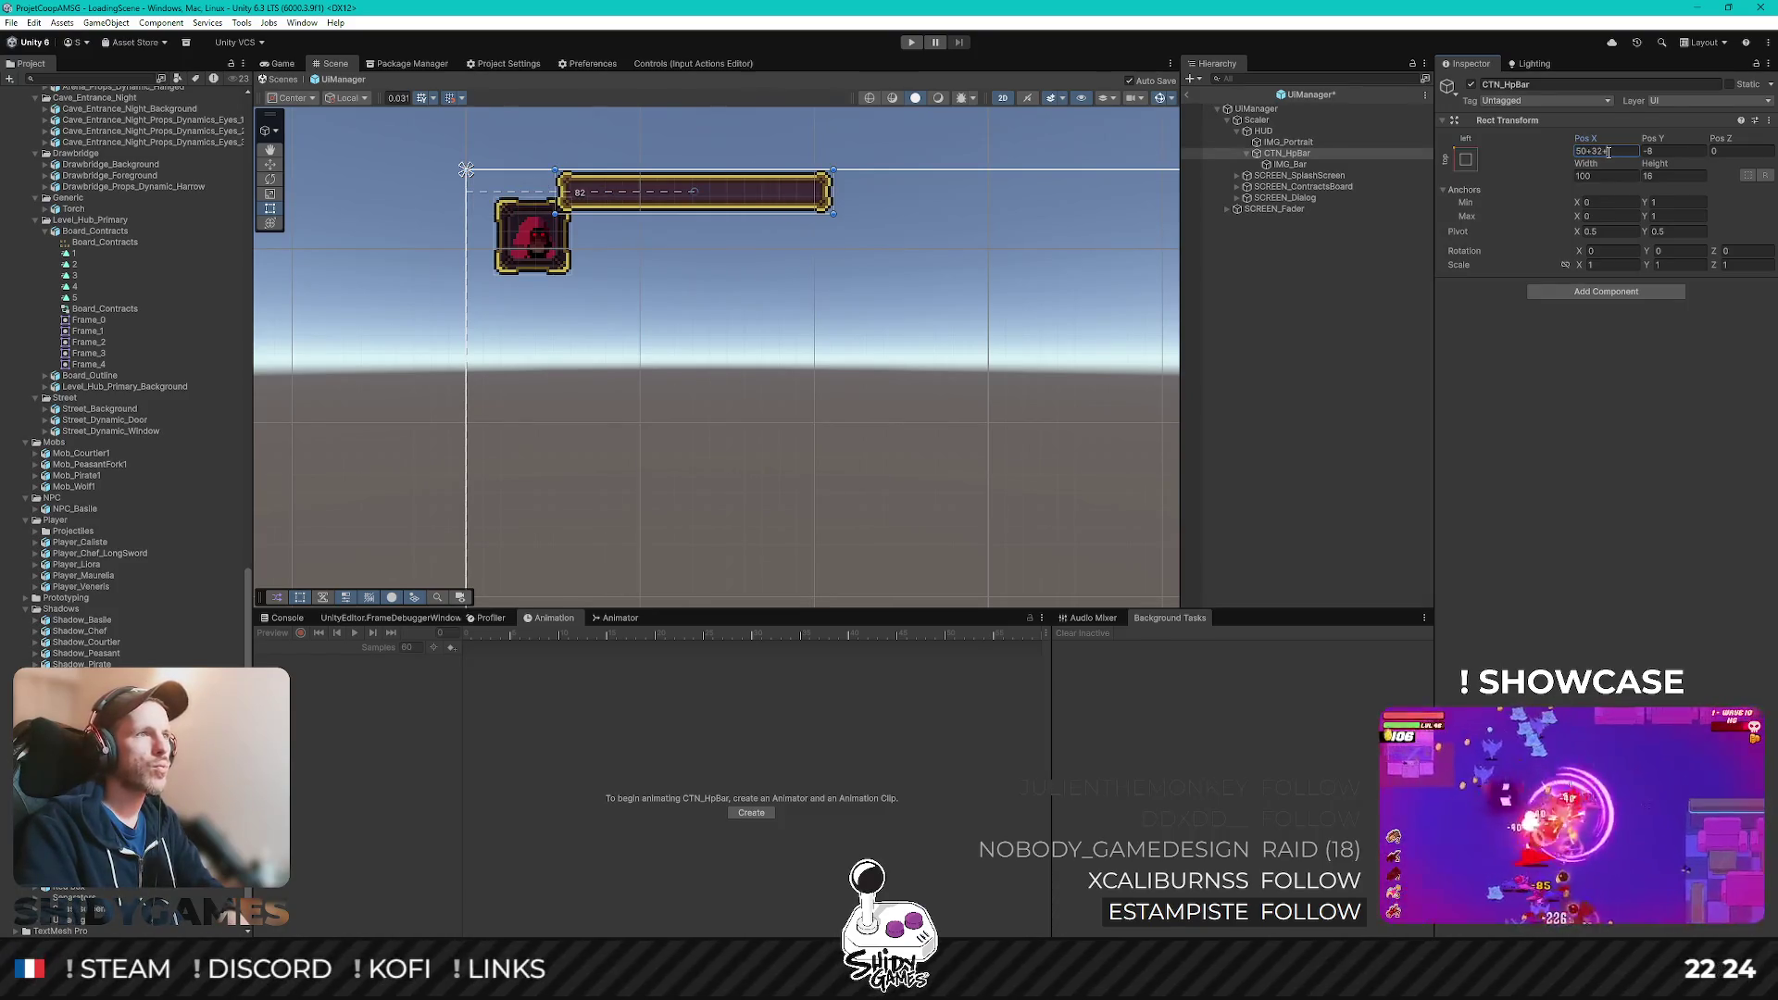
type("10")
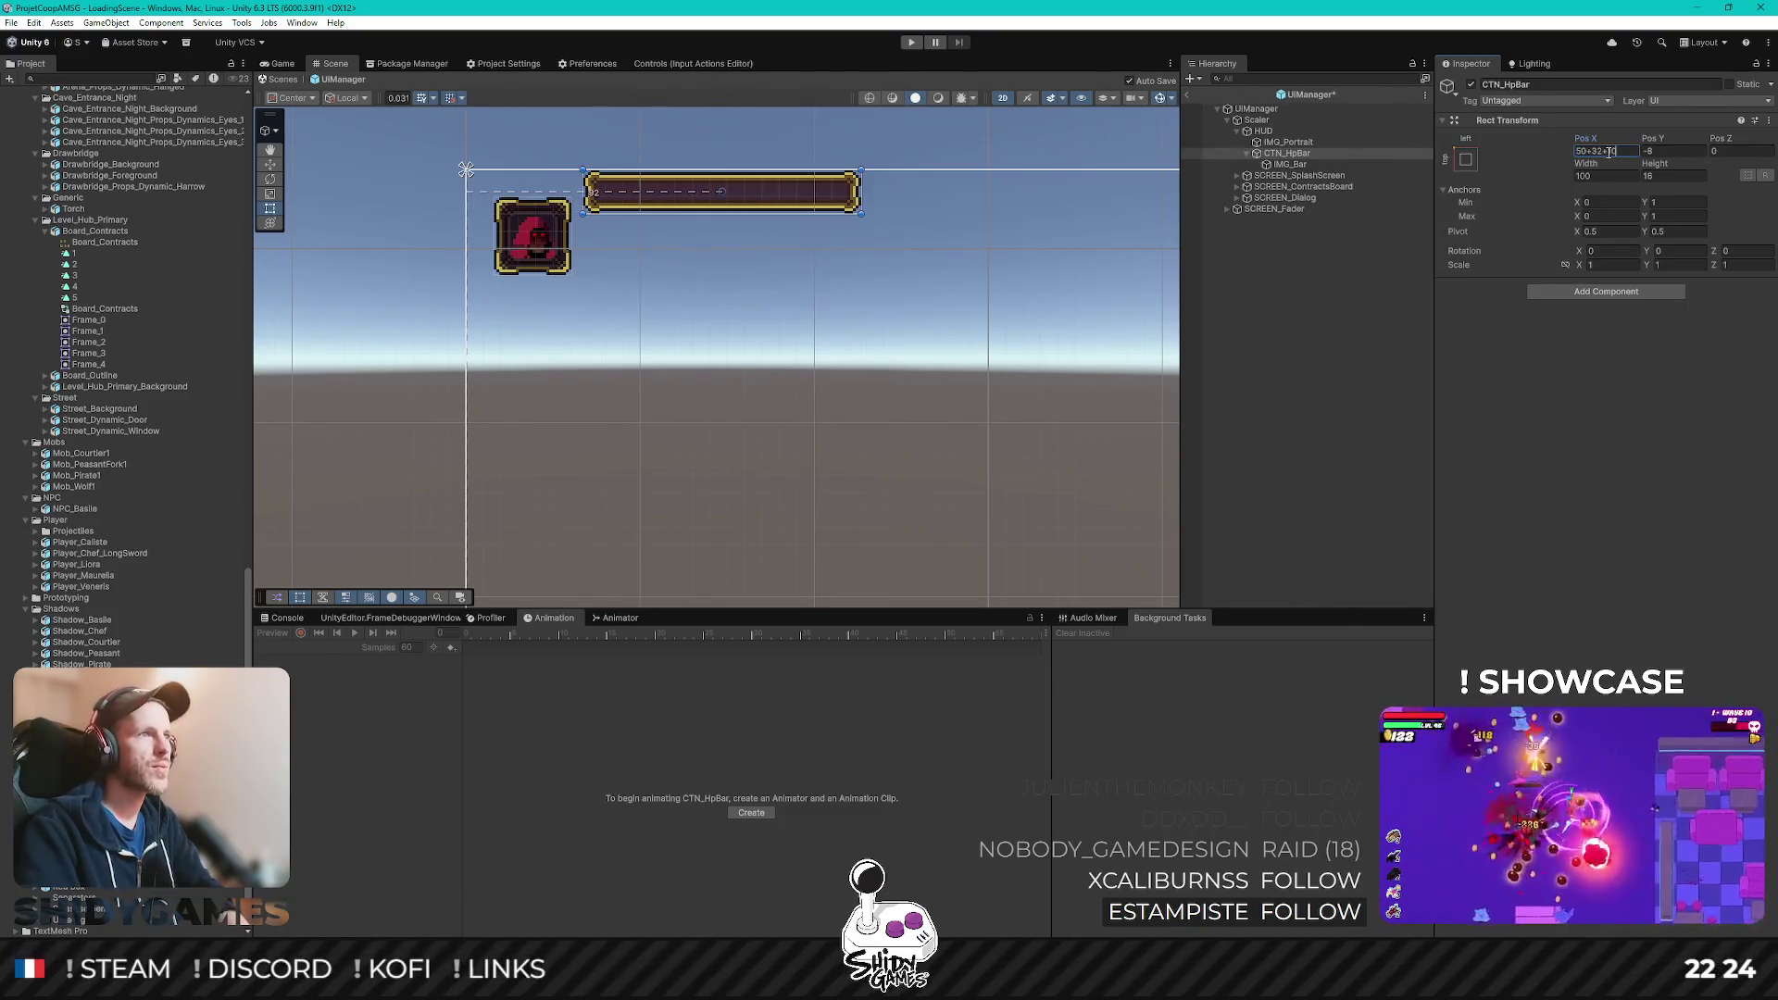
key("BackSpace")
key("BackSpace")
key("BackSpace")
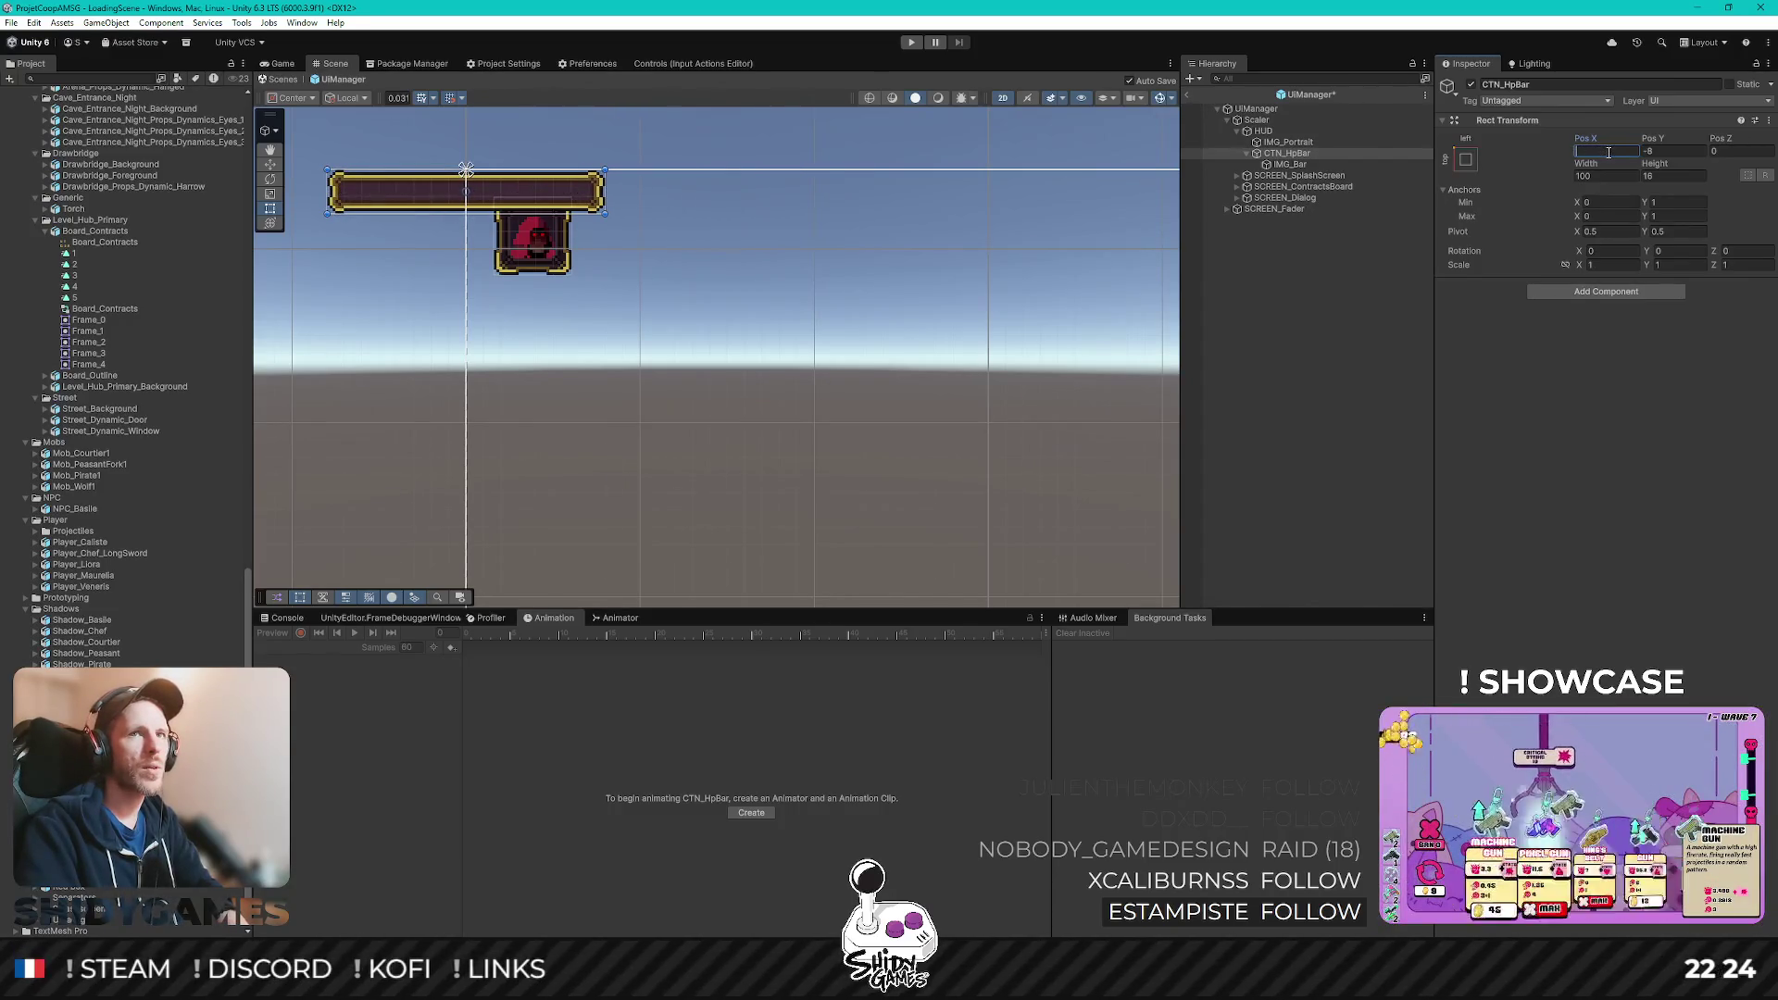
type("50")
scroll(490, 250, "up", 5)
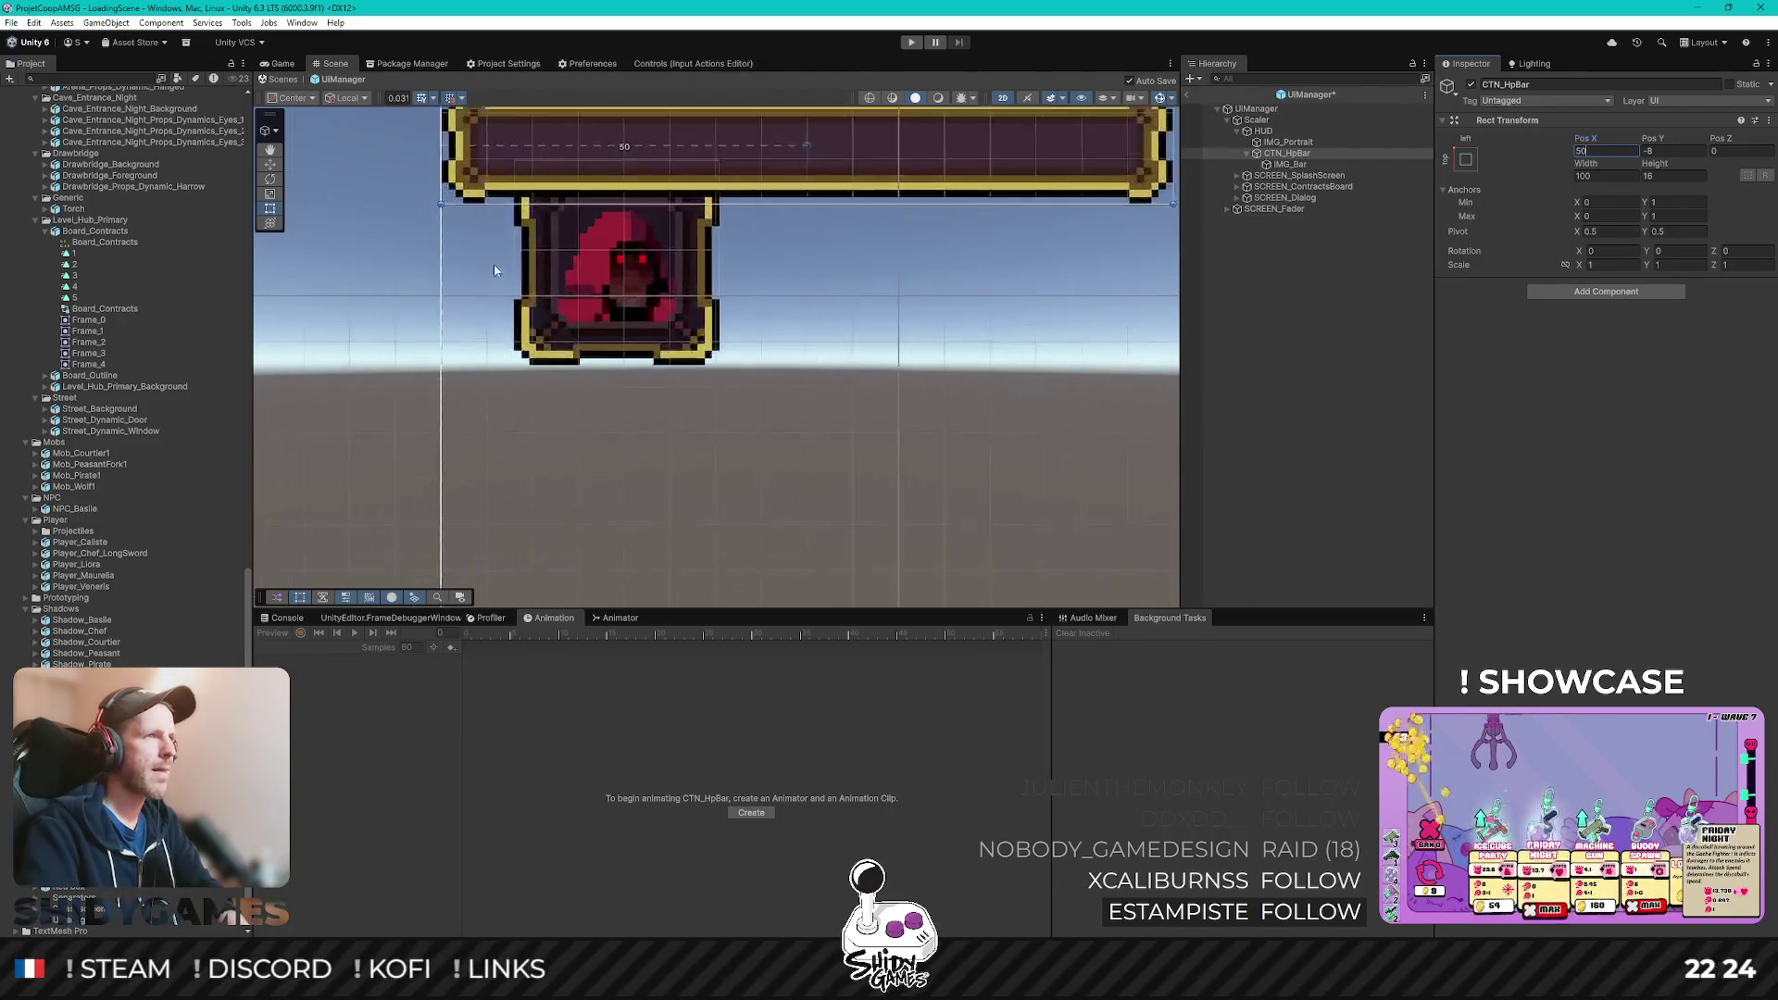
left_click(1300, 143)
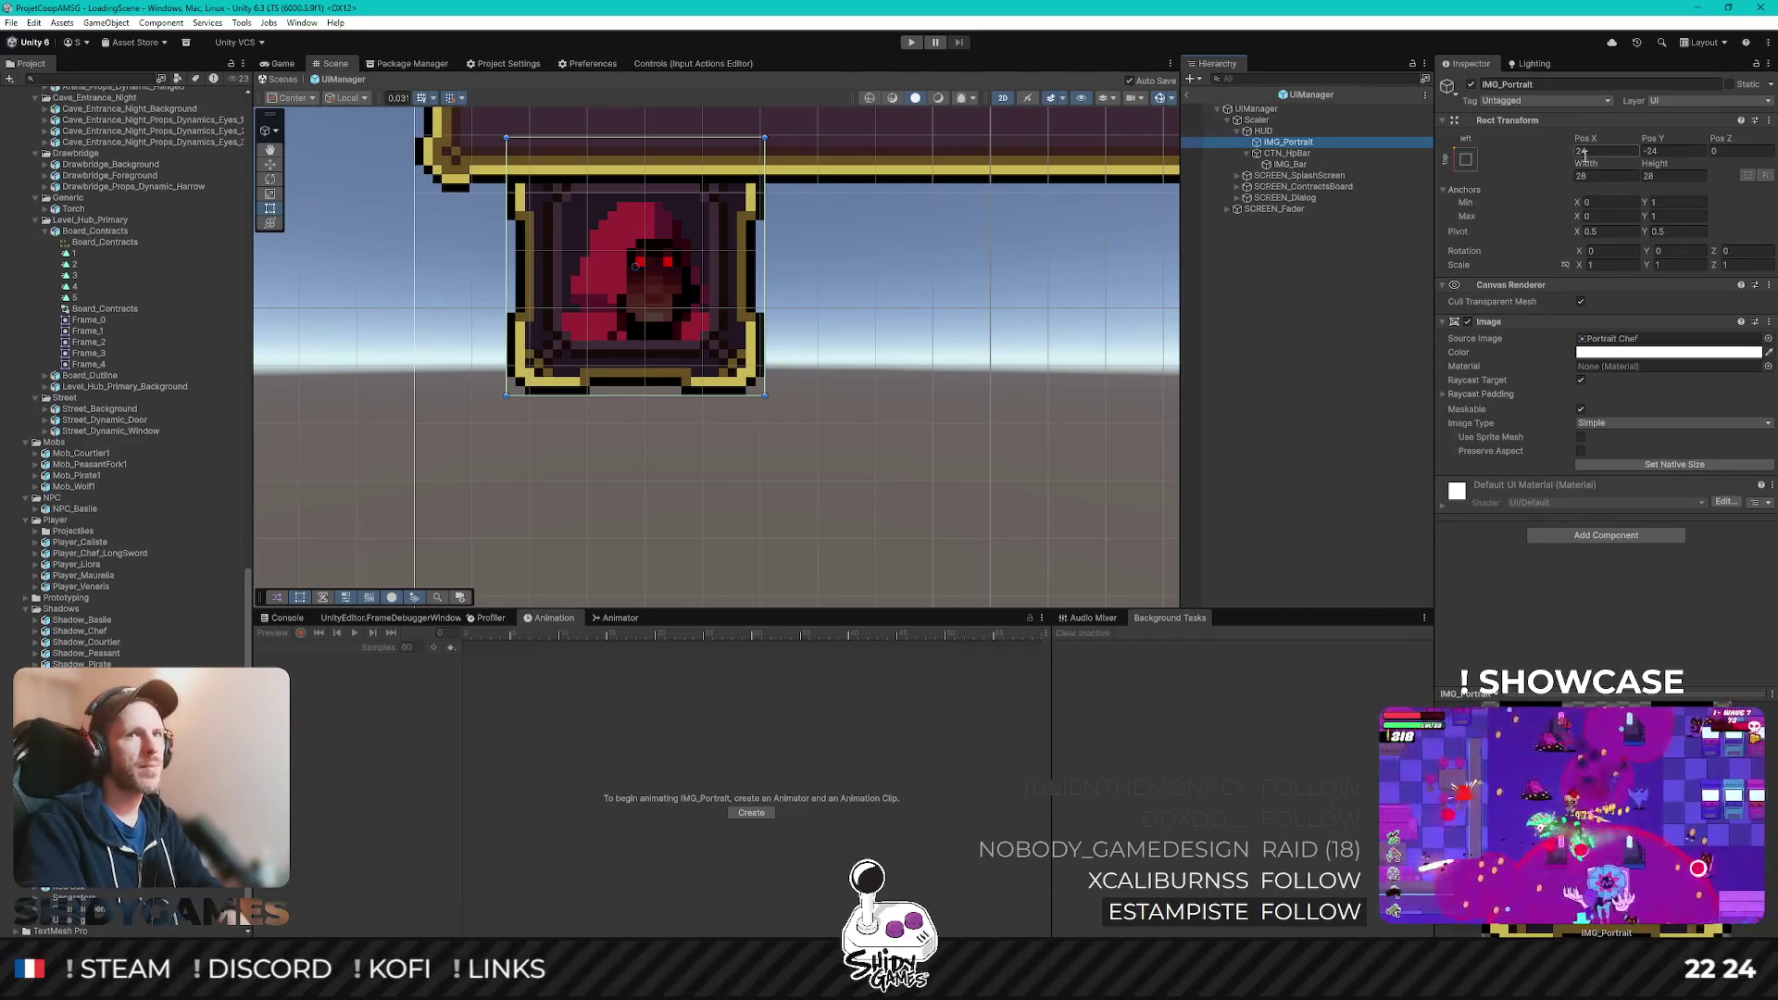
Step: Set CTN_HpBar's Pos X to 92, just right of the portrait
left_click(1315, 153)
left_click(1605, 153)
type("28")
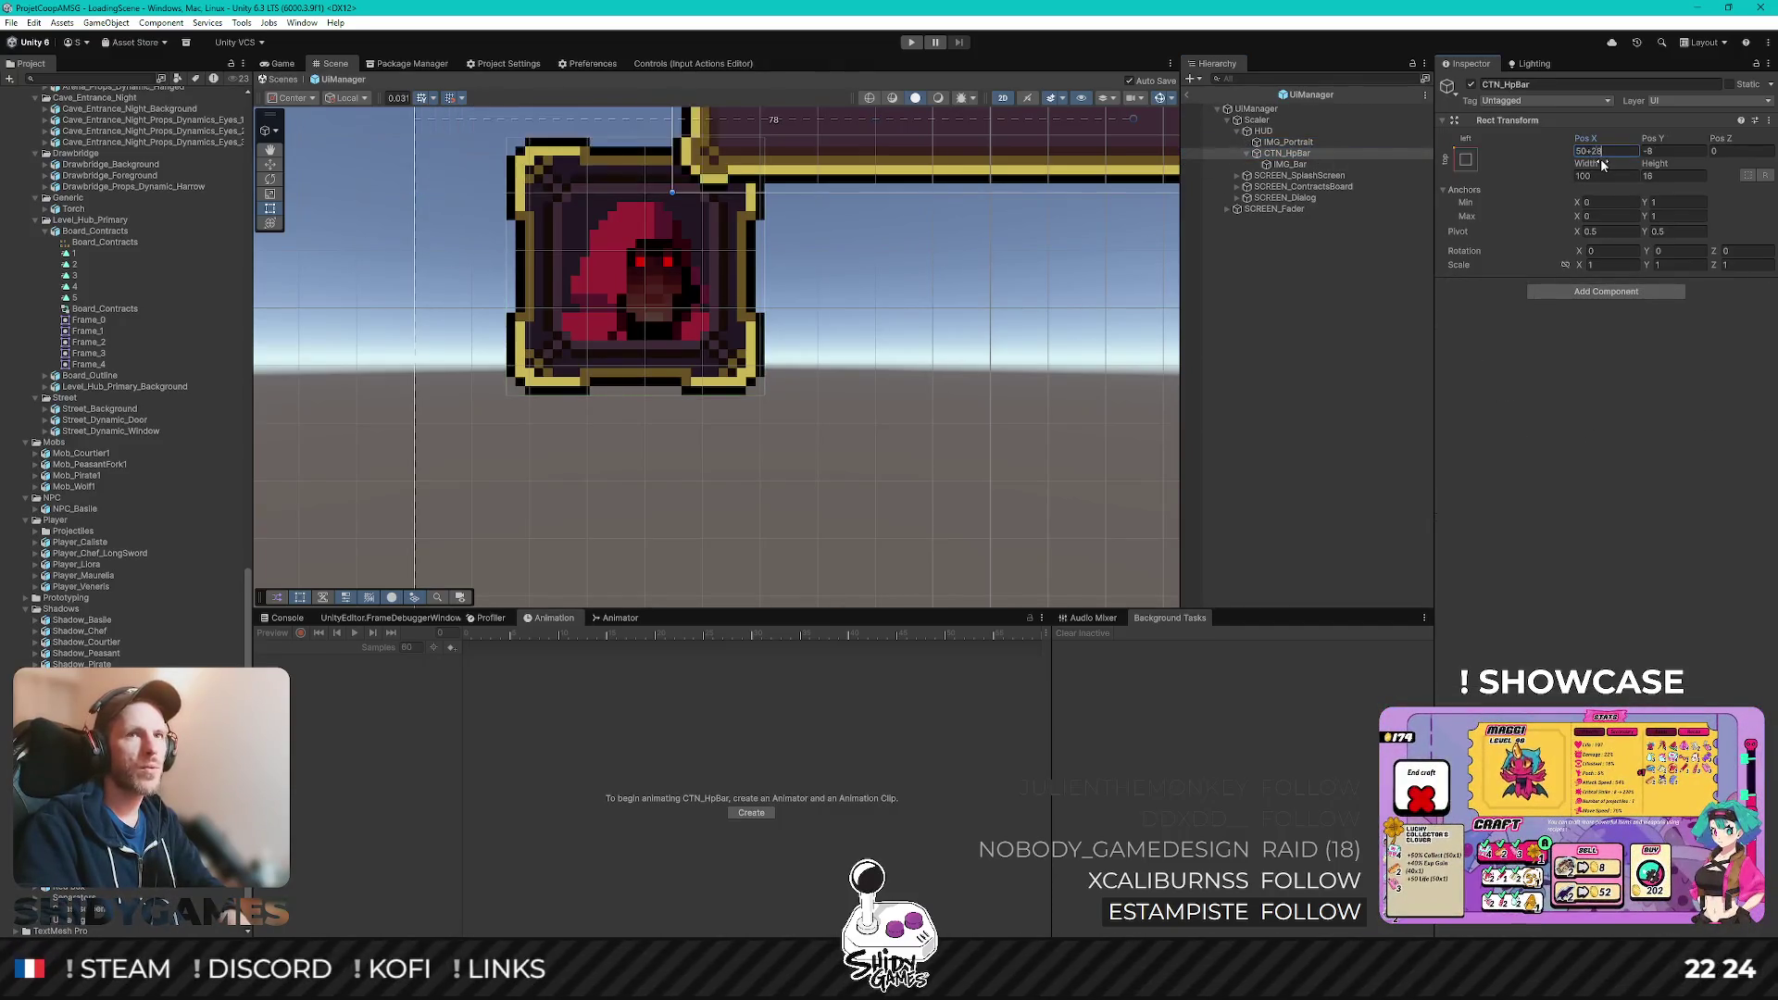
type("+10")
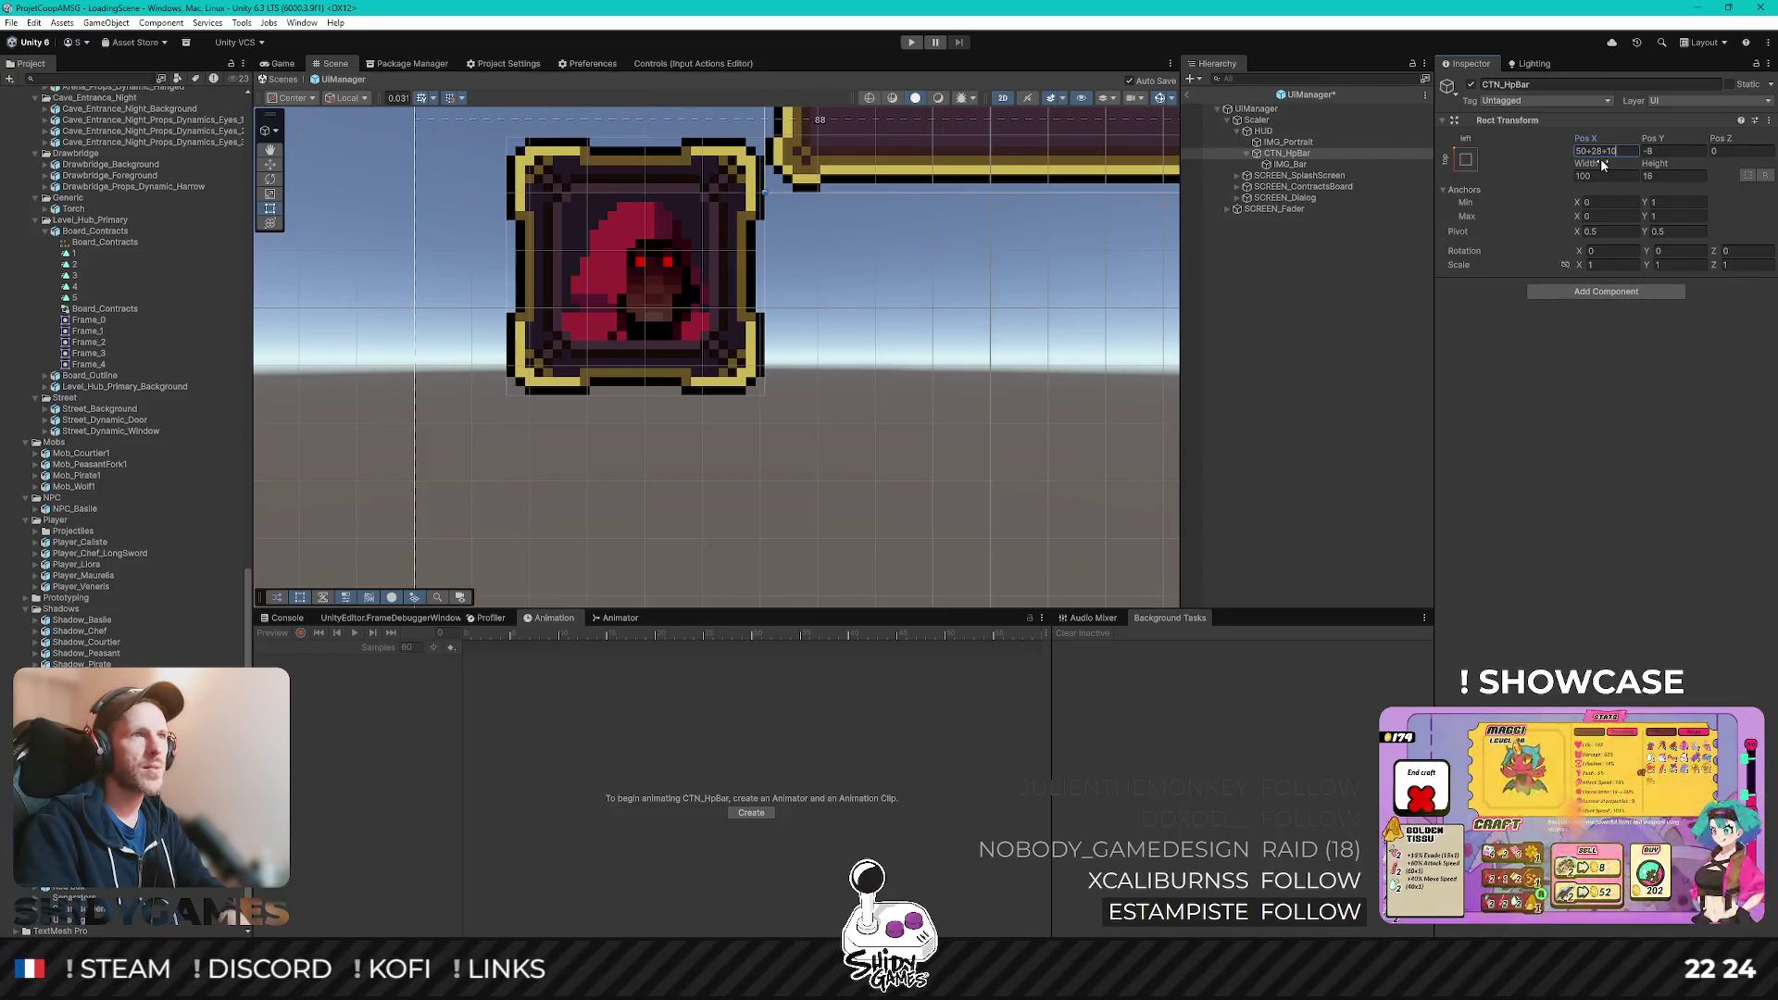
type("+10")
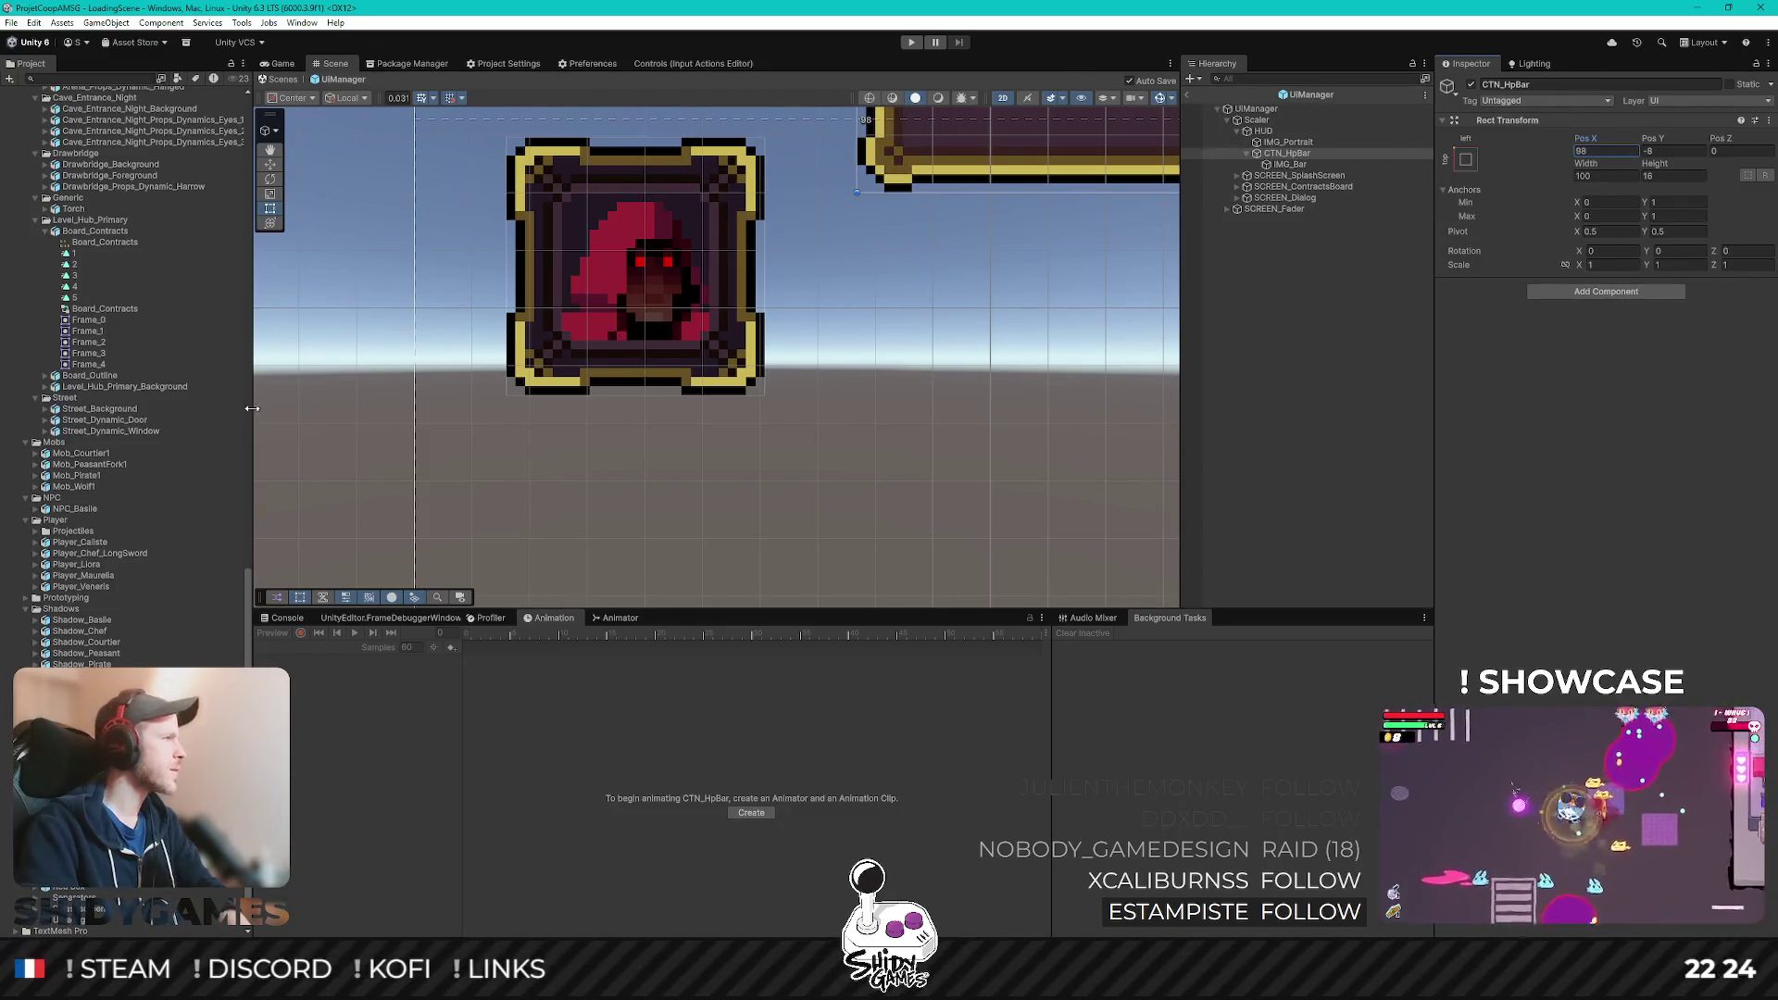
left_click(1605, 150)
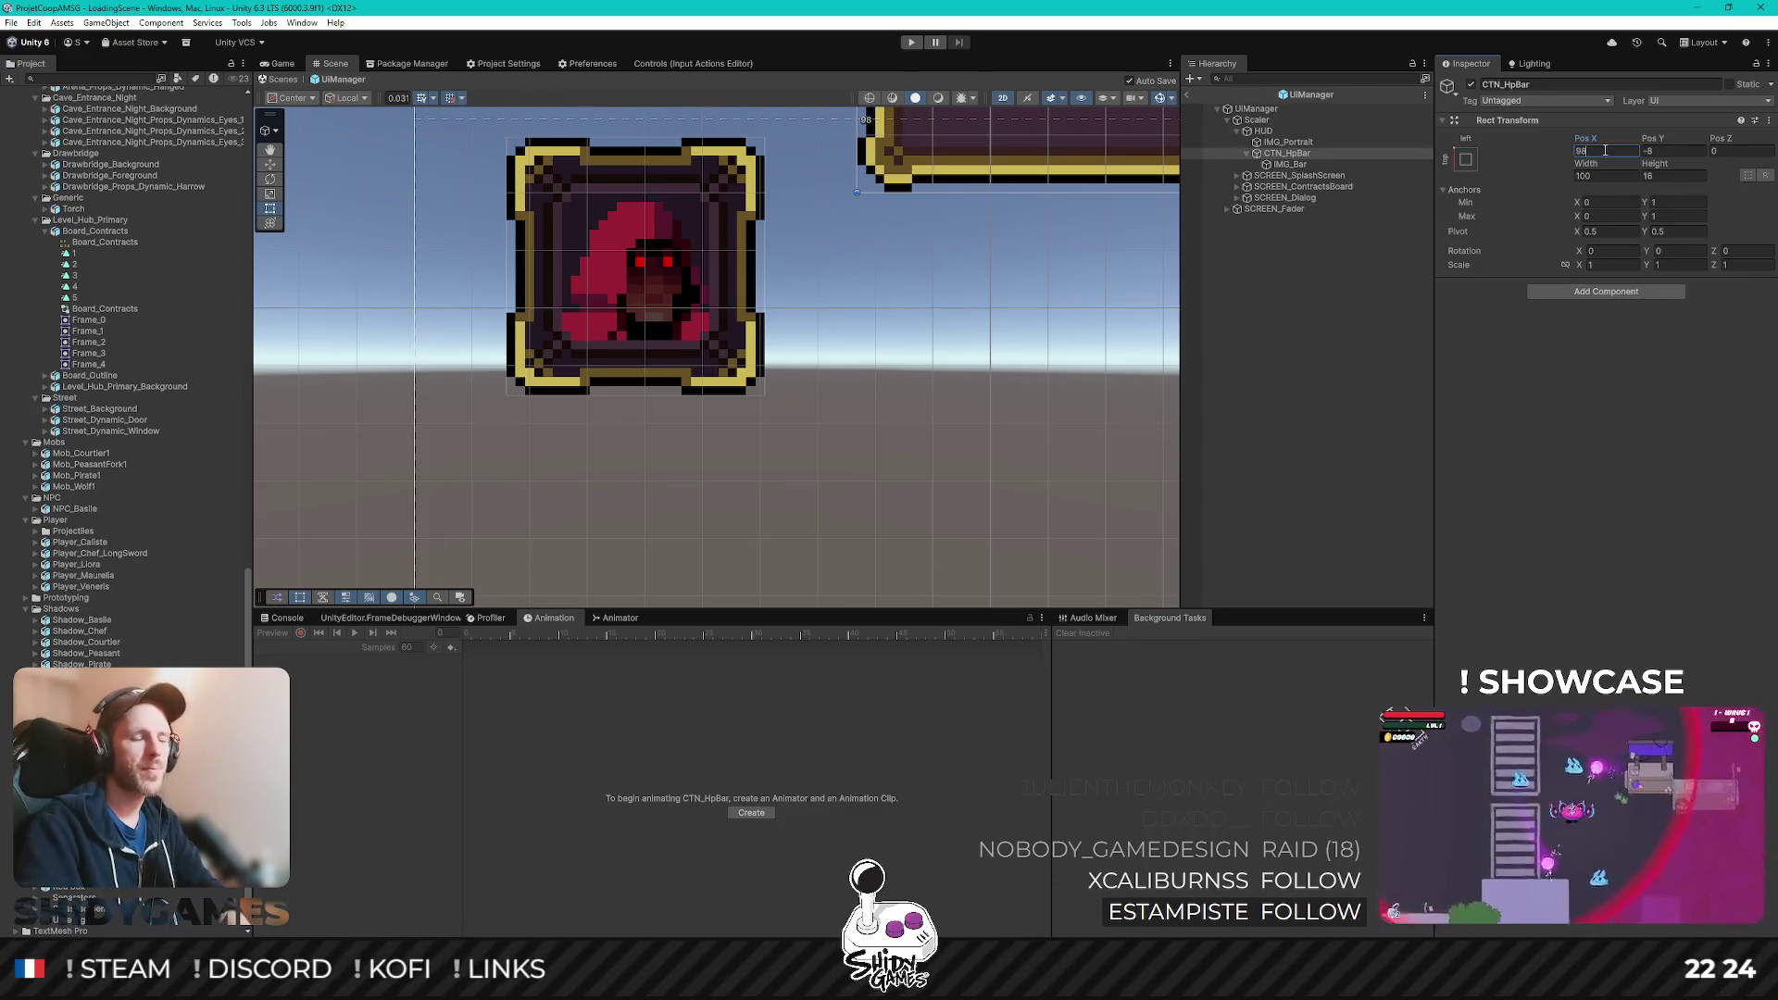
type("-5")
key("BackSpace")
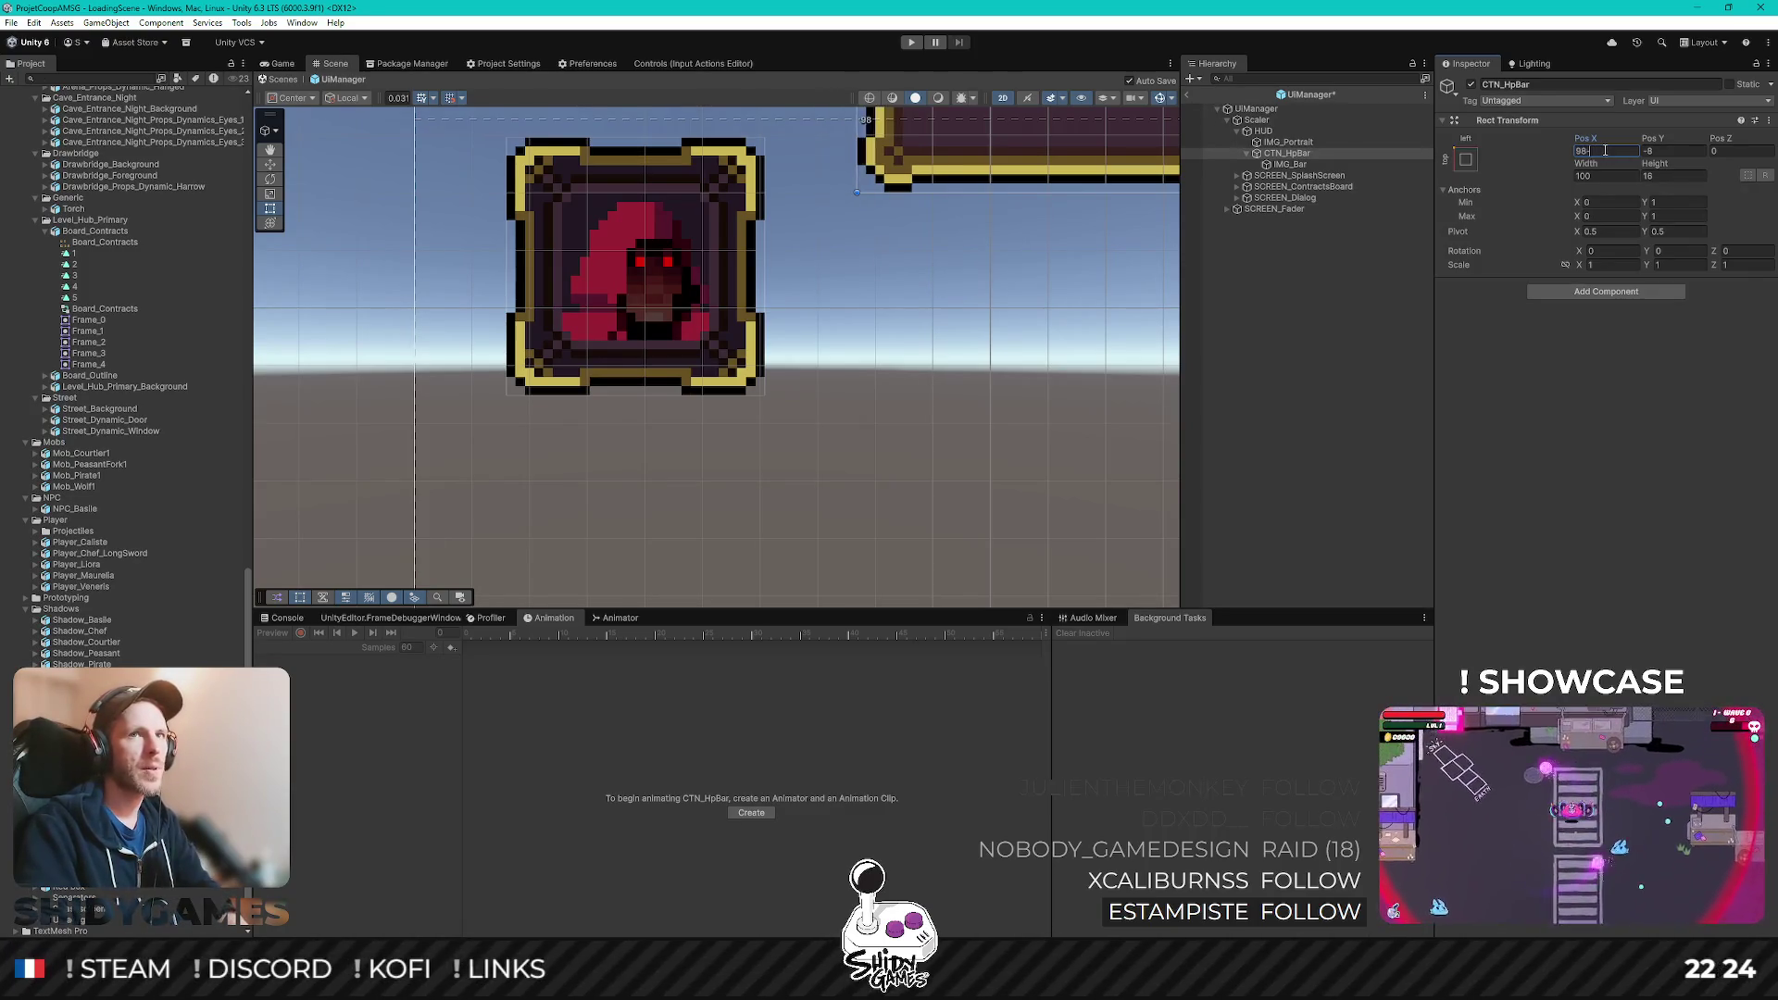
type("6")
key("Return")
Step: Set CTN_HpBar's Pos Y to -18 and duplicate the container
left_click_drag(869, 304, 728, 392)
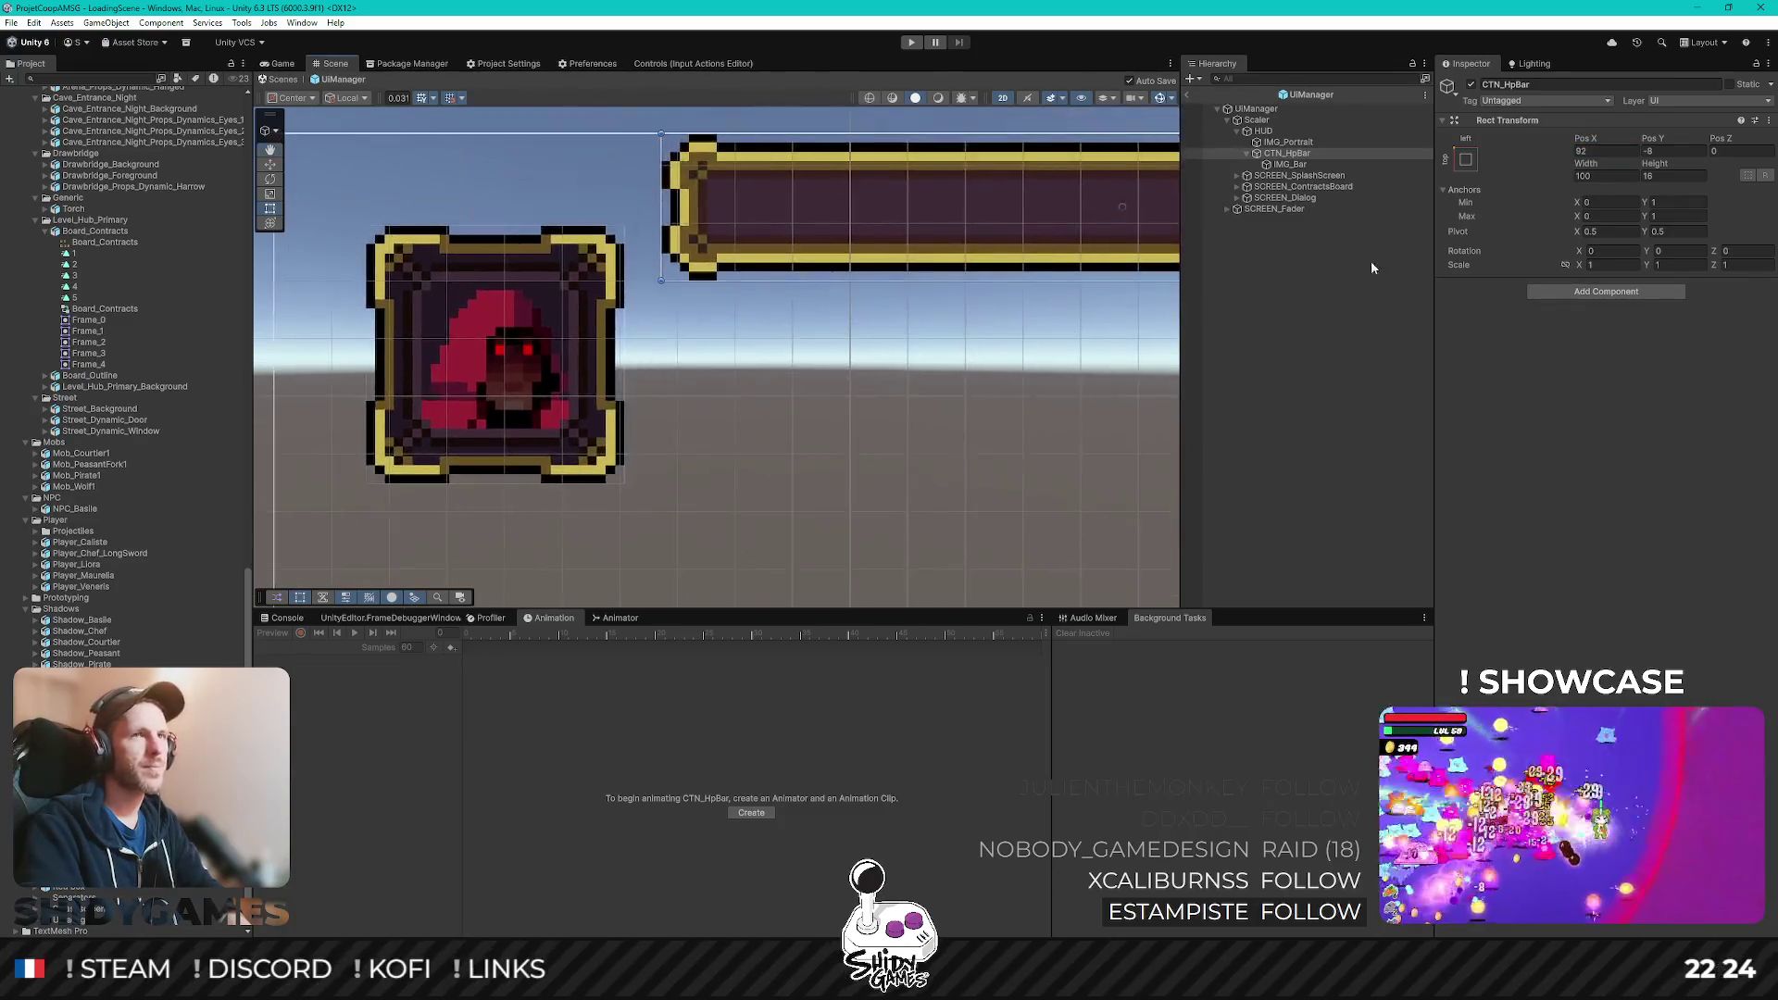
left_click(1674, 151)
type("-8")
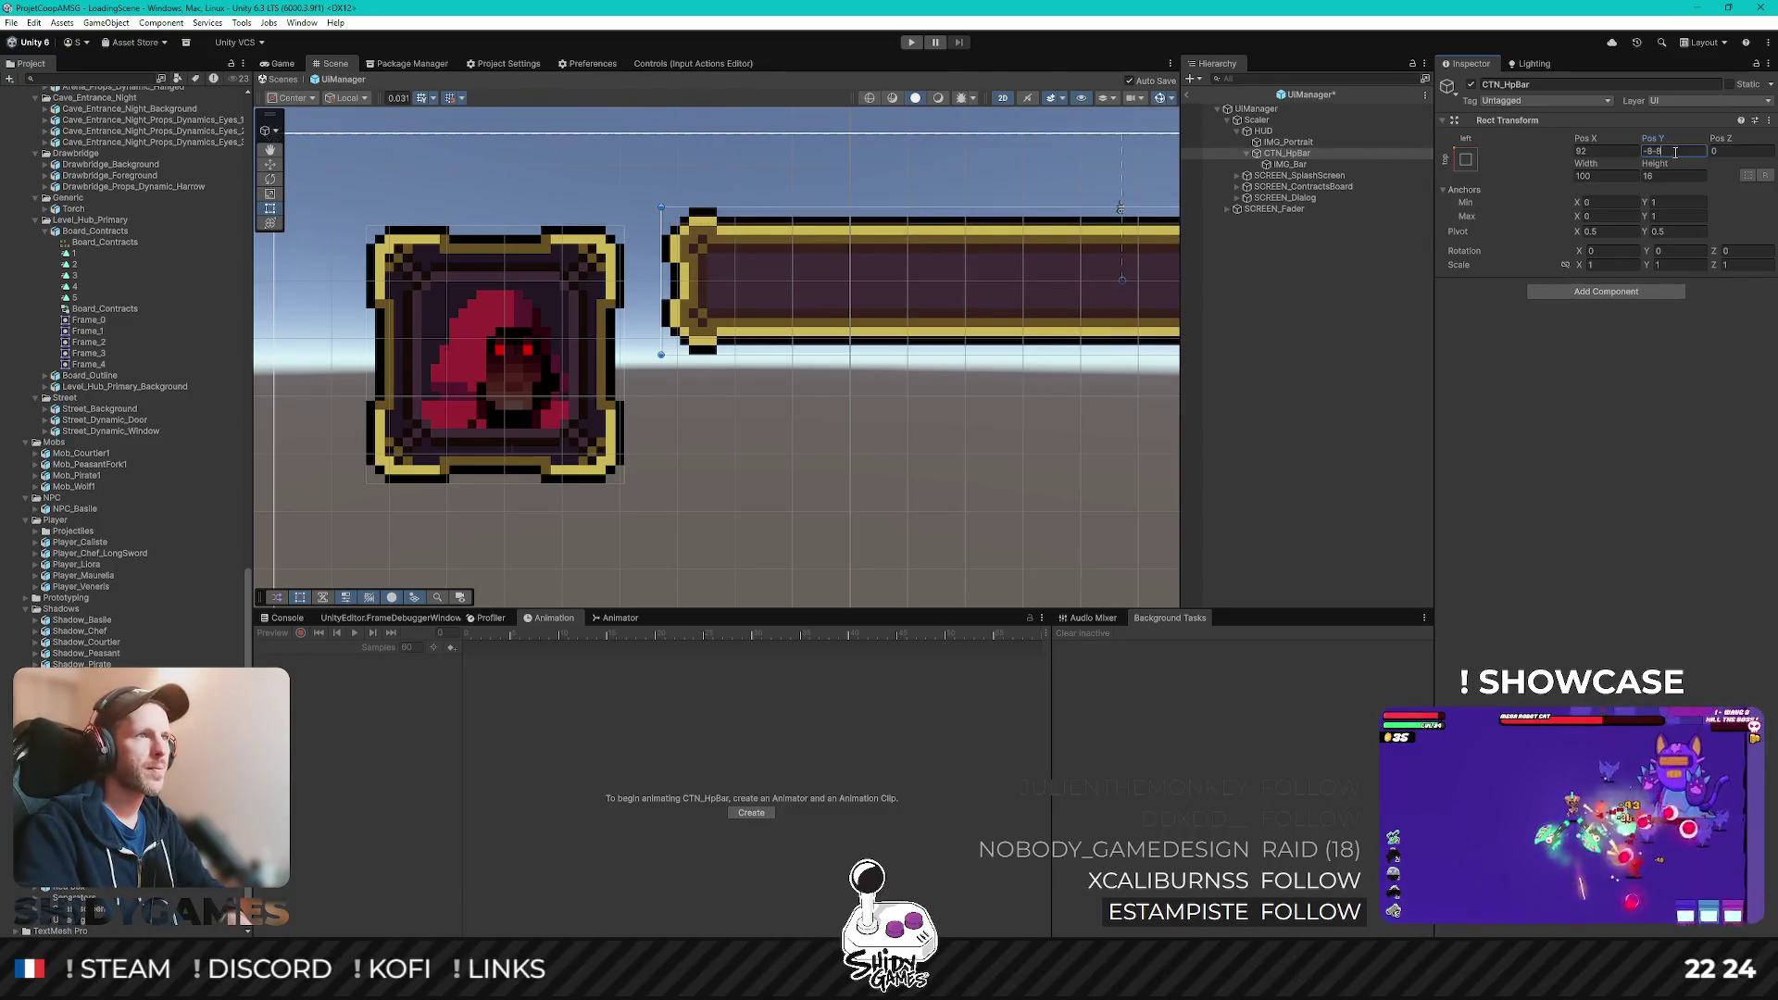
type("-2")
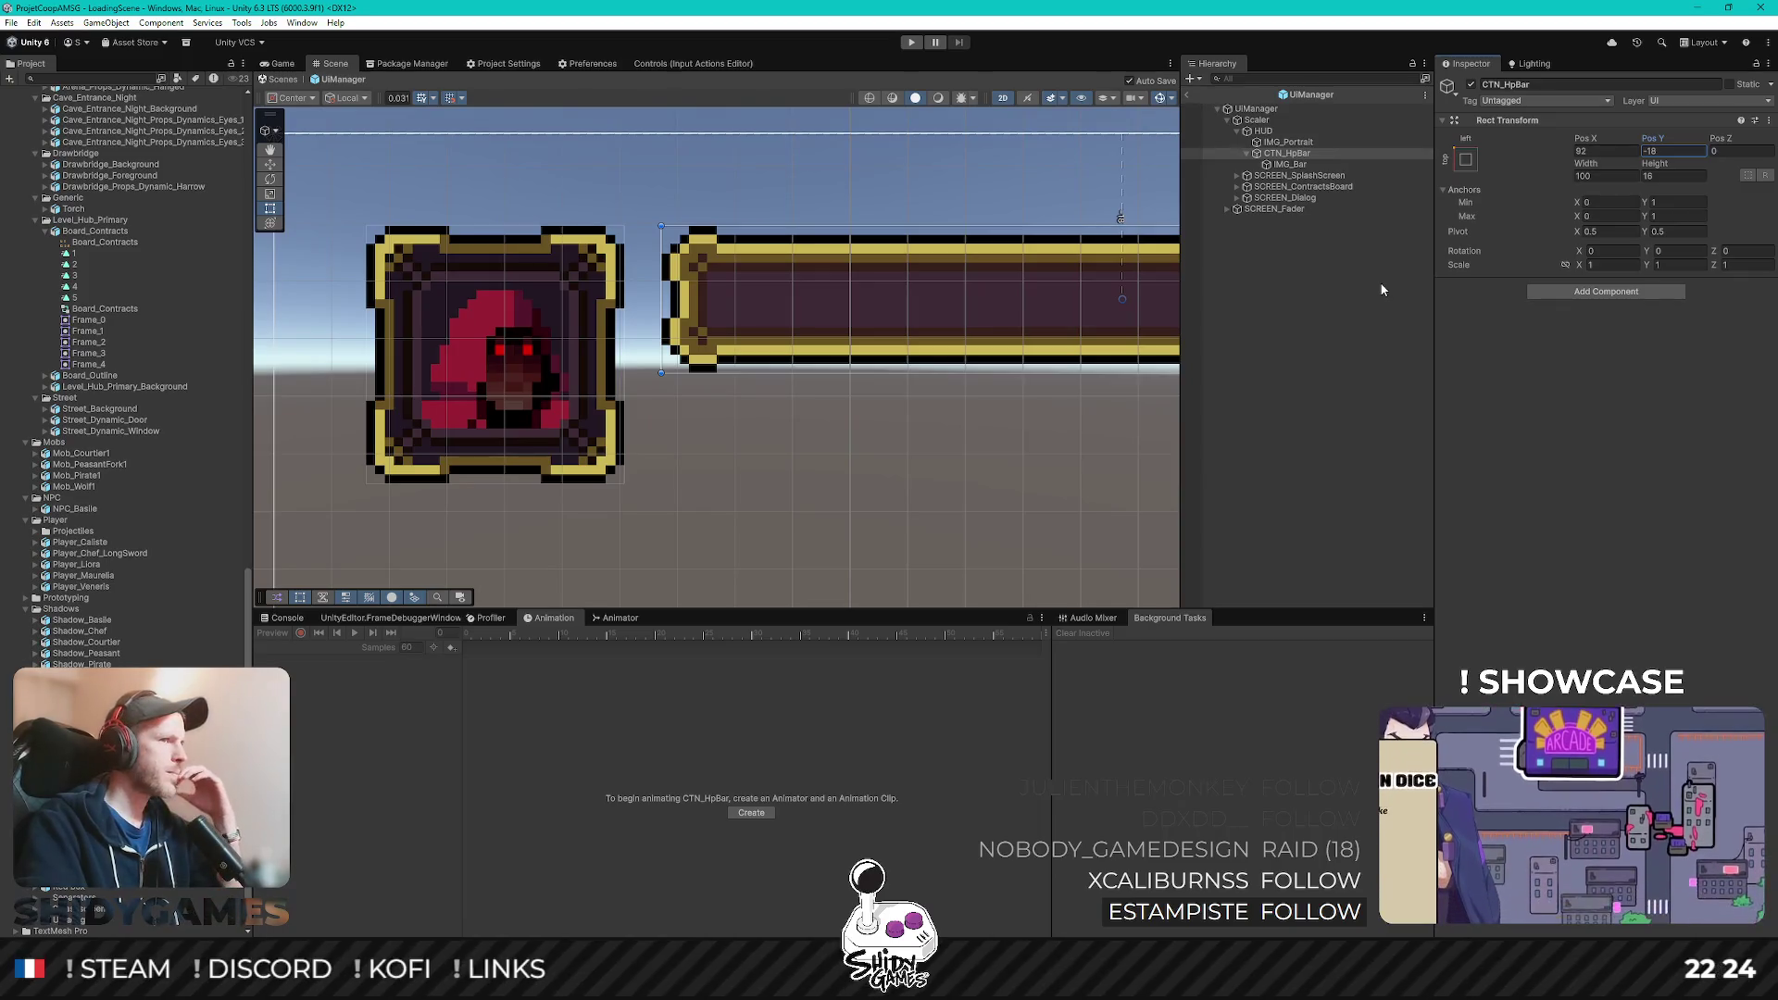
key("alt+Tab")
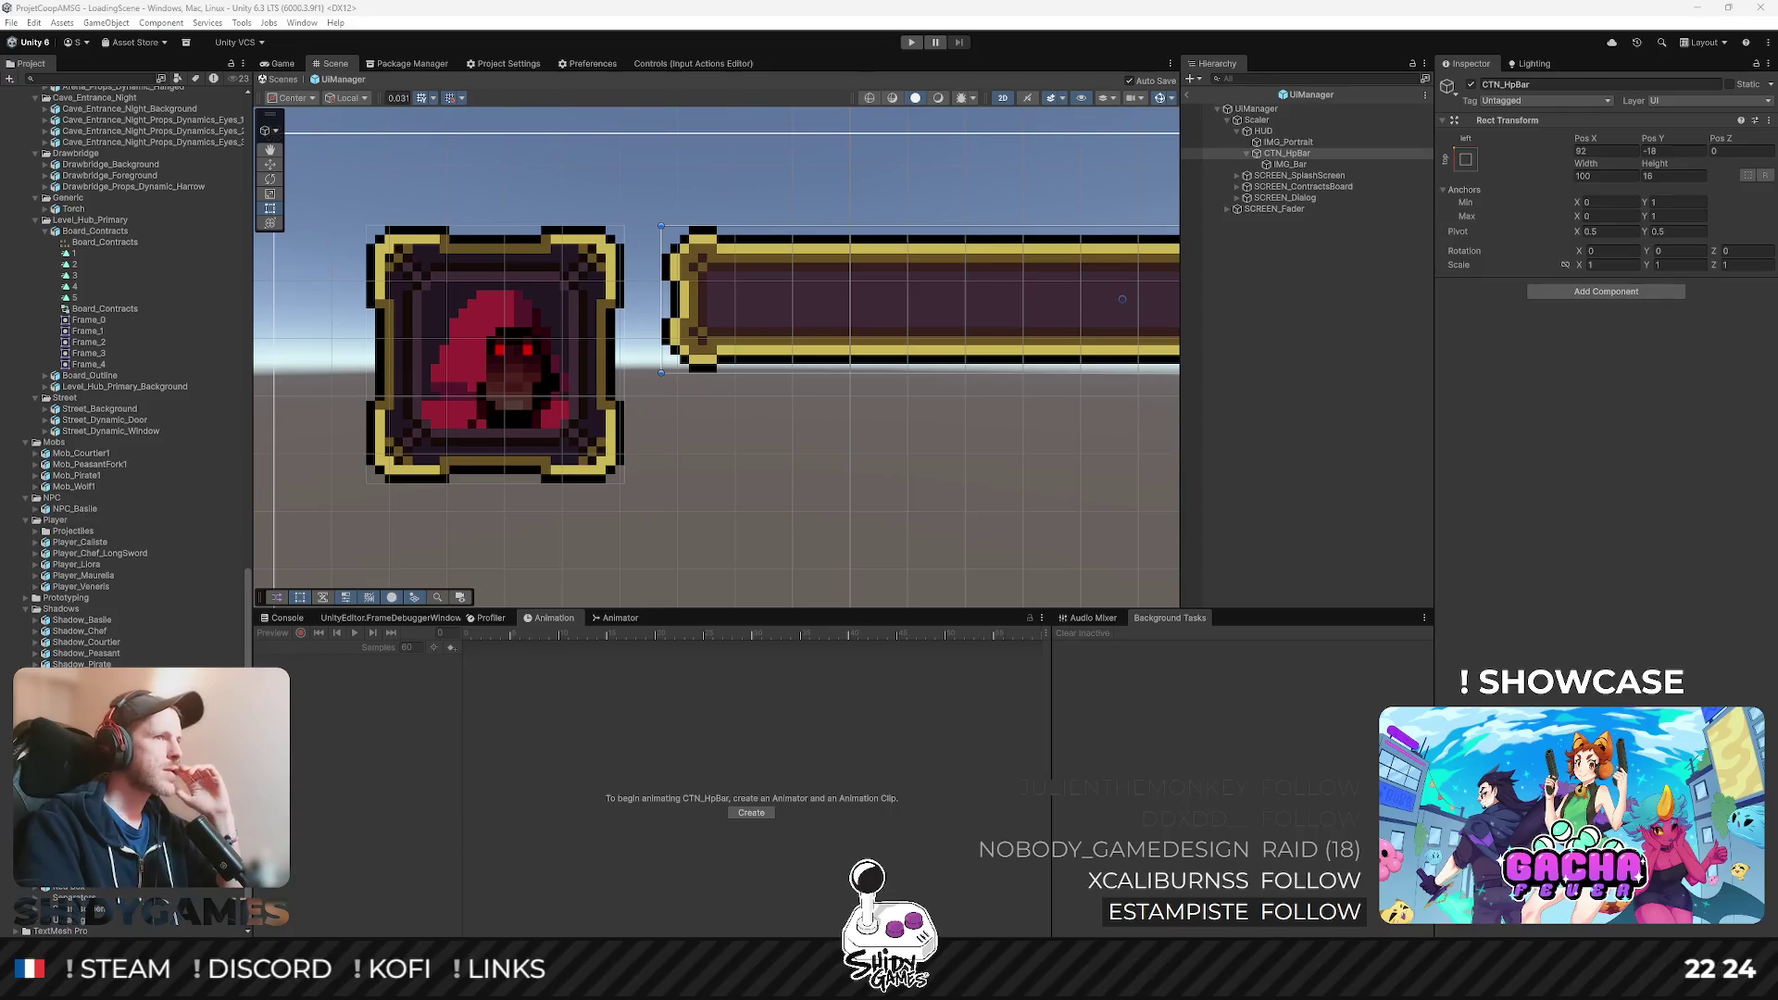
left_click(1297, 156)
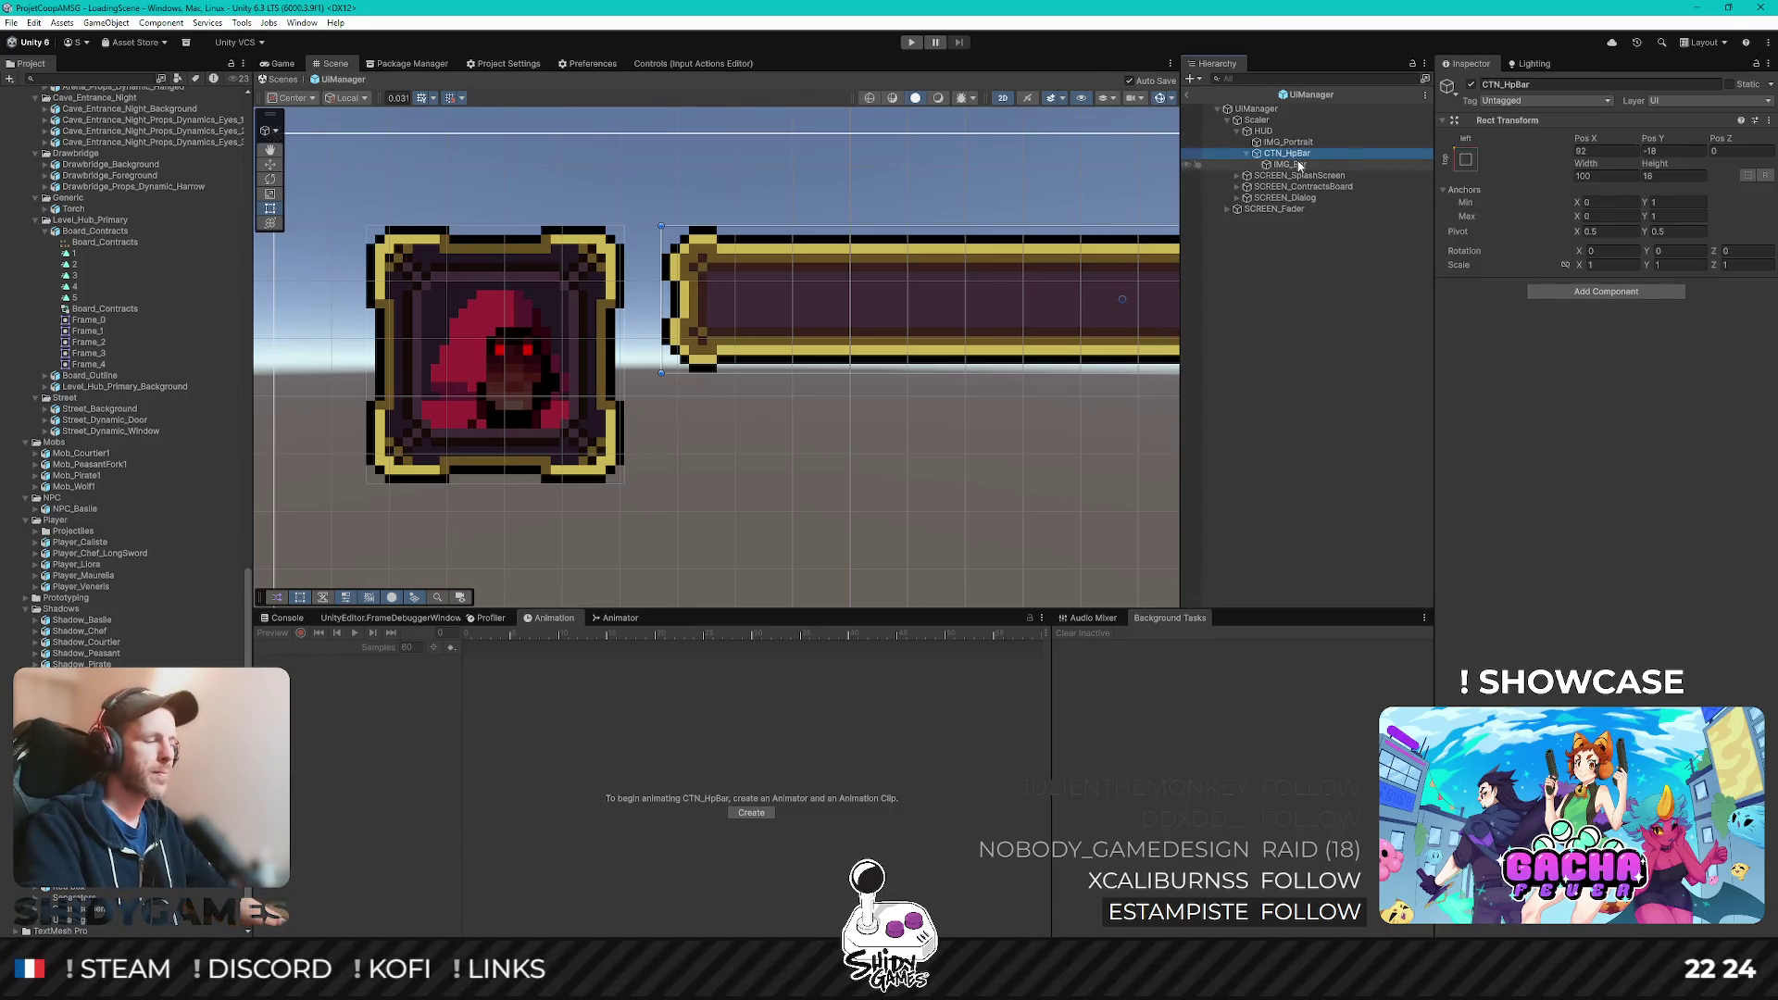
key("ctrl+d")
Step: Nudge the duplicate bar's Y position and give the original bar a height of 14
left_click(1672, 152)
type("-18")
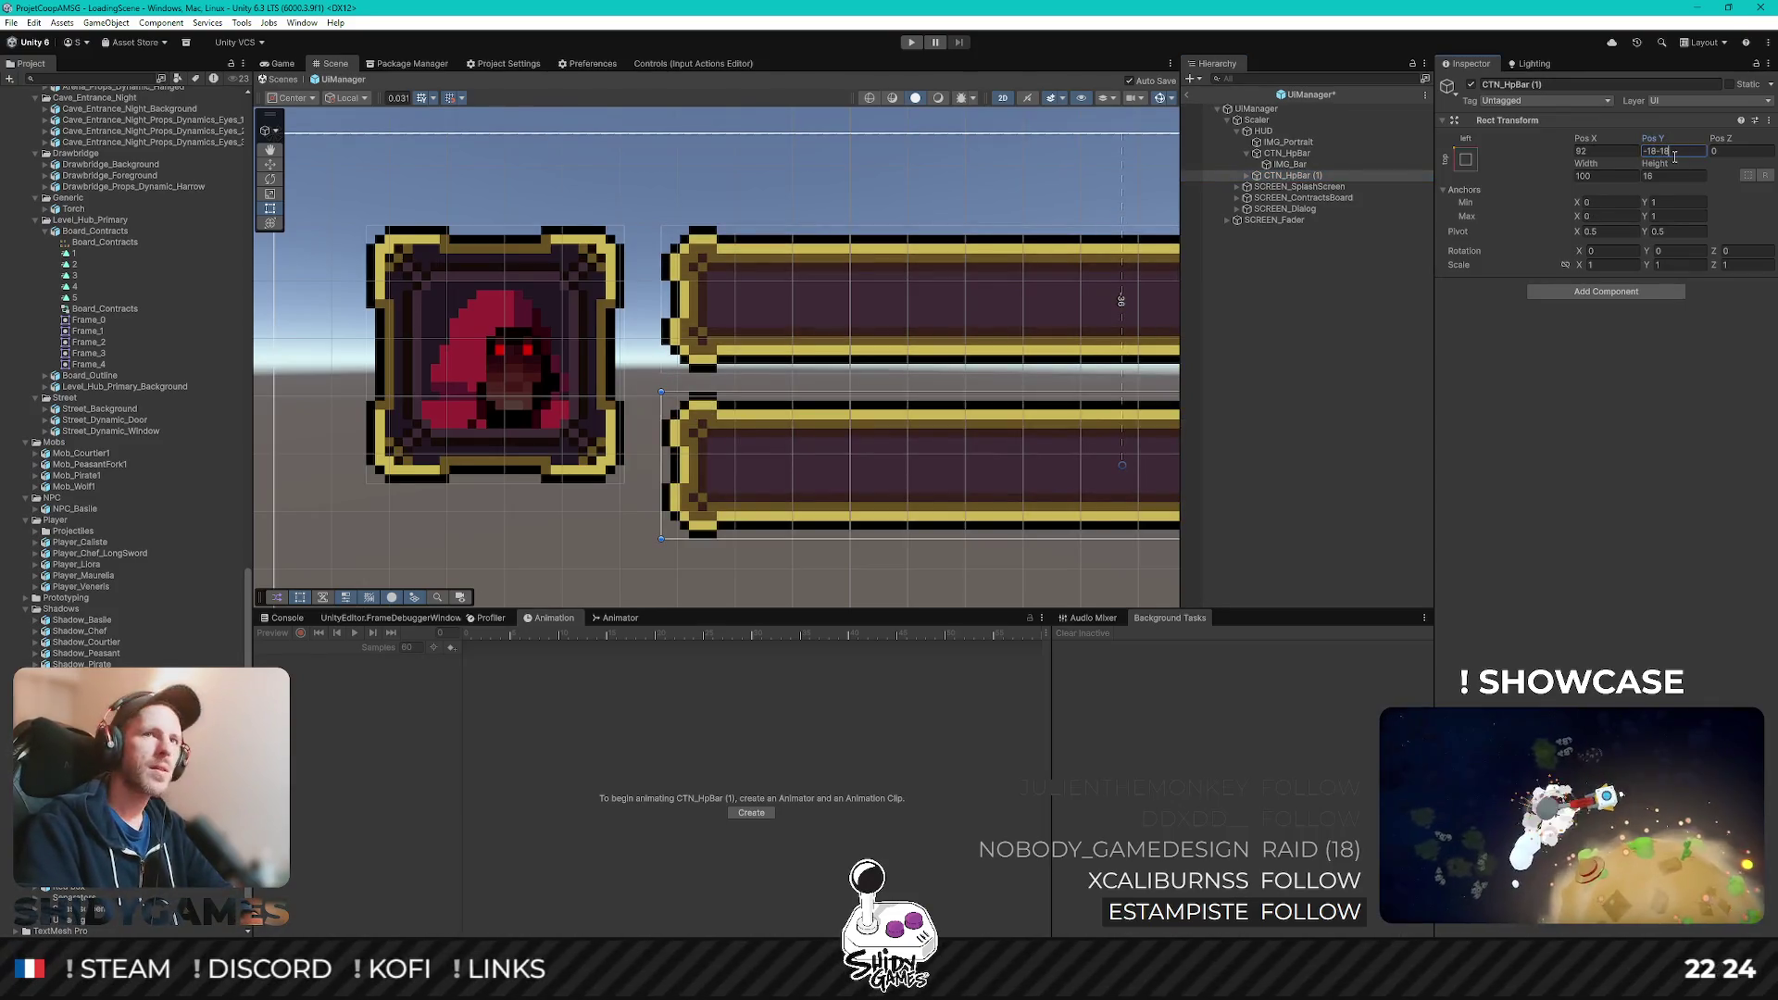
key("BackSpace")
key("BackSpace")
key("BackSpace")
type("-16")
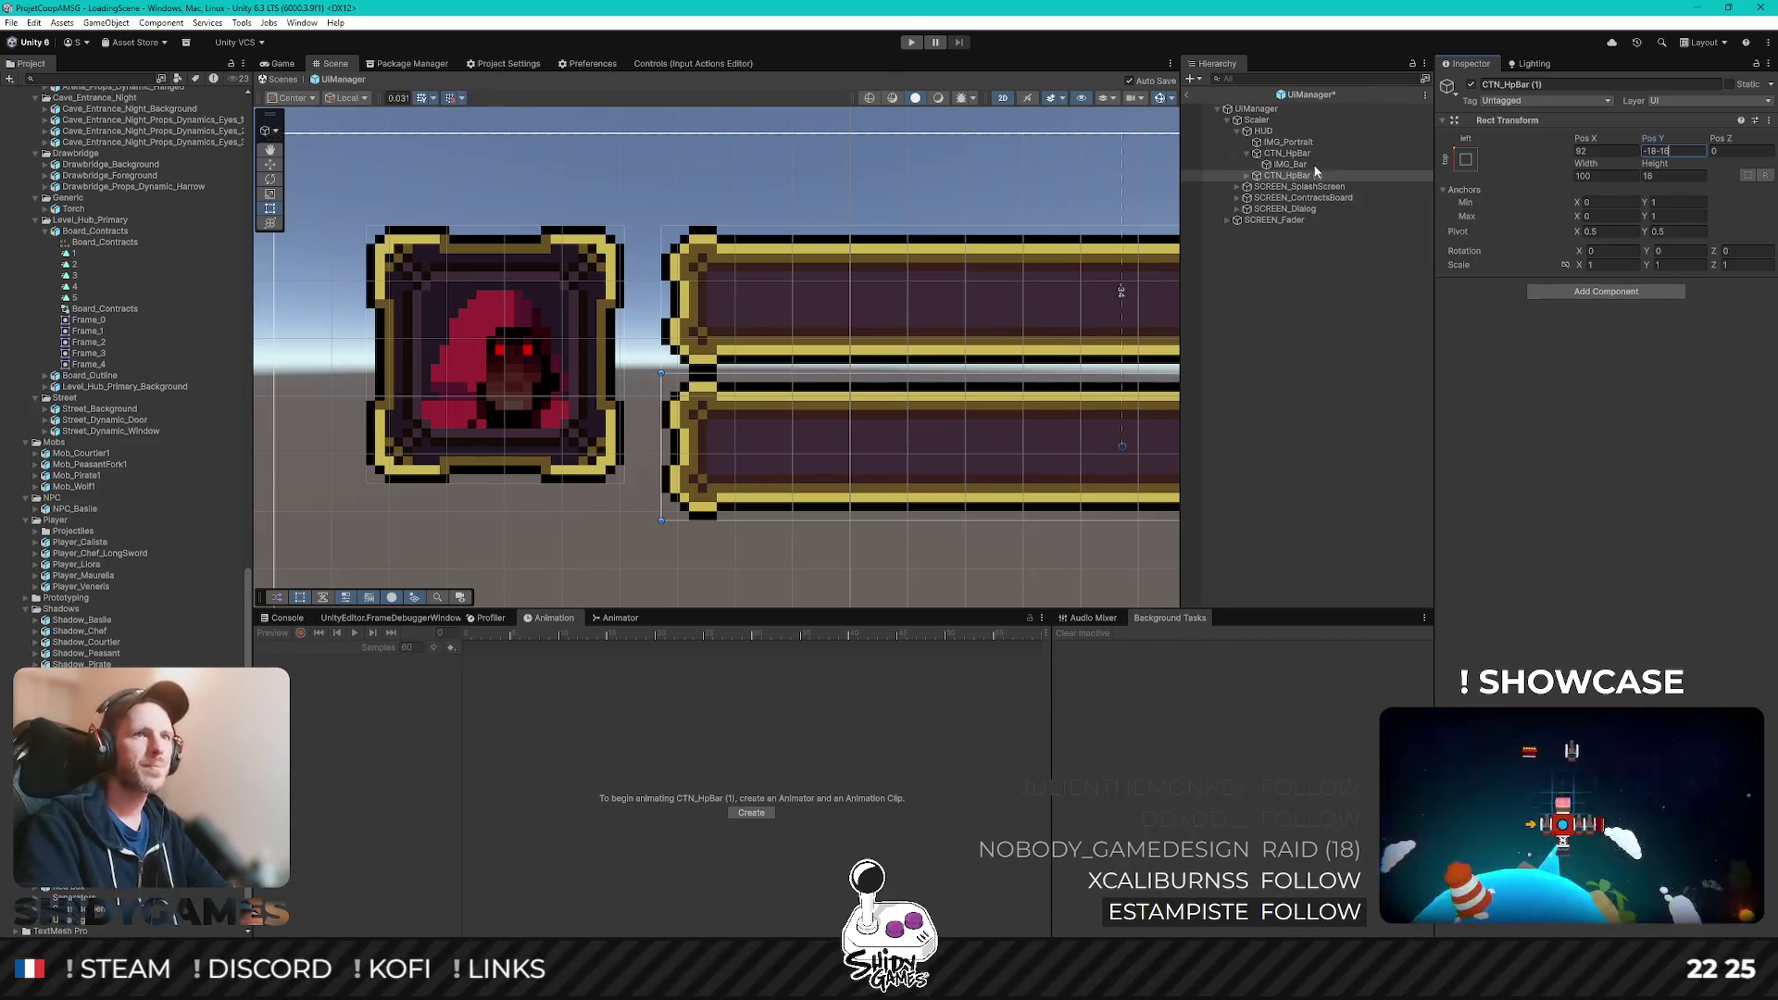
left_click(1289, 153)
left_click(1677, 177)
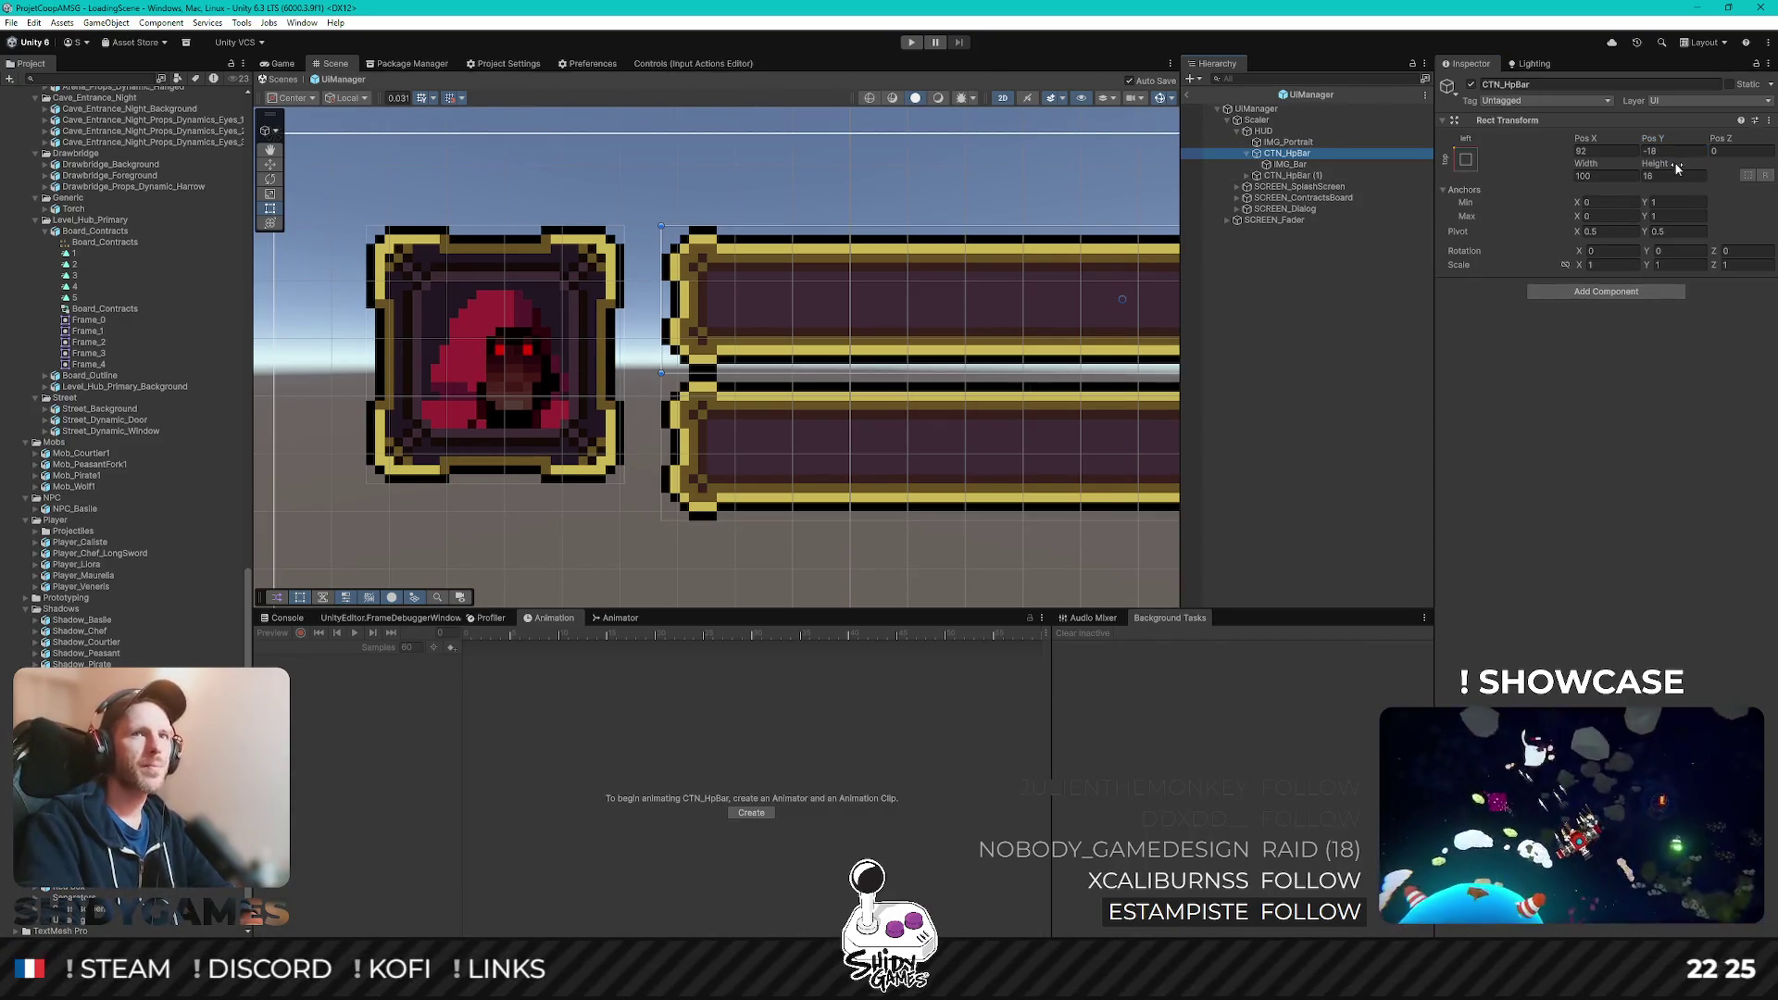
type("14")
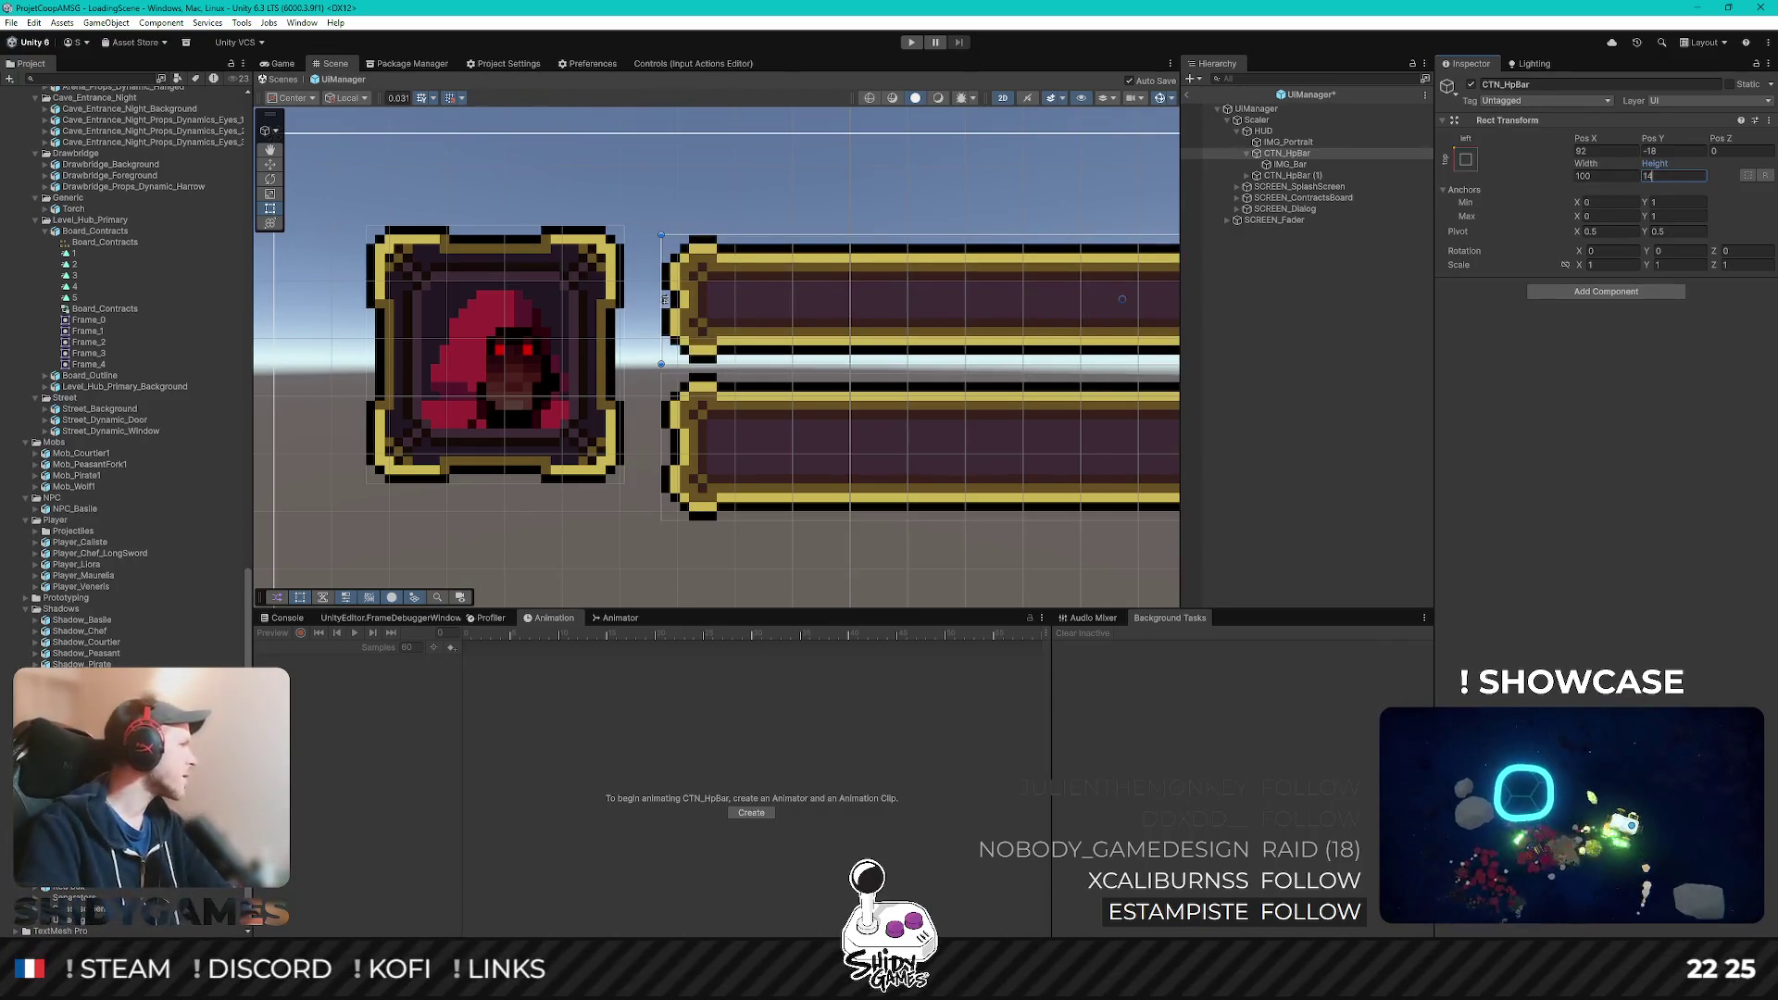
key("alt+Tab")
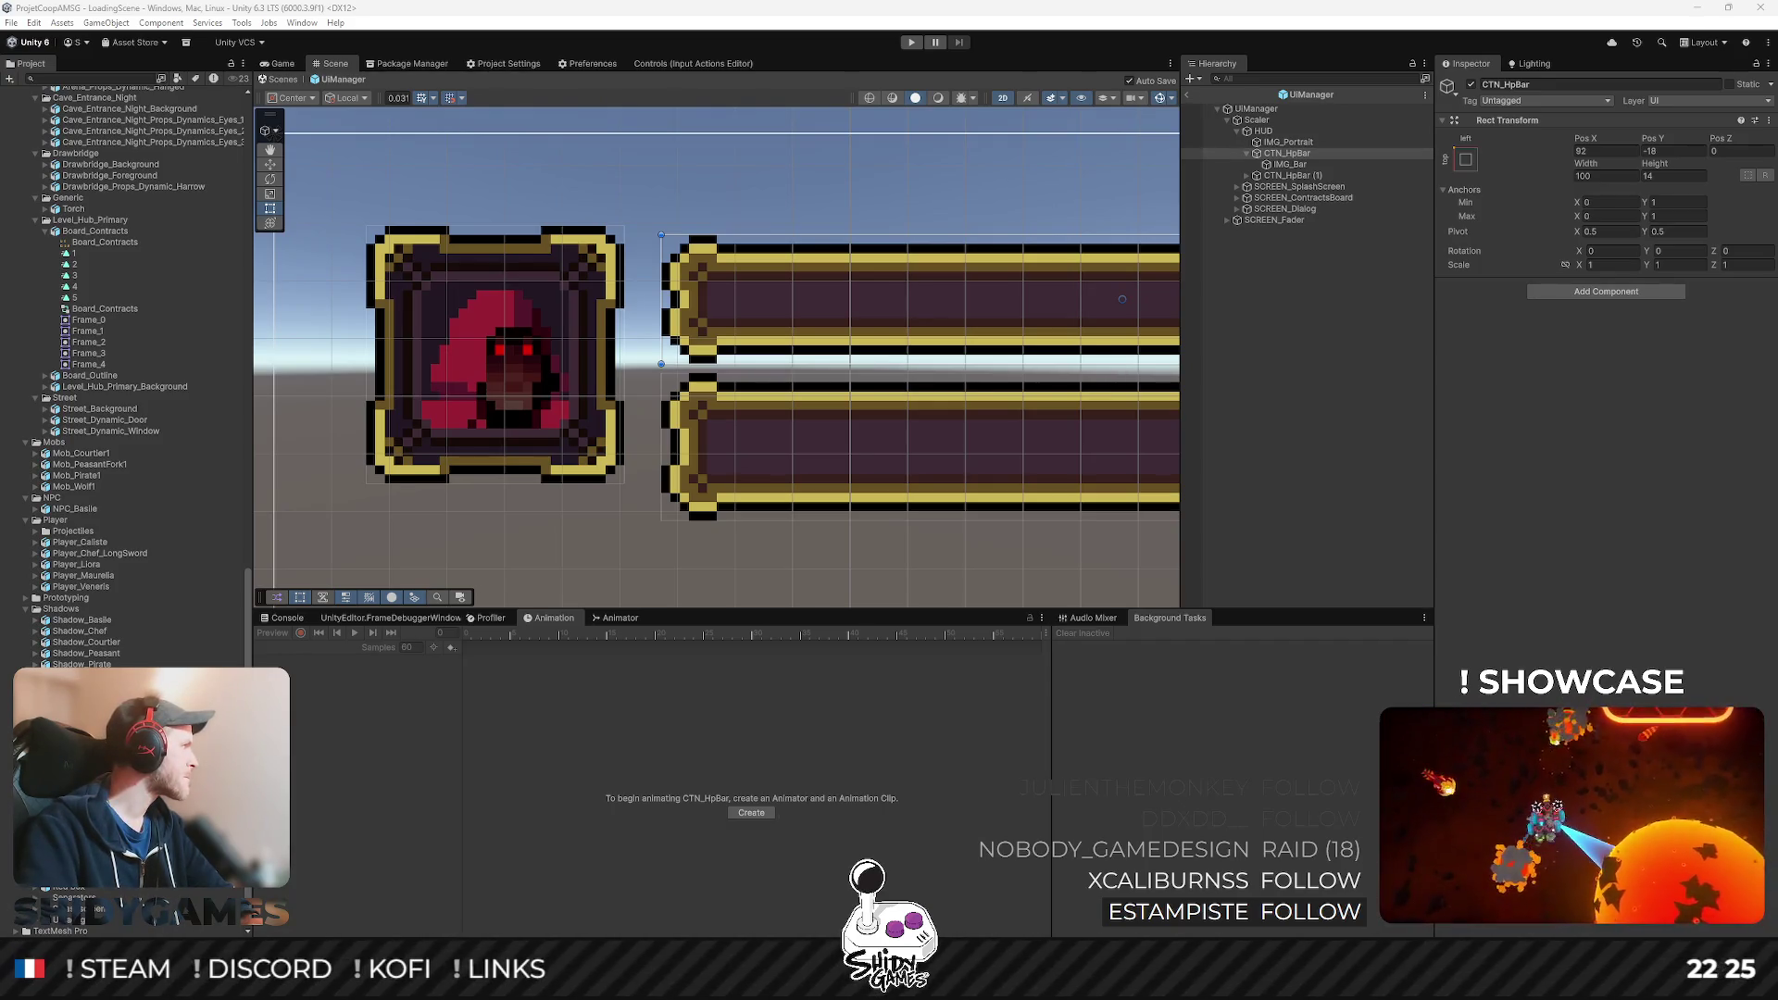
Step: Set the upper bar CTN_HpBar's Pos Y to -17
left_click(1305, 154)
left_click(1695, 151)
type("-17")
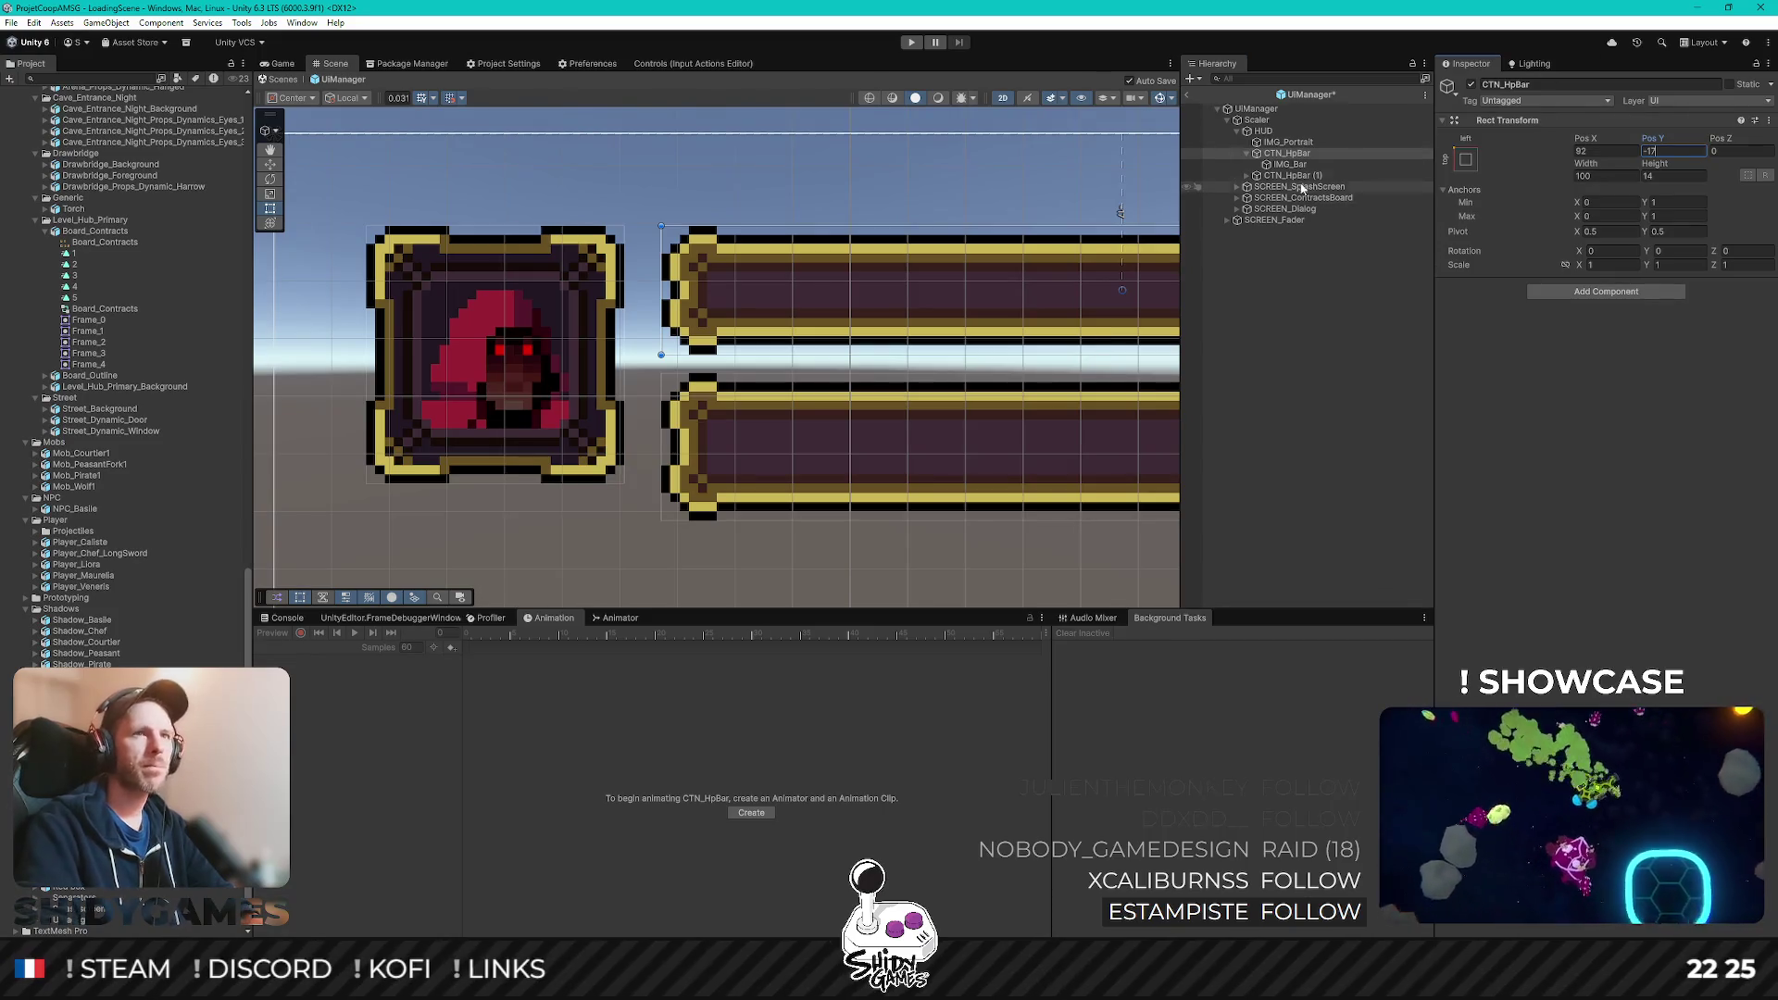
Step: Give the lower bar CTN_HpBar (1) height 14, Pos Y -31 and Pos X 90
left_click(1292, 175)
left_click(1672, 150)
left_click(1668, 176)
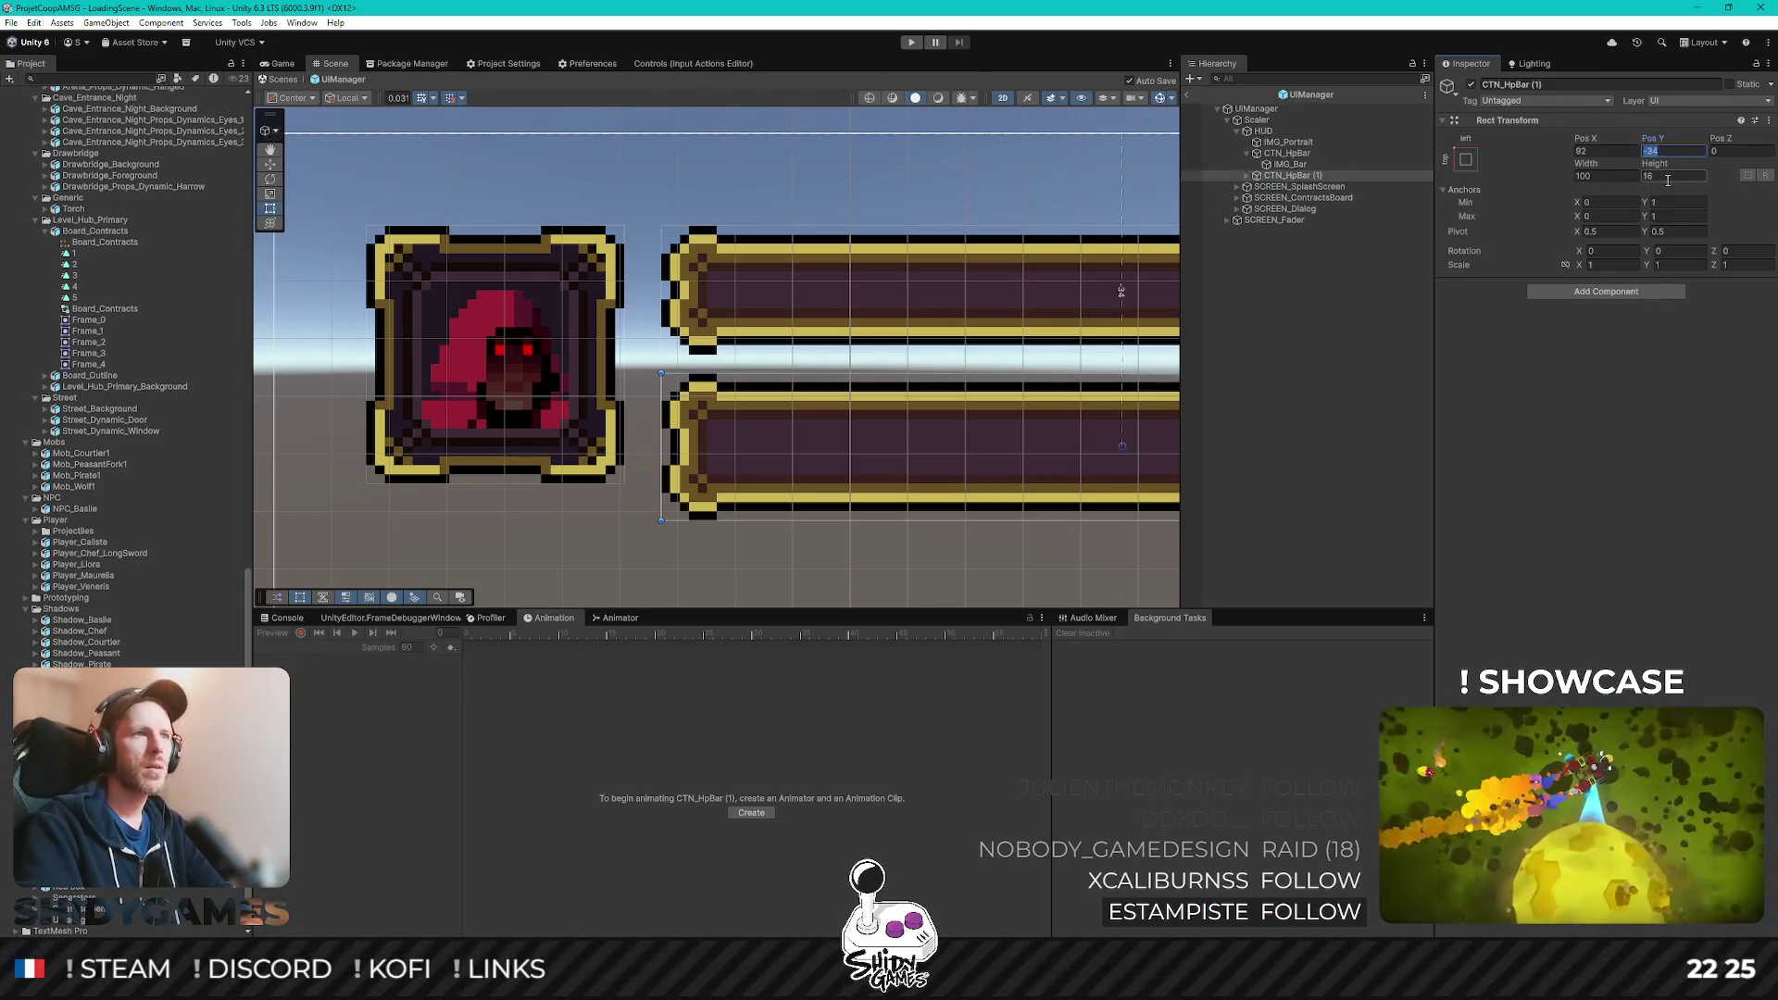
type("14")
left_click(1668, 151)
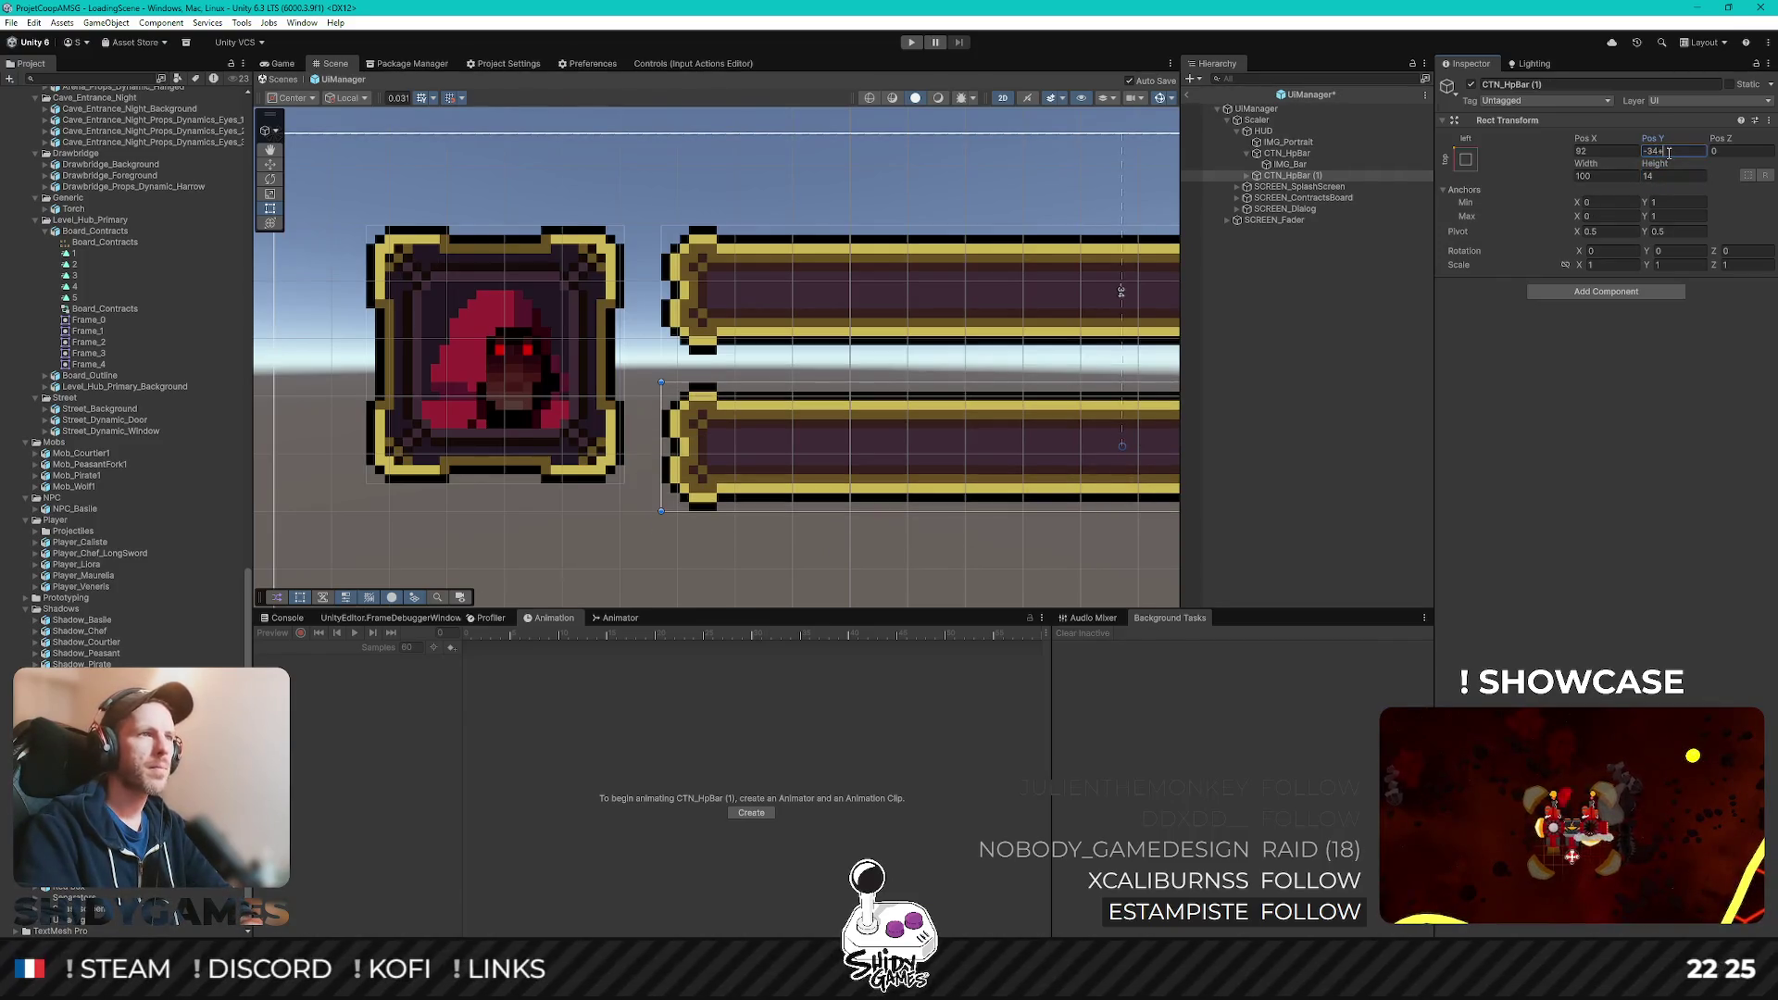
type("2")
key("BackSpace")
type("3")
key("Return")
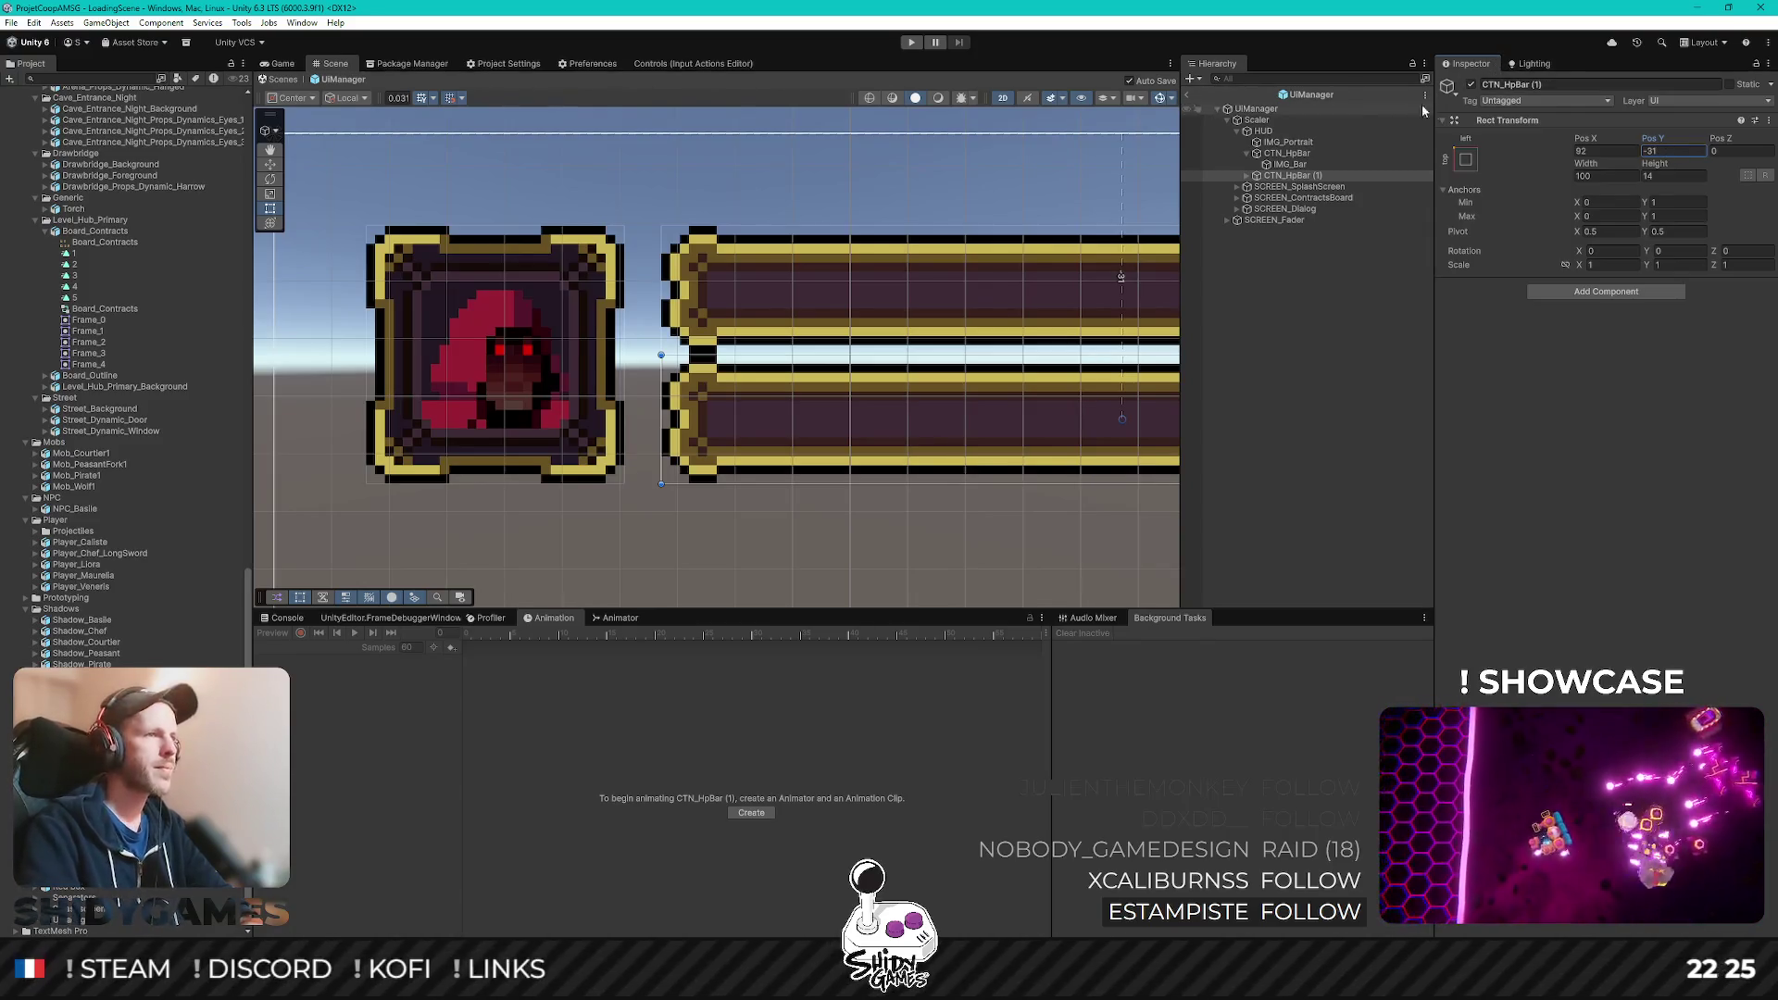
left_click(1634, 151)
type("-2")
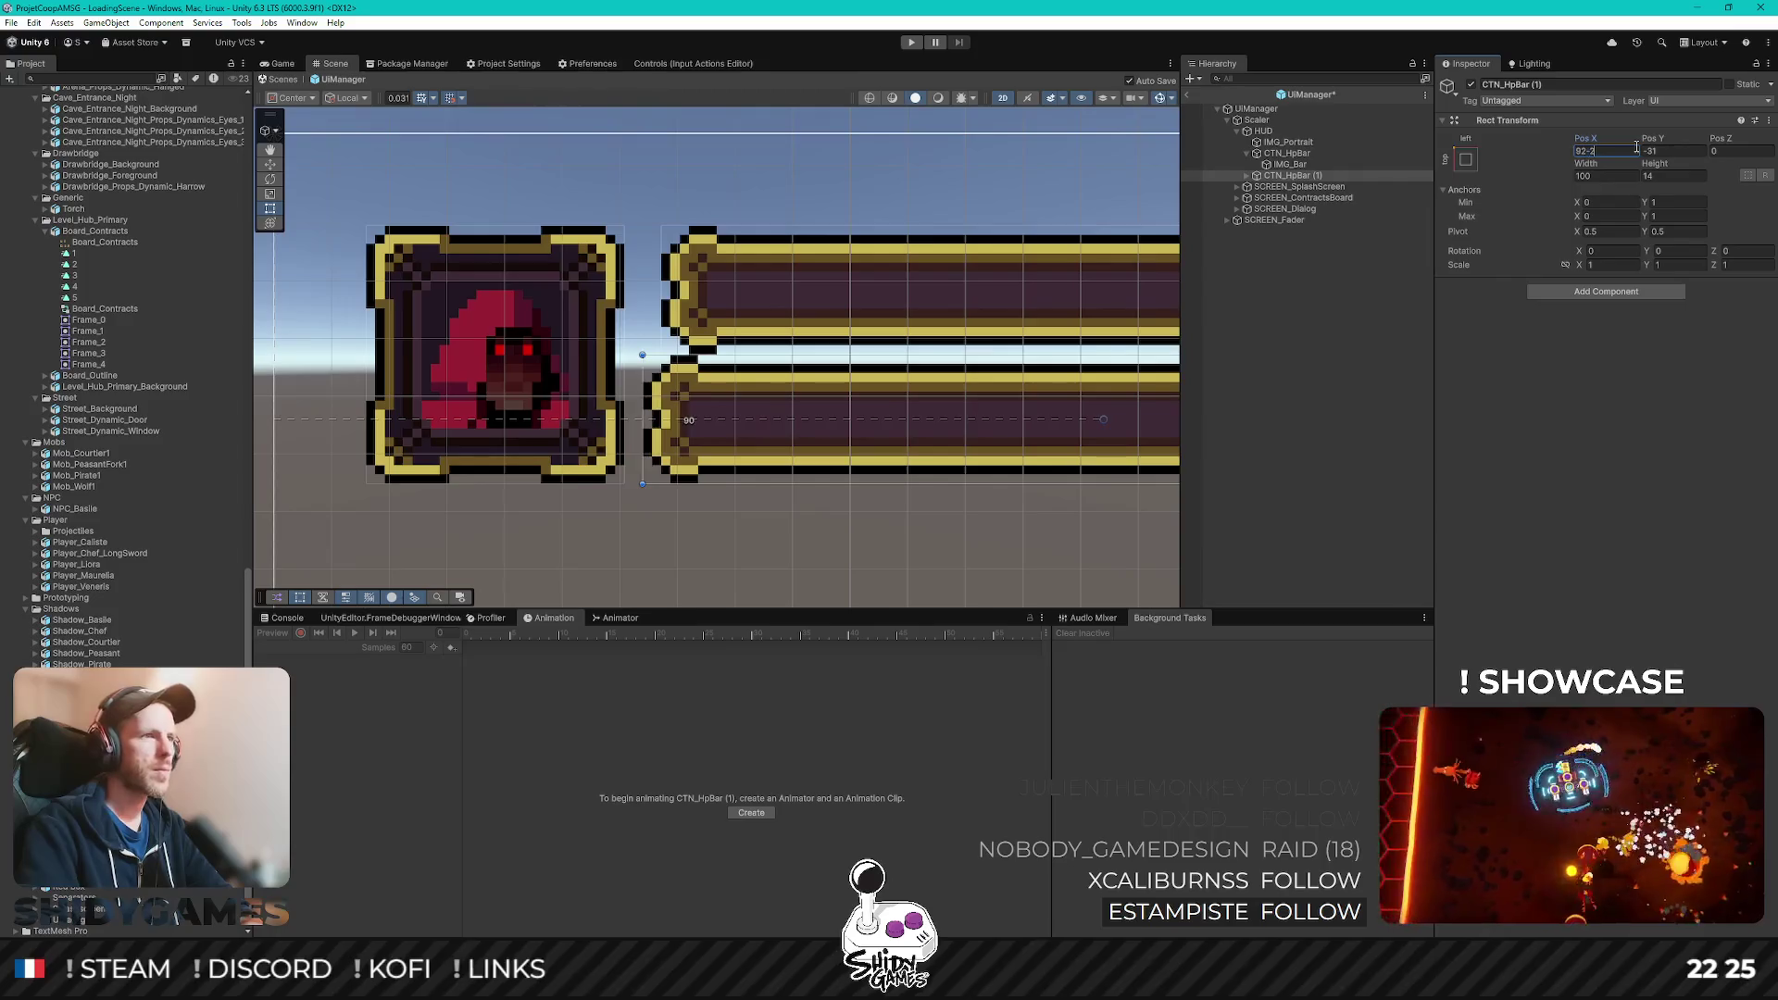
Step: Set the upper bar's Pos X to 90 and enter Play mode
left_click(1311, 152)
left_click(1613, 151)
type("2")
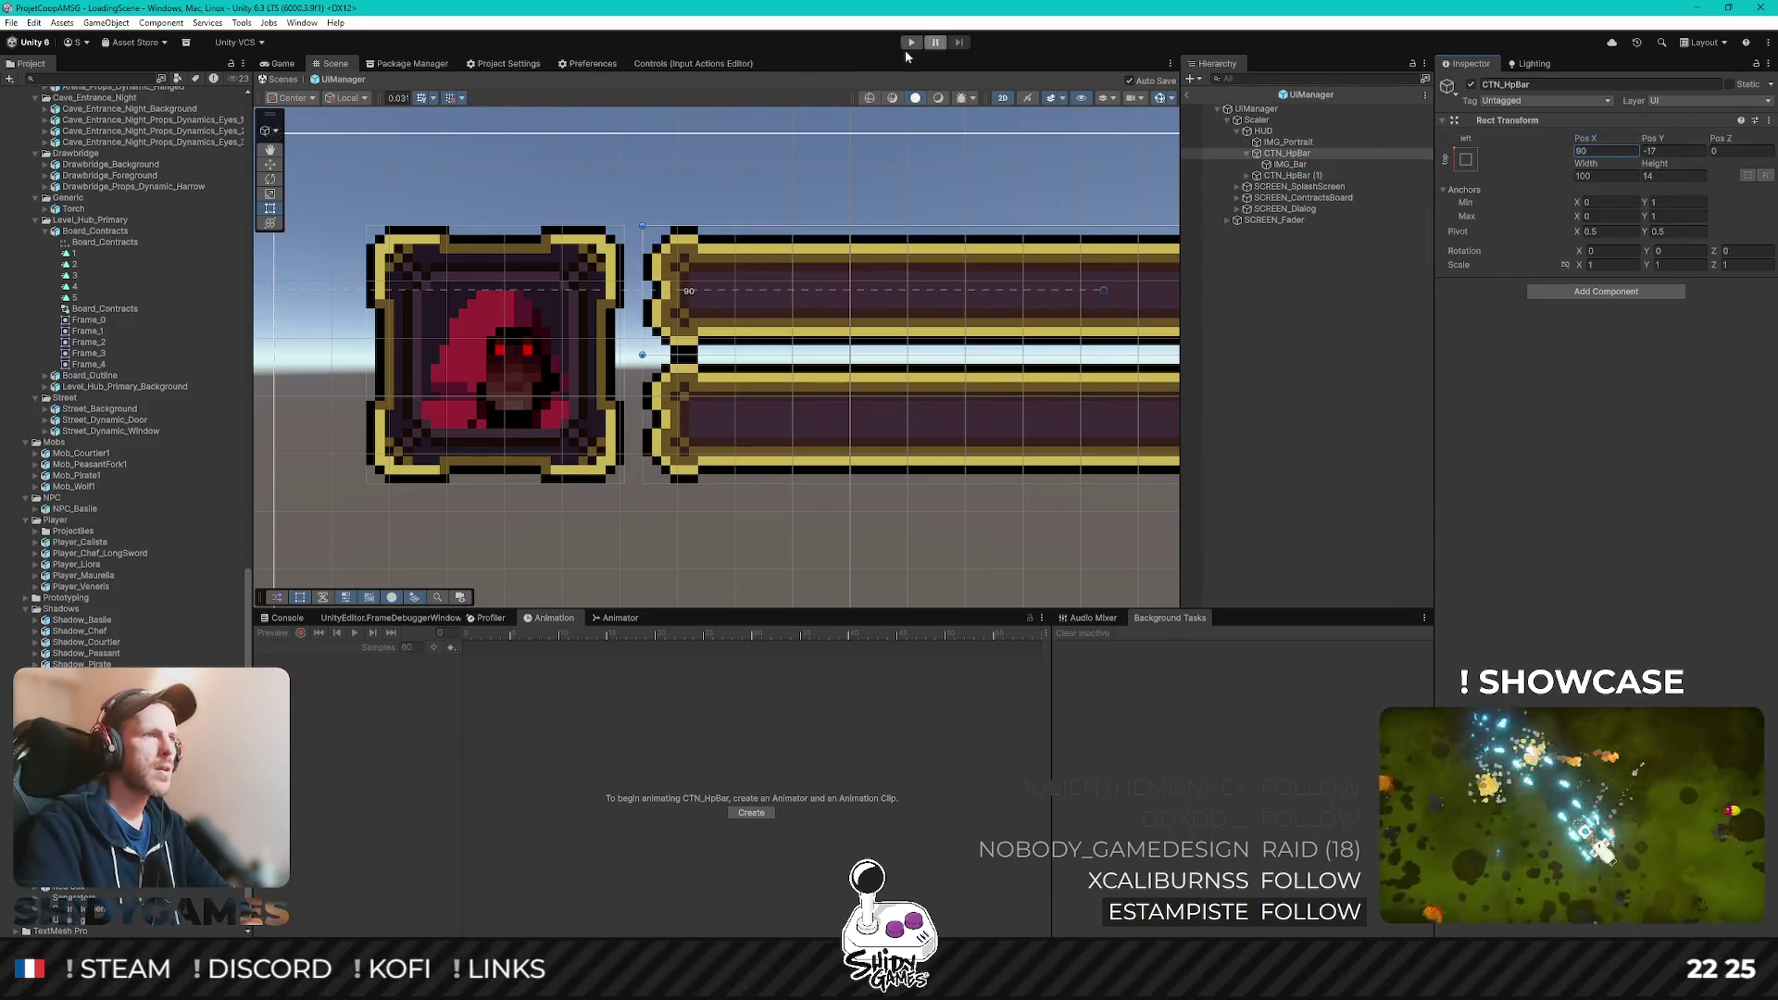
left_click(911, 41)
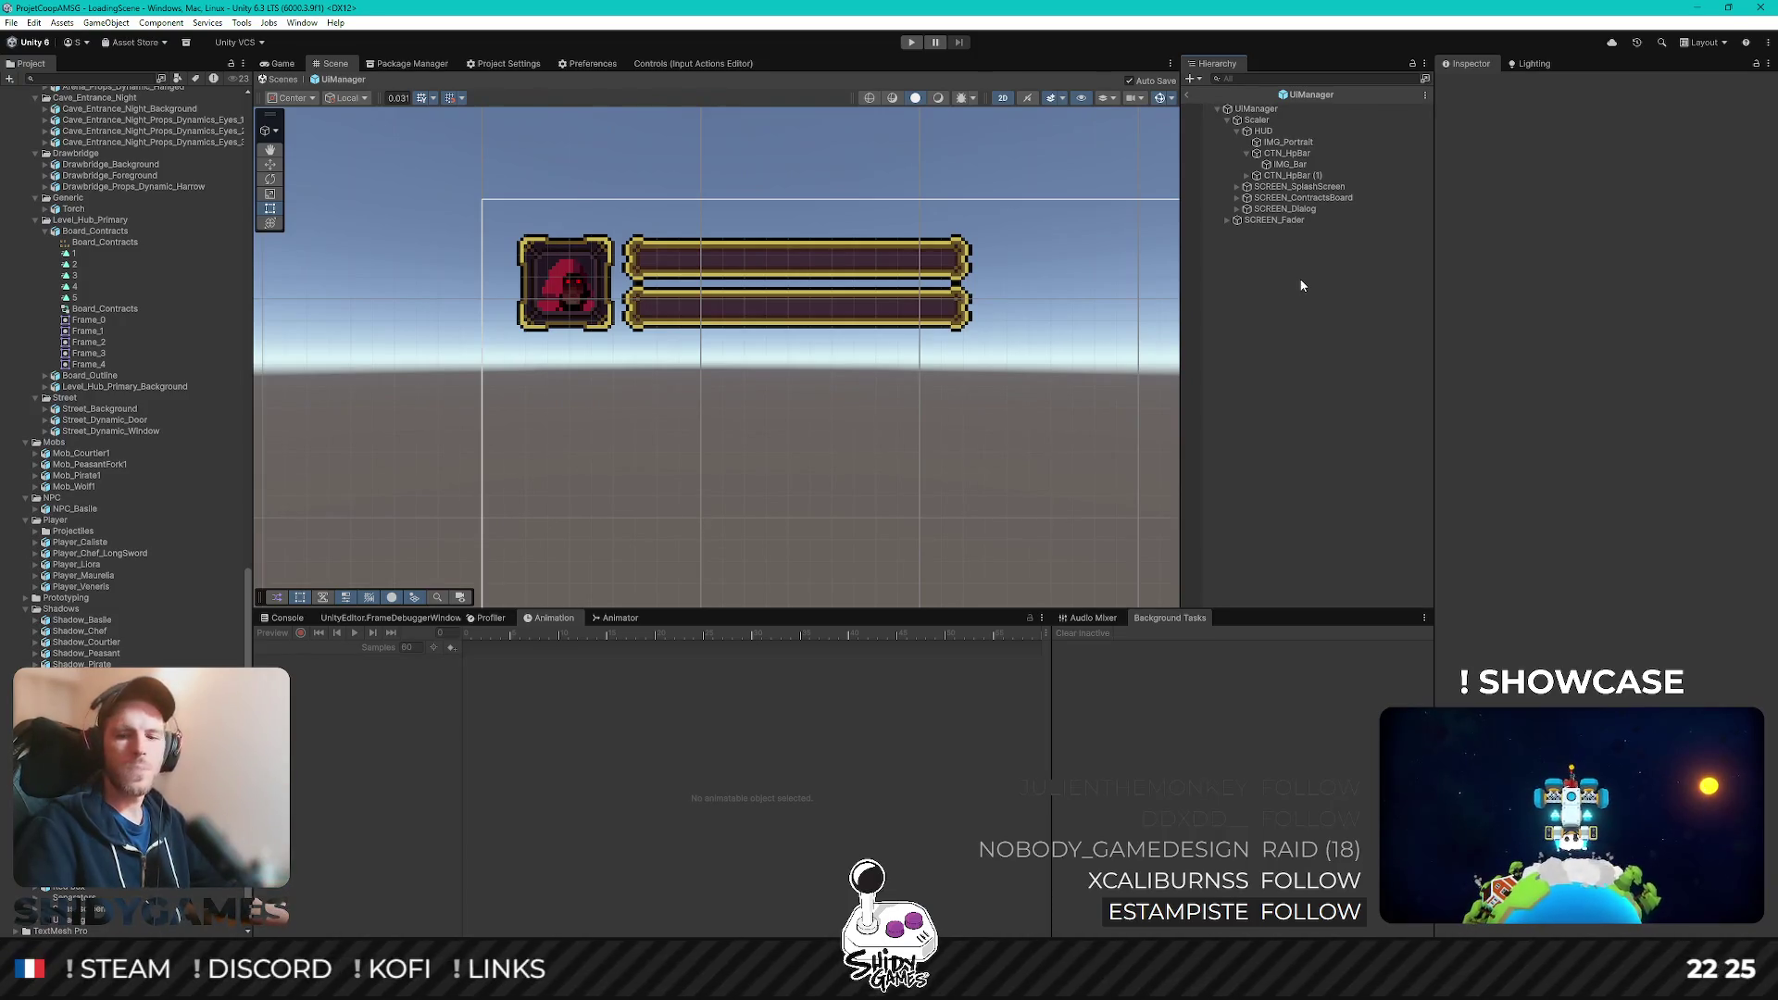
Step: Set the upper bar CTN_HpBar's width to 80
left_click(1286, 153)
left_click(1619, 176)
type("64")
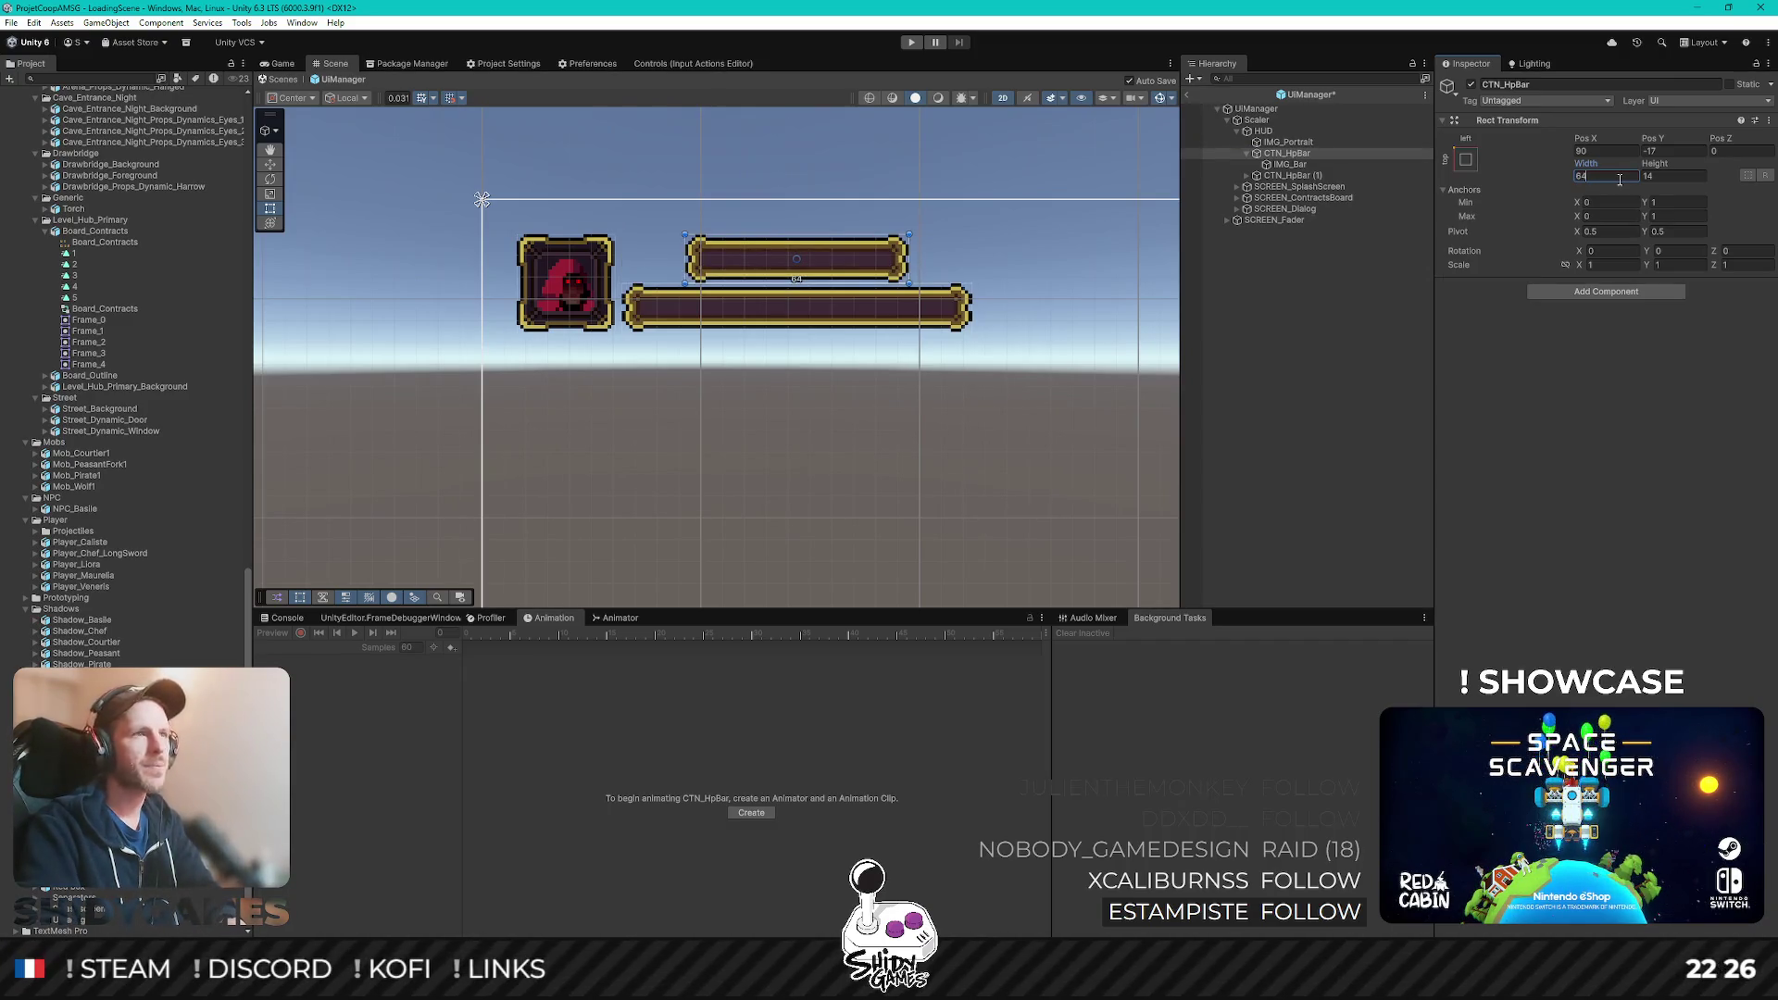
key("Return")
type("80")
key("Return")
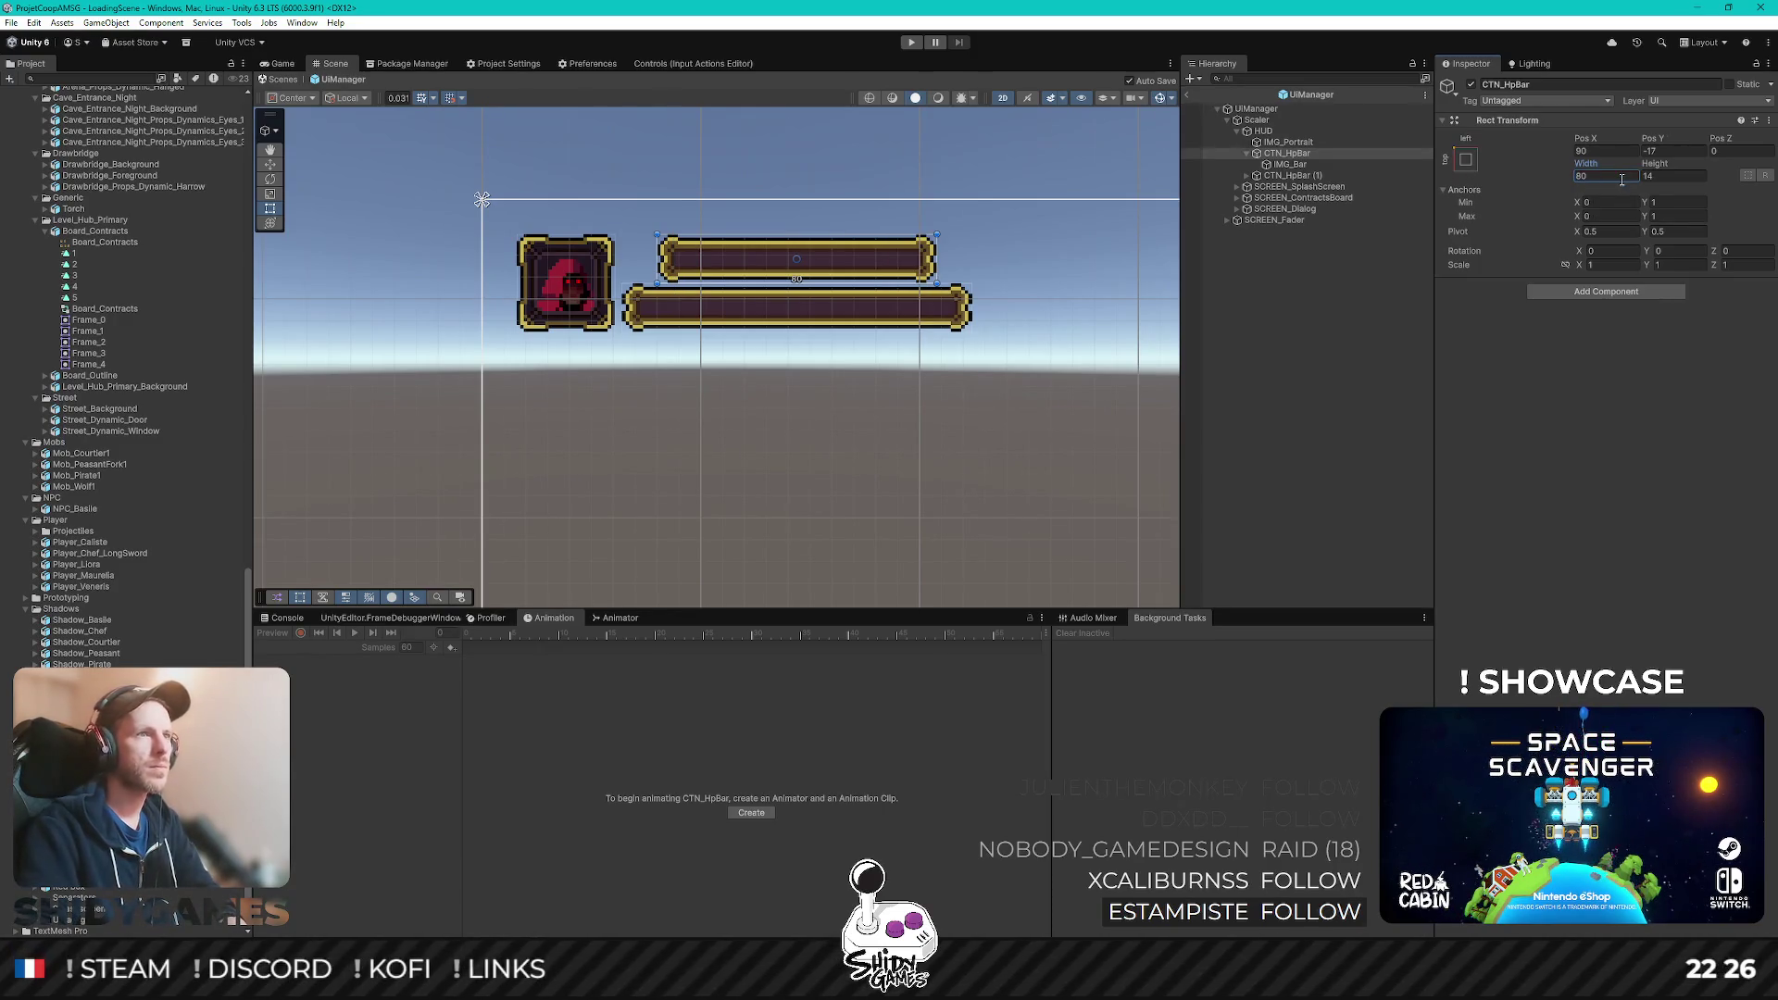
Step: Set the lower bar's width to 80 and move both bars to Pos X 80
left_click(1317, 177)
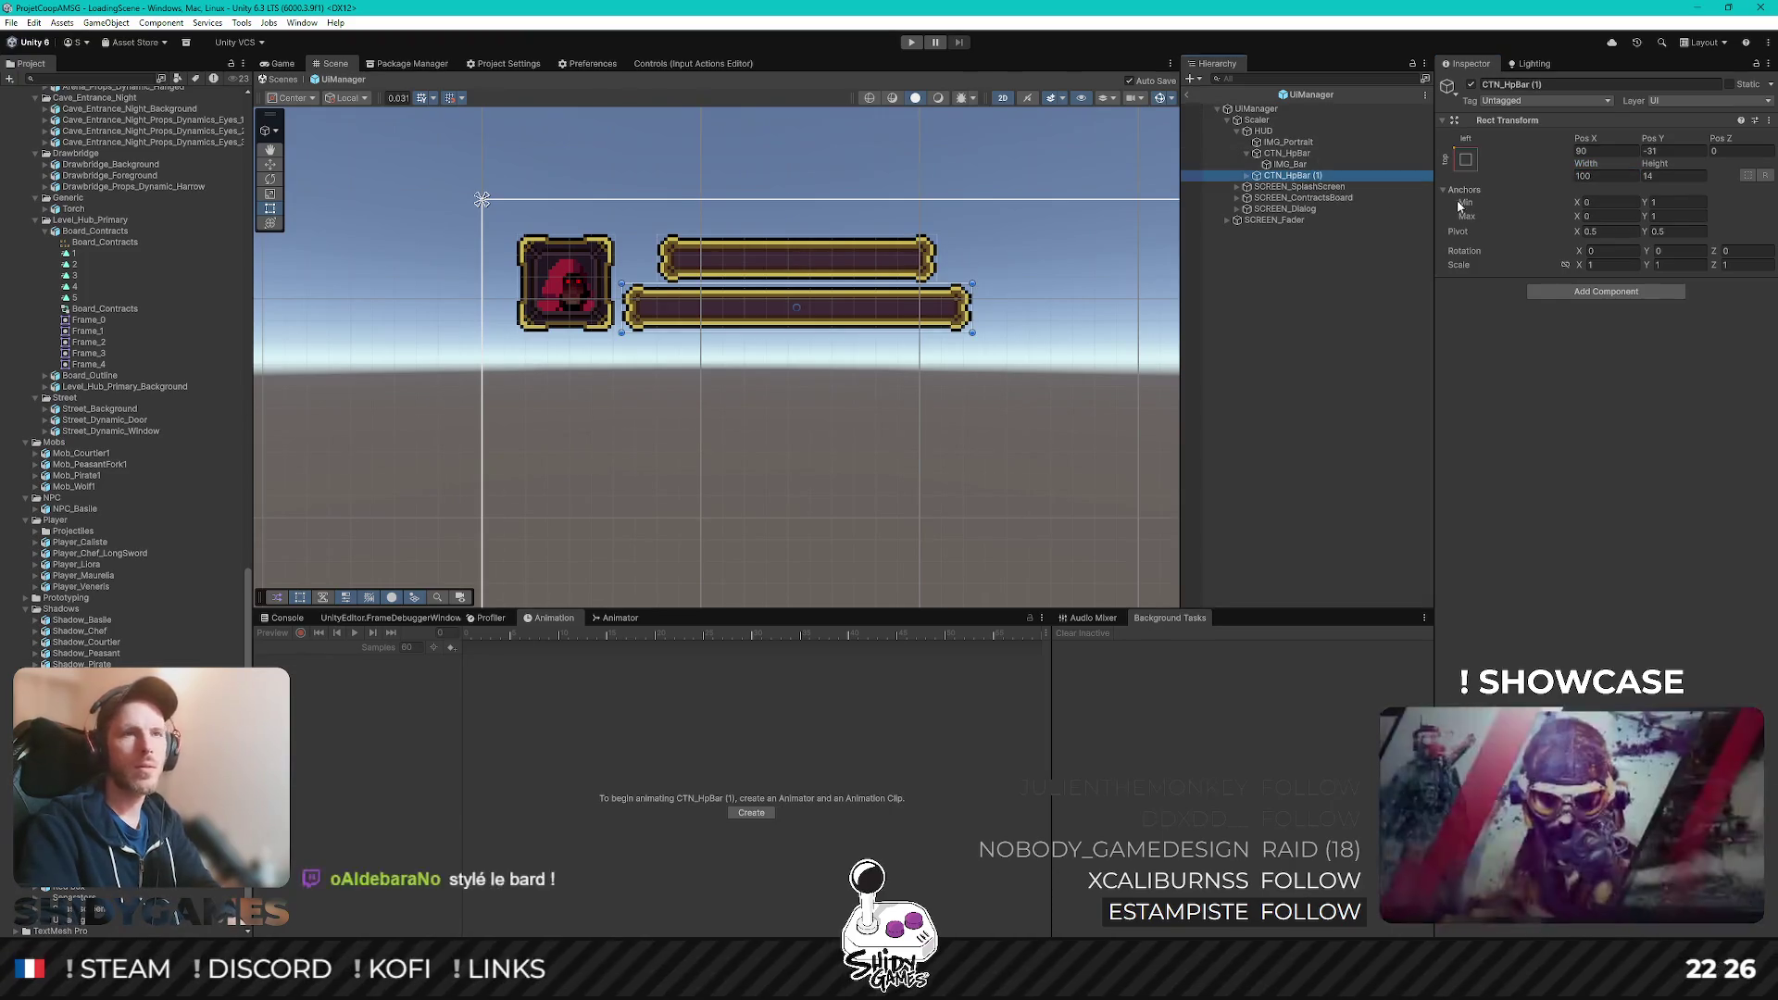
left_click(1605, 176)
type("80")
left_click(1594, 152)
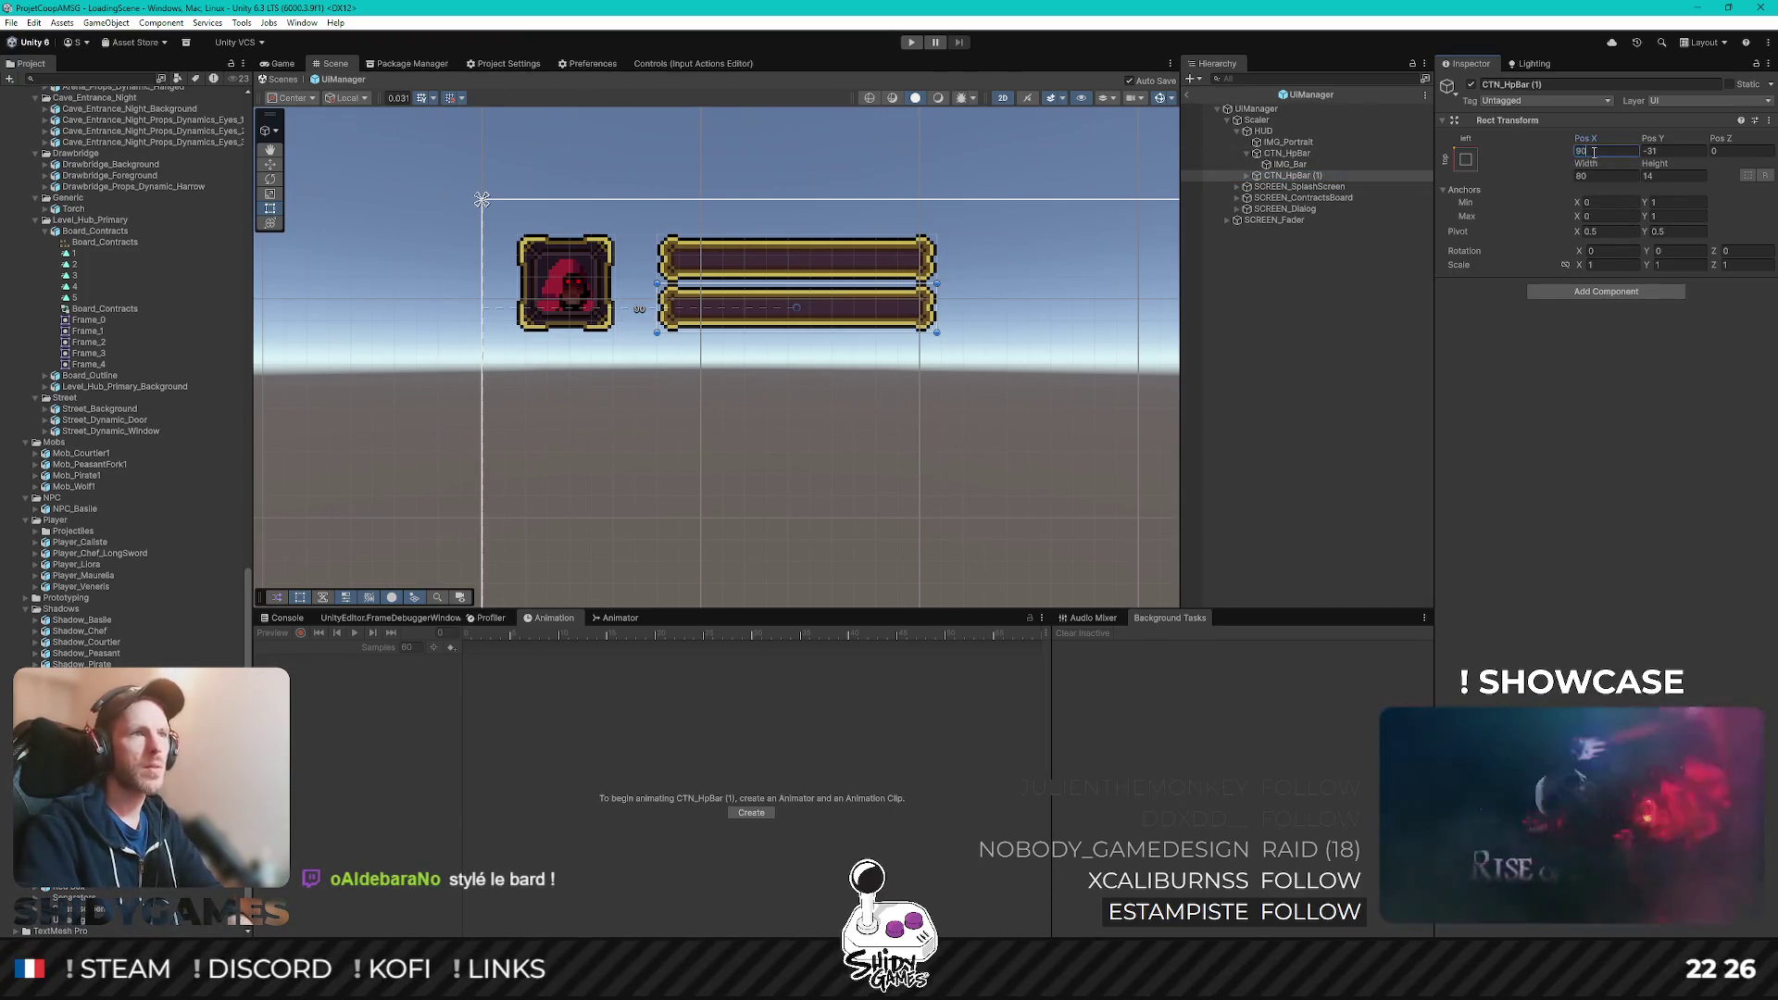
type("-10")
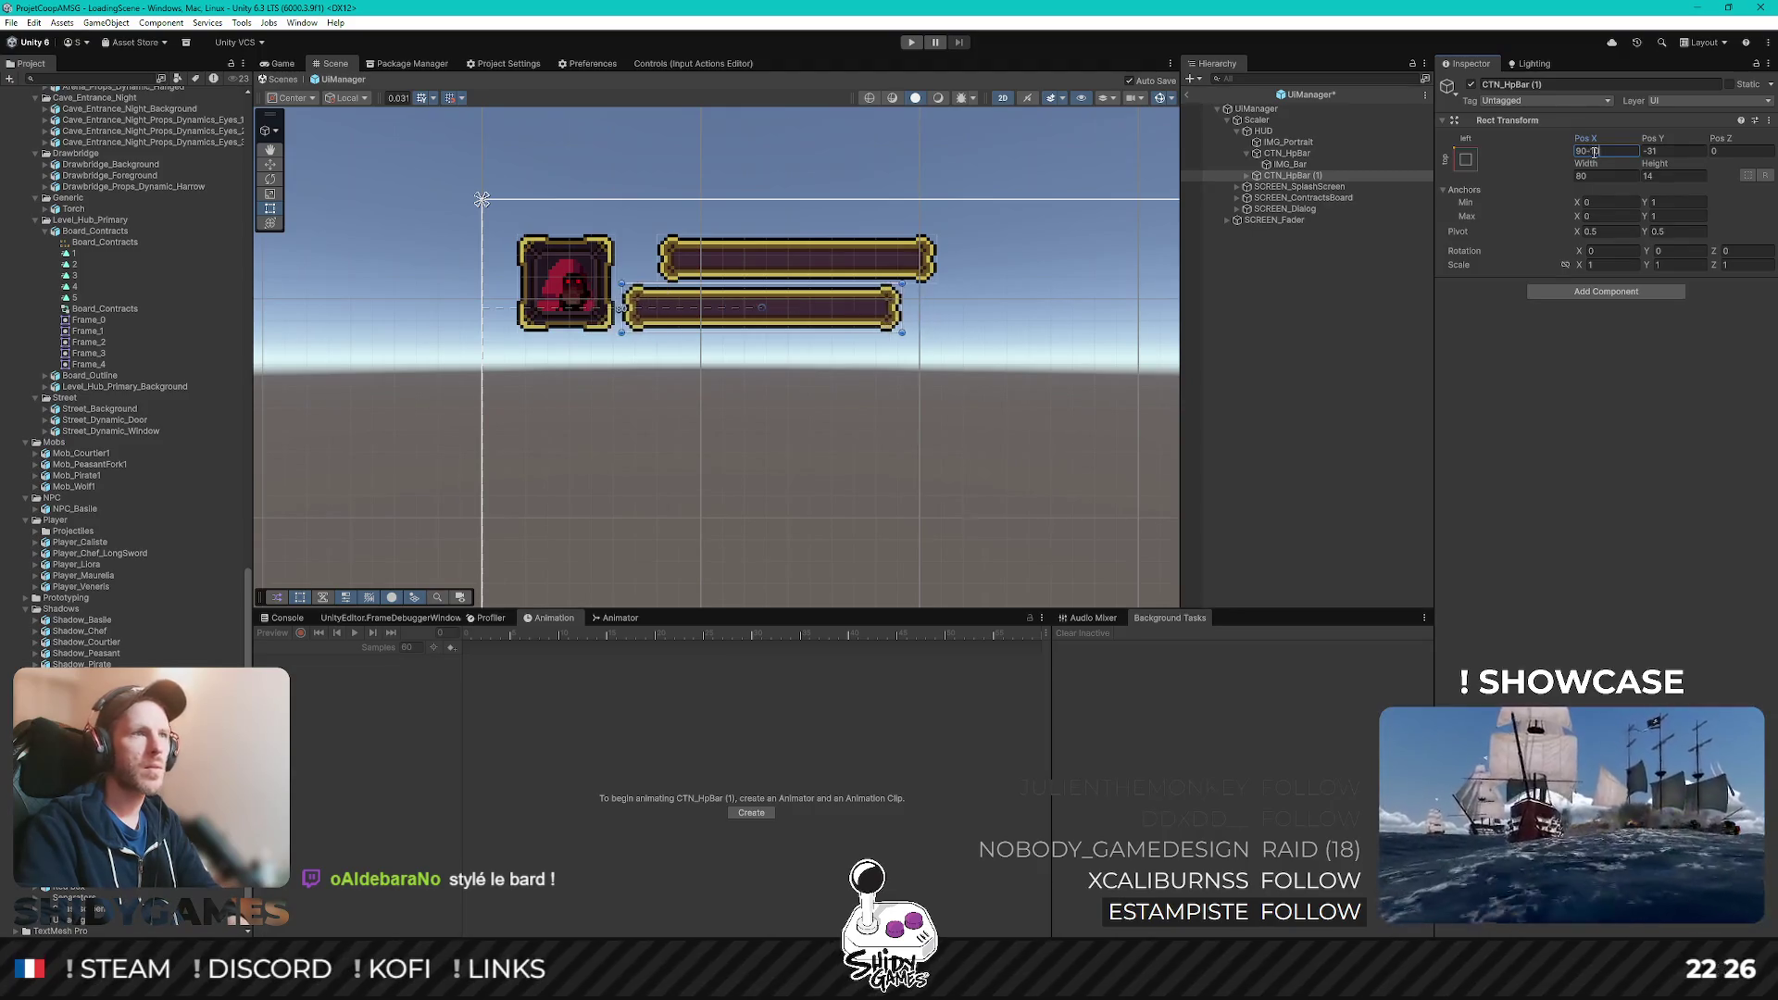
left_click(1311, 153)
left_click(1589, 152)
type("80")
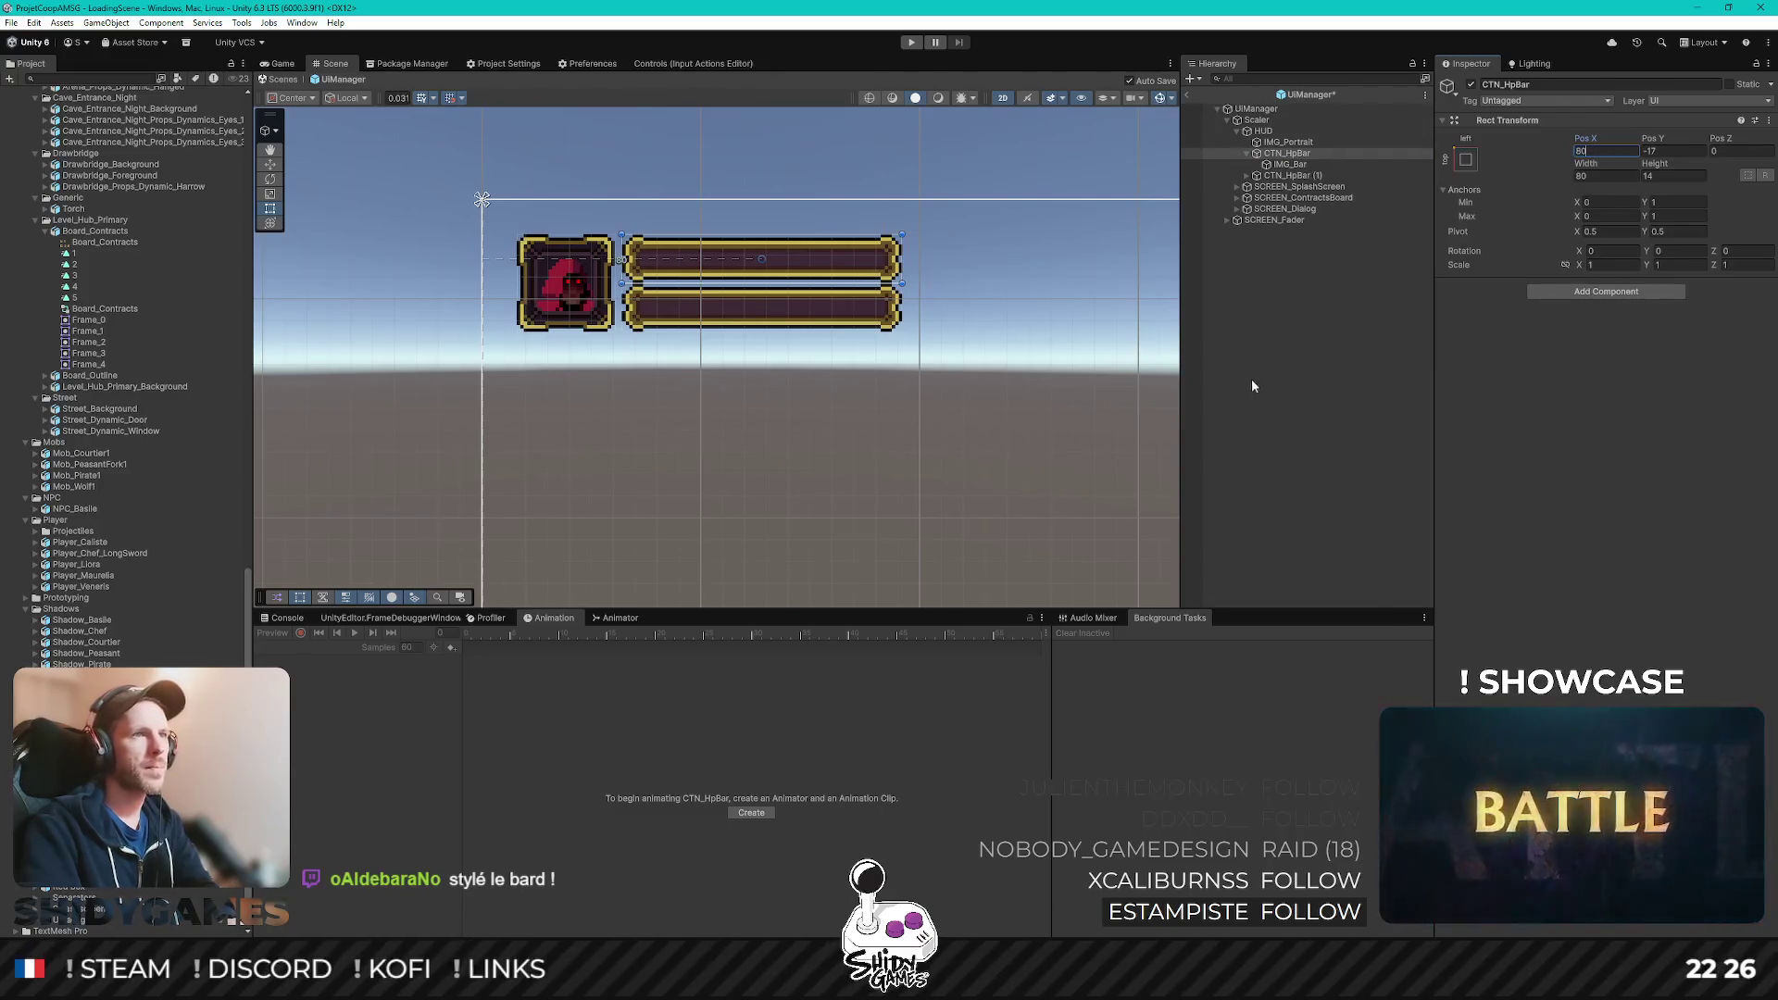
left_click(1257, 381)
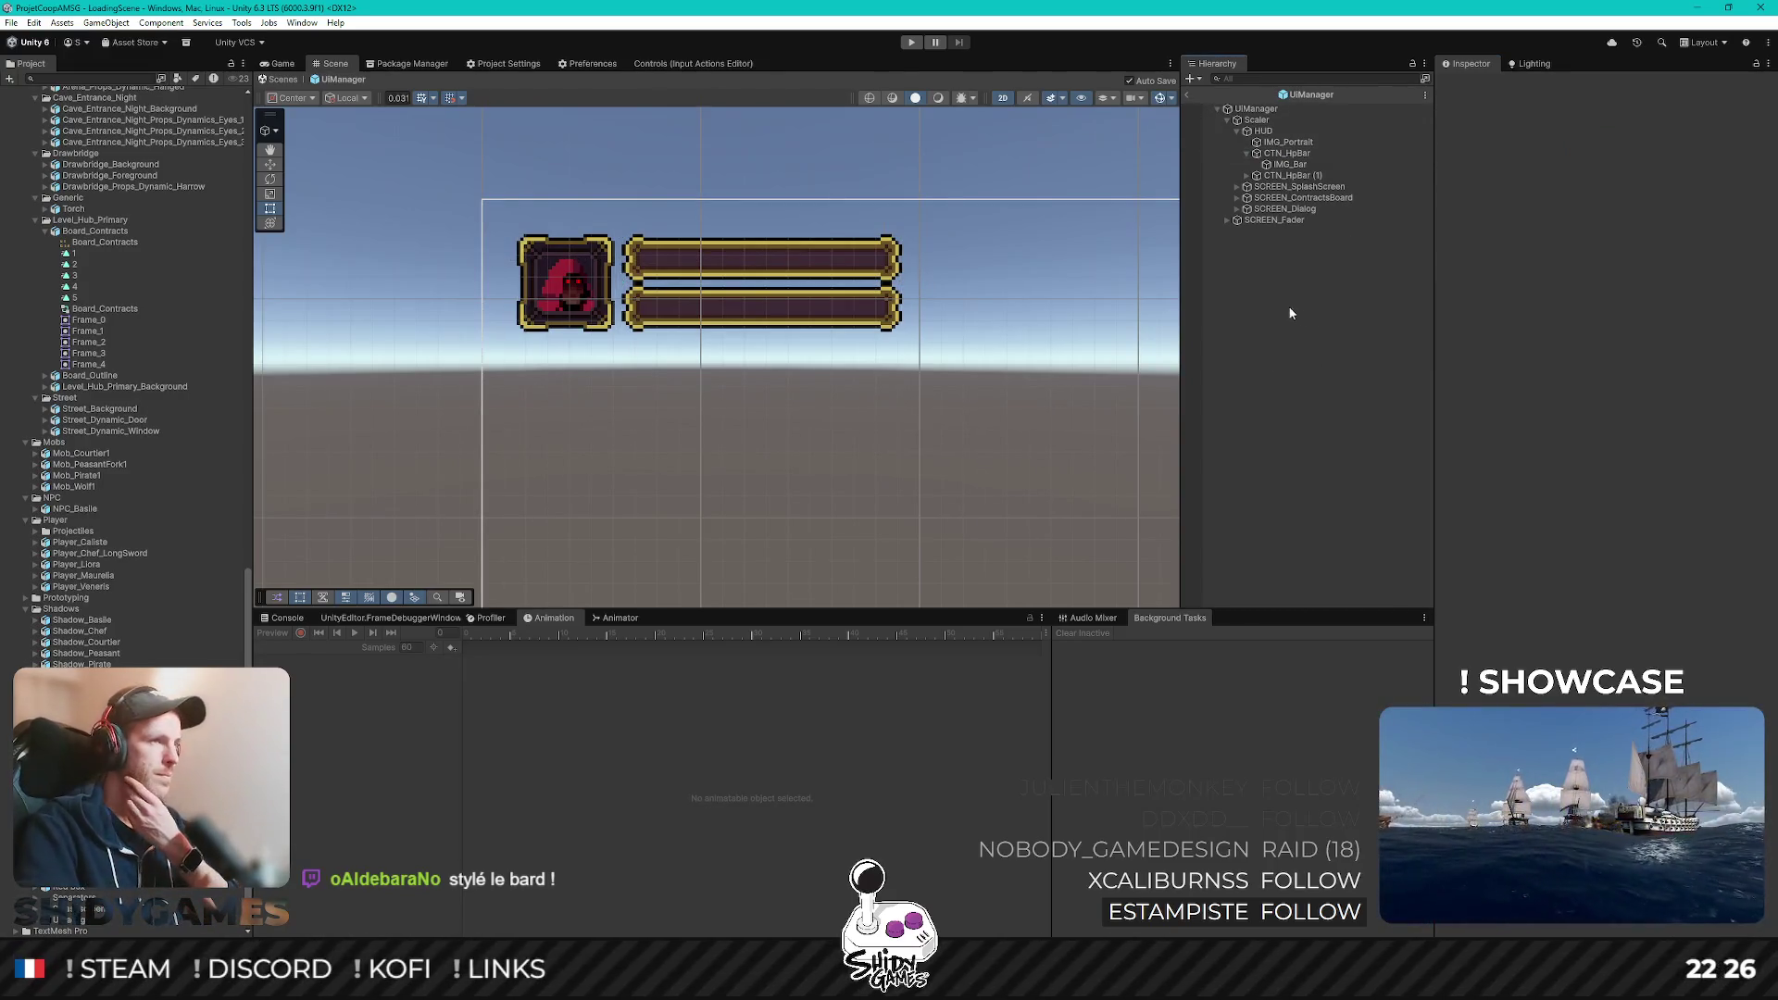
Step: Rename the lower bar container CTN_HpBar (1) to CTN_StaminaBar
left_click(1301, 176)
left_click(1304, 178)
key("BackSpace")
key("BackSpace")
key("BackSpace")
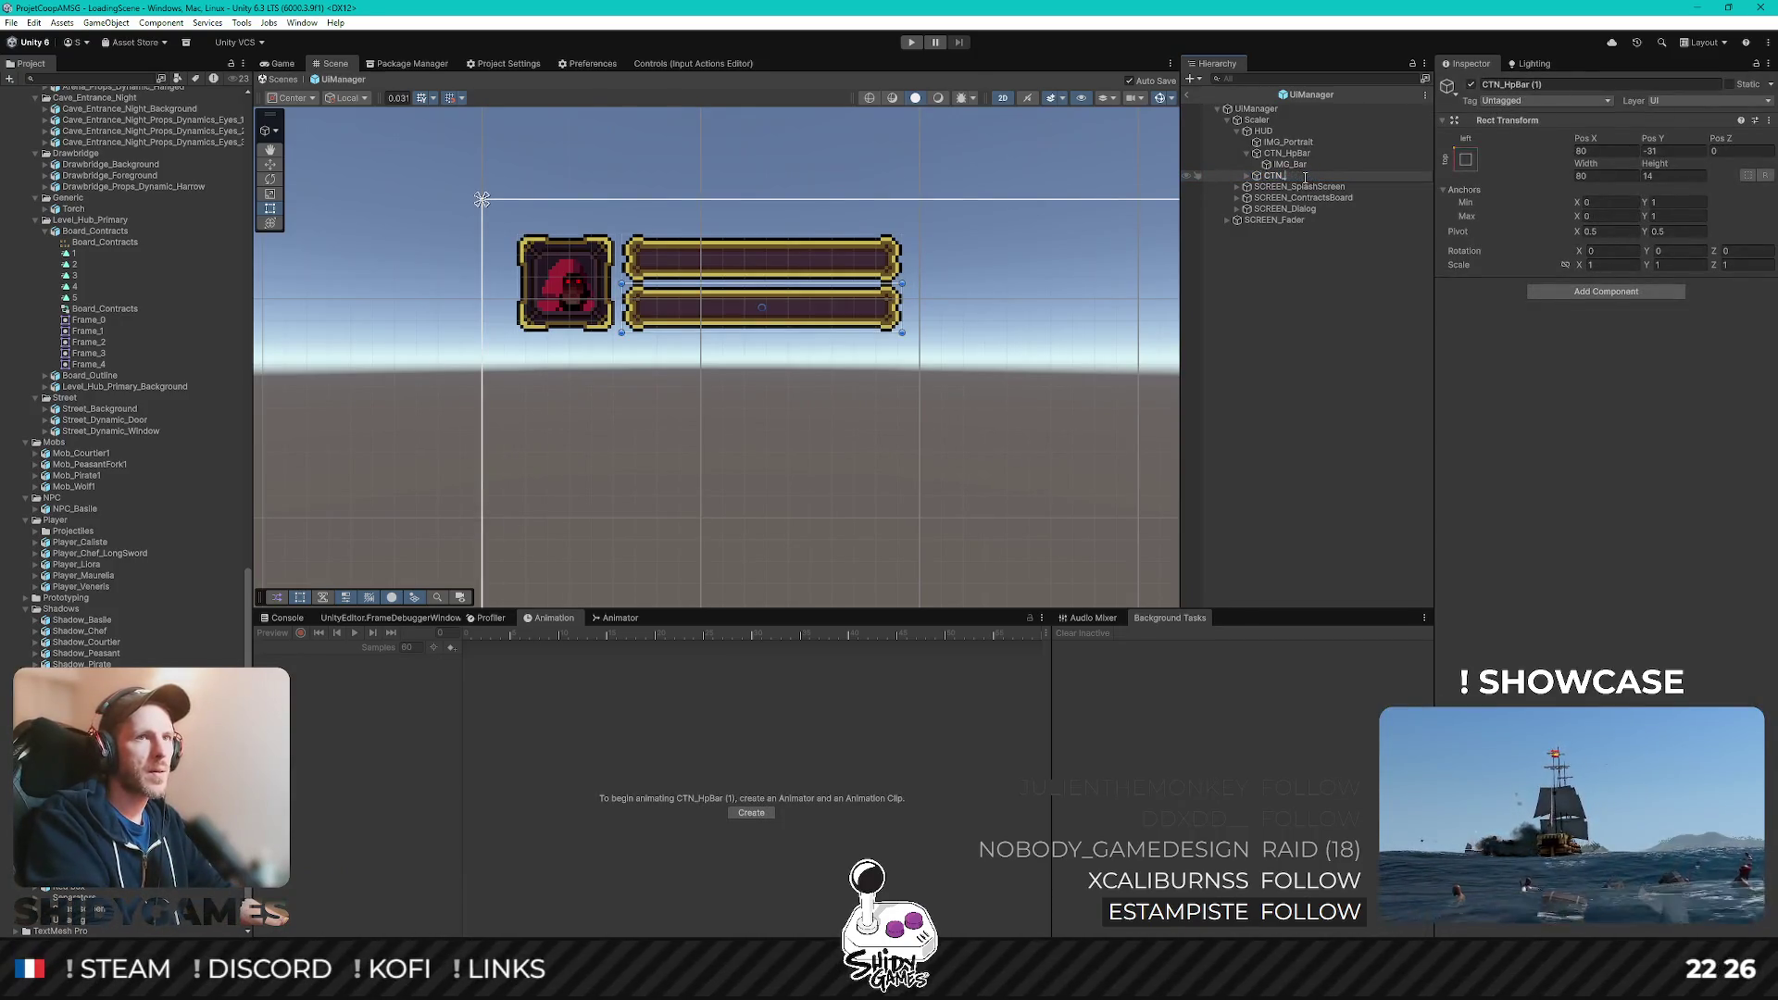
type("Stamina")
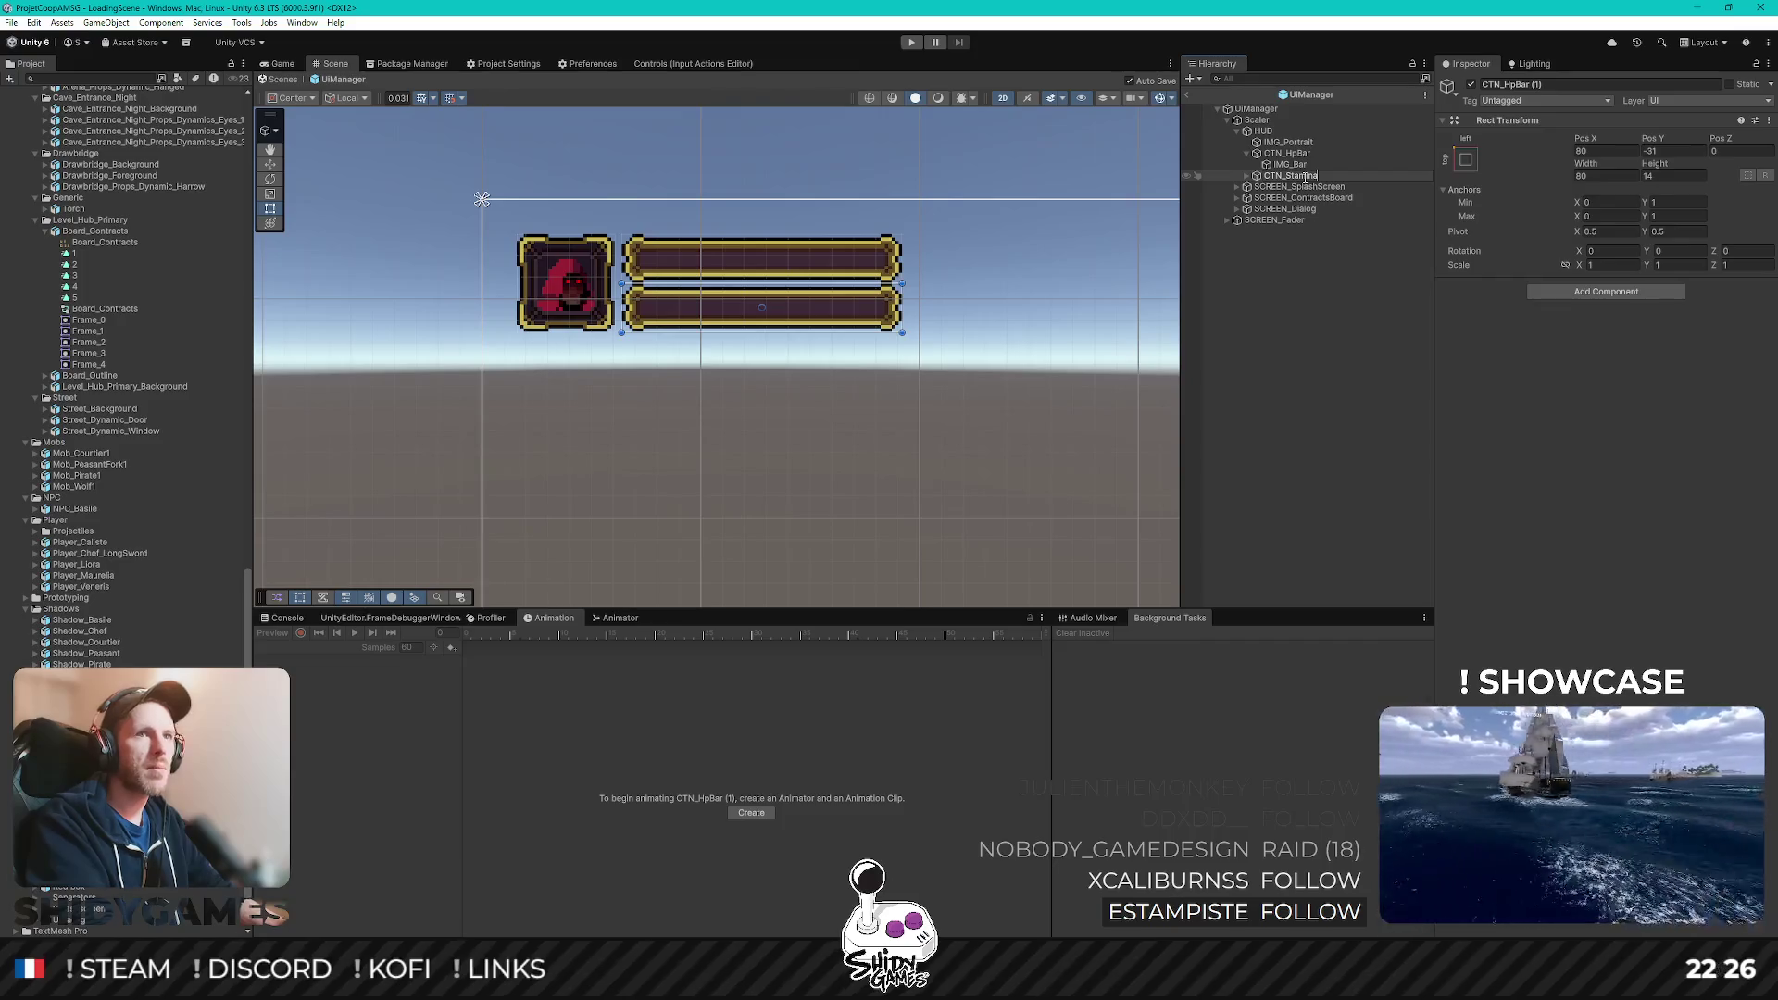
key("Return")
Step: Rename the upper bar container CTN_HpBar to CTN_HealthBar
left_click(1297, 152)
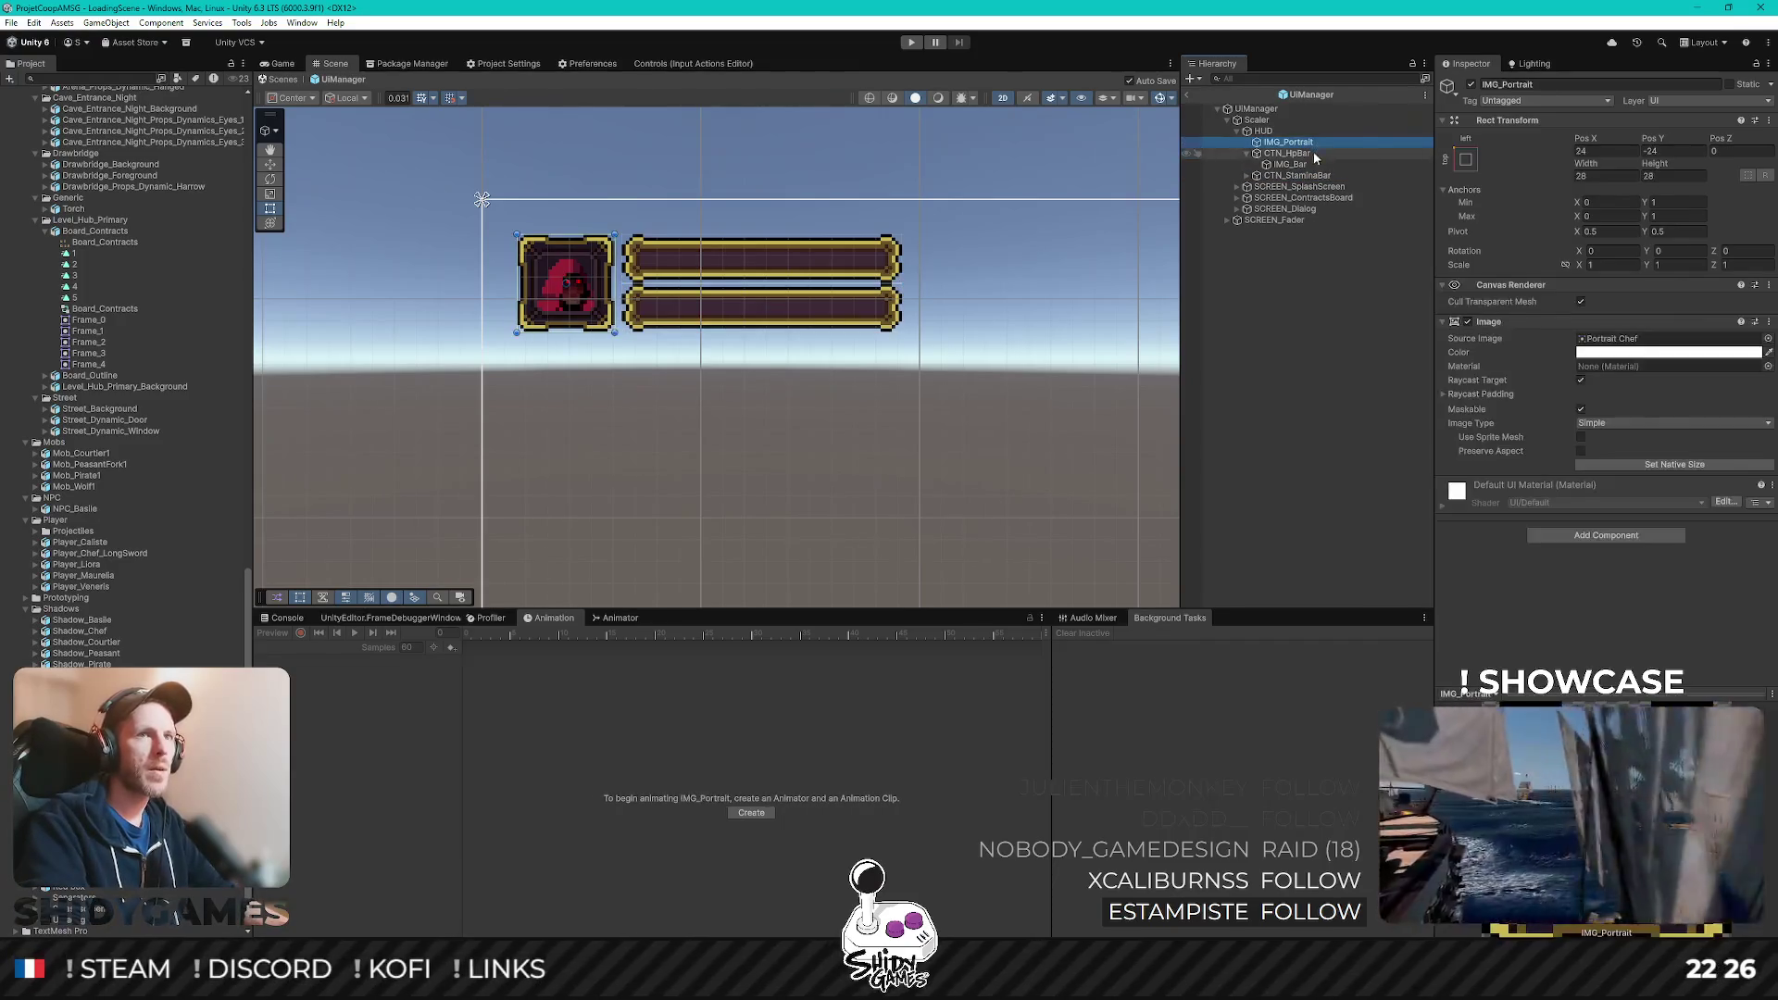
left_click(1313, 152)
key("End")
key("BackSpace")
key("BackSpace")
key("BackSpace")
type("HealthBar")
key("Return")
left_click(1246, 175)
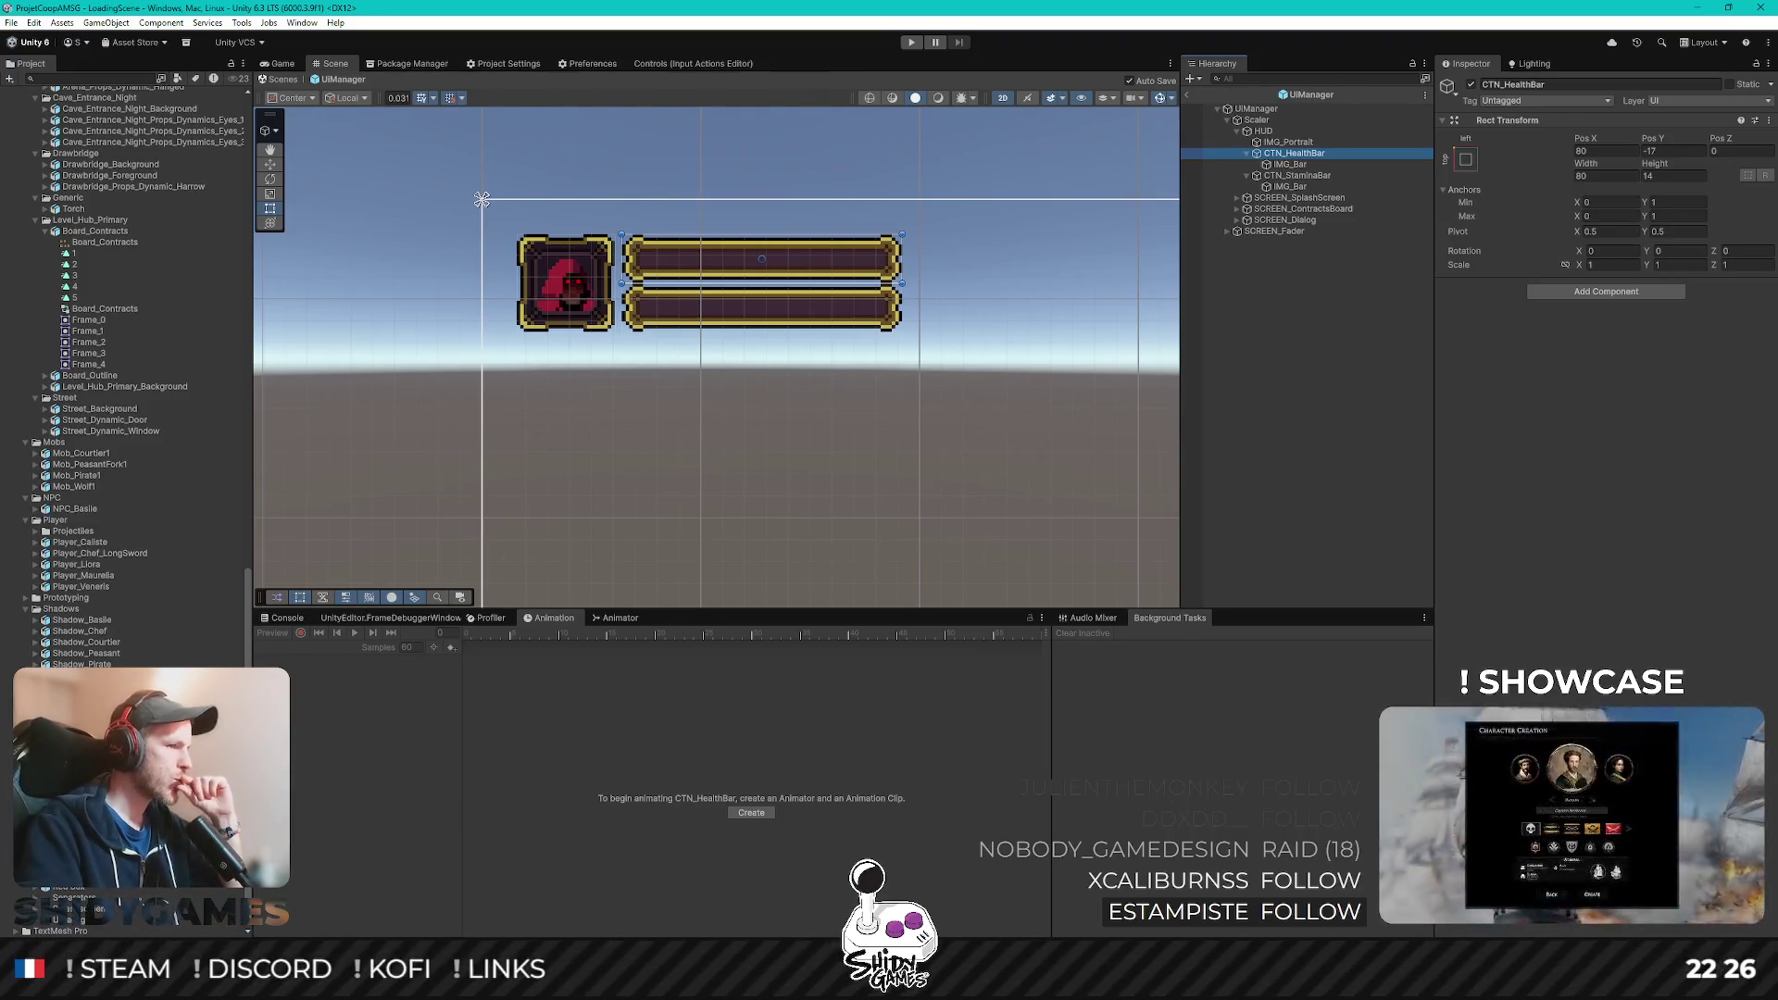
Step: Set Pixels Per Unit 16, Mesh Type Full Rect and Import Mode Sprite Sheet
scroll(130, 370, "down", 1)
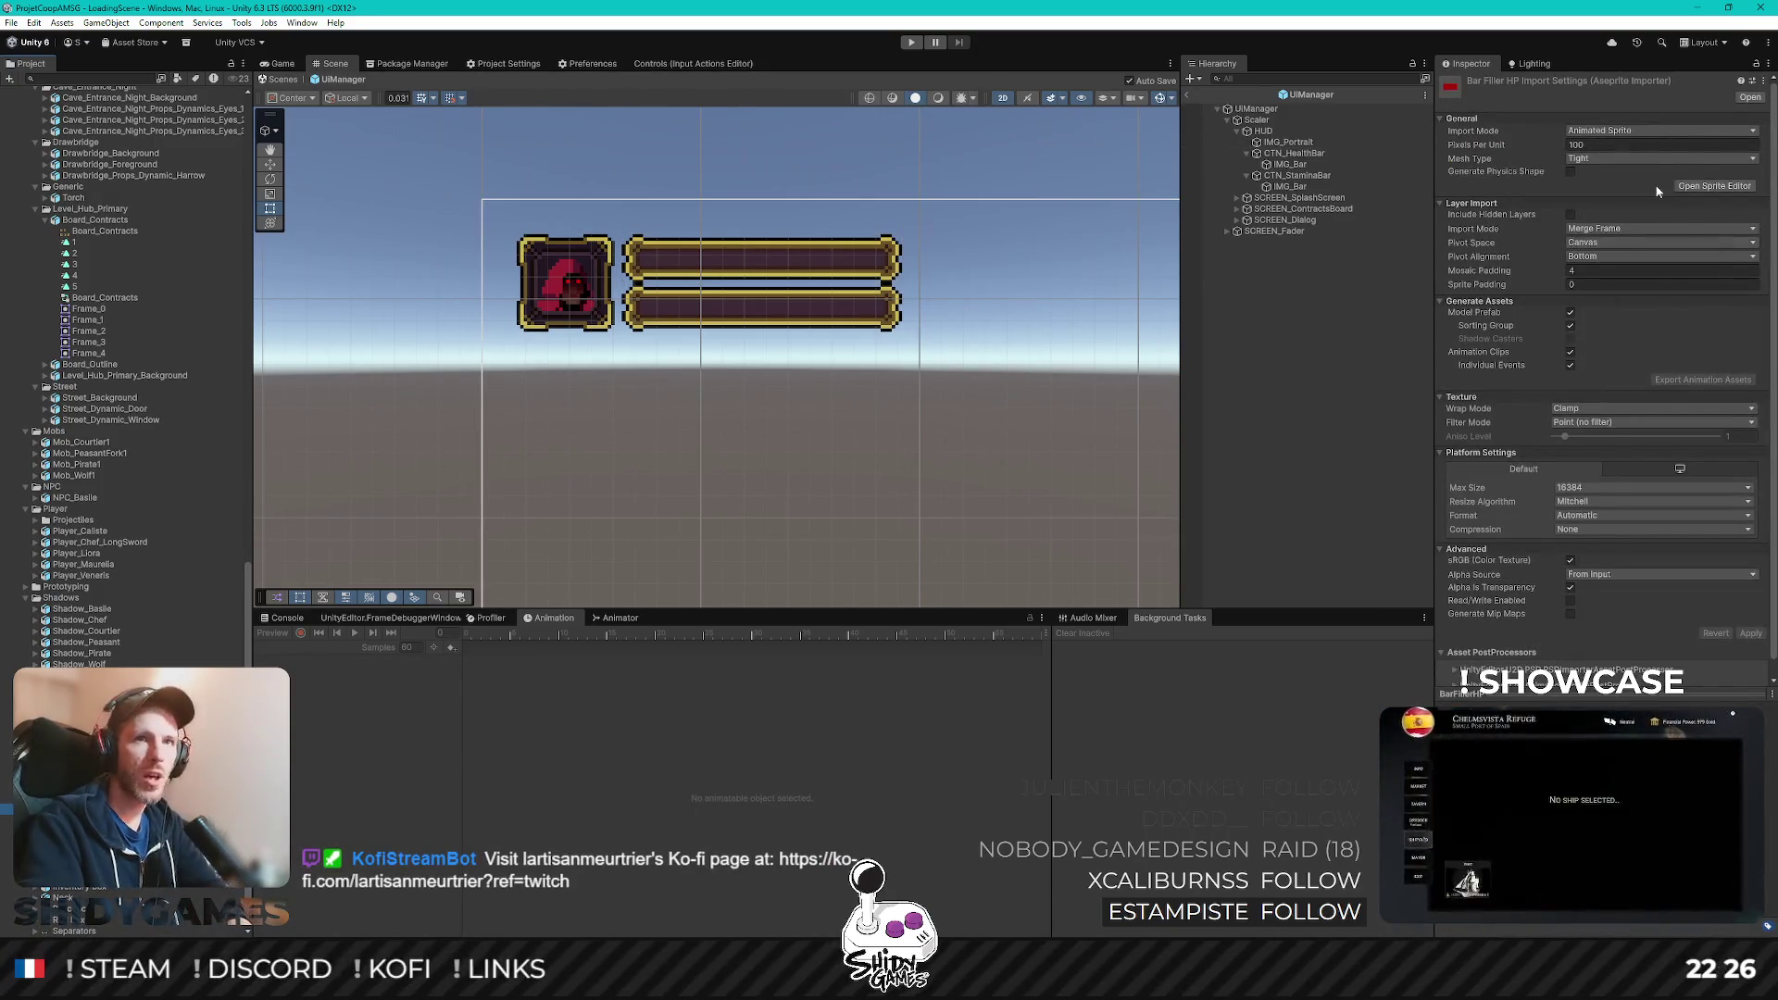
double_click(1662, 145)
type("16")
left_click(1607, 158)
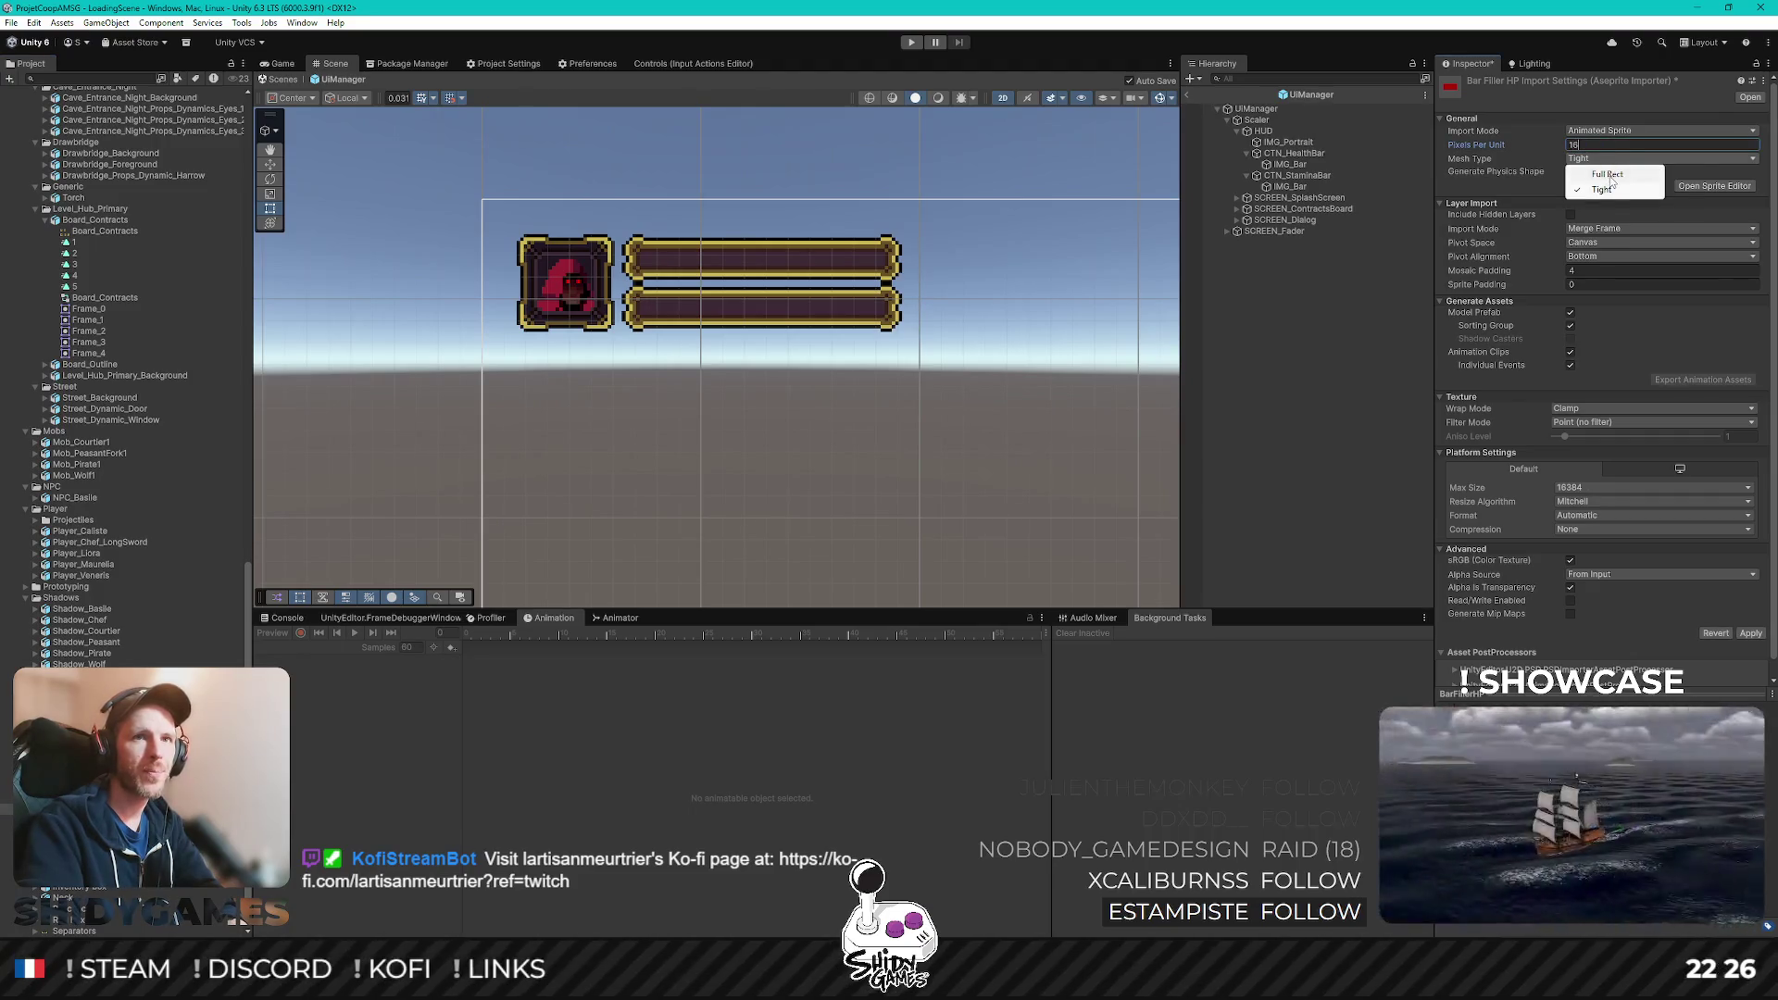
left_click(1608, 174)
left_click(1621, 131)
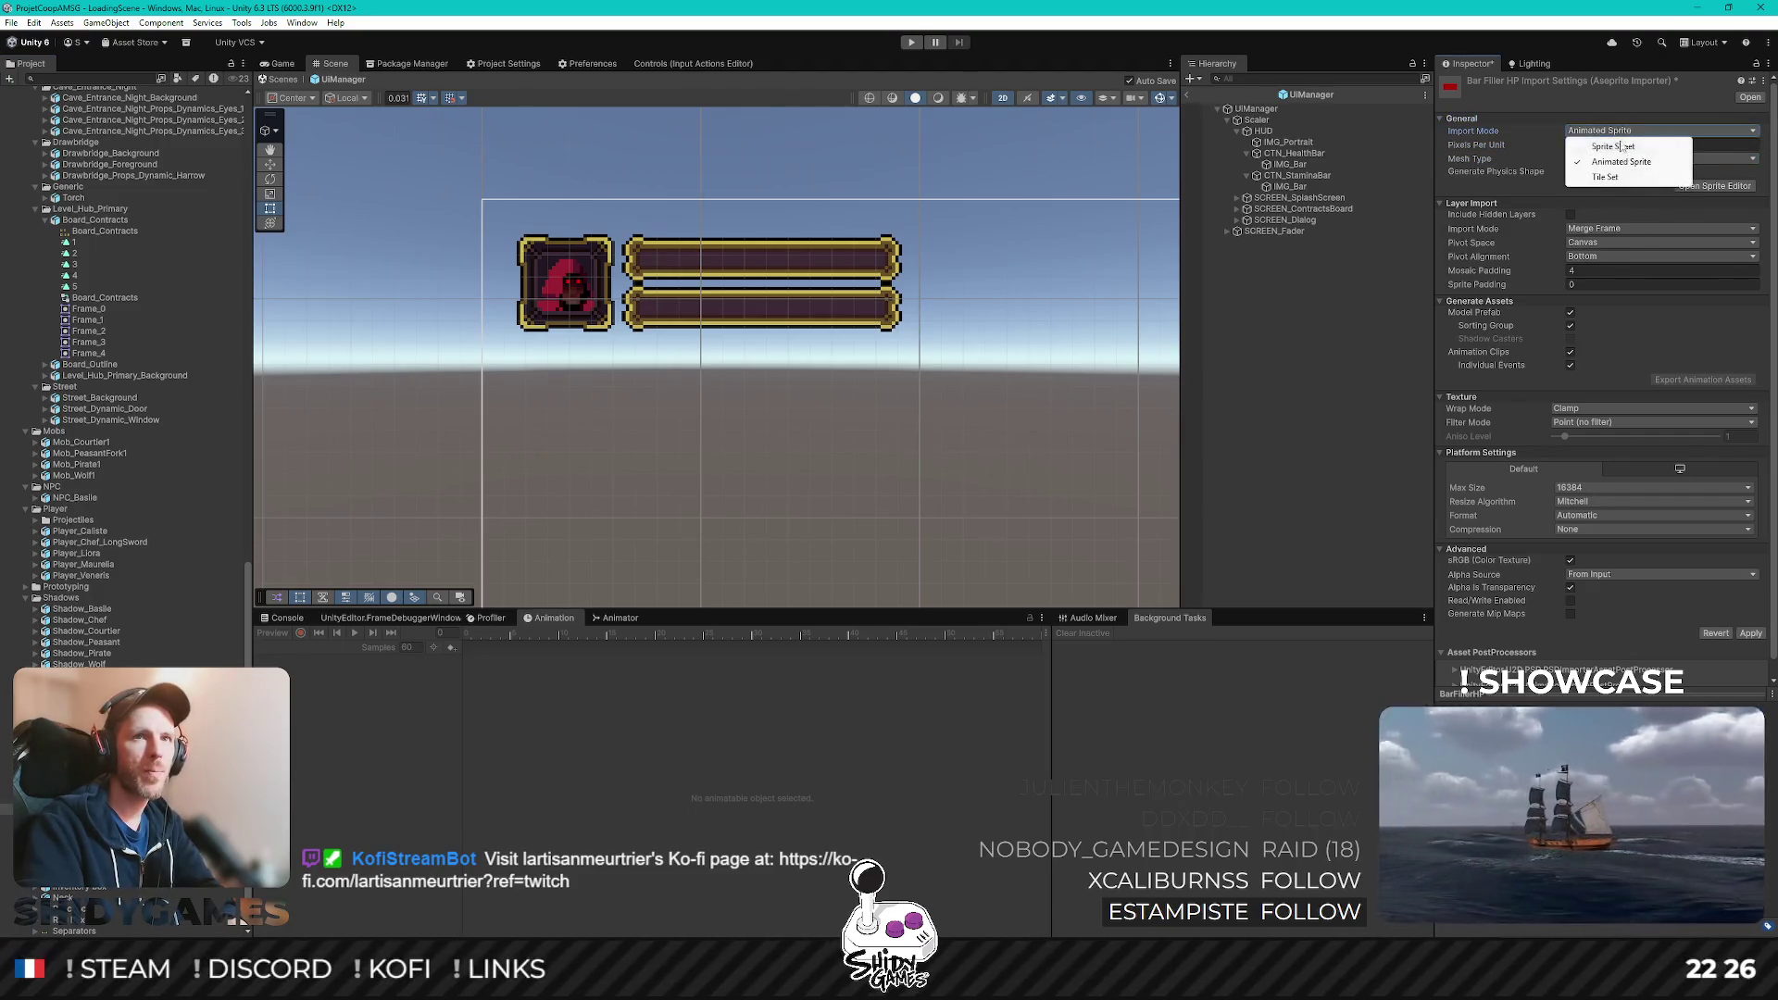
left_click(1619, 147)
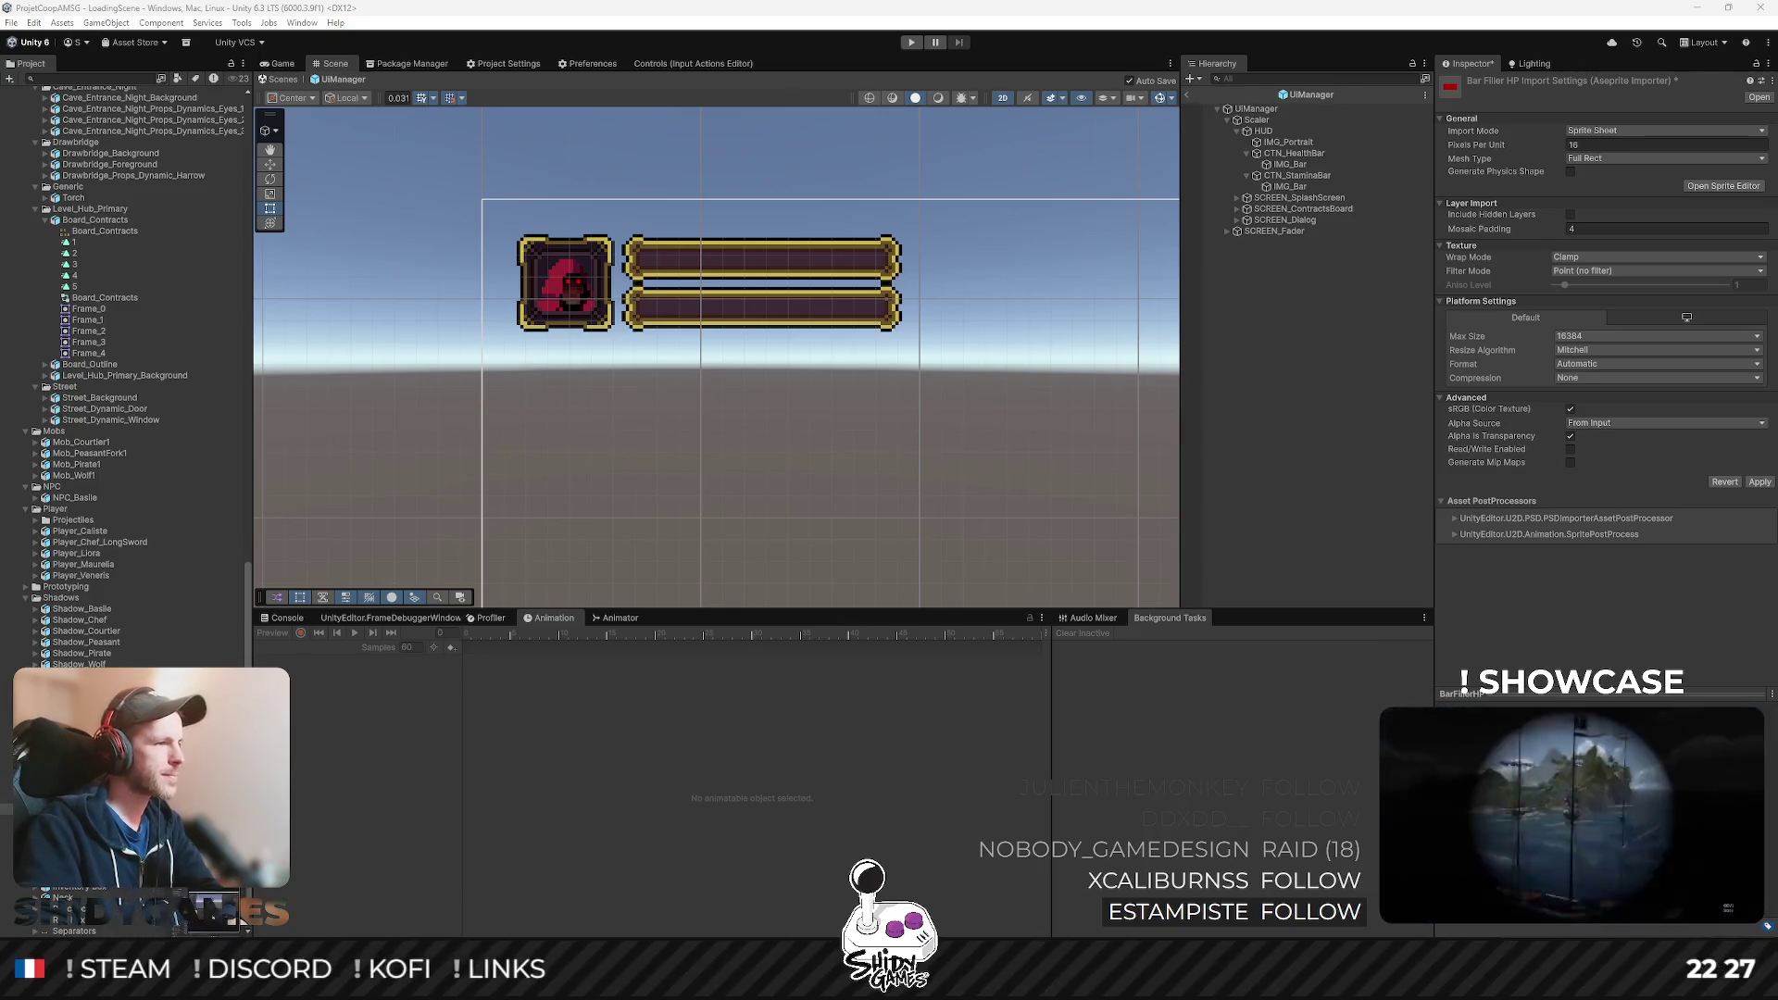
Step: Set the texture format to RGBA 32 bit and apply the import settings
mouse_move(451, 982)
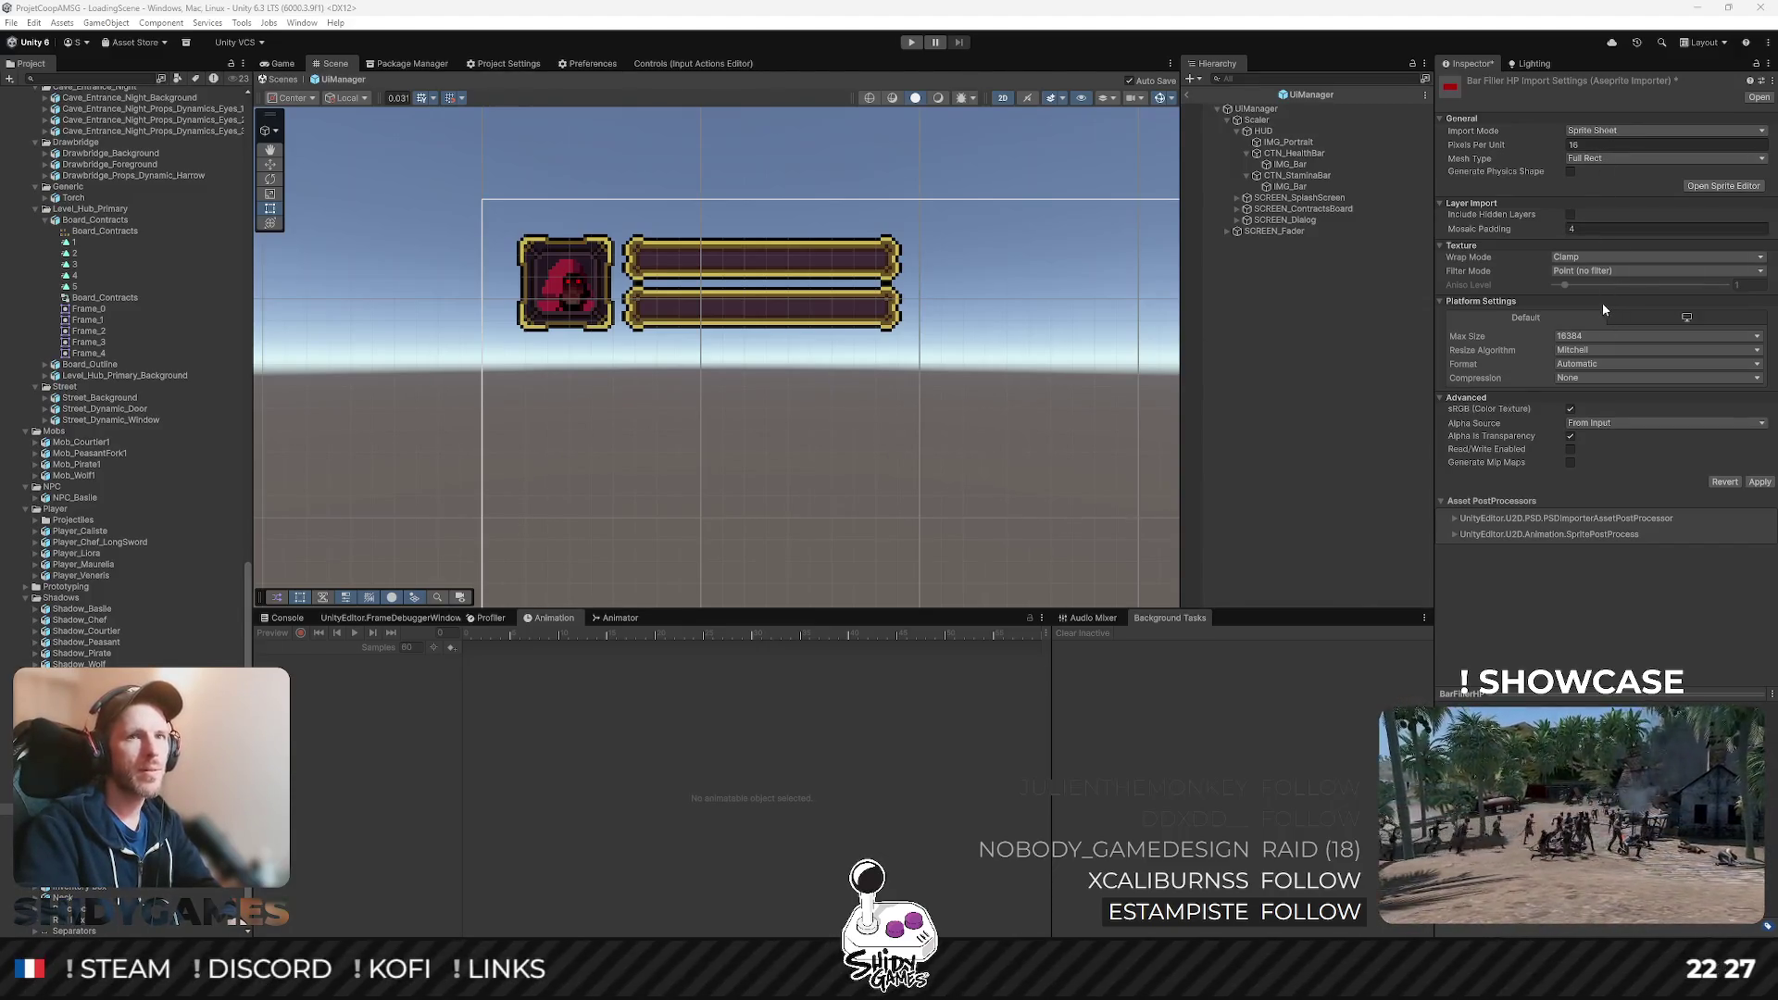
left_click(1601, 365)
left_click(1601, 394)
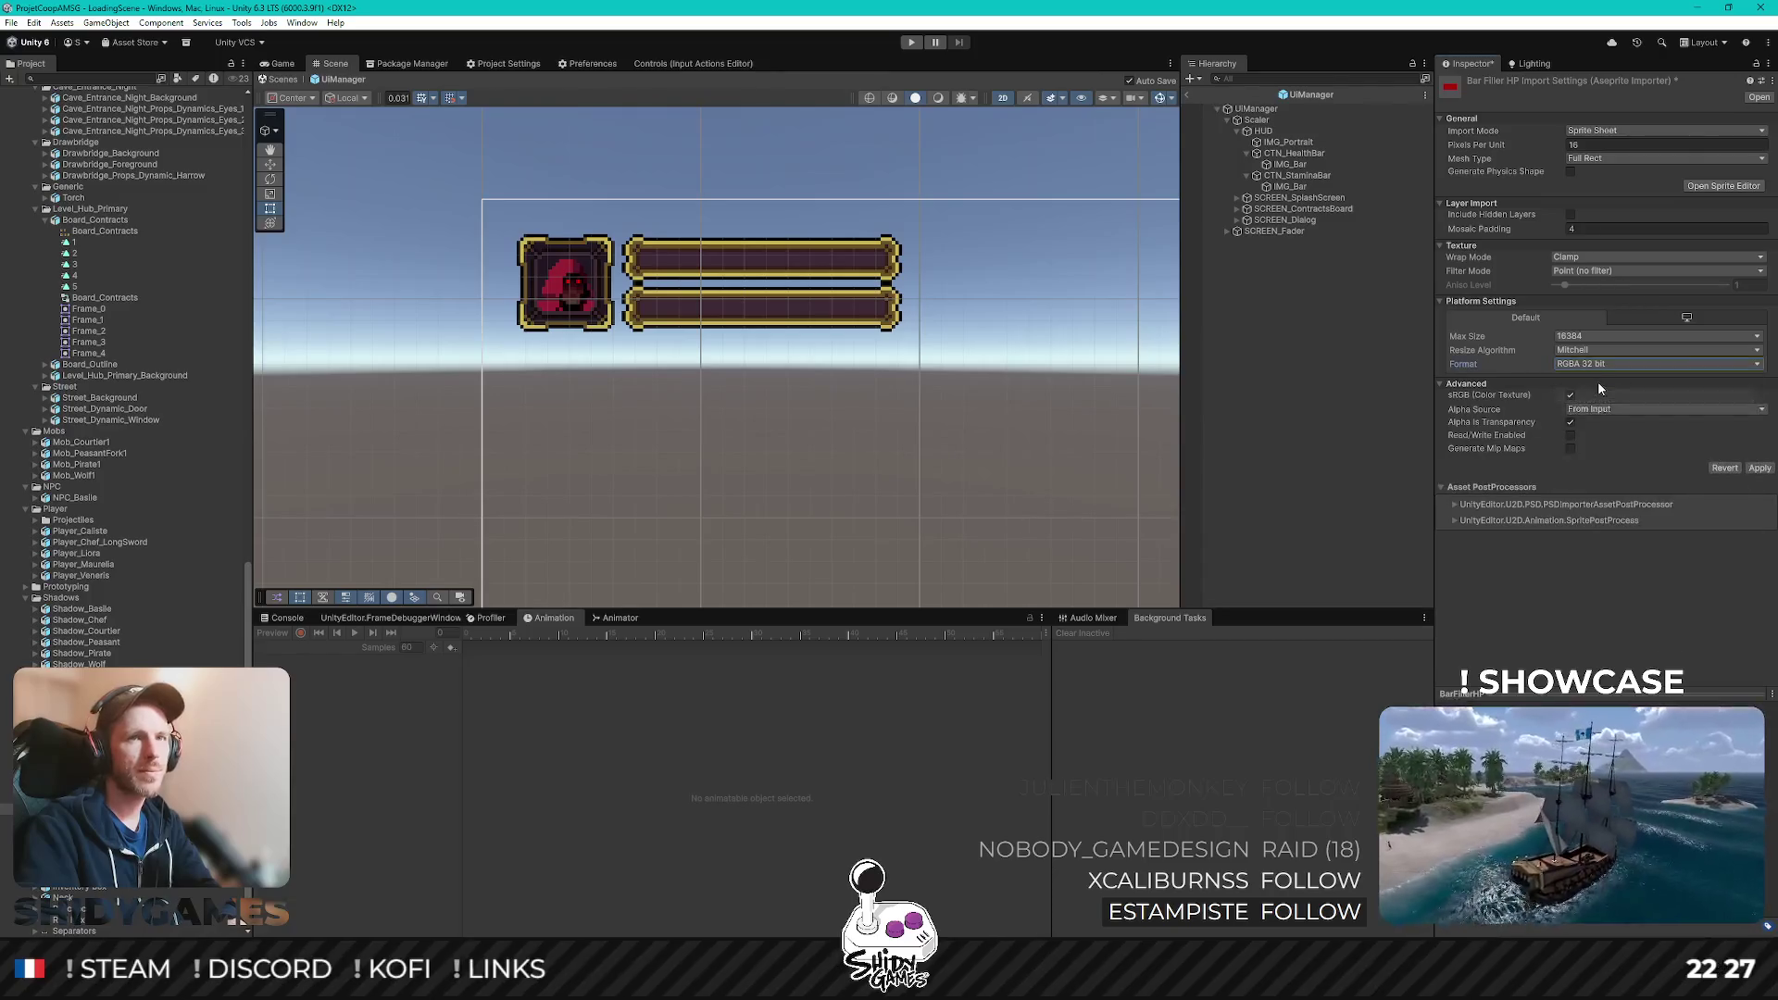
left_click(1588, 257)
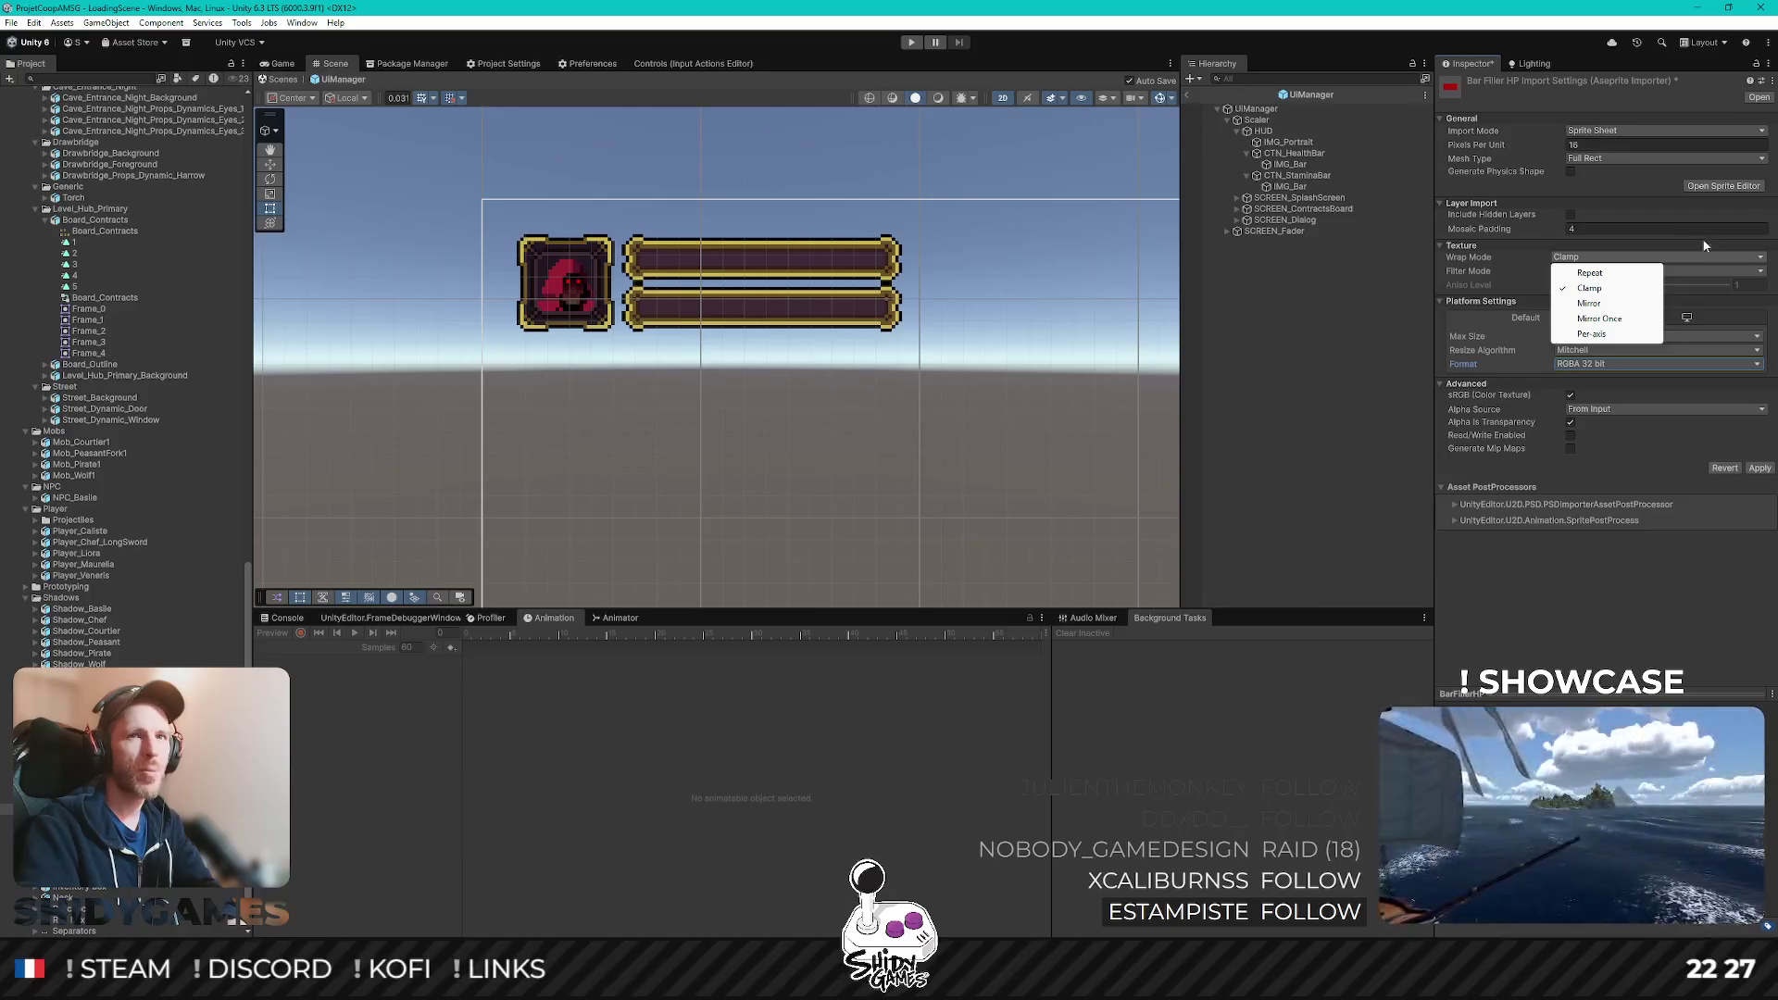
left_click(1714, 215)
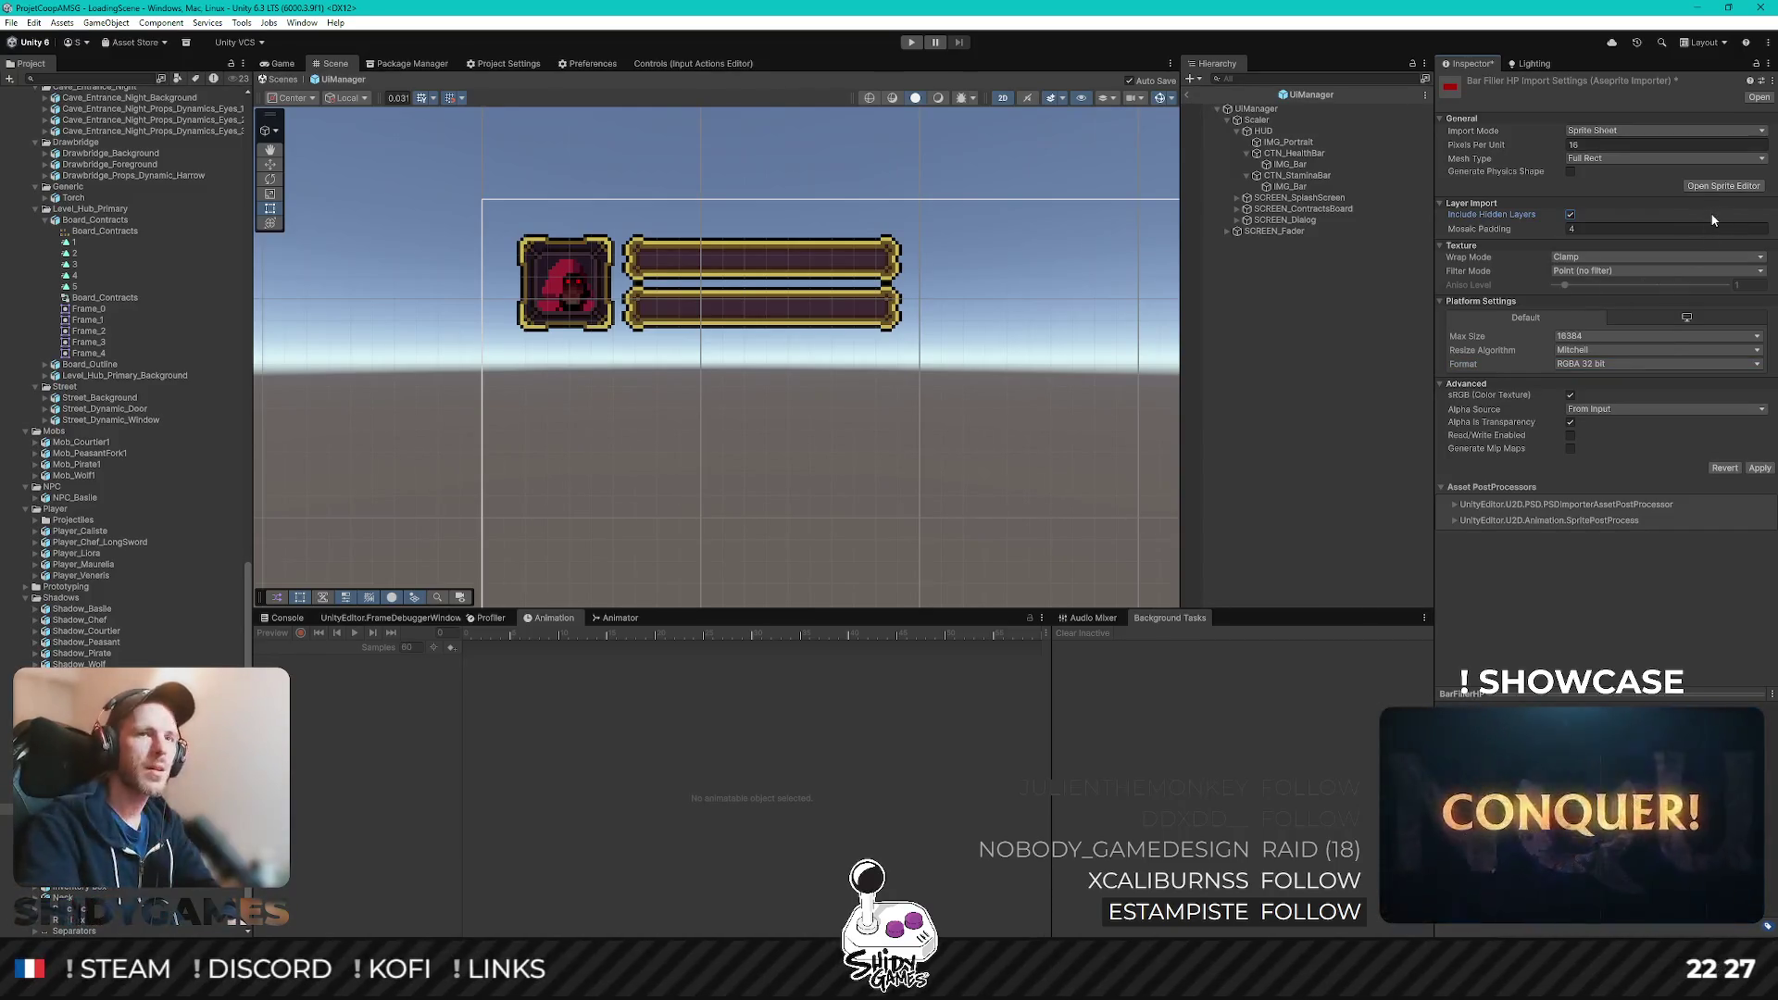
left_click(1572, 215)
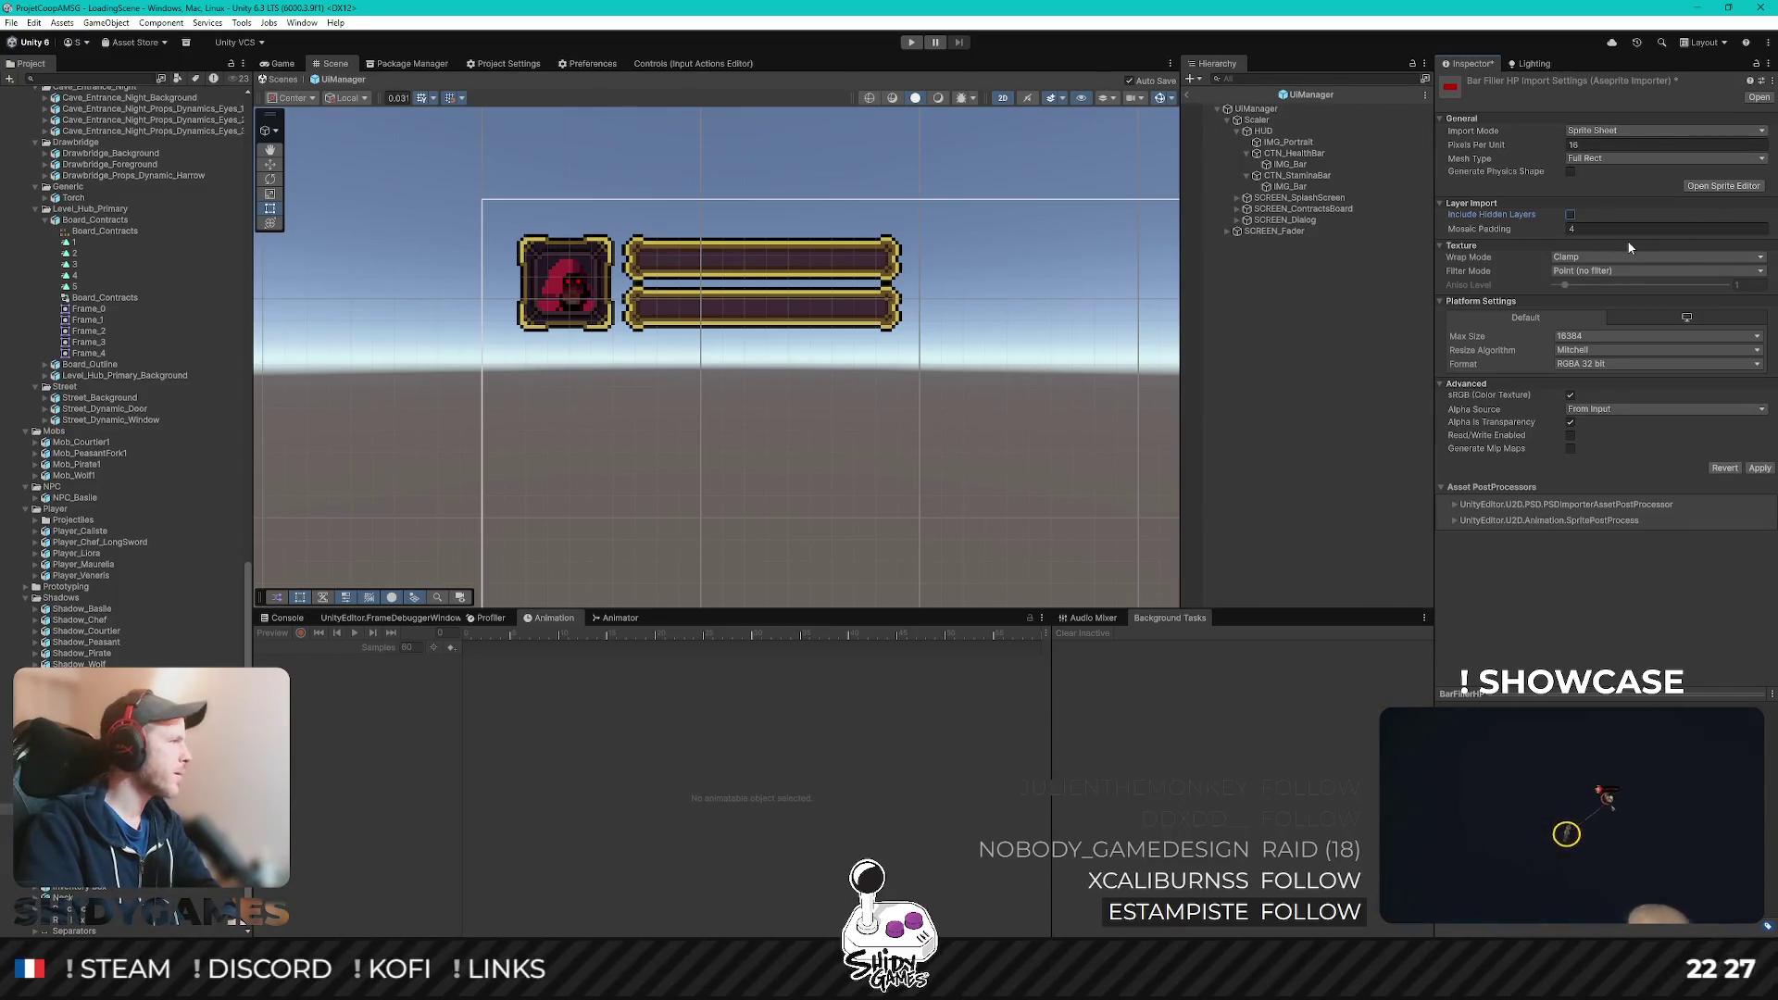
left_click(1759, 468)
Step: In the Sprite Editor, mark the red fill as sprite HpFiller and apply
left_click(1723, 186)
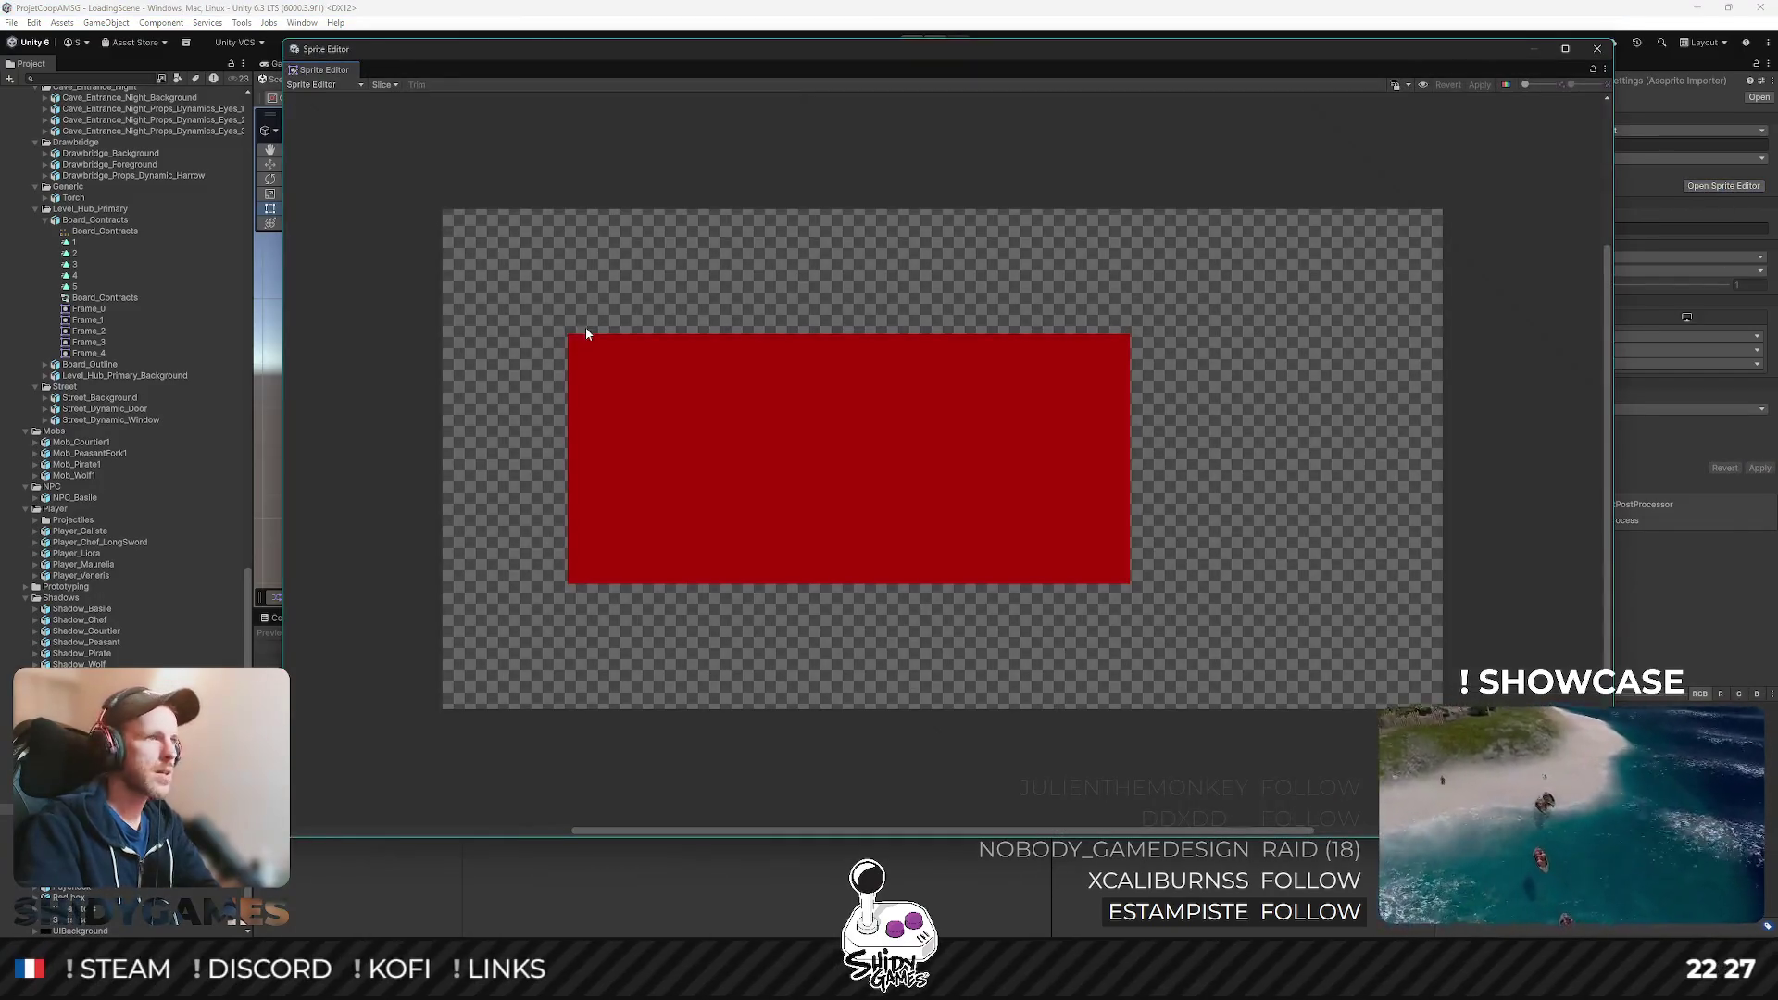
mouse_move(569, 334)
left_mouse_down()
mouse_move(798, 489)
mouse_move(1131, 586)
left_mouse_up()
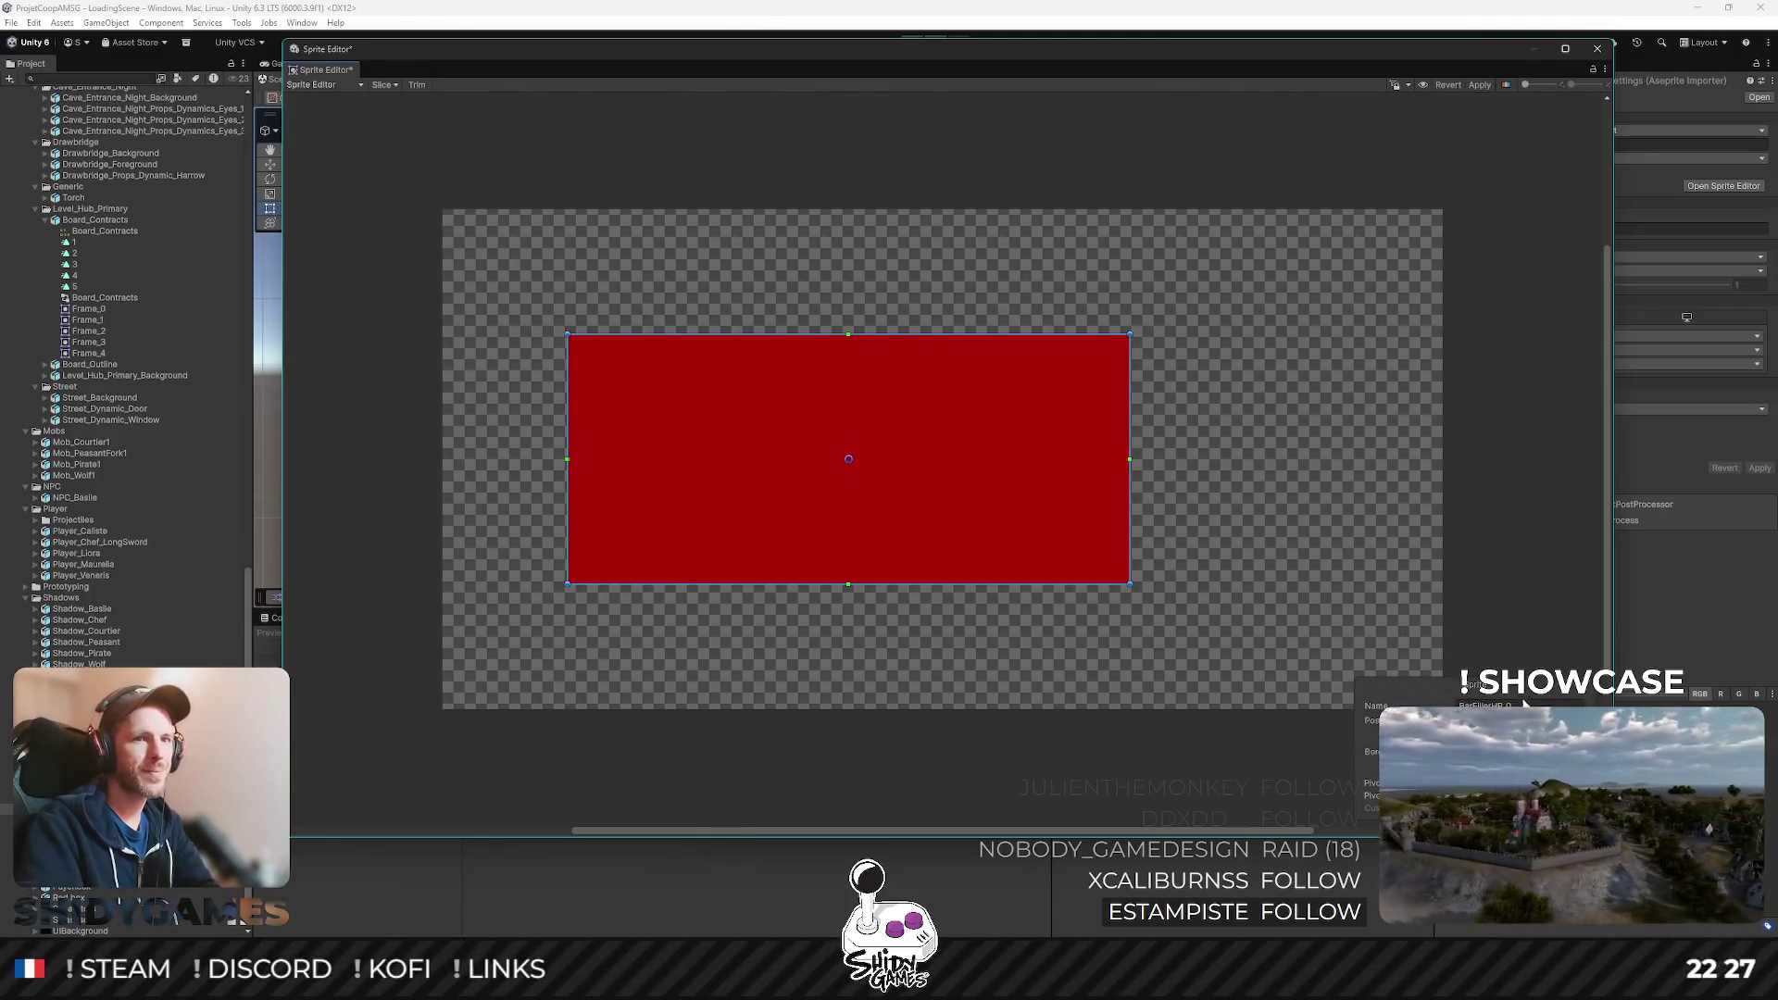
left_click(1528, 706)
type("HpFiller")
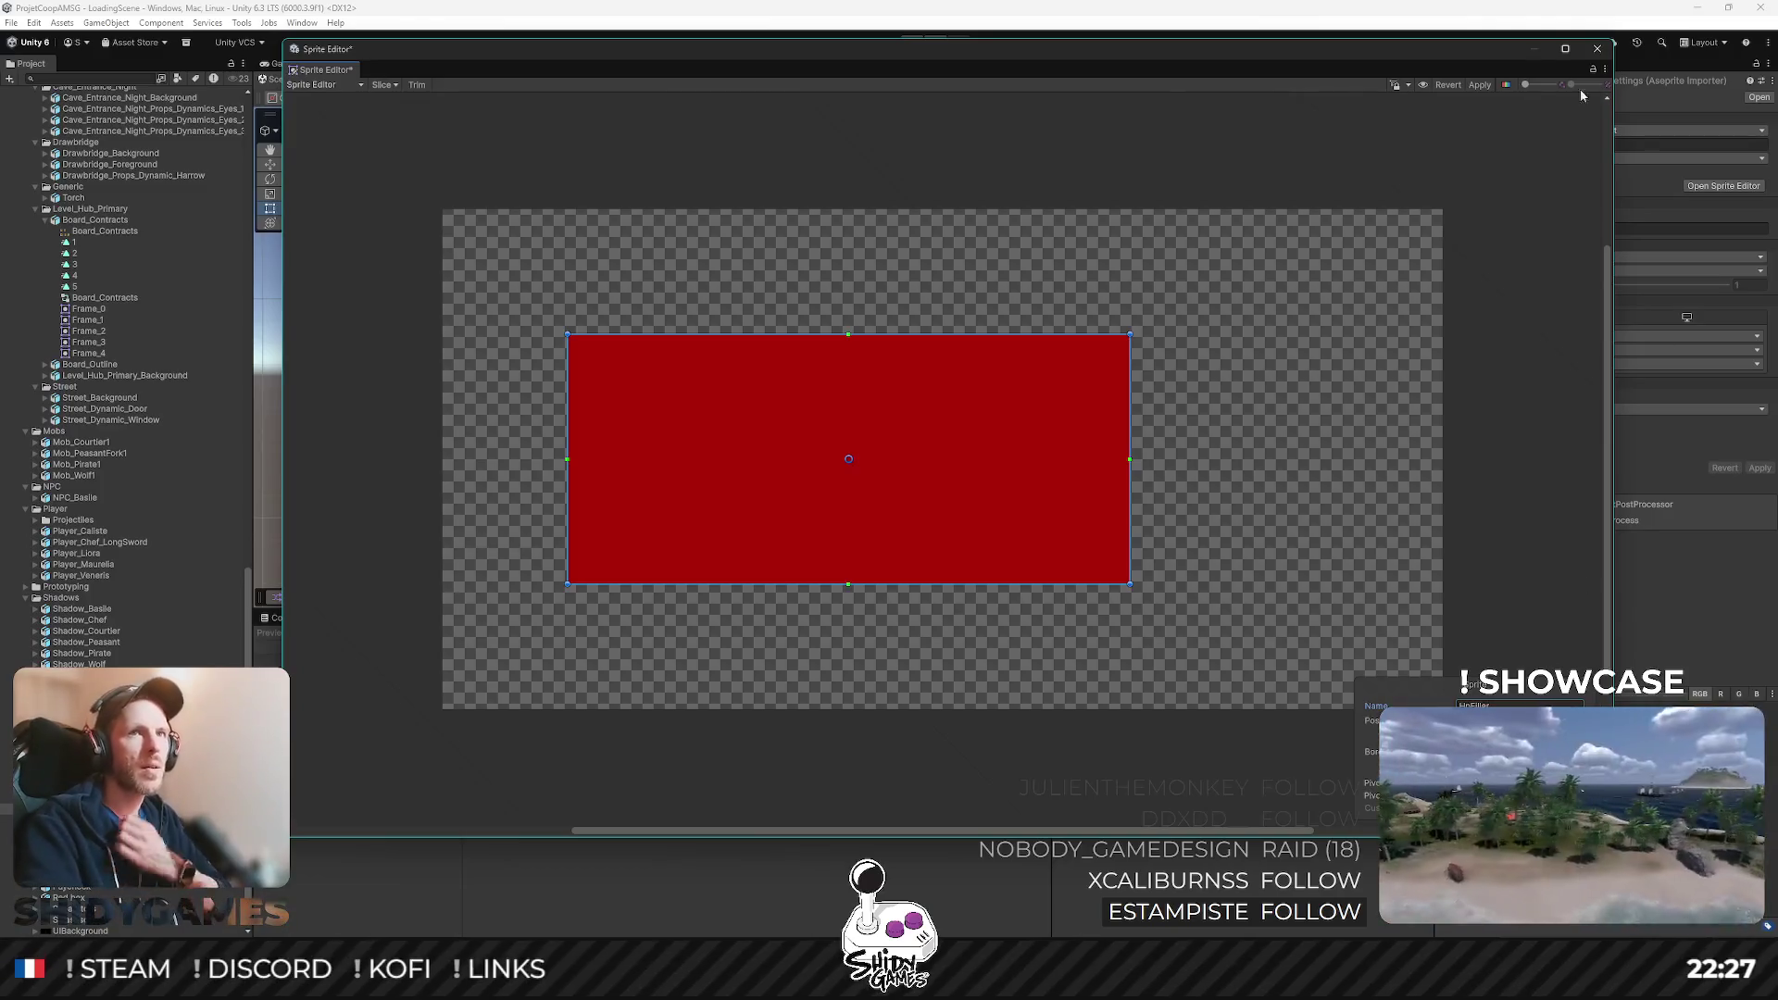
left_click(1480, 84)
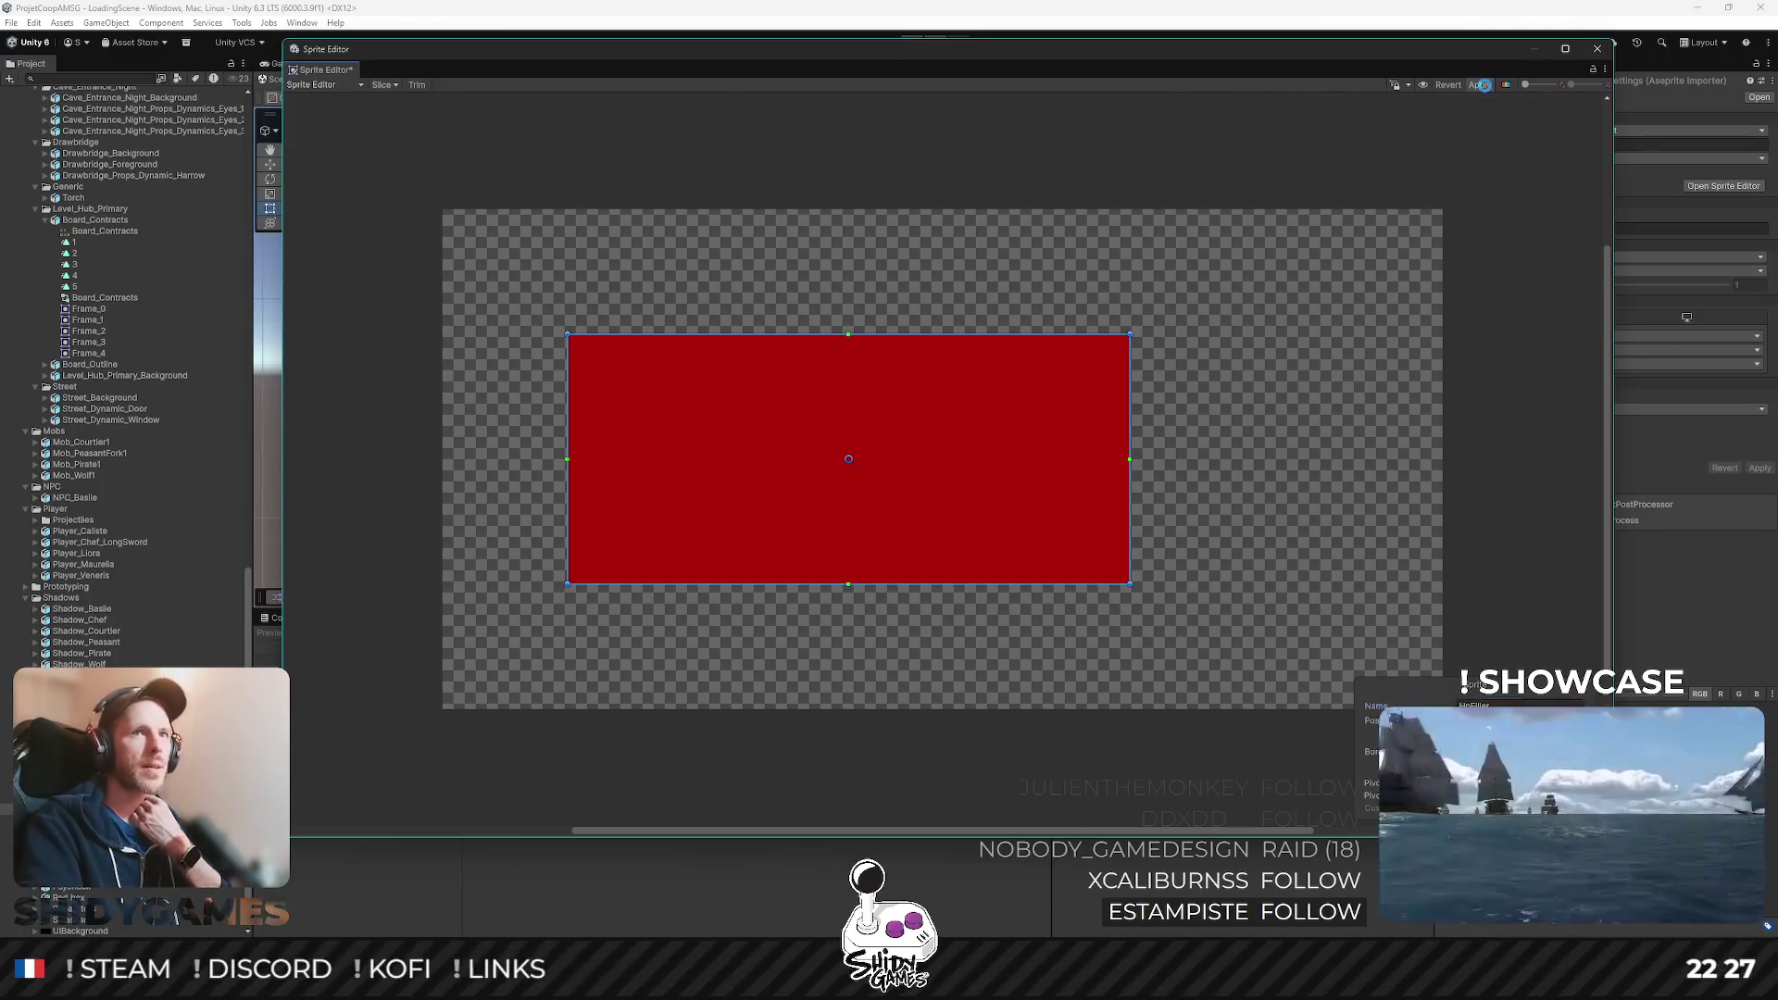
left_click(1598, 51)
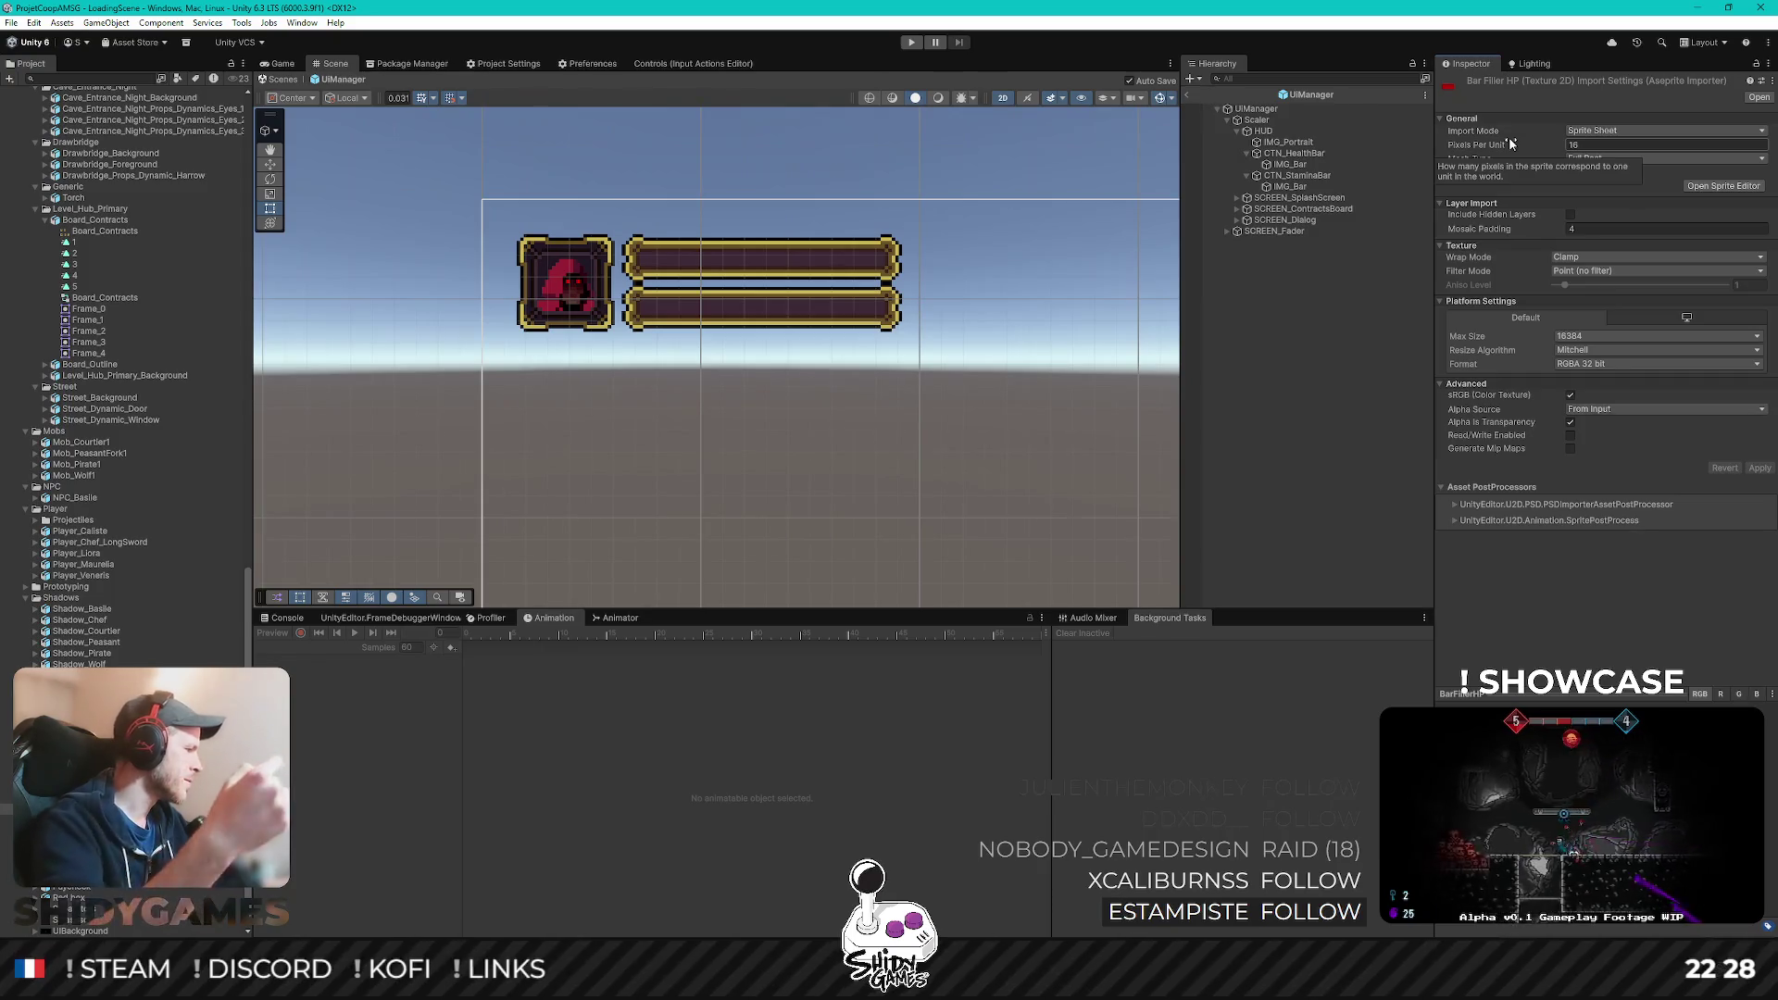
Step: Add a new UI Image inside the health bar's IMG_Bar
left_click(1297, 165)
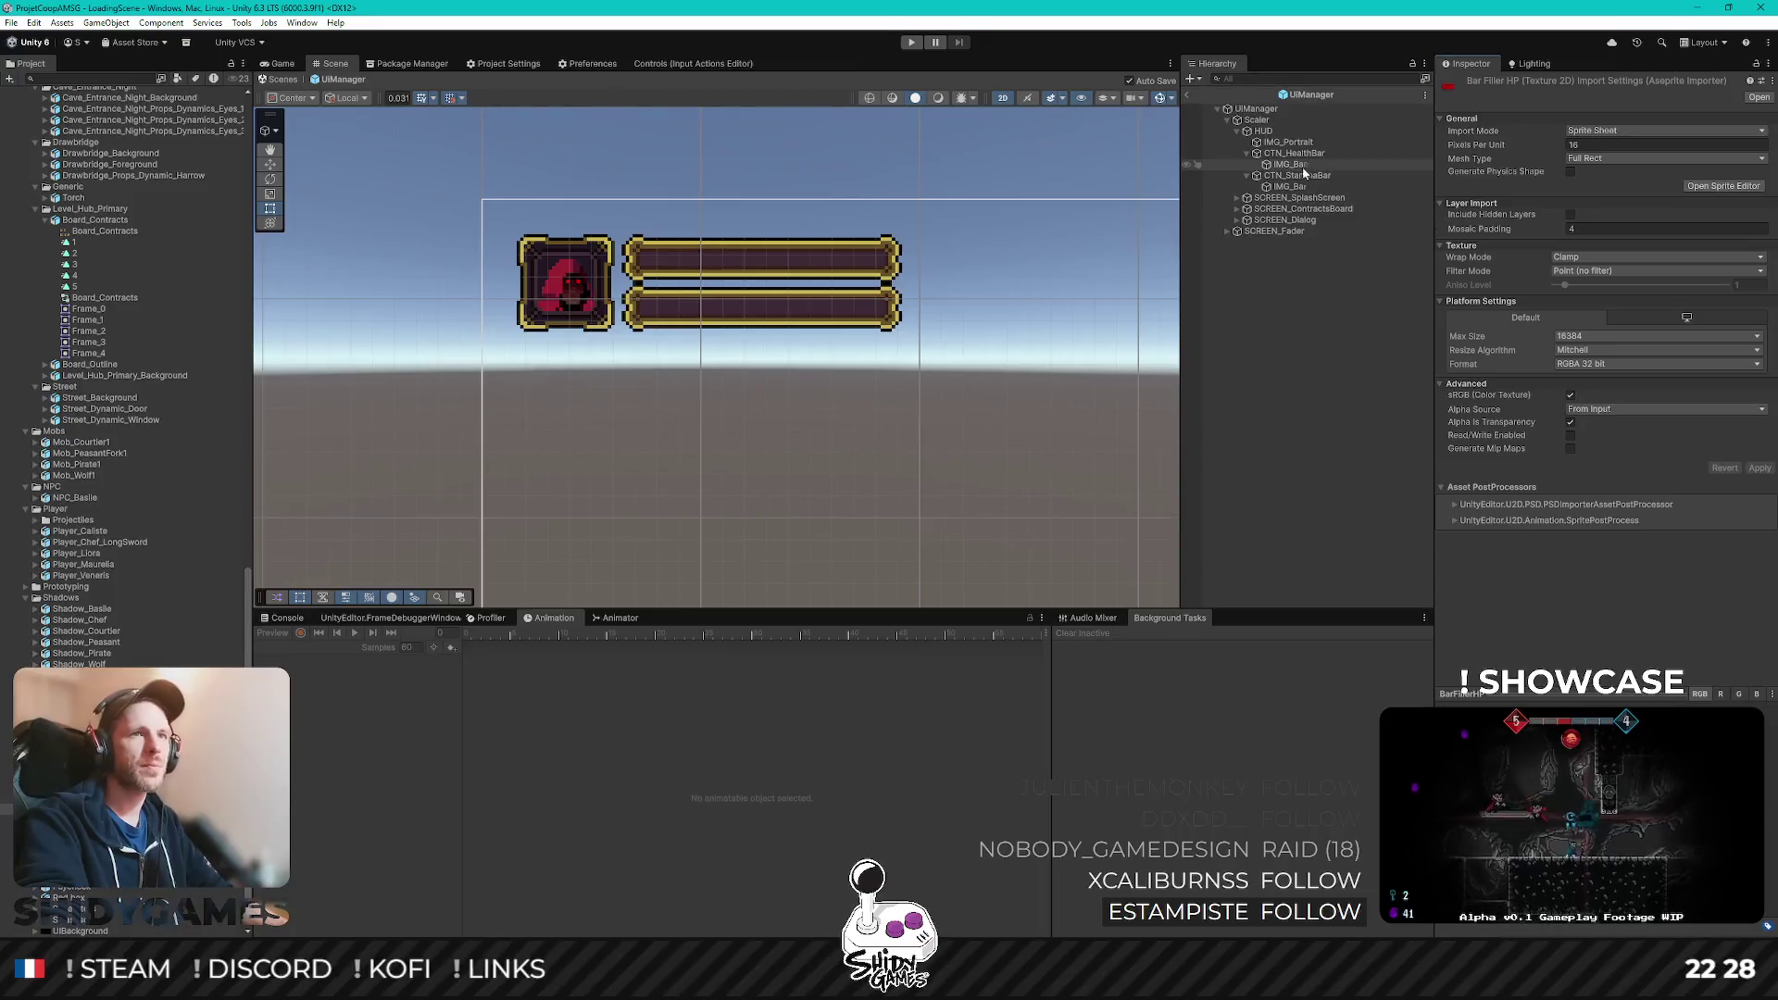
right_click(1301, 172)
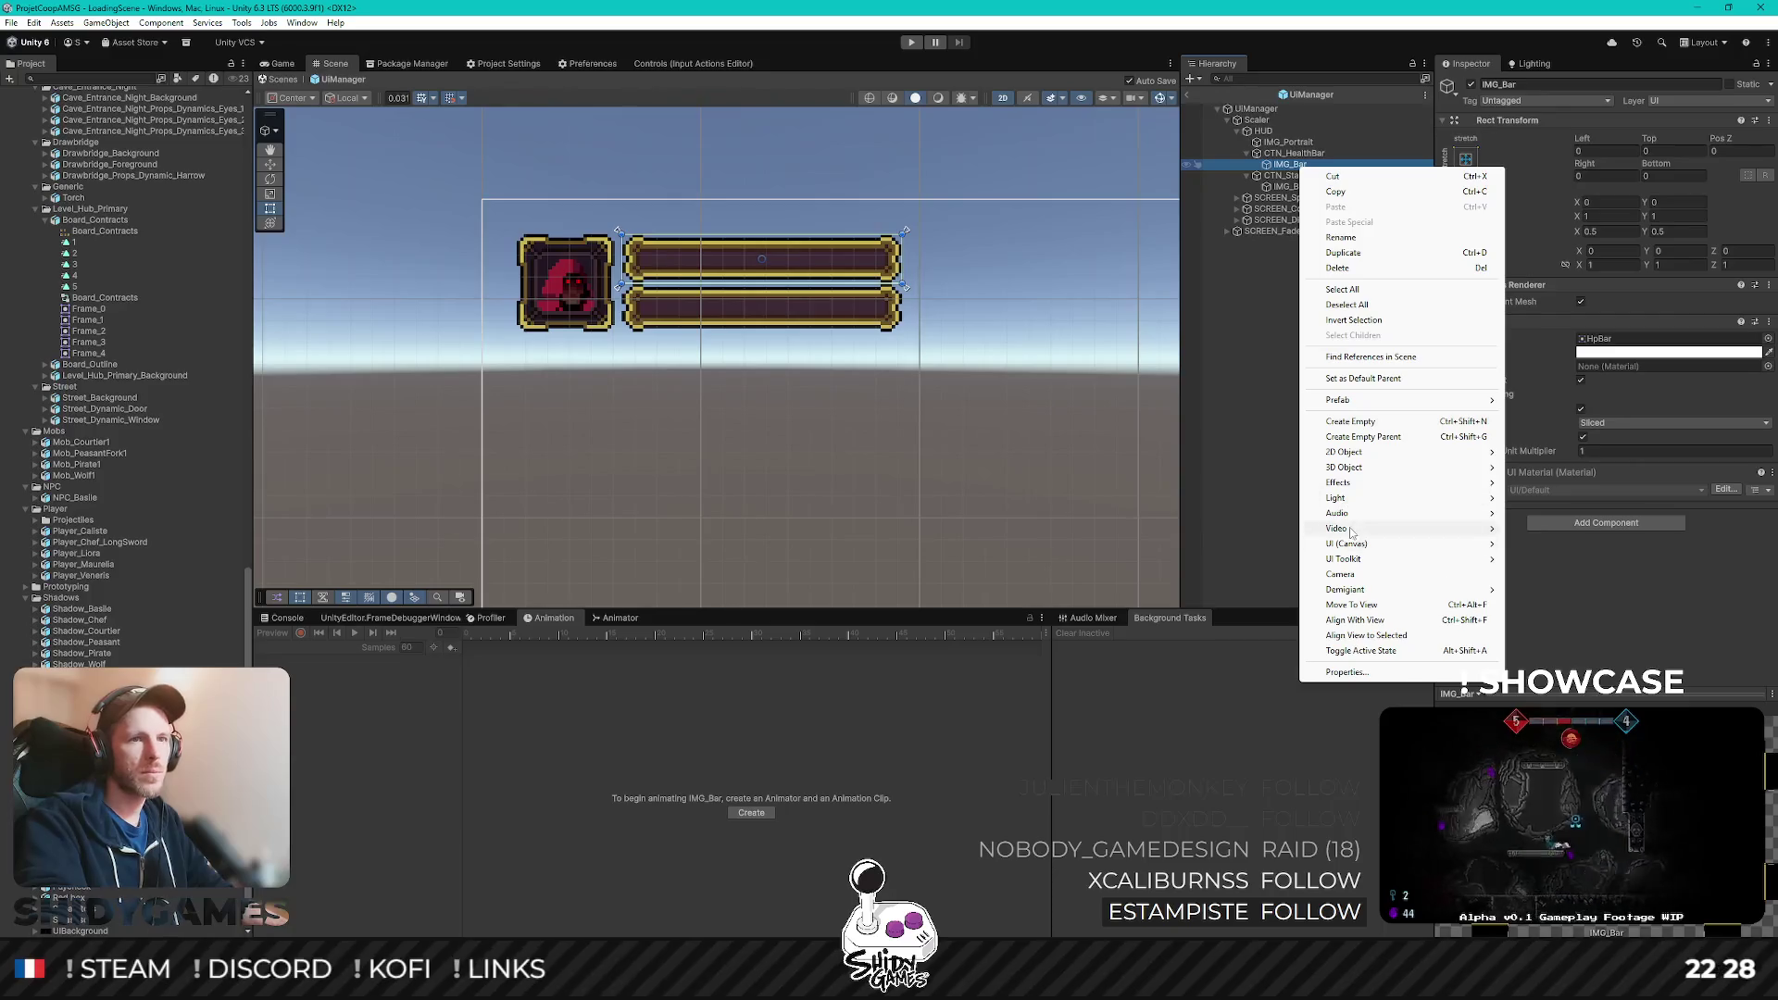
mouse_move(1353, 544)
left_click(1552, 546)
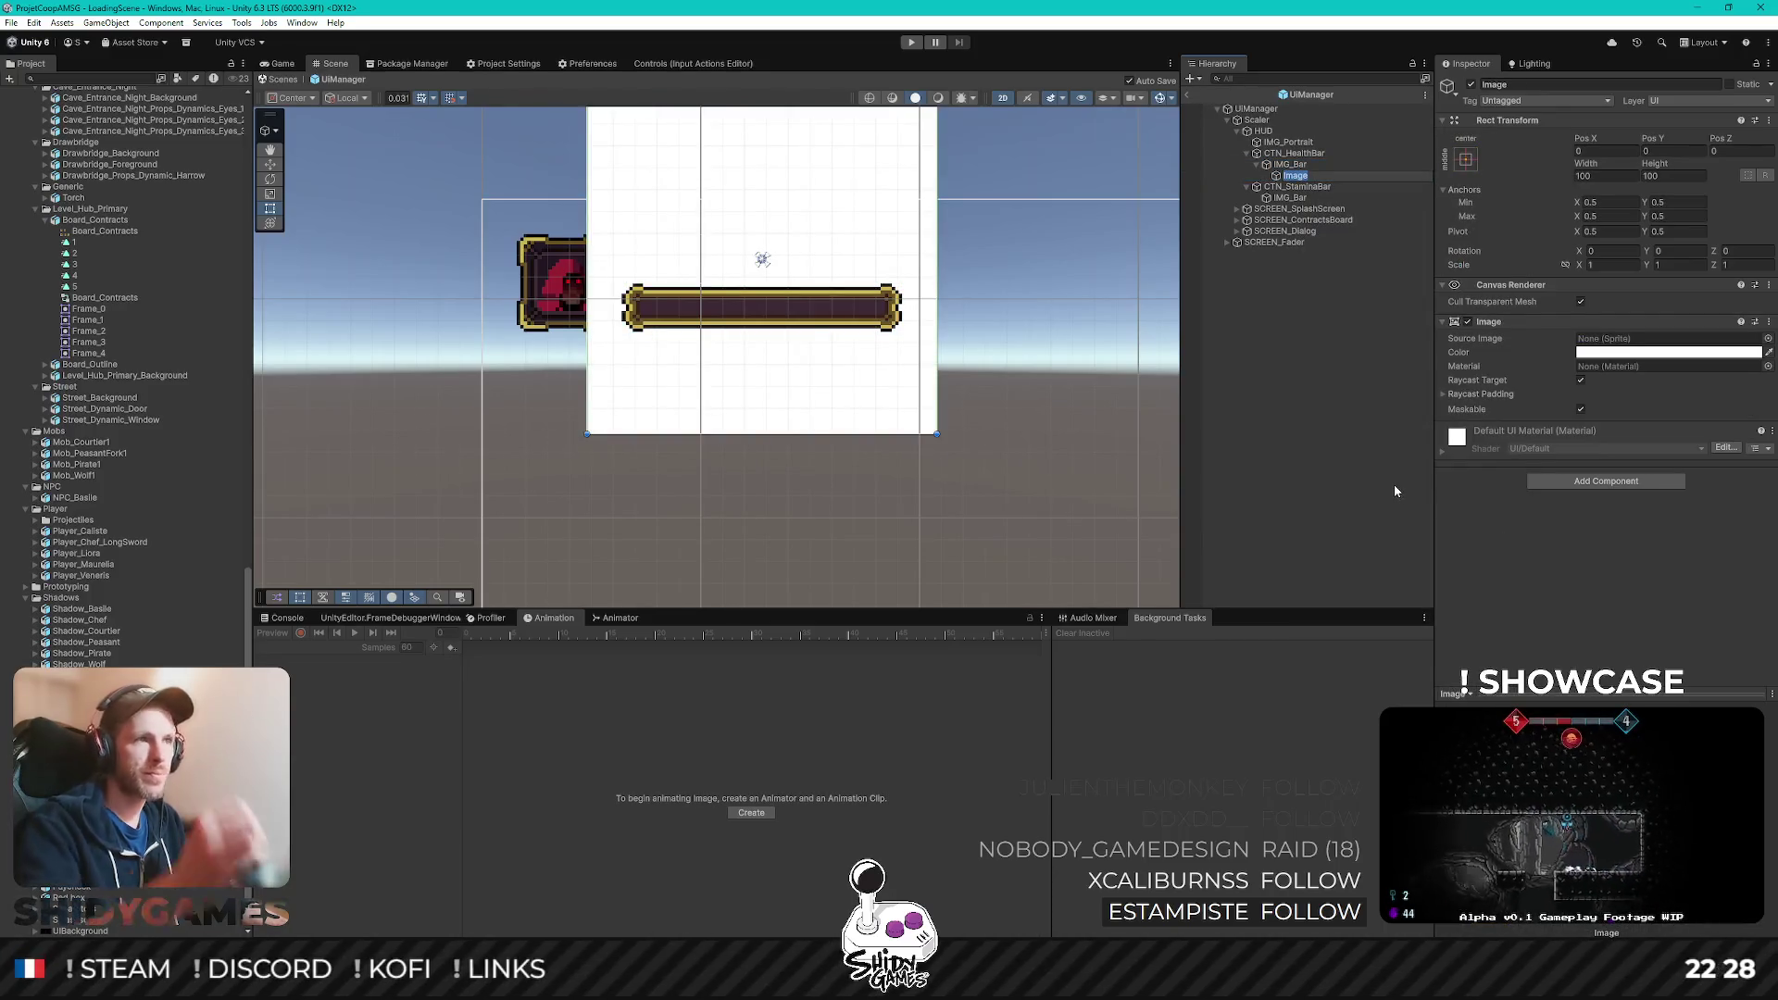
Step: Name the image IMG_Filler, give it the HpFiller sprite and a stretch-stretch anchor
type("IMG_Fil")
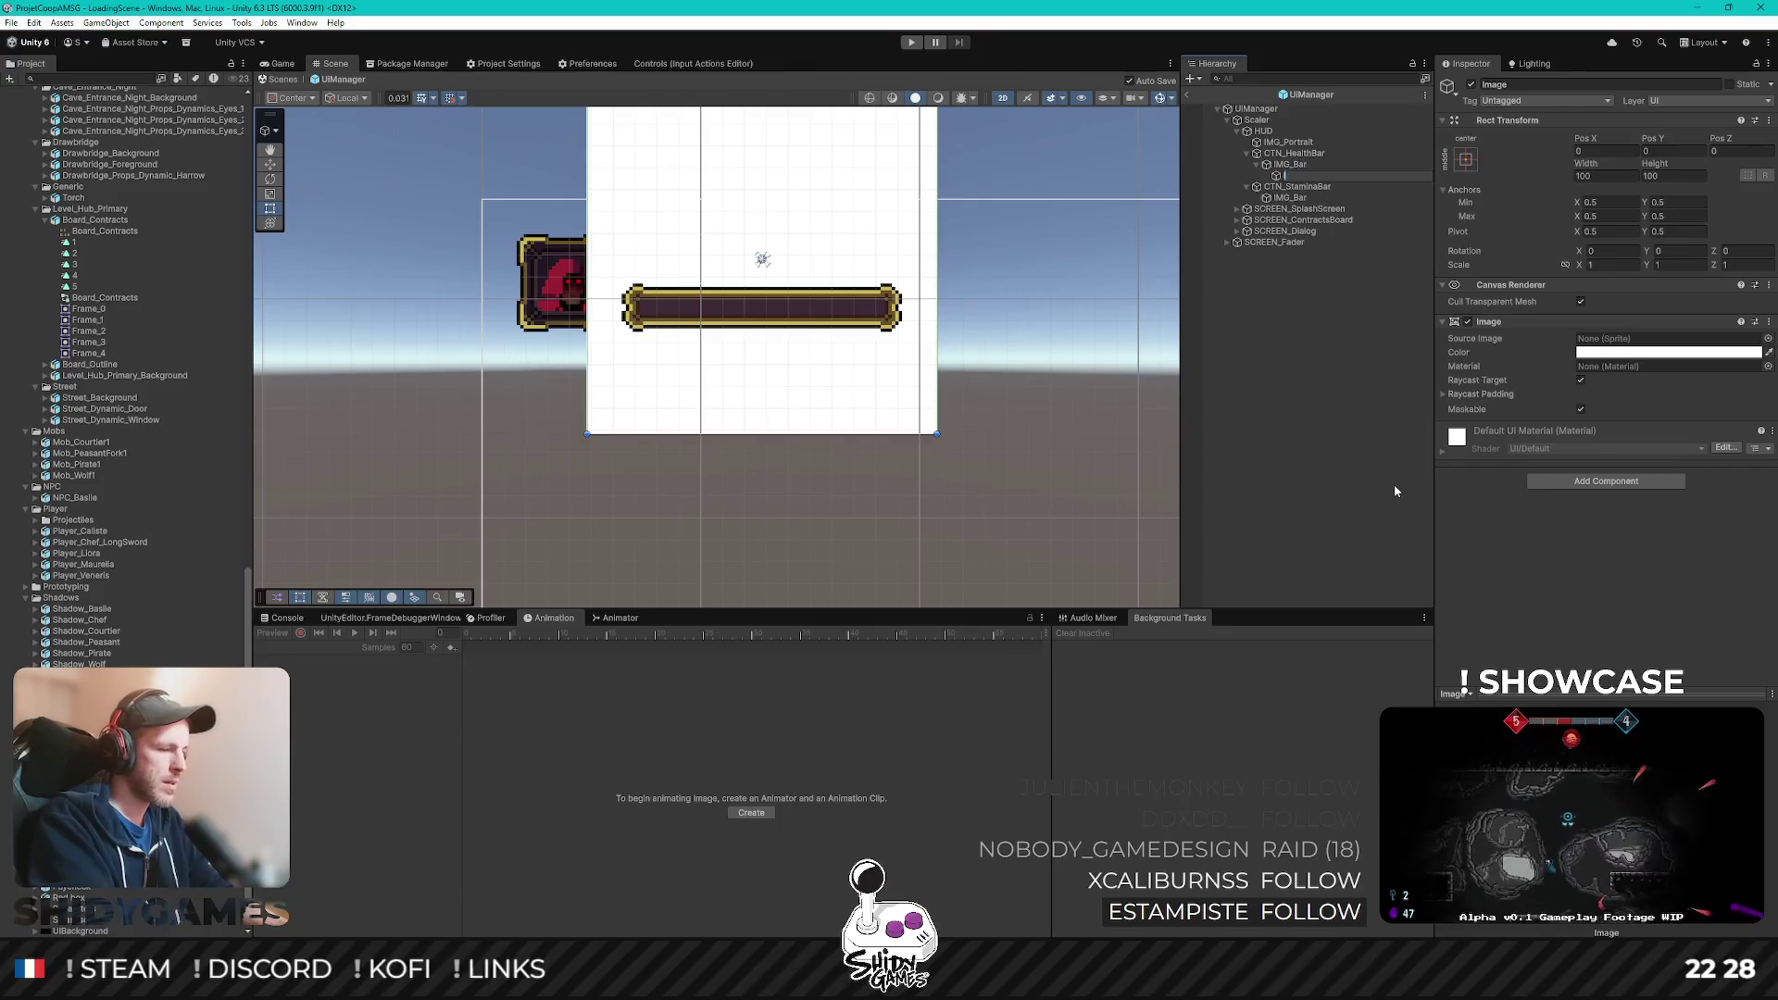
type("ler")
key("Return")
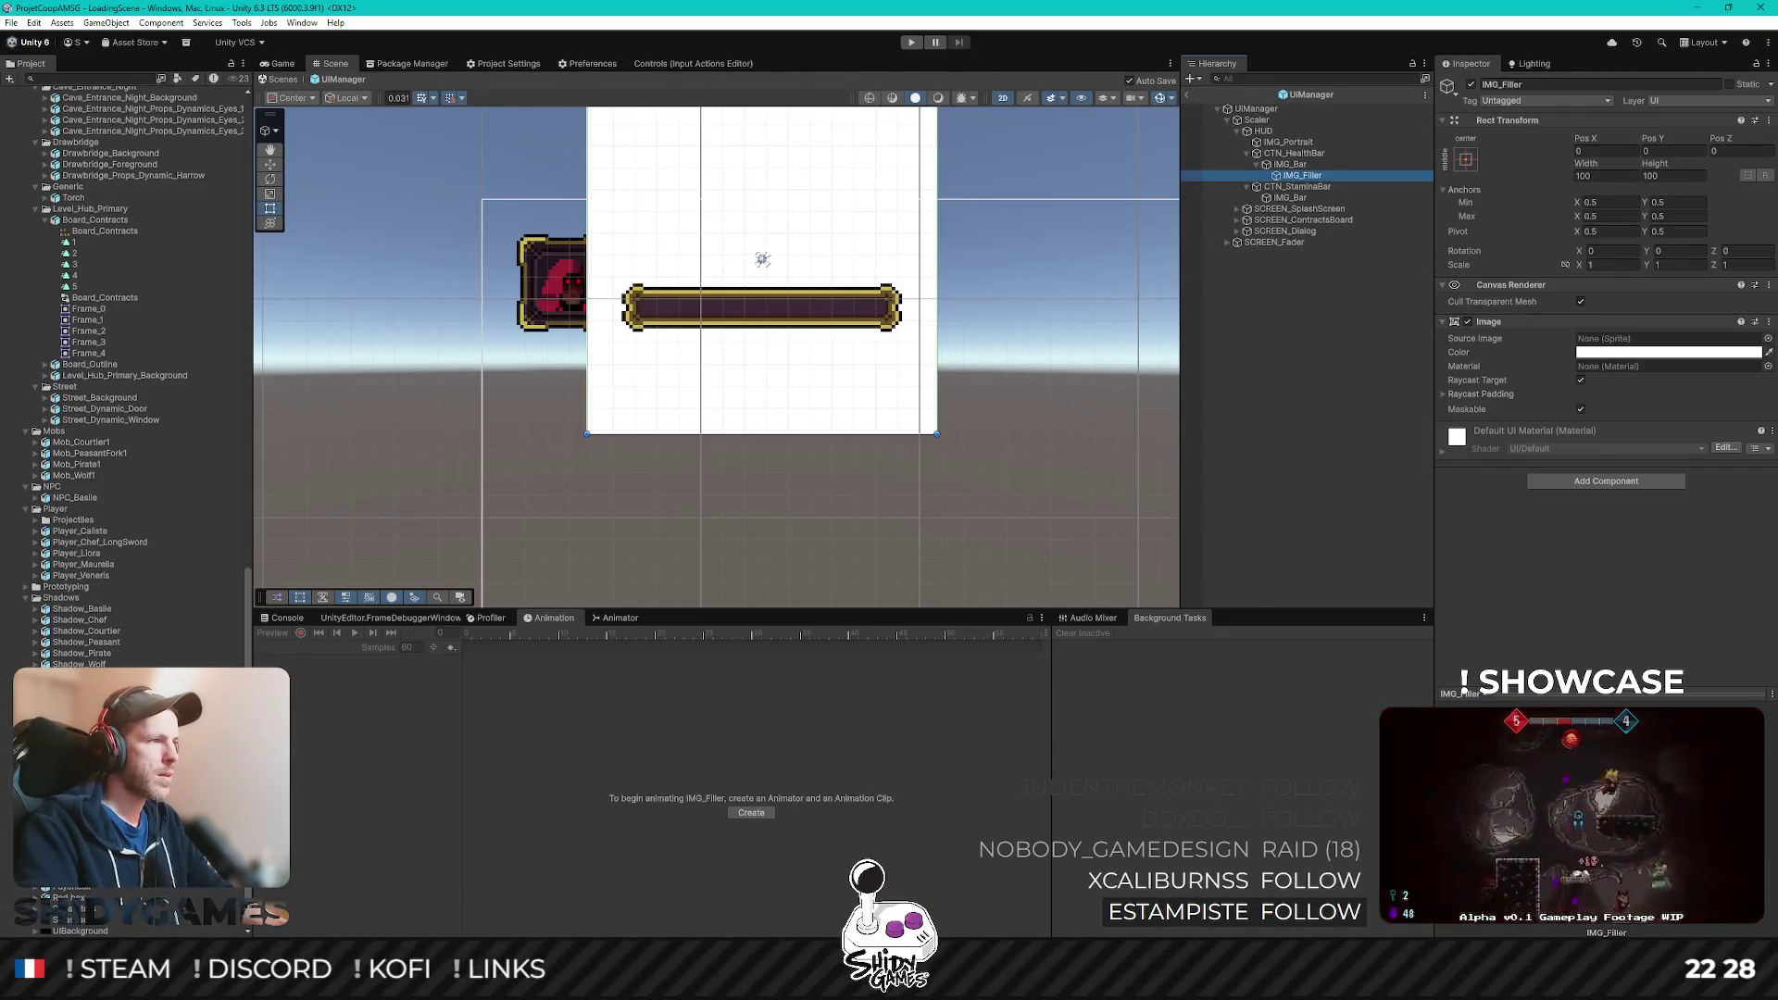
left_click_drag(891, 698, 1616, 339)
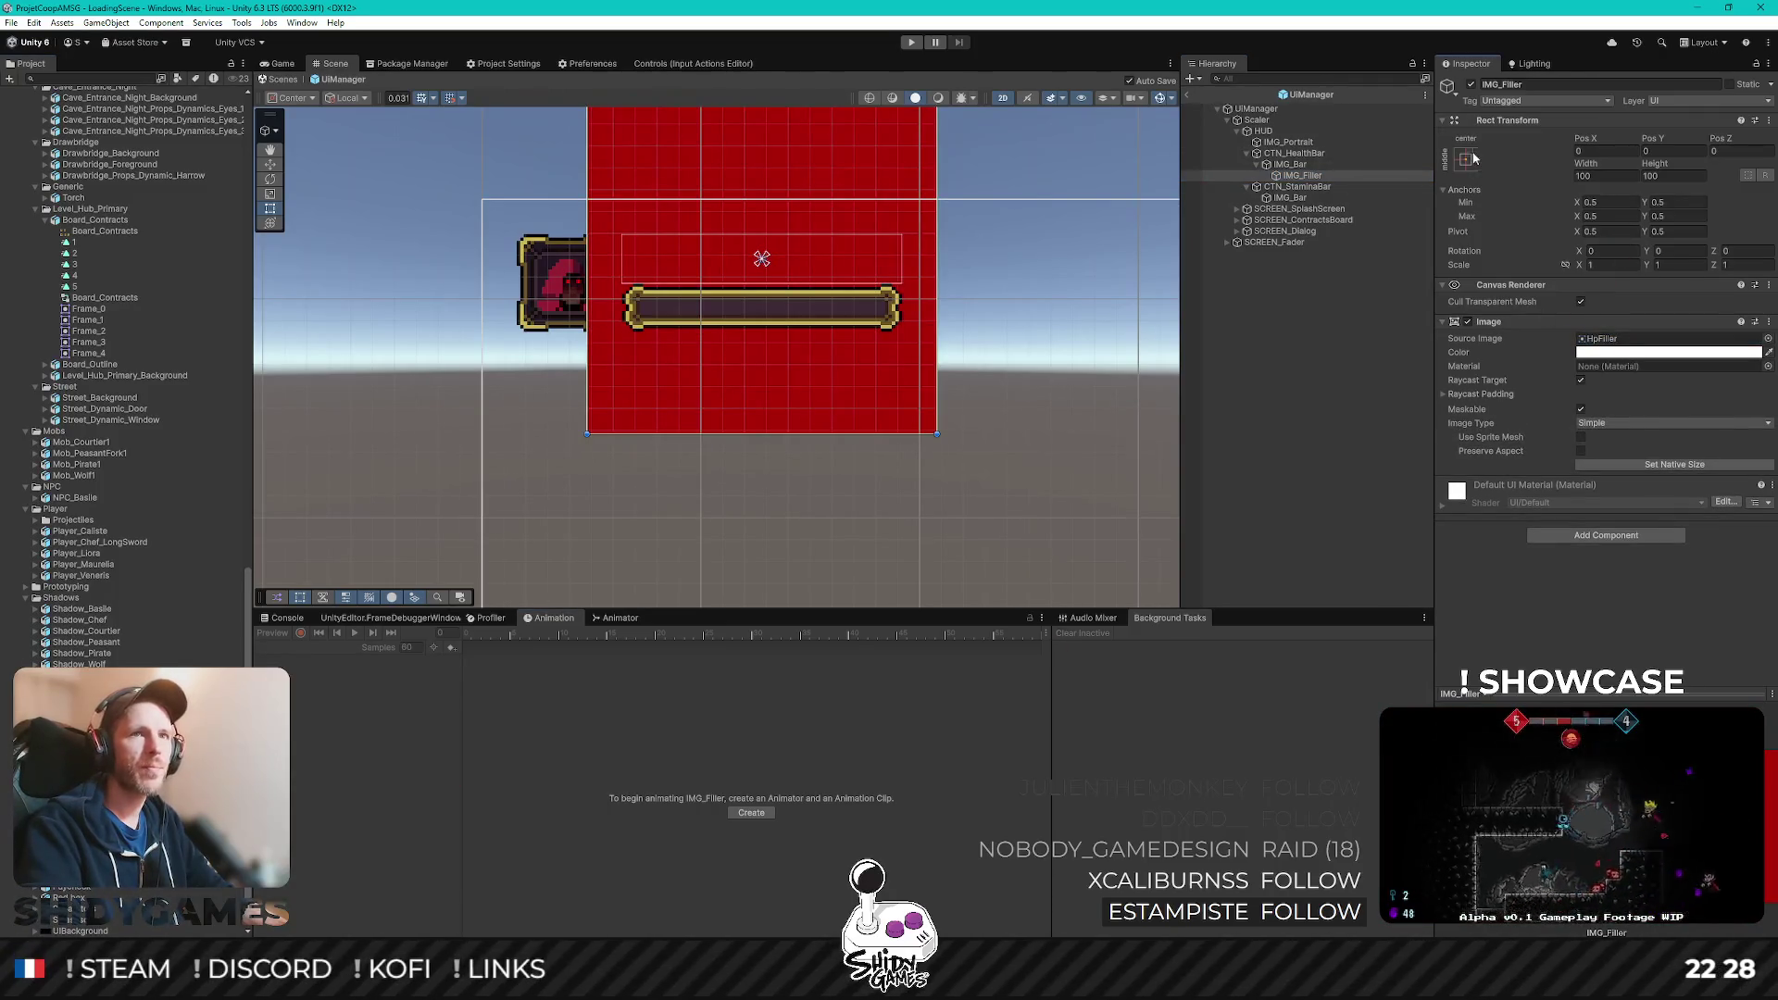
left_click(1466, 160)
left_click(1614, 369, "alt")
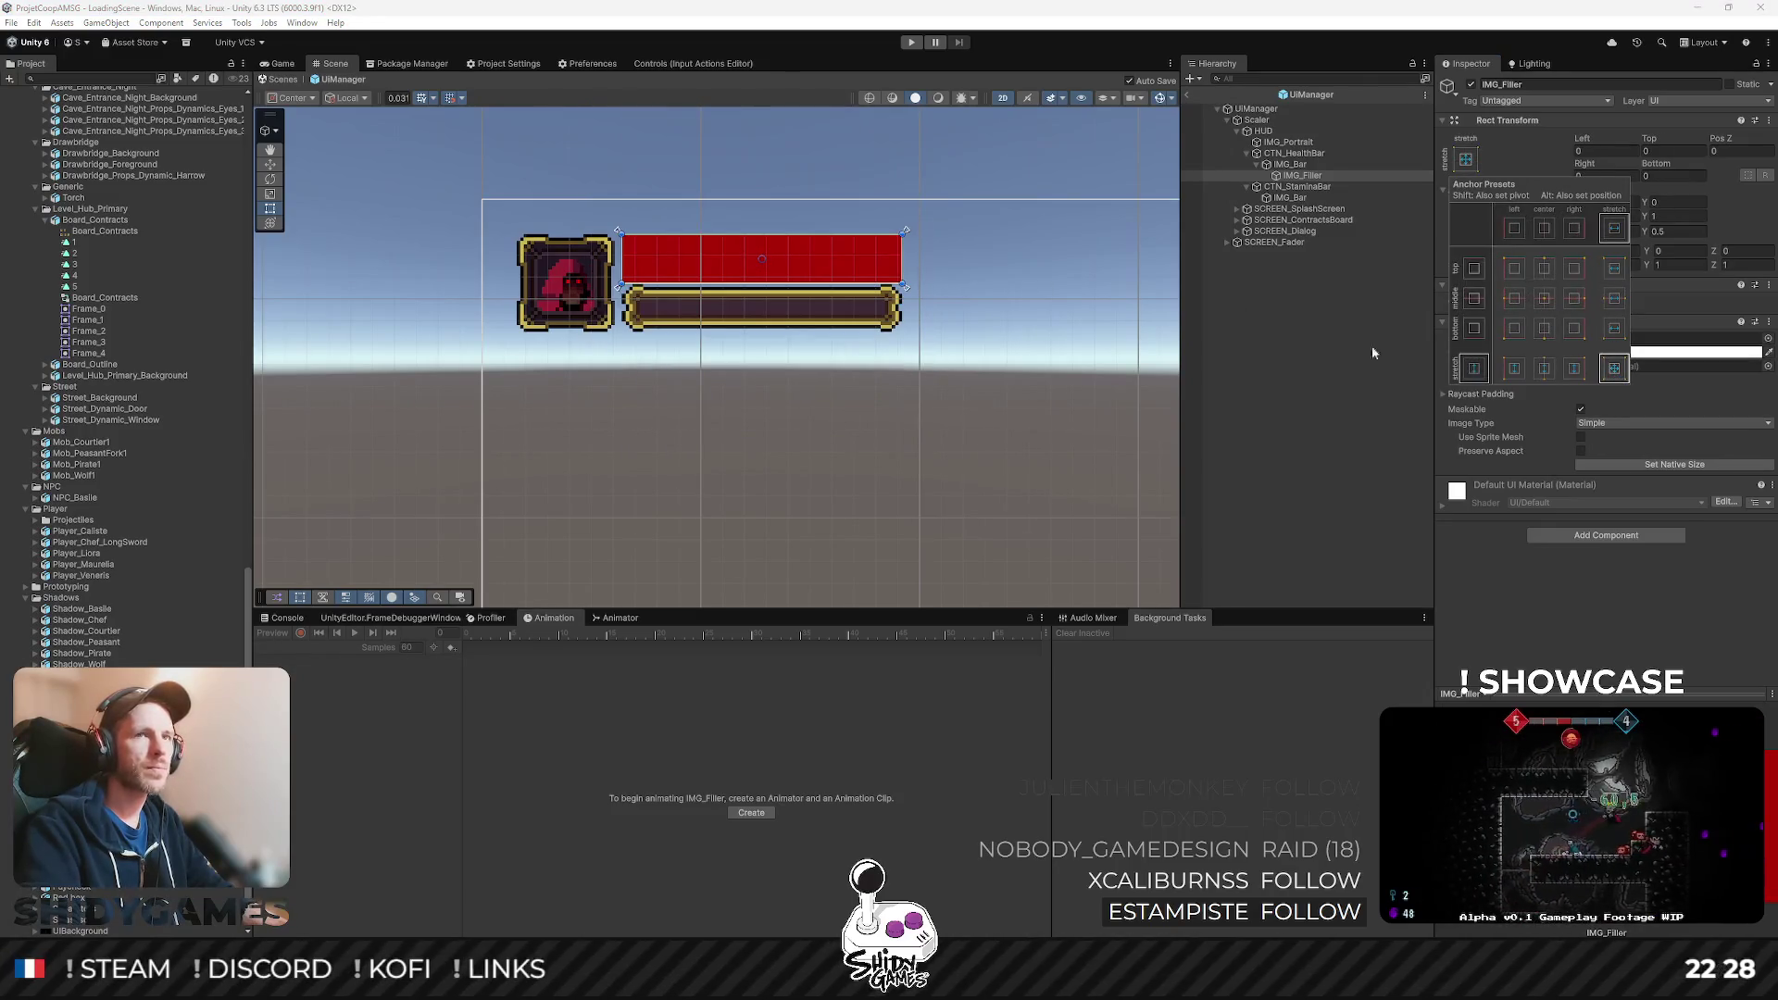
left_click(1386, 327)
Step: Make IMG_Filler a Filled image with Horizontal fill method and test the fill amount
left_click(1617, 425)
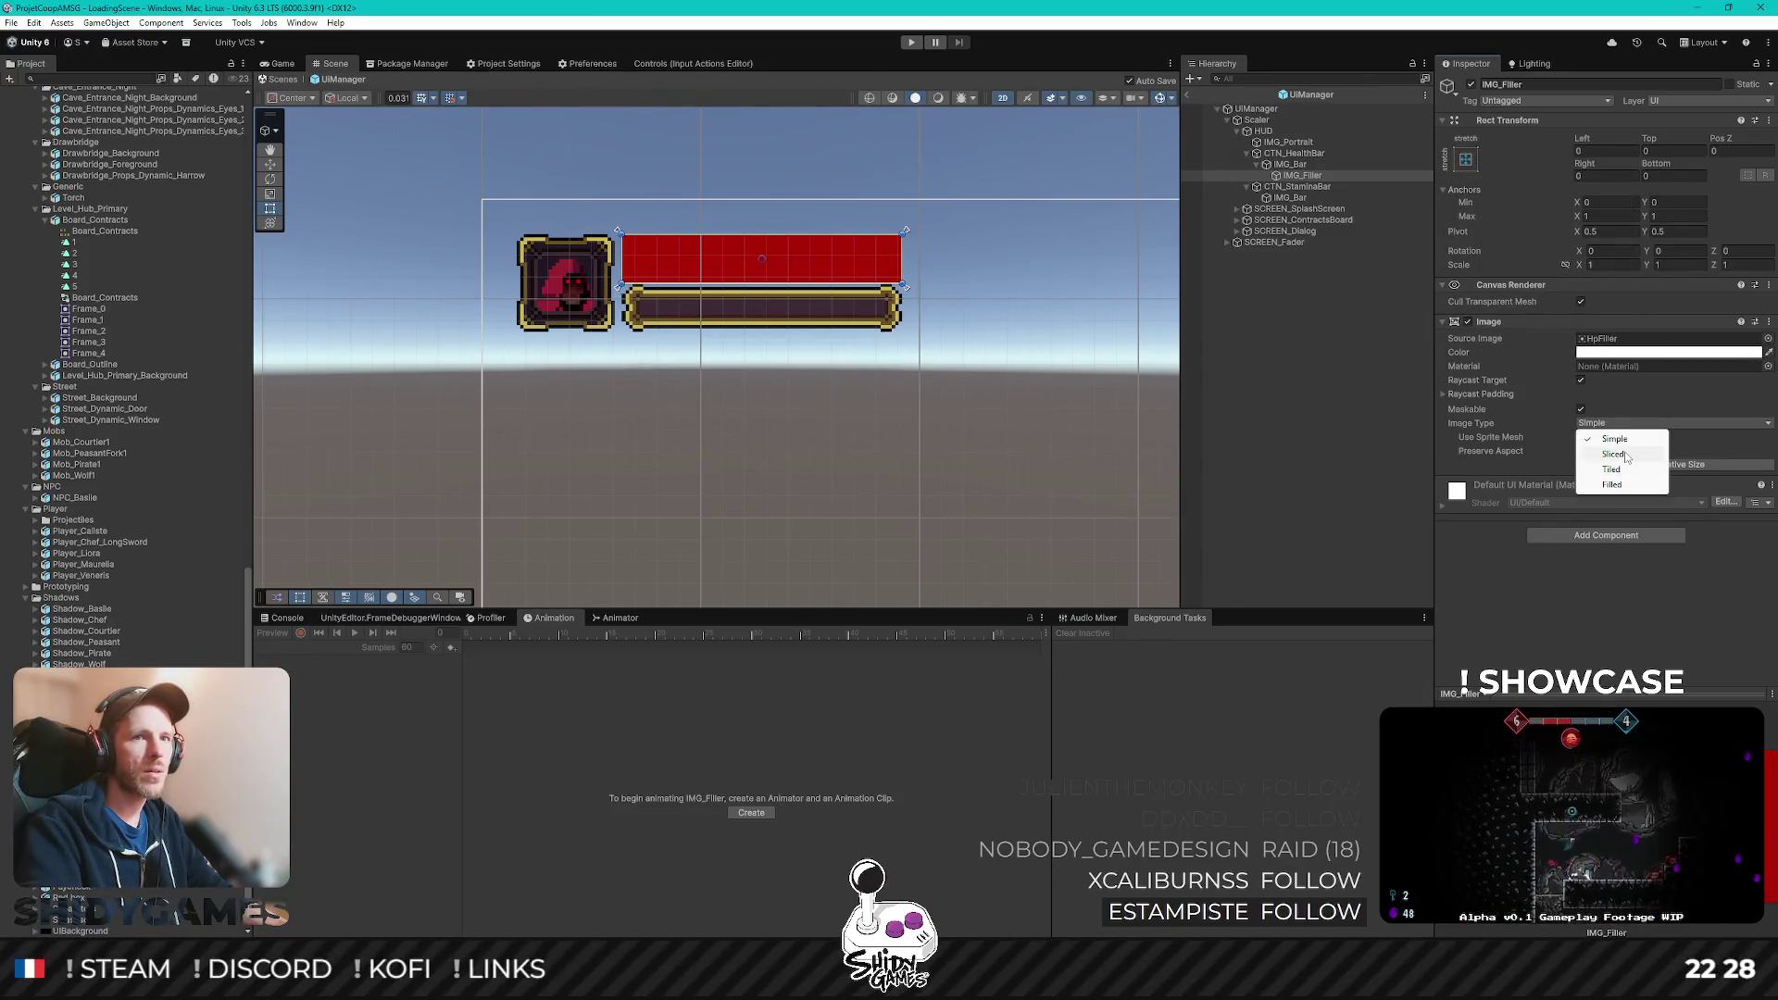
left_click(1612, 485)
left_click(1611, 437)
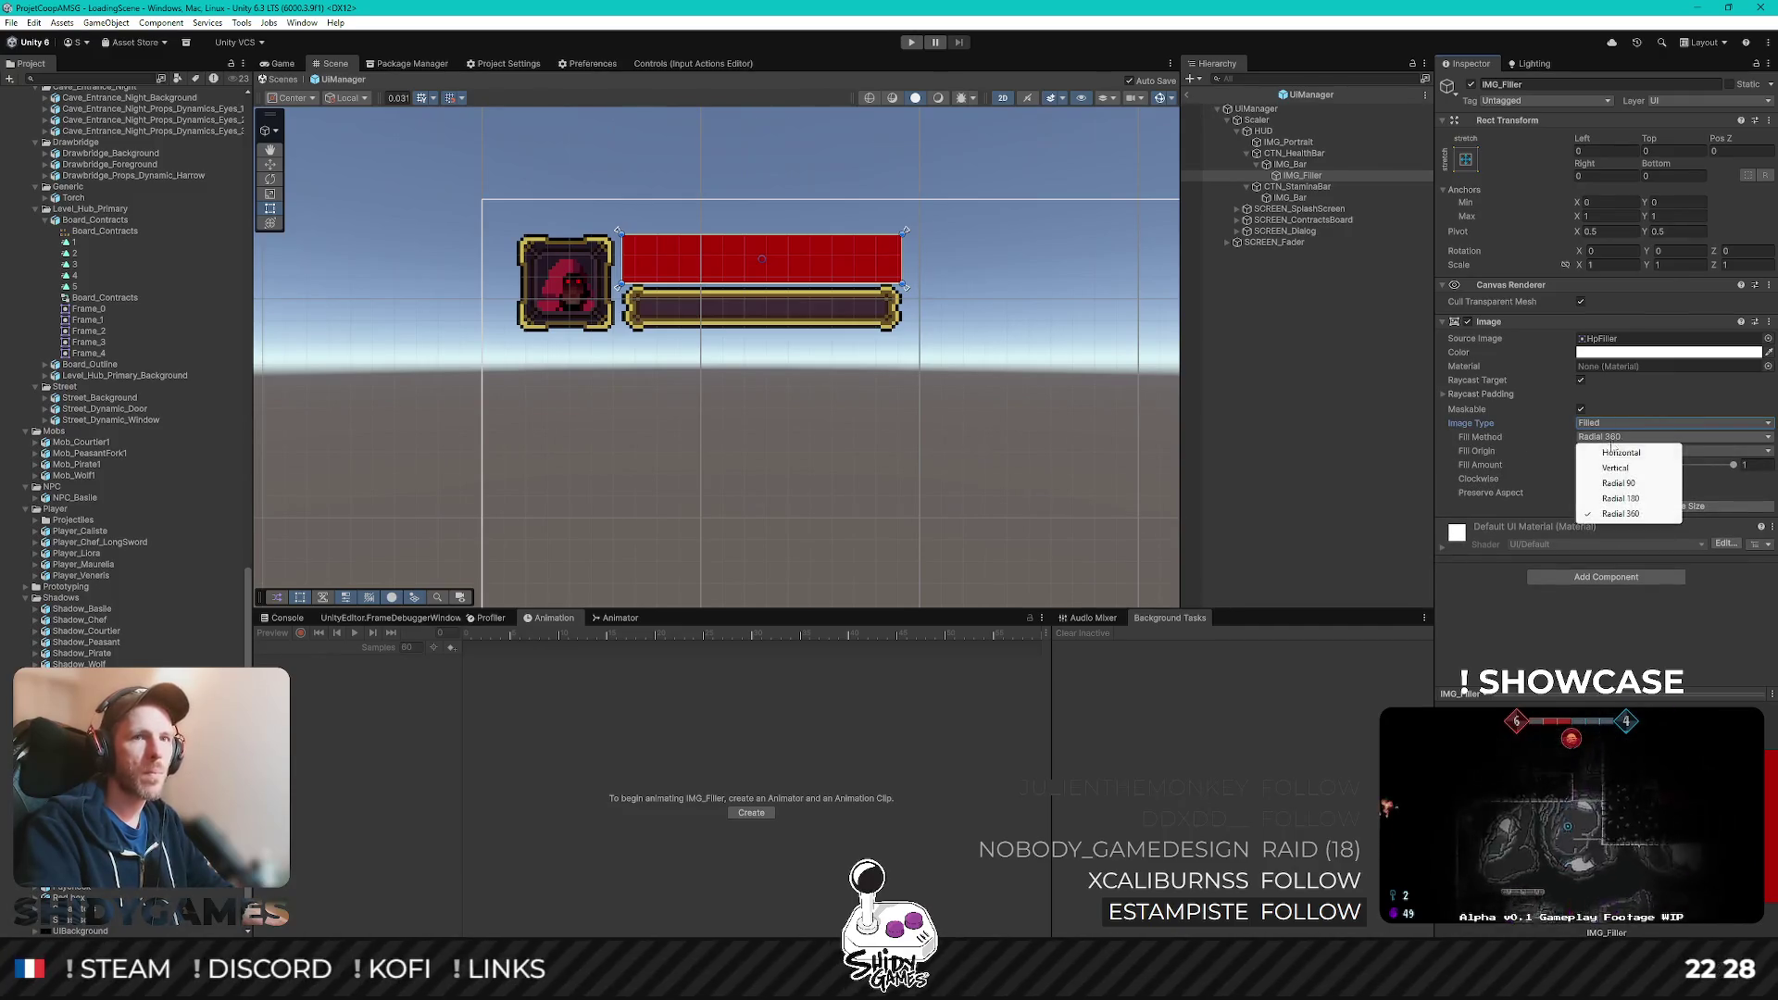
left_click(1620, 453)
mouse_move(1729, 465)
left_mouse_down()
mouse_move(1661, 466)
mouse_move(1758, 465)
left_mouse_up()
left_click(1368, 334)
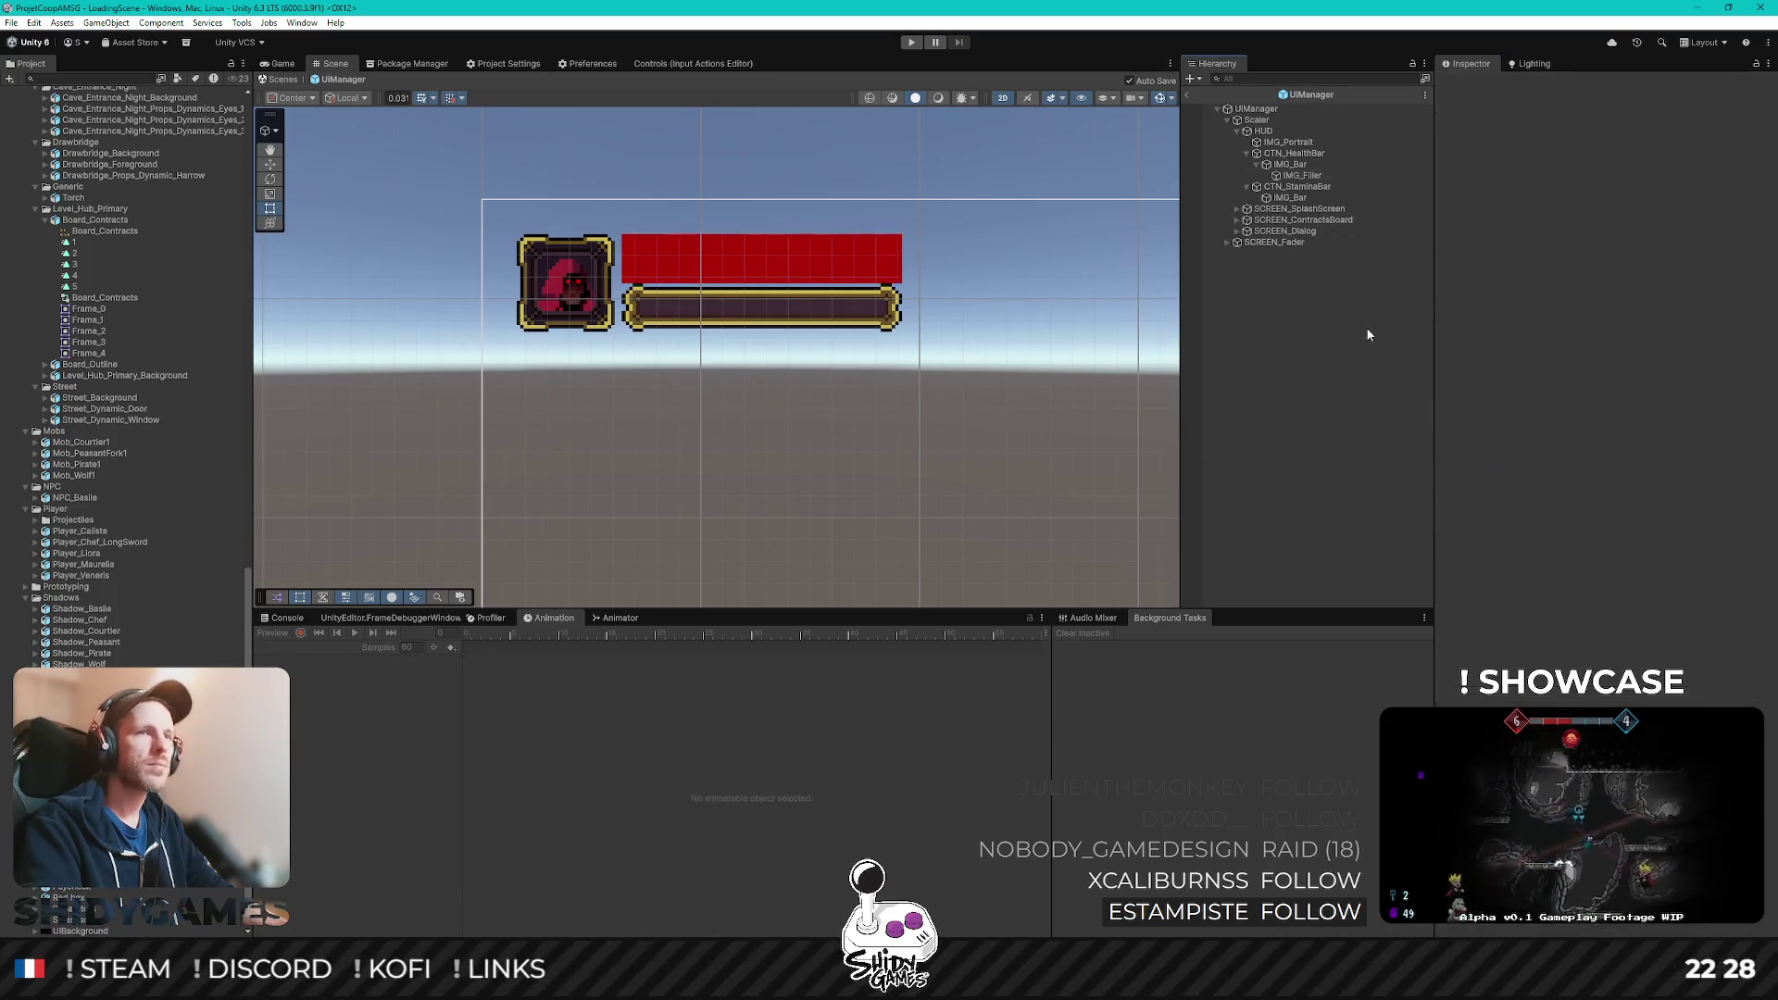
scroll(702, 273, "up", 8)
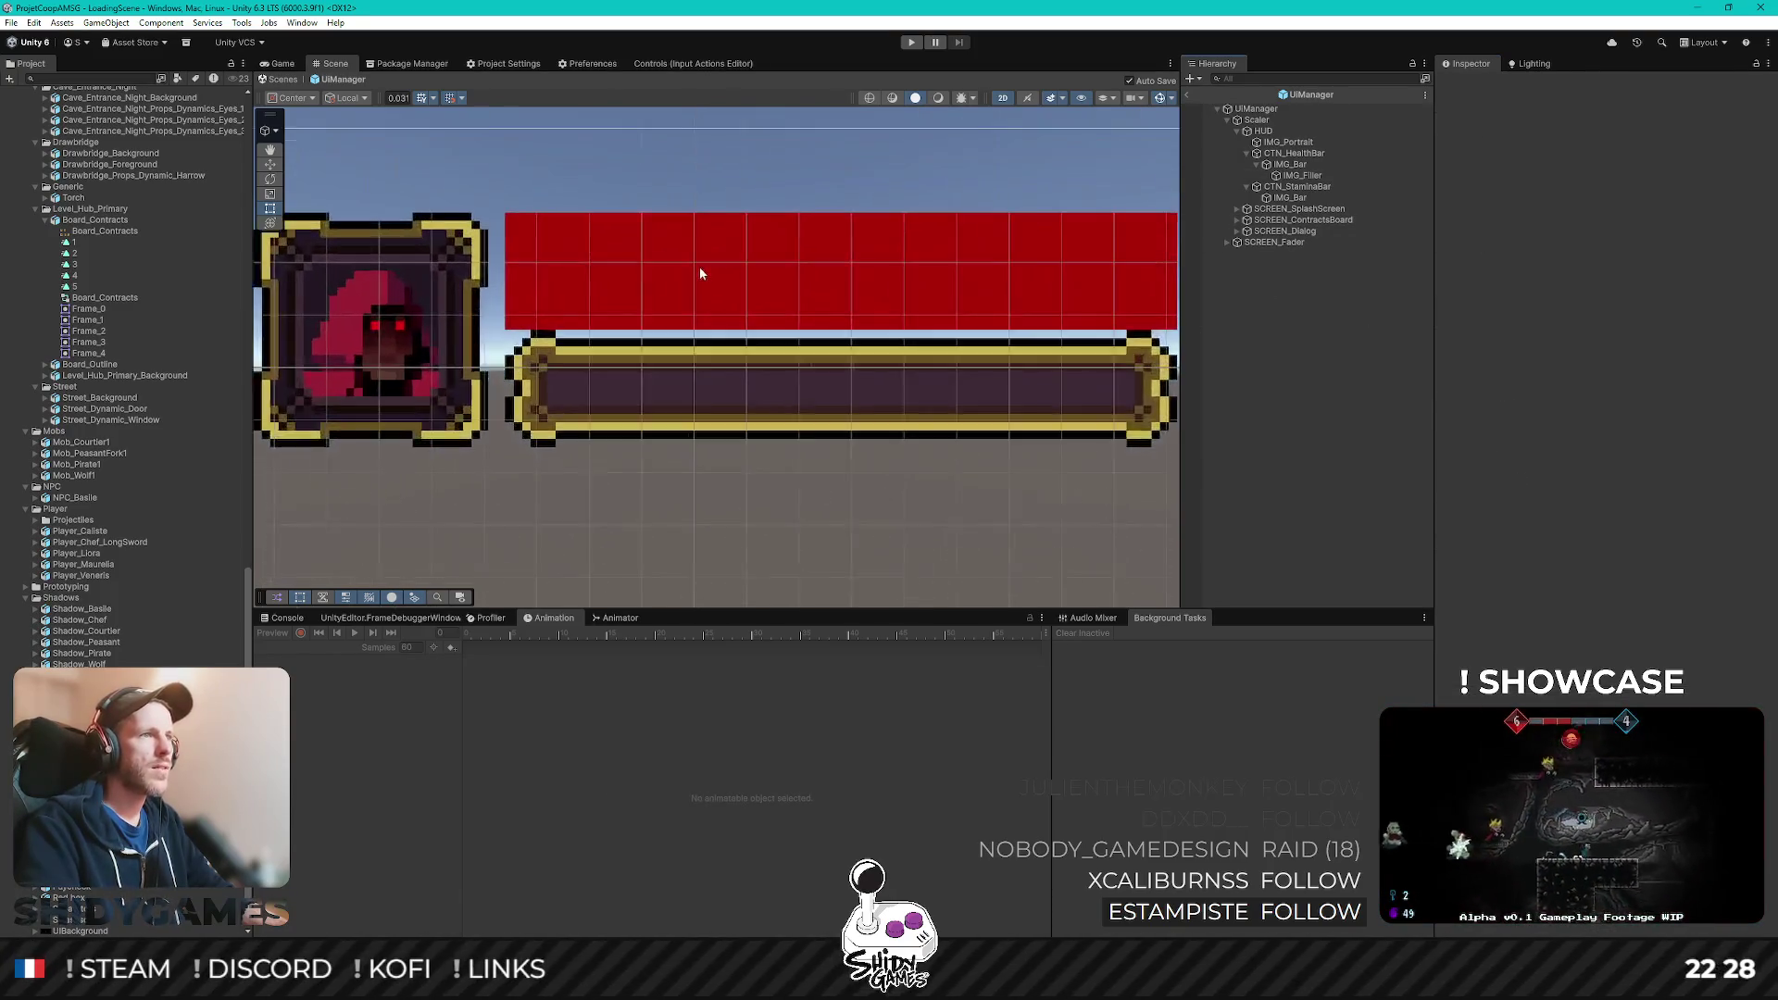
scroll(699, 290, "down", 1)
Step: Set IMG_Filler's left inset to 5
left_click(1301, 175)
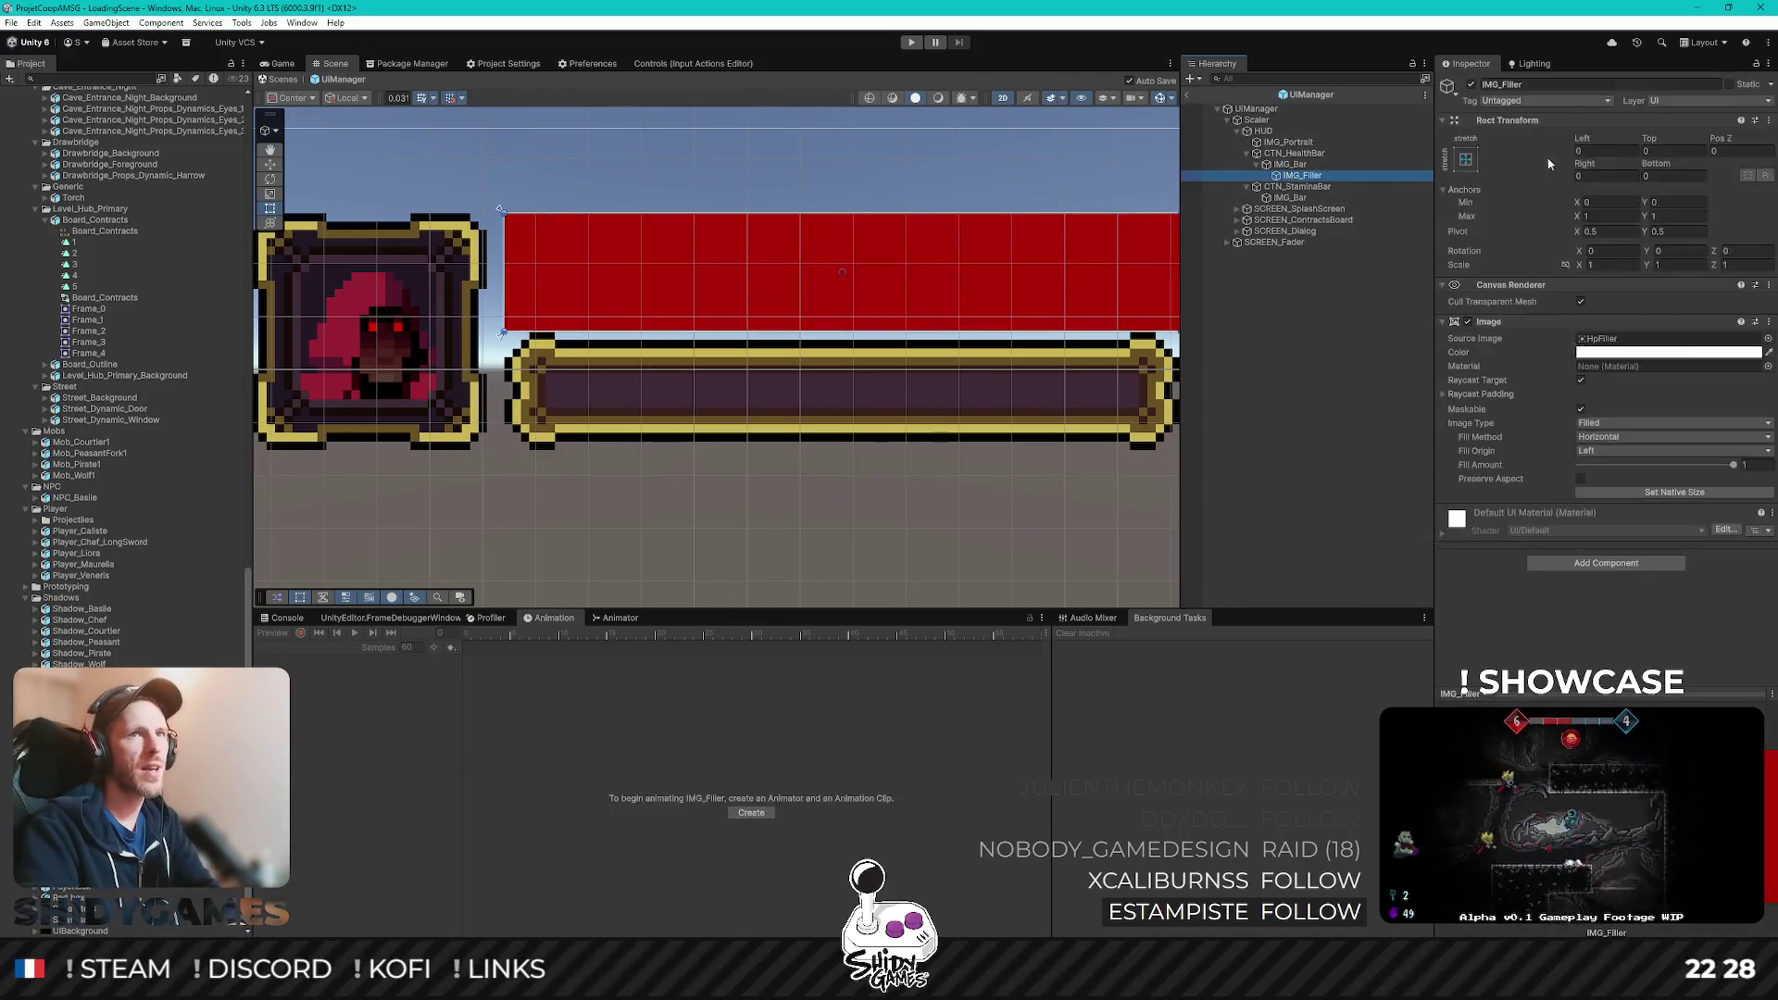
type("-4")
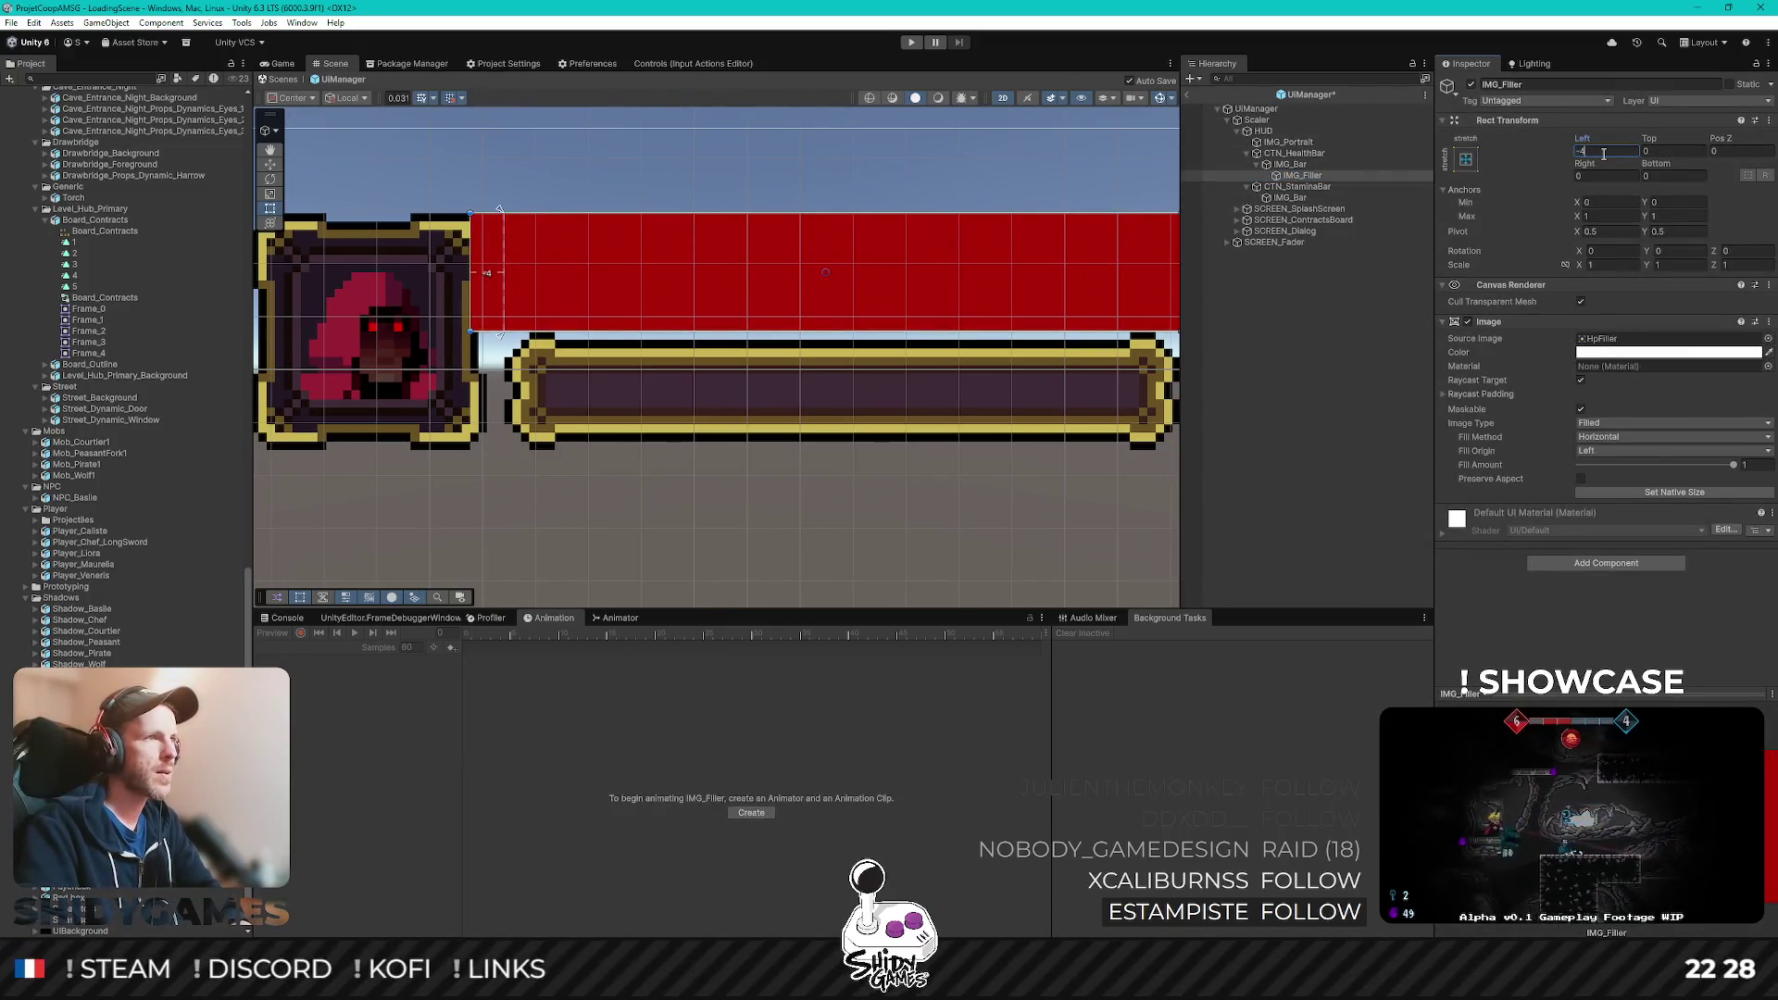
key("BackSpace")
key("BackSpace")
type("4")
key("BackSpace")
type("5")
left_click_drag(812, 256, 719, 263)
Step: Set IMG_Filler's right, bottom and top insets to 5
type("5")
key("Tab")
type("5")
left_click(1673, 152)
type("5")
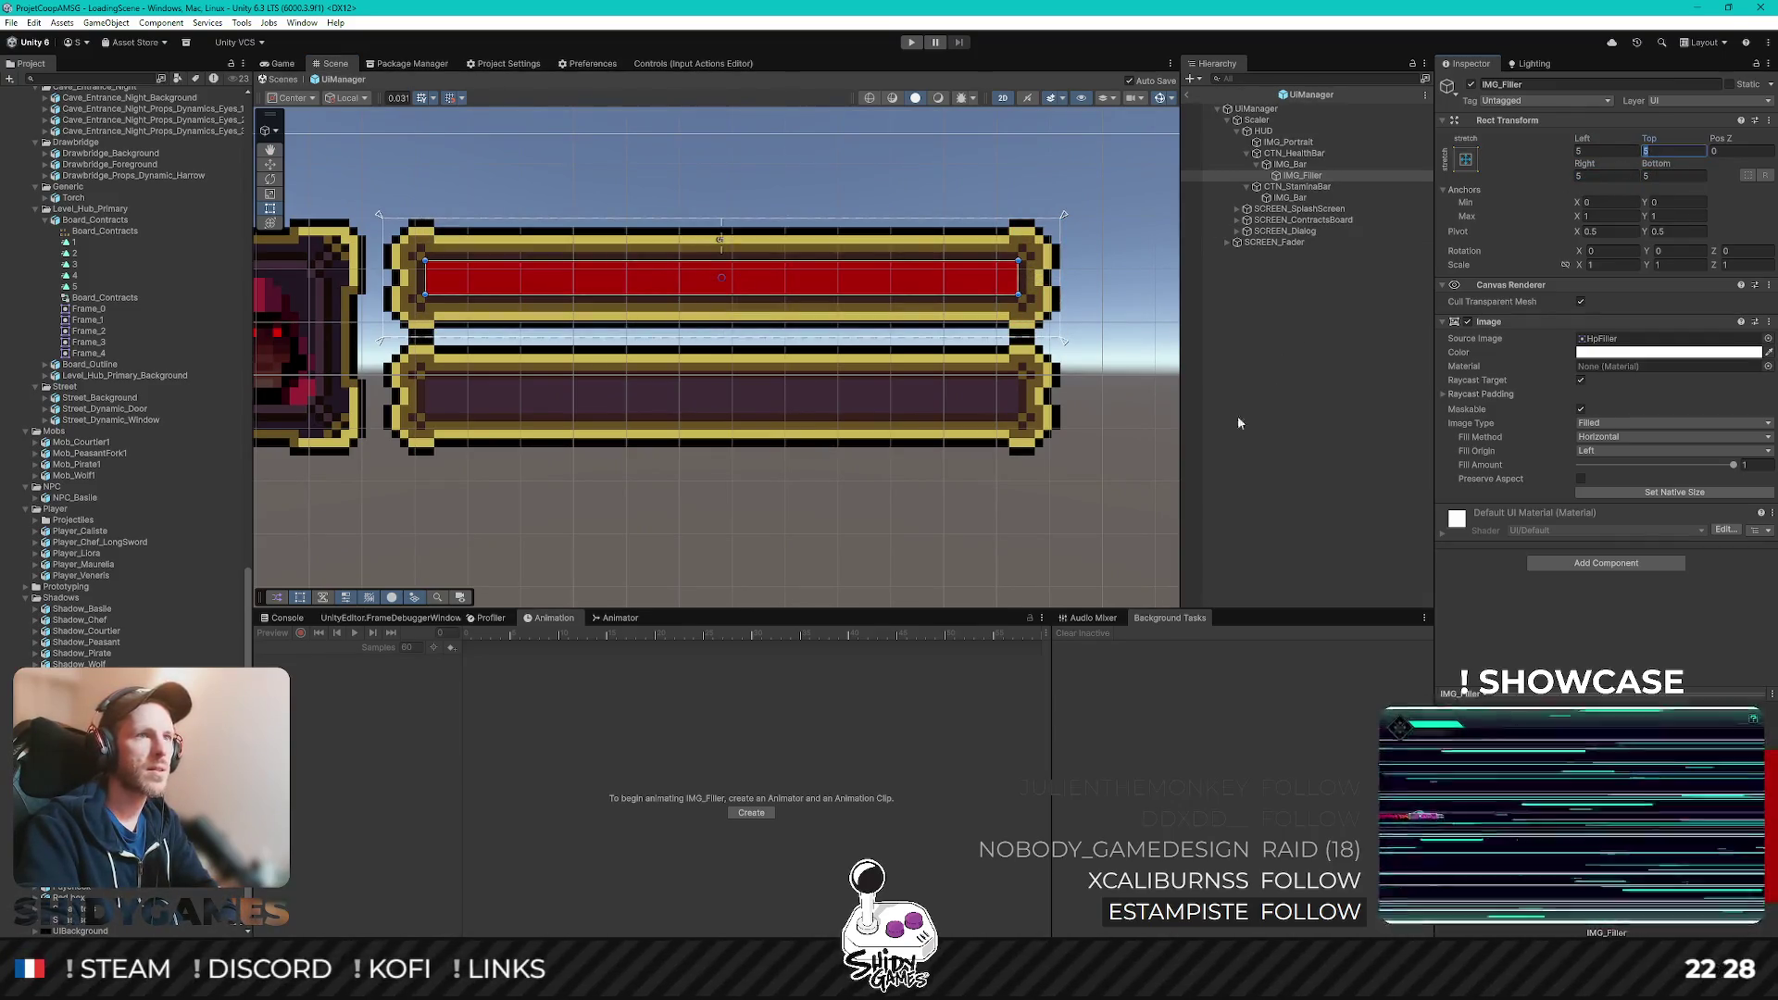
left_click(1255, 404)
scroll(638, 381, "down", 3)
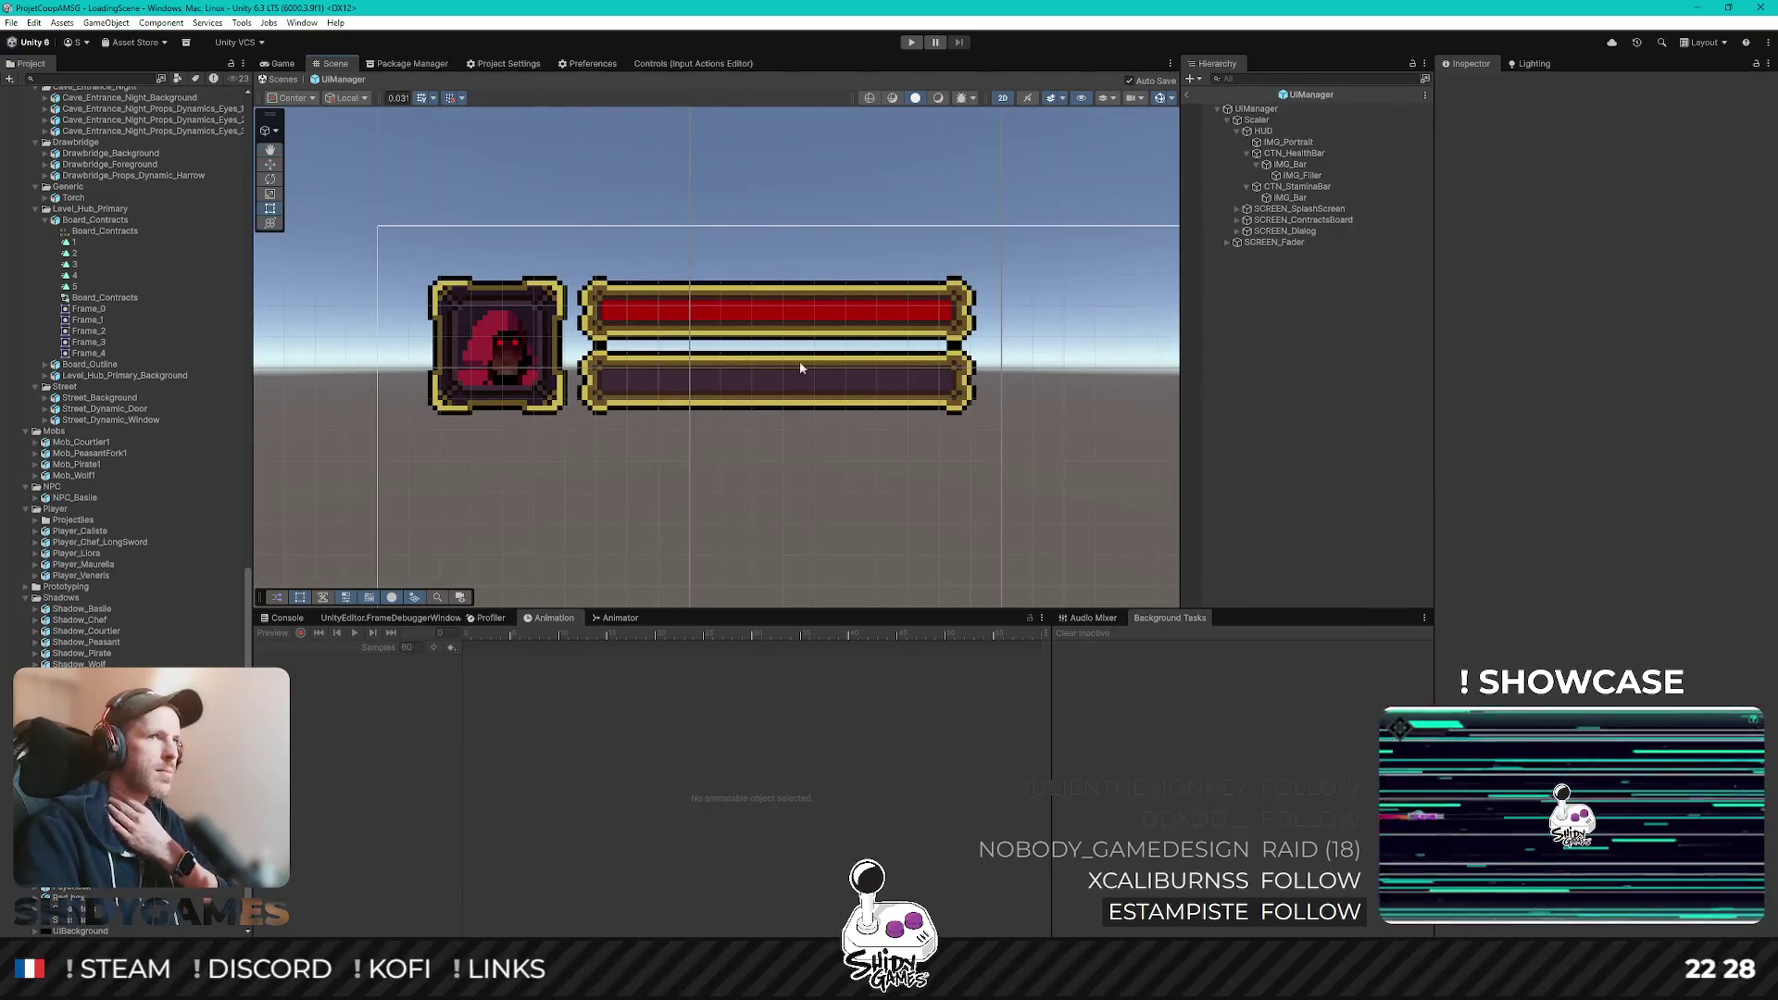
right_click(1295, 197)
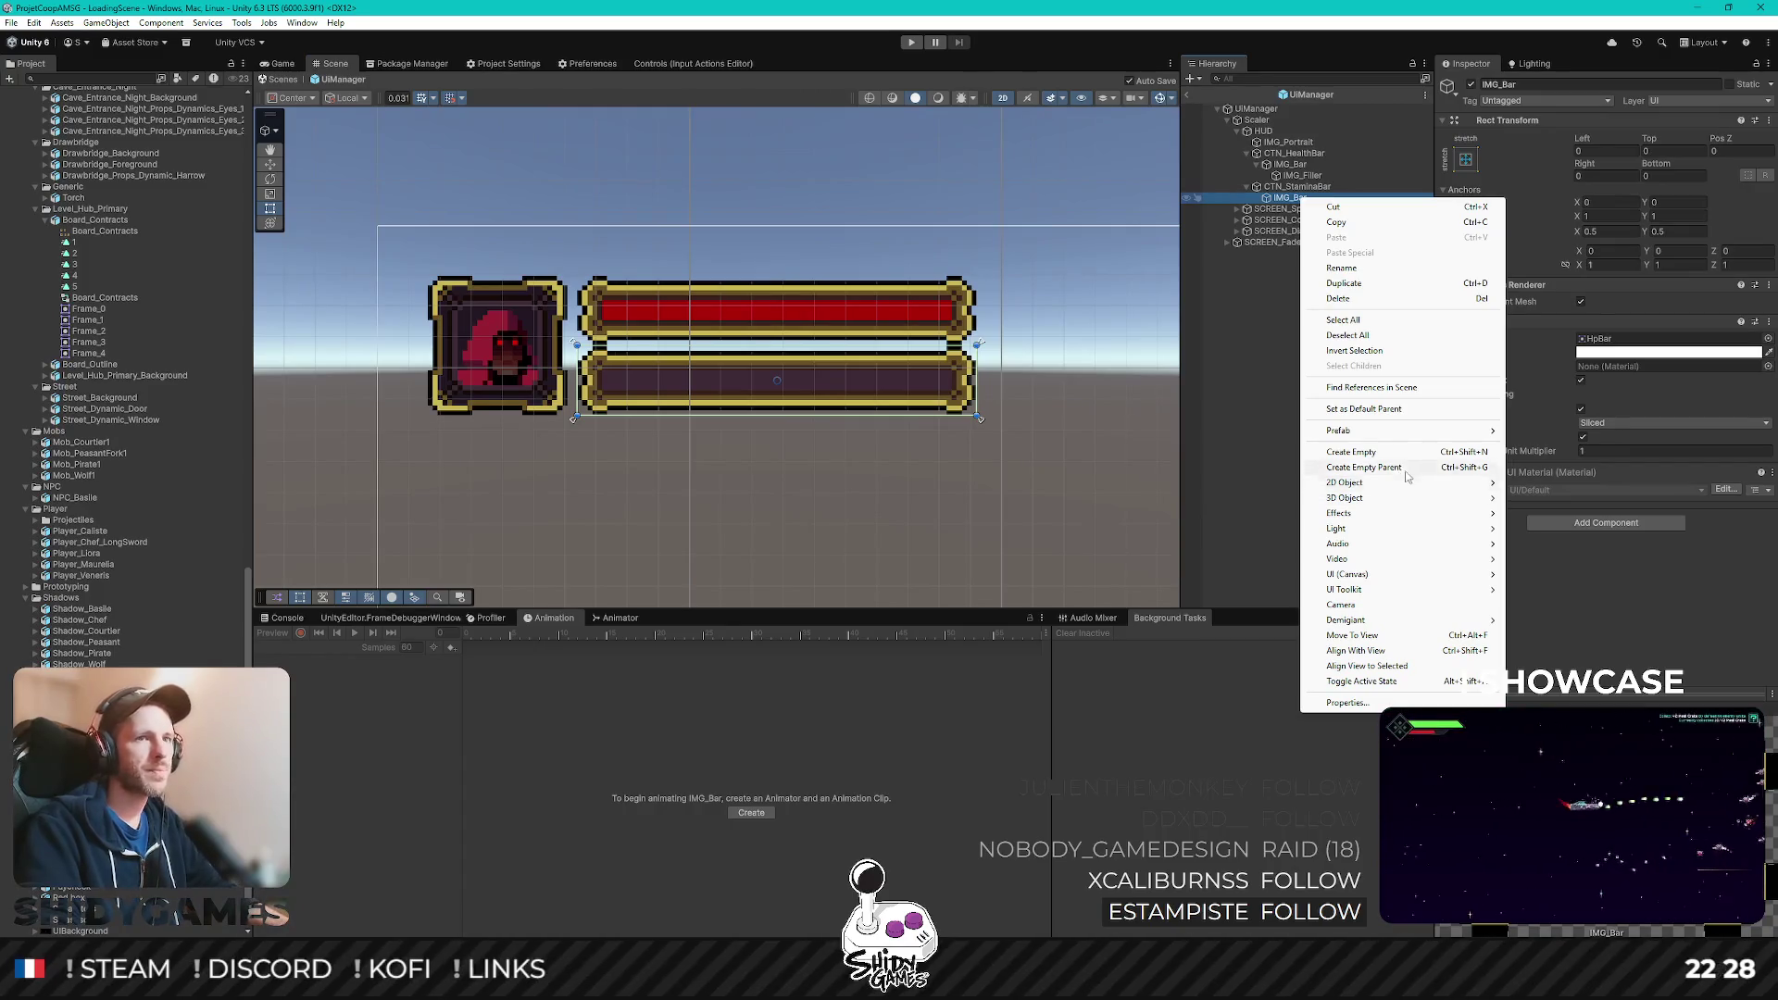
Step: Add a child Image under the stamina IMG_Bar and name it IMG_Filler
mouse_move(1374, 574)
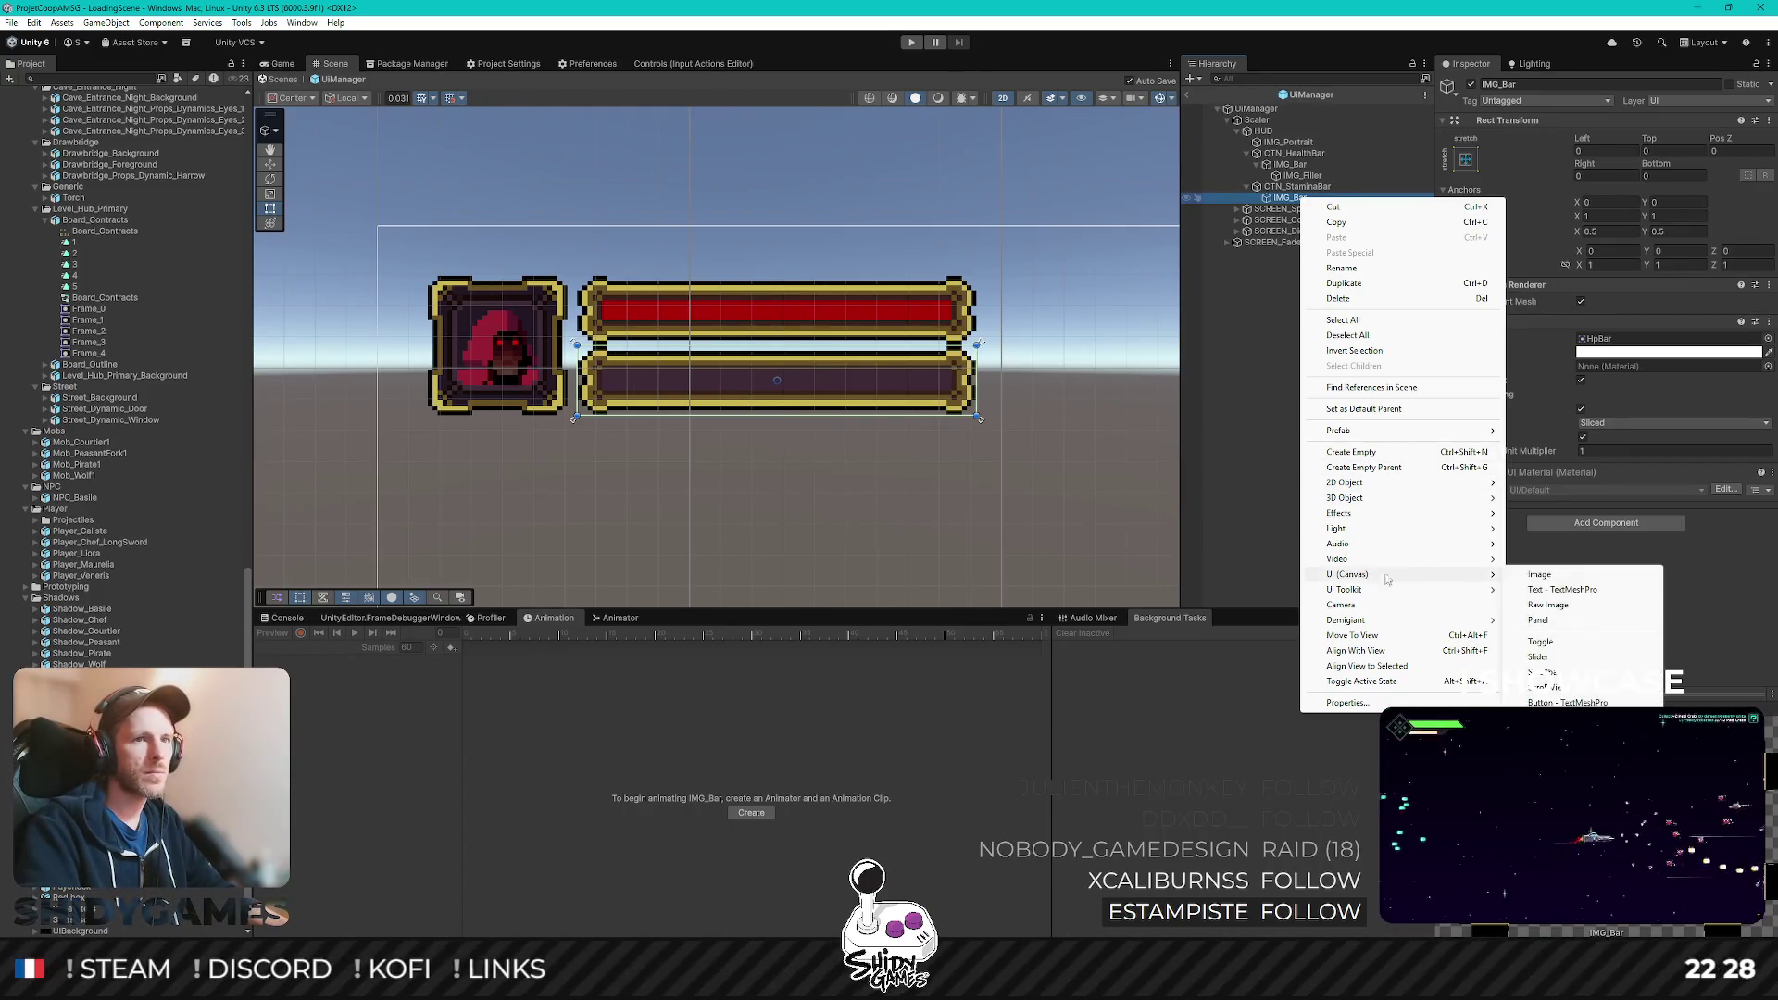
left_click(1541, 574)
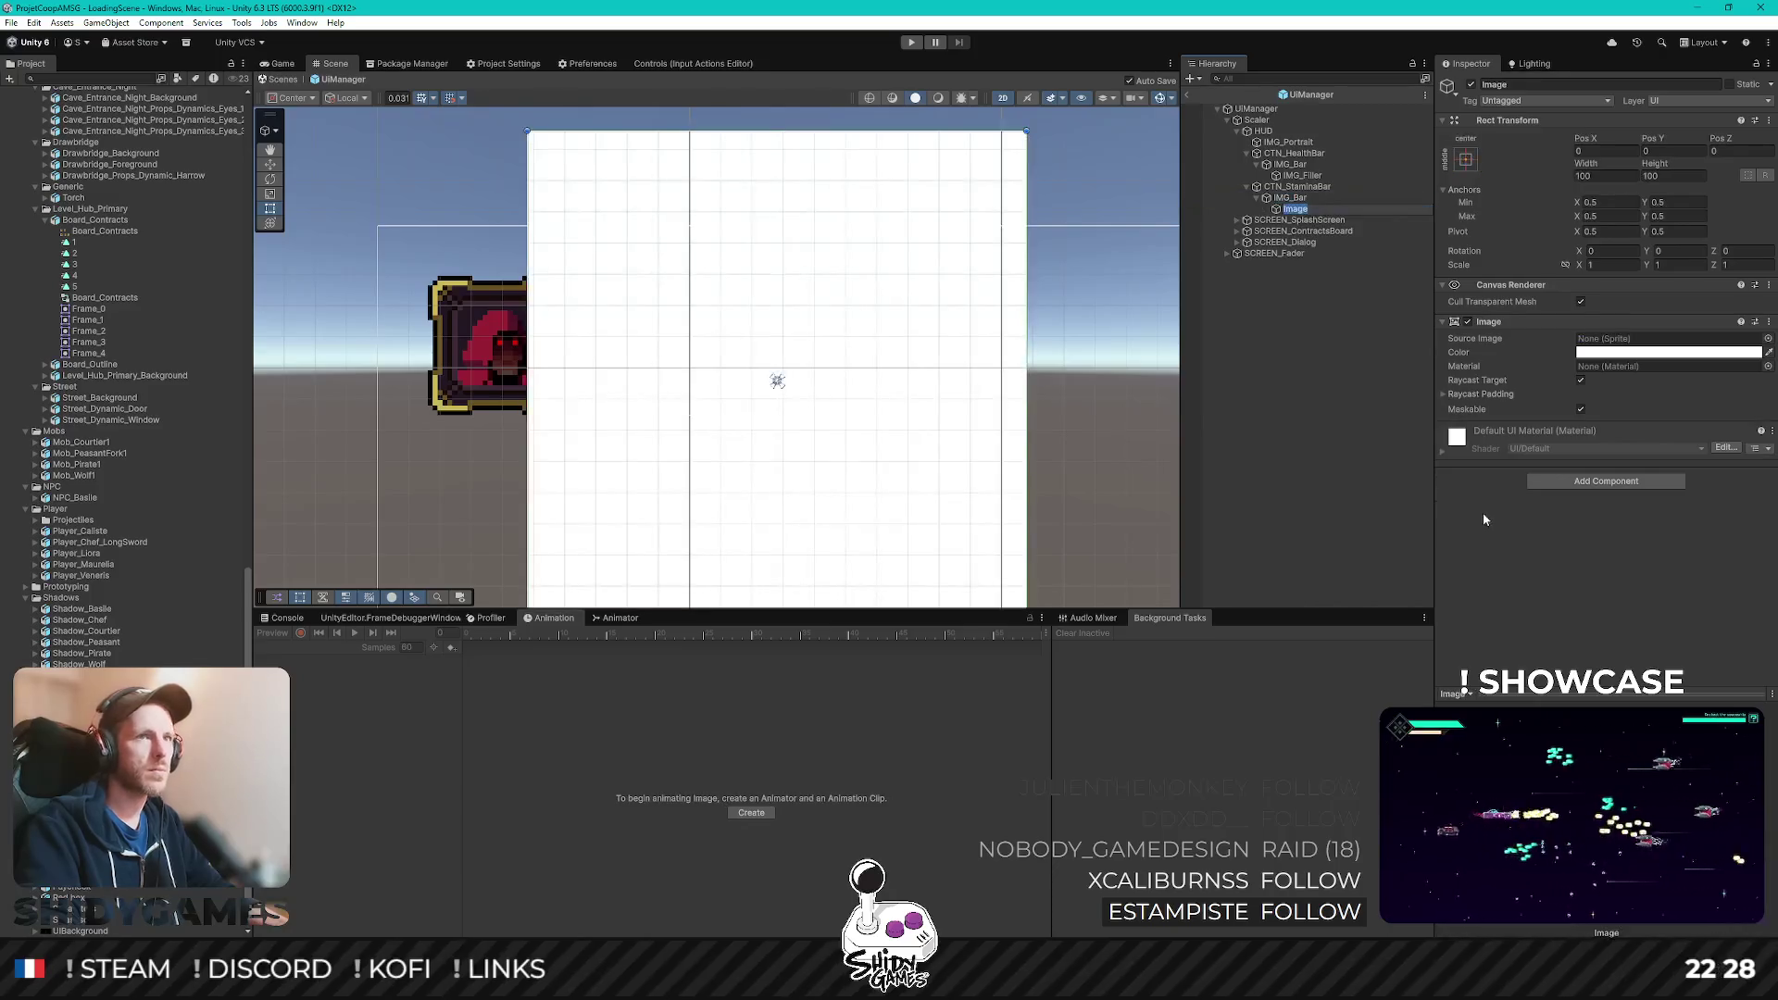
type("MG_")
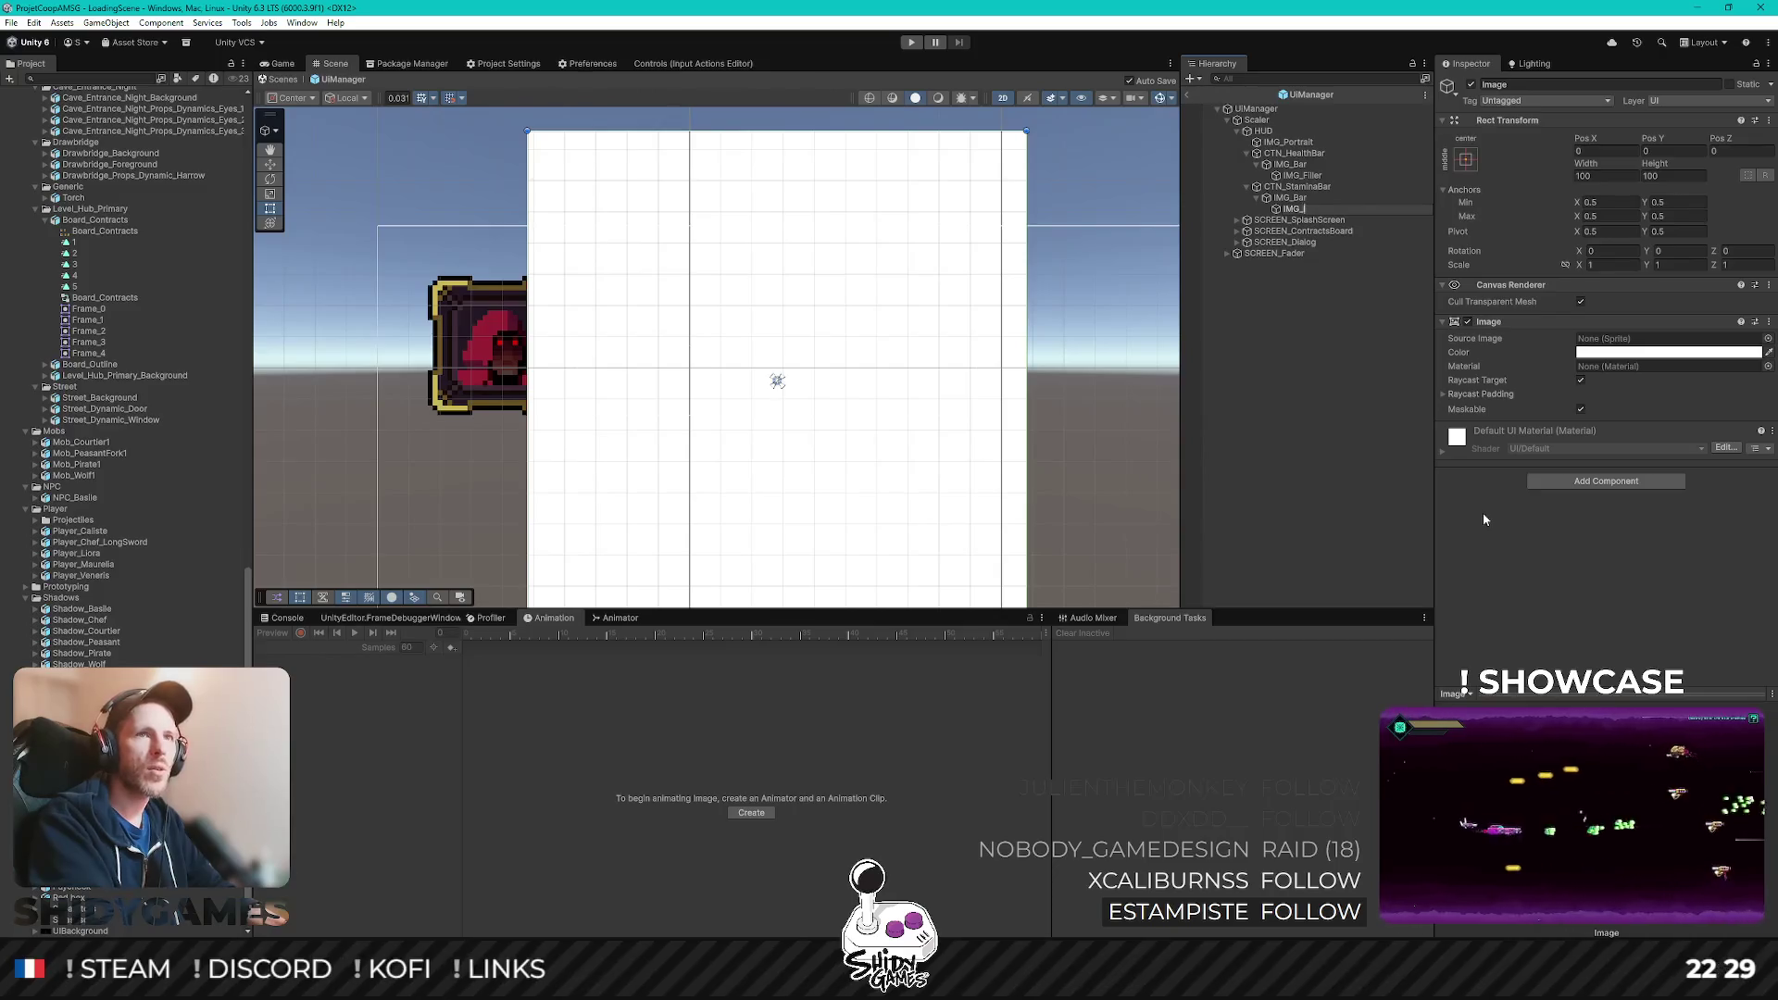
type("Filler")
key("Return")
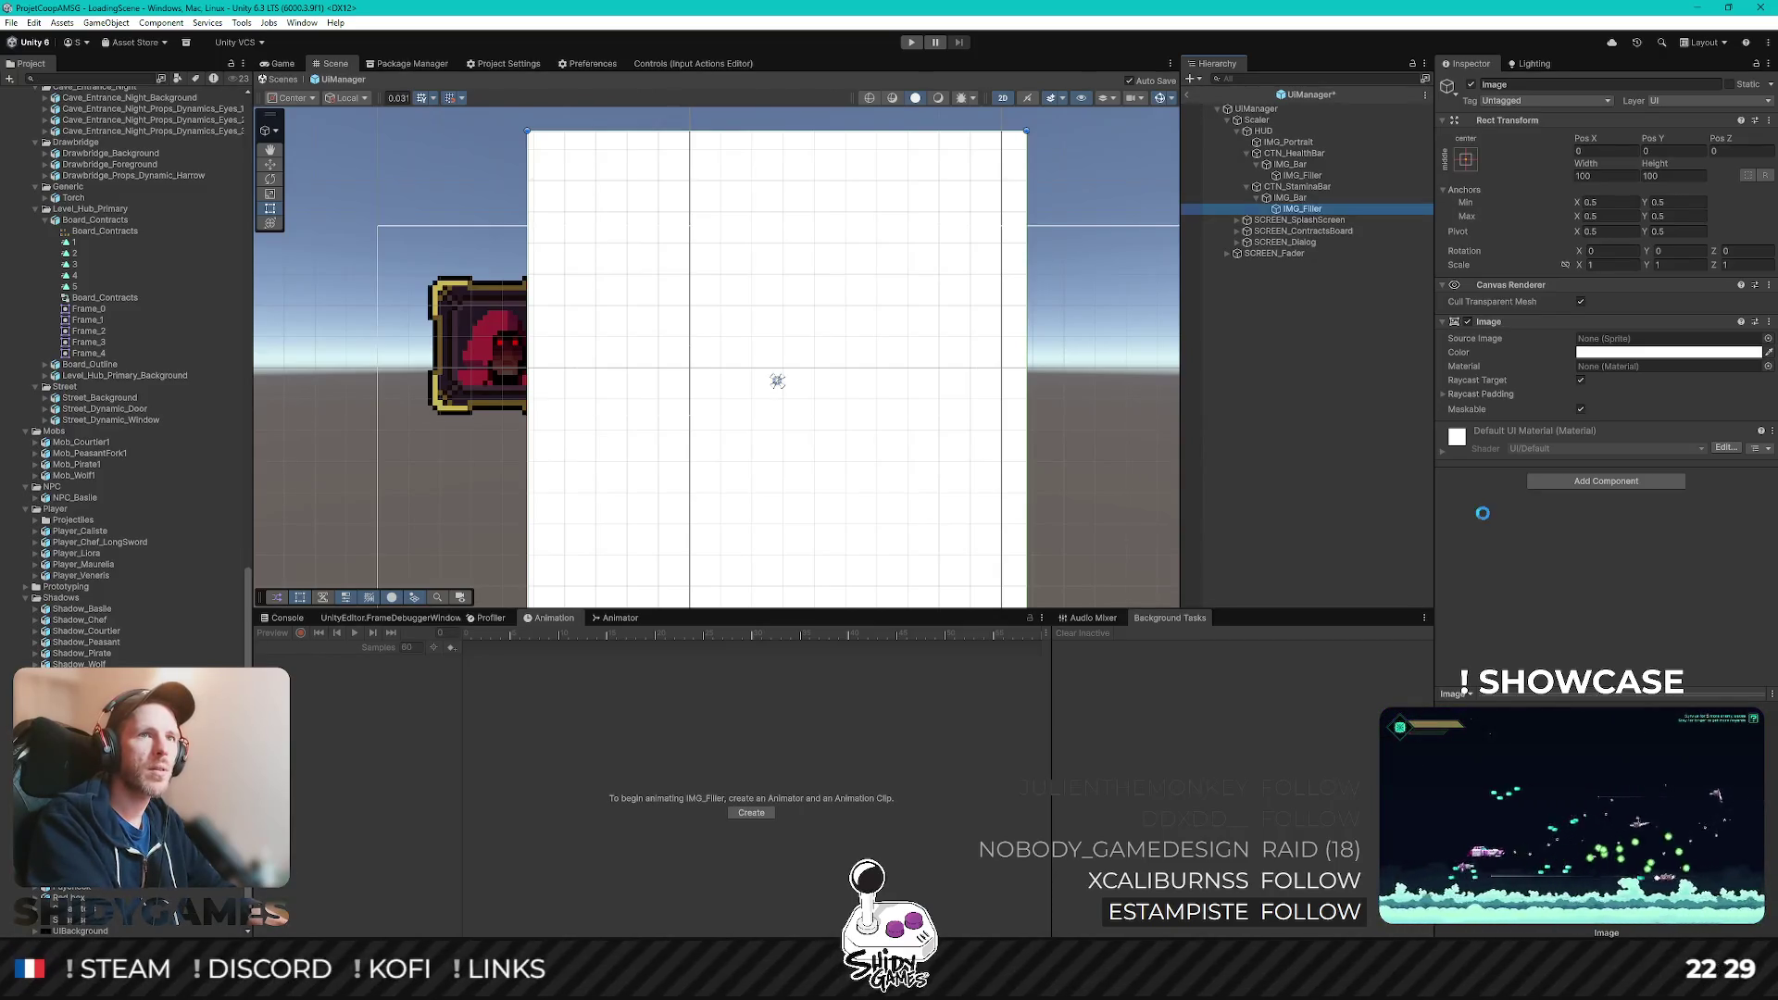
Step: Stretch IMG_Filler with 5-unit insets on all four sides, then select the Bar Filler Energy texture
left_click(1465, 160)
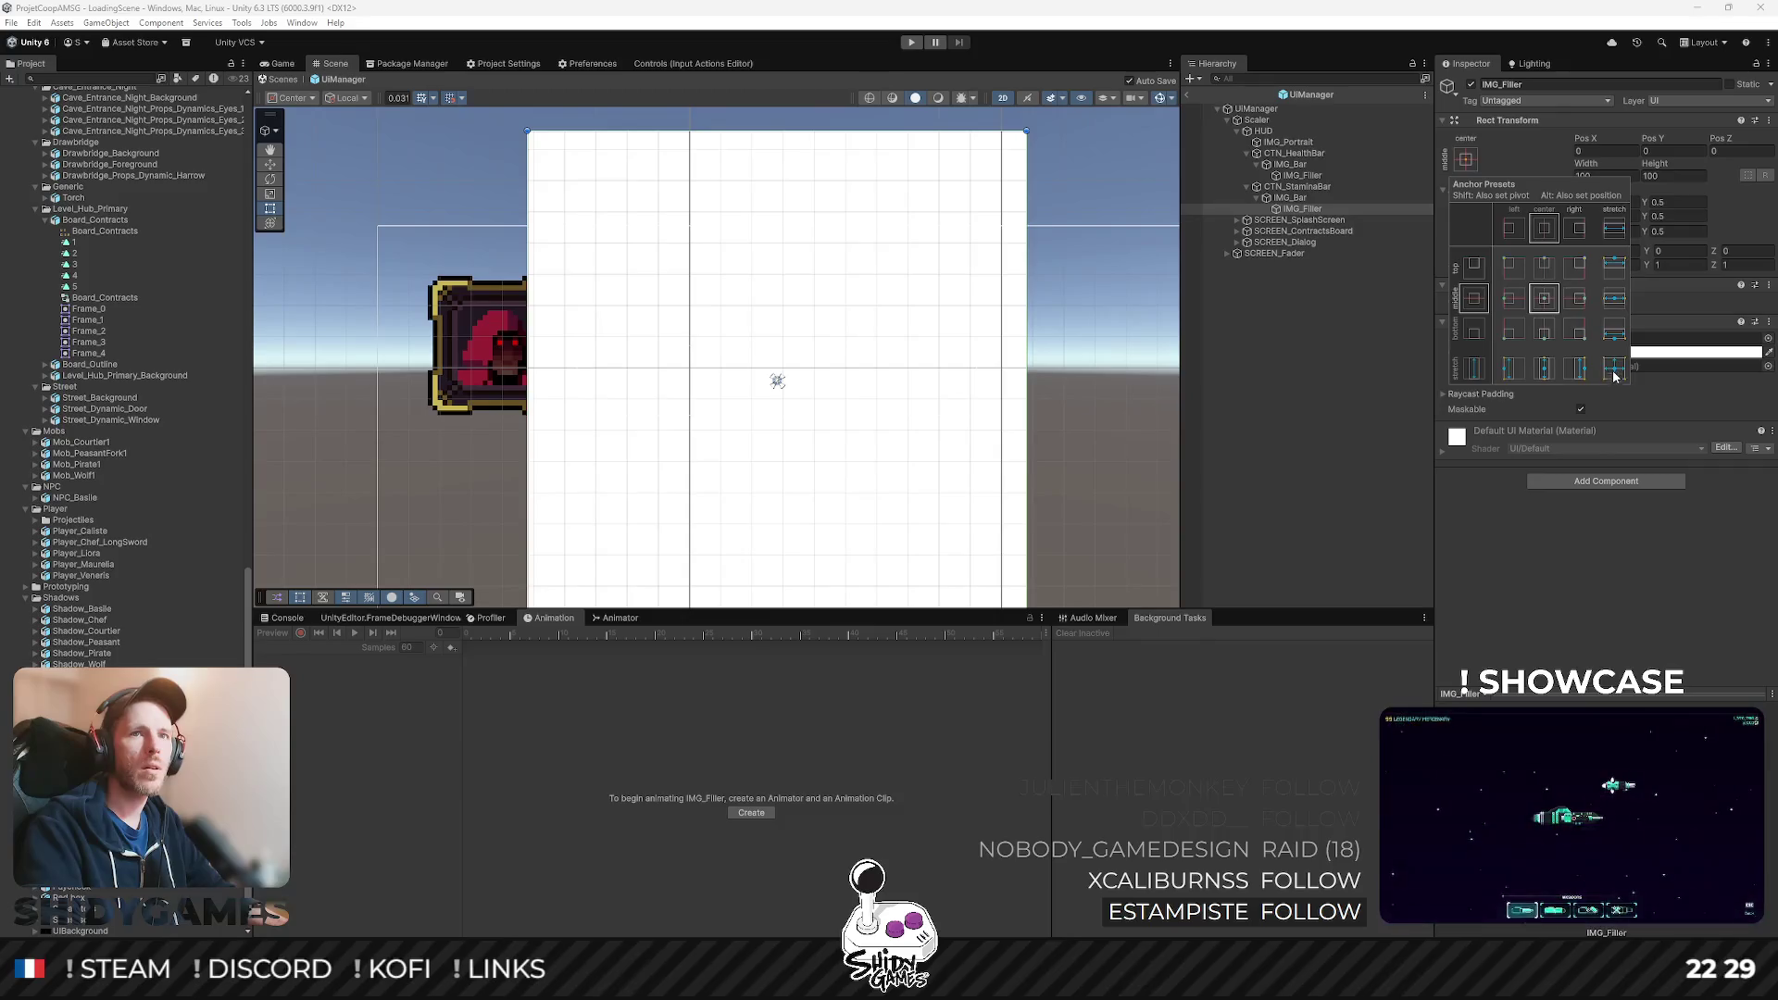
left_click(1613, 372, "alt")
left_click(1600, 152)
type("5")
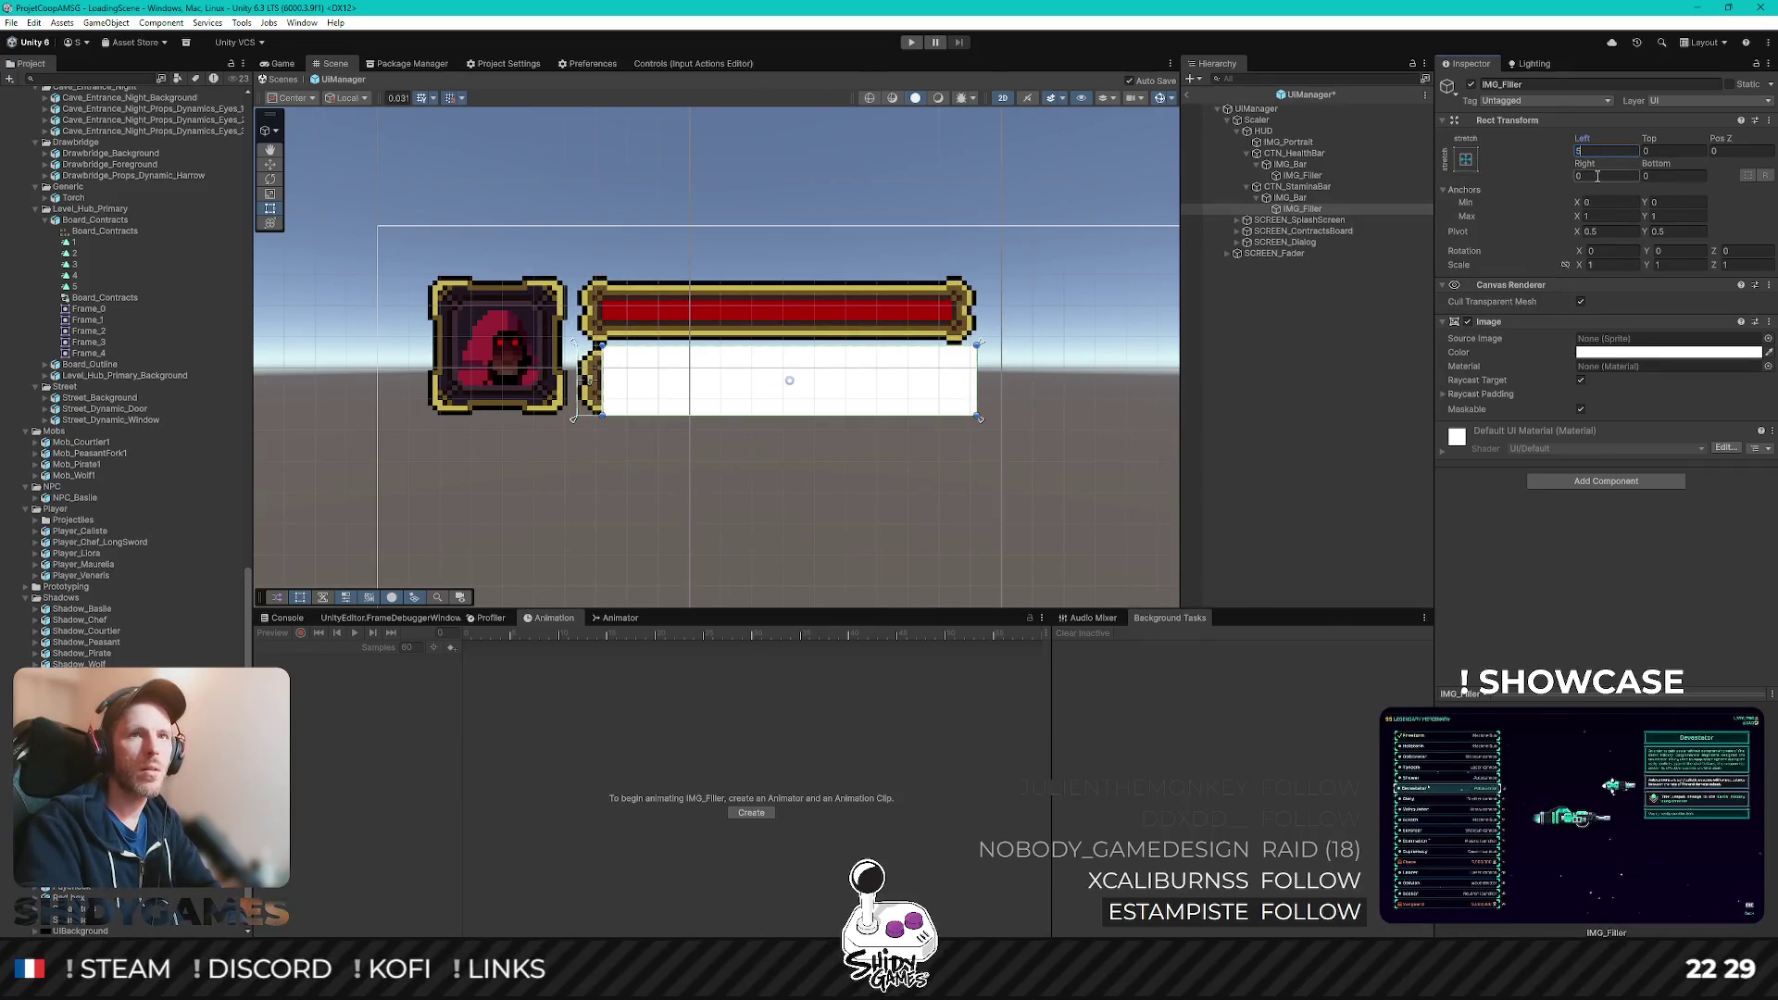
left_click(1603, 175)
type("5")
left_click(1658, 174)
type("5")
left_click(1658, 151)
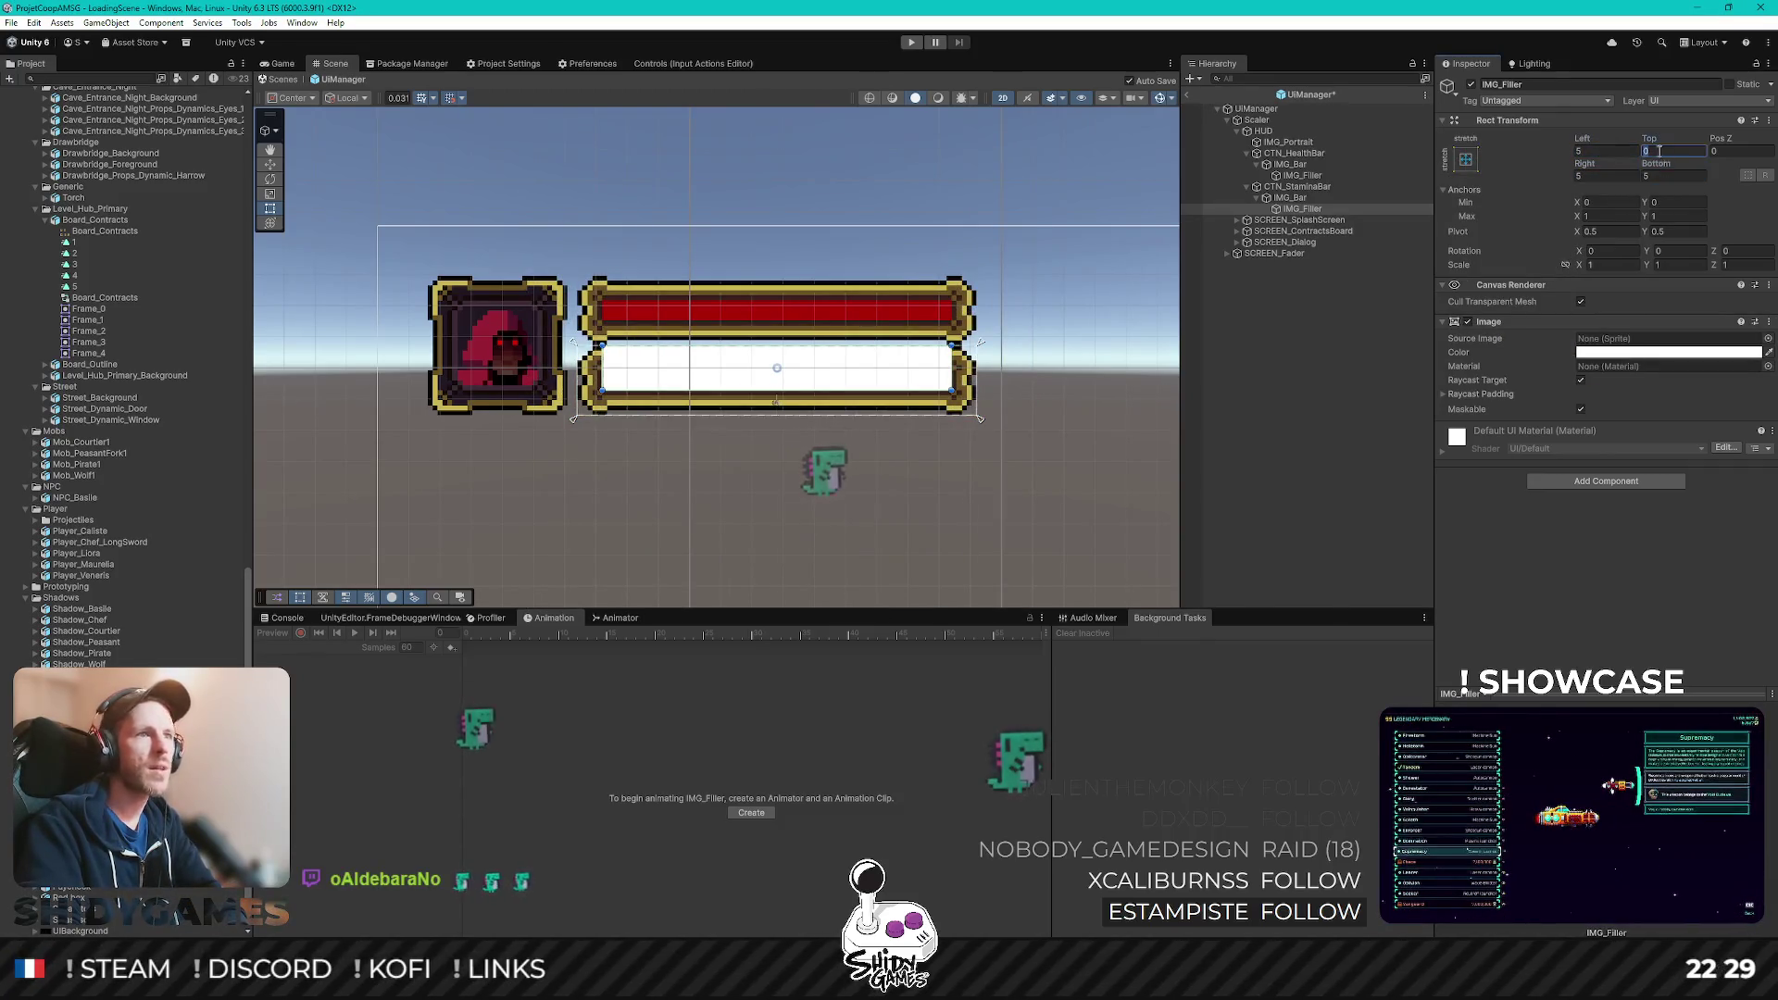
type("5")
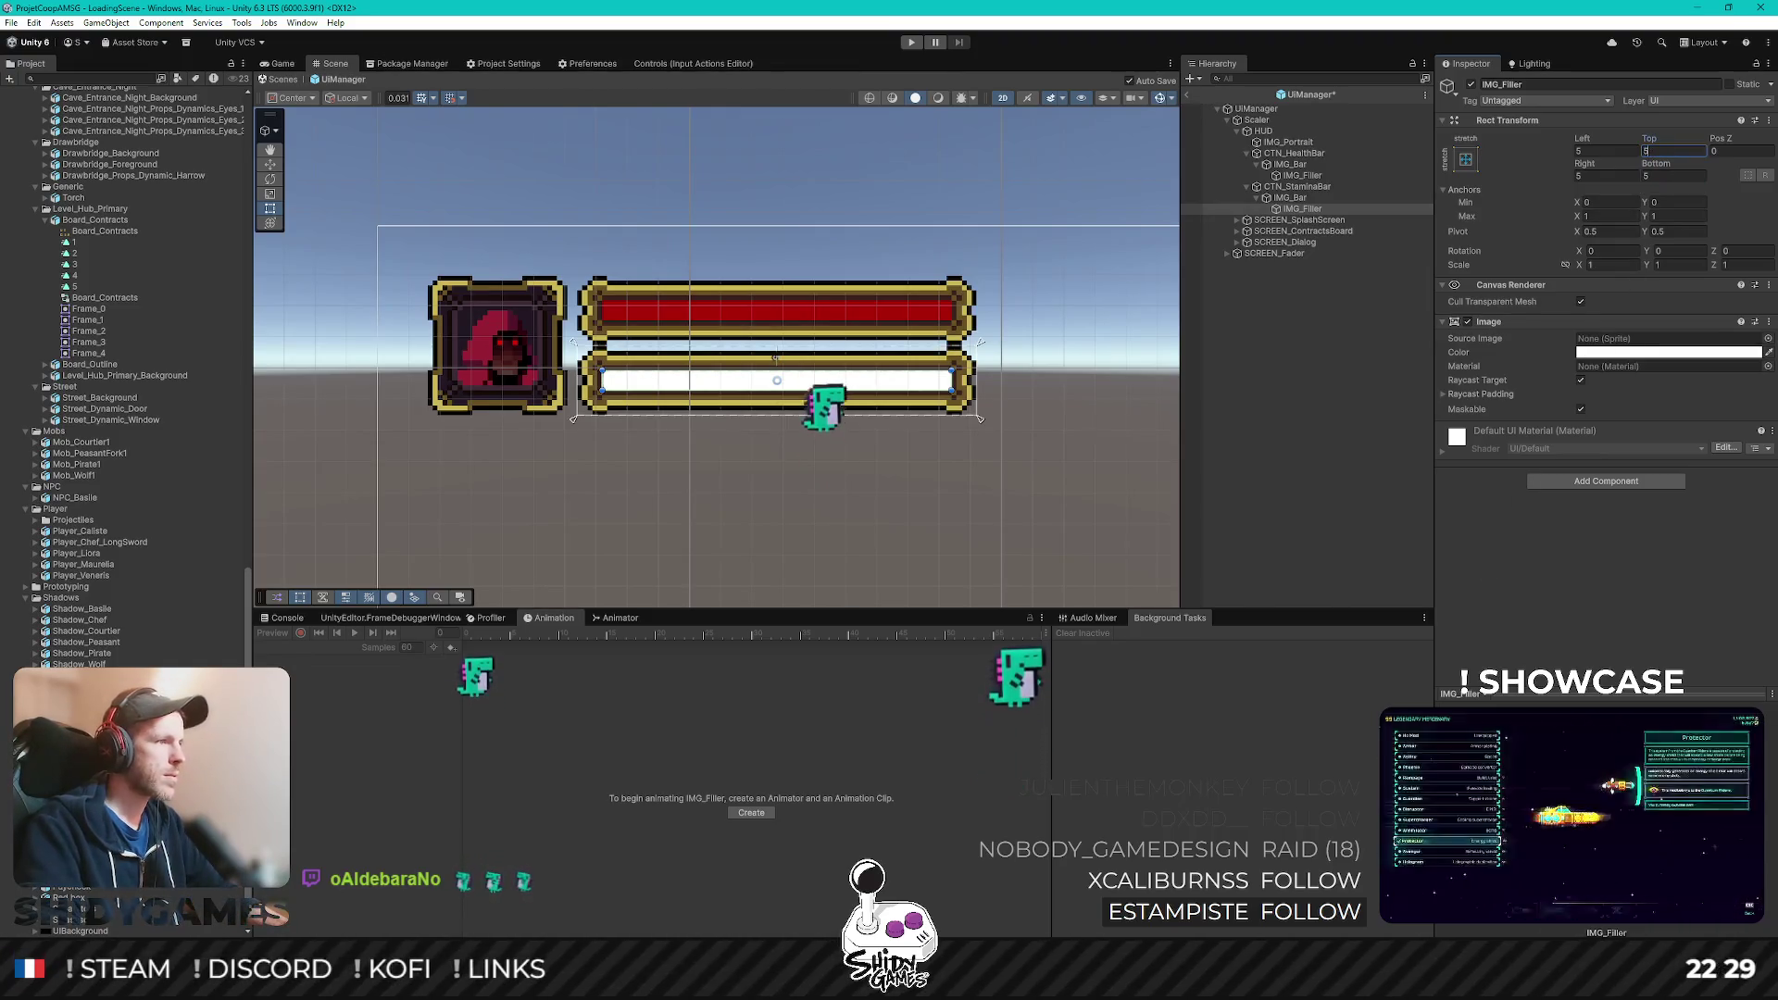
left_click(37, 773)
left_click(1658, 131)
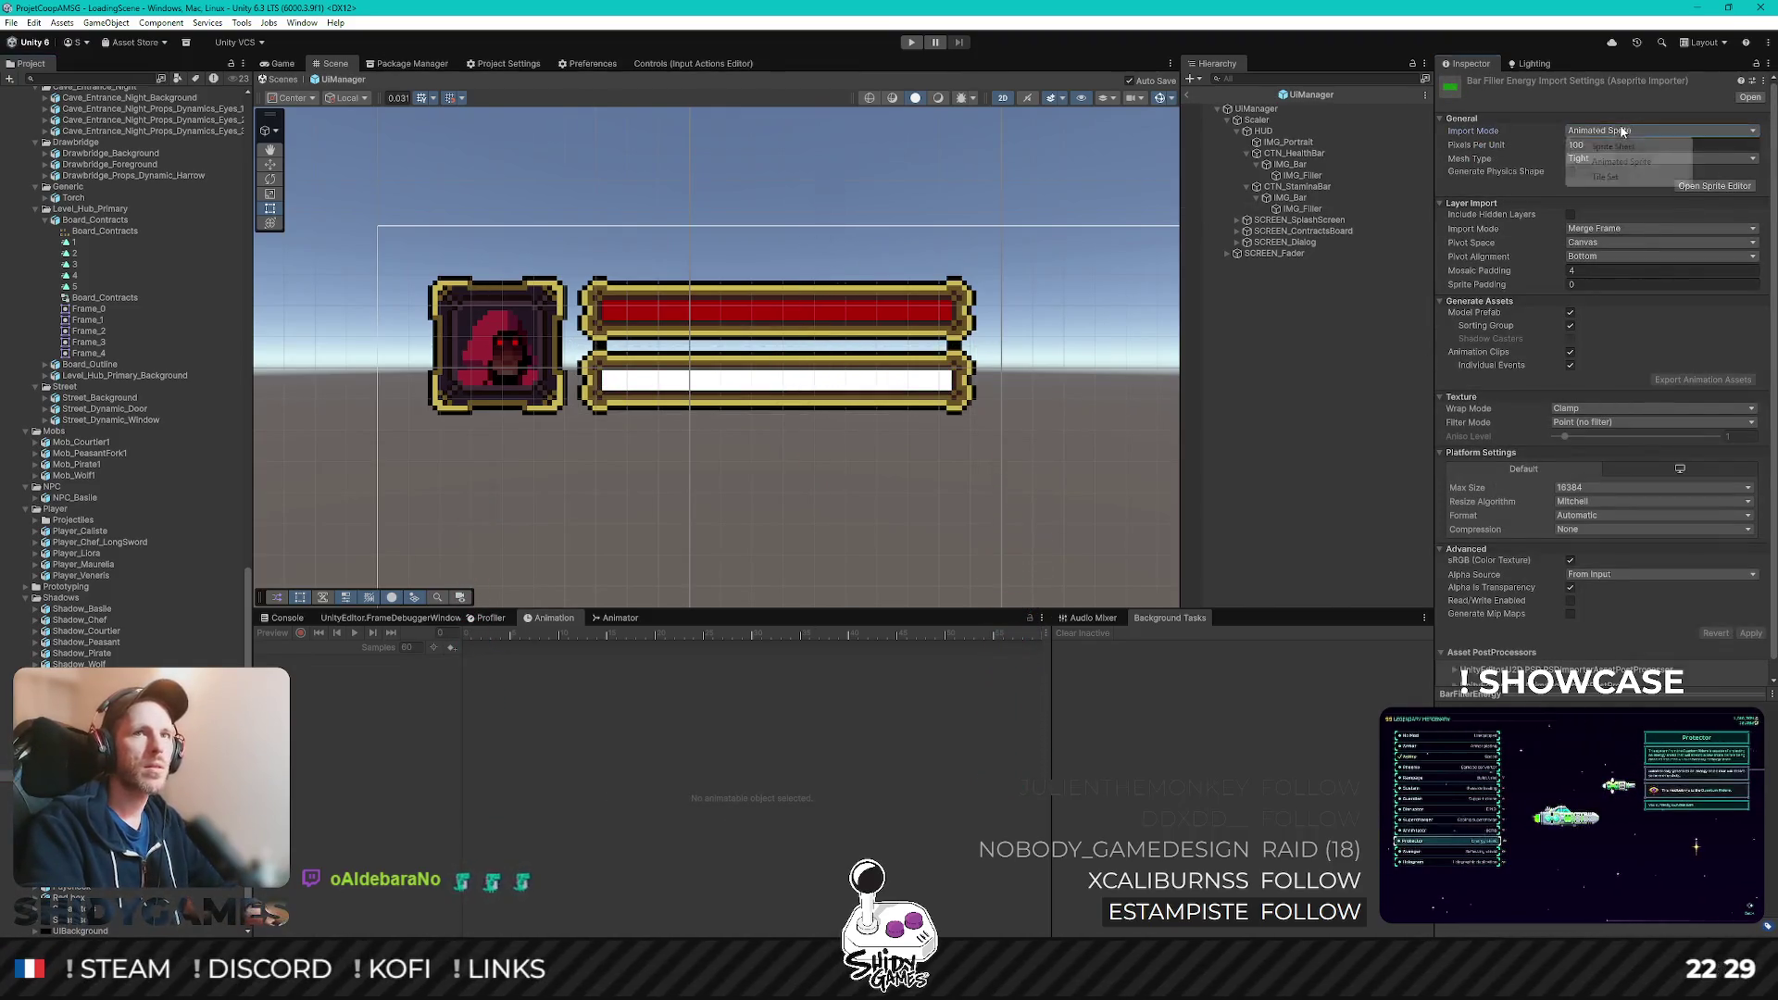
Step: Import Bar Filler Energy as a 16-PPU Full Rect sprite sheet in RGBA 32 bit format
left_click(1596, 144)
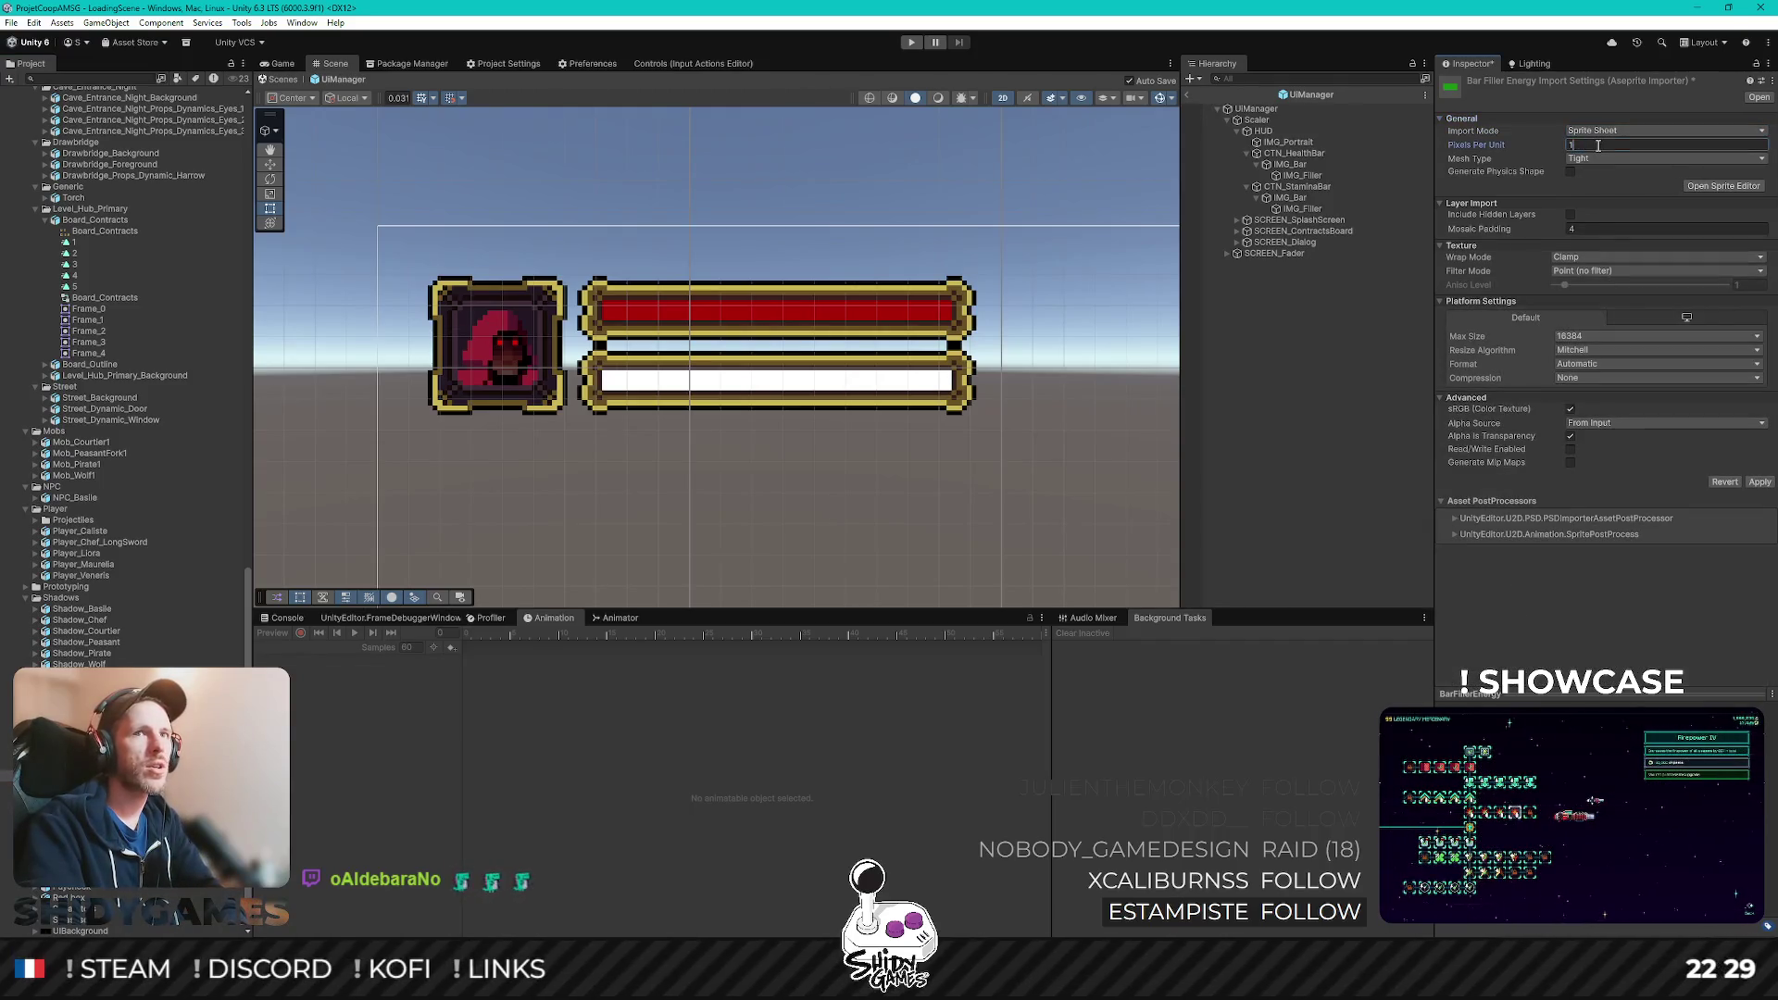
type("6")
left_click(1598, 157)
left_click(1608, 175)
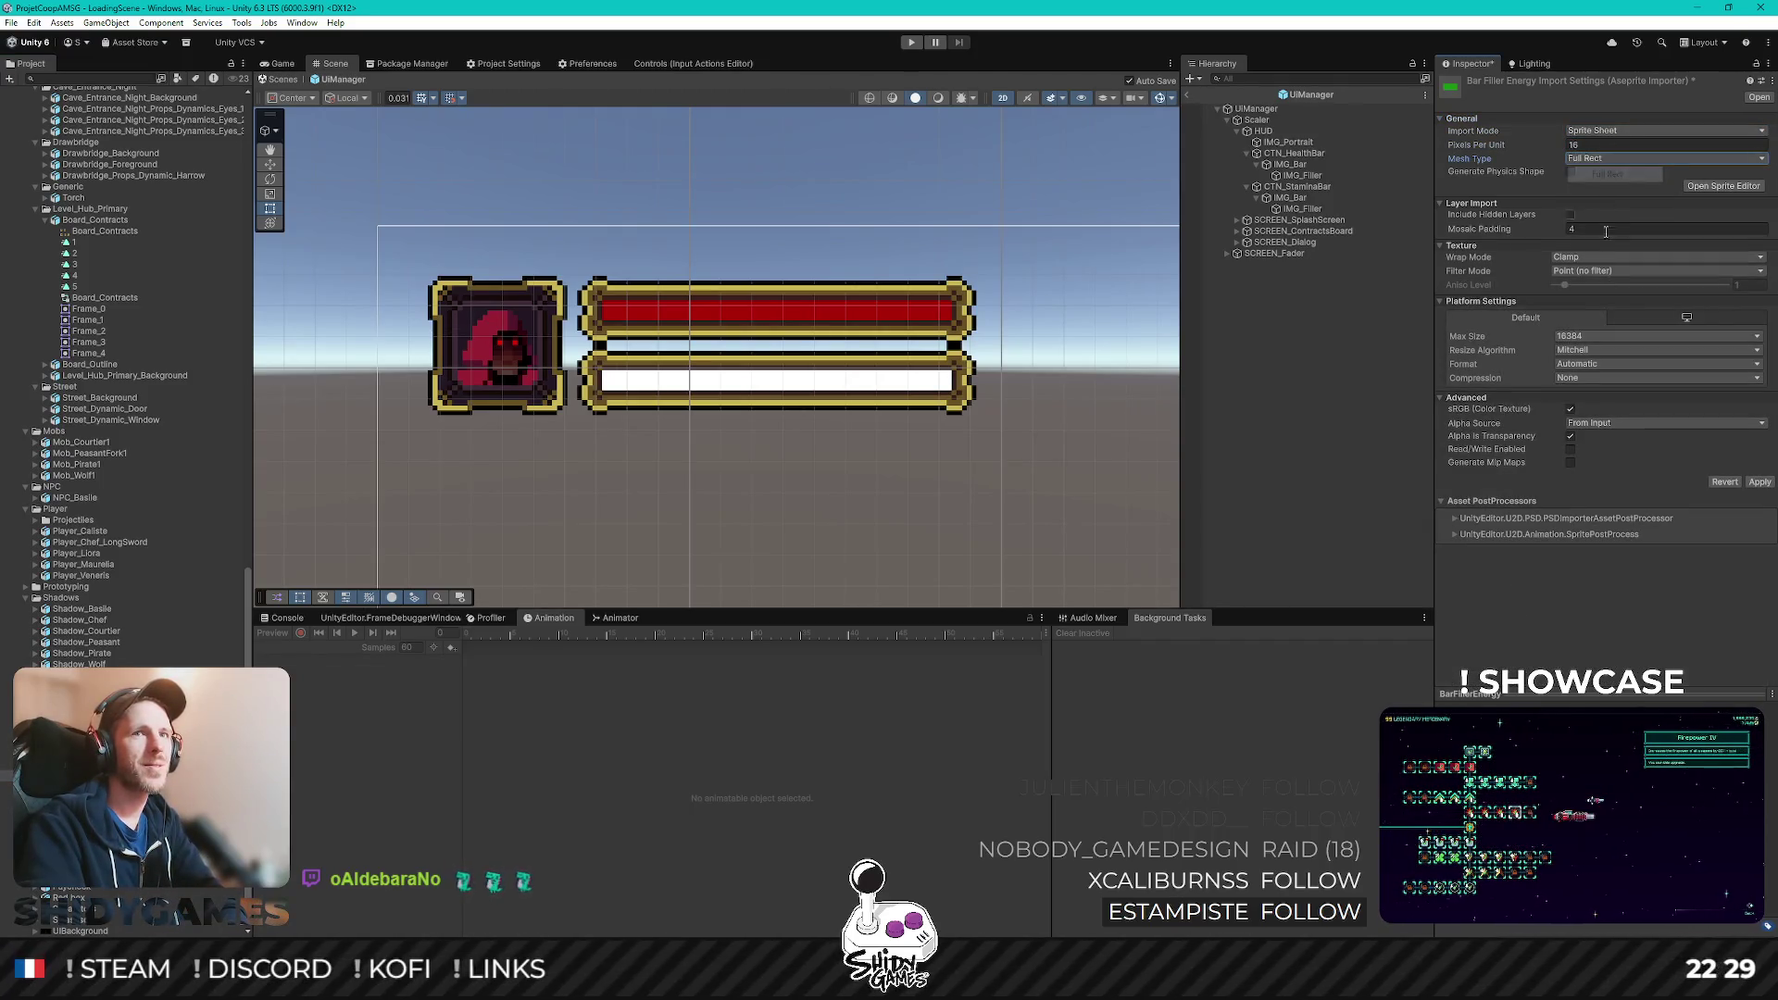
left_click(1593, 364)
left_click(1594, 381)
left_click(1595, 364)
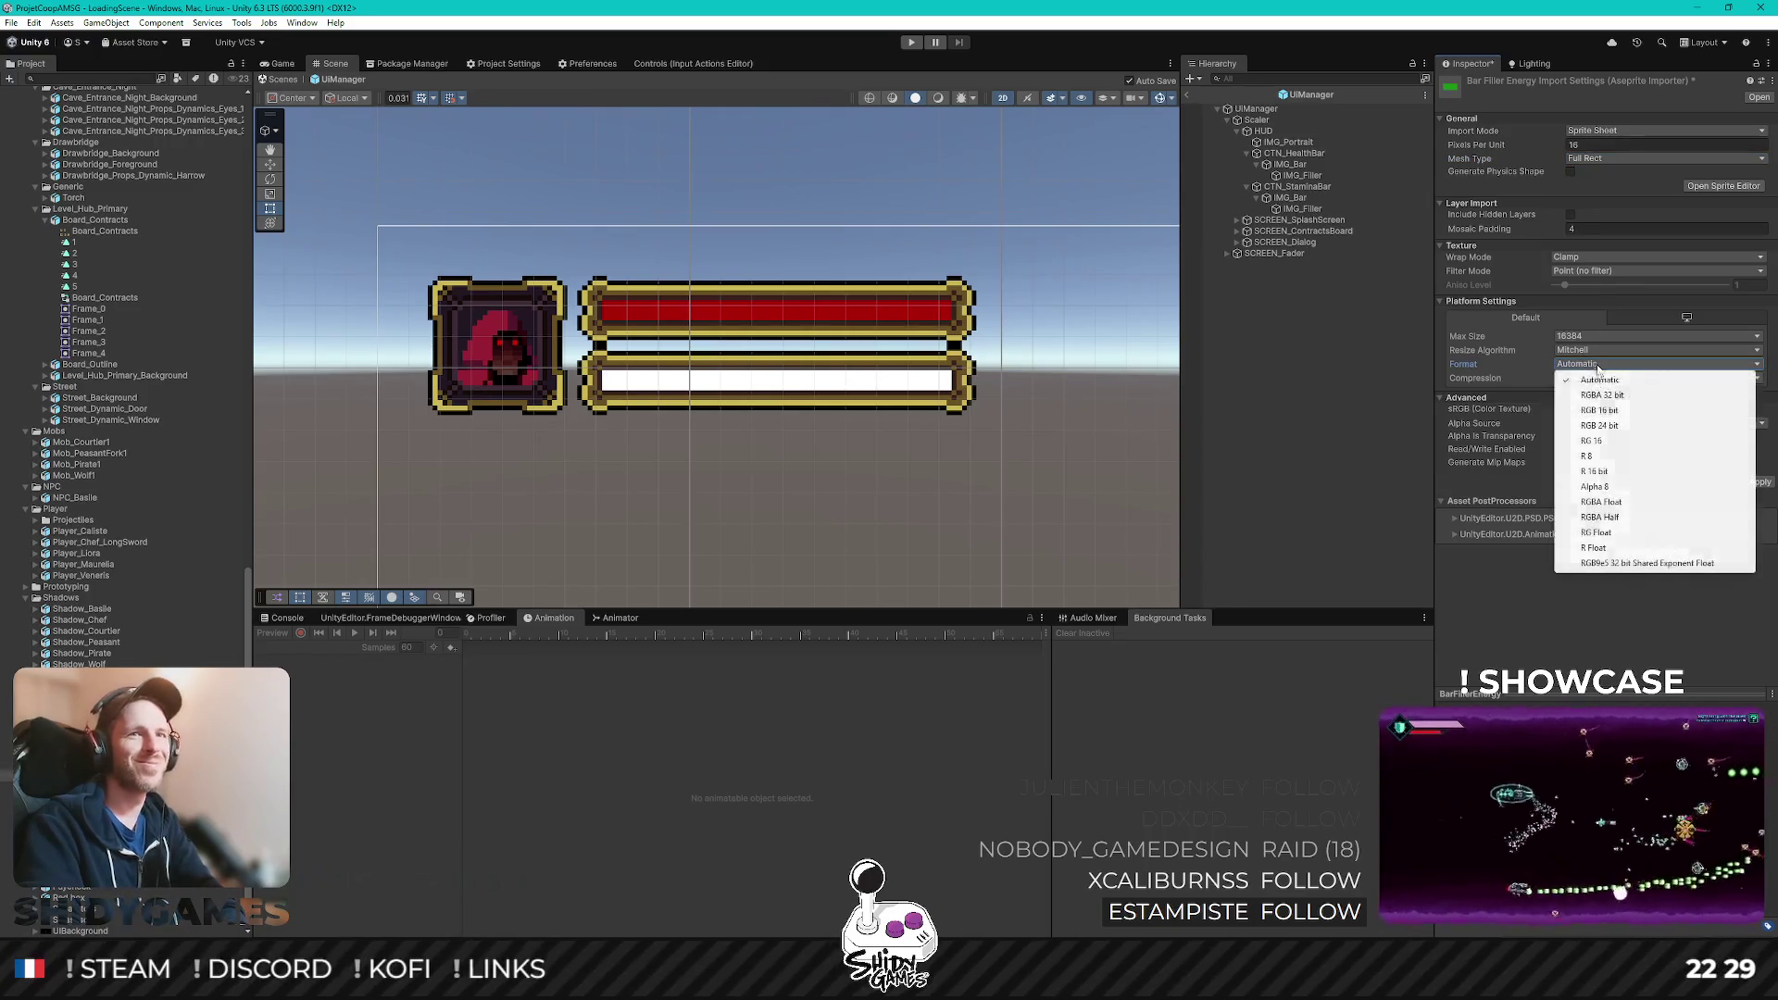
left_click(1691, 394)
left_click(1760, 470)
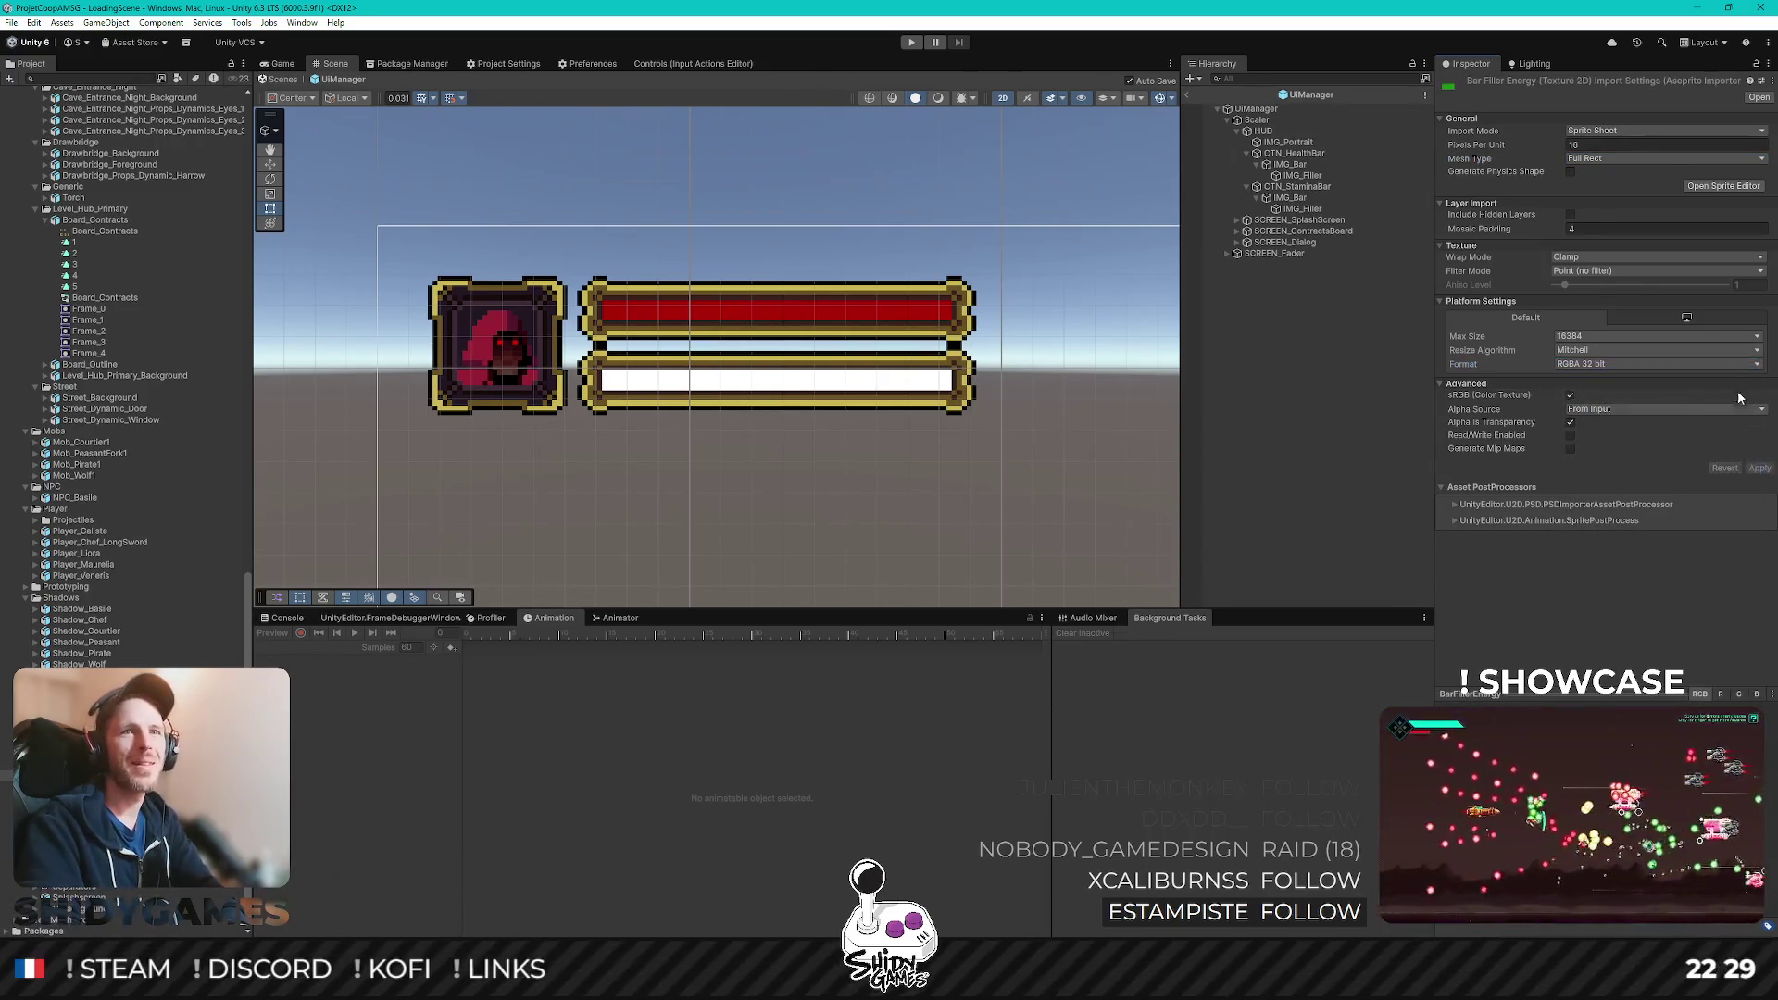
Step: In the Sprite Editor, define one sprite covering the whole green area and apply it
left_click(1706, 185)
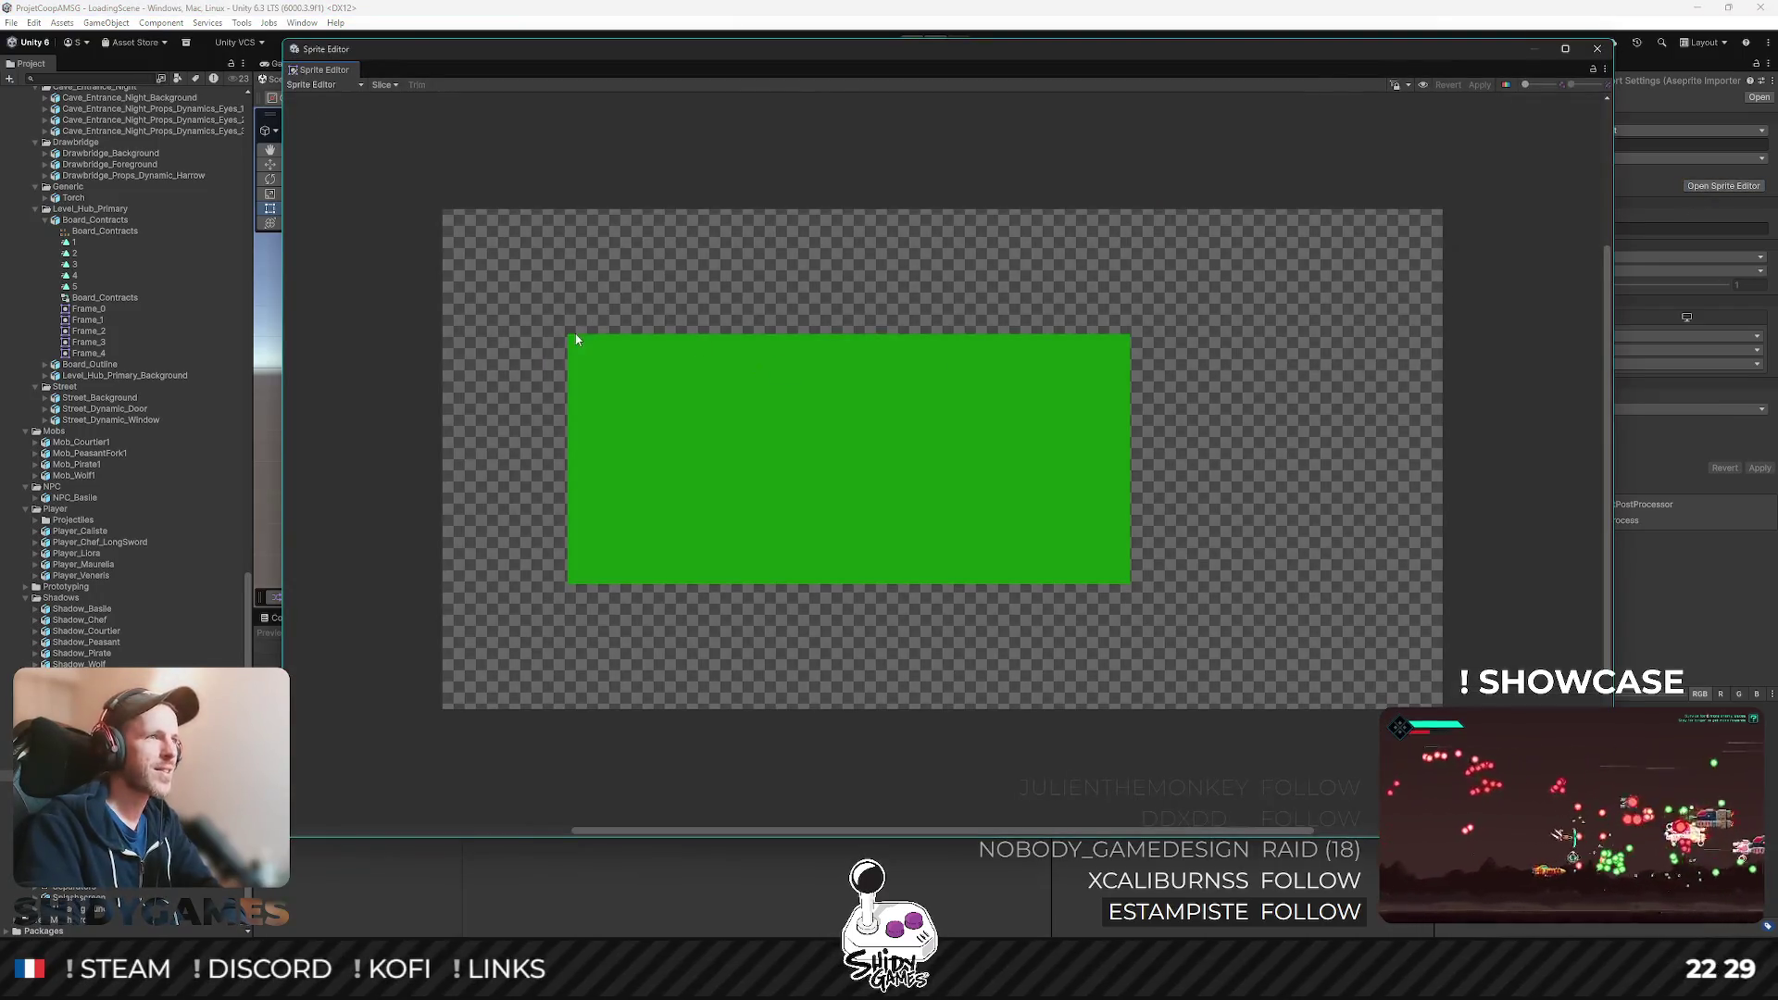
left_click_drag(567, 334, 1131, 583)
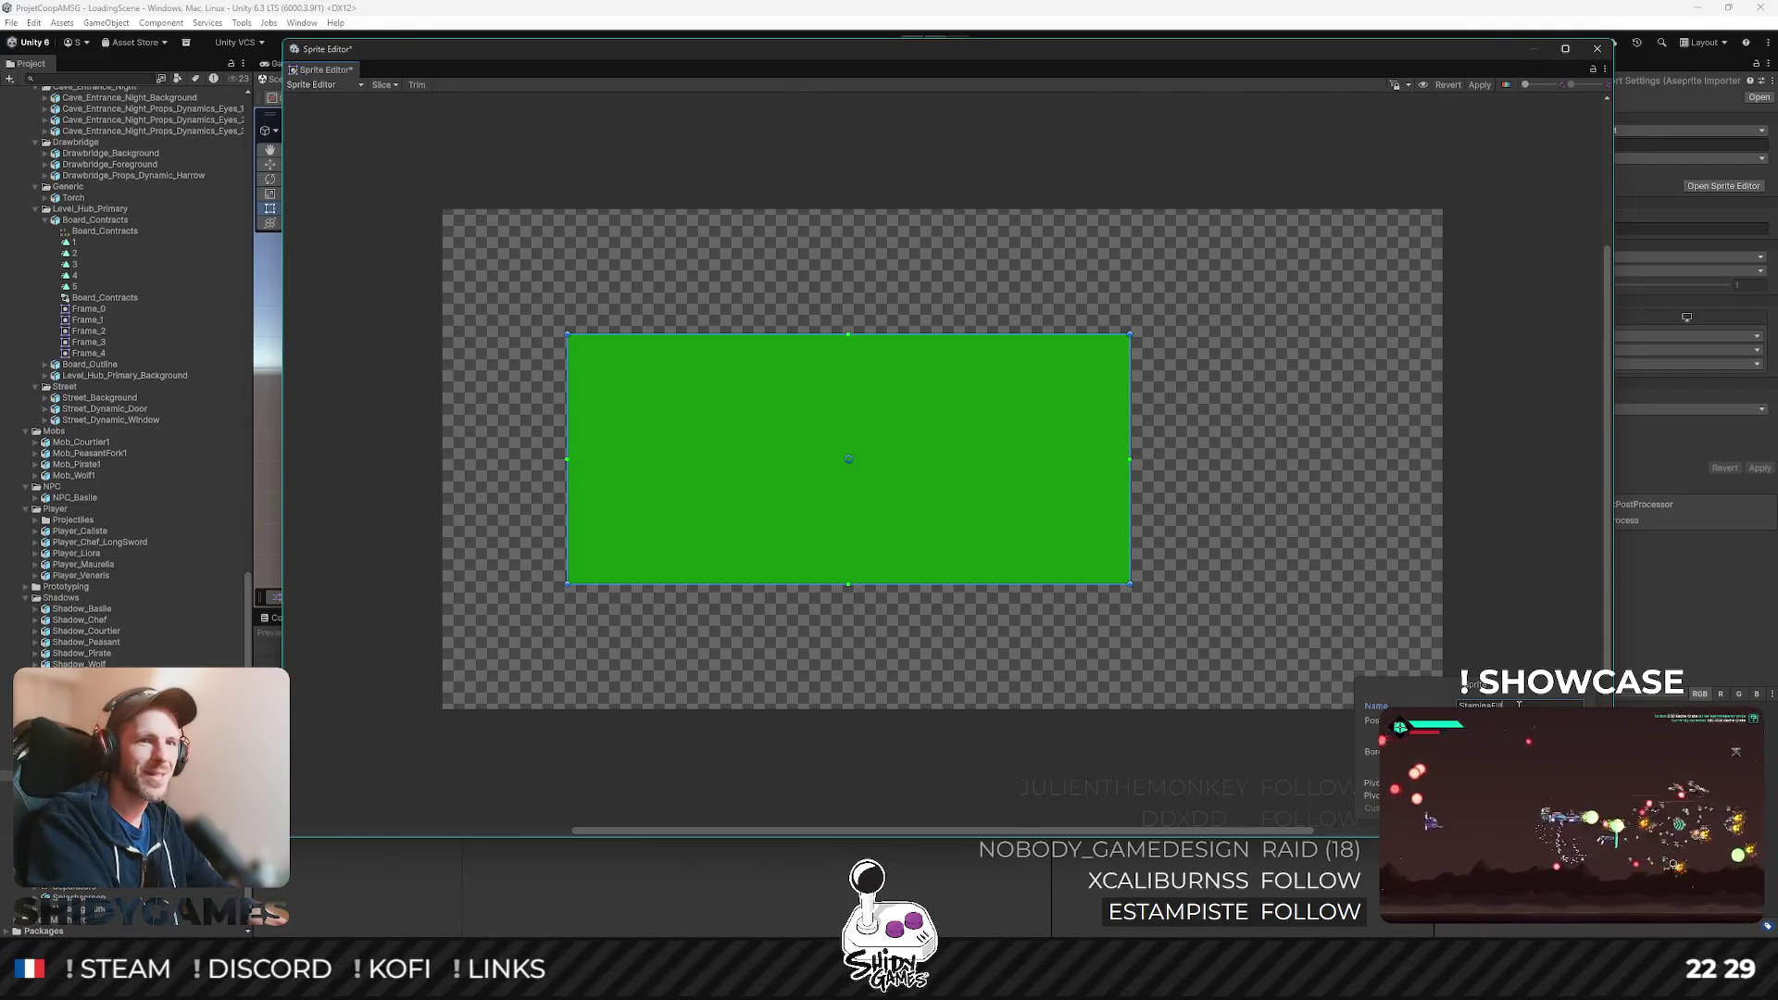
left_click(1600, 51)
left_click(1306, 209)
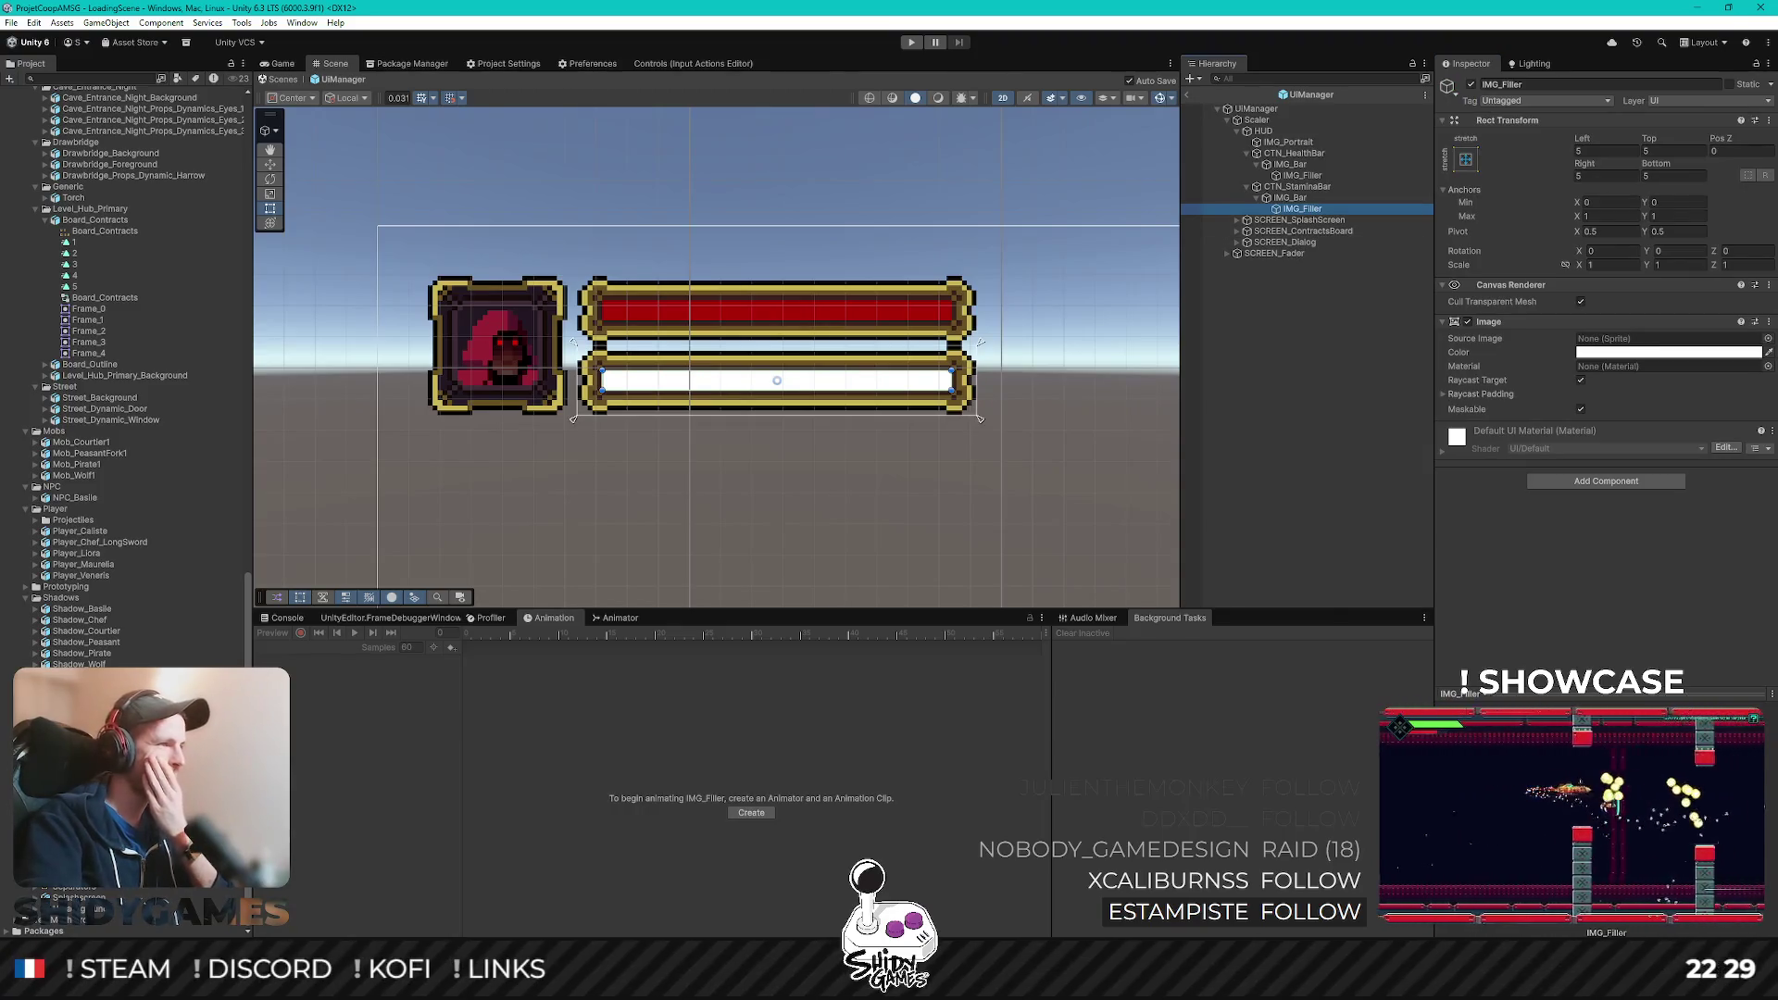
Step: Give IMG_Filler the green stamina sprite as a Filled, Horizontal image and preview a partial Fill Amount
left_click_drag(1622, 419, 1667, 352)
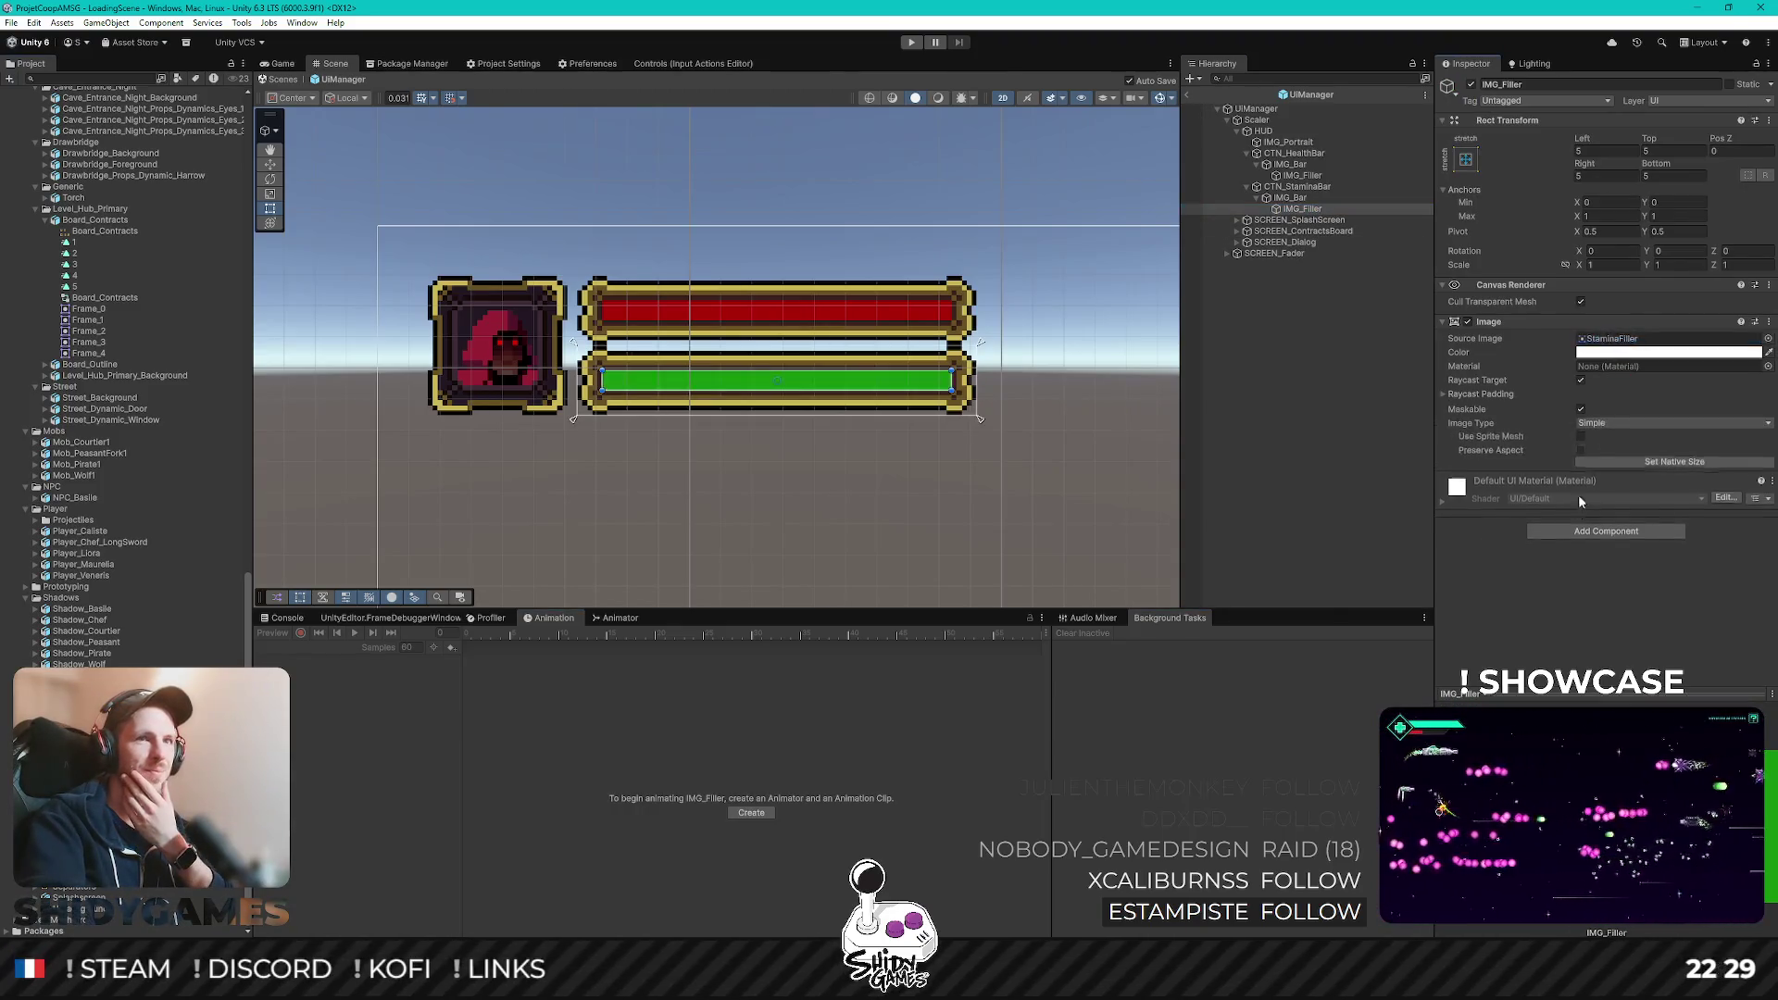
left_click(1225, 452)
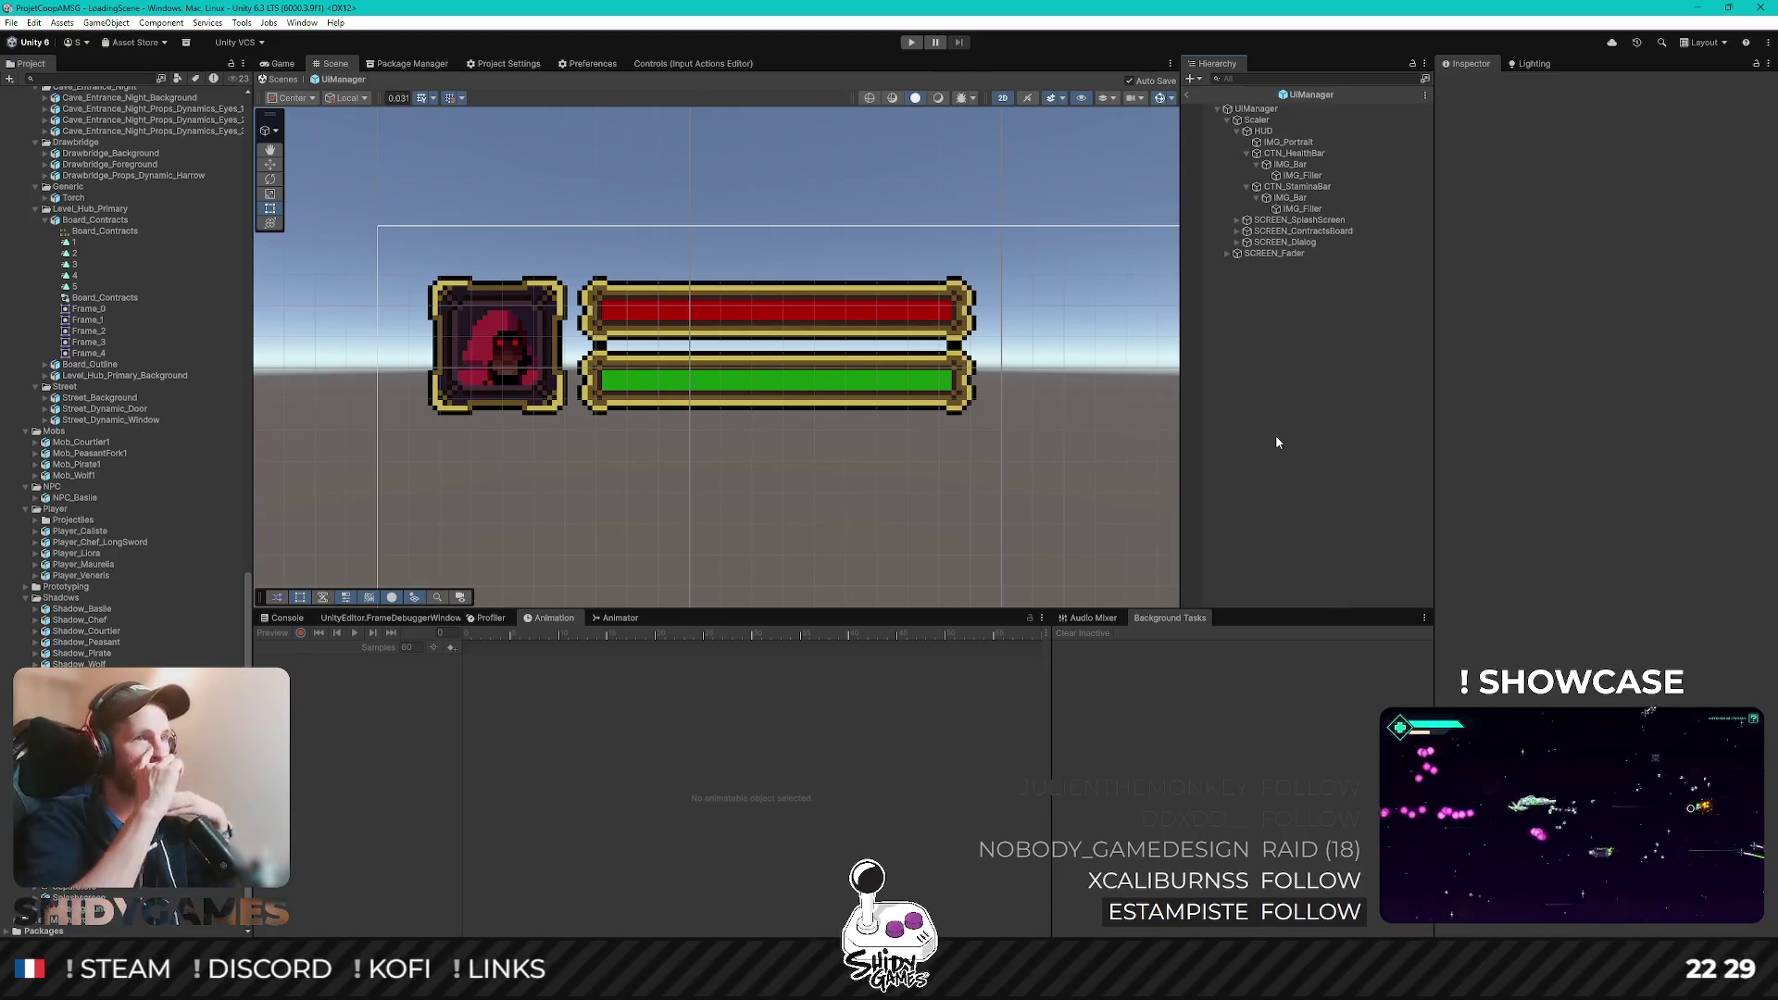
left_click(1301, 209)
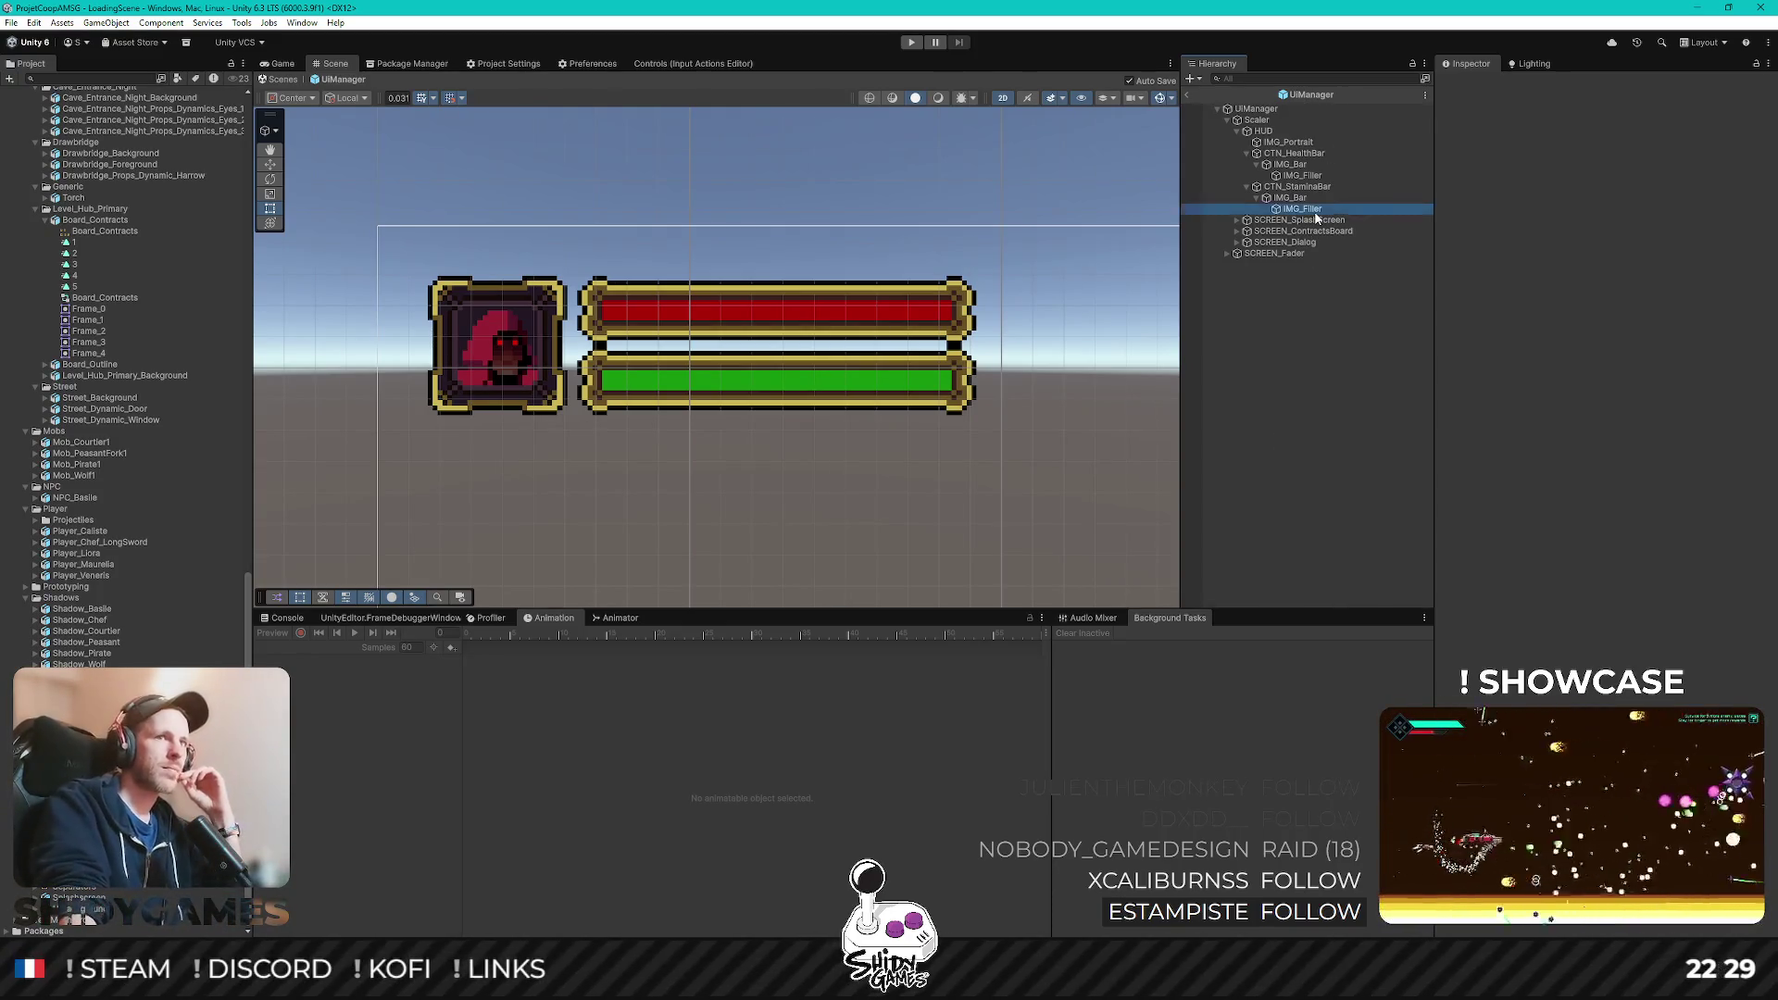
left_click(1584, 424)
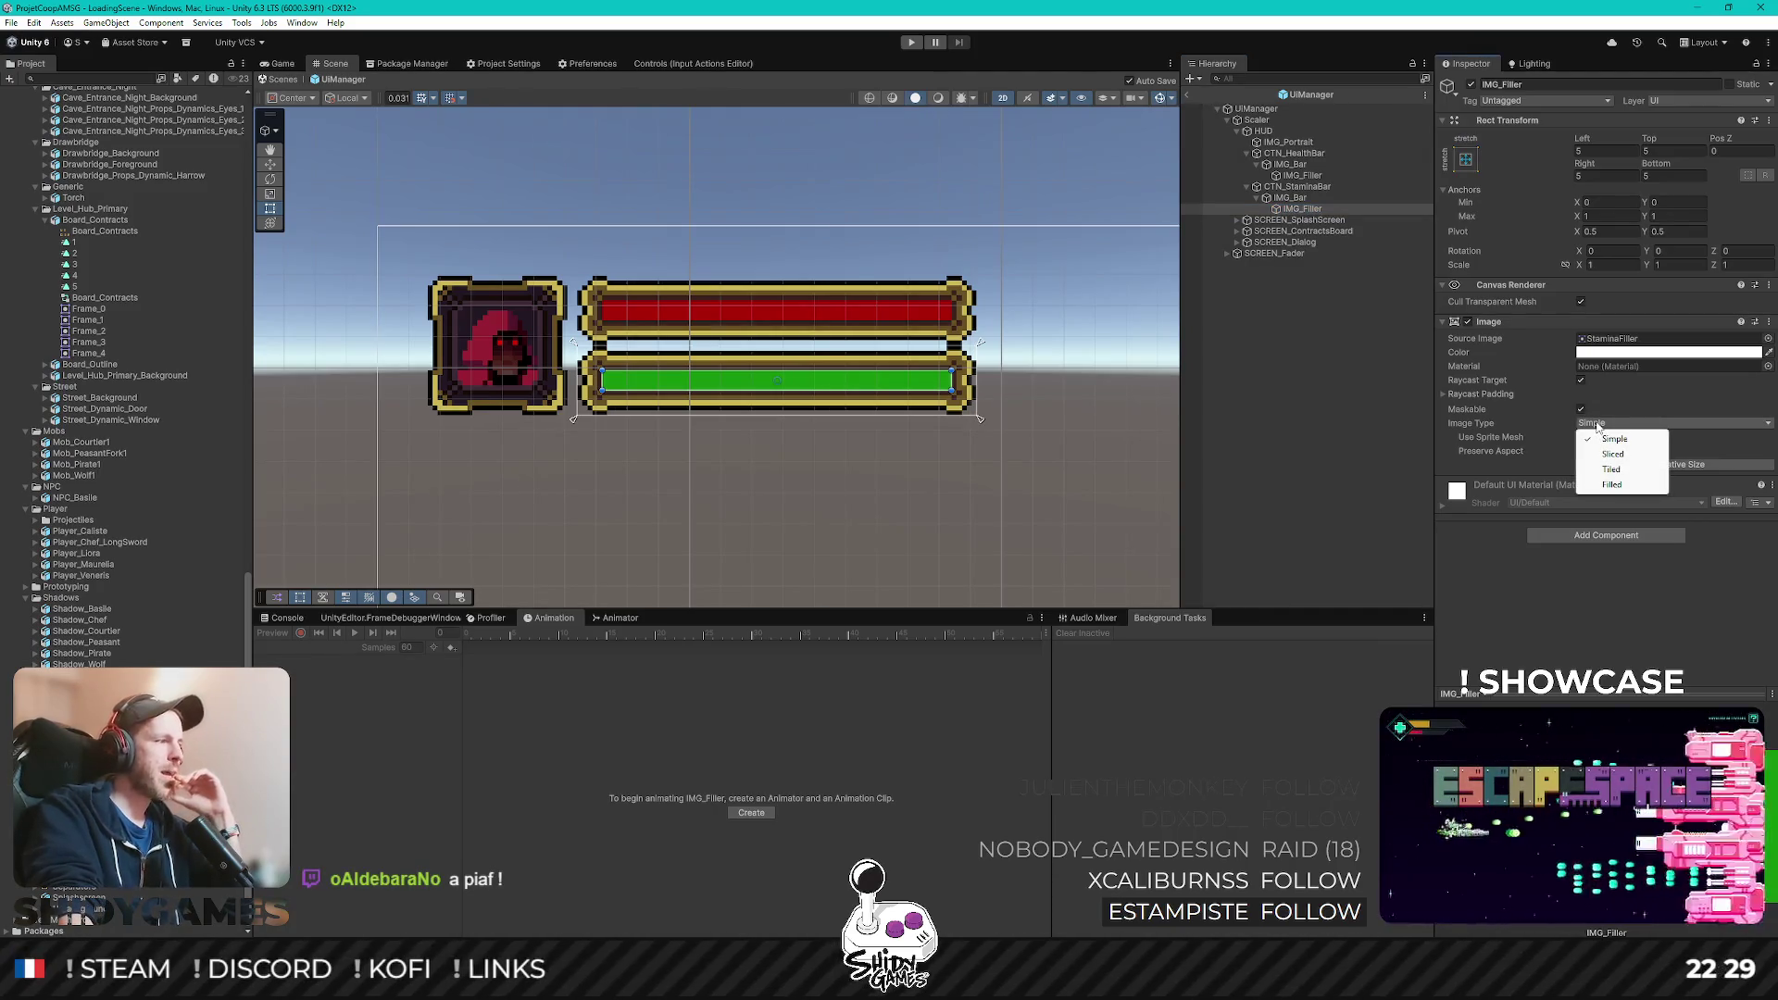
left_click(1613, 484)
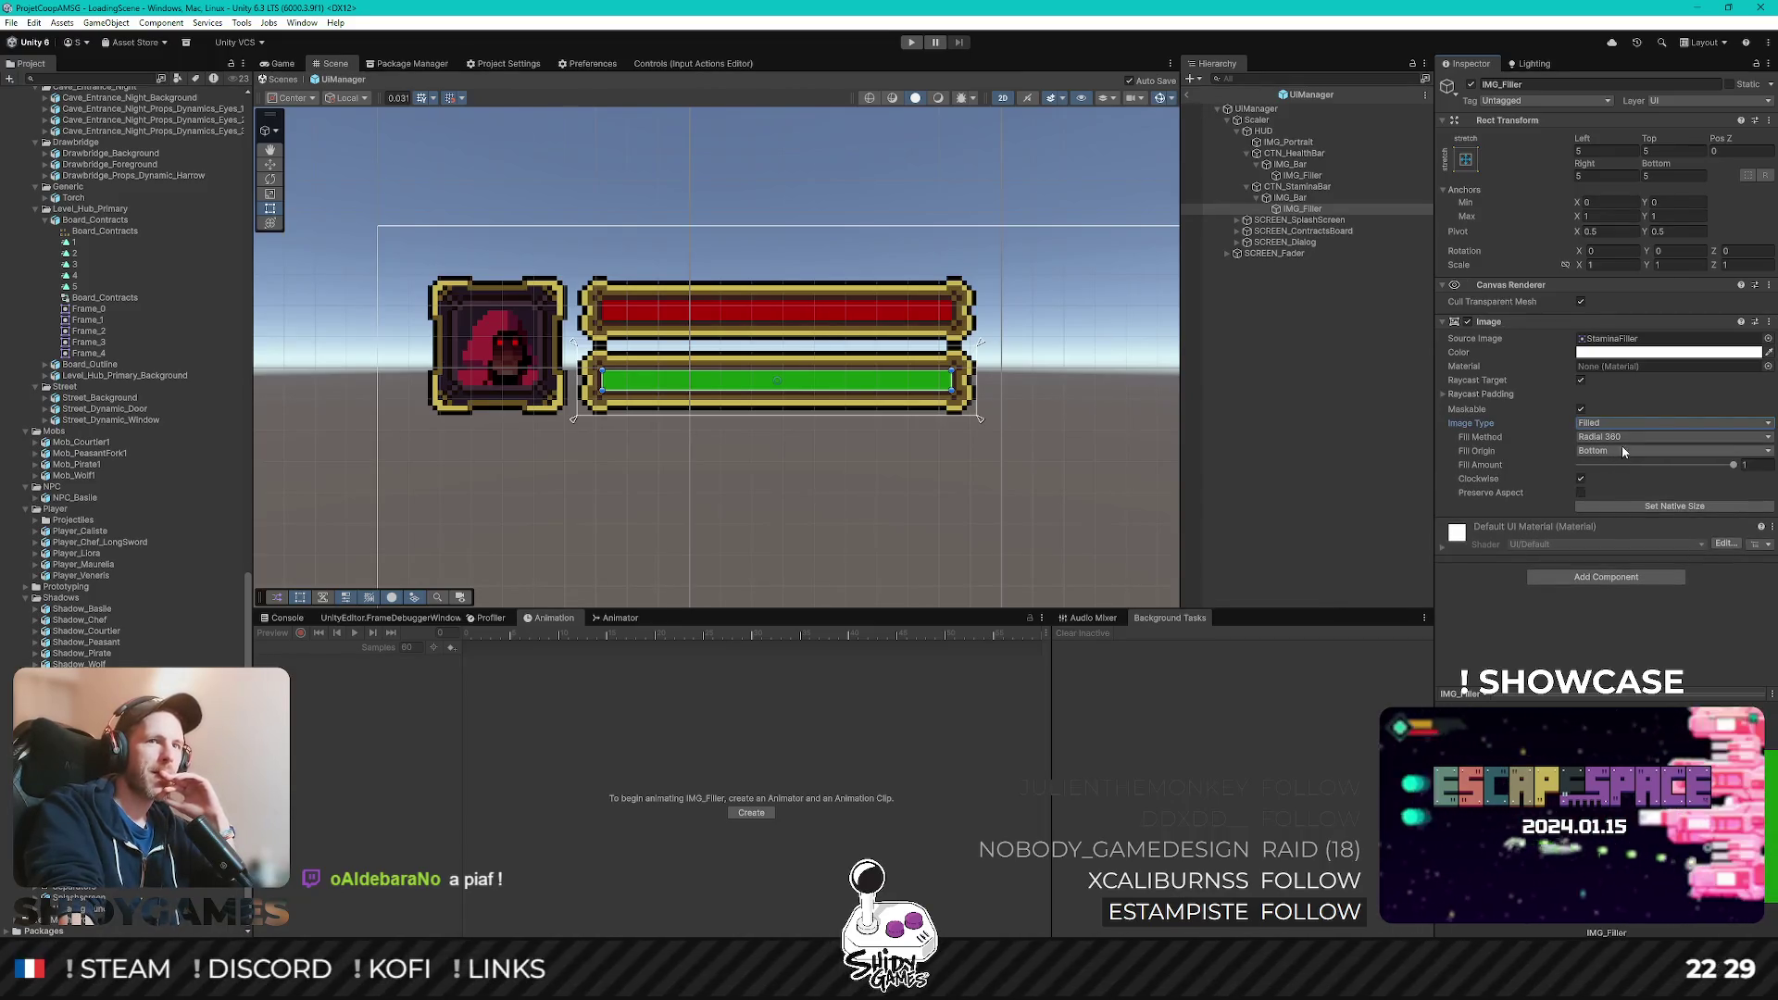
left_click(1621, 437)
left_click(1629, 454)
mouse_move(1709, 463)
left_mouse_down()
mouse_move(1585, 465)
mouse_move(1769, 460)
left_mouse_up()
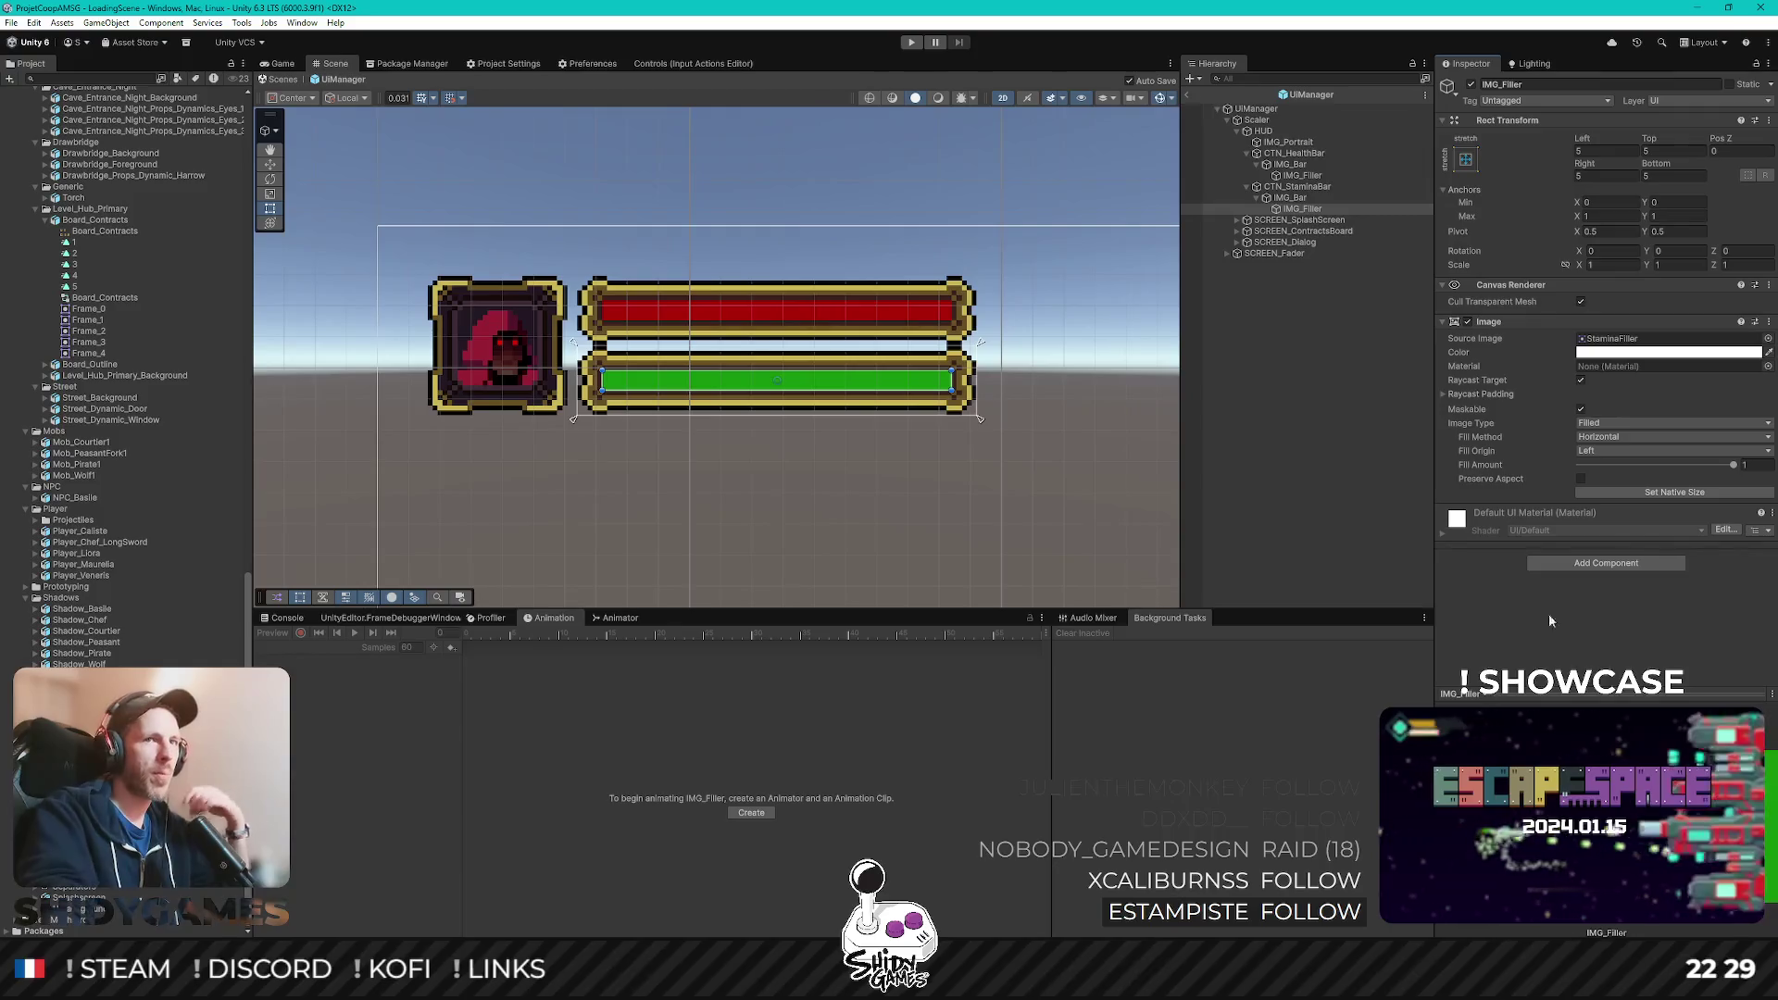
left_click(1333, 420)
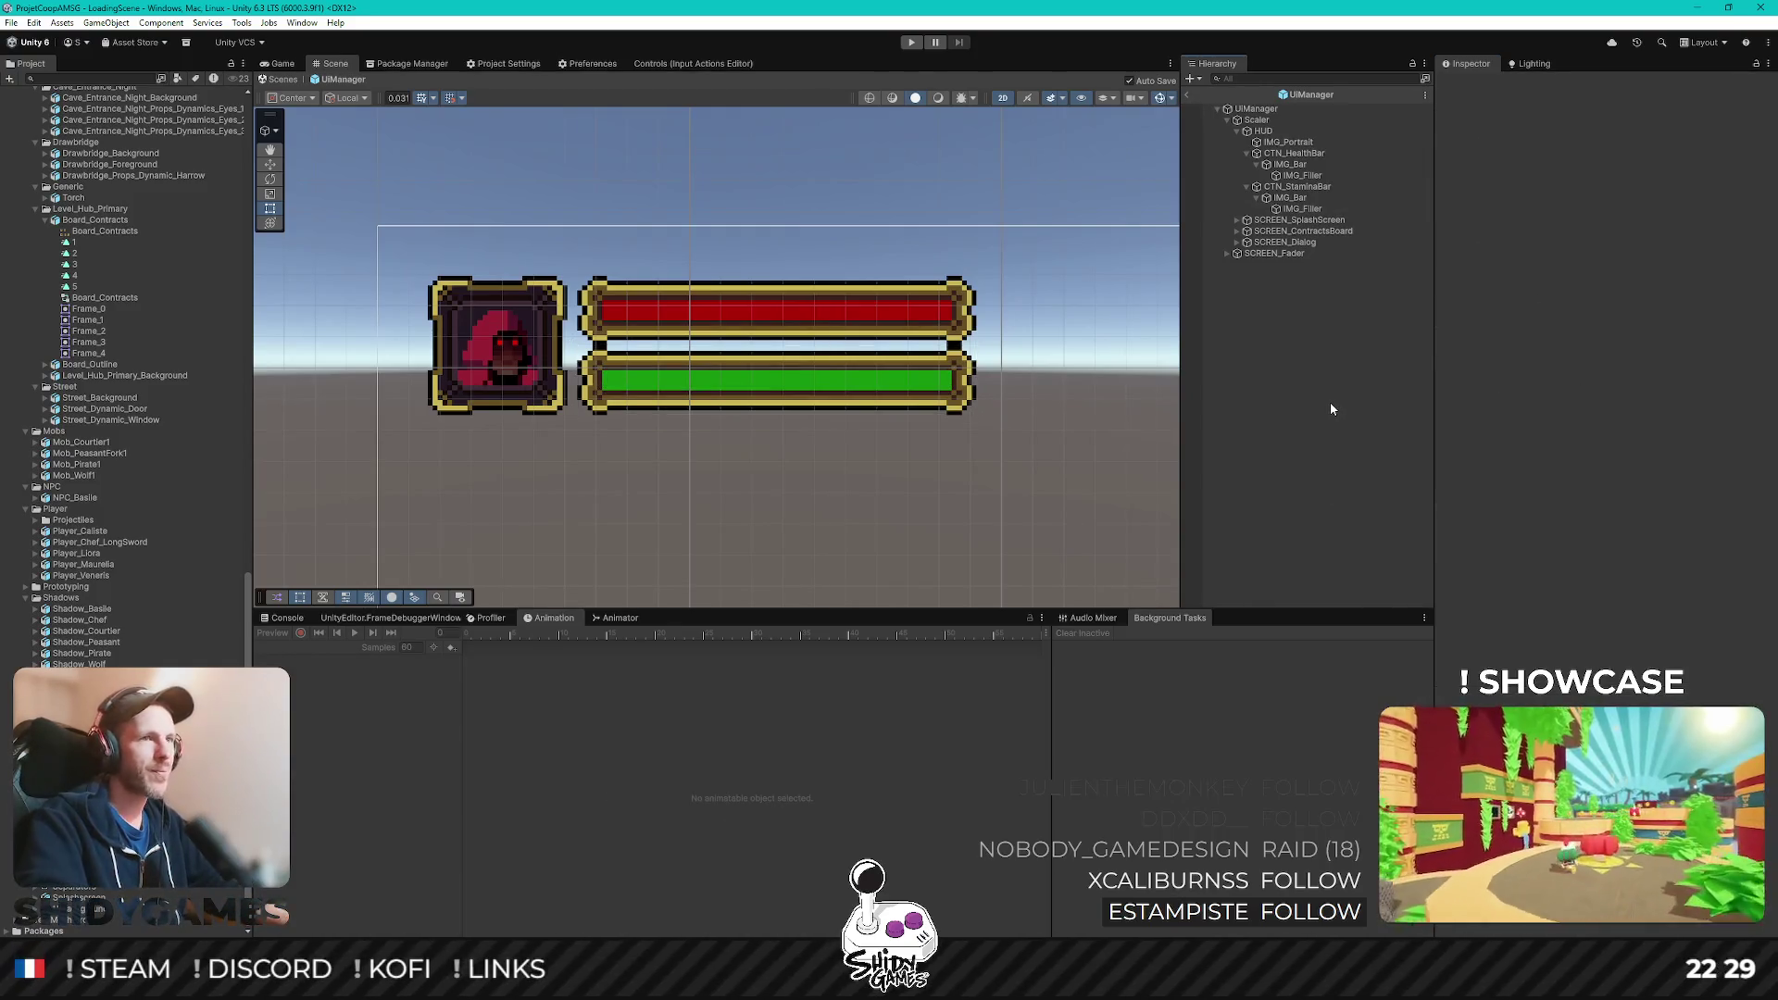
Step: Switch to the Game view, leave the UIManager prefab, and start the game from the main menu
left_click(283, 63)
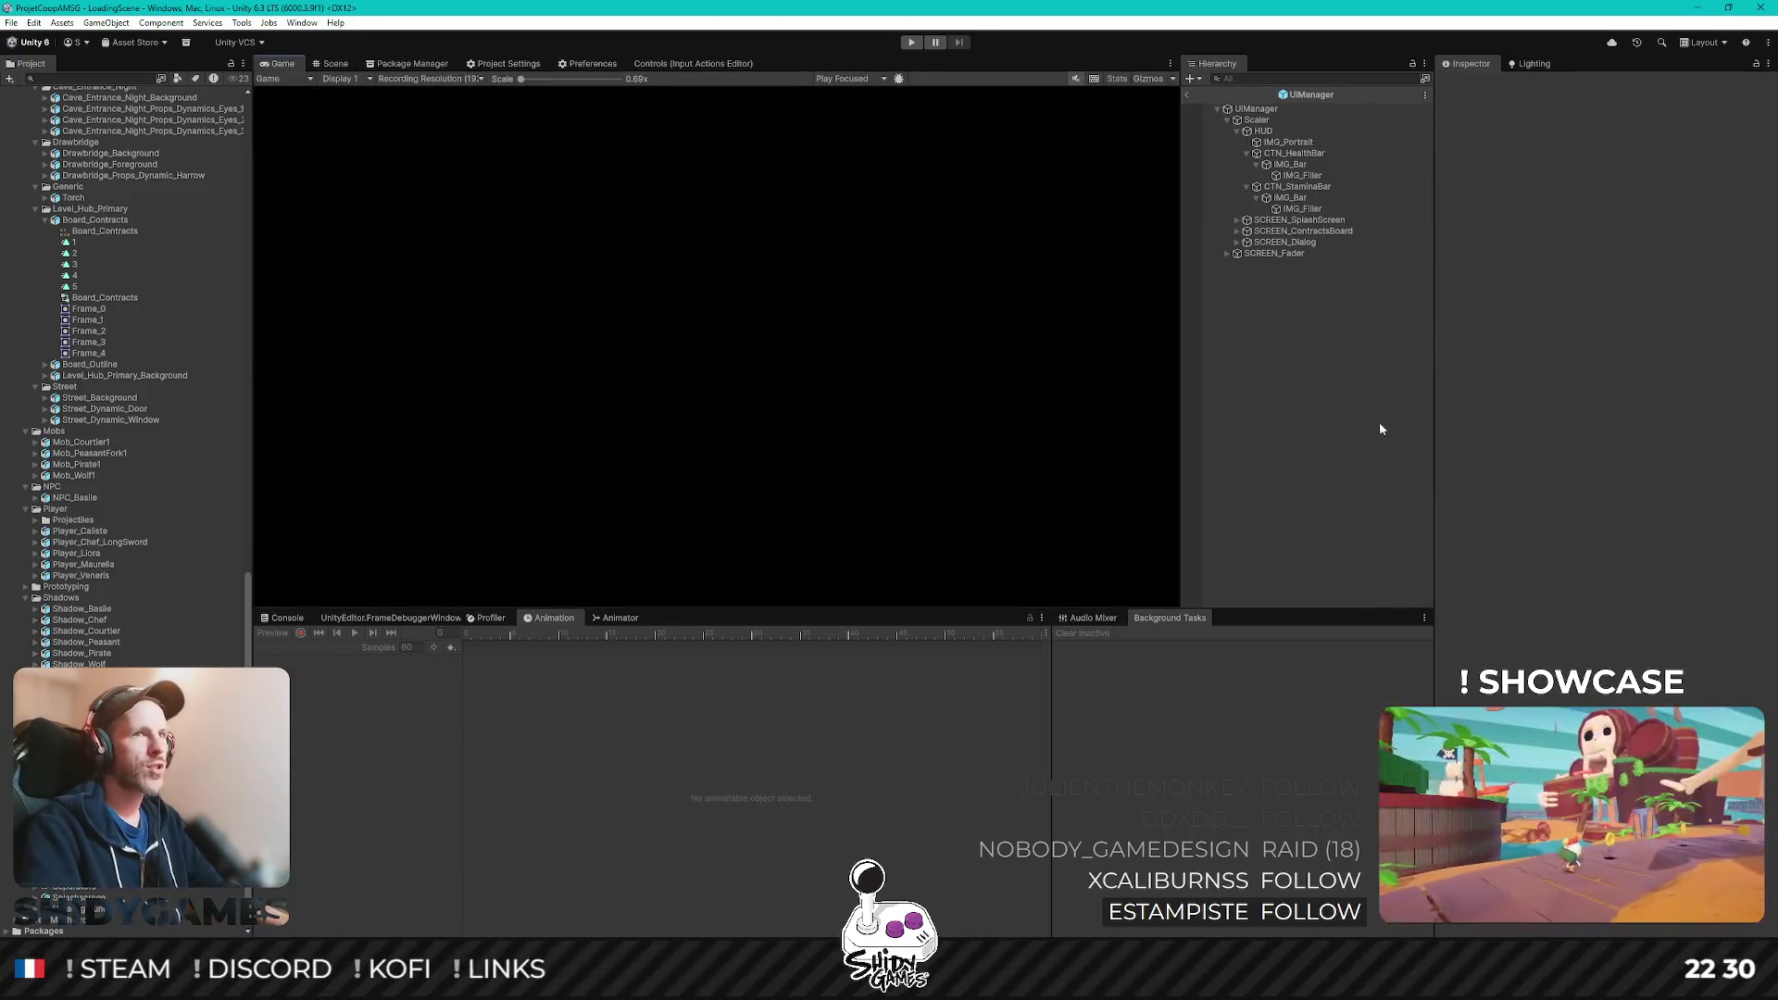
left_click(1189, 94)
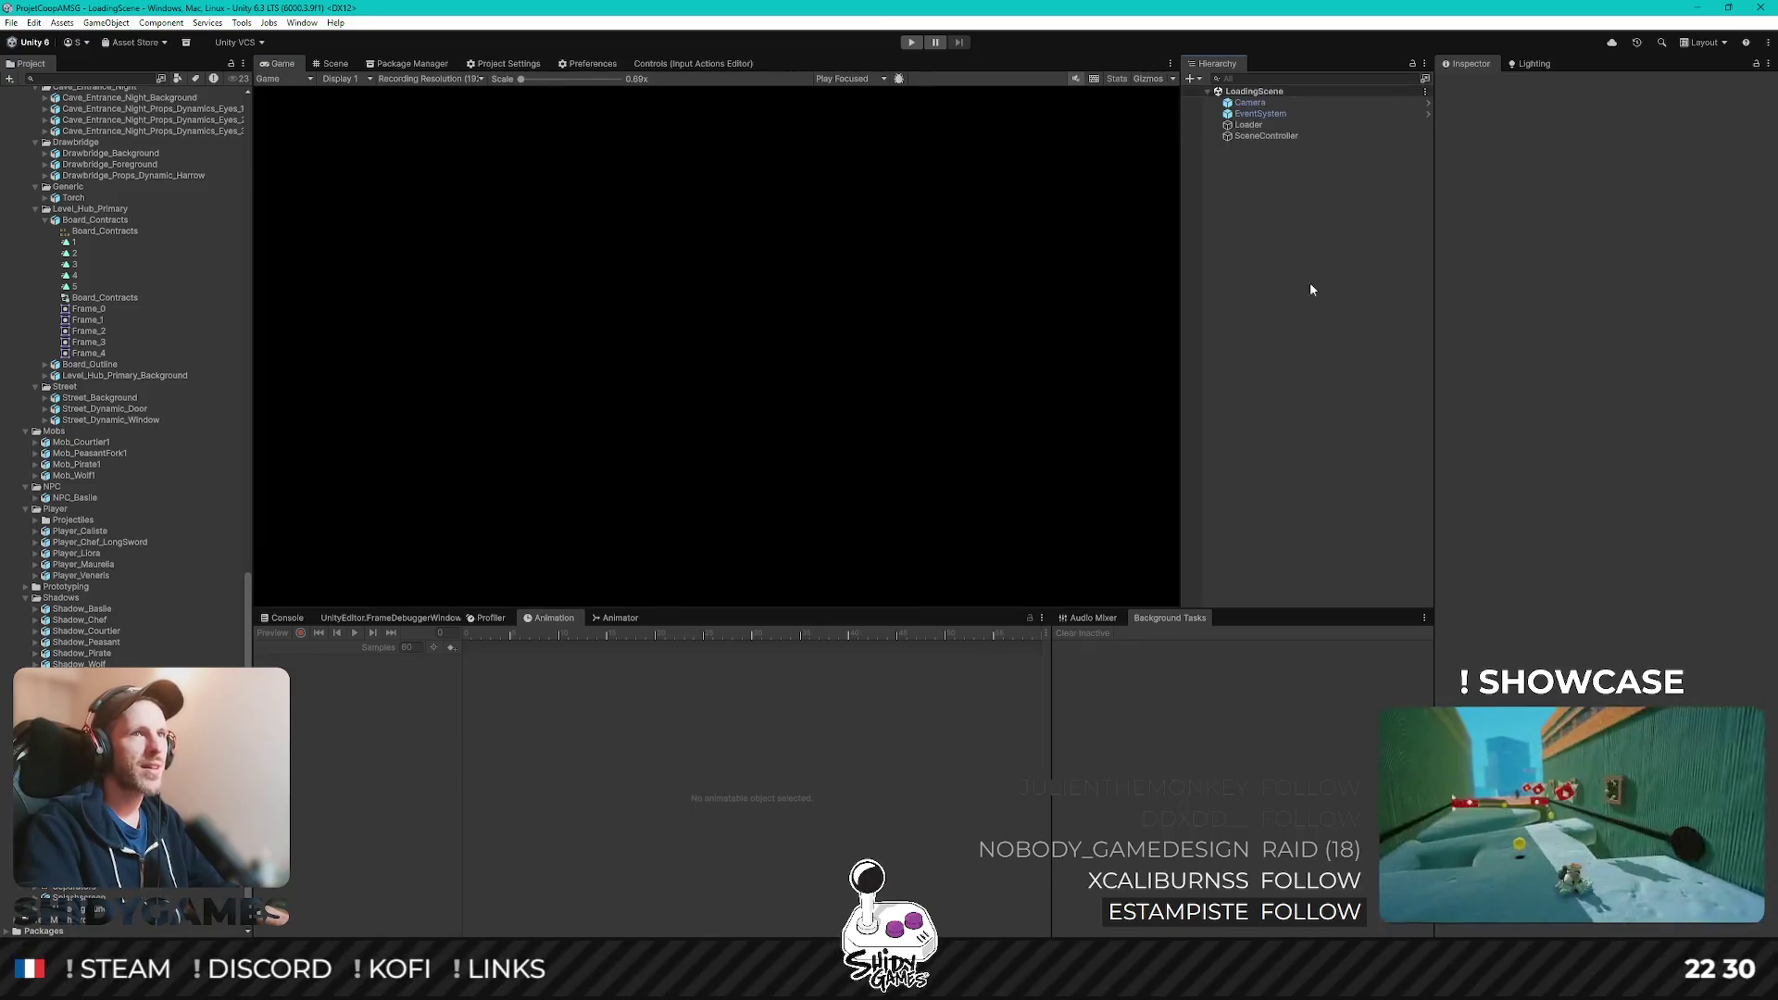
key("ctrl+p")
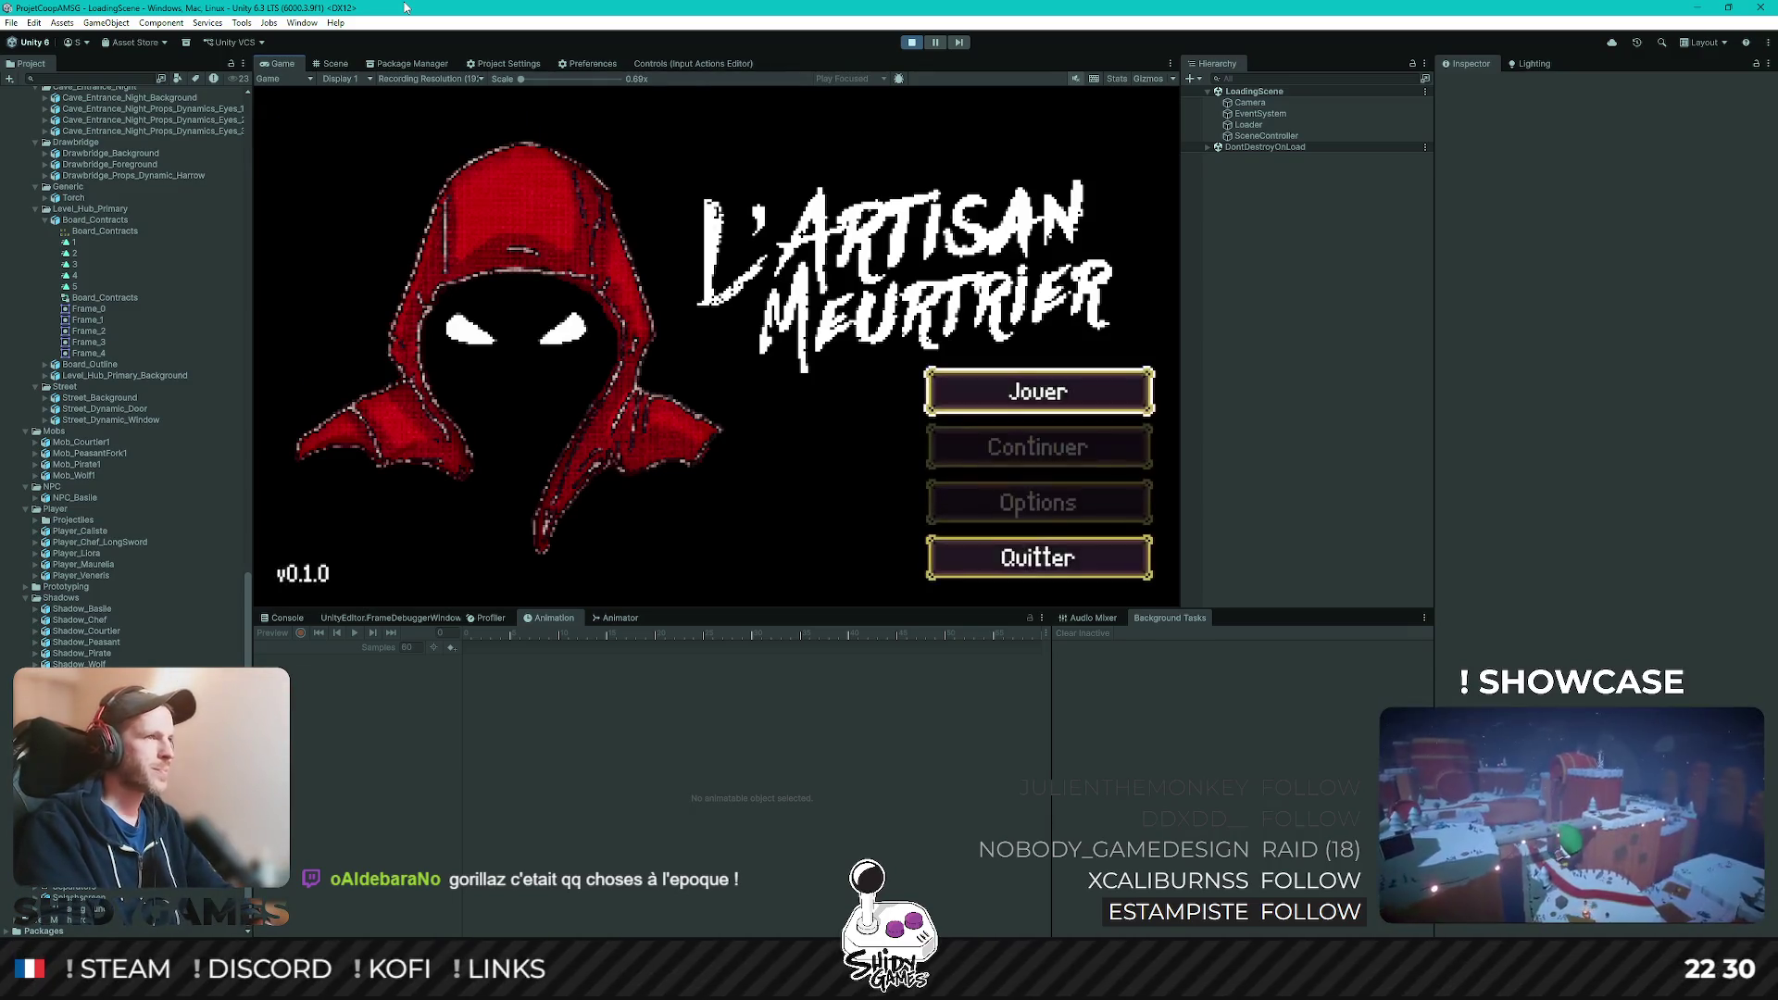
key("Return")
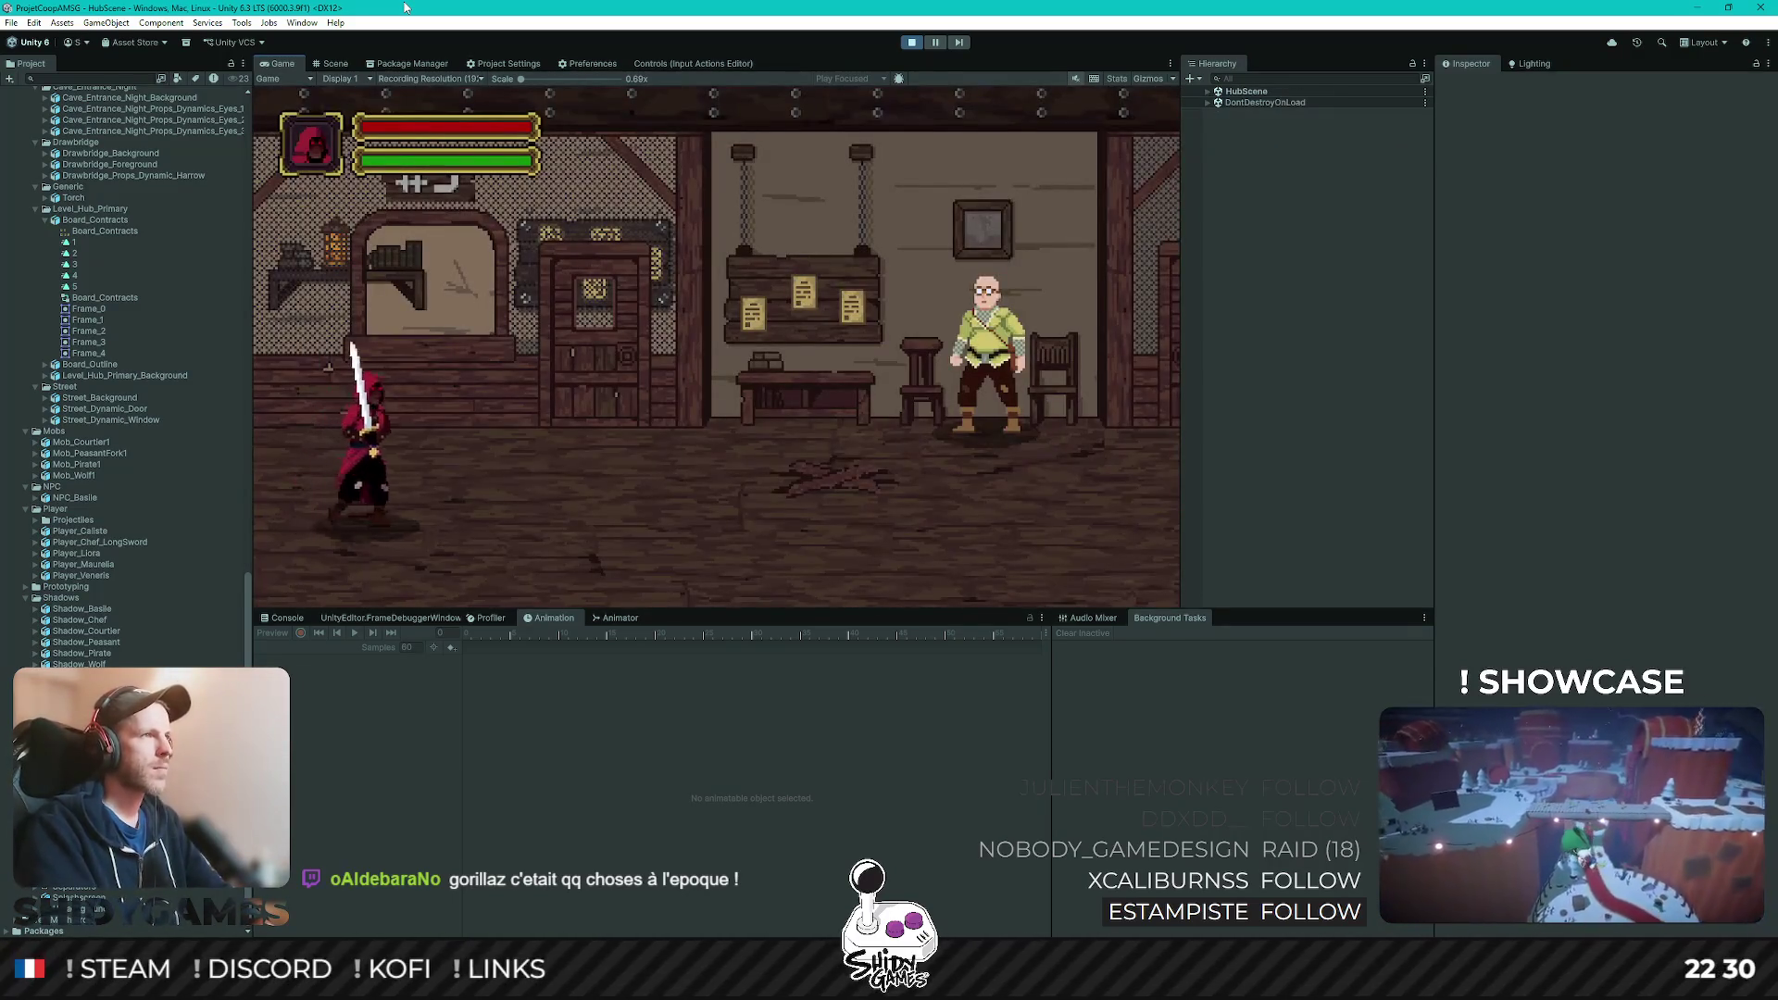
Step: Walk the character left and right around the hub to the notice board
key("Right")
key("Left")
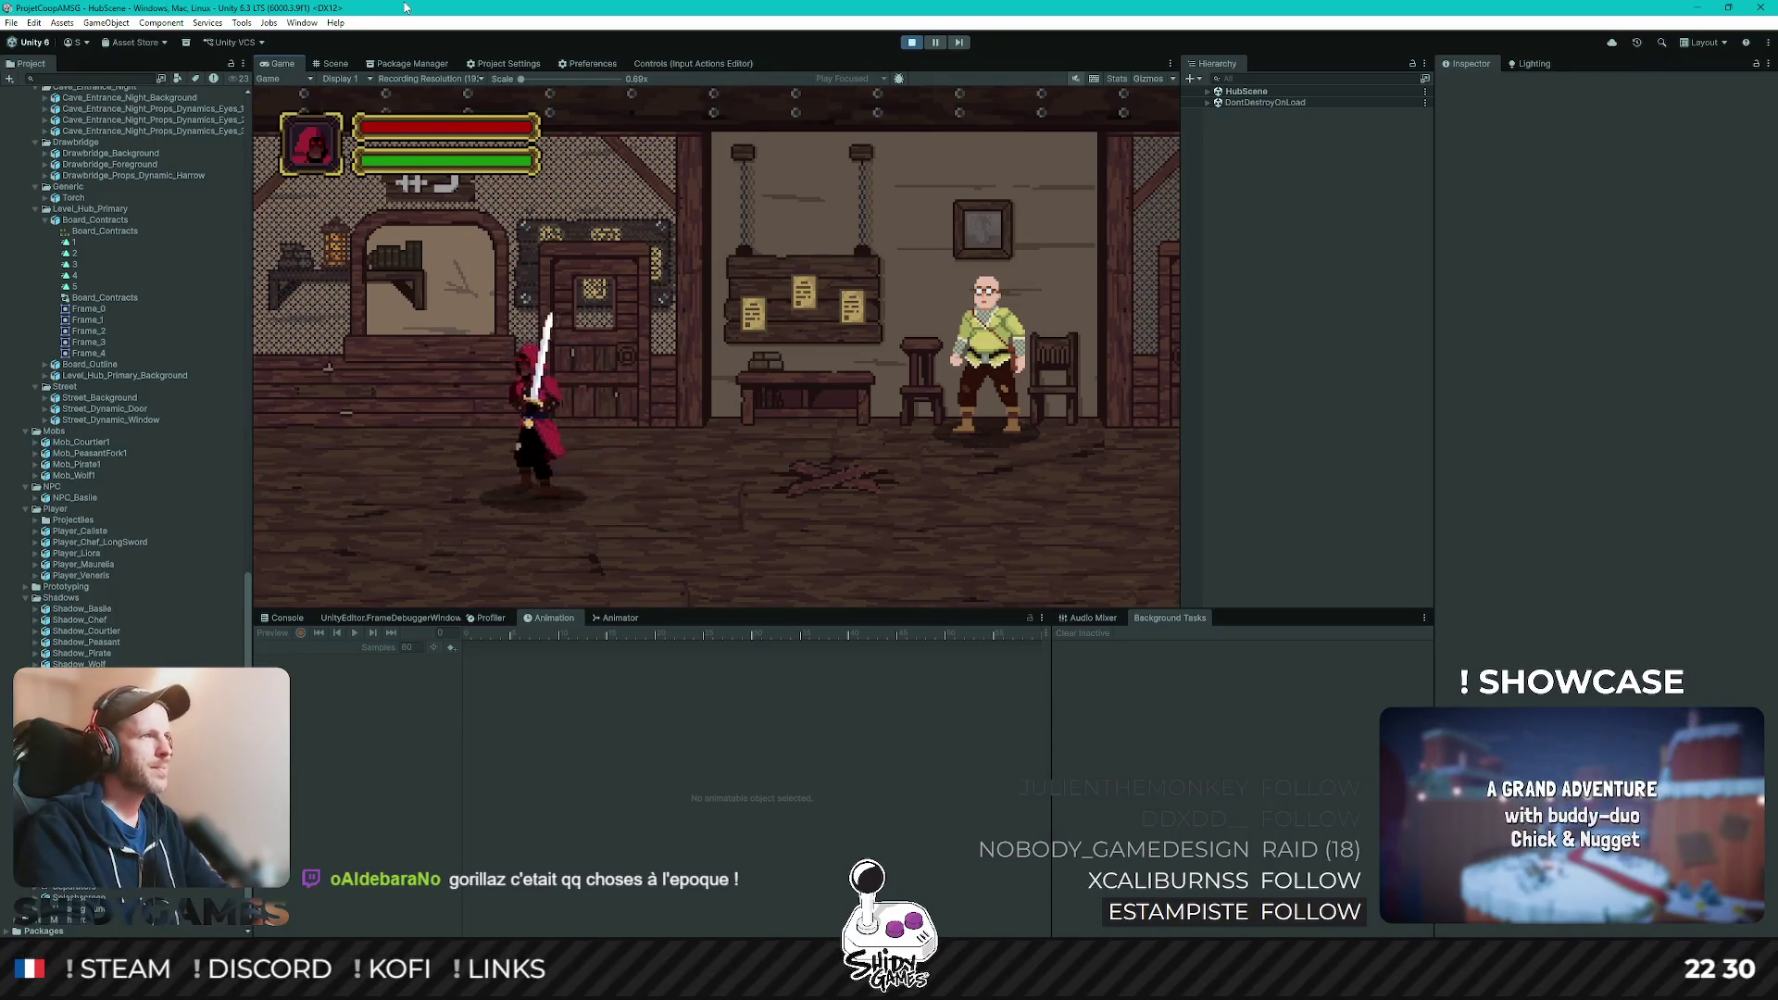
key("Right")
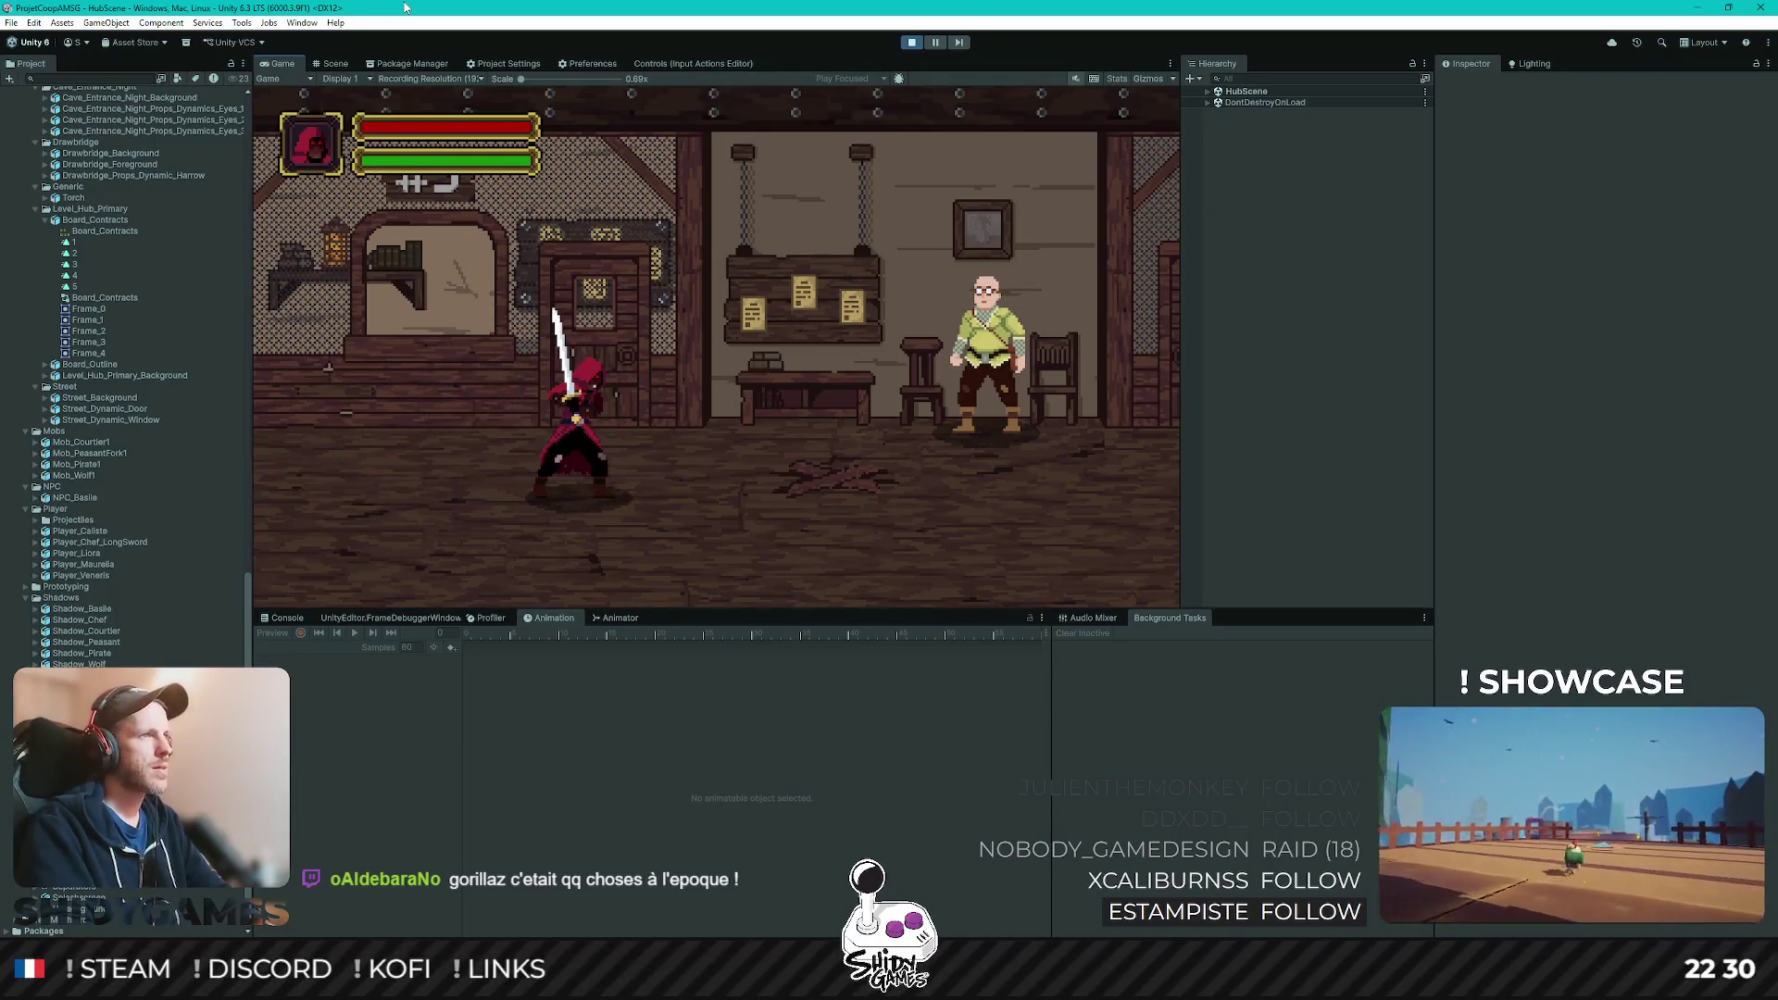
key("Left")
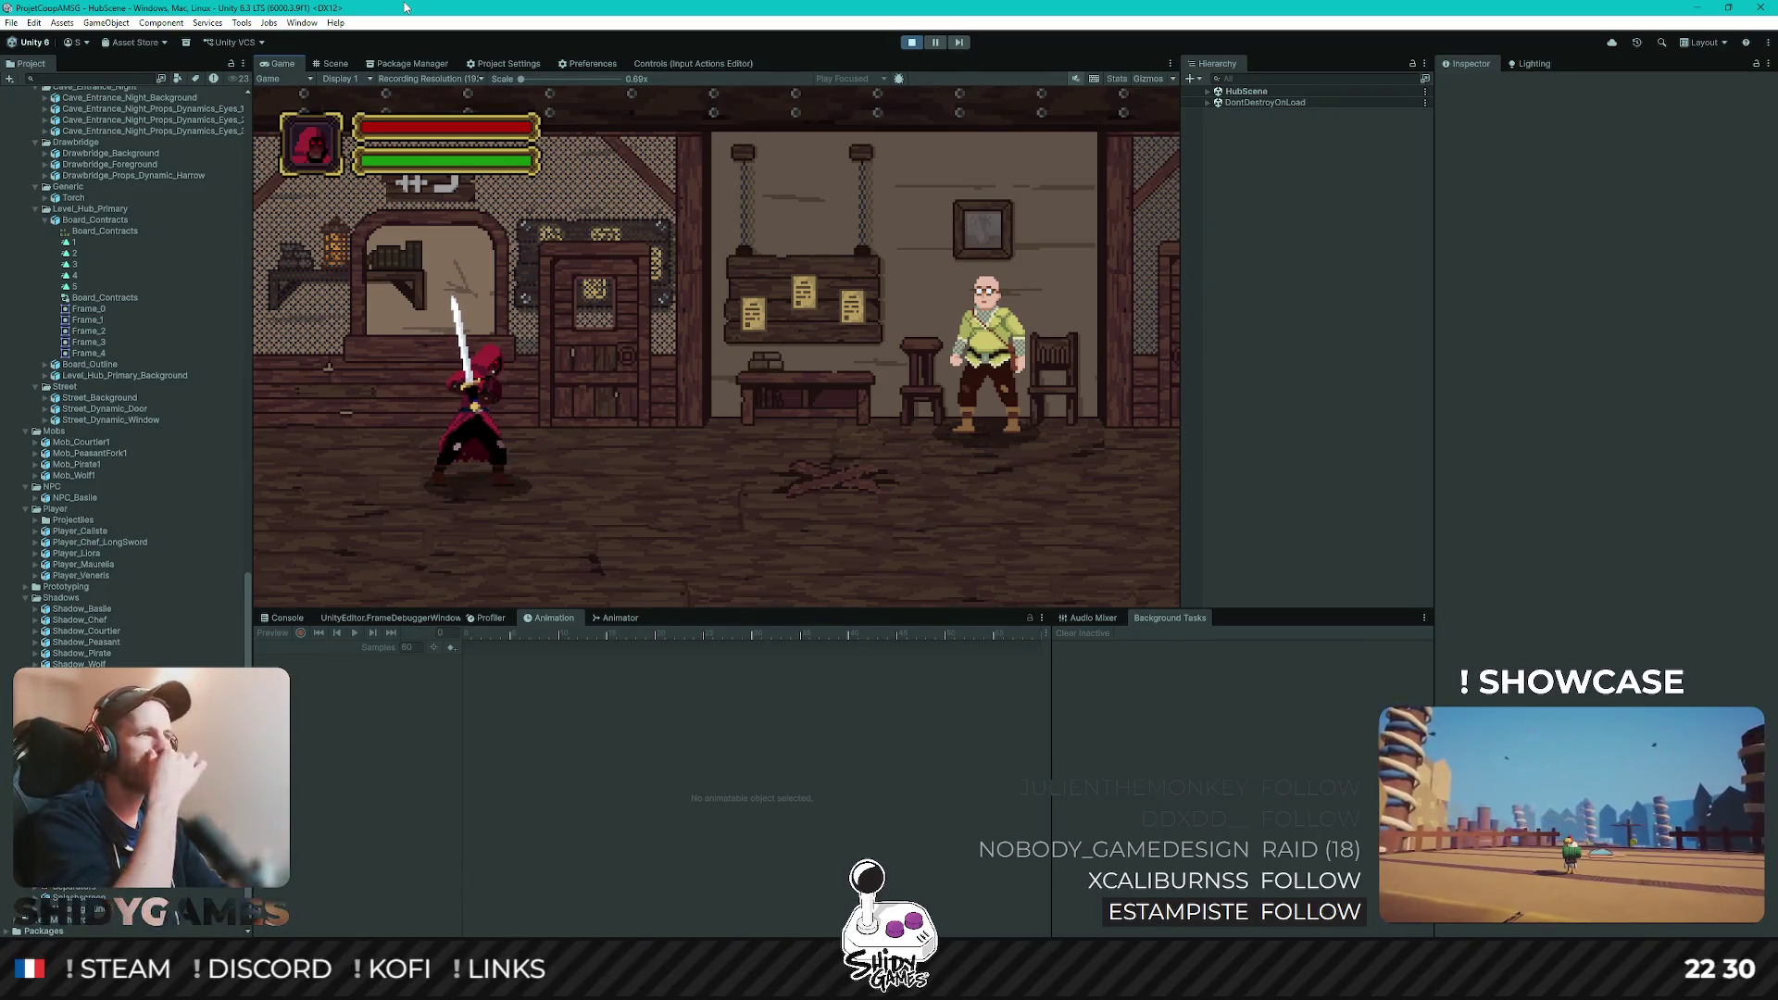
key("Left")
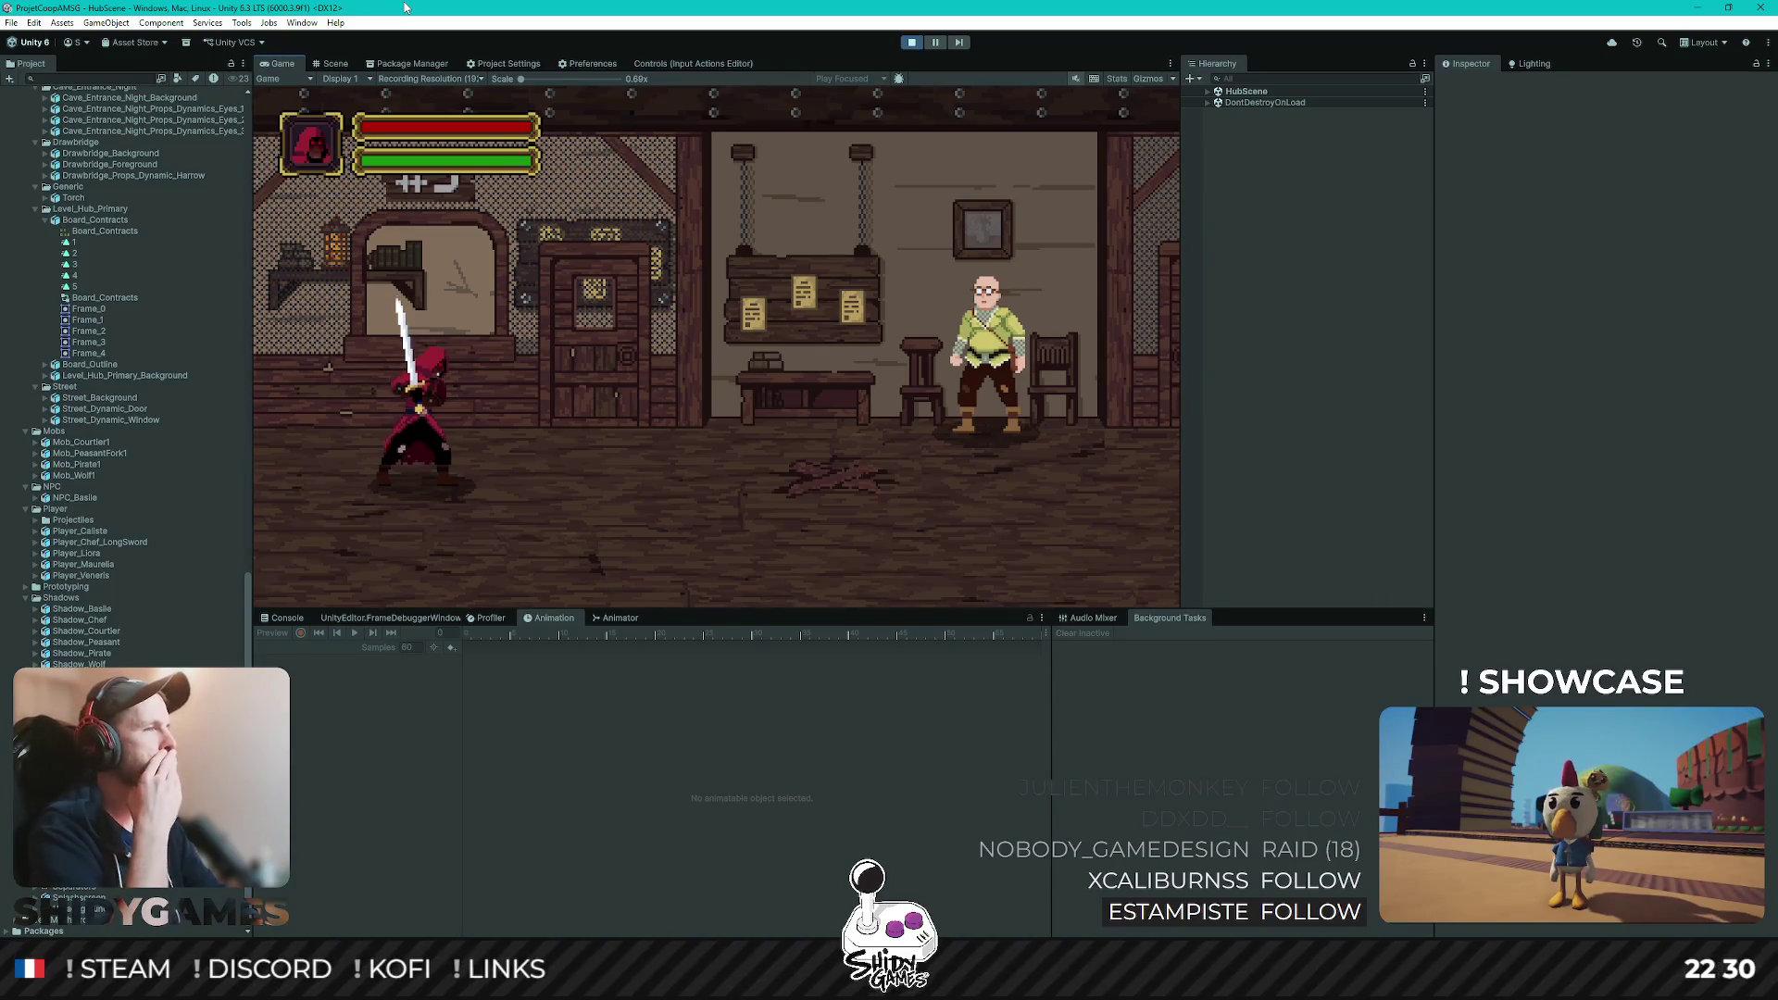
key("Right")
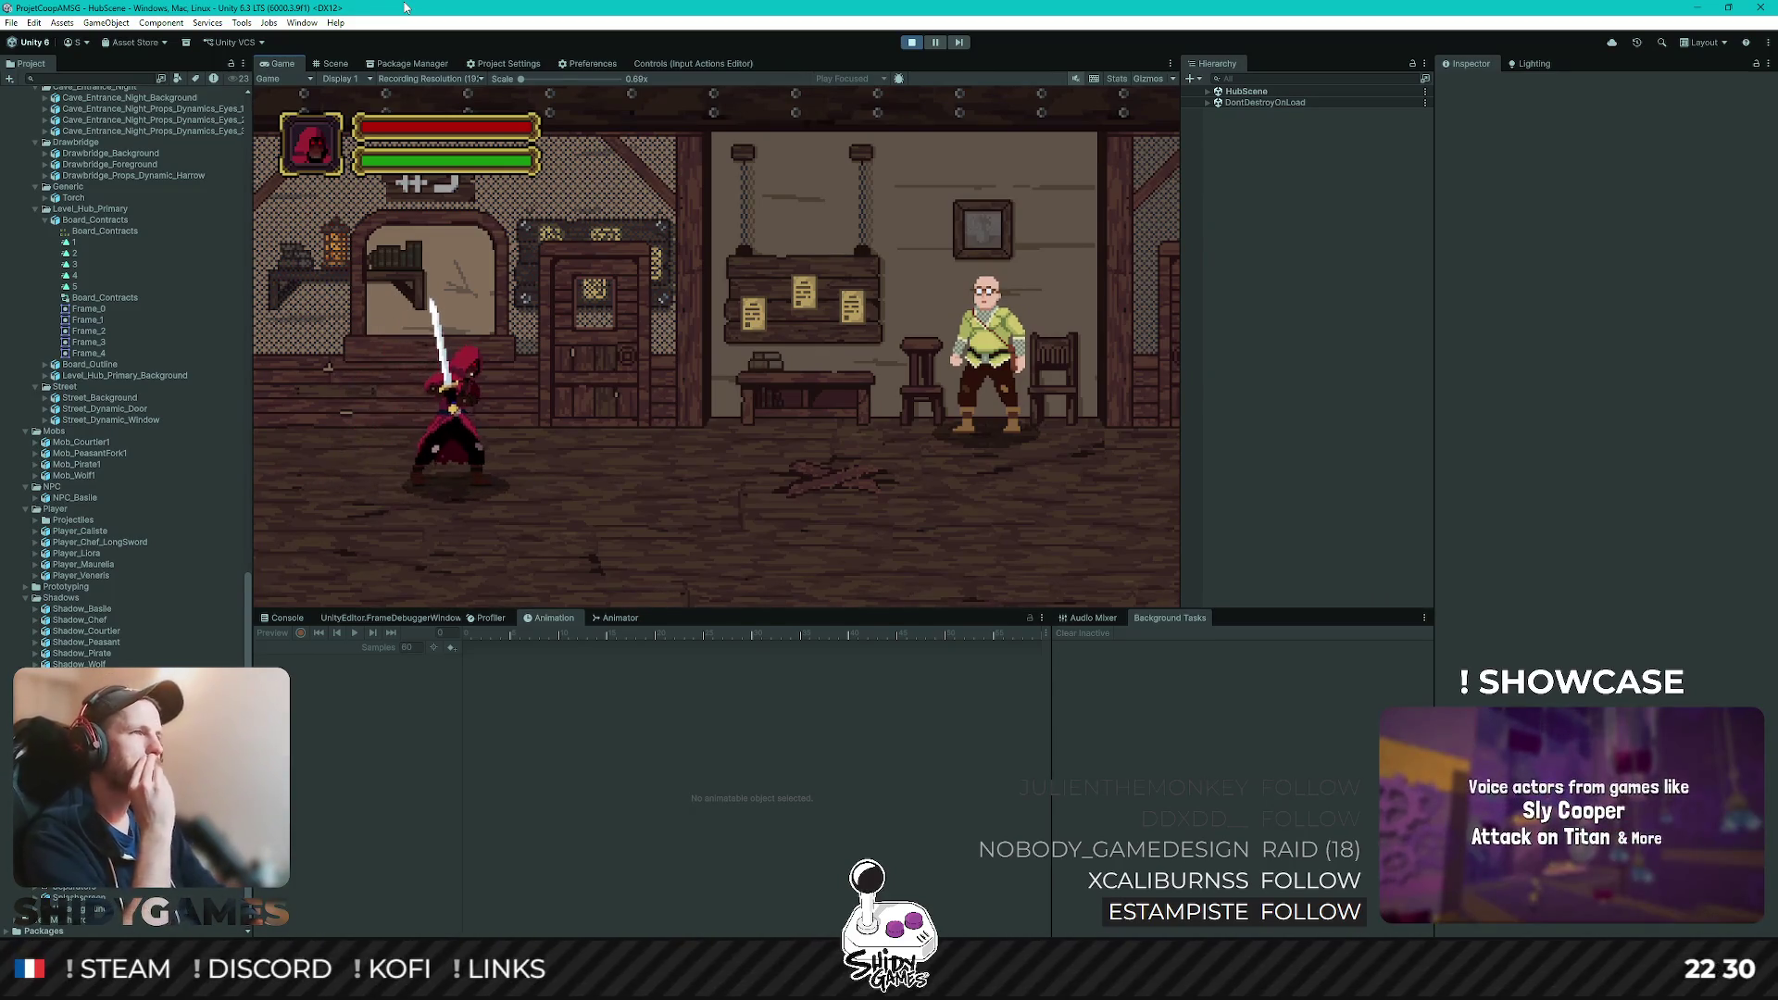
key("Right")
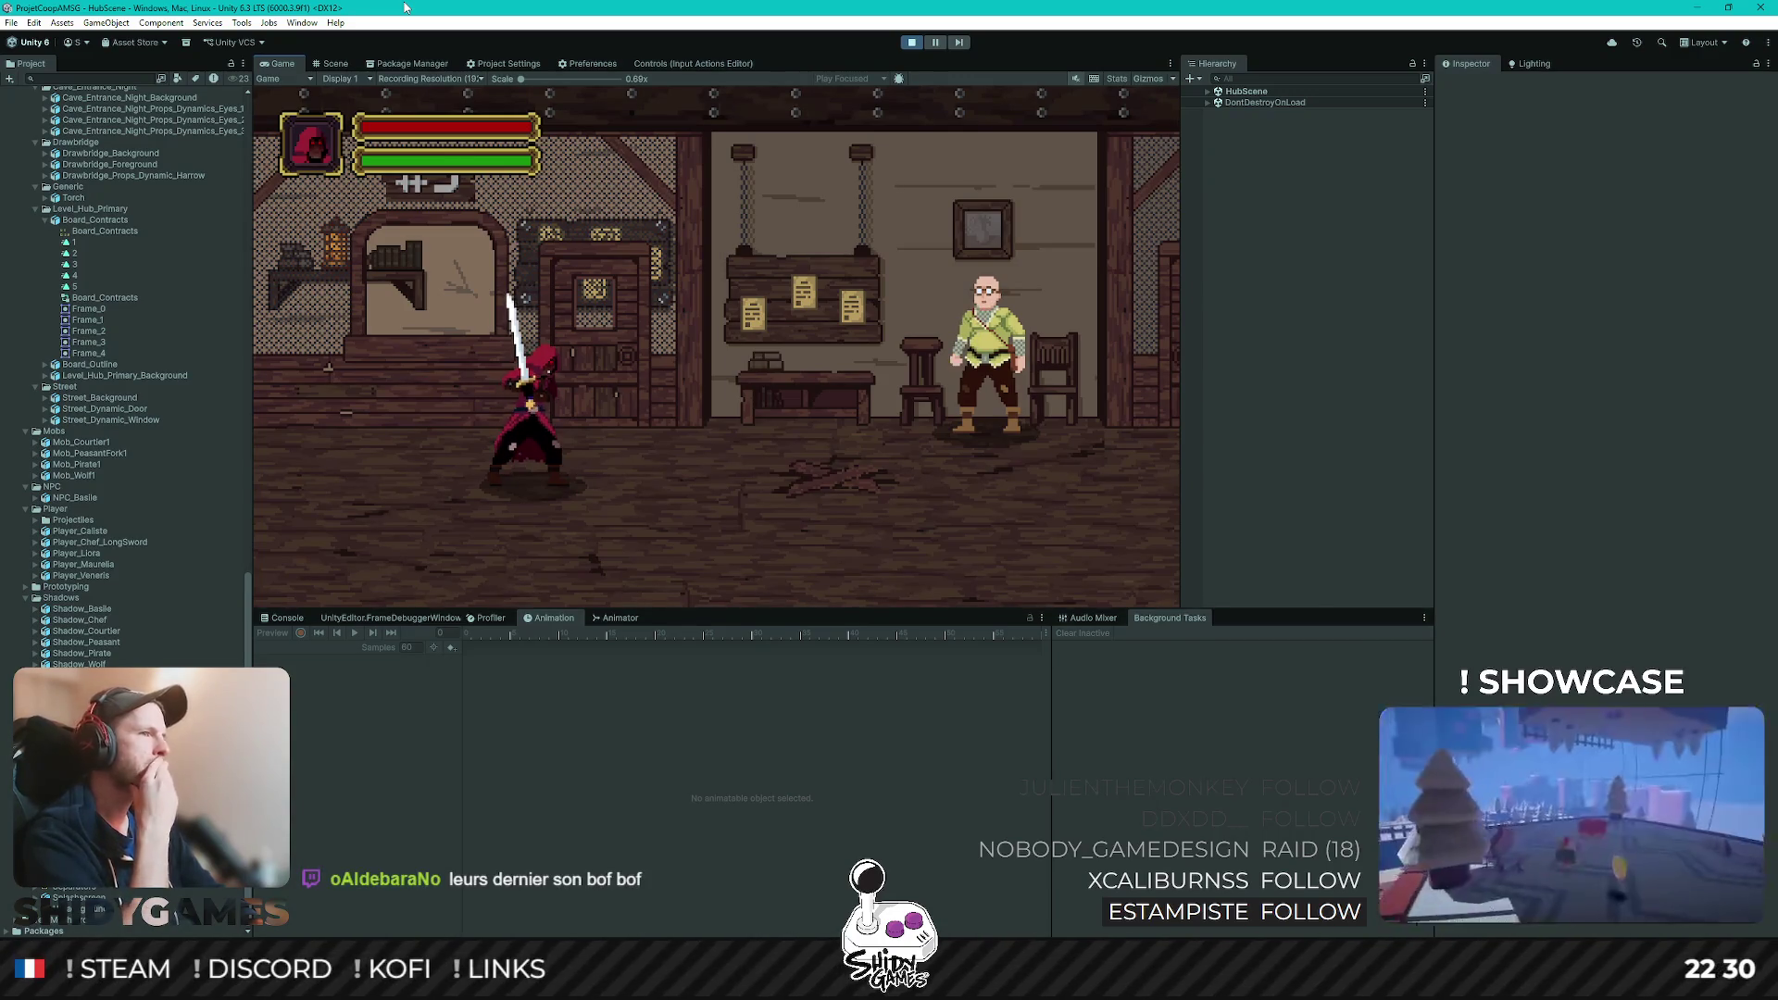
key("Left")
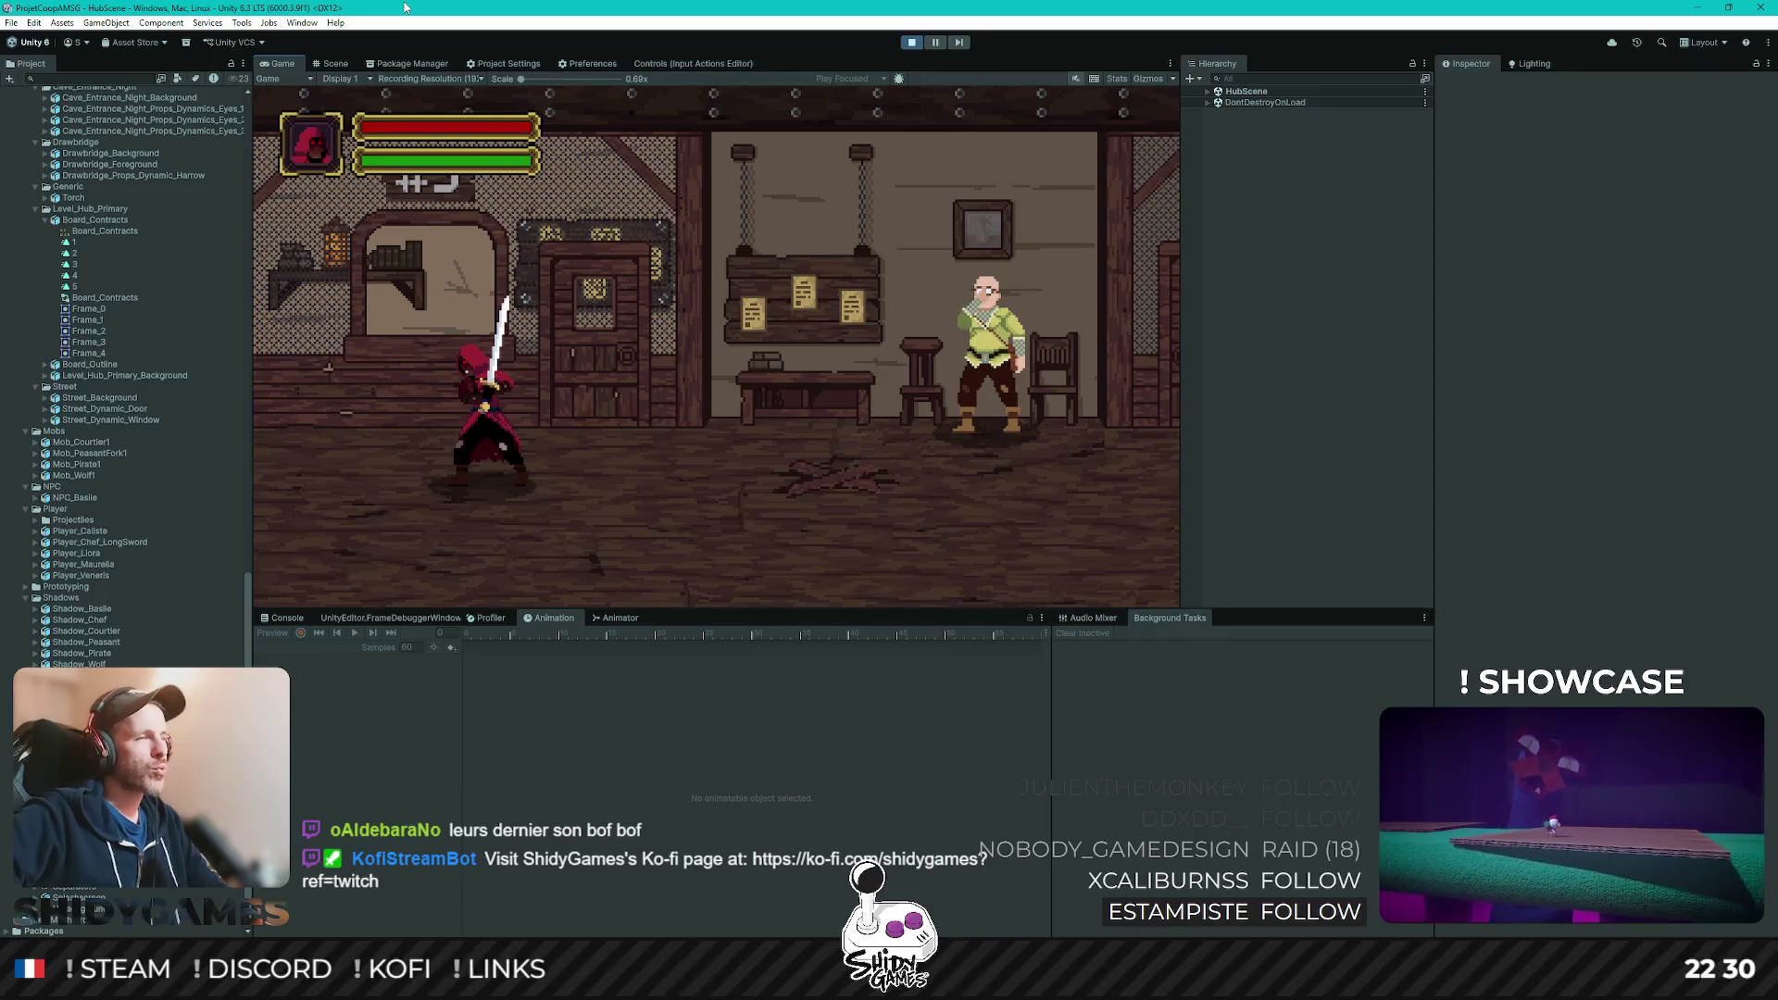
key("Left")
key("Right")
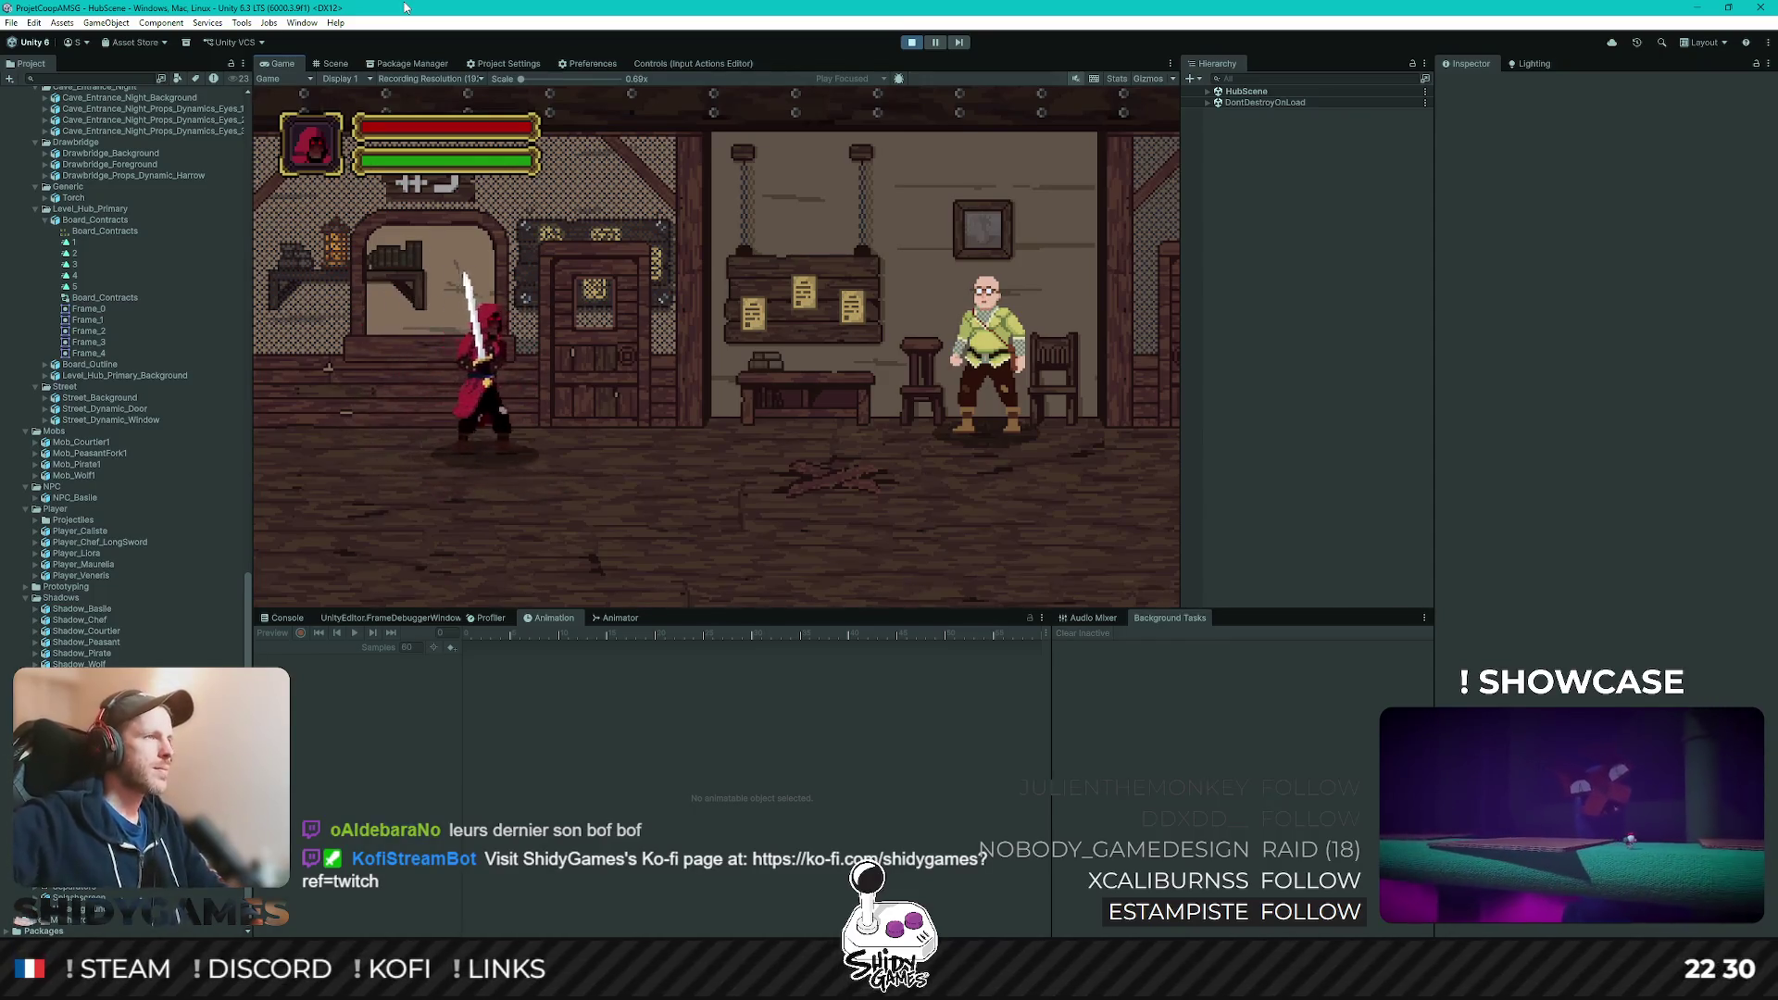
key("Left")
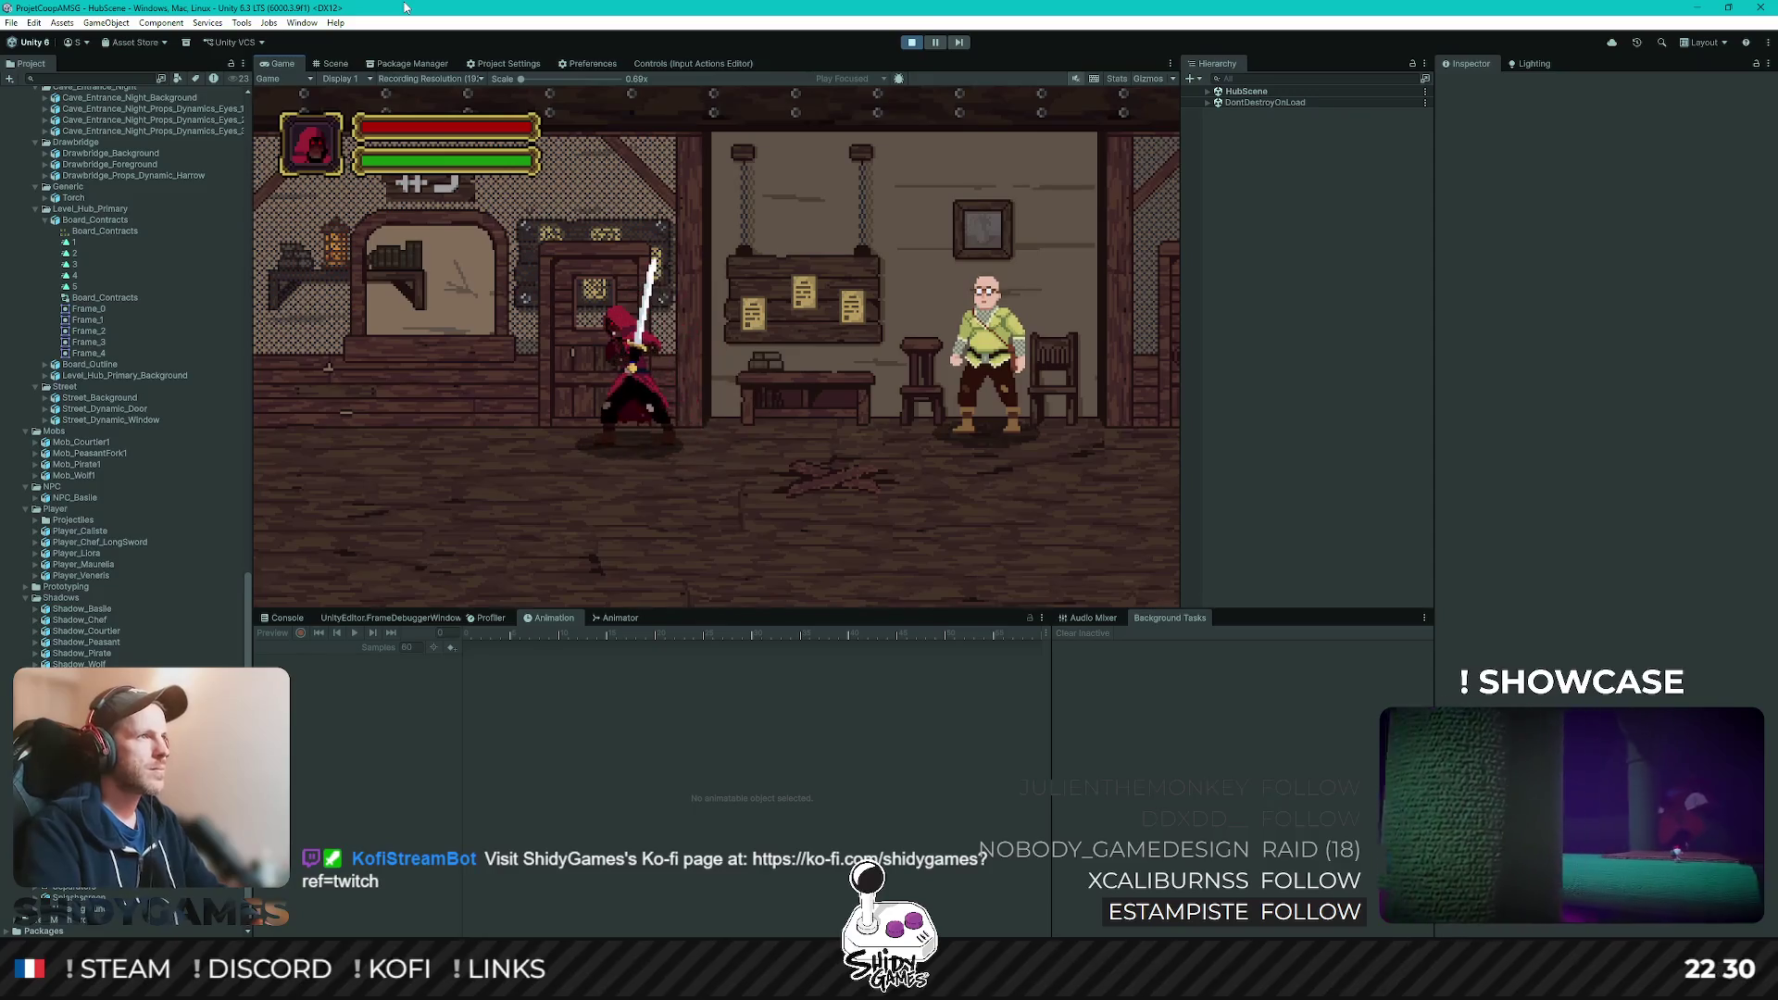
key("Left")
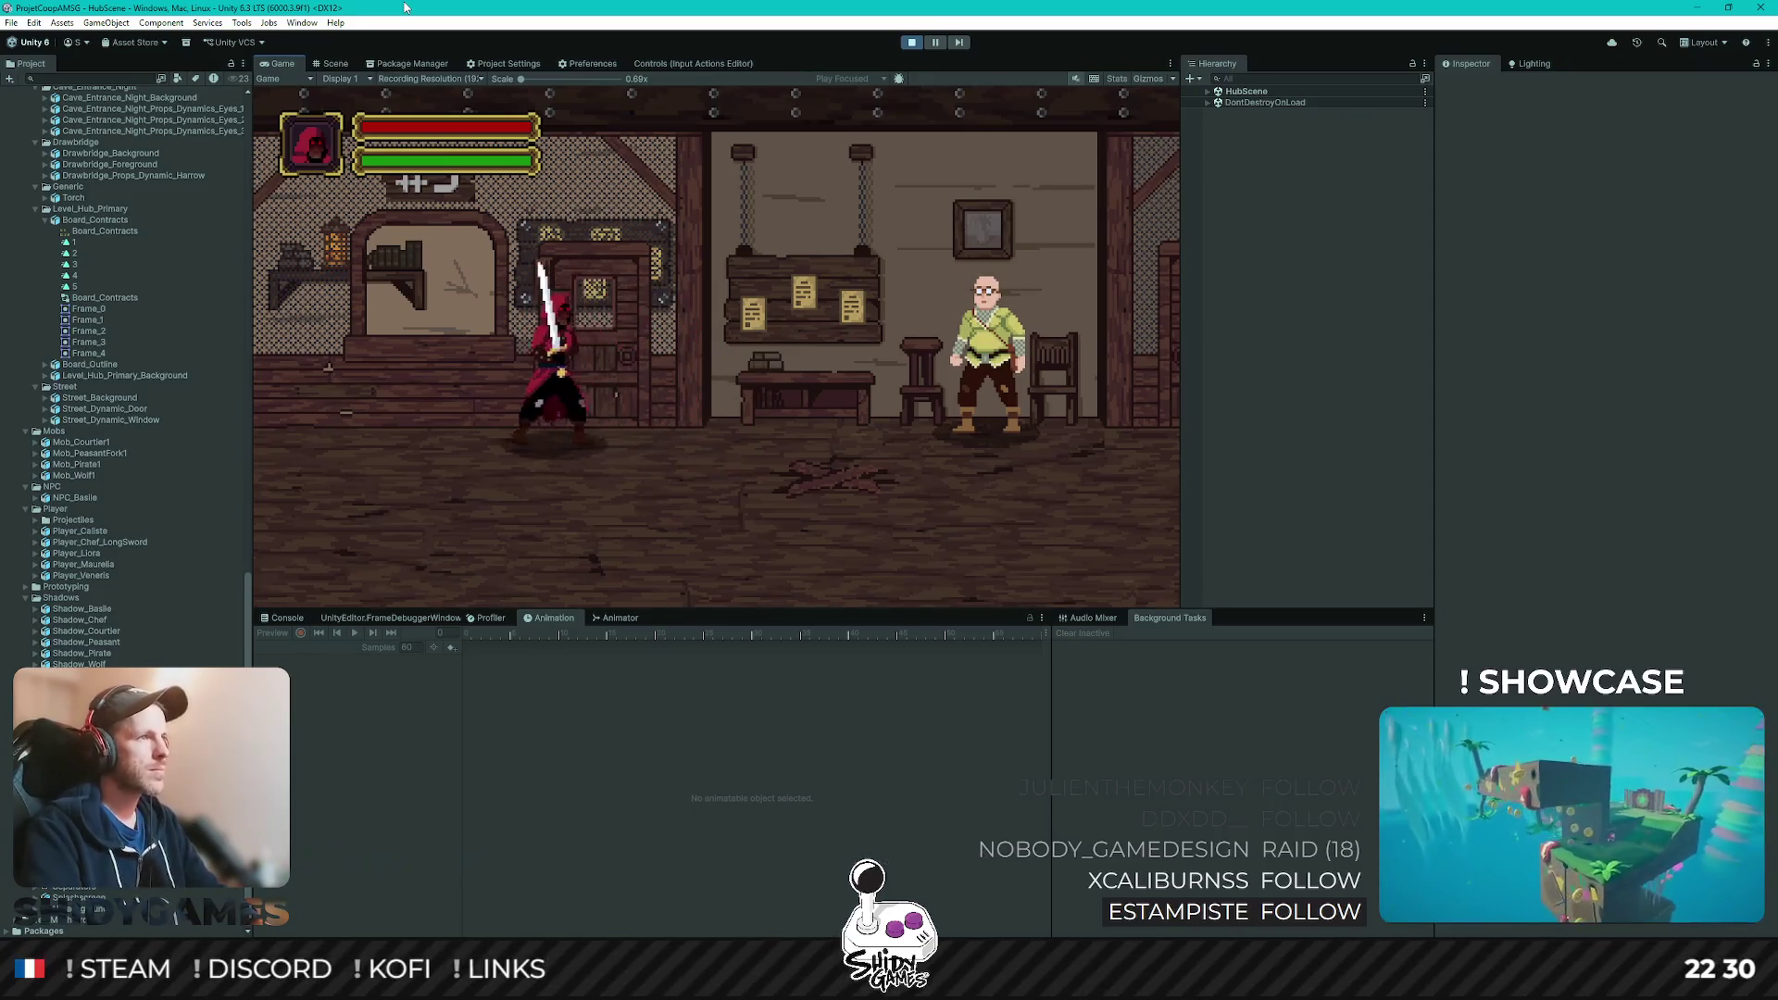
key("Right")
key("Right")
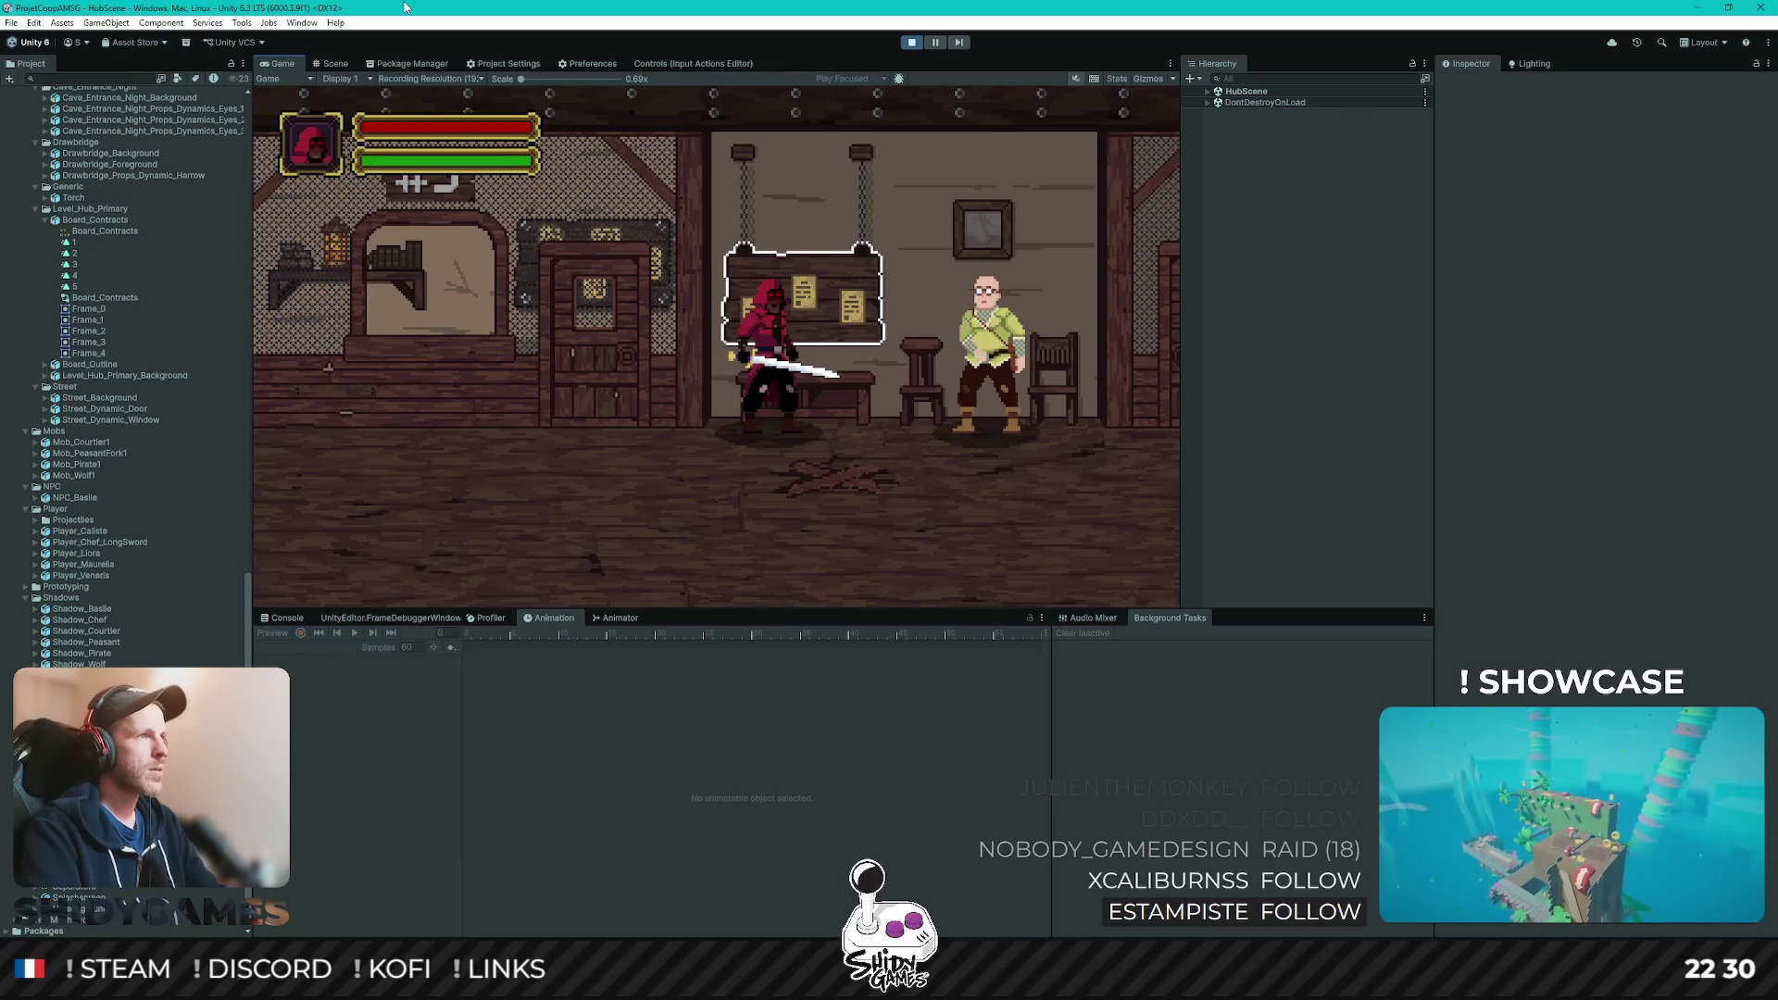
Step: Browse the contracts board, then talk to the NPC to travel to the combat scene
key("e")
key("Down")
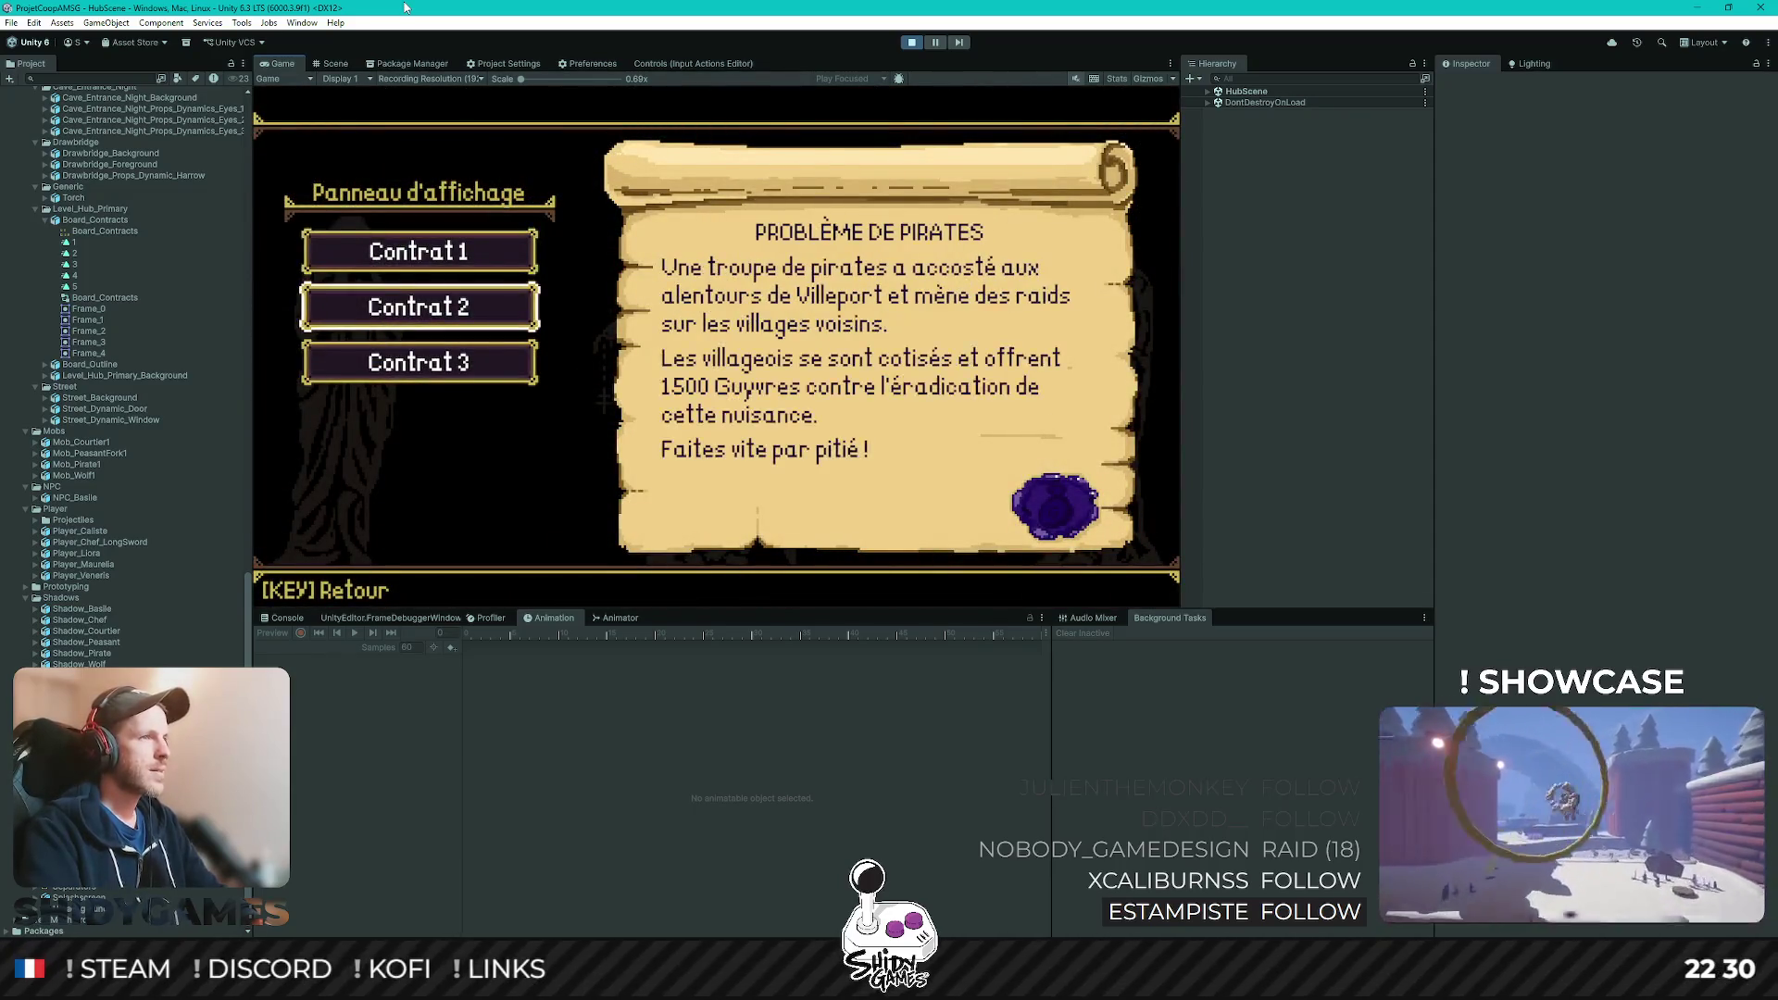
key("Up")
key("Escape")
key("Right")
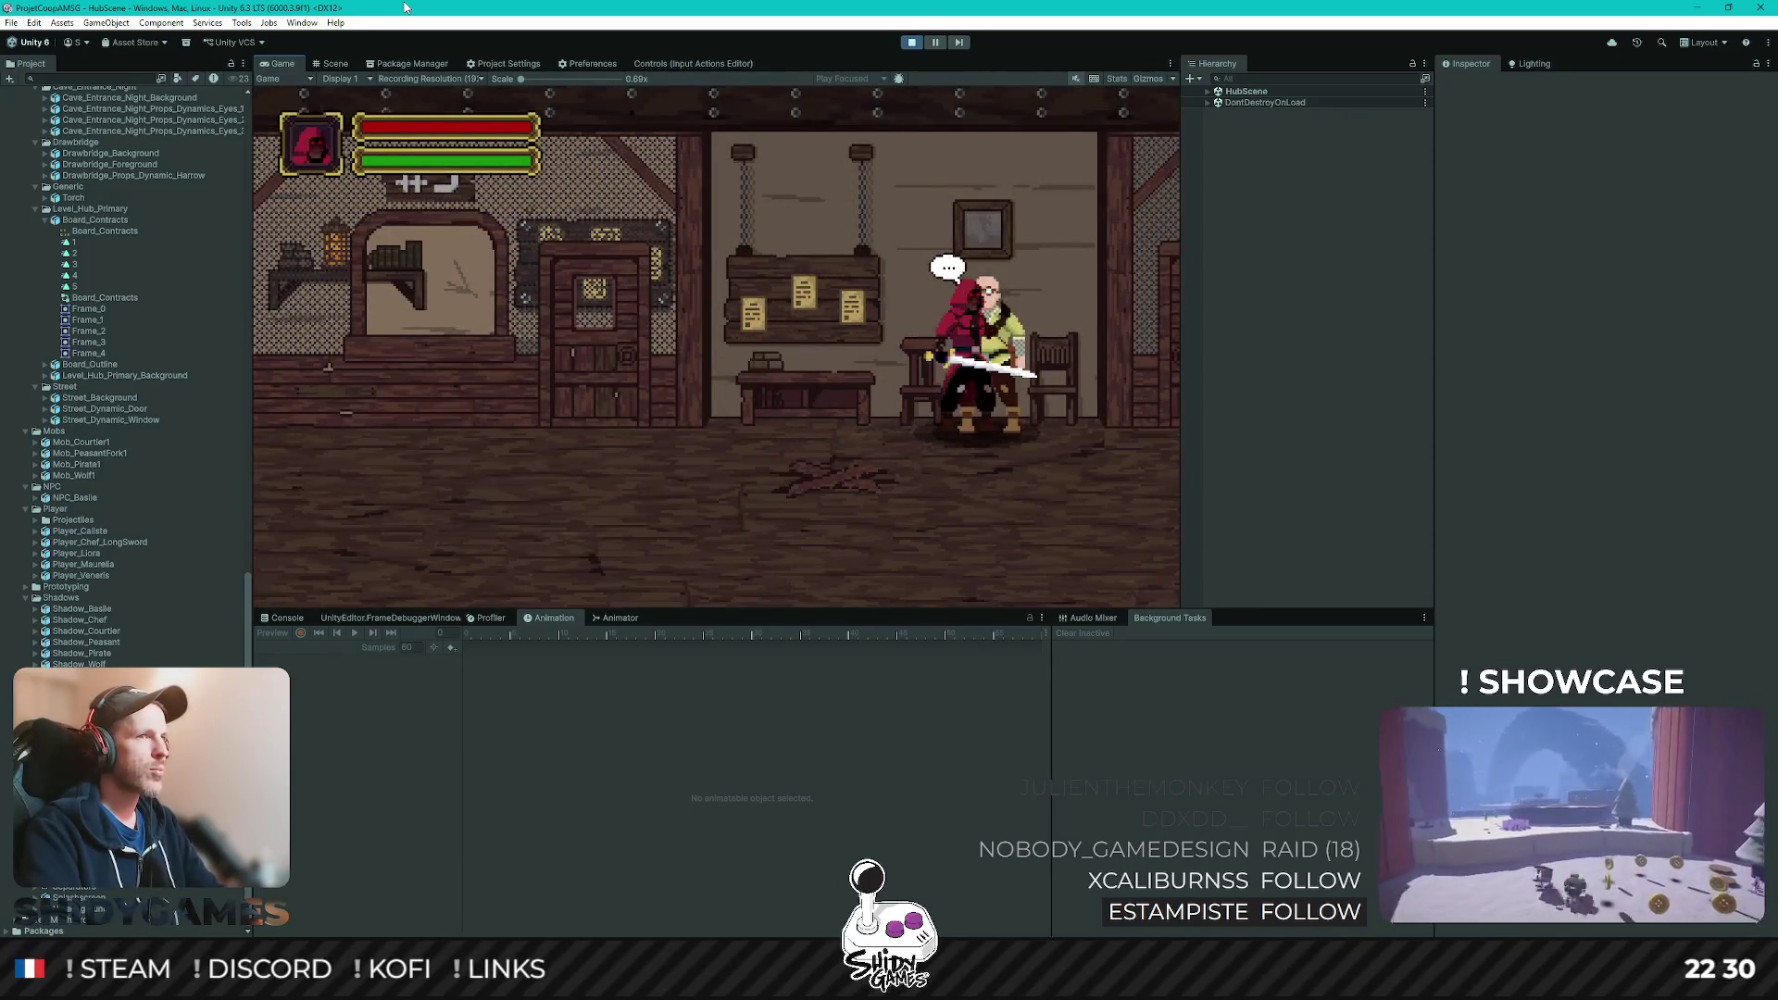
key("e")
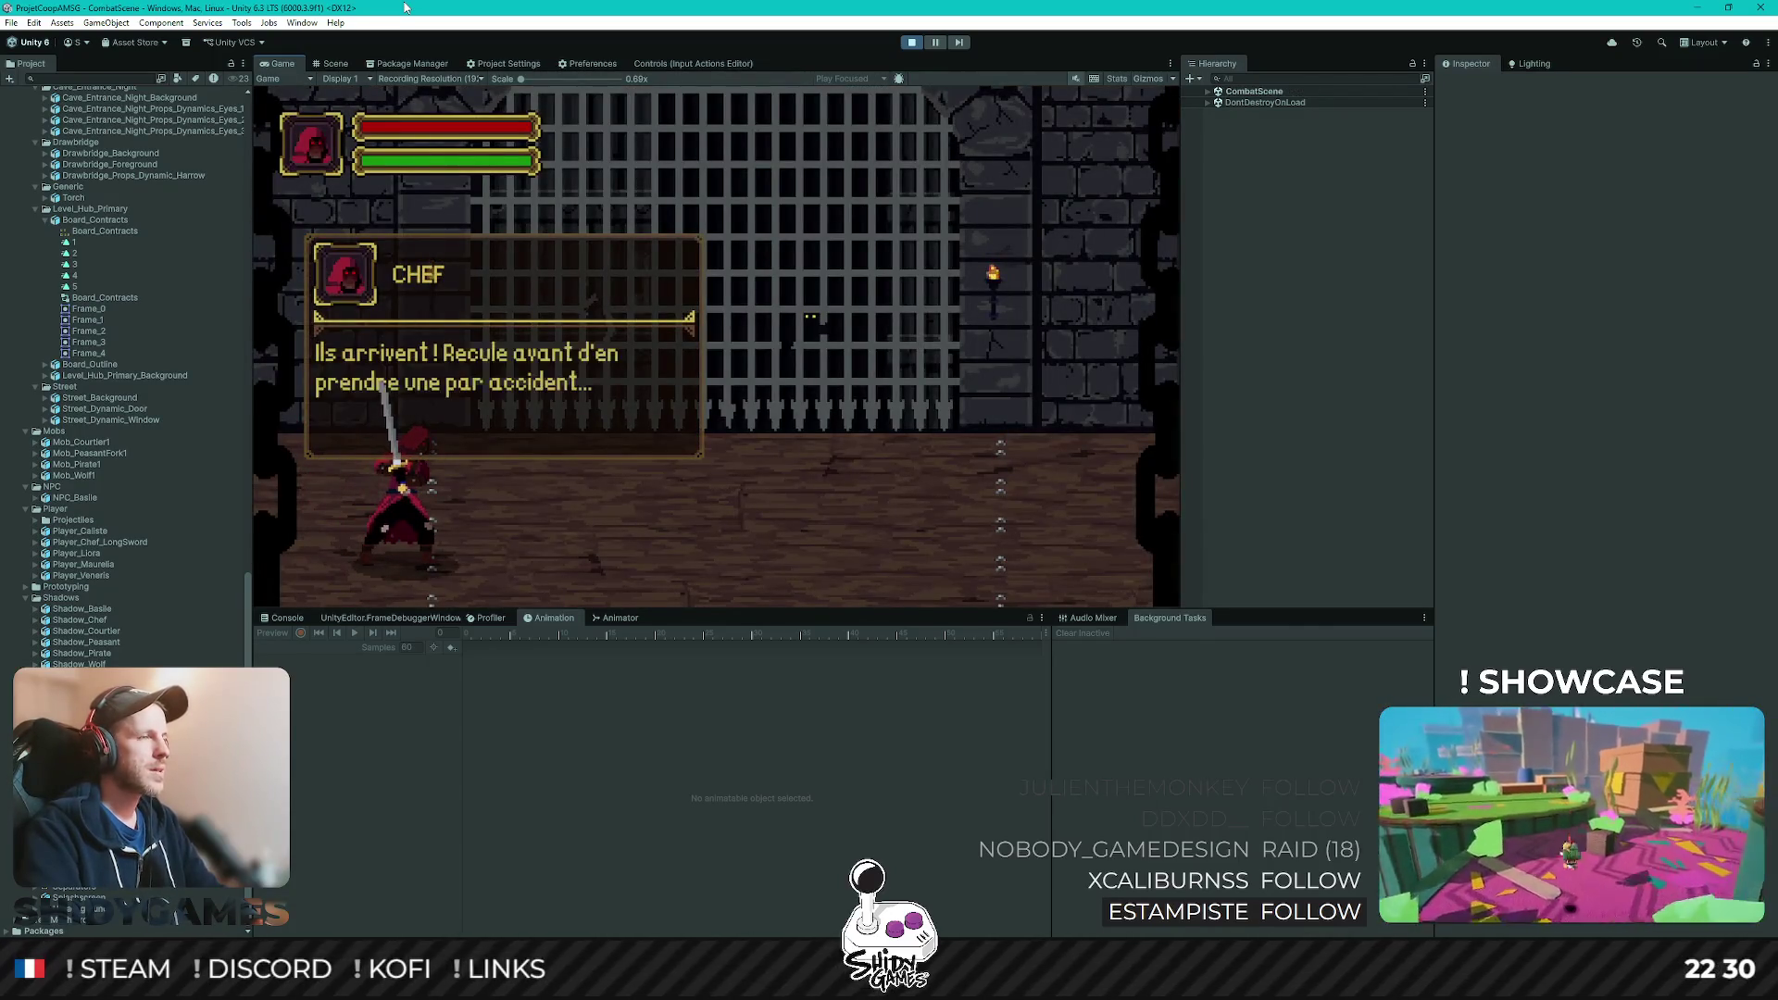
Step: Dismiss the Chef's dialogue and advance on the wolves with sword attacks
key("e")
key("Right")
key("Left")
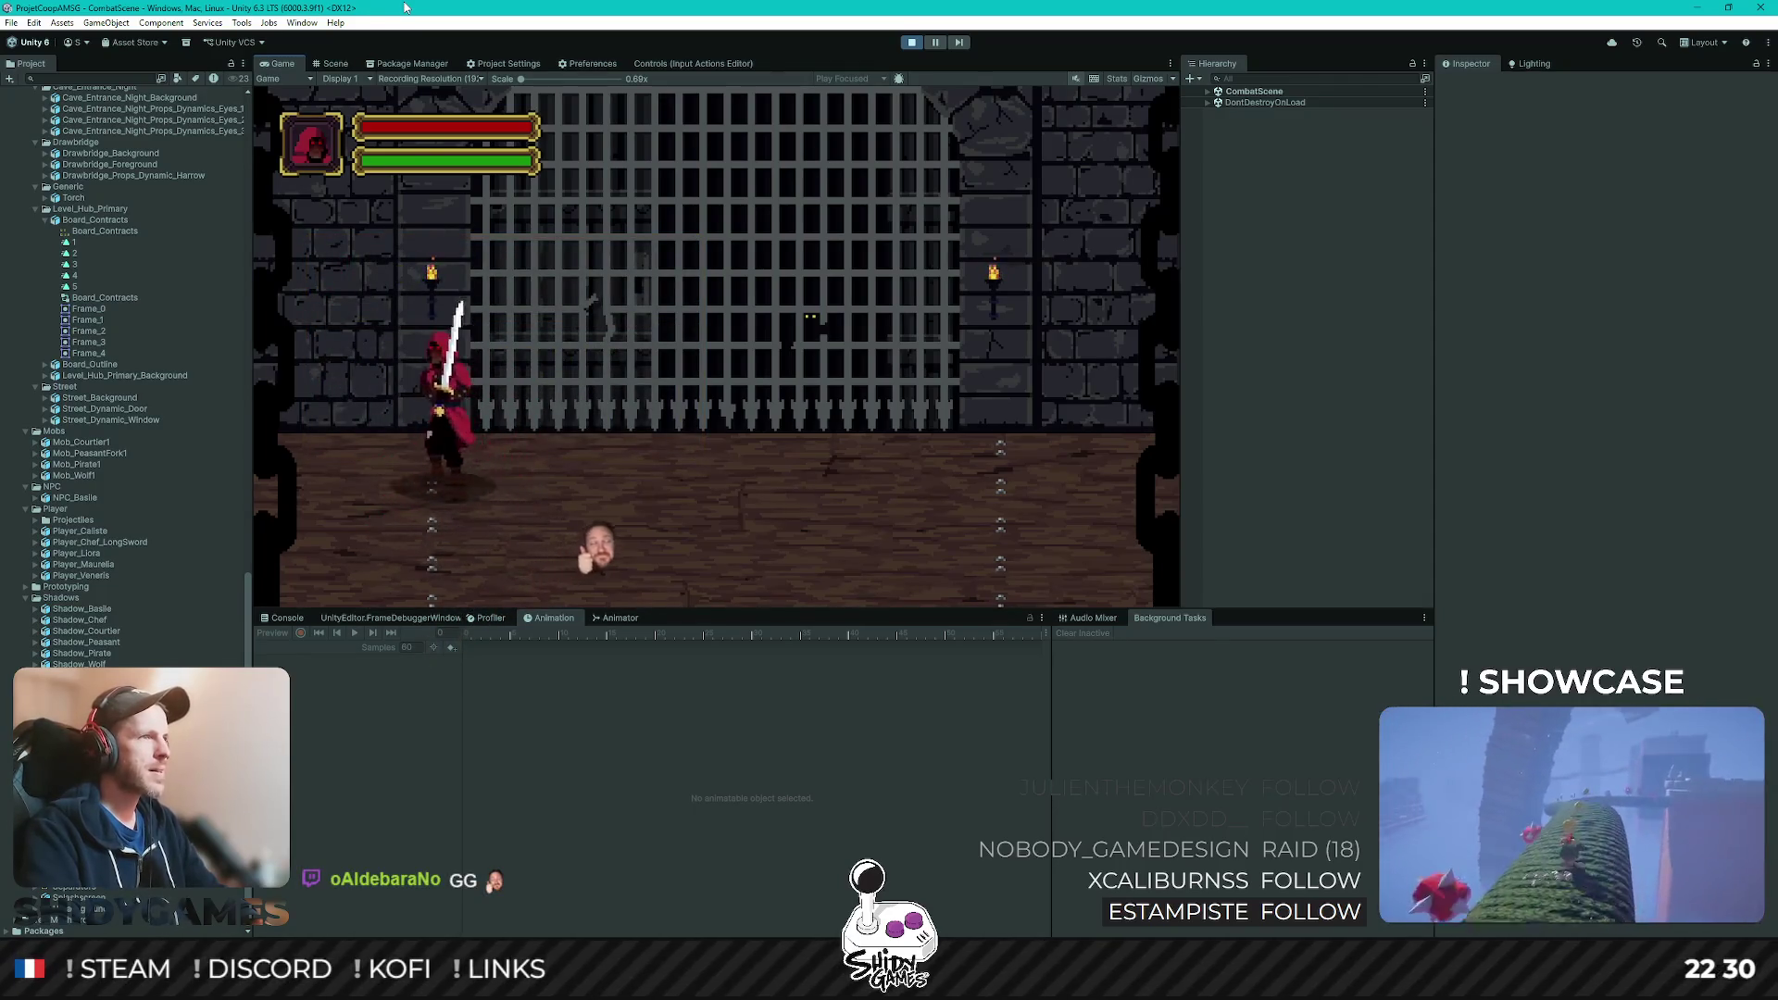
key("Right")
key("j")
key("j")
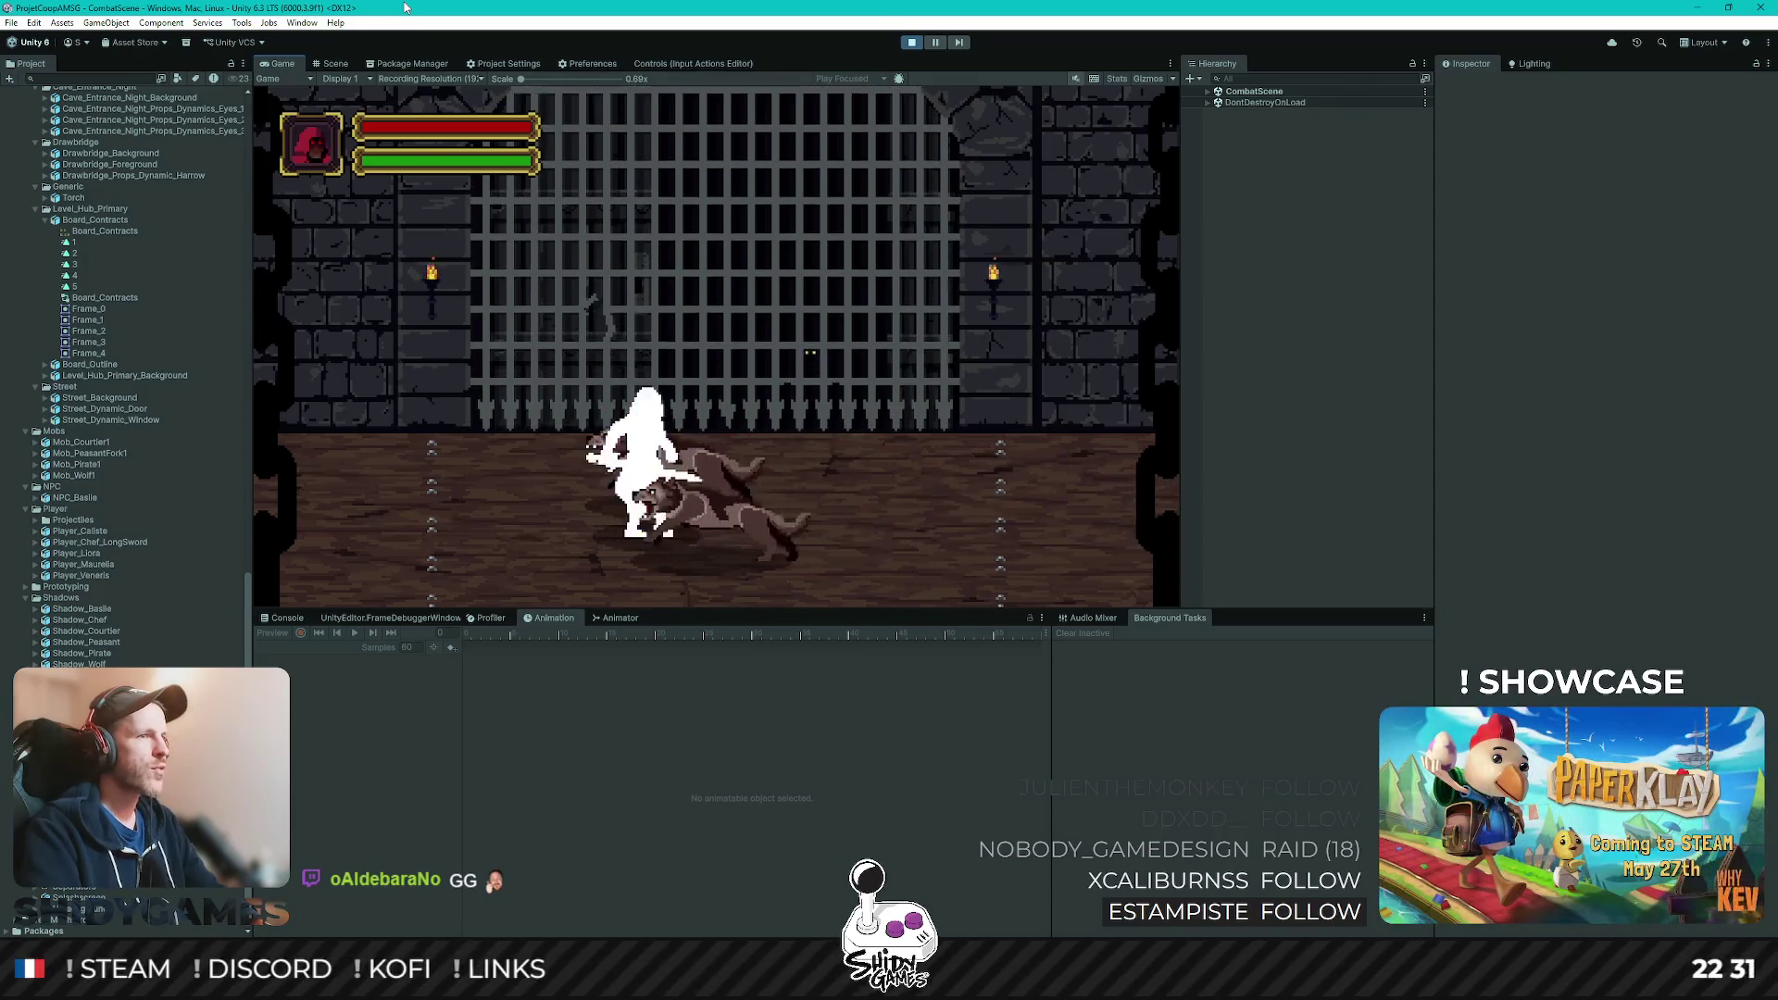
key("Right")
key("j")
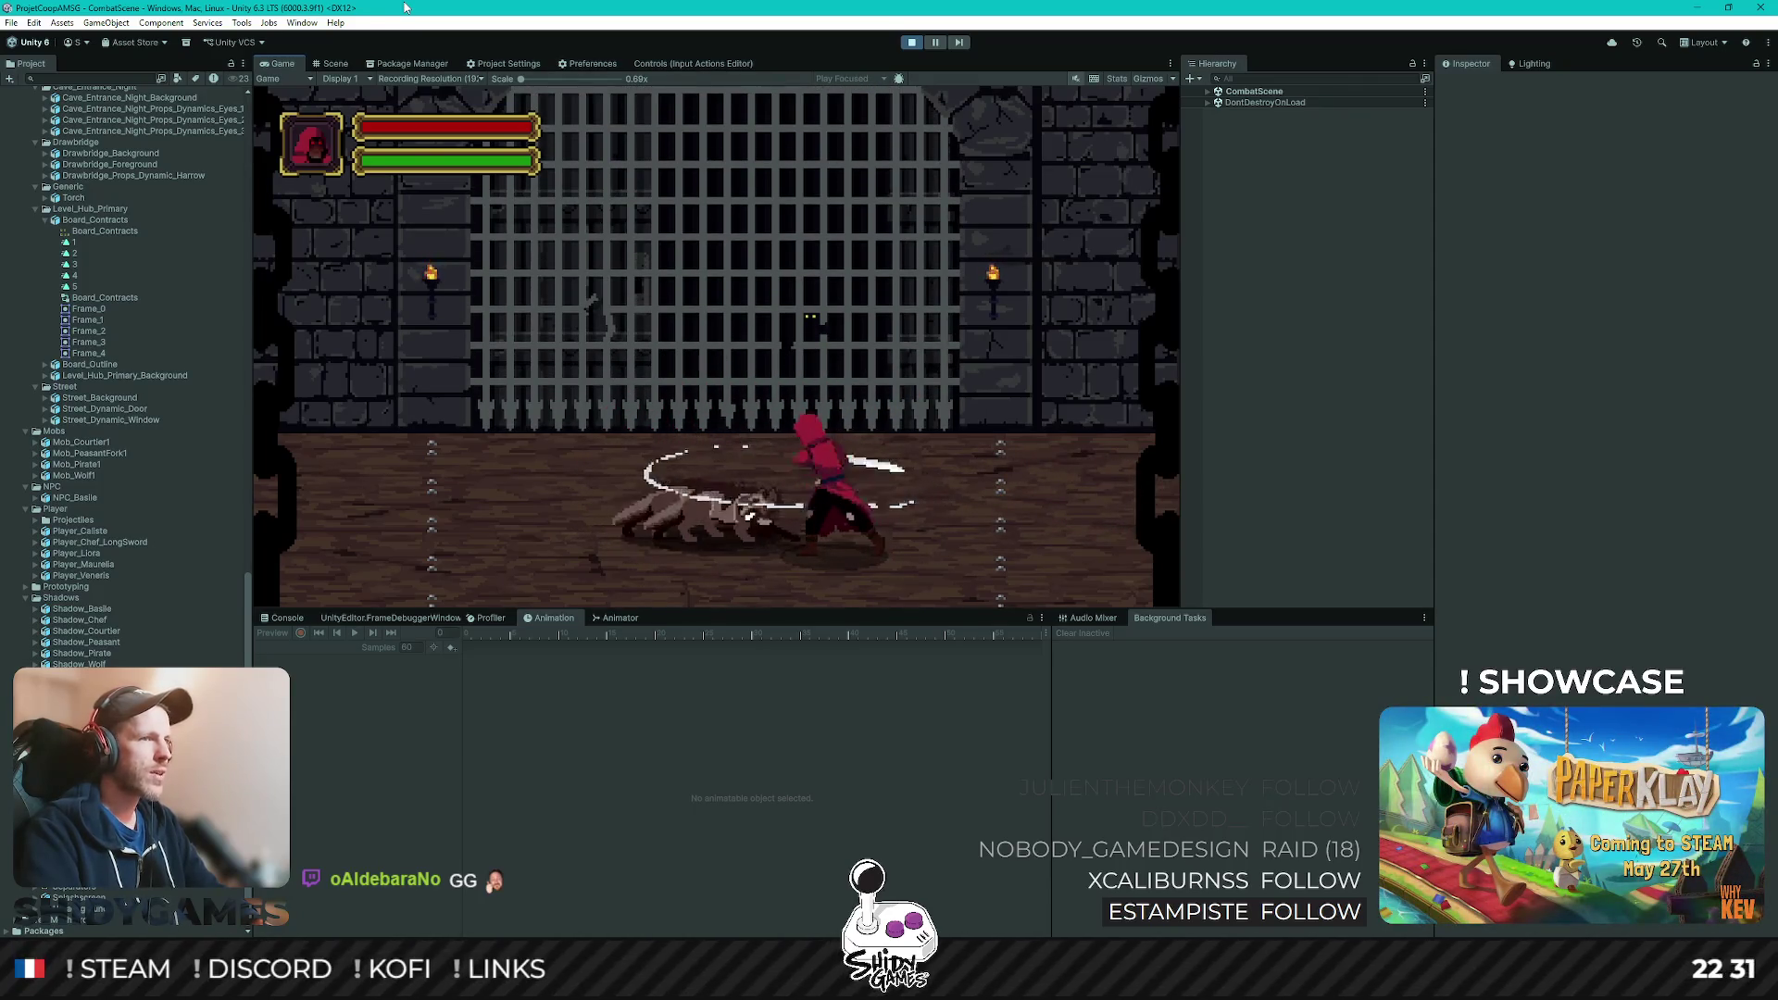
key("j")
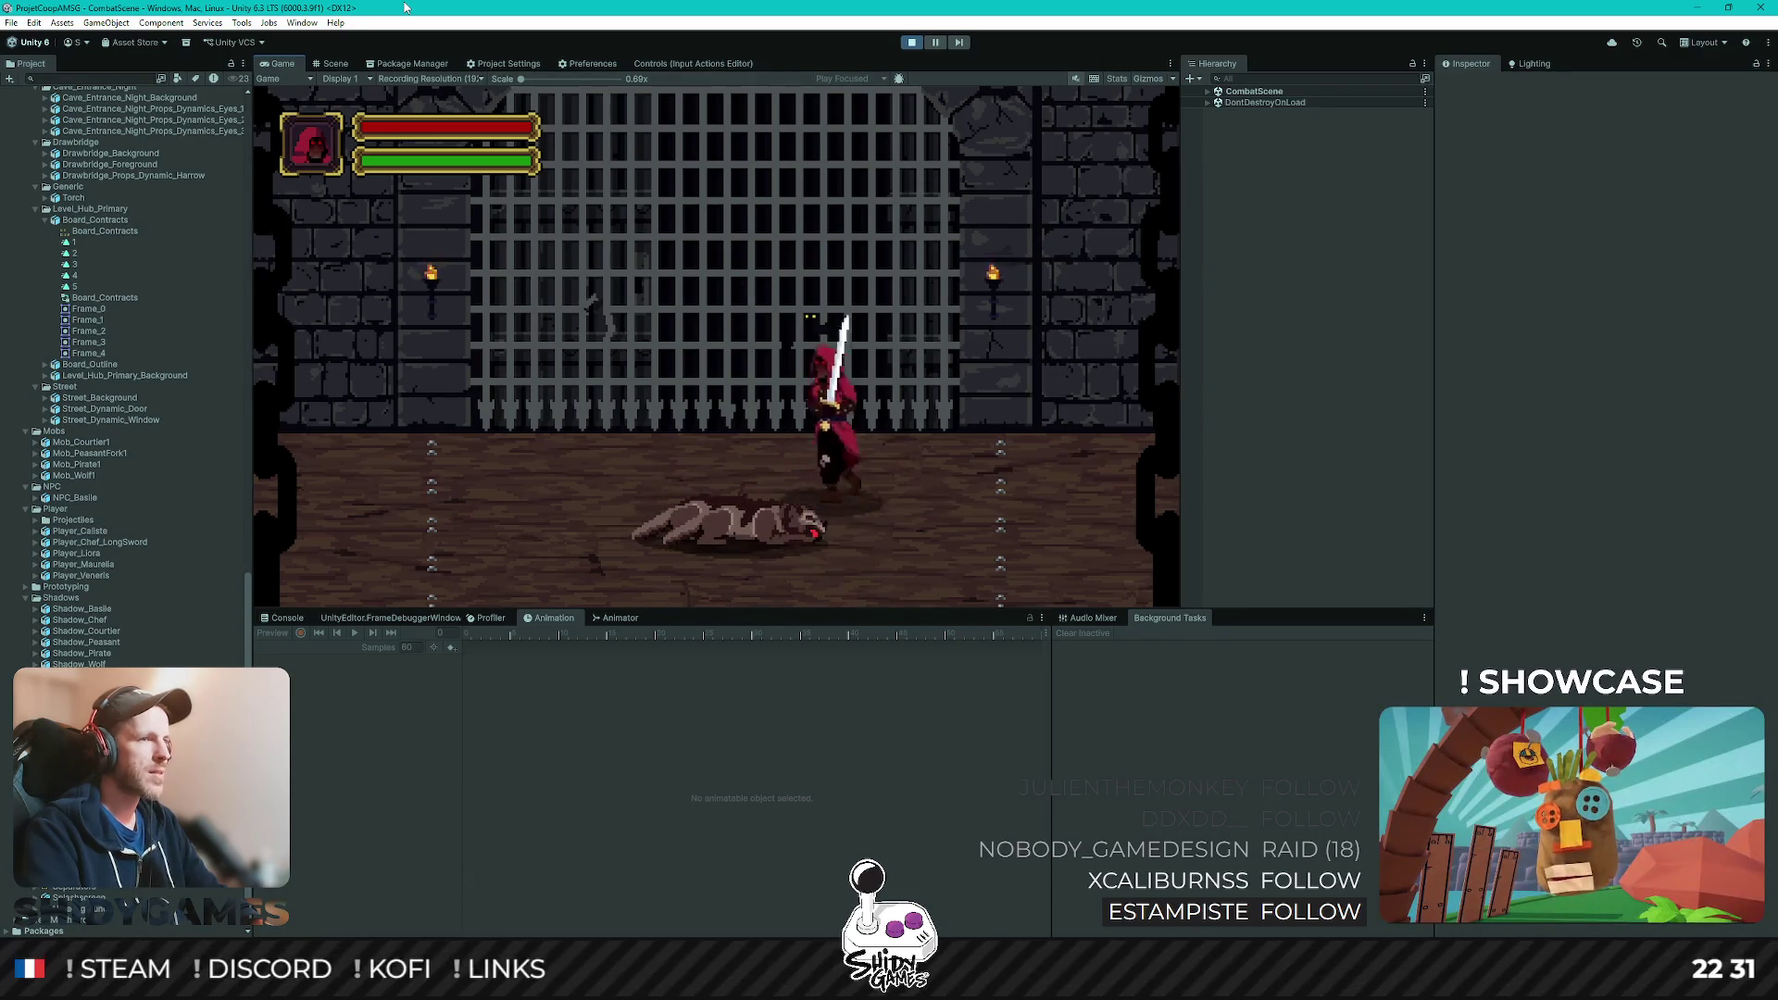
key("Left")
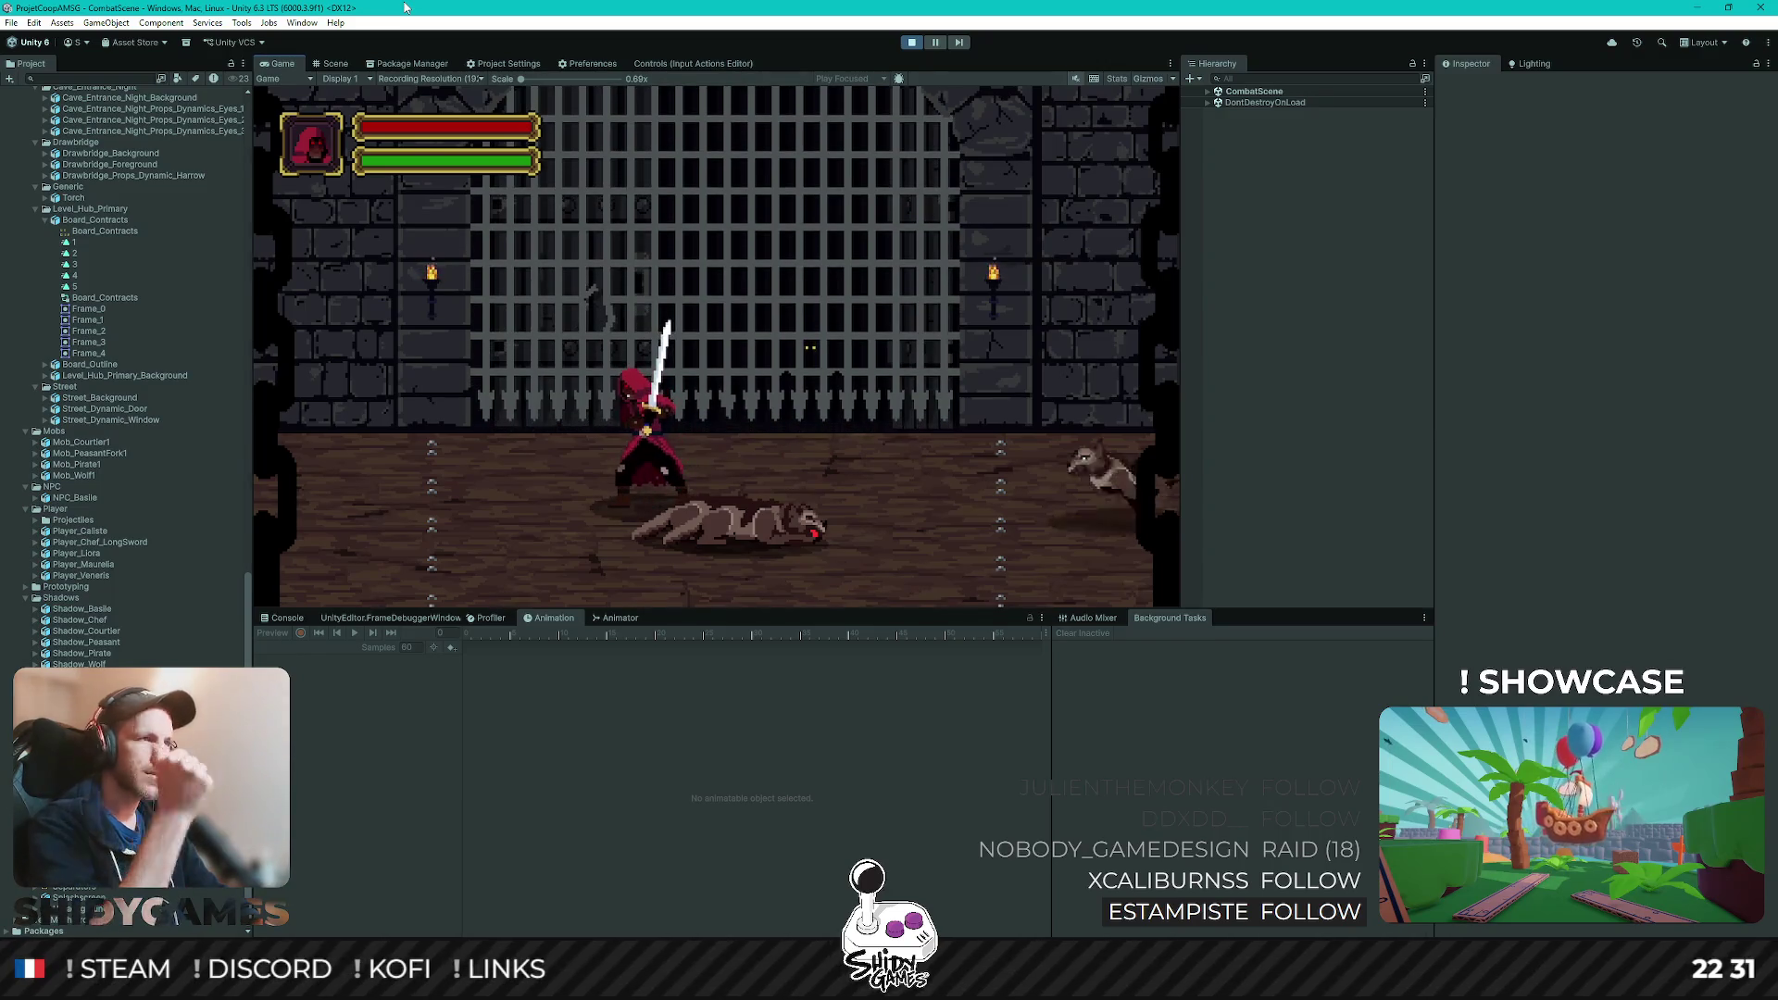
key("j")
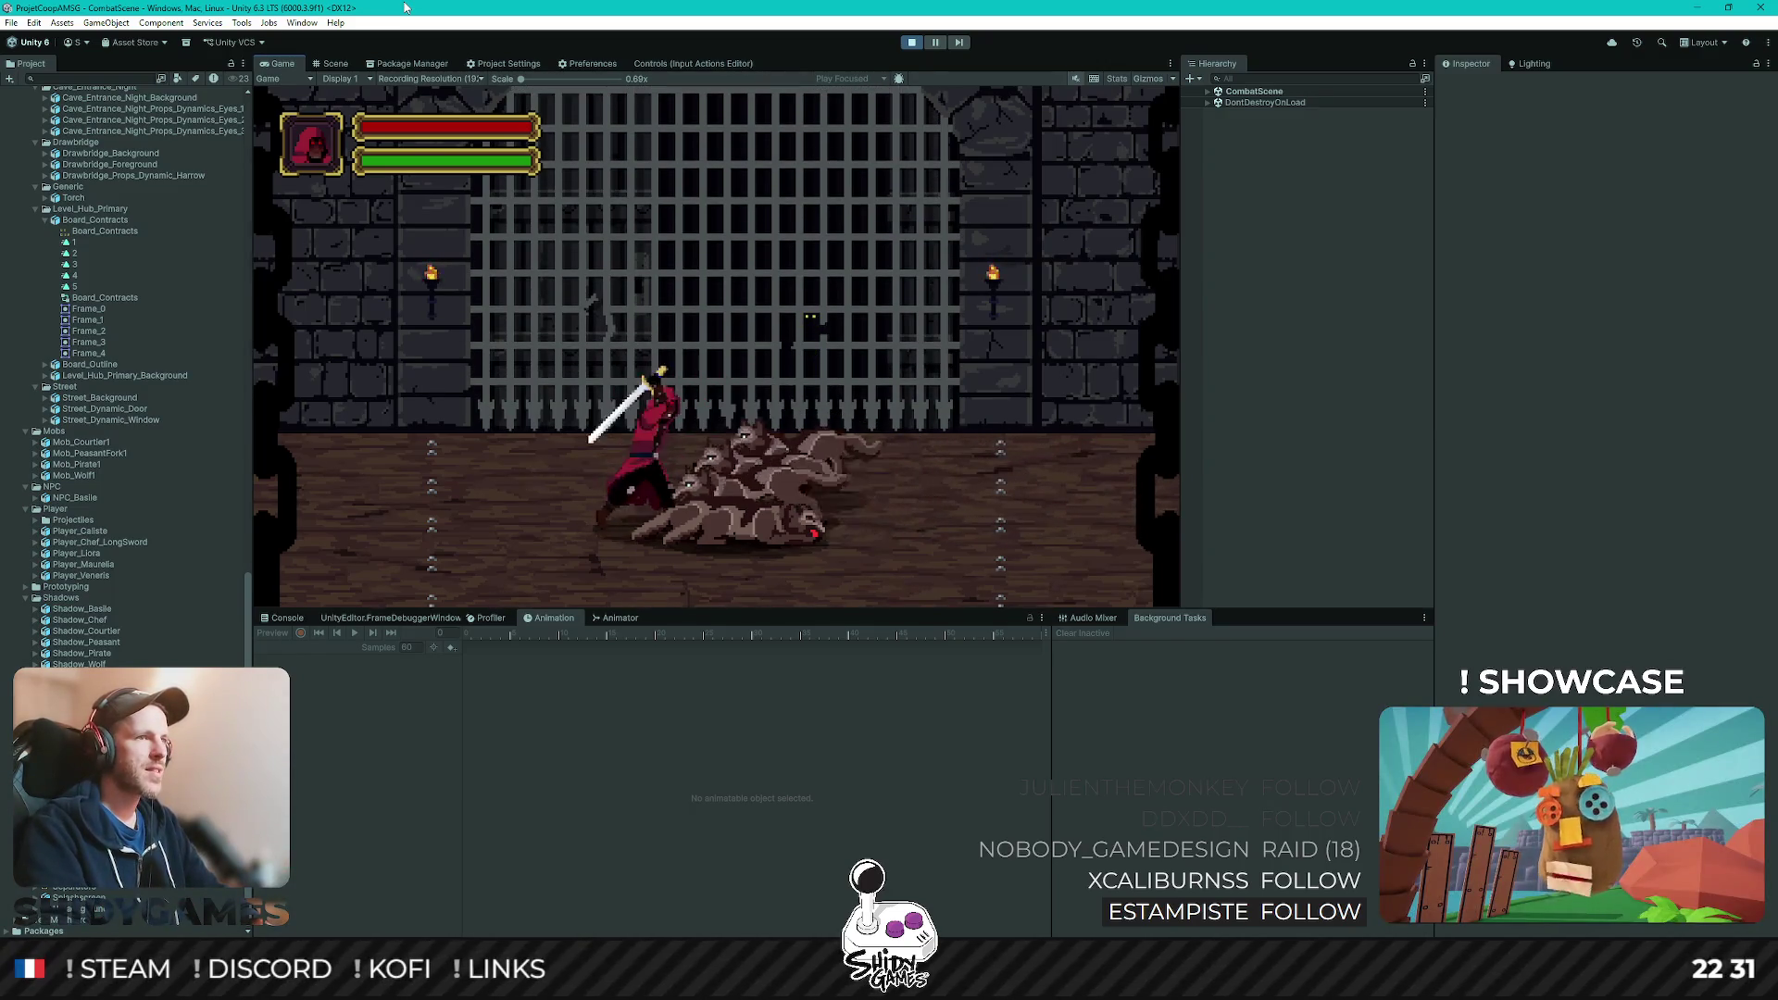
key("j")
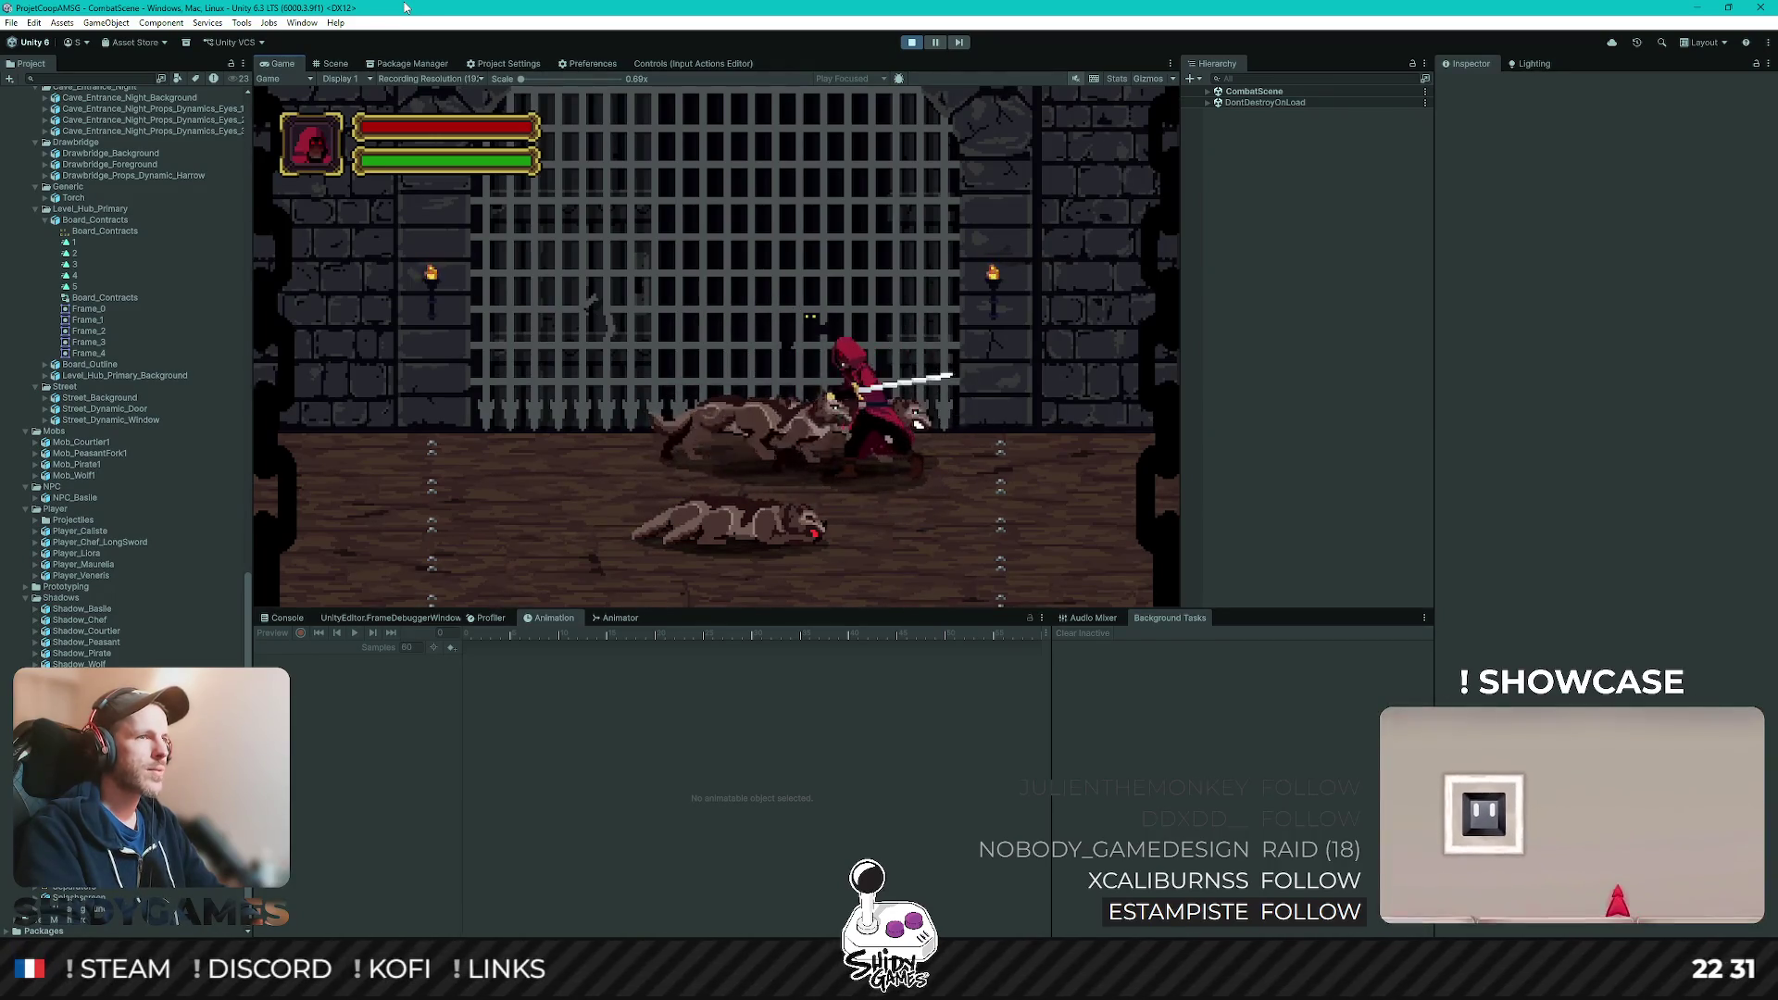
key("j")
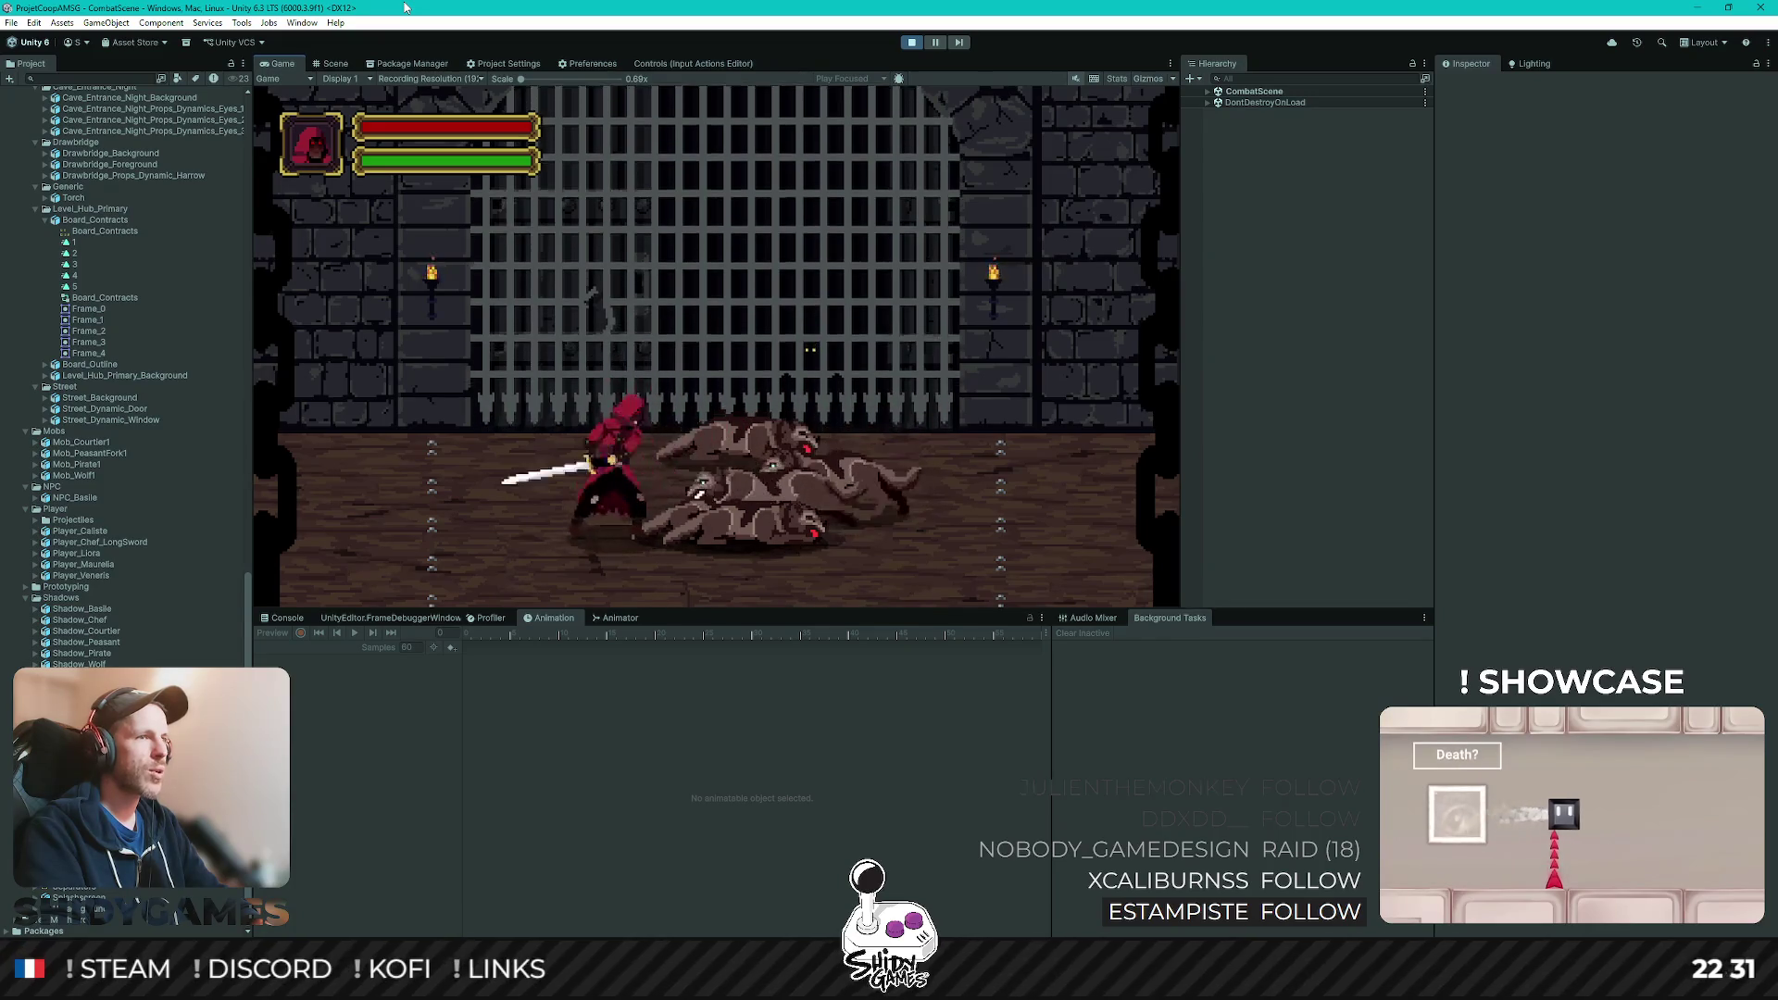
Step: Keep slashing, moving and jumping through the wolf pack until the game returns to the hub
key("j")
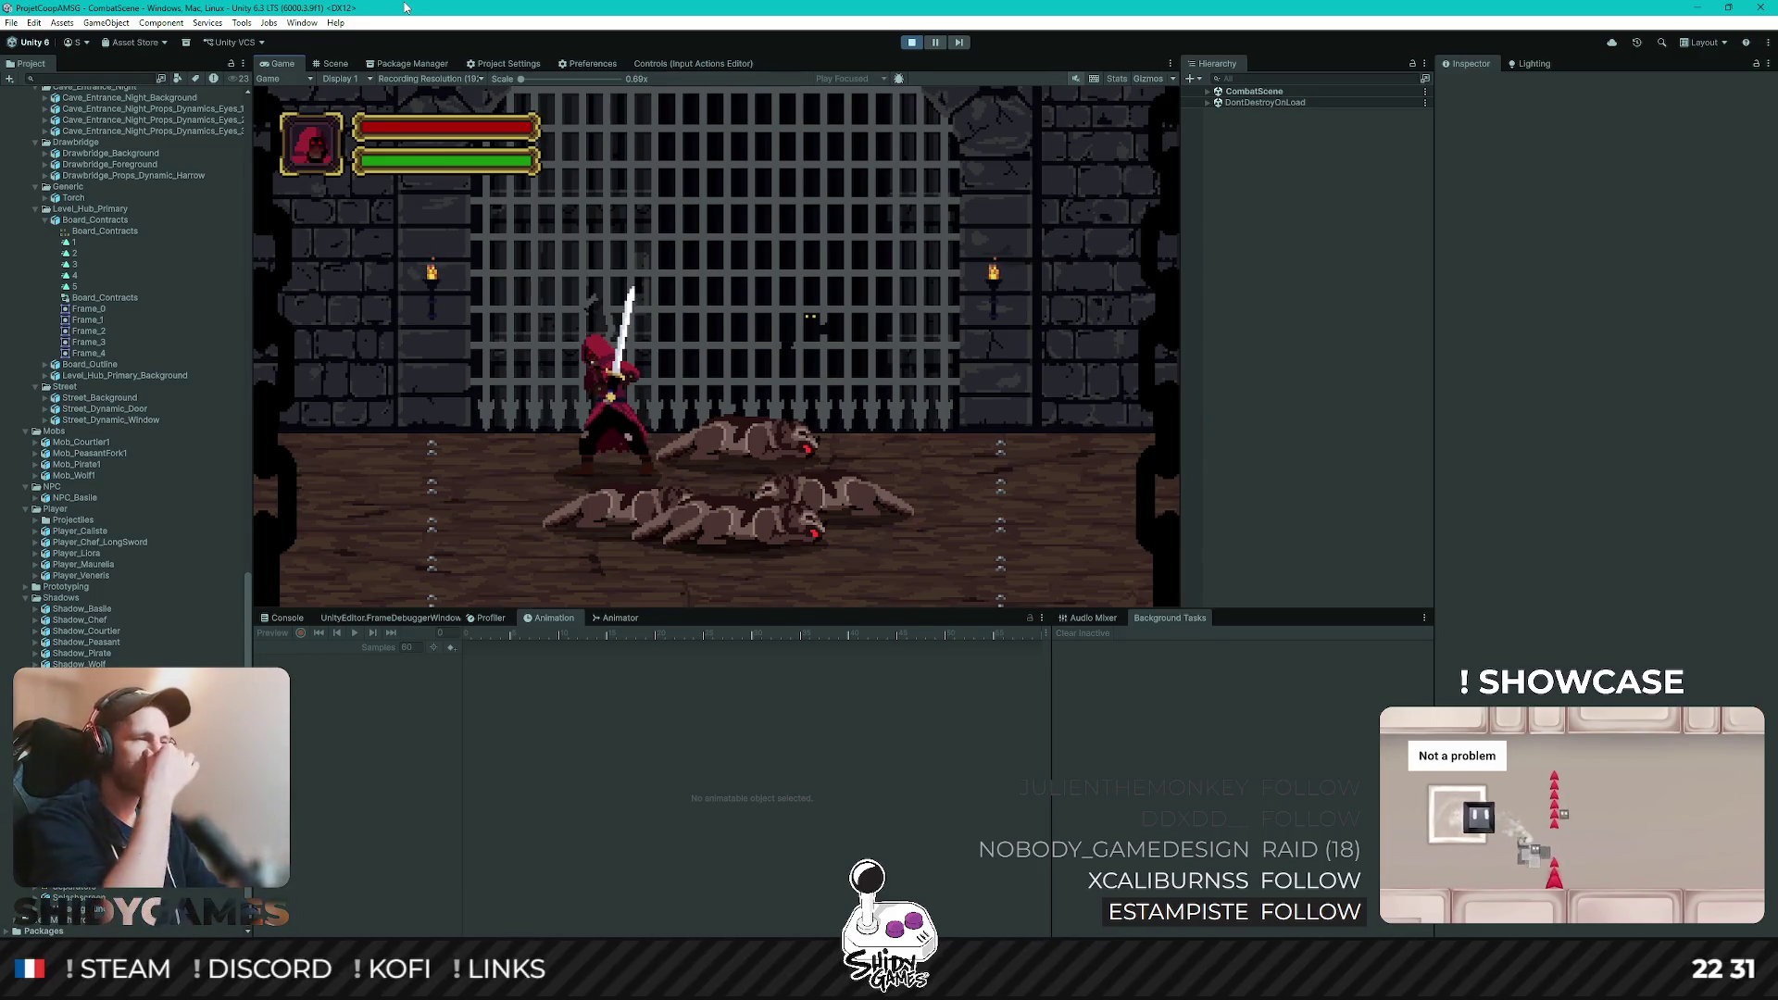
key("j")
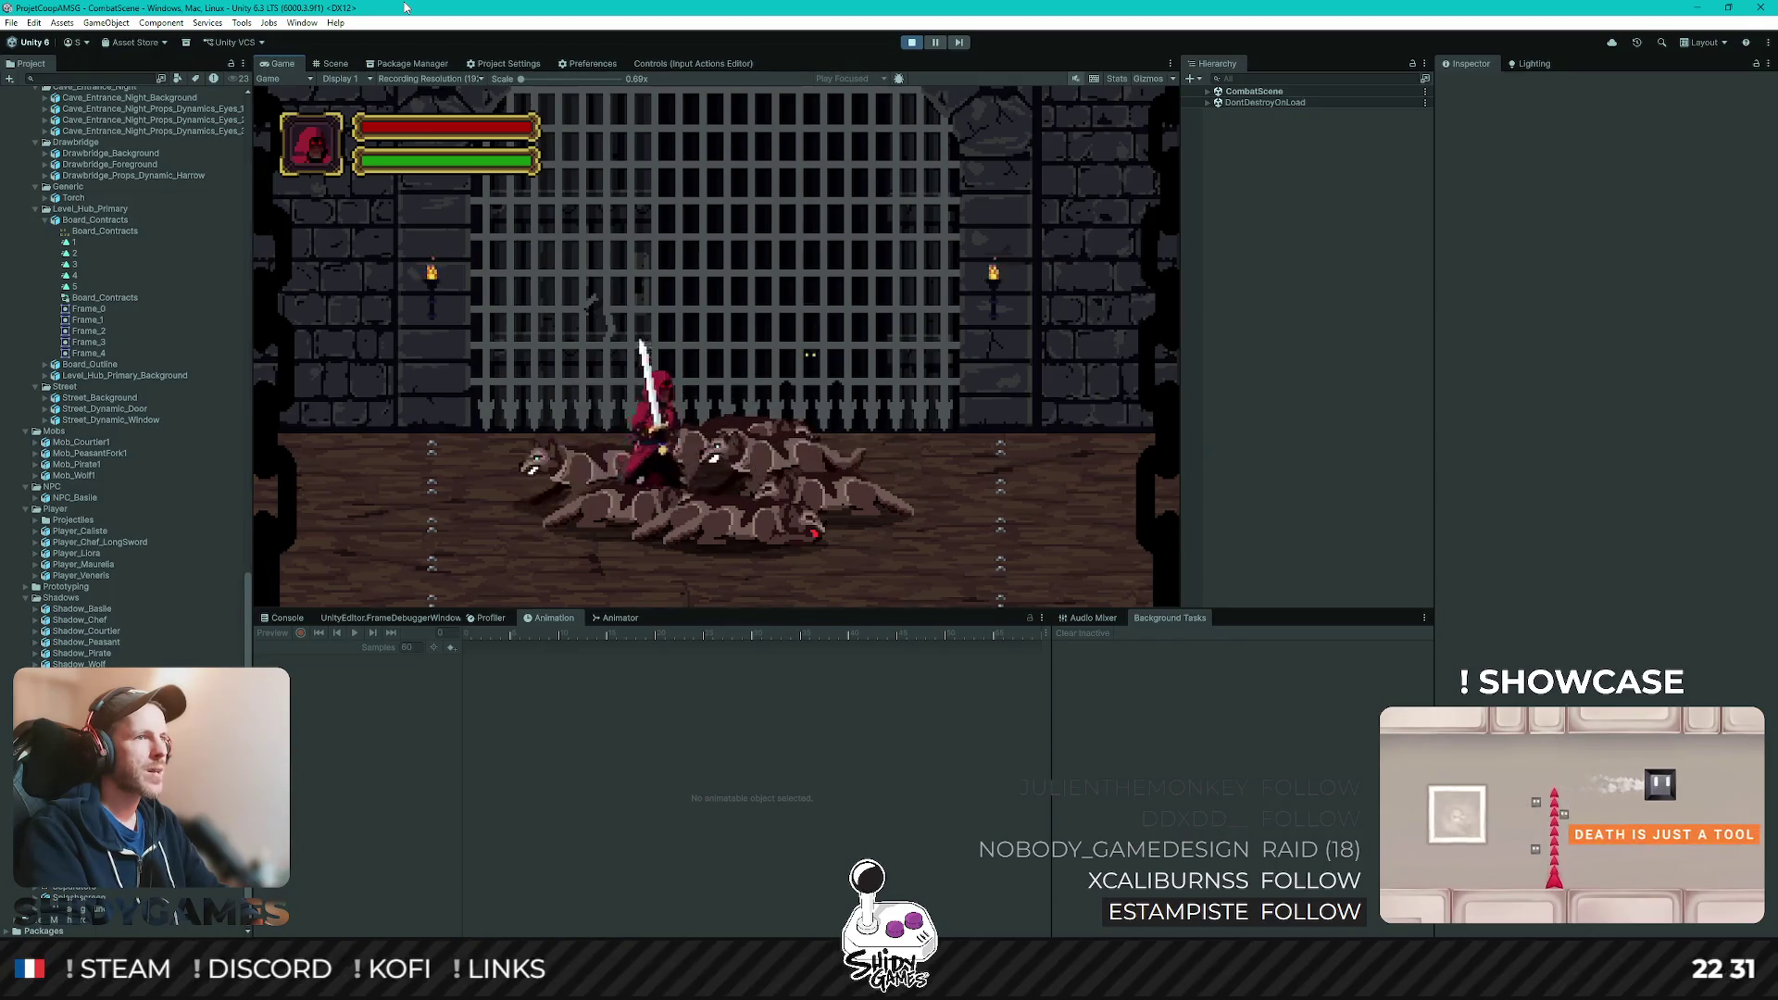
key("d")
key("j")
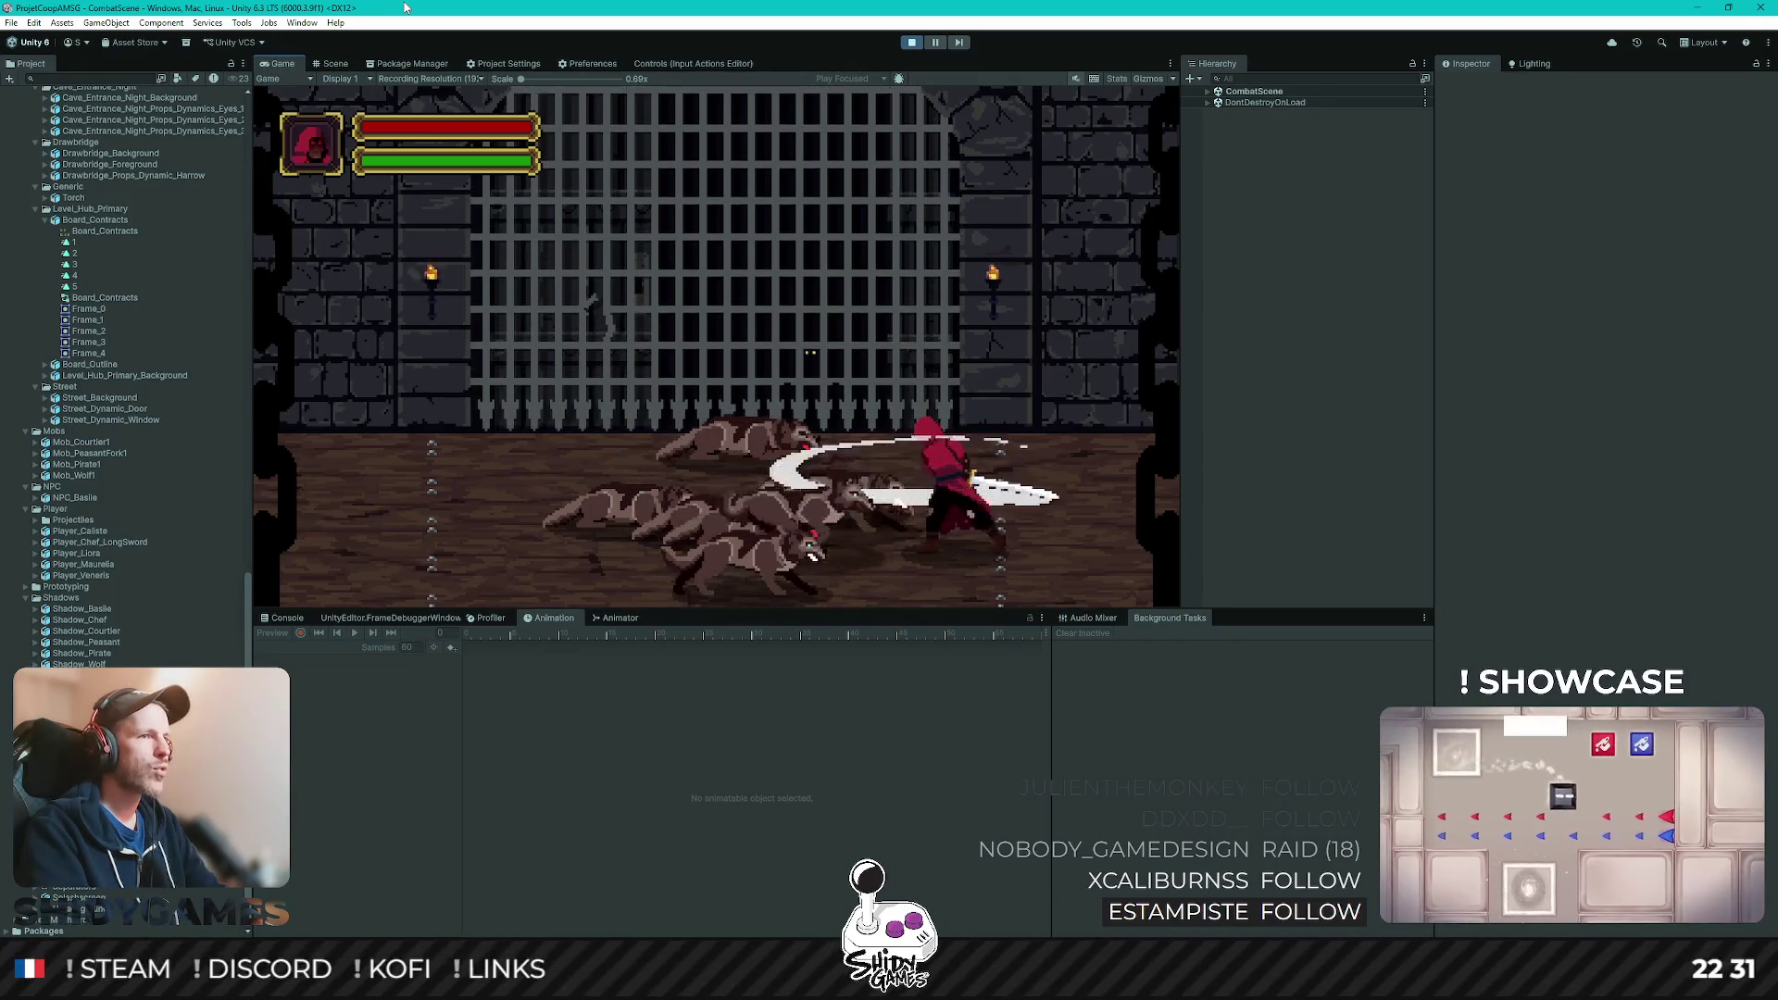
key("a")
key("j")
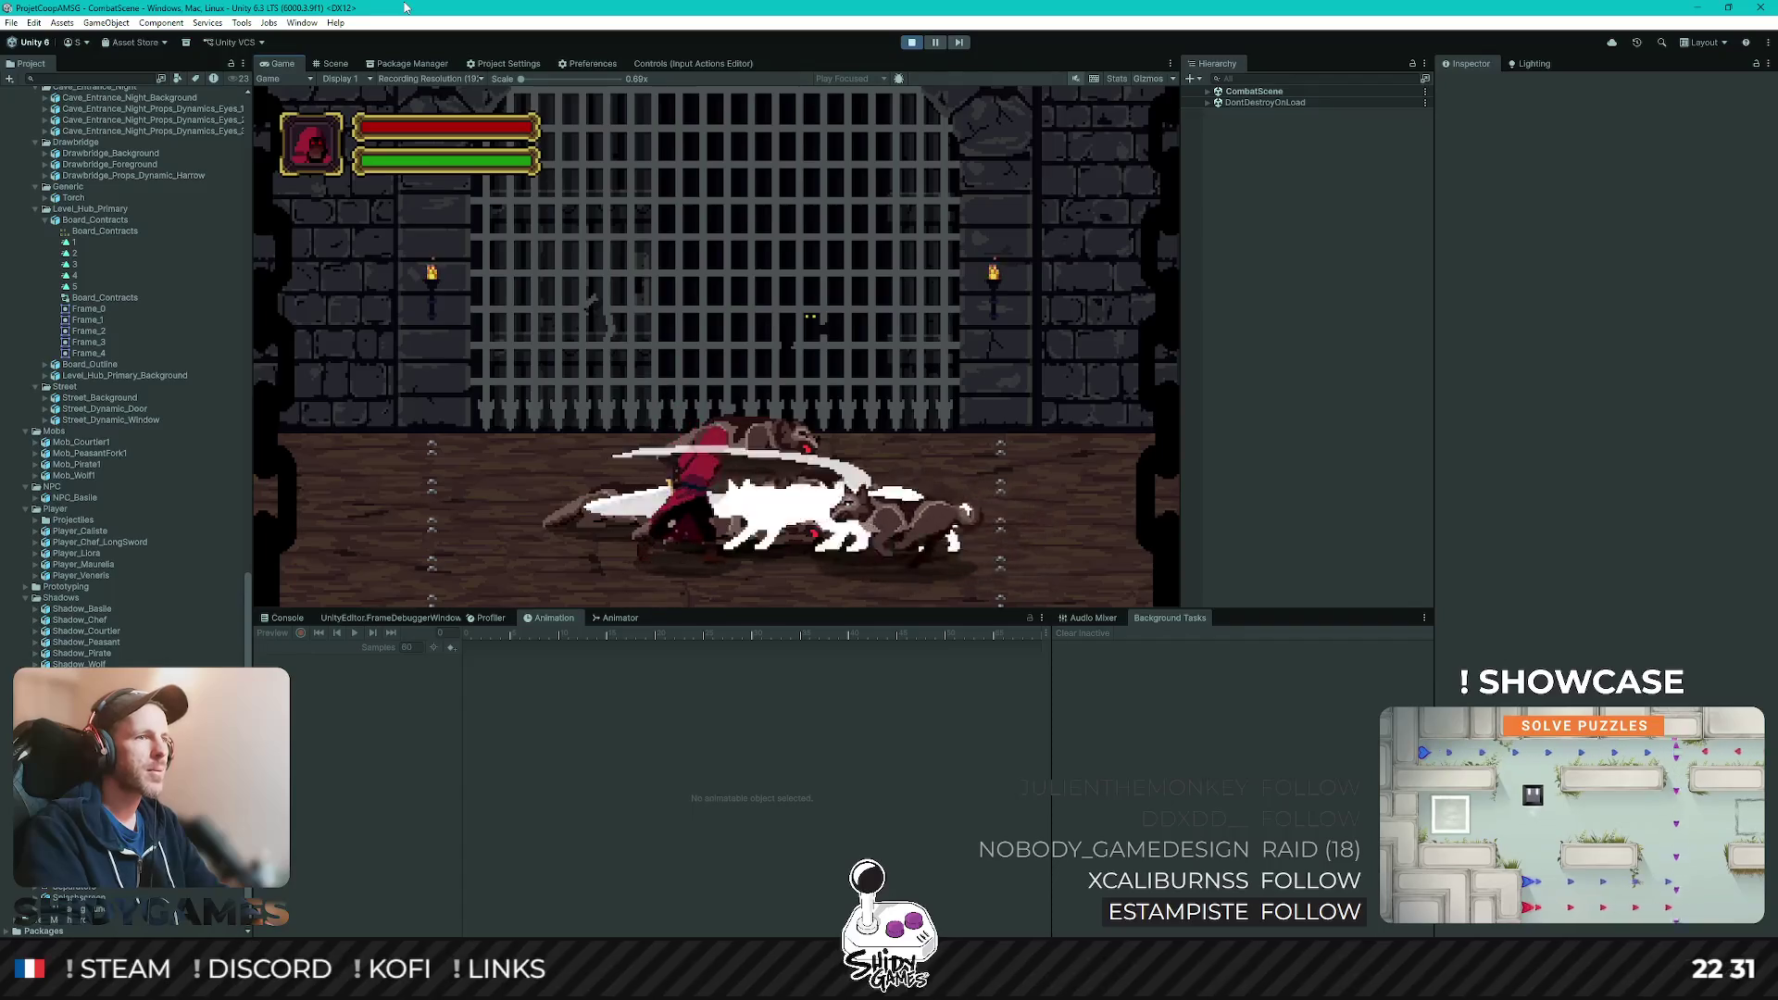
key("space")
key("d")
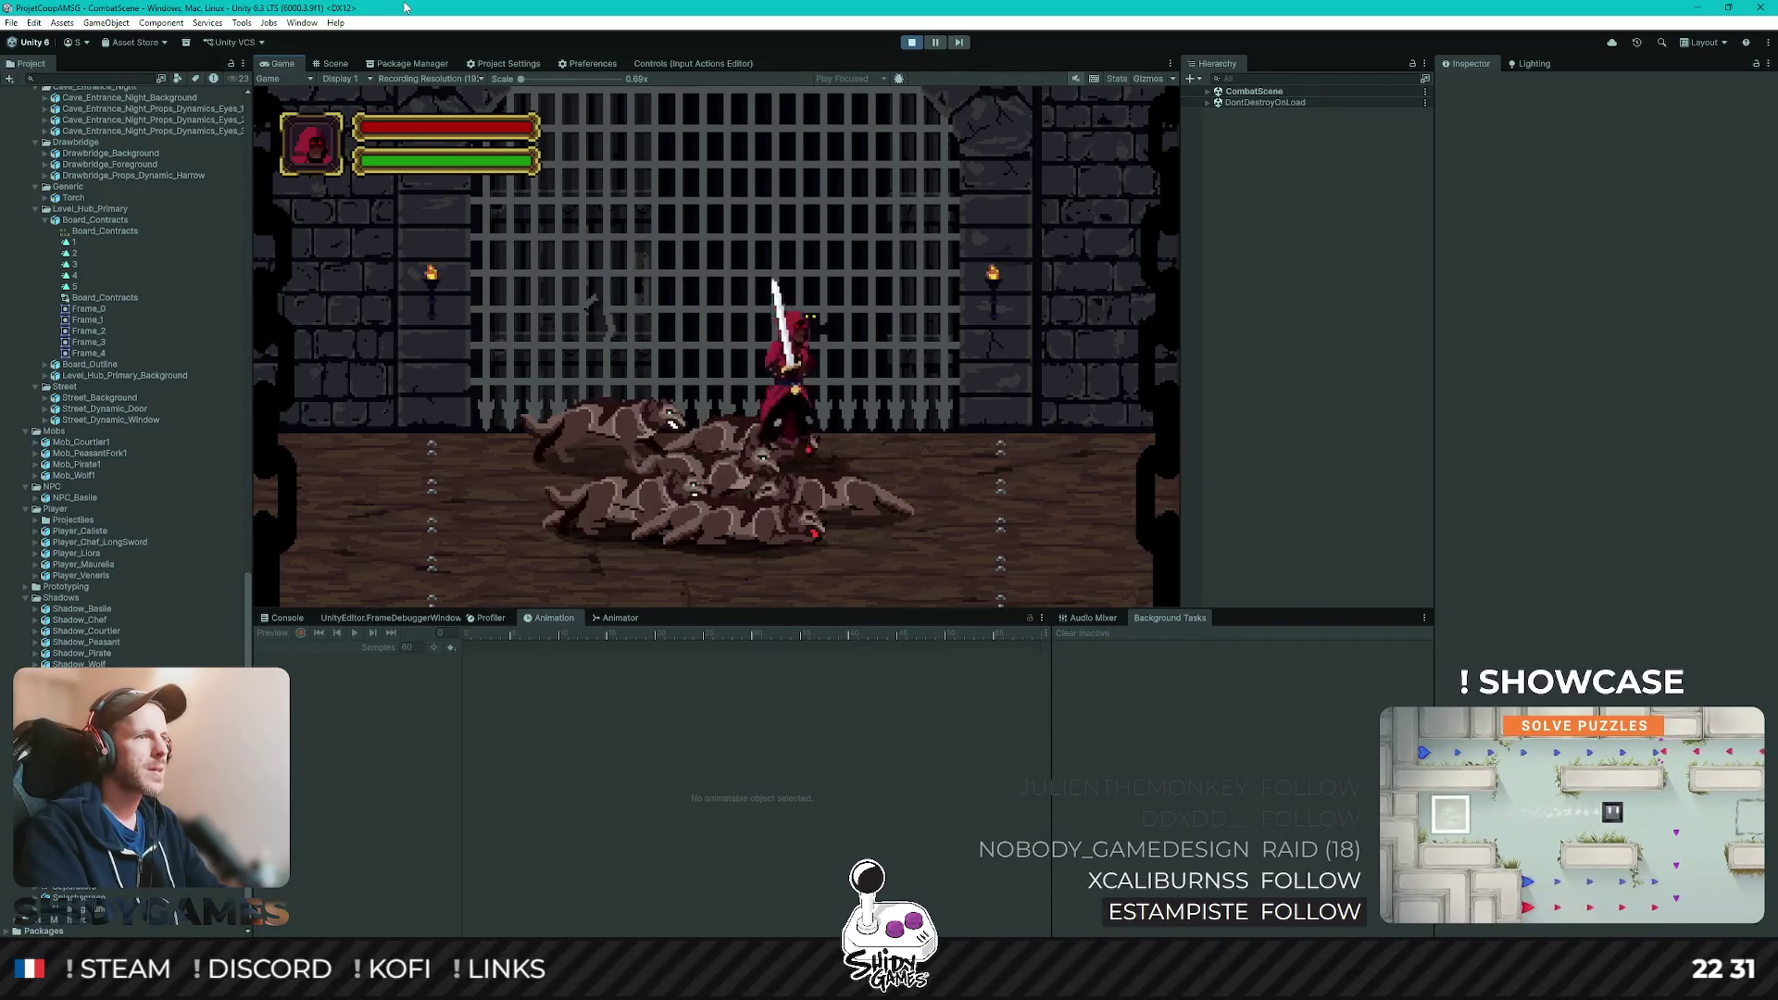
key("j")
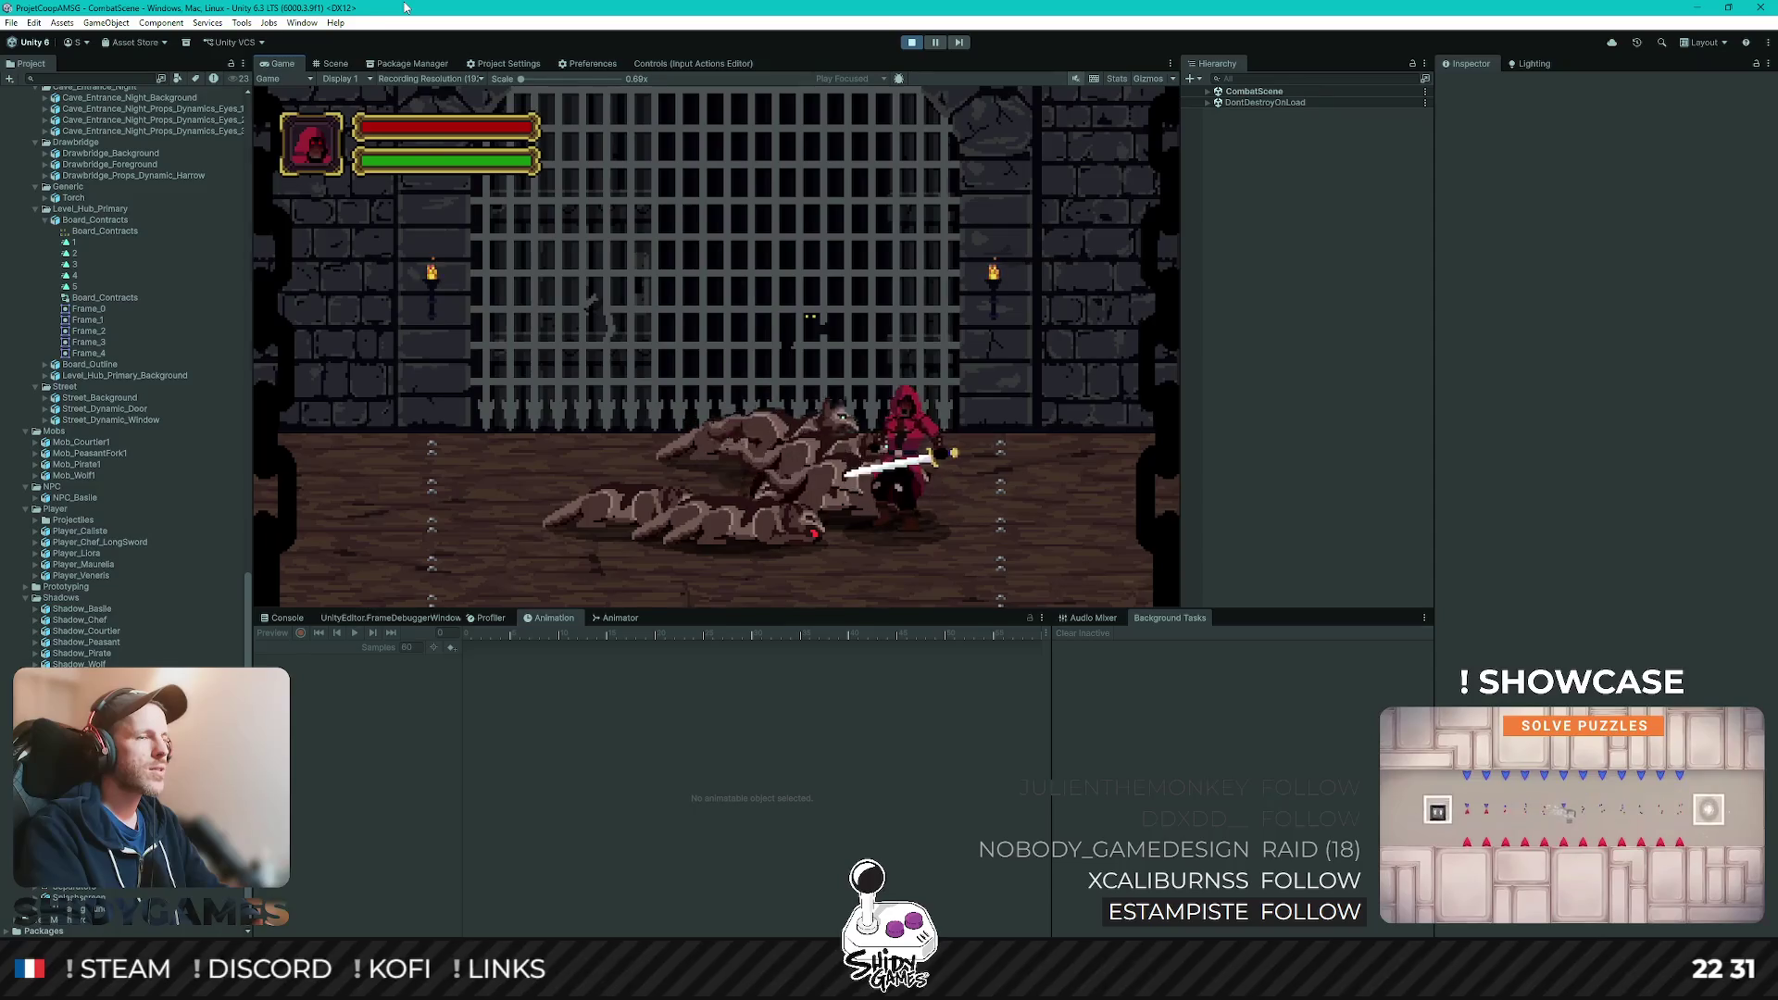
key("a")
key("j")
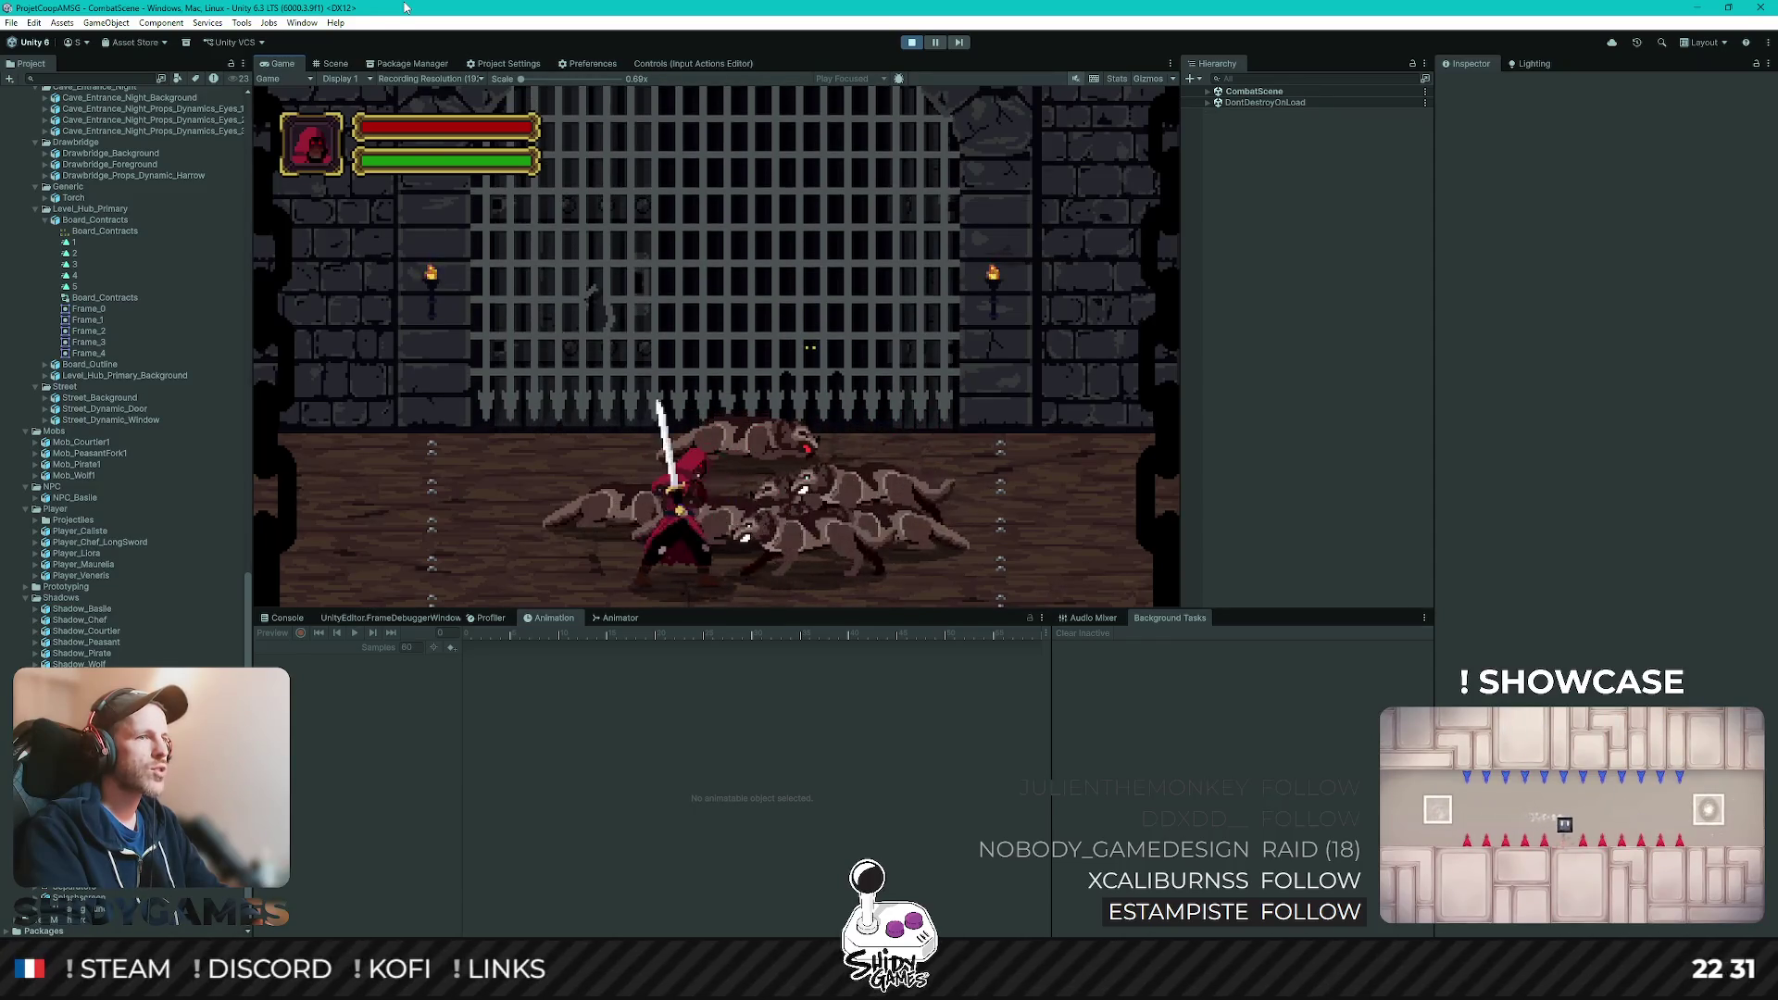
key("j")
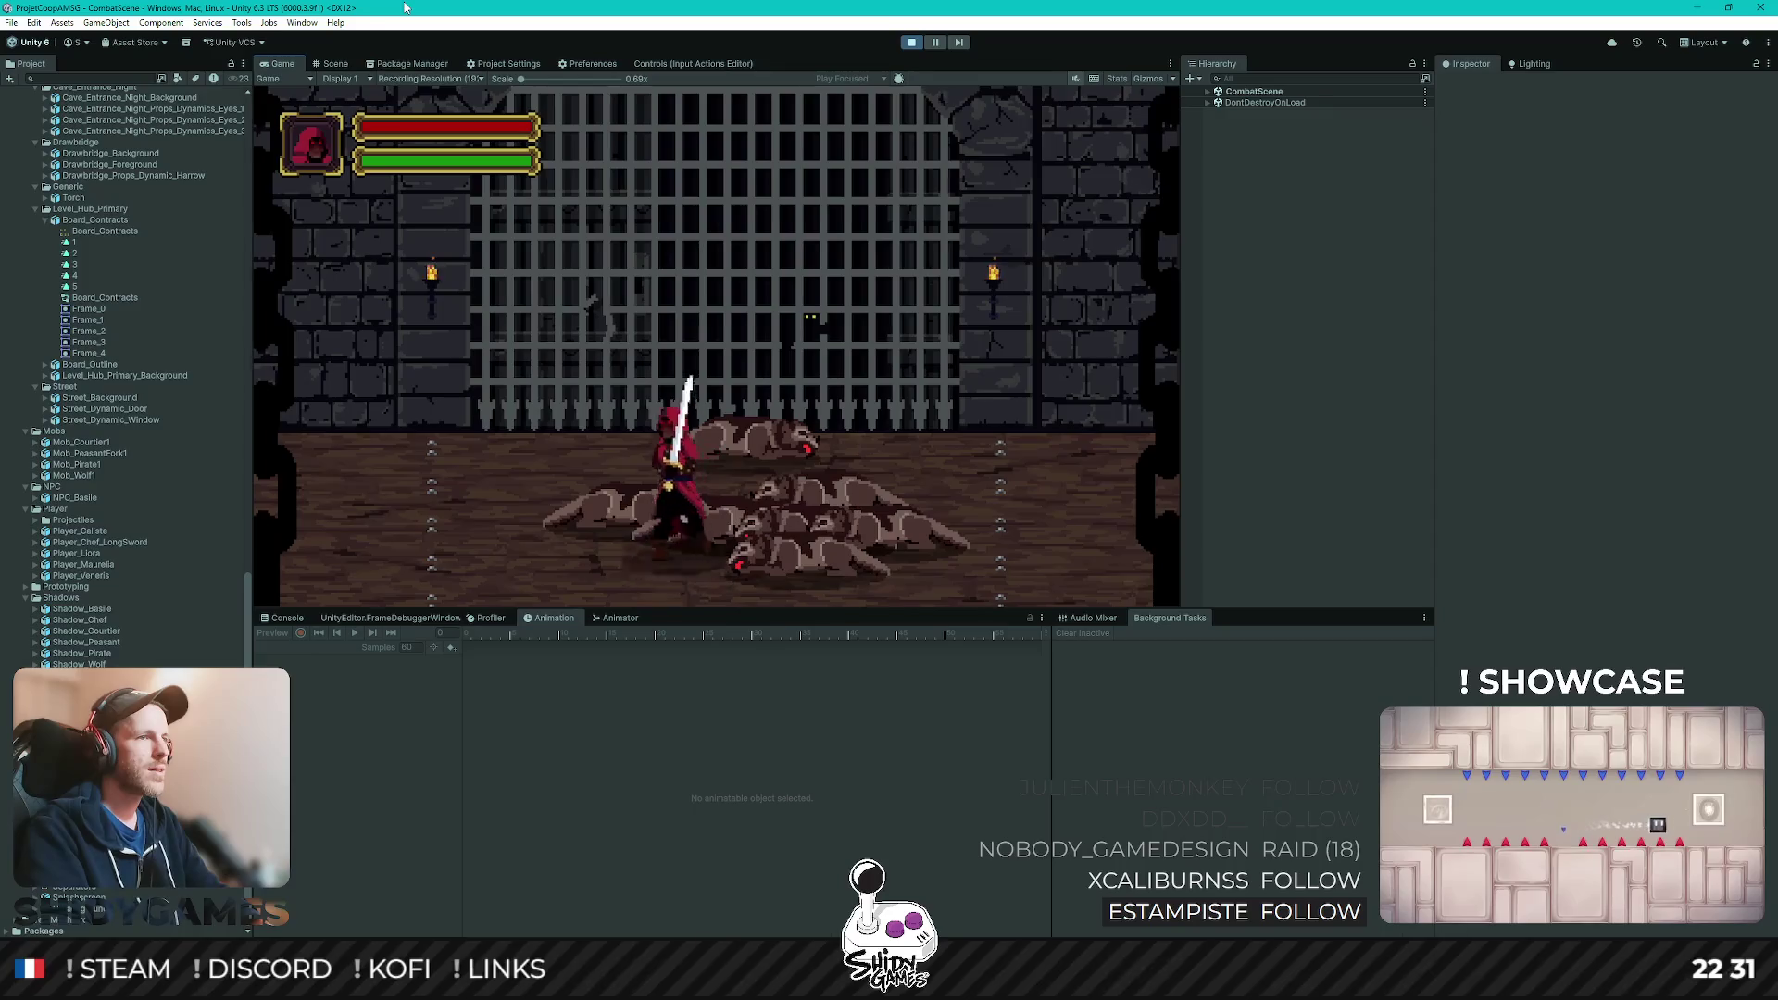
key("d")
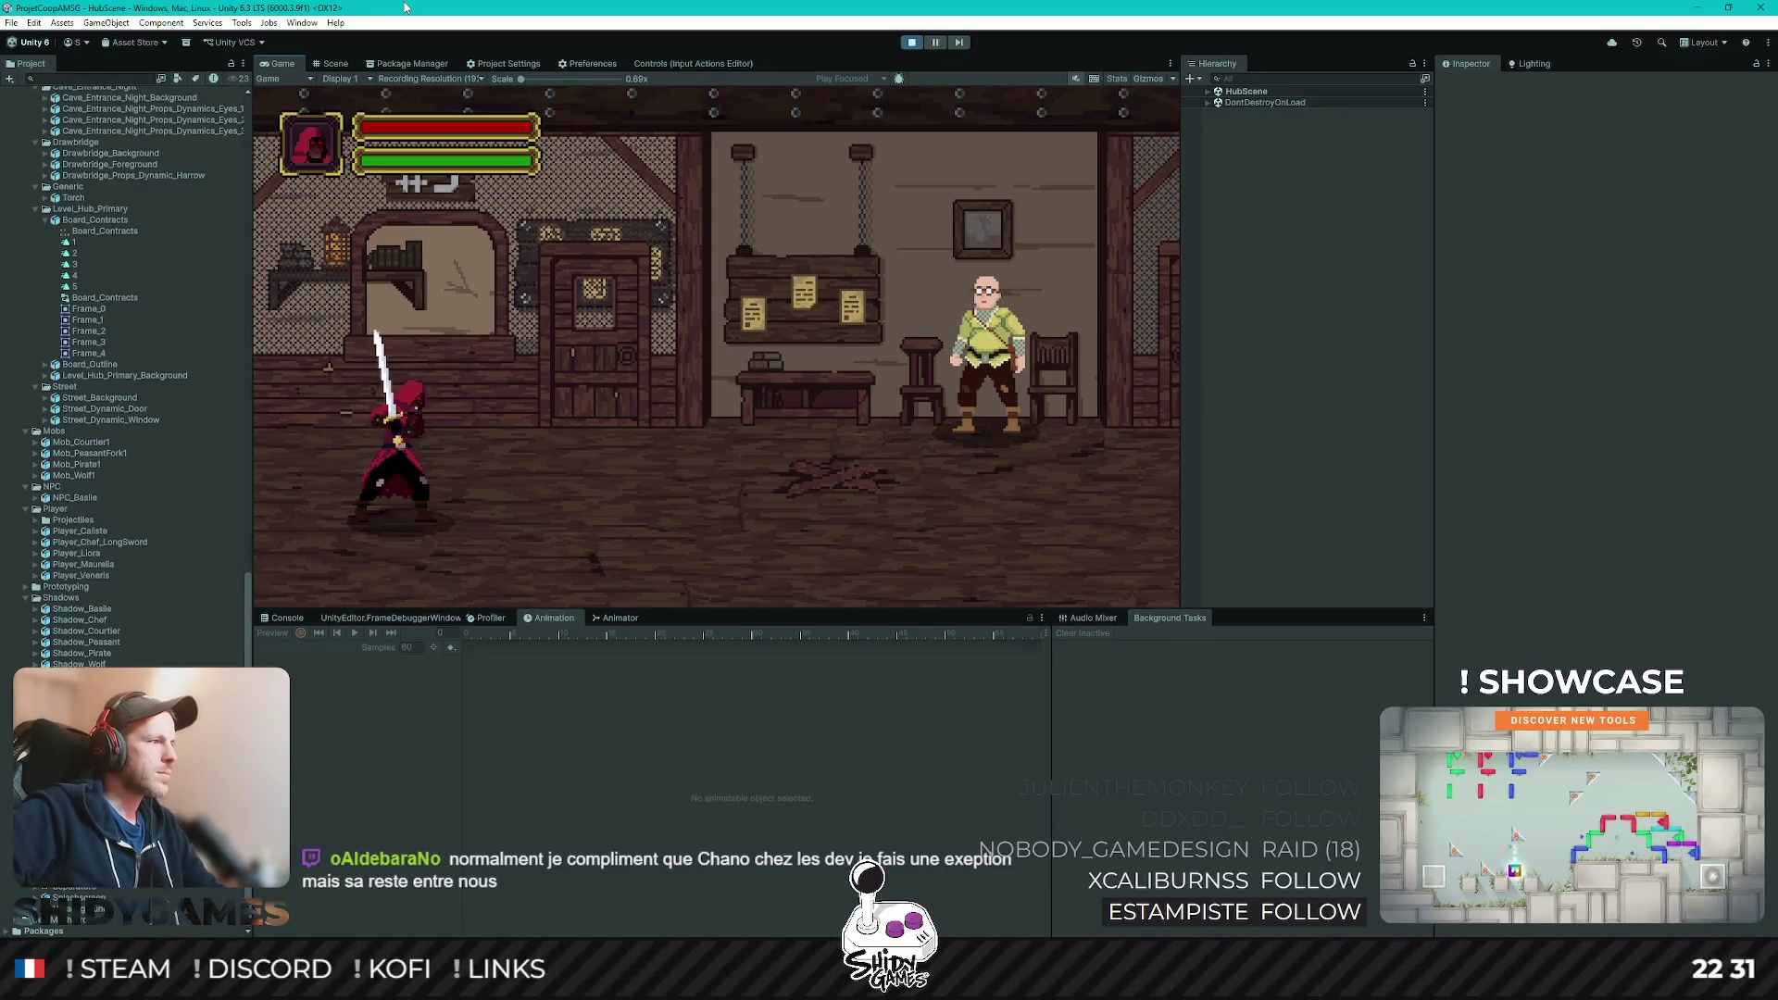
Step: Walk the player back and forth across the hub with the HUD showing, then stop Play mode
key("d")
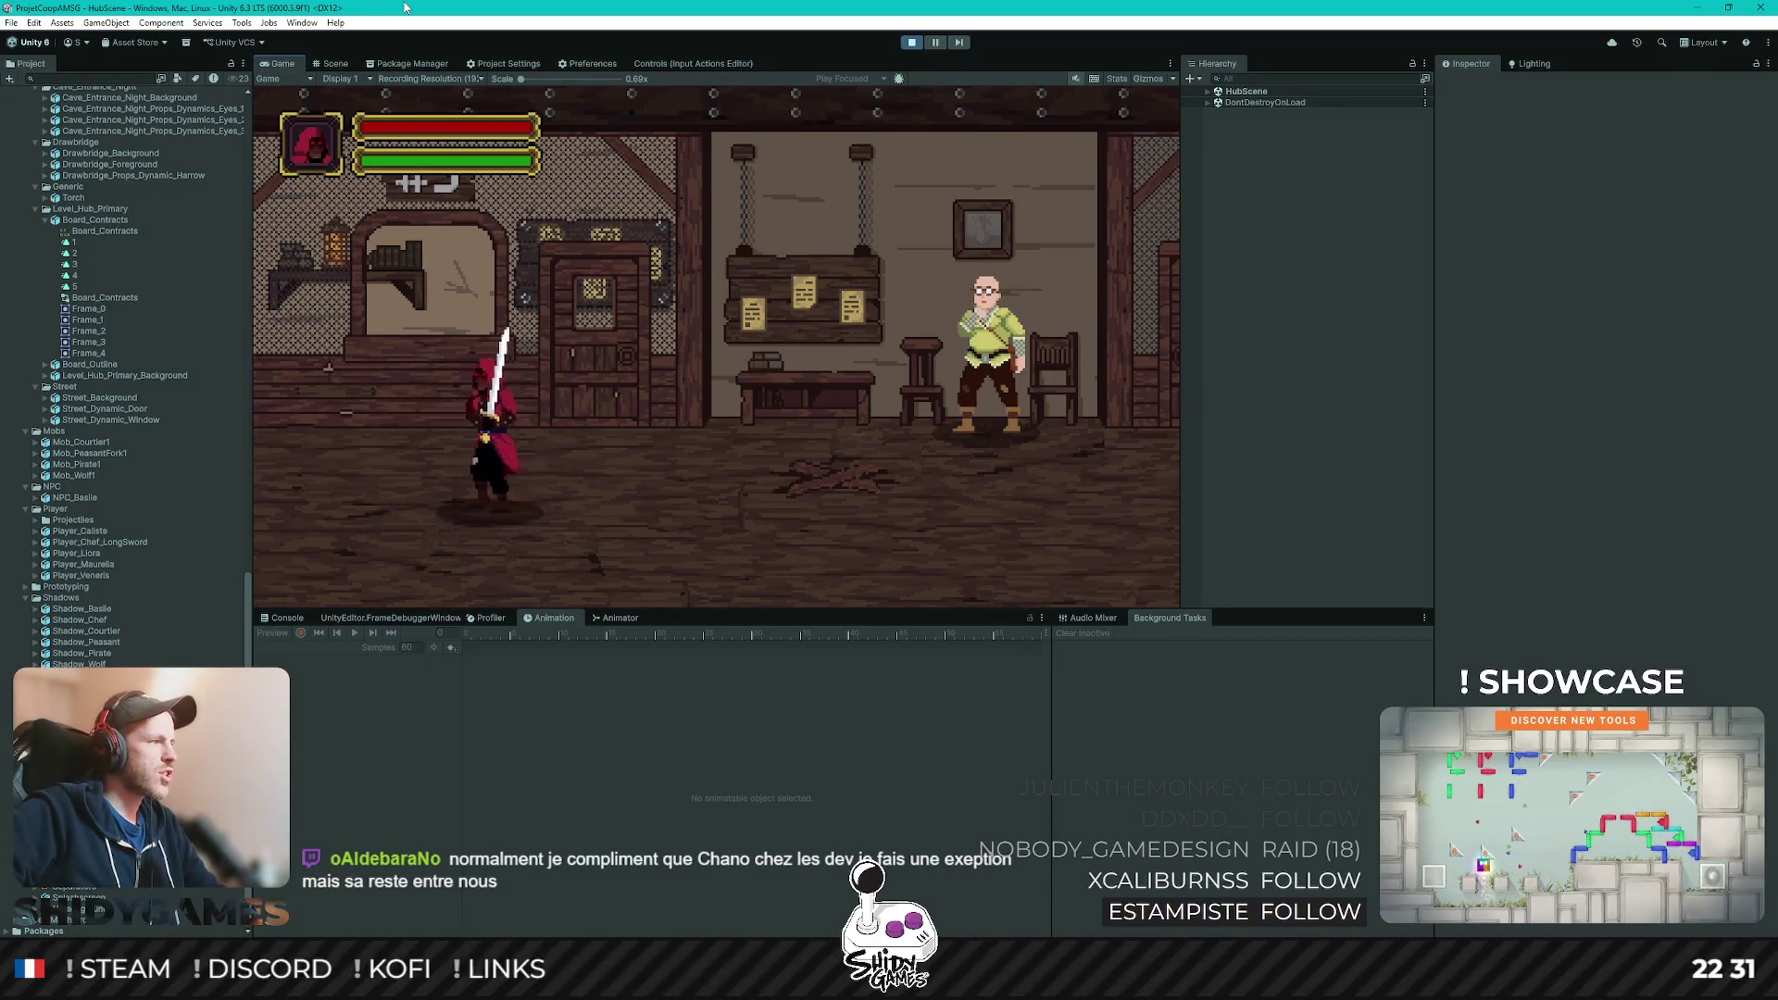
key("a")
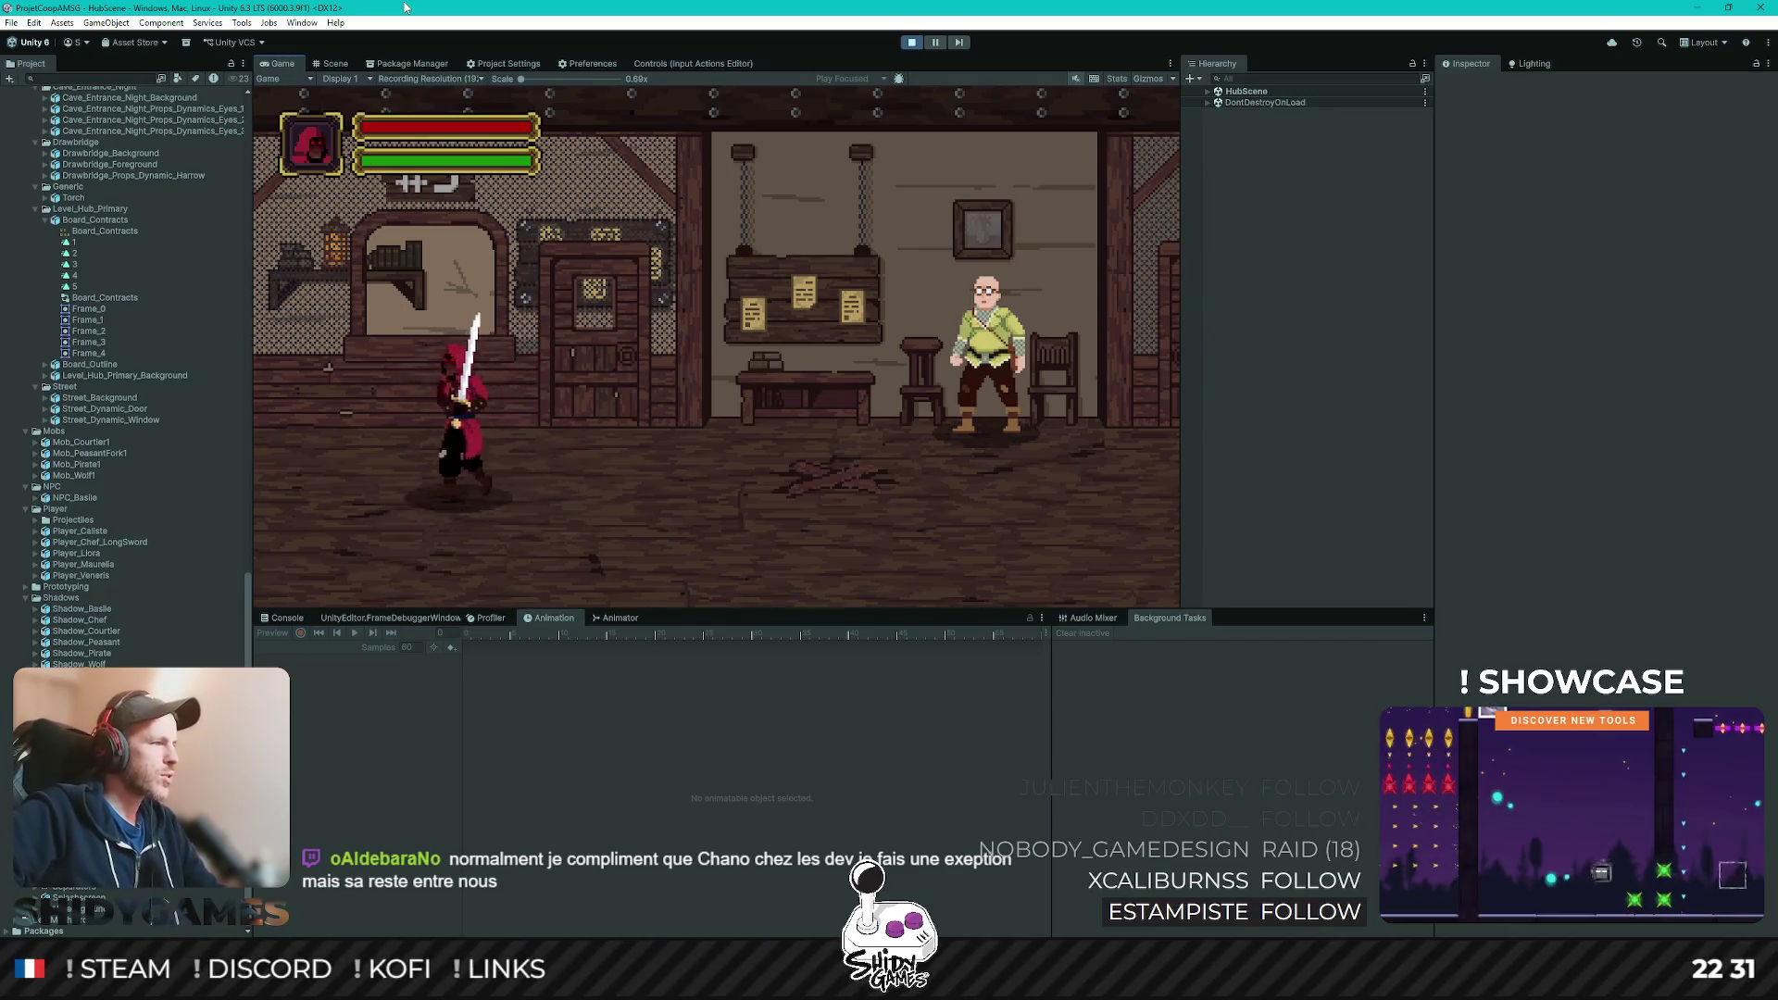
key("a")
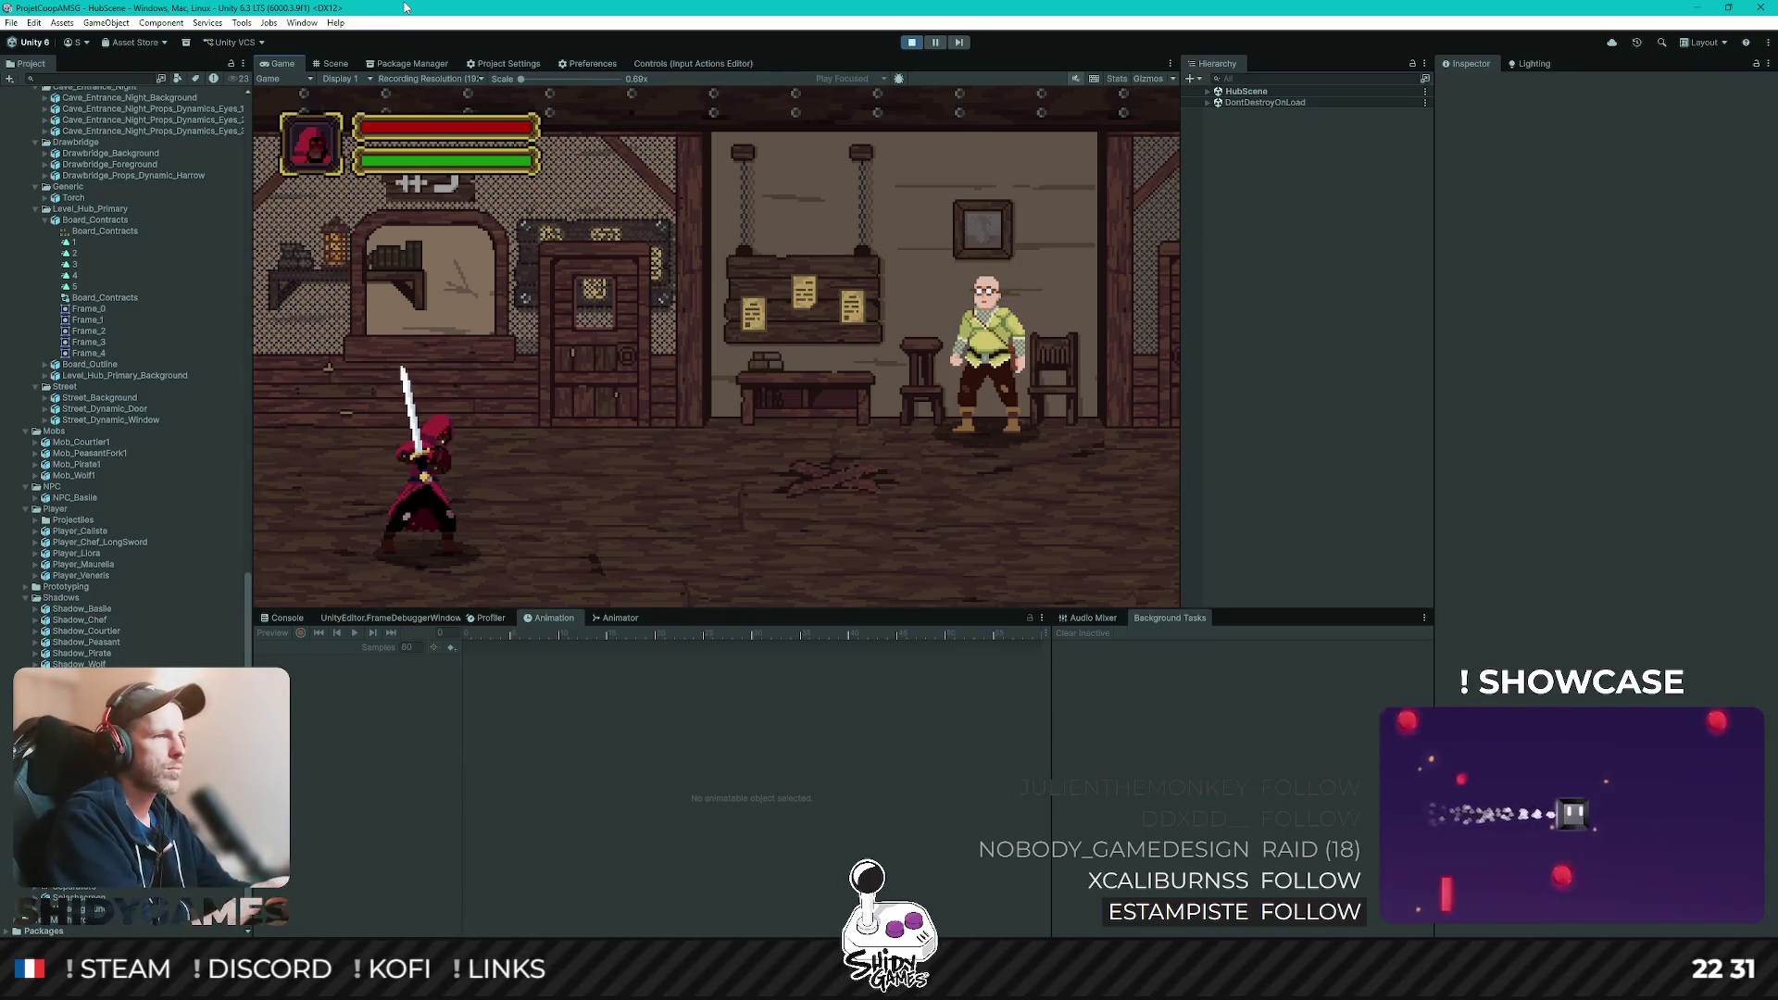
key("d")
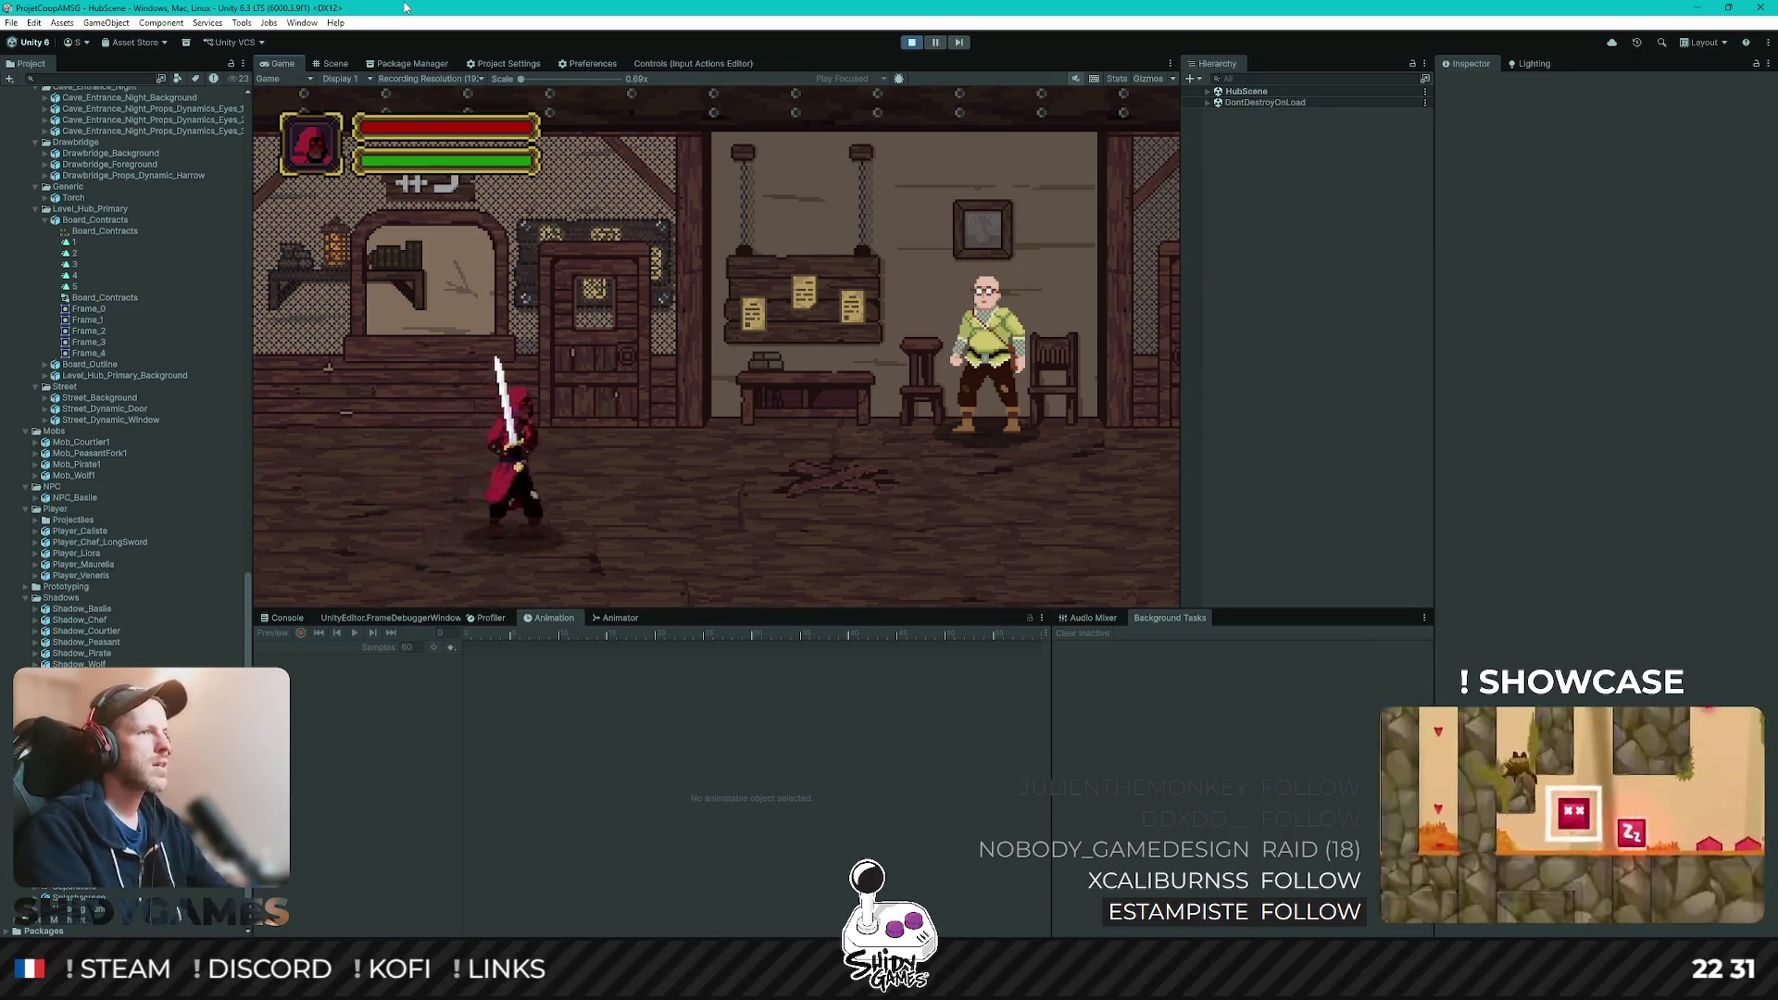
key("d")
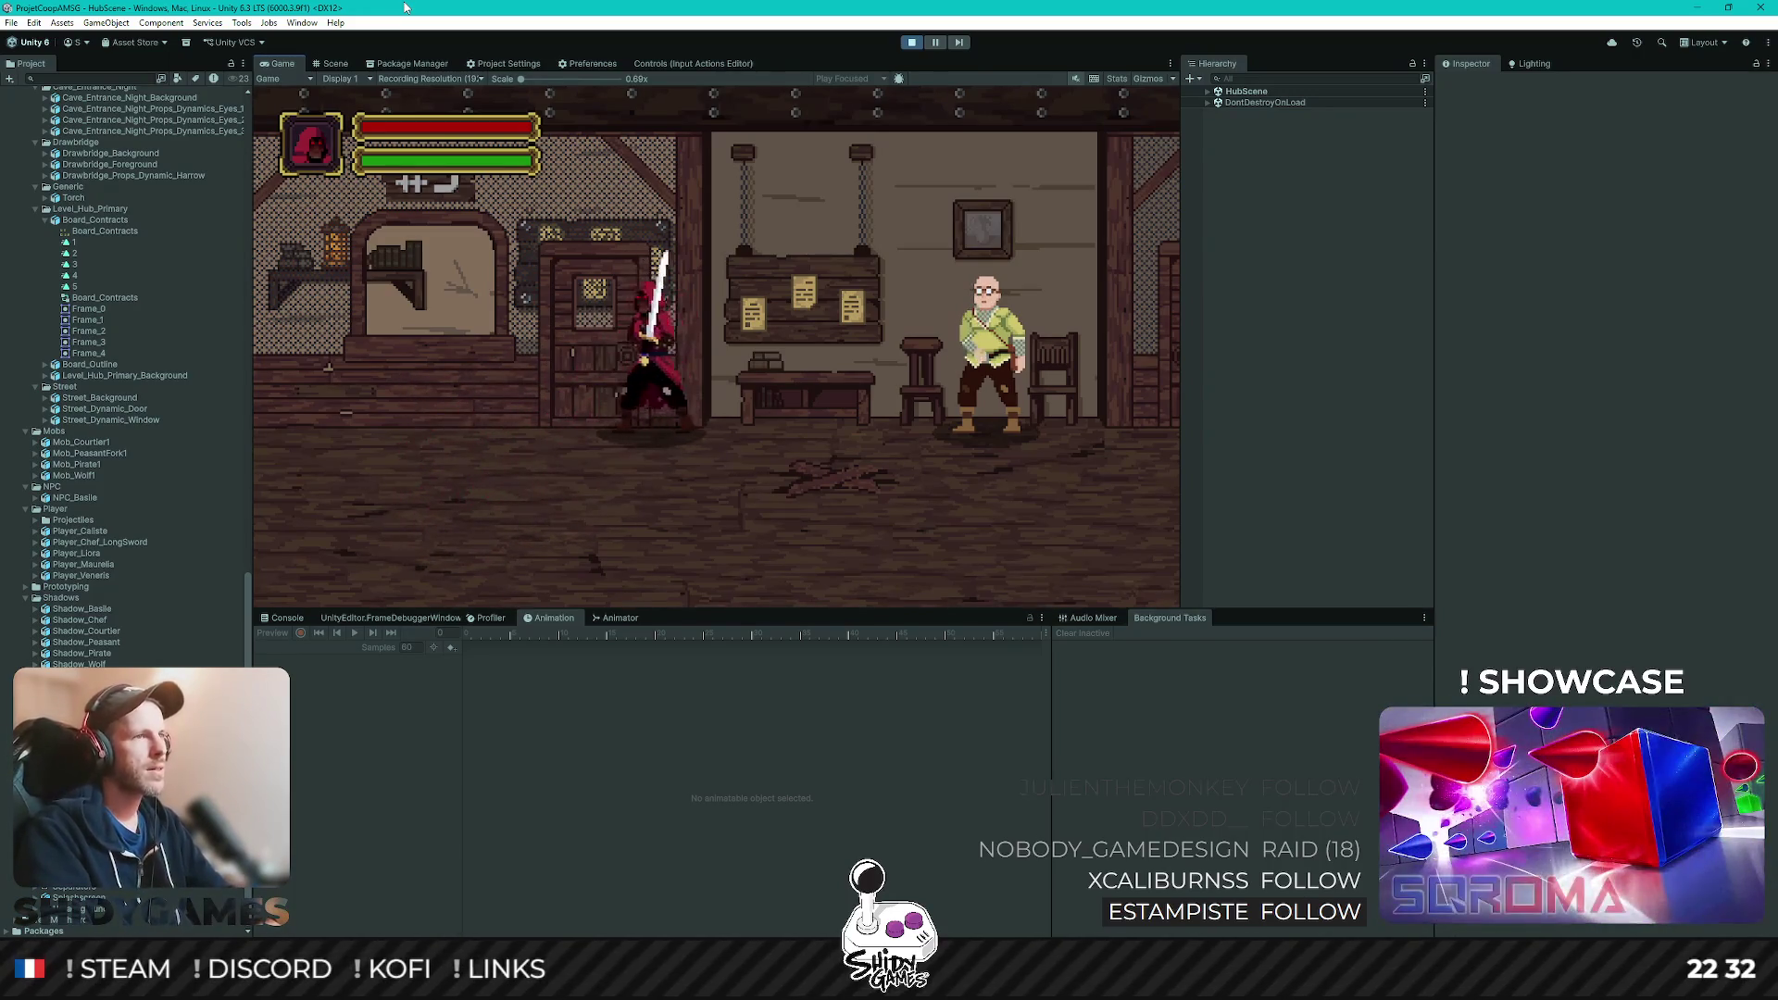
key("a")
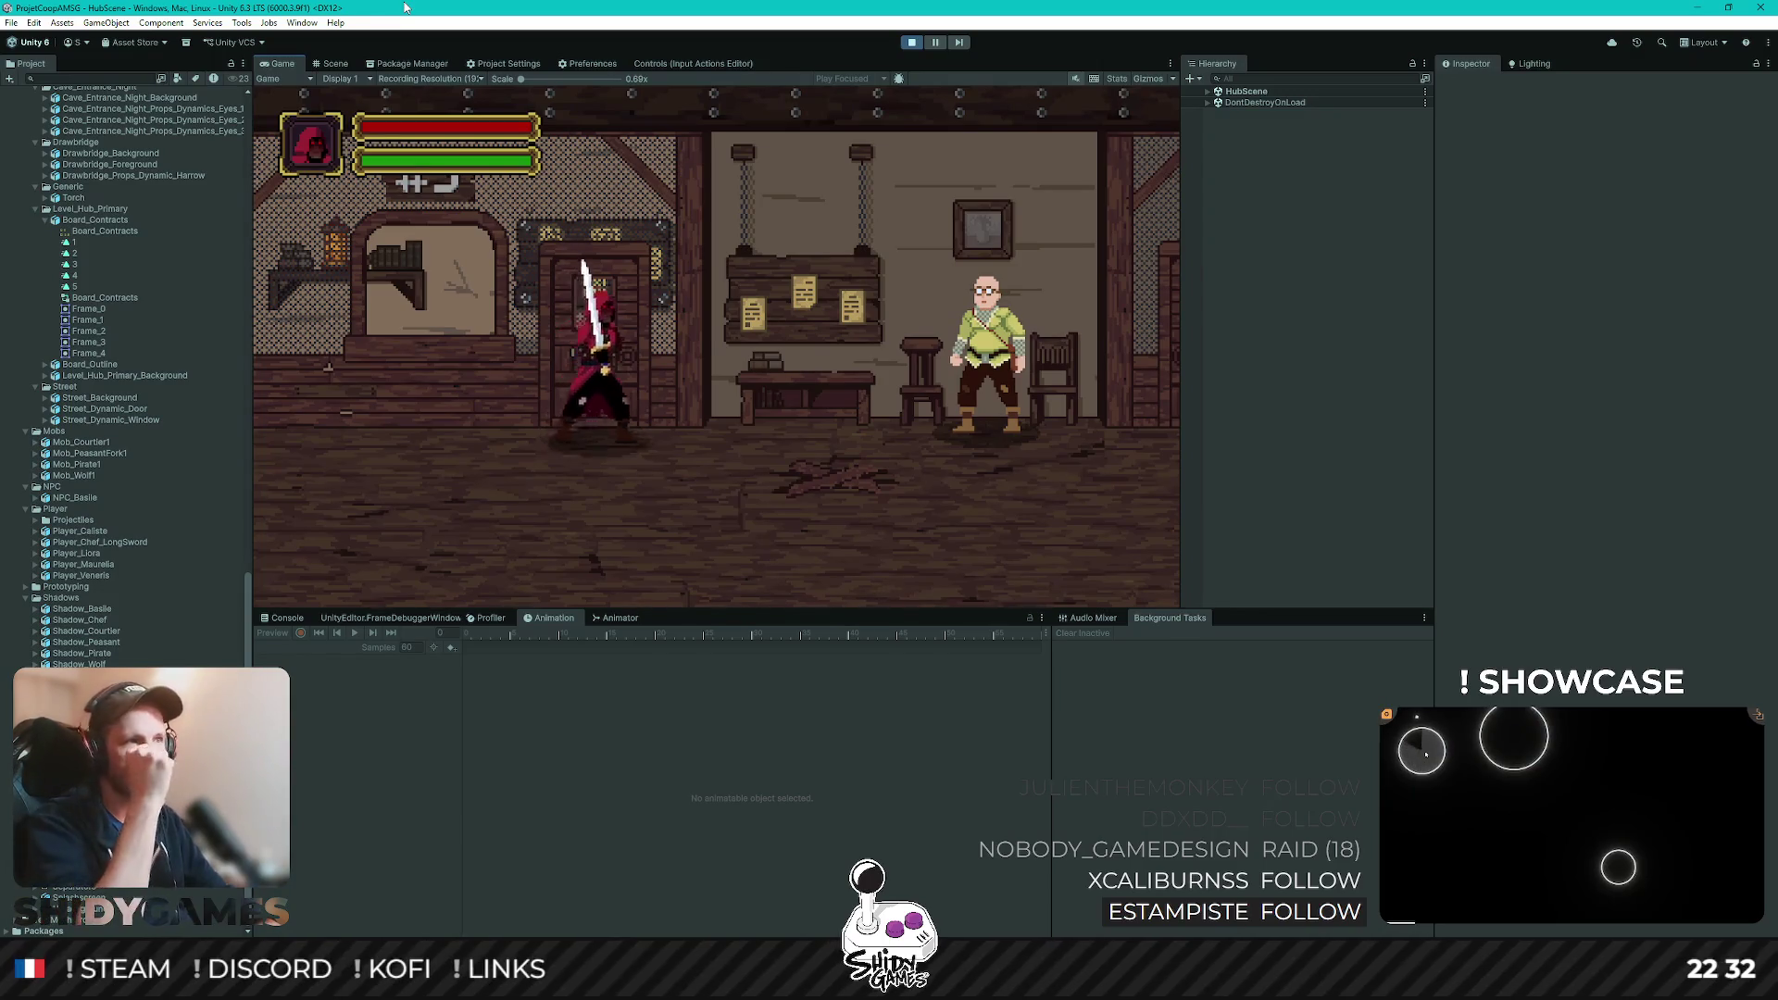
key("Right")
key("Left")
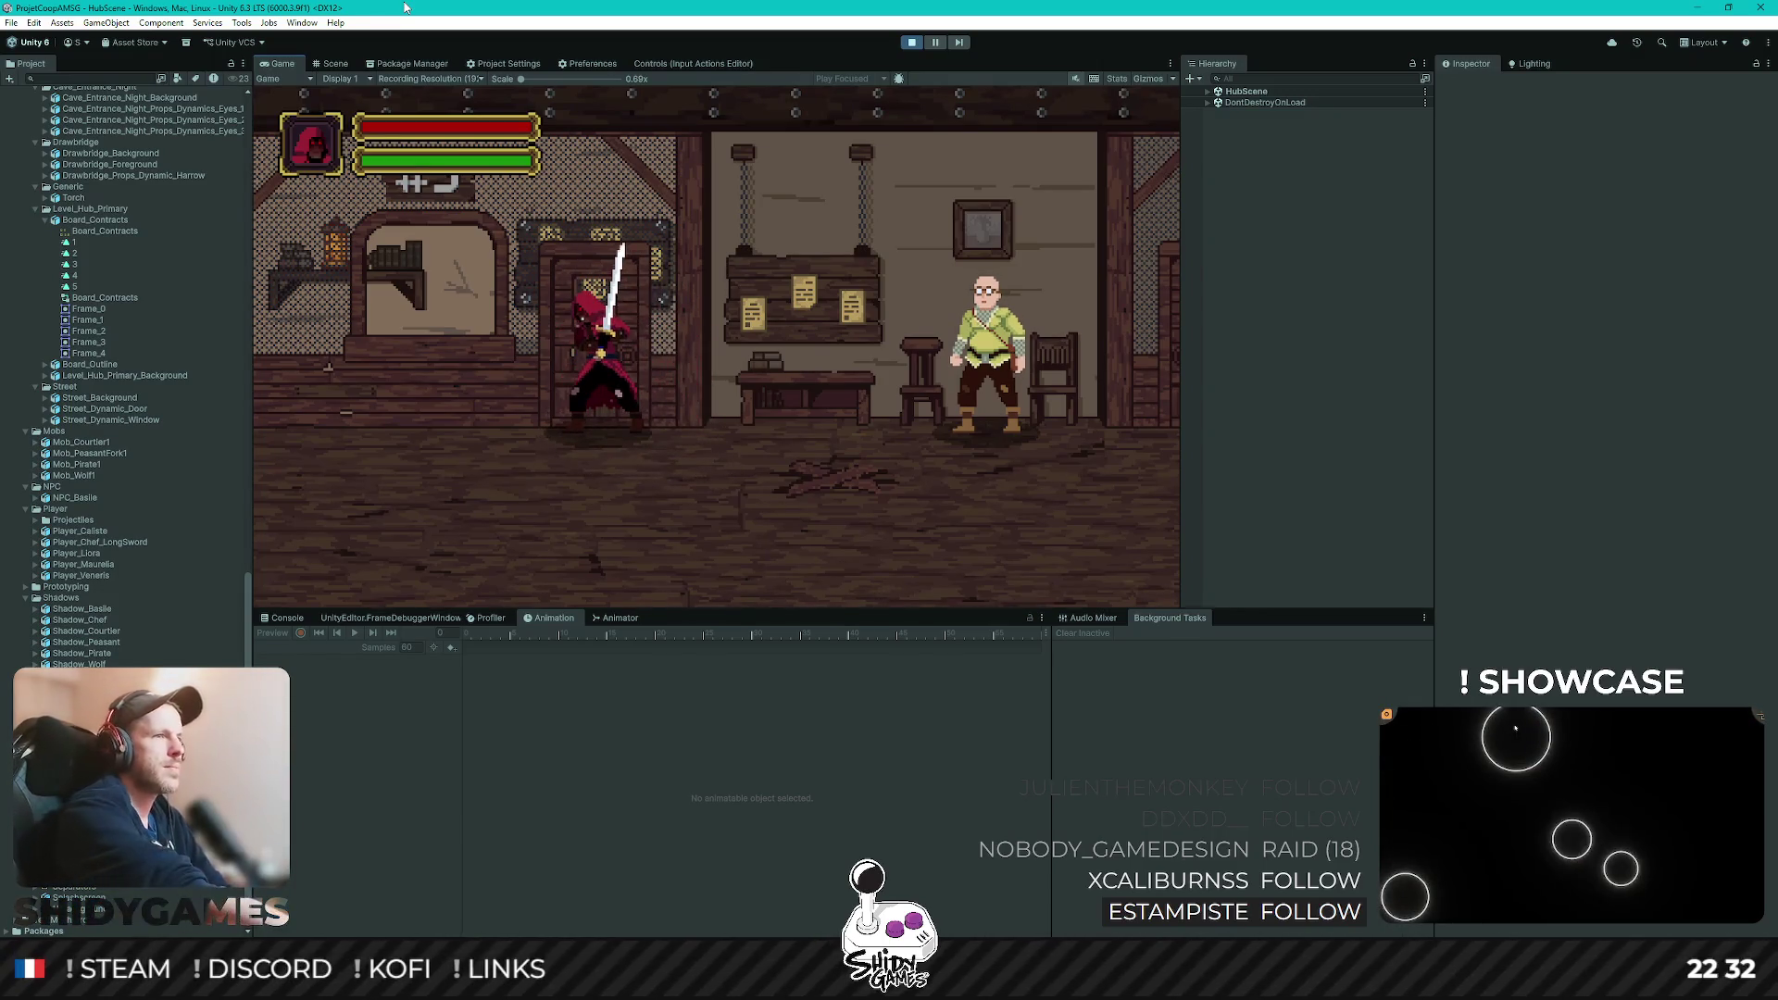
left_click(912, 45)
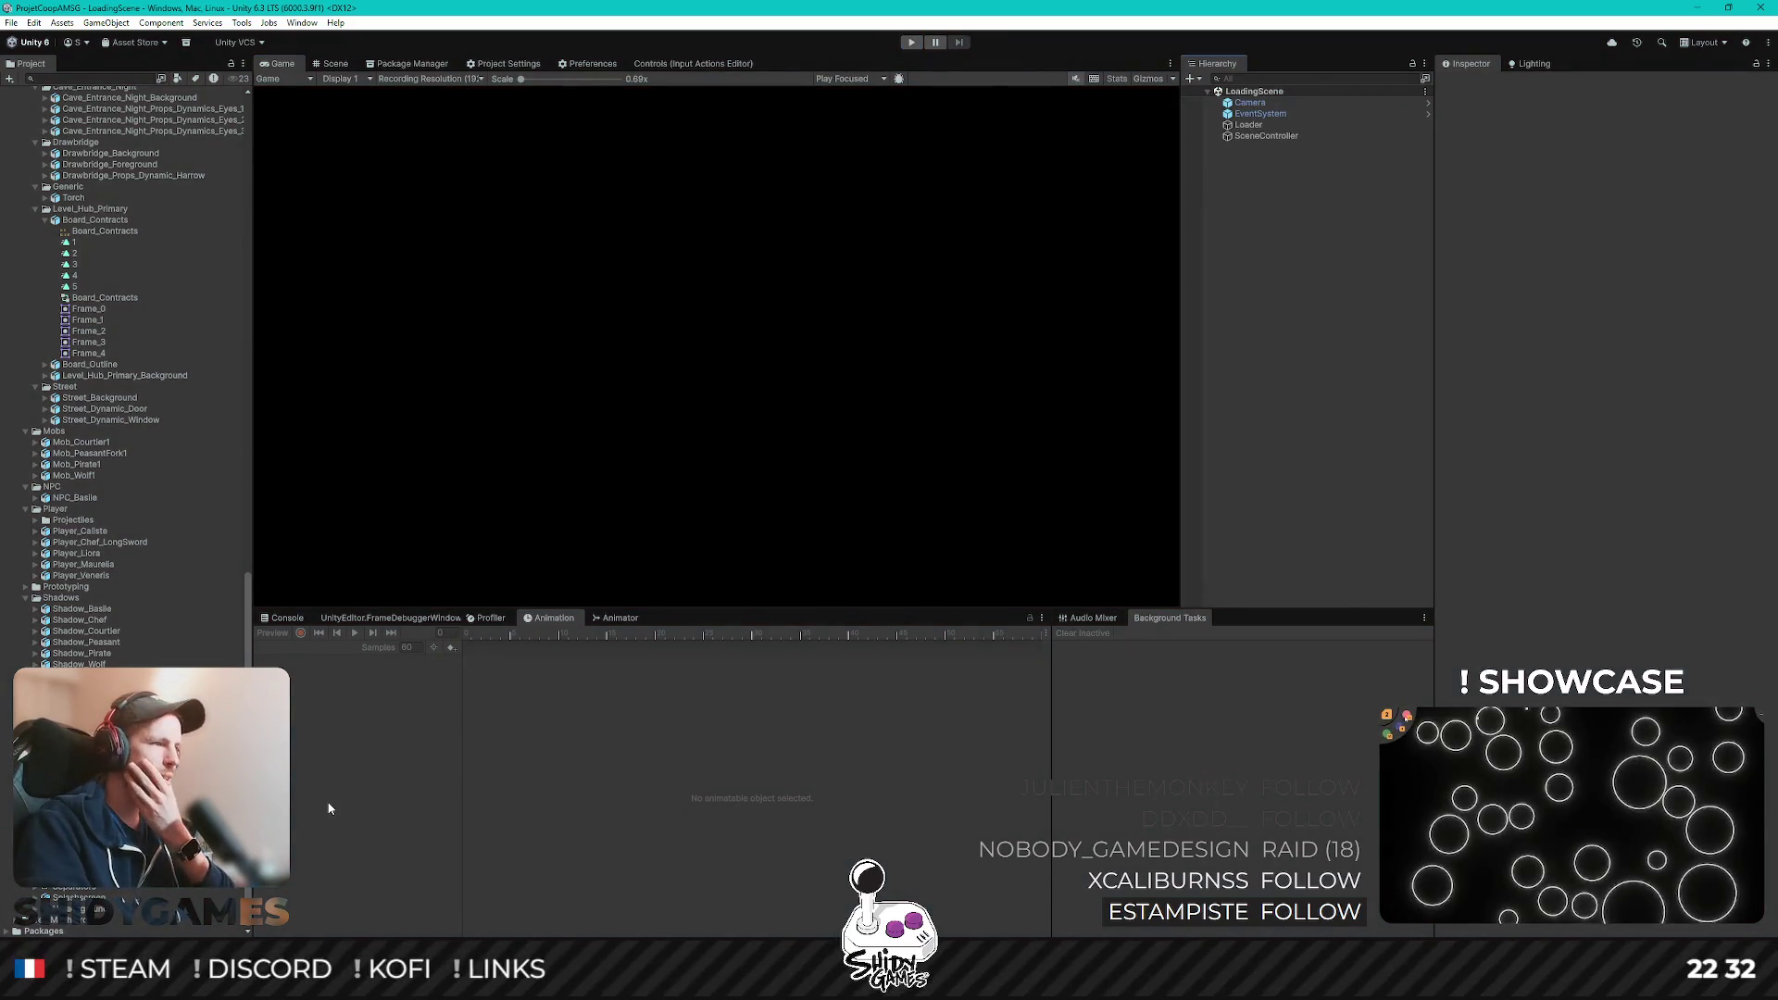
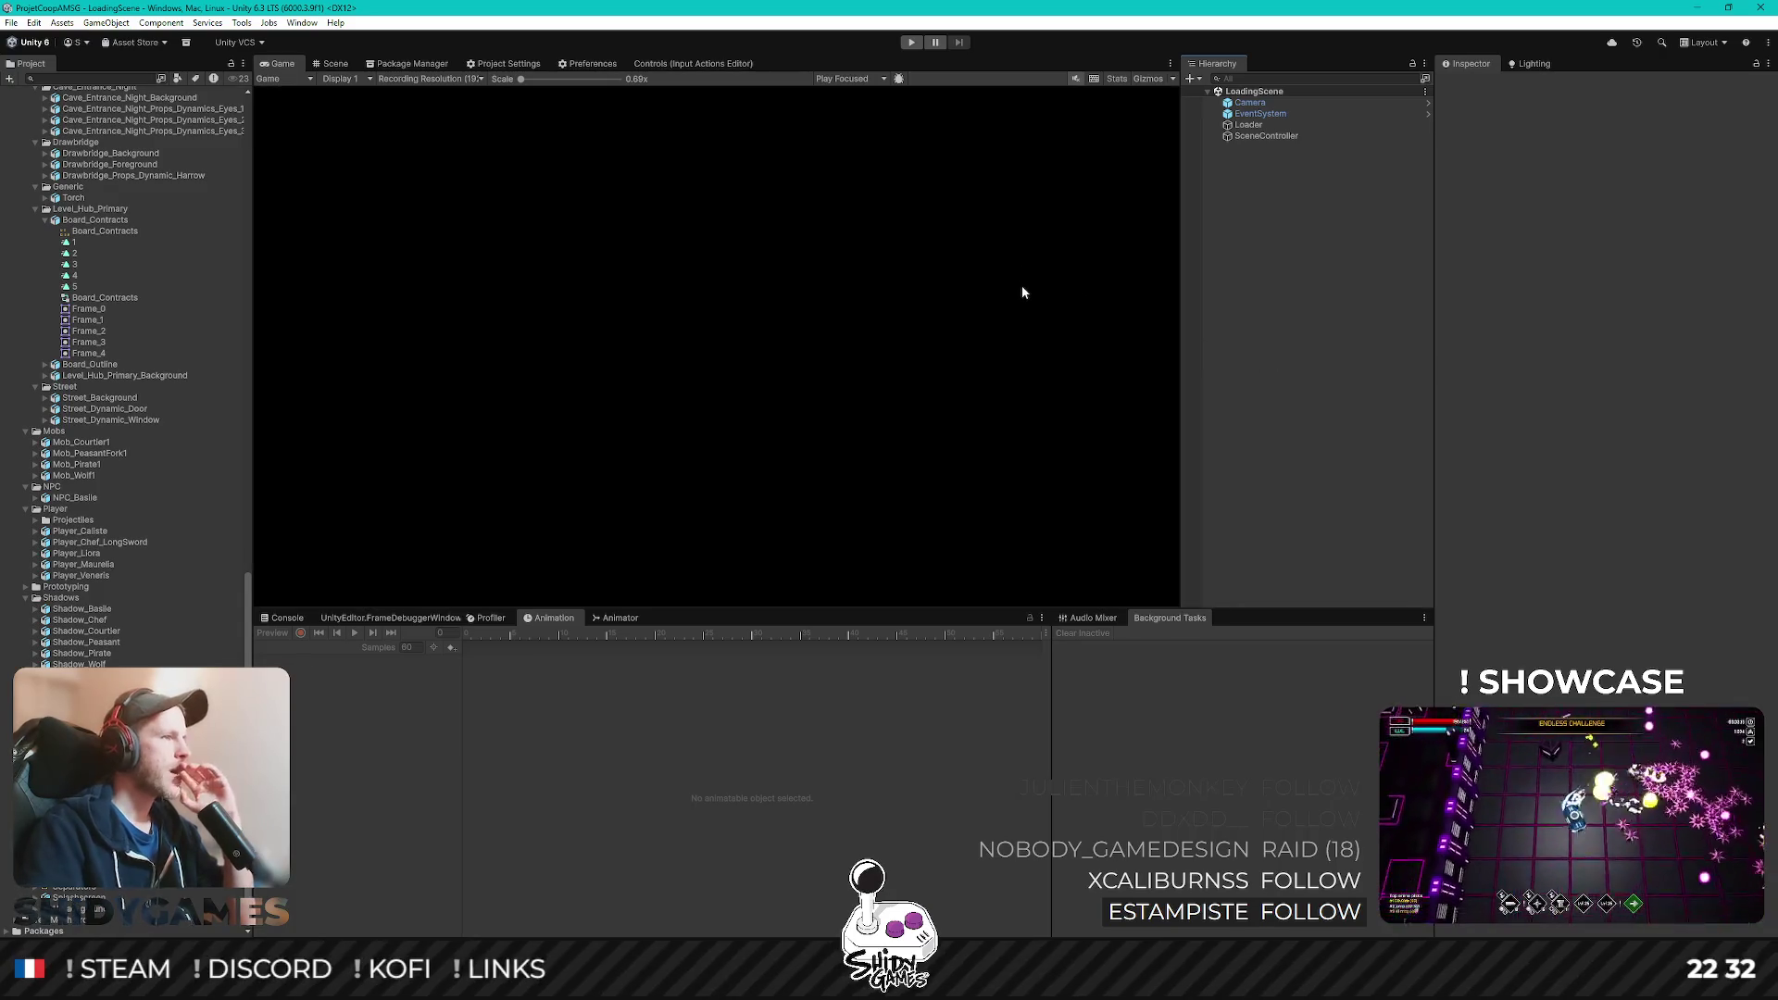
Step: Expand the Entity scripts folder in the Project panel and select the Scripts folder
scroll(169, 480, "down", 15)
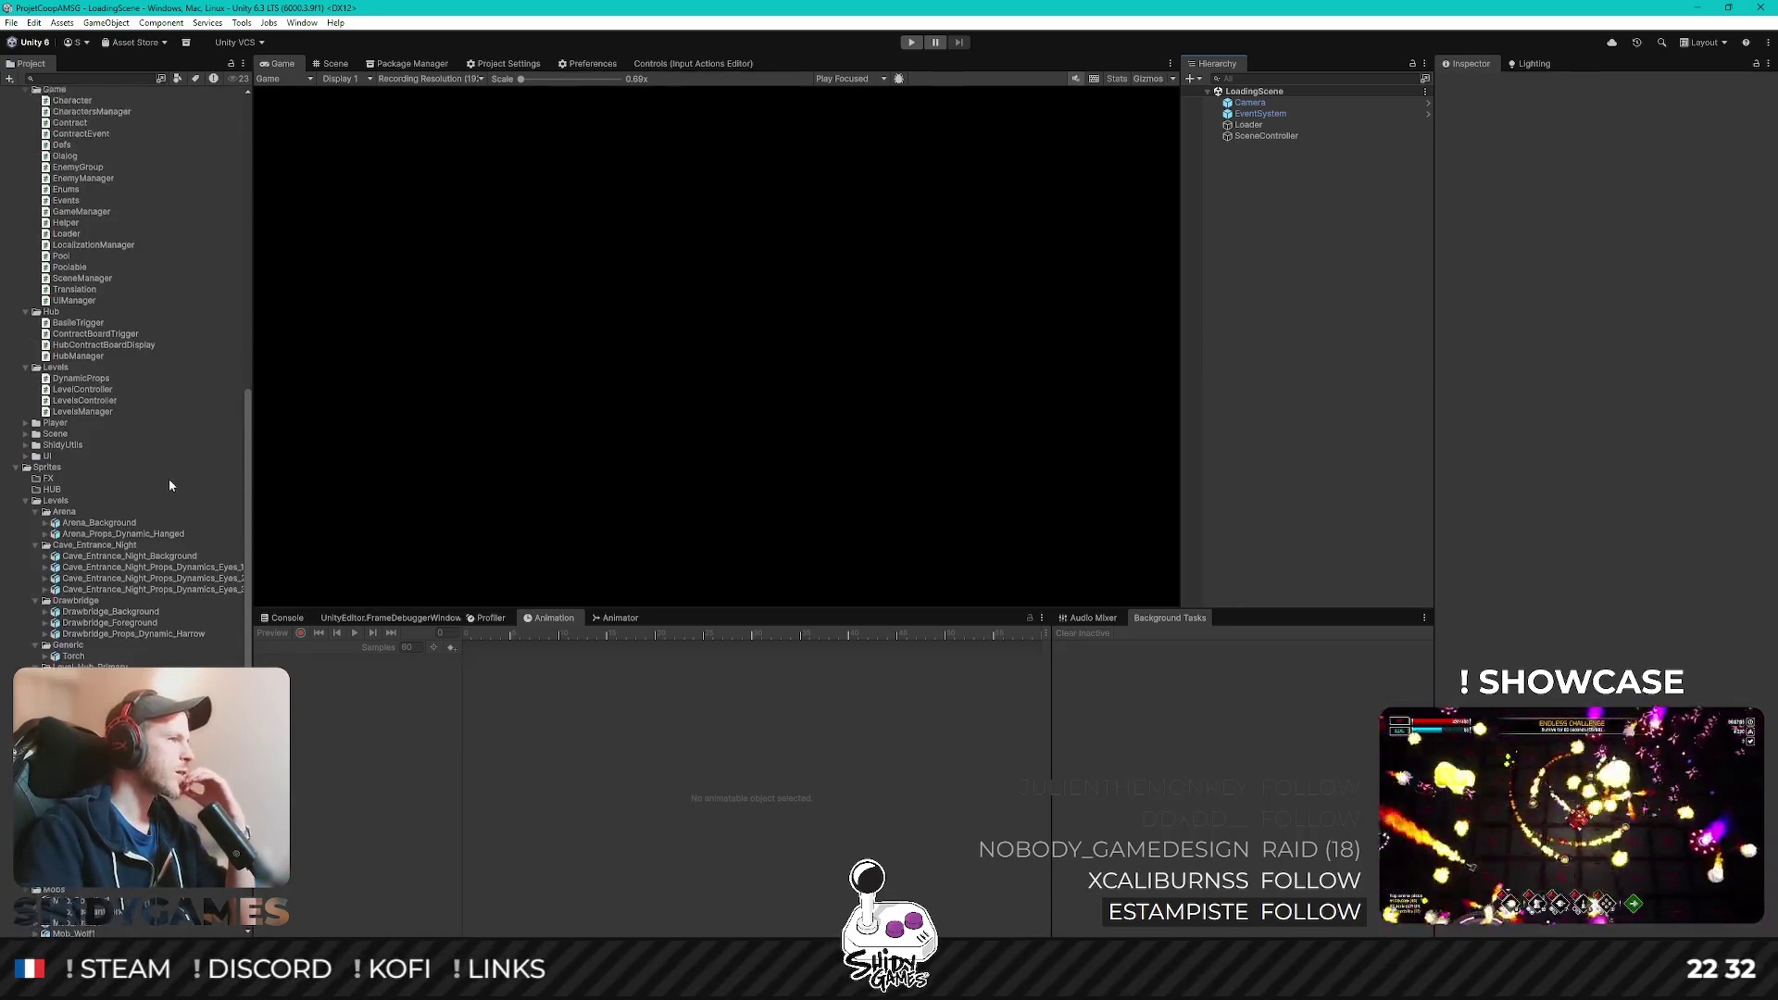
scroll(169, 470, "up", 1)
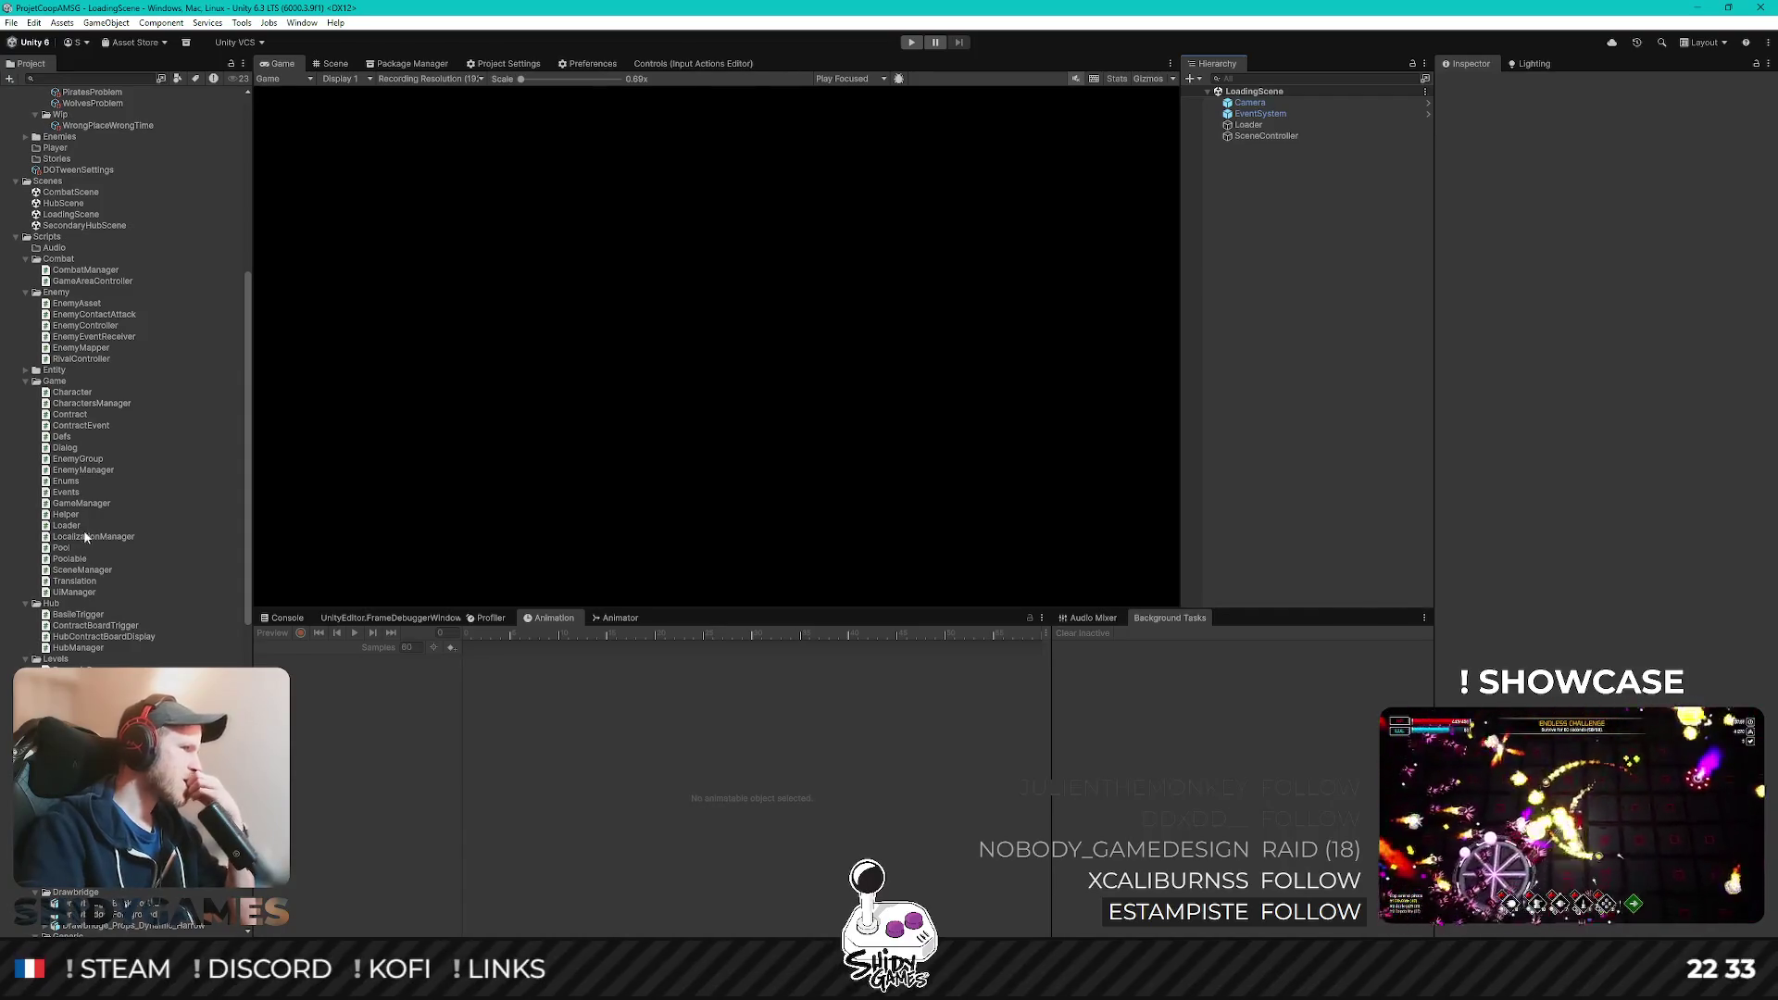
left_click(25, 370)
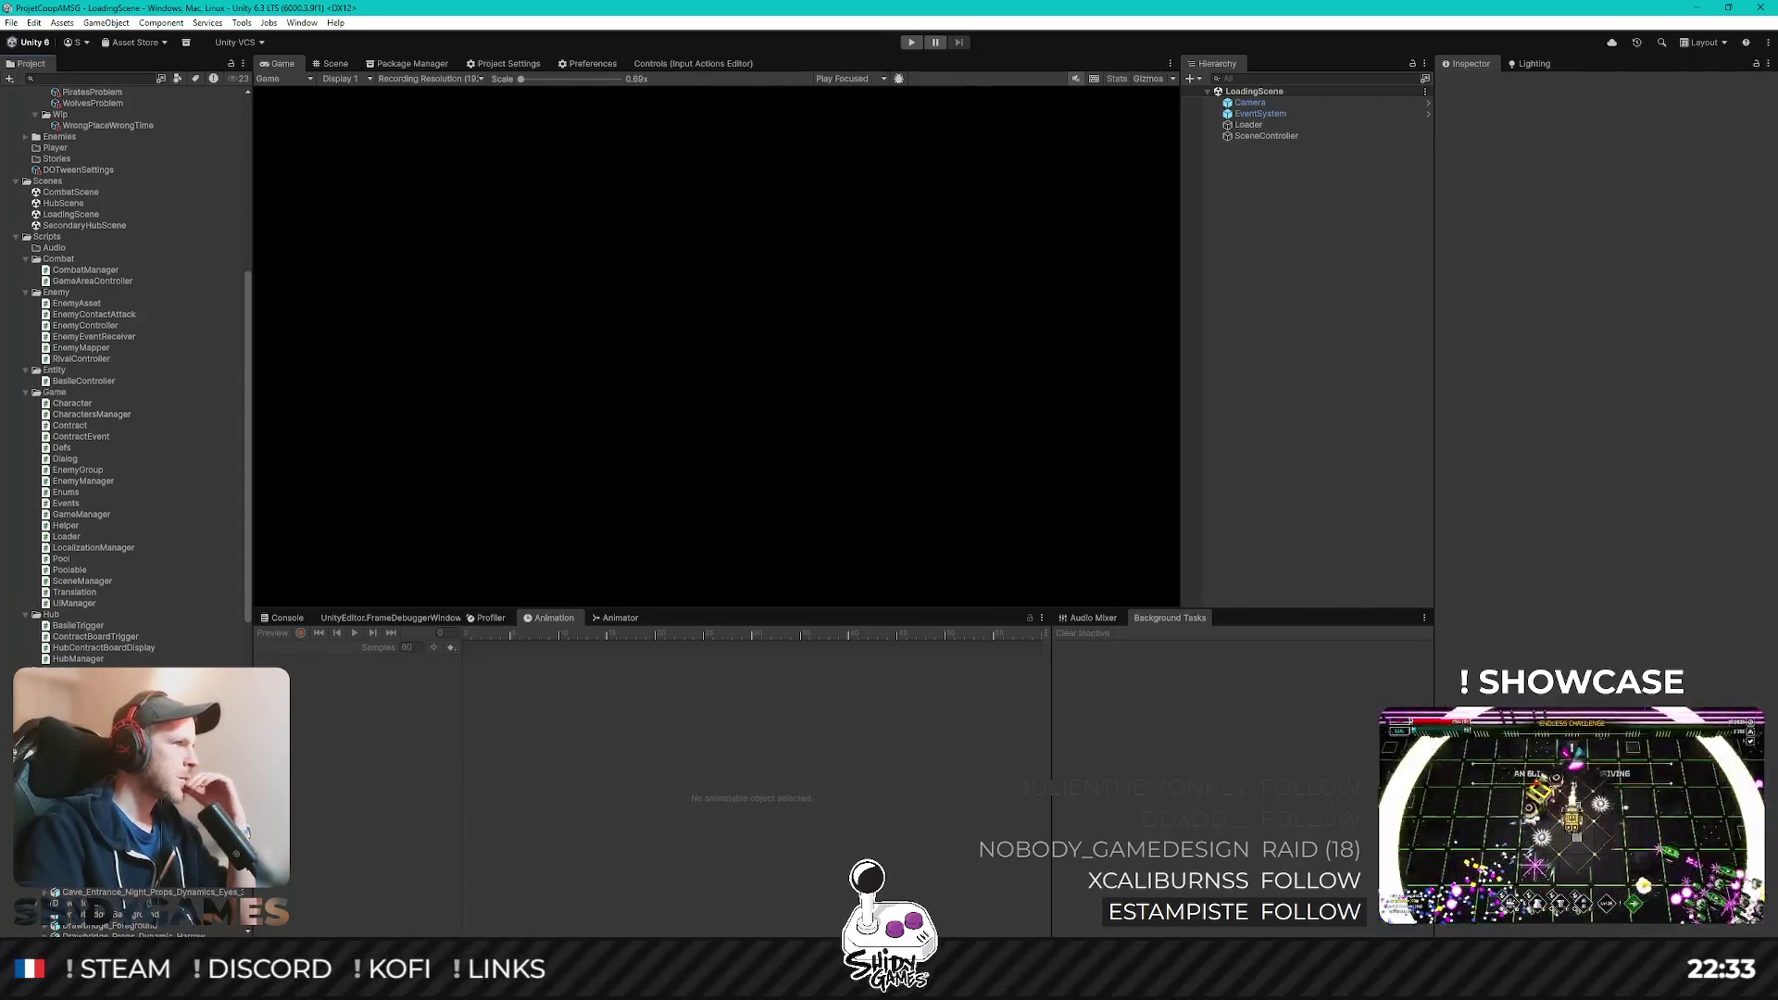
right_click(46, 237)
left_click(60, 250)
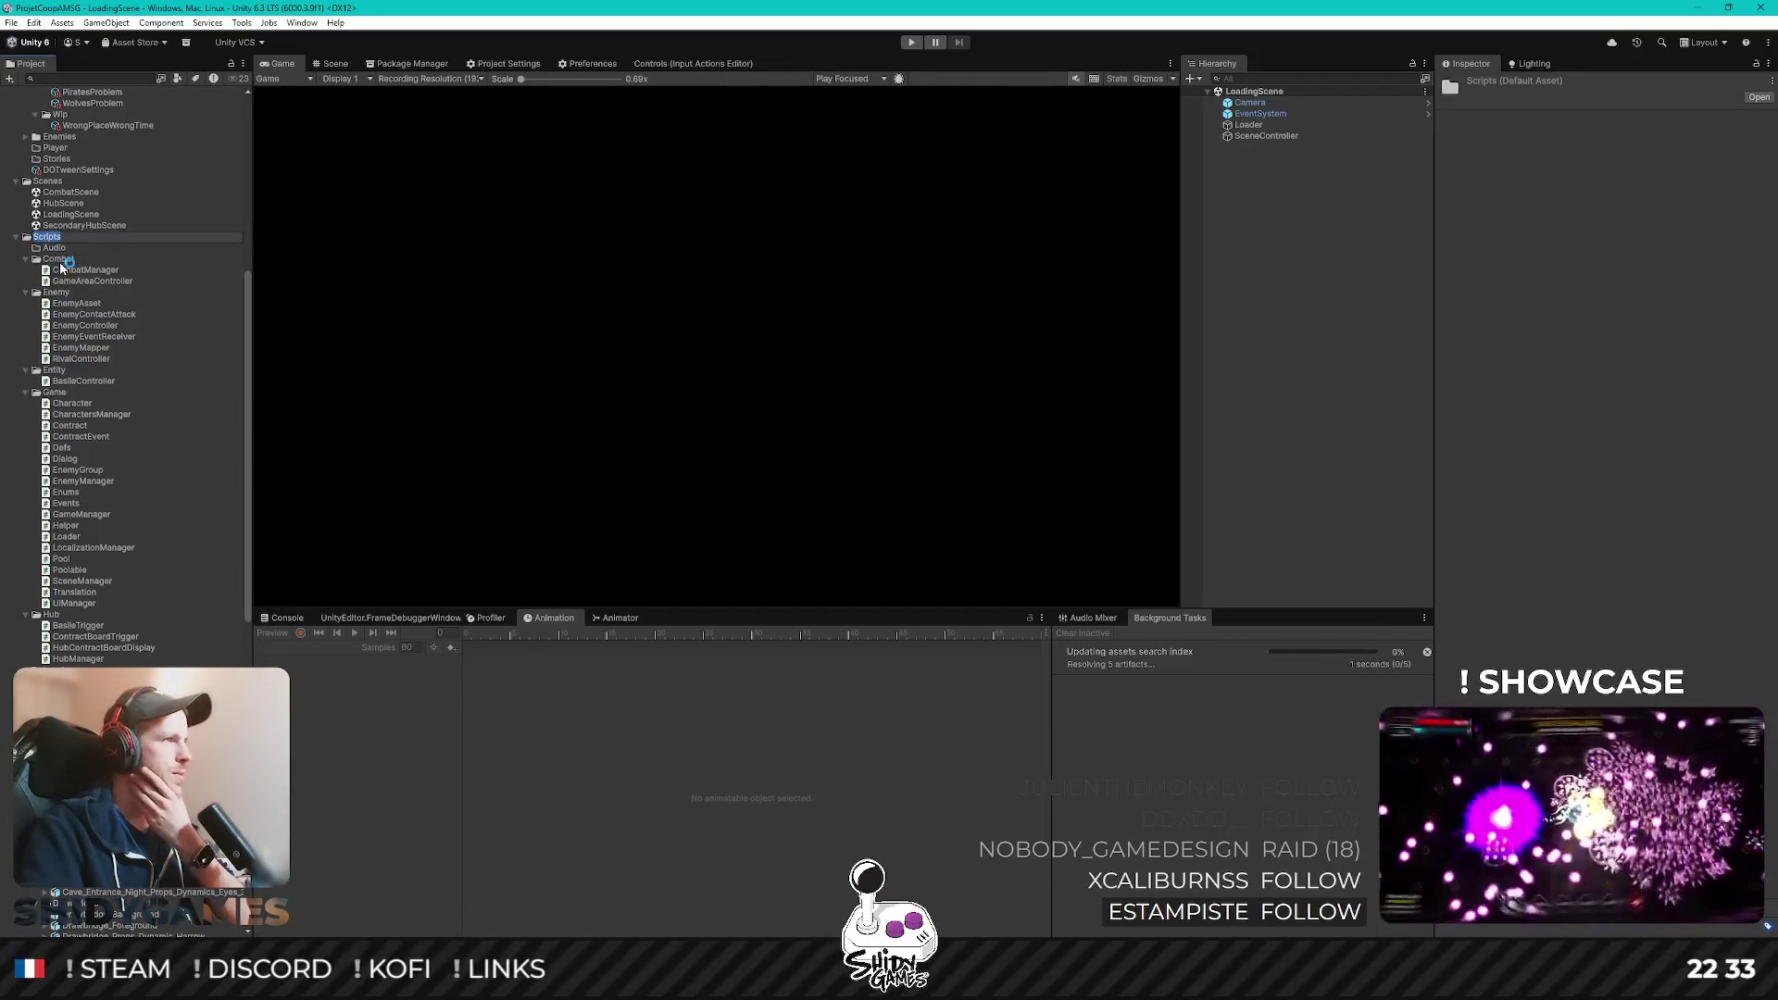
Step: Select the Combat folder, dismiss its context menu unused, and return to the Scene view
left_click(65, 261)
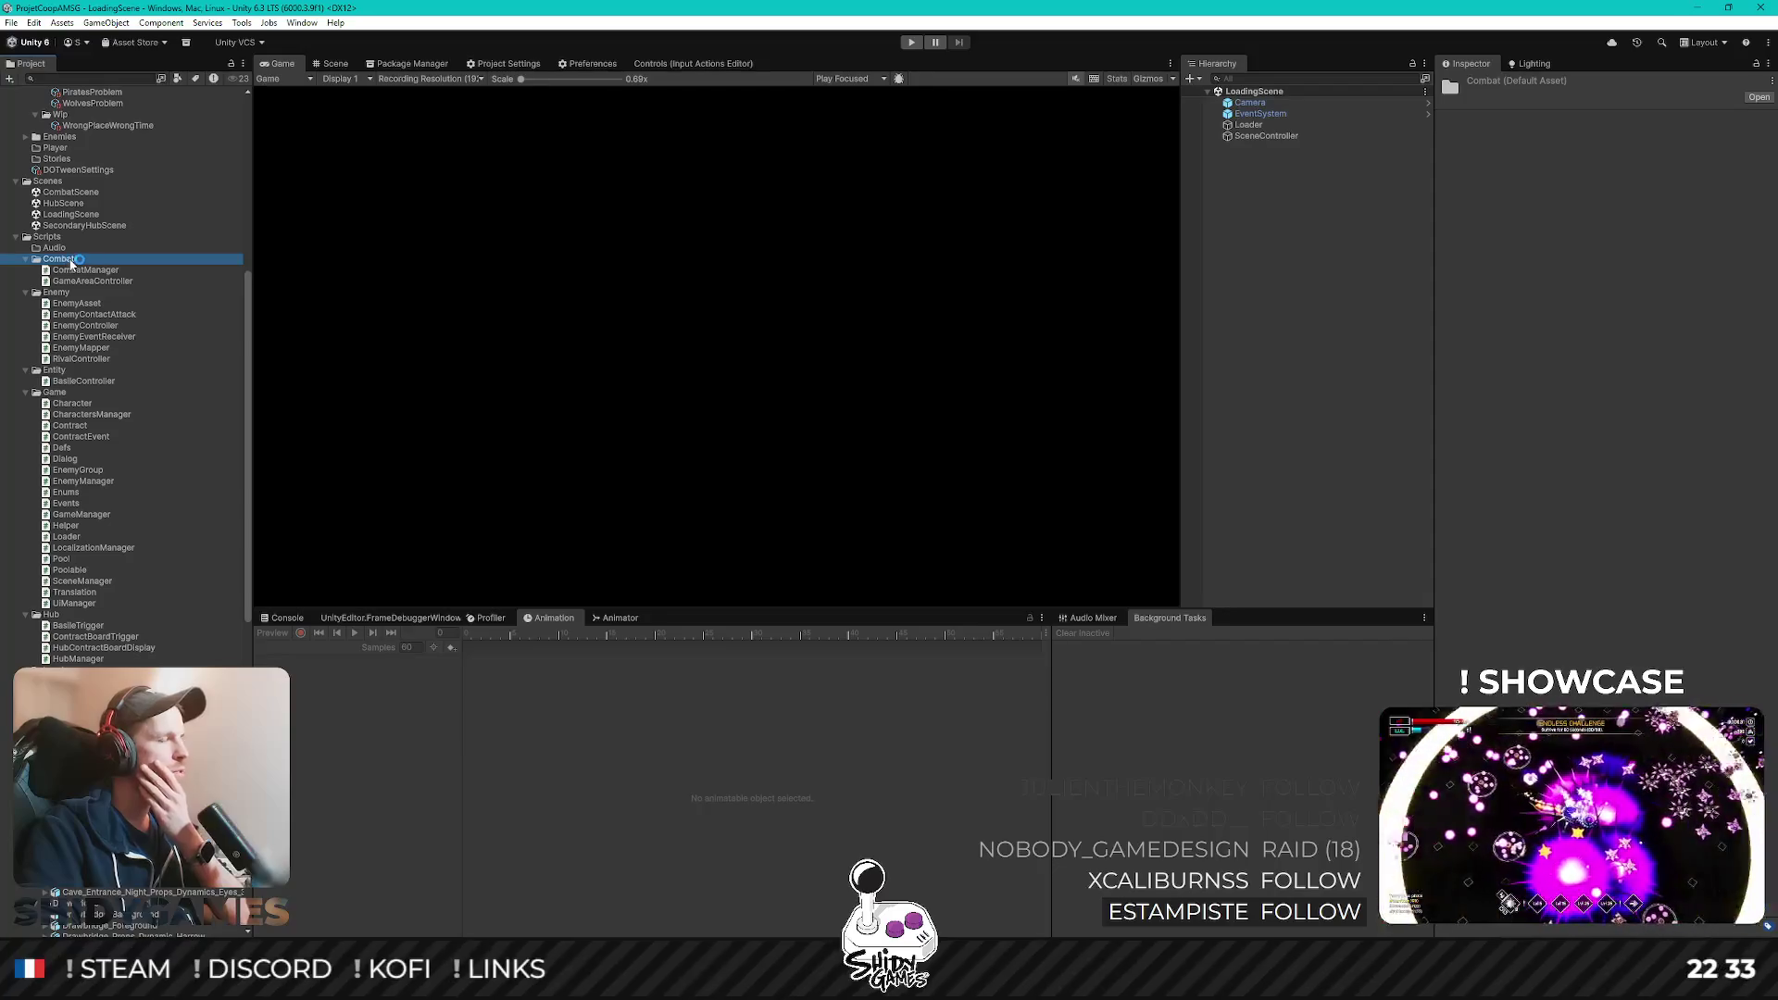
right_click(71, 263)
mouse_move(139, 269)
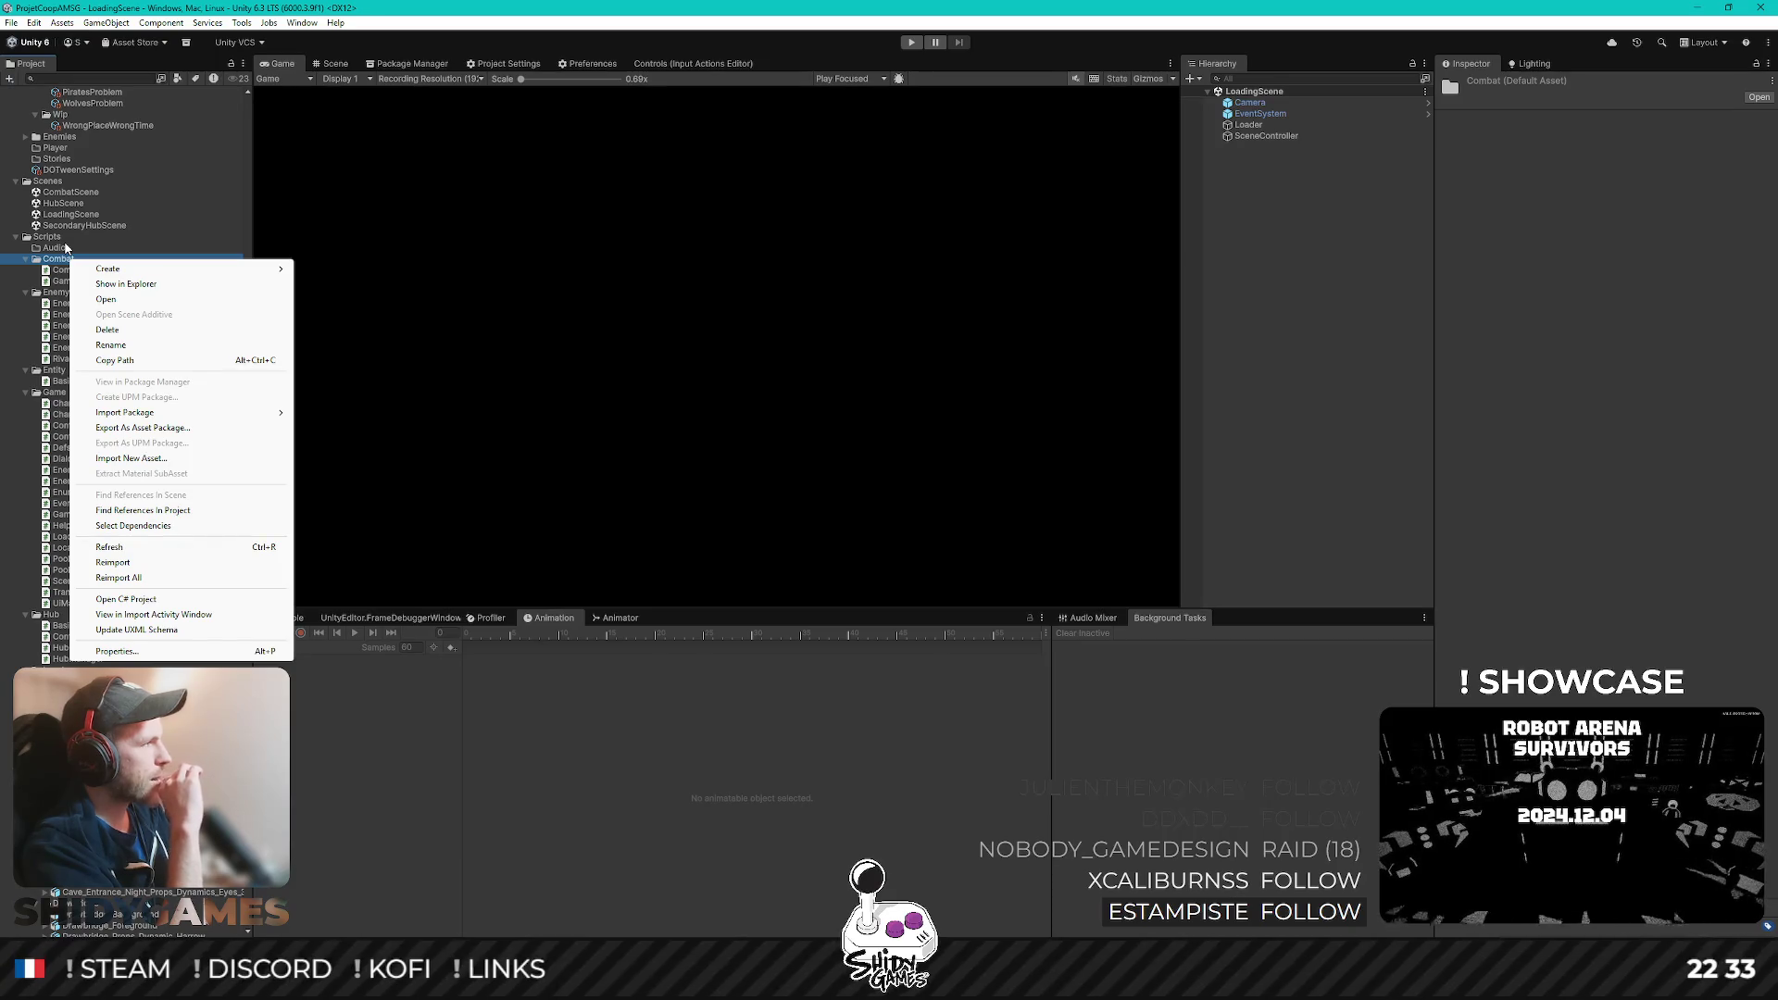
left_click(1209, 278)
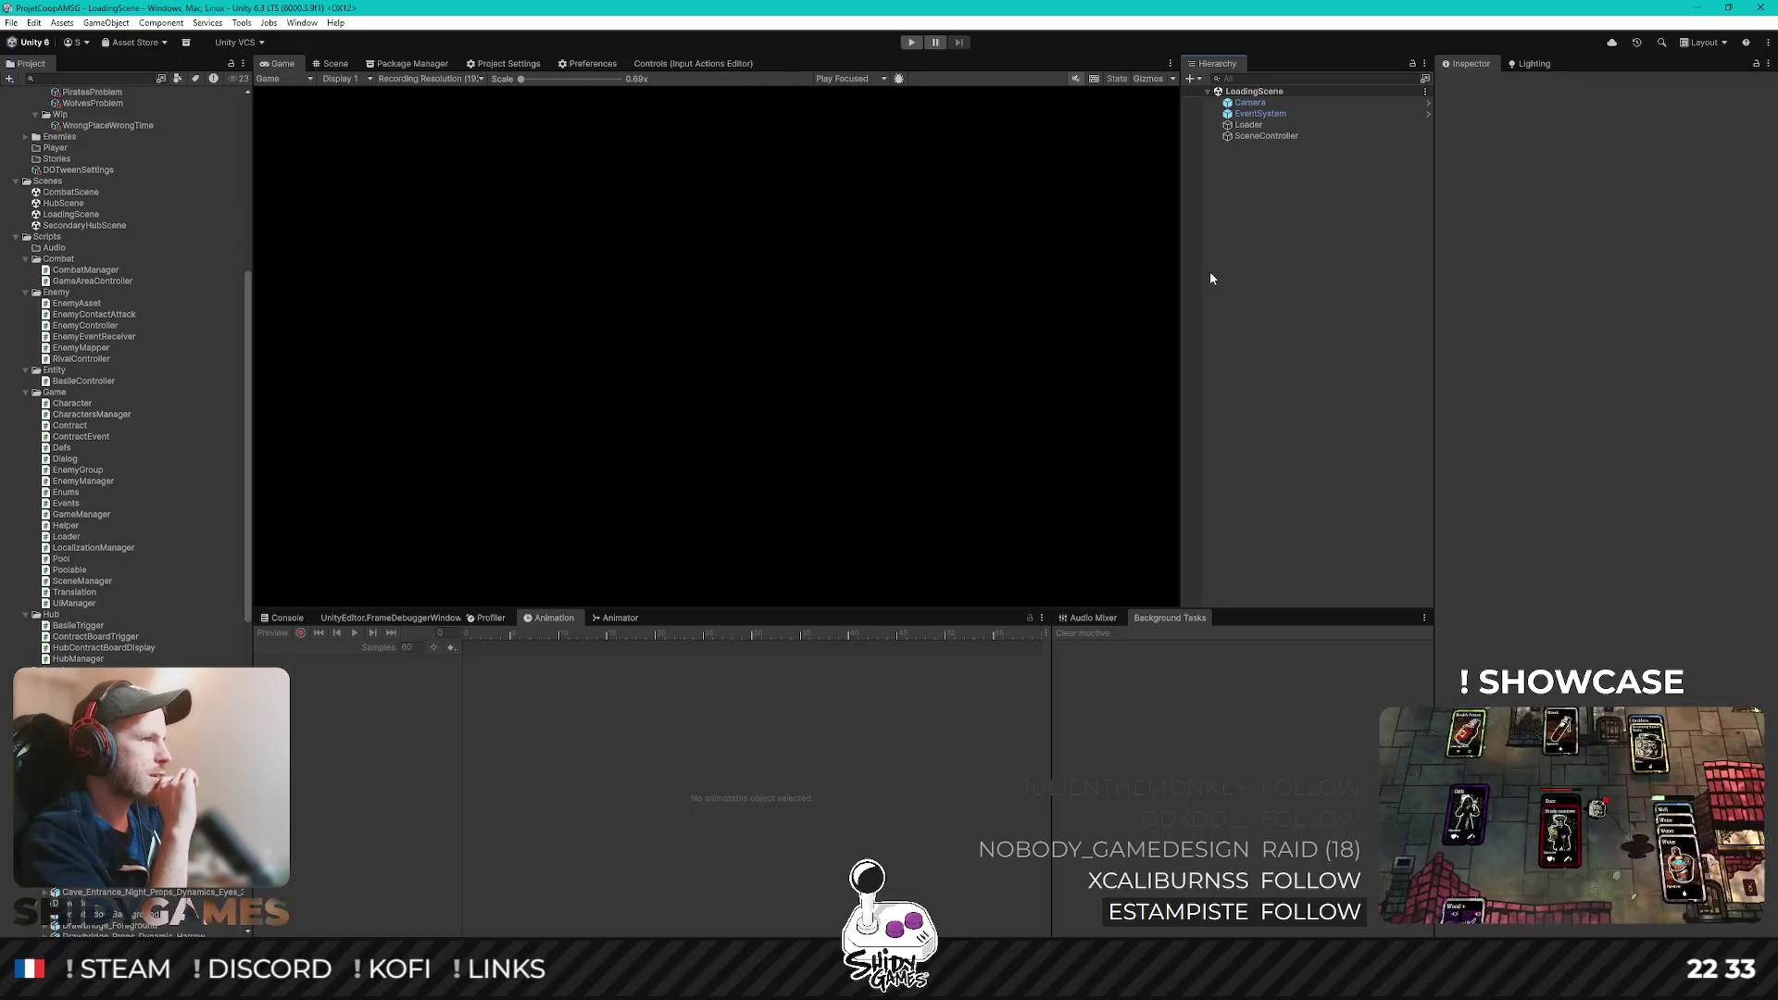
left_click(344, 68)
Step: Recenter the Scene view, then open the UIManager prefab from Prefabs for editing
scroll(736, 324, "down", 10)
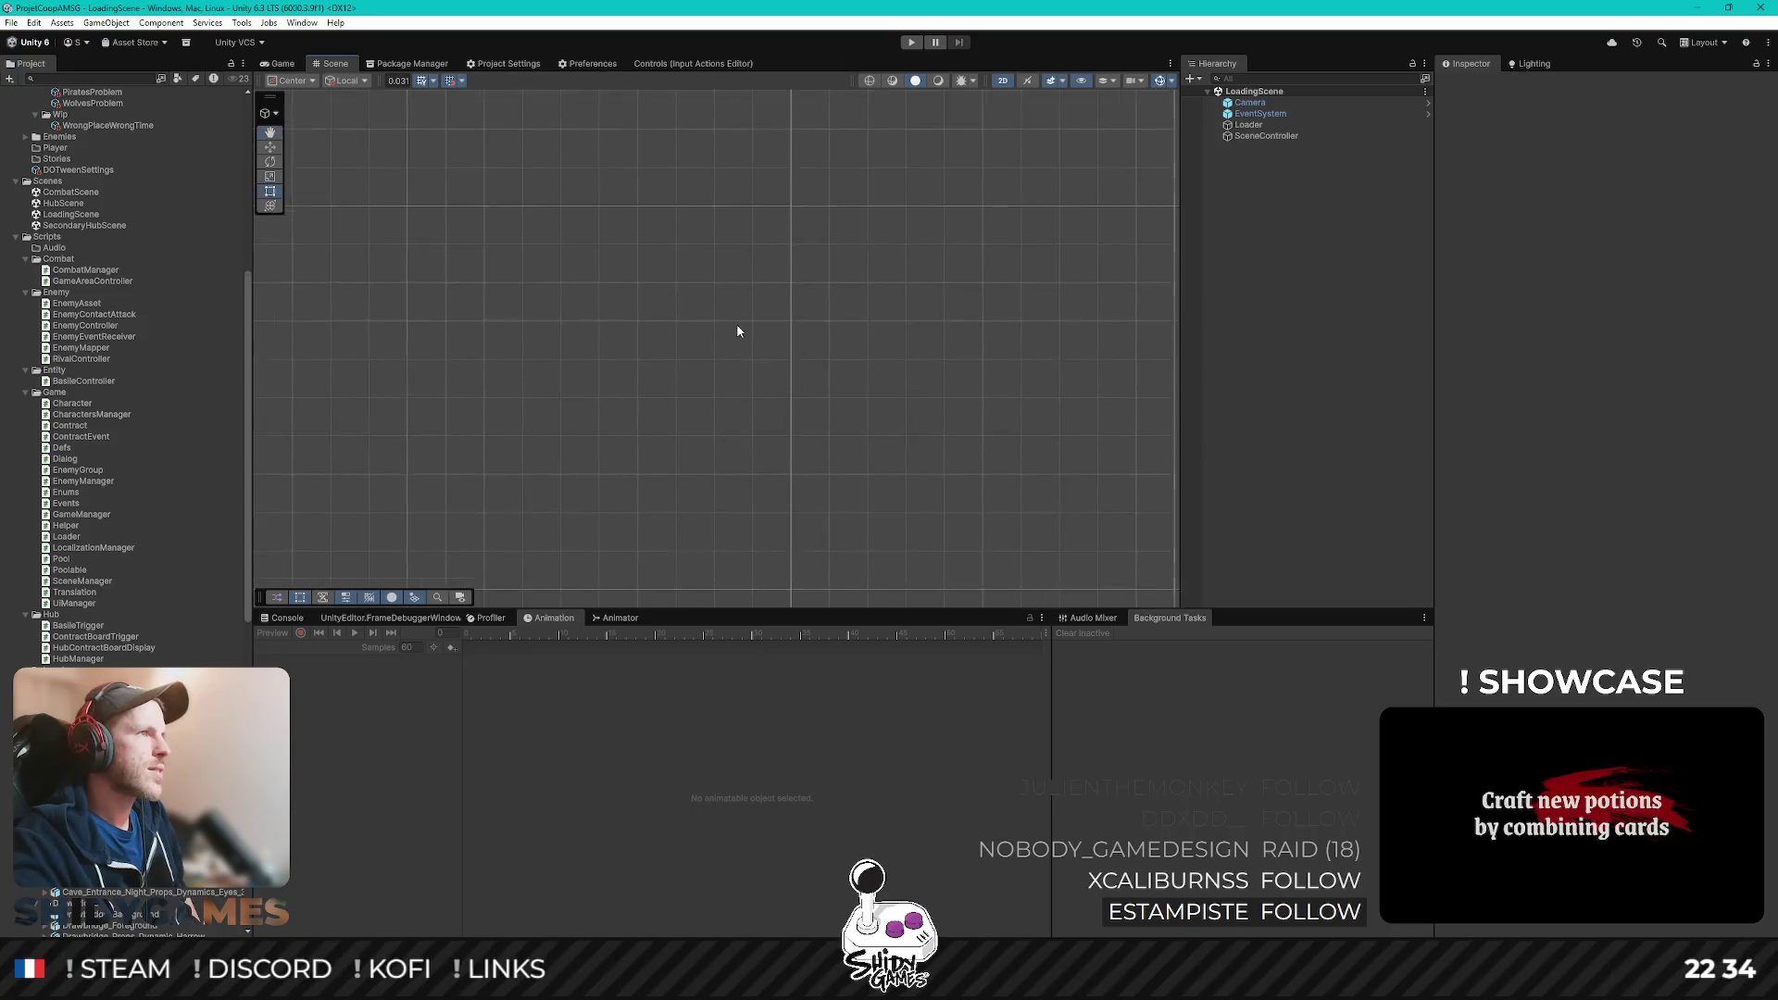
left_click_drag(479, 183, 523, 241)
scroll(519, 324, "up", 8)
scroll(436, 376, "up", 1)
scroll(109, 385, "up", 10)
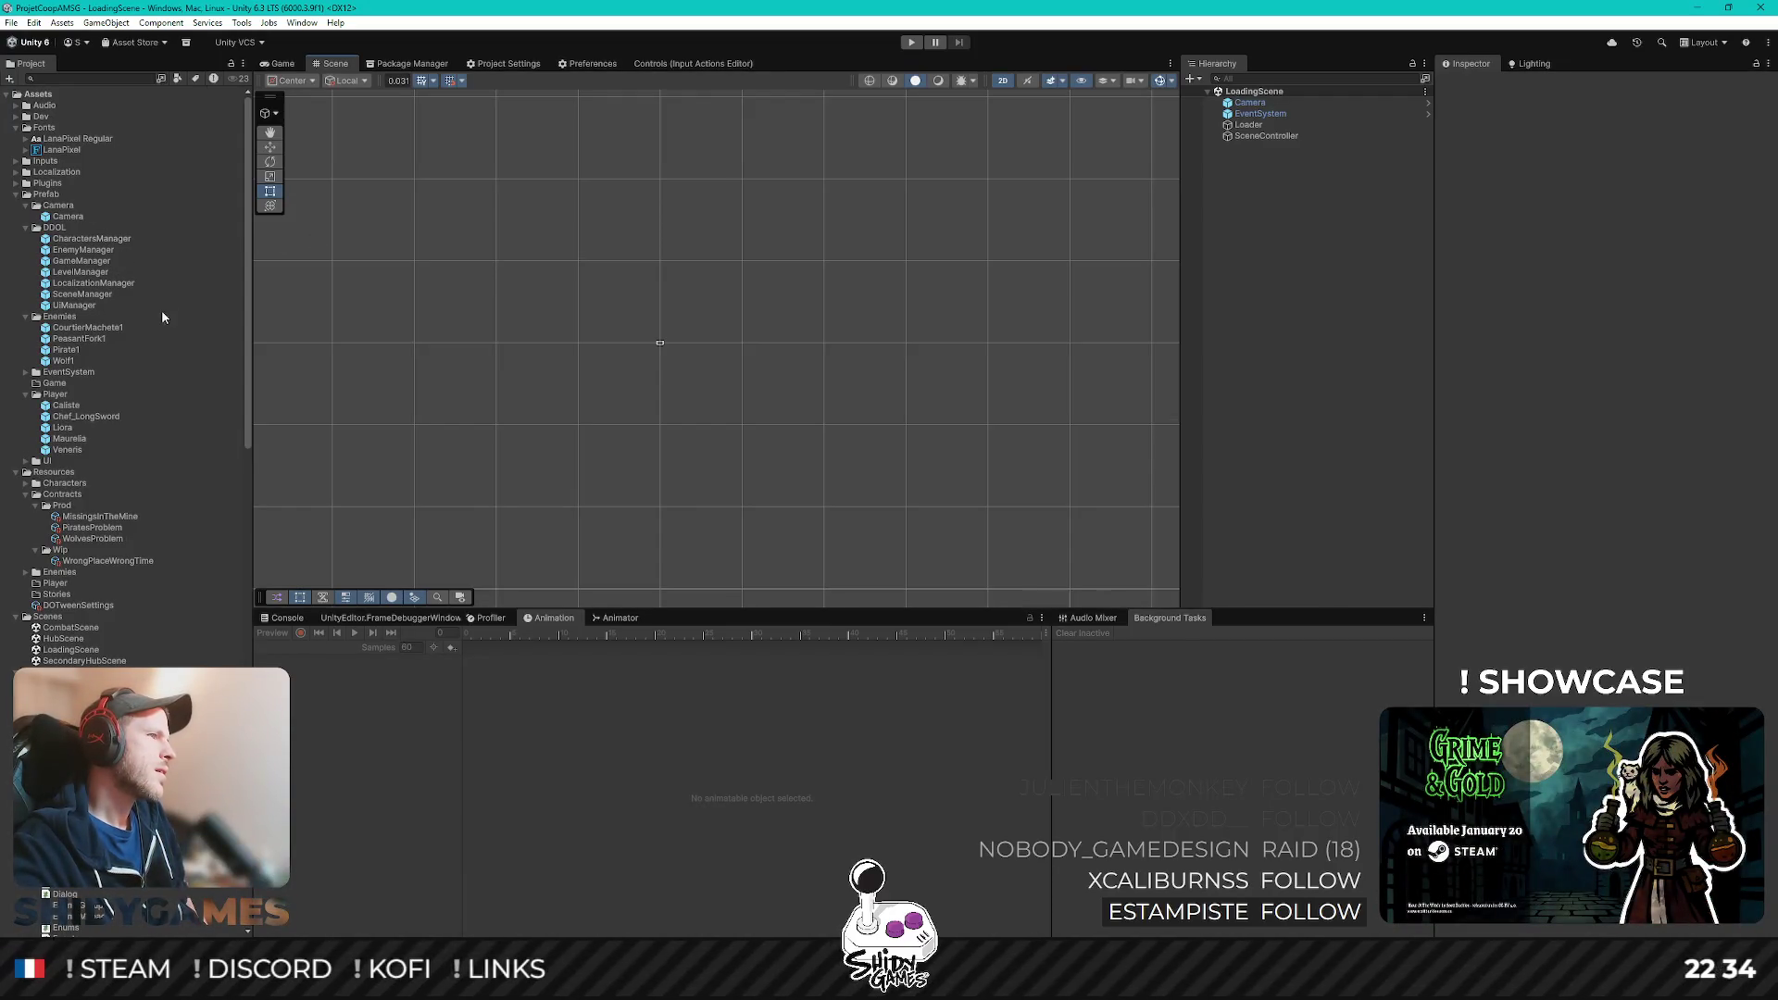
left_click(72, 306)
double_click(73, 308)
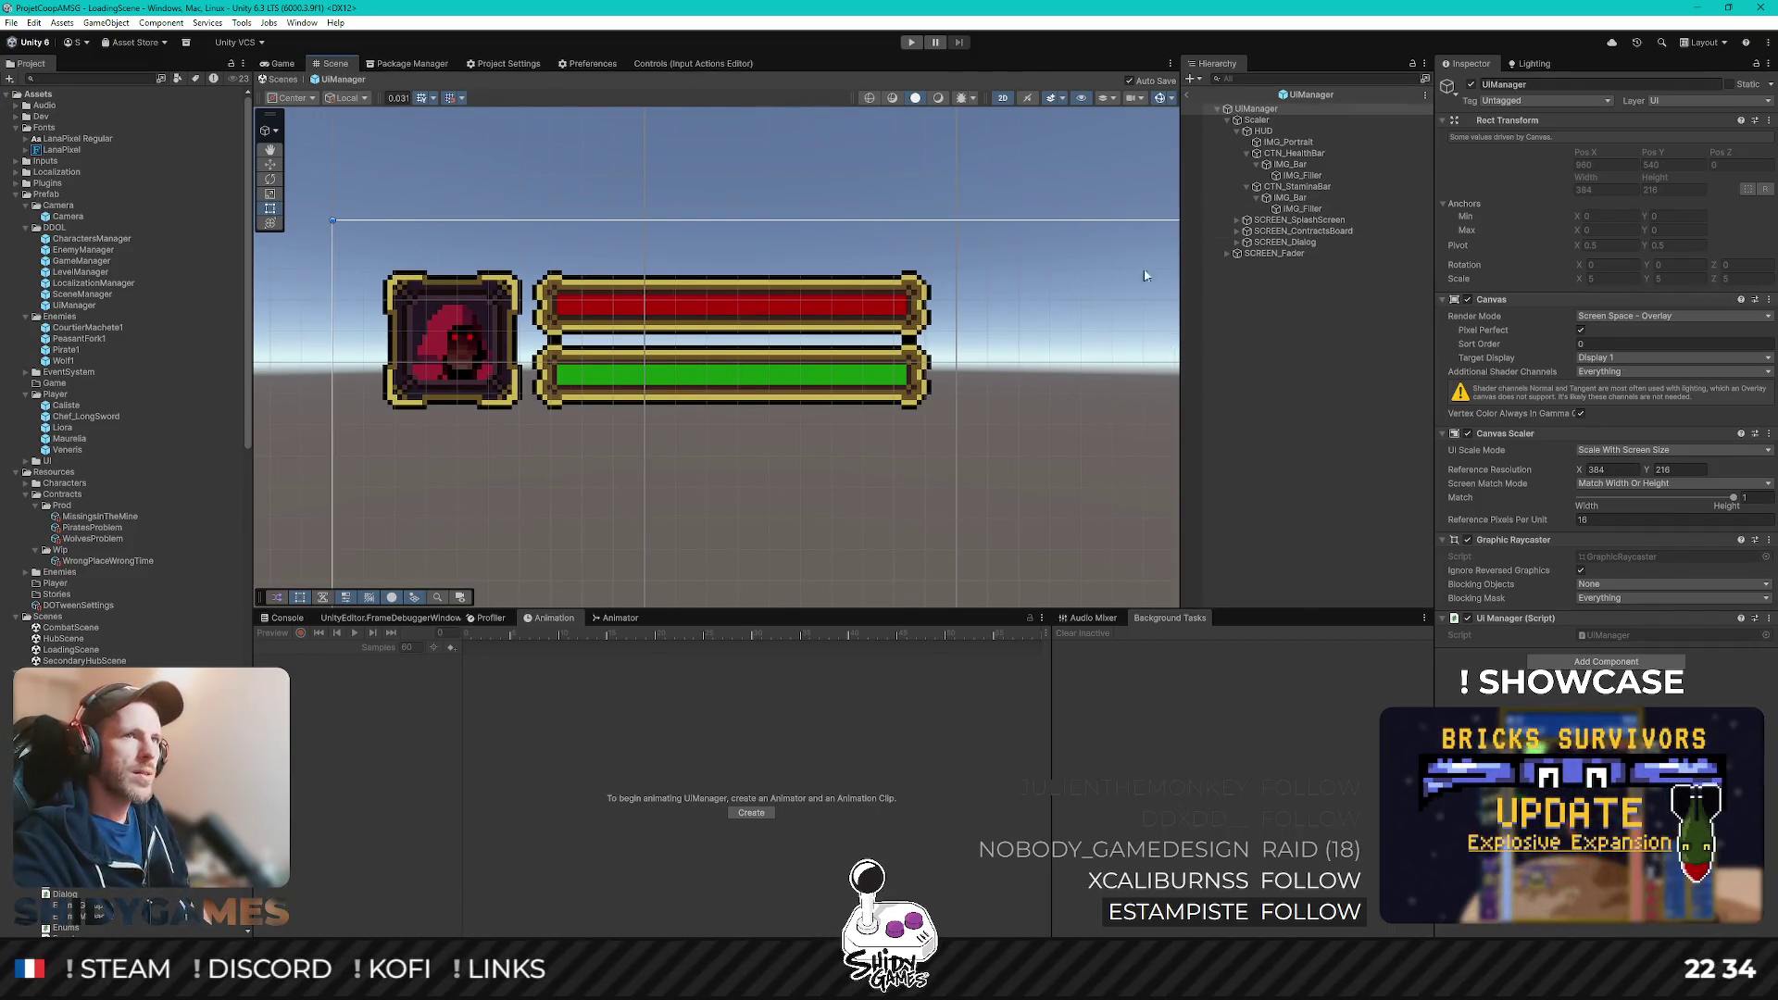
Step: Give the CTN_HealthBar container width 100 and pivot X 0
left_click(1289, 165)
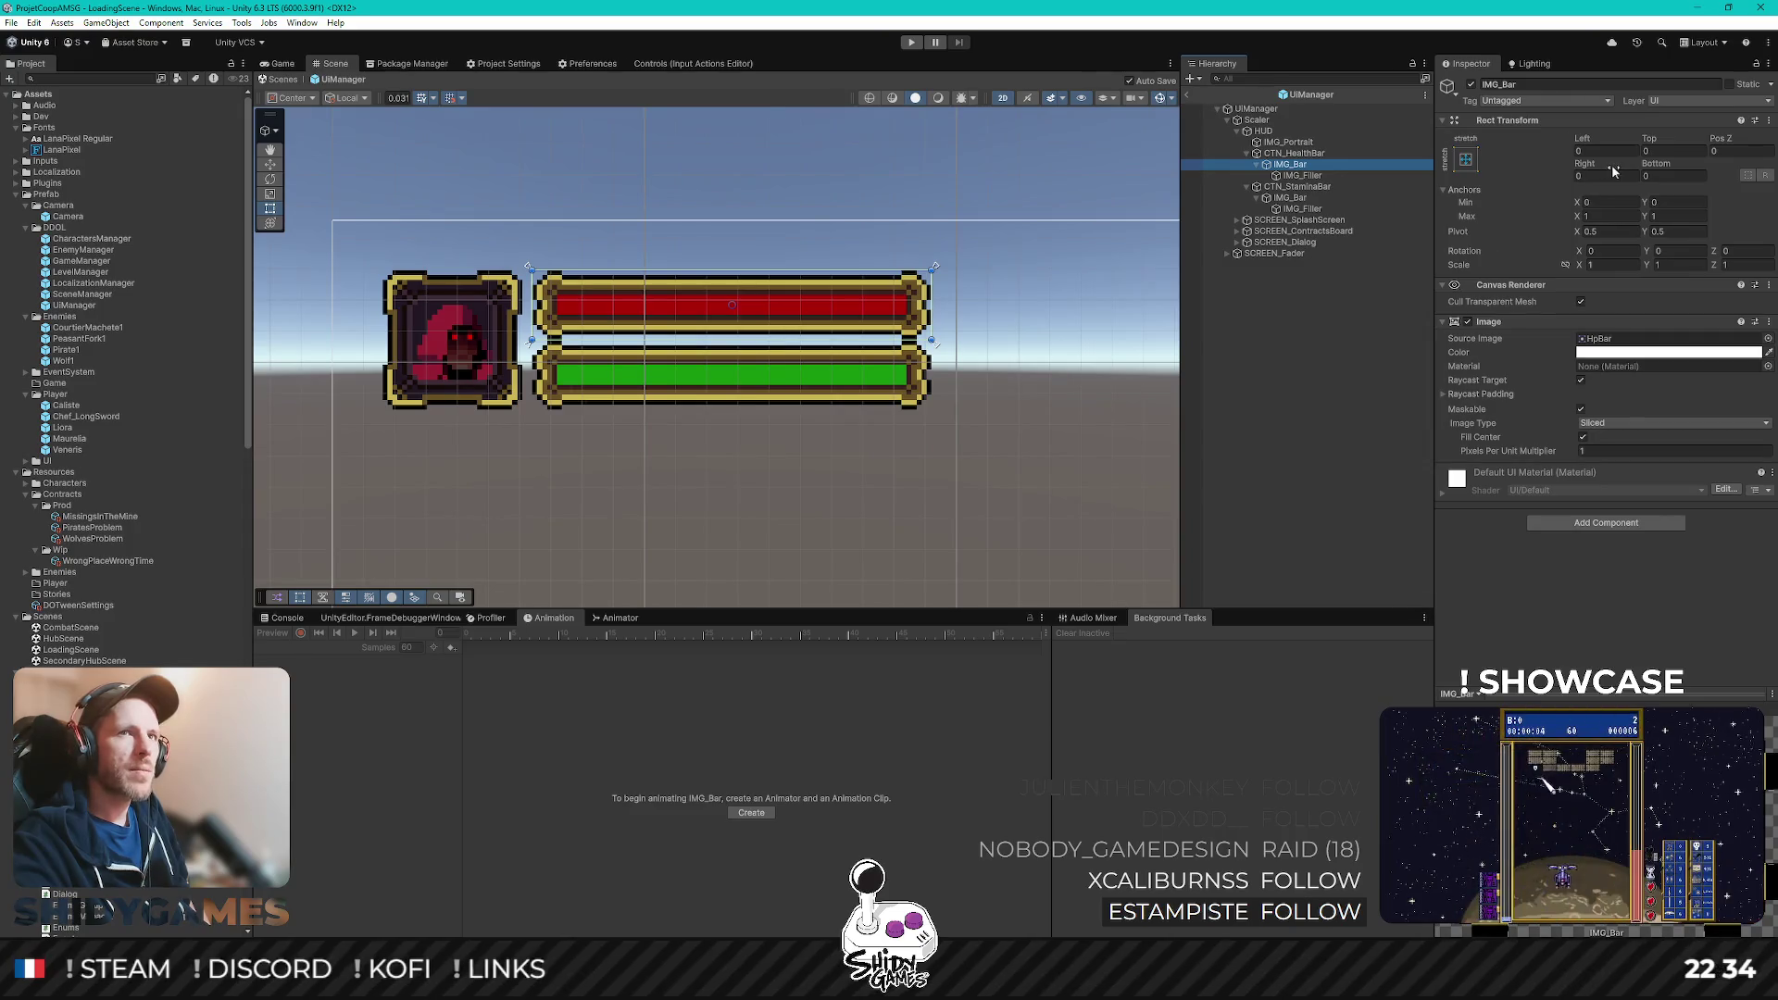
left_click(1294, 152)
left_click(1588, 151)
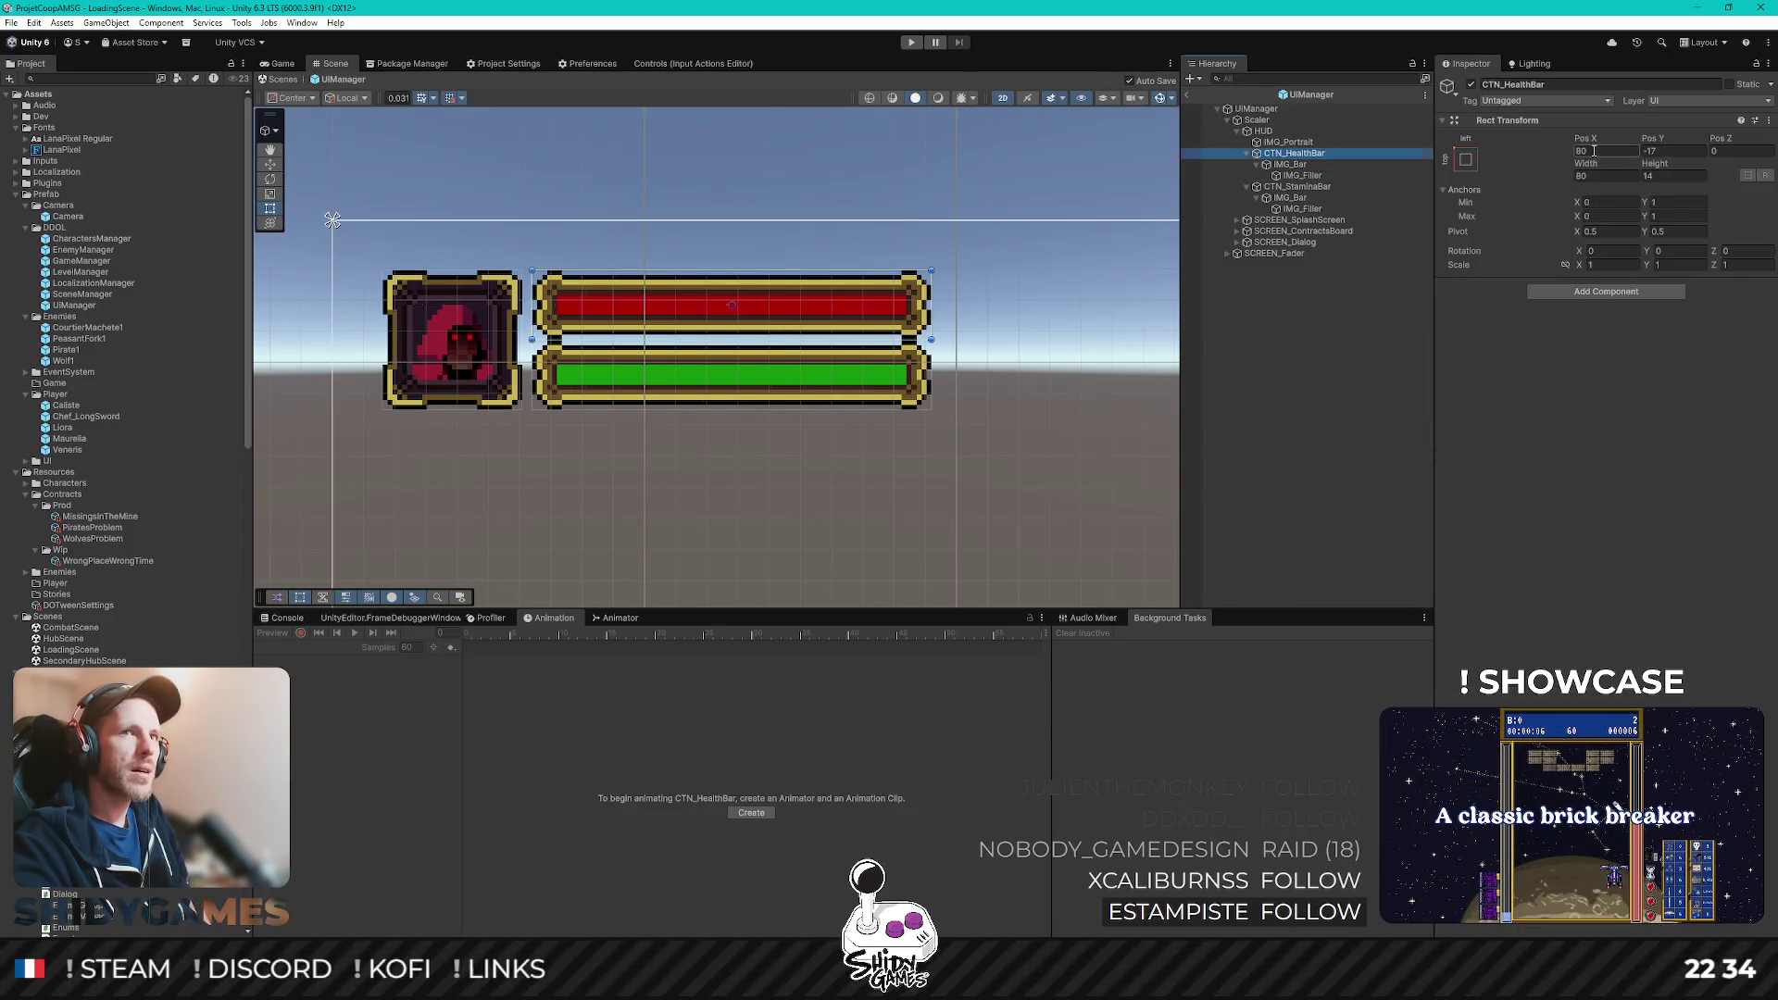
left_click(1590, 175)
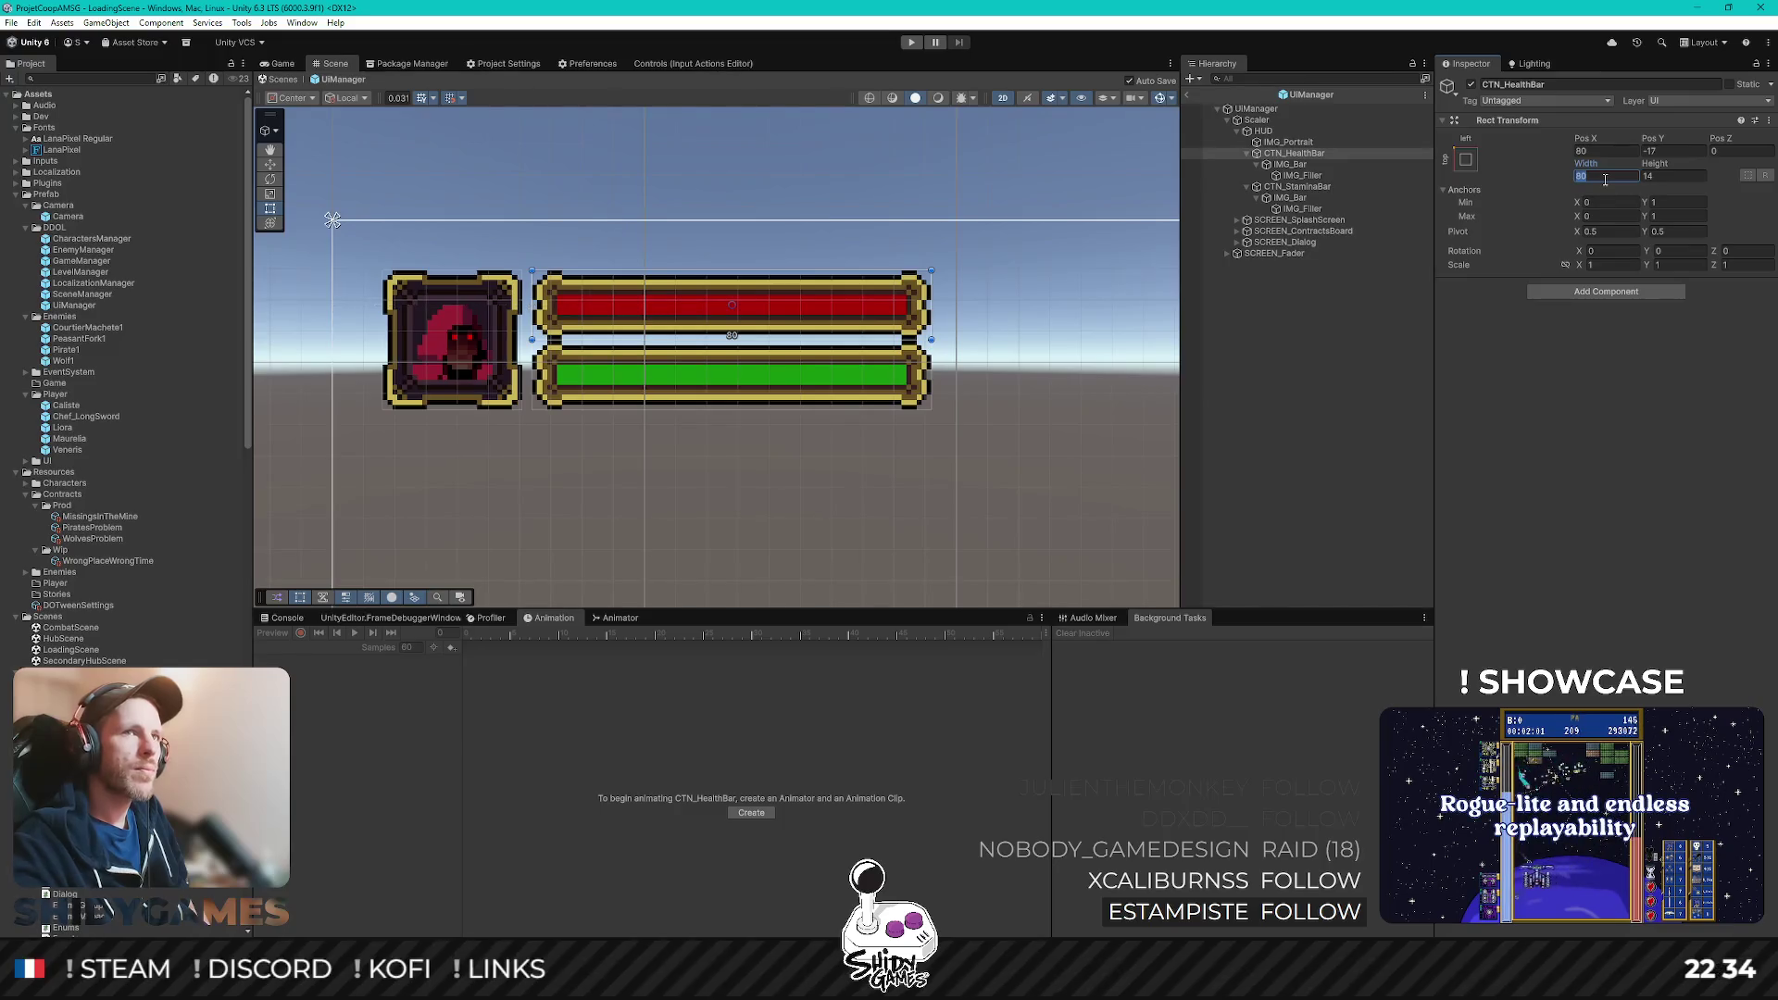
type("100")
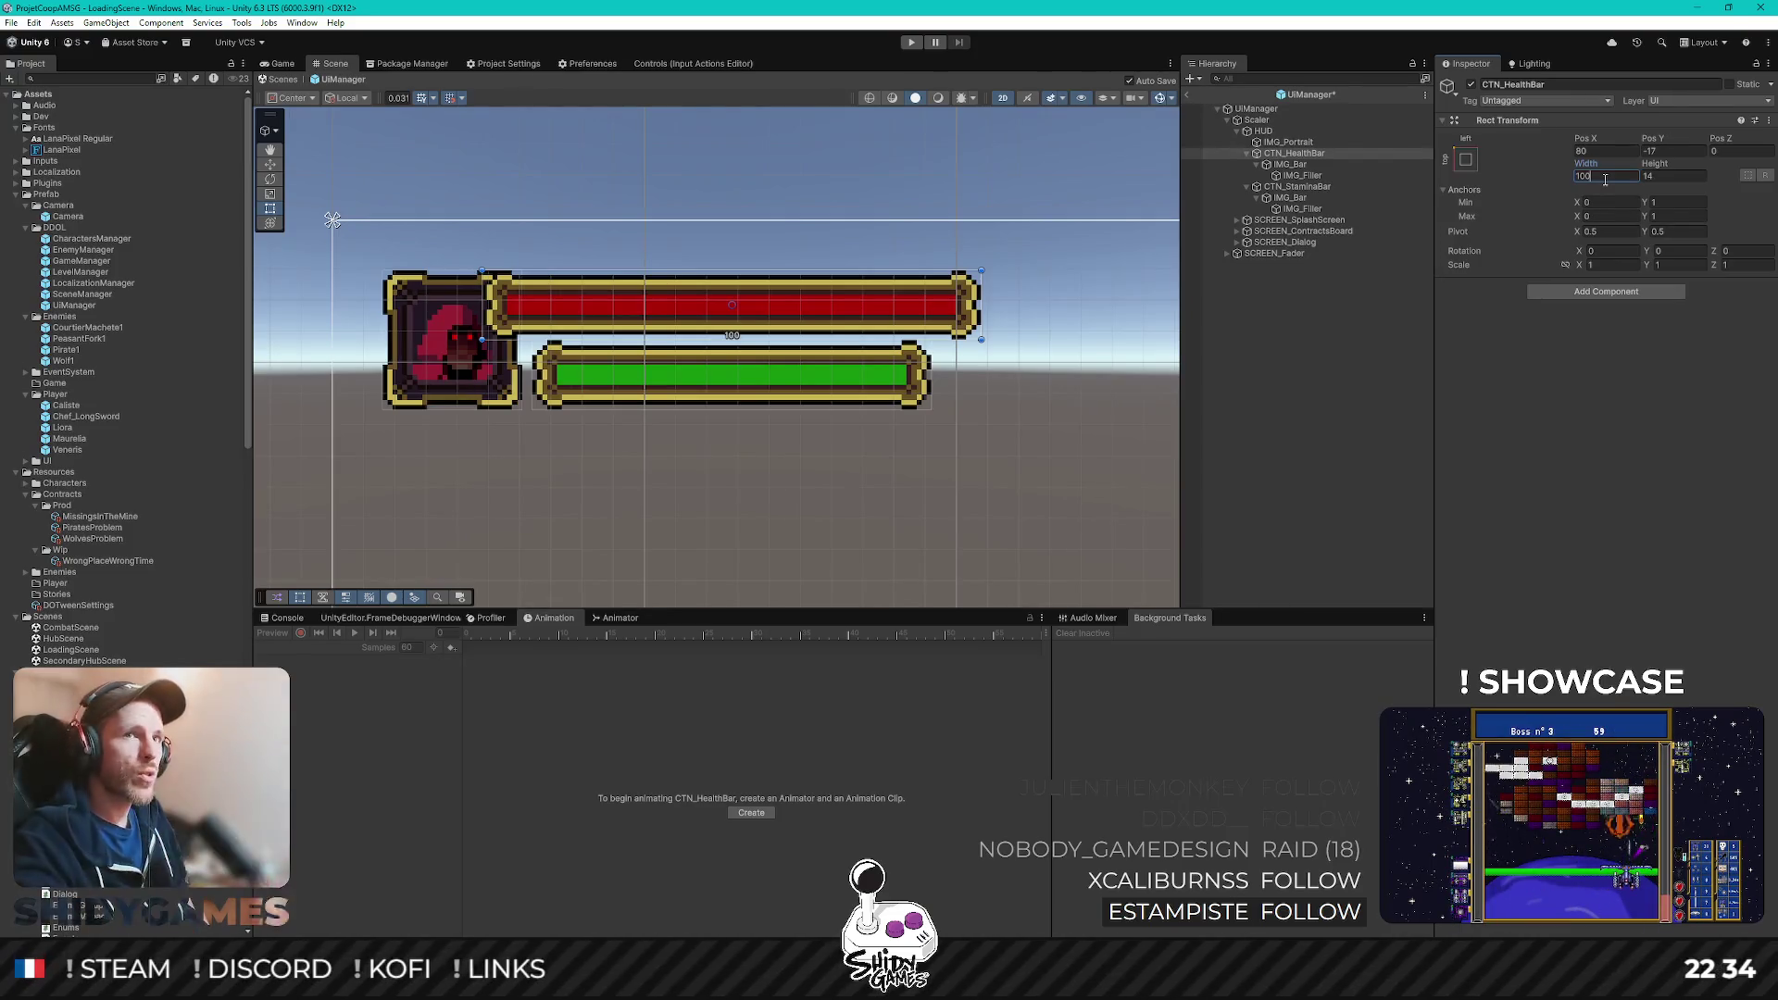
left_click(1618, 230)
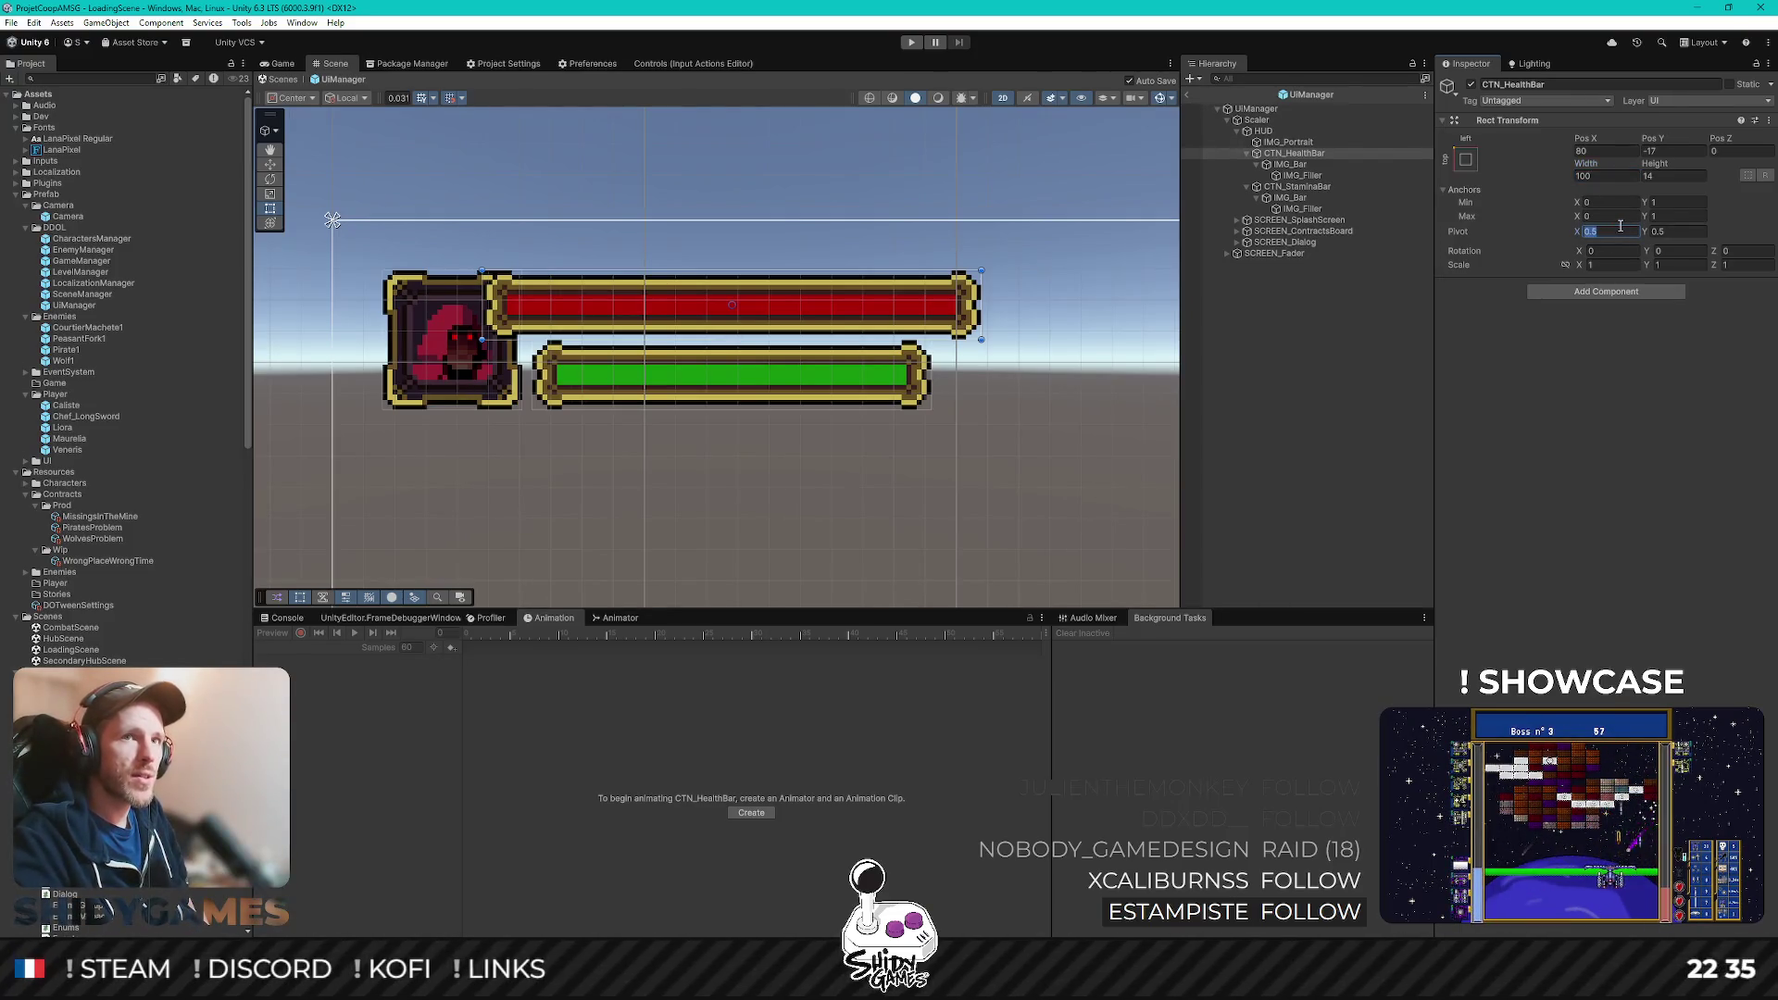
type("0")
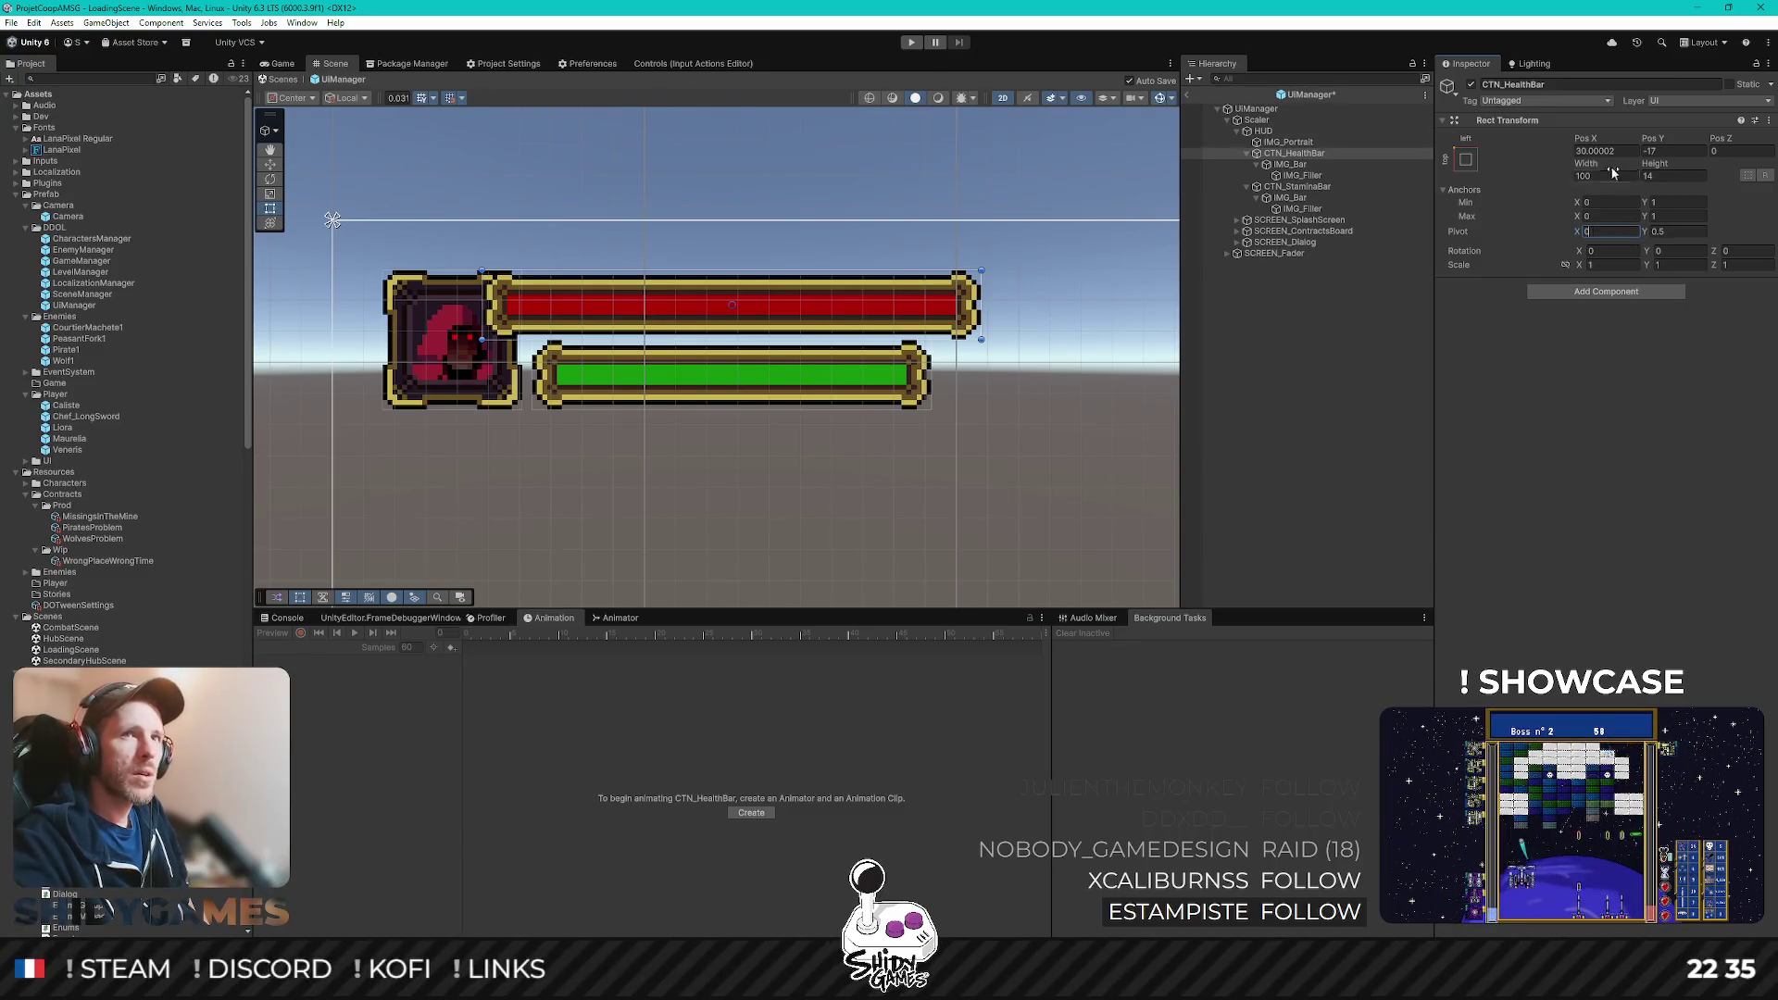
left_click(1586, 176)
type("100")
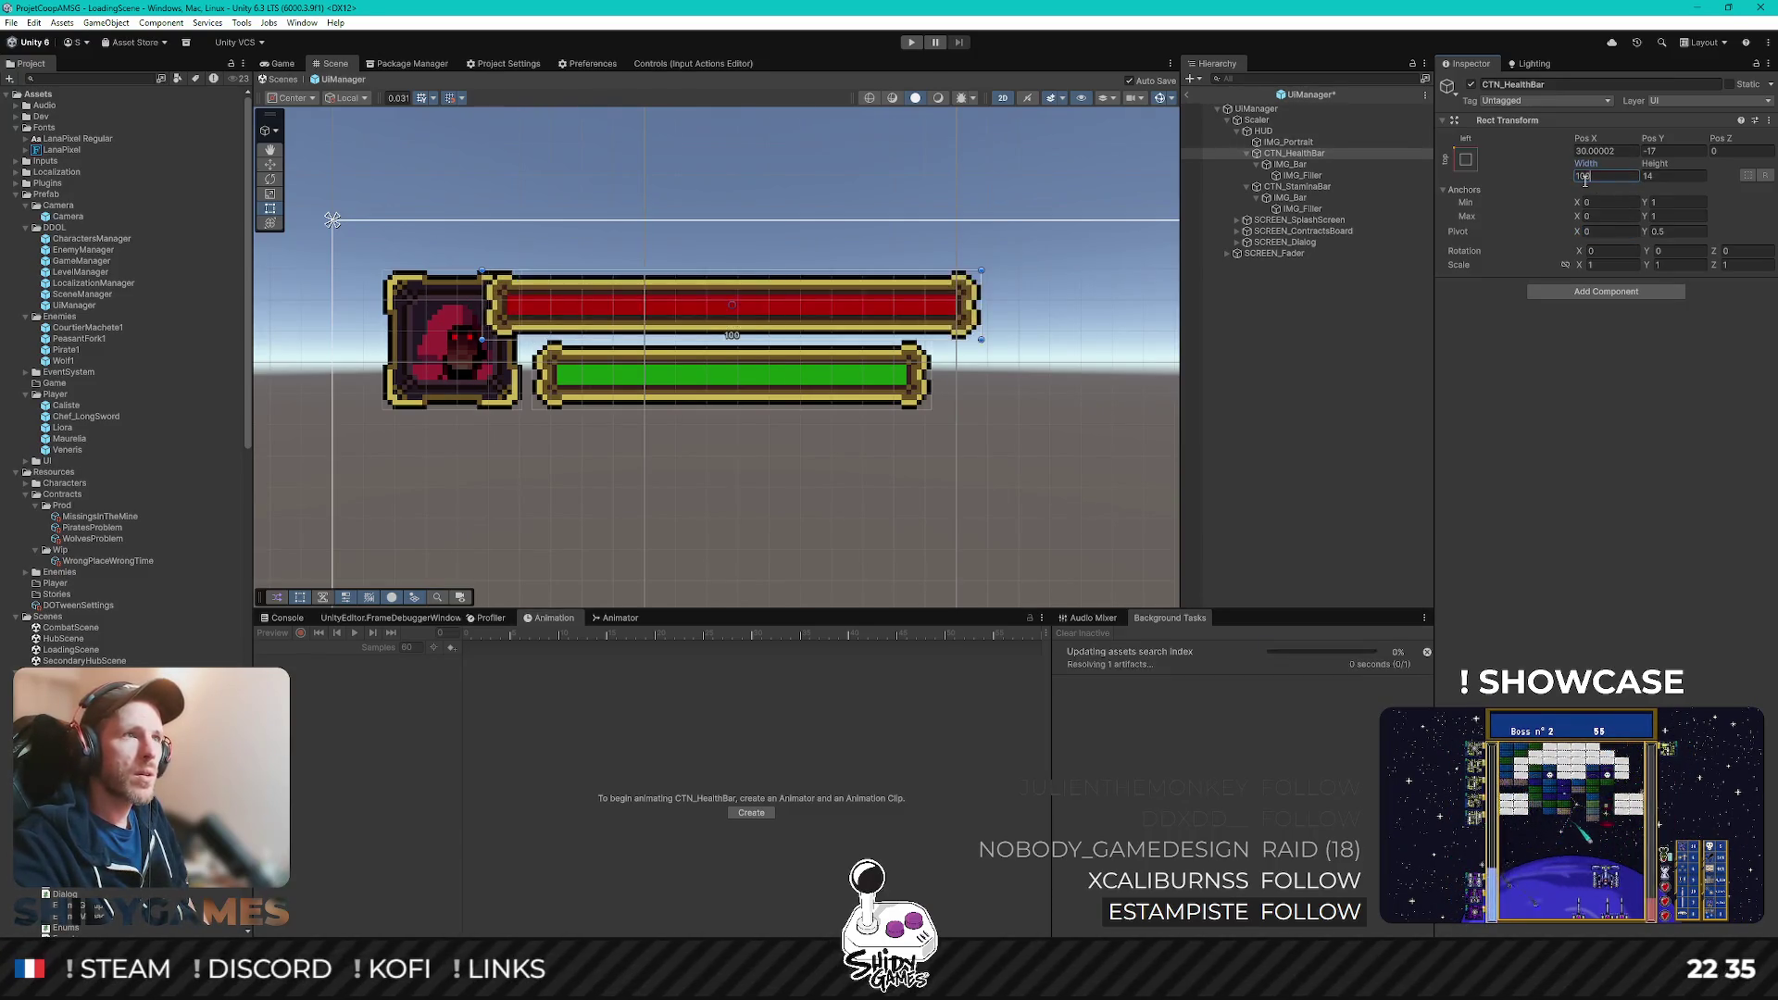
left_click(1296, 188)
Step: Set CTN_HealthBar's Pos X to 40, keeping its width at 100
left_click(1295, 154)
left_click(1605, 151)
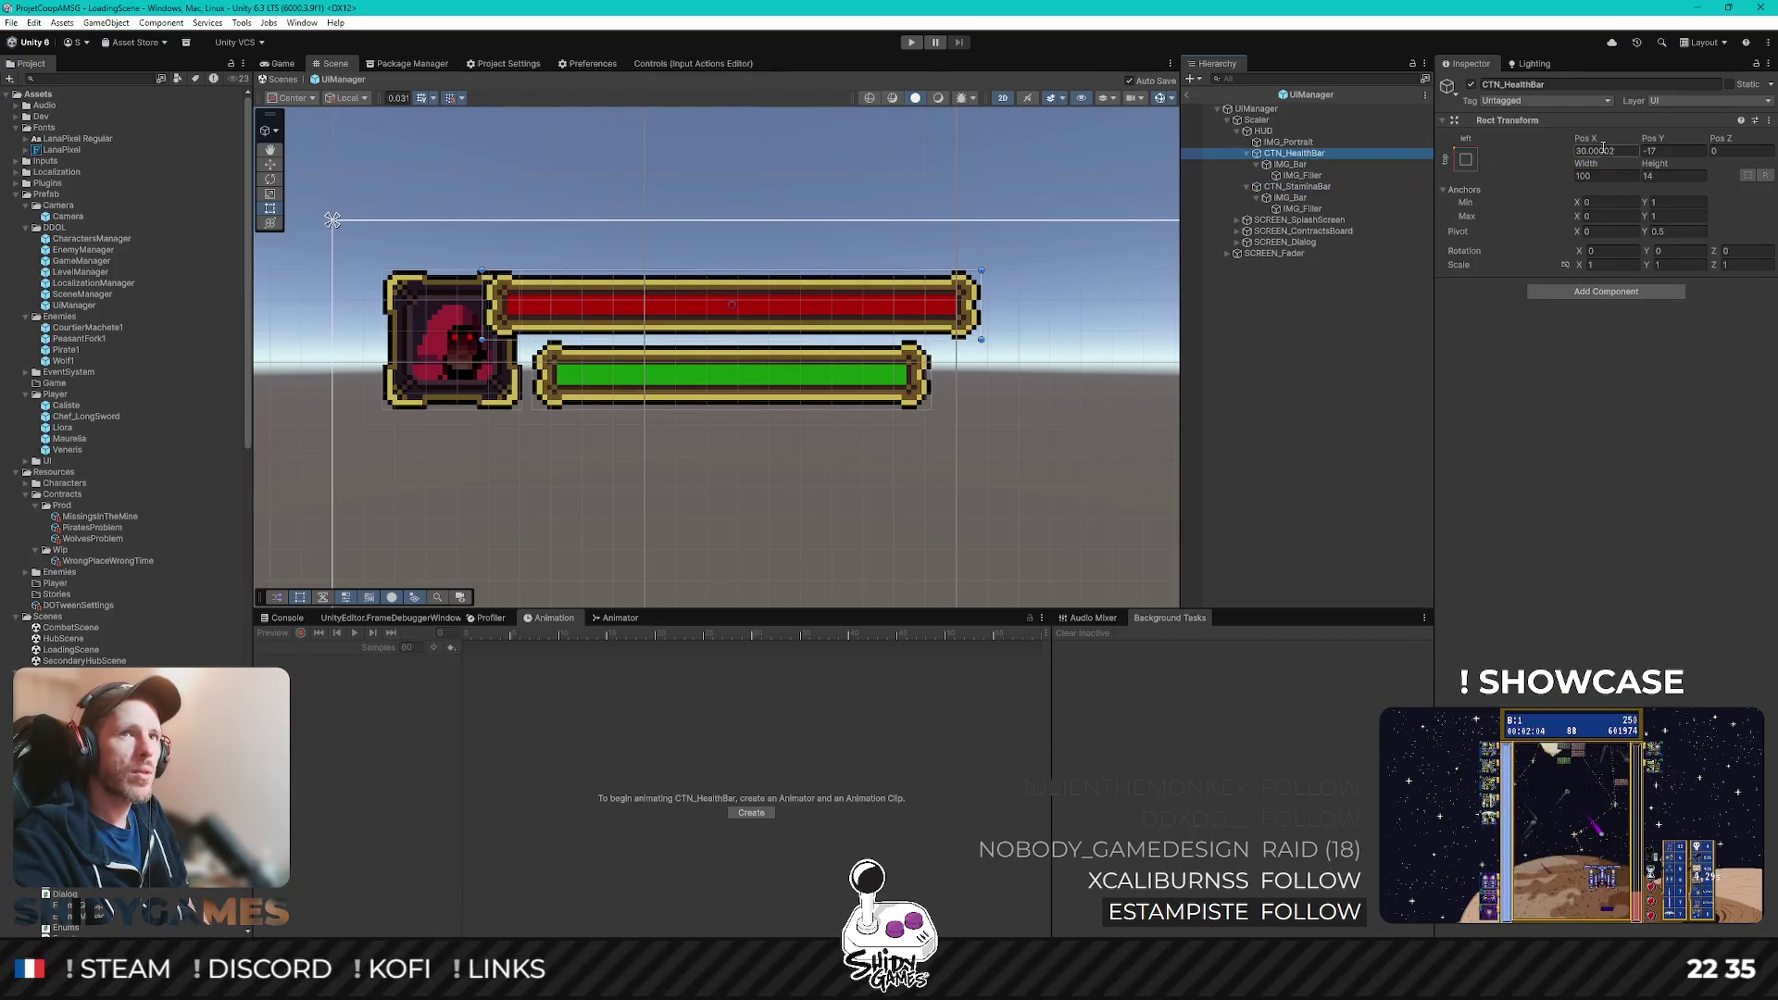
type("0")
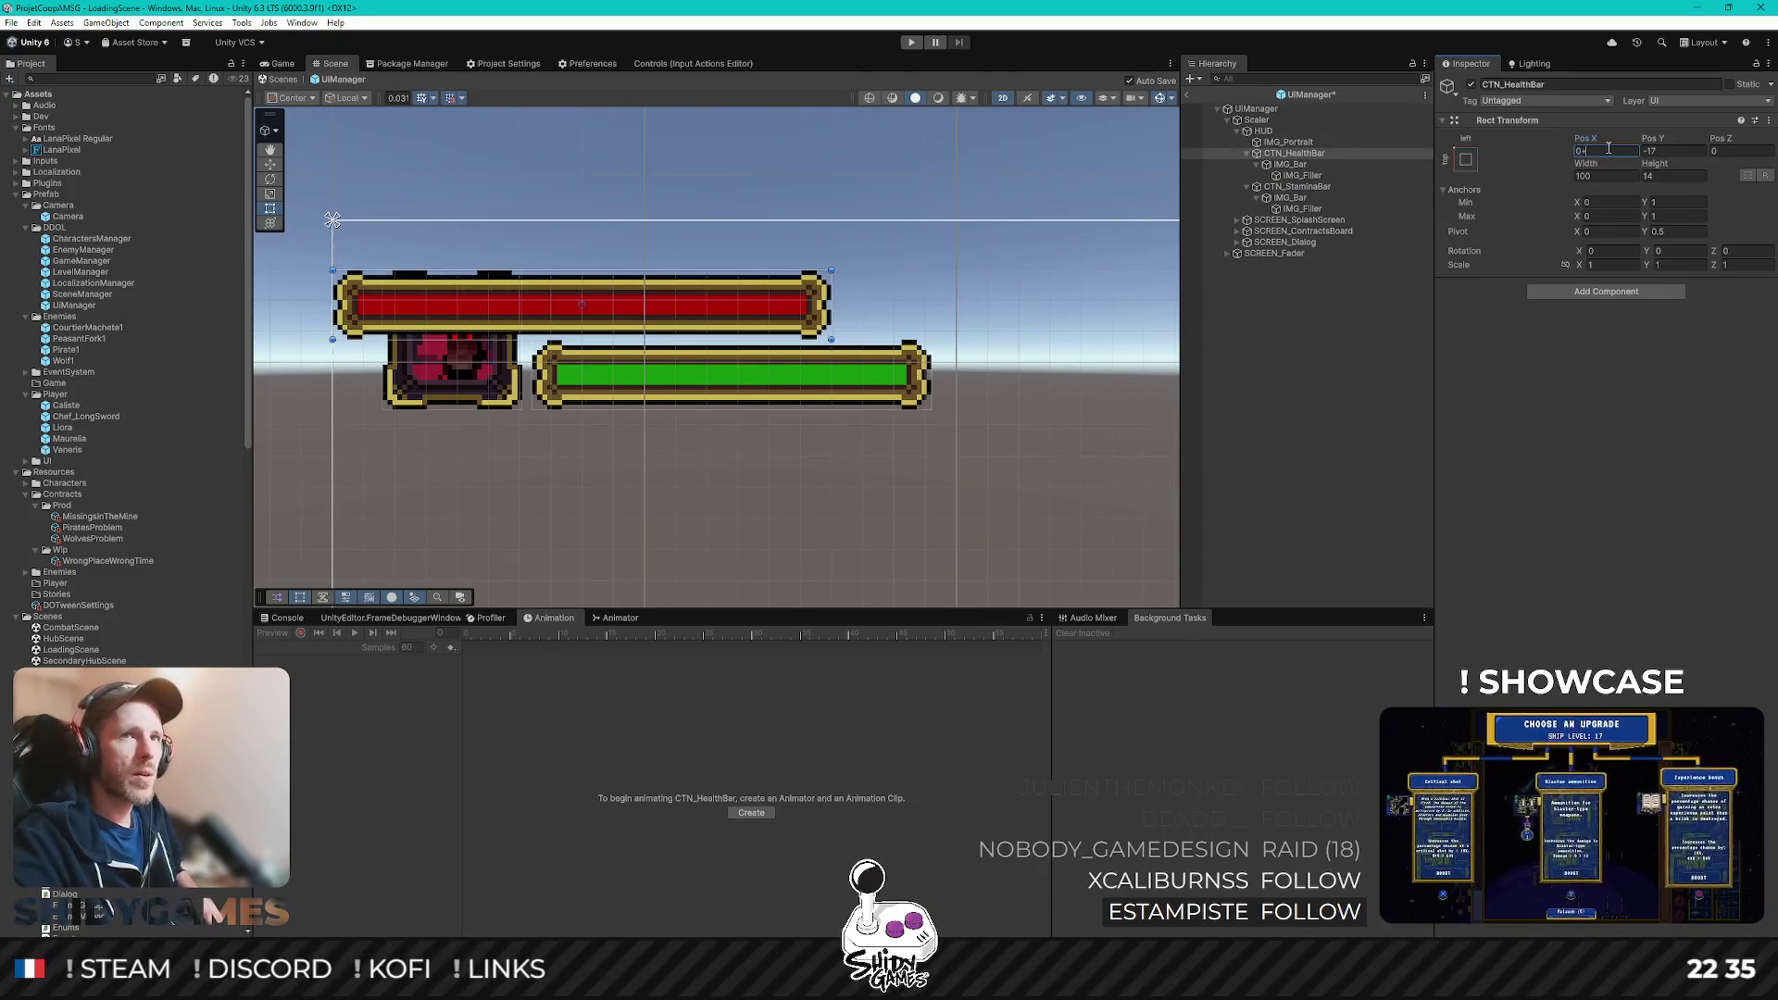
type("+50")
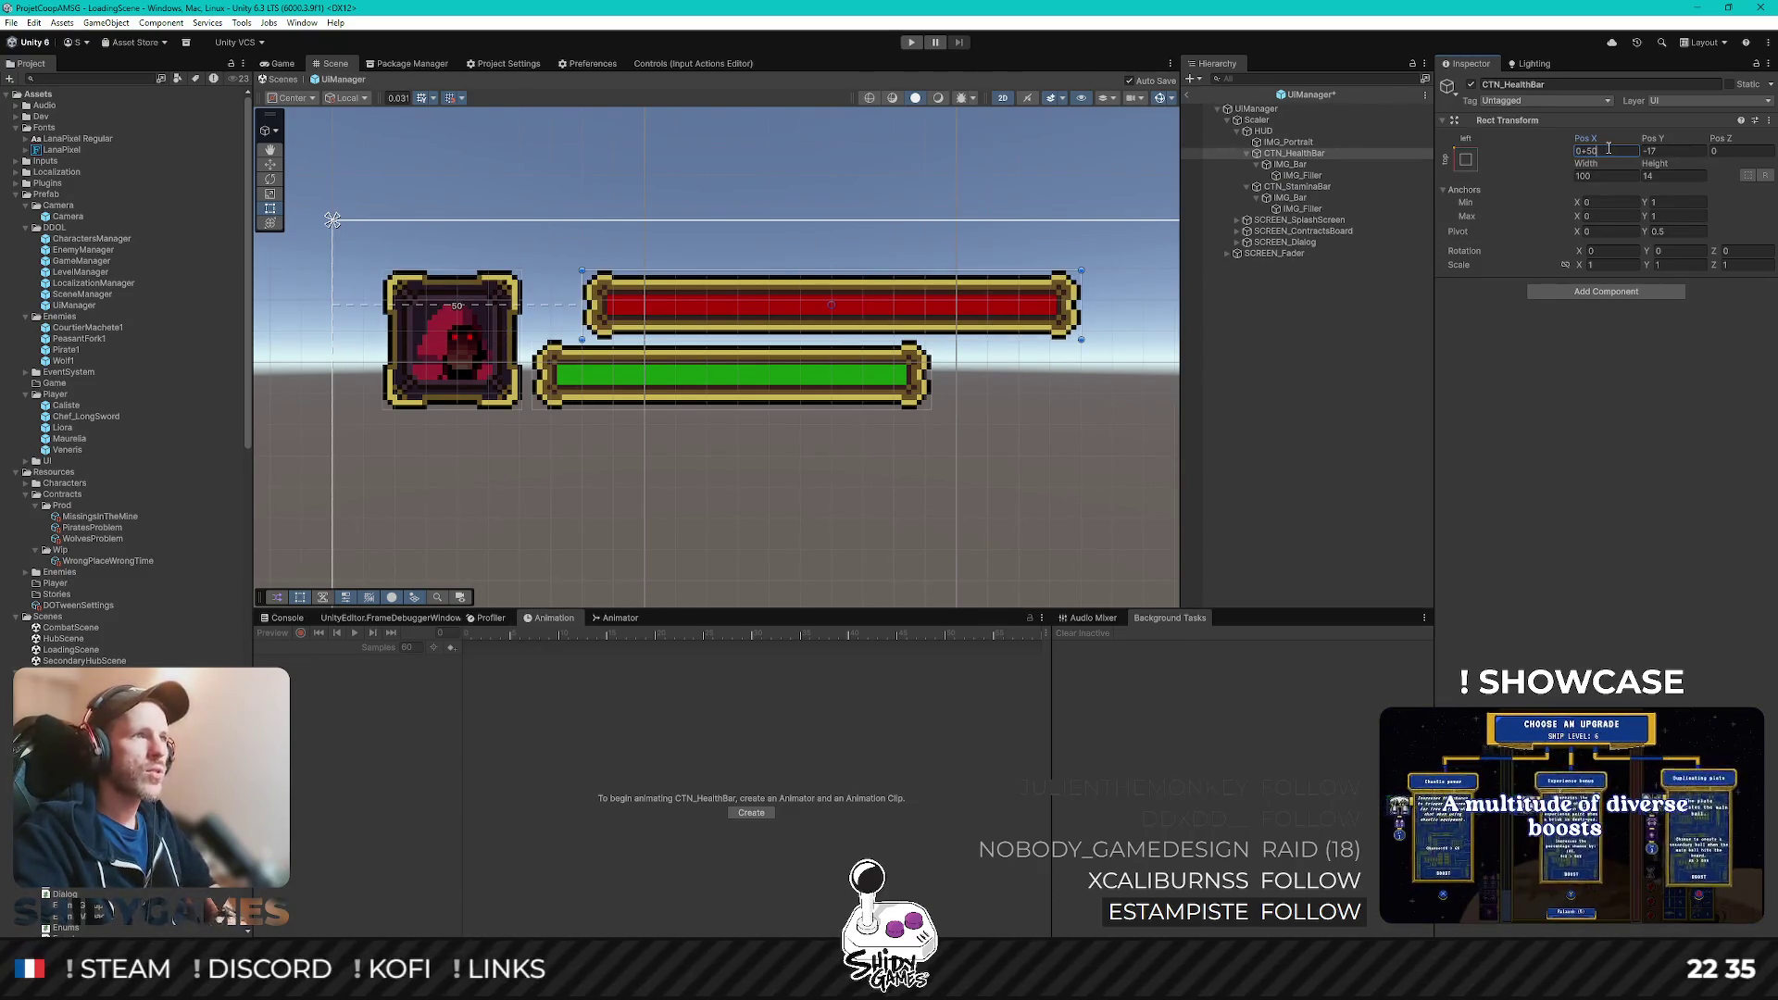
key("BackSpace")
key("BackSpace")
type("40")
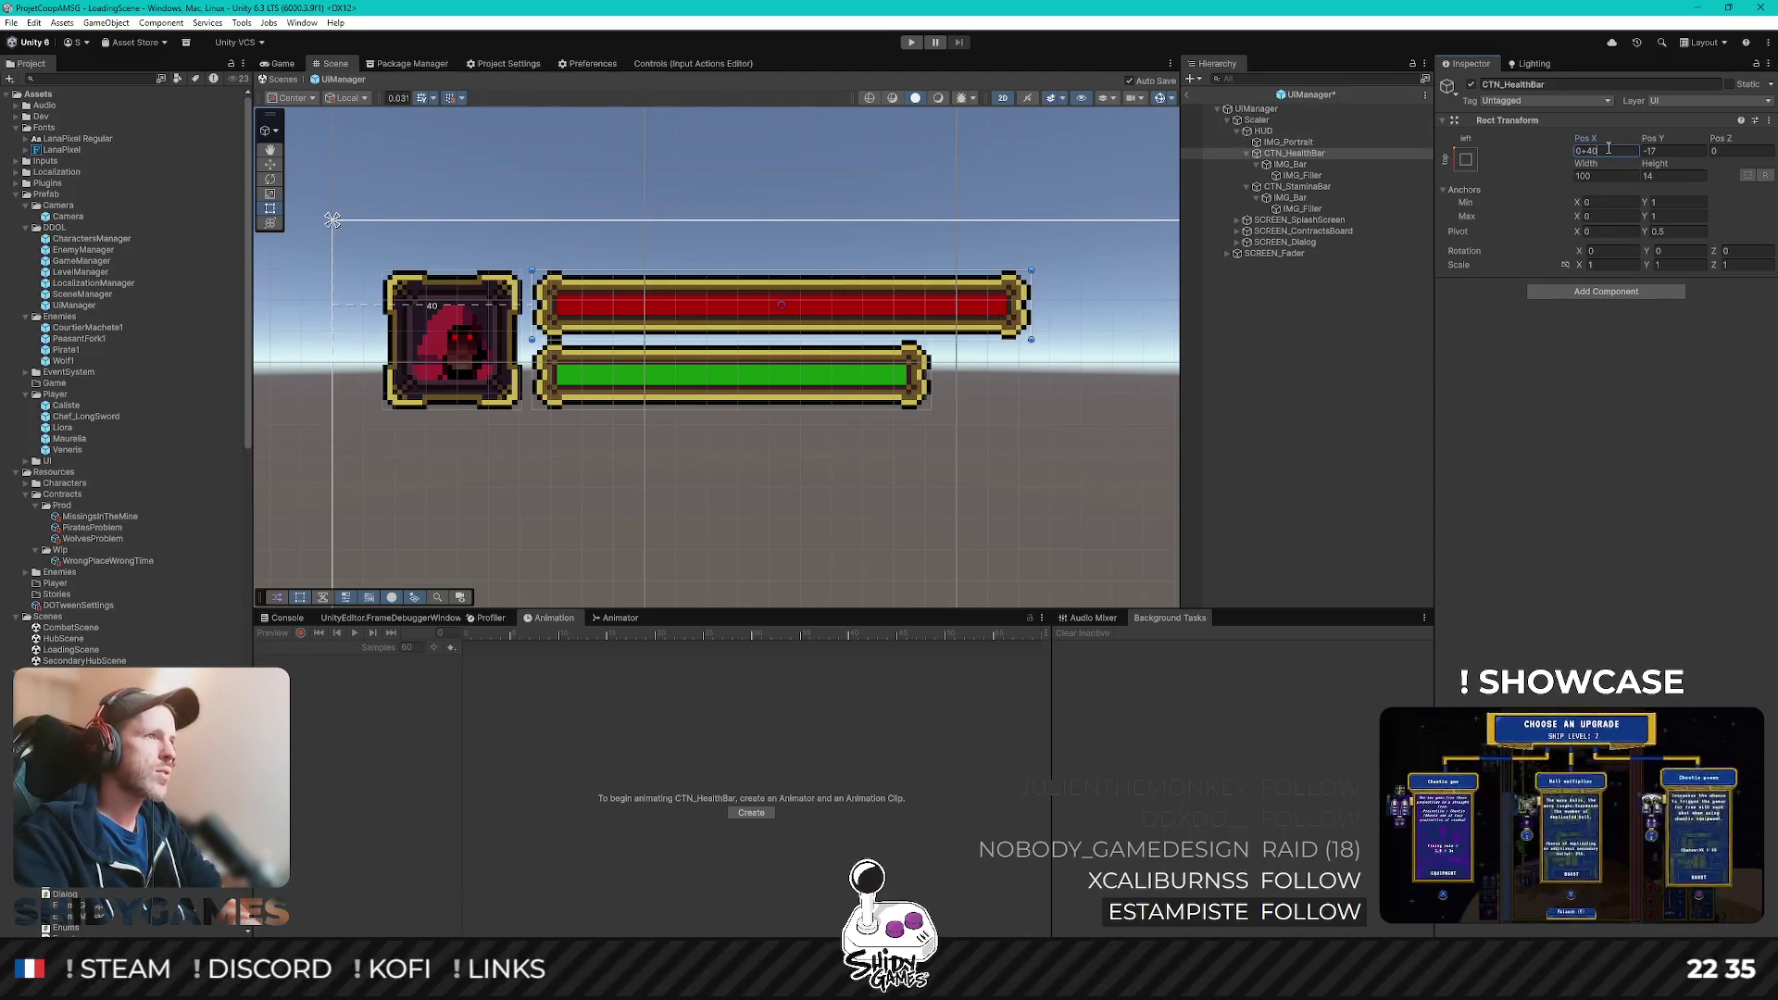
left_click(1606, 176)
type("110")
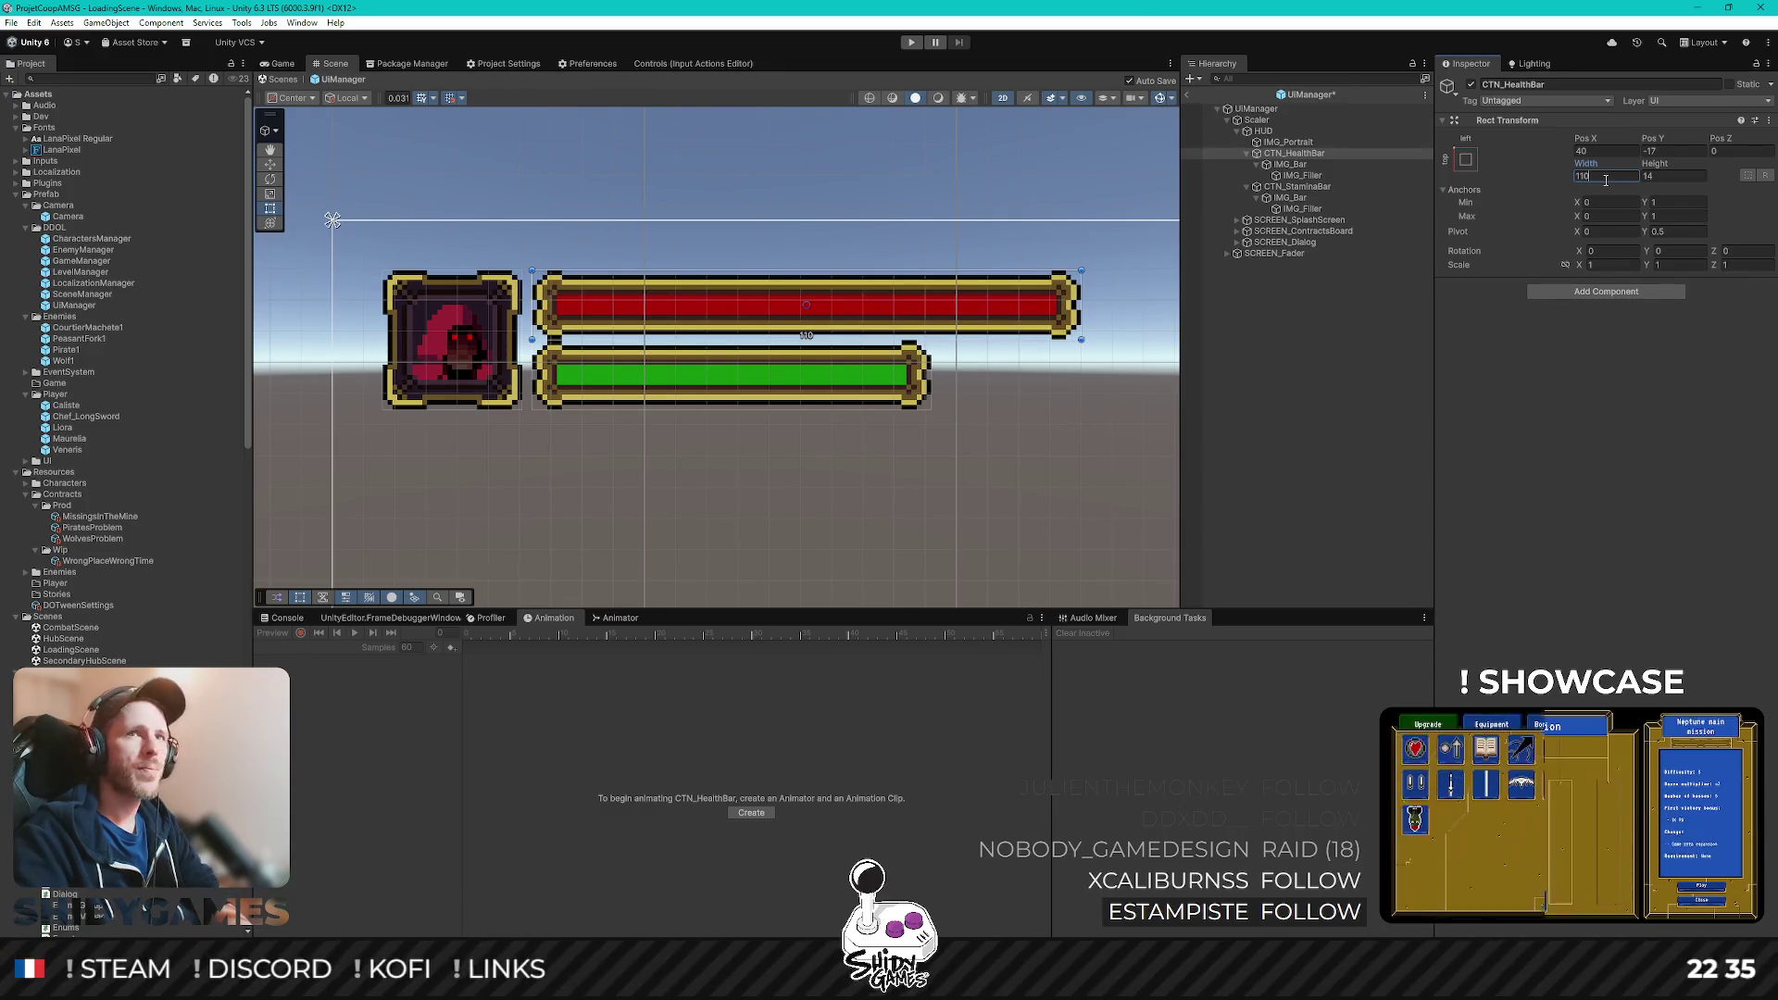
key("BackSpace")
key("BackSpace")
type("00")
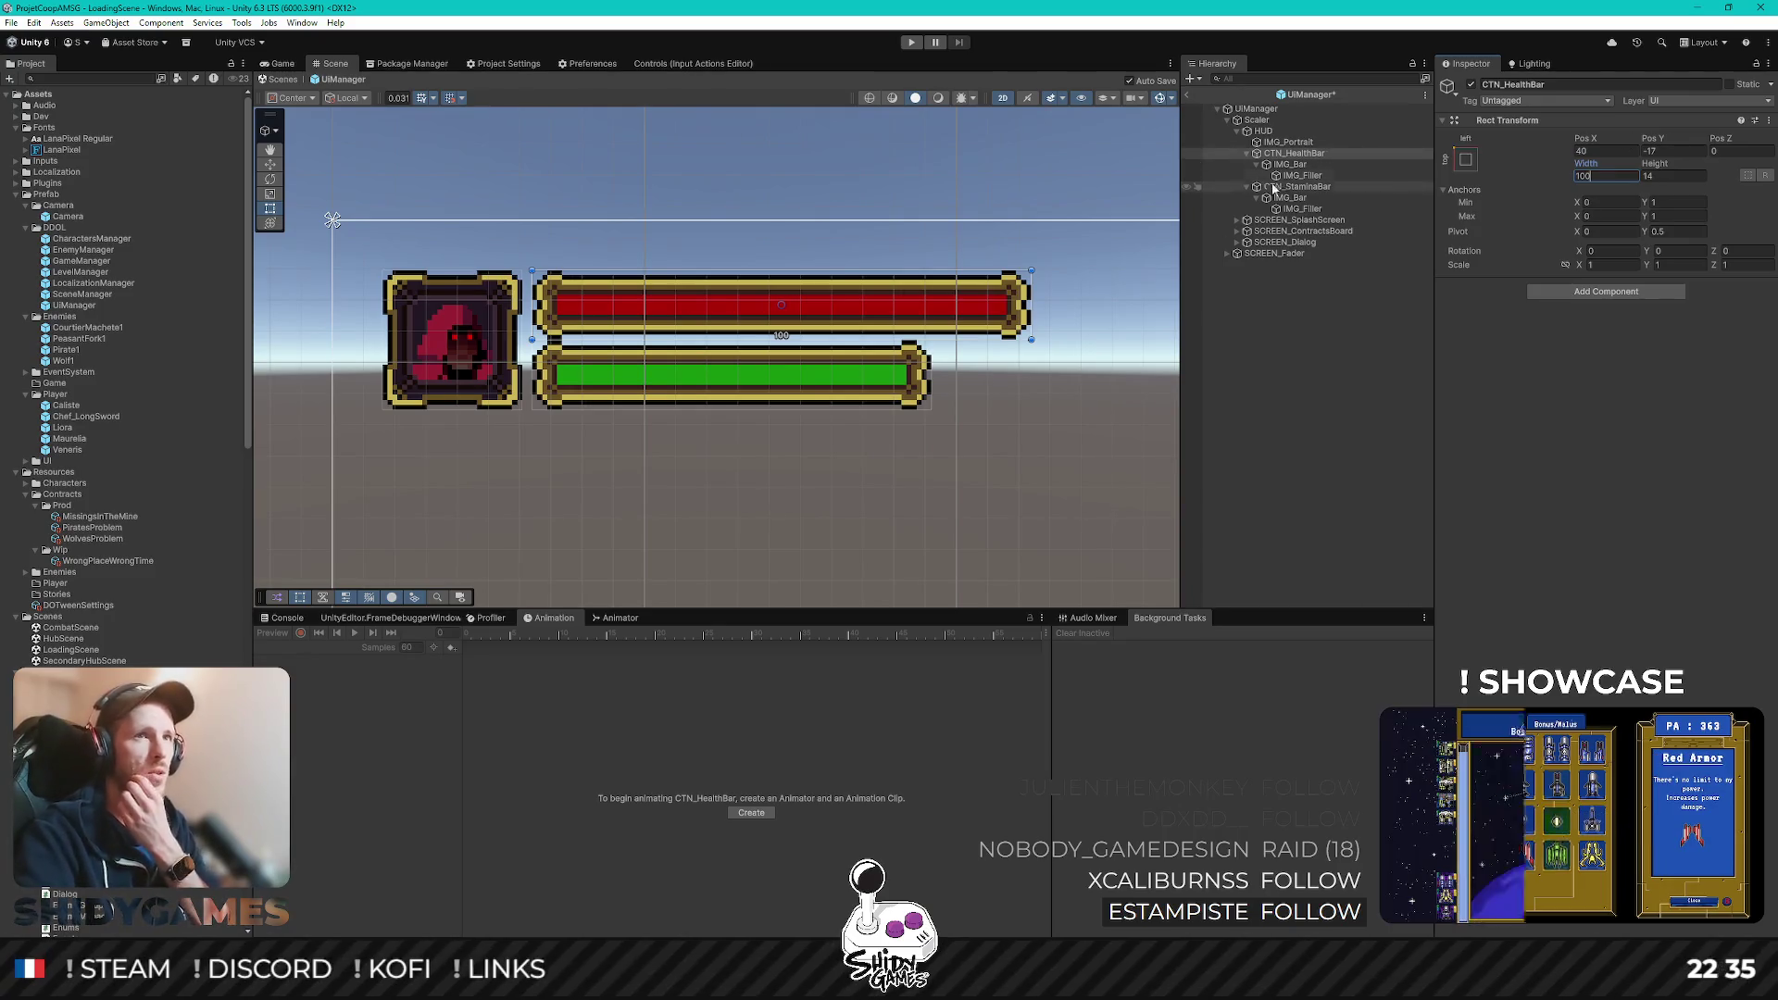
Step: Set CTN_StaminaBar's pivot X to 0, then reselect the health bar and reframe the HUD
left_click(1342, 186)
double_click(1606, 231)
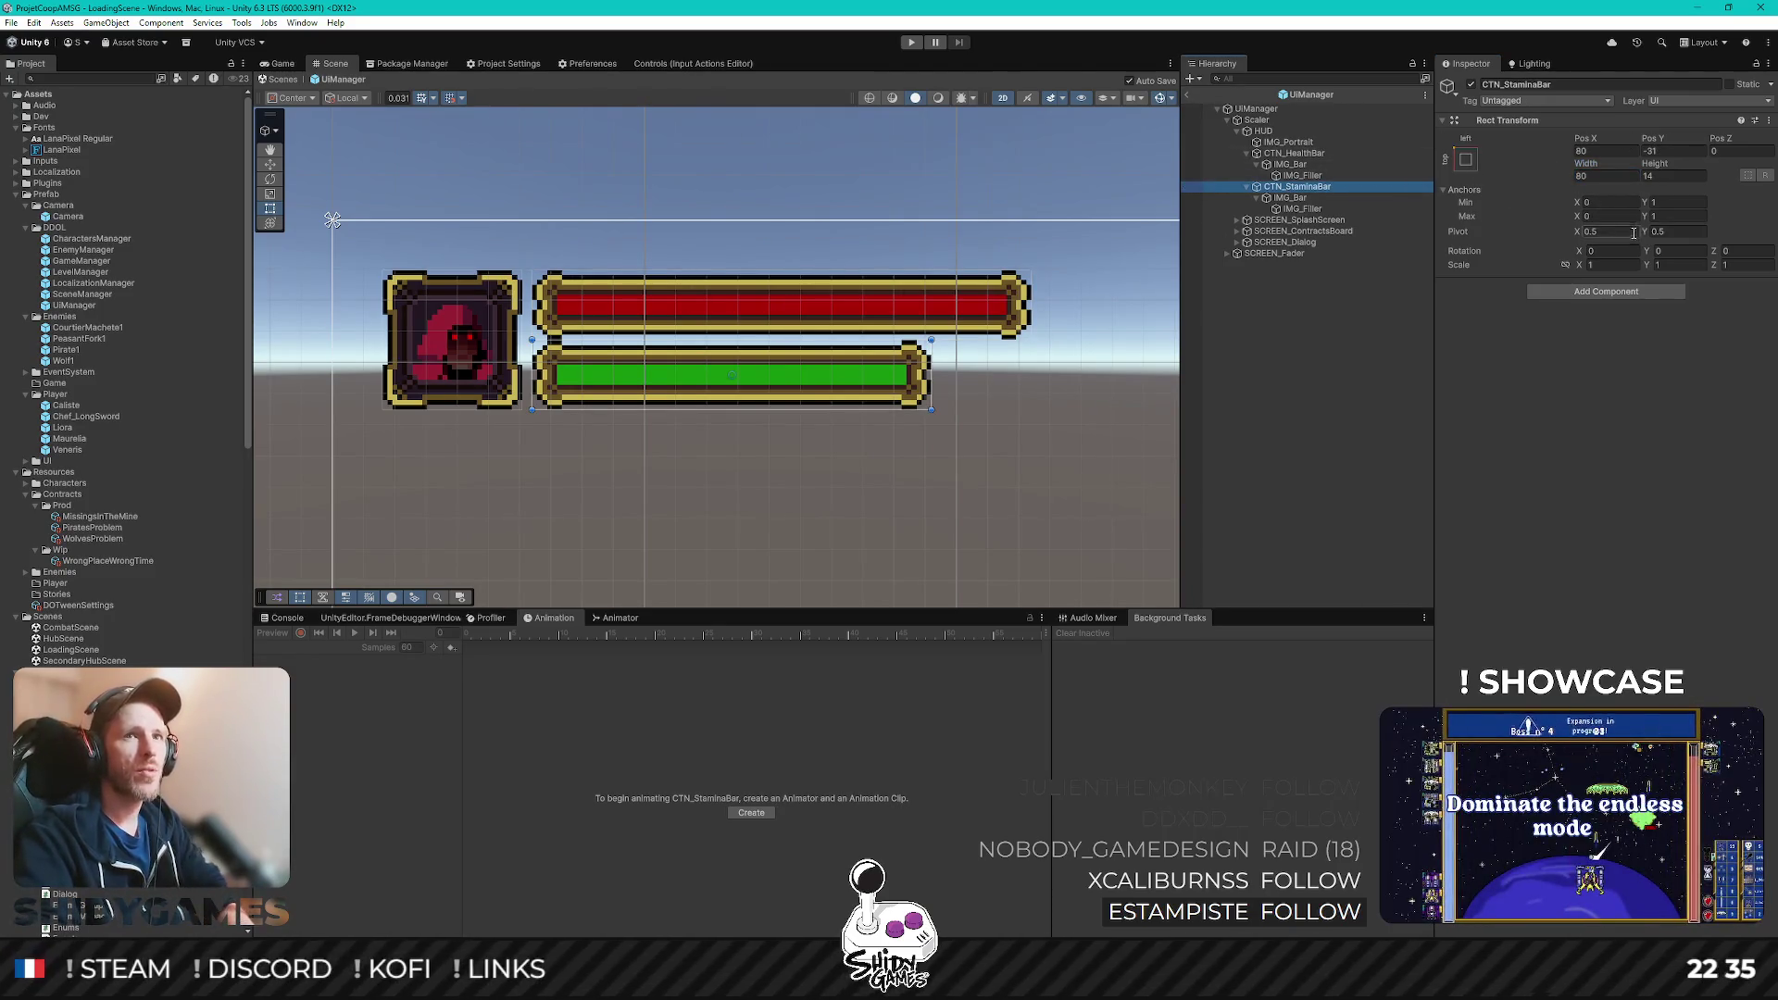
type("0")
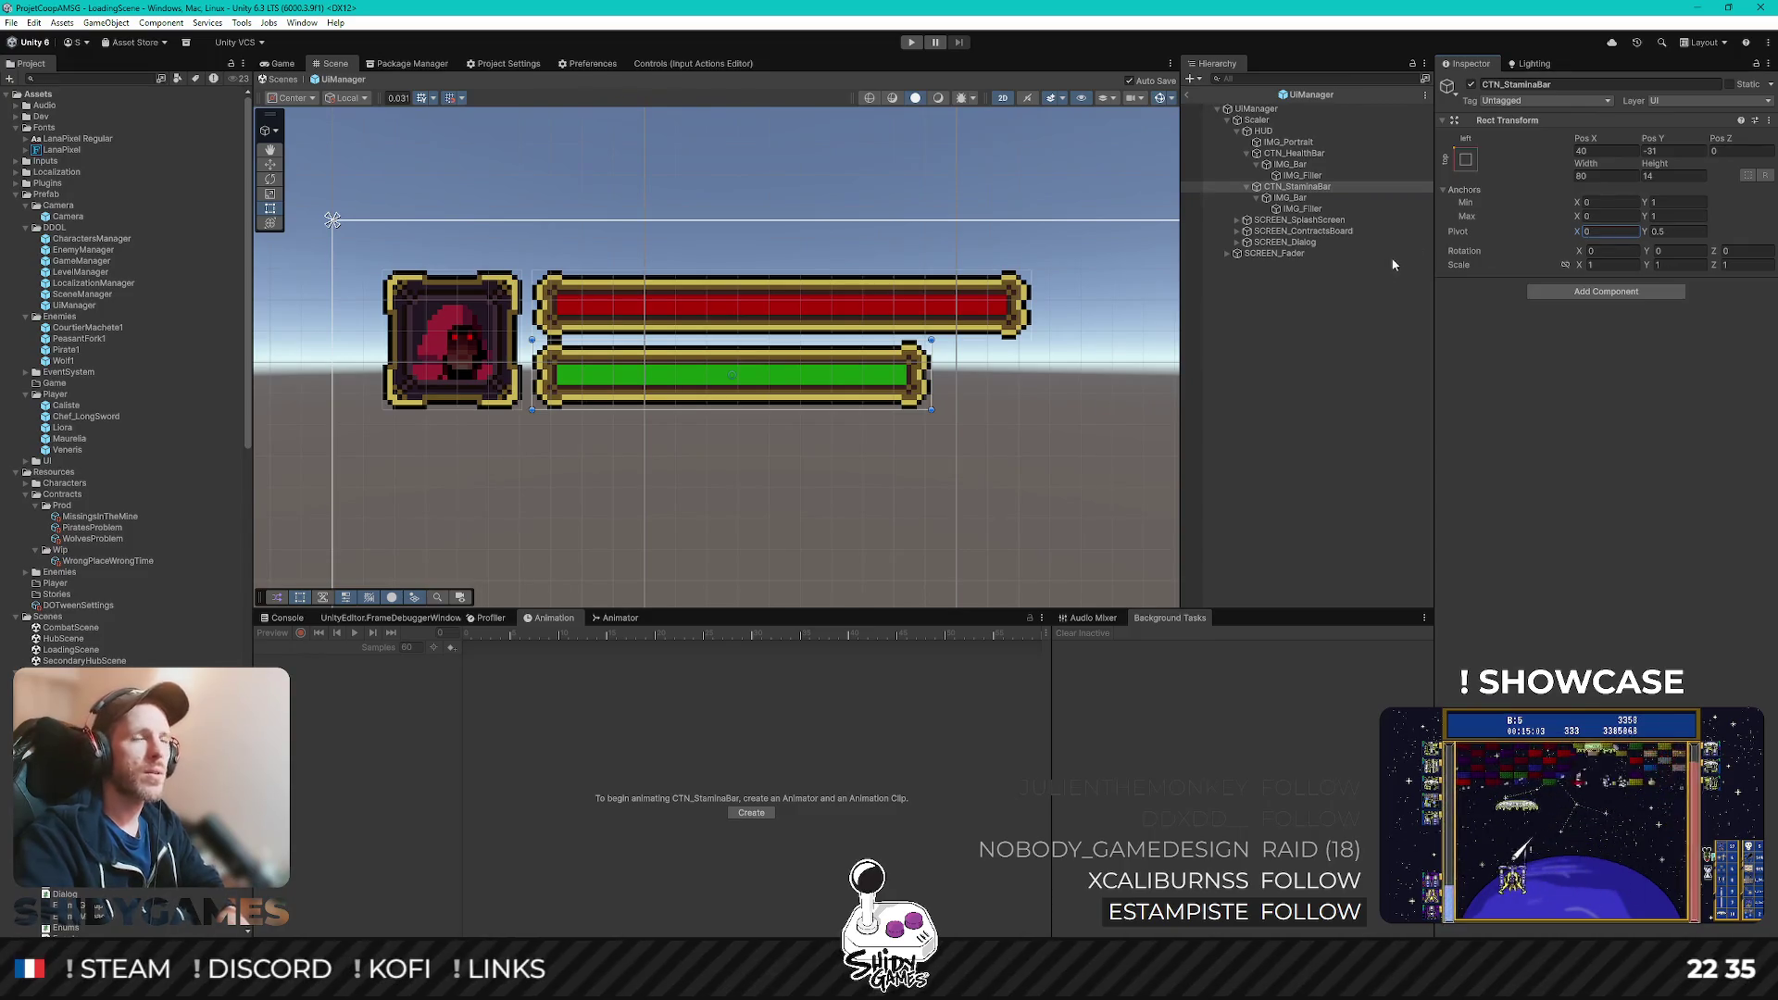
left_click(1294, 153)
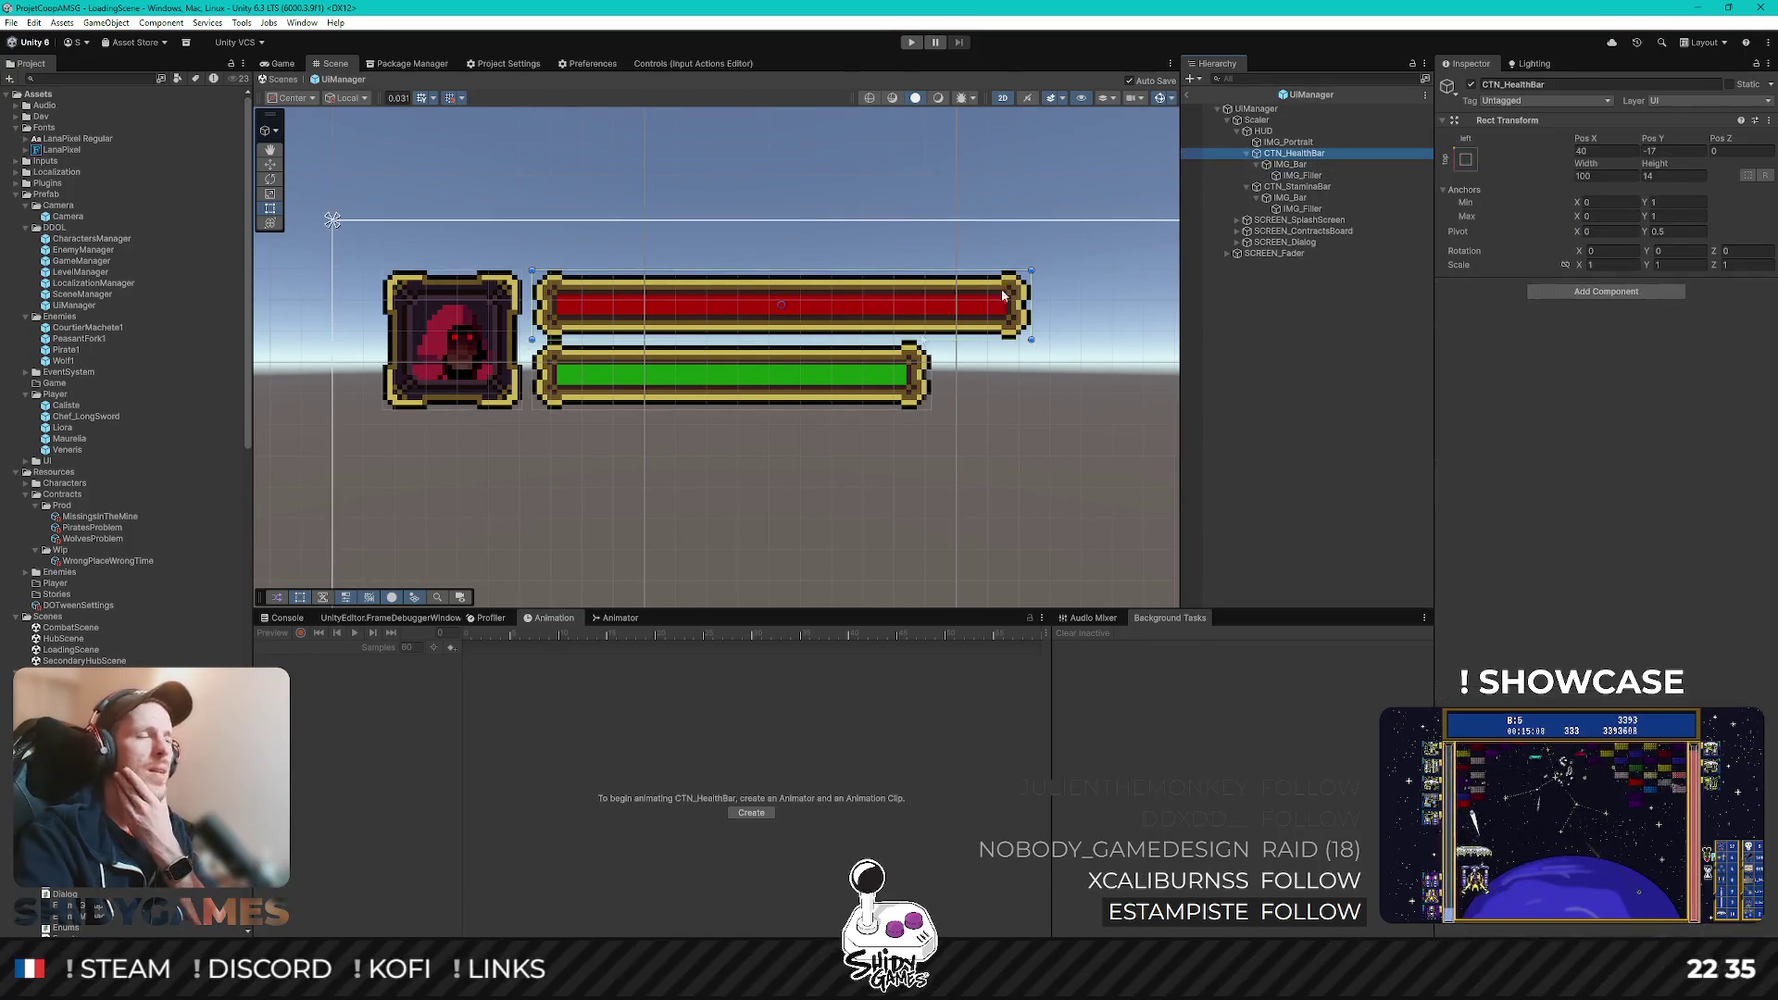
scroll(831, 395, "down", 3)
mouse_move(875, 332)
left_mouse_down()
mouse_move(682, 352)
mouse_move(767, 343)
left_mouse_up()
scroll(768, 344, "down", 5)
scroll(773, 375, "up", 2)
scroll(773, 375, "up", 4)
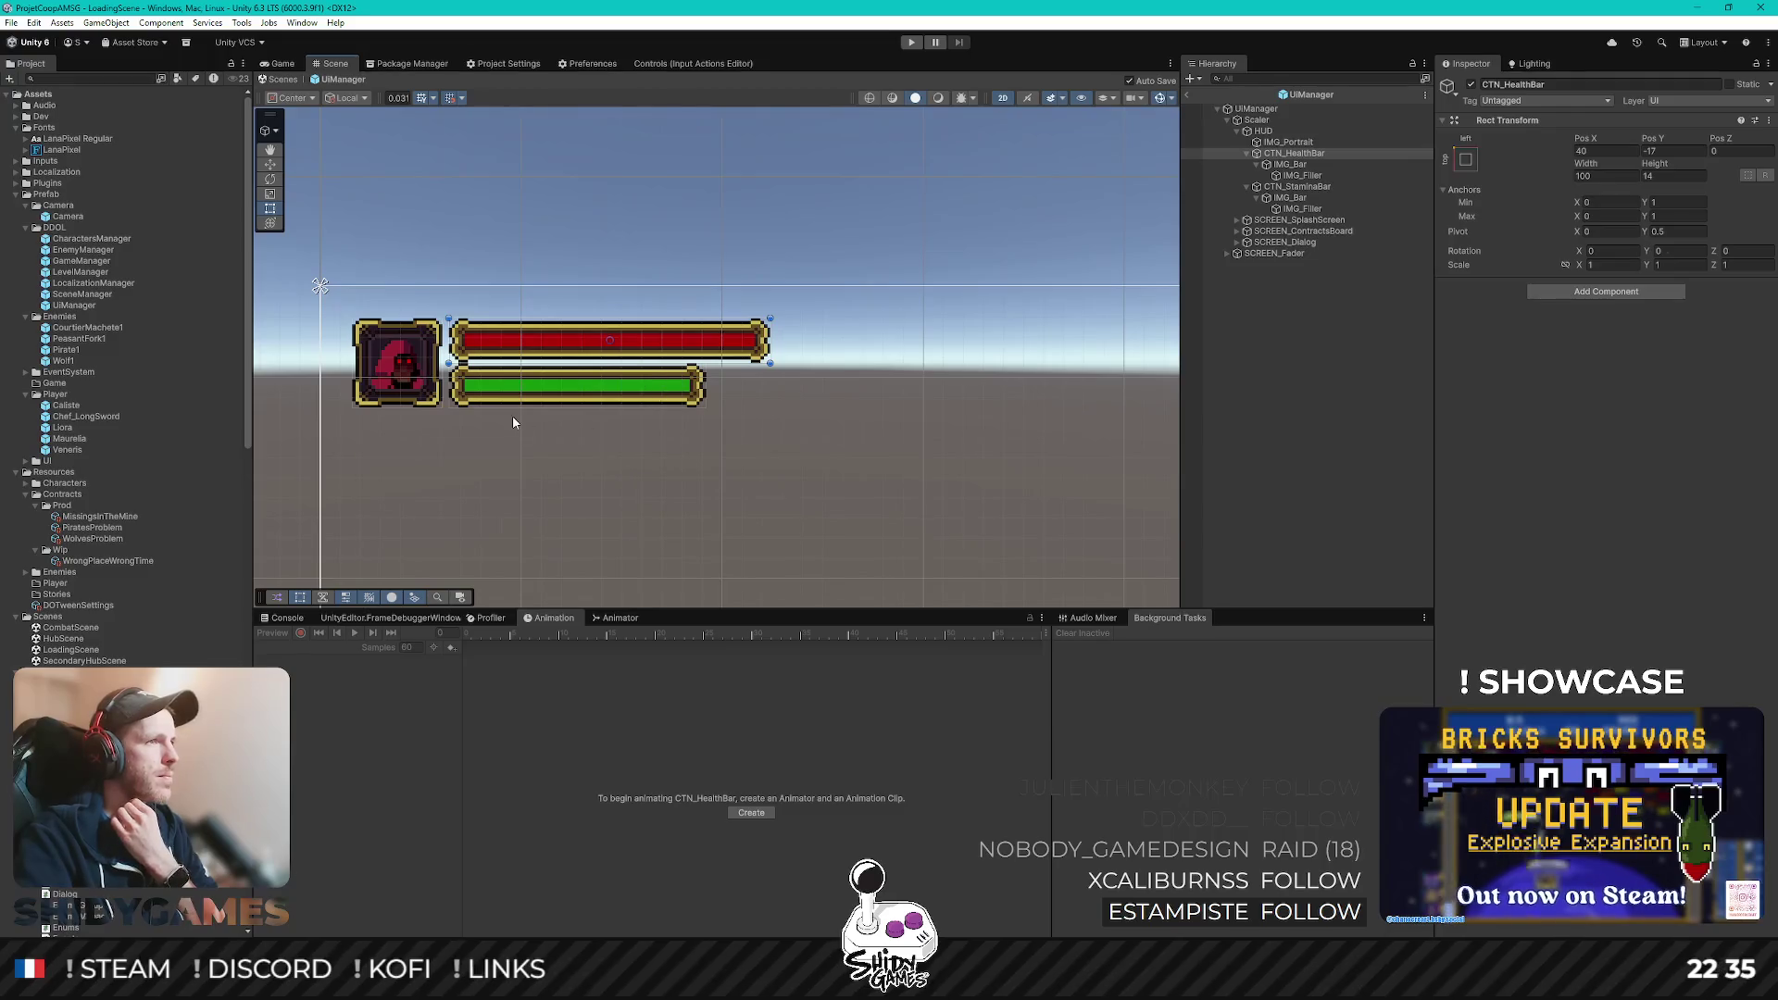
left_click_drag(516, 423, 594, 399)
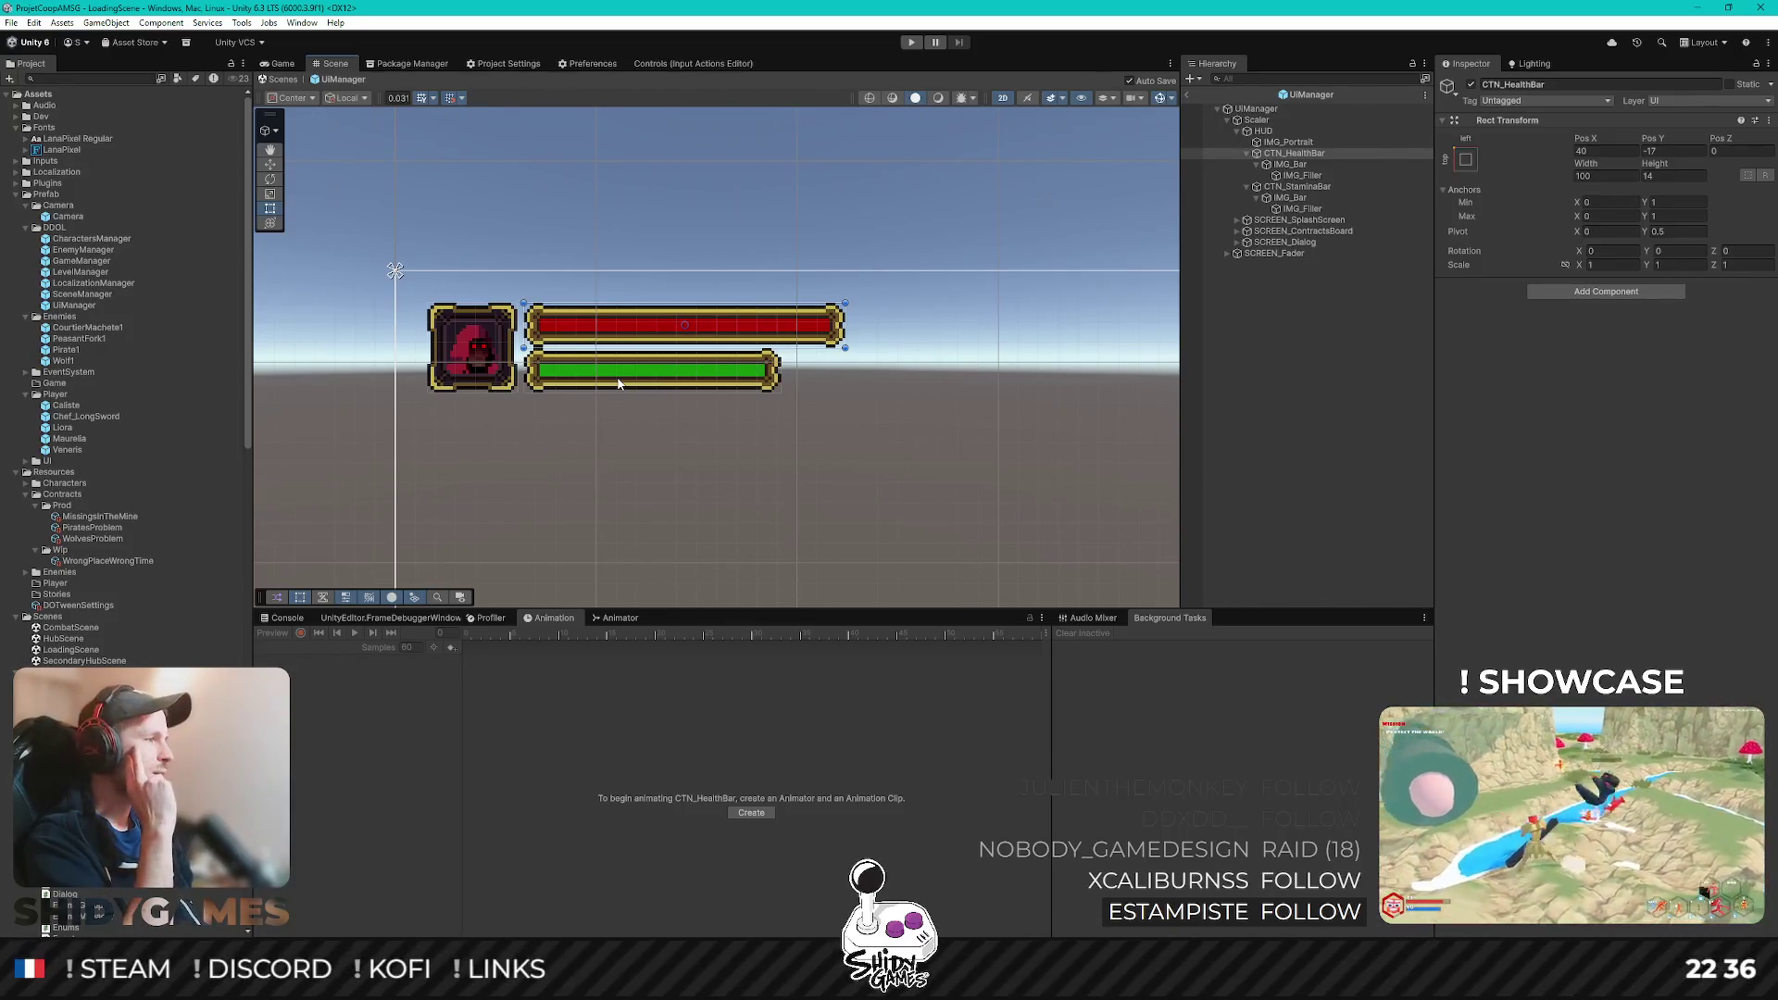
Step: Try a CTN_HealthBar width of 150
left_click(1593, 176)
type("50")
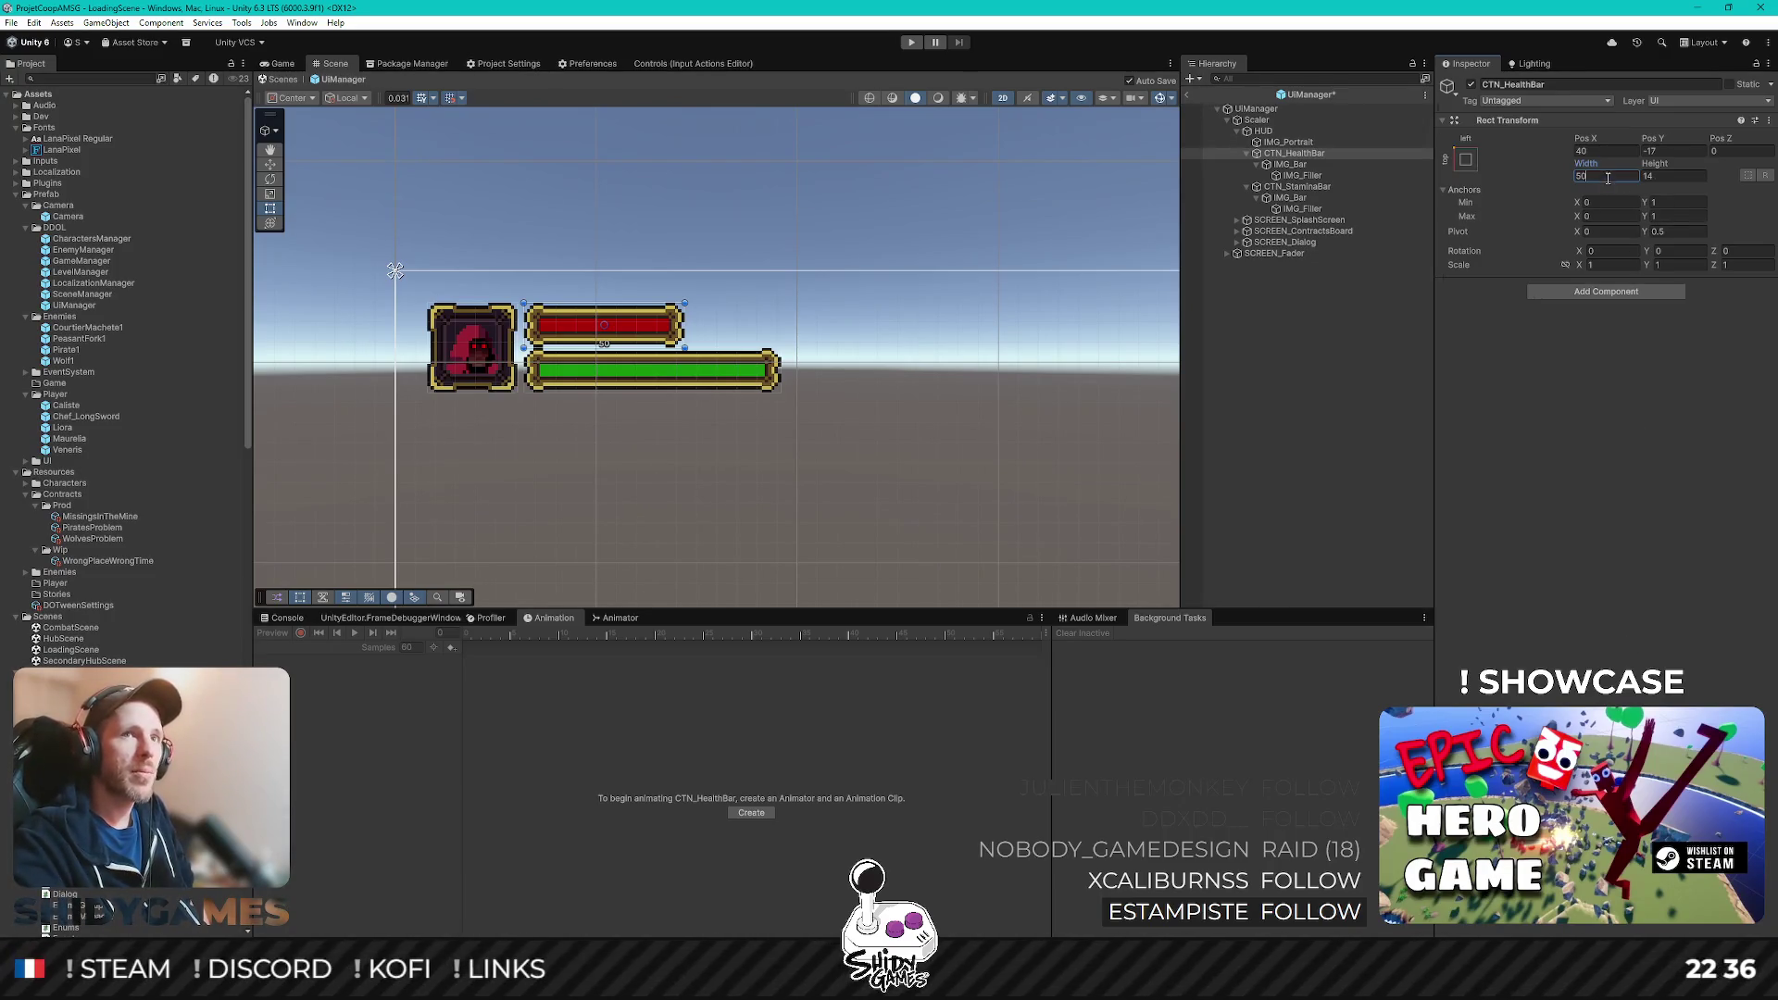
type("100")
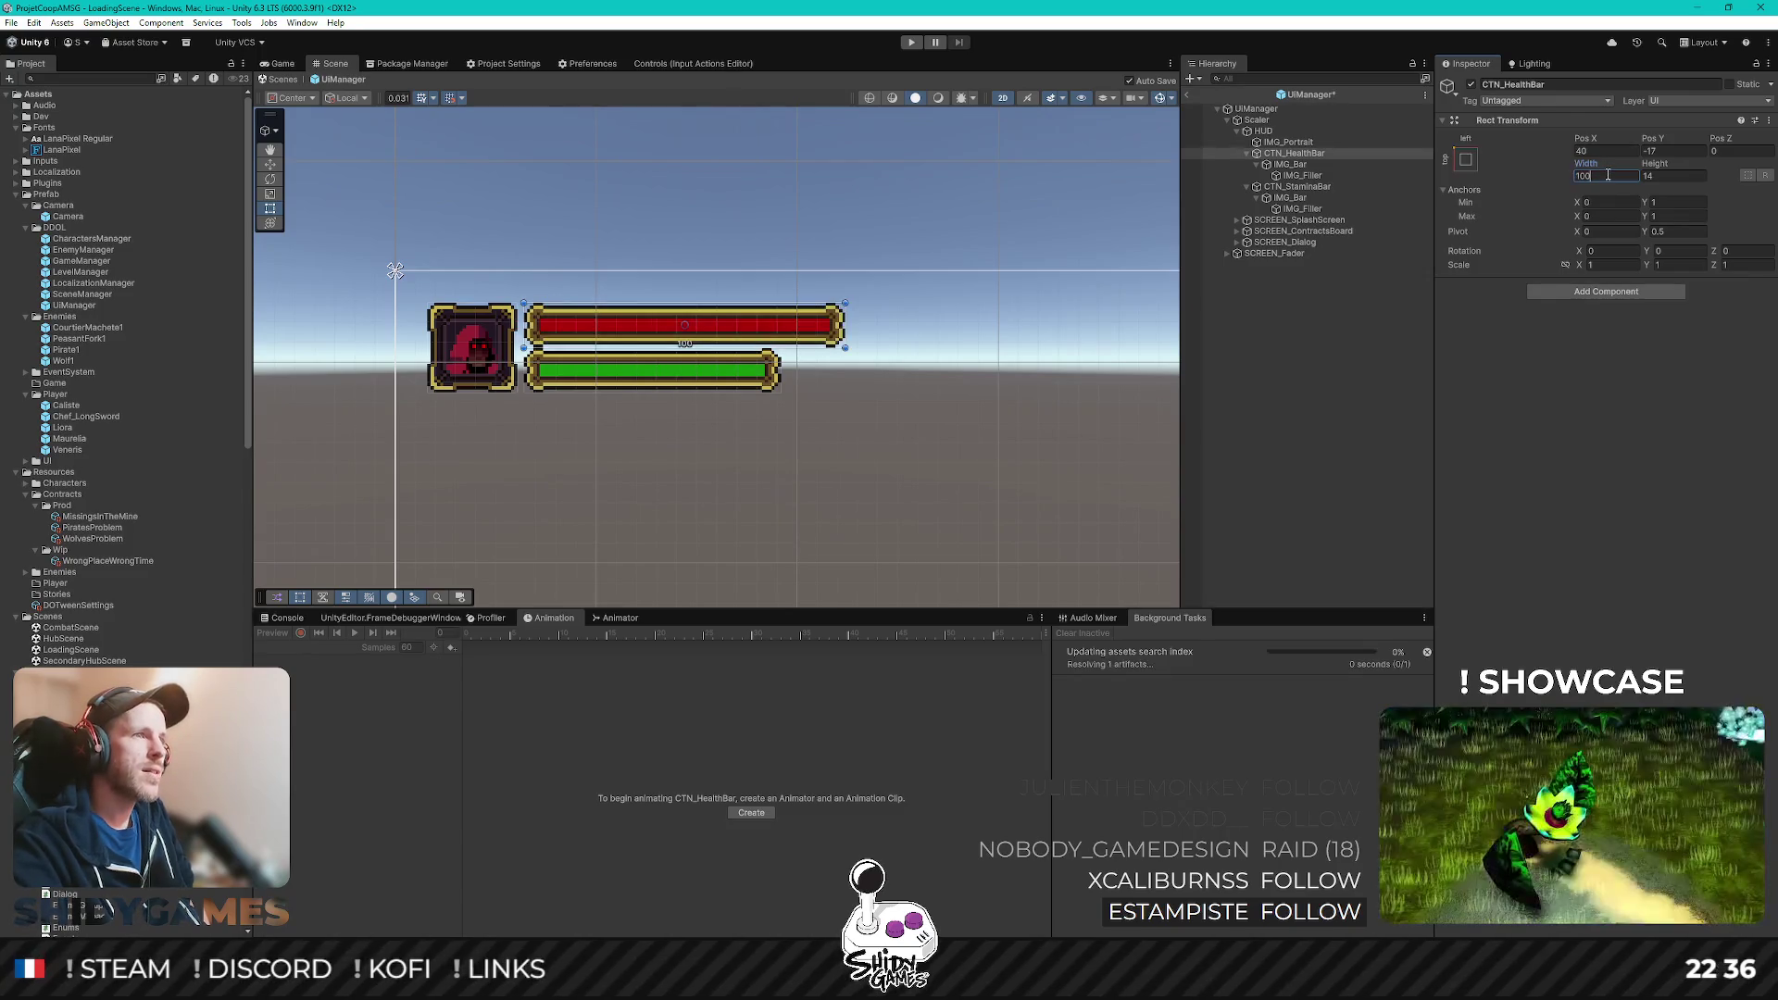
key("BackSpace")
key("BackSpace")
type("50")
key("Return")
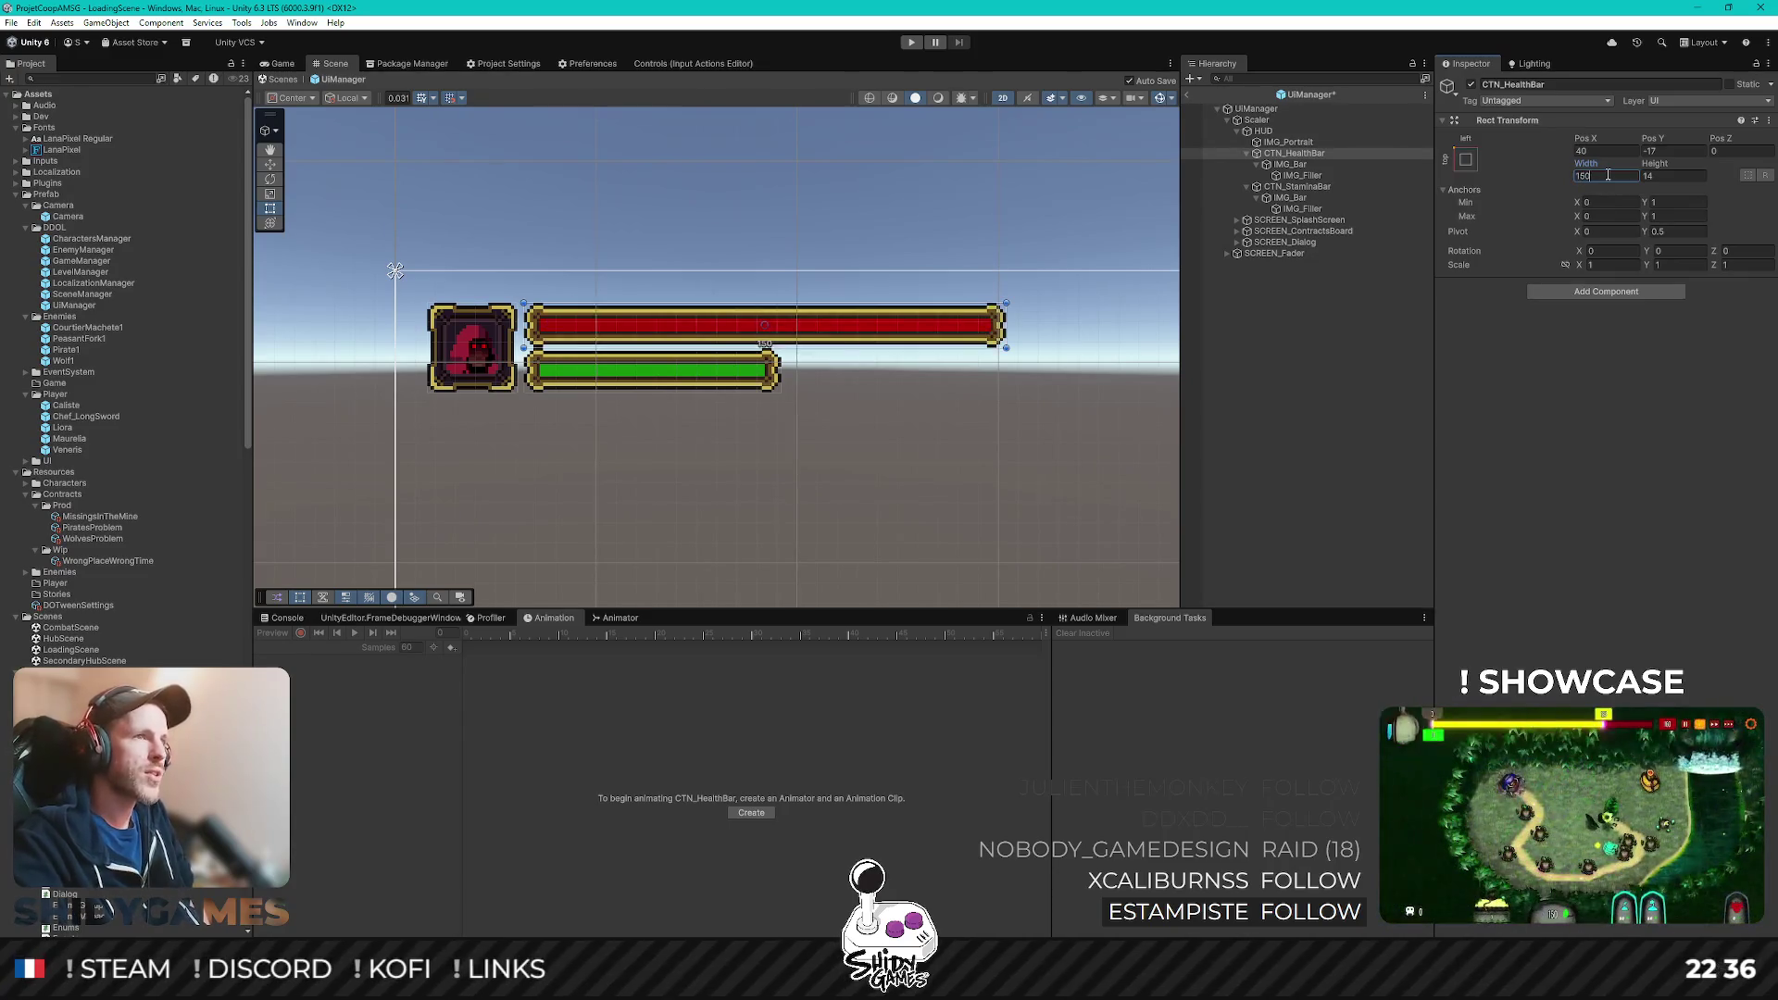
Step: Change the health bar width to 200, then back to 100, and recenter the HUD
scroll(858, 222, "down", 2)
scroll(809, 238, "down", 2)
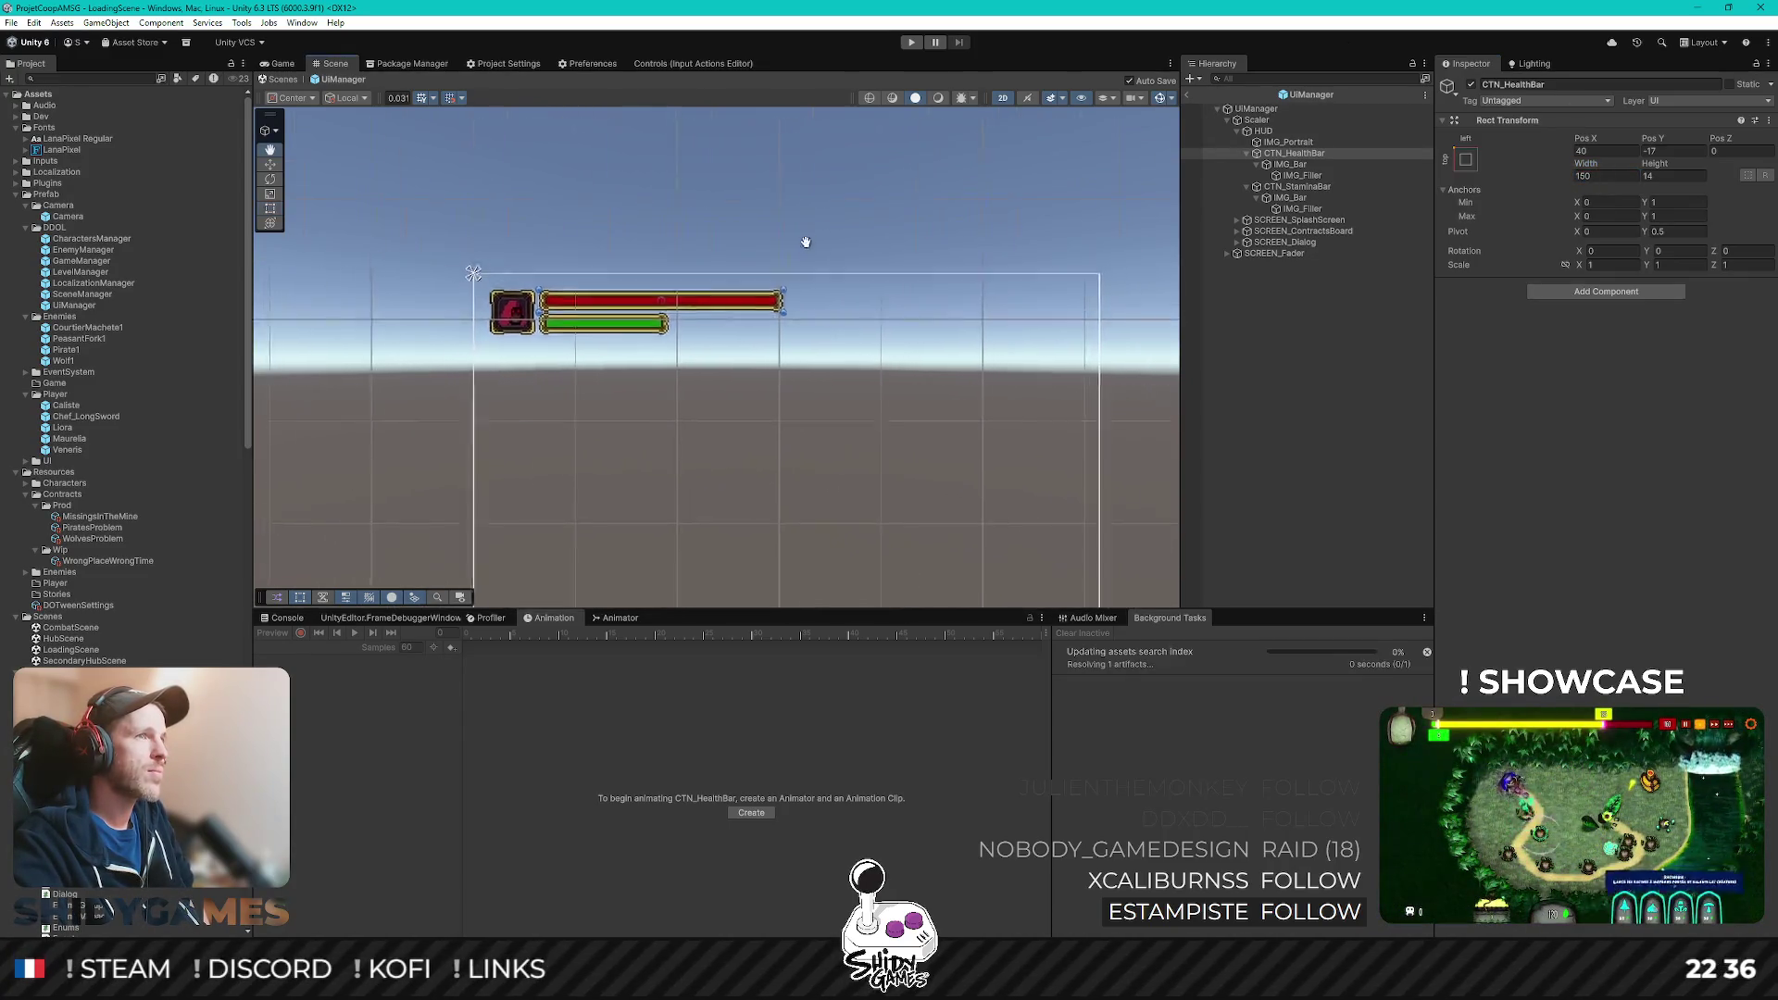
scroll(599, 356, "up", 5)
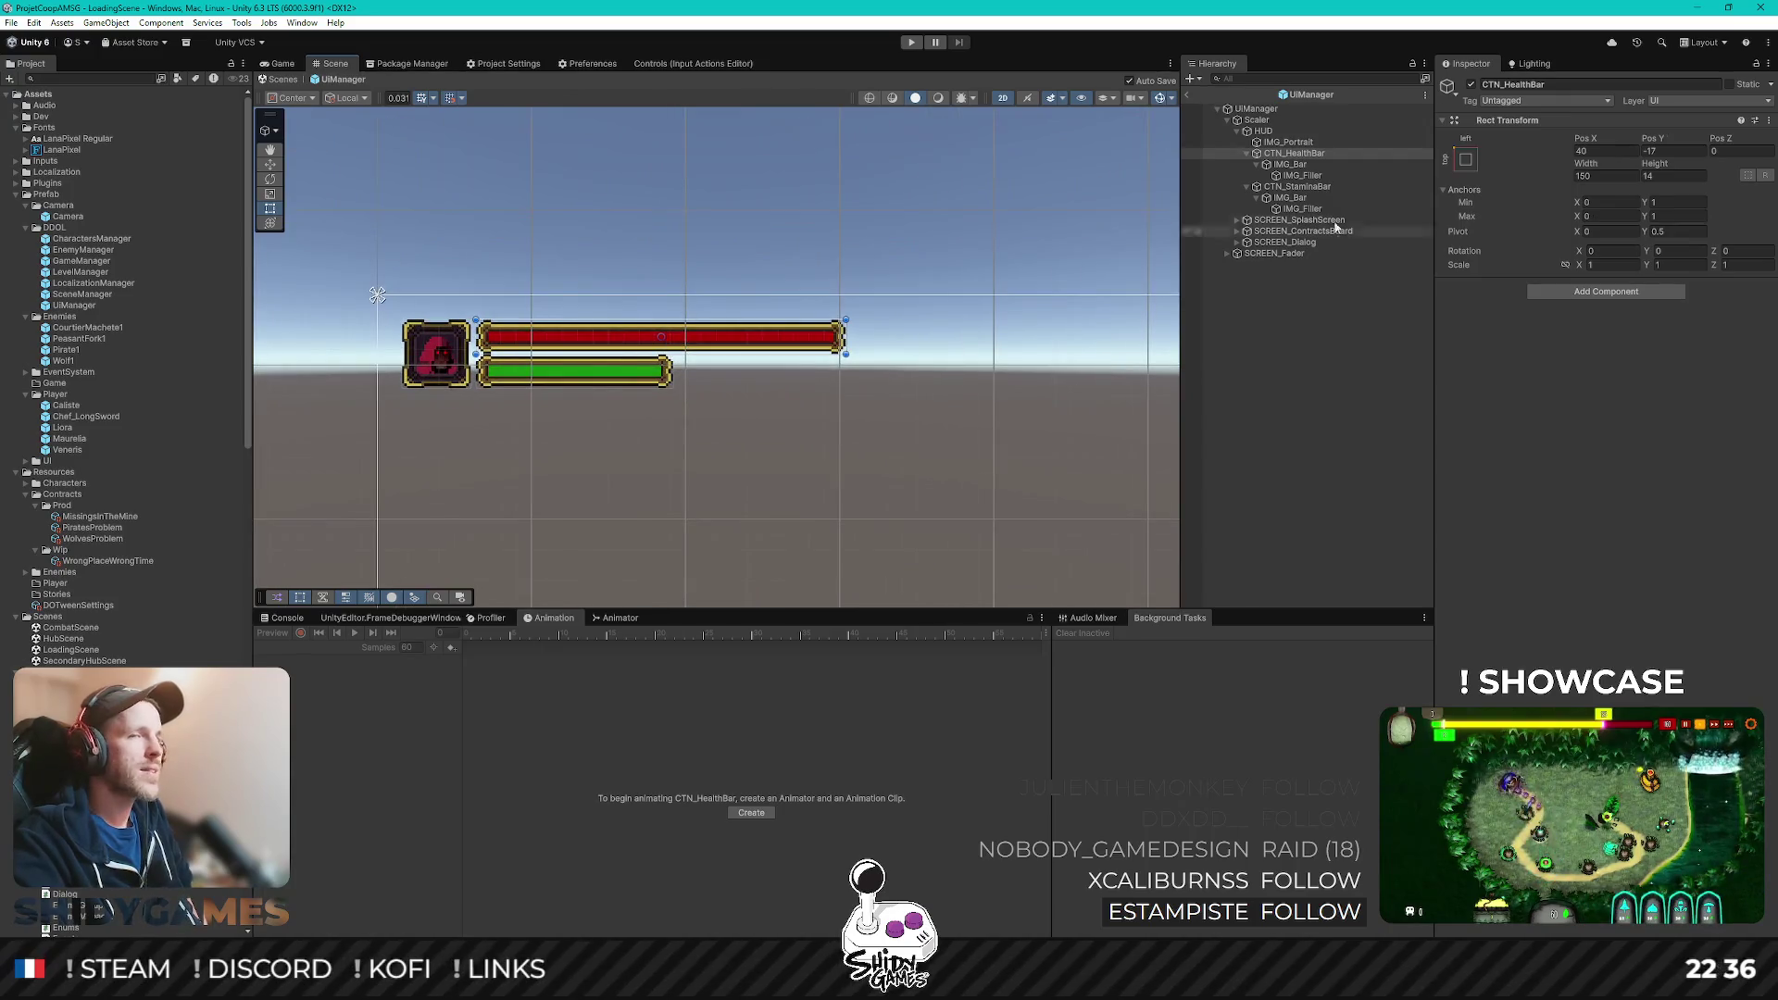
left_click(1620, 174)
type("200")
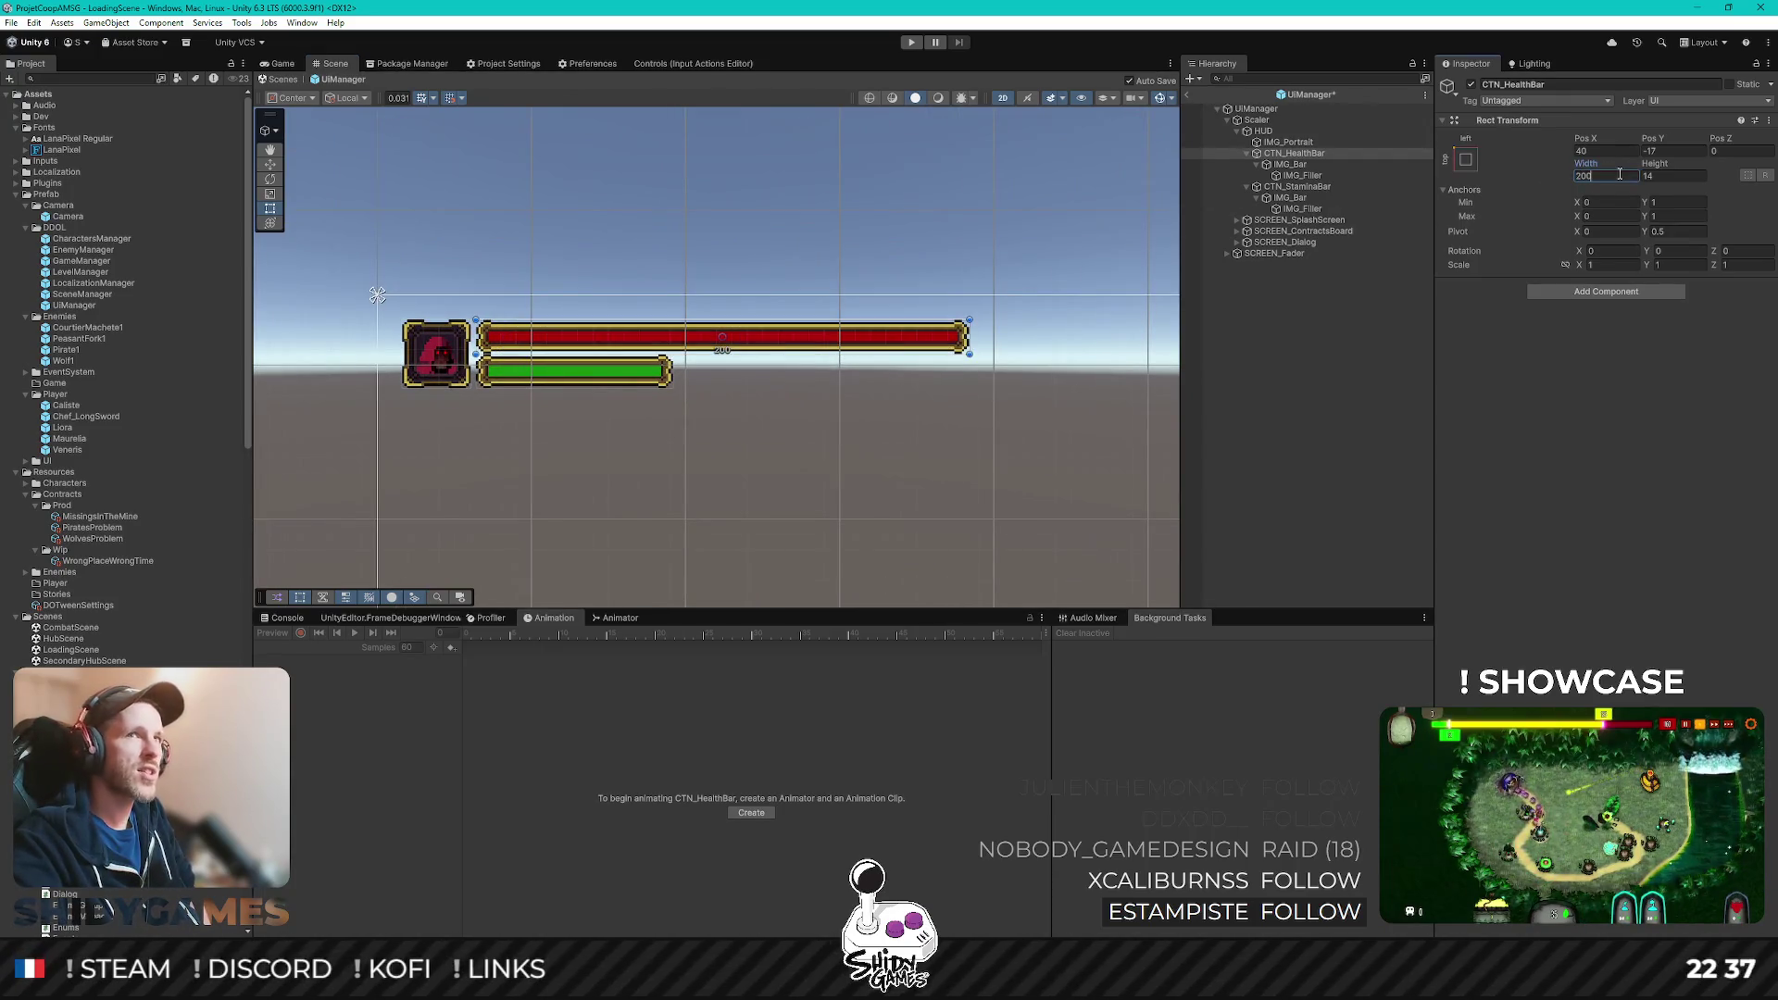
scroll(727, 397, "down", 2)
scroll(815, 351, "up", 3)
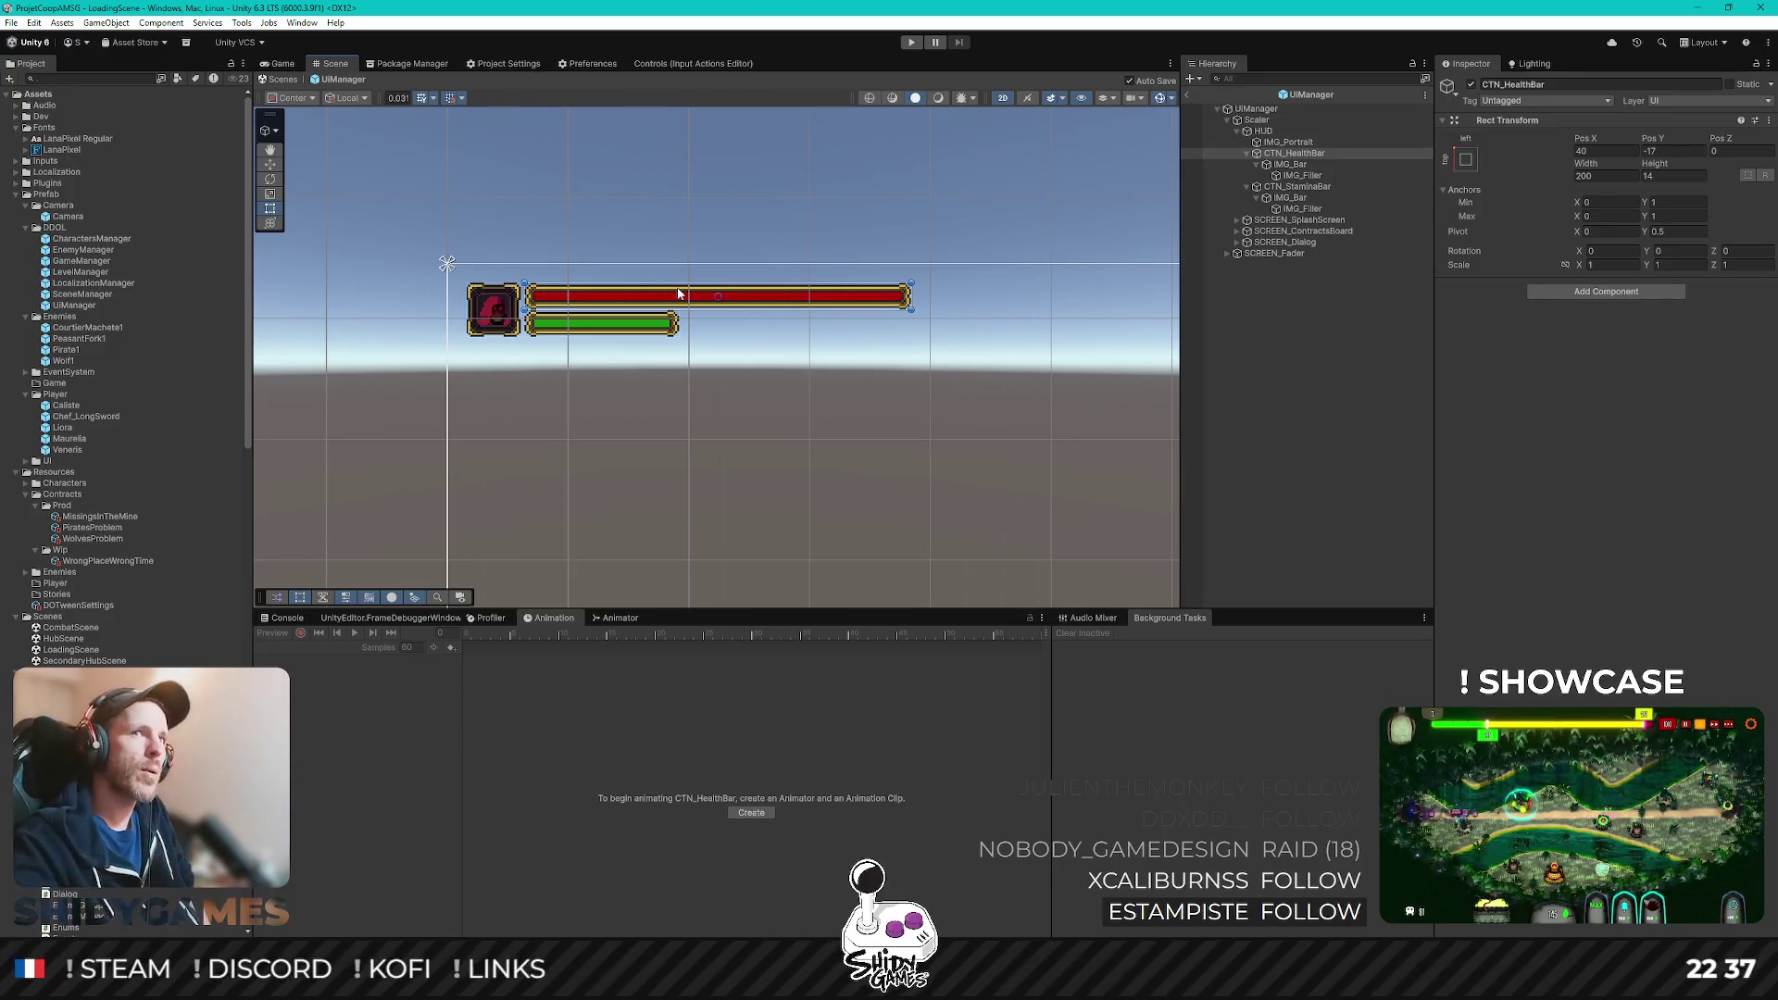
left_click(1606, 176)
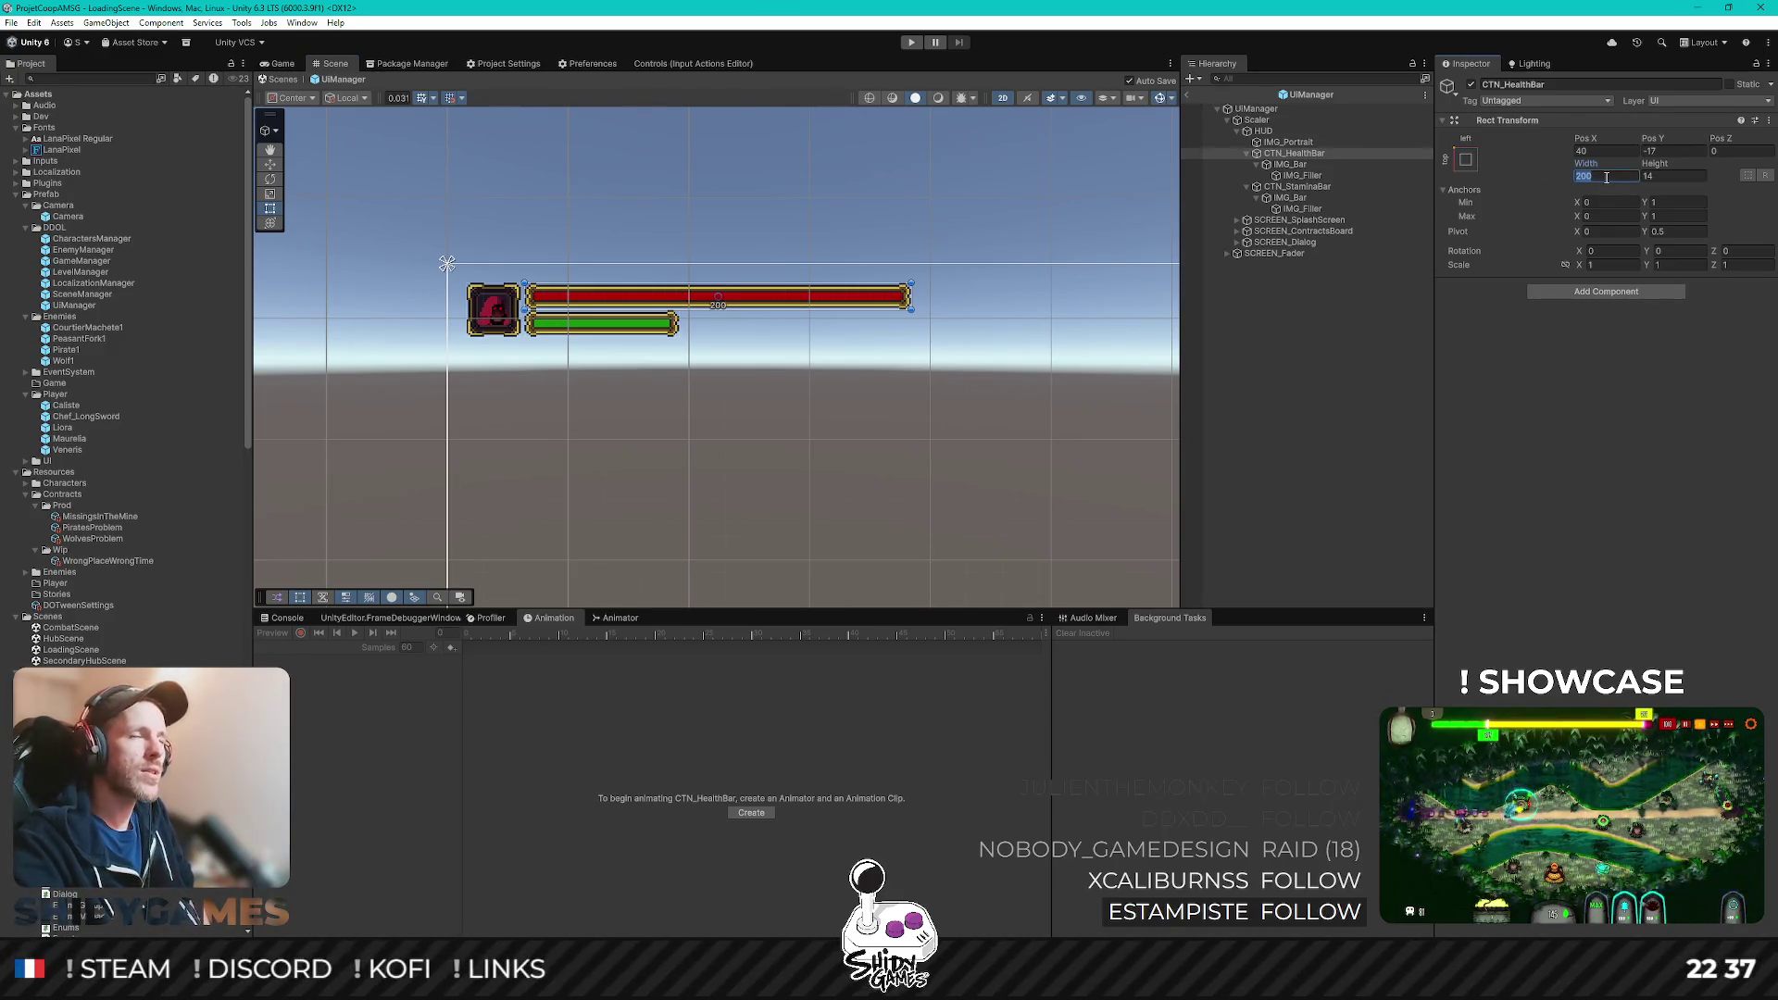
type("100")
mouse_move(758, 277)
left_mouse_down()
mouse_move(642, 291)
mouse_move(737, 293)
left_mouse_up()
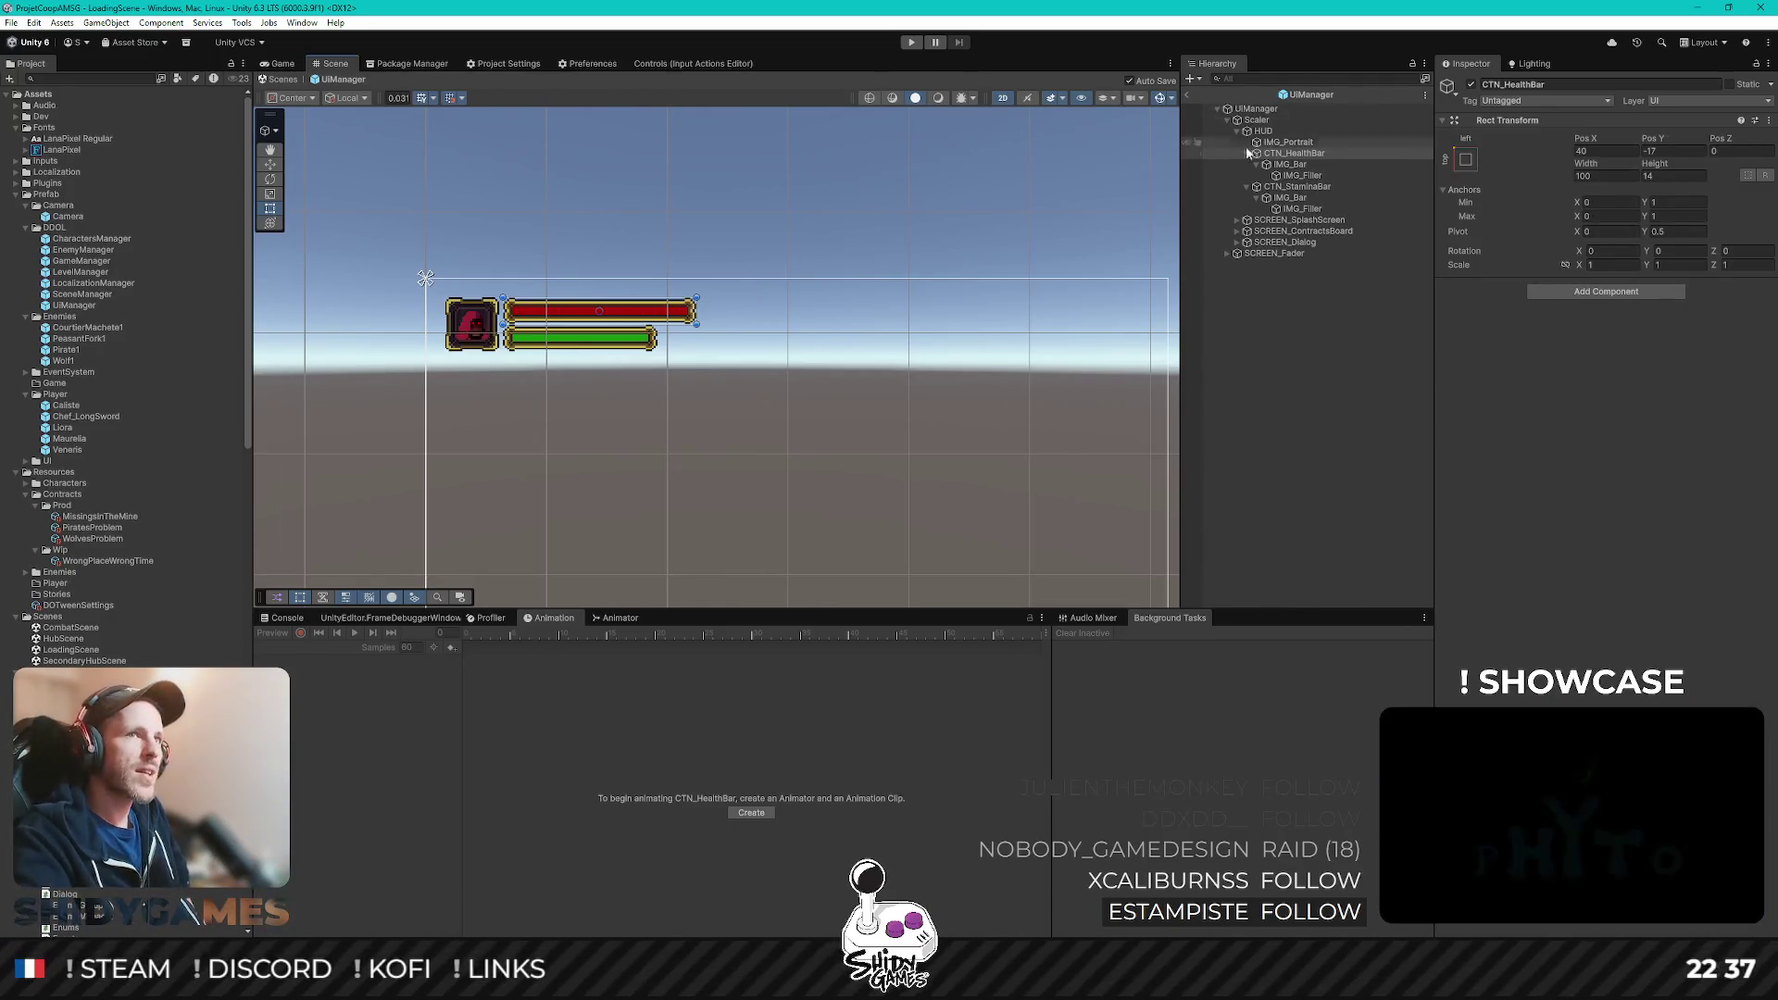
Step: Try health bar widths of 10, 20 and 300, recentering the widened bar
left_click(1600, 152)
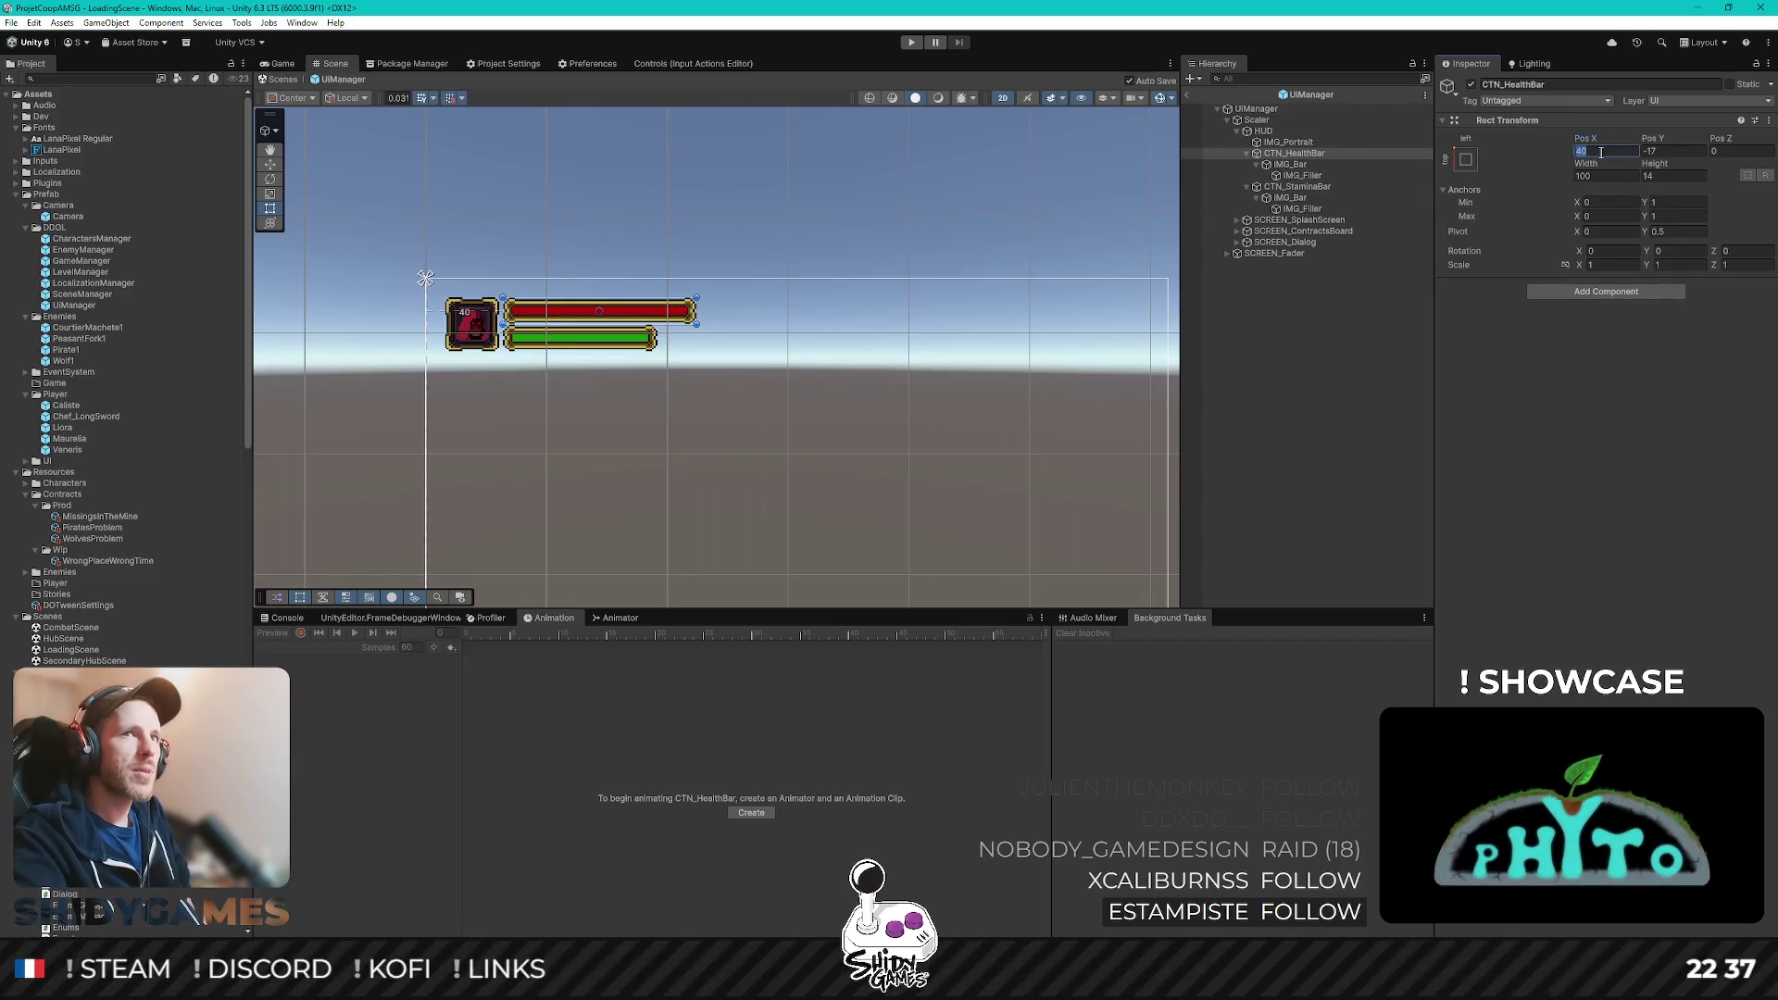
type("10")
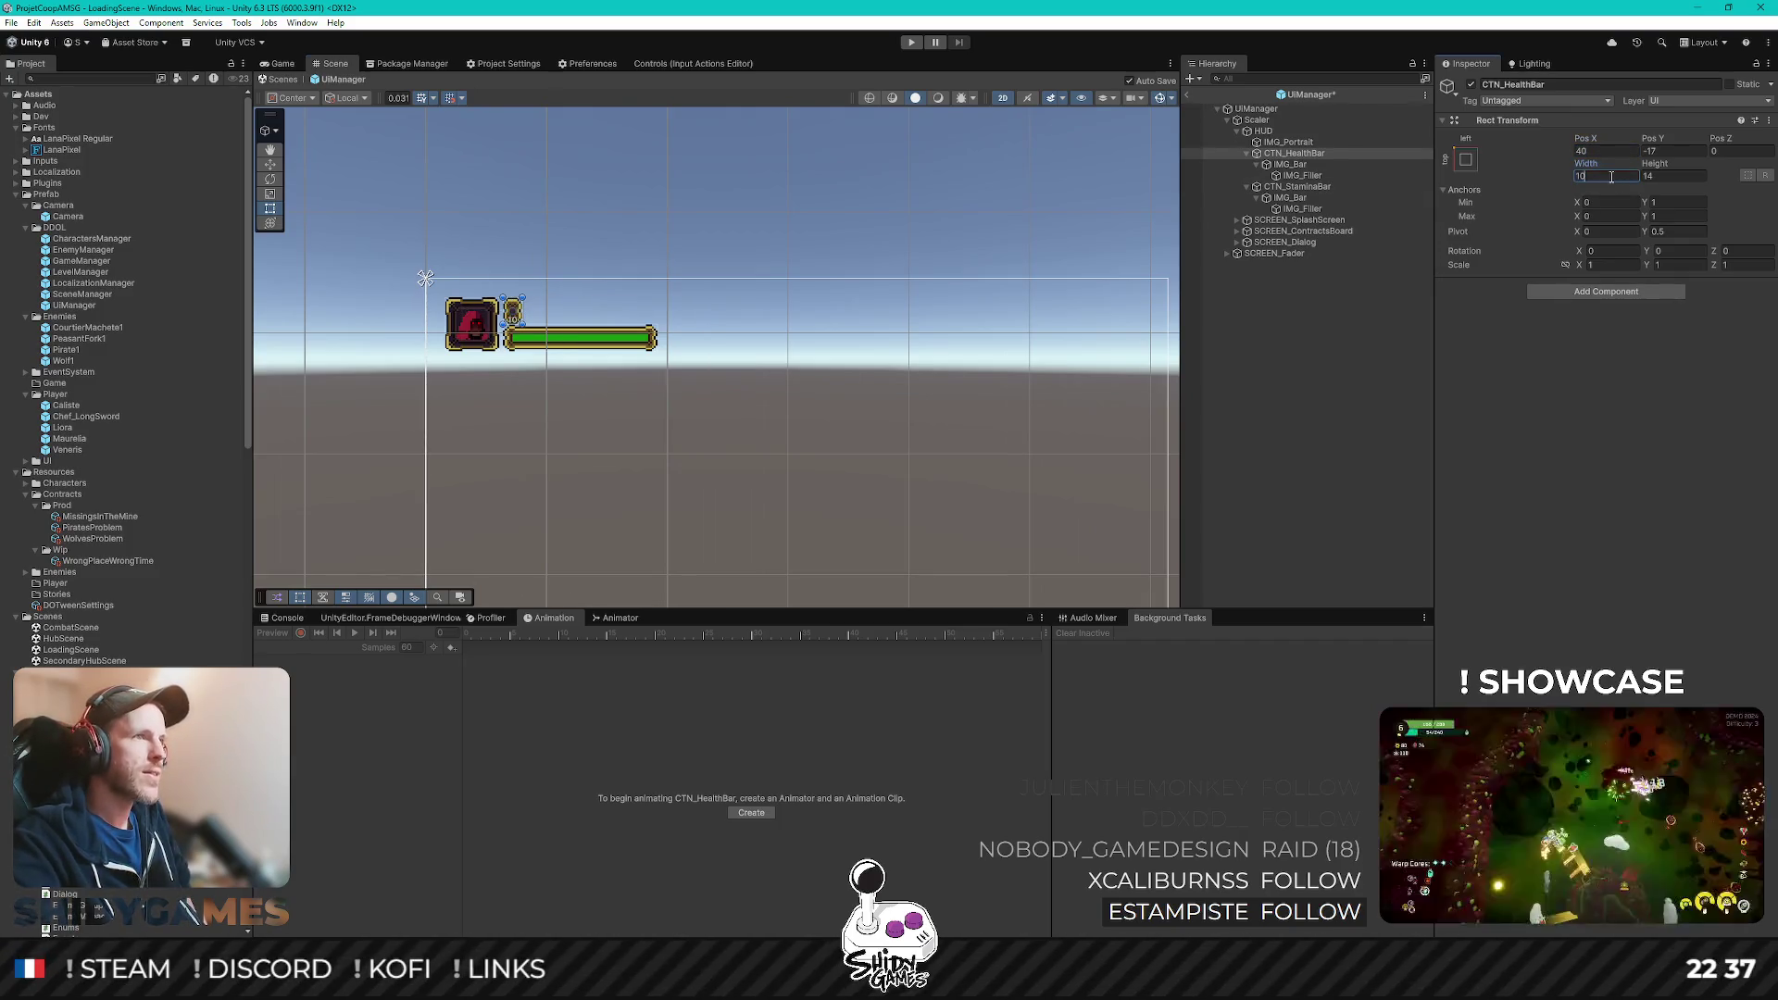
type("f")
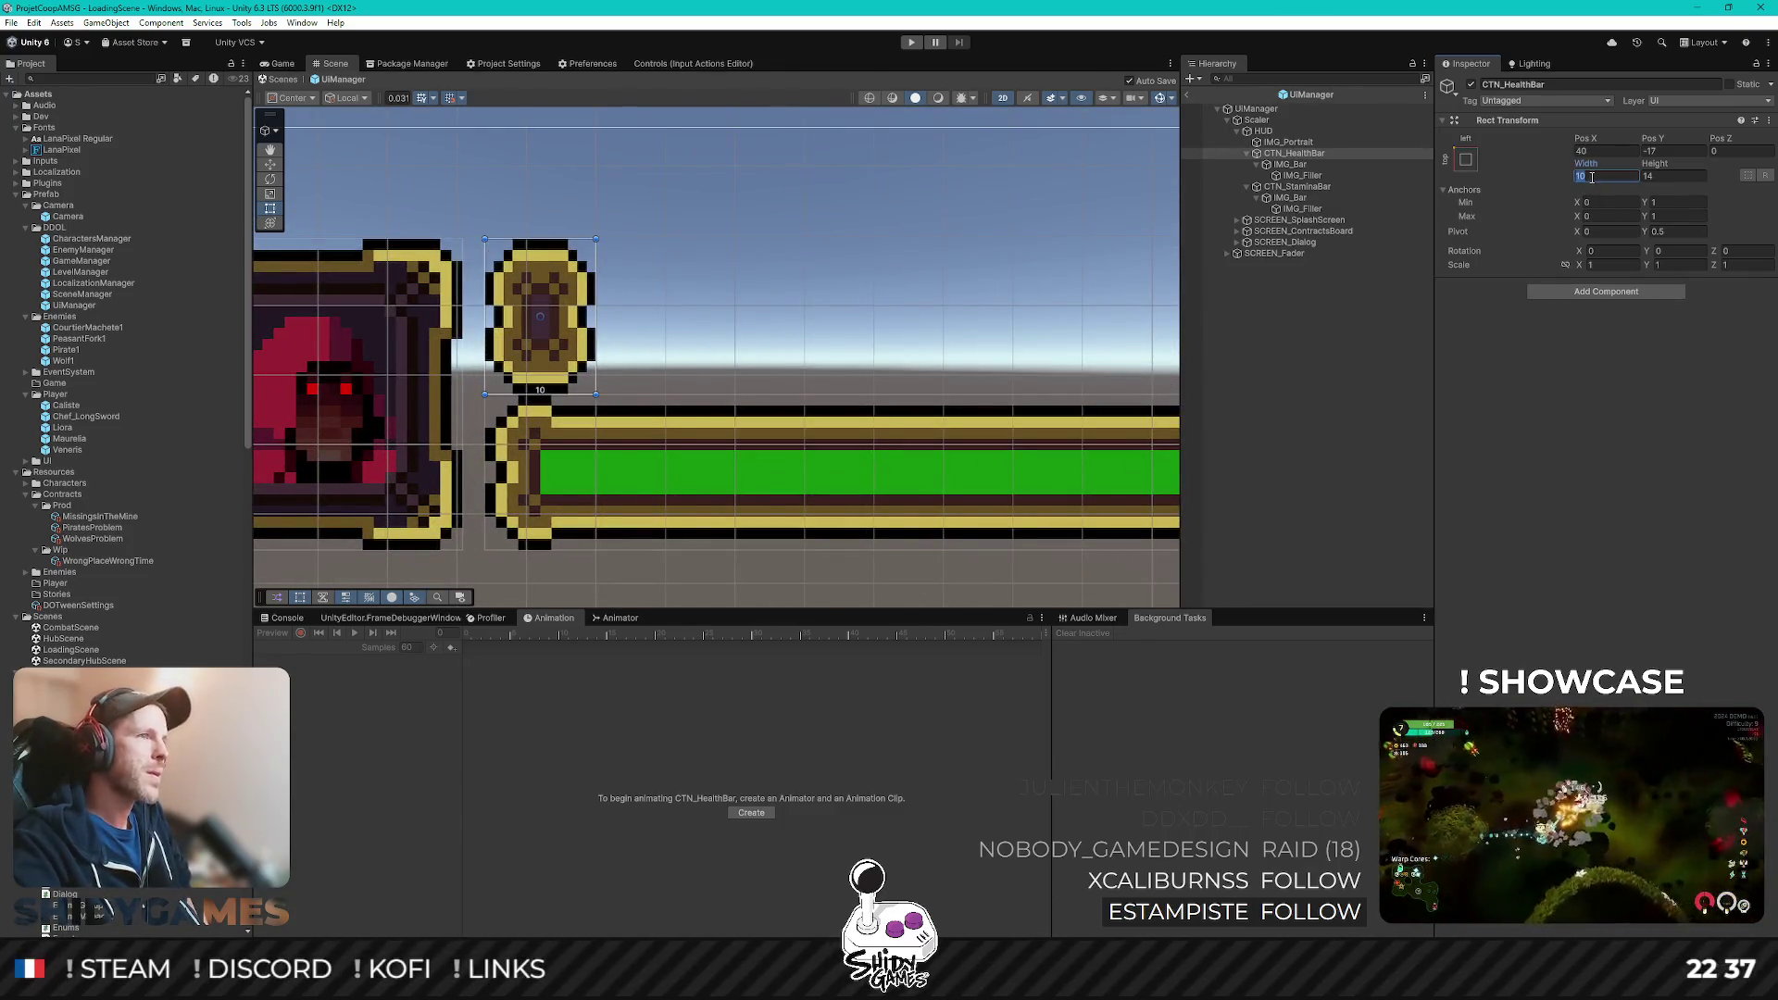
type("20")
scroll(584, 308, "down", 10)
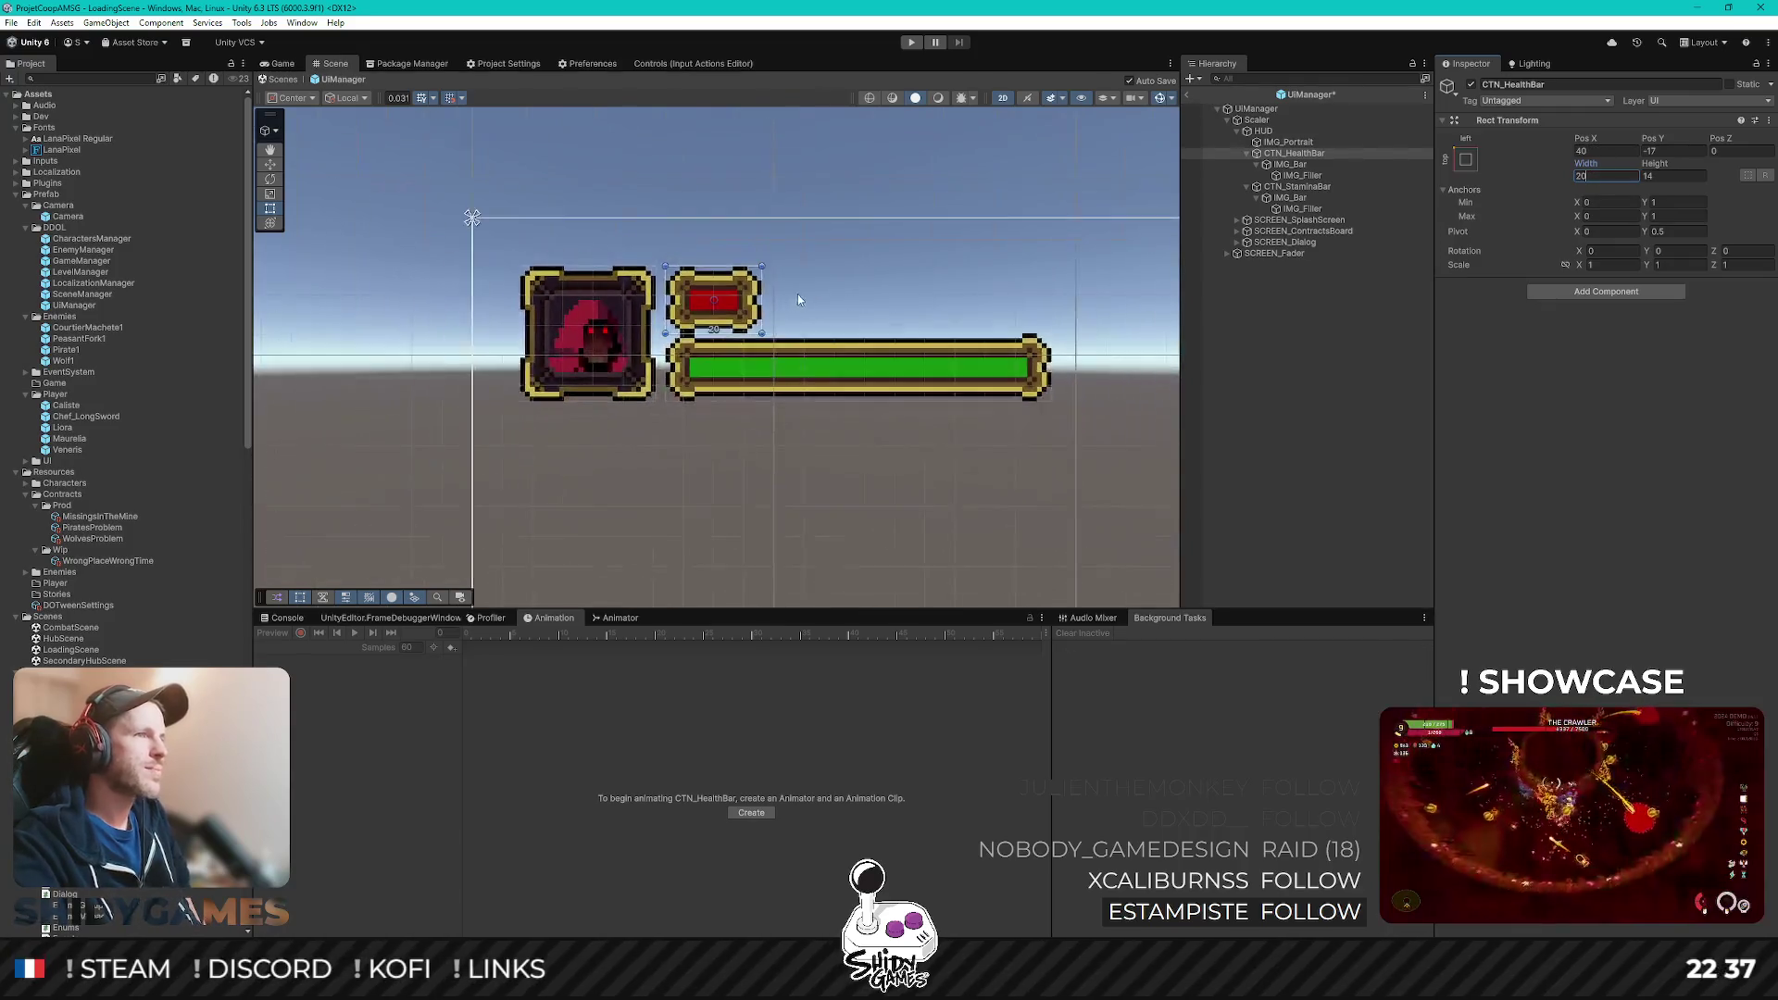
scroll(813, 305, "down", 3)
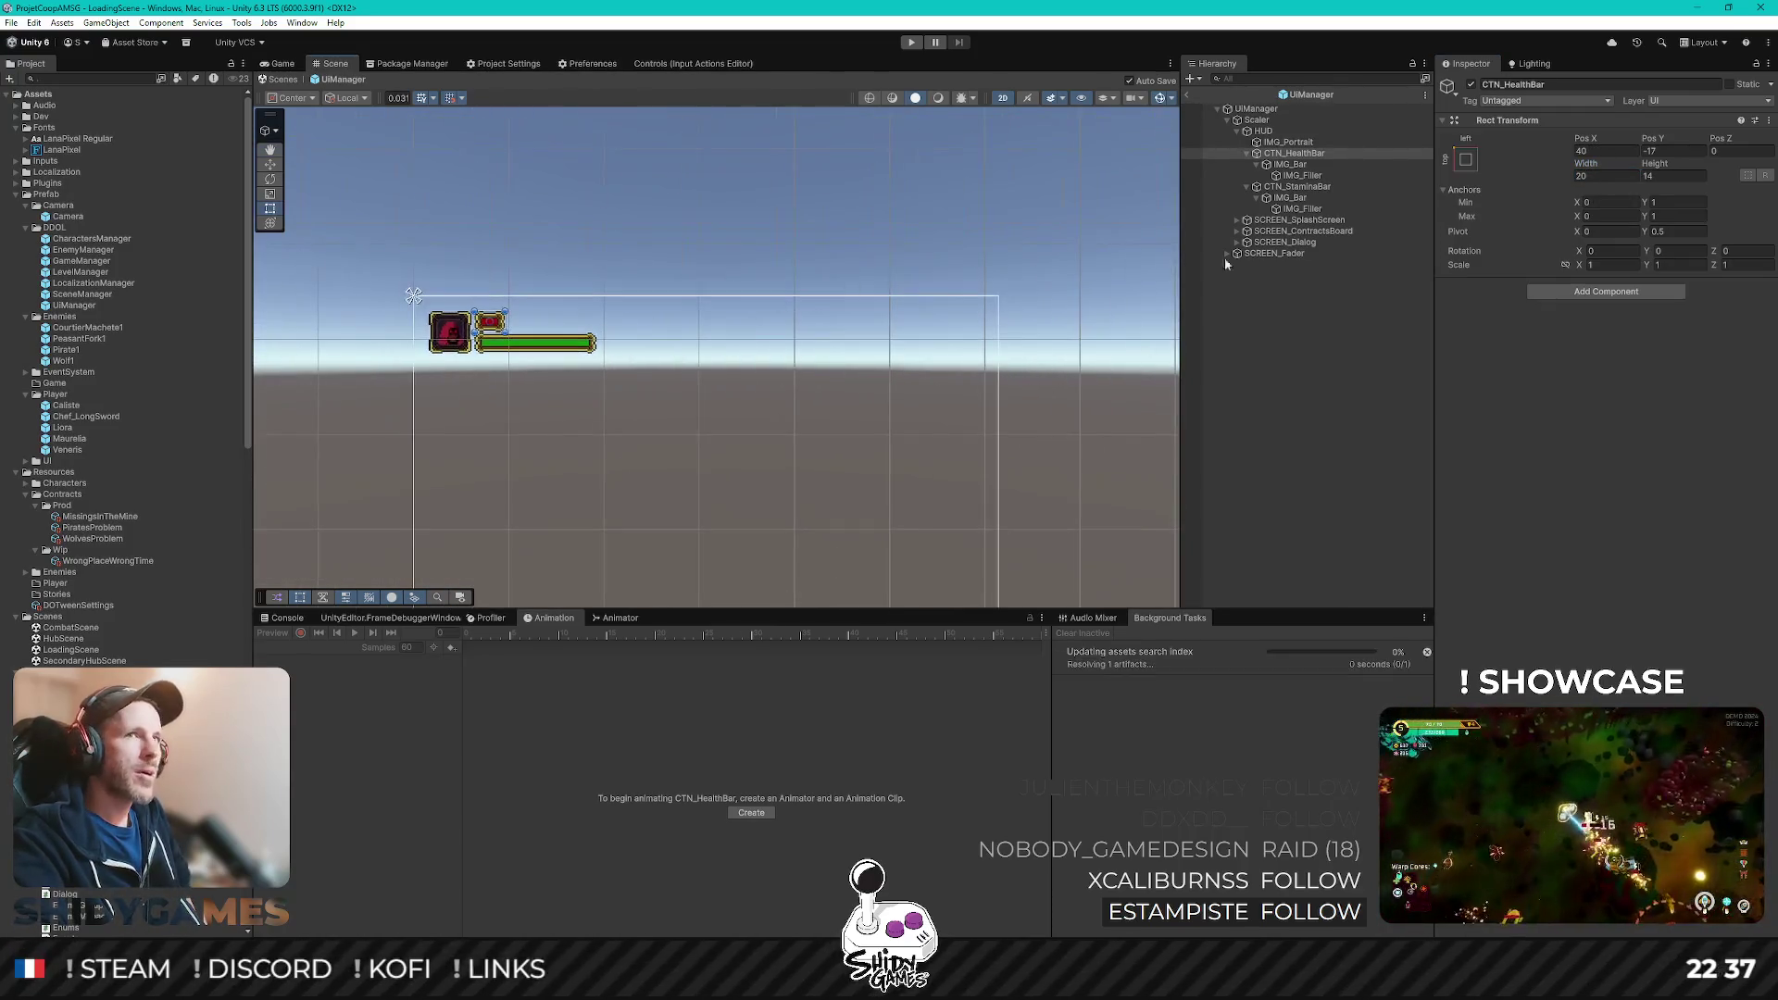
left_click(1601, 174)
type("300")
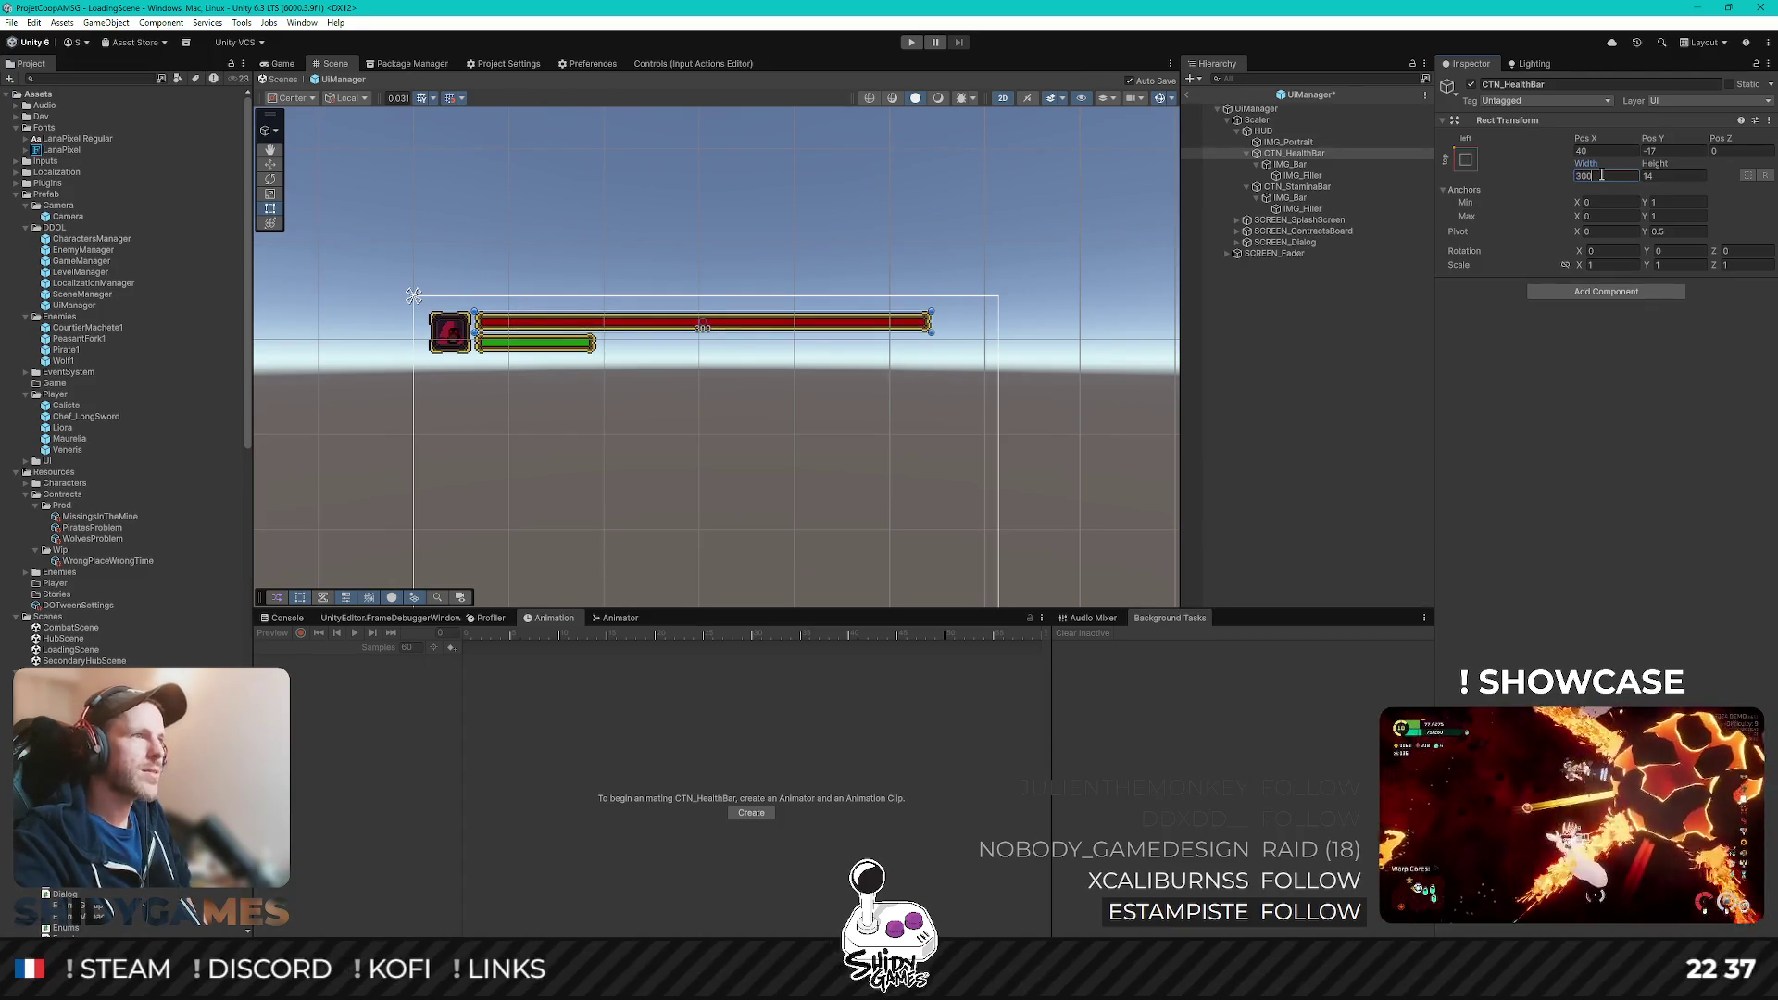
left_click_drag(657, 308, 793, 318)
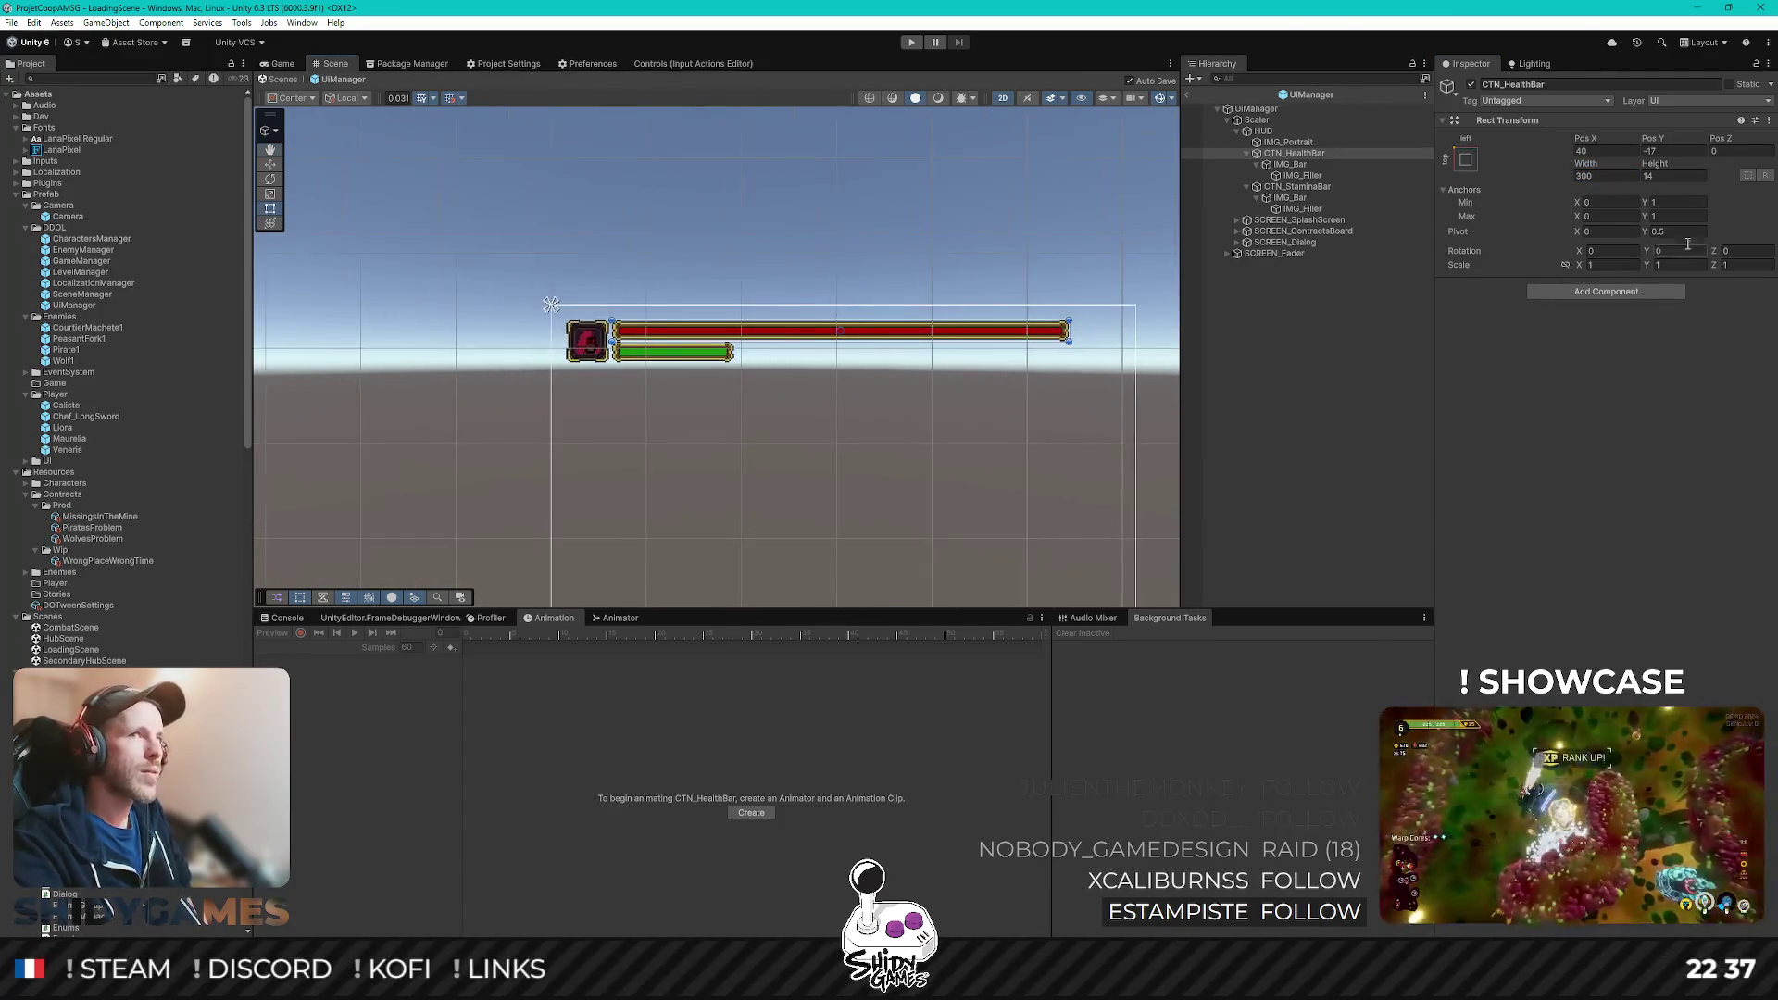
Step: Set the health bar width back to 100 and save the UIManager changes
left_click(1601, 175)
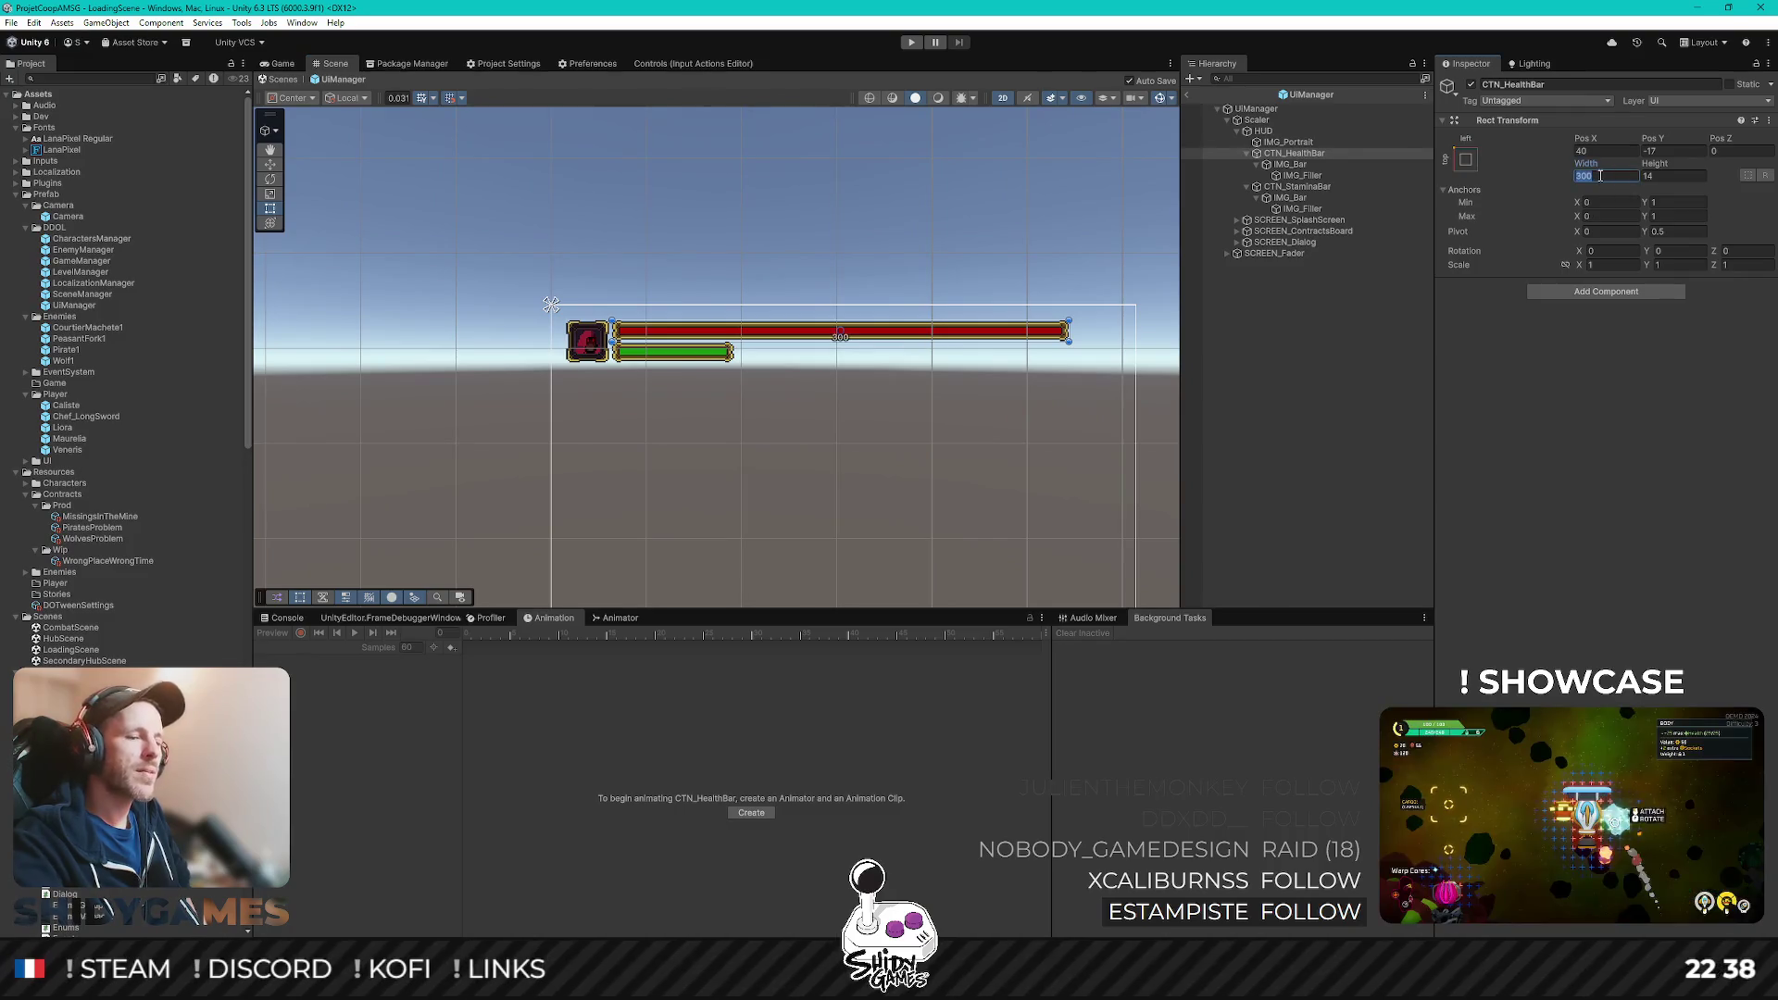
type("100")
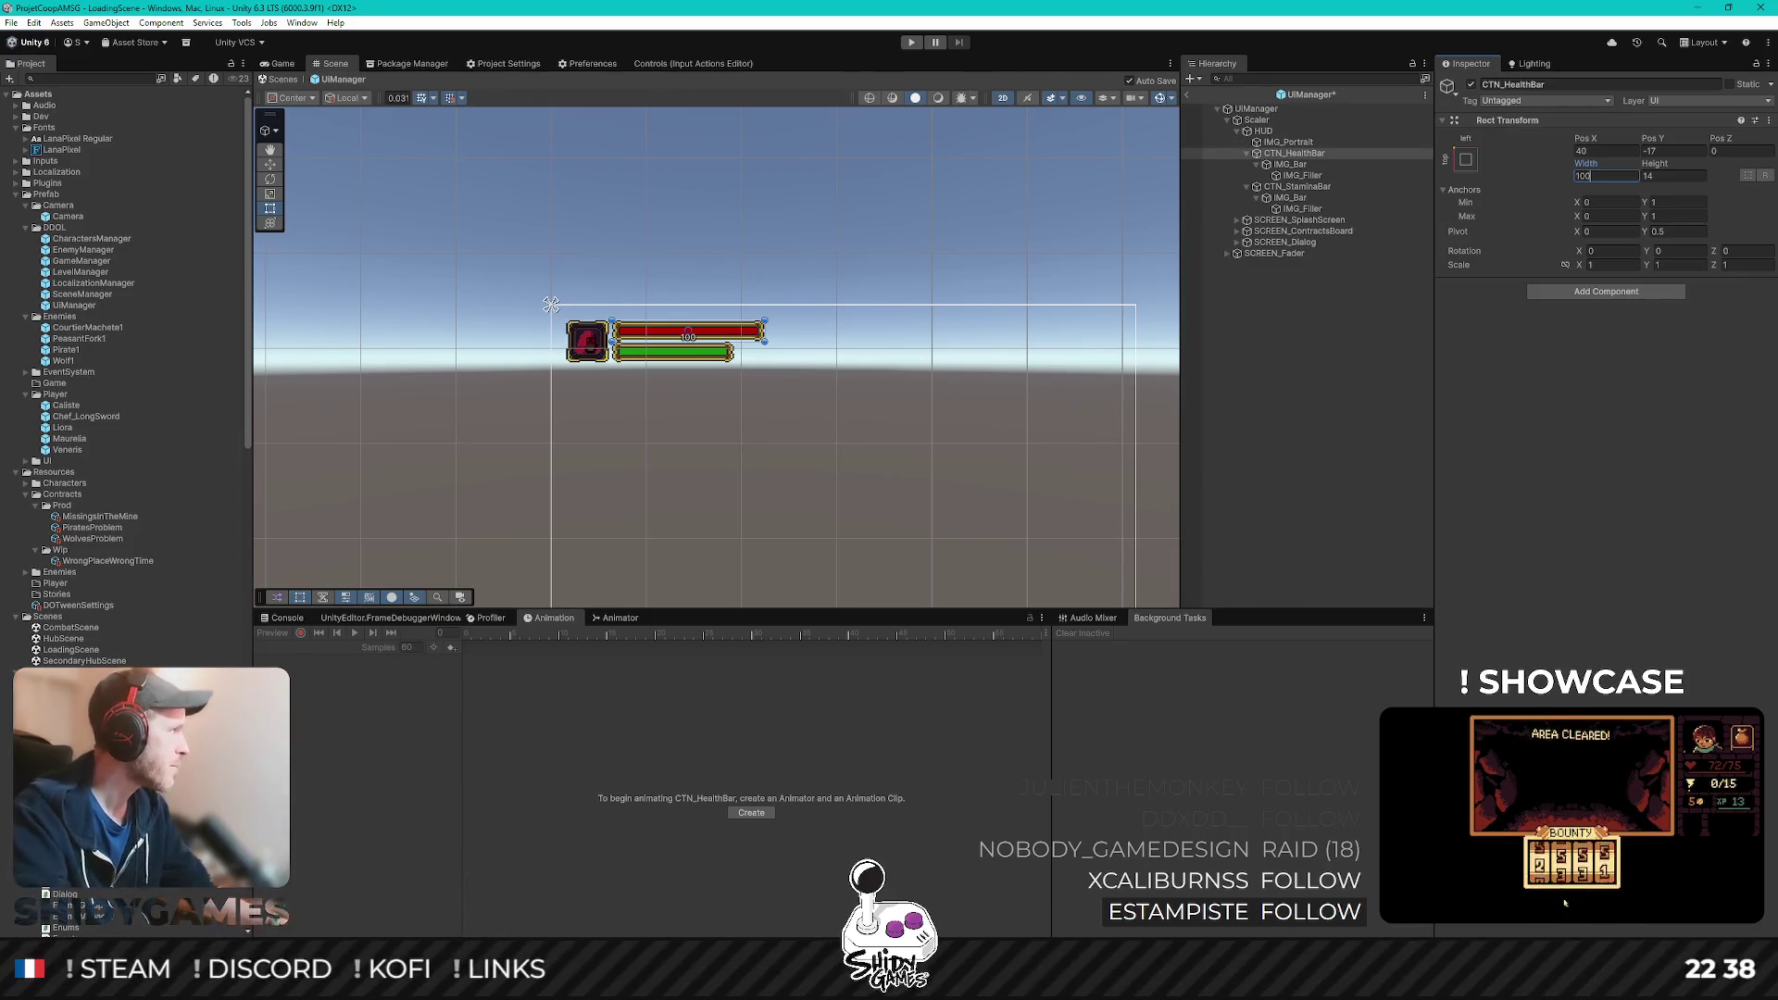
key("alt+Tab")
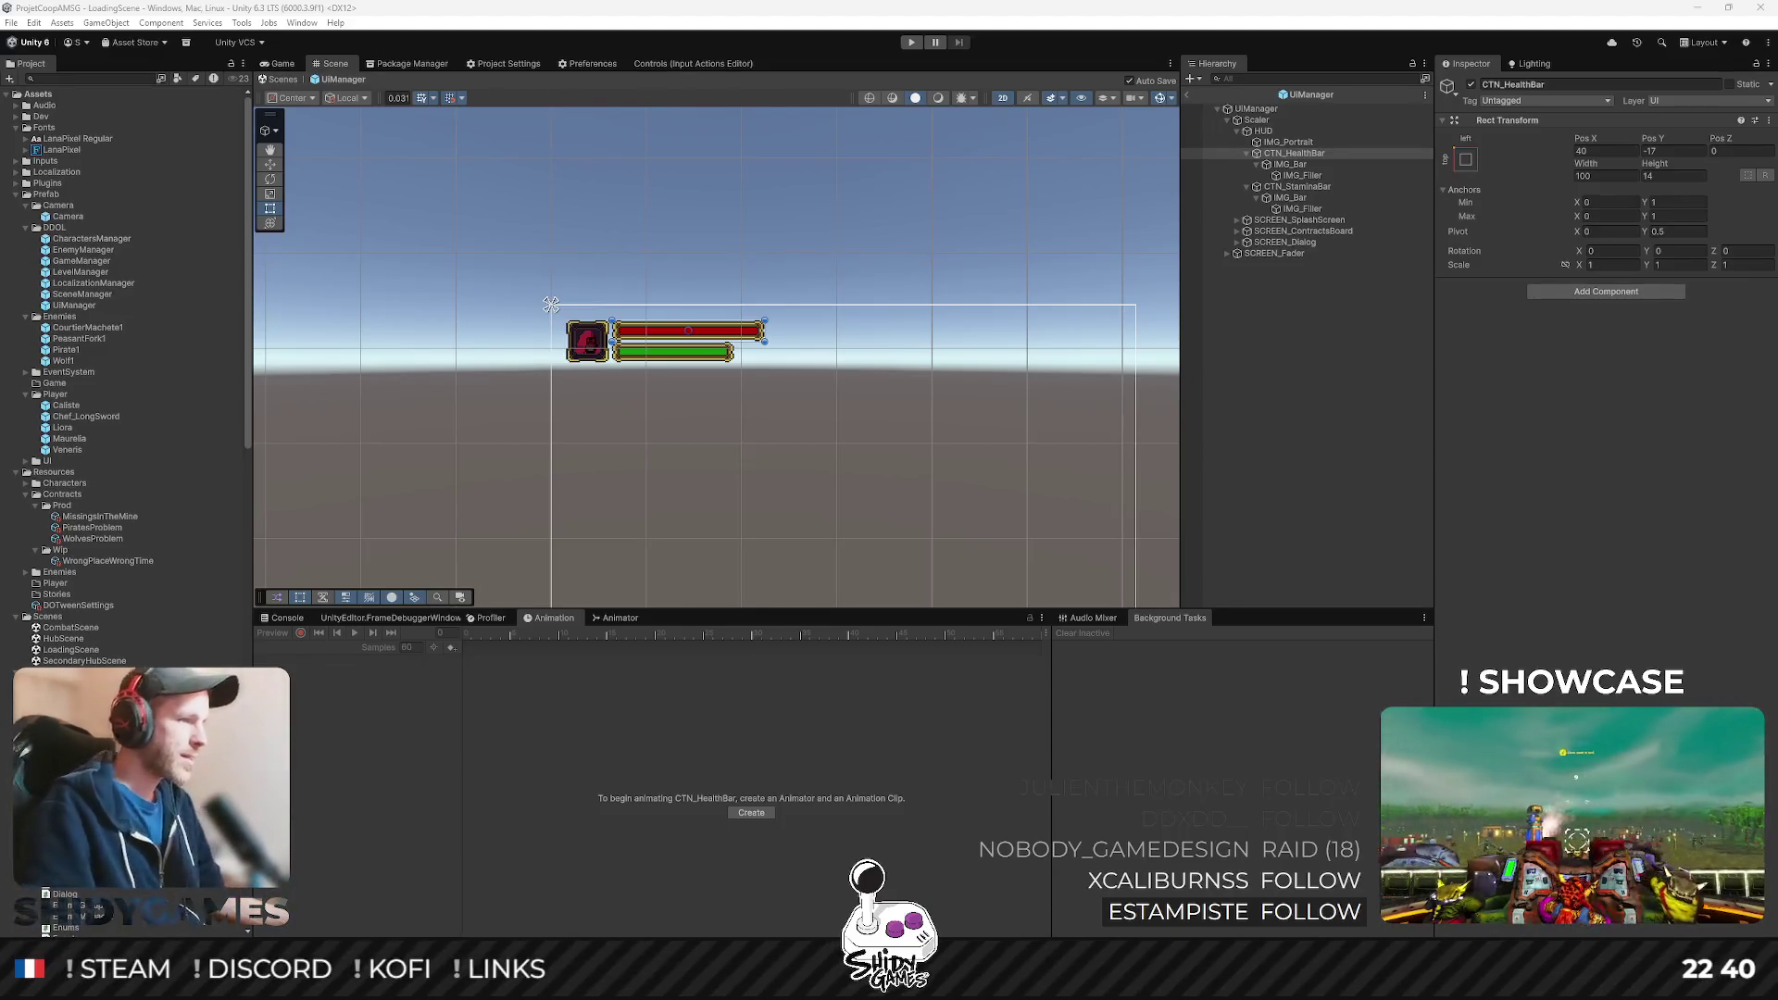
key("alt+Tab")
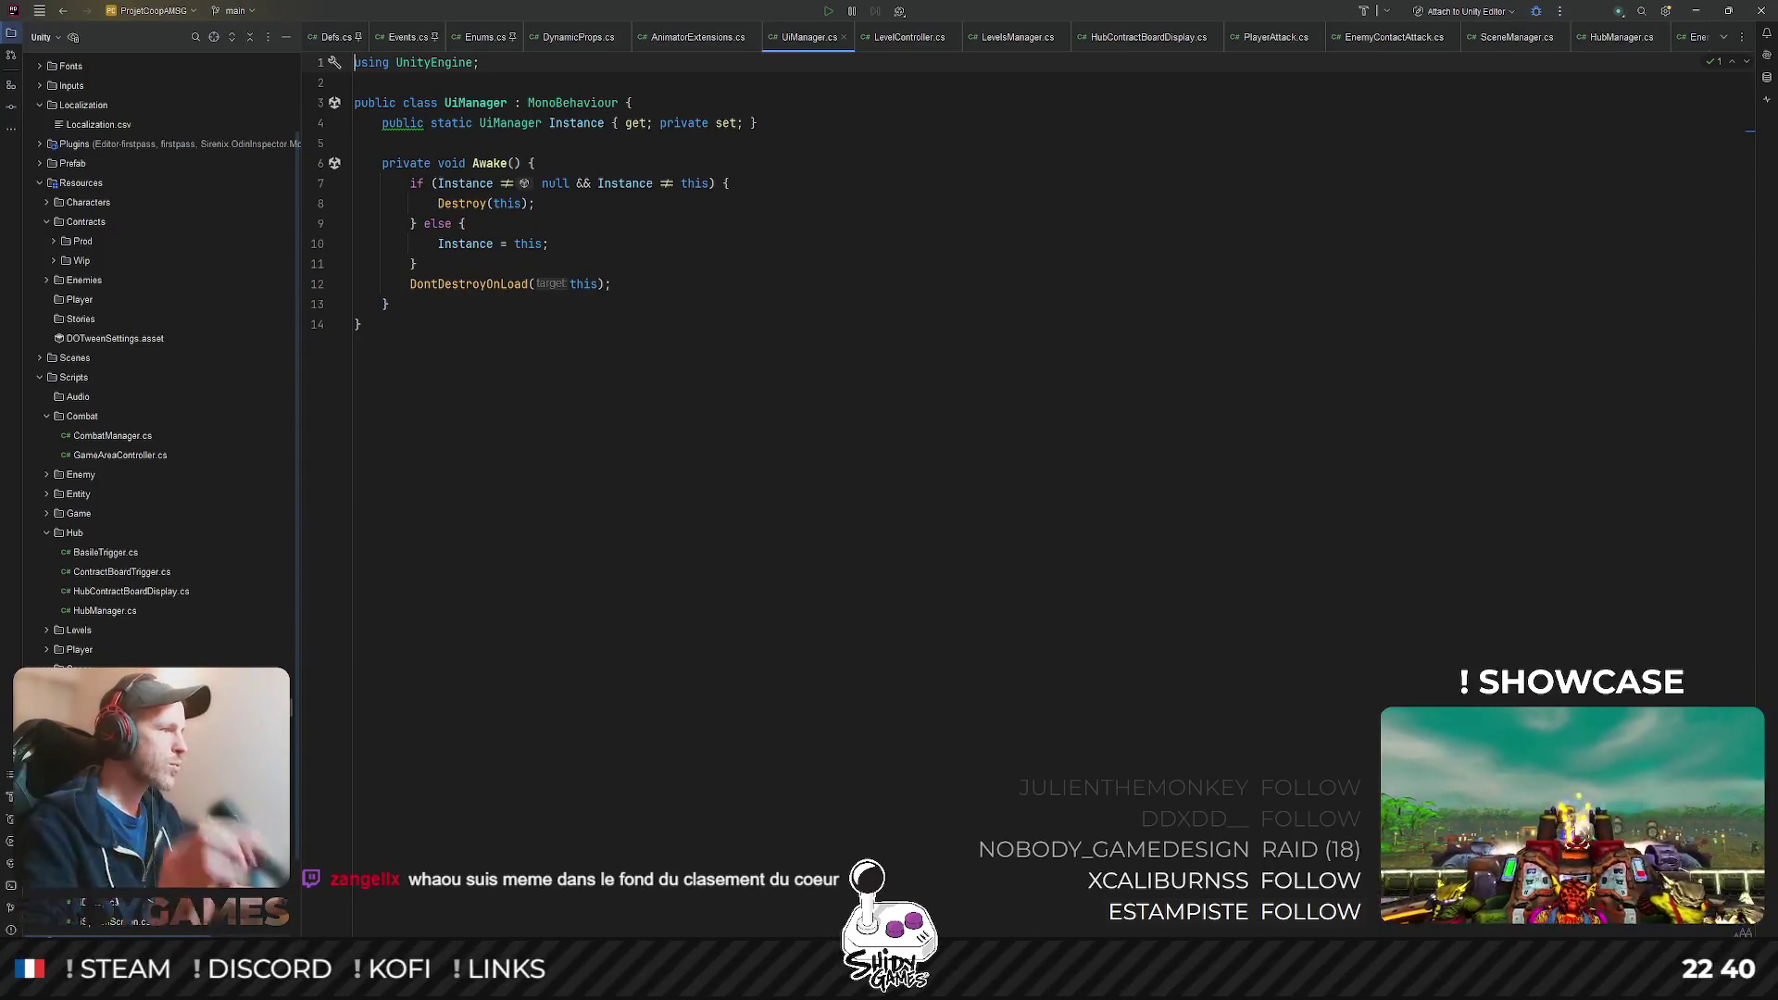
Step: Find and open Defs.cs from the UiManager script using the file search
left_click(813, 250)
key("Up")
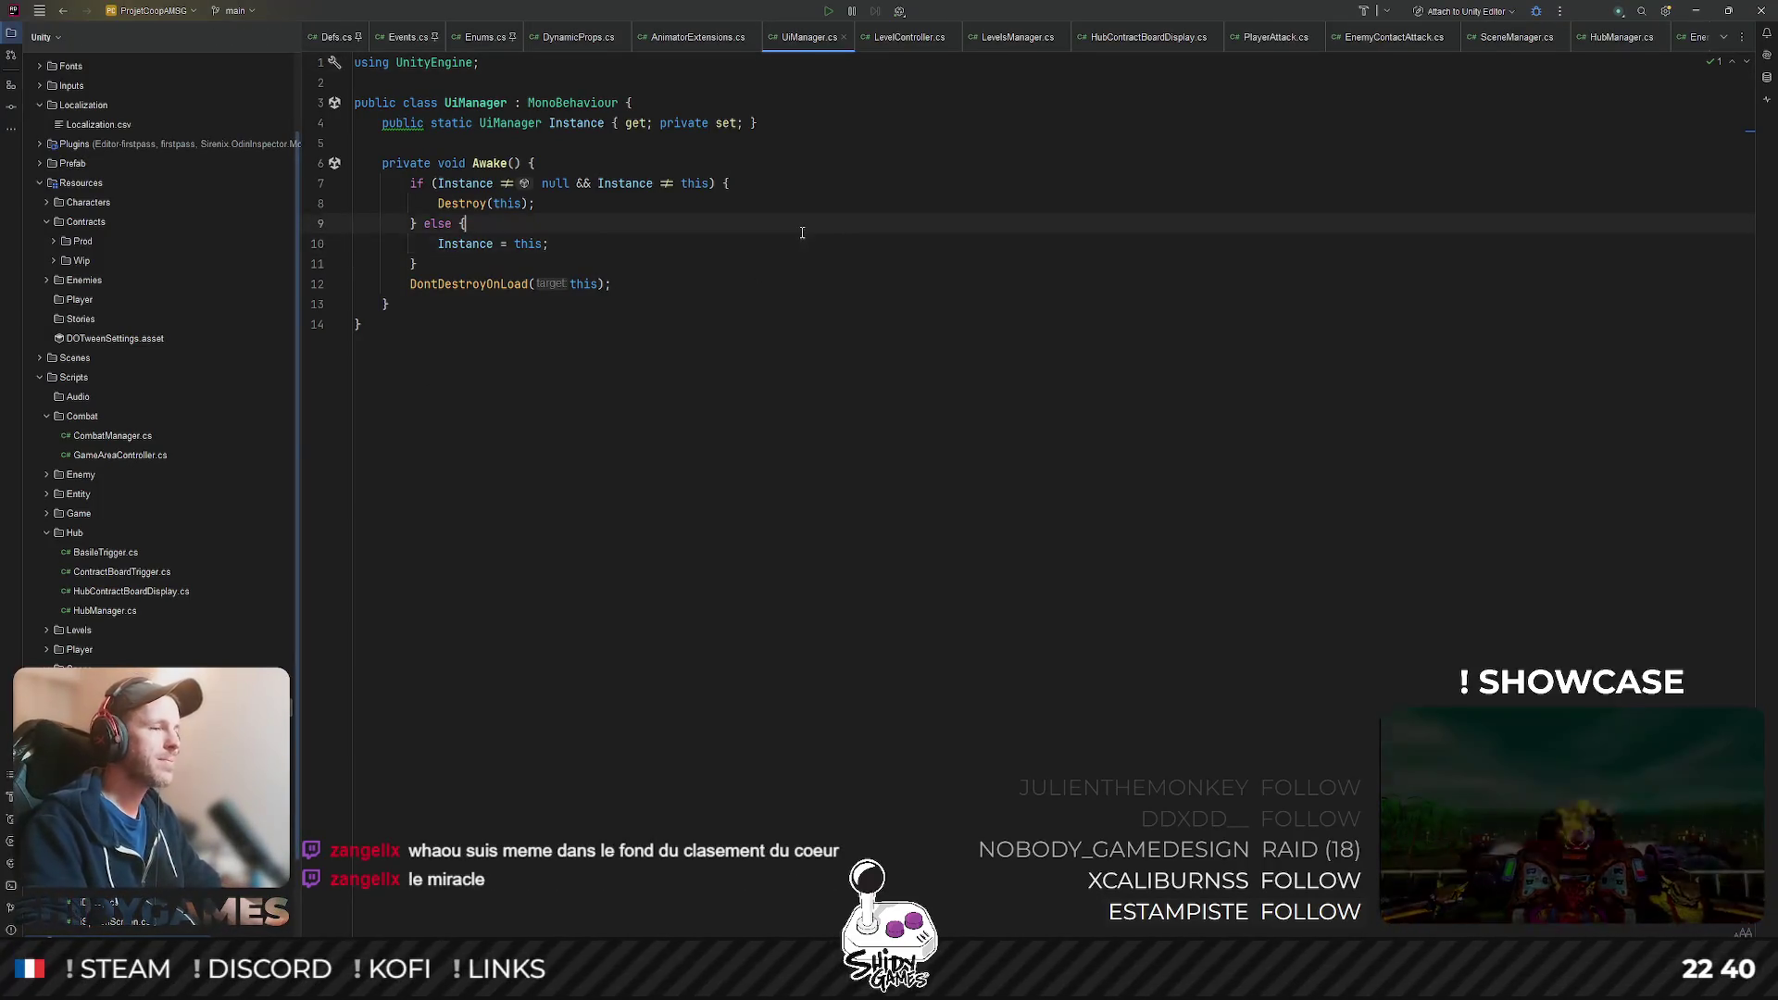
key("ctrl+shift+t")
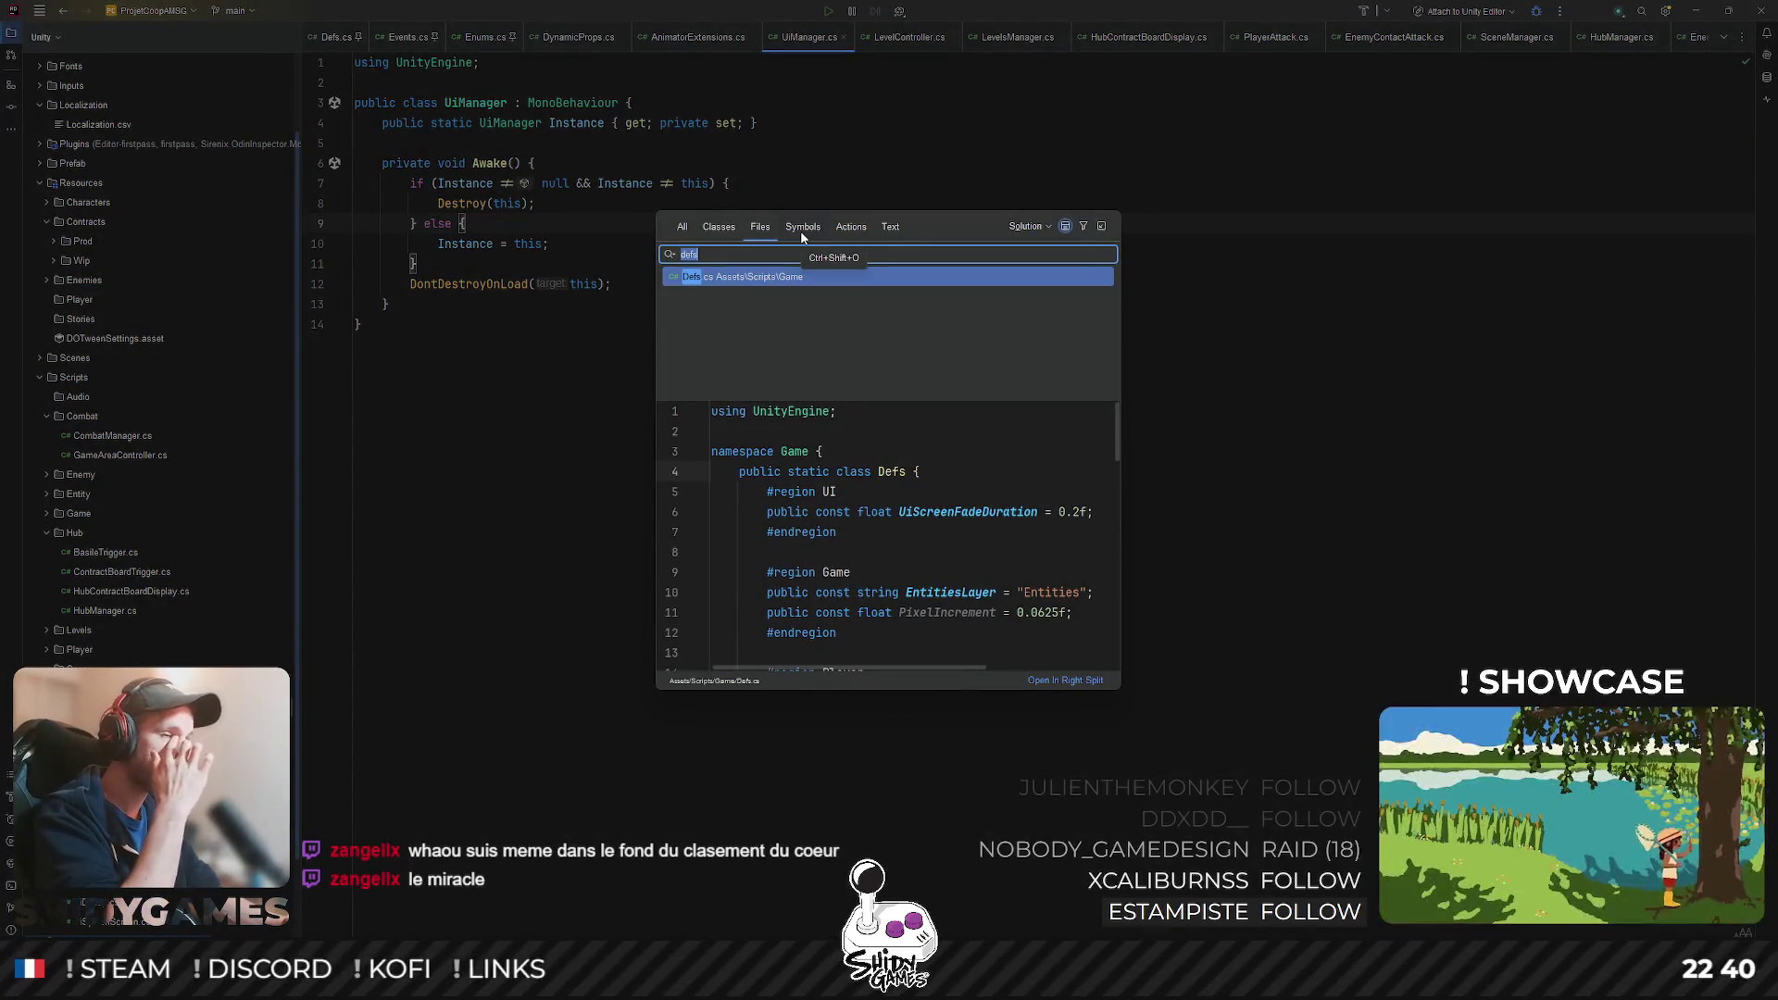
key("Escape")
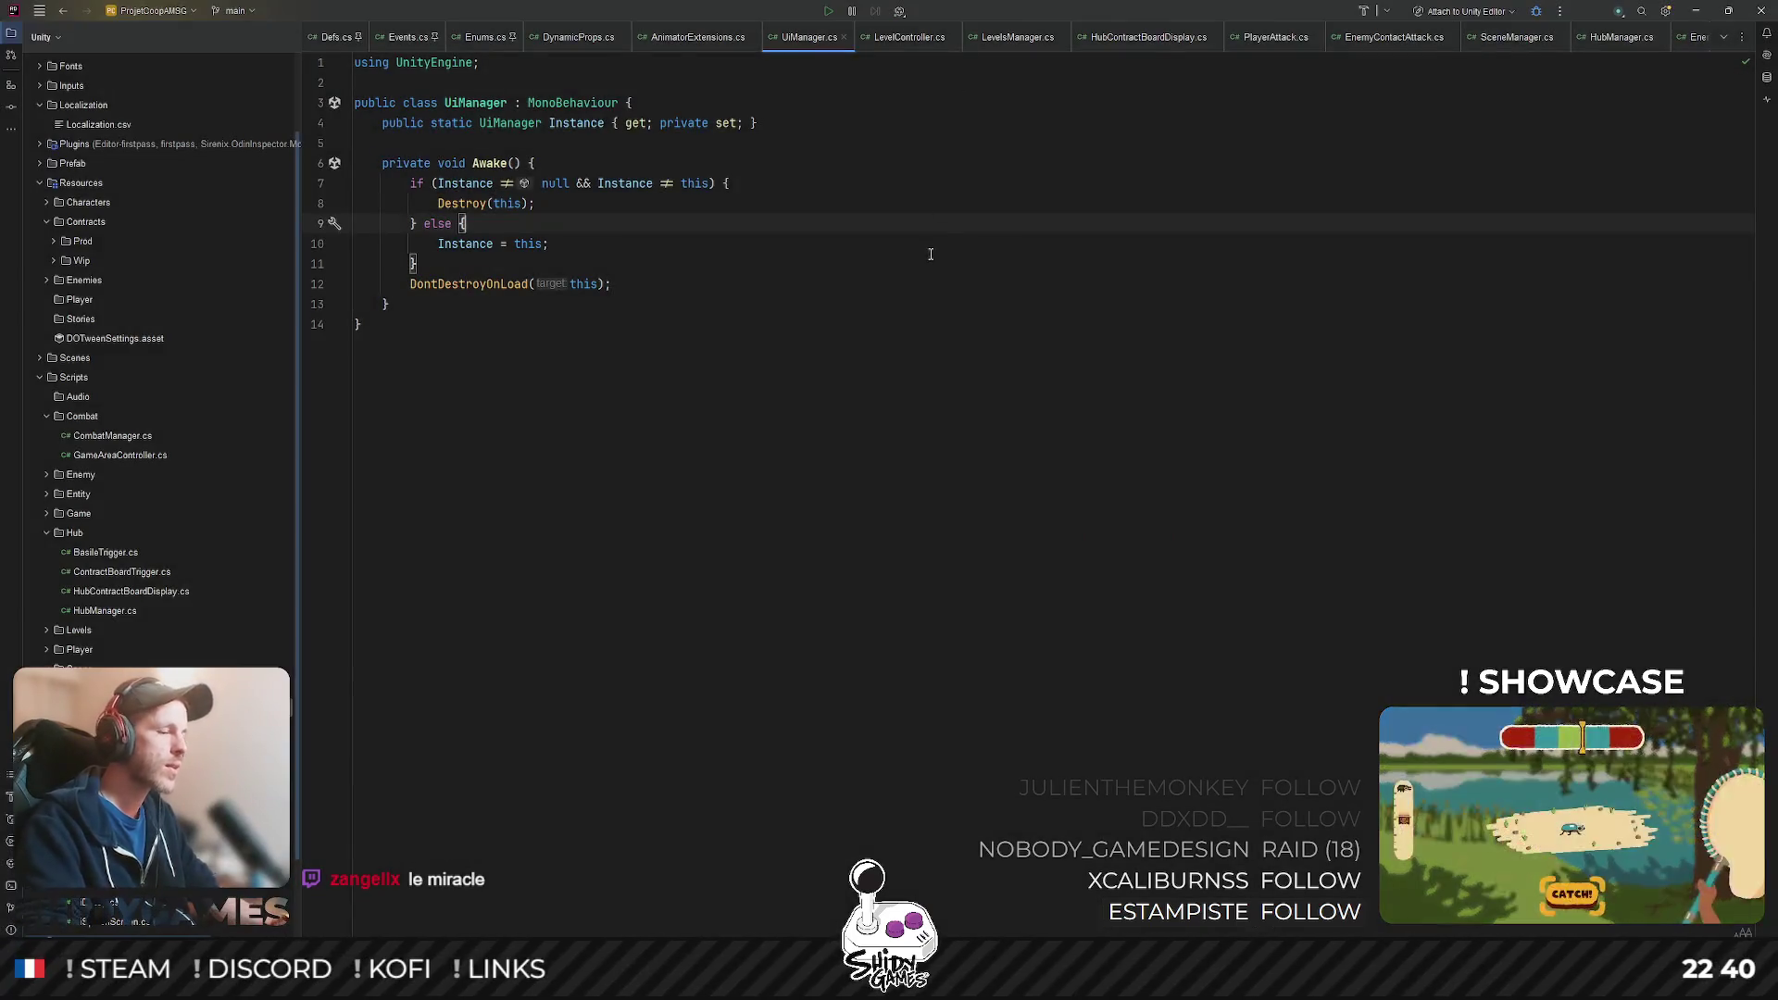
key("shift")
key("shift")
key("Return")
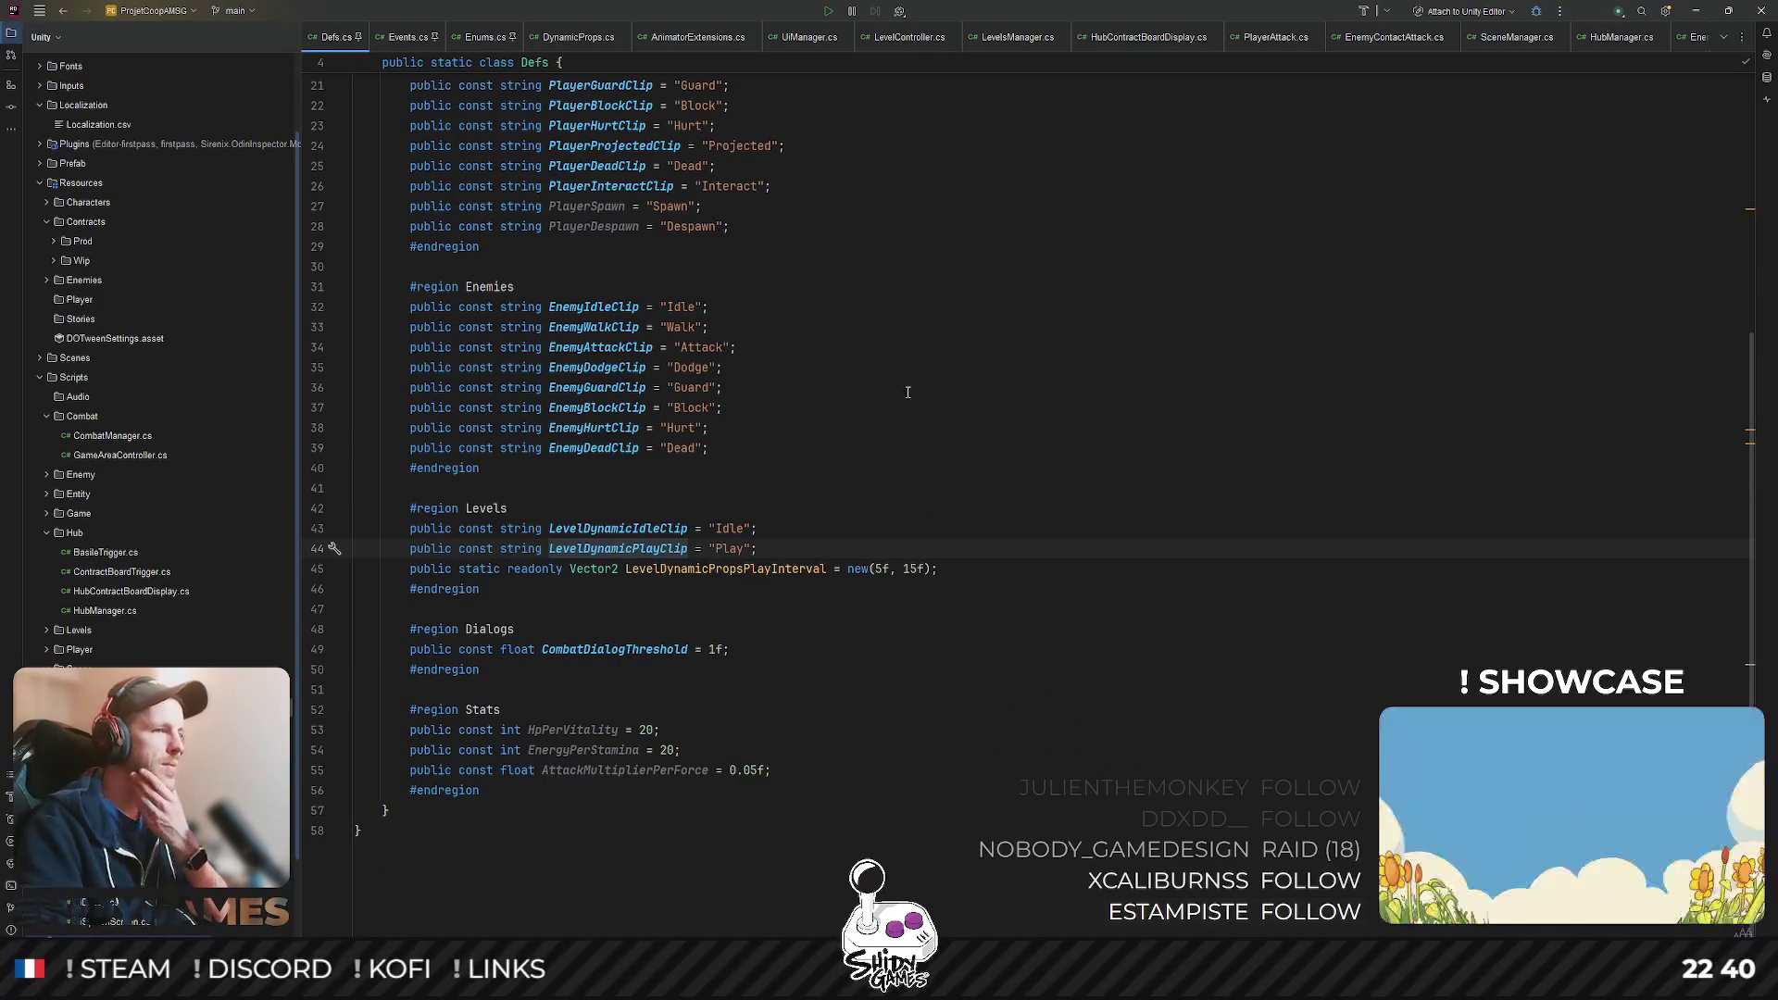
Step: Change HpPerVitality and EnergyPerStamina from 20 to 10, then return to Unity
left_click(658, 734)
key("BackSpace")
key("BackSpace")
type("10")
left_click(680, 750)
key("BackSpace")
key("BackSpace")
type("10")
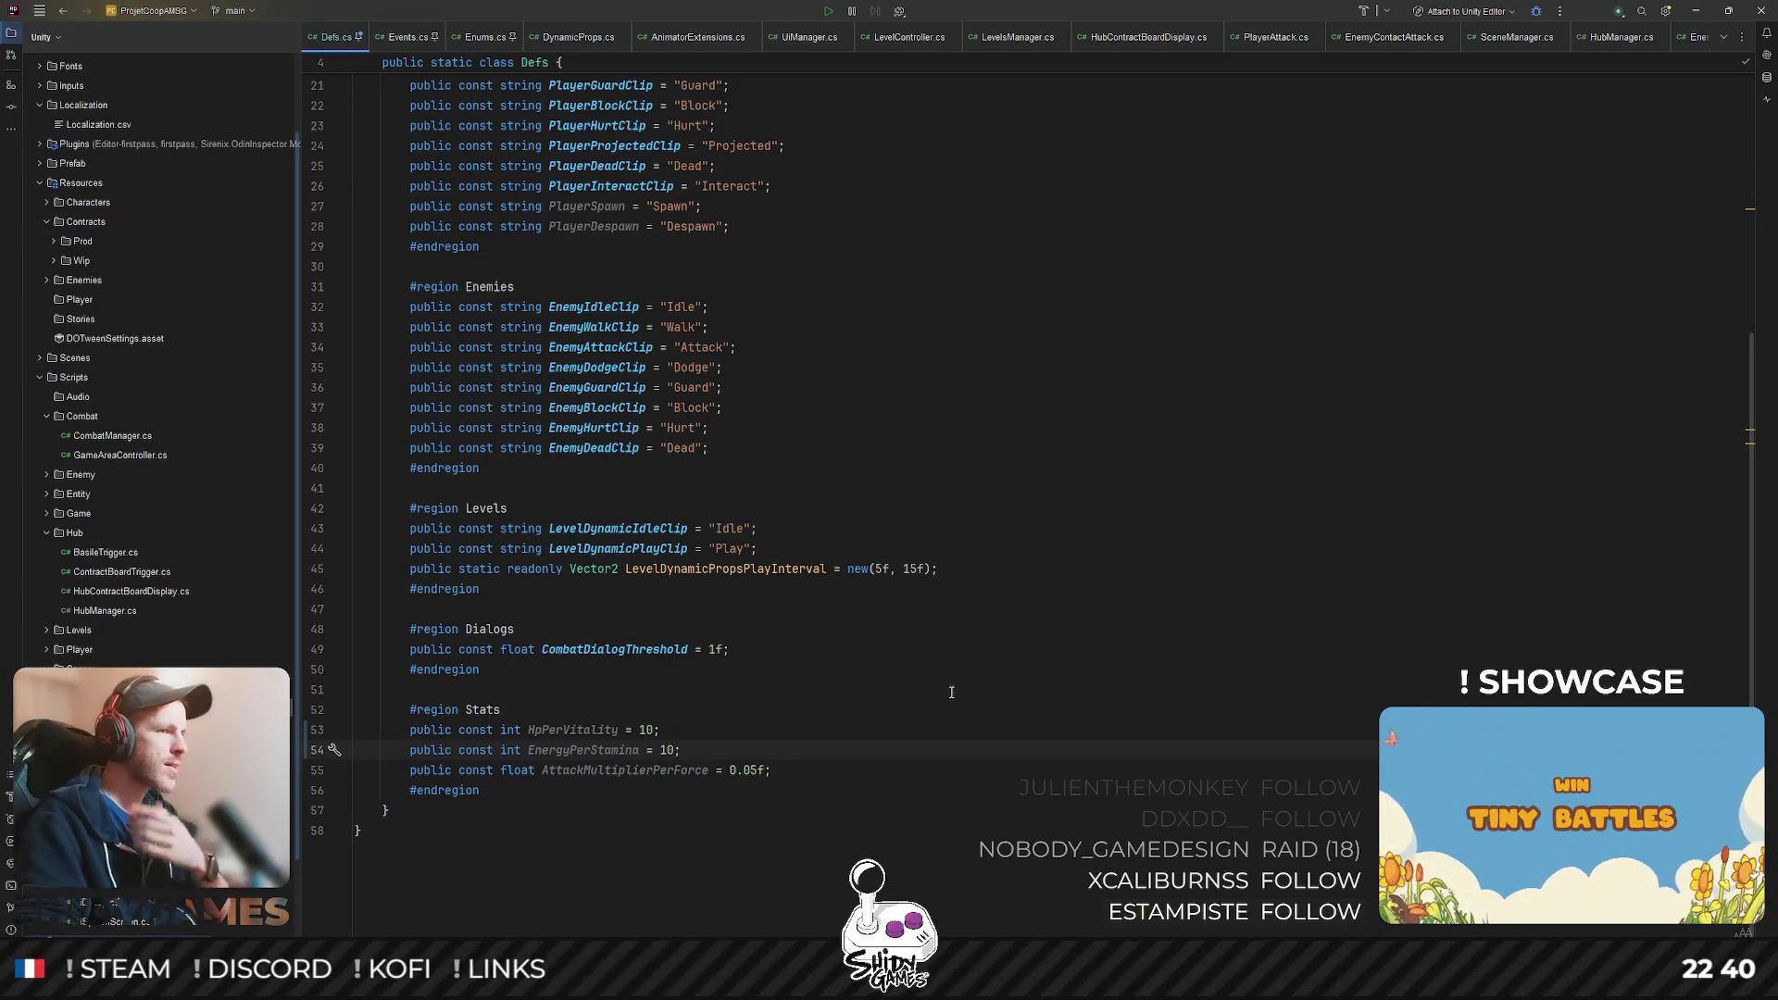
left_click(951, 692)
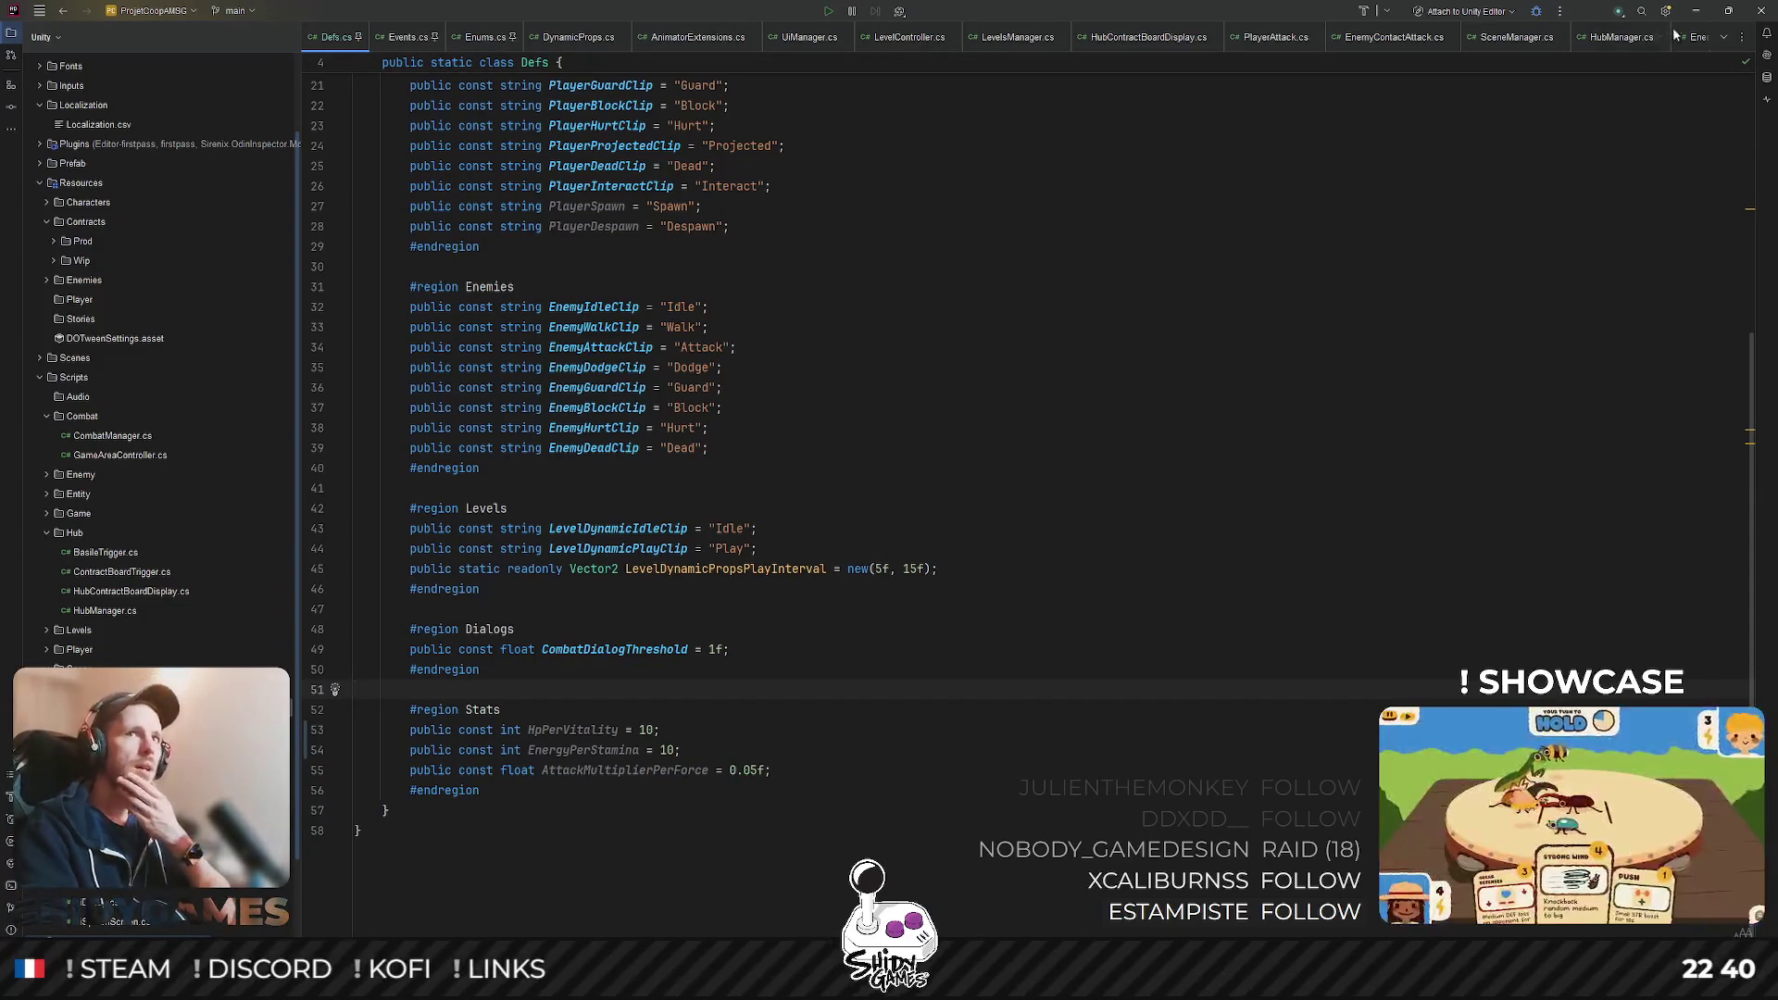
left_click(1696, 11)
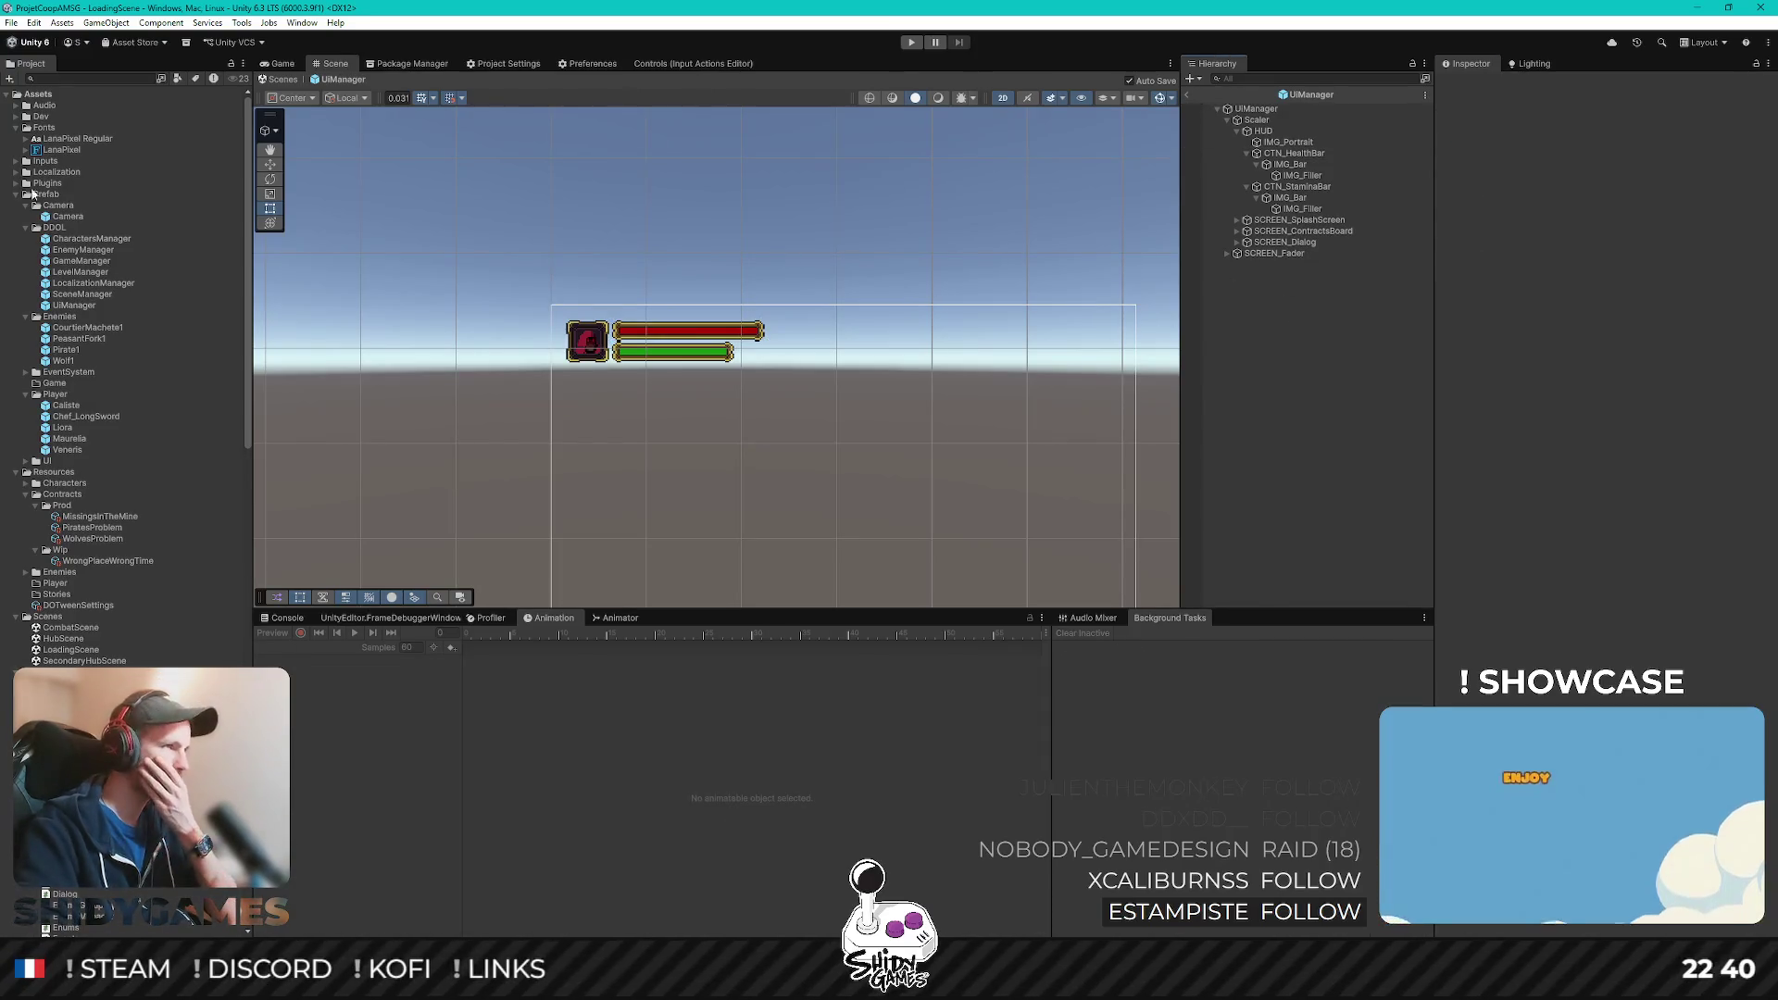
Step: Add a MonoBehaviour script named HpBarController to the Scripts/Combat folder
scroll(46, 351, "down", 8)
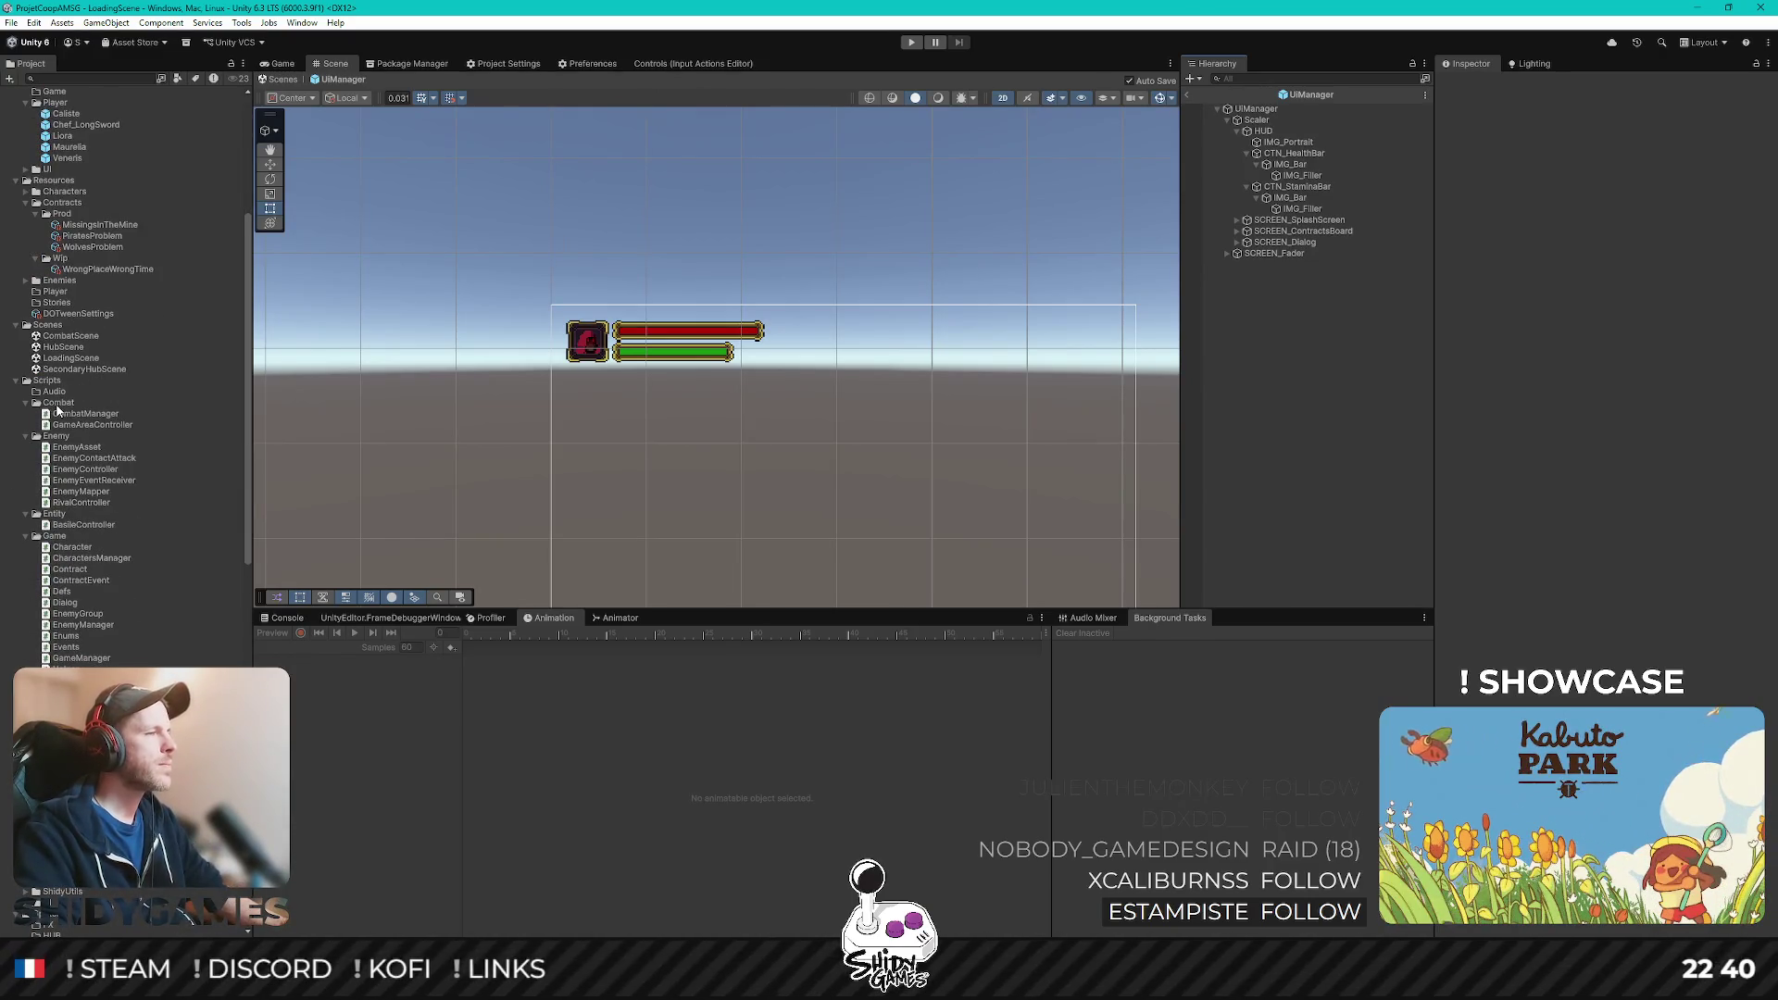
right_click(57, 404)
mouse_move(137, 417)
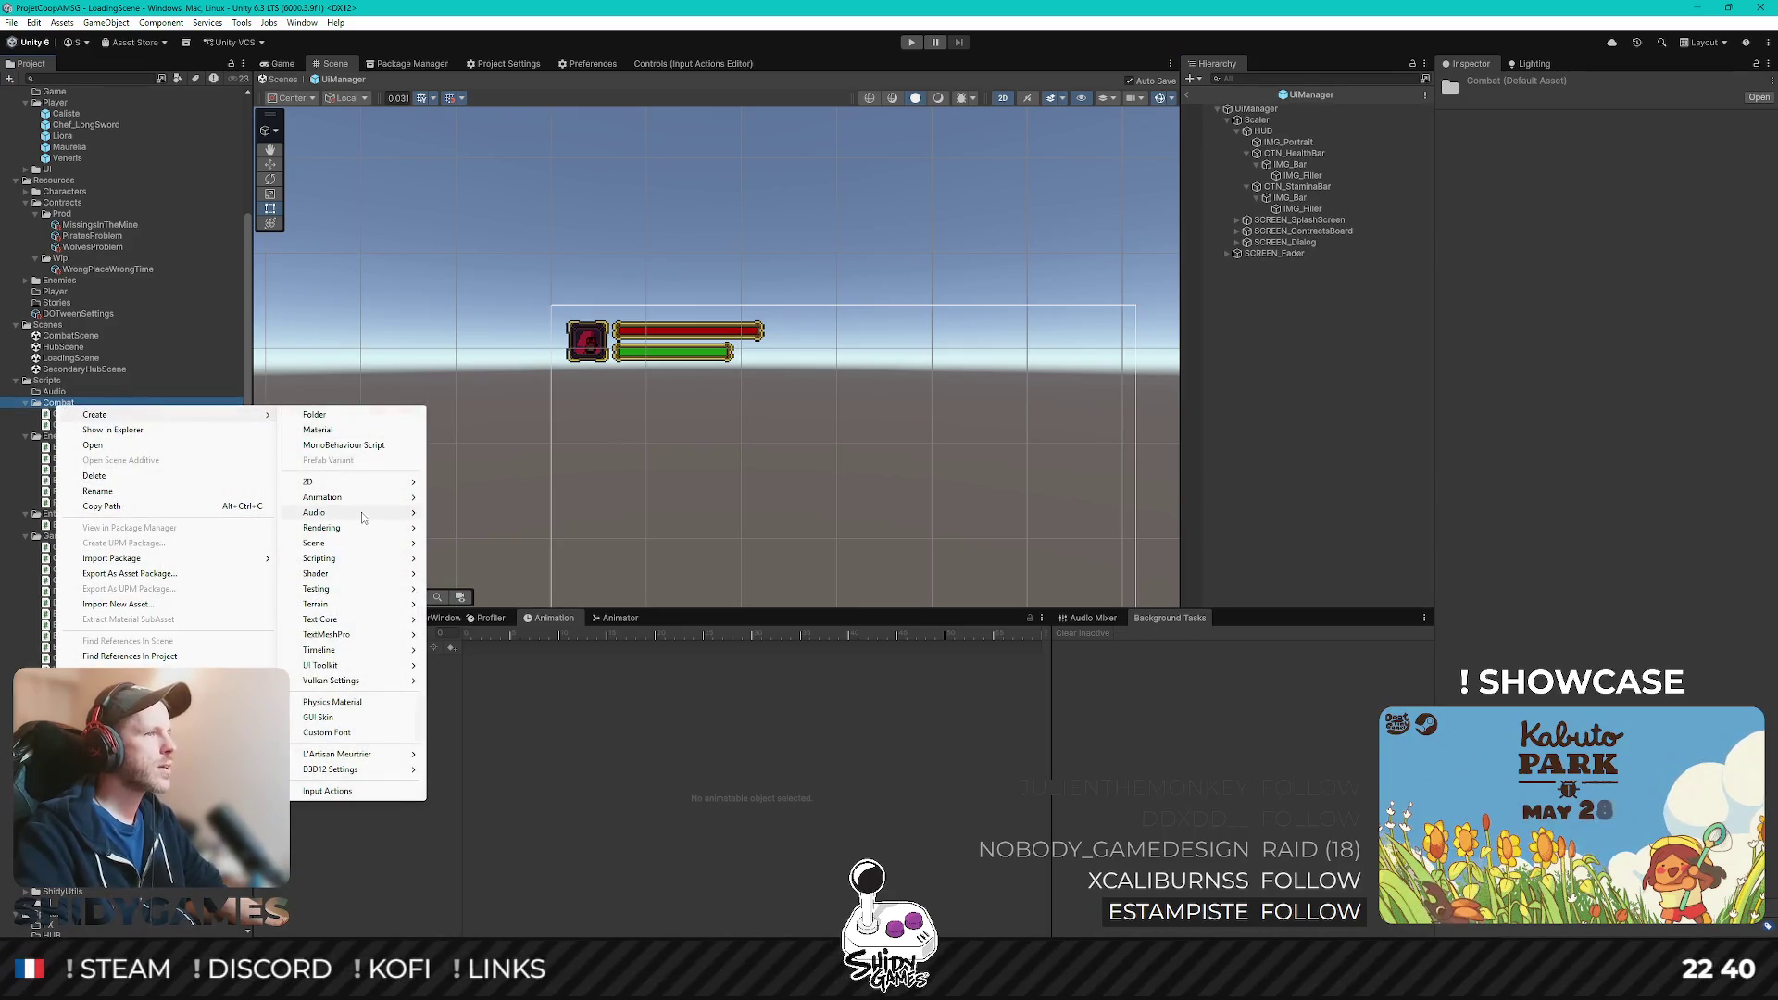
left_click(385, 445)
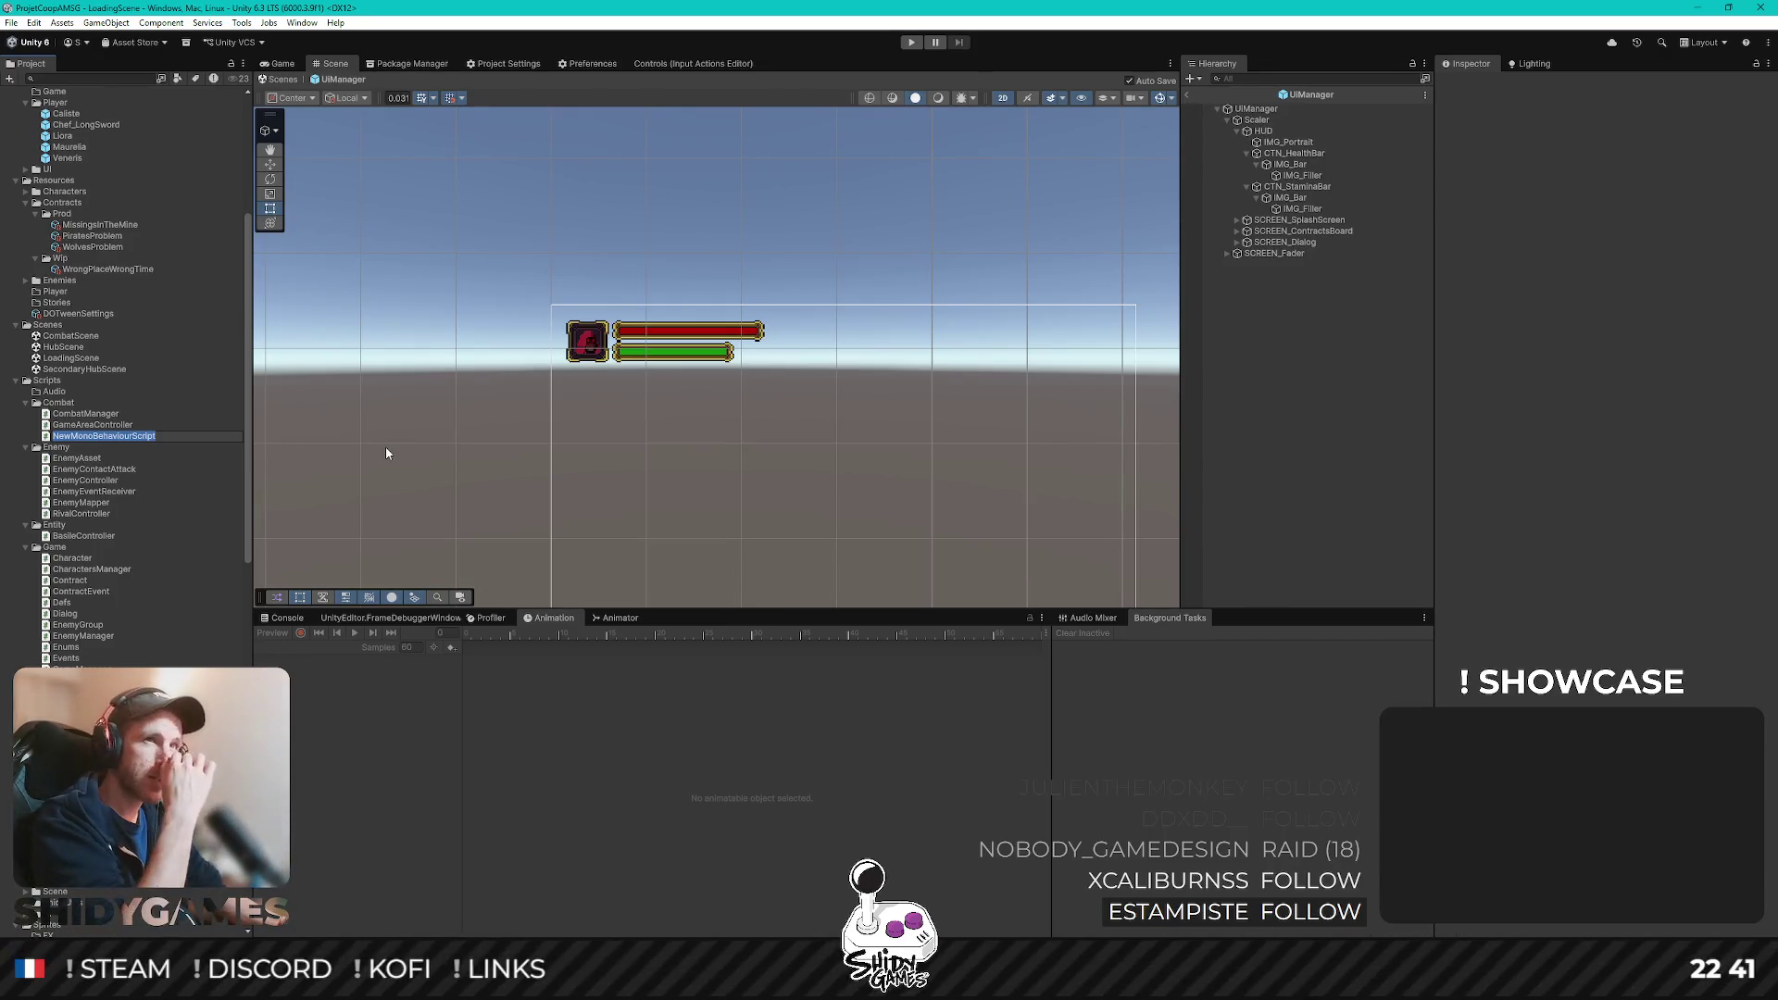
type("HdVa")
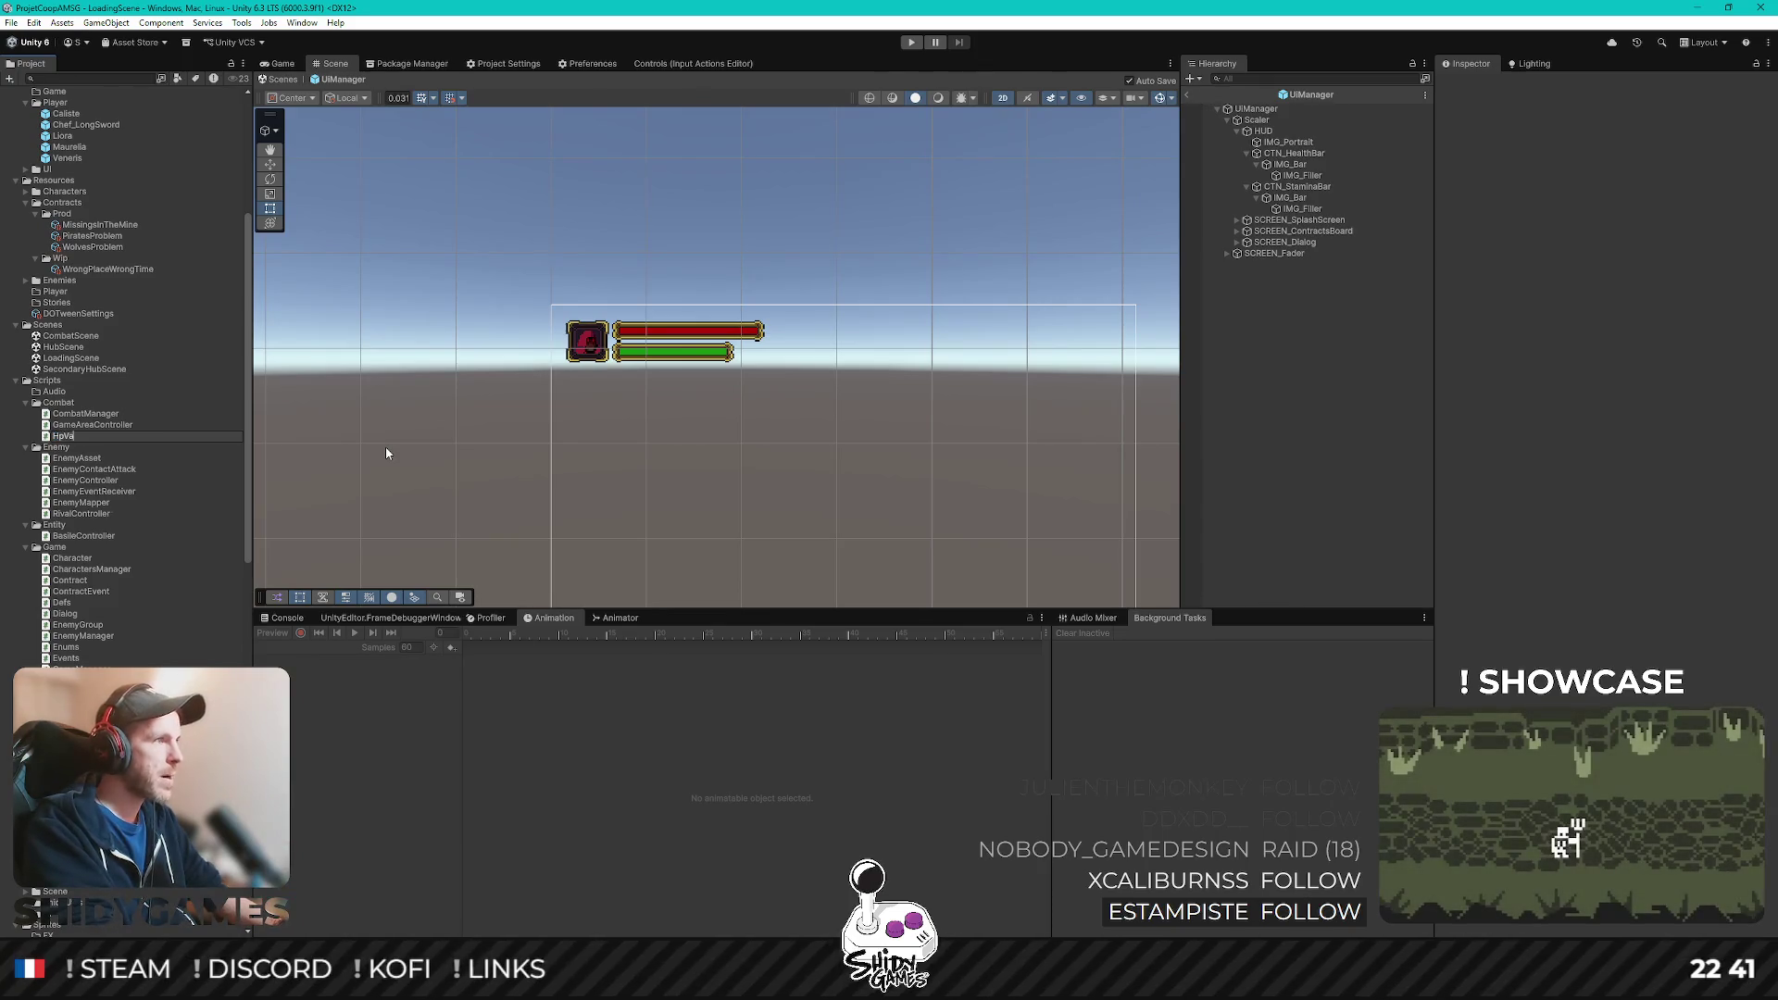
key("BackSpace")
key("BackSpace")
type("Bar")
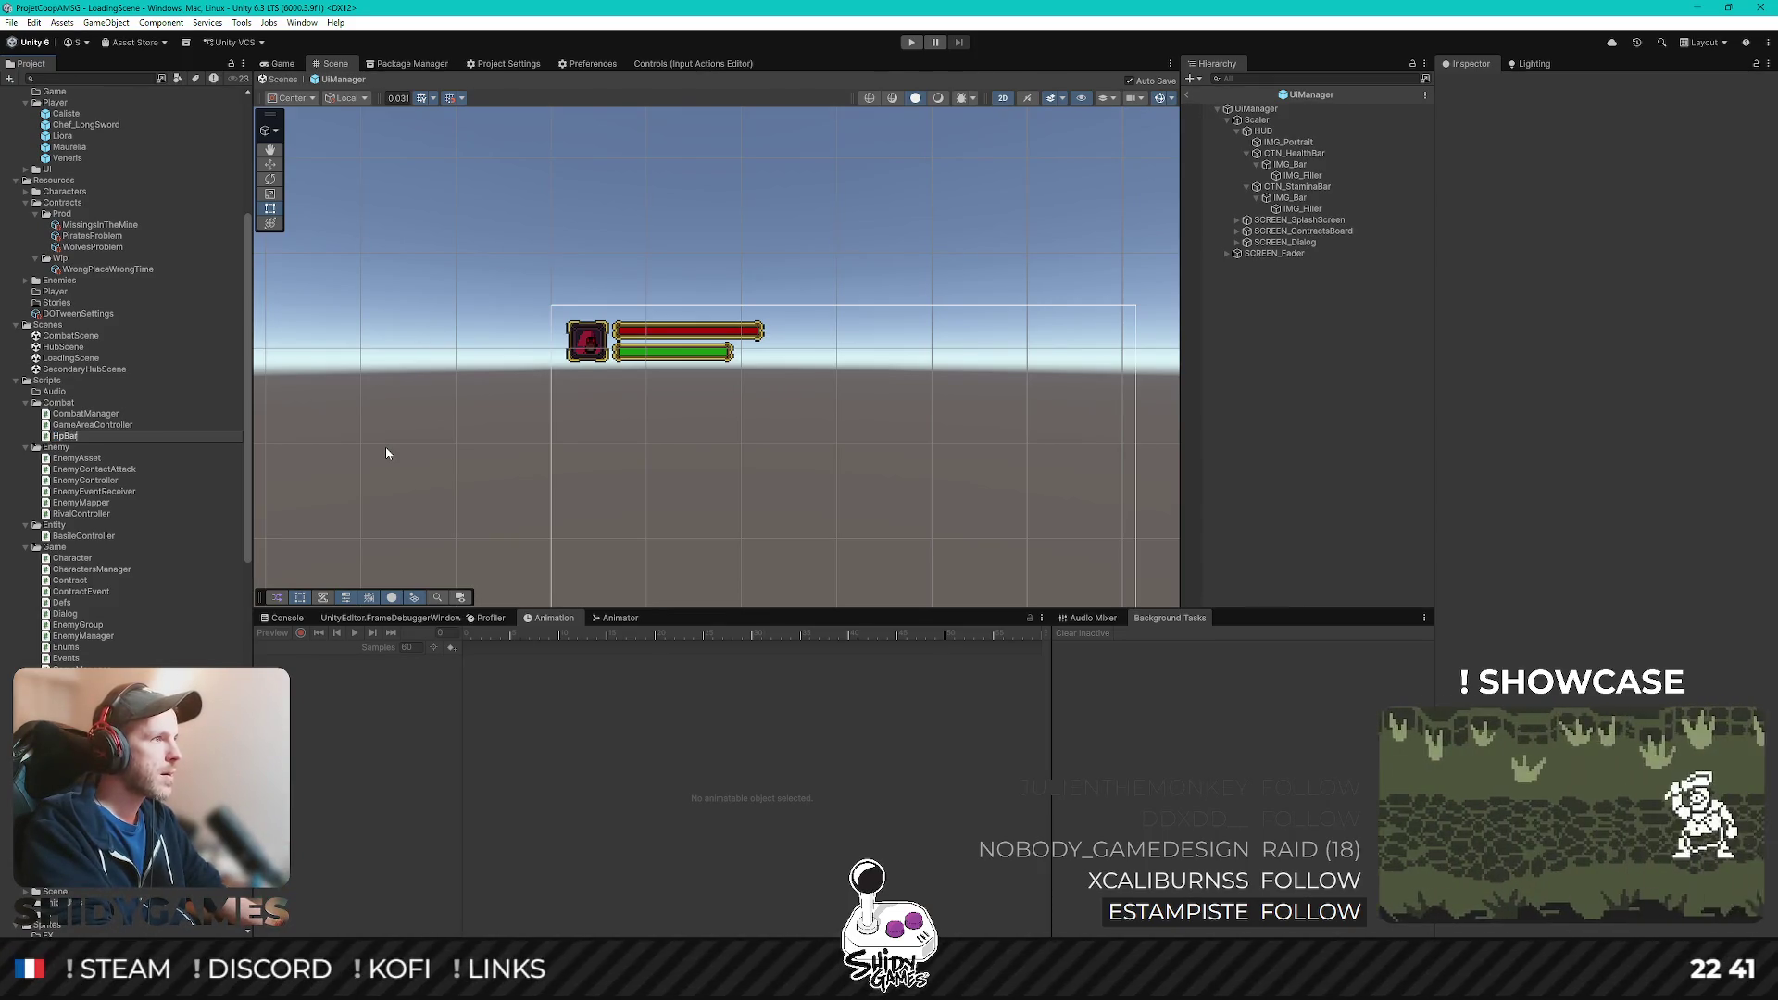
type("Controller")
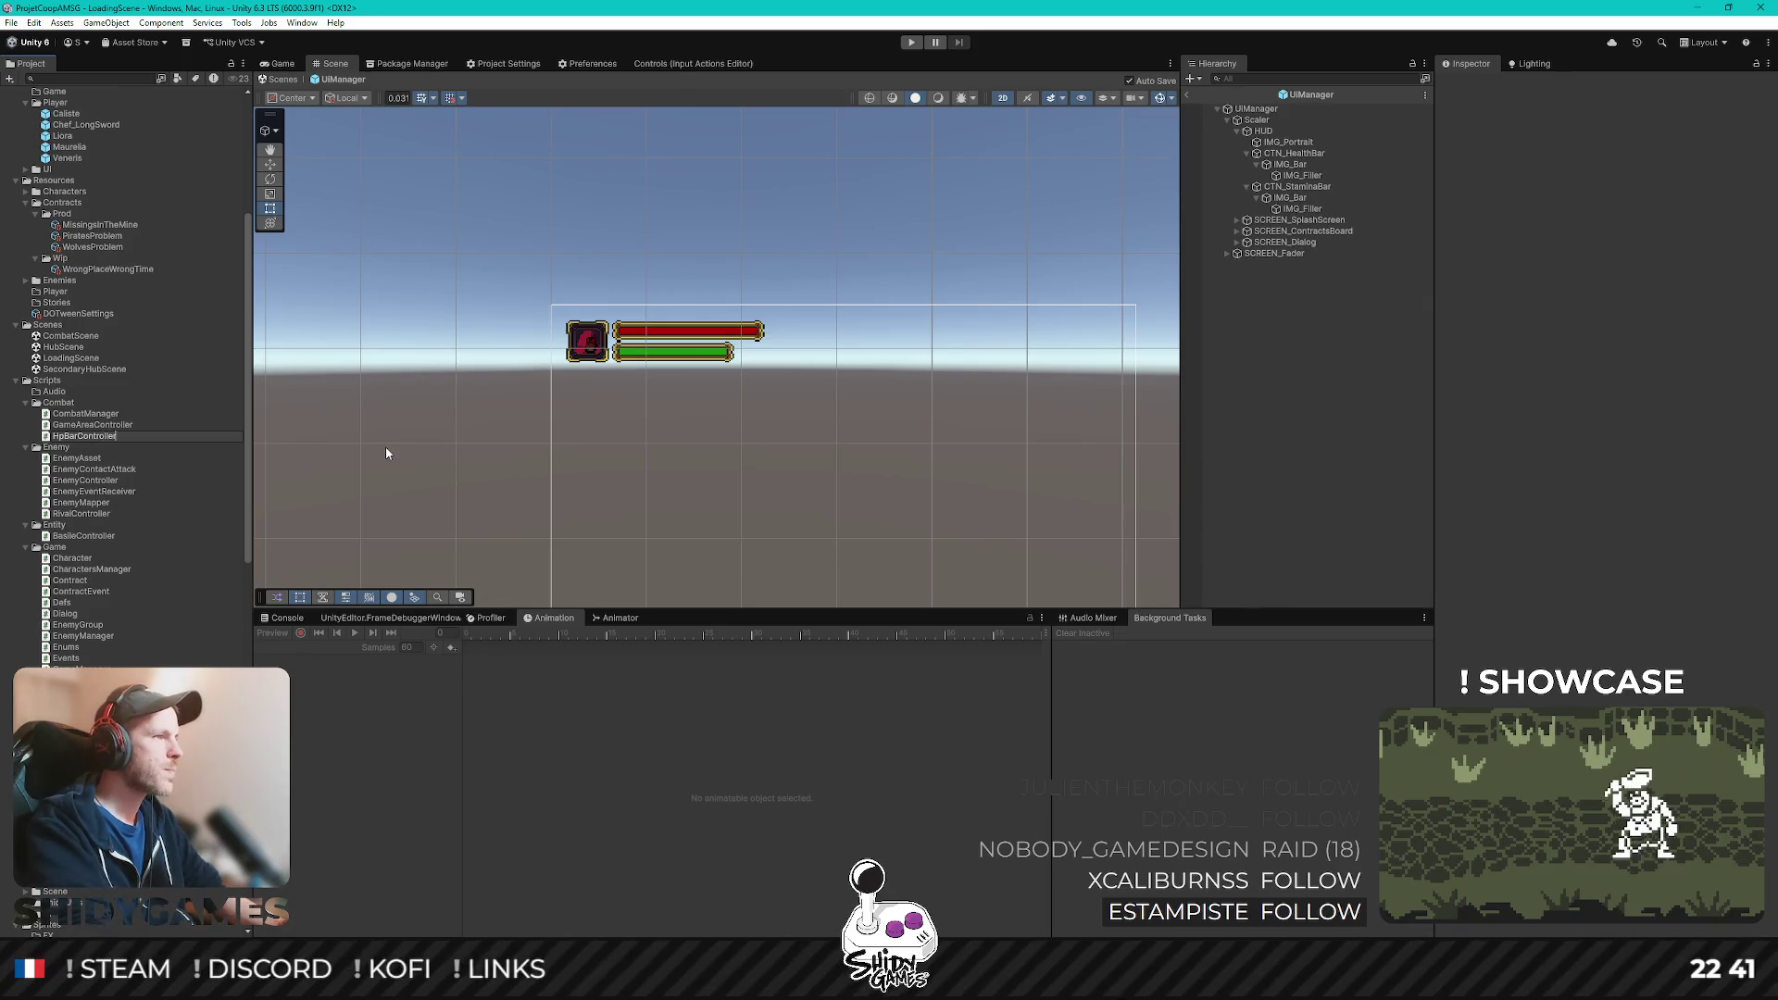
key("Return")
key("Return")
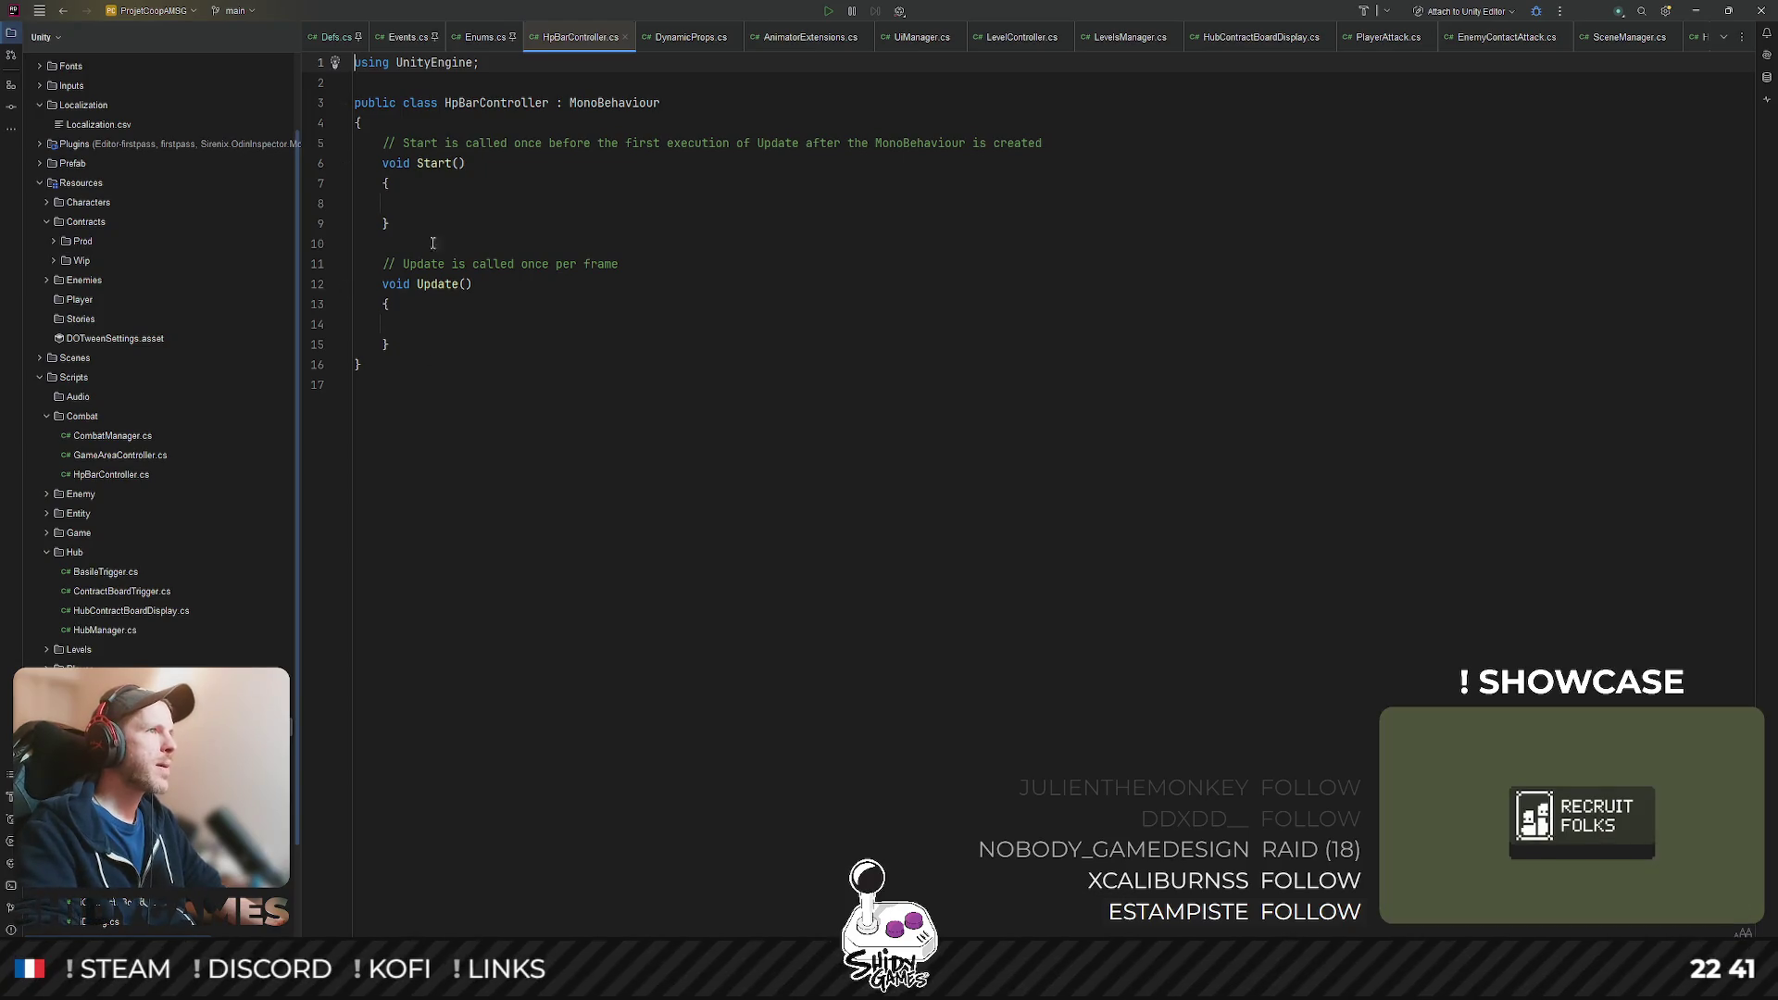
Step: Replace the template methods with a [BoxGroup("Configuration"), SerializeField] attribute line
mouse_move(390, 345)
left_mouse_down()
mouse_move(354, 163)
mouse_move(332, 143)
left_mouse_up()
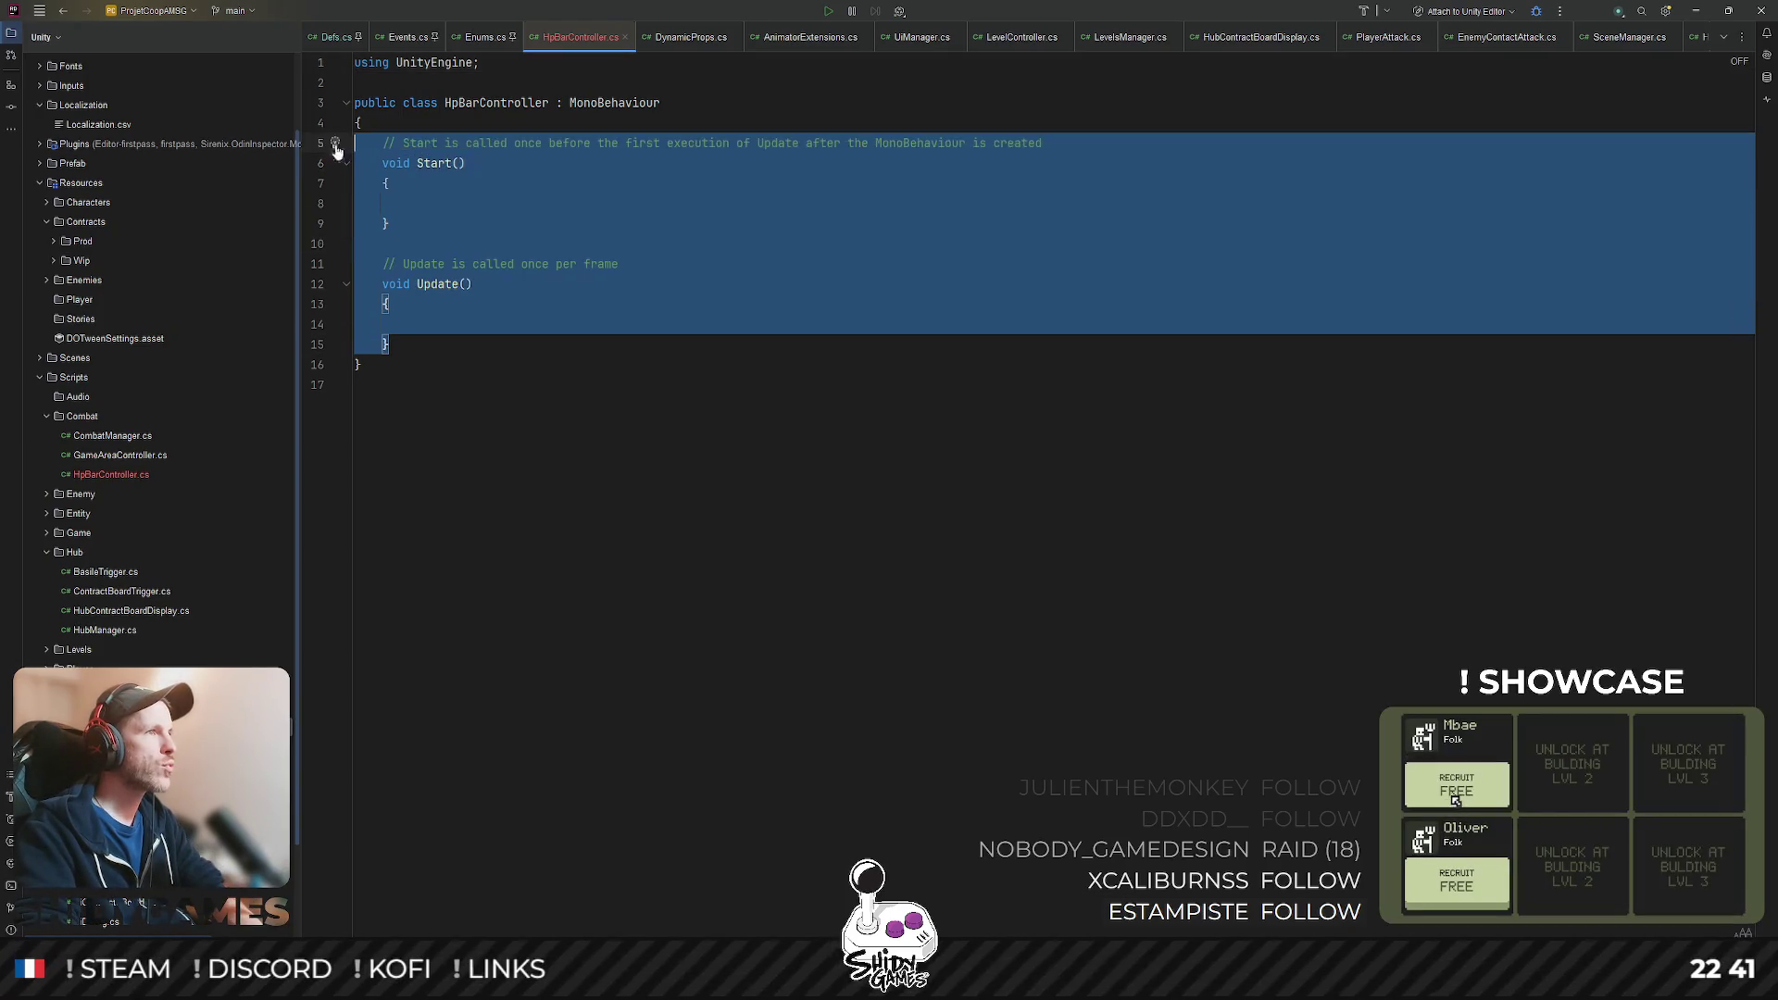
key("BackSpace")
key("Tab")
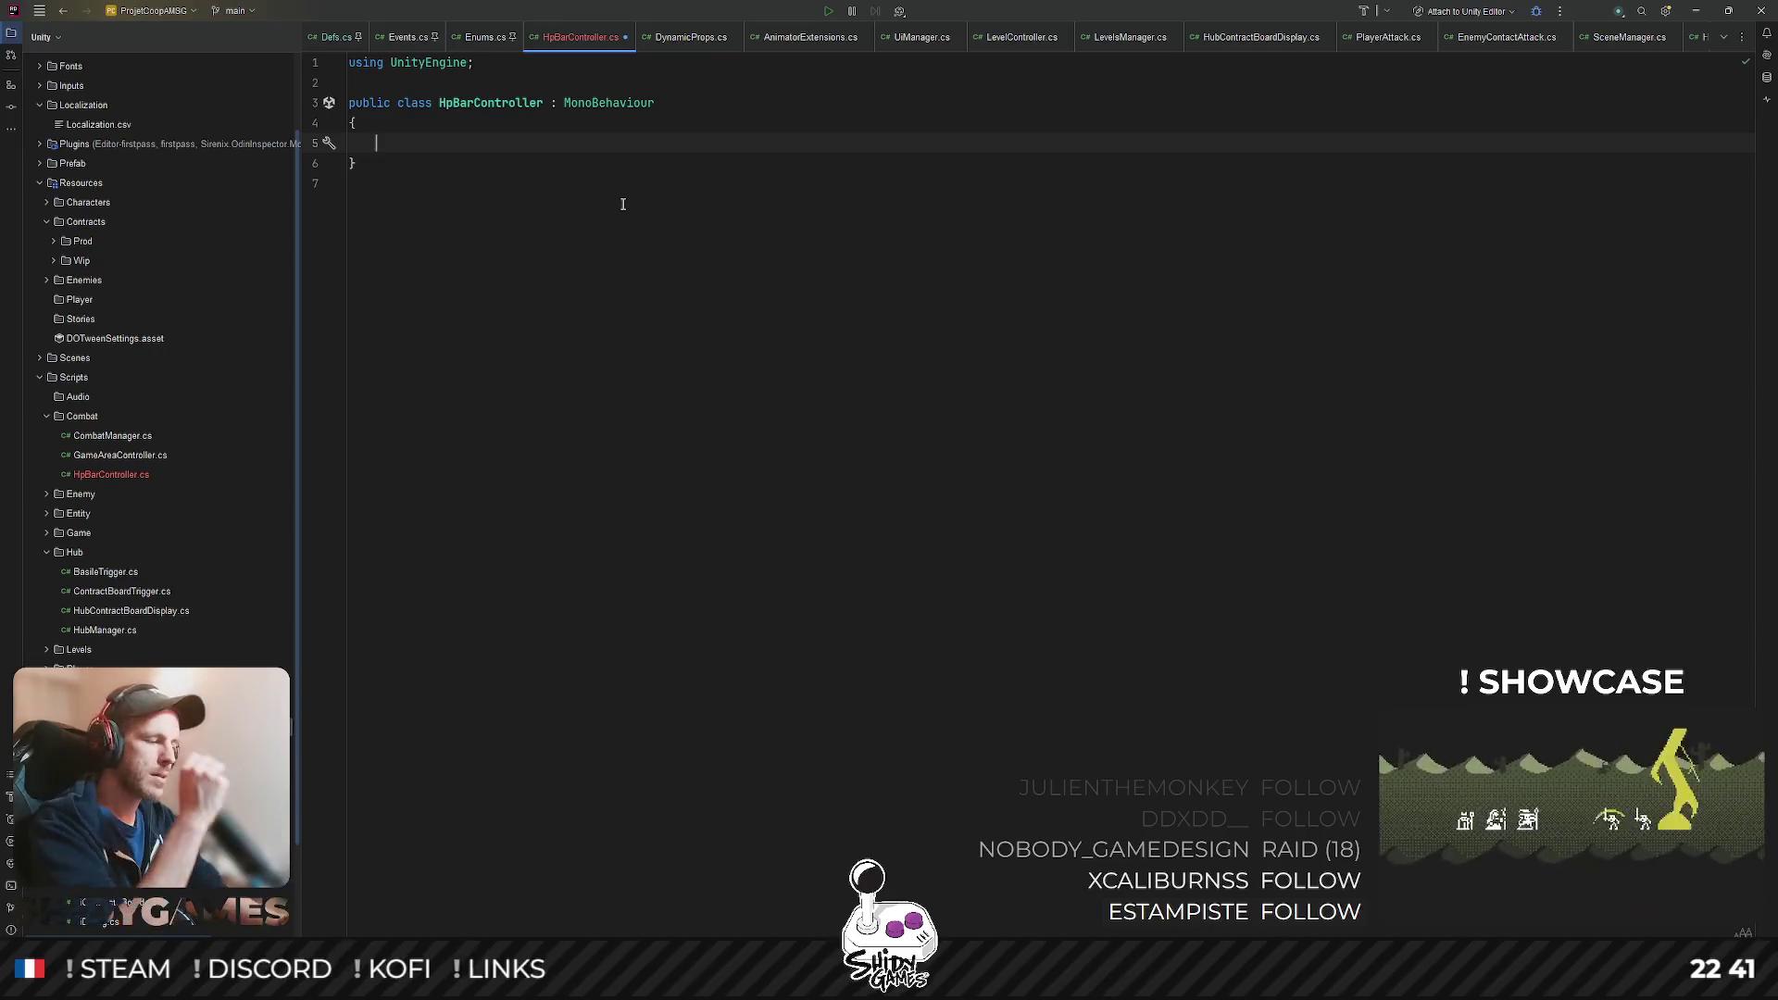
type("[Box")
key("Return")
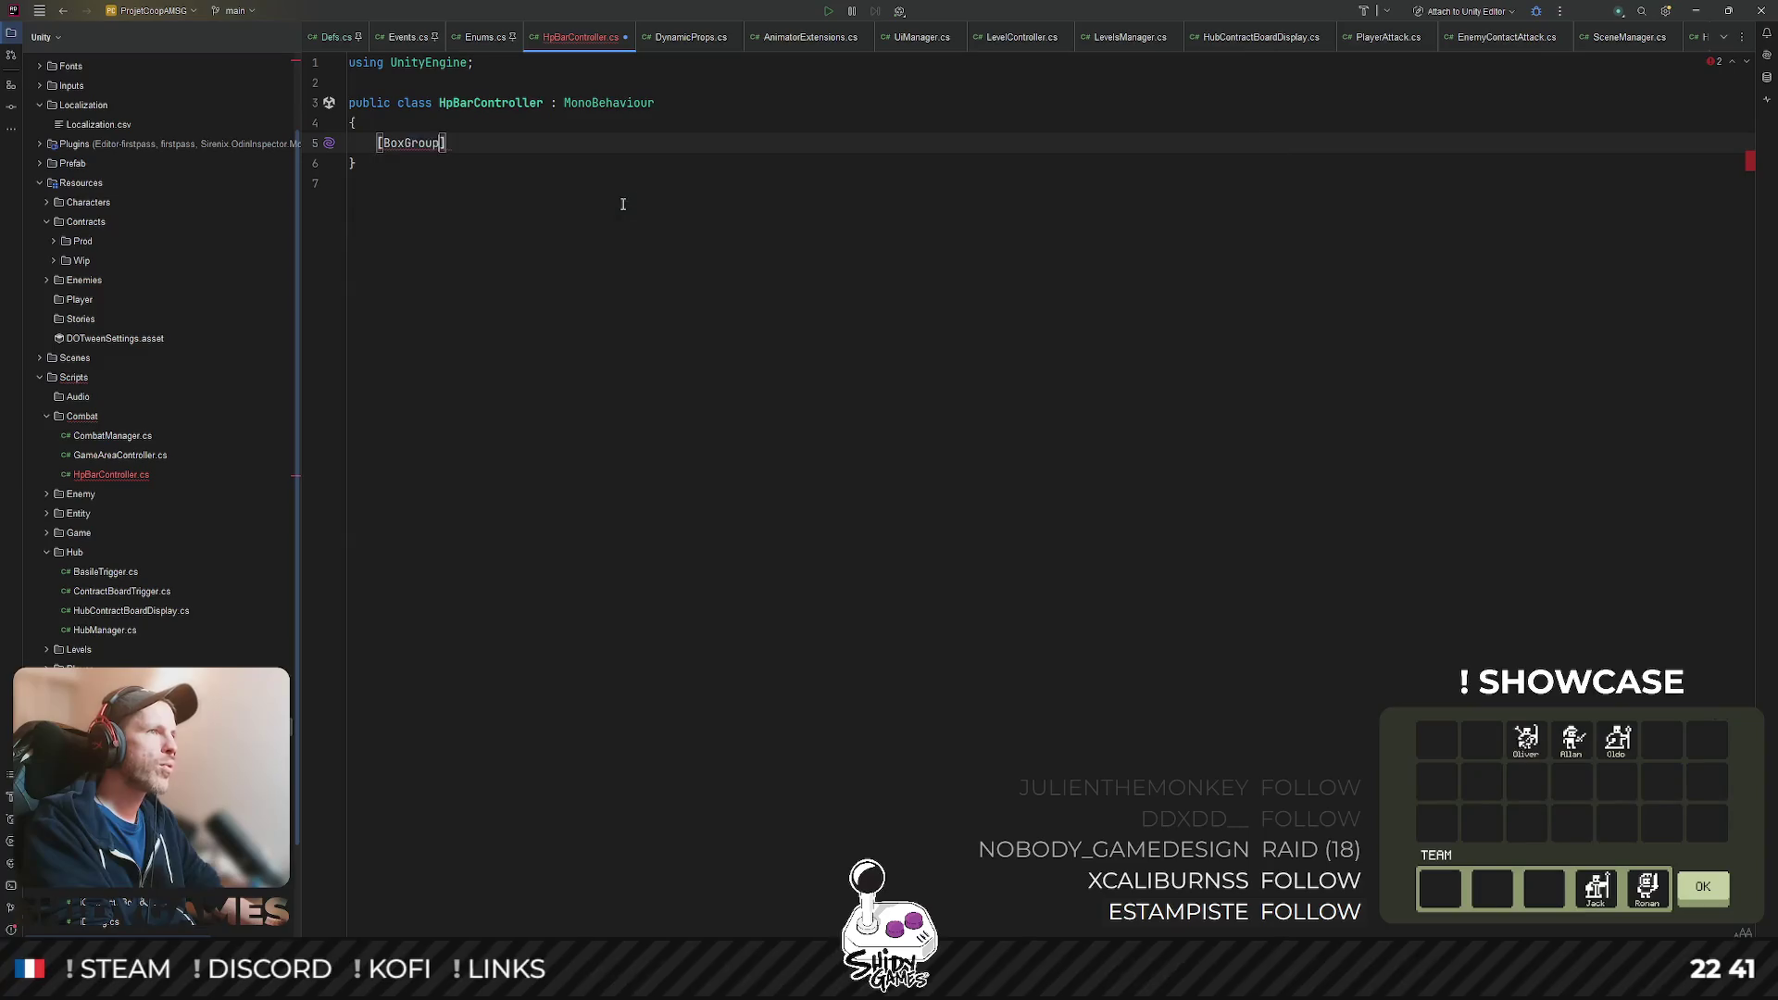
type("\"C")
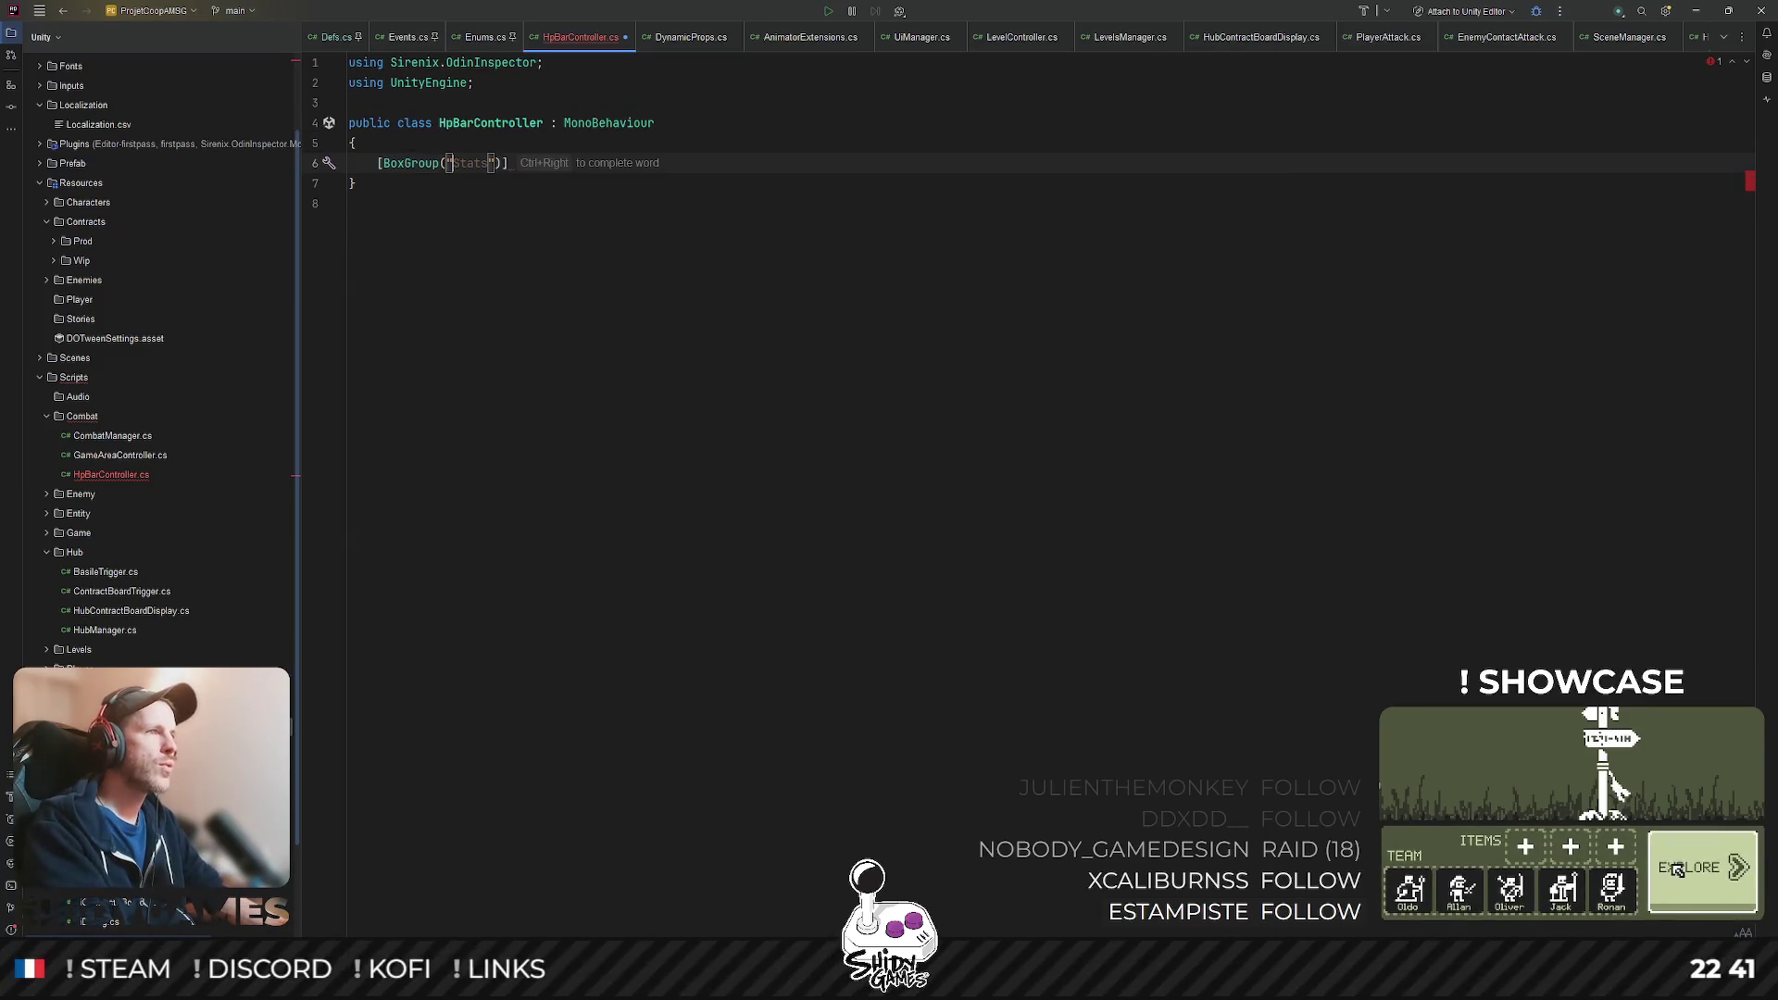
type("onfiguration")
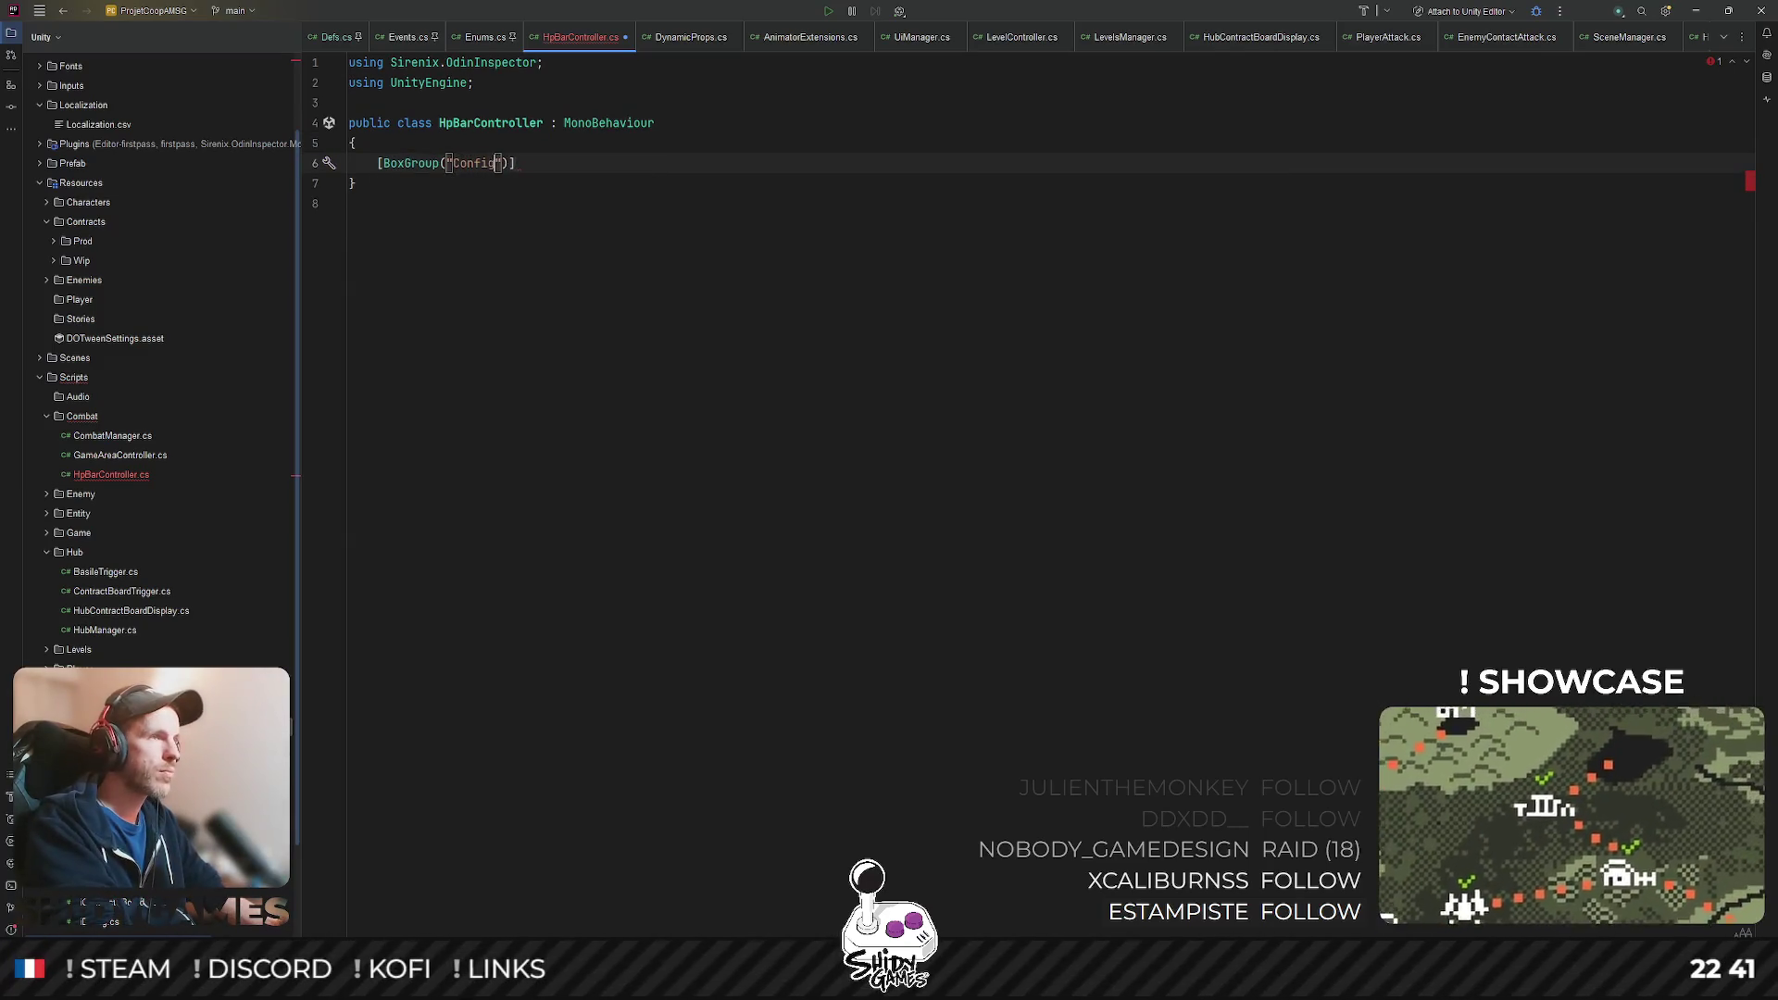
type(", Ser")
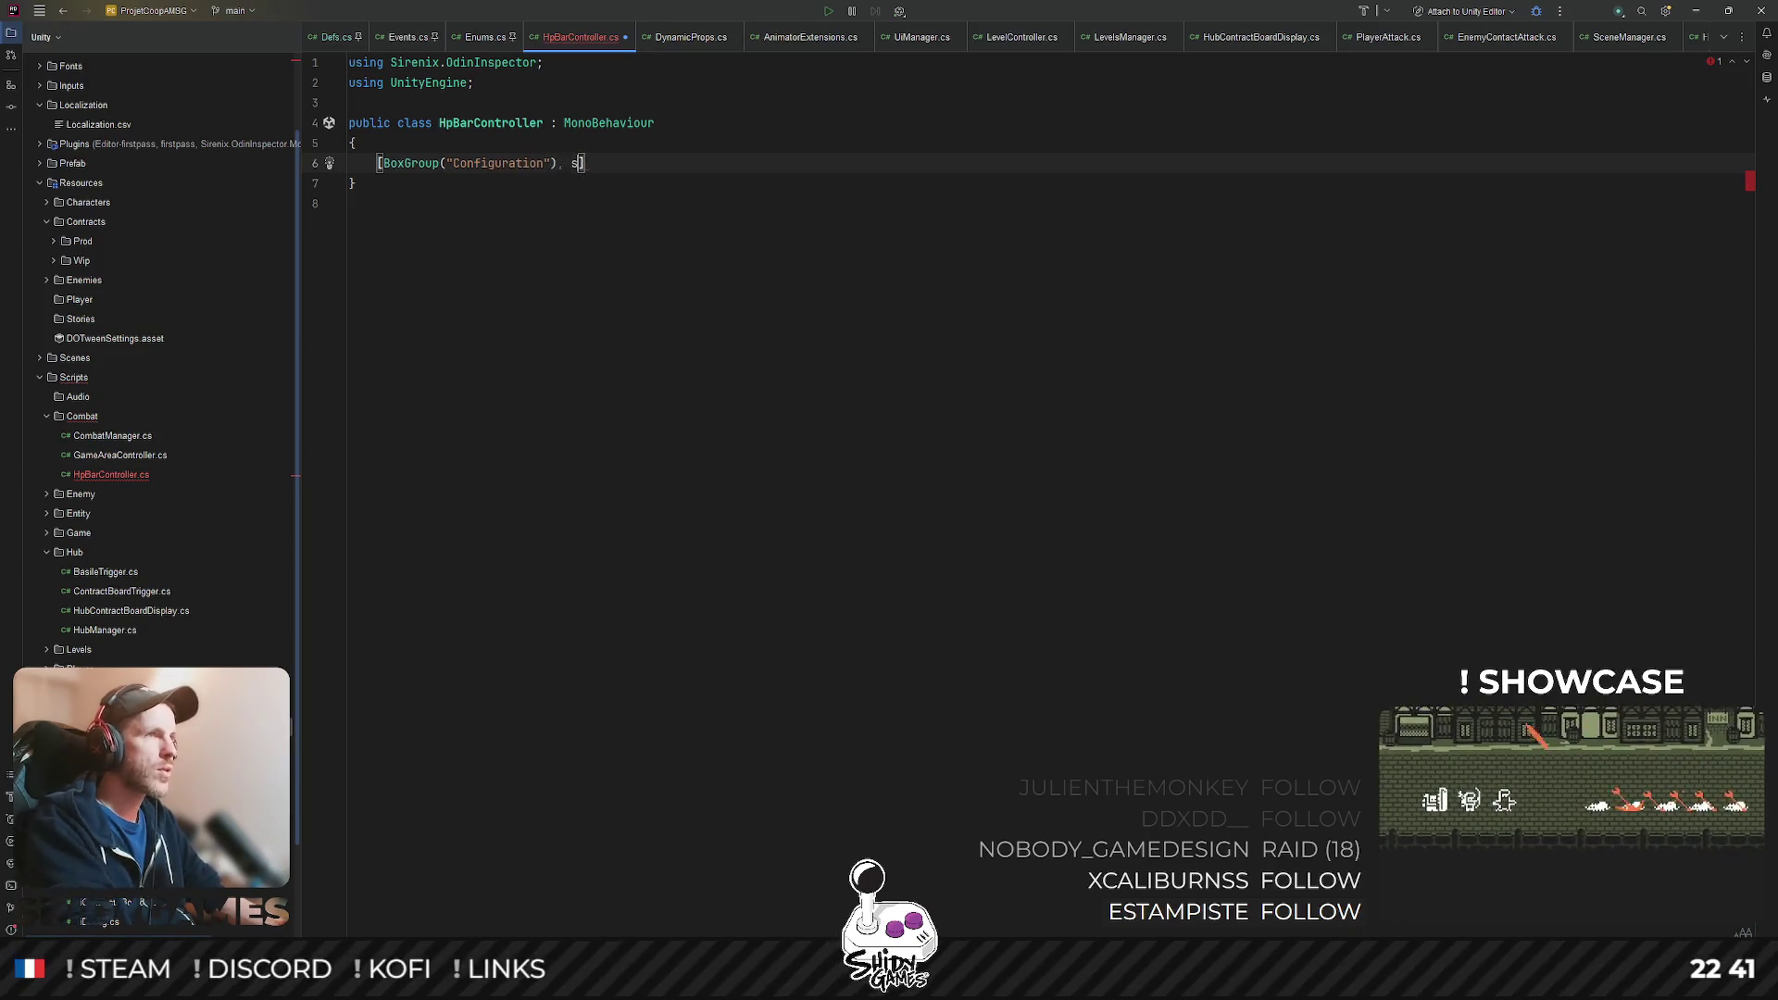
key("Return")
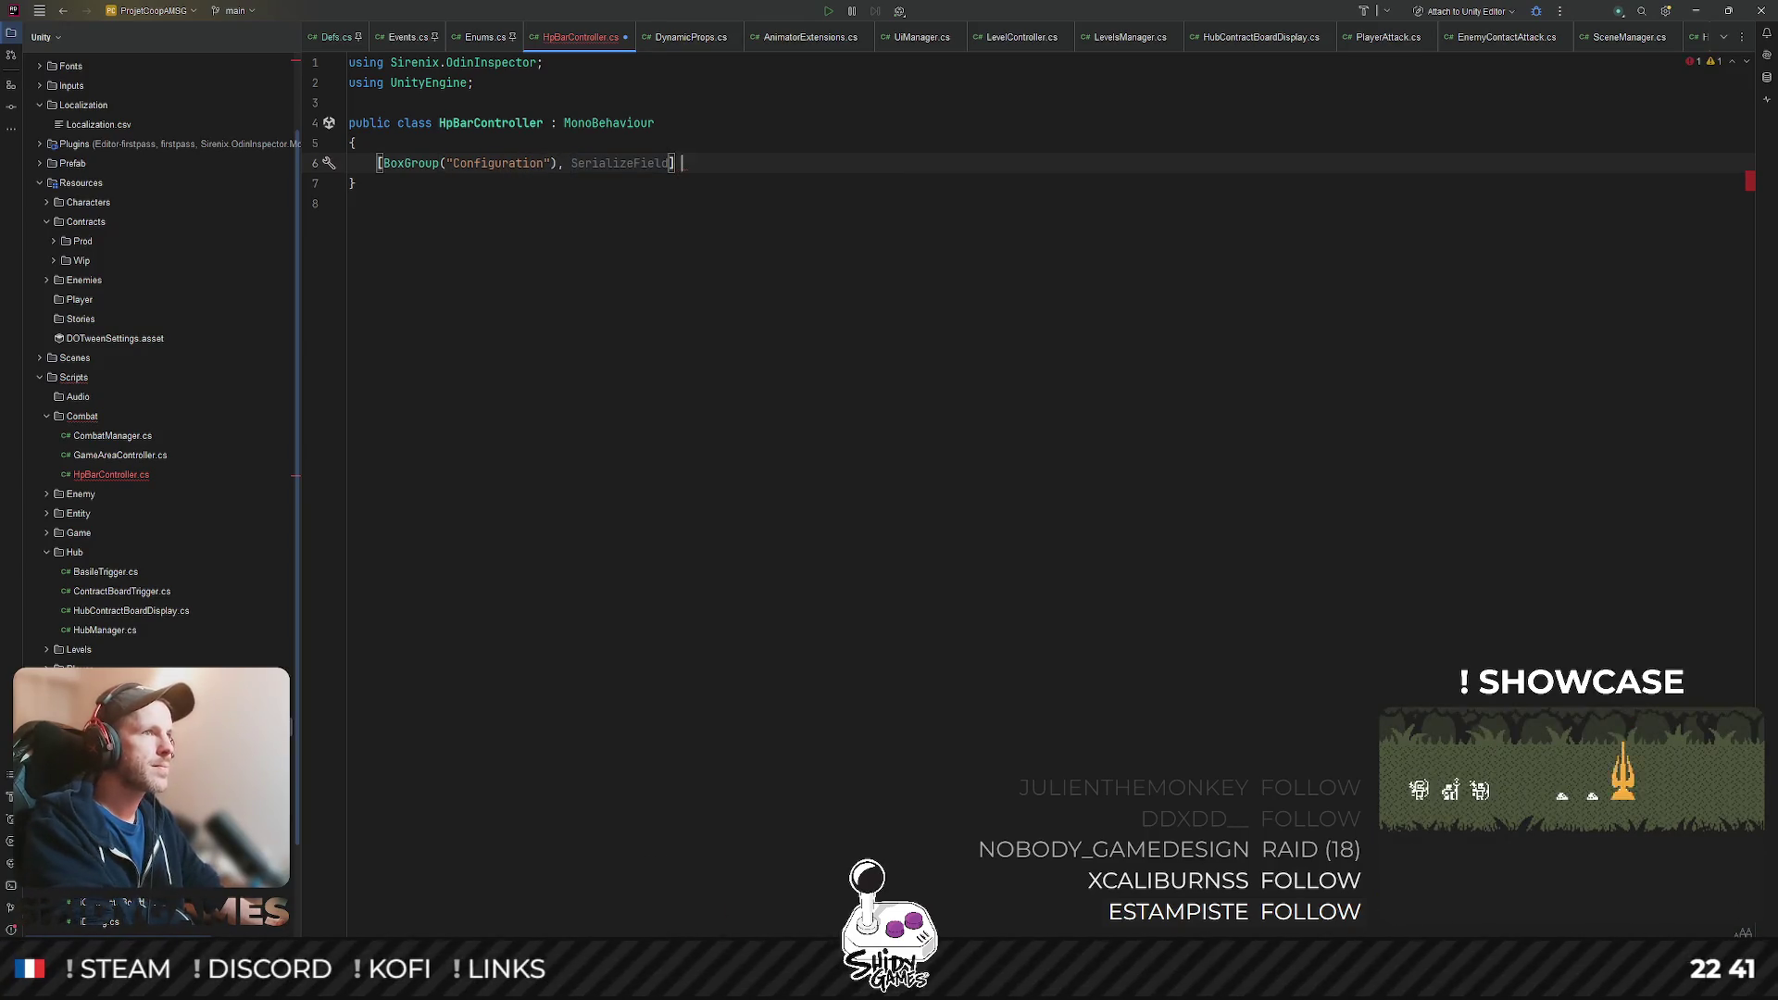
Step: Declare a private UnityEngine.UI Image field named m_filler under that attribute
type("] private")
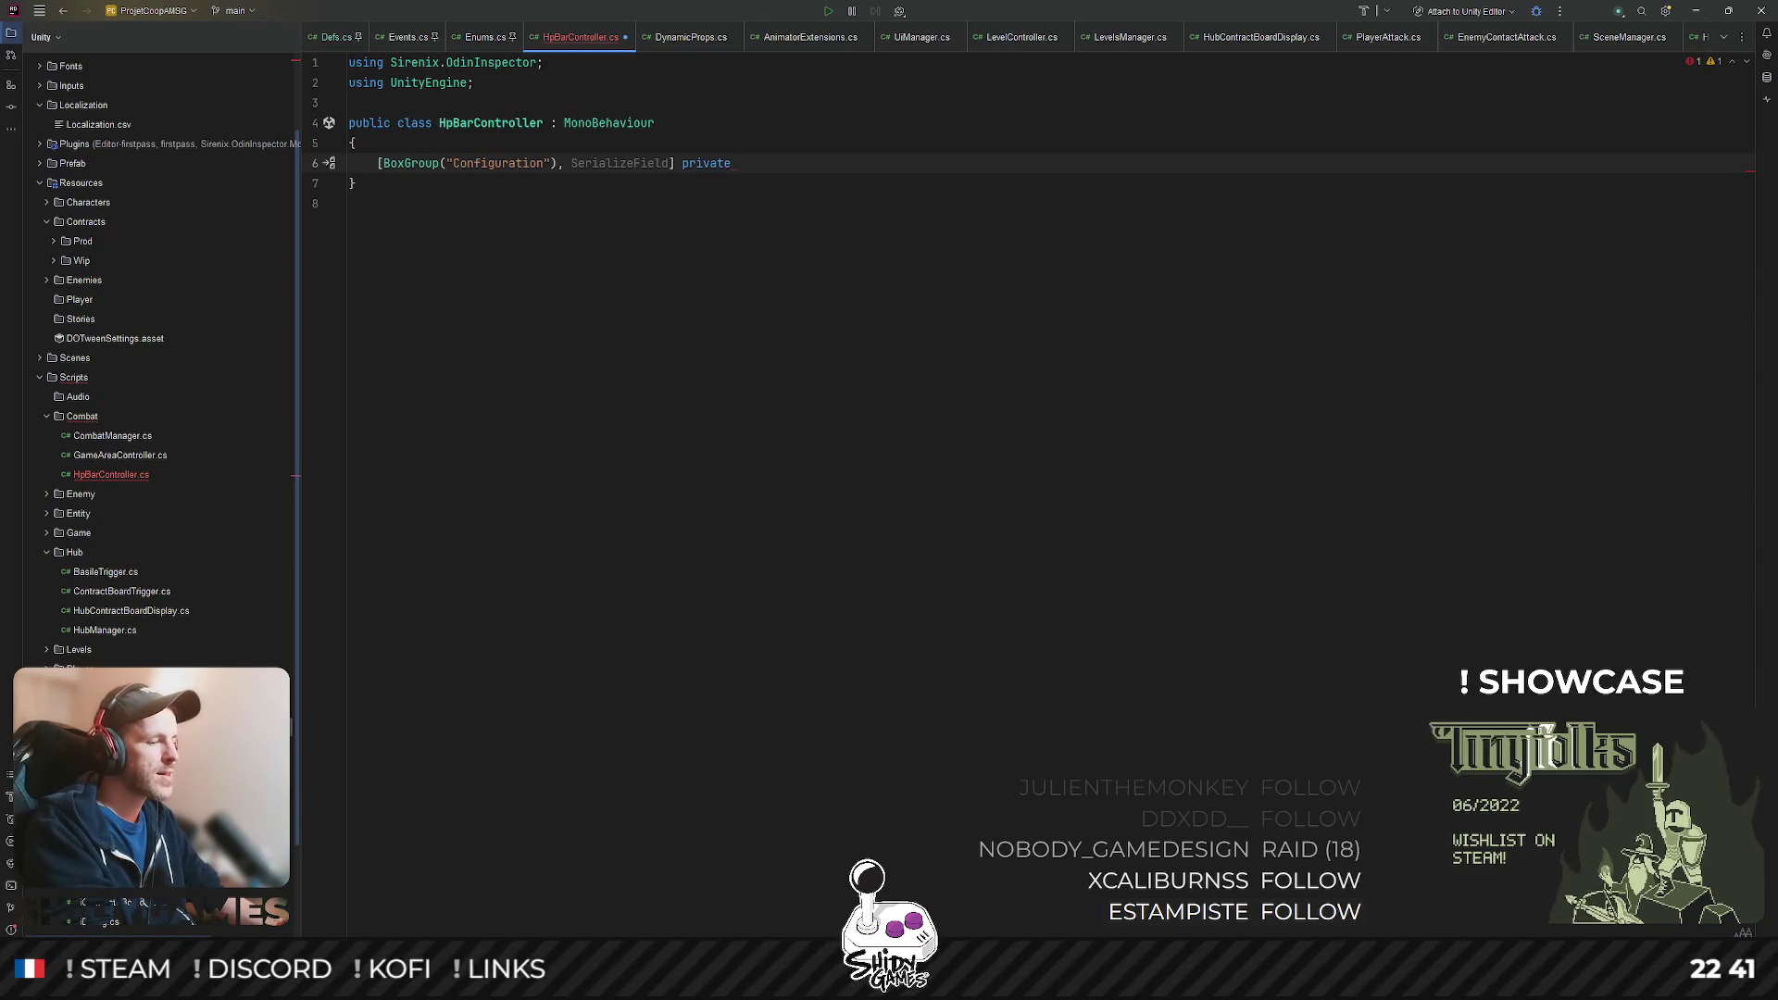
type("Image")
key("Down")
key("Down")
key("Down")
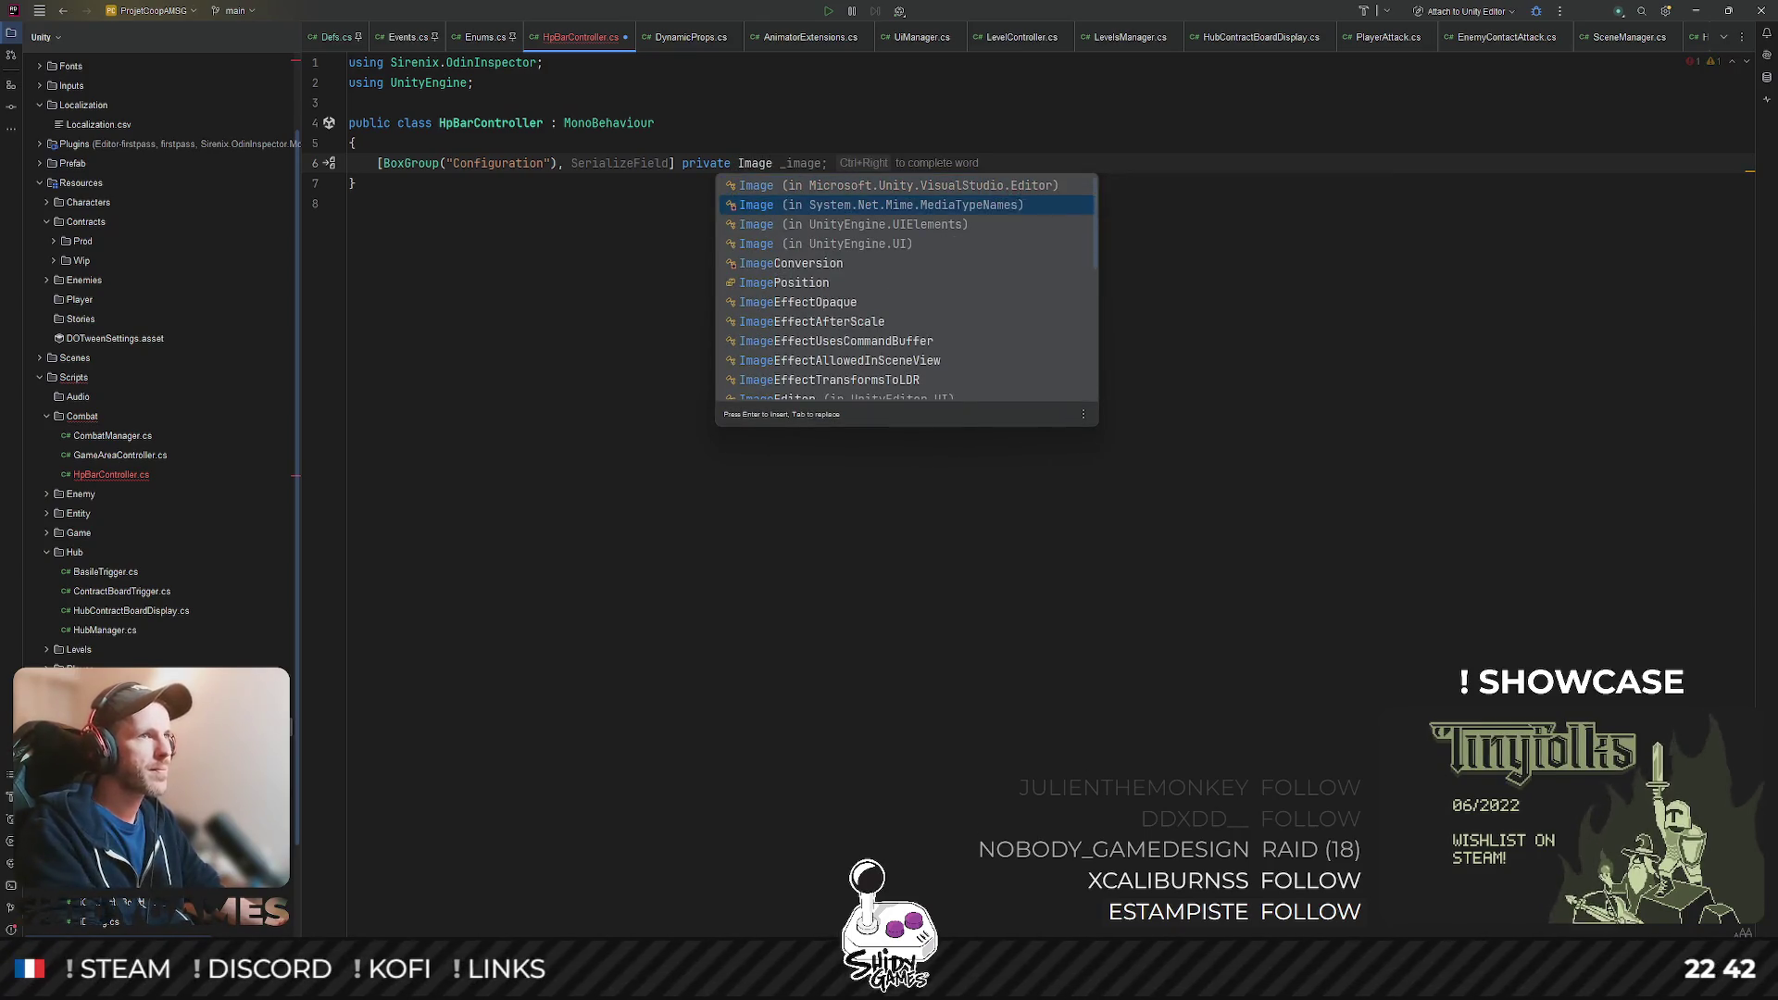
key("Return")
type("m_filler;")
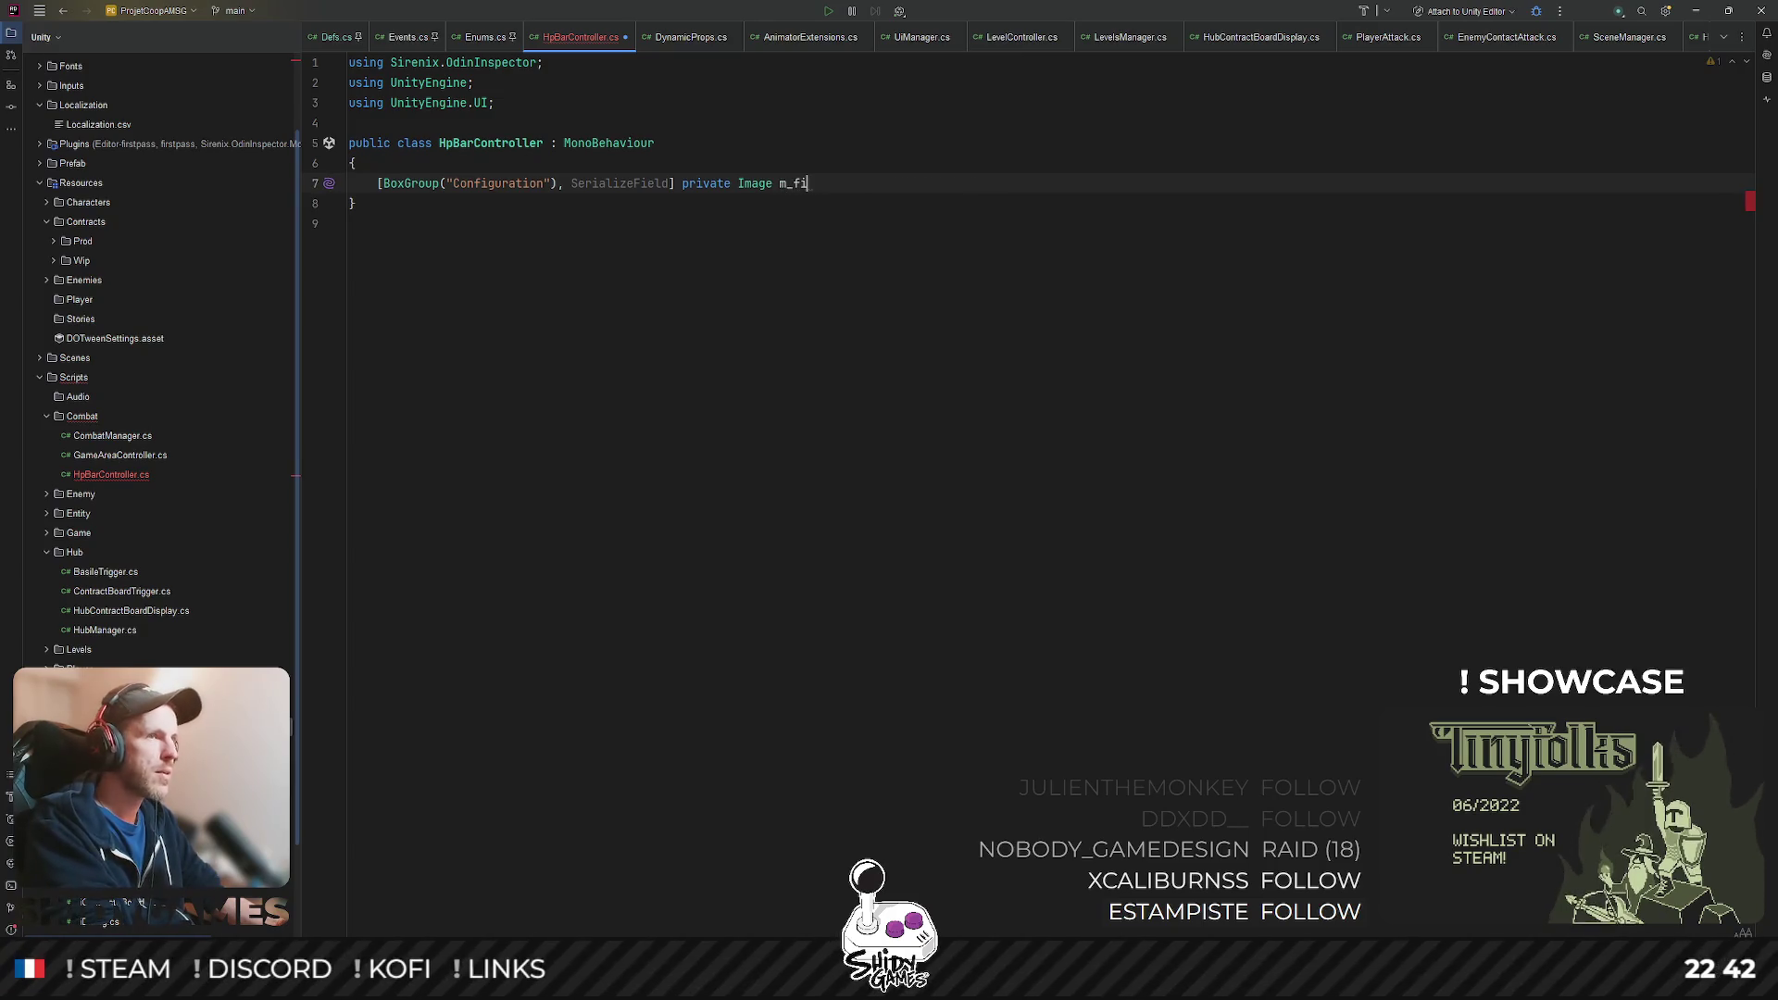
key("Return")
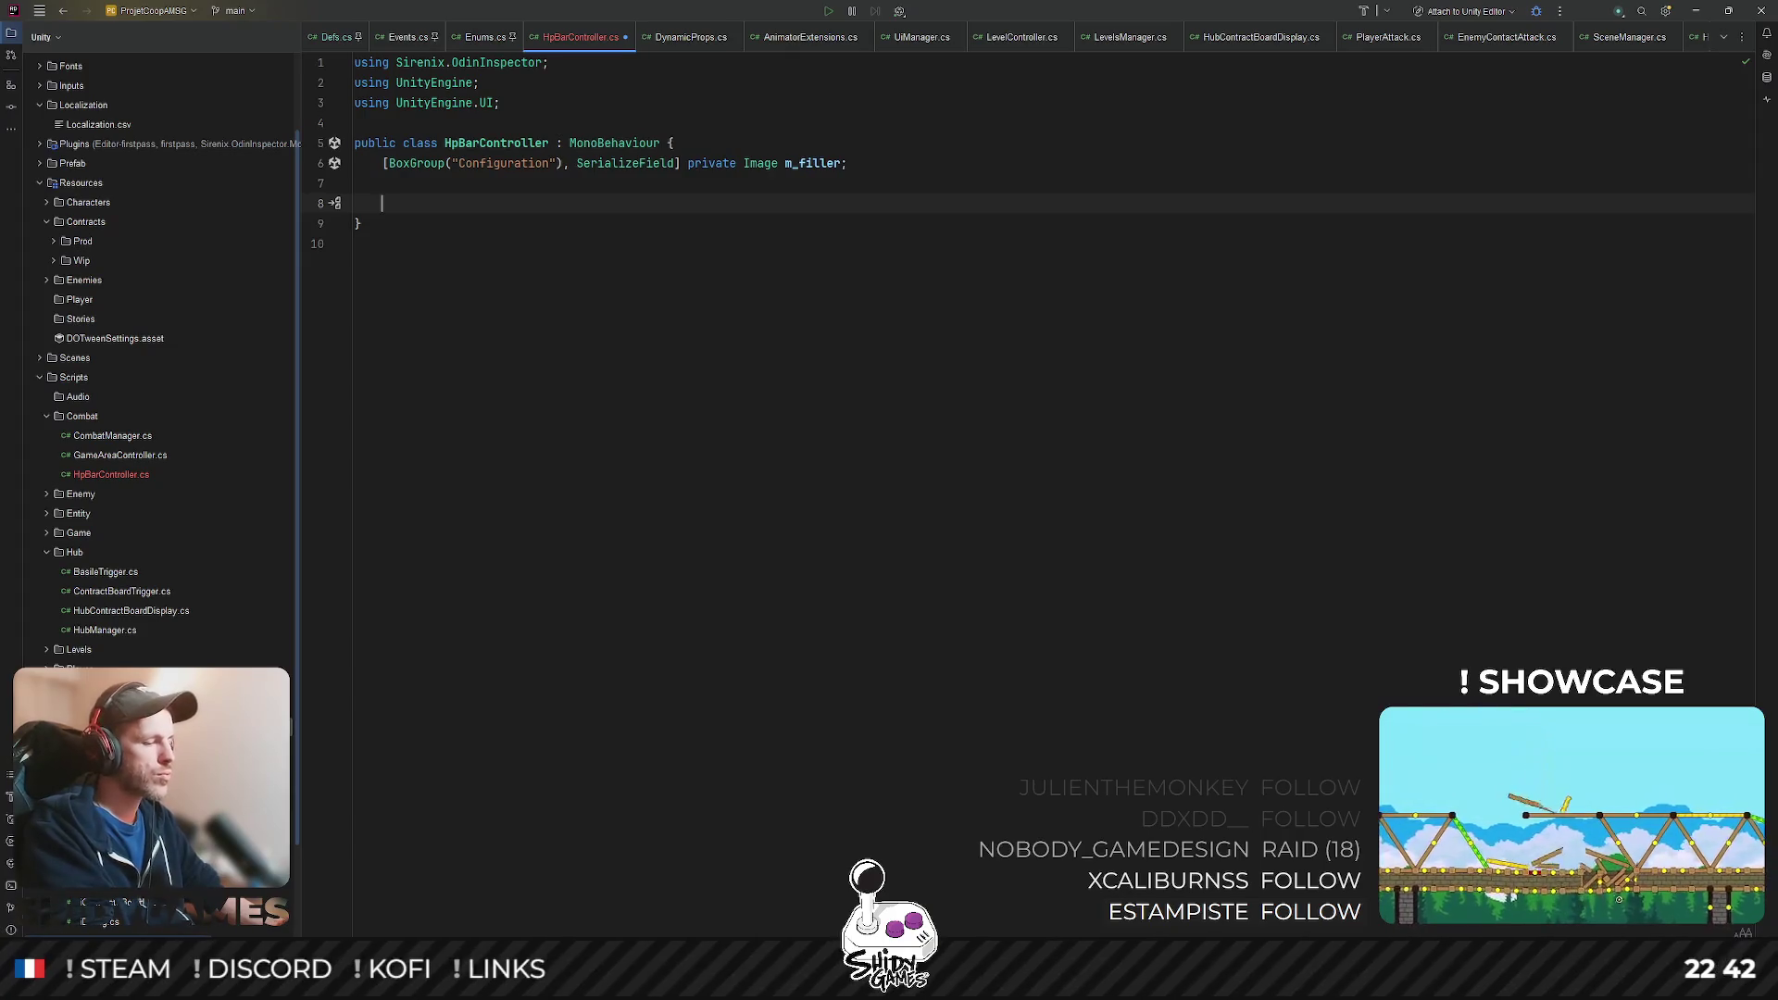
Step: Add an Awake method that sets m_filler.fillAmount = 1f
type("private void aw")
key("Return")
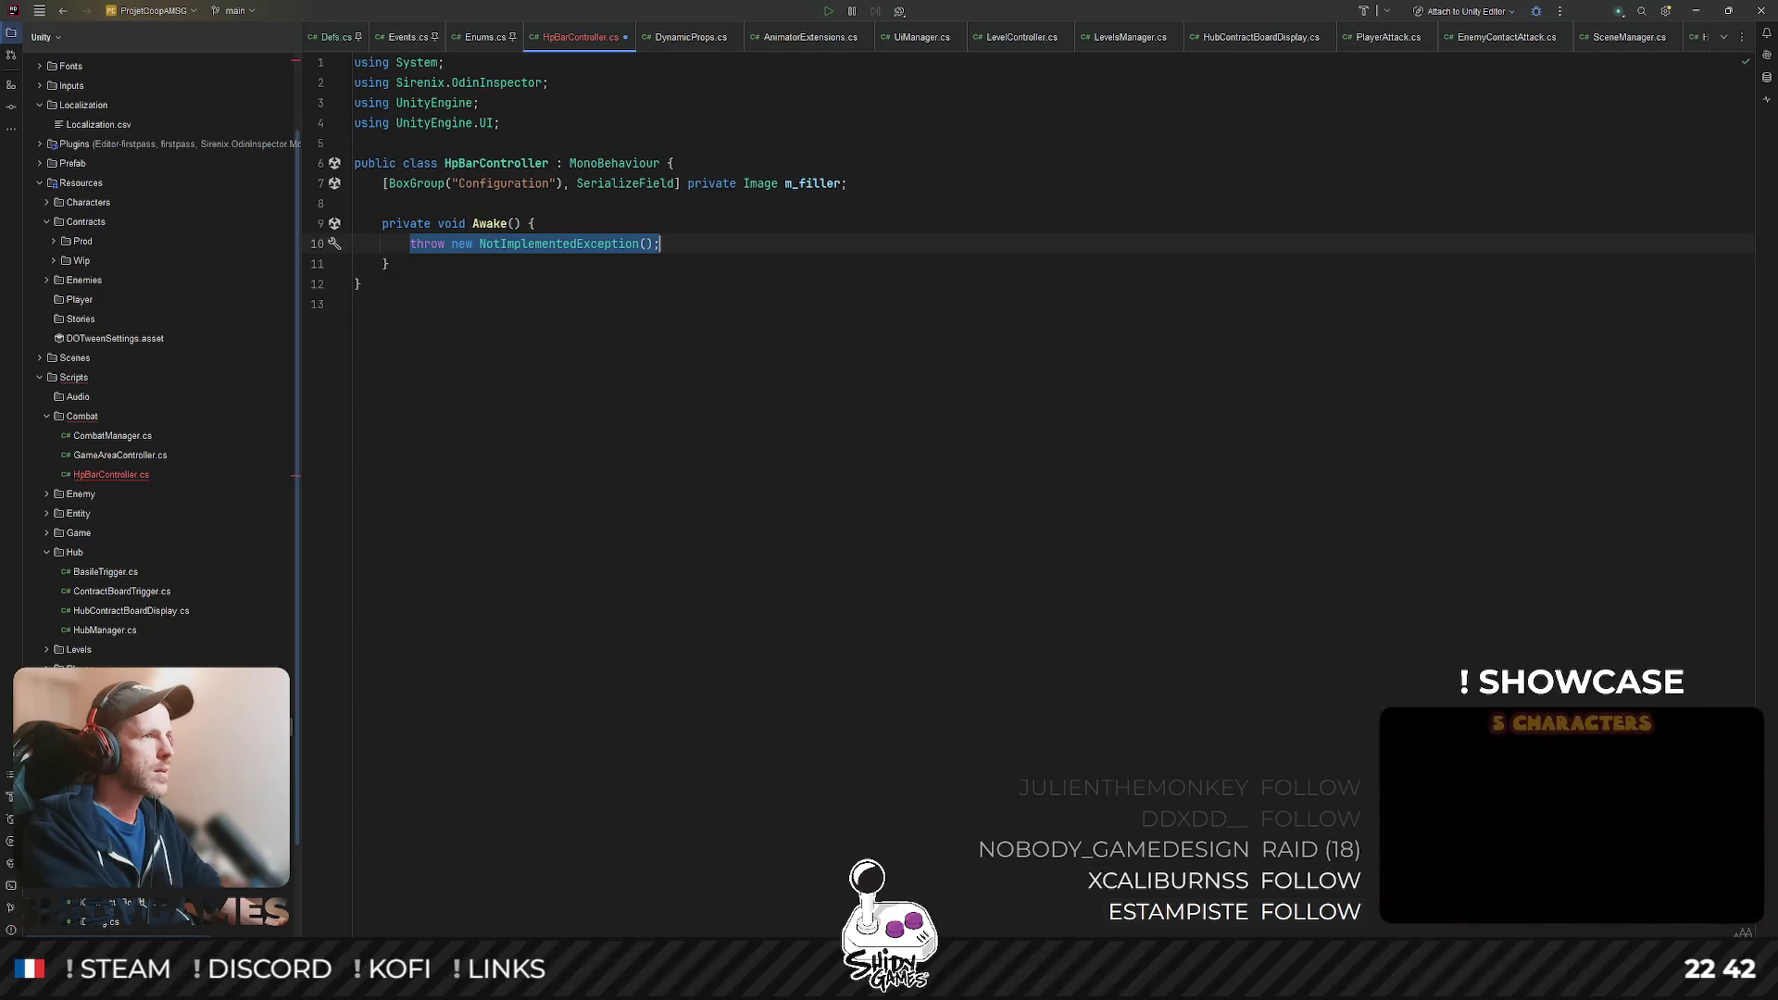
type("m_filler =")
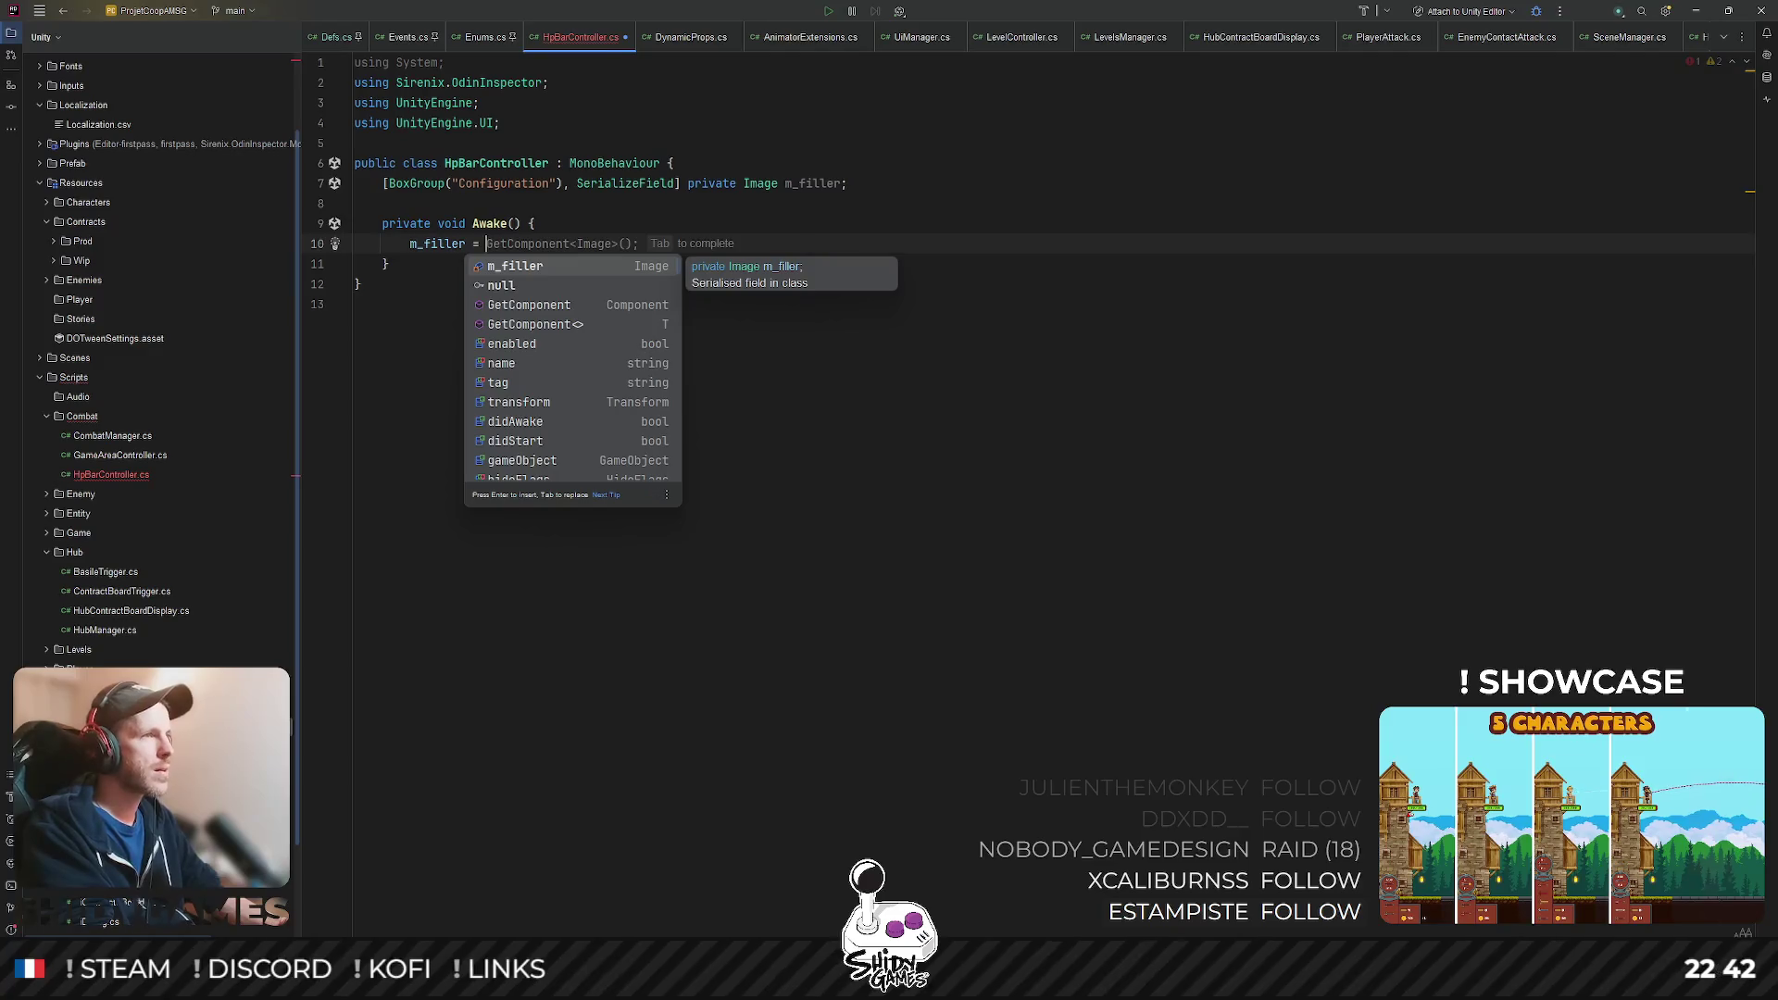
key("BackSpace")
key("BackSpace")
key("BackSpace")
type(".f")
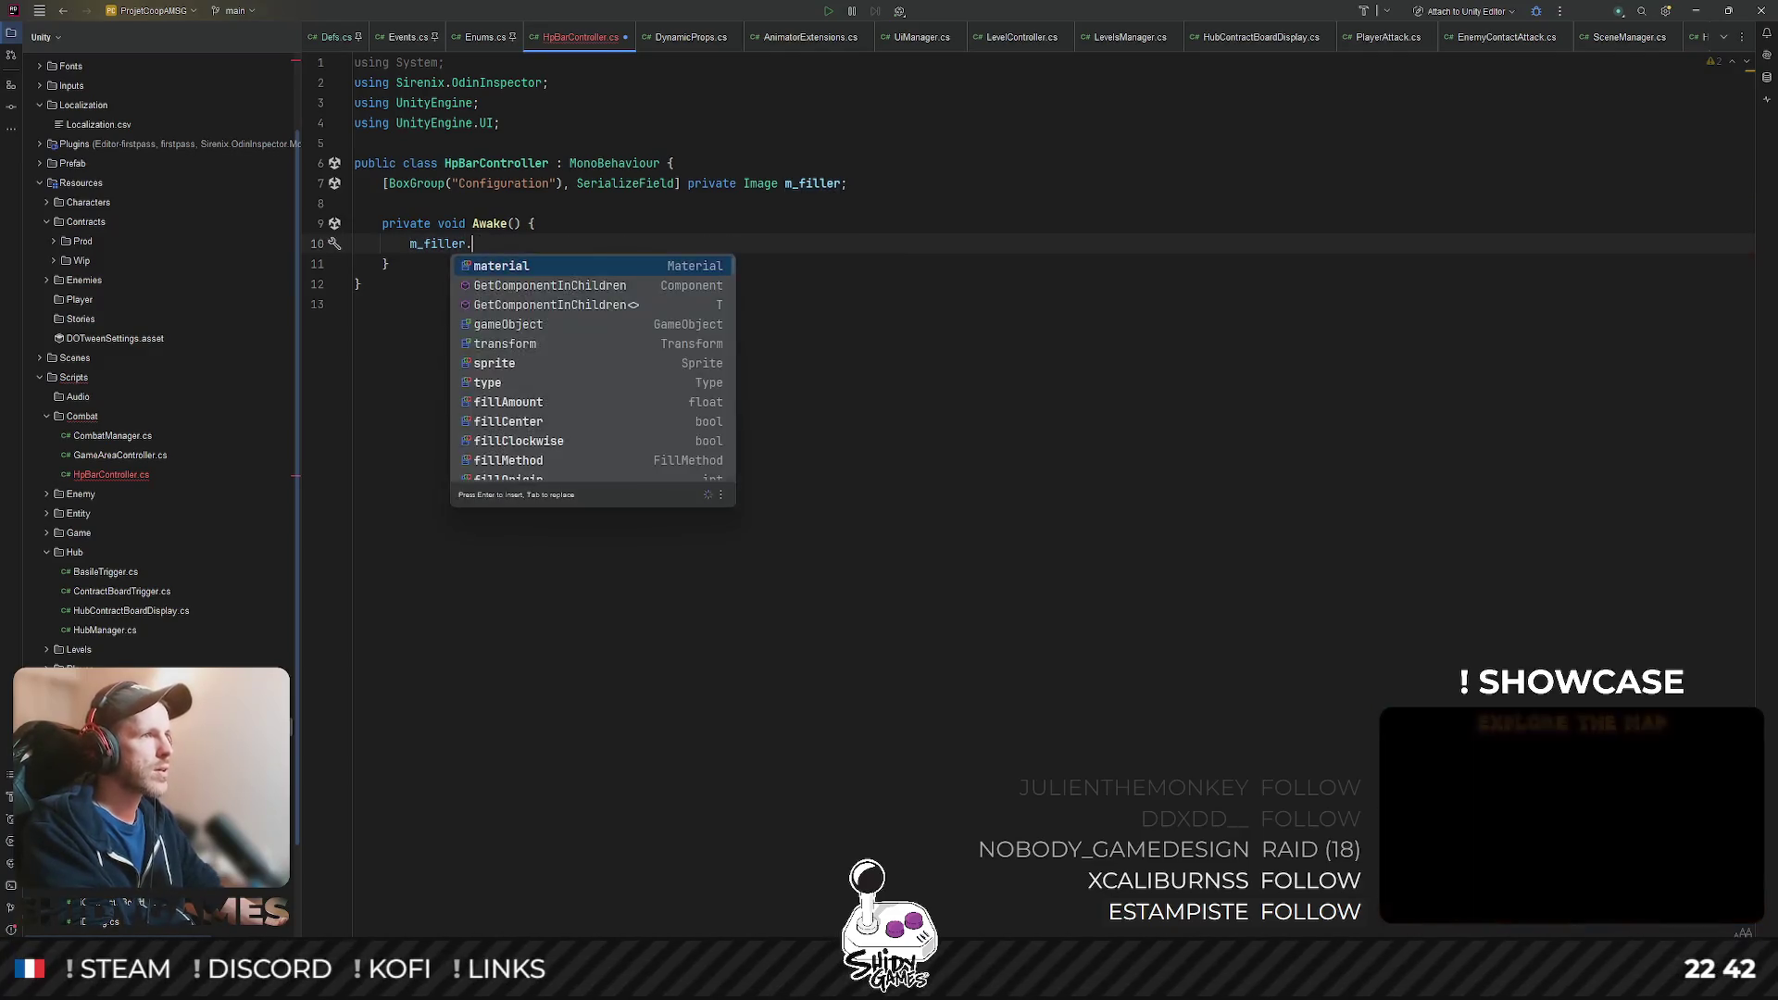
key("Return")
type("= 1f;")
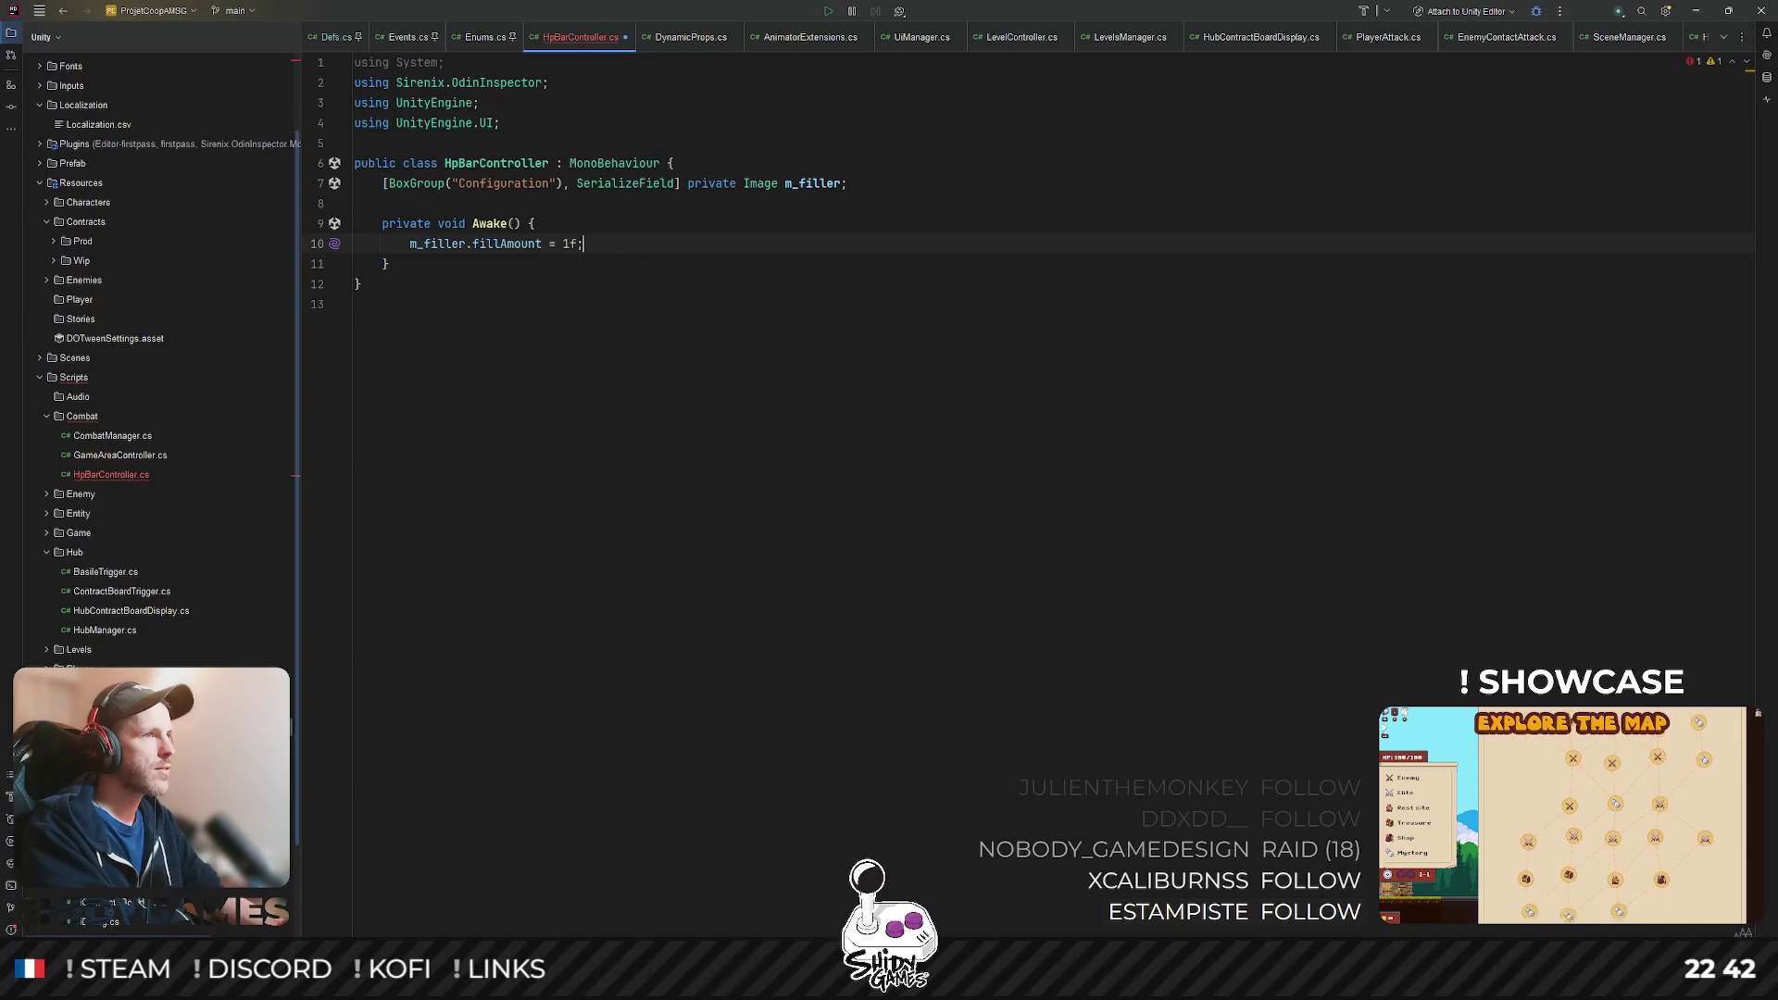
Step: Remove the unused using System import and open blank lines below Awake
left_click(354, 62)
key("ctrl+x")
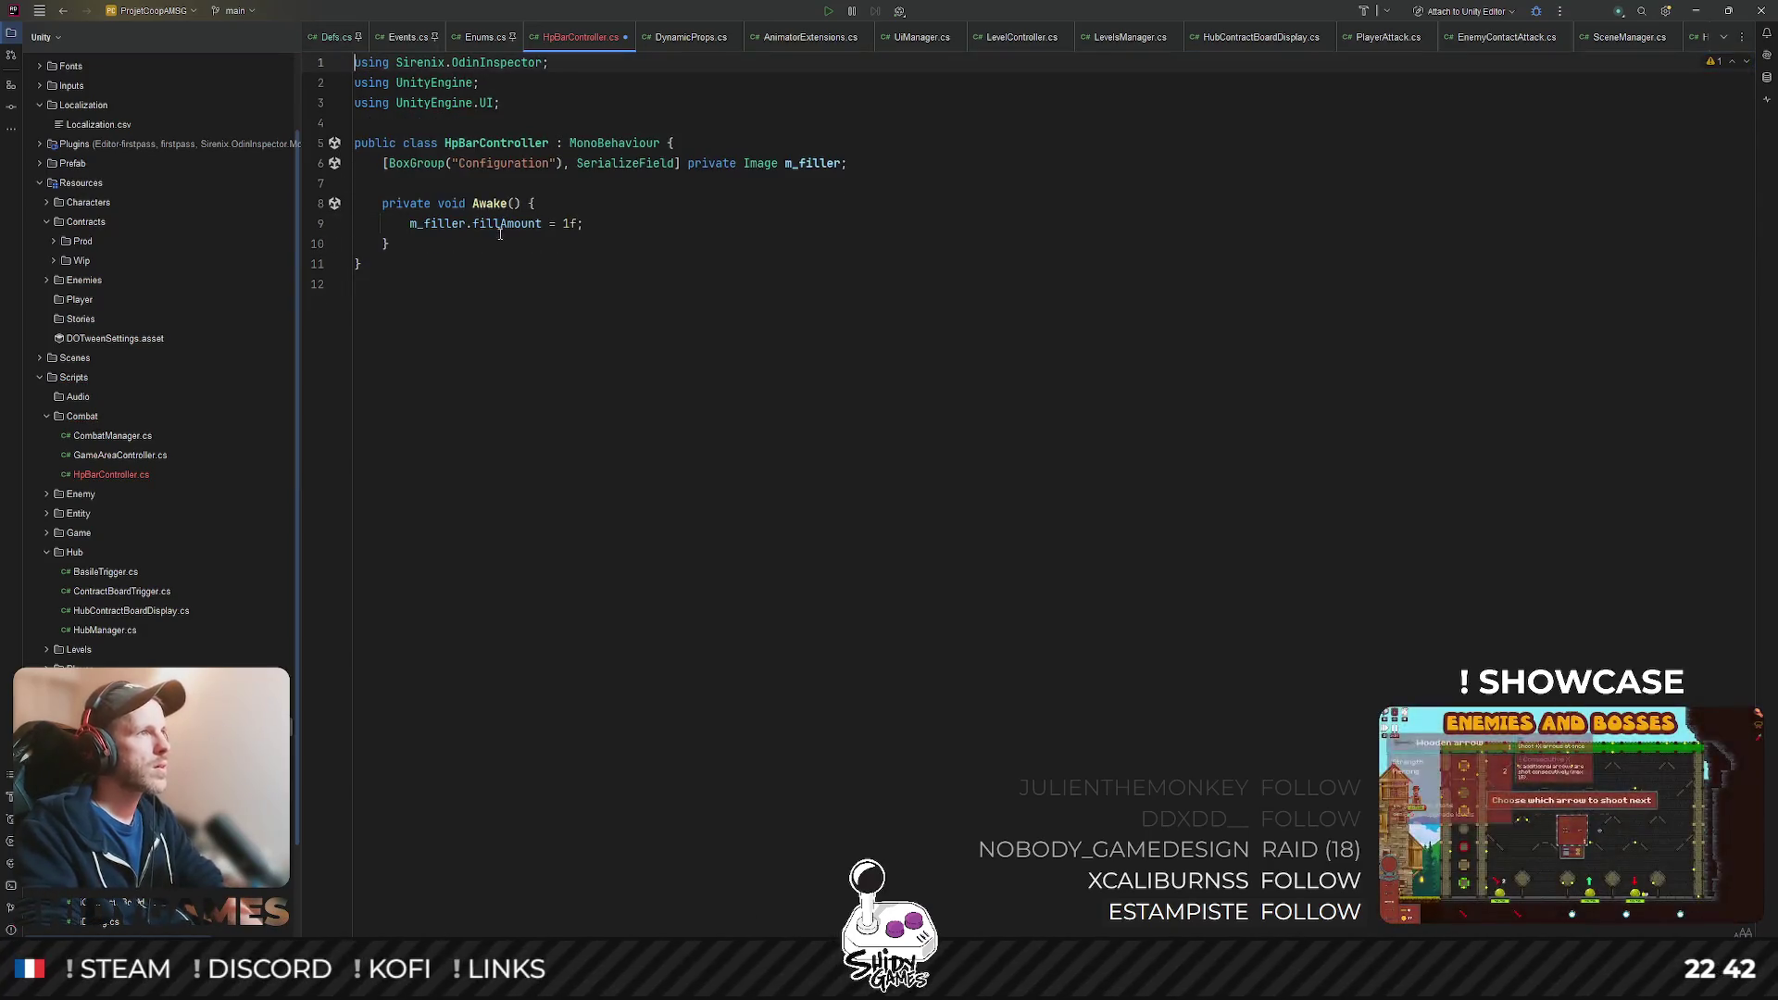
left_click(623, 224)
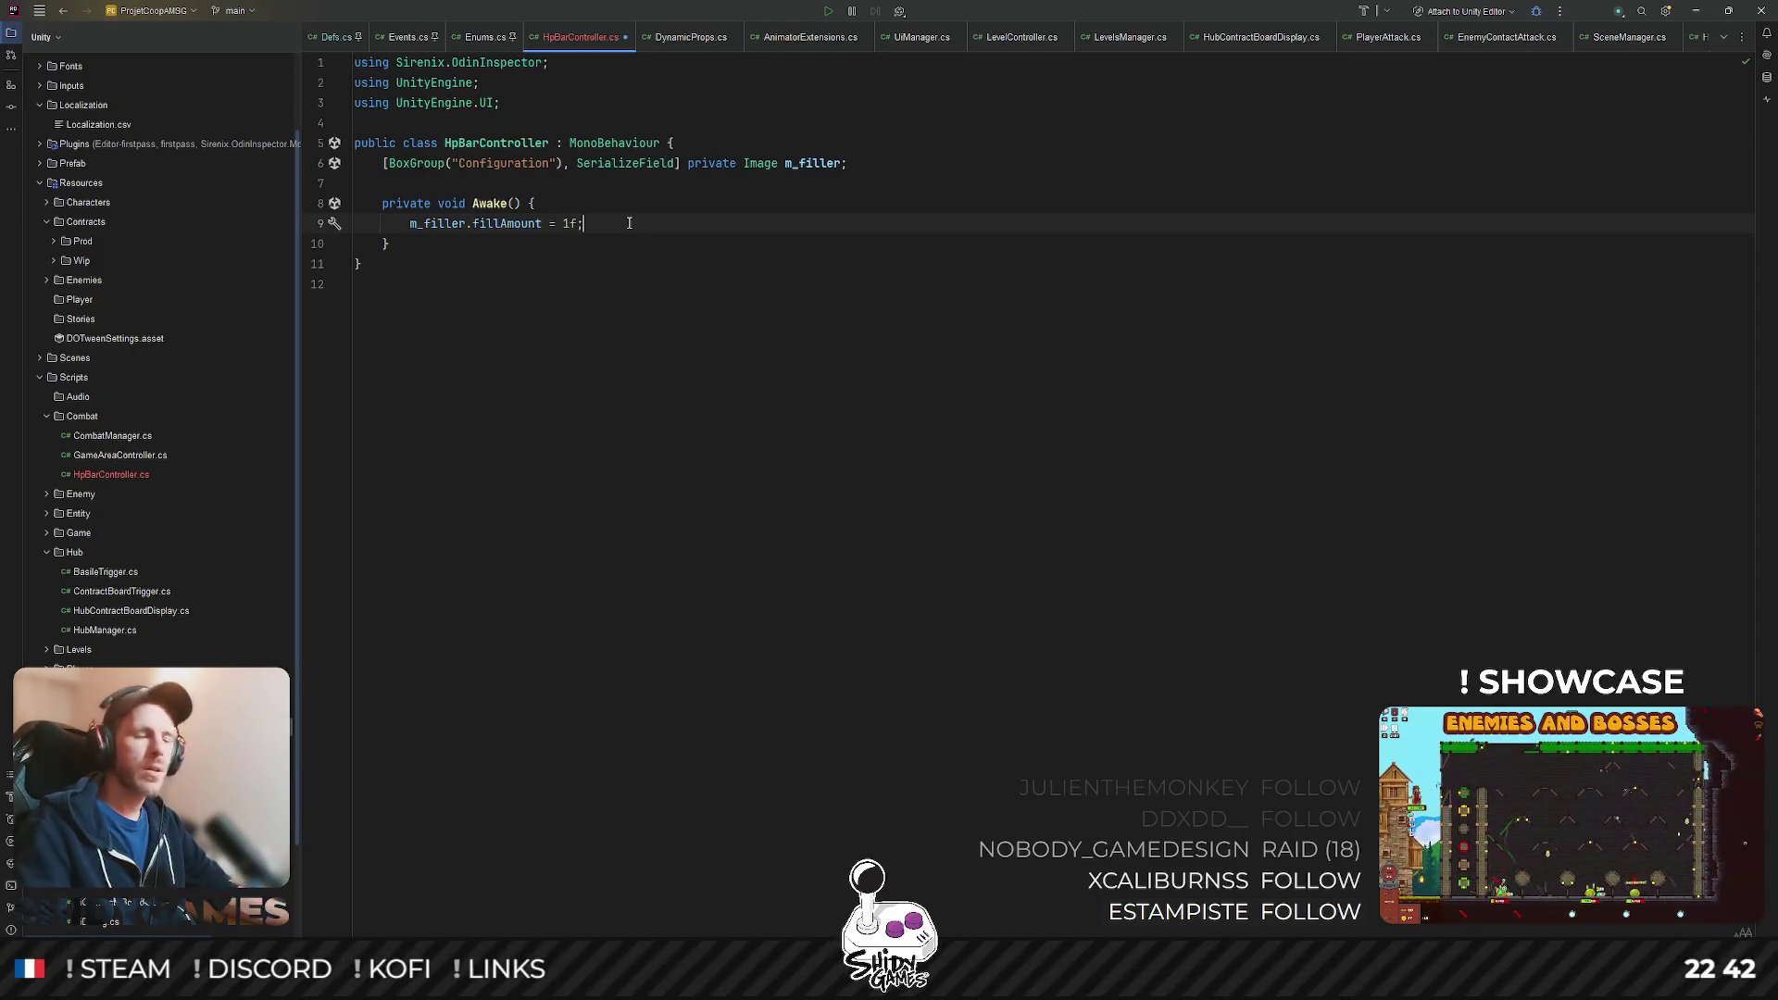
key("Return")
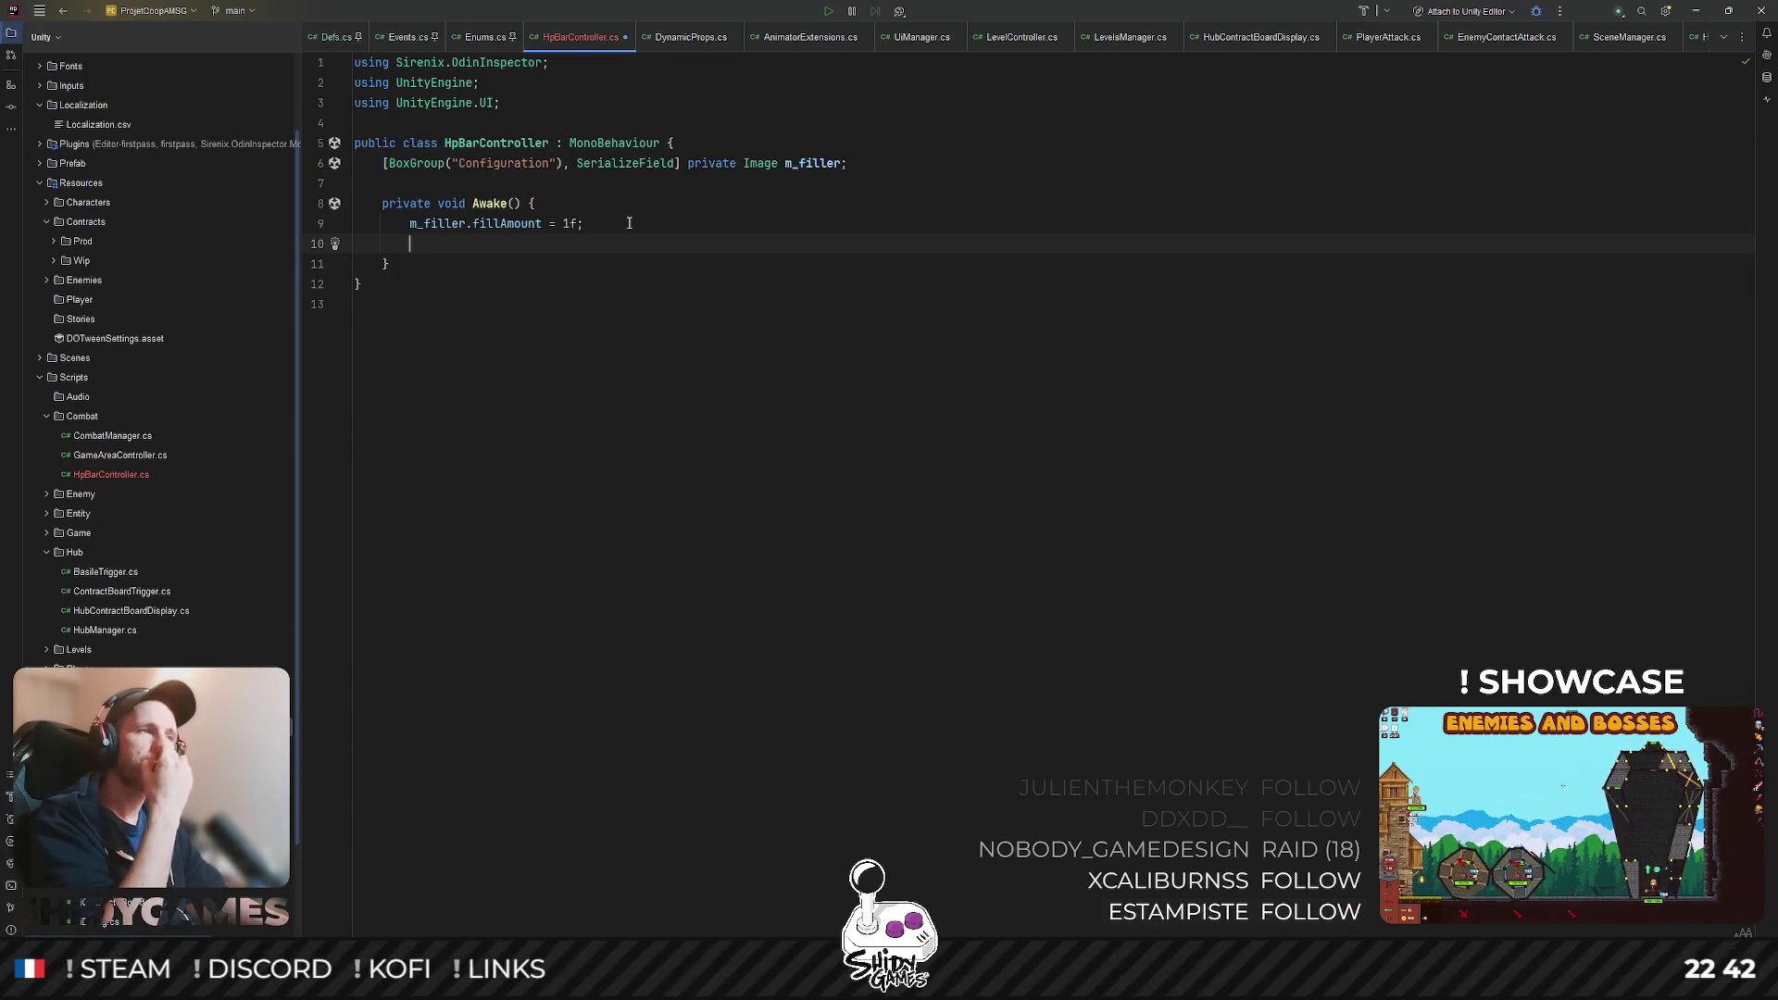
key("BackSpace")
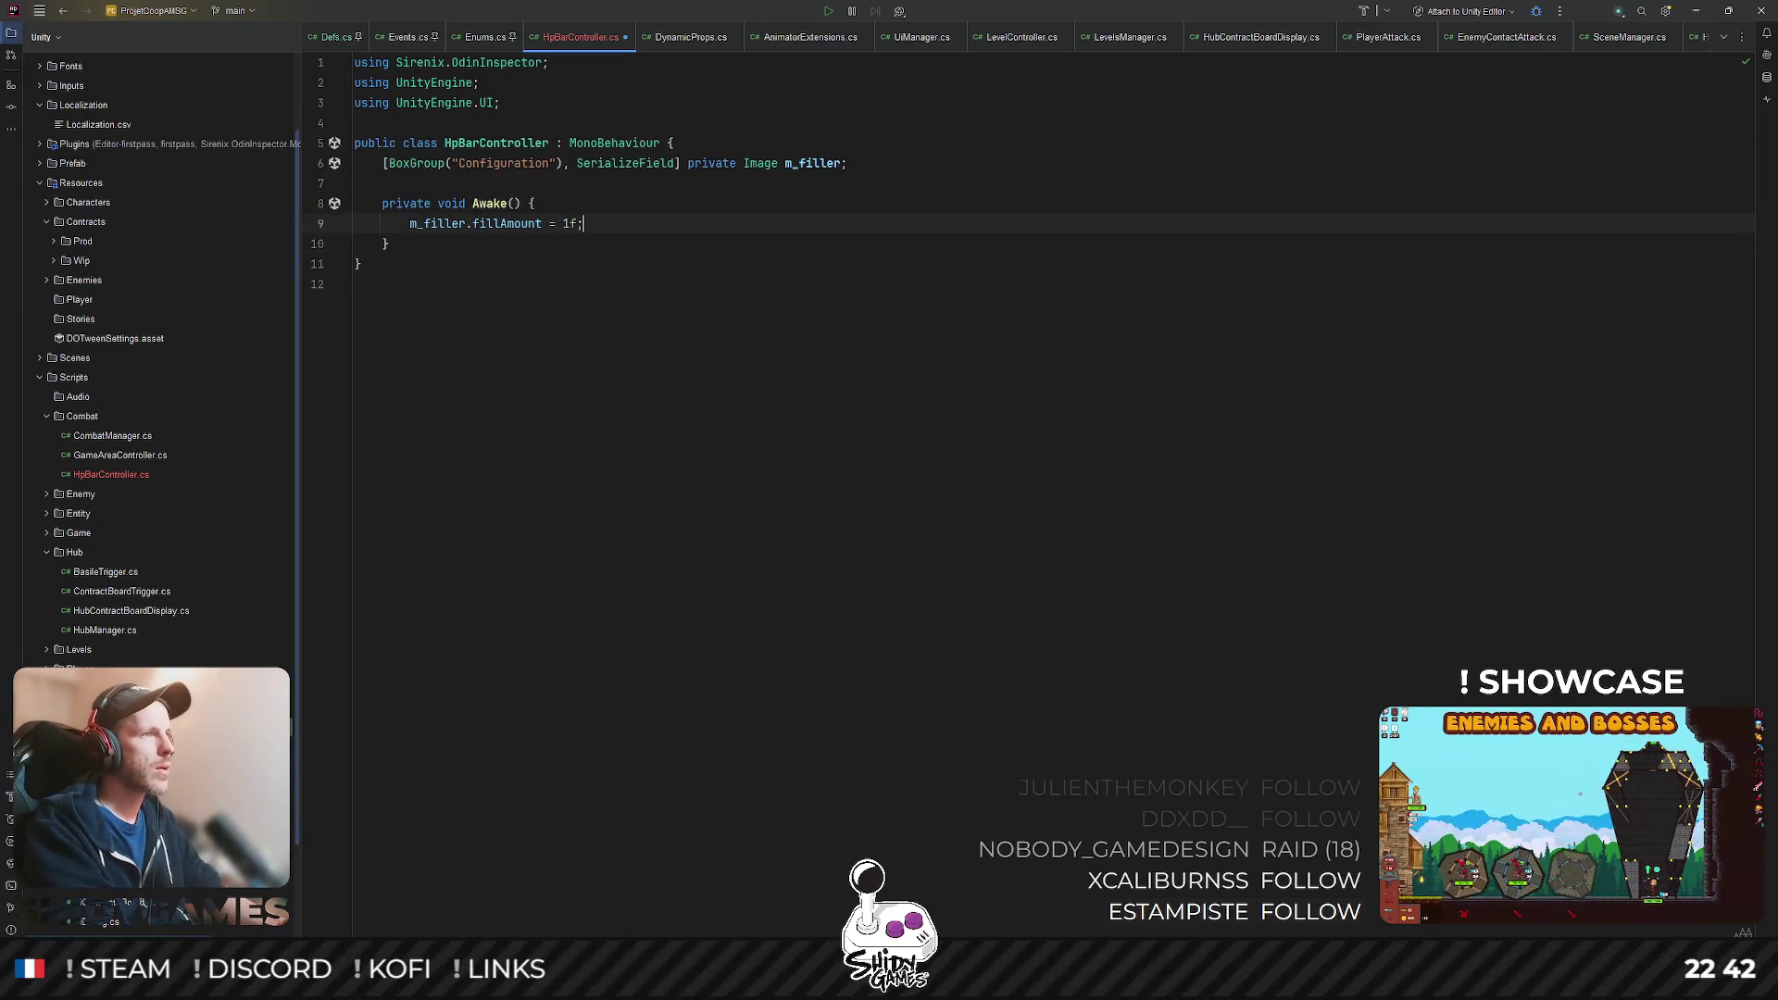
key("Down")
key("Return")
key("Return")
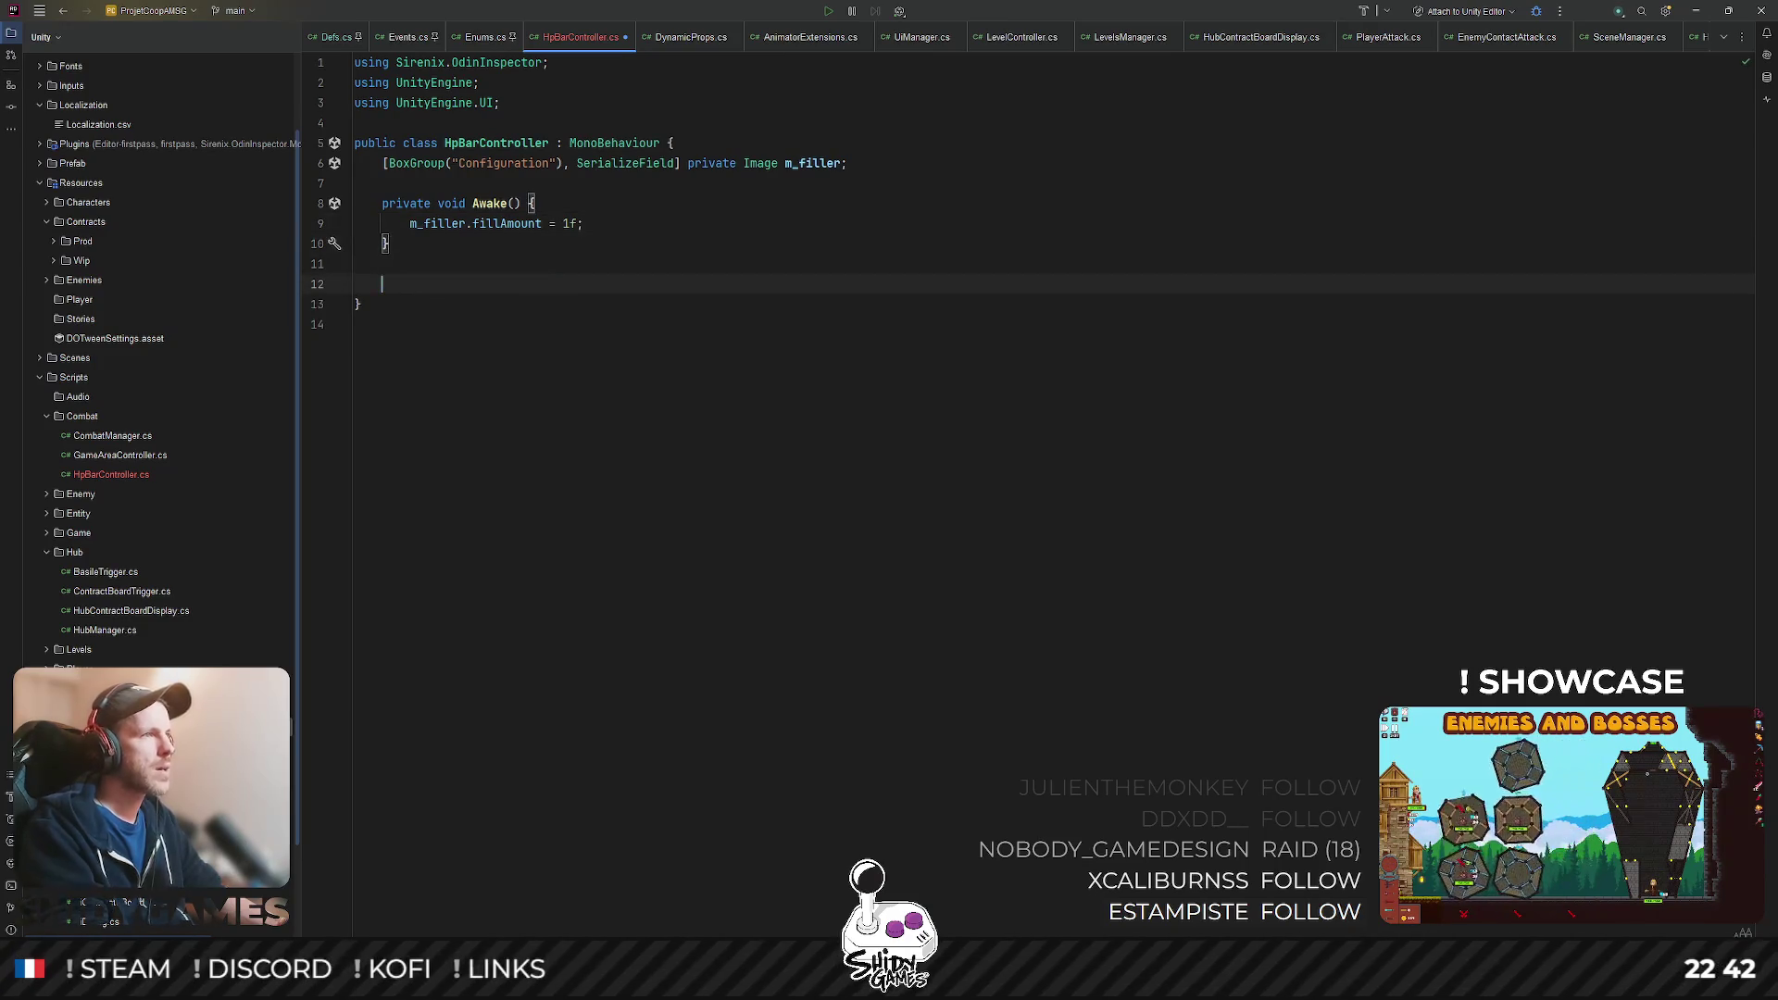
Step: Add UpdateFiller(int currentHp, int totalHp) starting an m_filler.DOFillAmount call with DG.Tweening imported
type("private void Update")
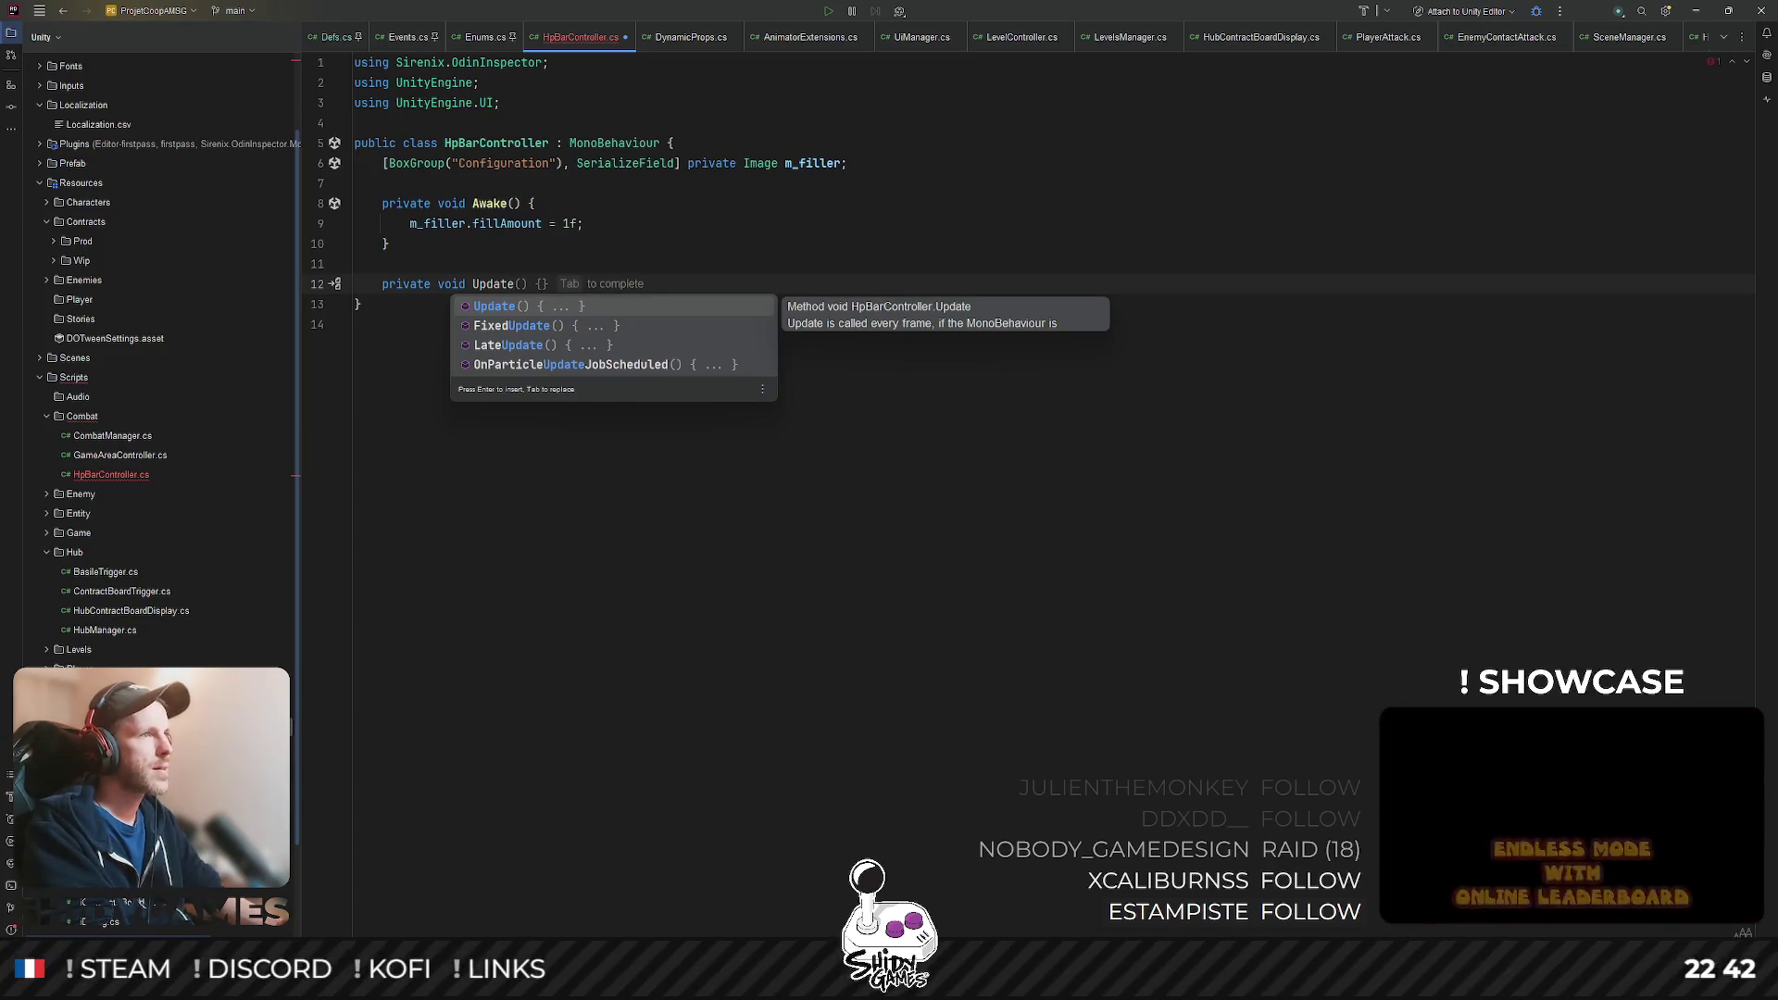
type("Filler(")
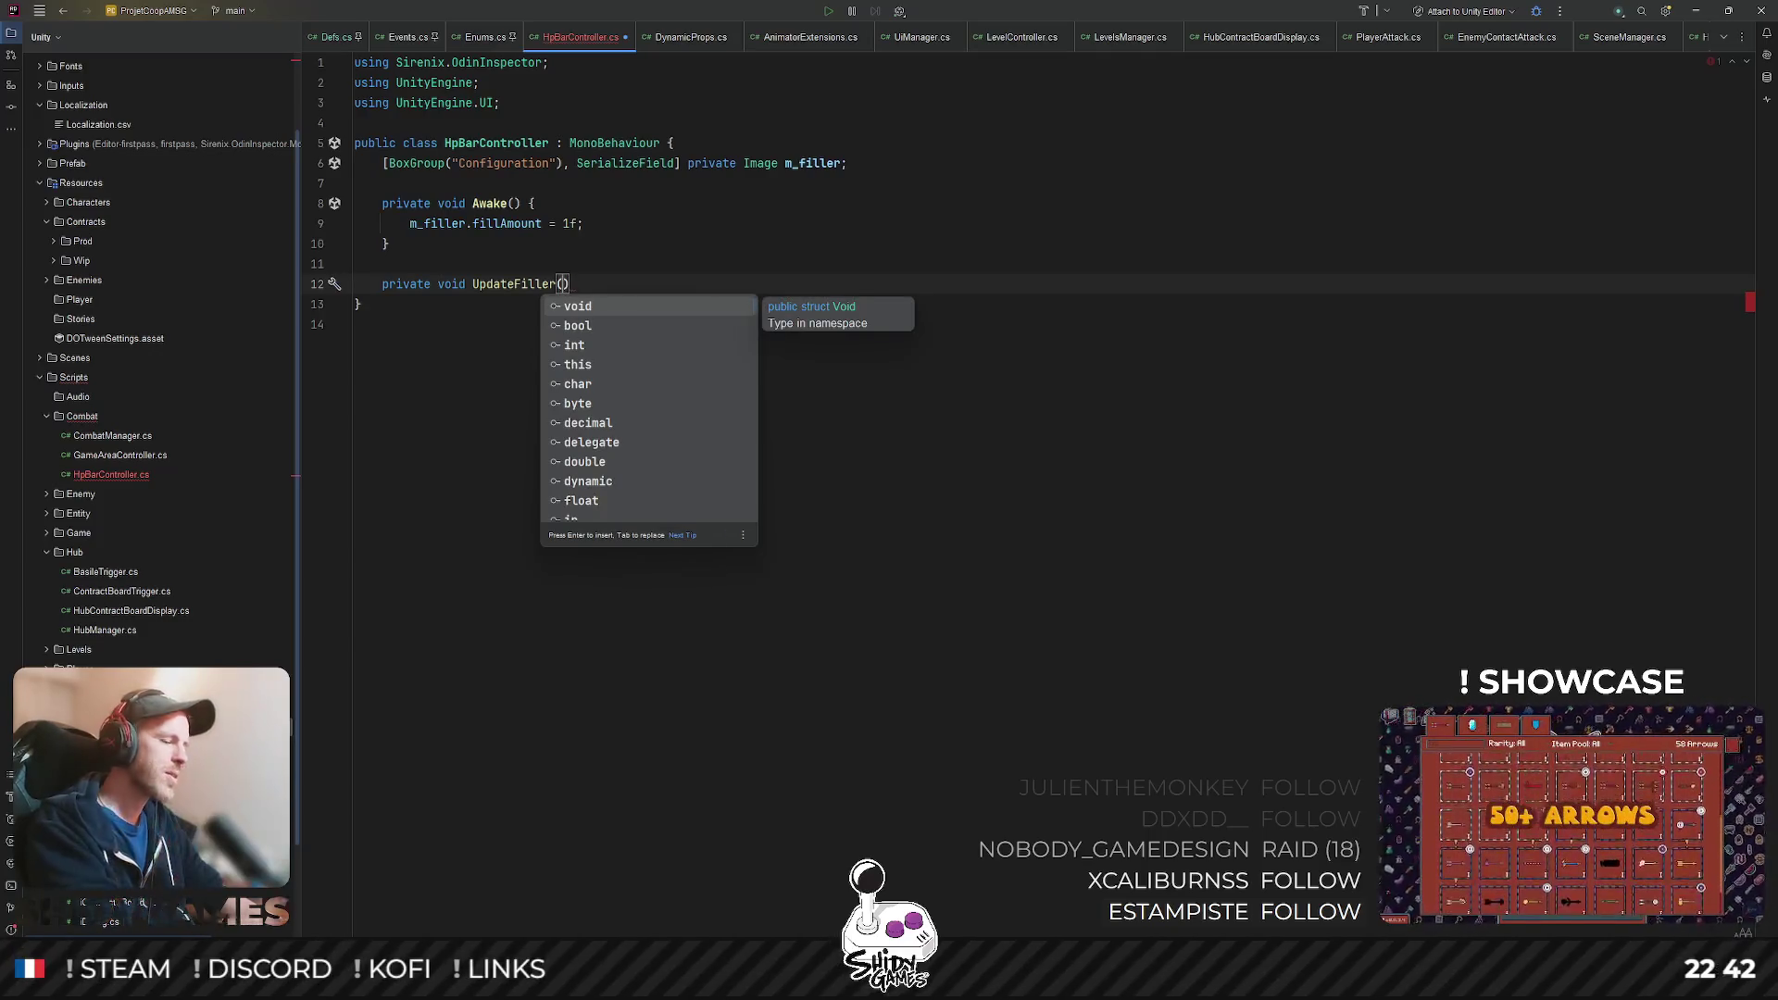
type("int ")
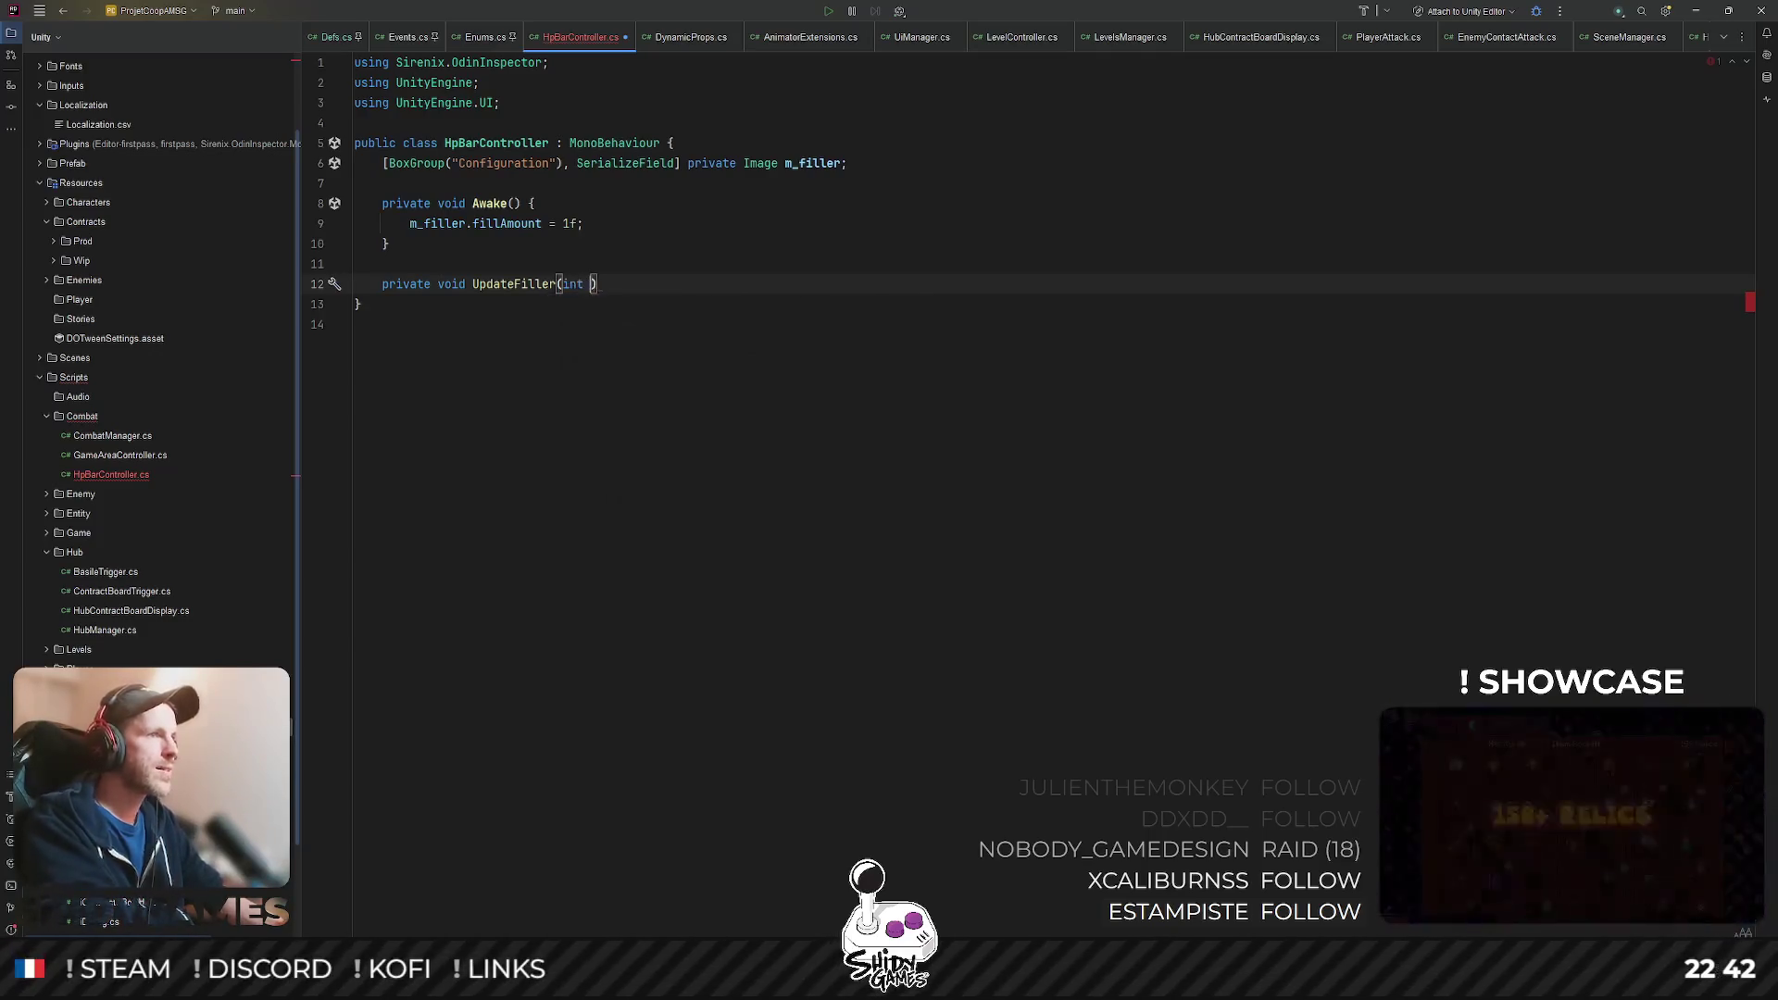
type("cure")
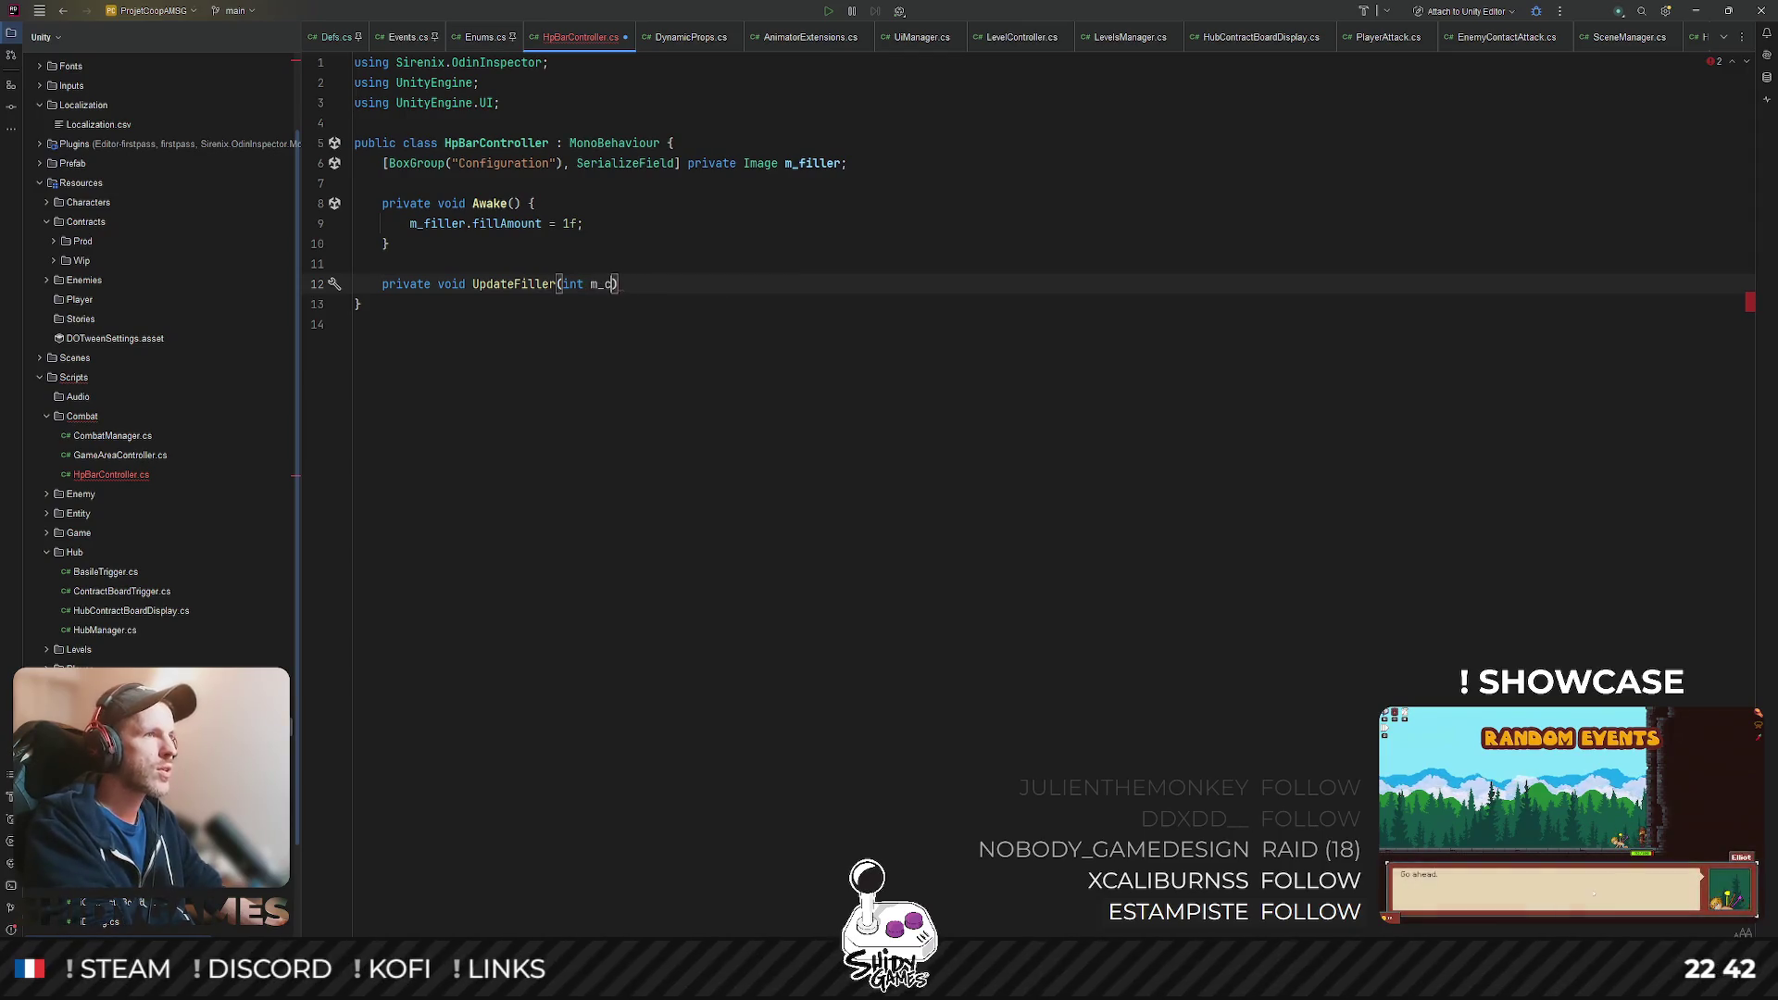
key("BackSpace")
type("rentHp")
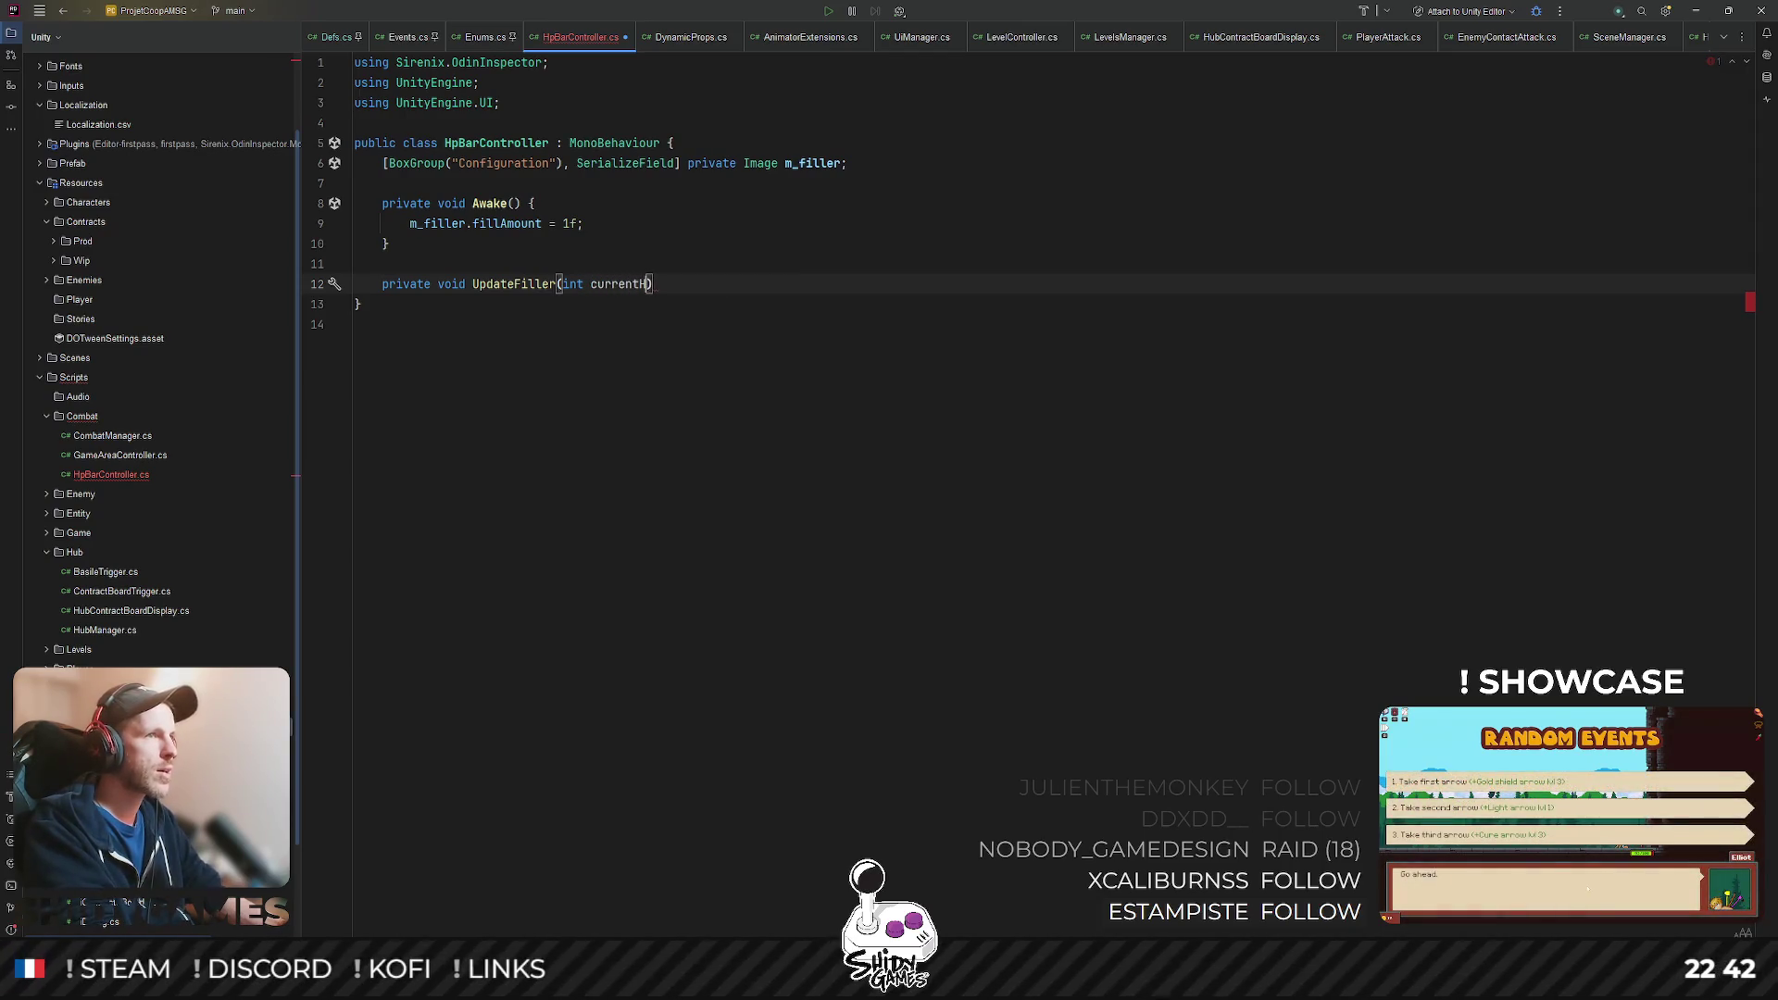
type(", int c")
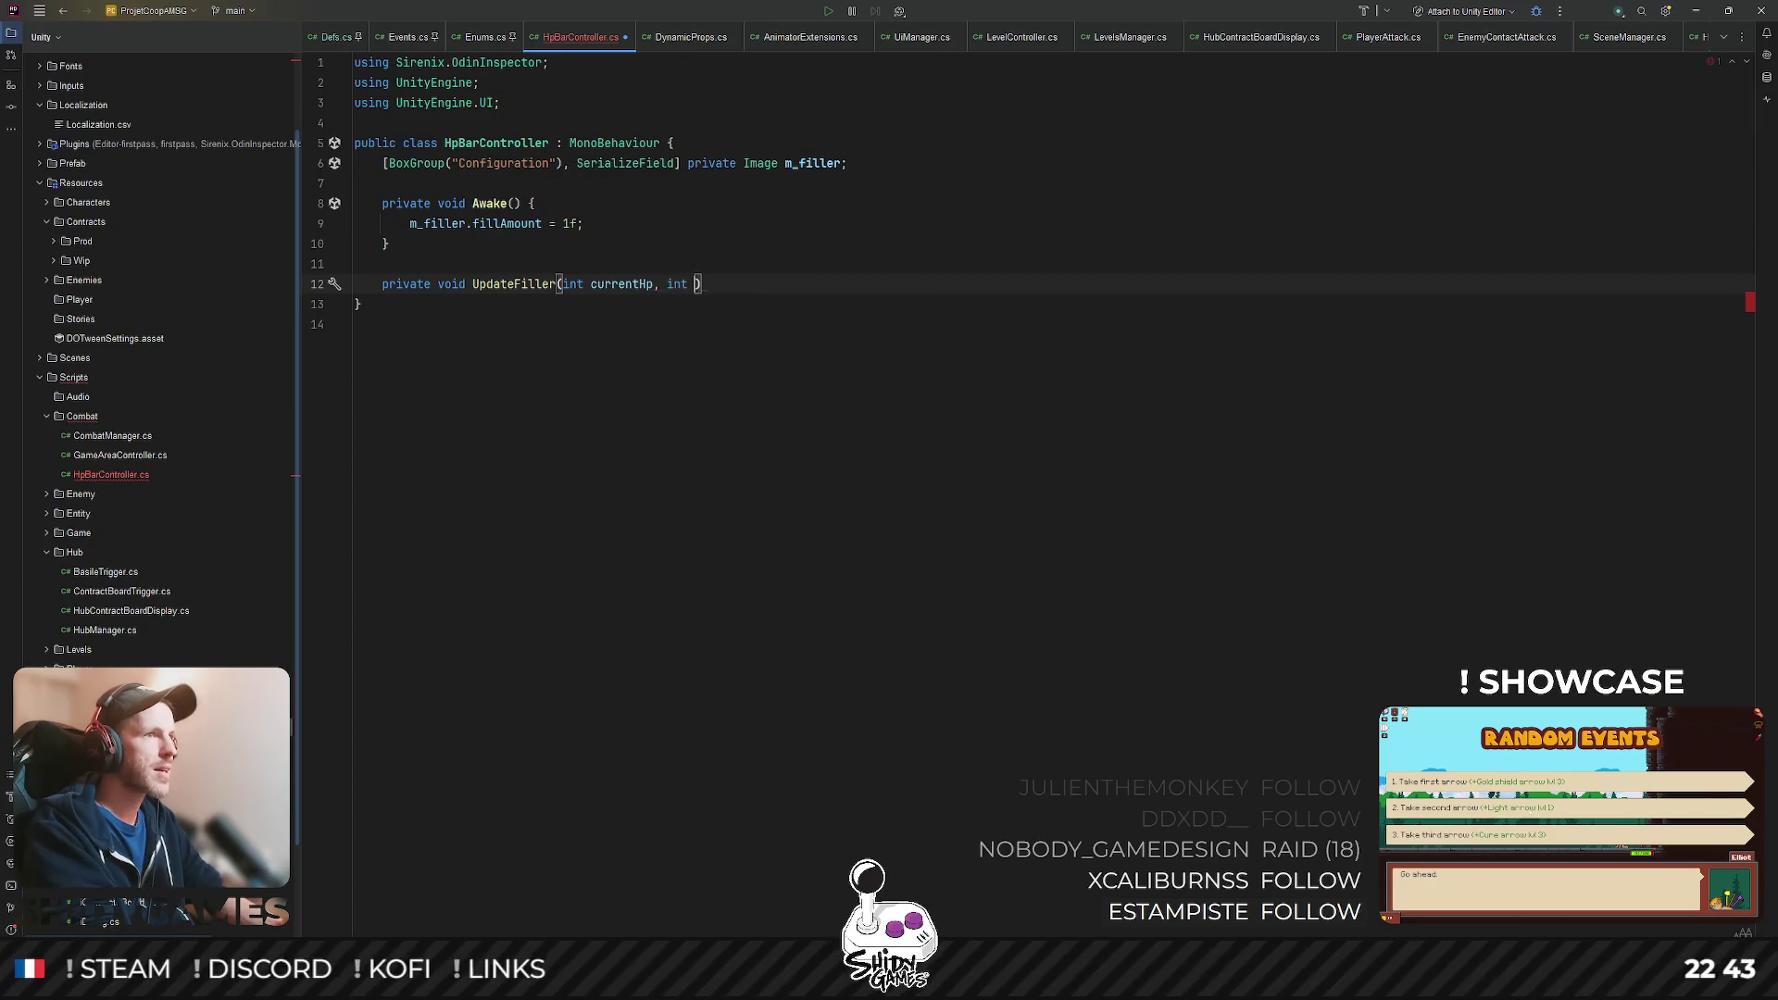
key("BackSpace")
type("totalHp)")
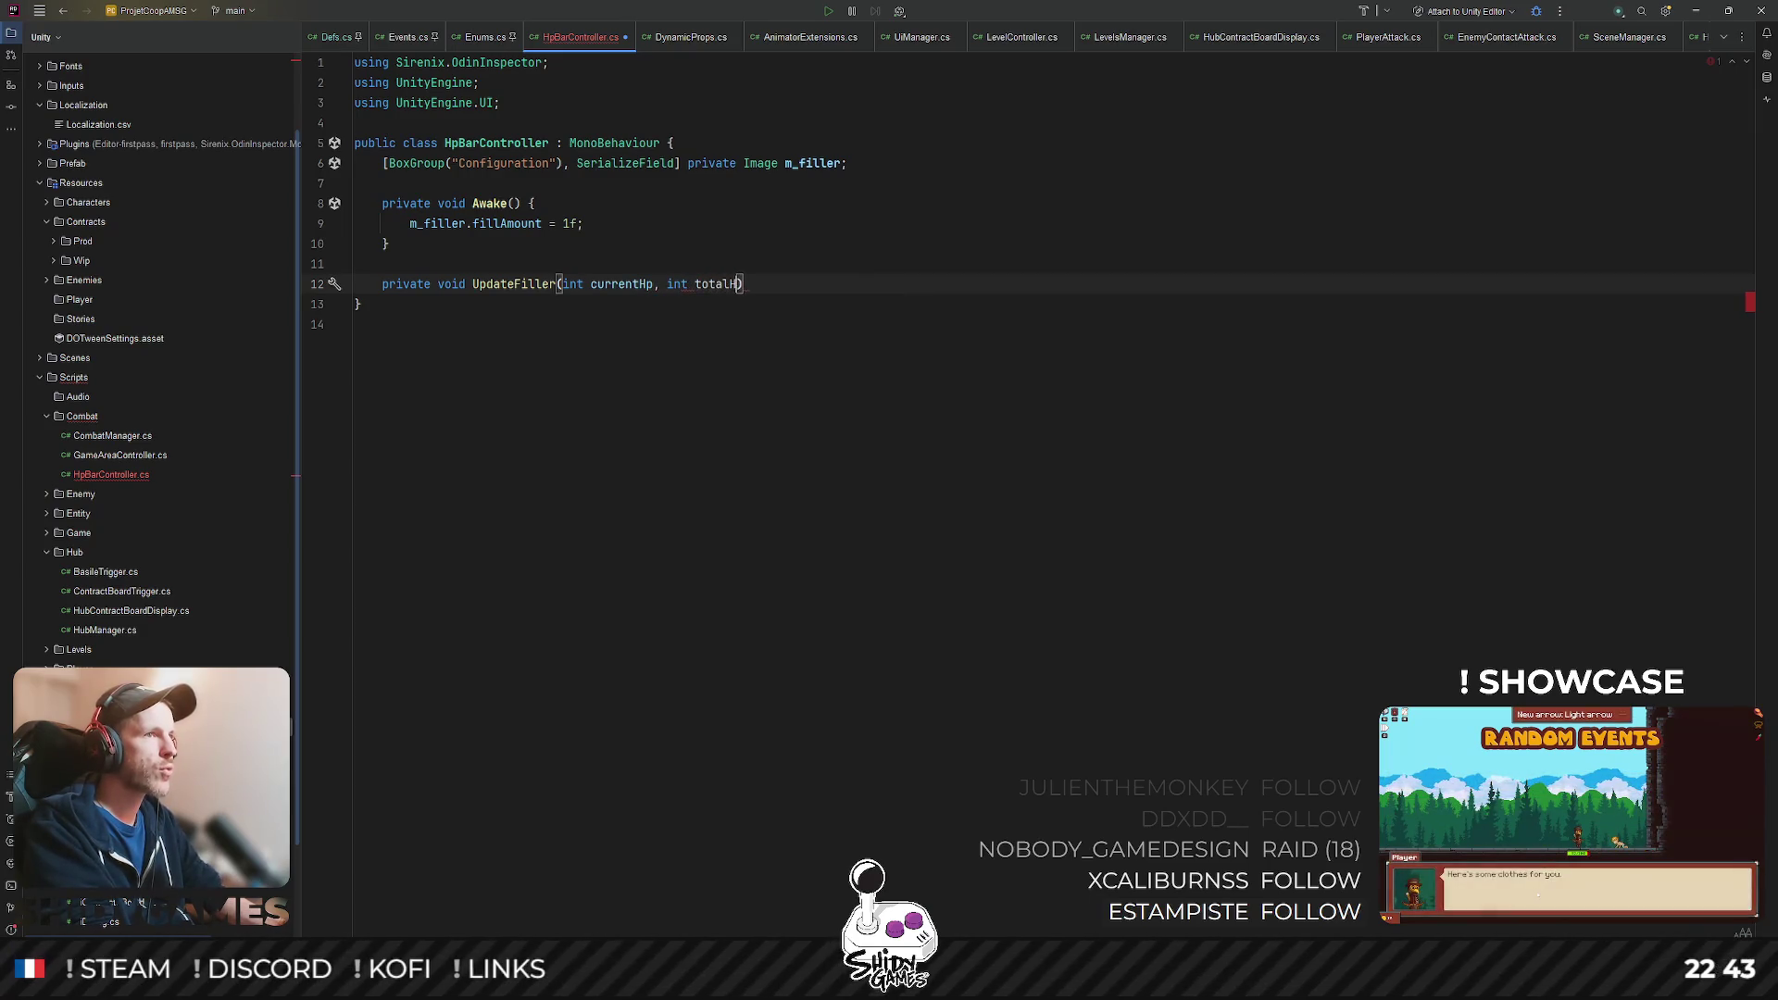
type(" {")
key("Return")
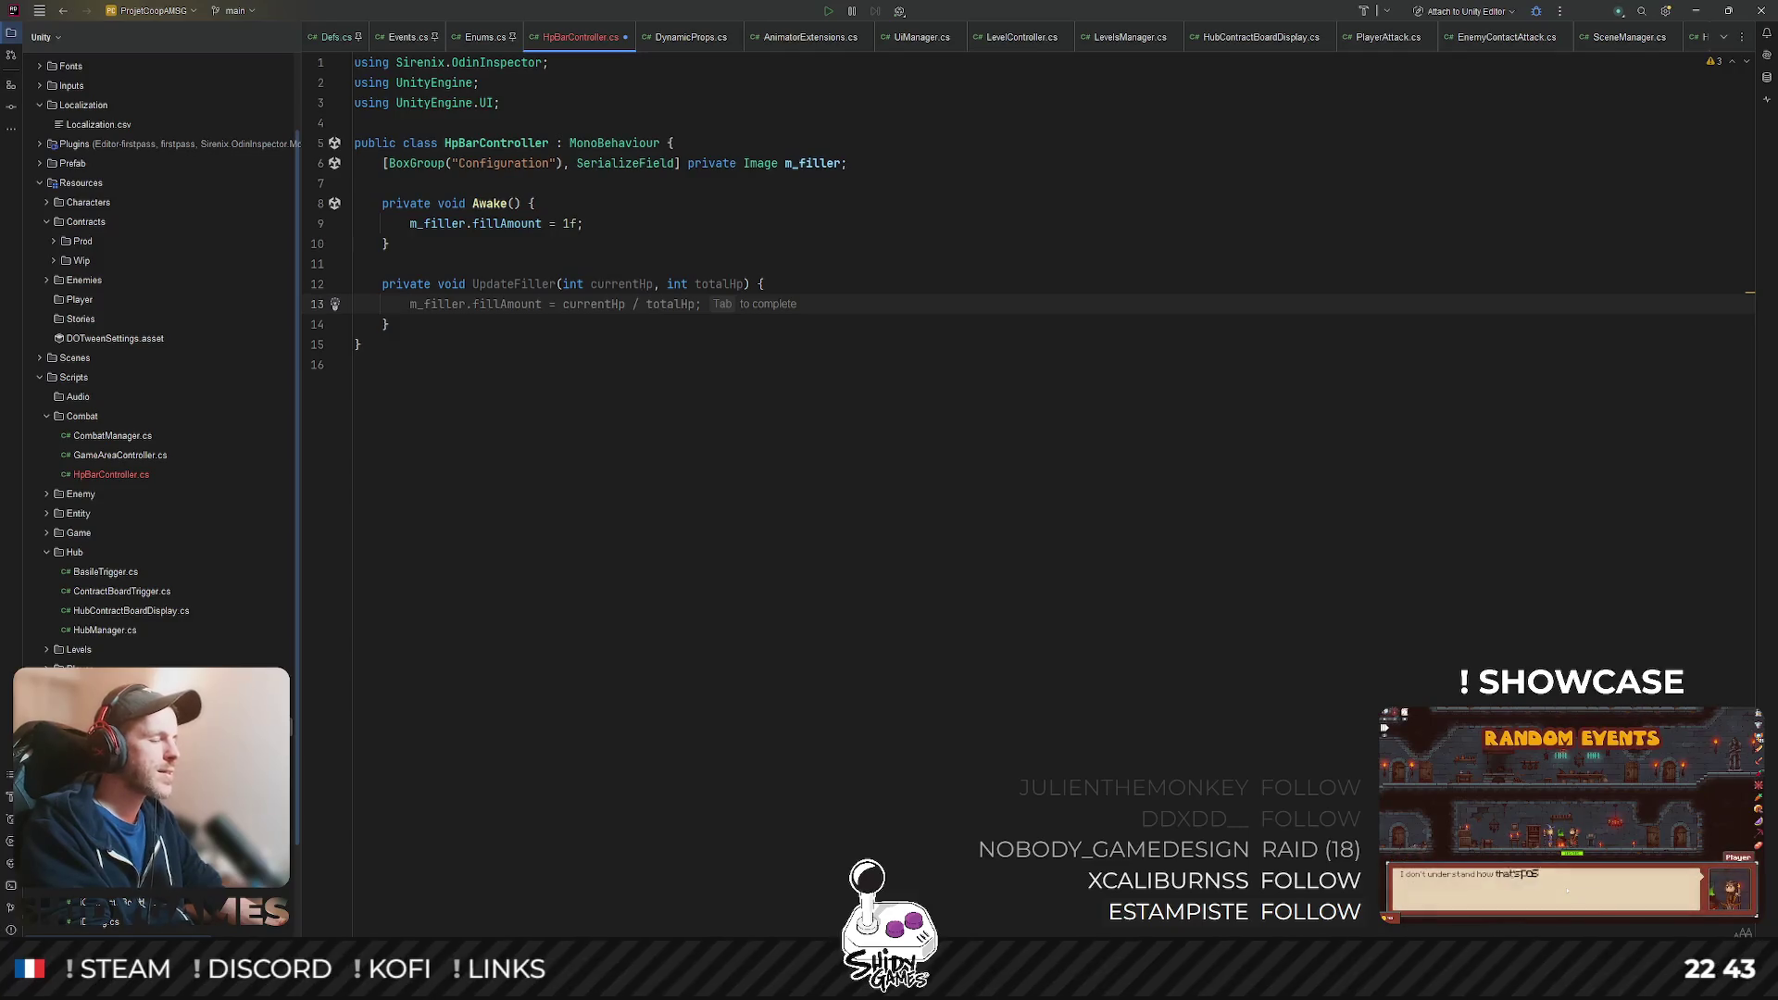
type("m_f")
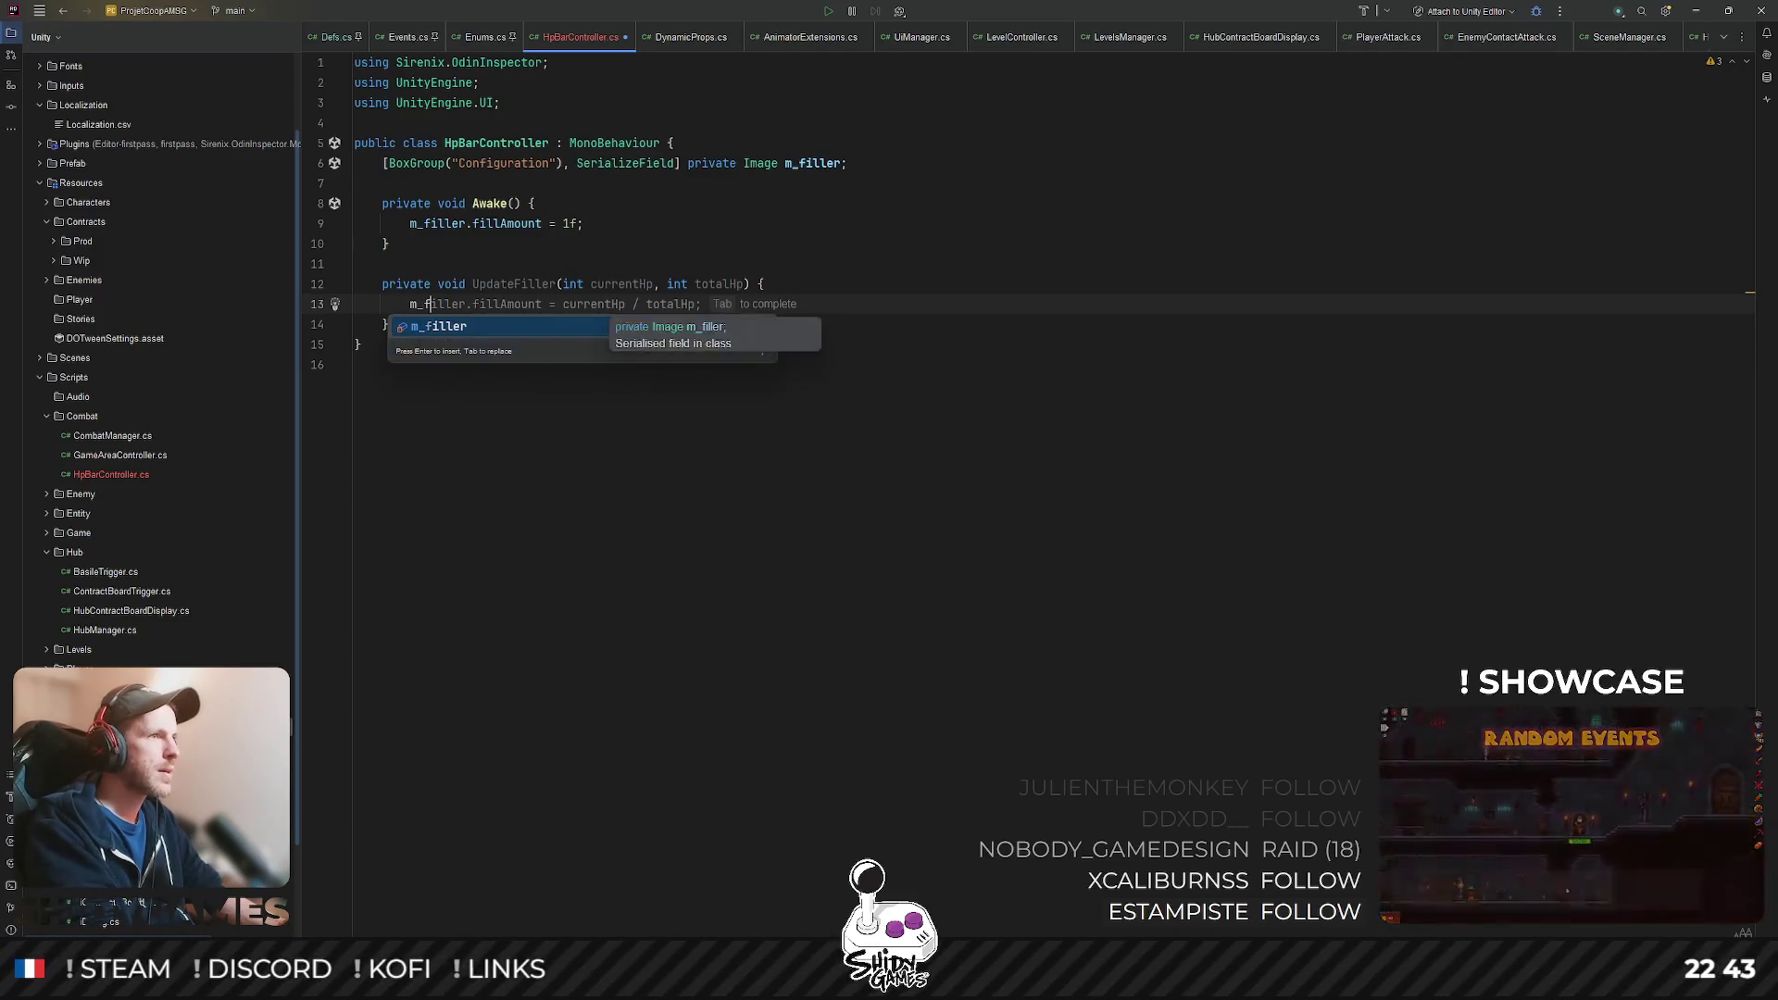
type("iller.DoF")
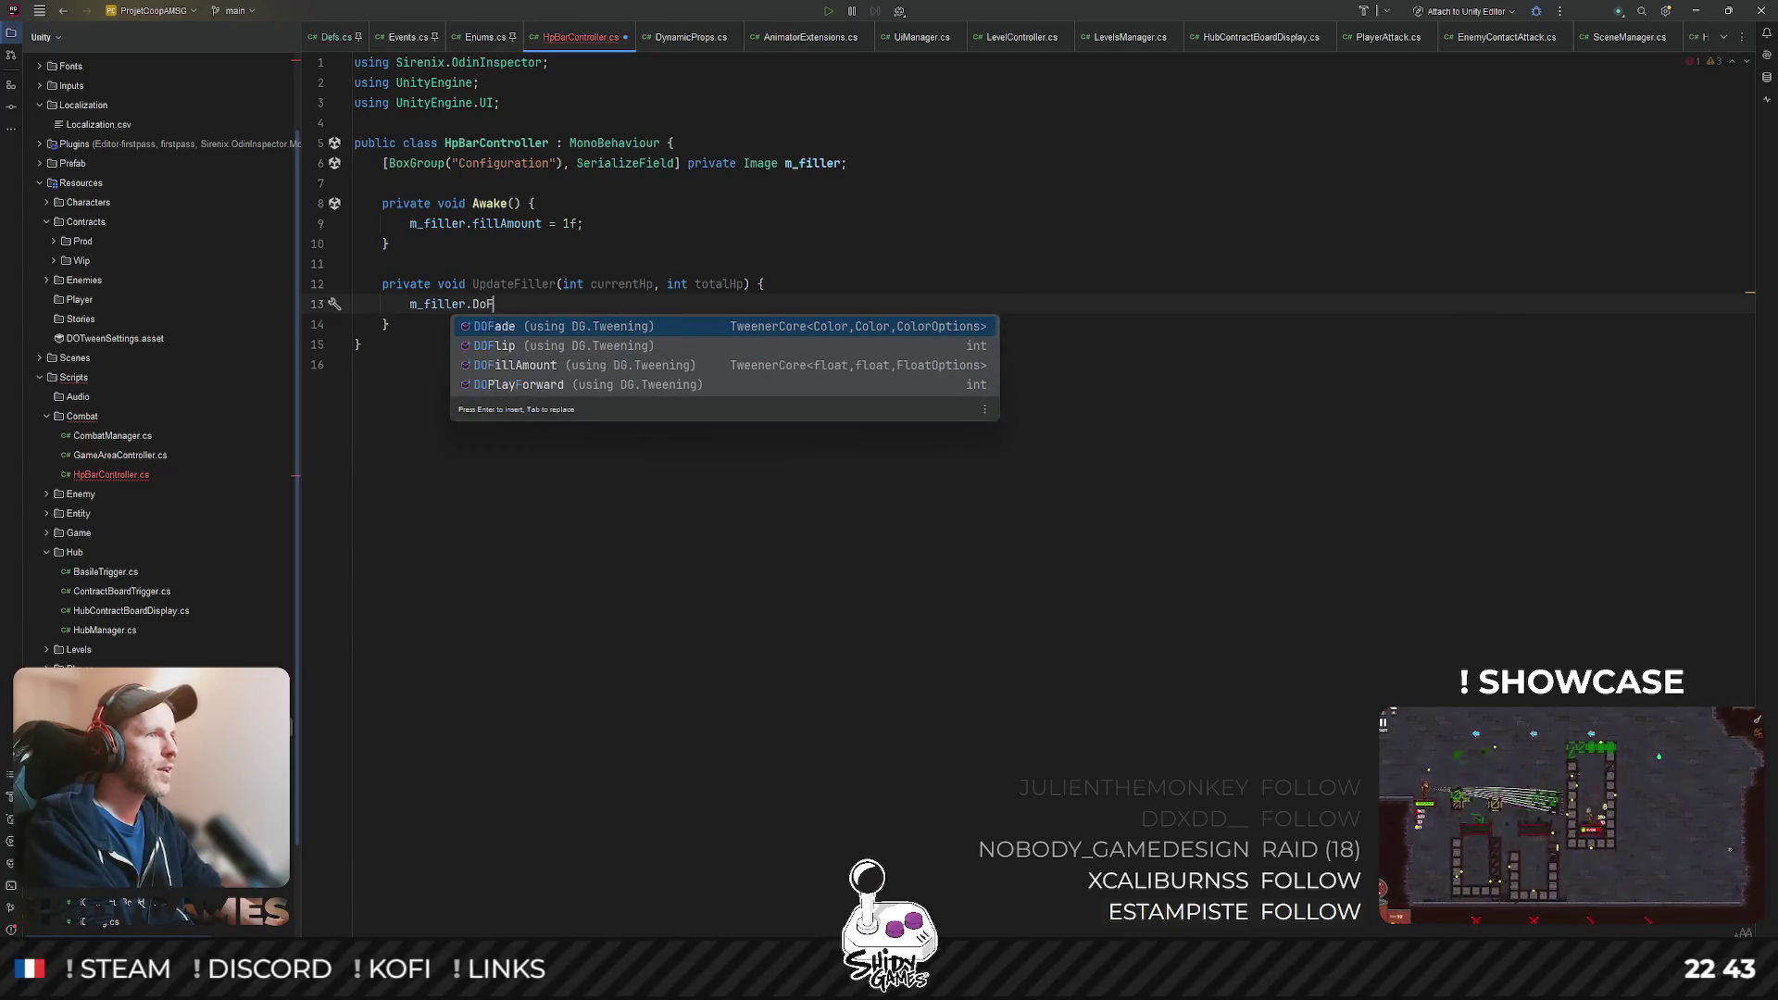
type("i")
key("Return")
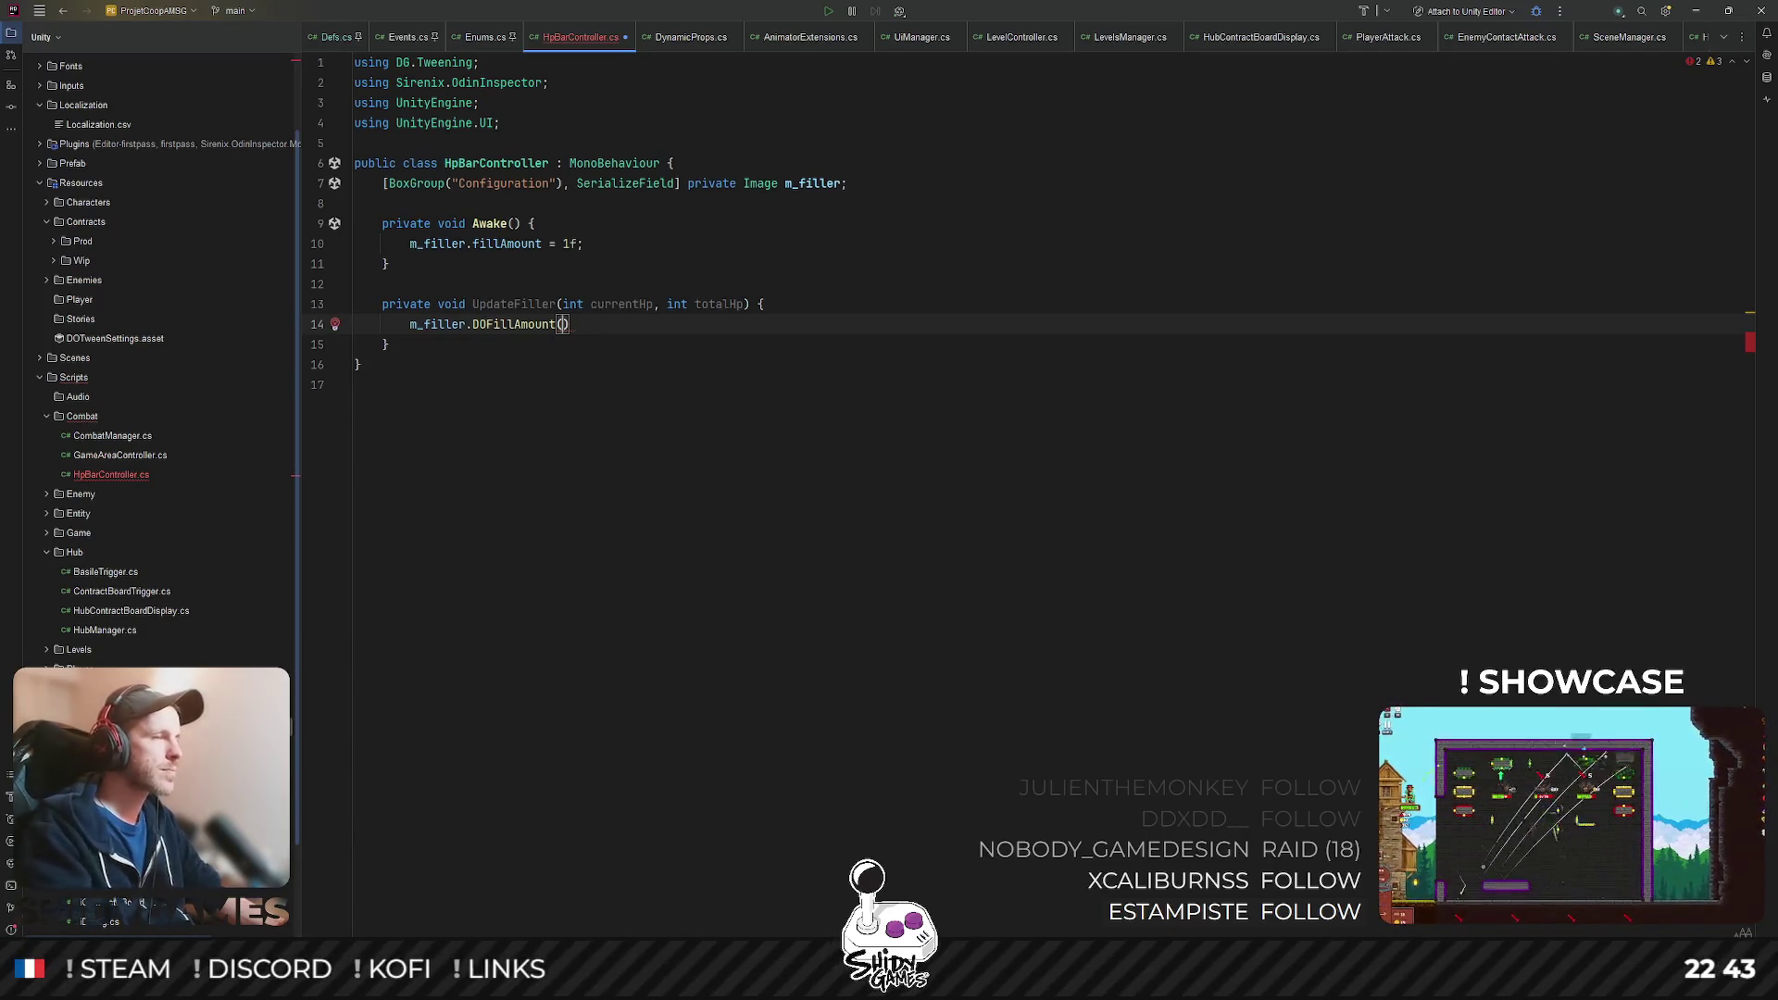
mouse_move(498, 324)
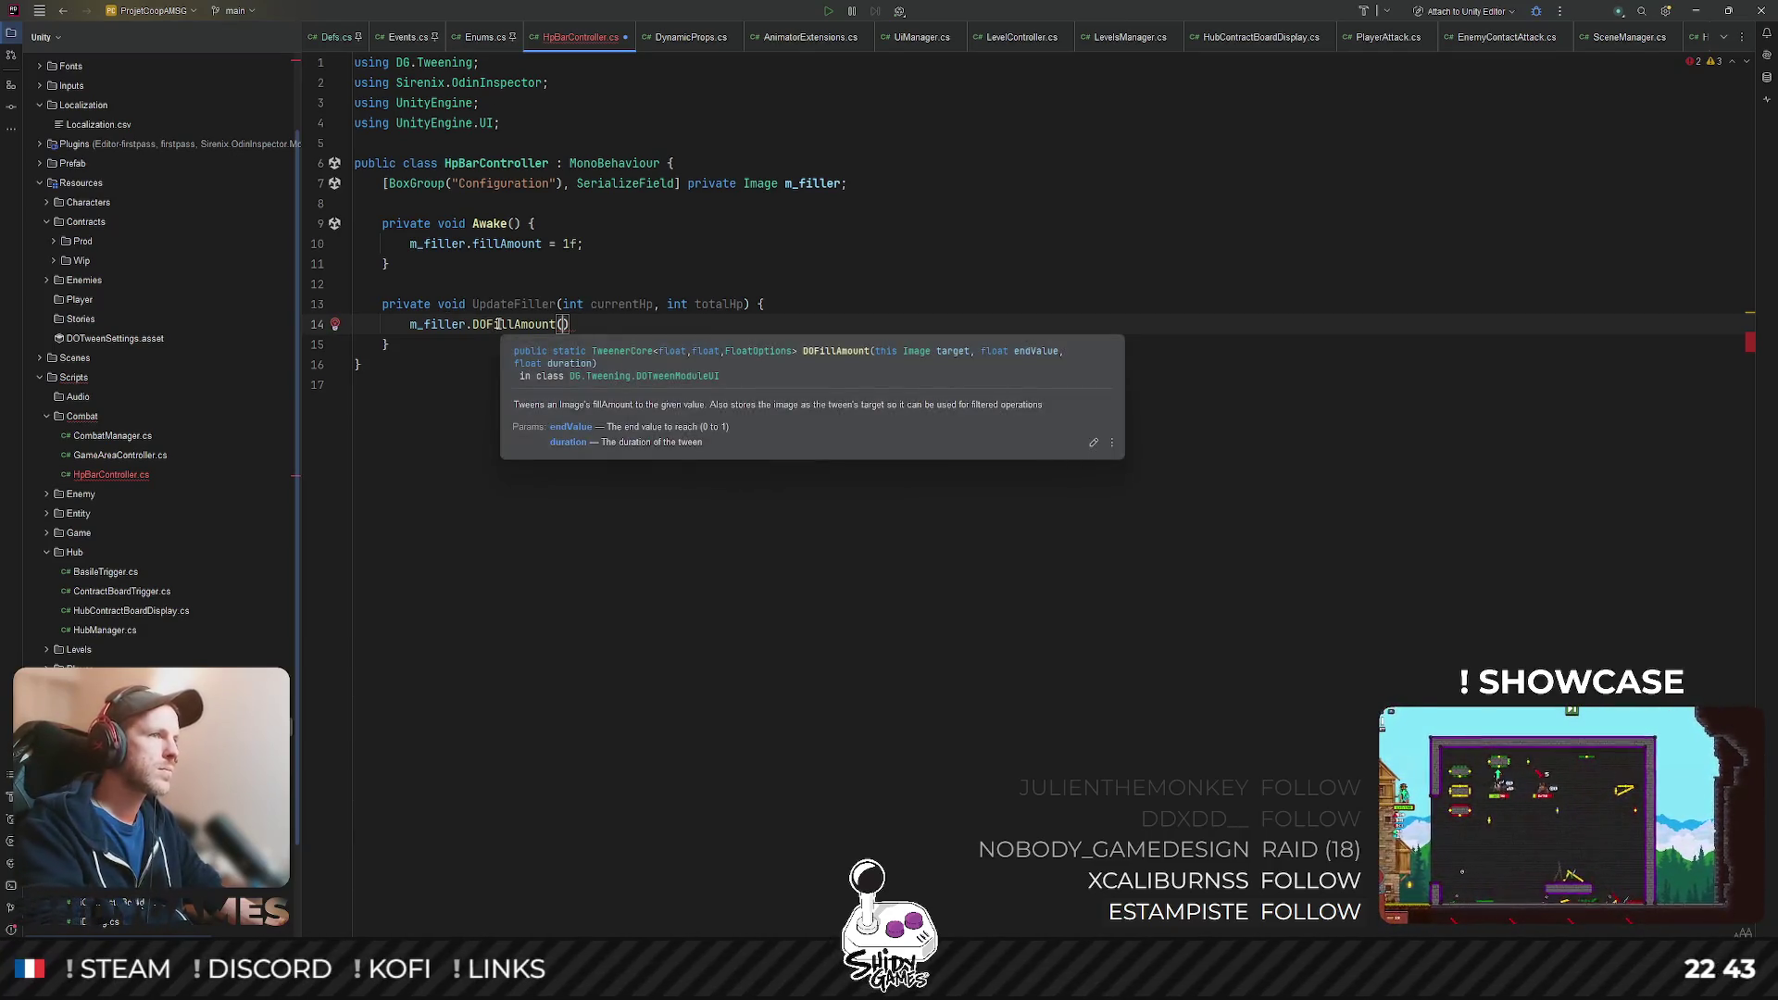